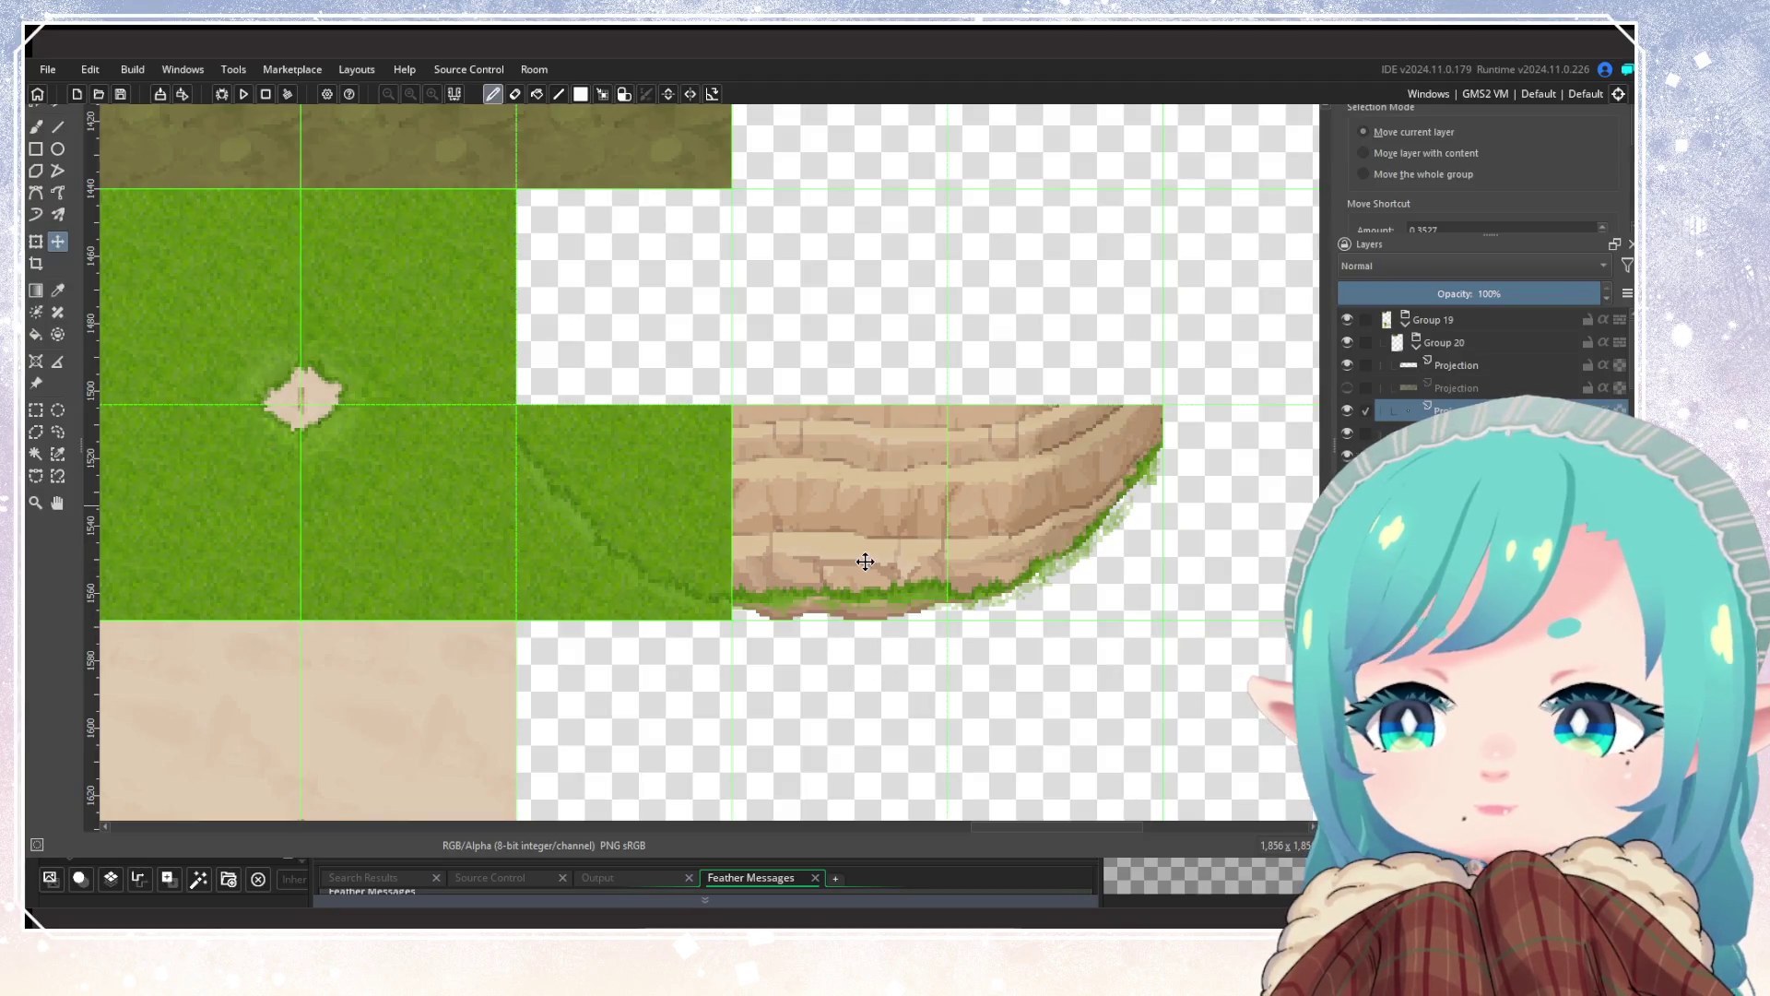
Step: Move the small grass tile down-right, then up beside the cliff tile's grass
scroll(823, 496, down, 10)
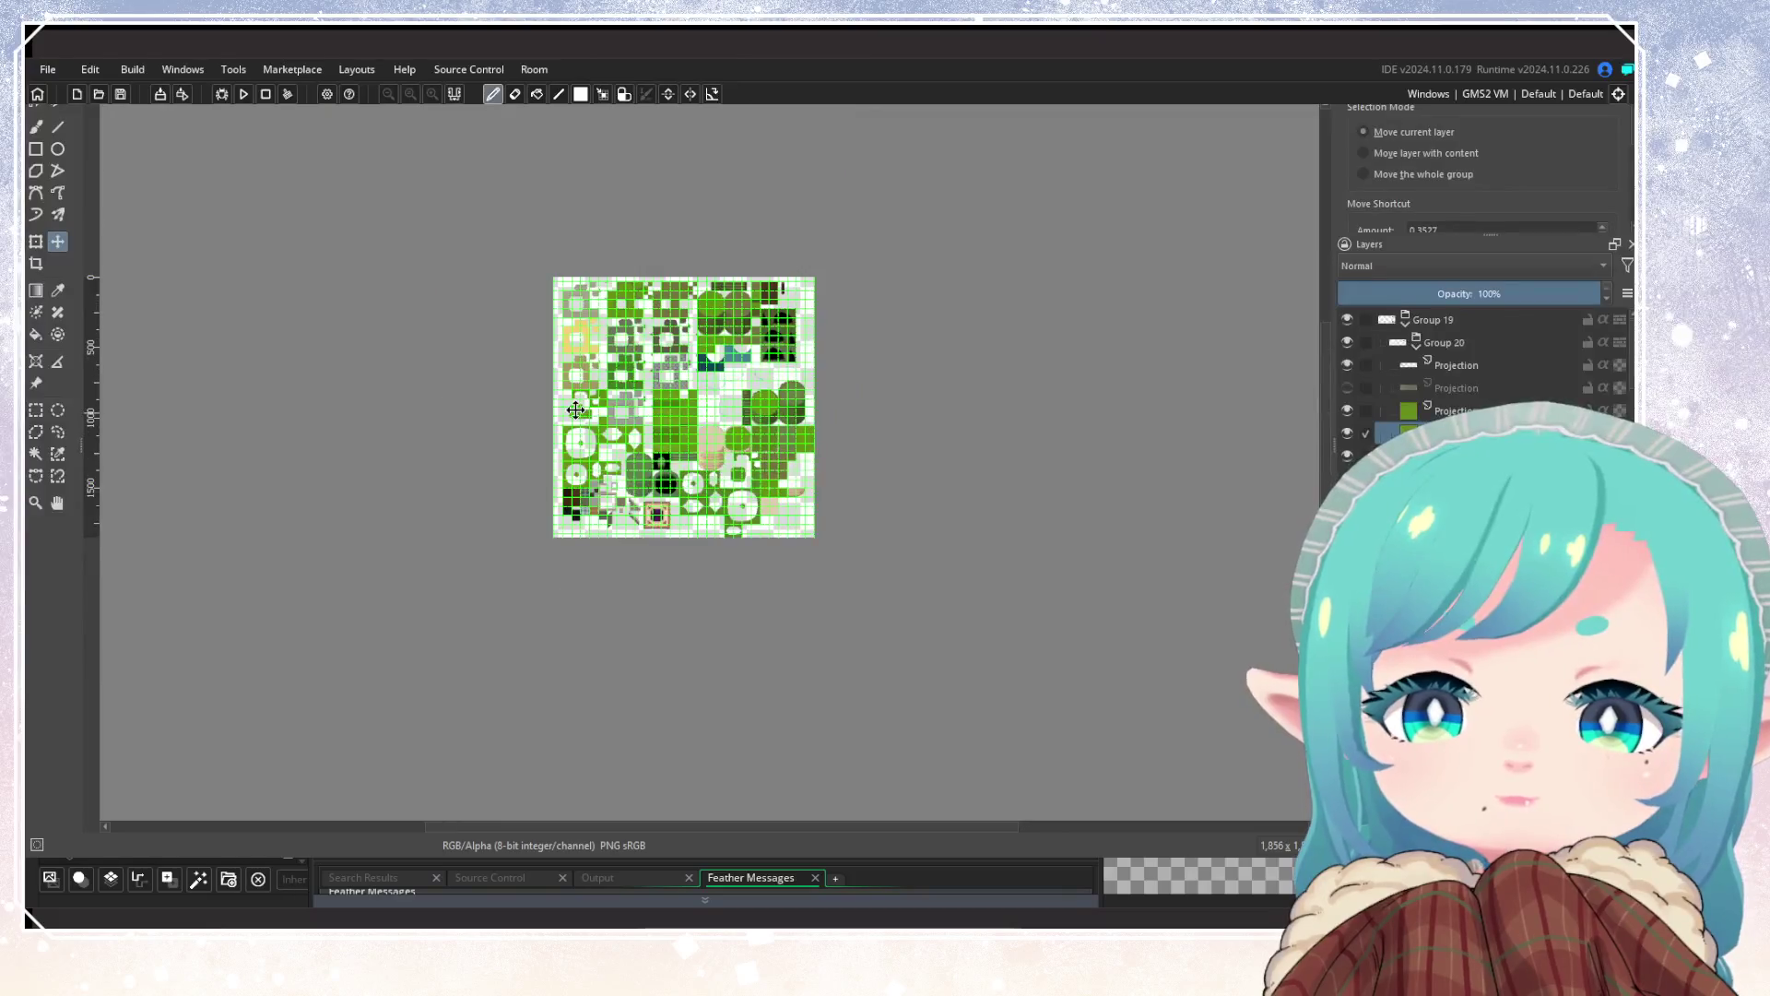
scroll(656, 455, up, 6)
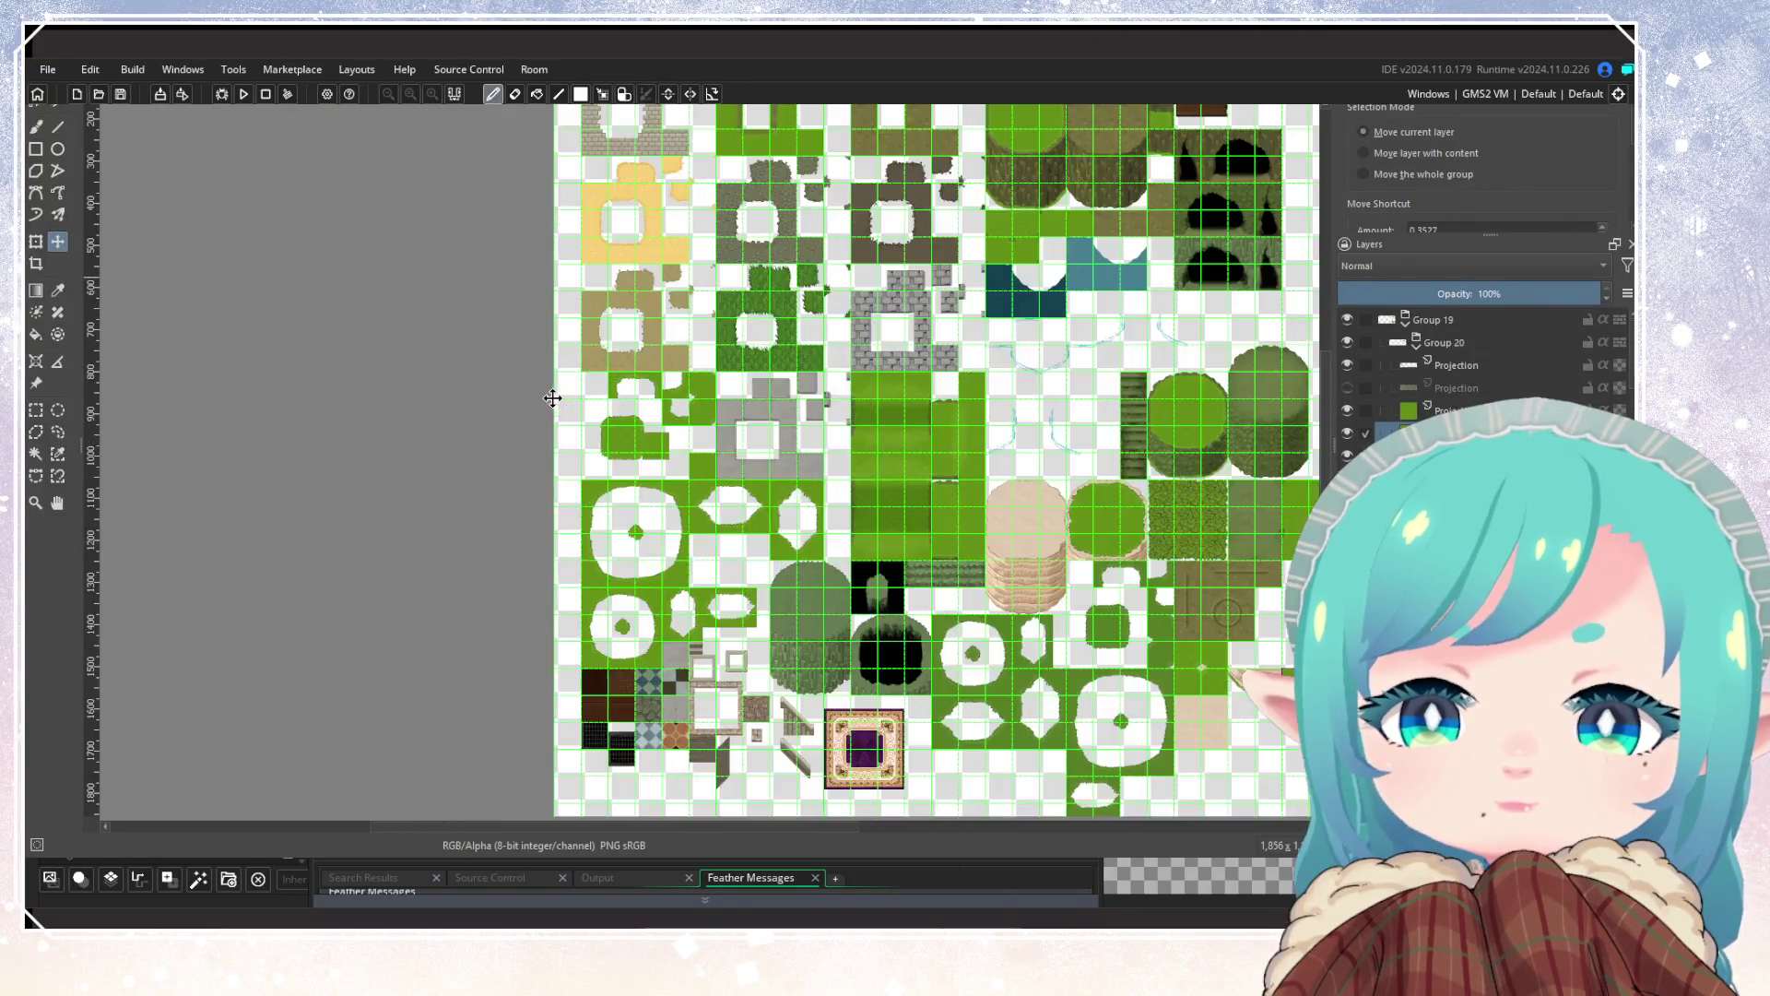
scroll(822, 613, down, 4)
scroll(821, 612, up, 2)
scroll(822, 613, up, 1)
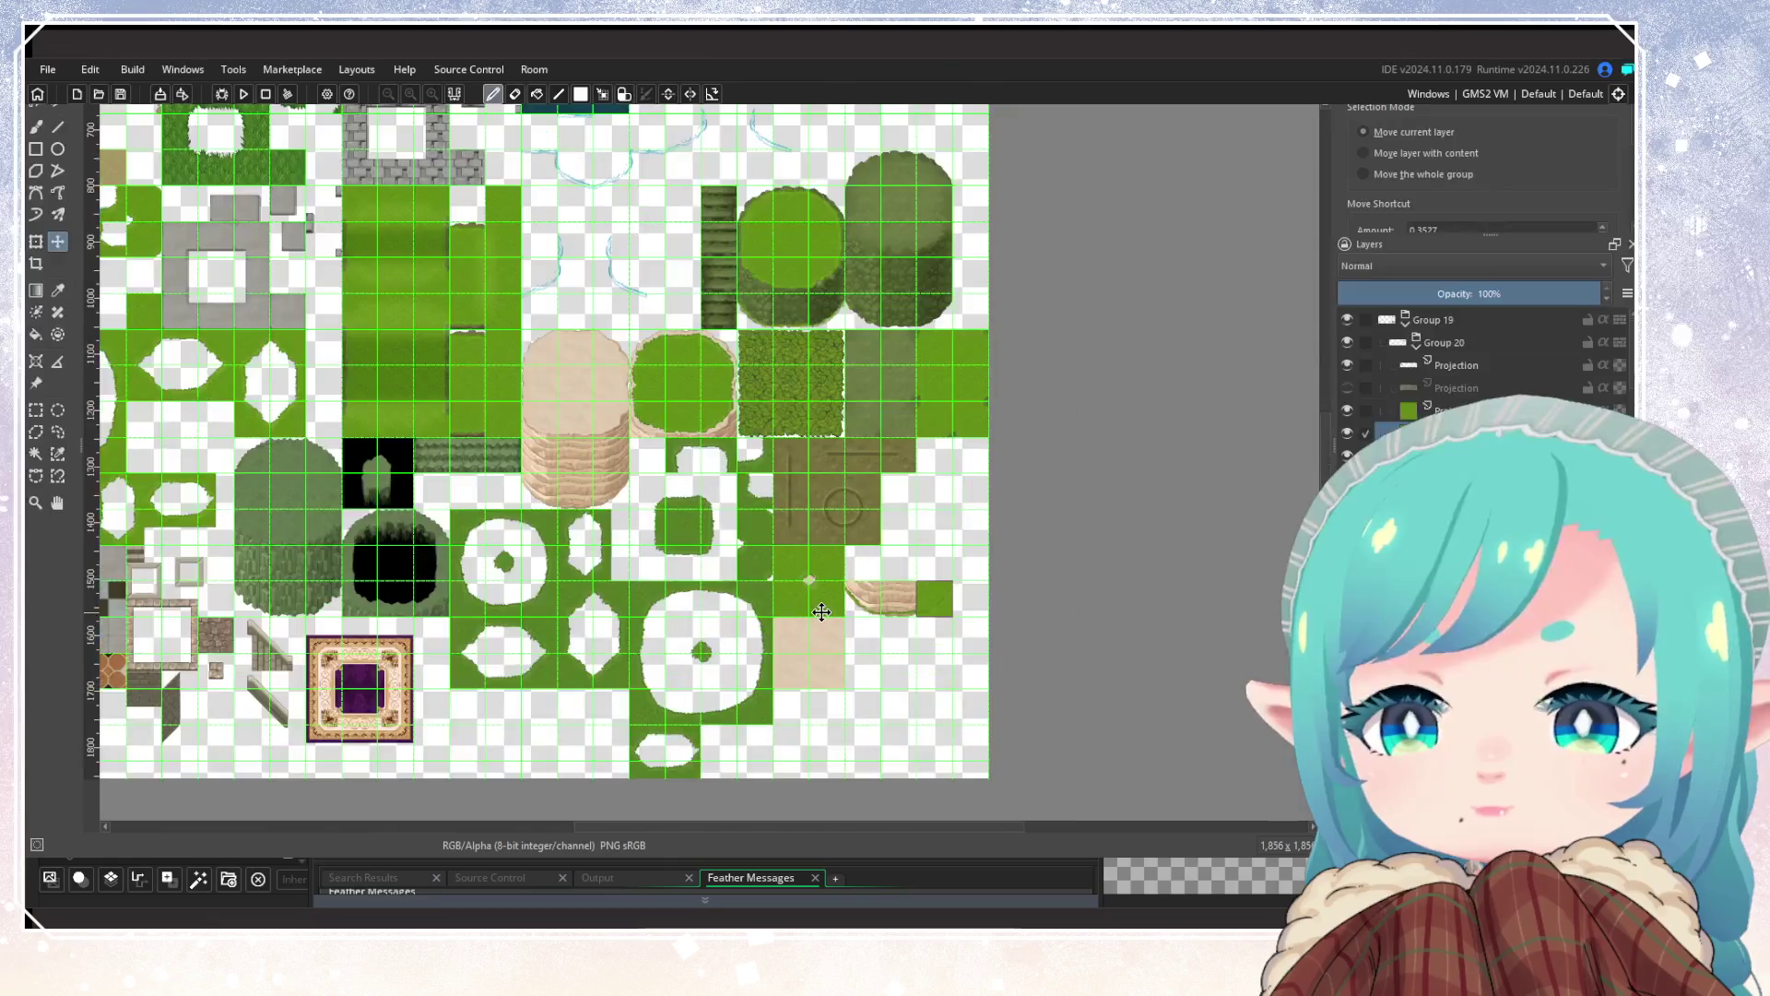
scroll(612, 434, down, 2)
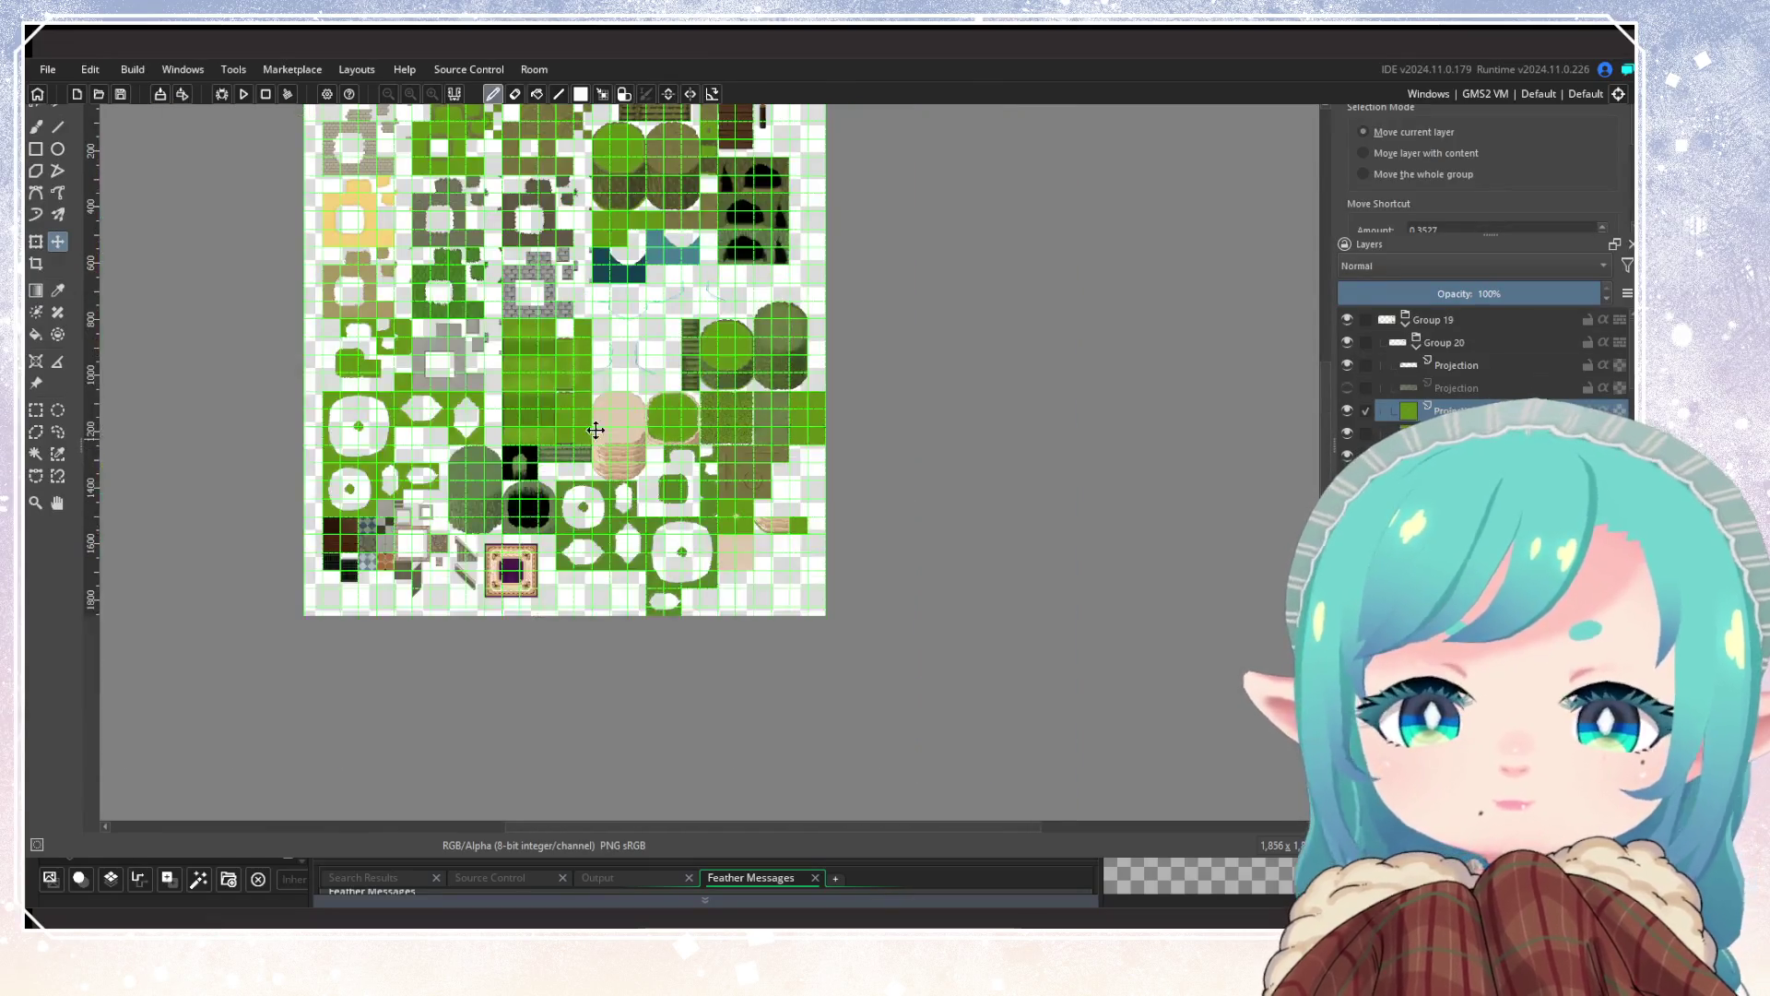
mouse_move(541, 474)
mouse_down()
mouse_move(812, 595)
mouse_move(813, 575)
mouse_up()
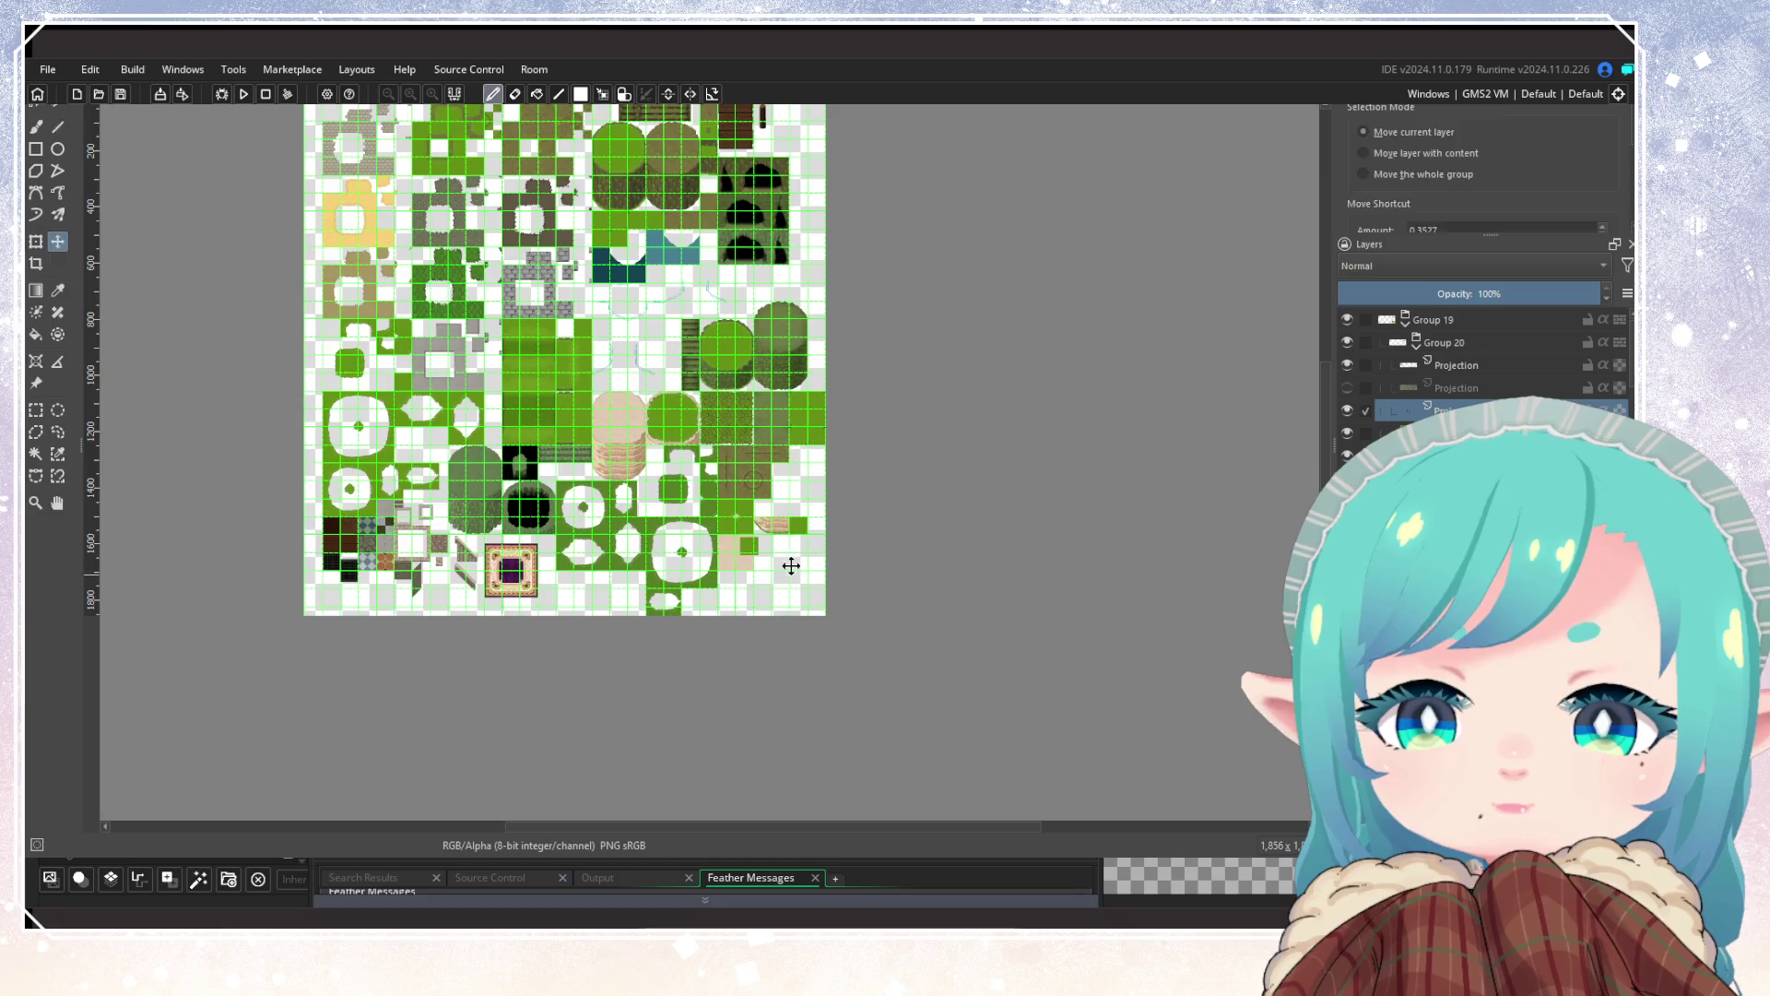
scroll(798, 528, up, 6)
mouse_move(1045, 506)
mouse_down()
mouse_move(862, 434)
mouse_move(869, 604)
mouse_move(839, 447)
mouse_up()
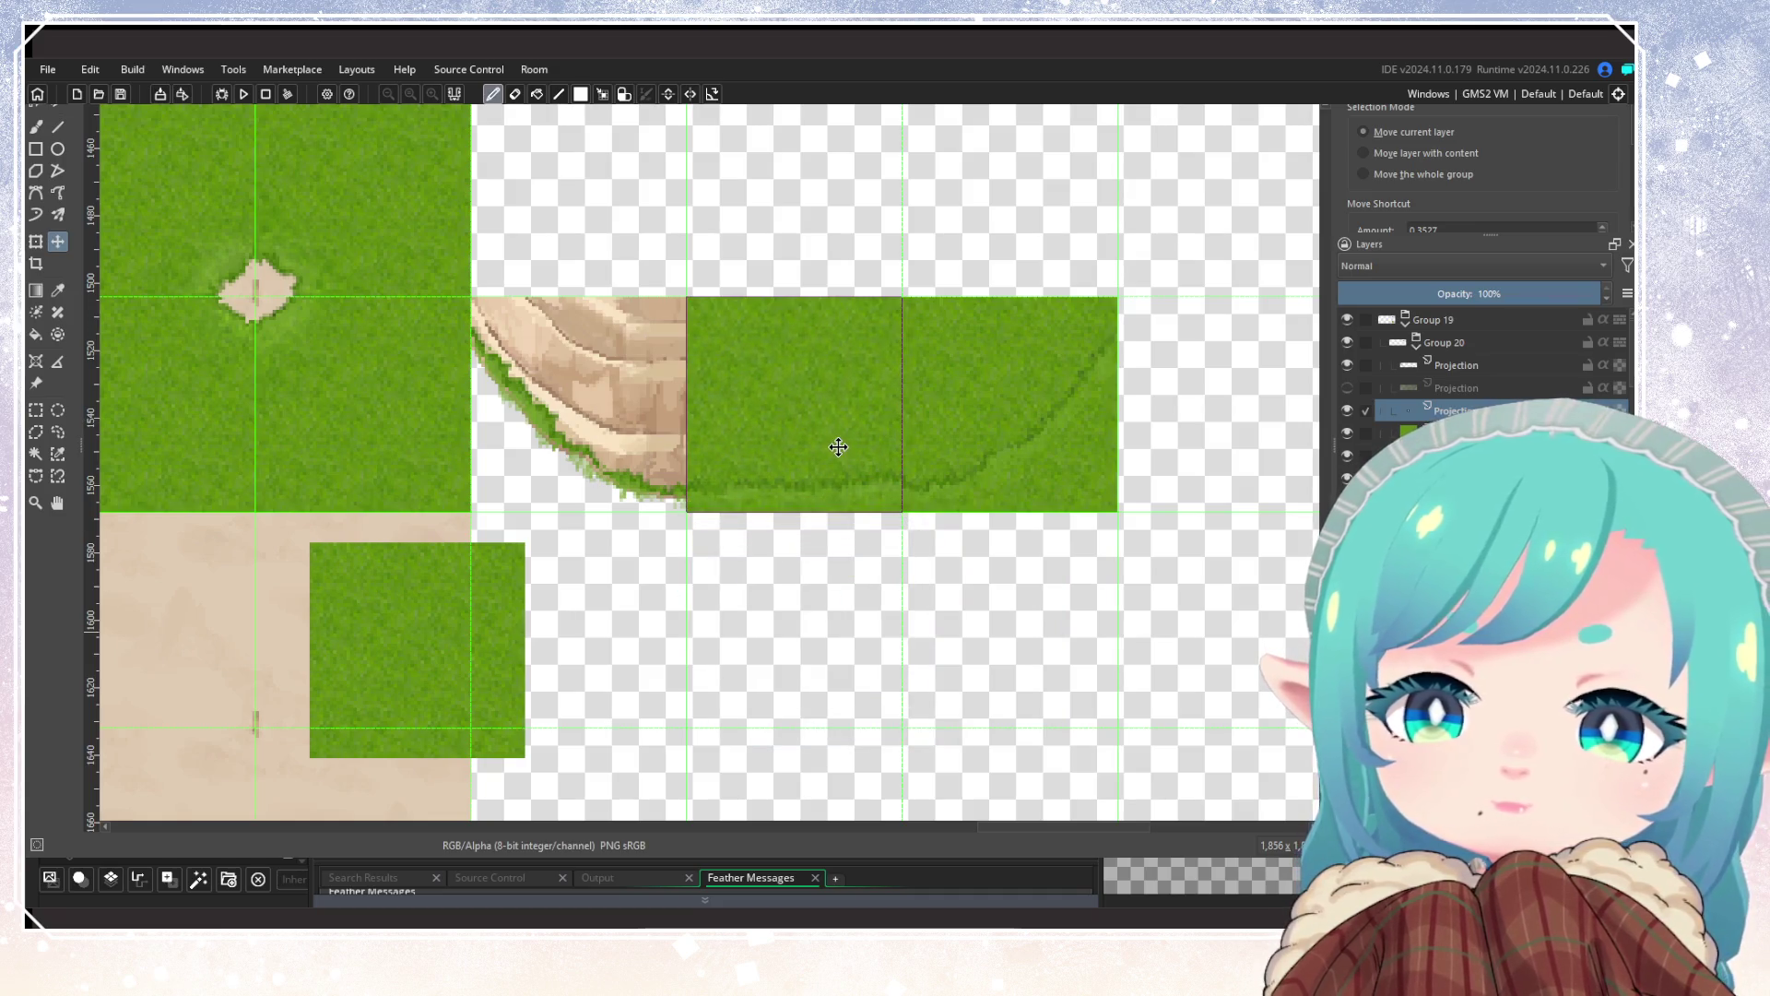
Step: Move the lower-left grass tile up beside the cliff to complete a continuous grass row
key(Page_Down)
mouse_move(985, 368)
mouse_down()
mouse_move(988, 387)
mouse_move(1049, 356)
mouse_move(807, 415)
mouse_move(774, 320)
mouse_up()
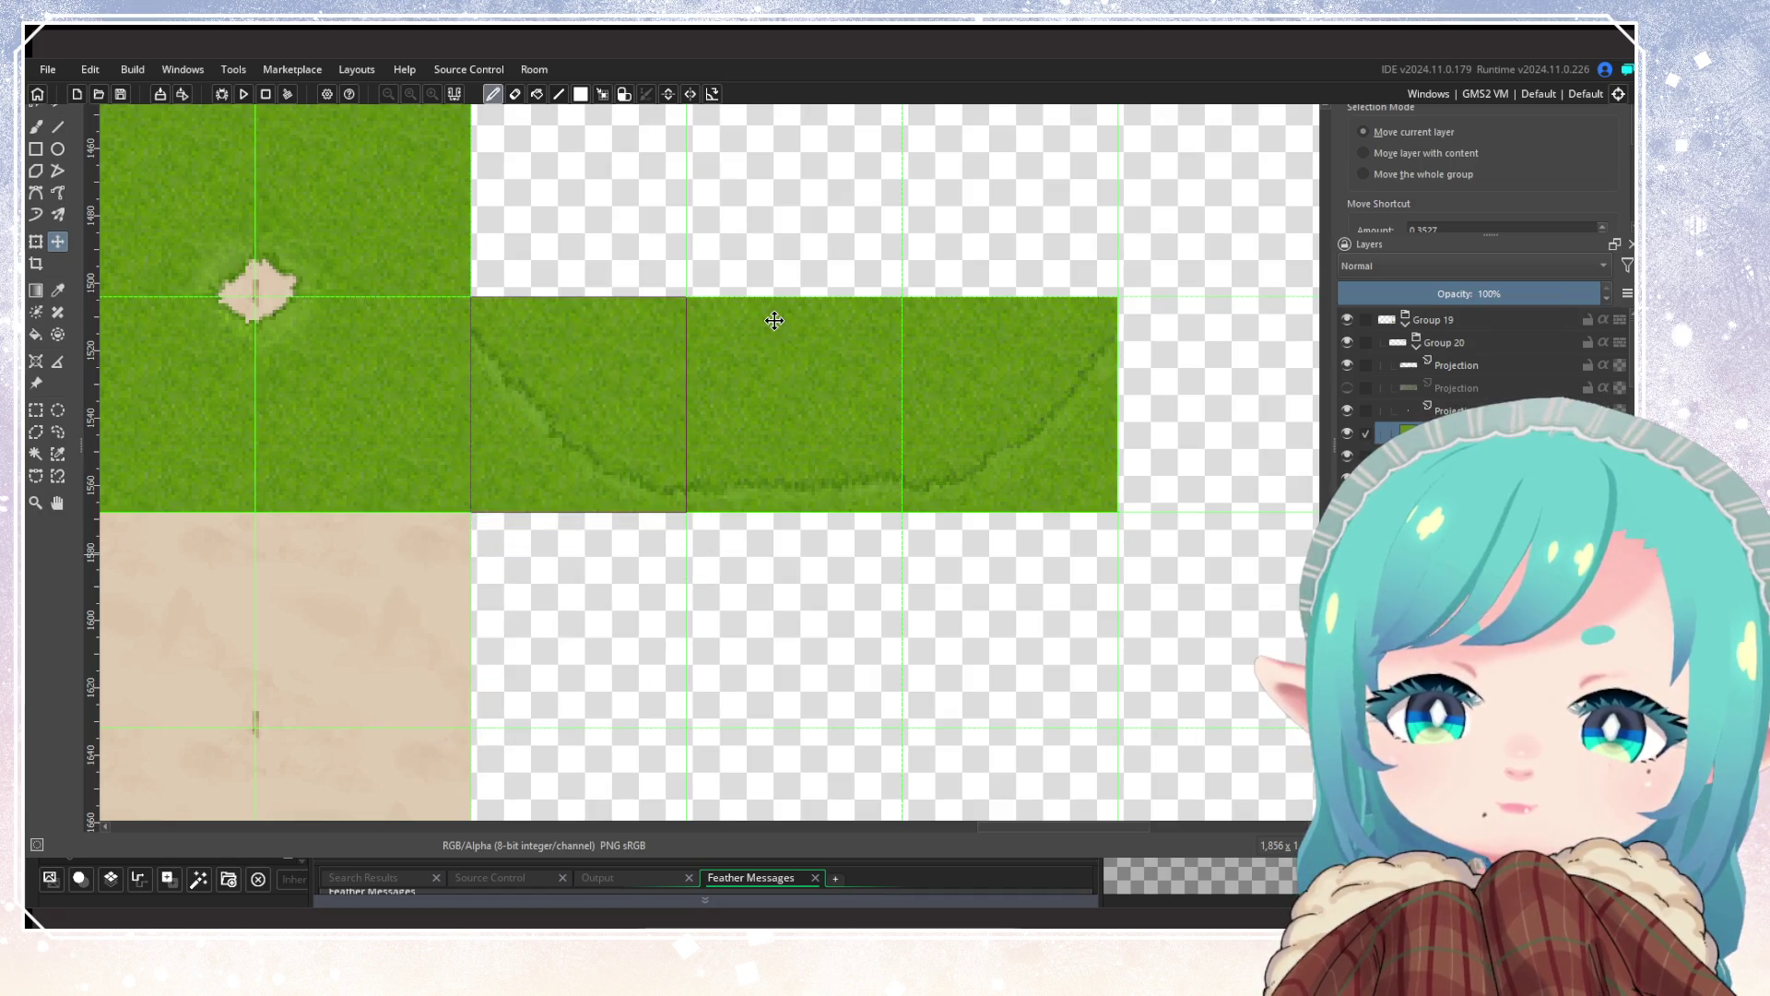
scroll(1138, 385, up, 1)
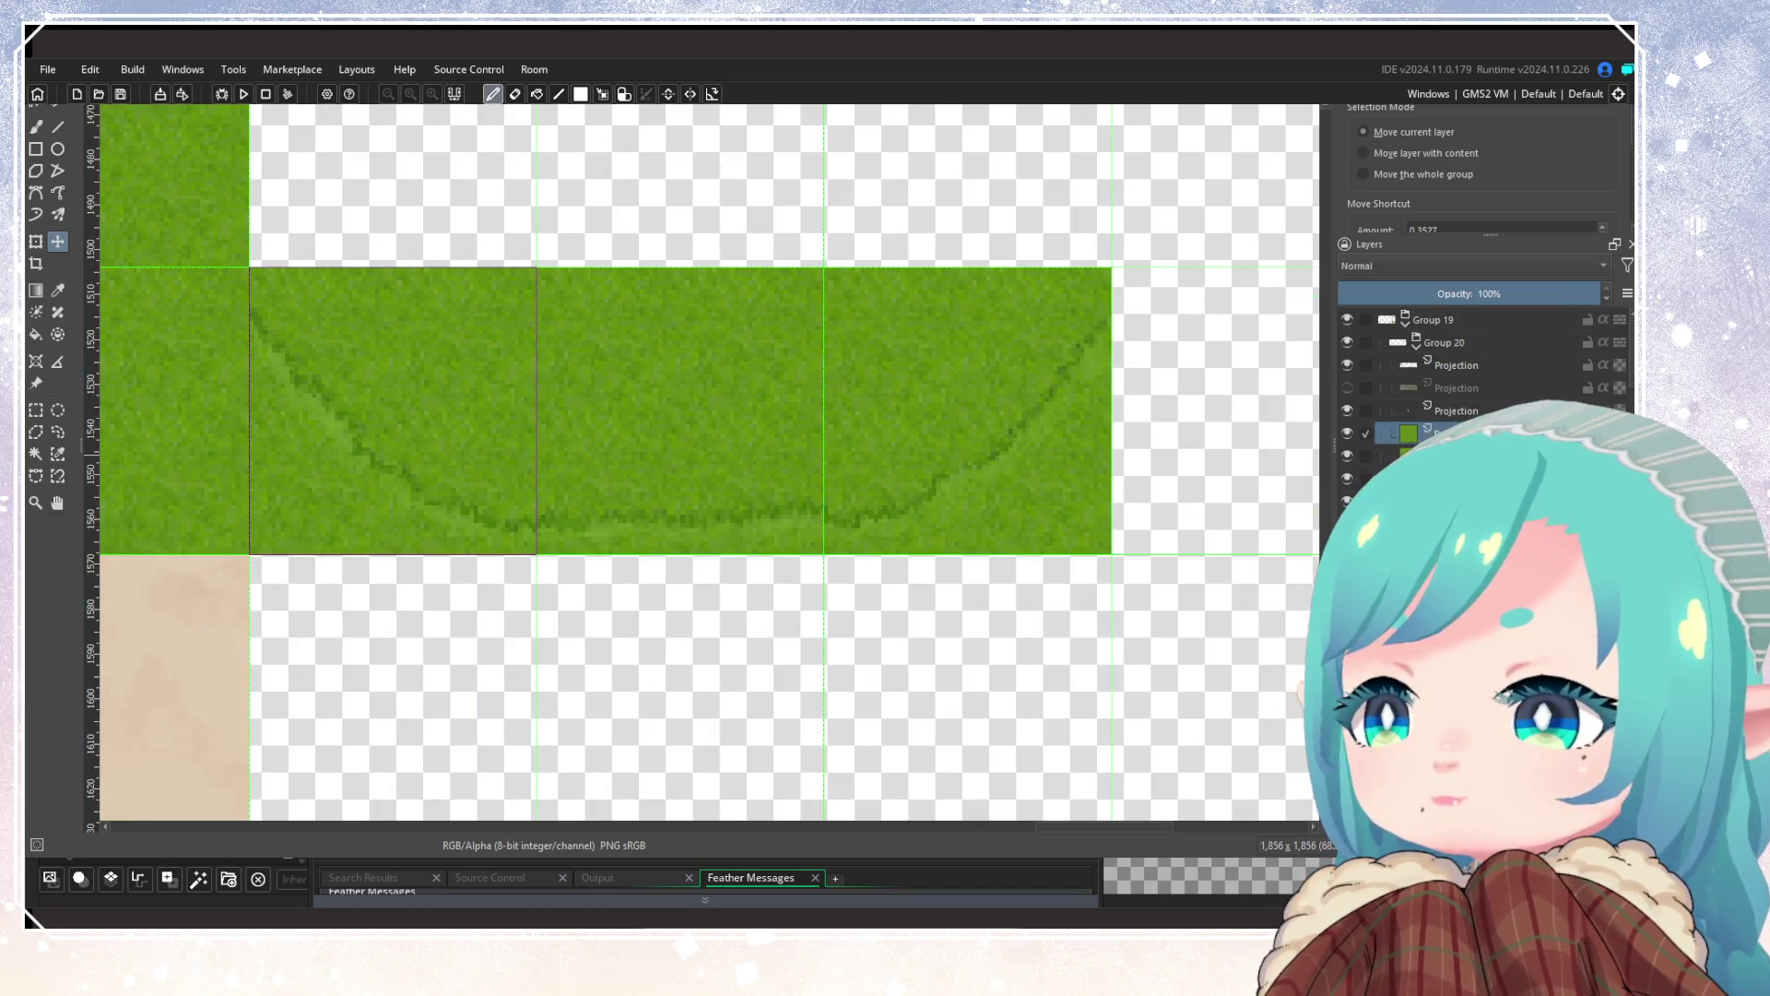
click(1456, 412)
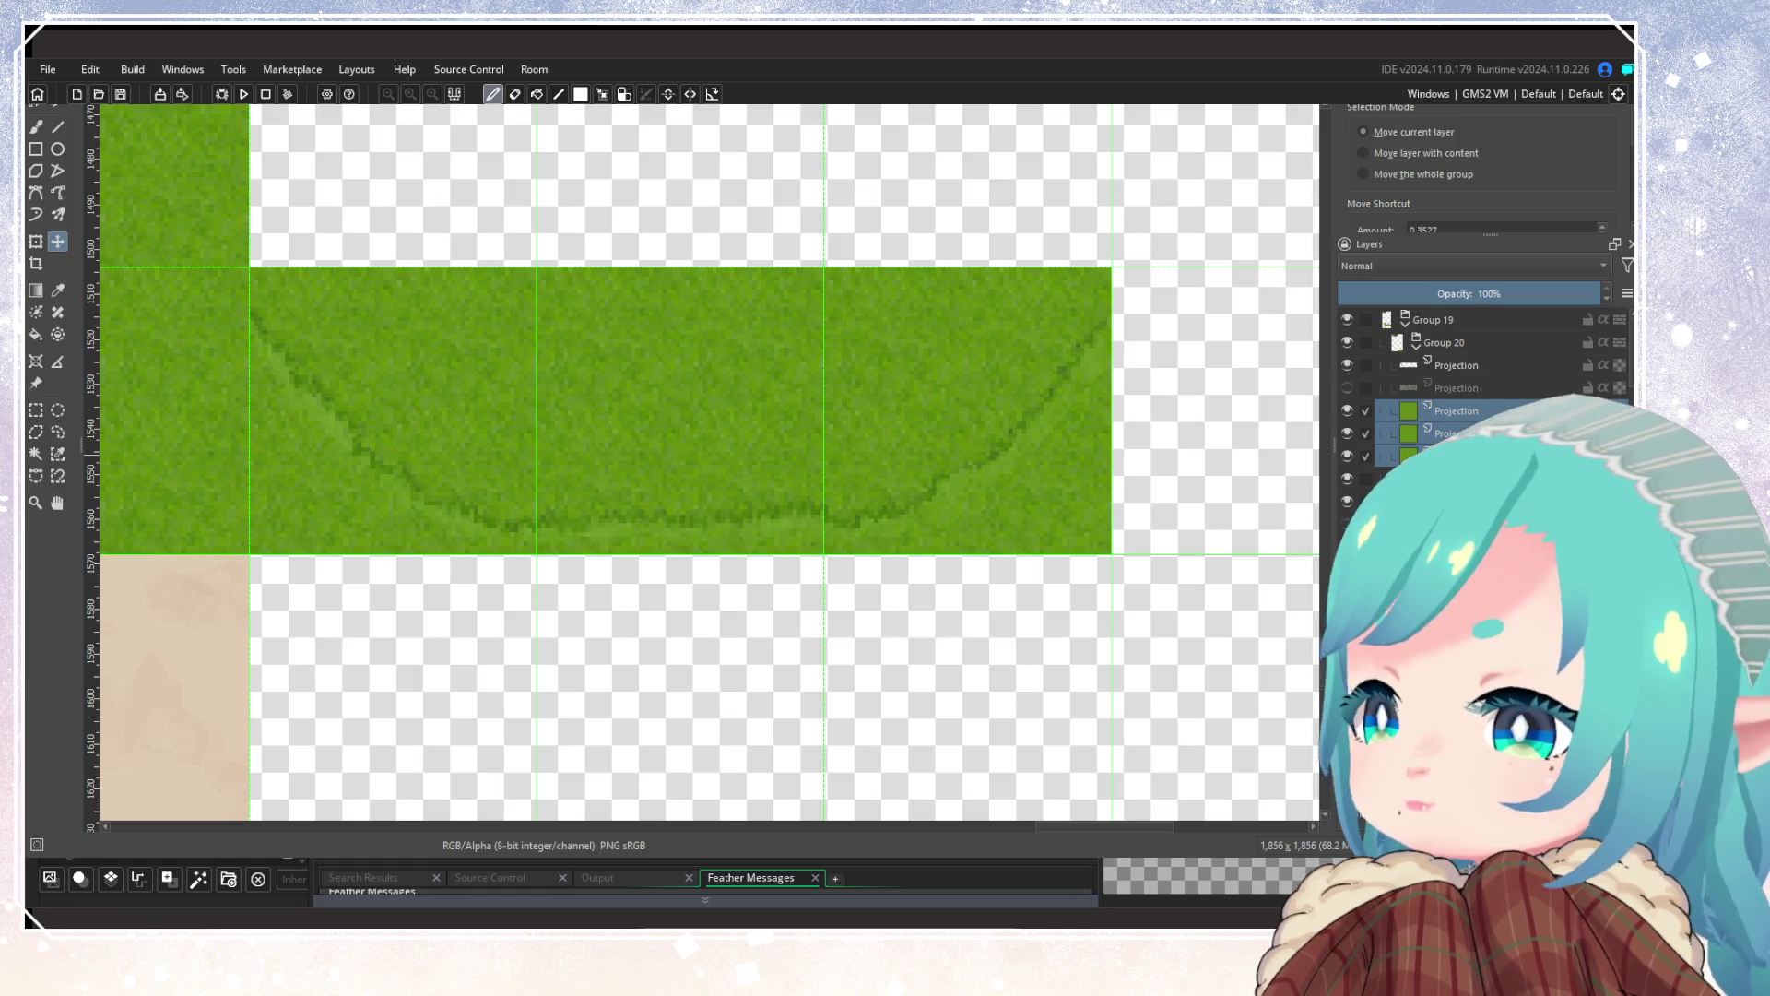
click(1457, 410)
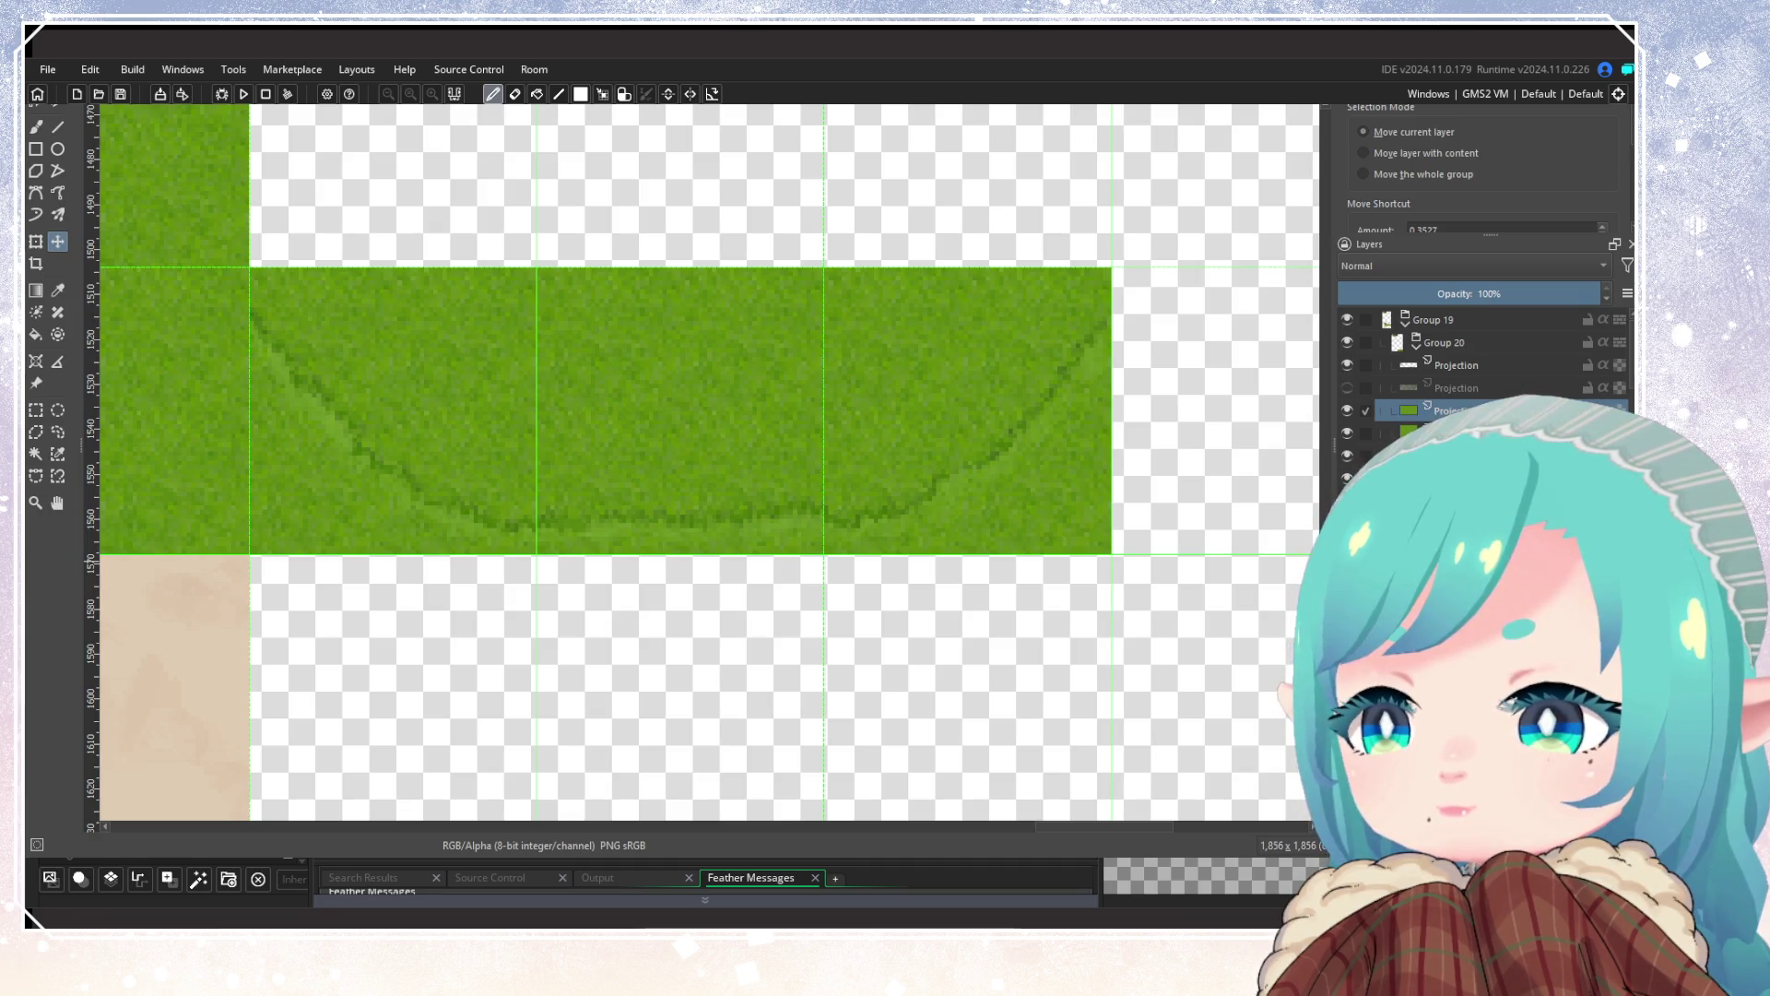
click(1349, 411)
click(1349, 411)
click(1409, 434)
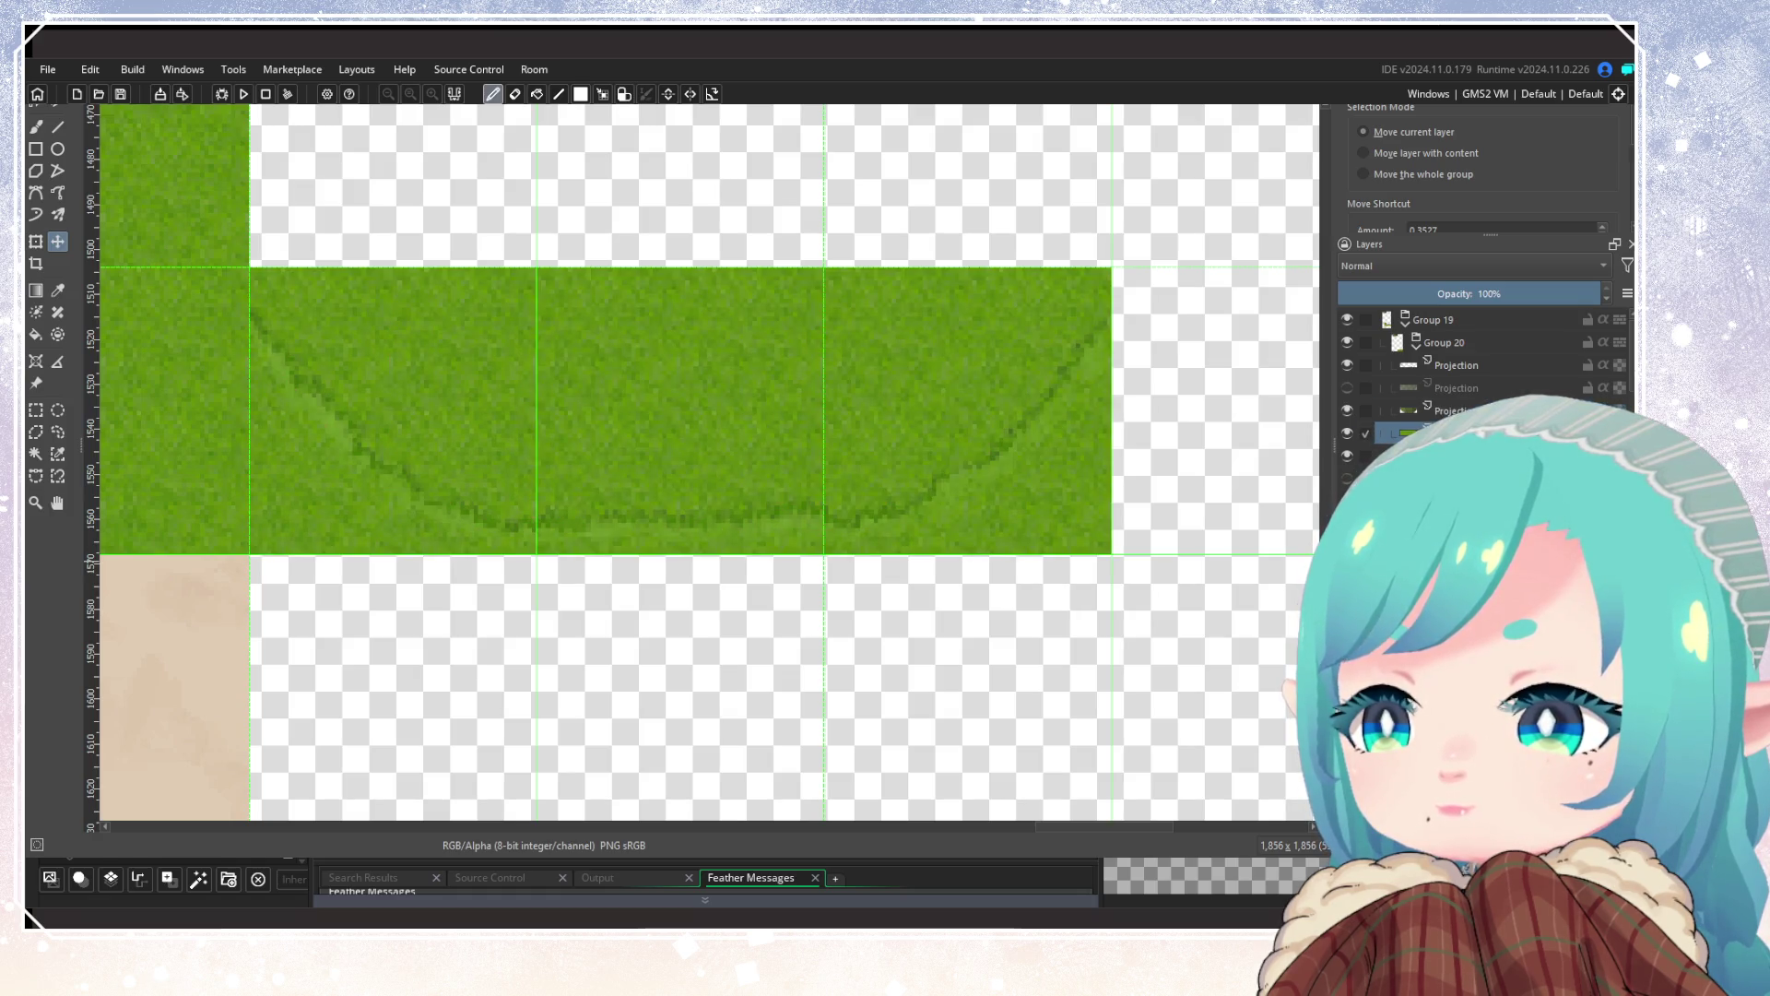
click(1409, 455)
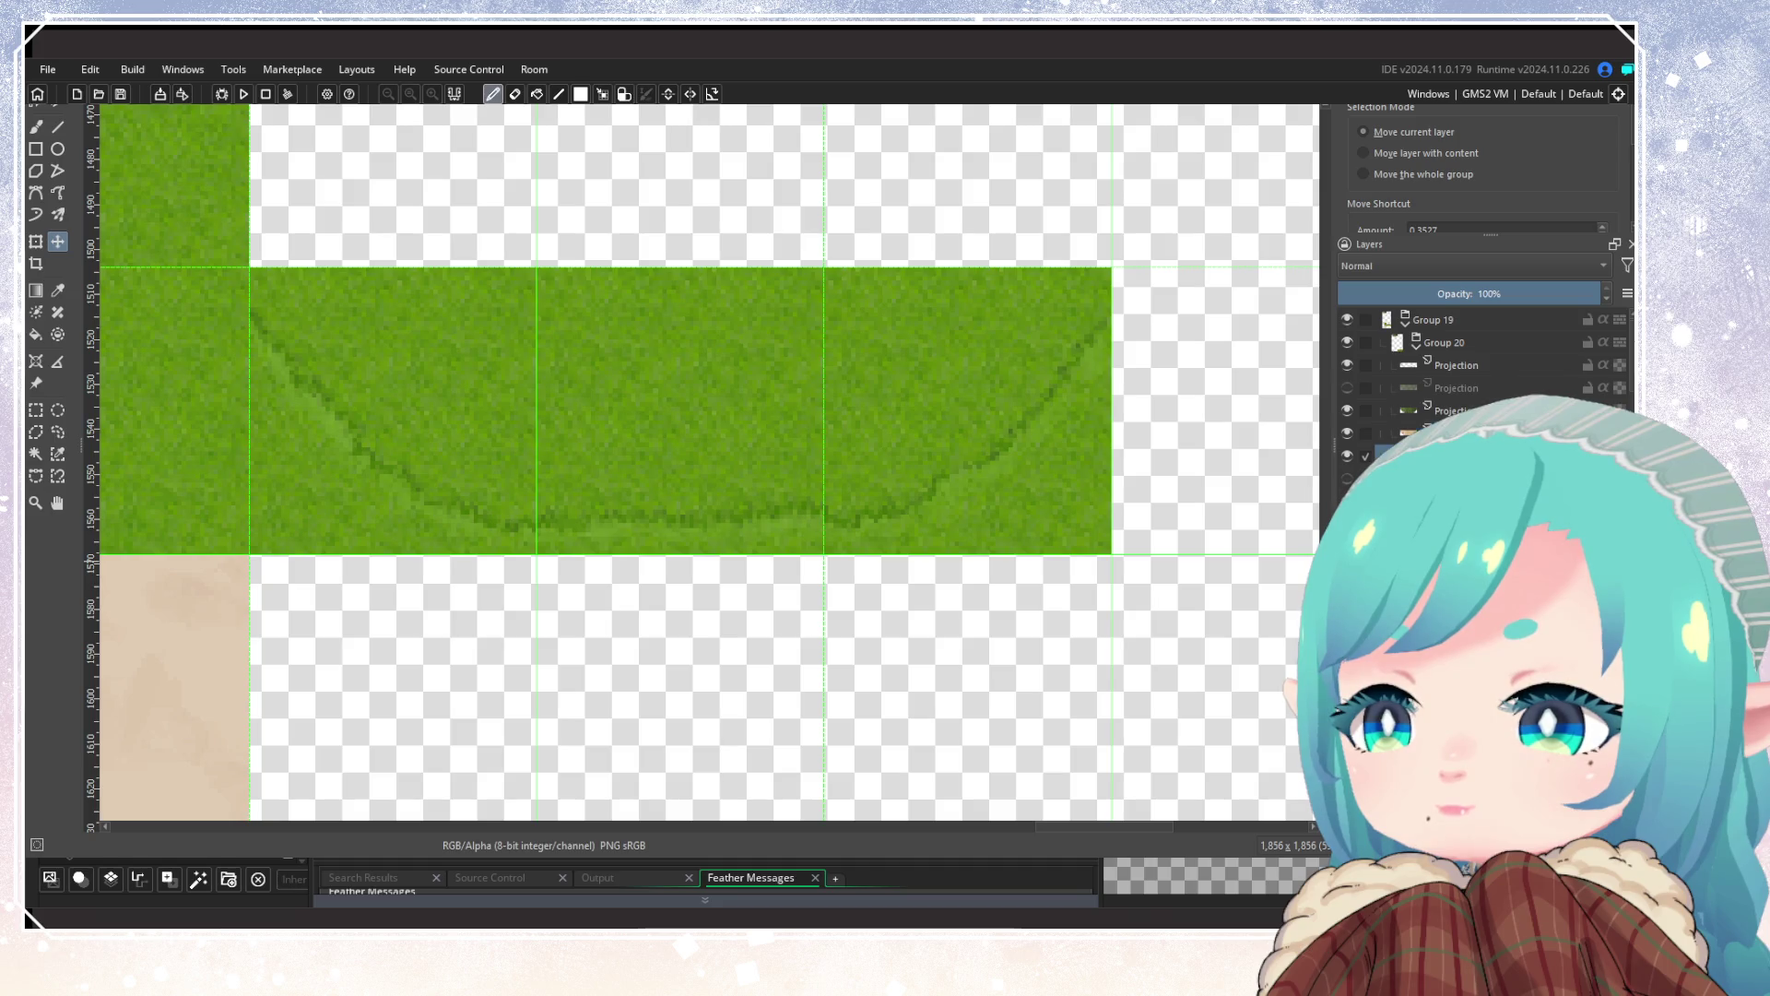
click(1409, 434)
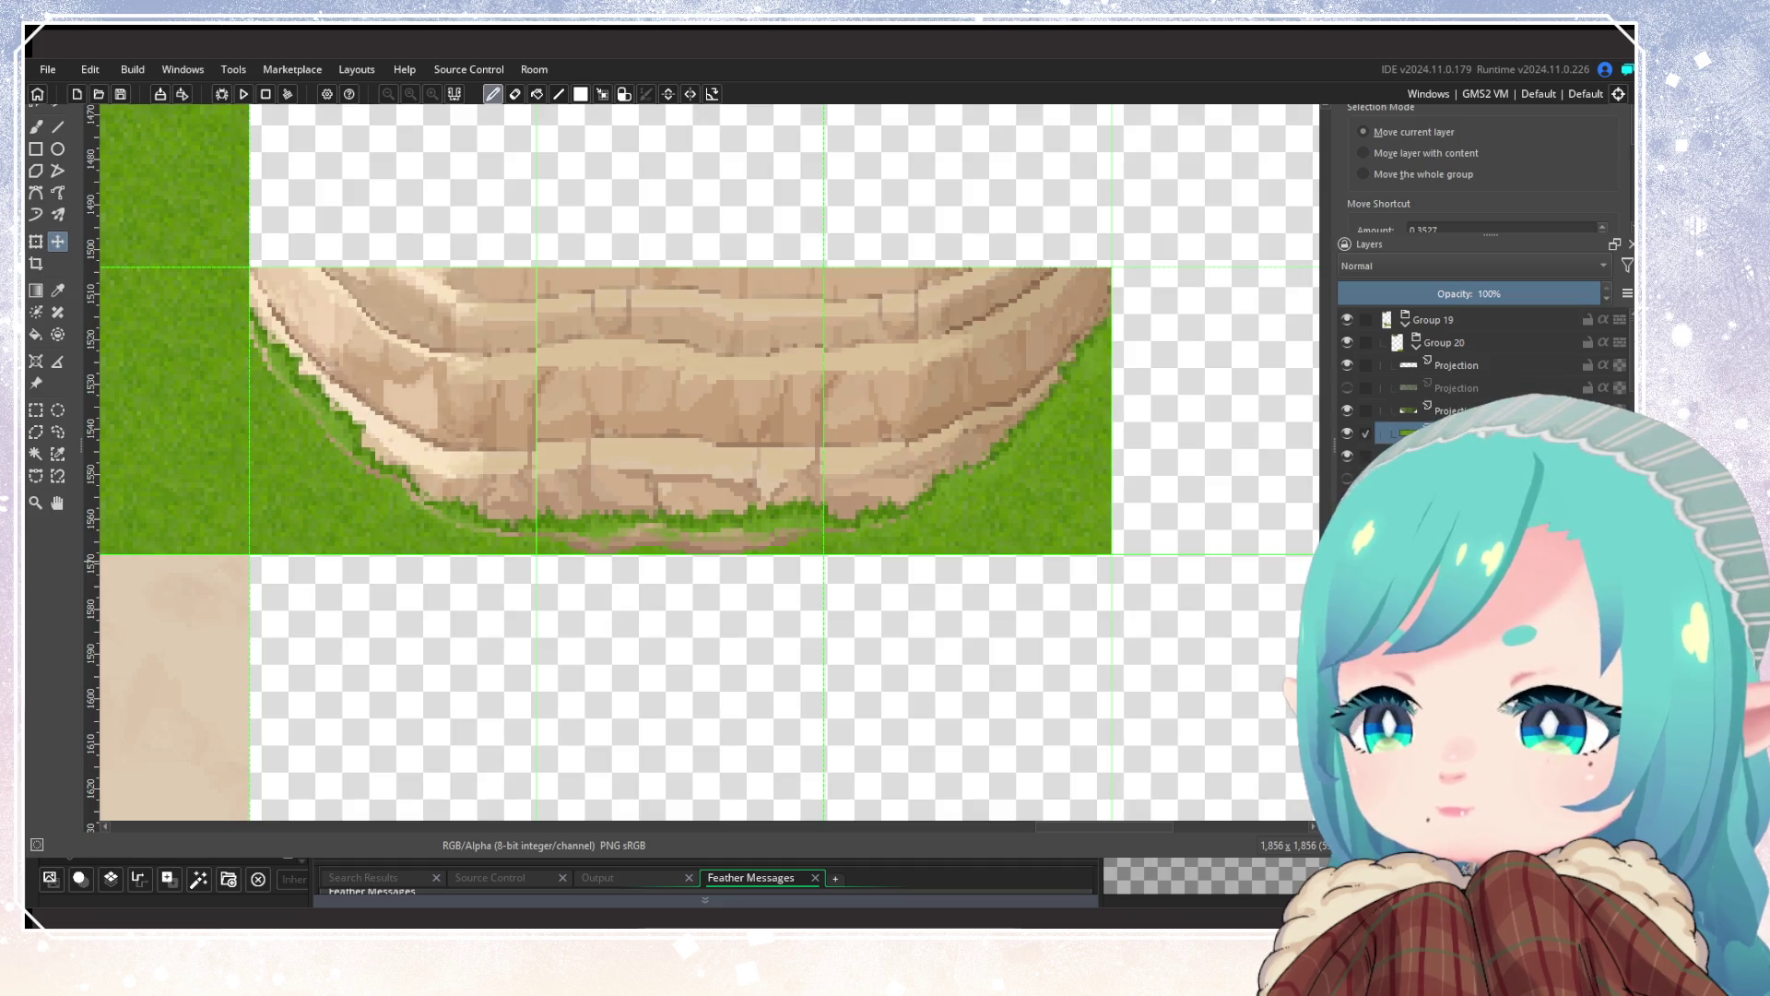
click(1347, 479)
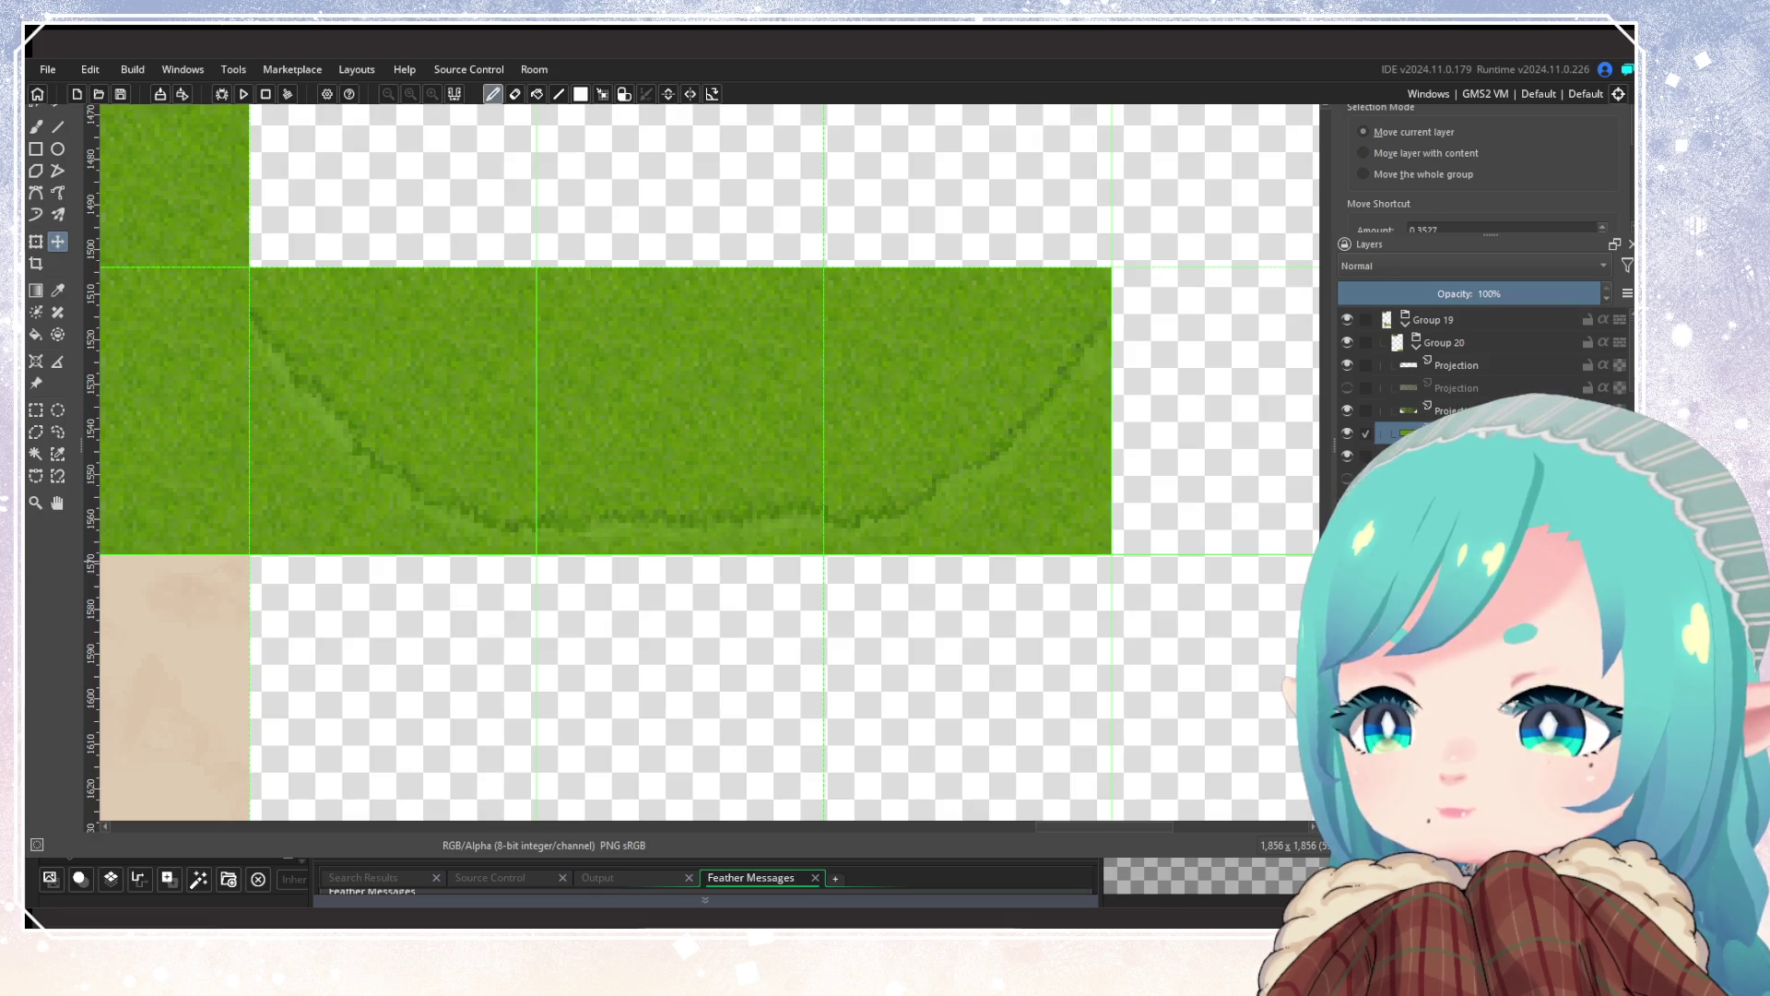
click(1475, 455)
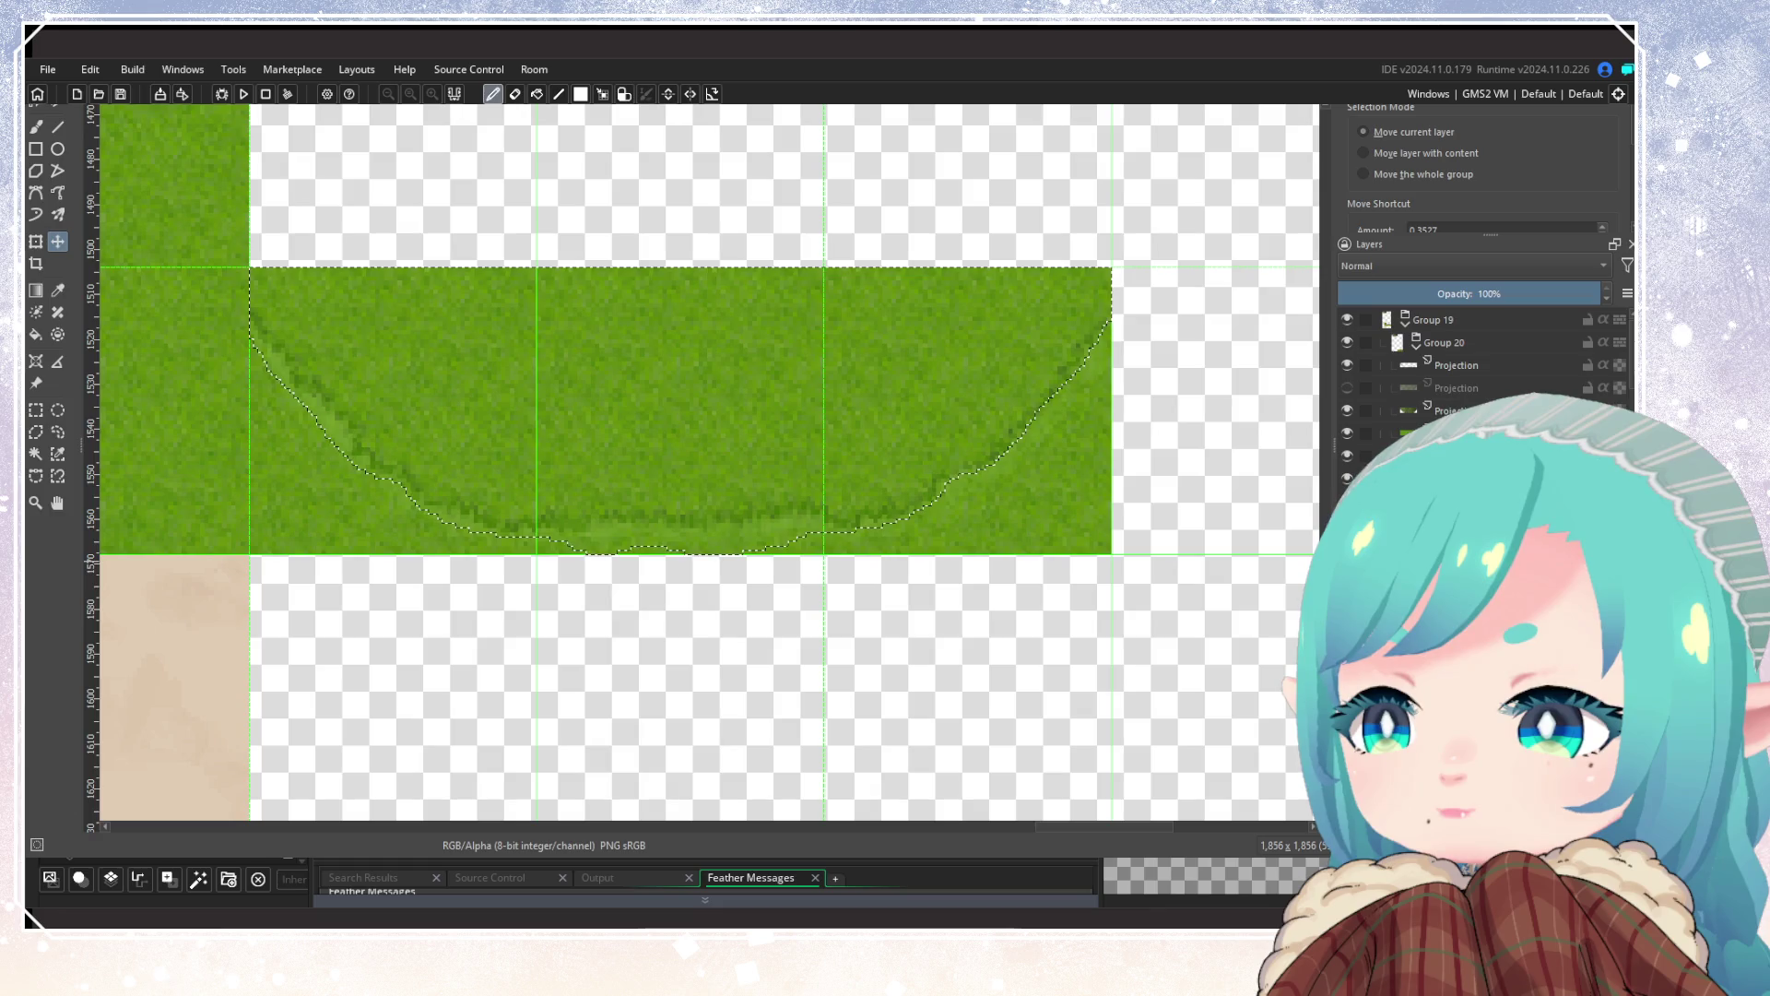
Step: Trim the grass to the rock cliff's outline and fill that shape with grass texture
click(1402, 456)
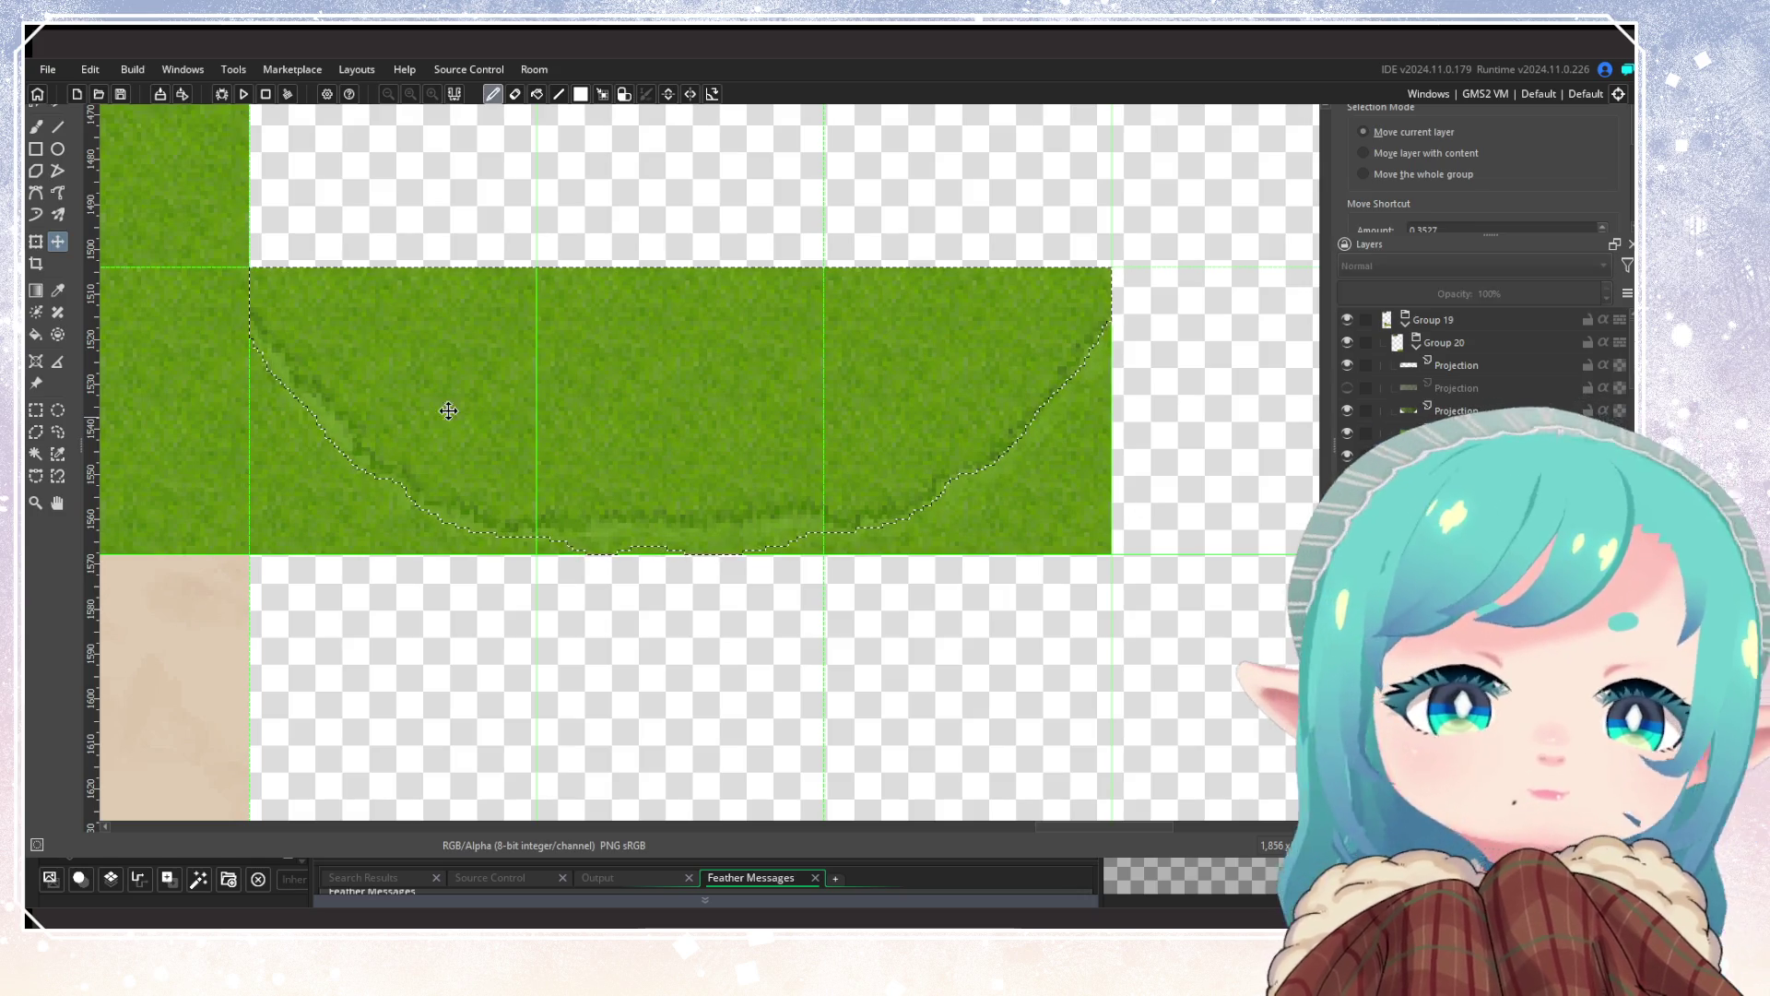
click(36, 335)
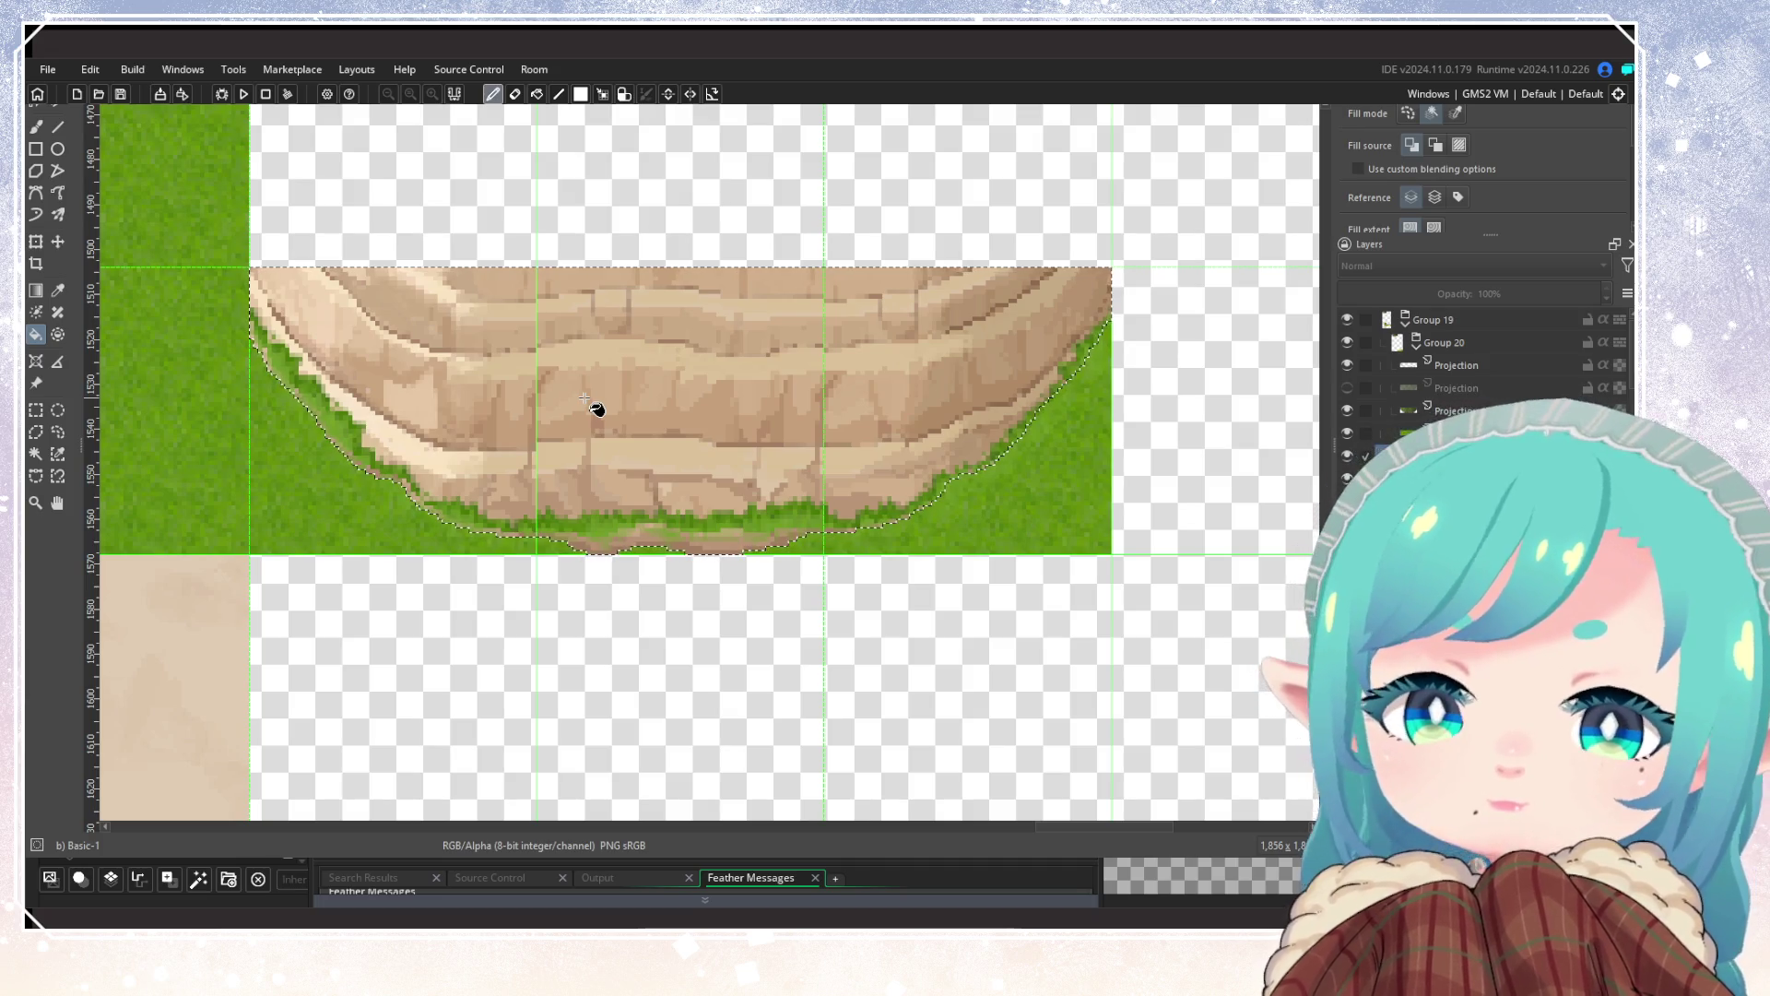
key(ctrl+z)
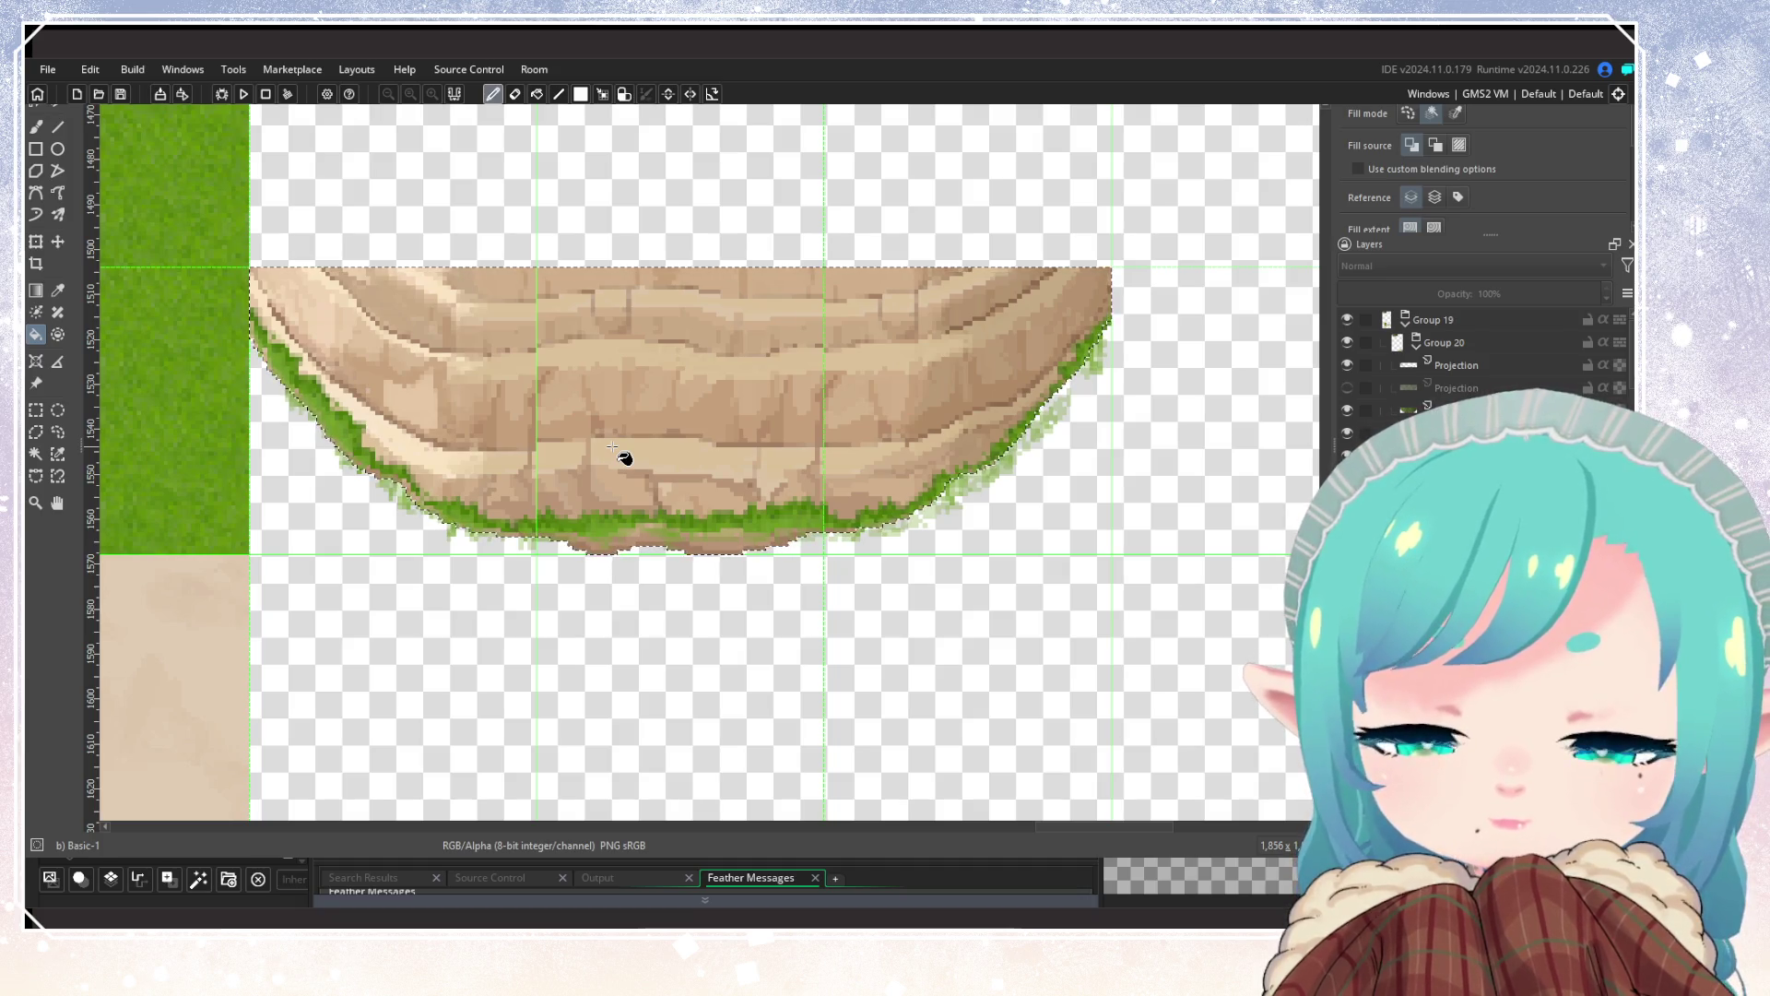
click(613, 447)
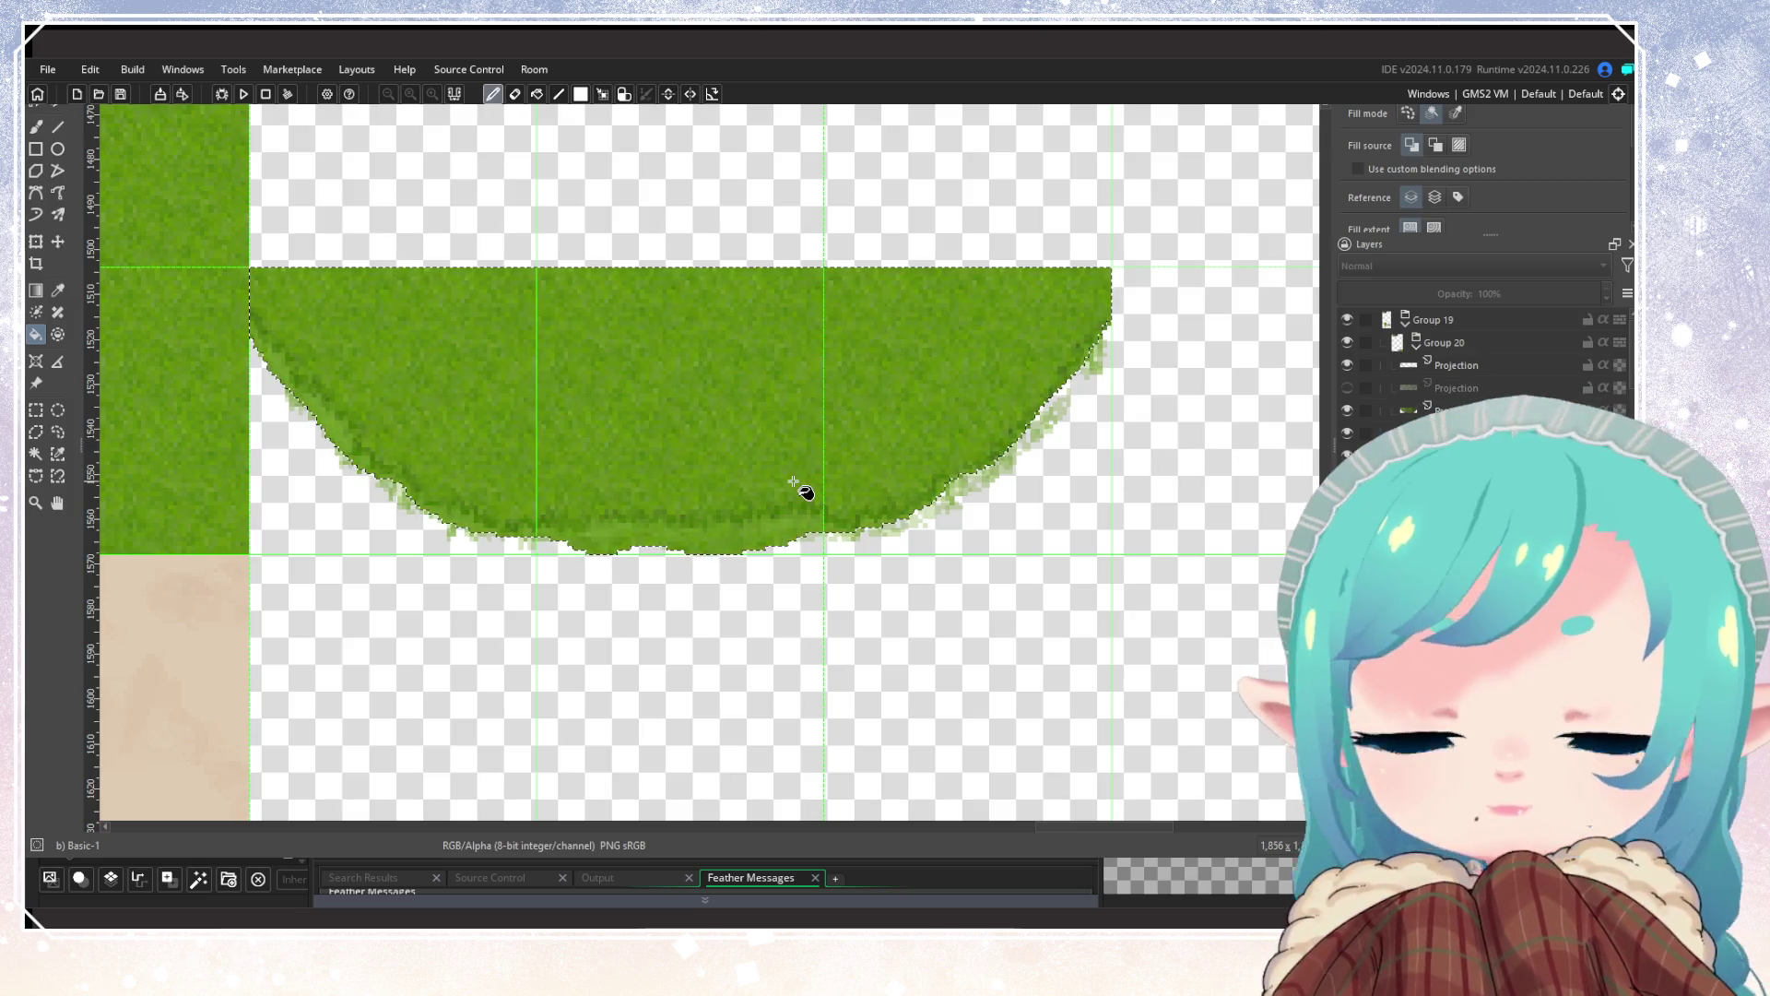
key(ctrl+shift+a)
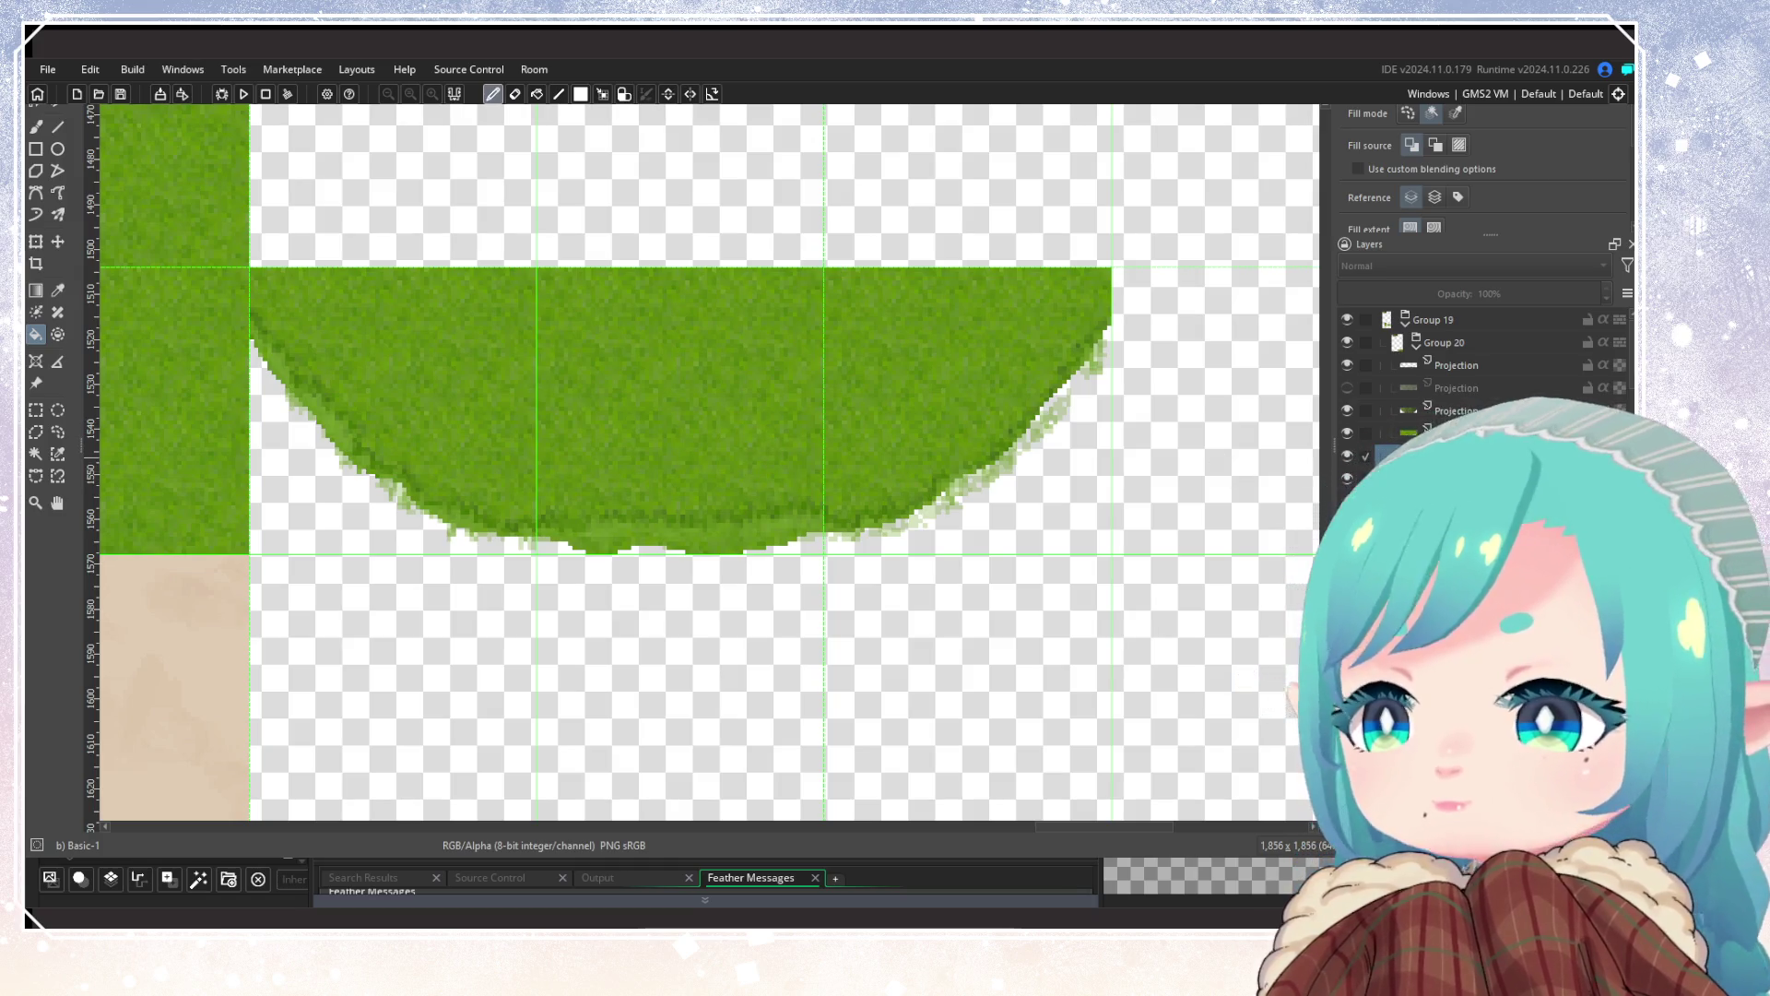
ctrl+click(1407, 364)
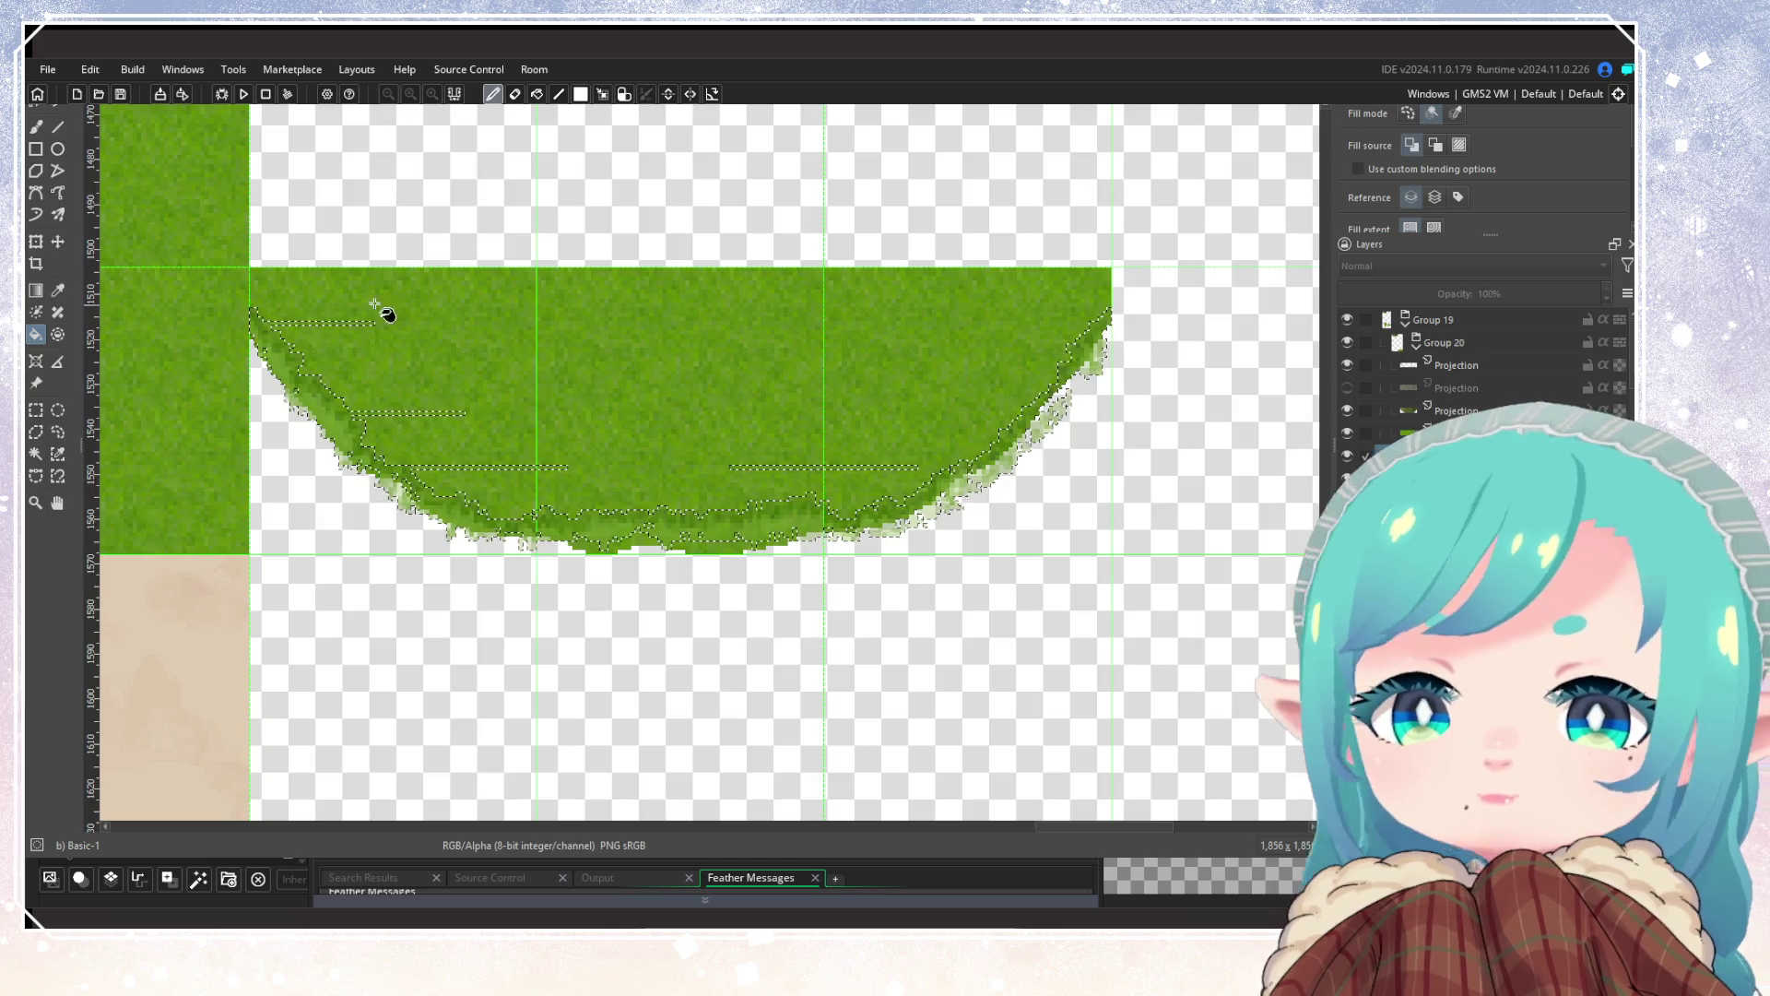
key(b)
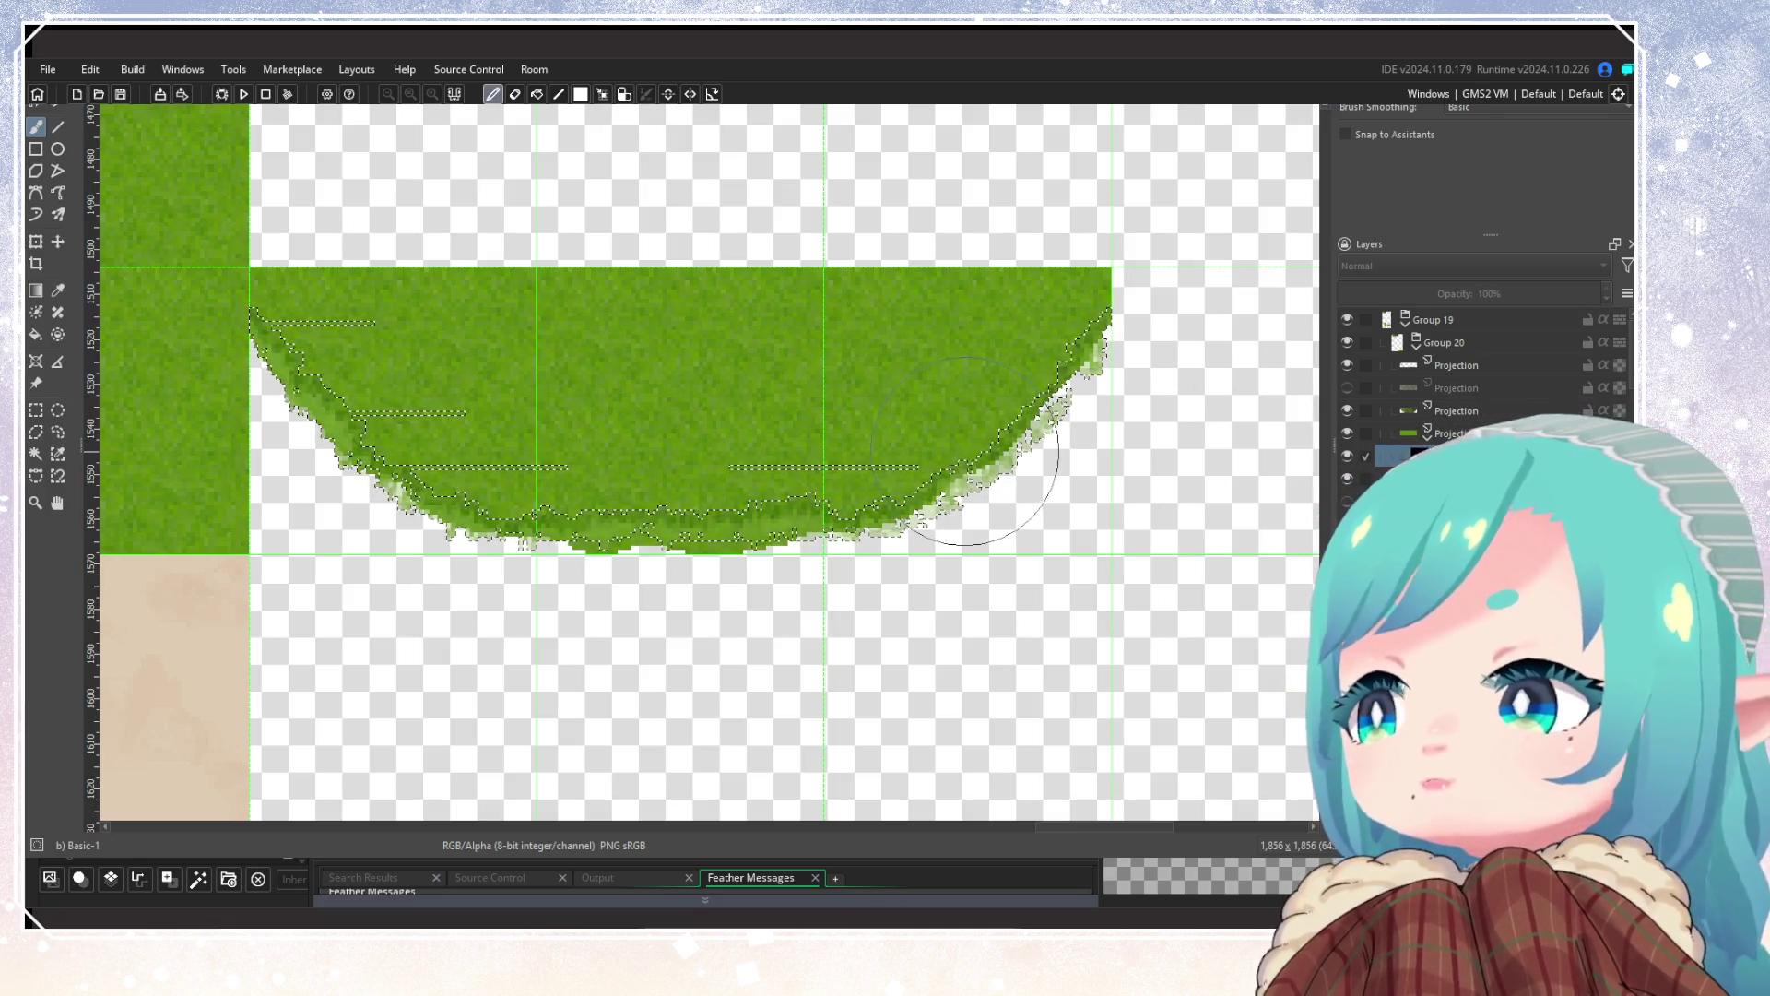
Step: Paint stone texture over the upper grass, from the centre down and leftward
key(ctrl+shift+a)
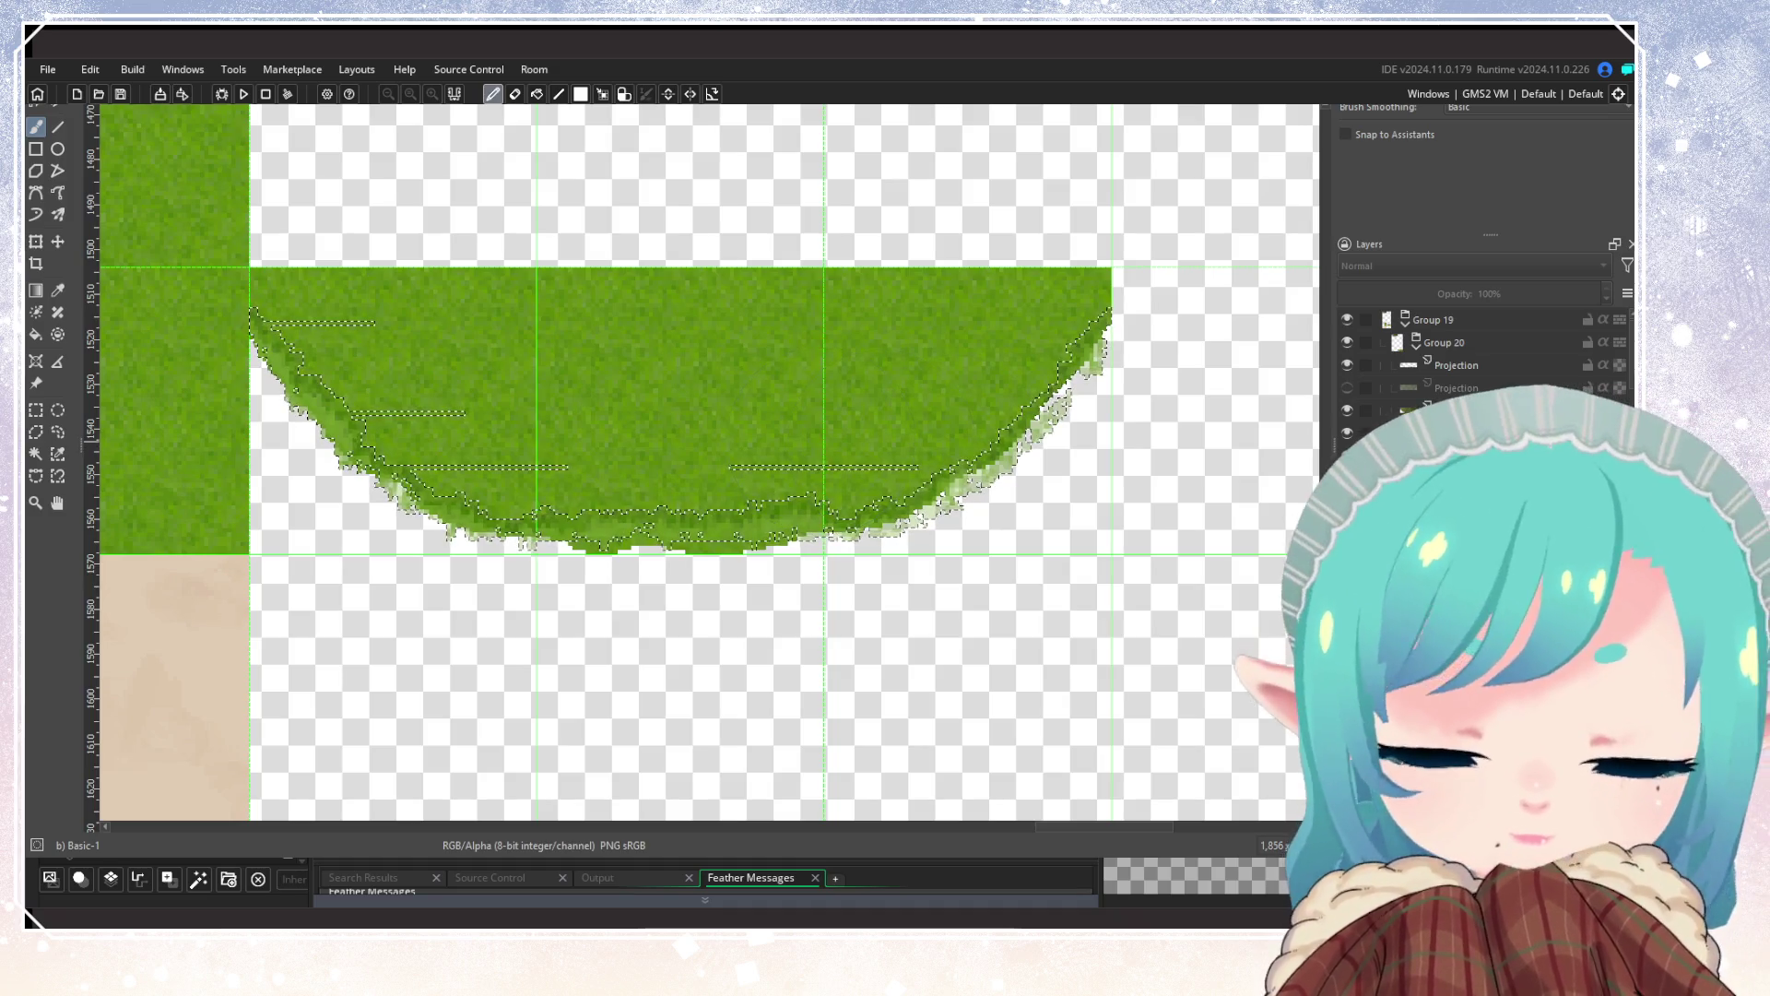
drag(656, 334, 1032, 304)
key(ctrl+z)
mouse_move(691, 316)
mouse_down()
mouse_move(369, 280)
mouse_move(336, 185)
mouse_up()
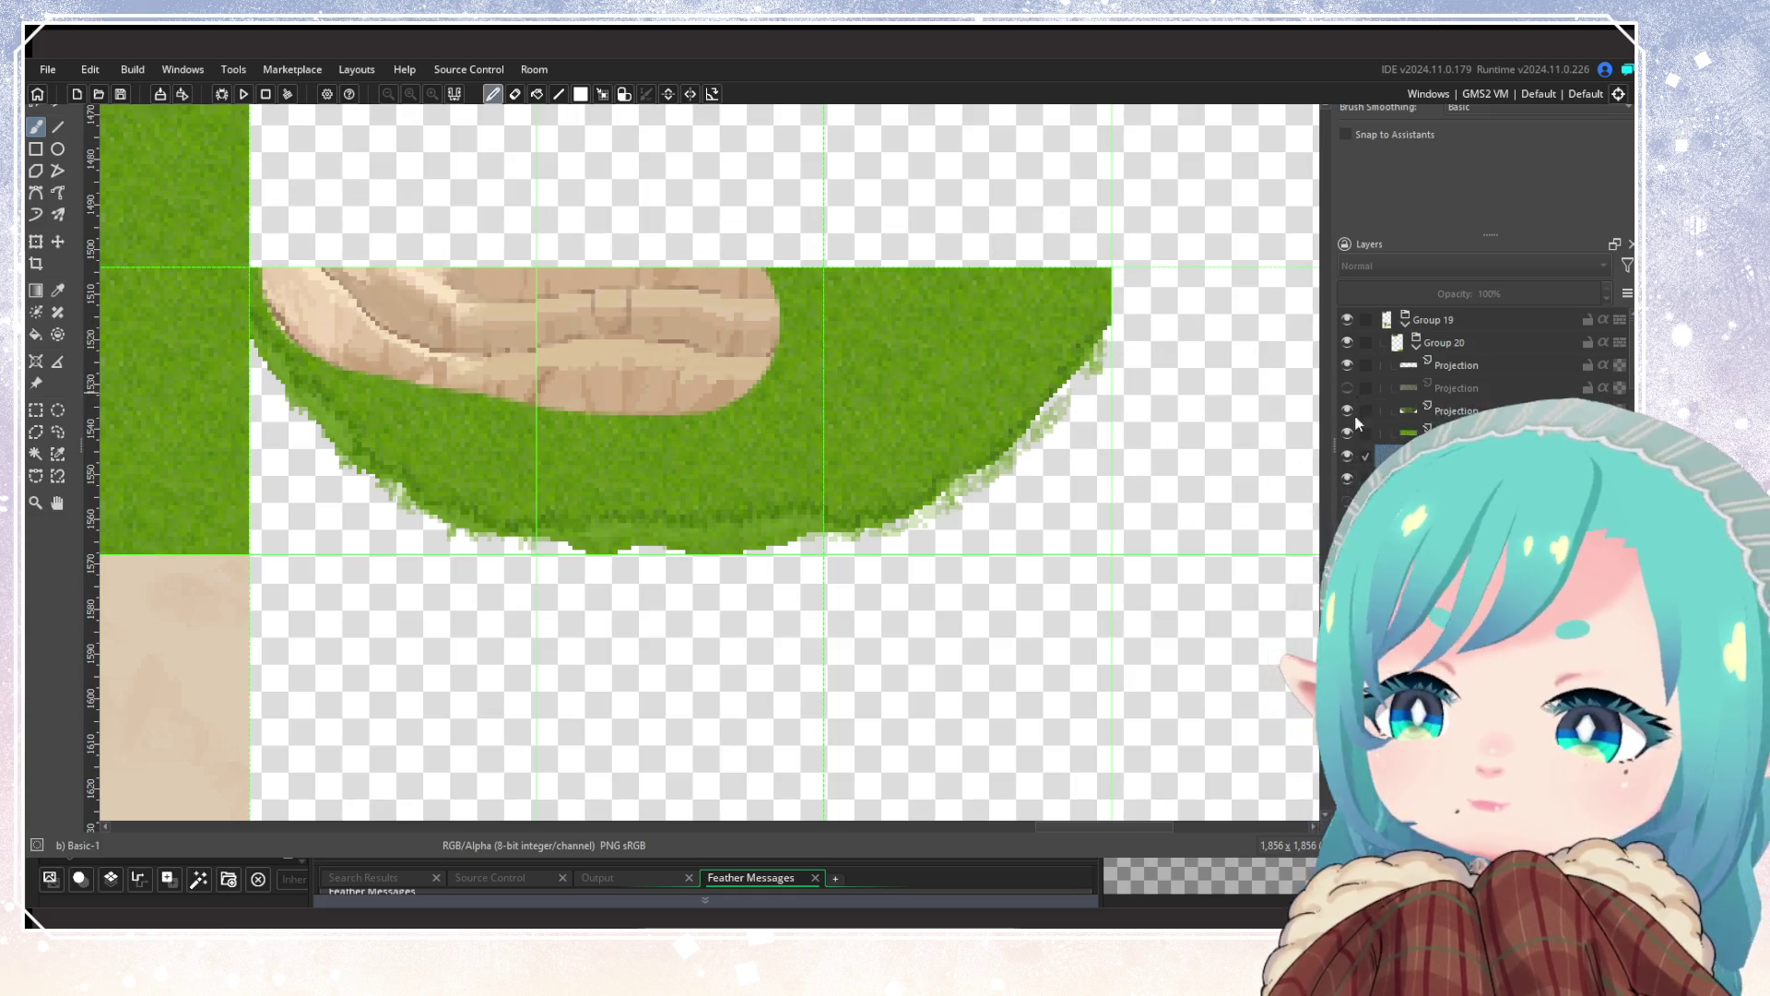
ctrl+click(1408, 367)
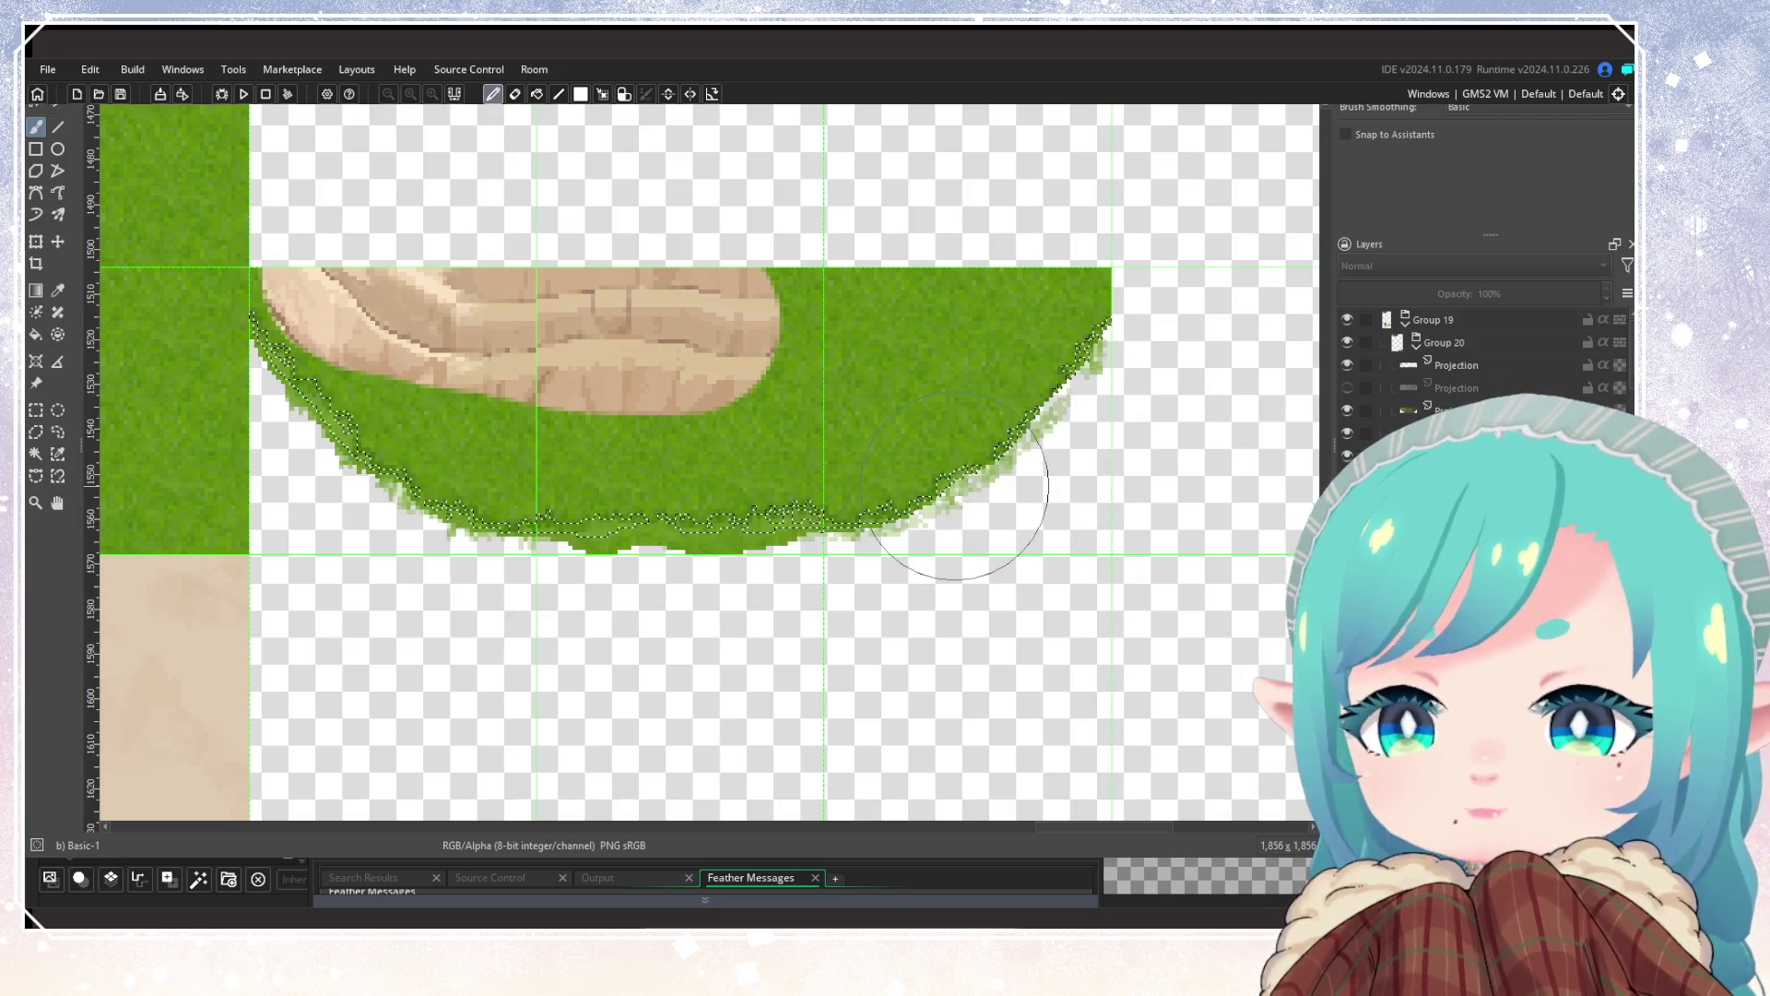
mouse_move(701, 332)
mouse_down()
mouse_move(516, 360)
mouse_move(358, 289)
mouse_up()
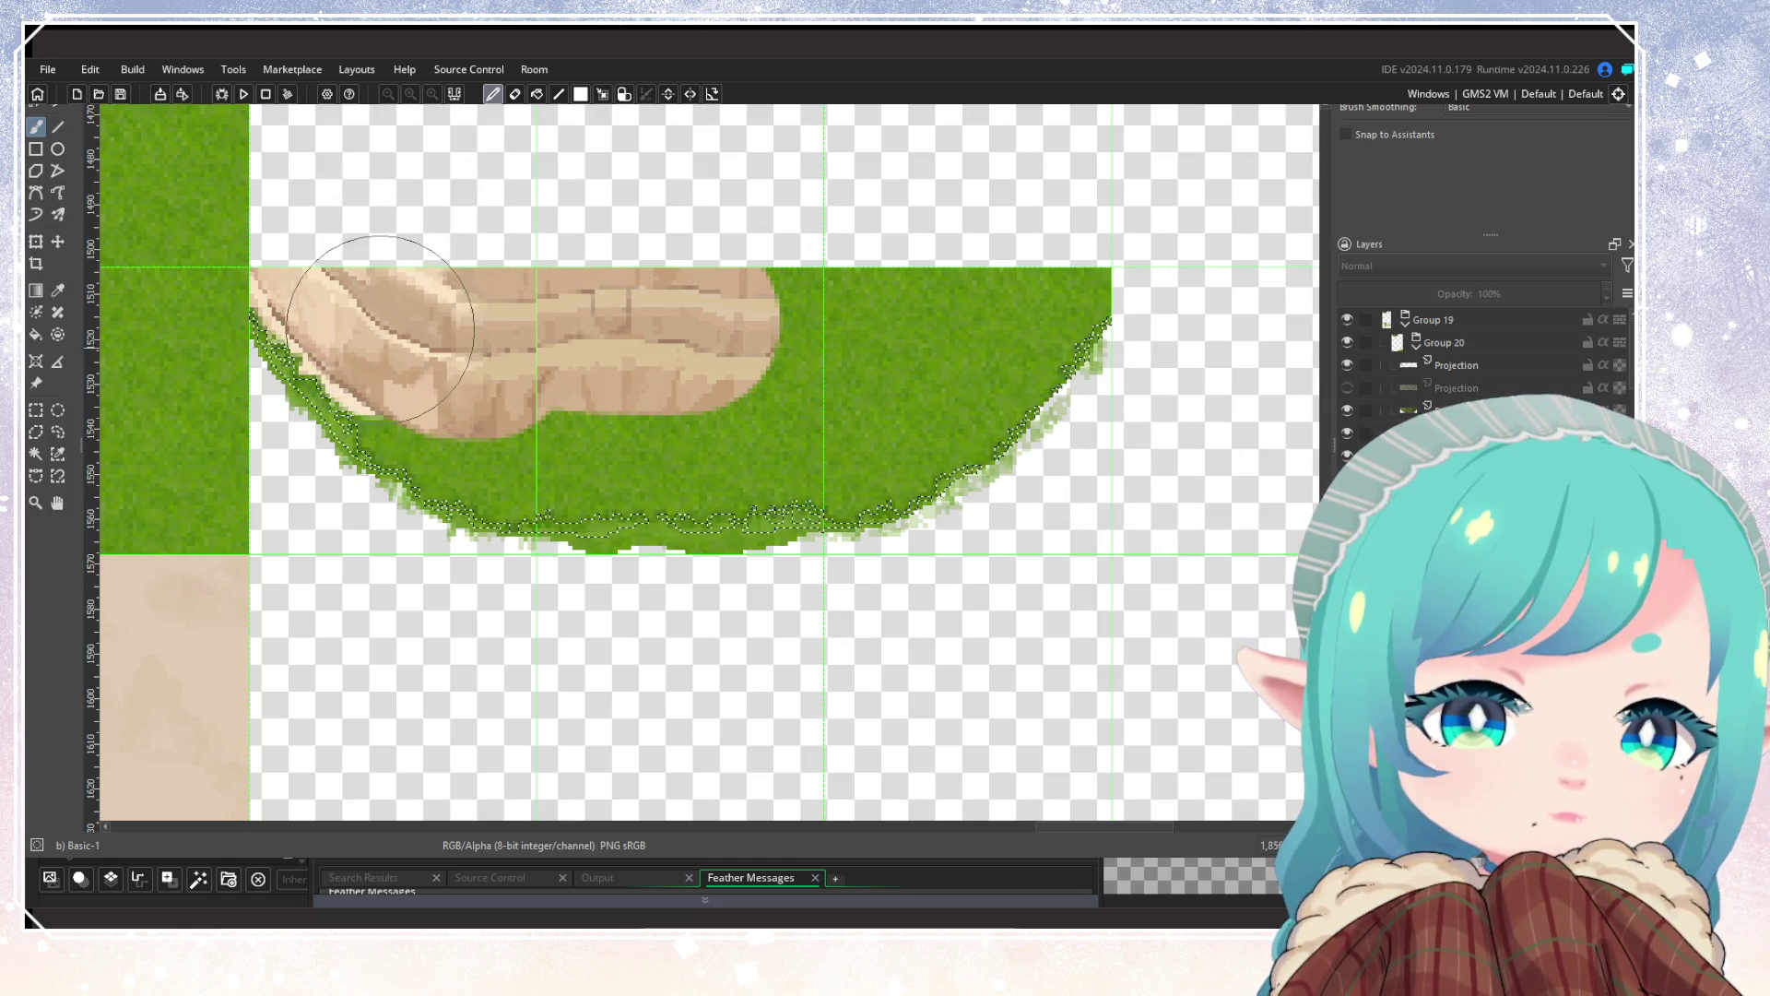
mouse_move(350, 239)
mouse_down()
mouse_move(502, 369)
mouse_move(475, 415)
mouse_move(539, 424)
mouse_move(876, 428)
mouse_move(1035, 253)
mouse_move(895, 273)
mouse_up()
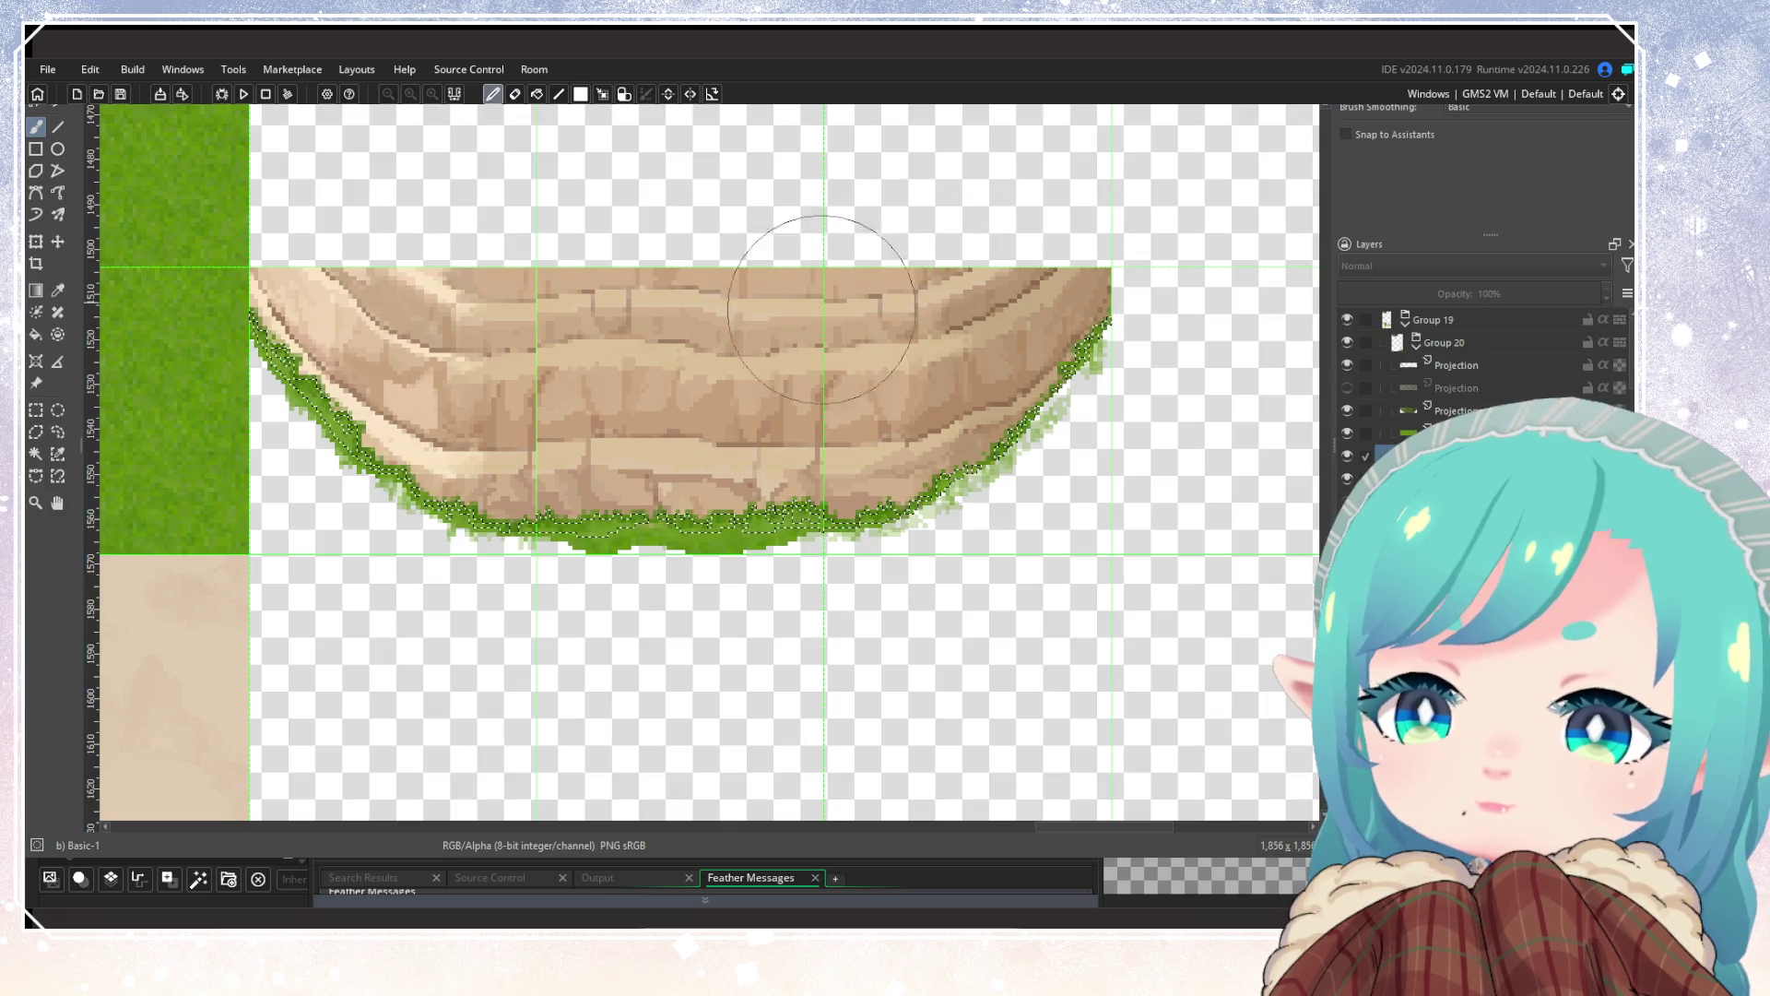
Step: Fill the white gap under the grass and extend the grass strip leftward along the cliff base
scroll(830, 369, up, 3)
scroll(922, 608, up, 2)
scroll(949, 544, down, 4)
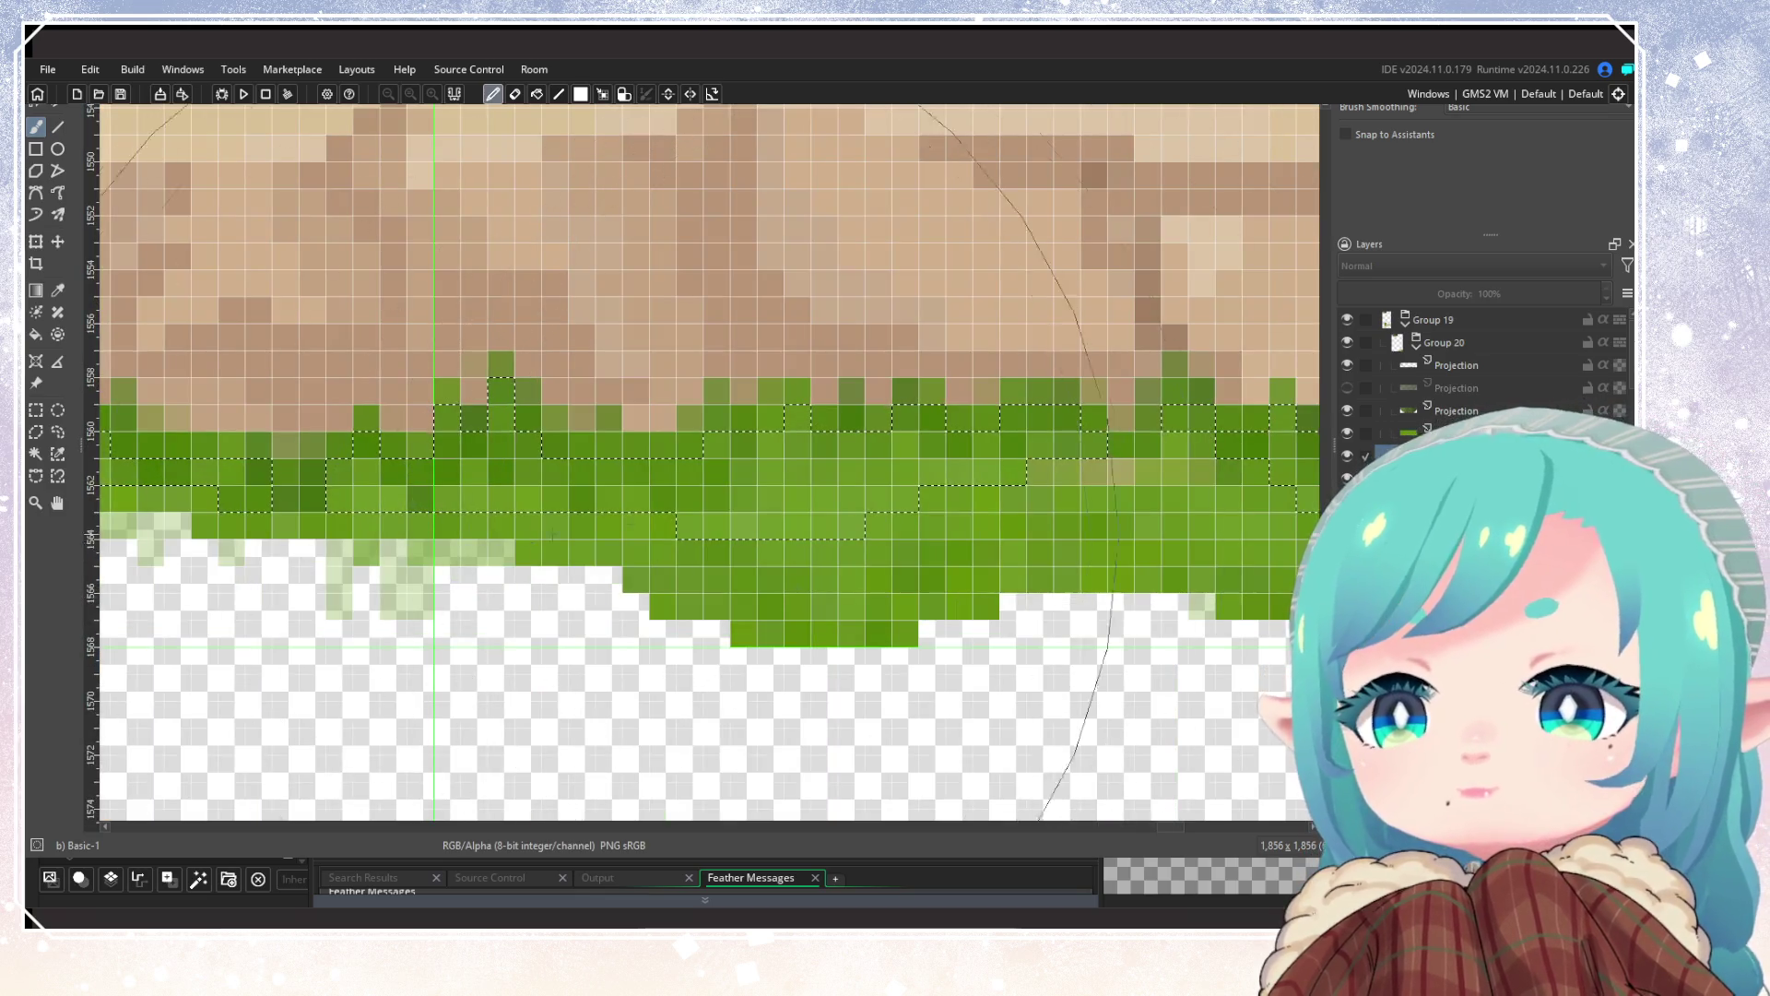
scroll(977, 461, up, 3)
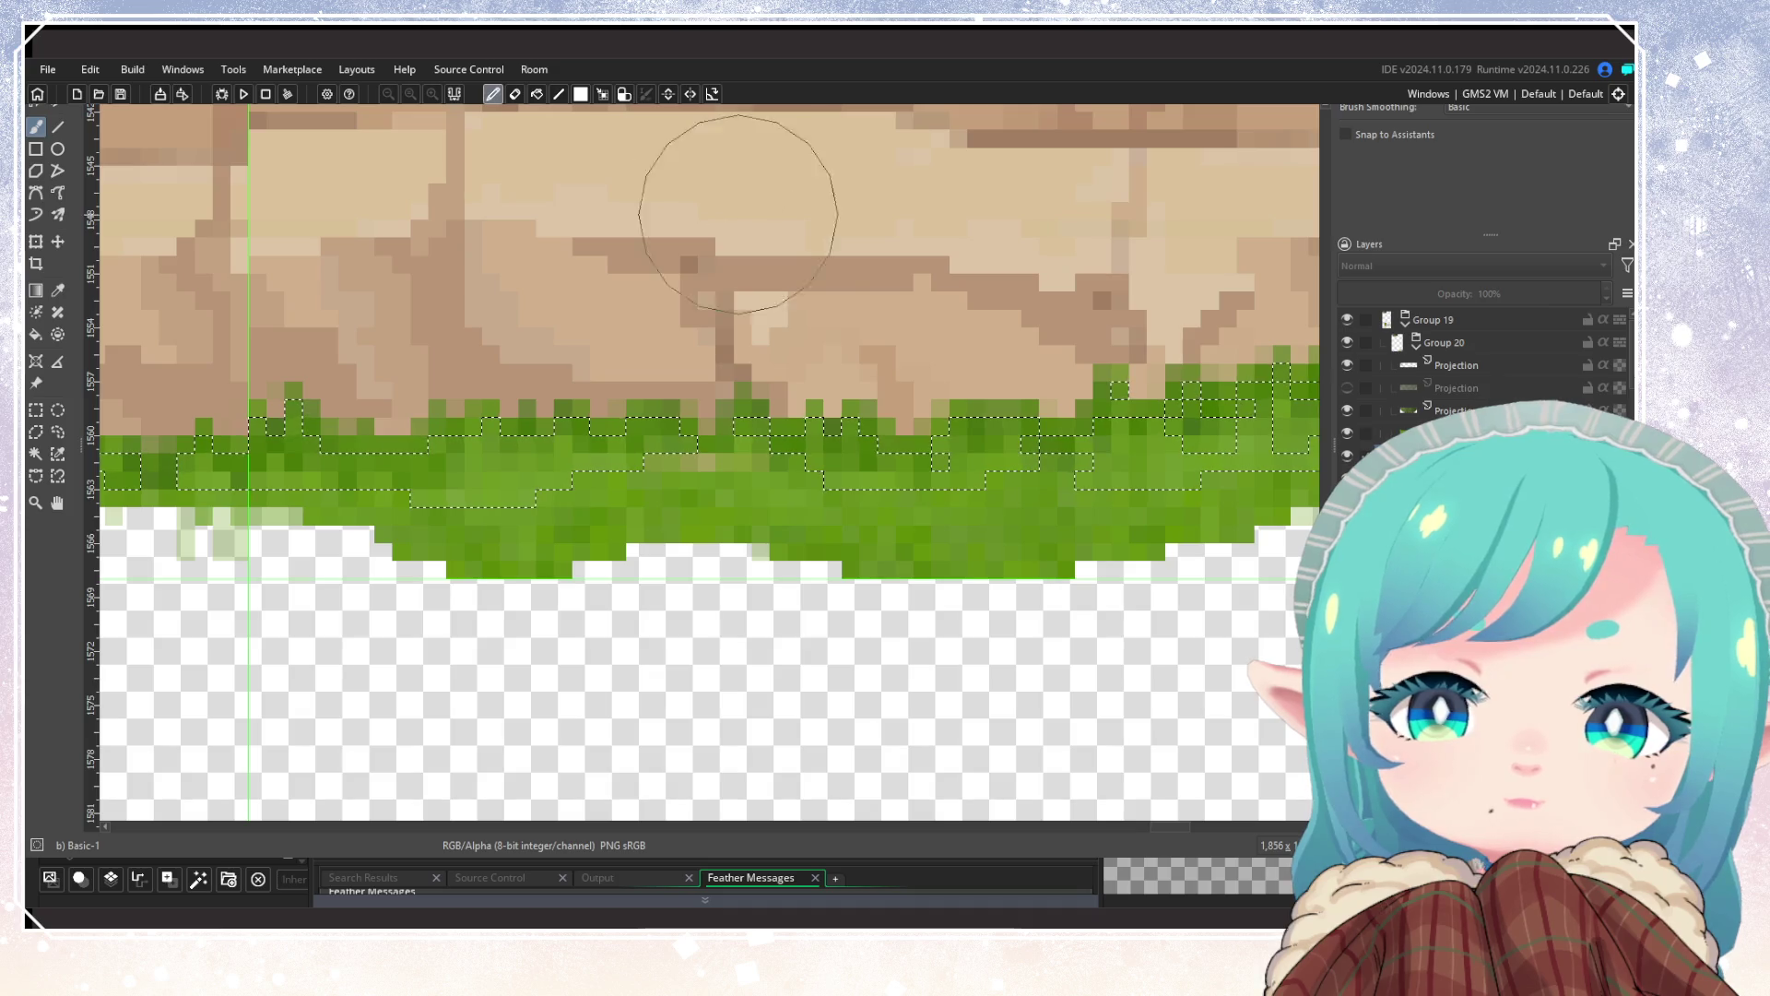
mouse_move(755, 591)
mouse_down()
mouse_move(717, 521)
mouse_move(673, 572)
mouse_move(1164, 552)
mouse_up()
scroll(751, 590, down, 3)
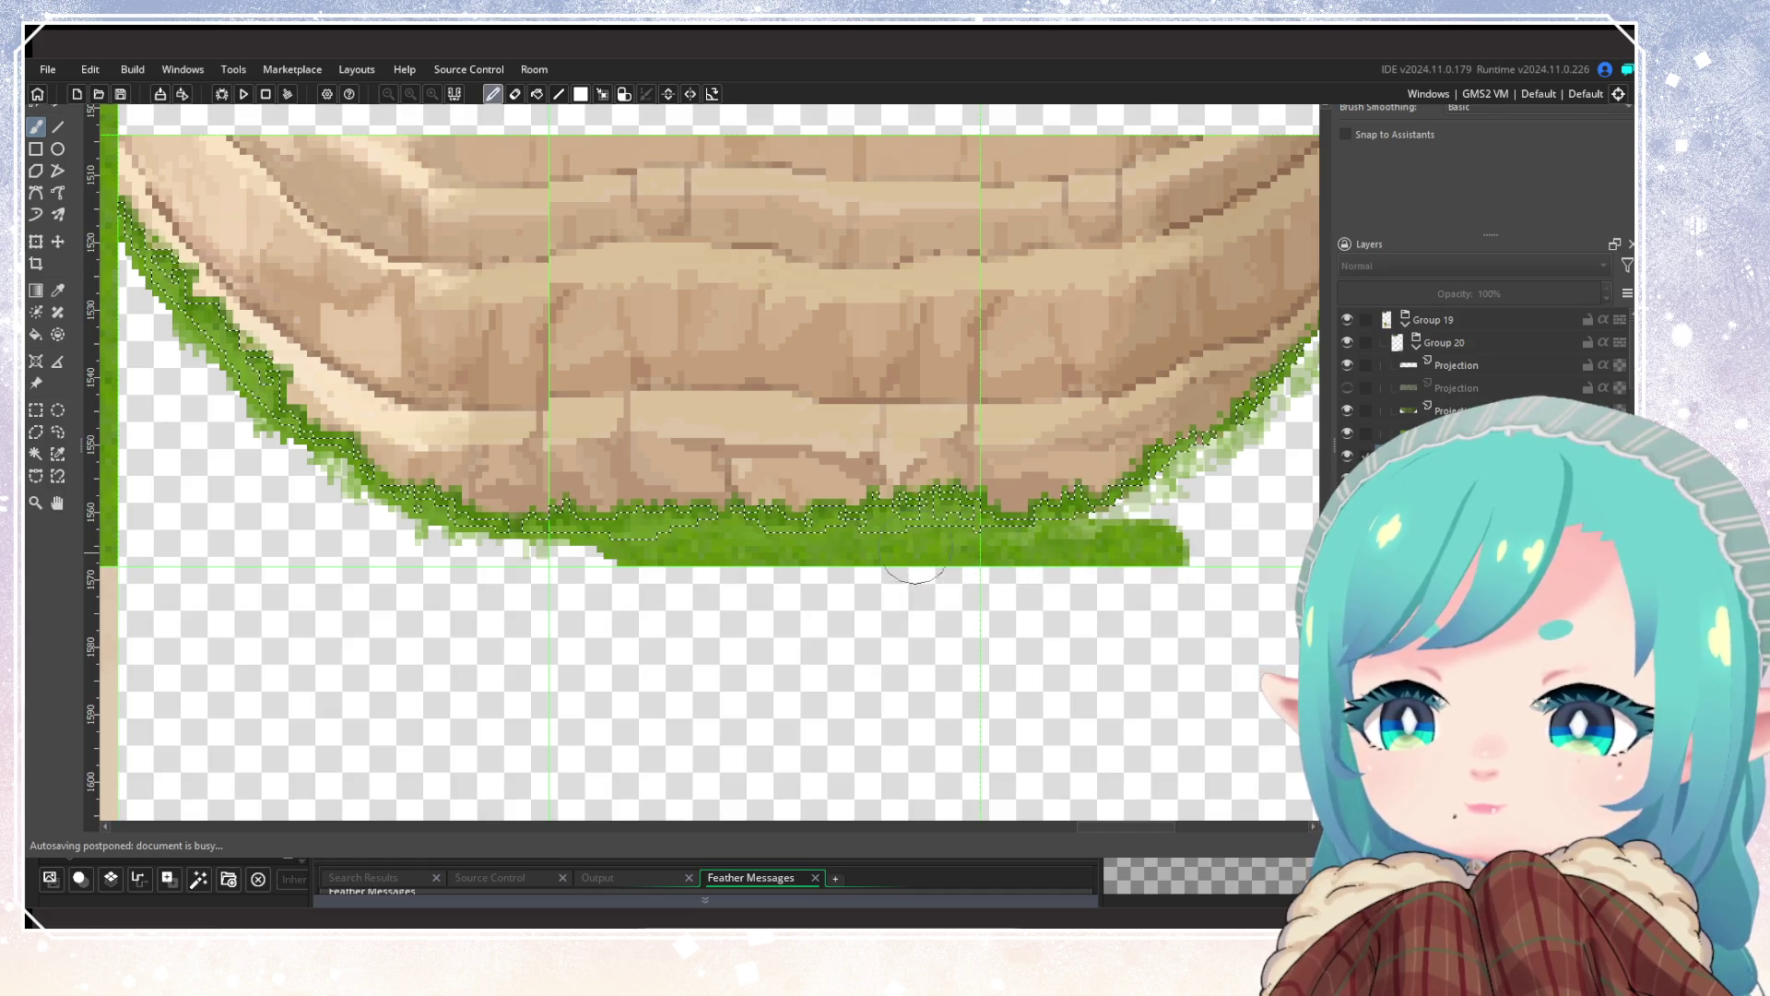
drag(595, 565, 440, 554)
scroll(387, 540, down, 3)
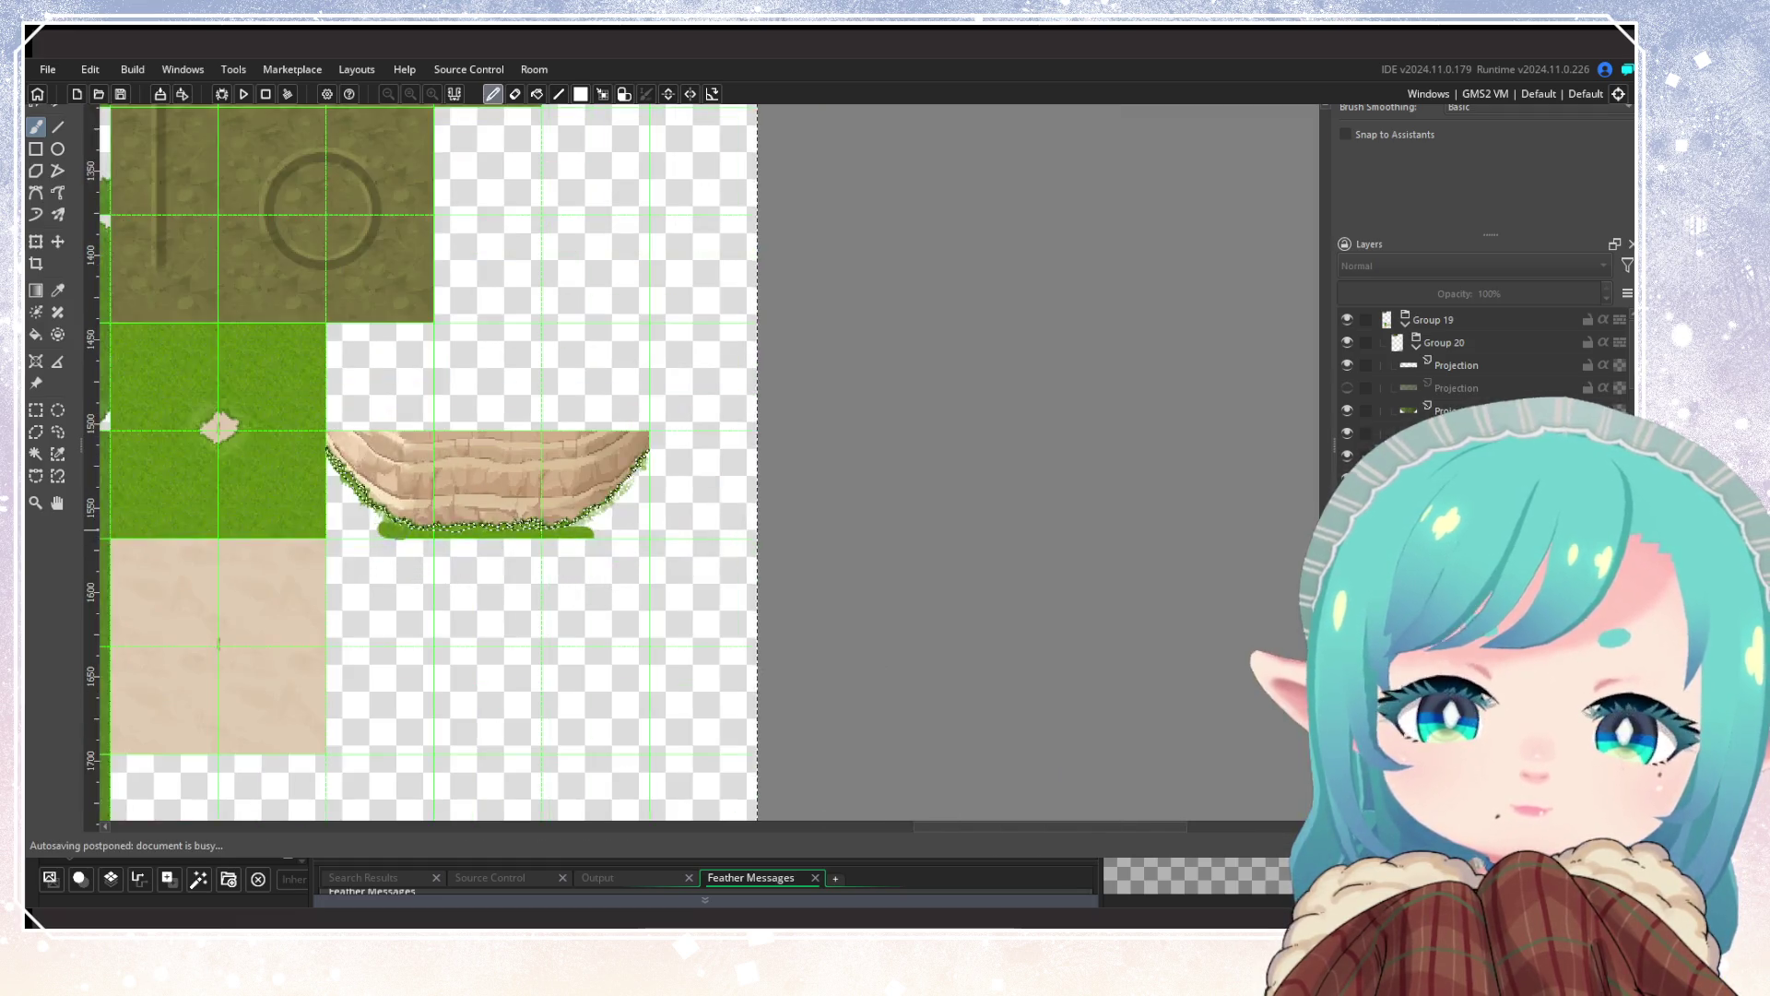
Step: Brush grass onto the slope's right side, filling pale gaps and notches out to the tile edge
scroll(741, 556, up, 3)
mouse_move(742, 556)
mouse_down()
mouse_move(802, 521)
mouse_move(816, 590)
mouse_move(788, 650)
mouse_up()
mouse_move(641, 650)
mouse_down()
mouse_move(599, 648)
mouse_move(623, 609)
mouse_up()
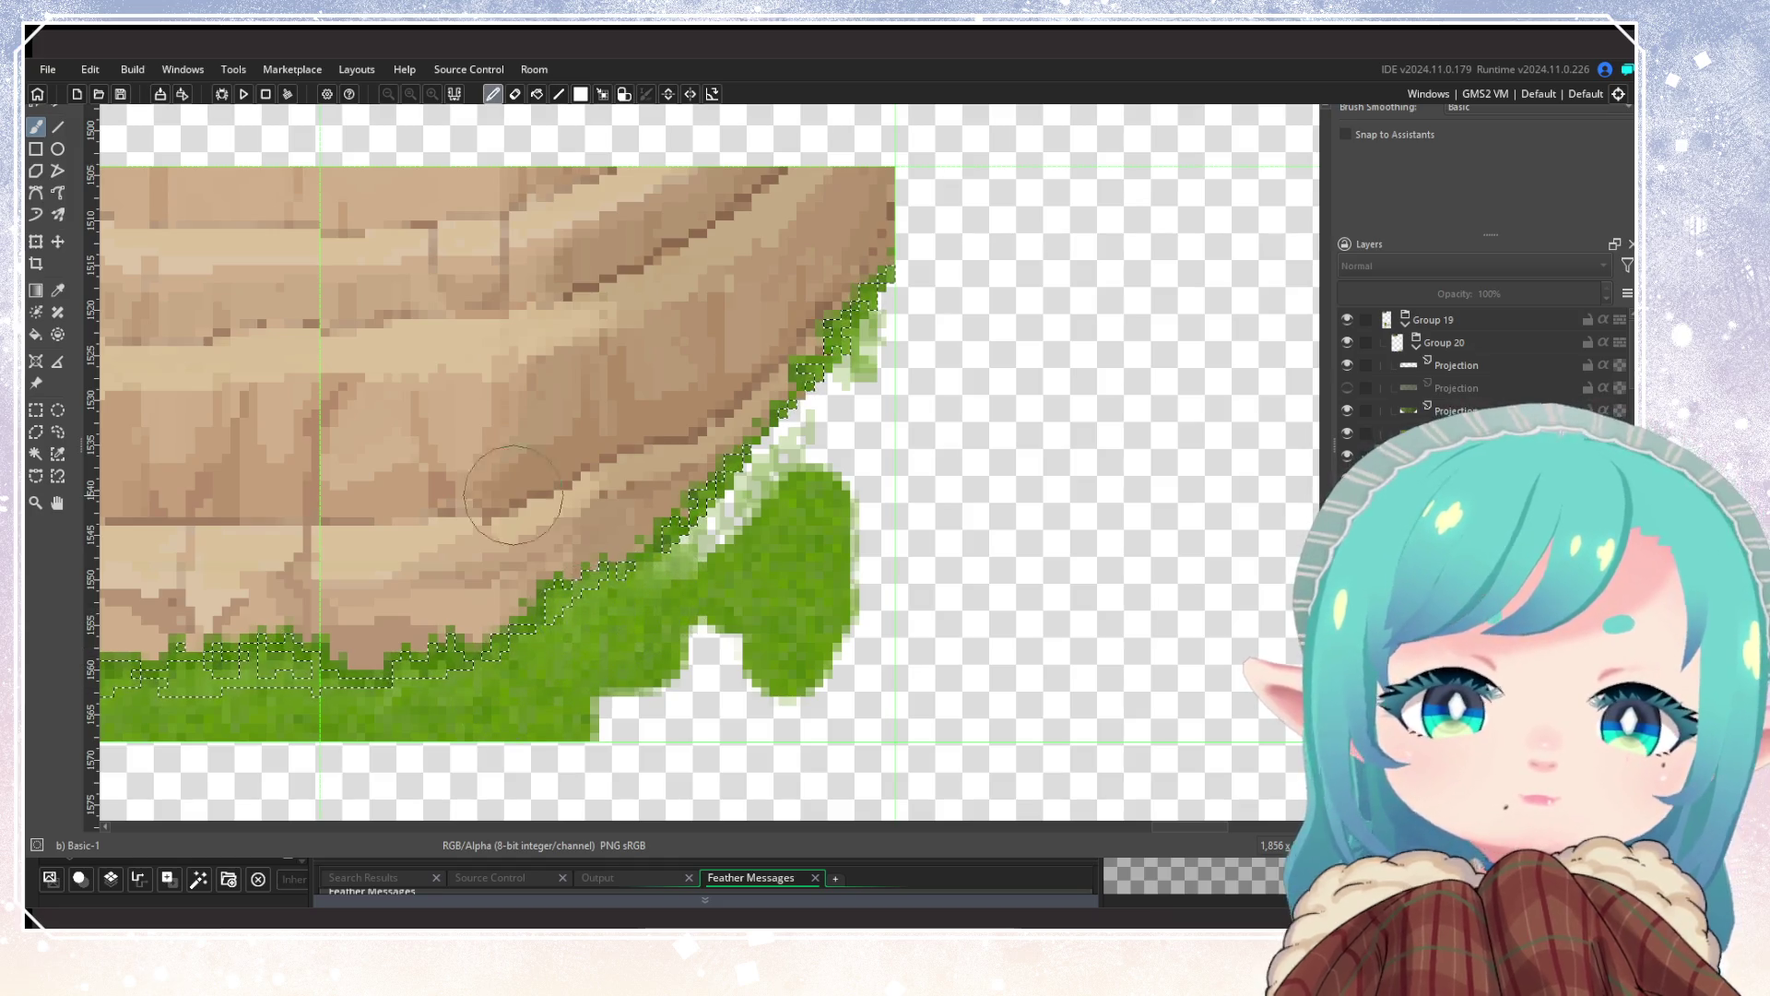
drag(712, 469, 735, 535)
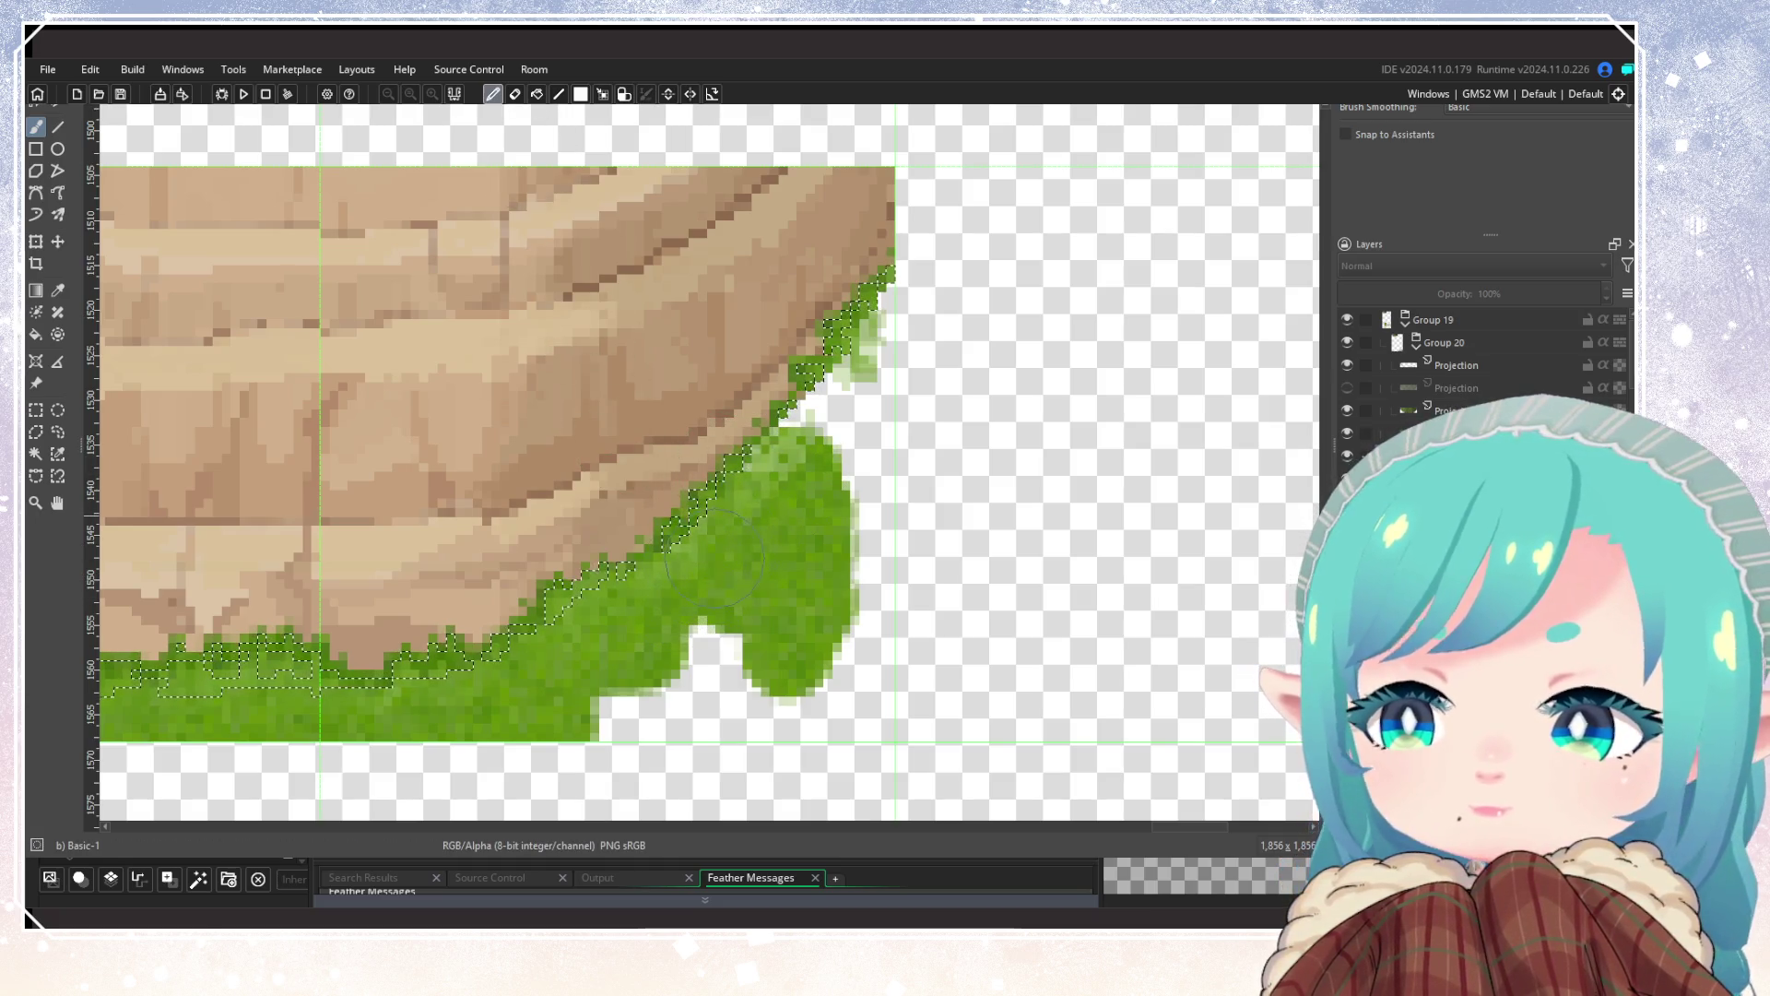
drag(820, 420, 876, 362)
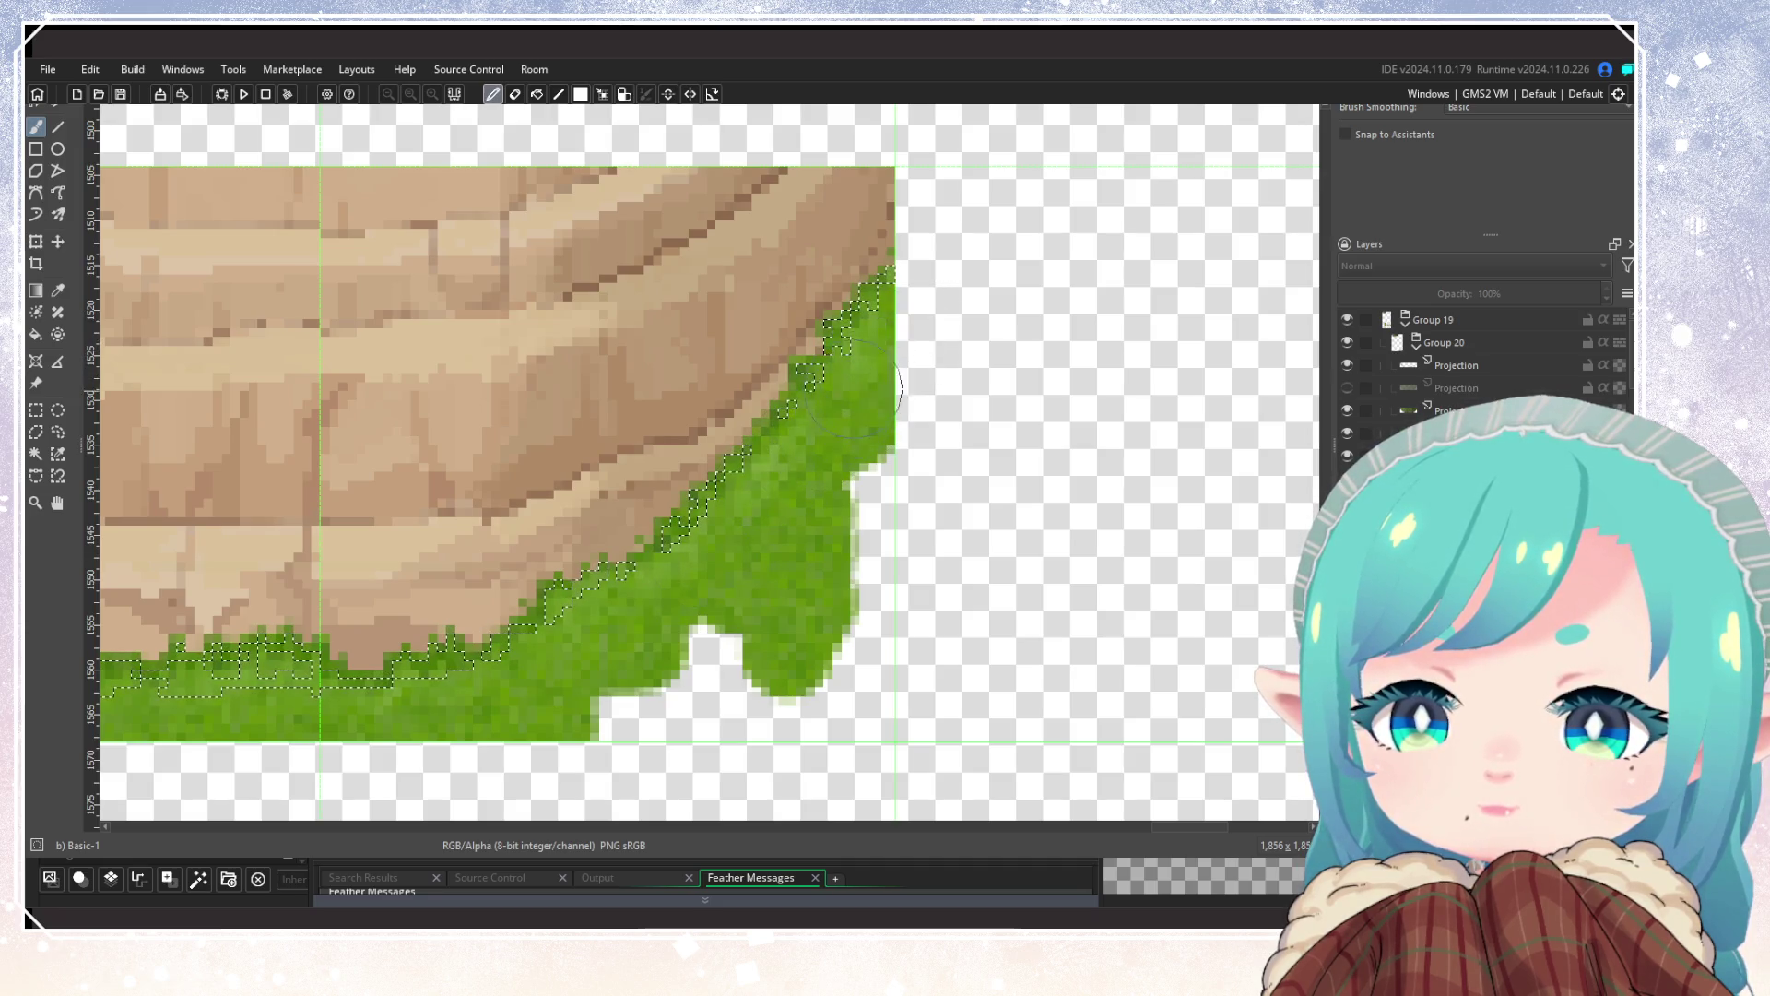
drag(728, 627, 594, 720)
Step: Fill the transparent gap below the slope's left end with grass, undoing one stray stroke
scroll(595, 719, down, 5)
scroll(297, 595, up, 4)
drag(337, 539, 399, 571)
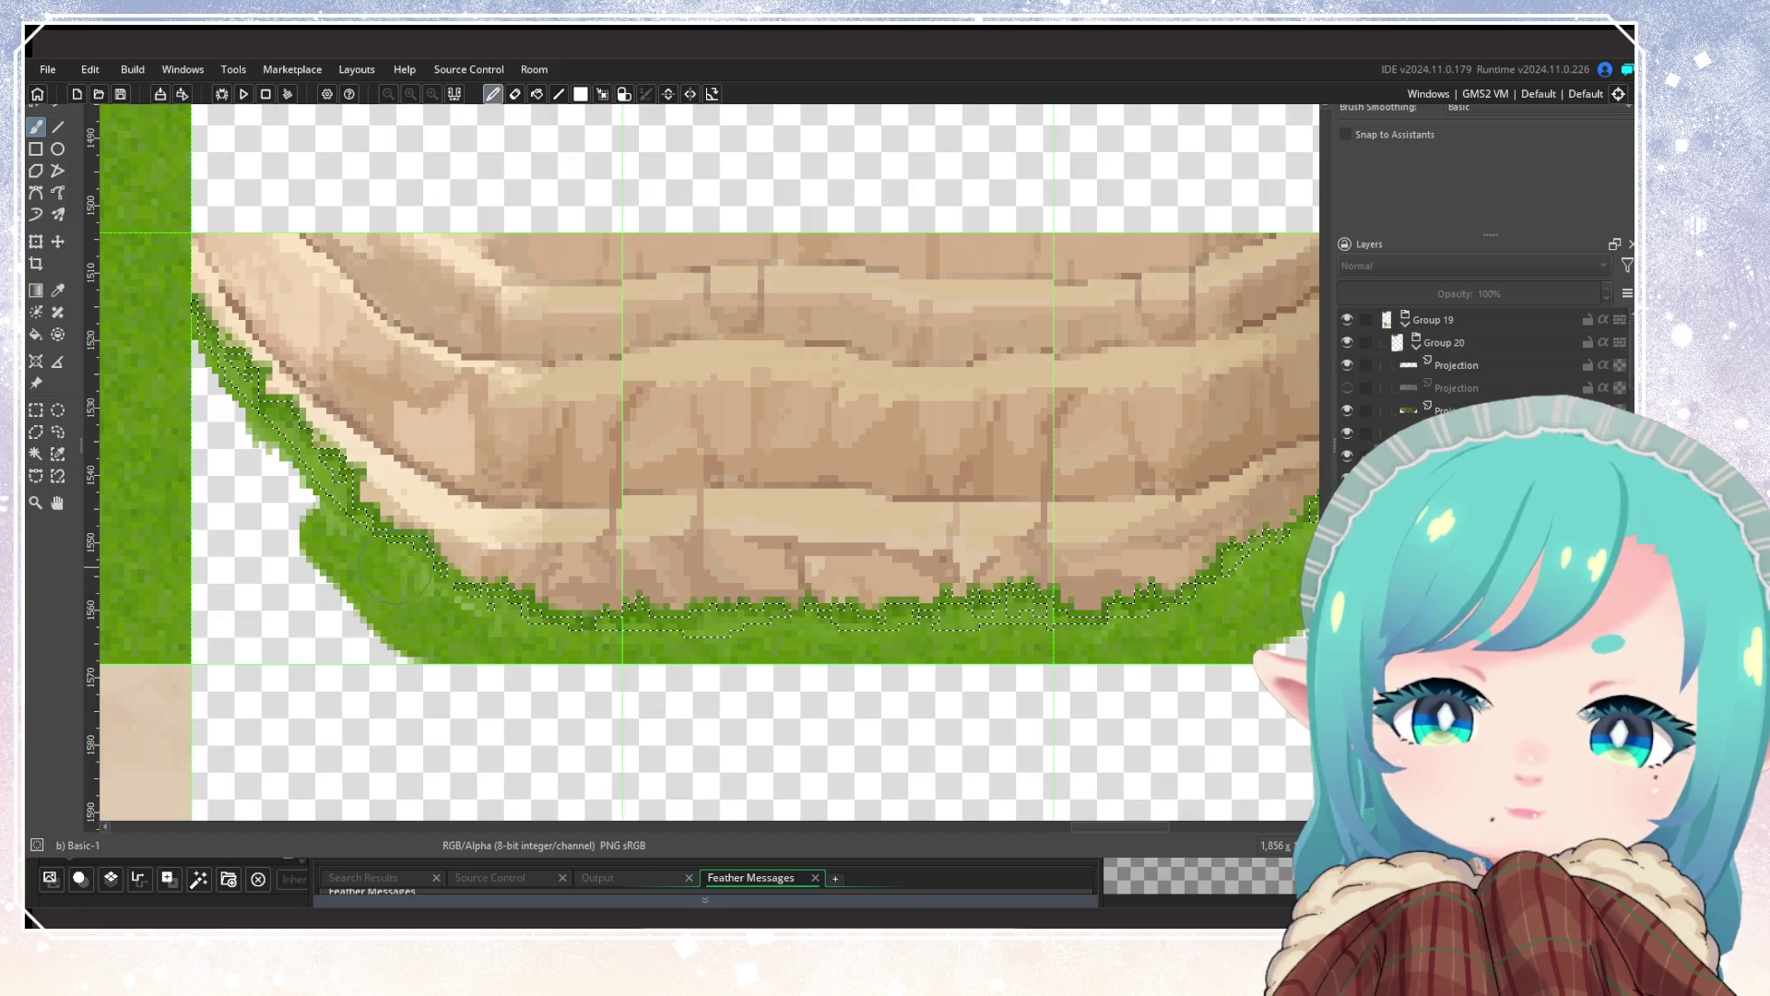
mouse_move(327, 539)
mouse_down()
mouse_move(267, 461)
mouse_move(232, 429)
mouse_move(226, 442)
mouse_up()
key(ctrl+z)
Step: Delete the grass spilling outside the cliff tile area
scroll(221, 429, down, 3)
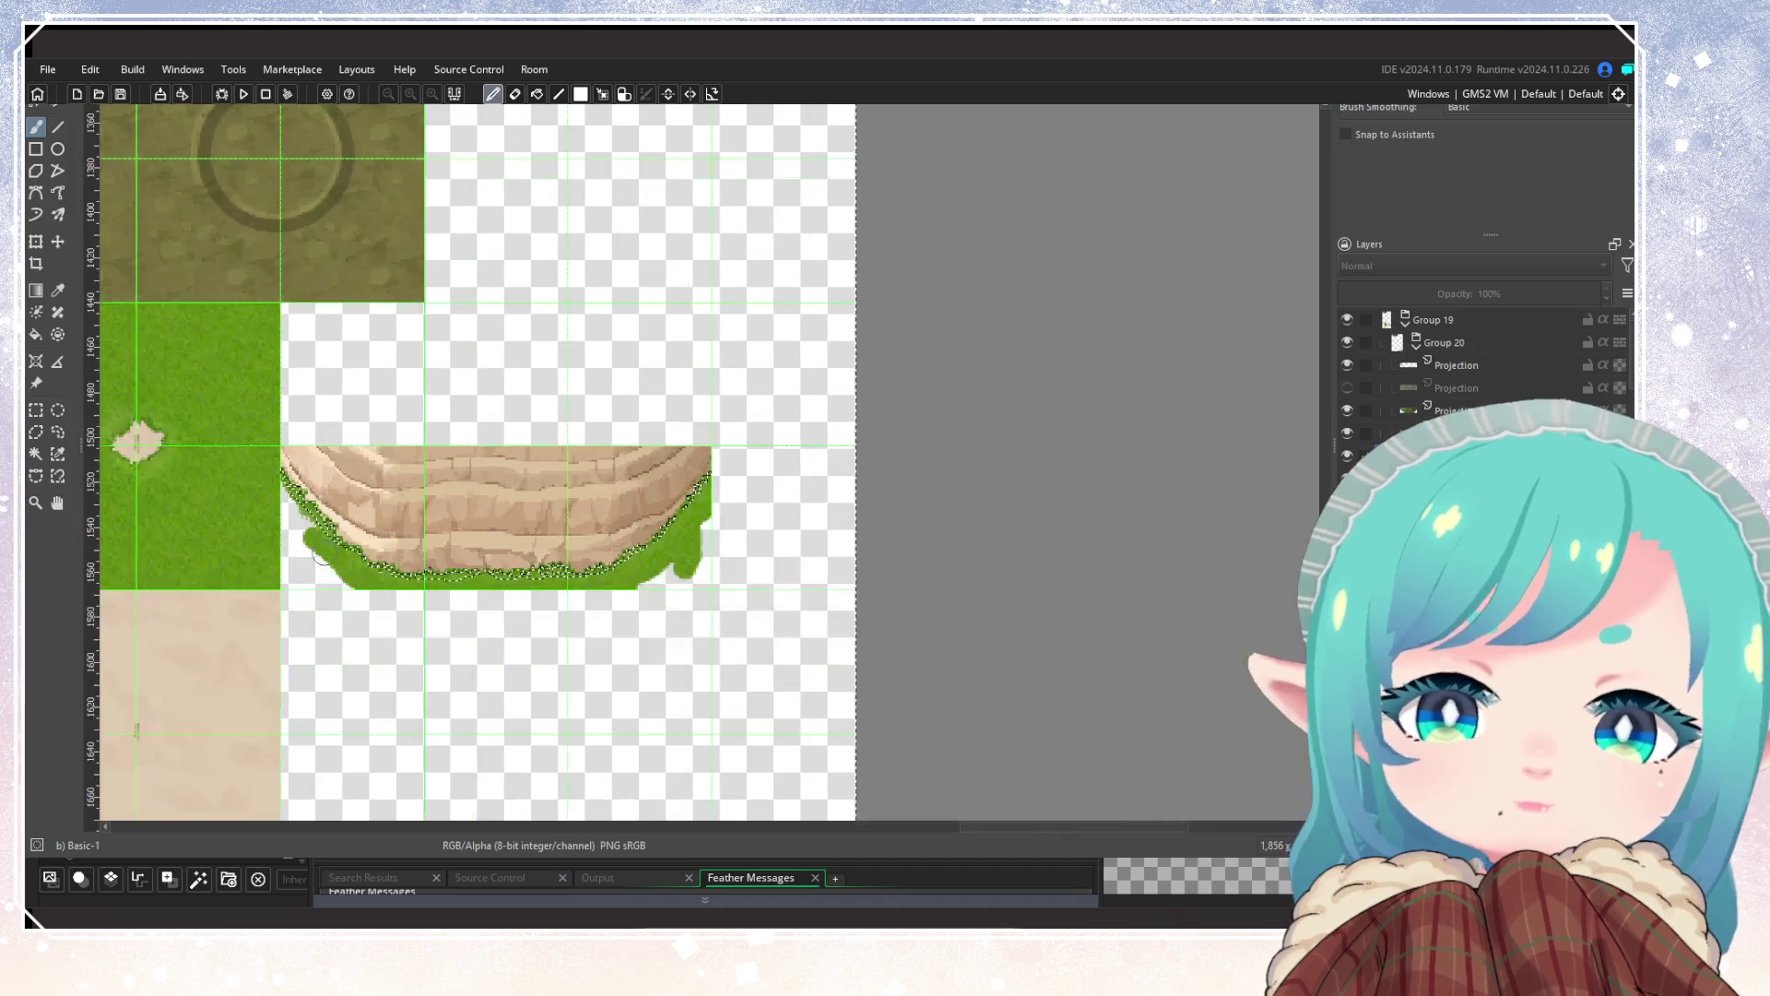
scroll(417, 535, up, 2)
key(ctrl+shift+a)
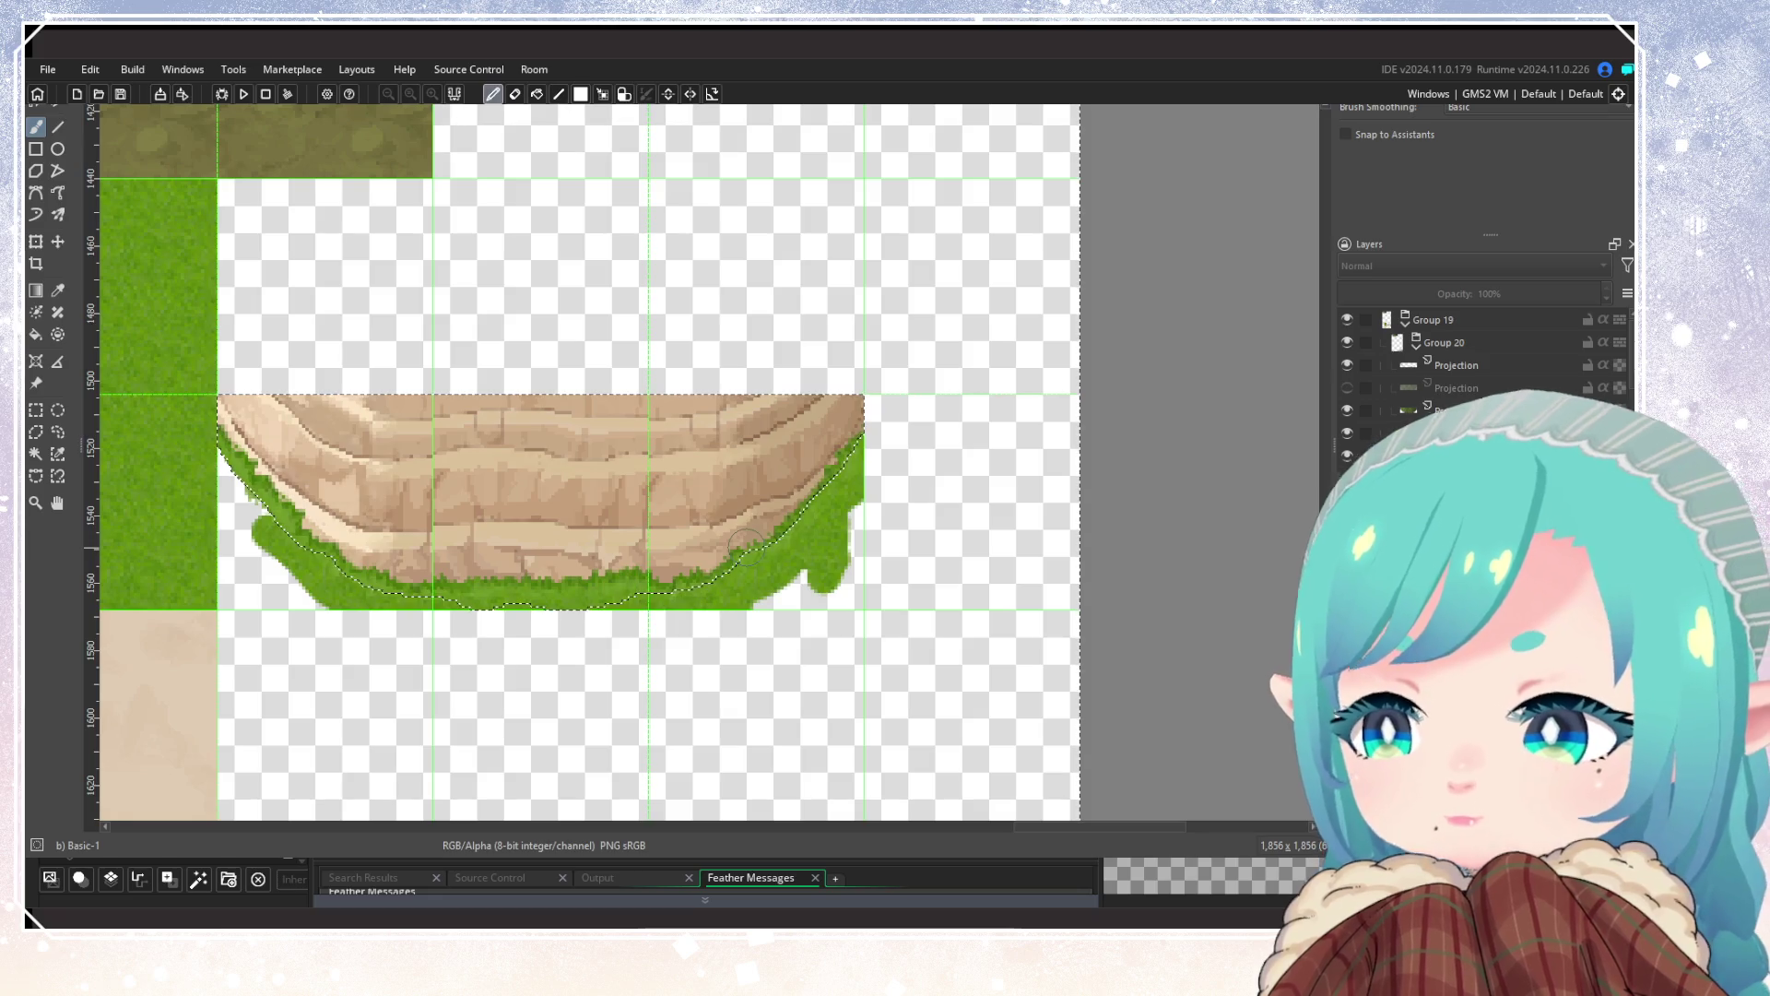
key(Delete)
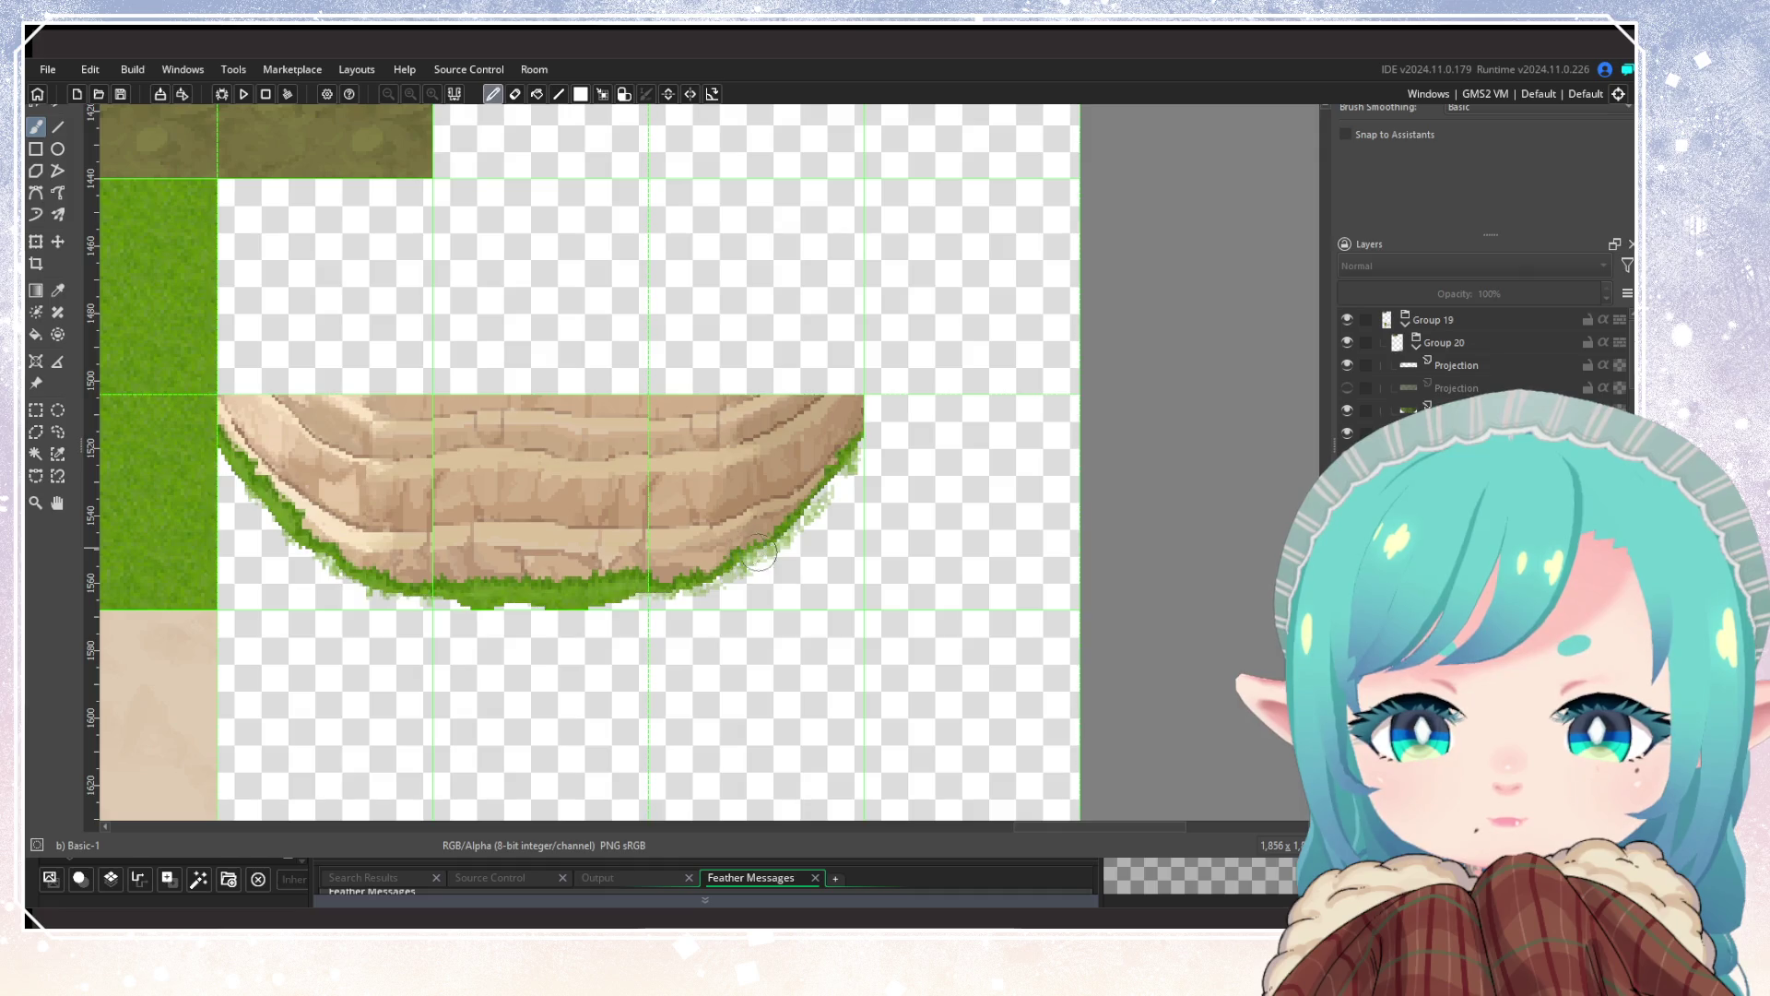
scroll(761, 553, down, 3)
scroll(716, 599, up, 3)
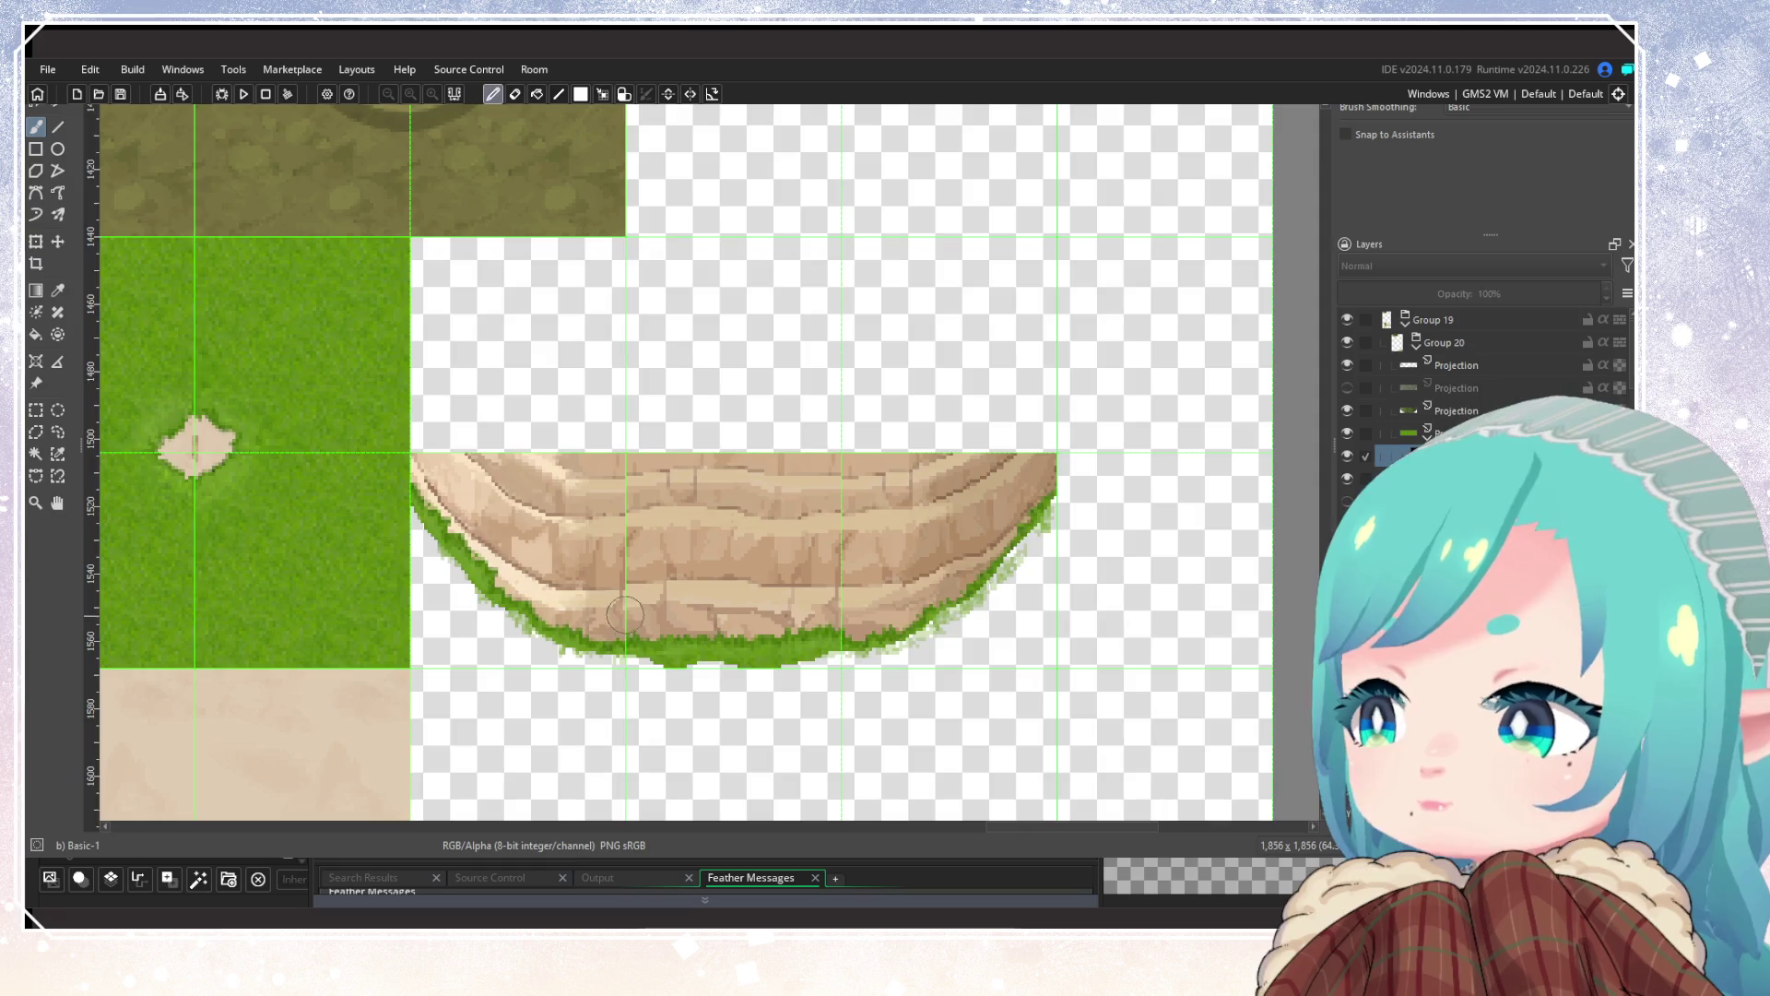
Step: Review the whole sheet, save it as Tiles_Background2.psd, and collapse Group 20
scroll(625, 615, down, 3)
scroll(387, 578, down, 2)
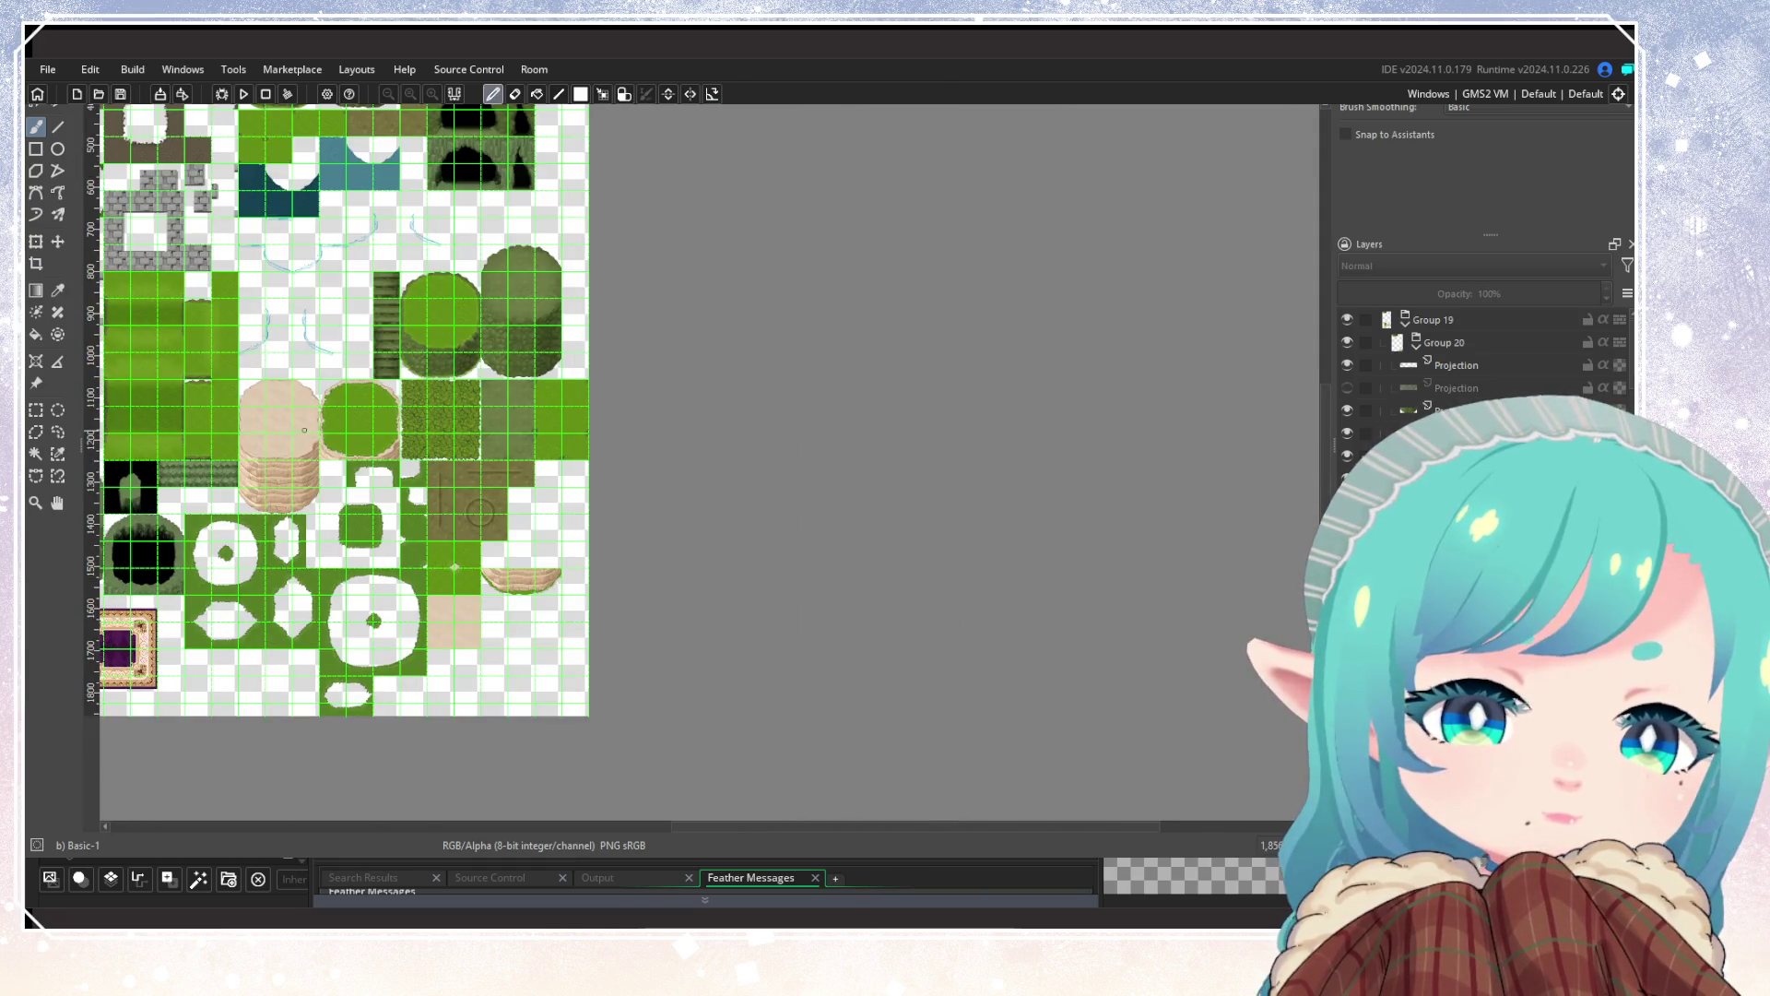
scroll(304, 431, up, 1)
scroll(304, 431, down, 4)
scroll(305, 431, up, 4)
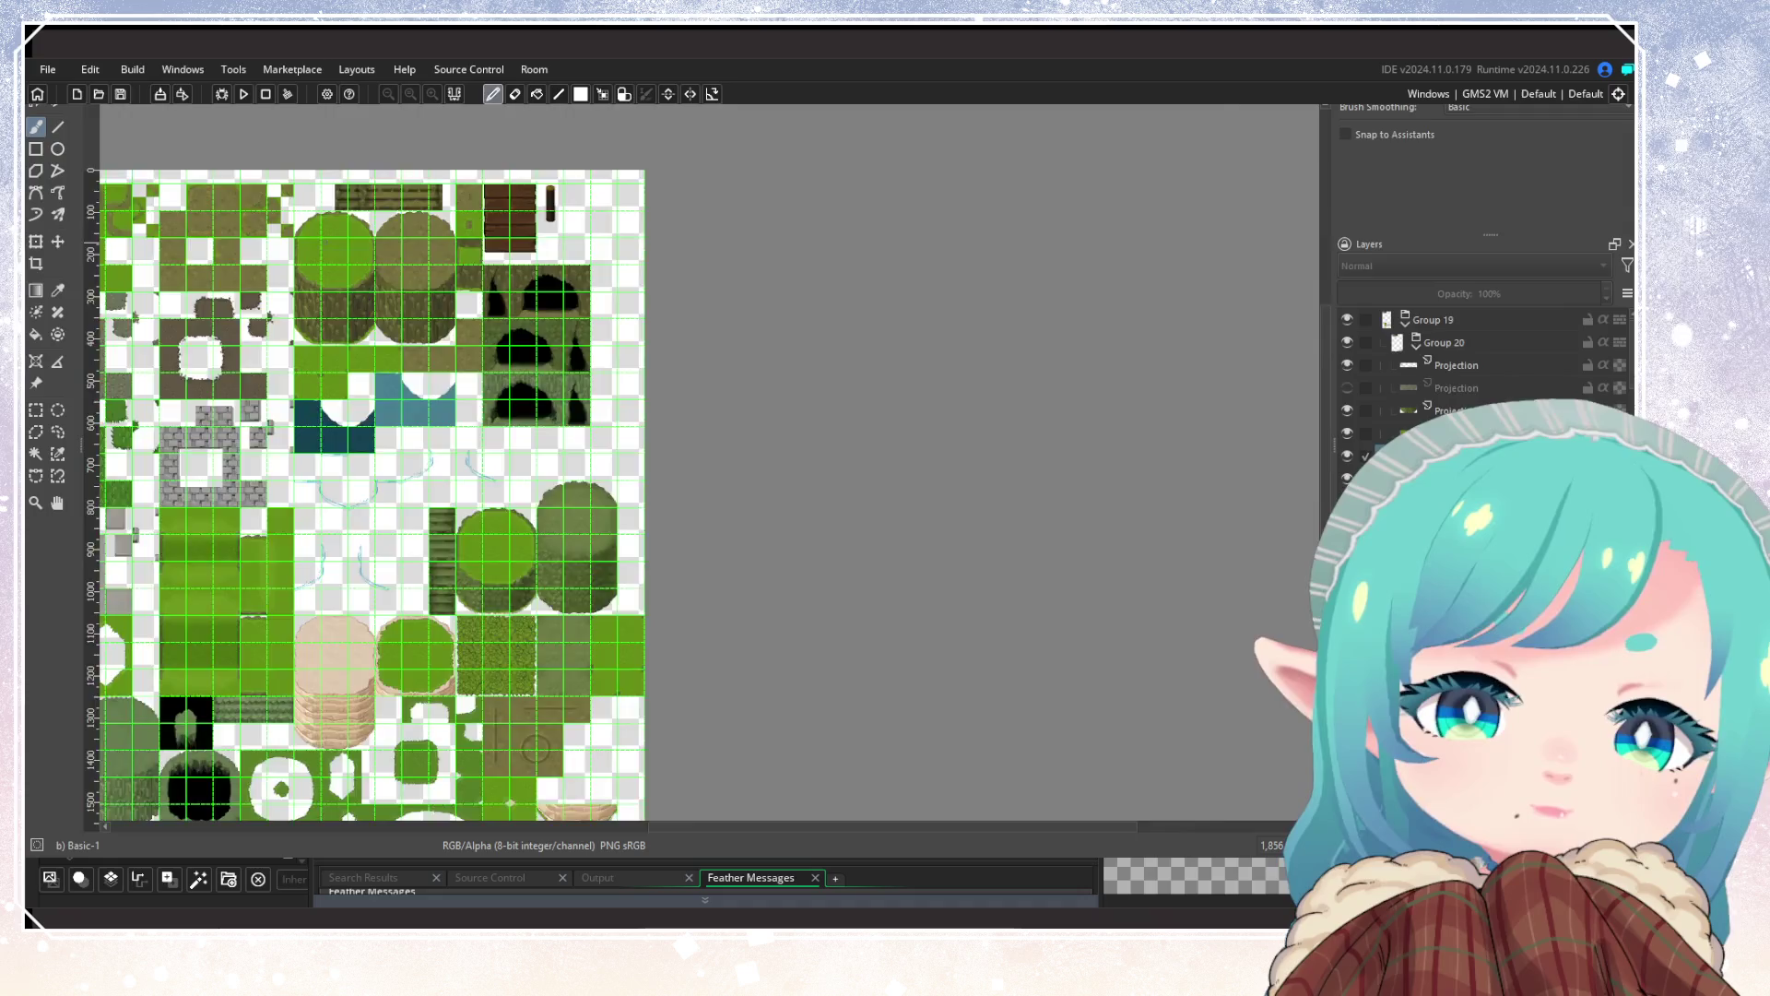
scroll(298, 266, up, 3)
scroll(337, 577, up, 2)
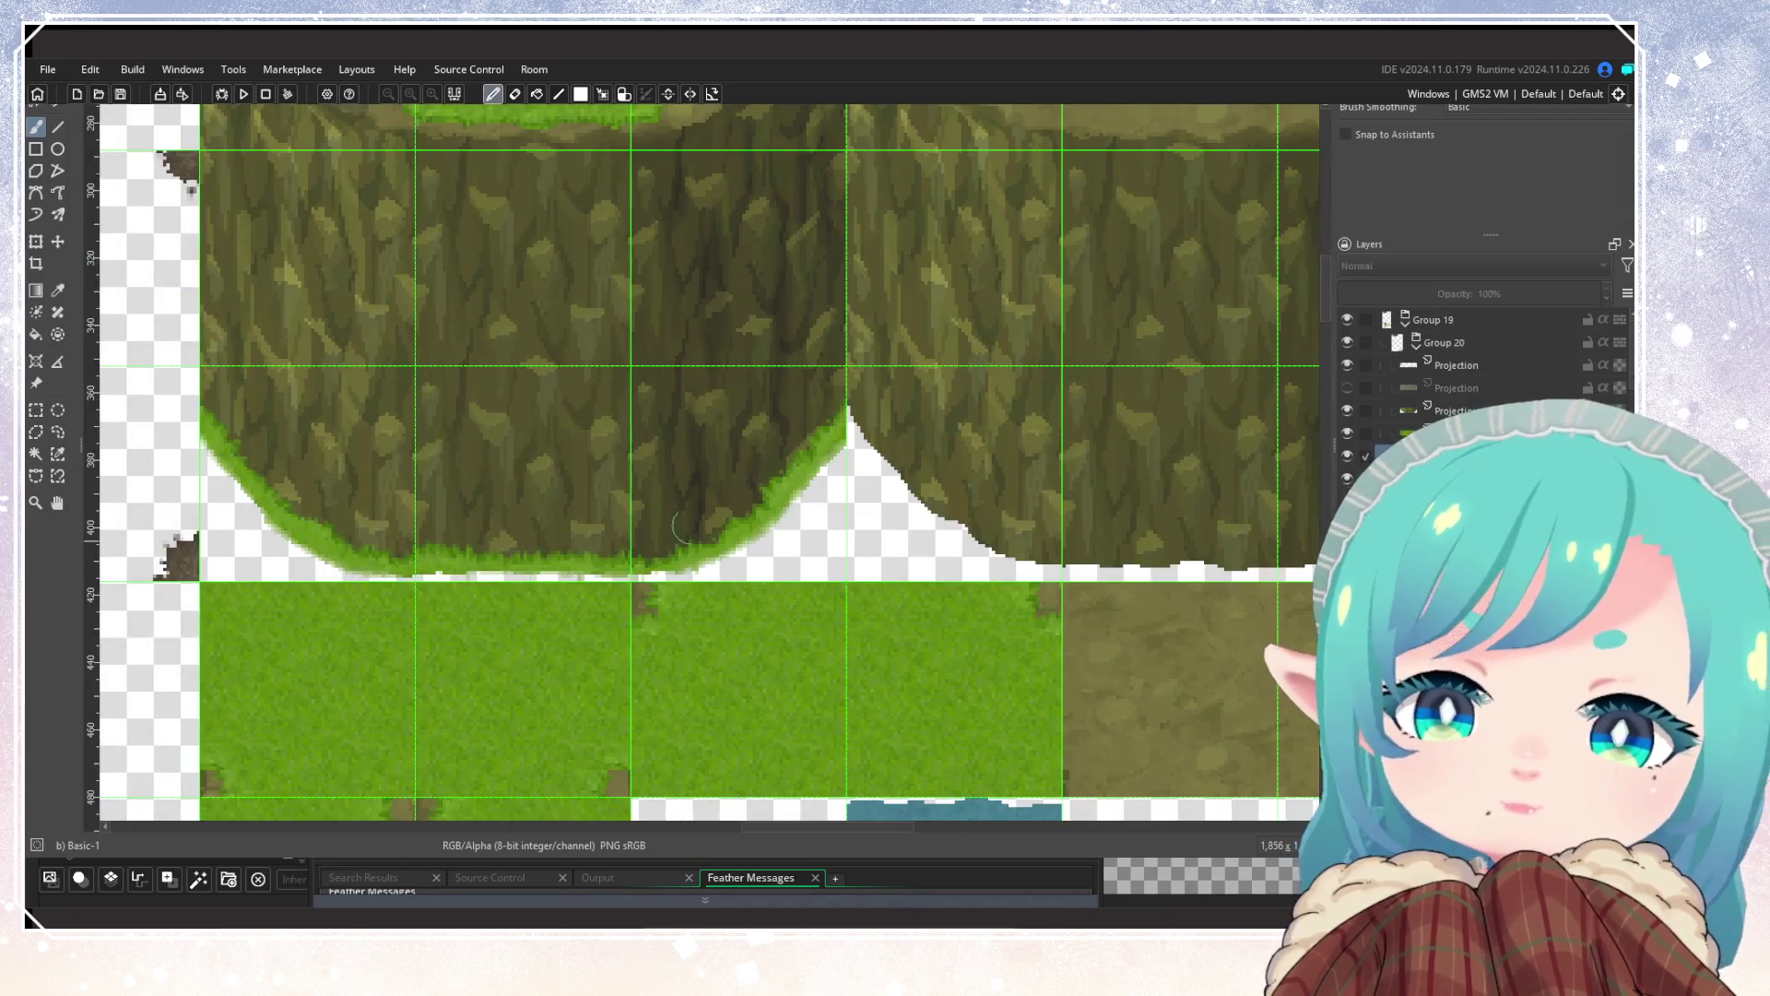
scroll(752, 558, down, 3)
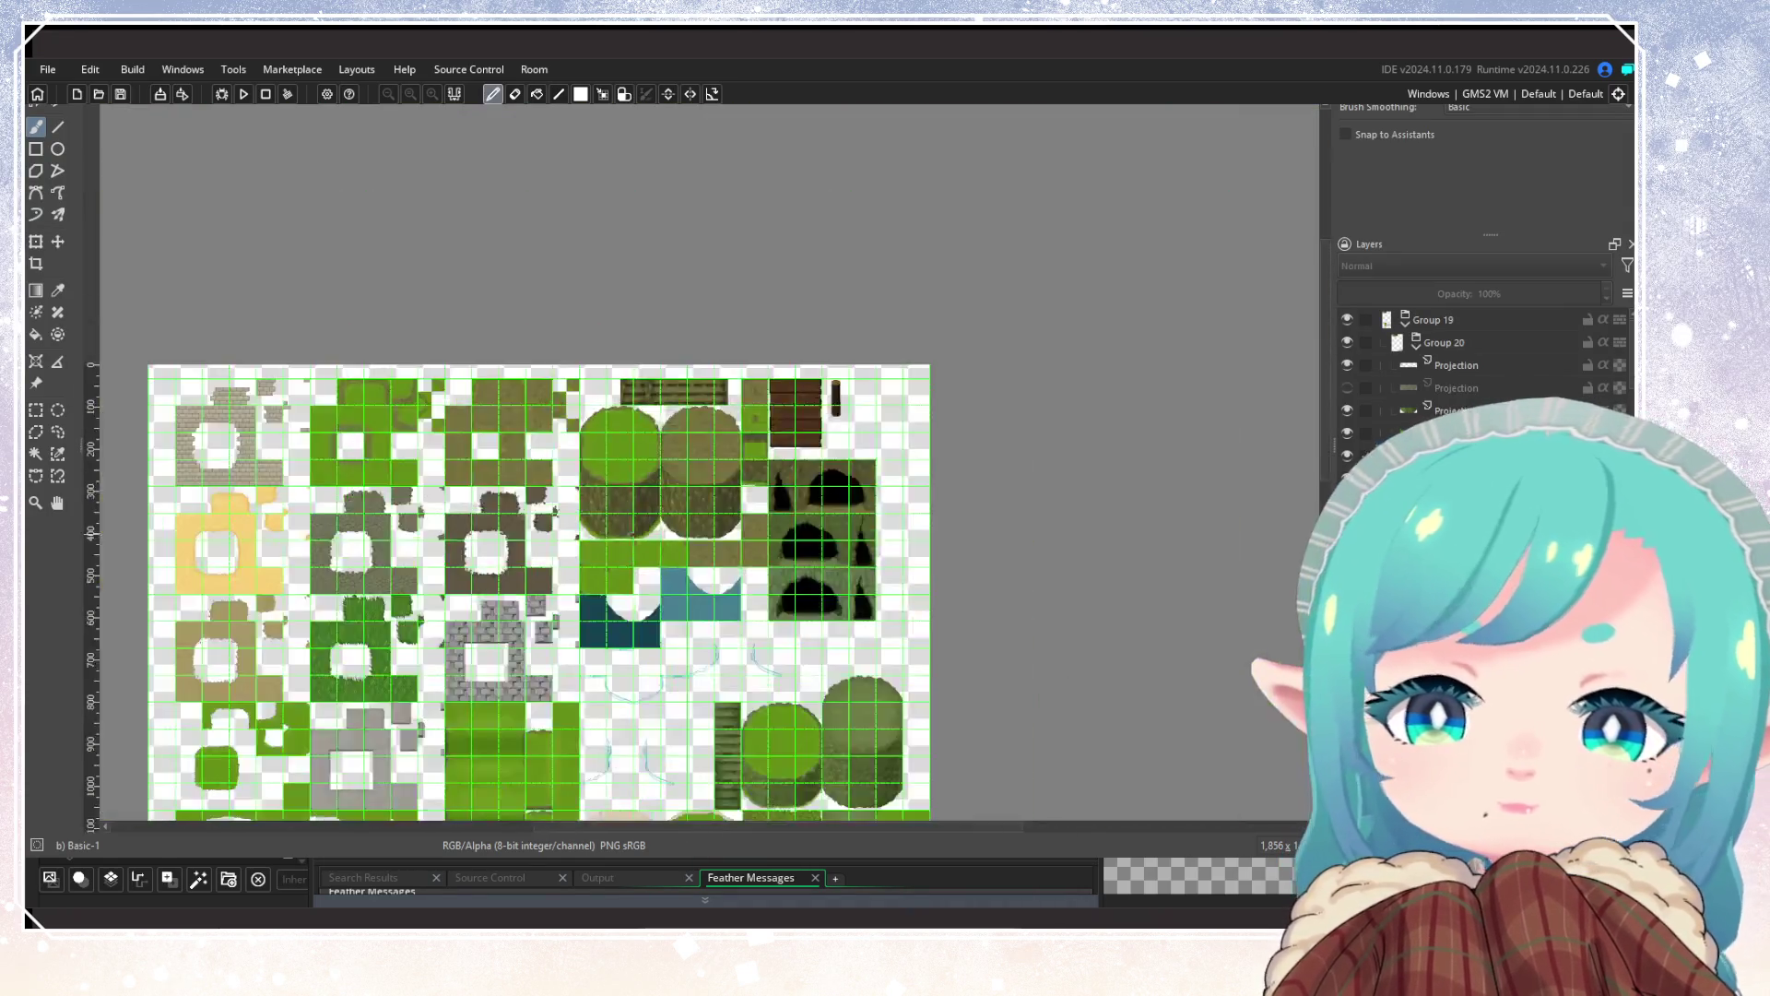
scroll(753, 645, down, 1)
scroll(754, 789, up, 2)
scroll(755, 789, up, 4)
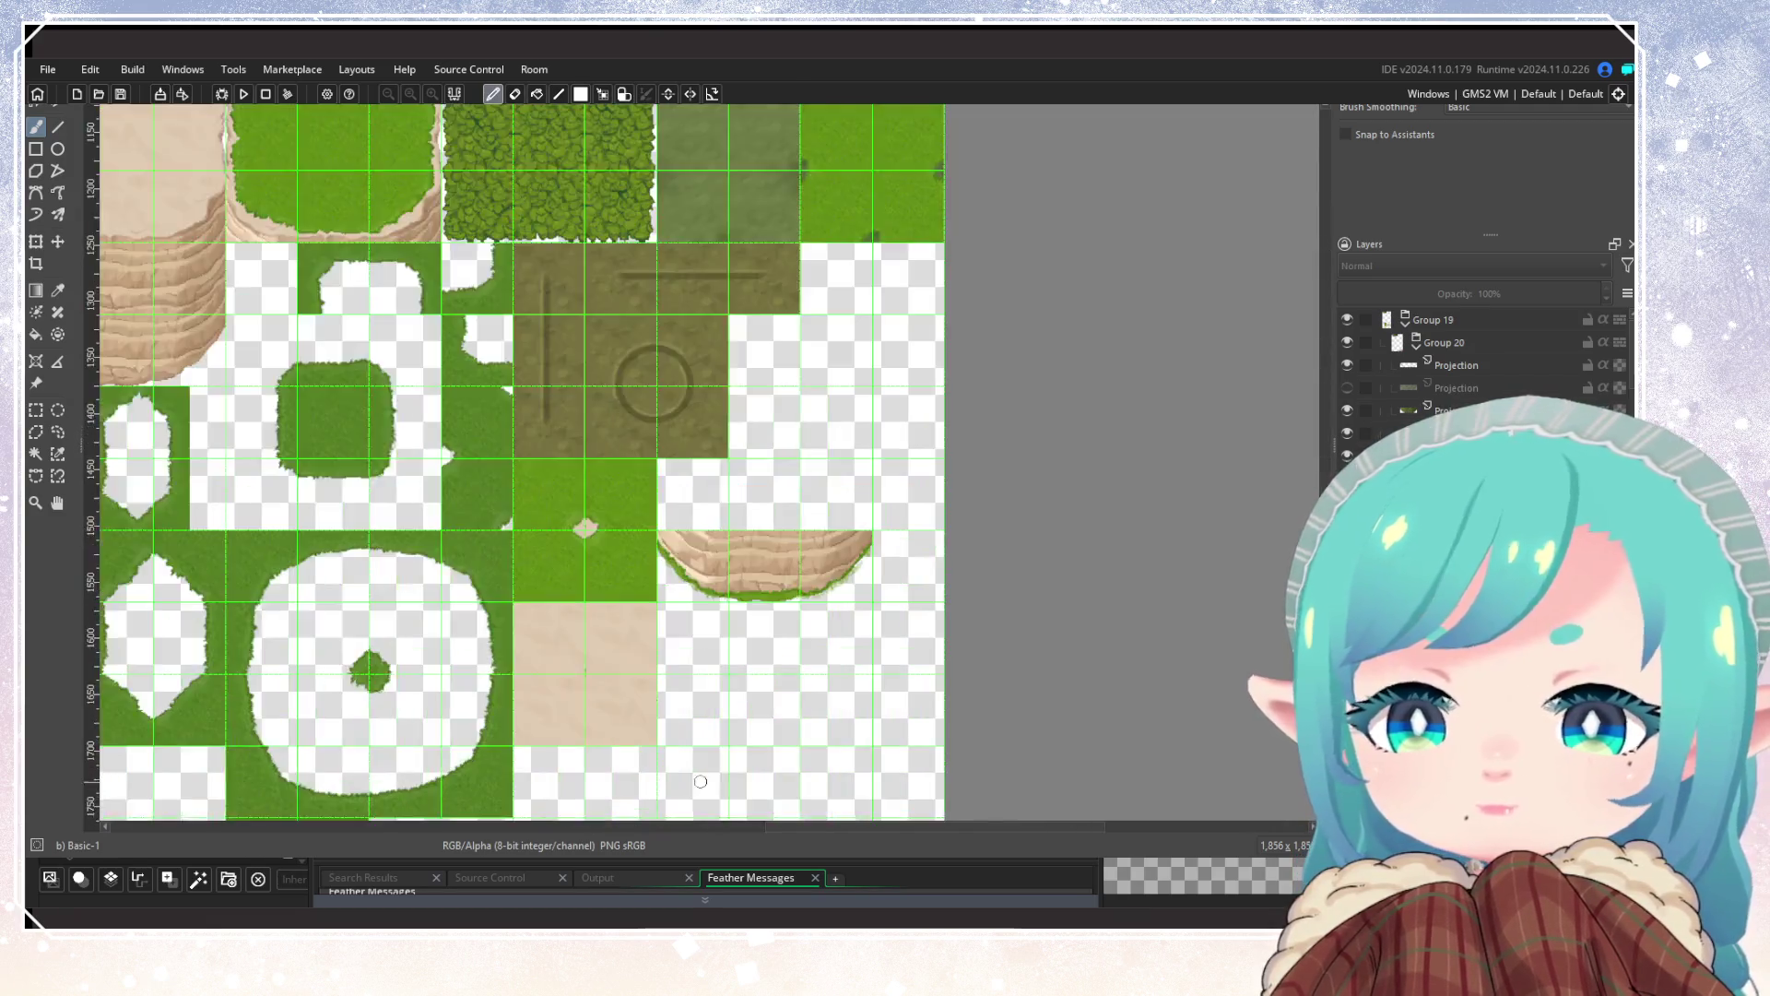
key(ctrl+s)
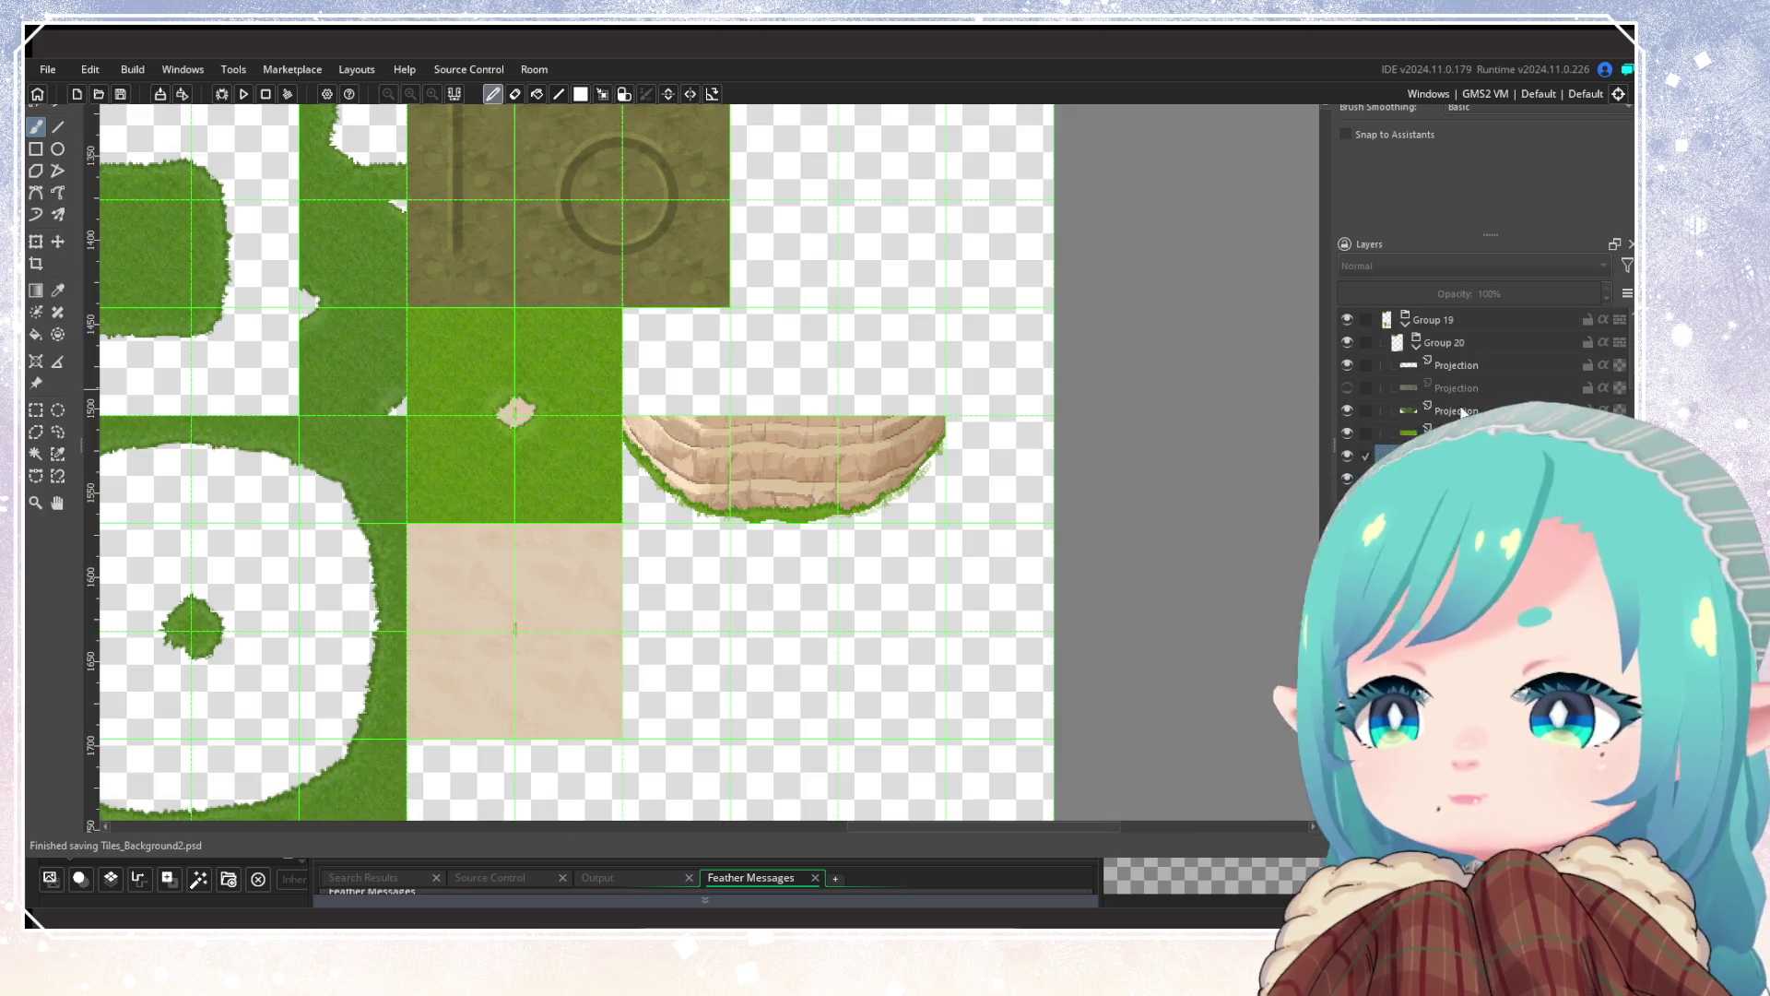
click(1418, 346)
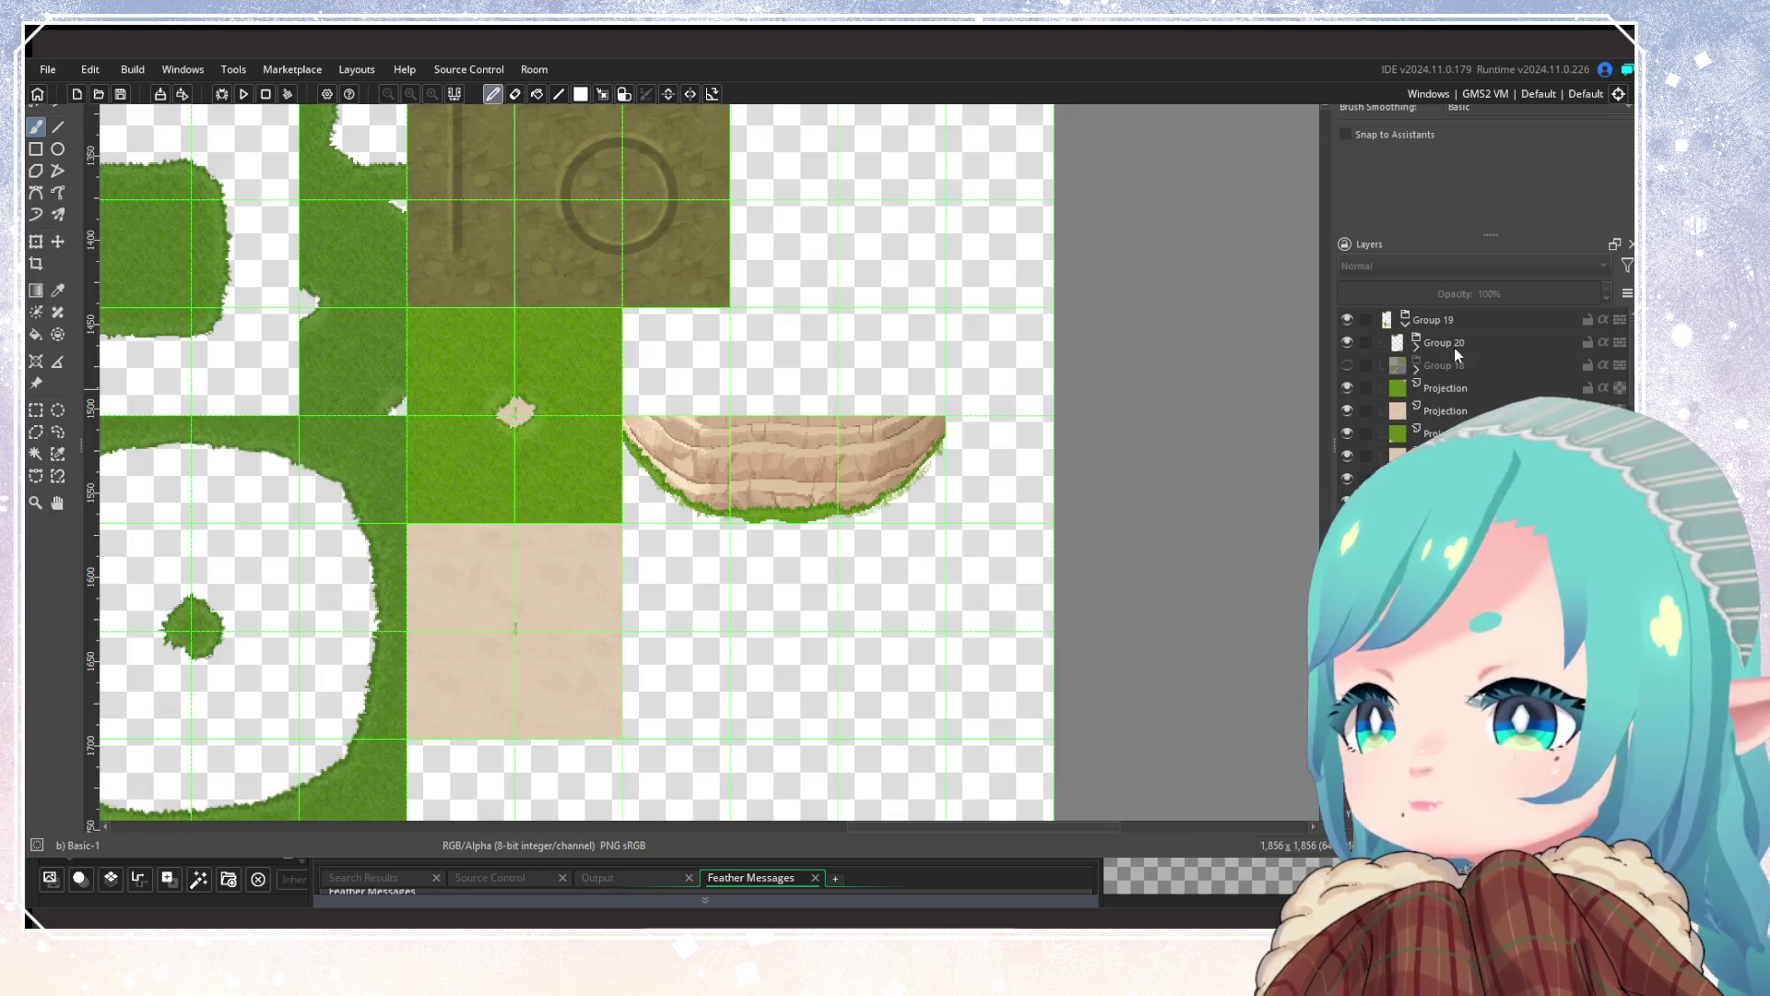
click(1444, 342)
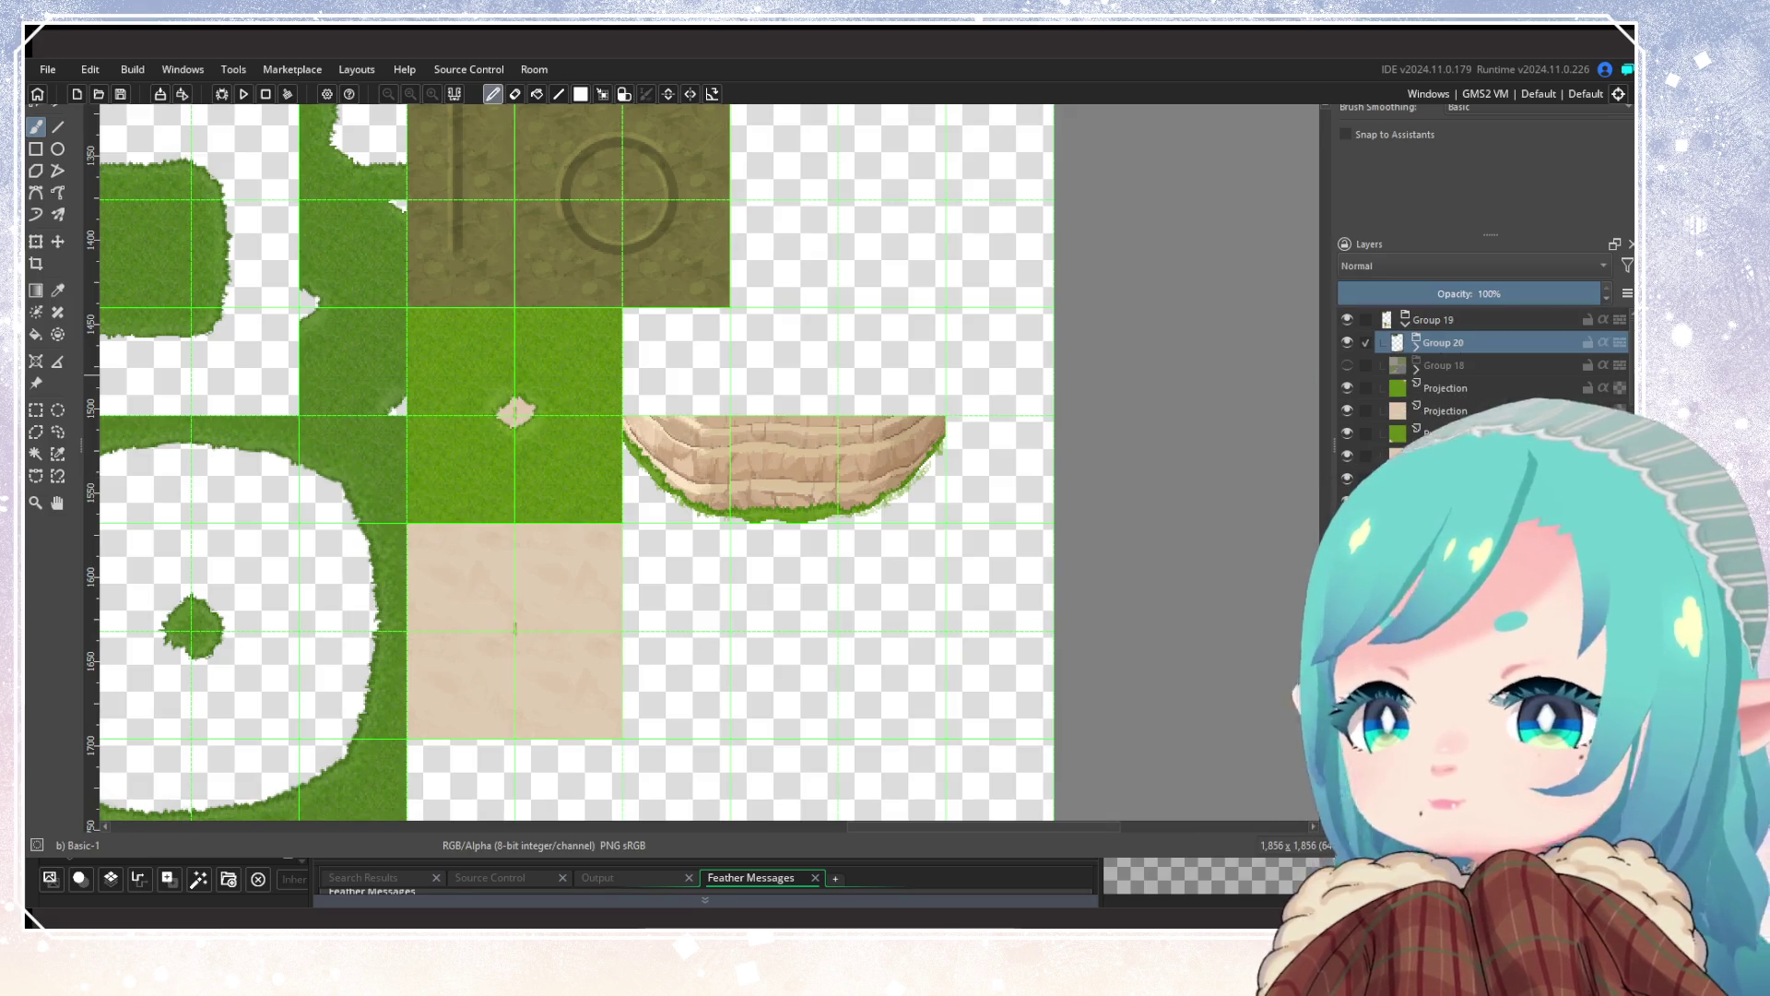
Step: Rectangle-select the finished grass-rimmed cliff tile
click(35, 410)
scroll(754, 443, up, 2)
drag(492, 371, 1165, 635)
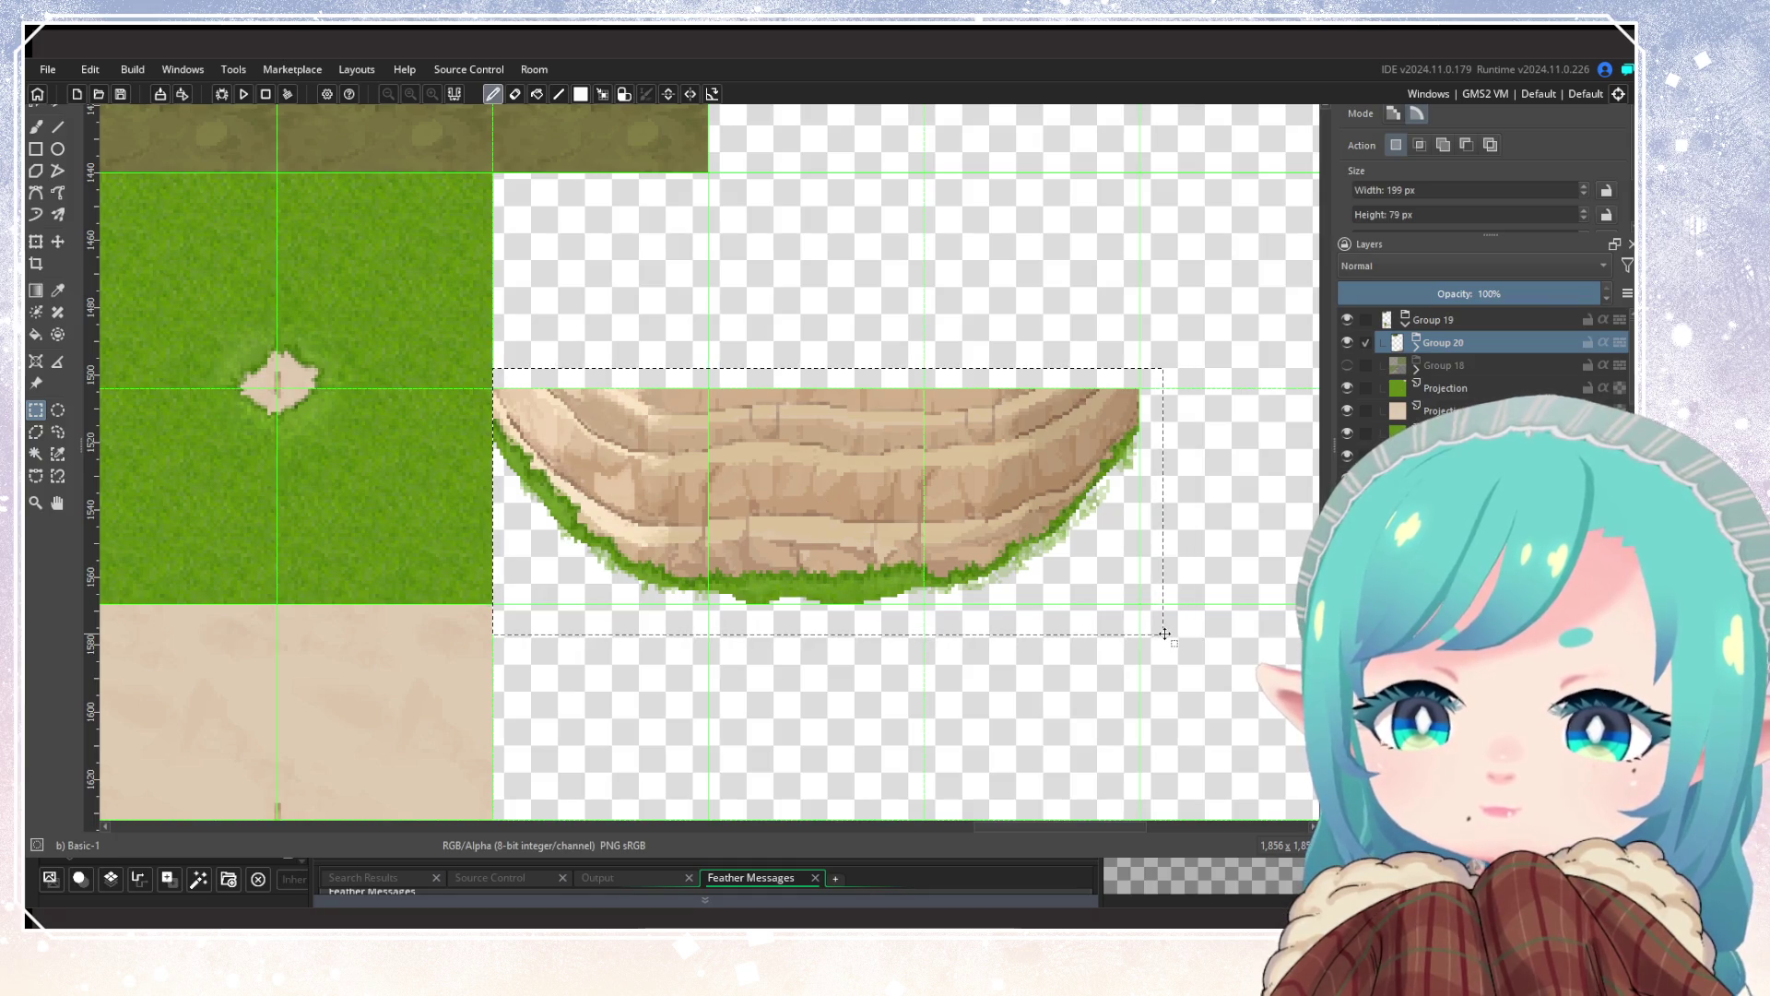
scroll(819, 584, up, 3)
scroll(819, 583, down, 4)
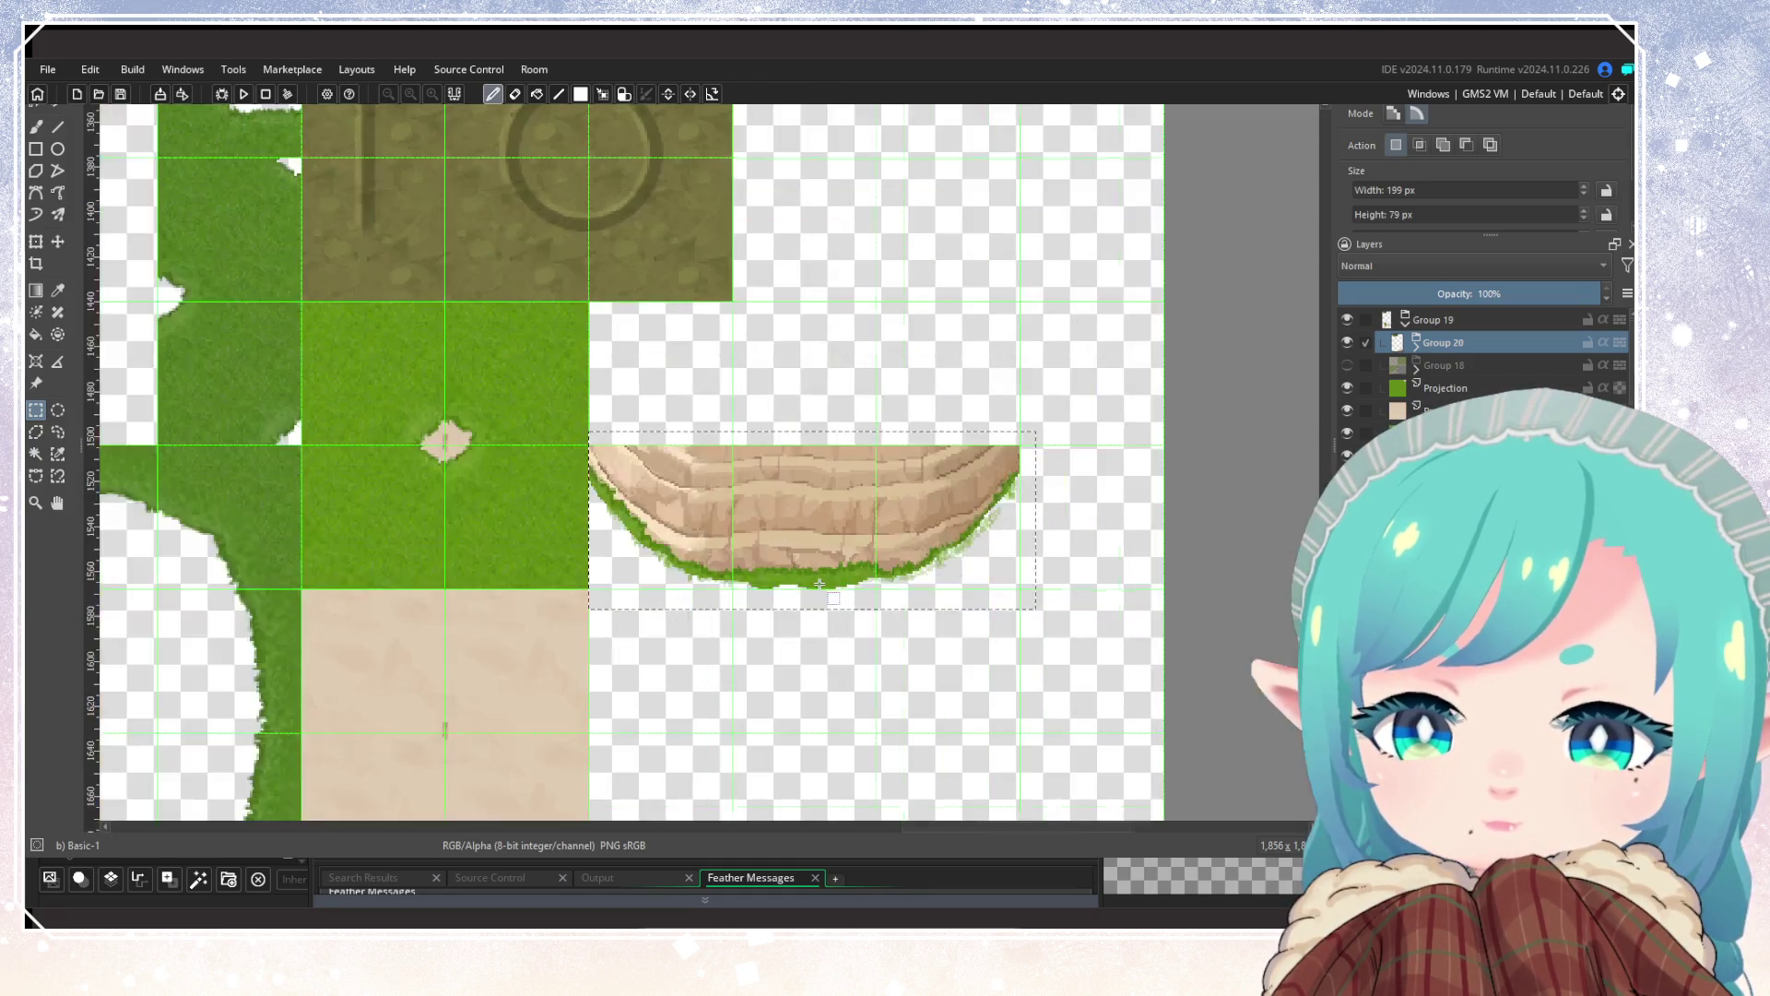
Step: Paste the cliff tile into the main tileset beside the grass tiles and save it
key(ctrl+Tab)
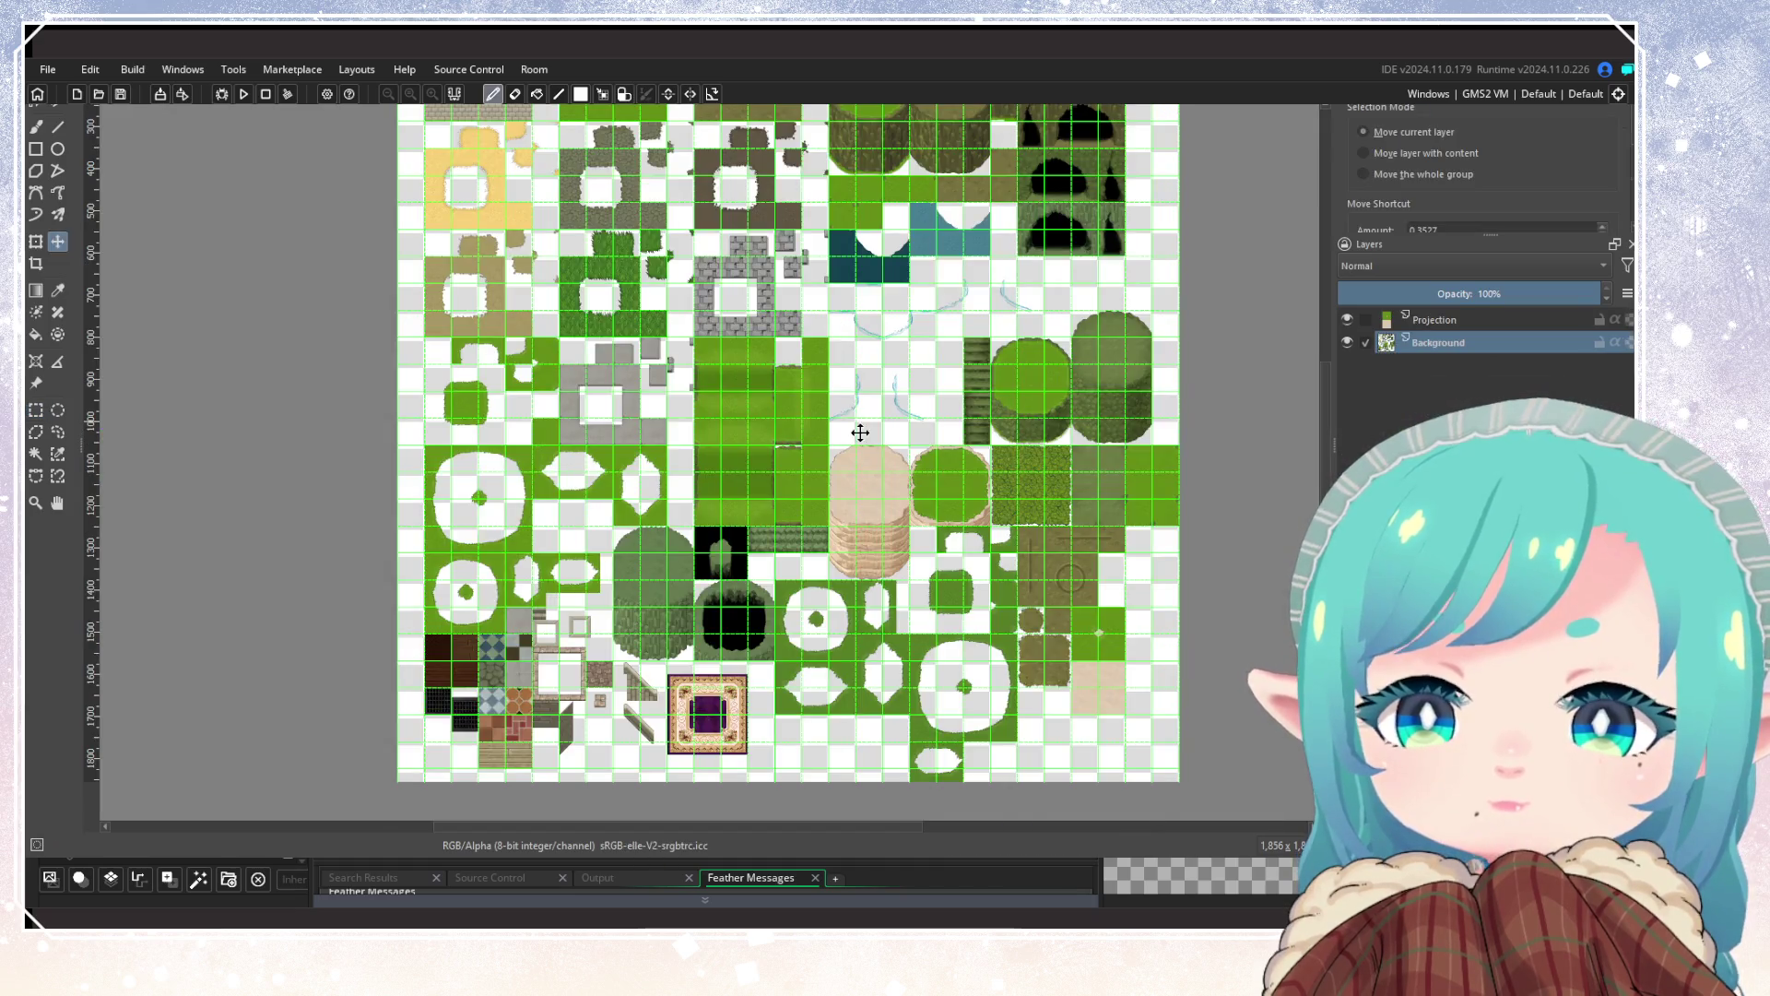
scroll(838, 711, up, 5)
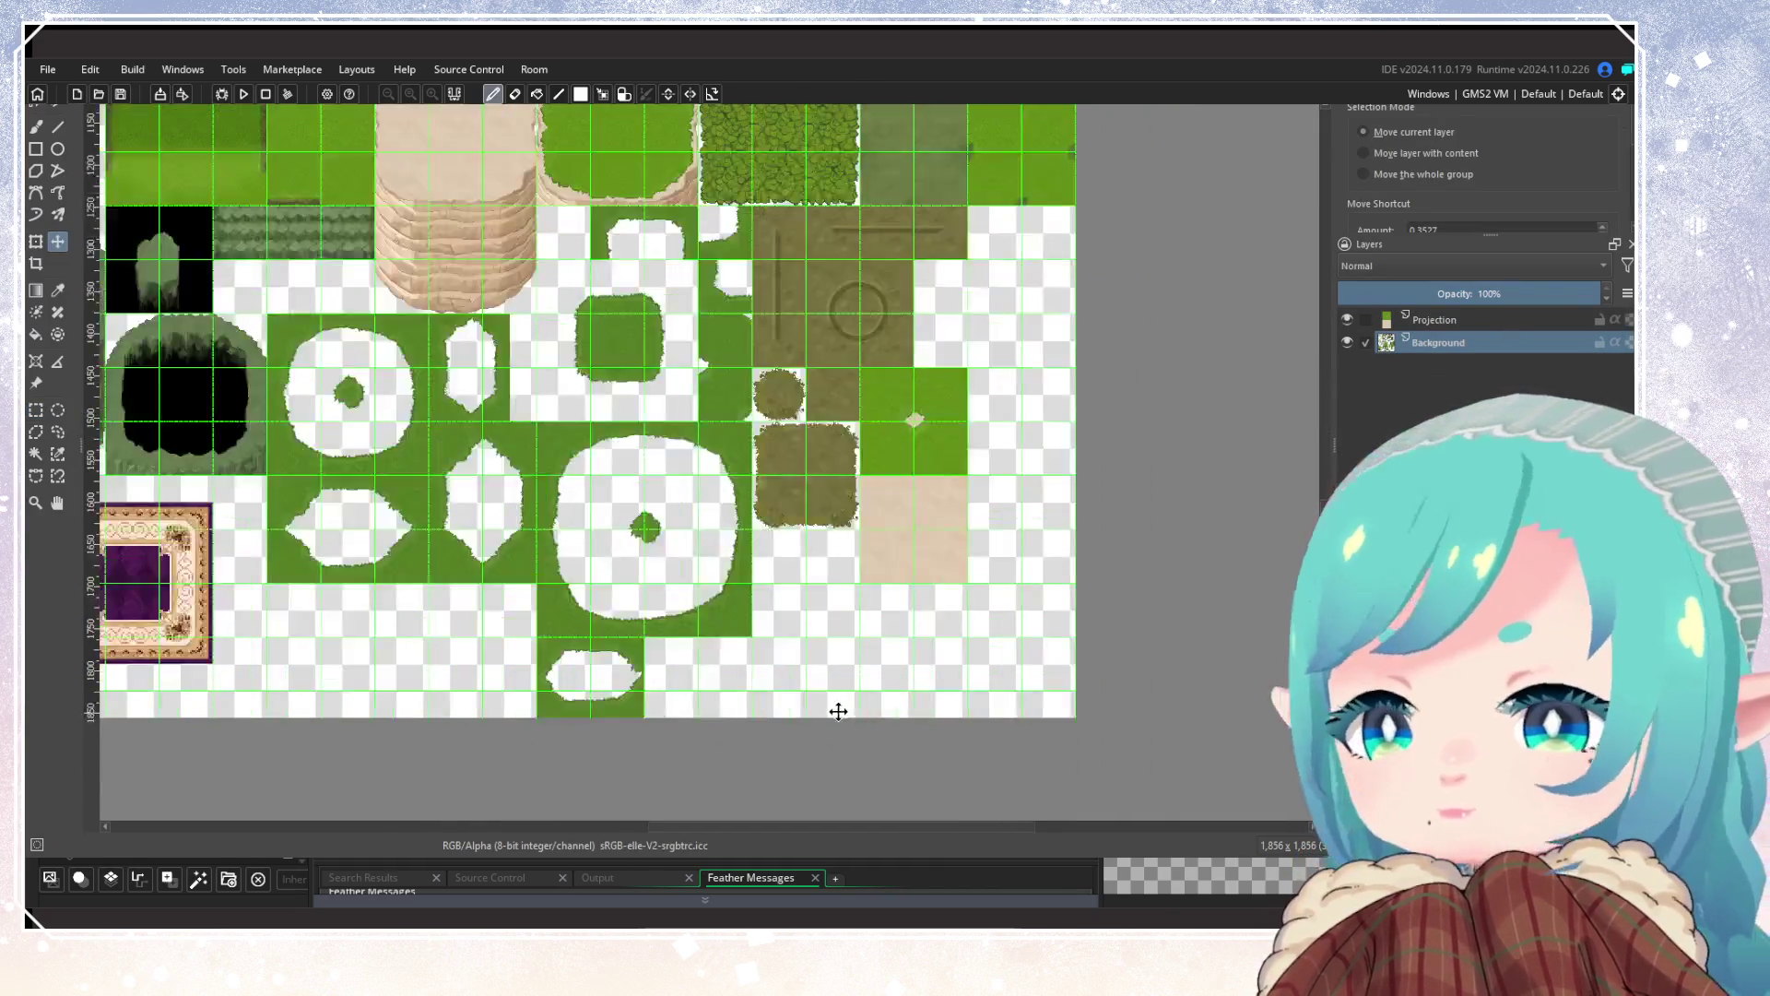
key(ctrl+v)
mouse_move(1130, 379)
mouse_down()
mouse_move(1136, 479)
mouse_move(980, 584)
mouse_move(572, 462)
mouse_move(585, 472)
mouse_up()
scroll(922, 613, up, 5)
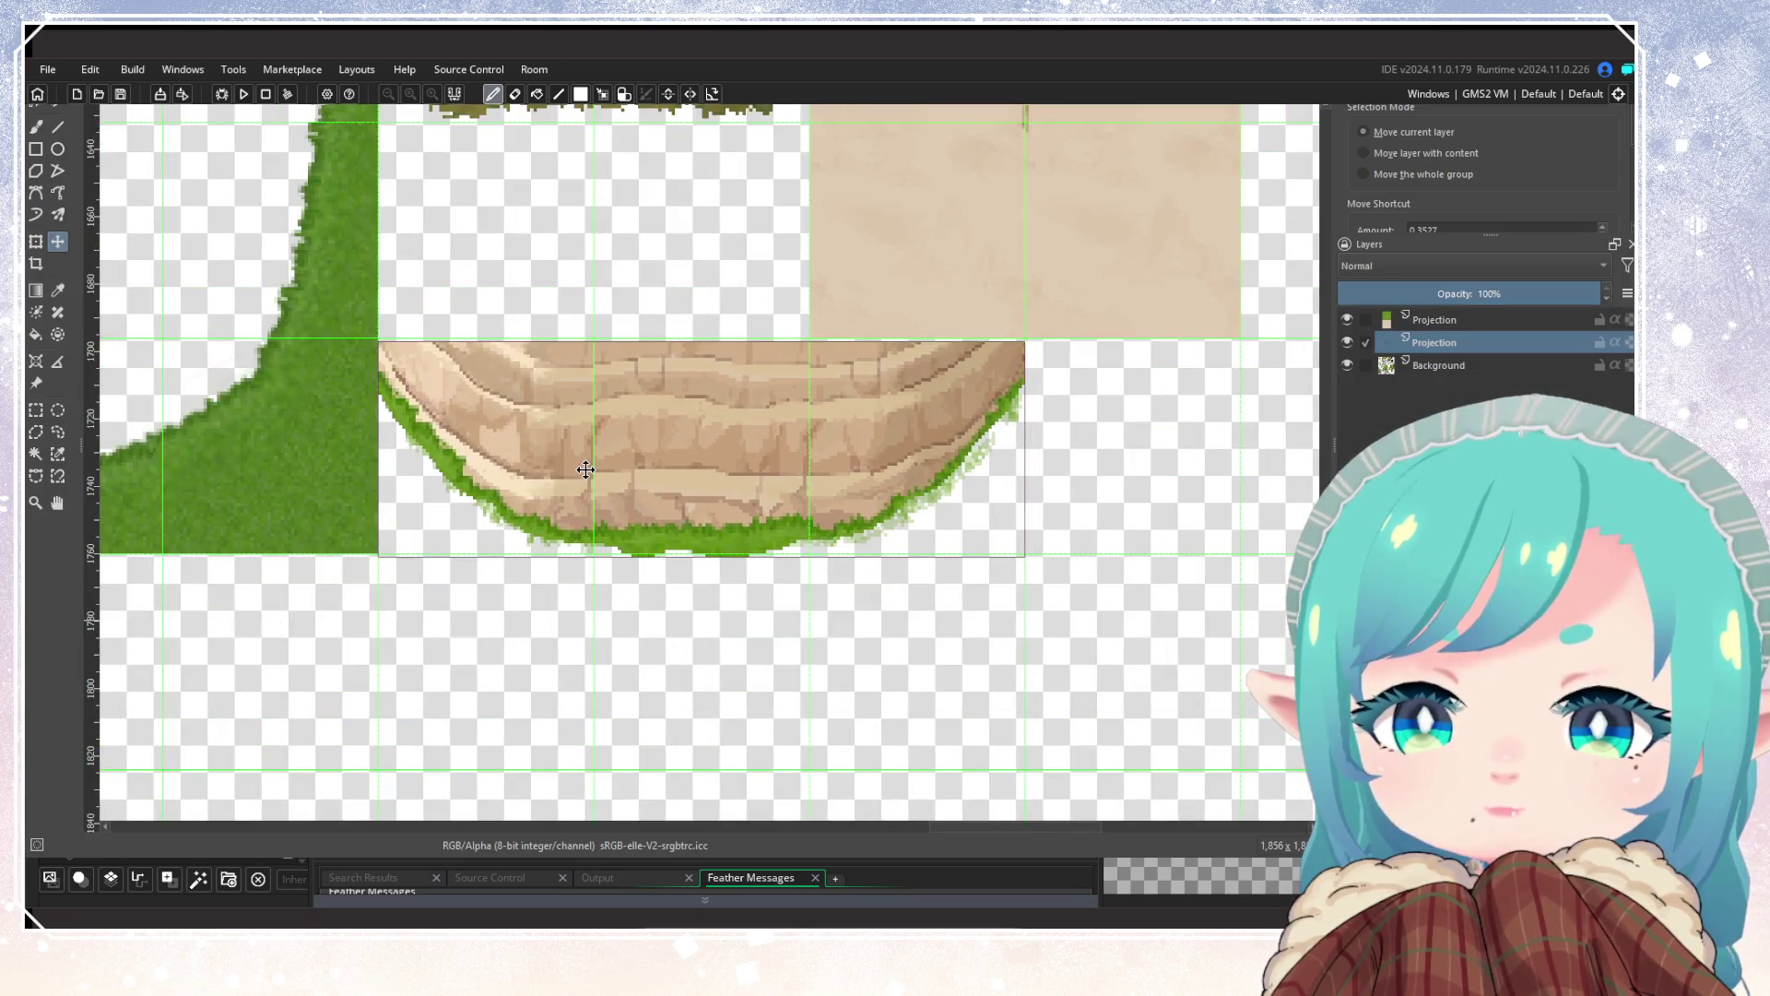
scroll(586, 468, down, 6)
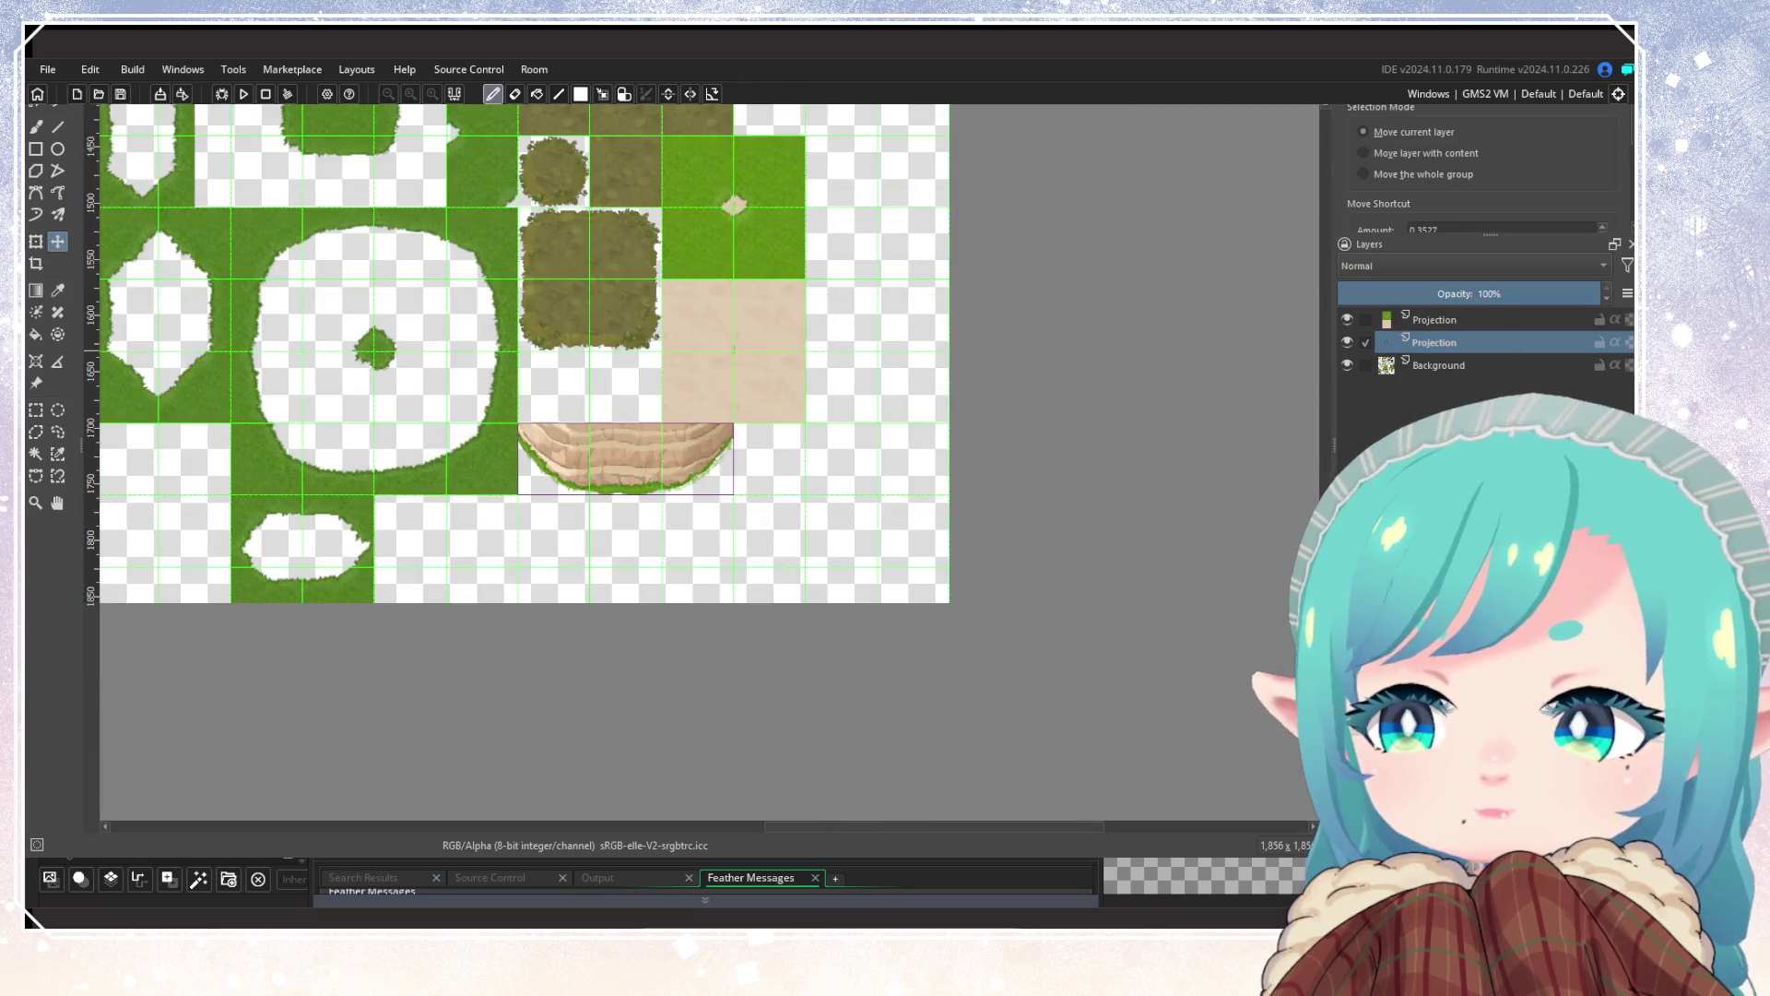
click(1439, 365)
scroll(672, 473, down, 5)
scroll(1014, 572, up, 4)
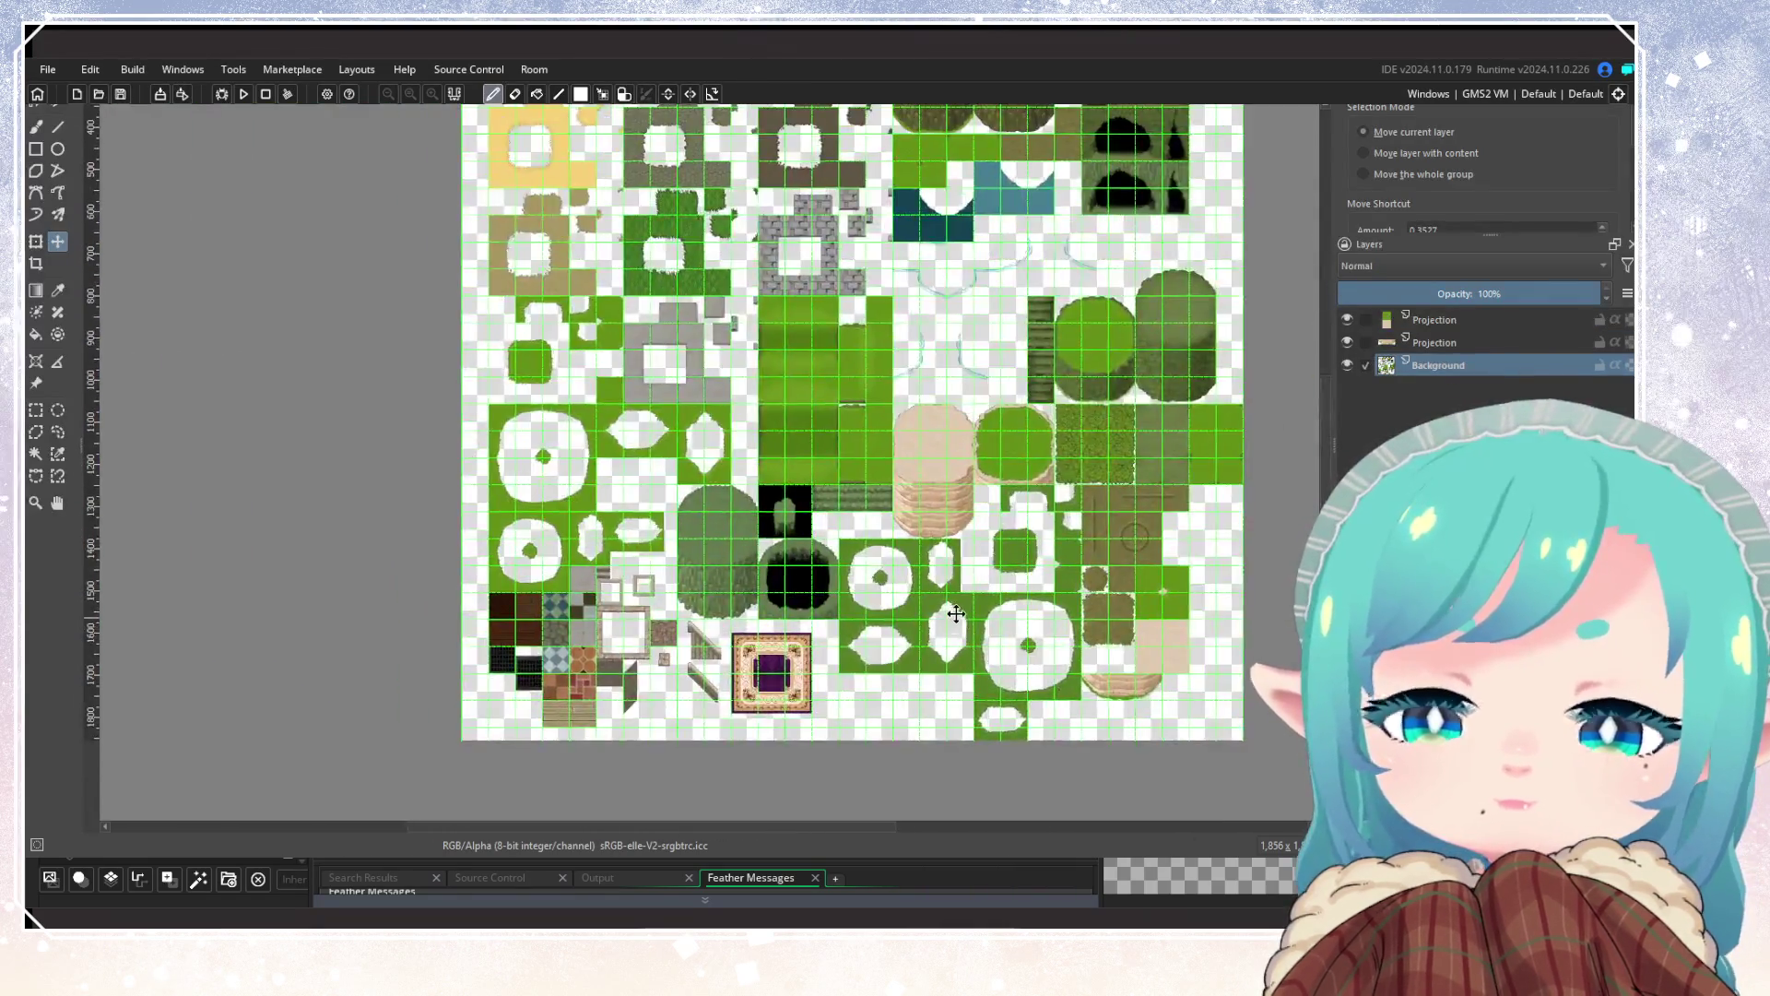
key(ctrl+s)
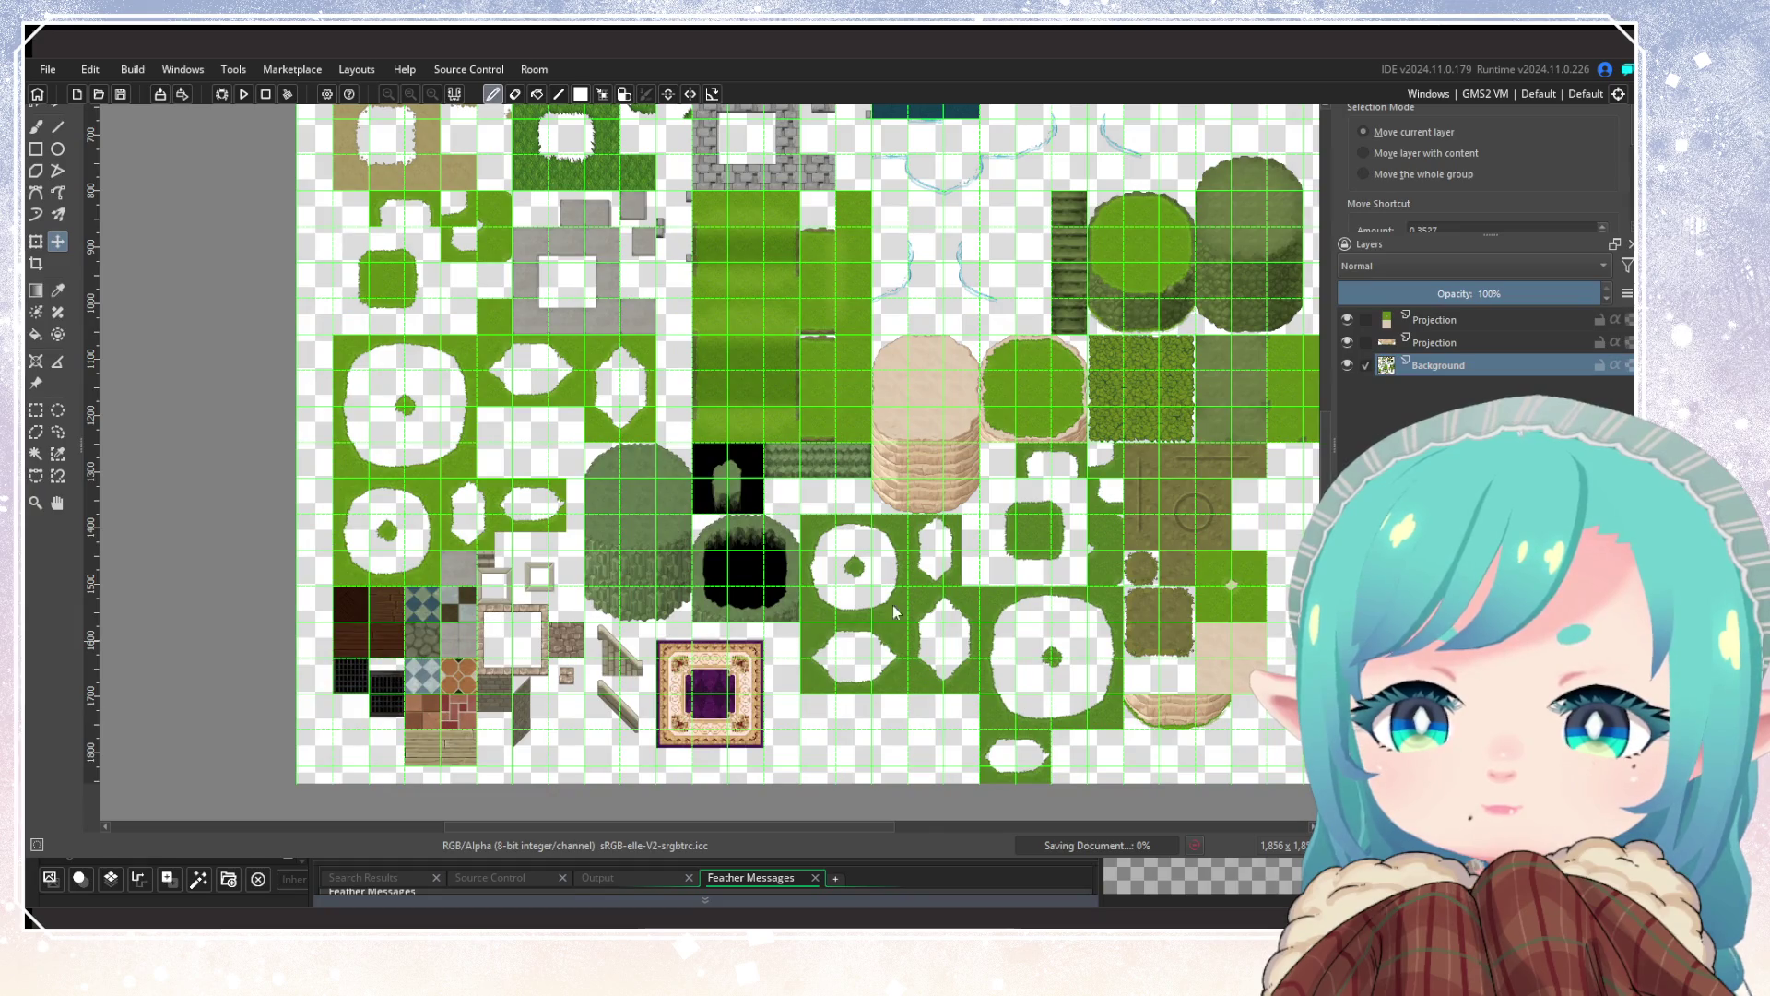
scroll(925, 615, right, 6)
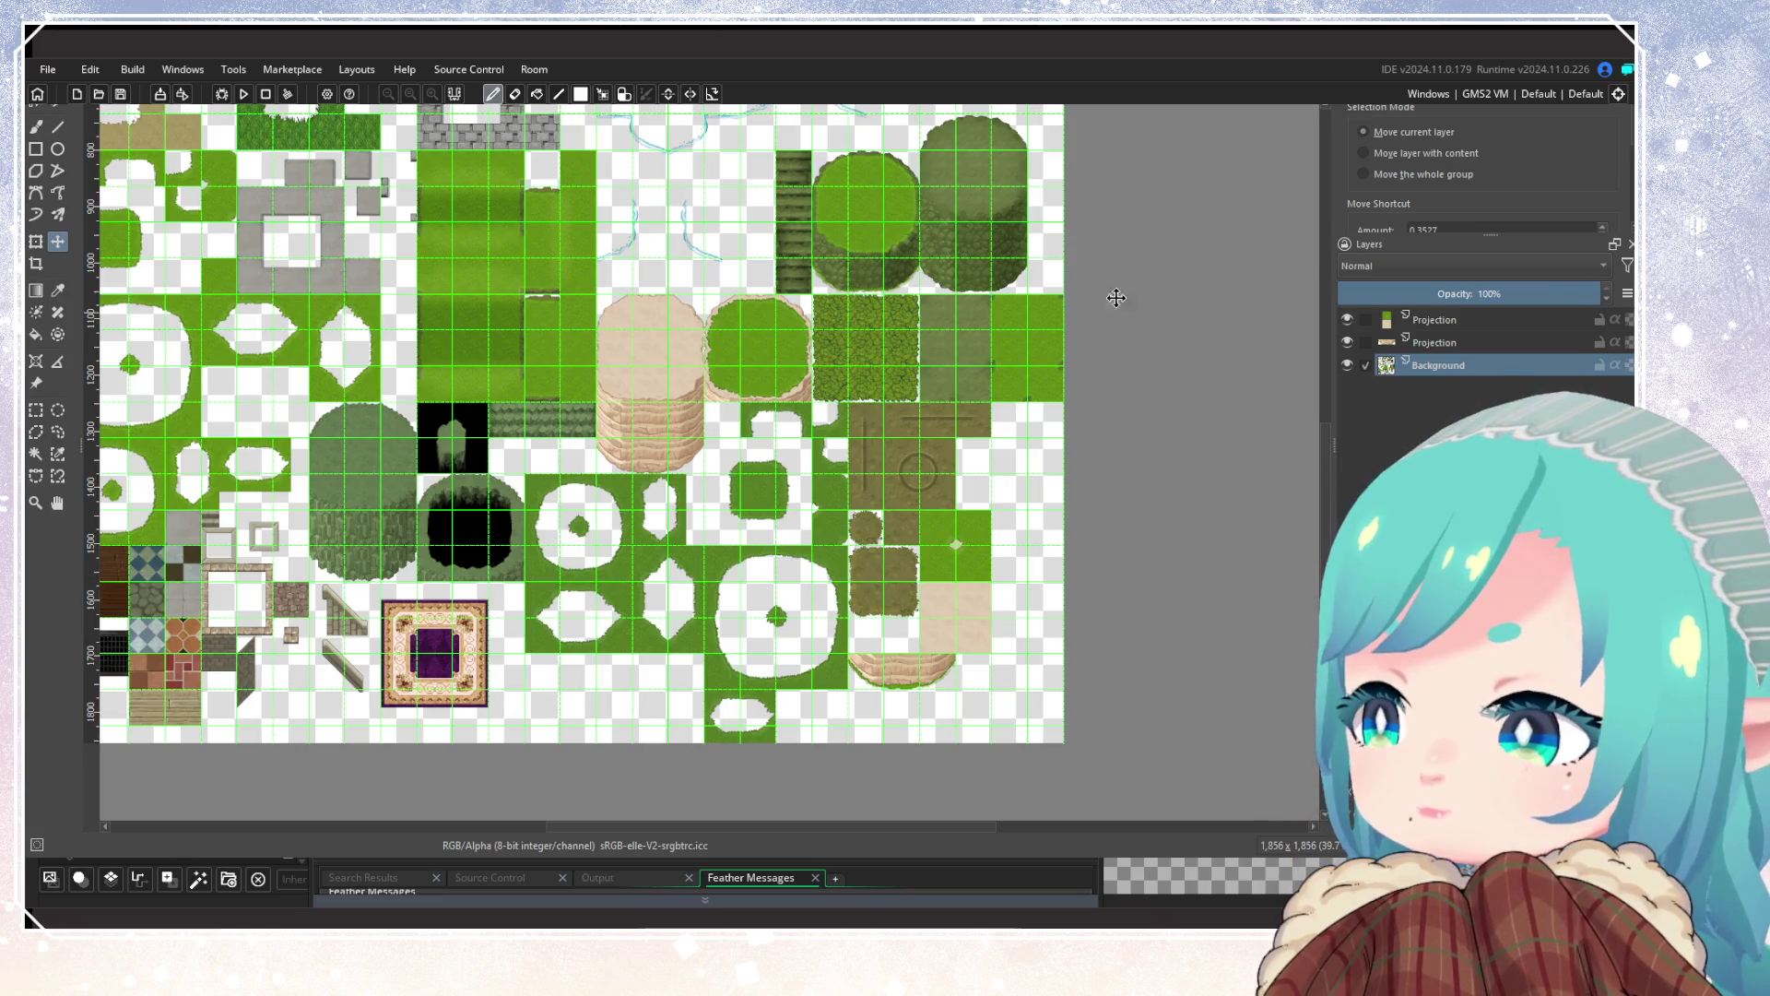
key(alt+Tab)
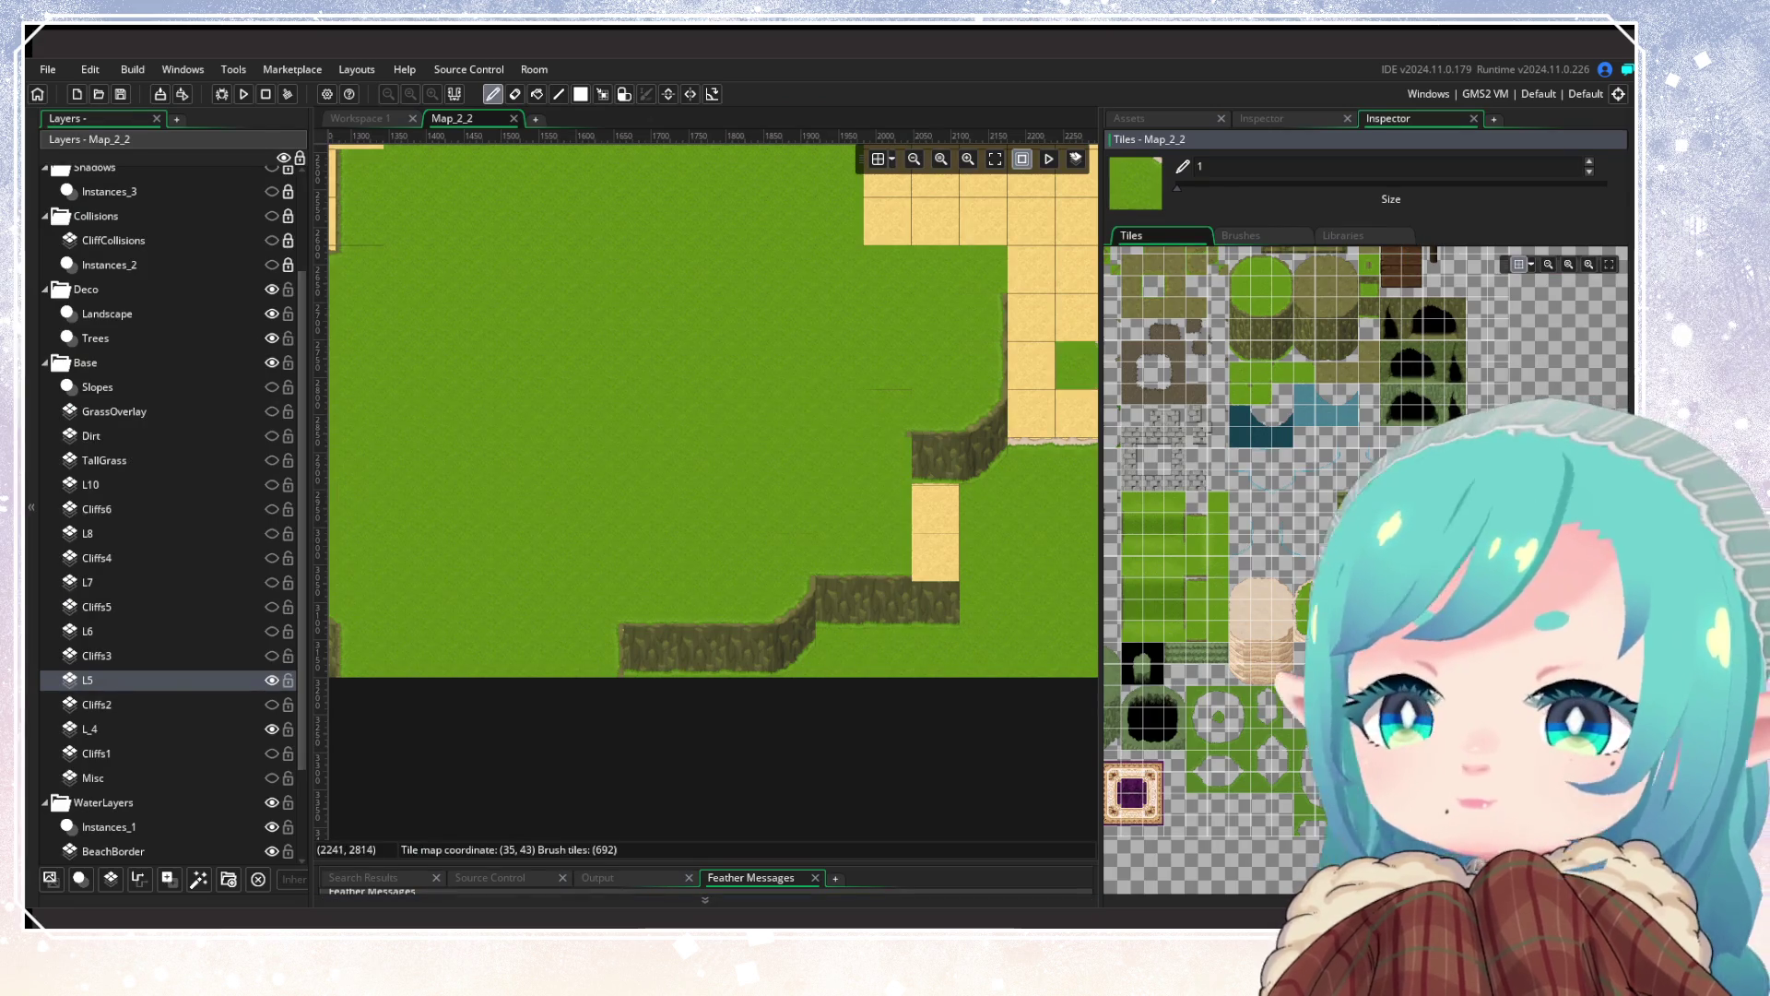
Step: Reimport the edited tileset into spr_BackgroundTiles and bring Map_2_2's stepped cliffs into view
click(360, 118)
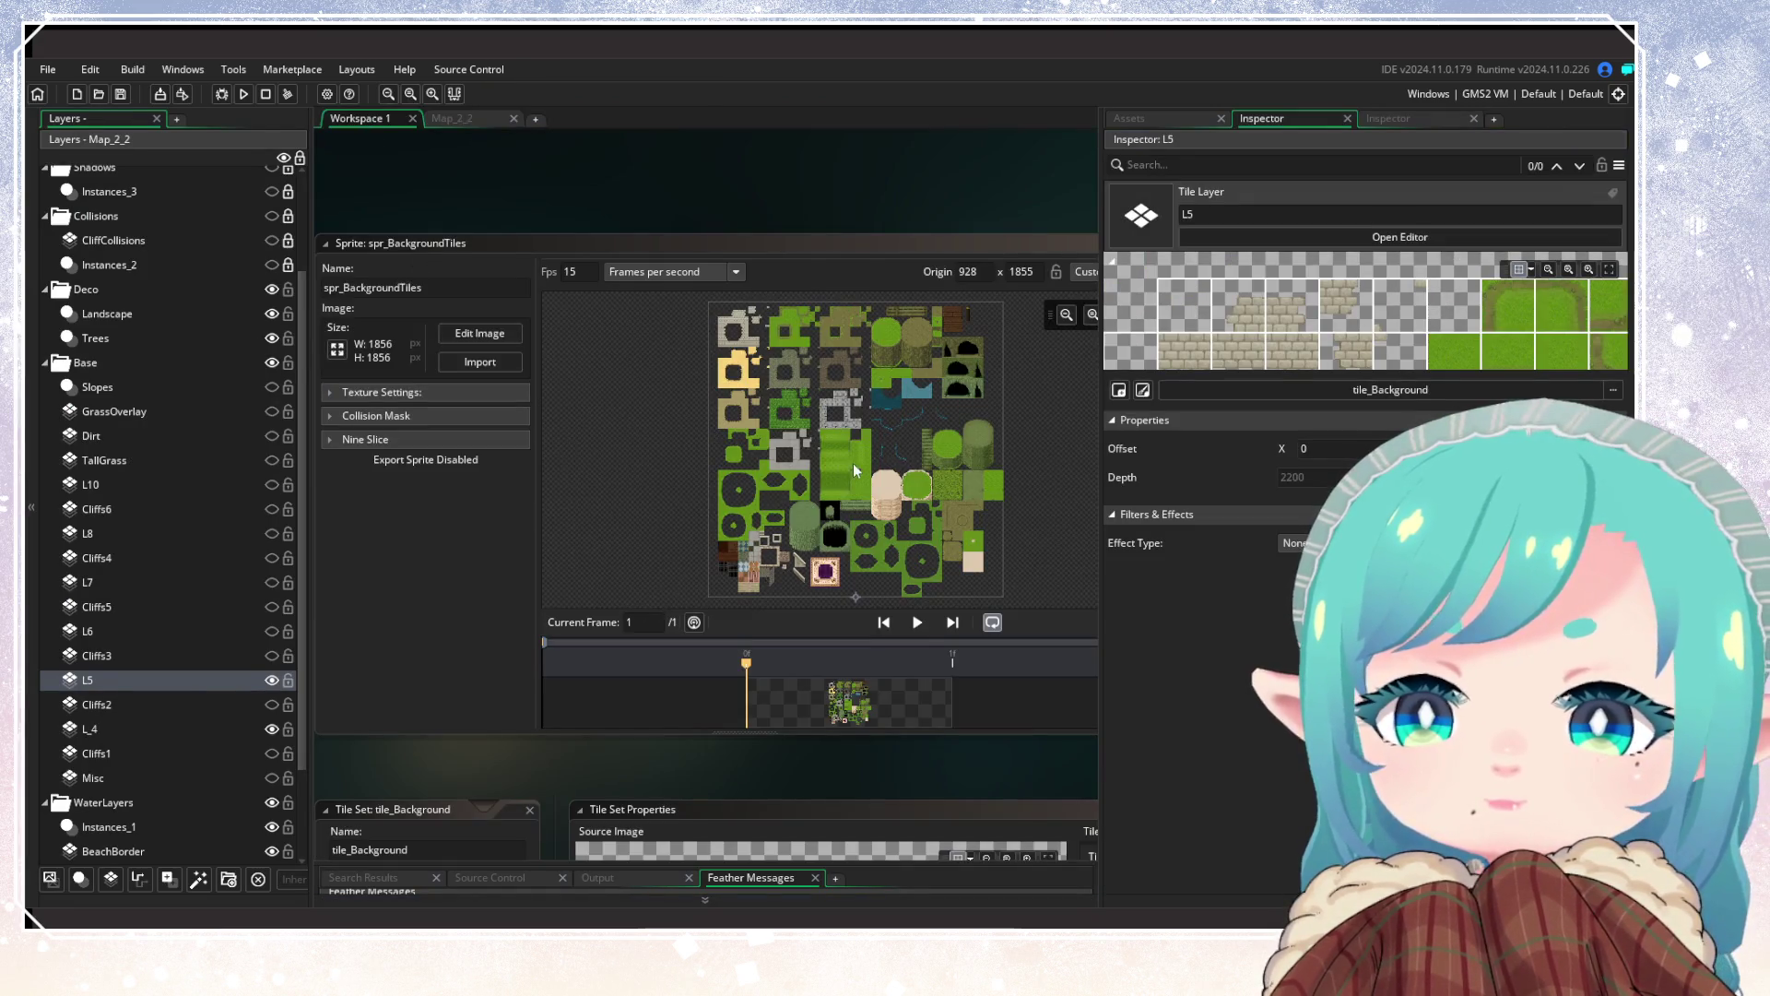
click(458, 364)
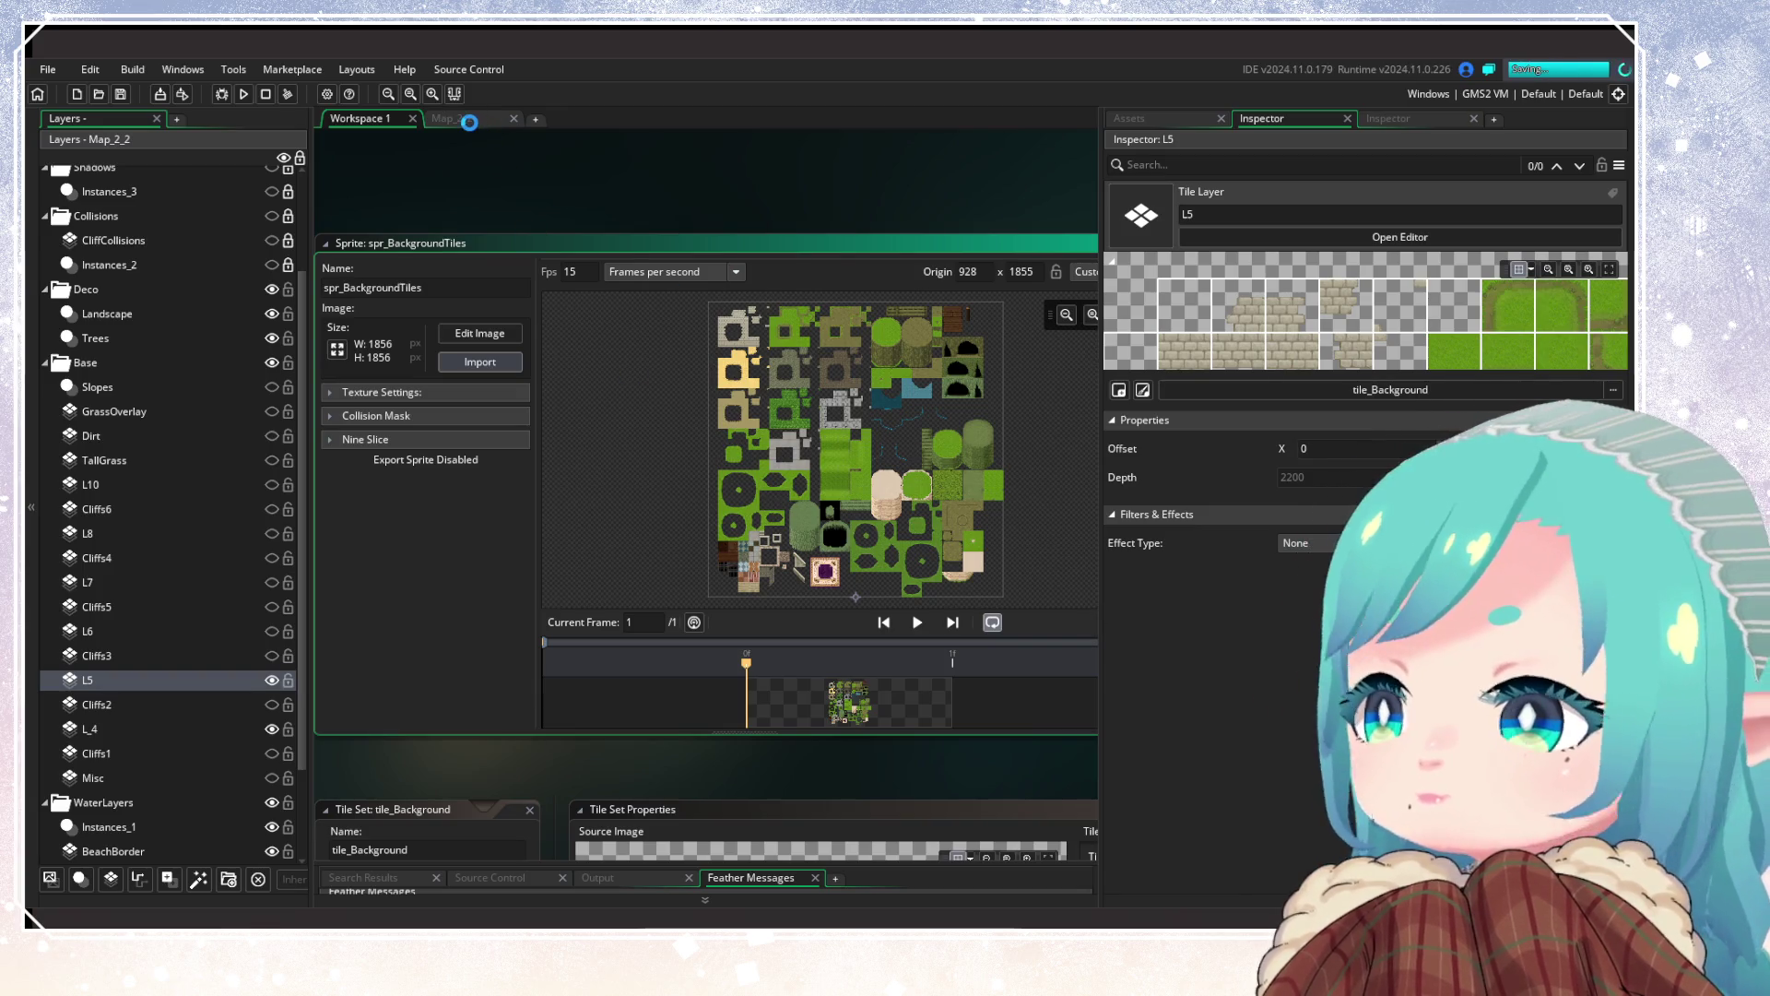
click(470, 120)
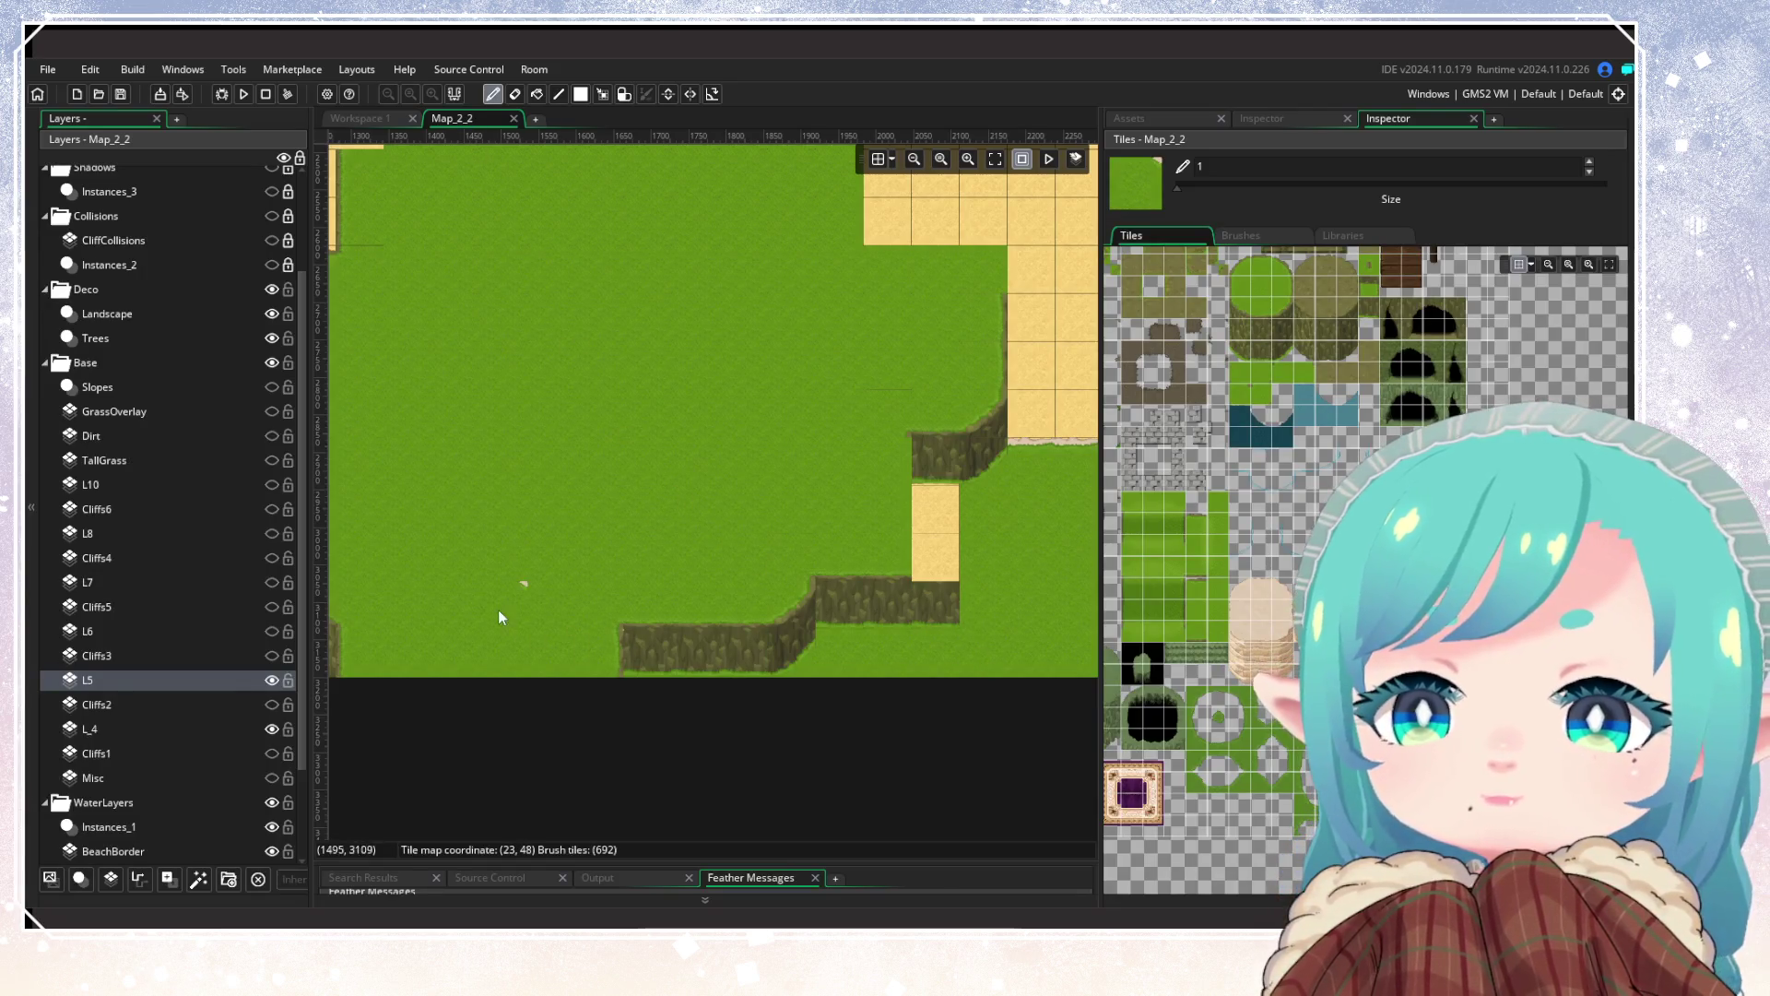
mouse_move(983, 594)
mouse_down()
mouse_move(810, 422)
mouse_move(792, 535)
mouse_move(911, 504)
mouse_move(874, 503)
mouse_up()
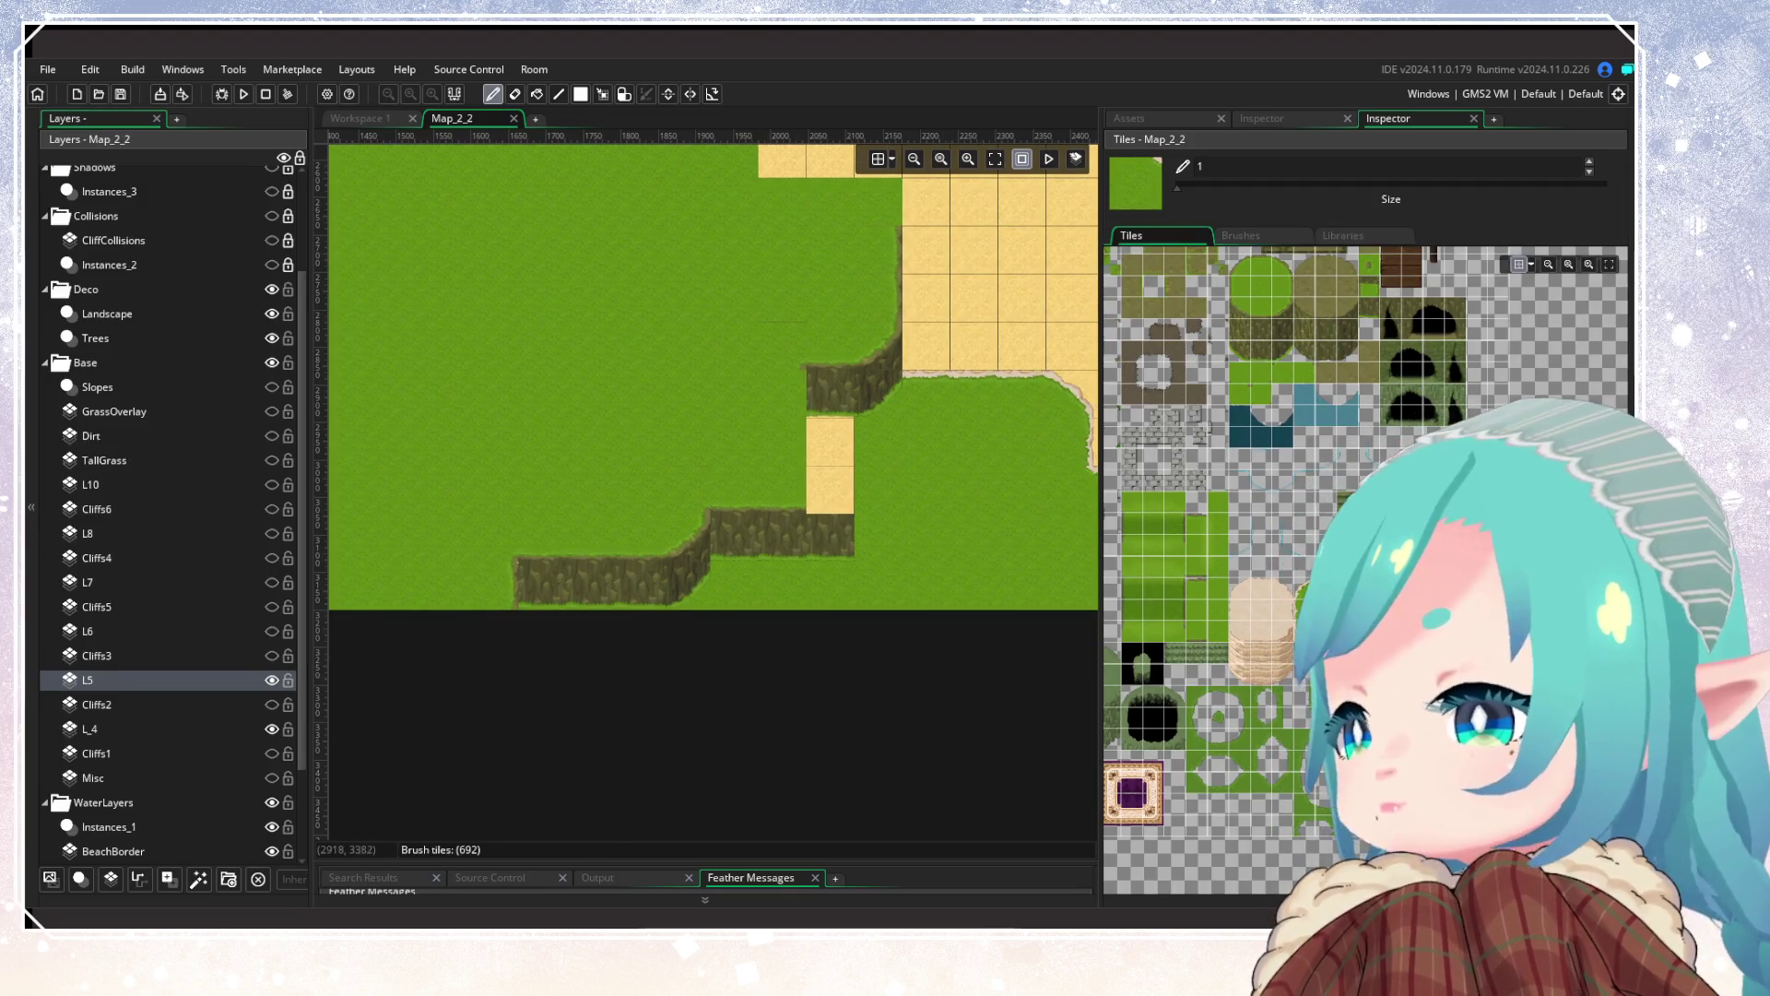
Step: Pick the sand-topped cliff tile and toggle layer L5 to compare its tiles
click(1264, 646)
scroll(773, 540, up, 5)
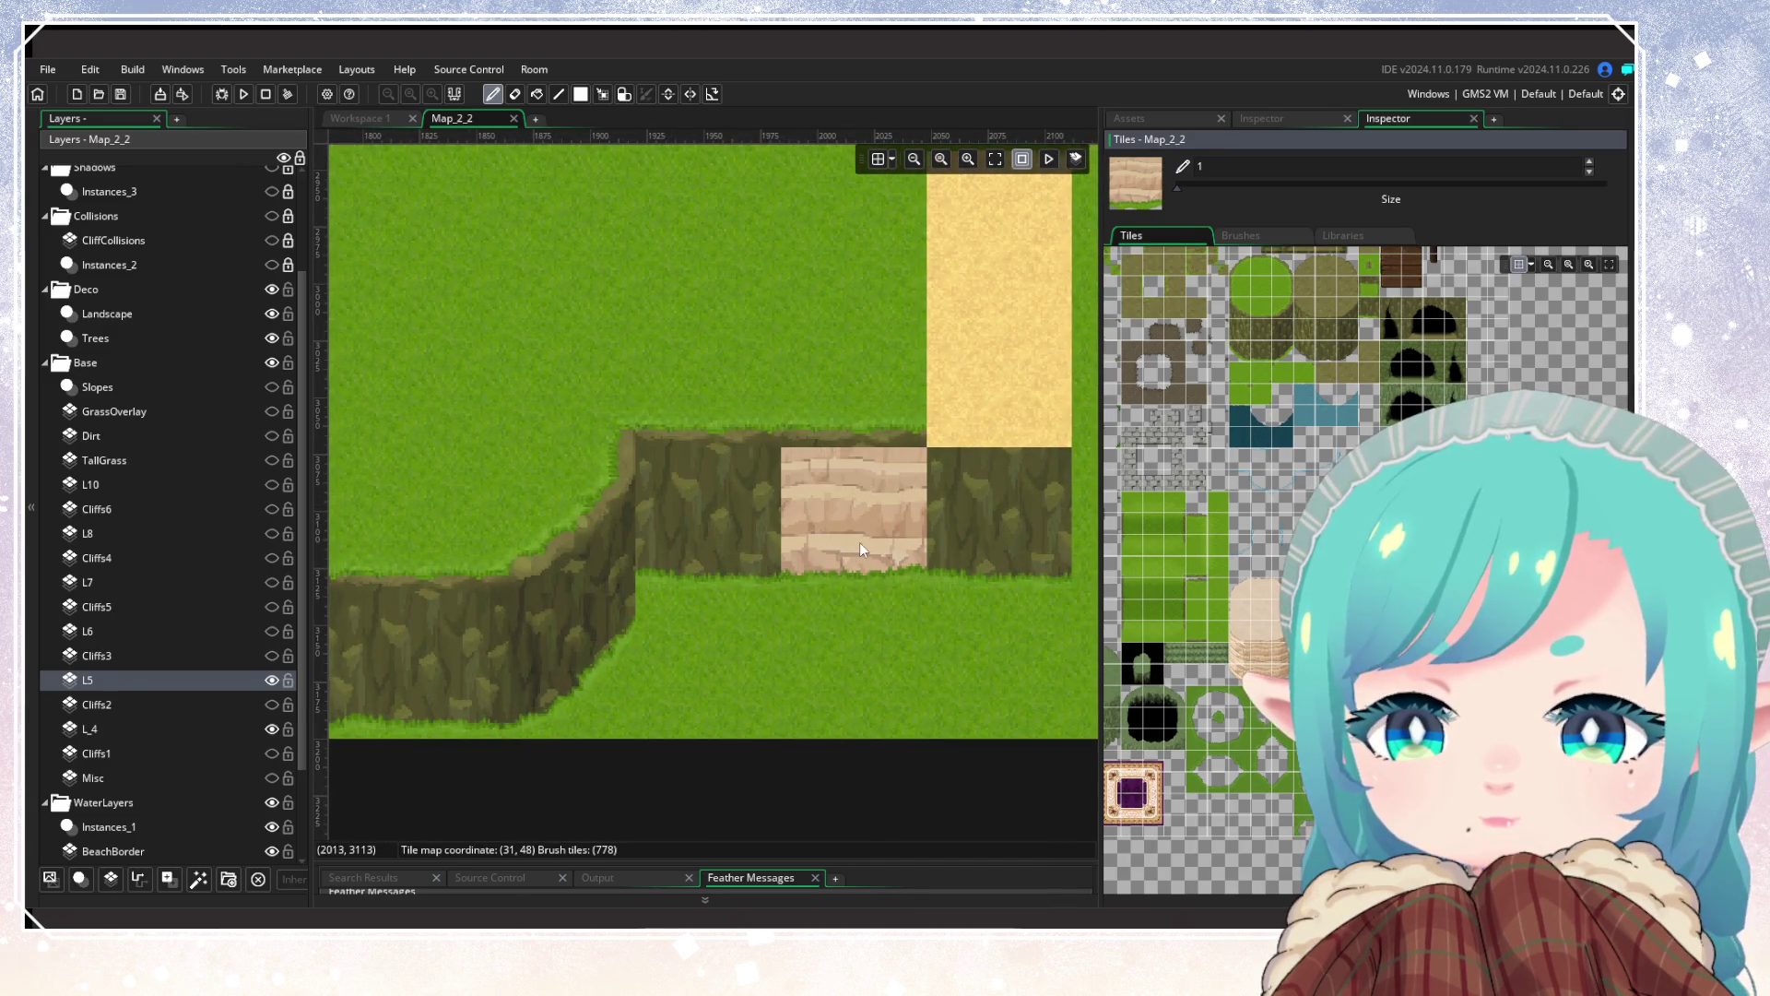
scroll(799, 606, down, 4)
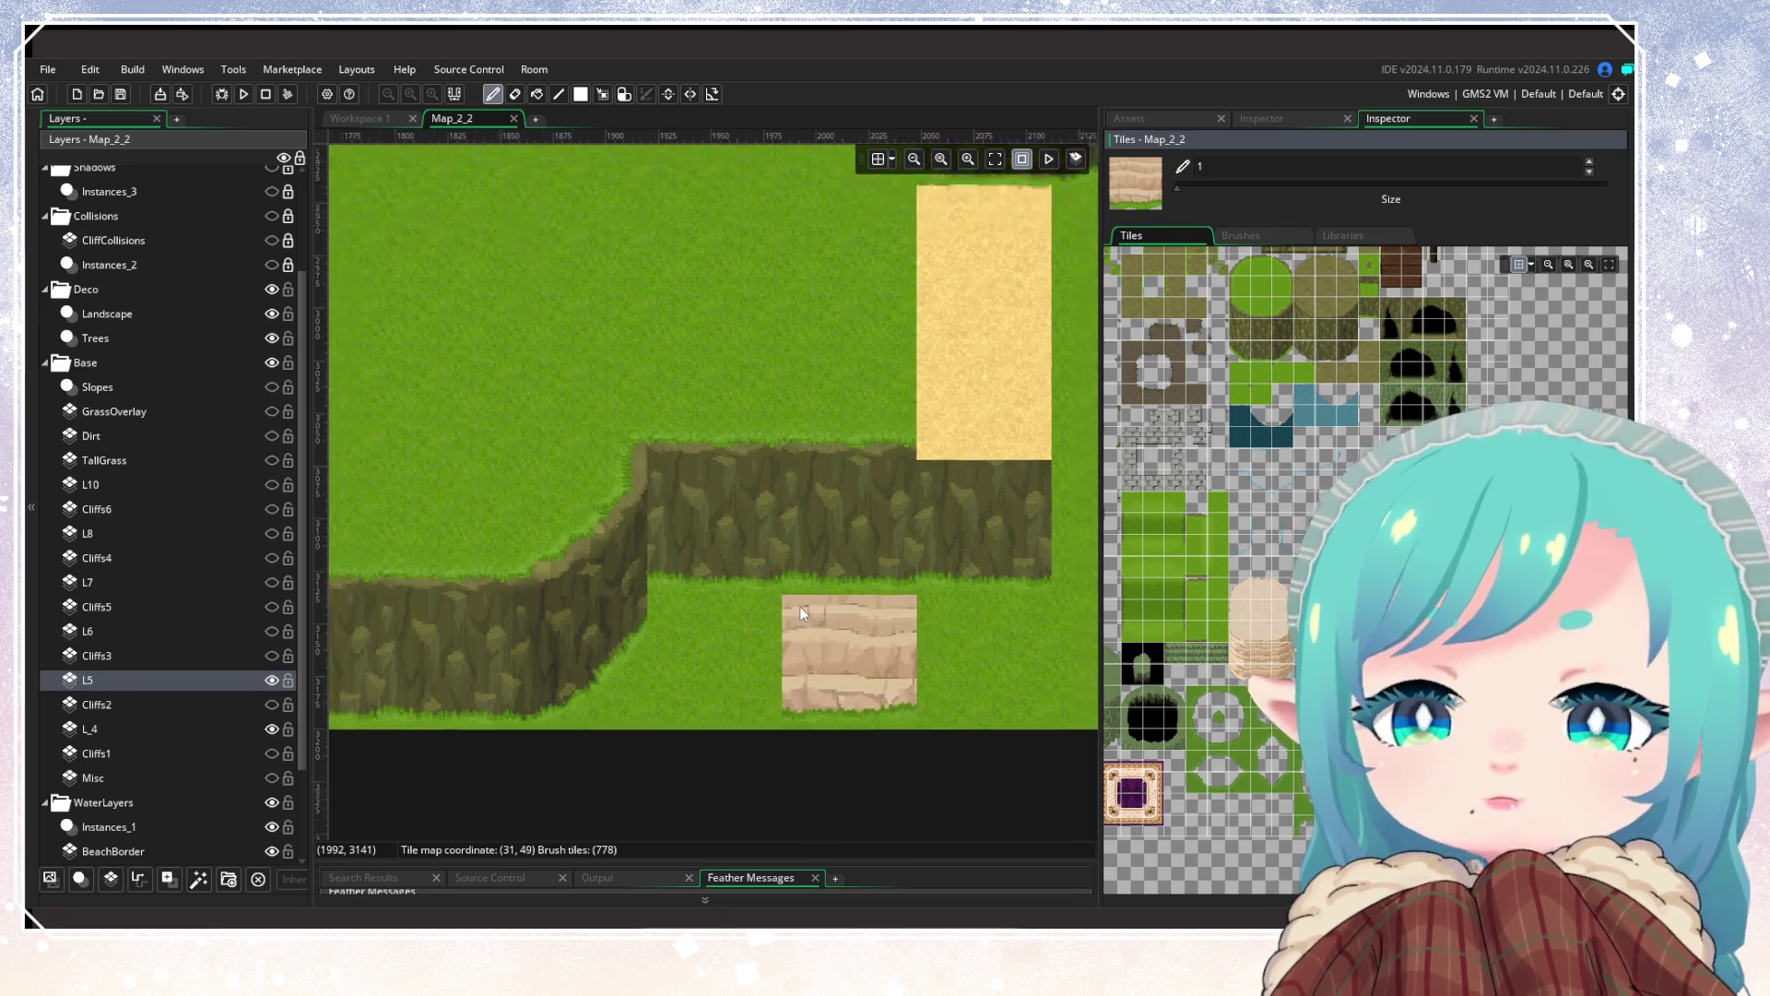
scroll(796, 605, down, 3)
scroll(807, 603, up, 2)
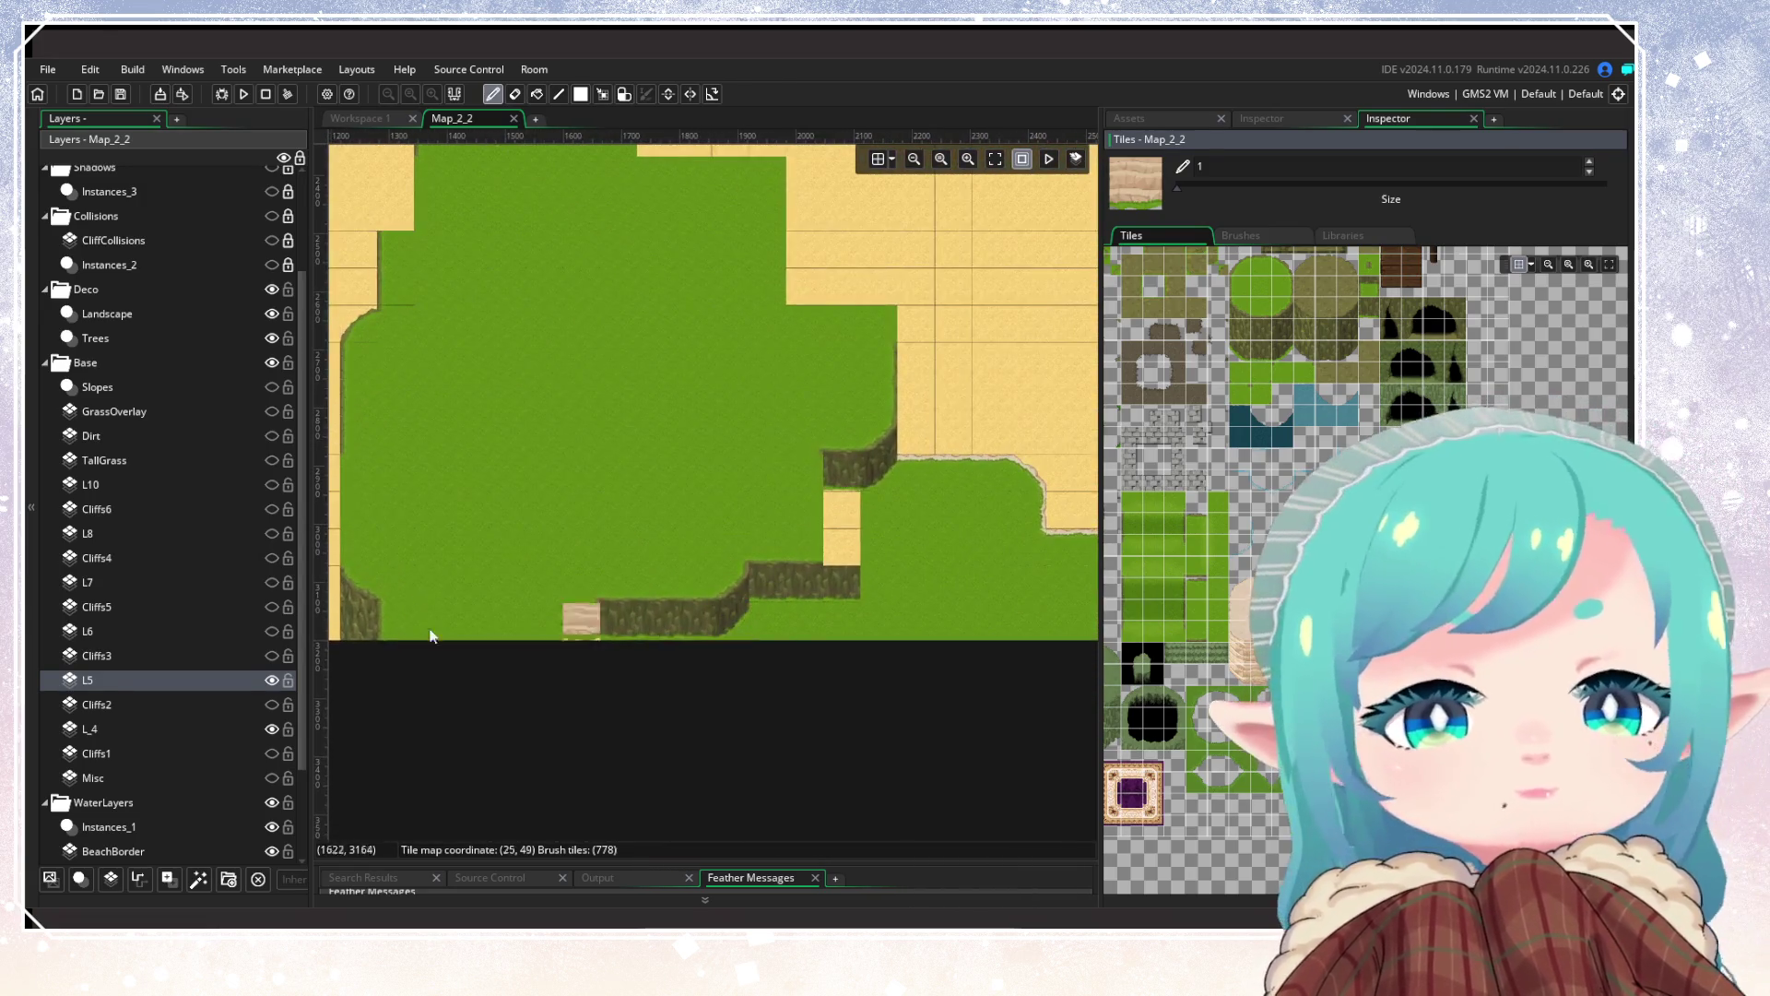
click(272, 681)
click(272, 681)
click(272, 681)
click(272, 681)
scroll(799, 606, up, 2)
Step: Paint a sandy cliff strip on the lower step with diagonal pieces at the upper and middle steps
drag(846, 578, 754, 577)
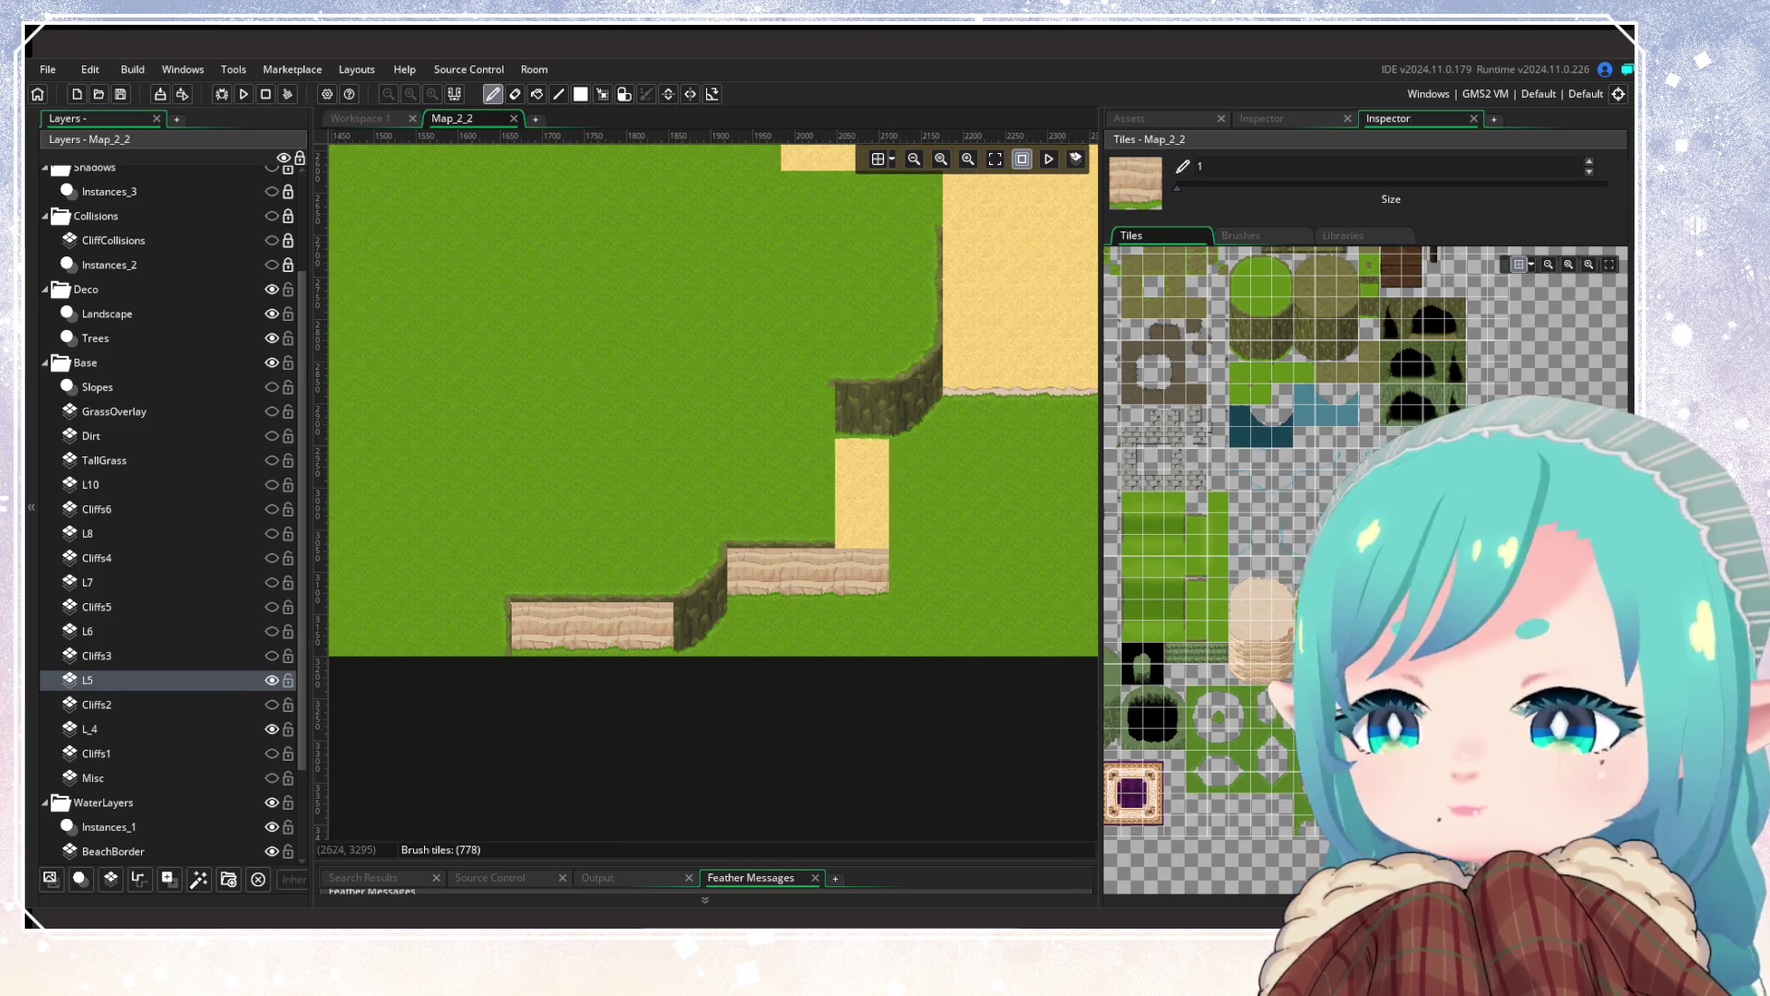
click(701, 627)
click(939, 446)
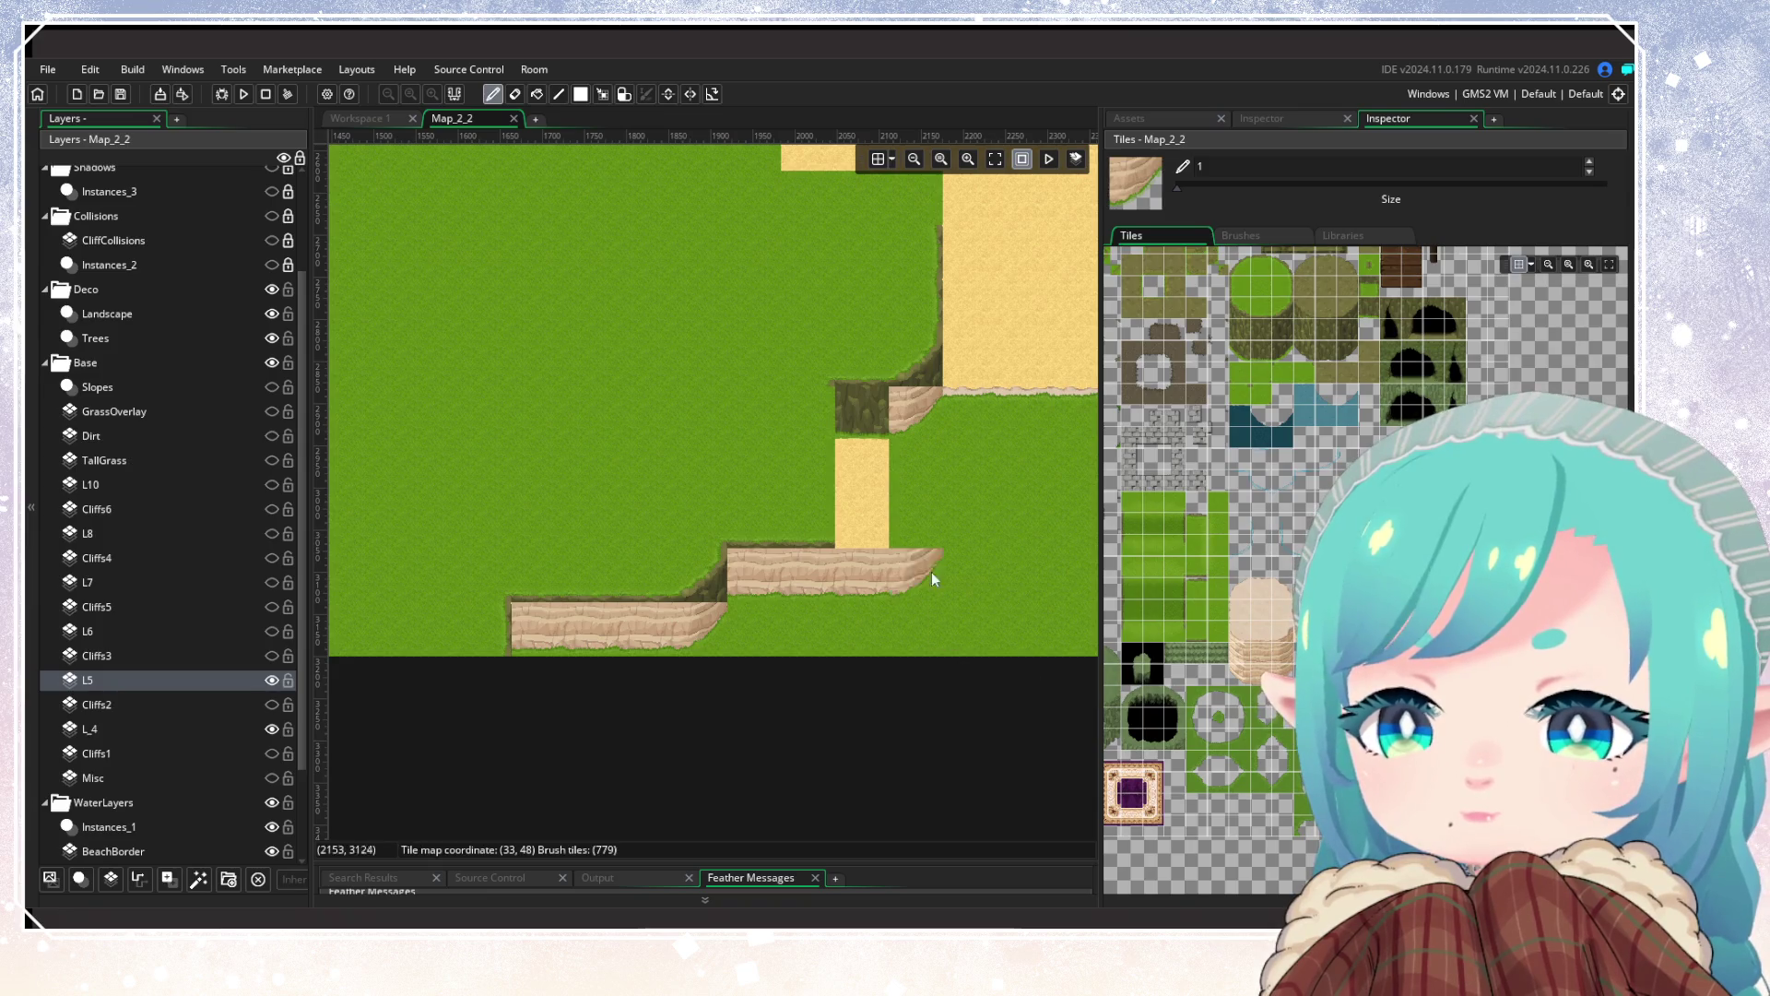
scroll(909, 593, up, 2)
scroll(949, 711, right, 1)
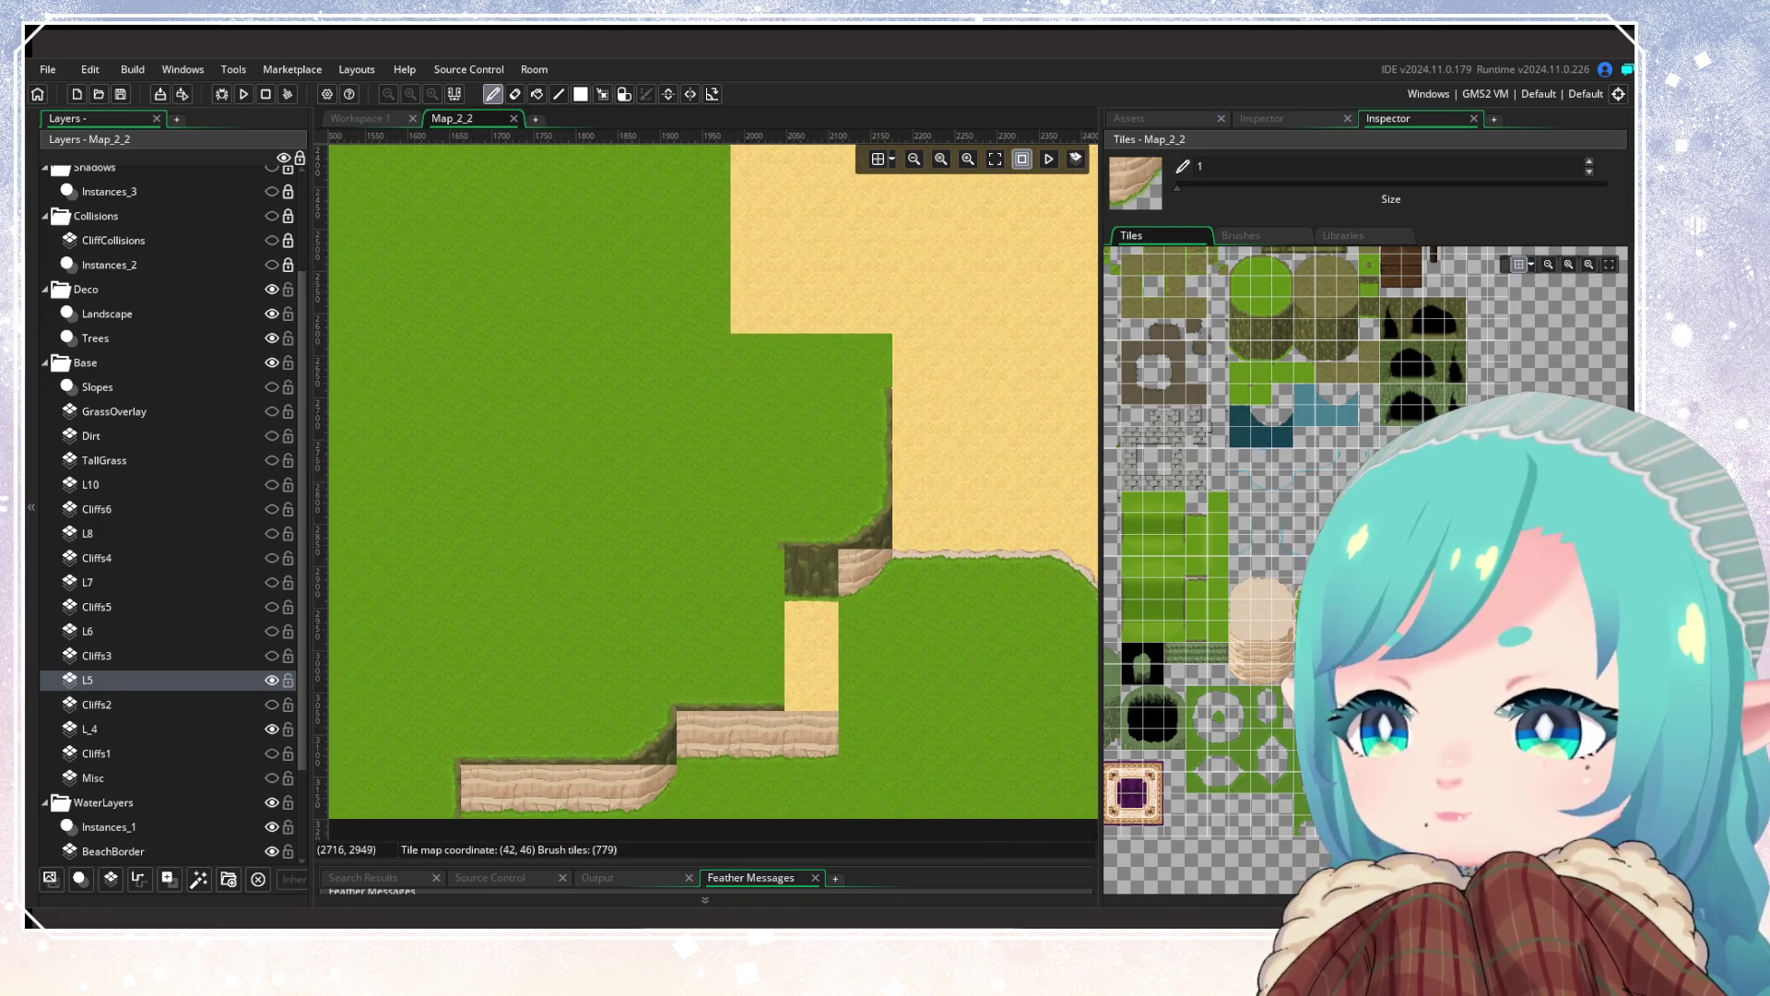
click(1199, 579)
click(1328, 636)
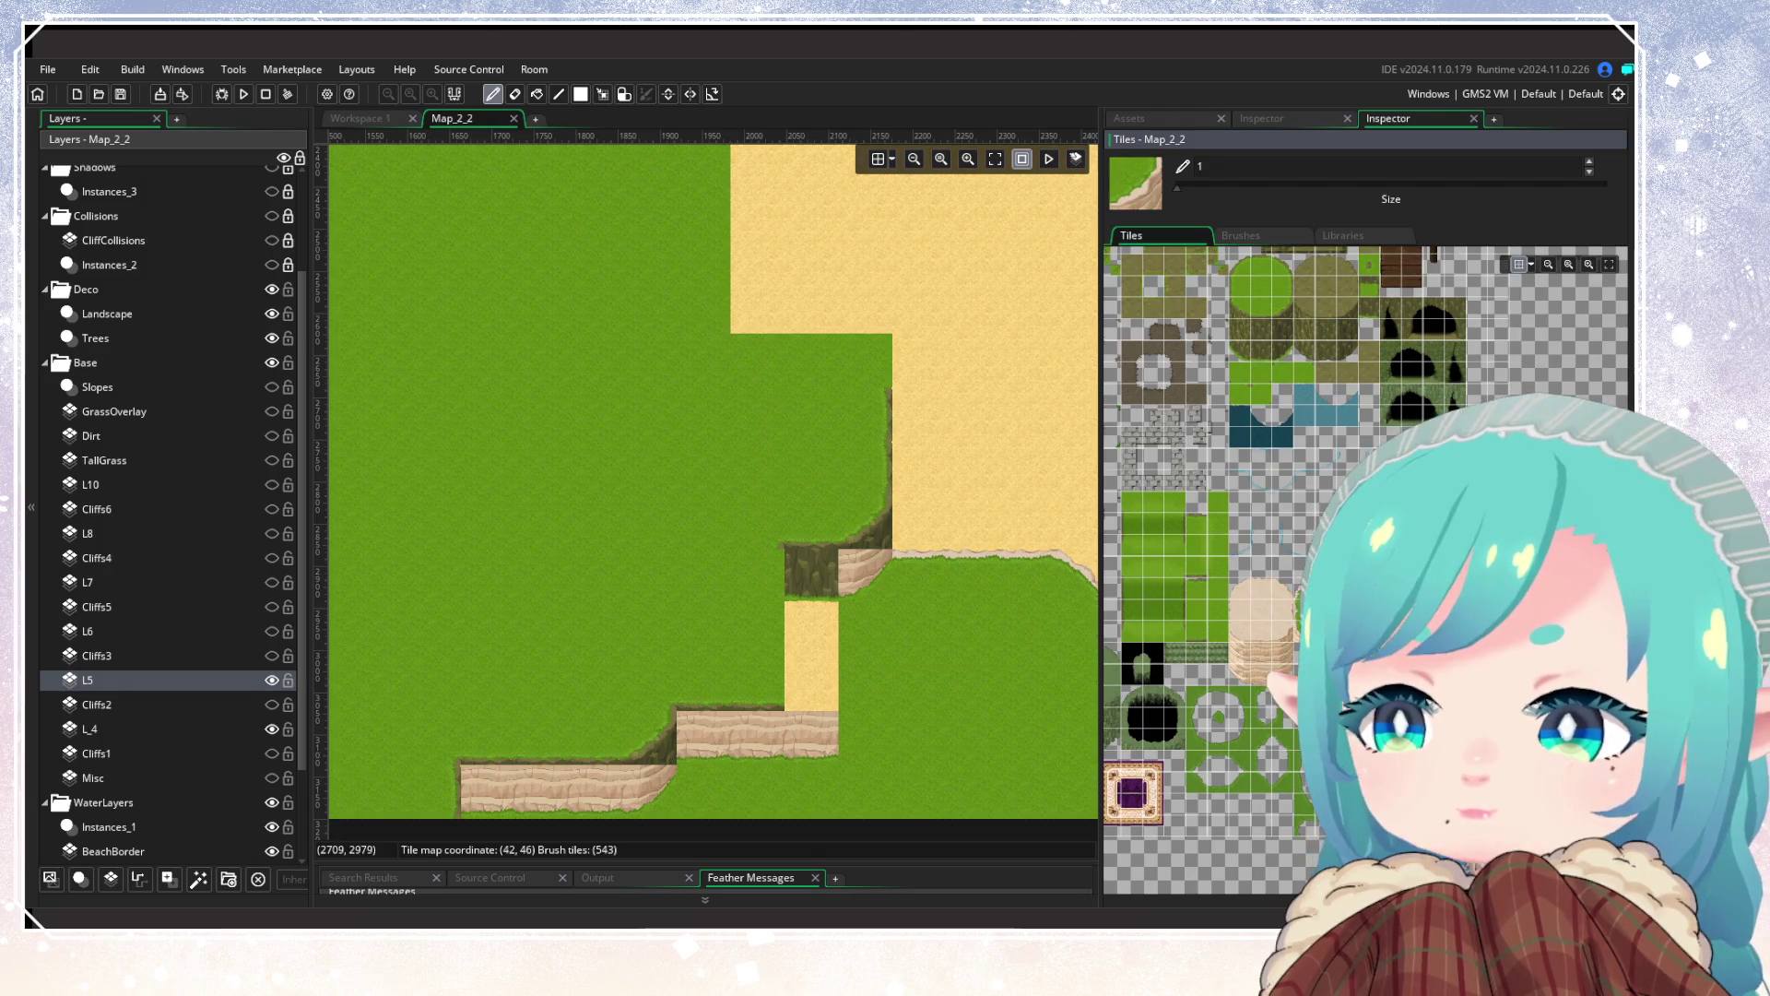
click(865, 522)
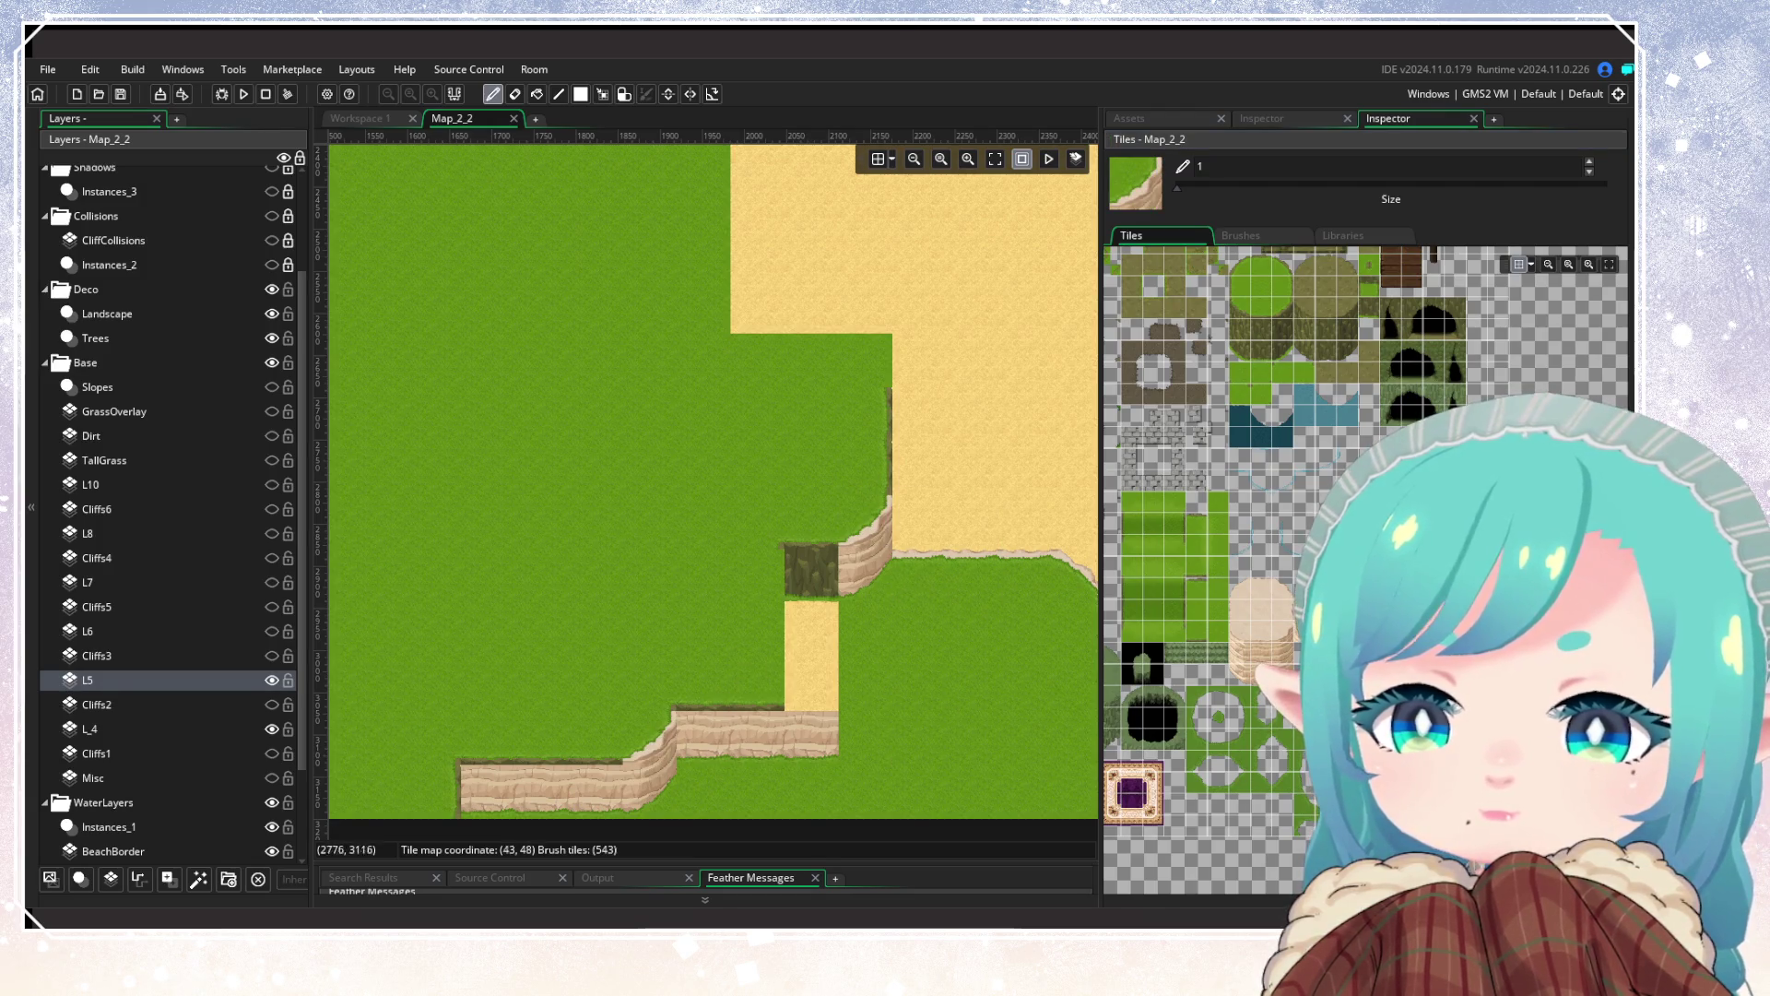
Step: Cover the dark dirt tile with grass and the leftover dark tile with sand-topped cliff
click(1199, 579)
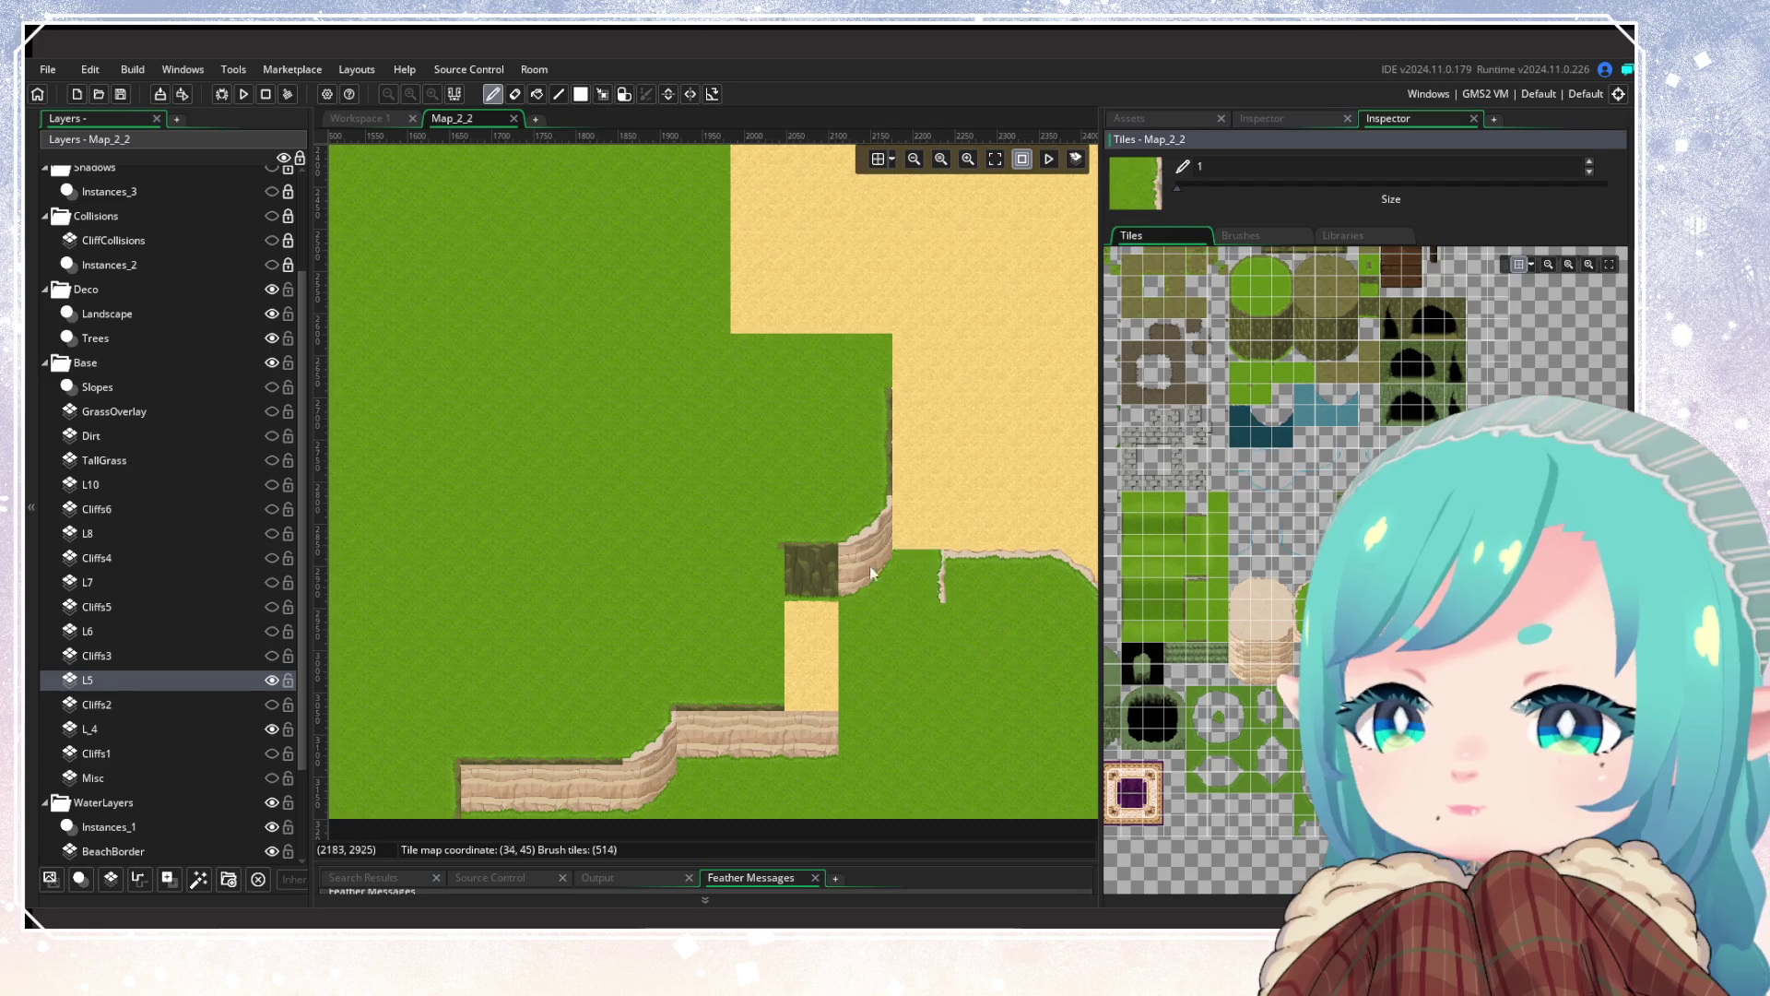
click(833, 571)
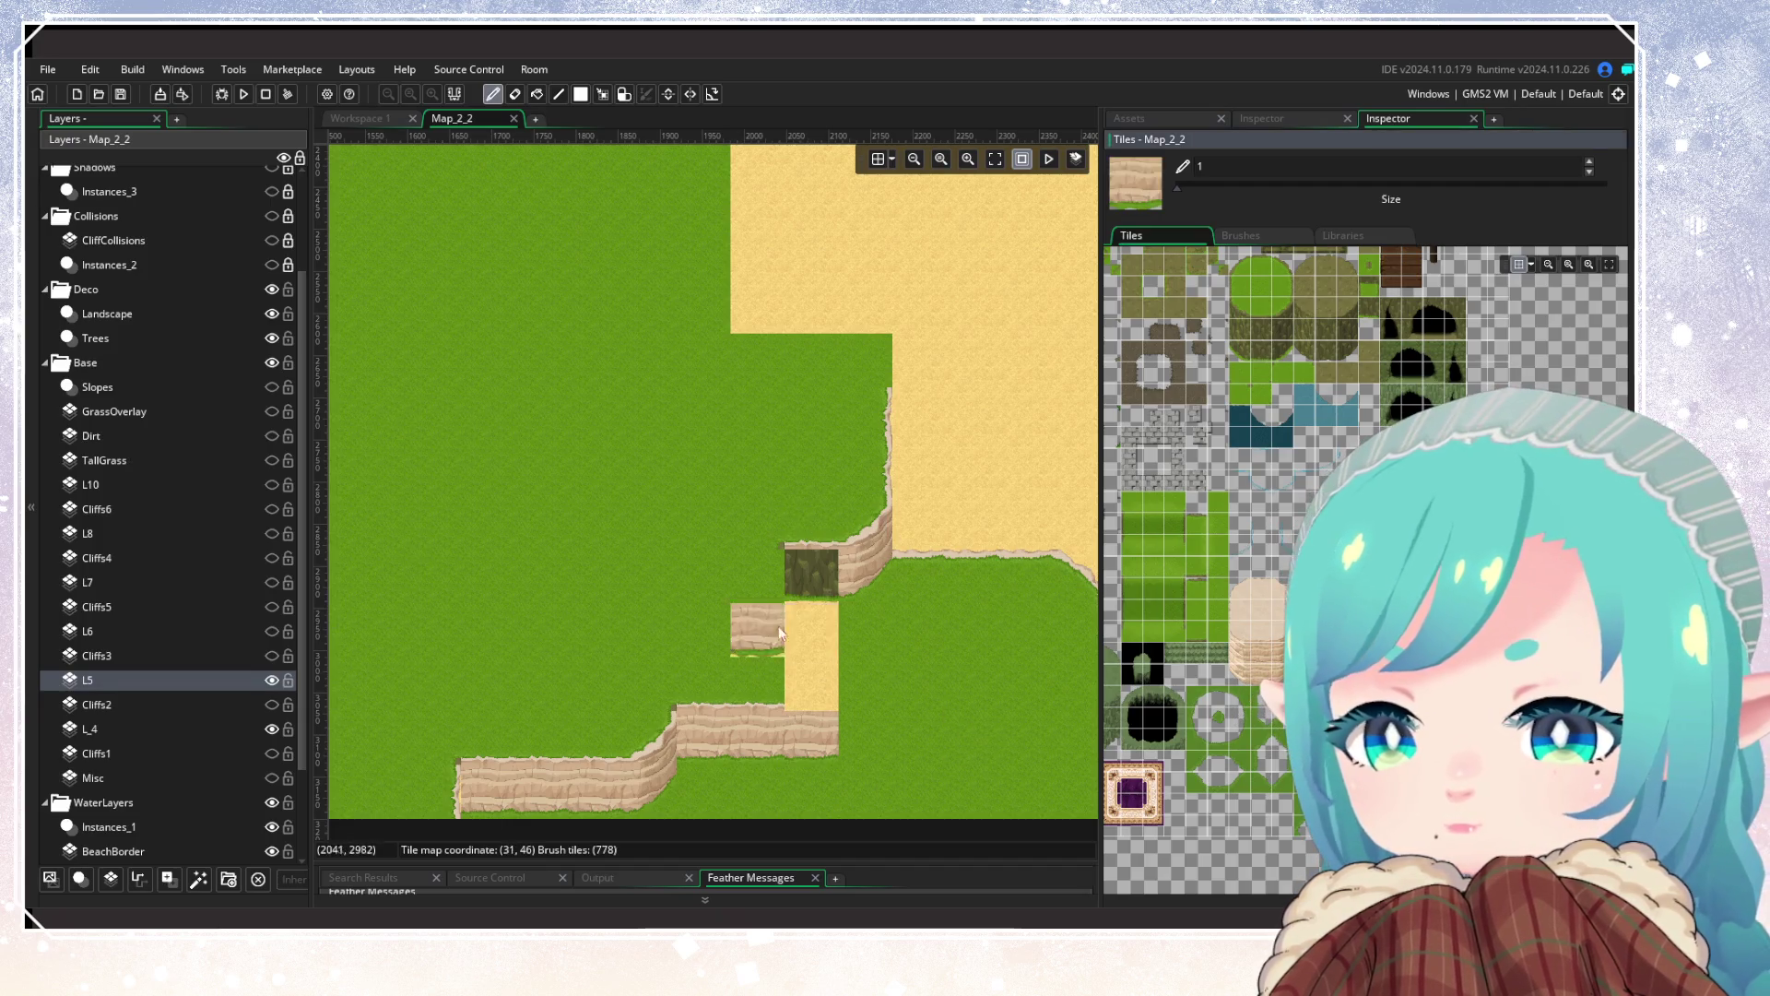
click(811, 571)
drag(964, 734, 1059, 634)
scroll(782, 721, up, 3)
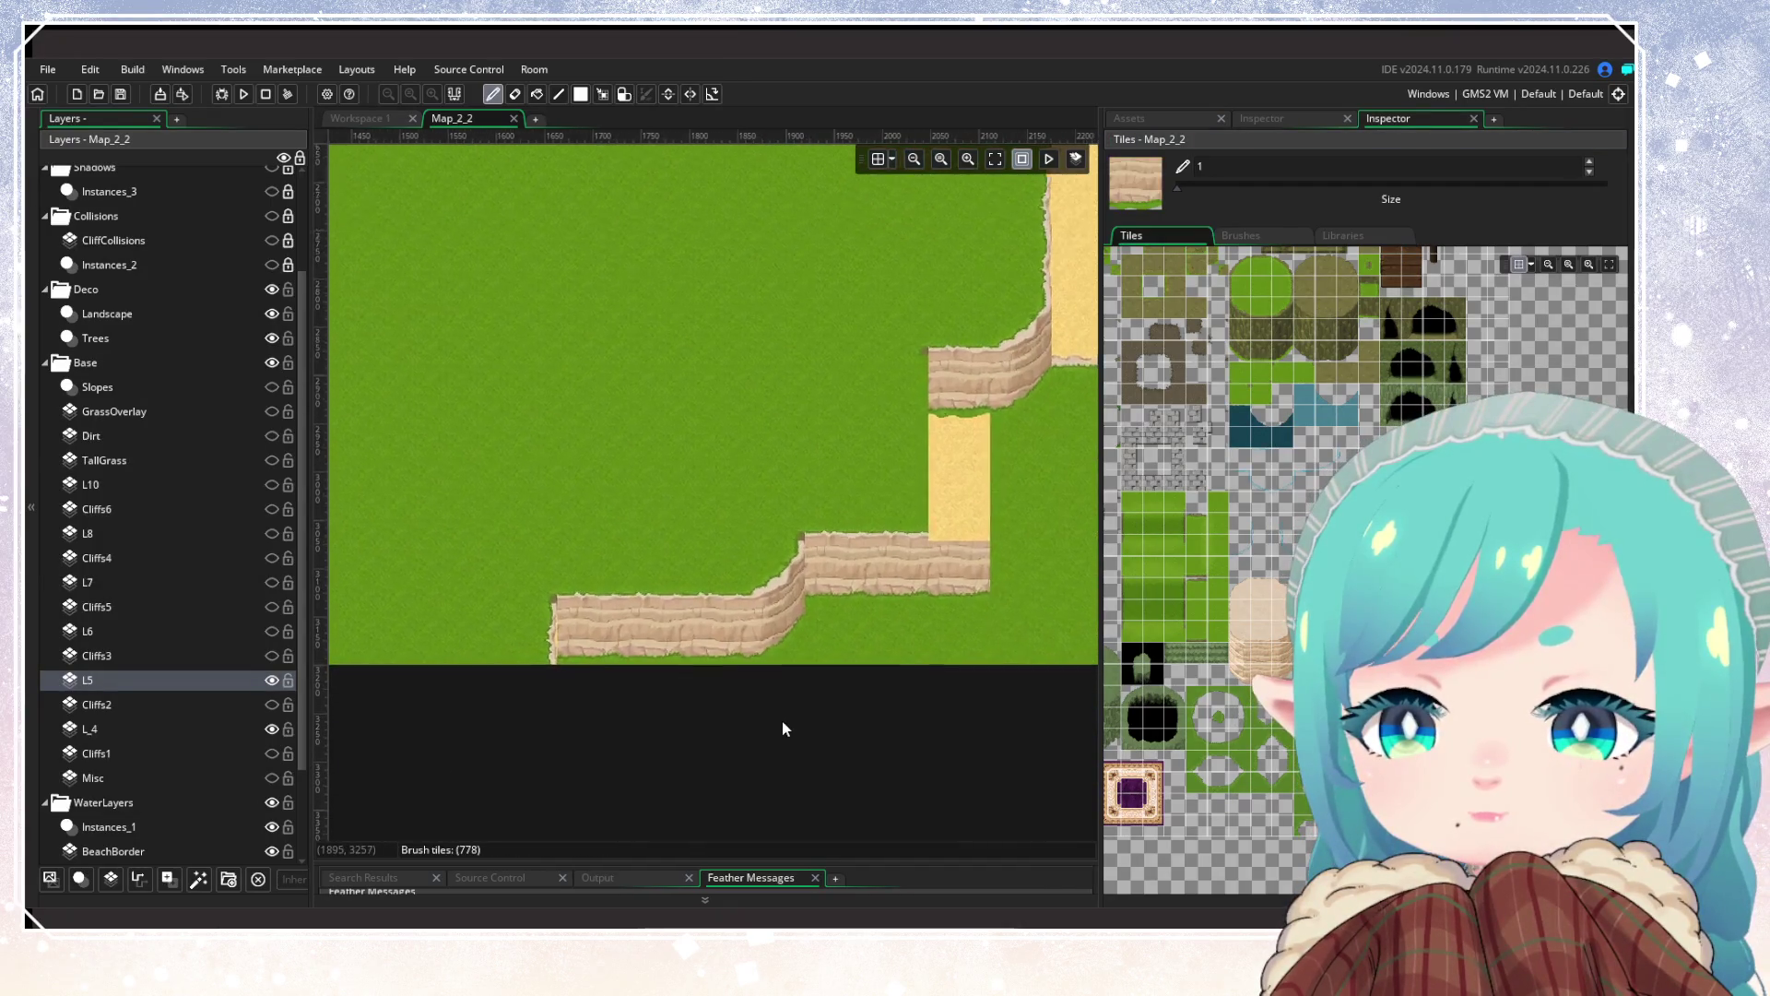
Step: Clean up the stray cliff tile below the lower sandy cliff using a plain grass tile
mouse_move(927, 668)
mouse_down()
mouse_move(1071, 606)
mouse_move(900, 664)
mouse_up()
click(900, 664)
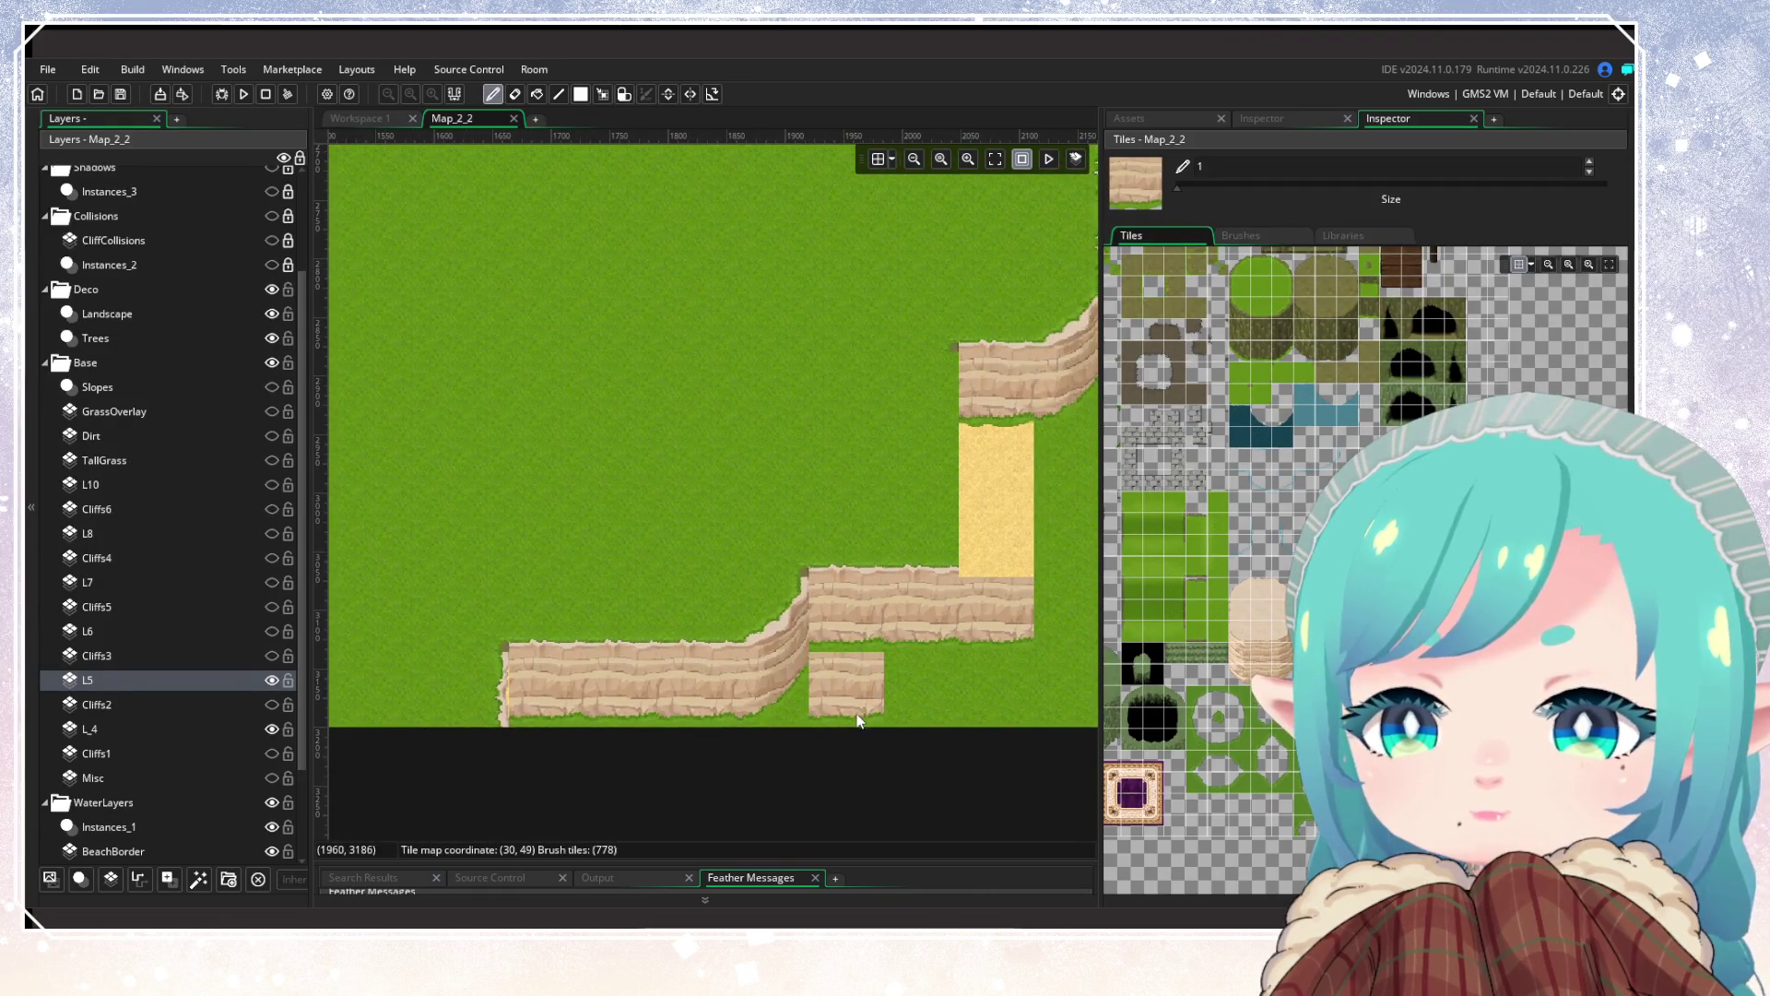
click(1337, 516)
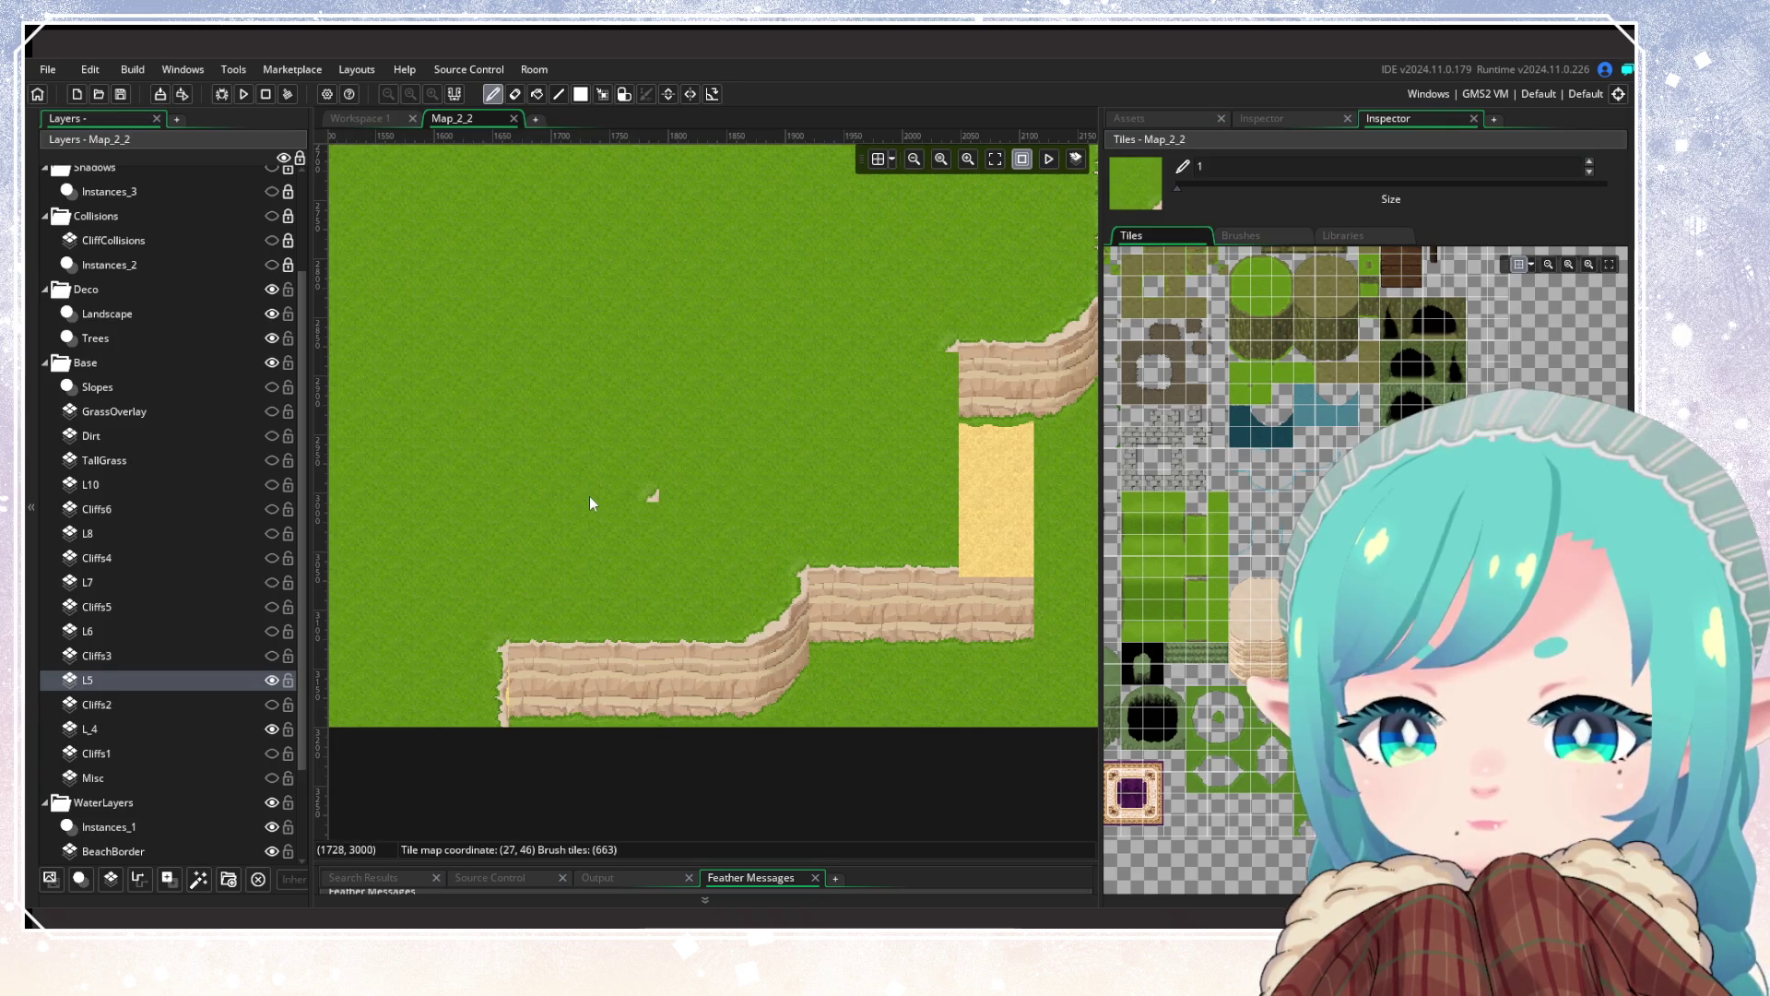
scroll(585, 500, up, 3)
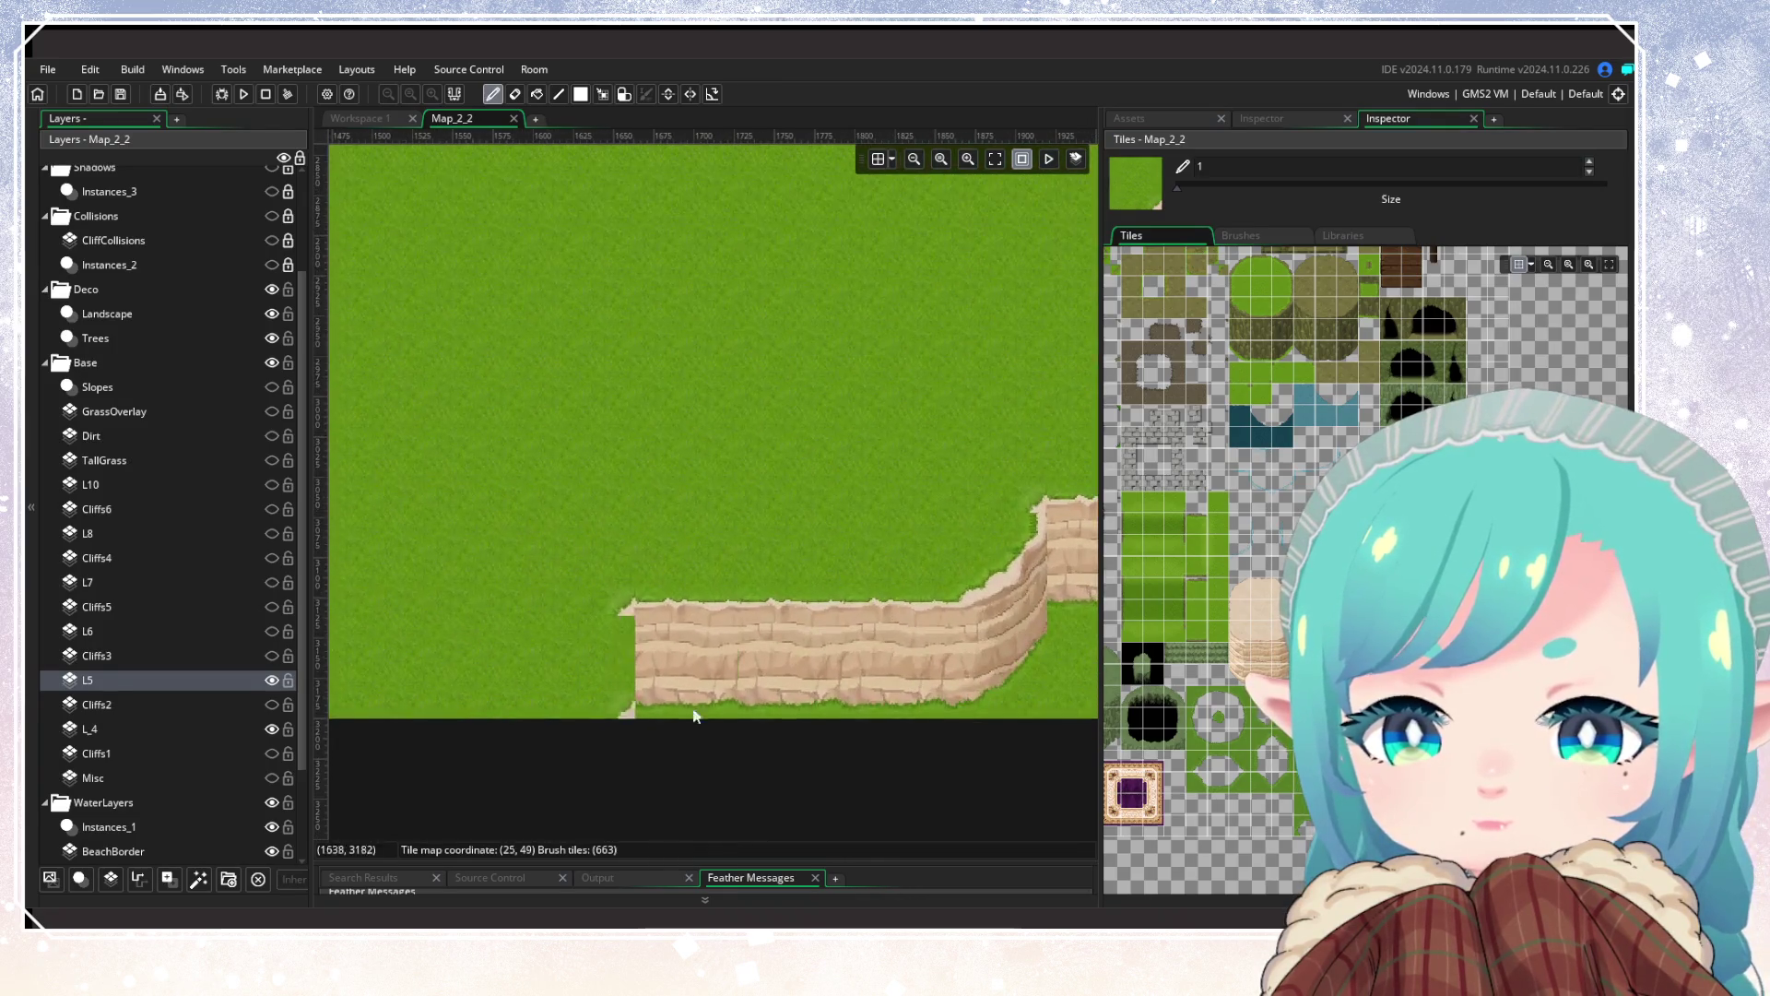
Step: On layer L_4, pick the sand-topped cliff tile and pan toward the sand border
click(118, 733)
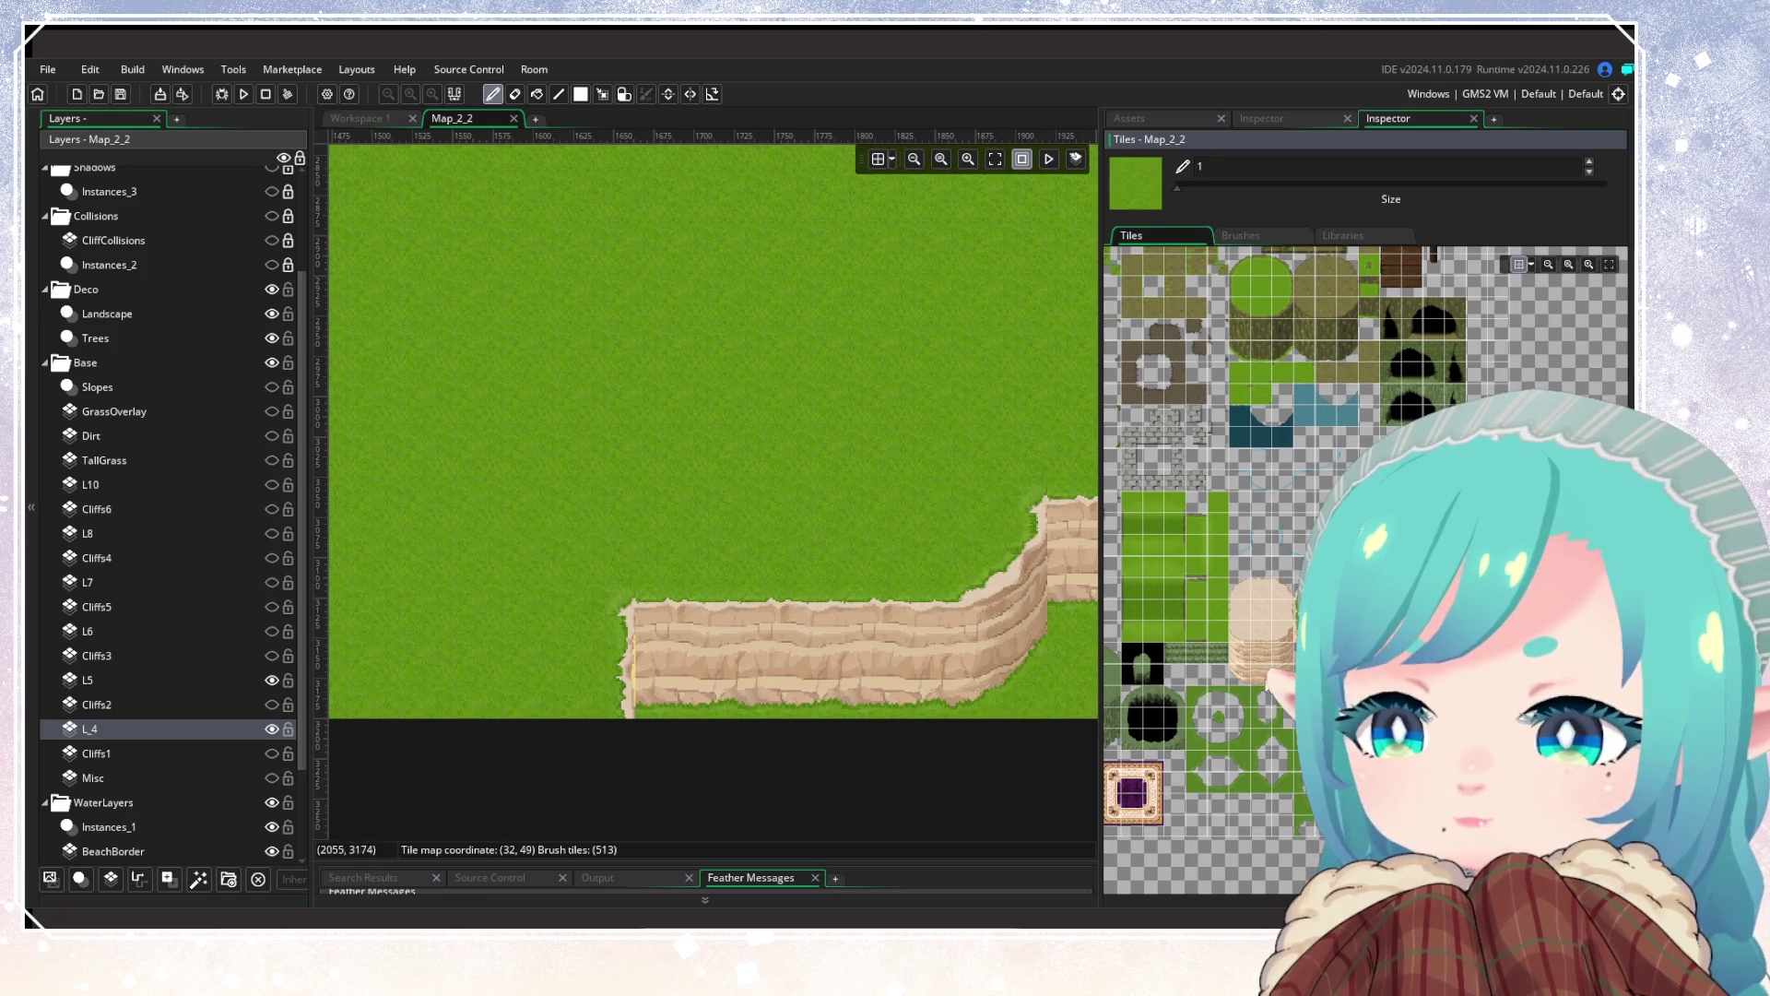
click(1260, 658)
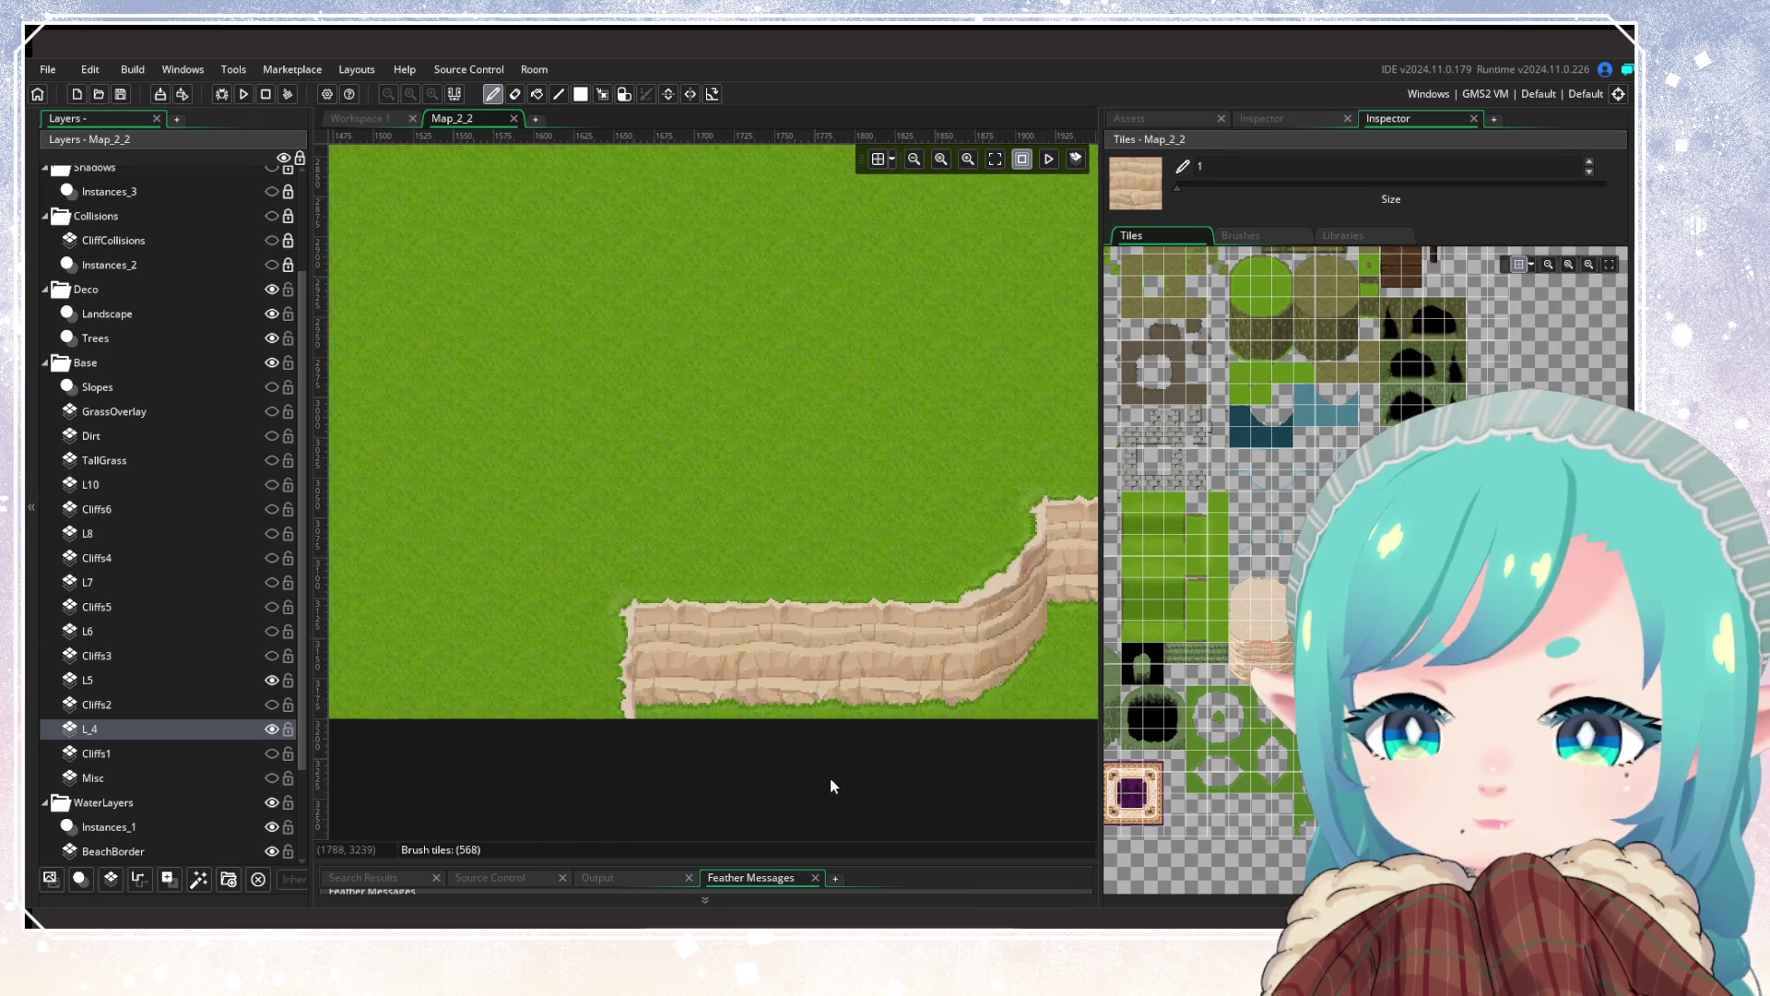
scroll(832, 780, down, 3)
scroll(655, 807, right, 3)
scroll(913, 705, up, 2)
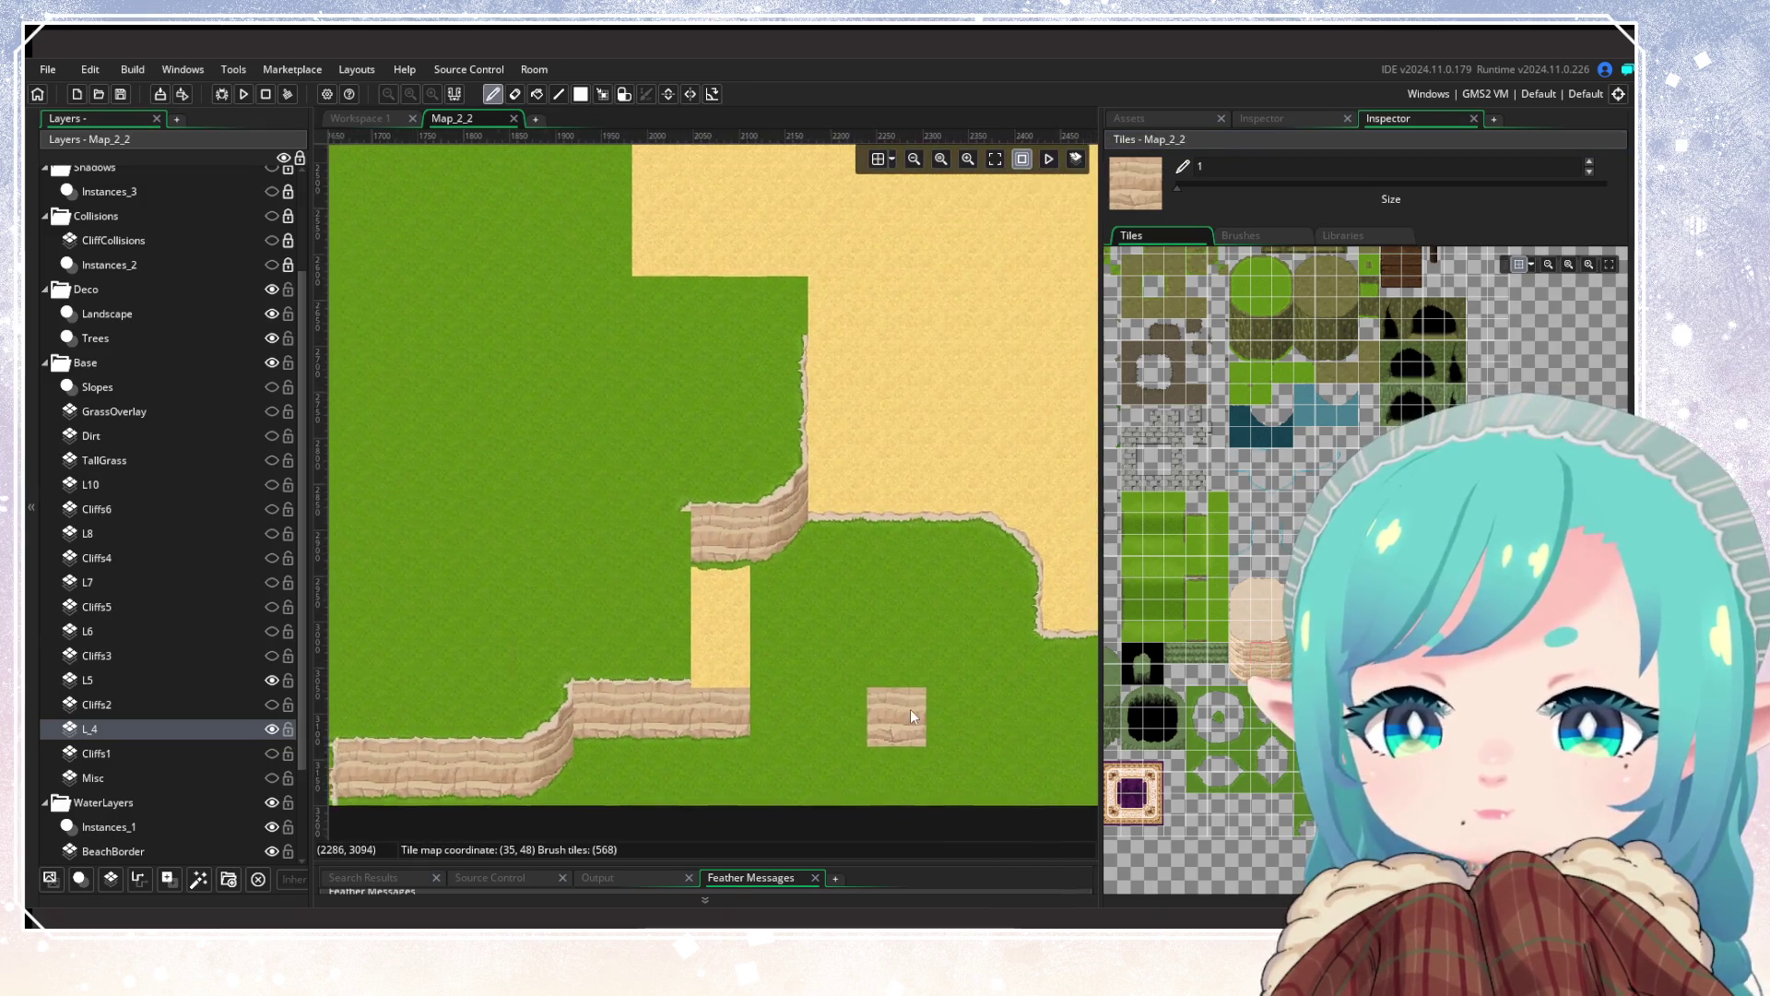
scroll(860, 717, down, 3)
mouse_move(889, 730)
mouse_down()
mouse_move(749, 657)
mouse_move(1005, 640)
mouse_up()
scroll(944, 700, up, 5)
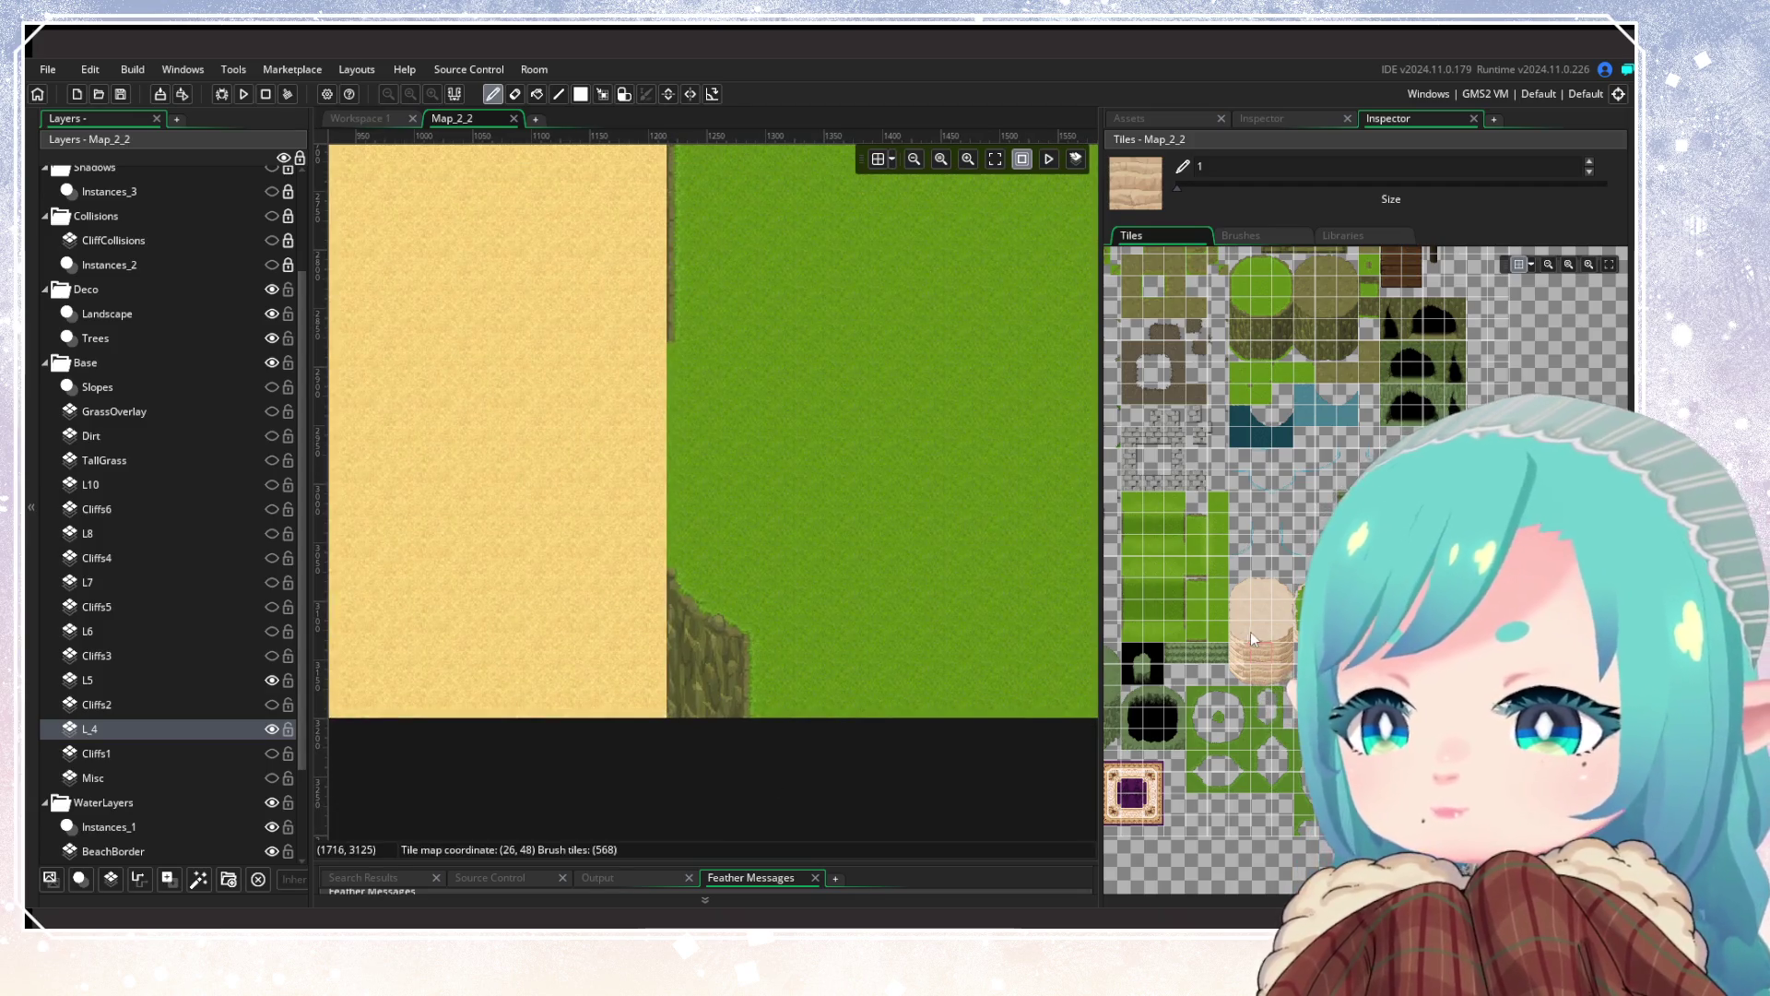
Step: On layer L5, place a sand-edge tile at the grass plateau's cliff corner
click(166, 680)
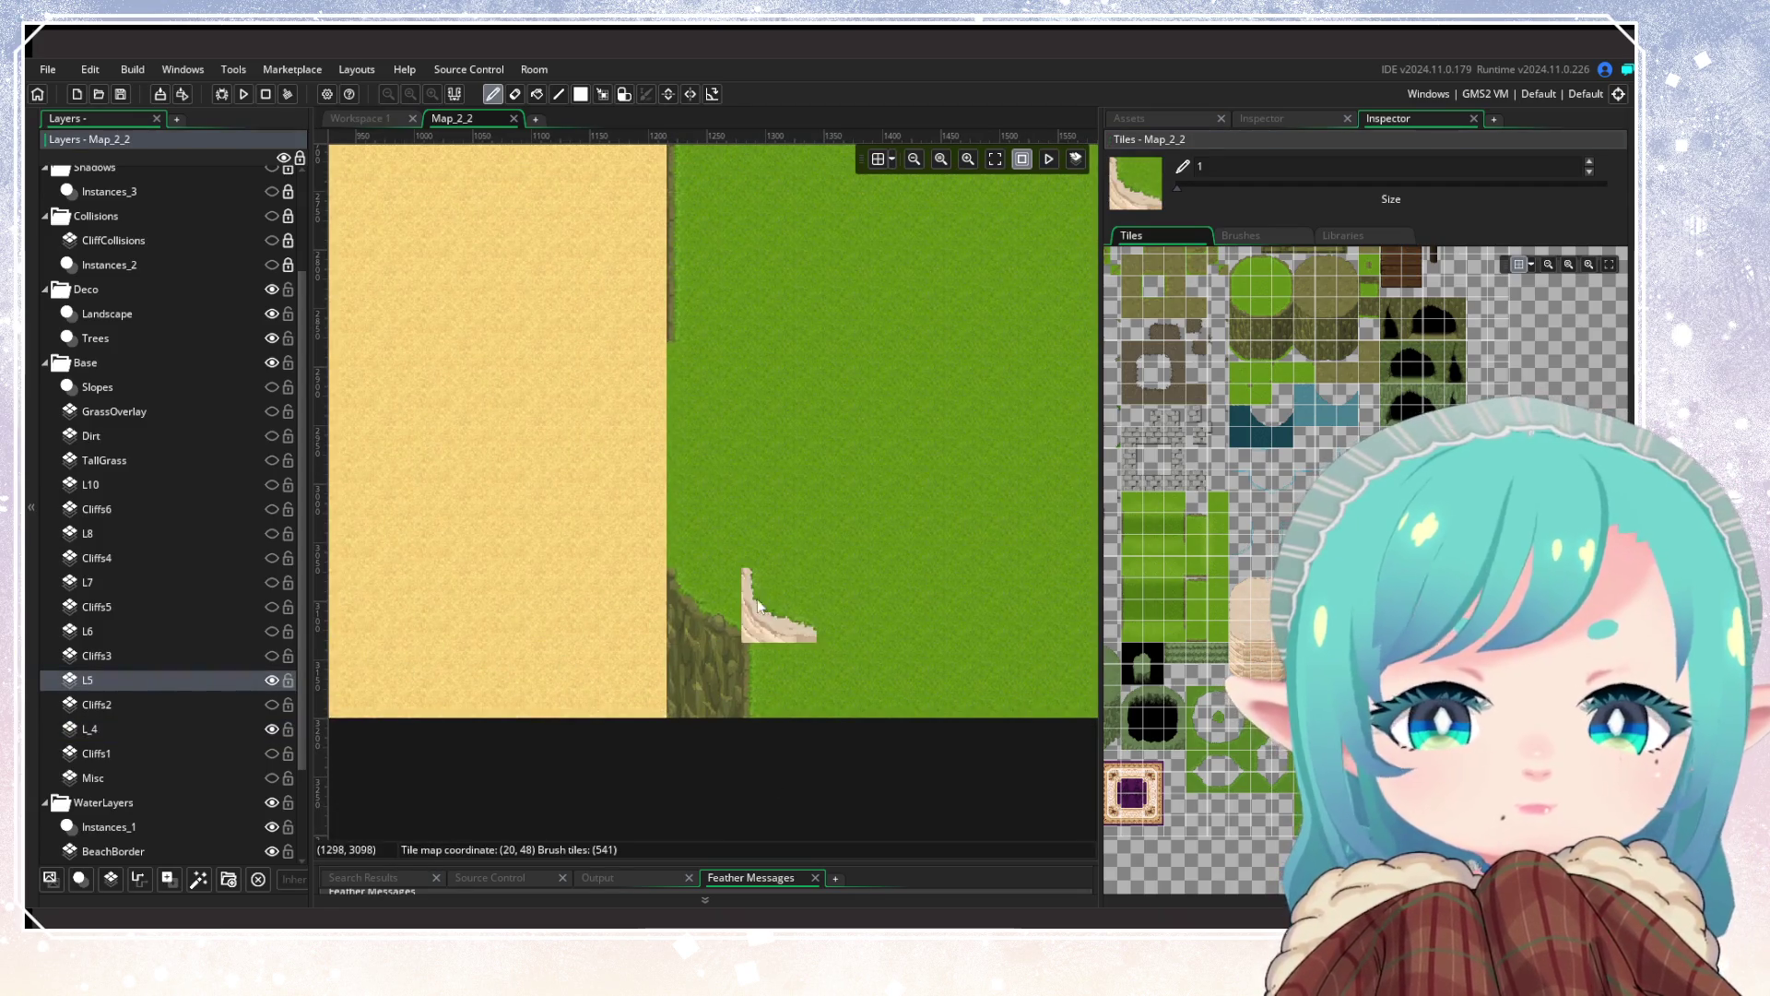
click(693, 606)
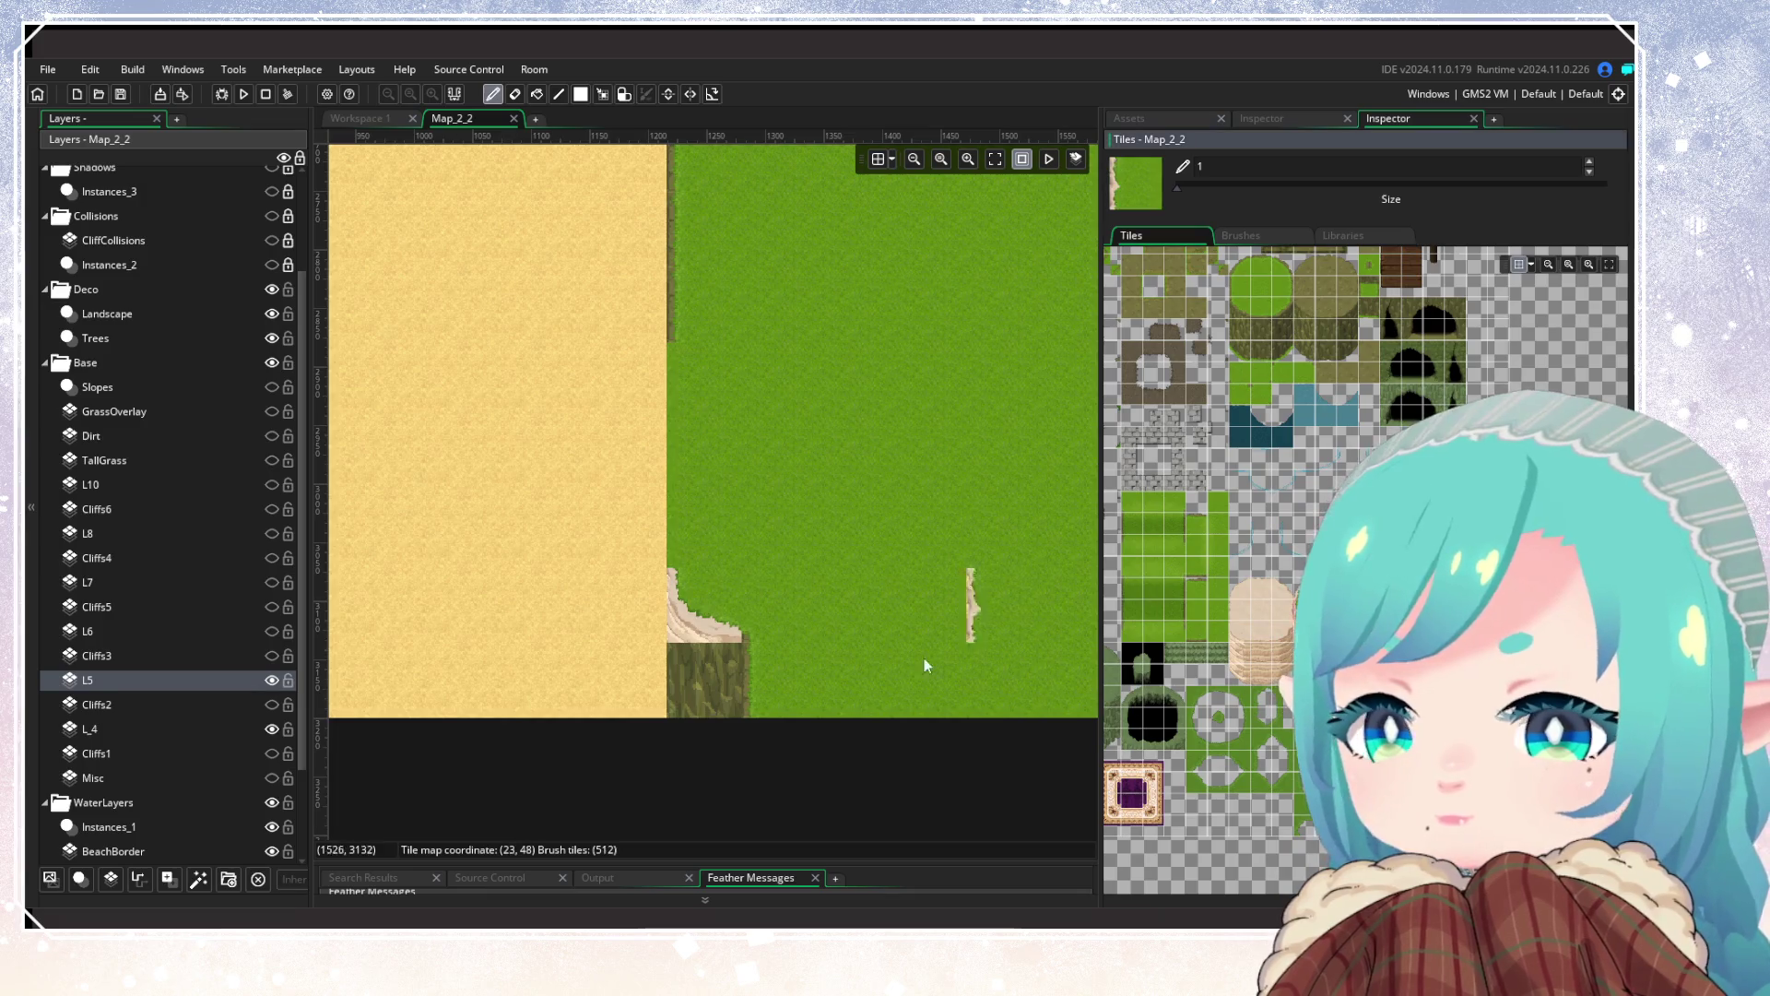
click(1260, 657)
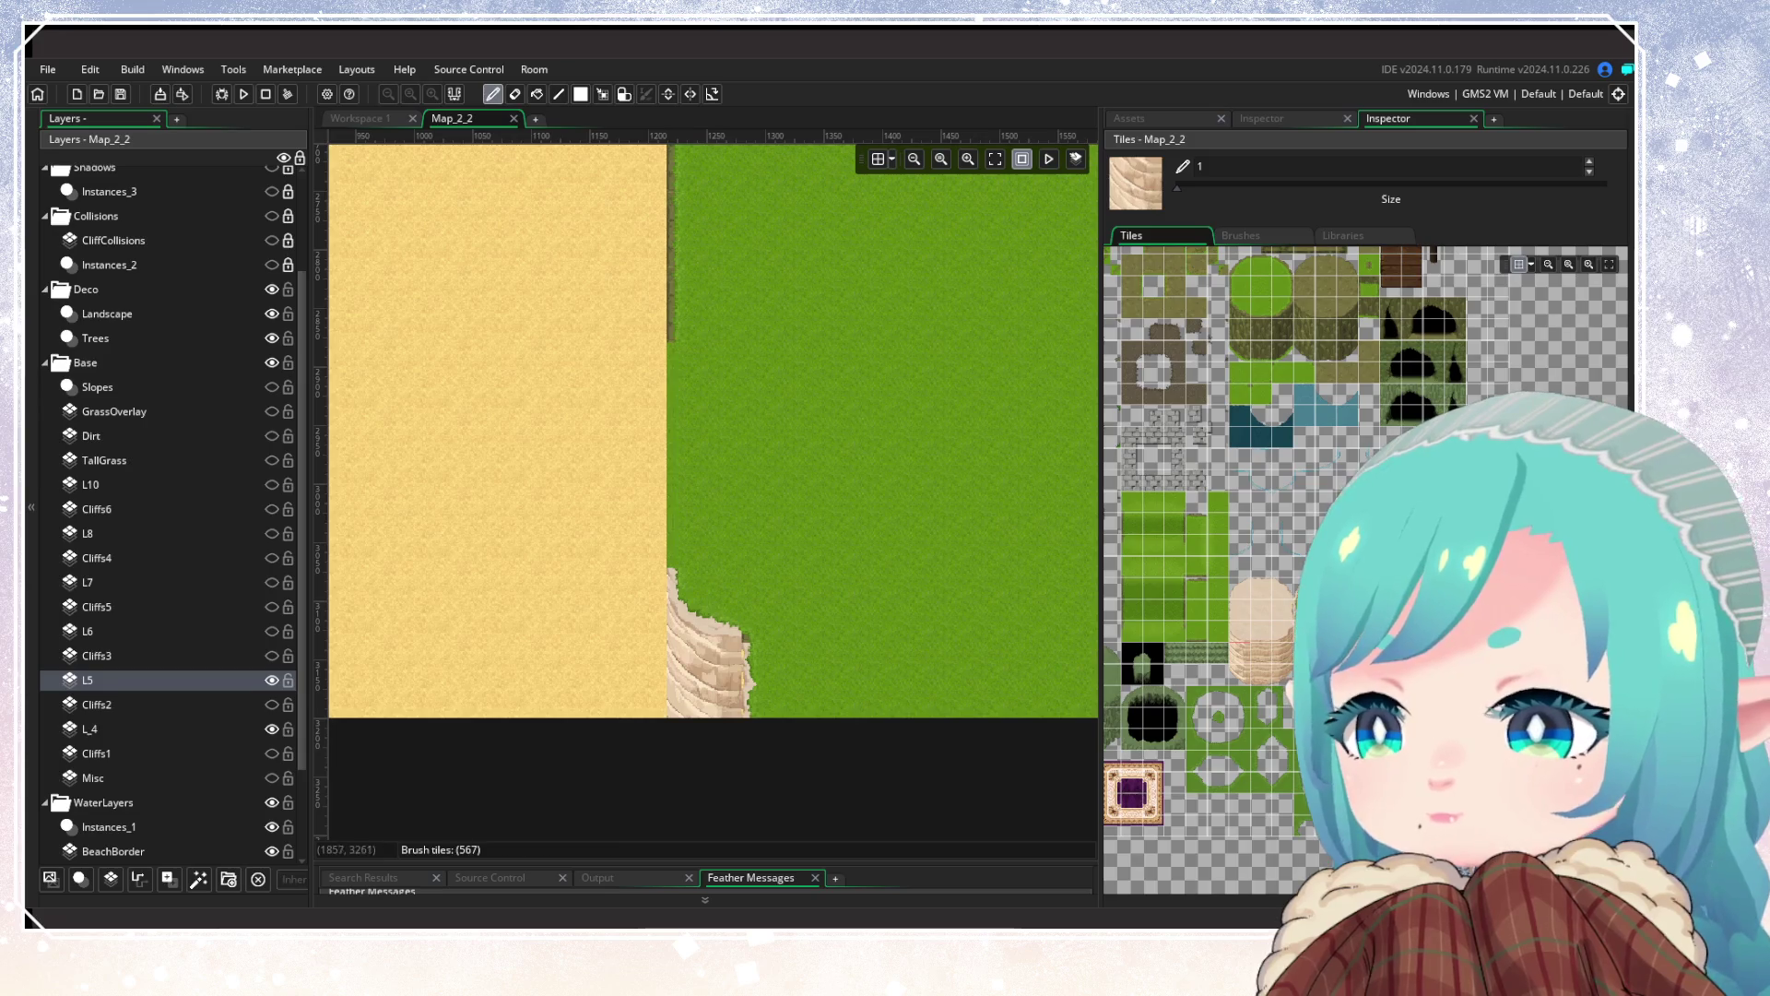
click(1460, 726)
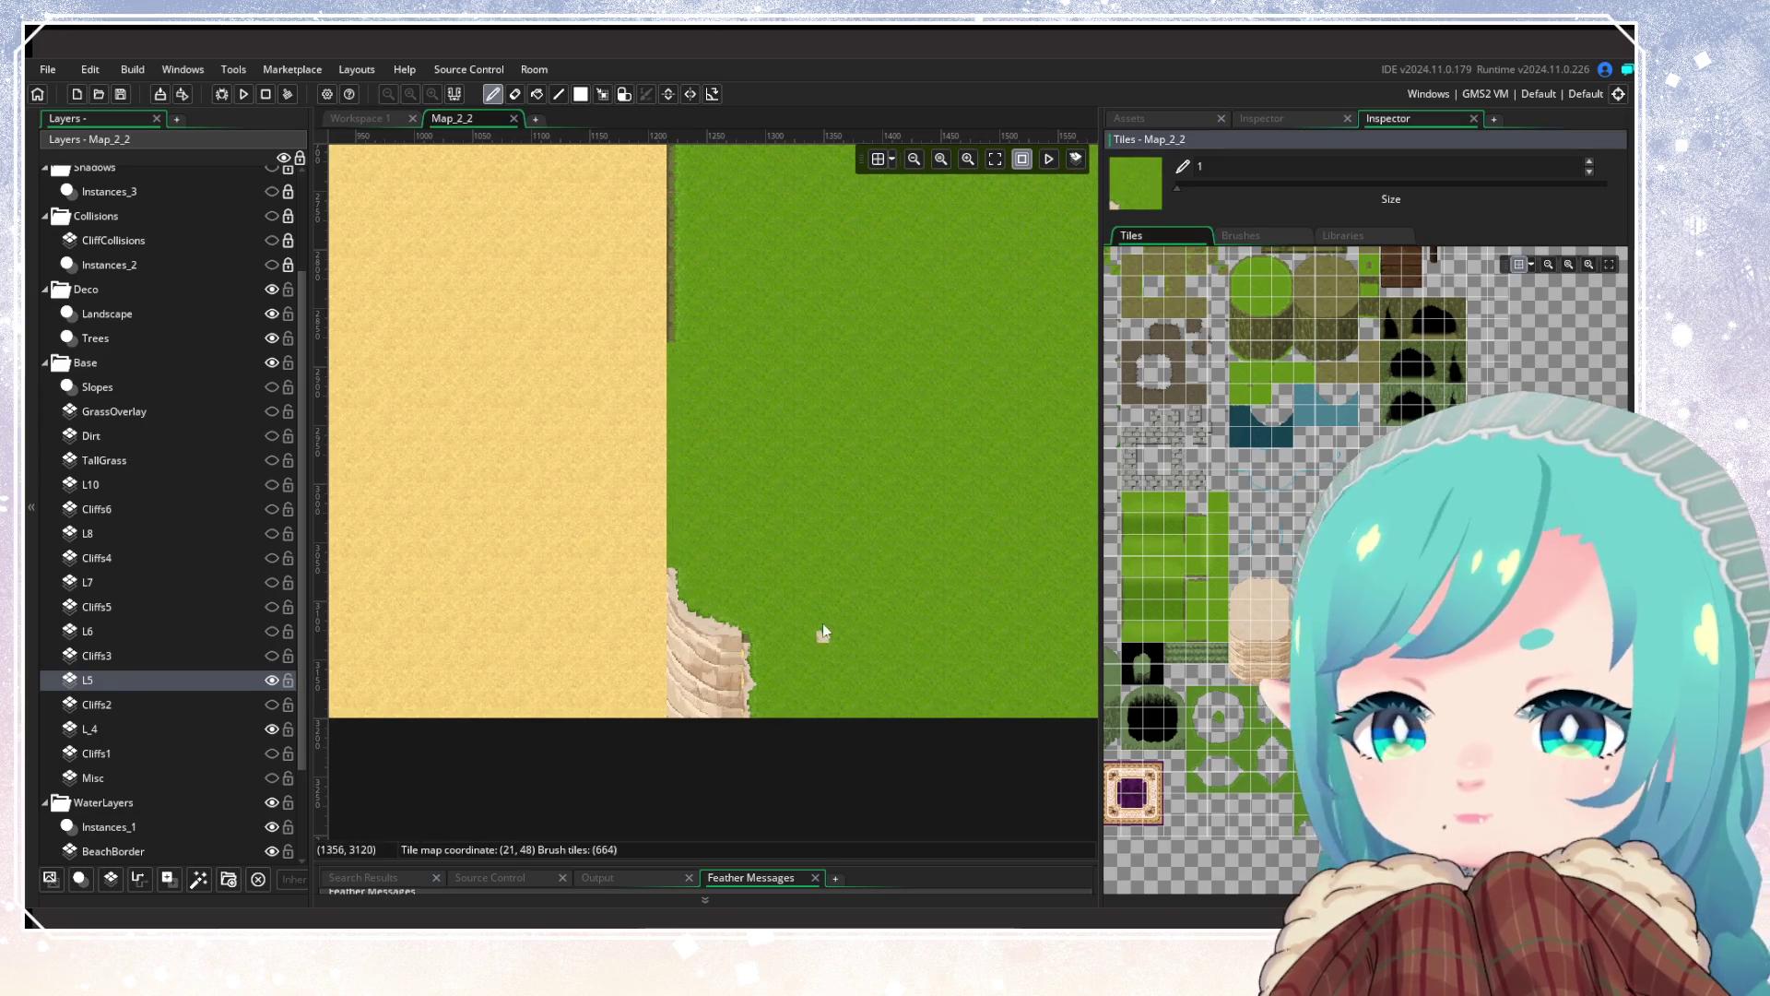
Step: Paint sand-edge tiles along the plateau's lower and upper sand borders
scroll(793, 701, up, 4)
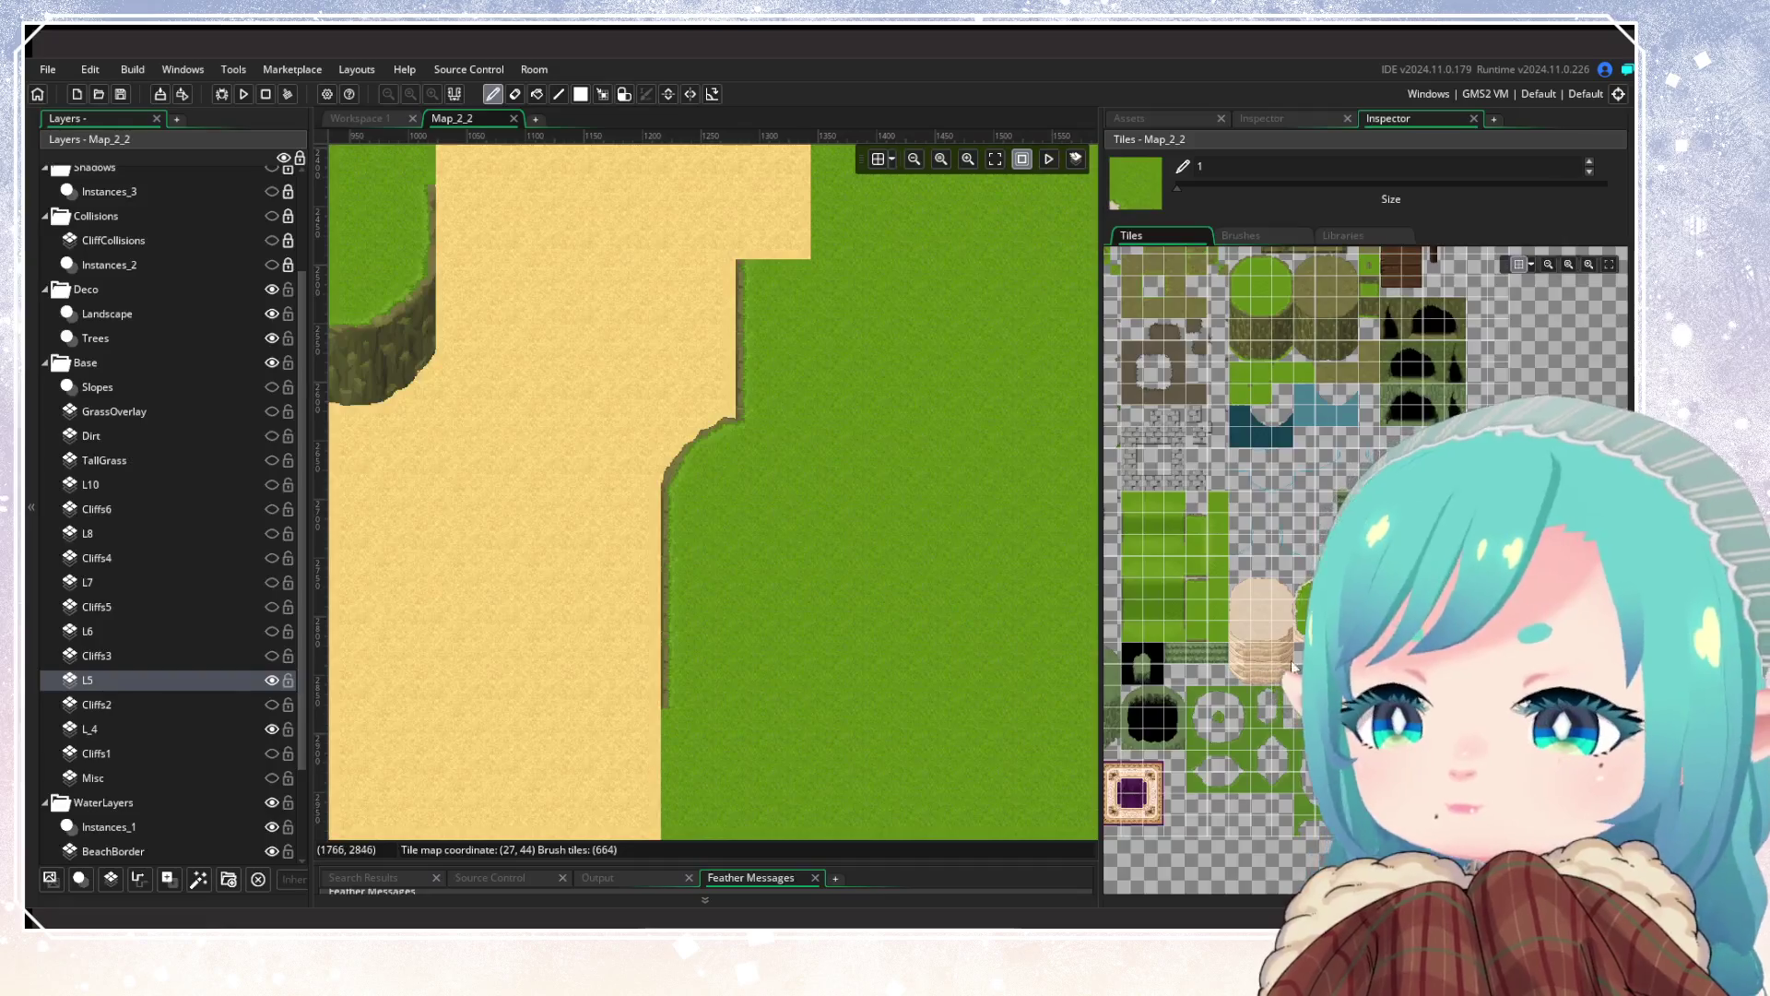
click(1283, 618)
drag(692, 680, 692, 544)
drag(801, 406, 793, 304)
scroll(802, 443, up, 1)
scroll(802, 442, right, 1)
scroll(812, 565, up, 2)
scroll(813, 565, right, 2)
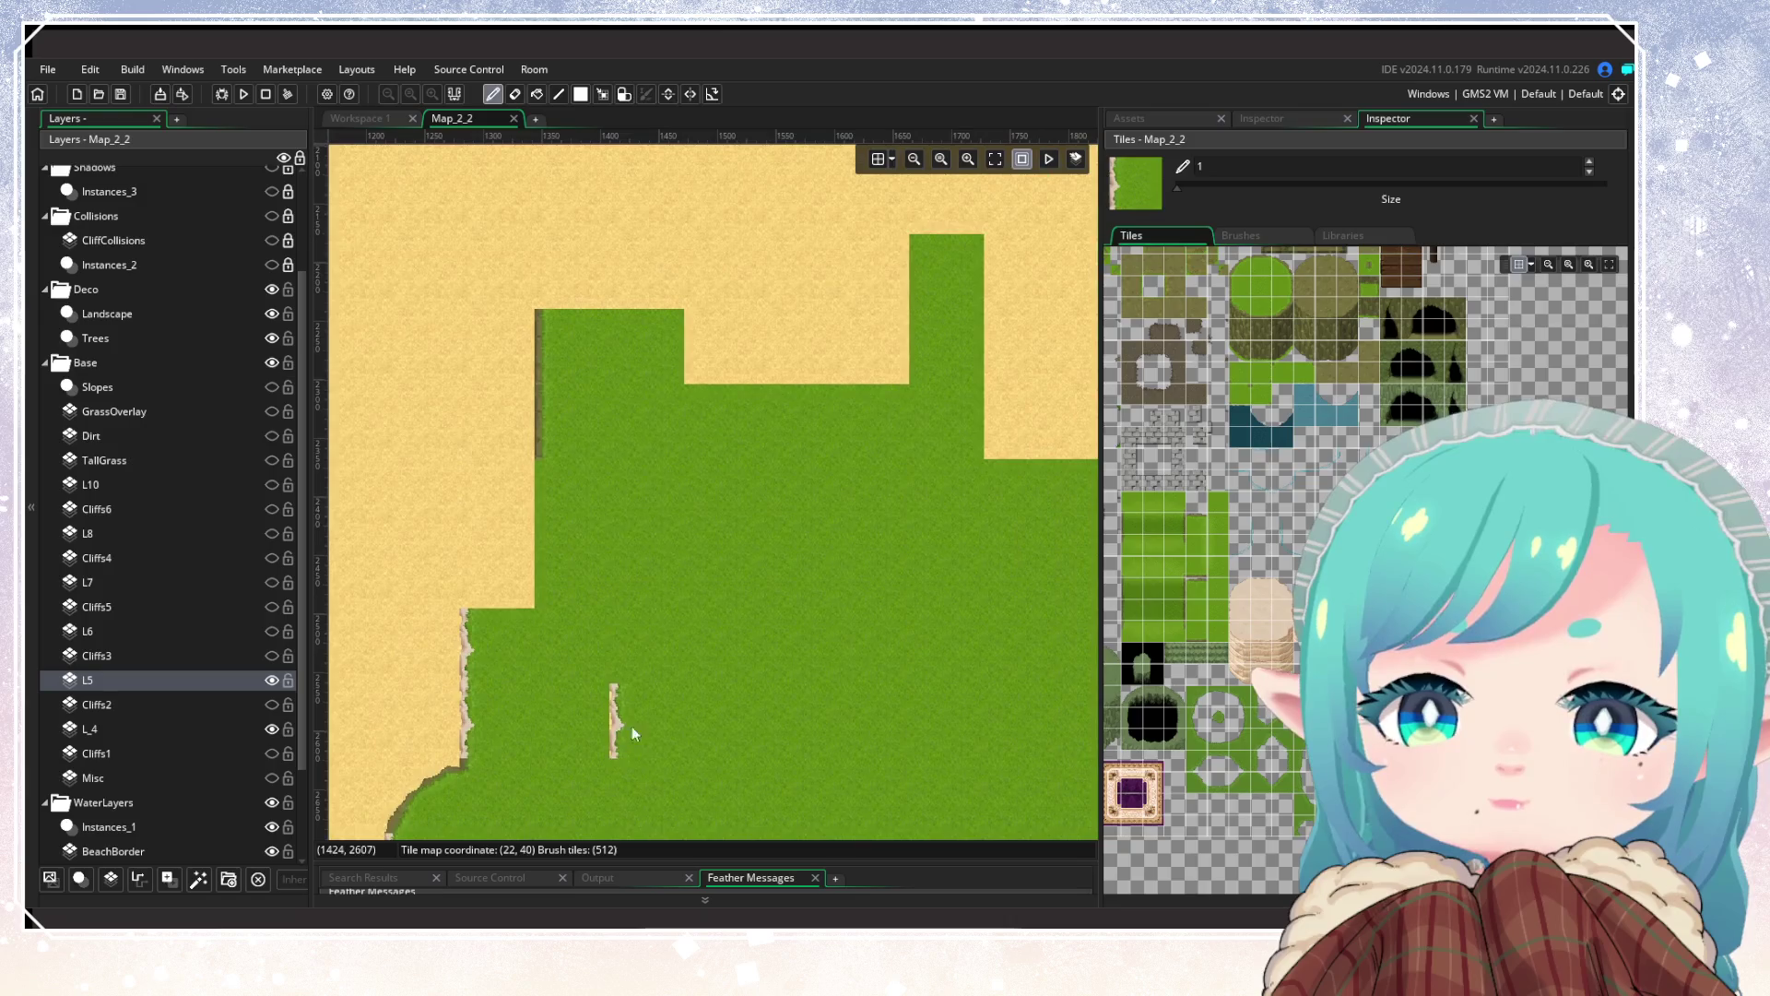
scroll(654, 611, down, 2)
scroll(926, 587, left, 3)
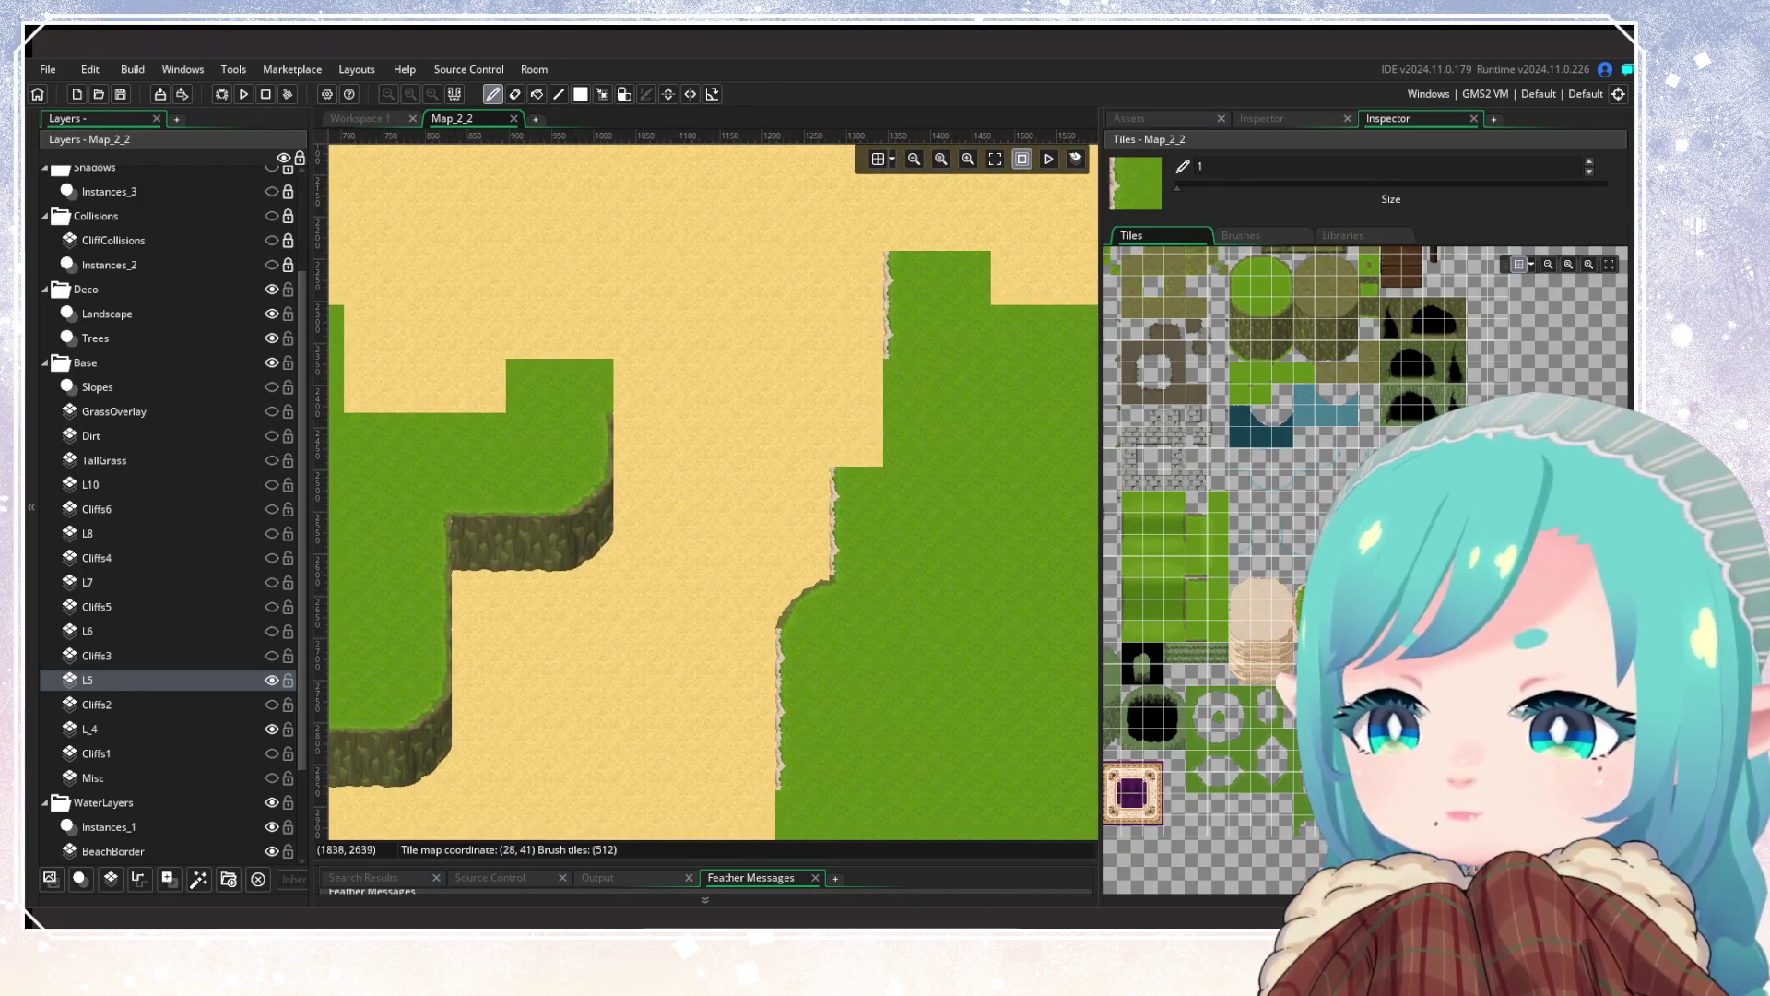
Step: Take the sand corner tile as the brush and bring the room's bottom edge into view
click(1328, 516)
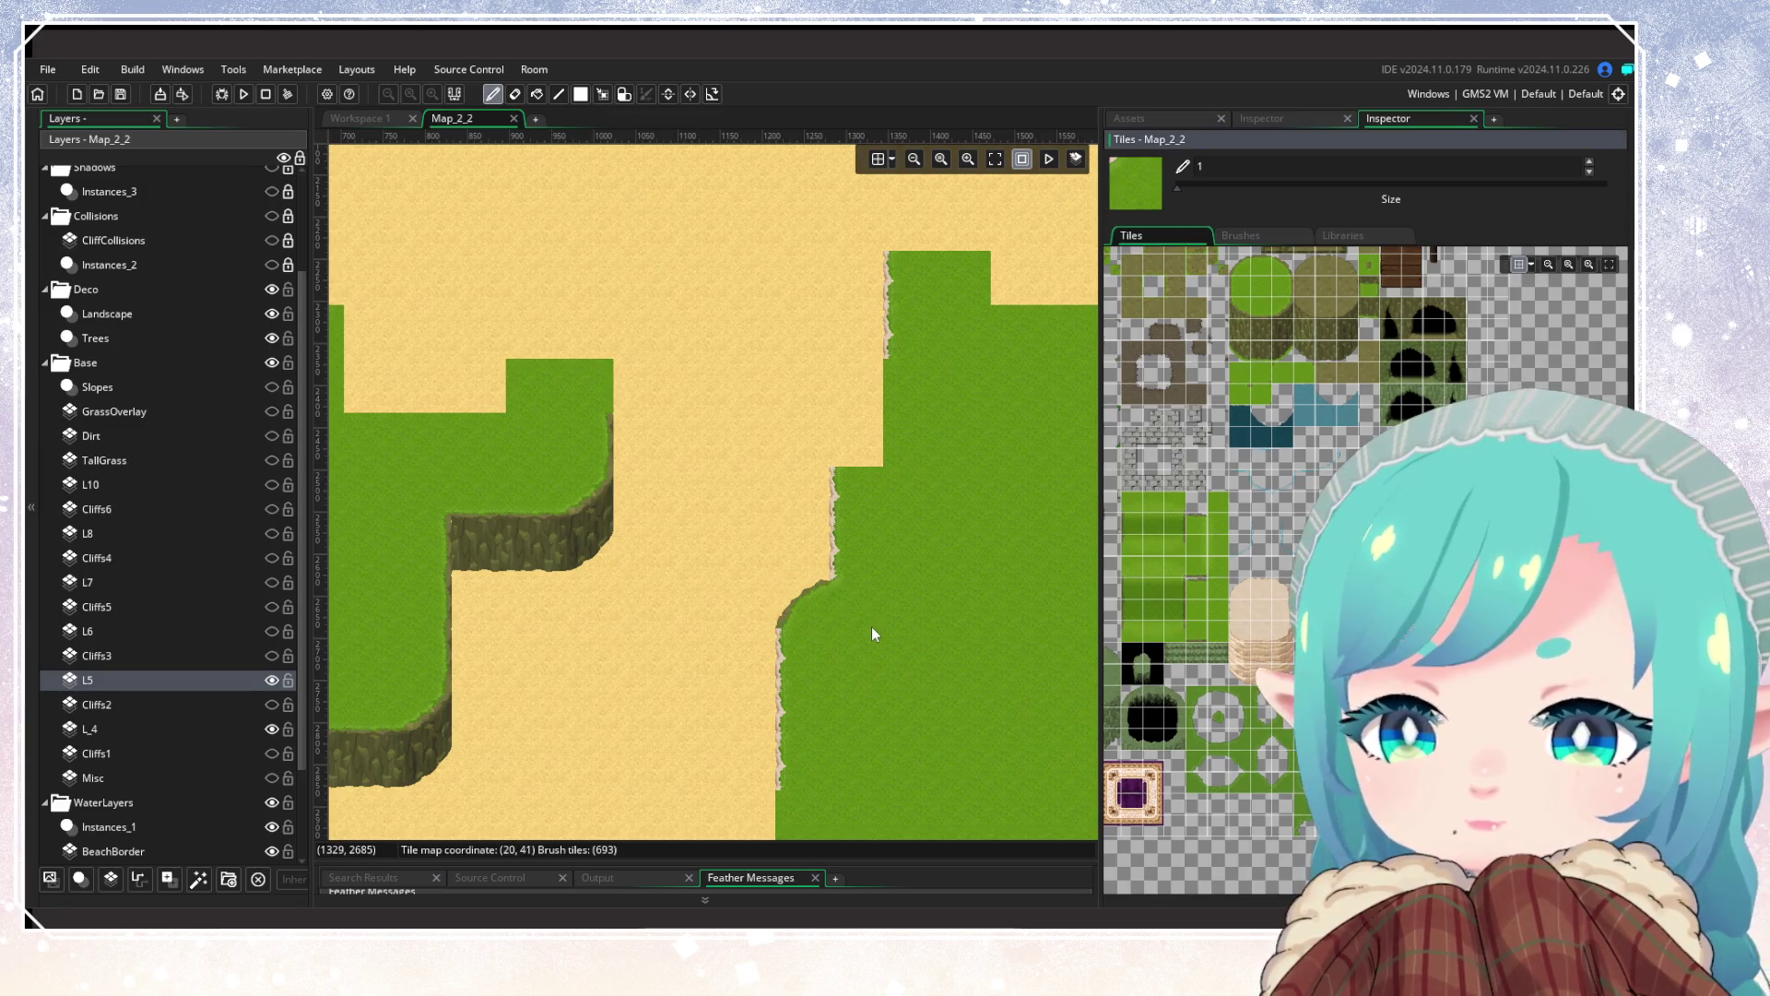
click(1280, 609)
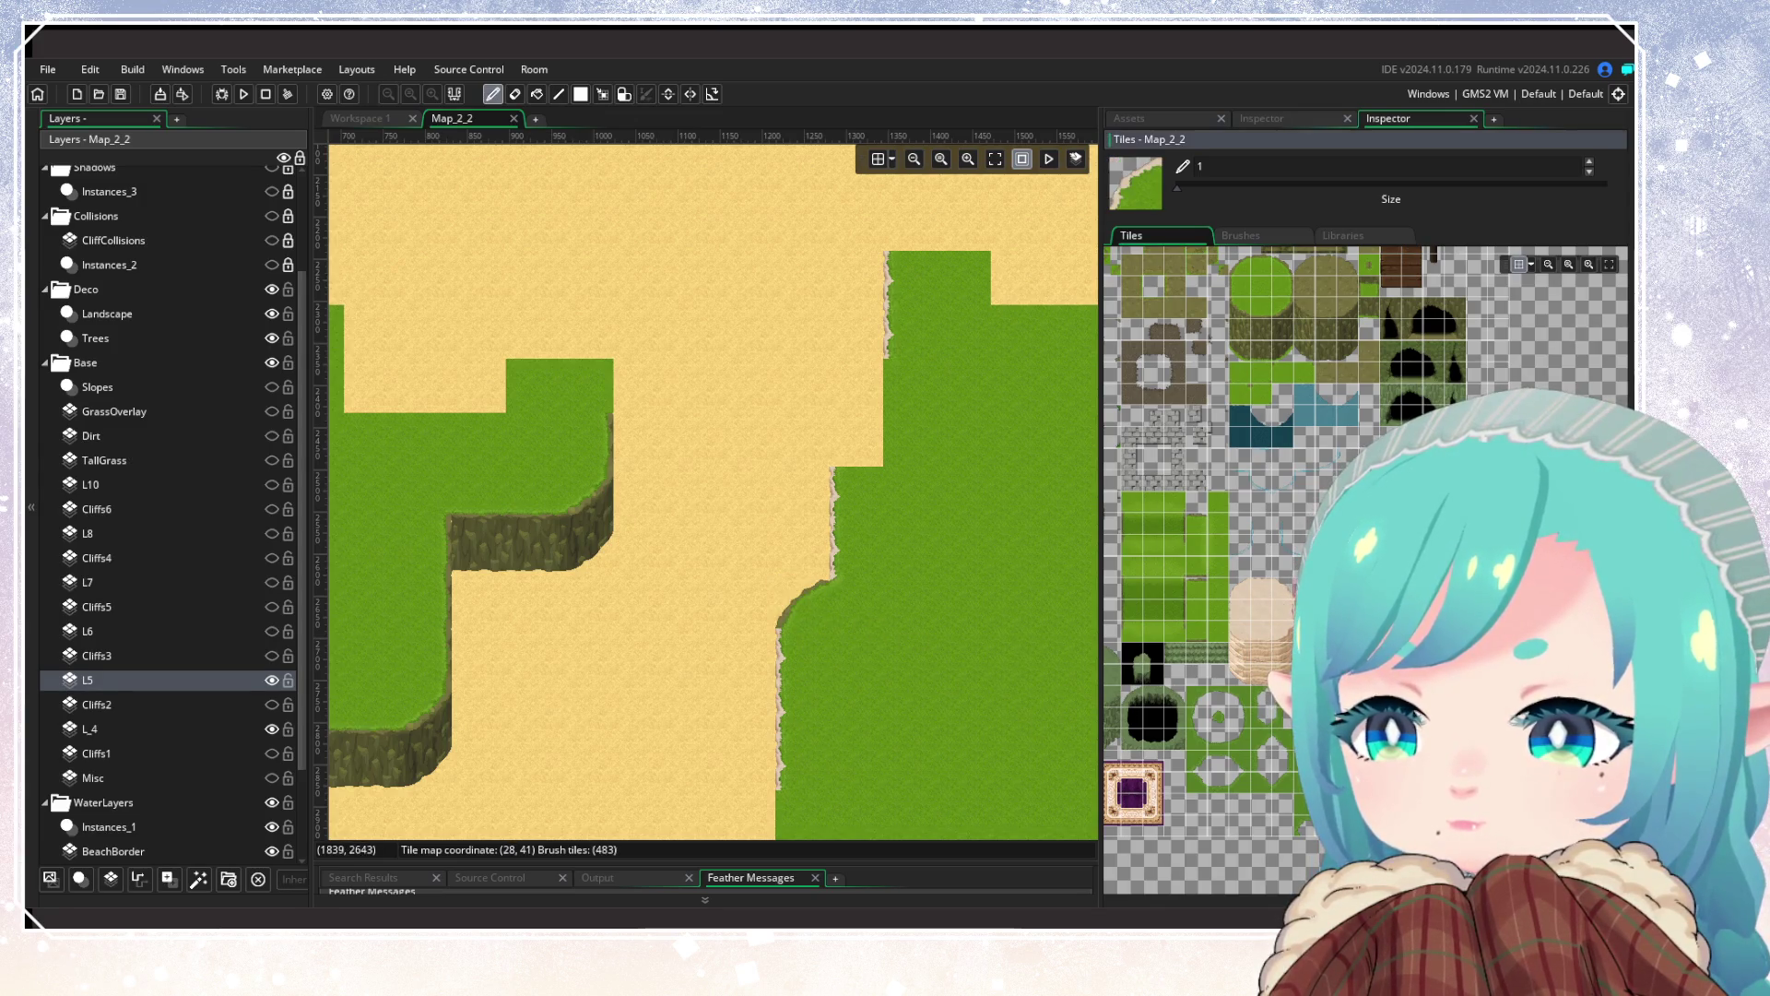
drag(968, 668, 826, 372)
scroll(826, 373, down, 5)
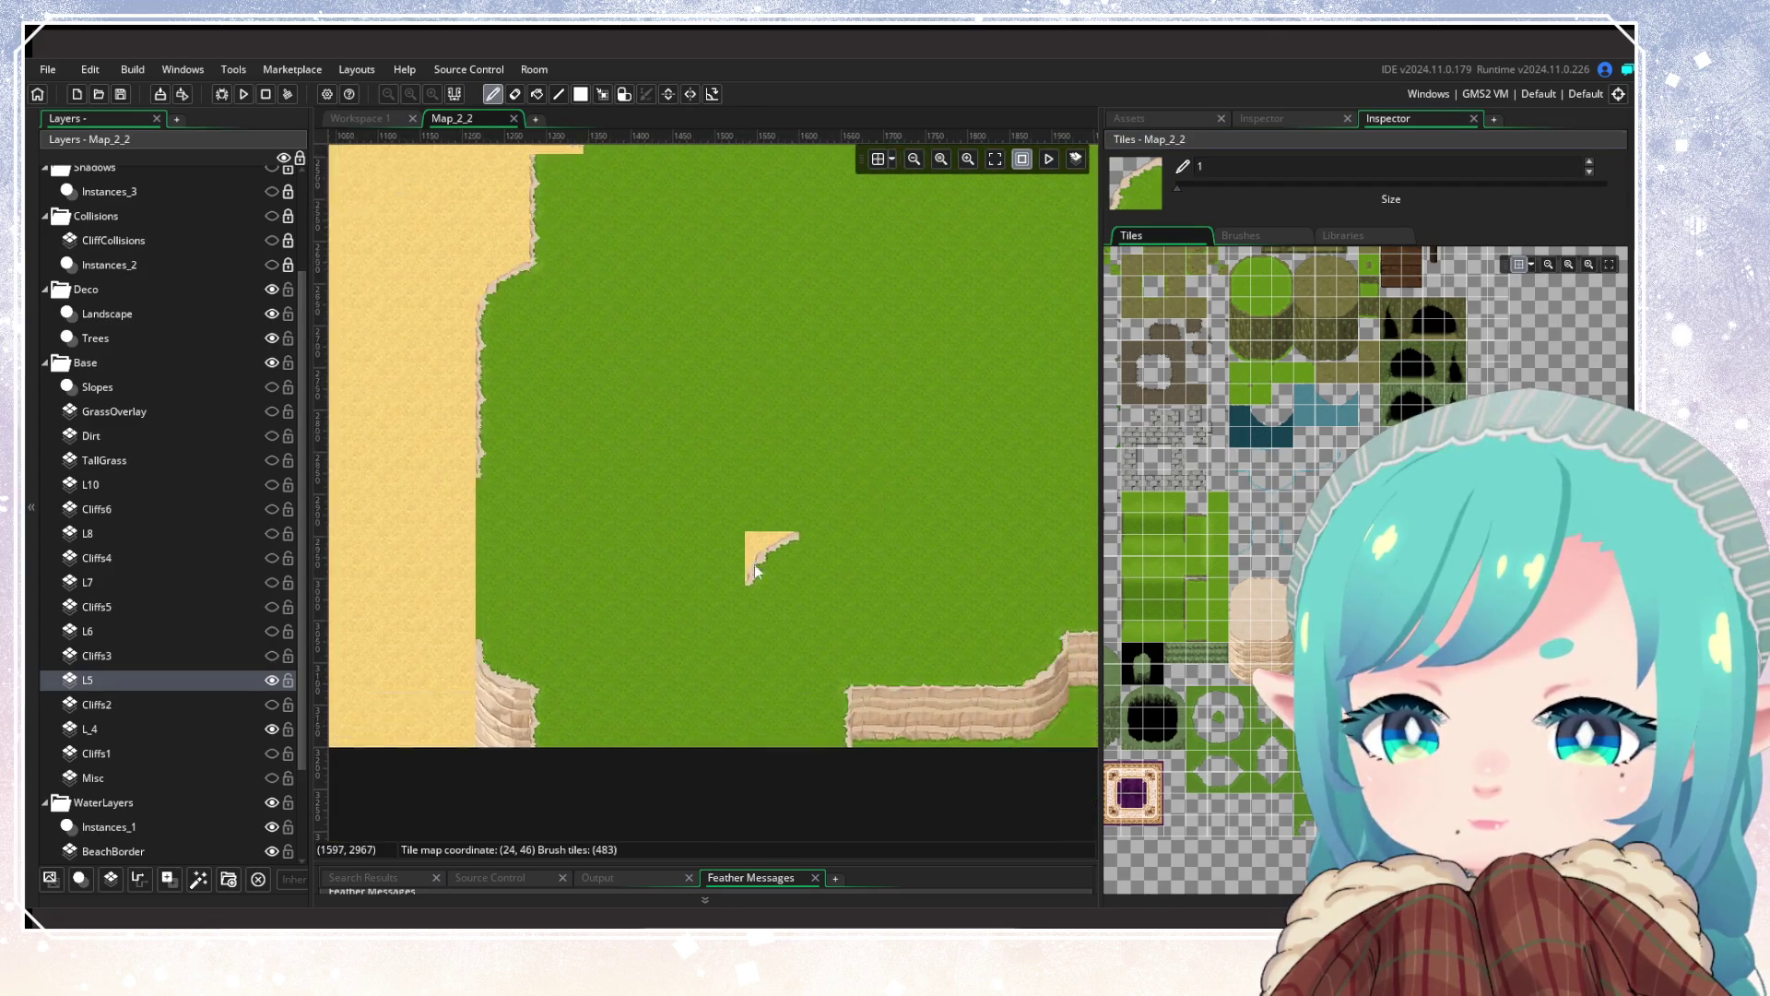
scroll(645, 616, down, 2)
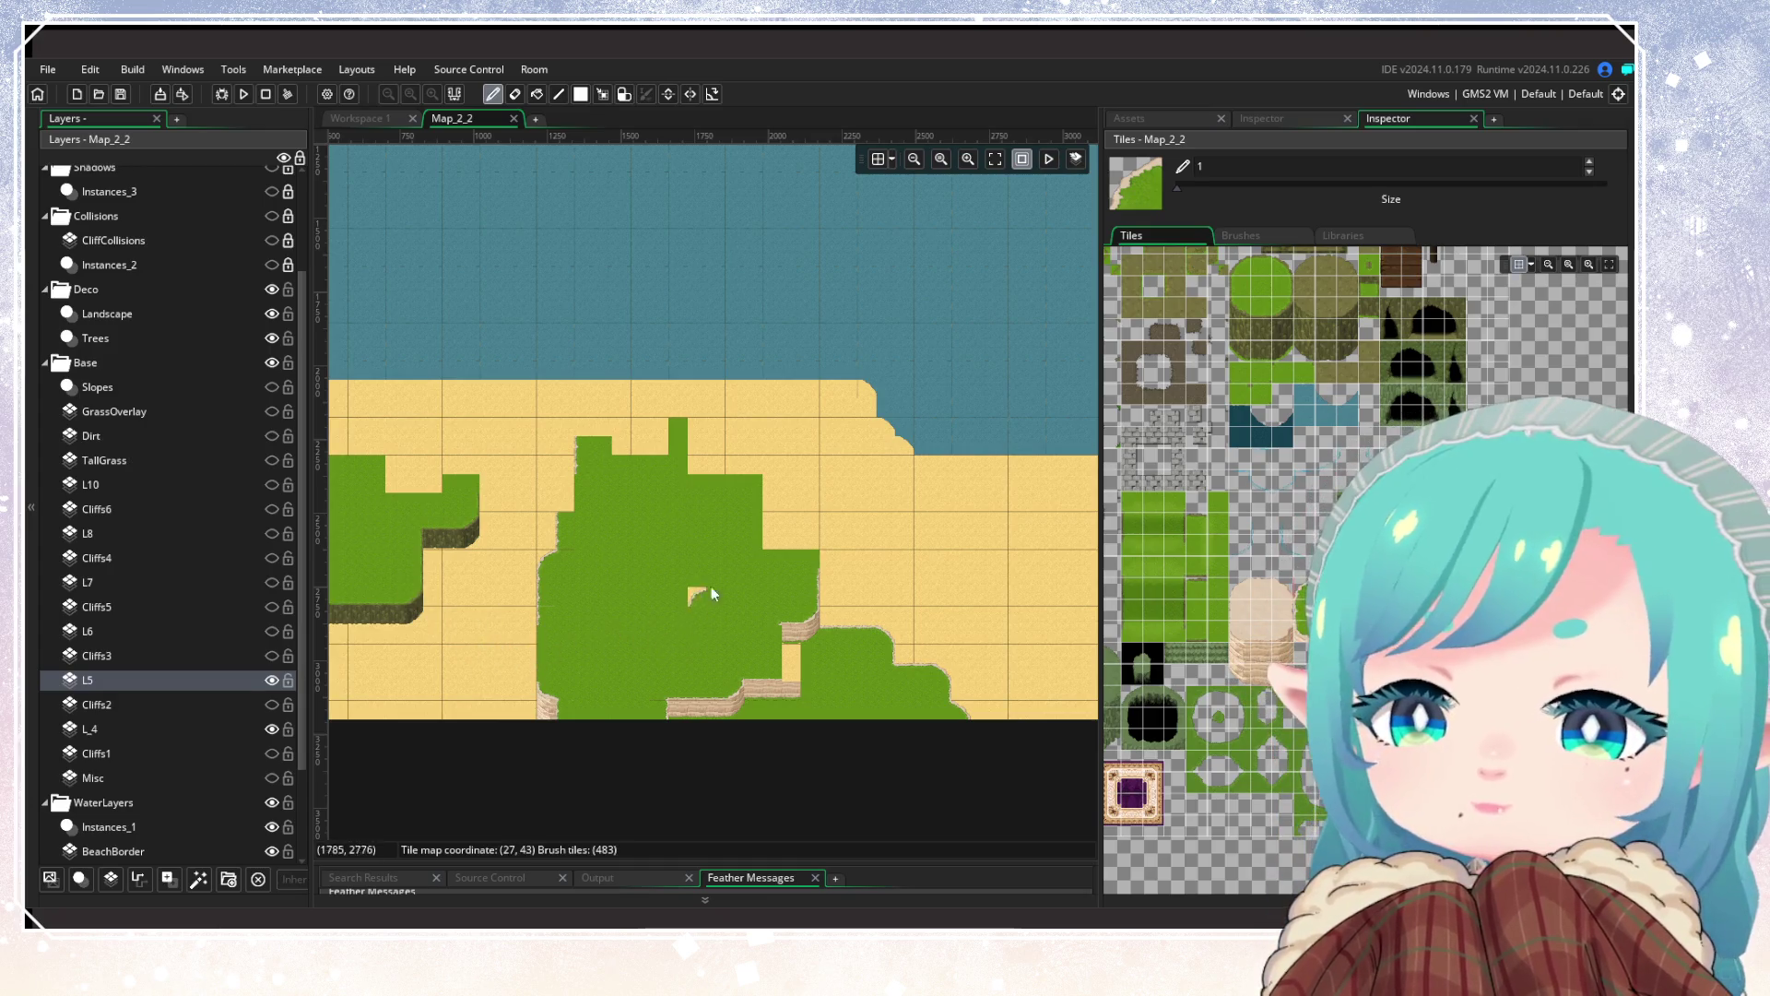
scroll(684, 634, up, 2)
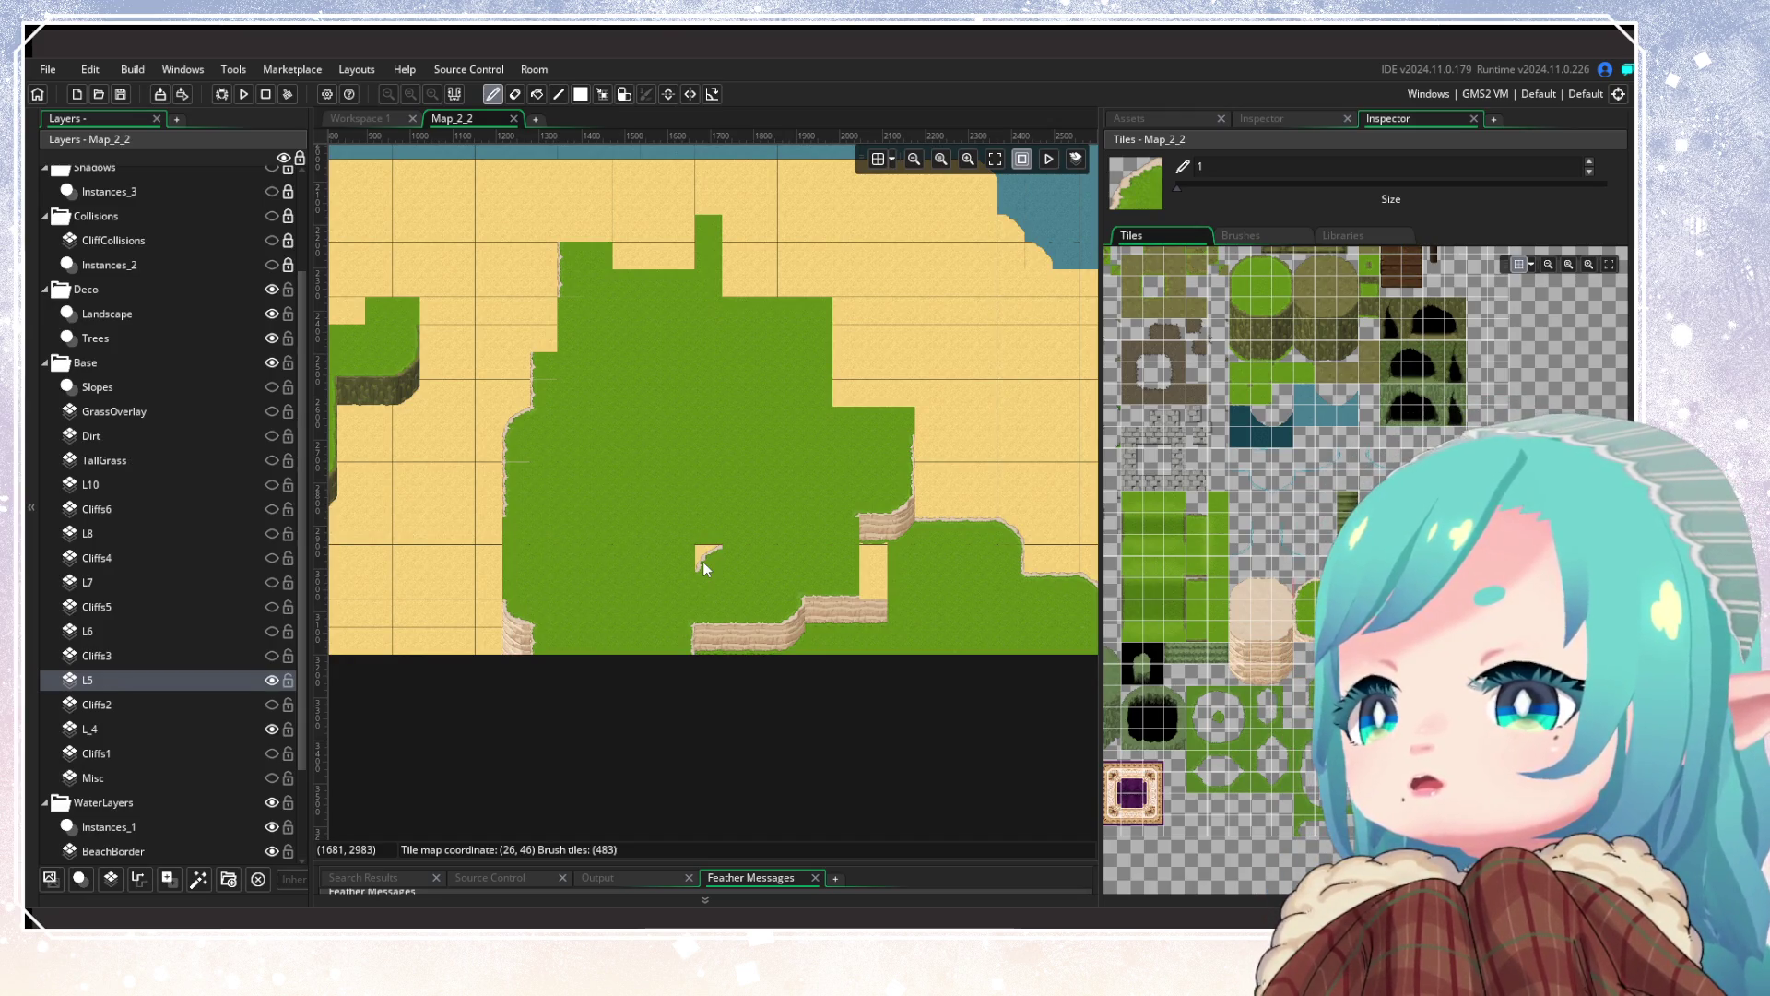
mouse_move(1383, 553)
mouse_down()
mouse_move(1473, 501)
mouse_move(1401, 637)
mouse_move(1397, 802)
mouse_up()
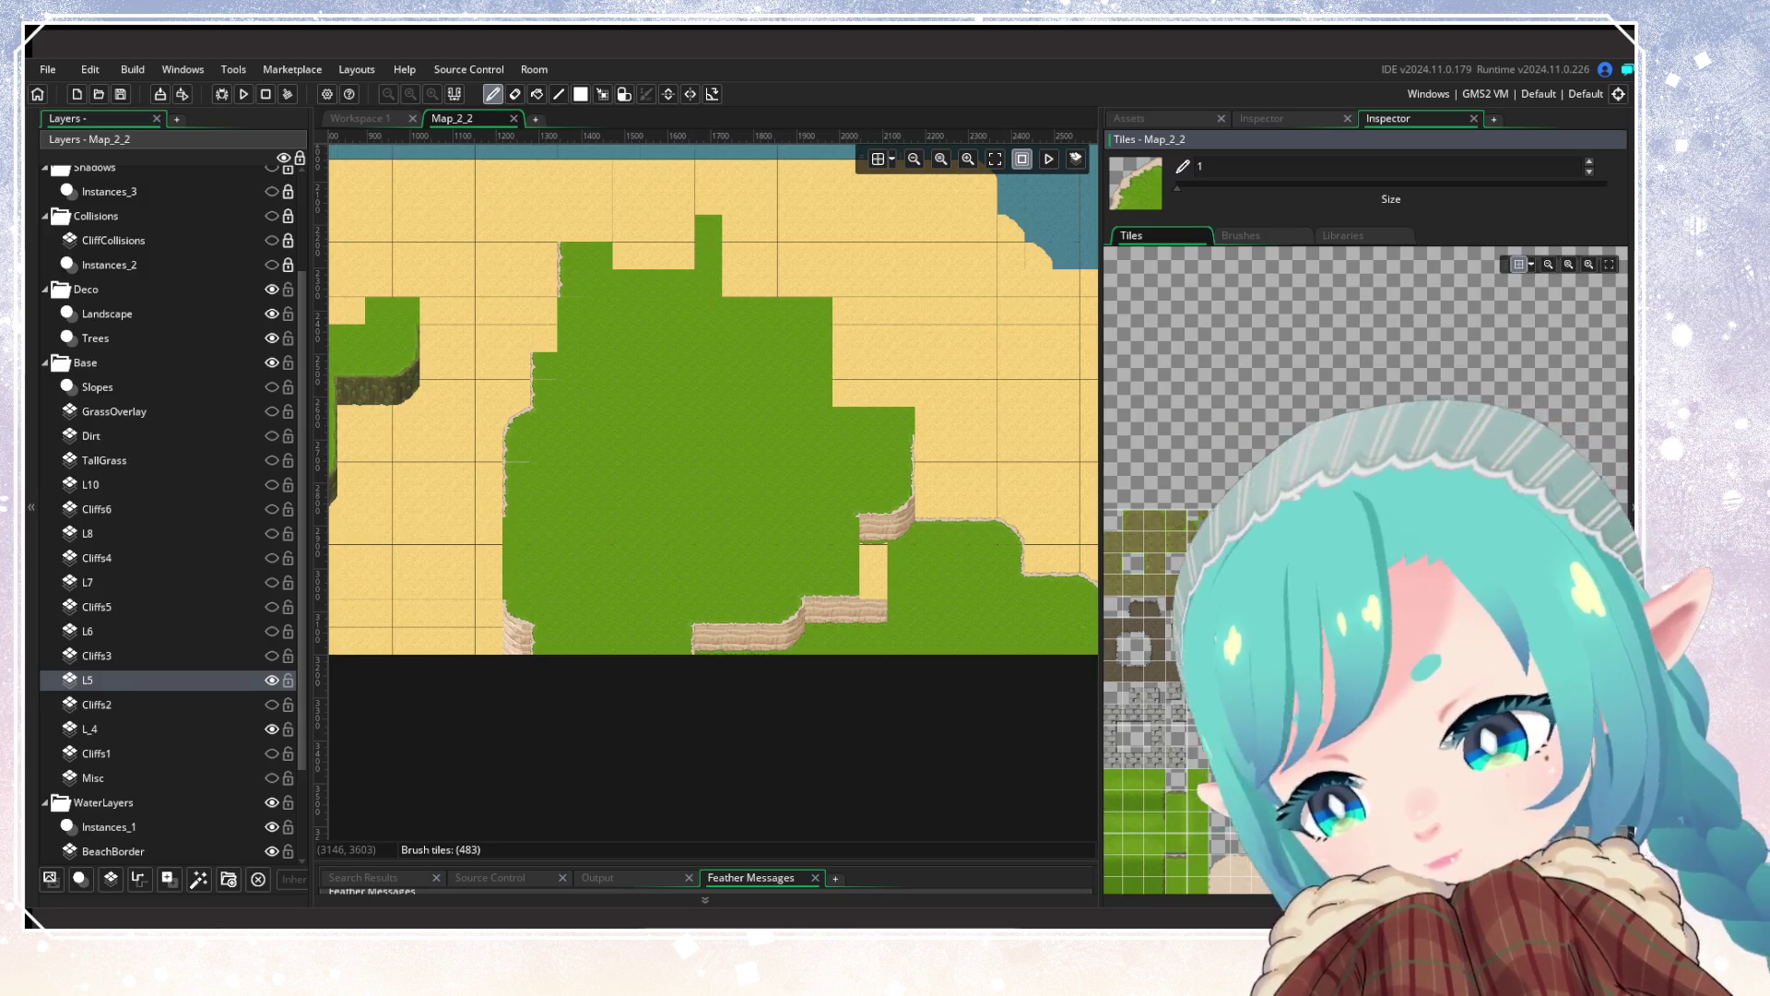
scroll(1365, 572, up, 5)
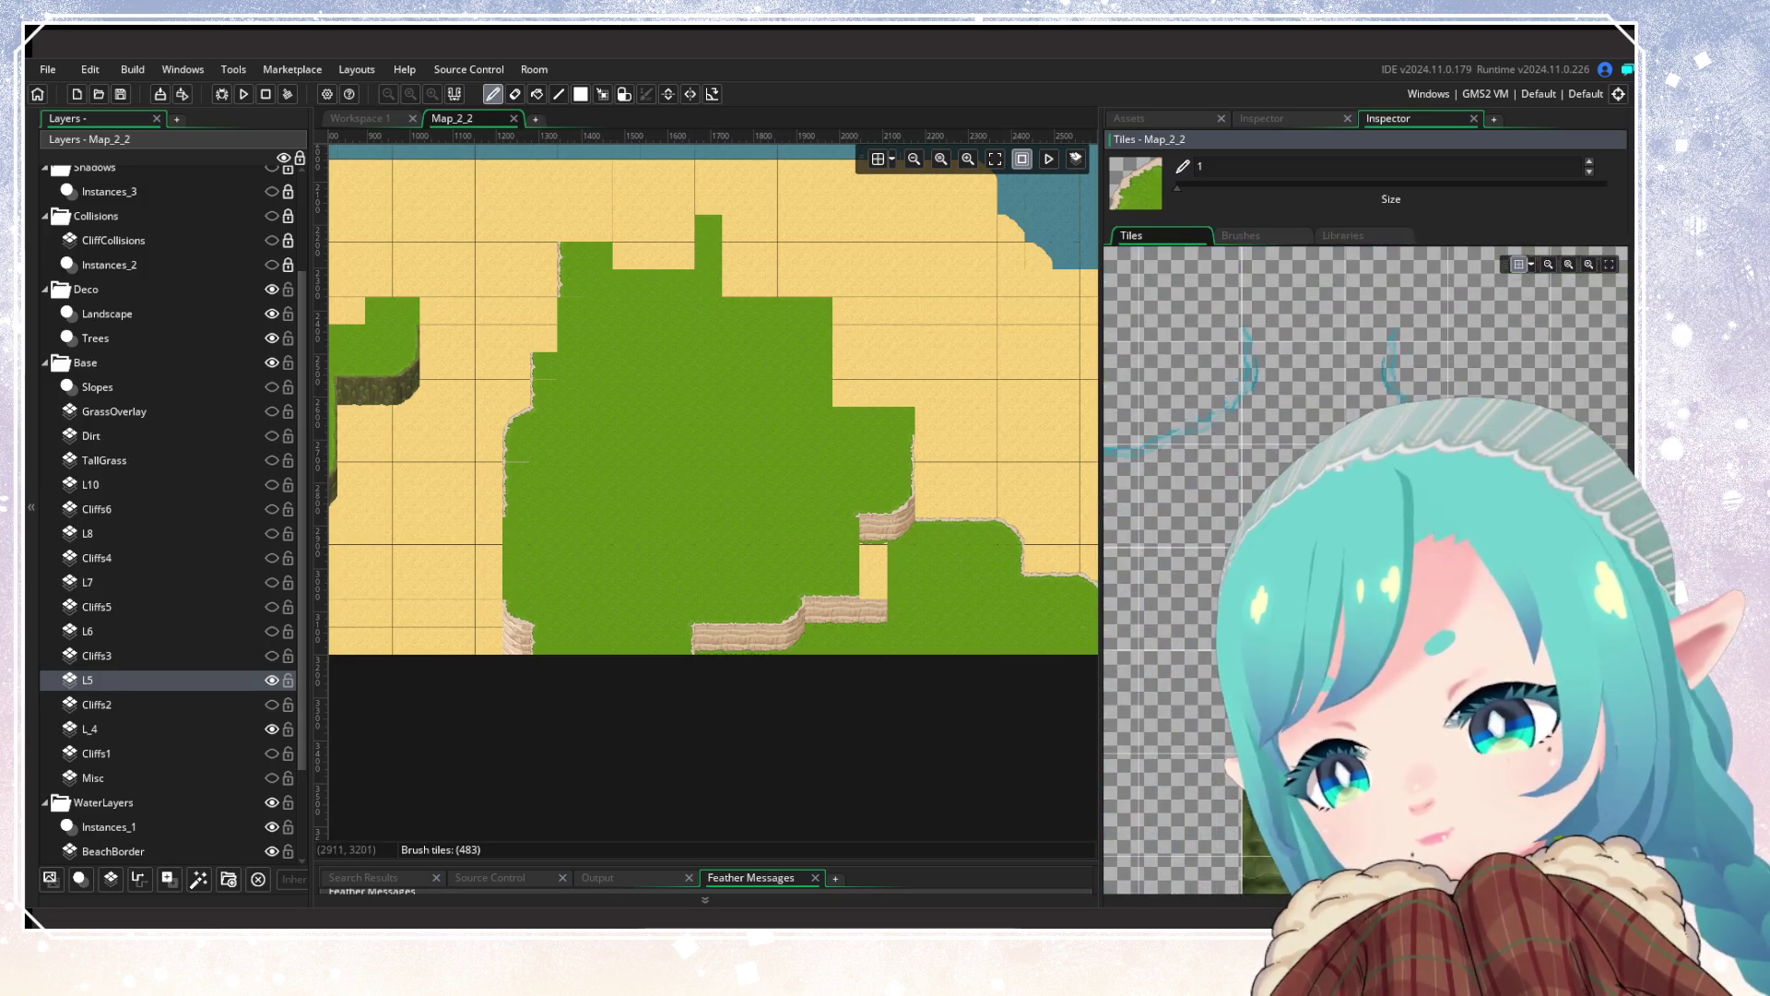
scroll(1365, 571, up, 3)
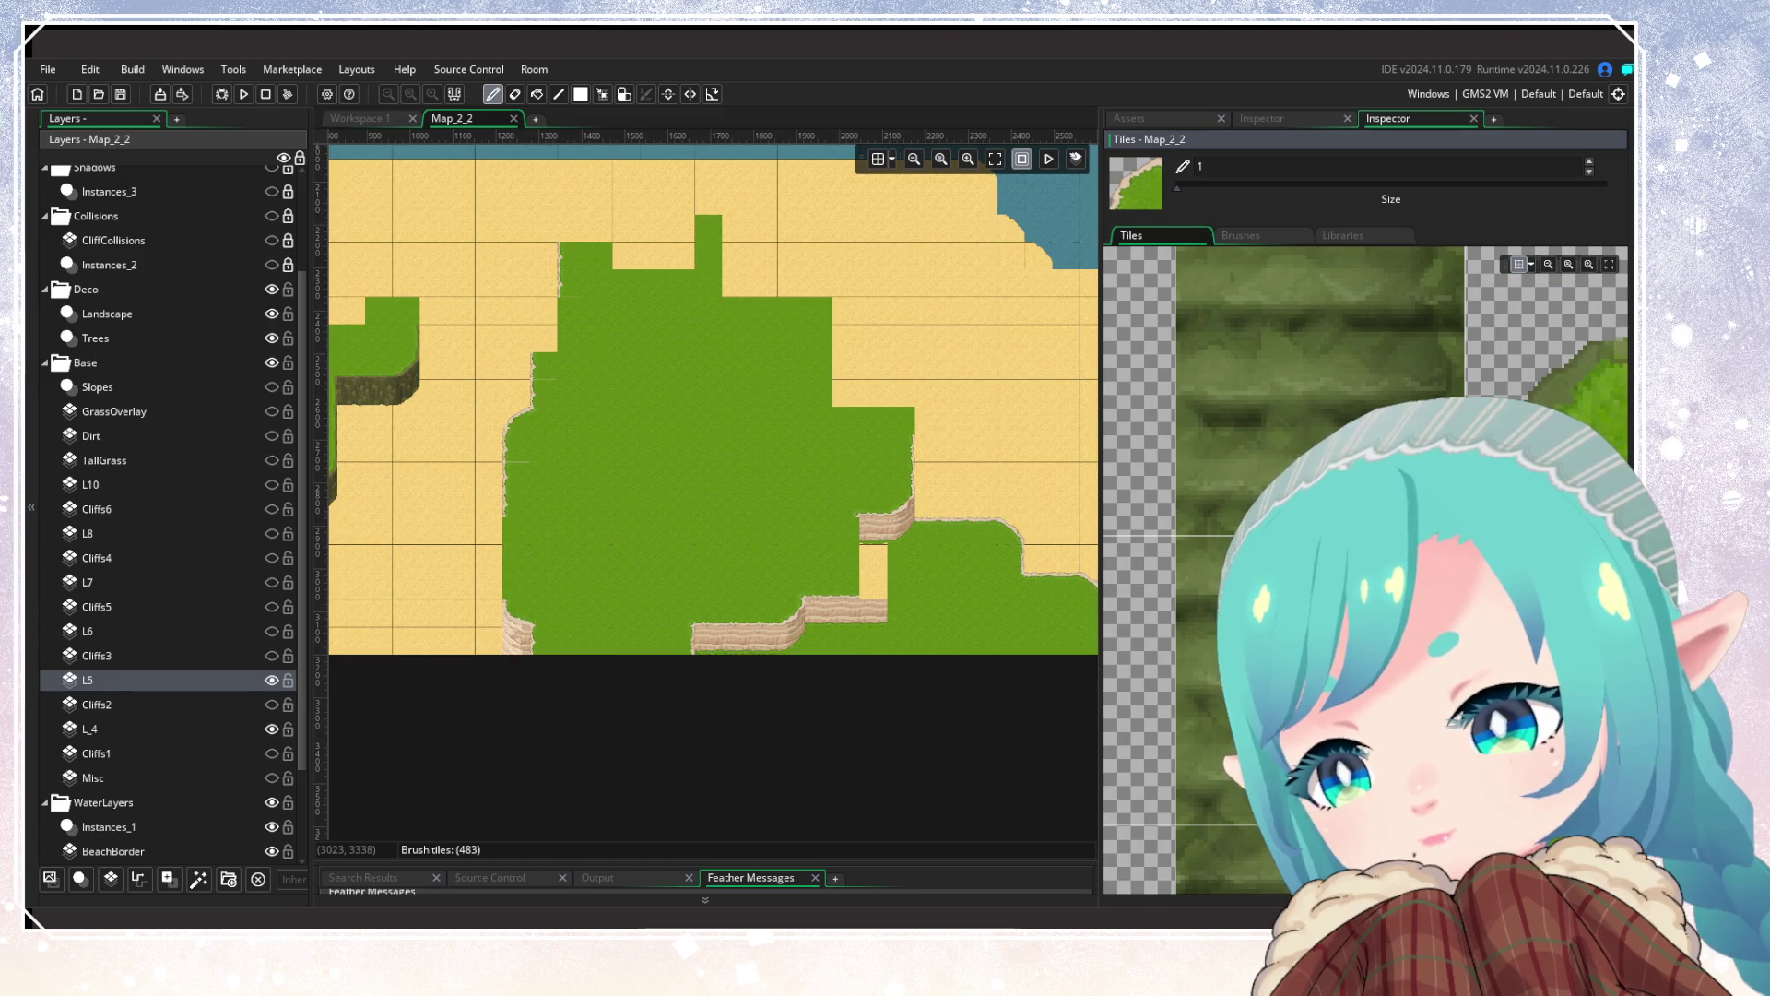
scroll(1125, 530, down, 4)
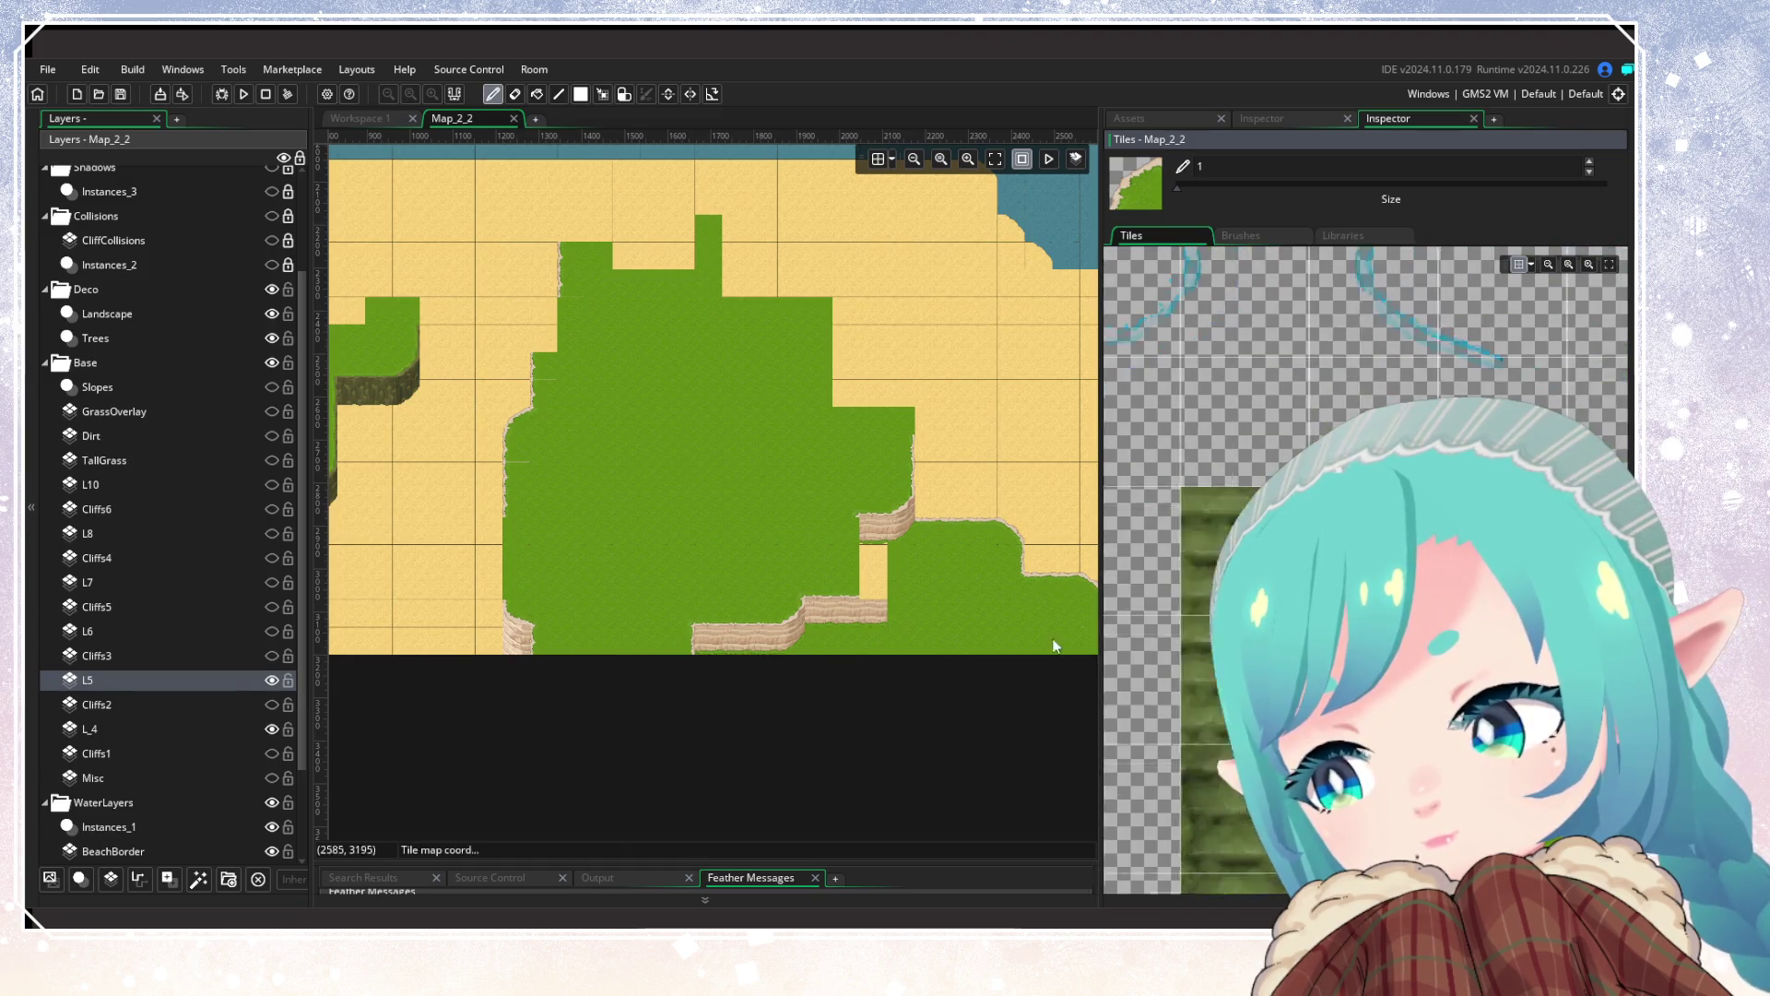
scroll(1125, 530, up, 5)
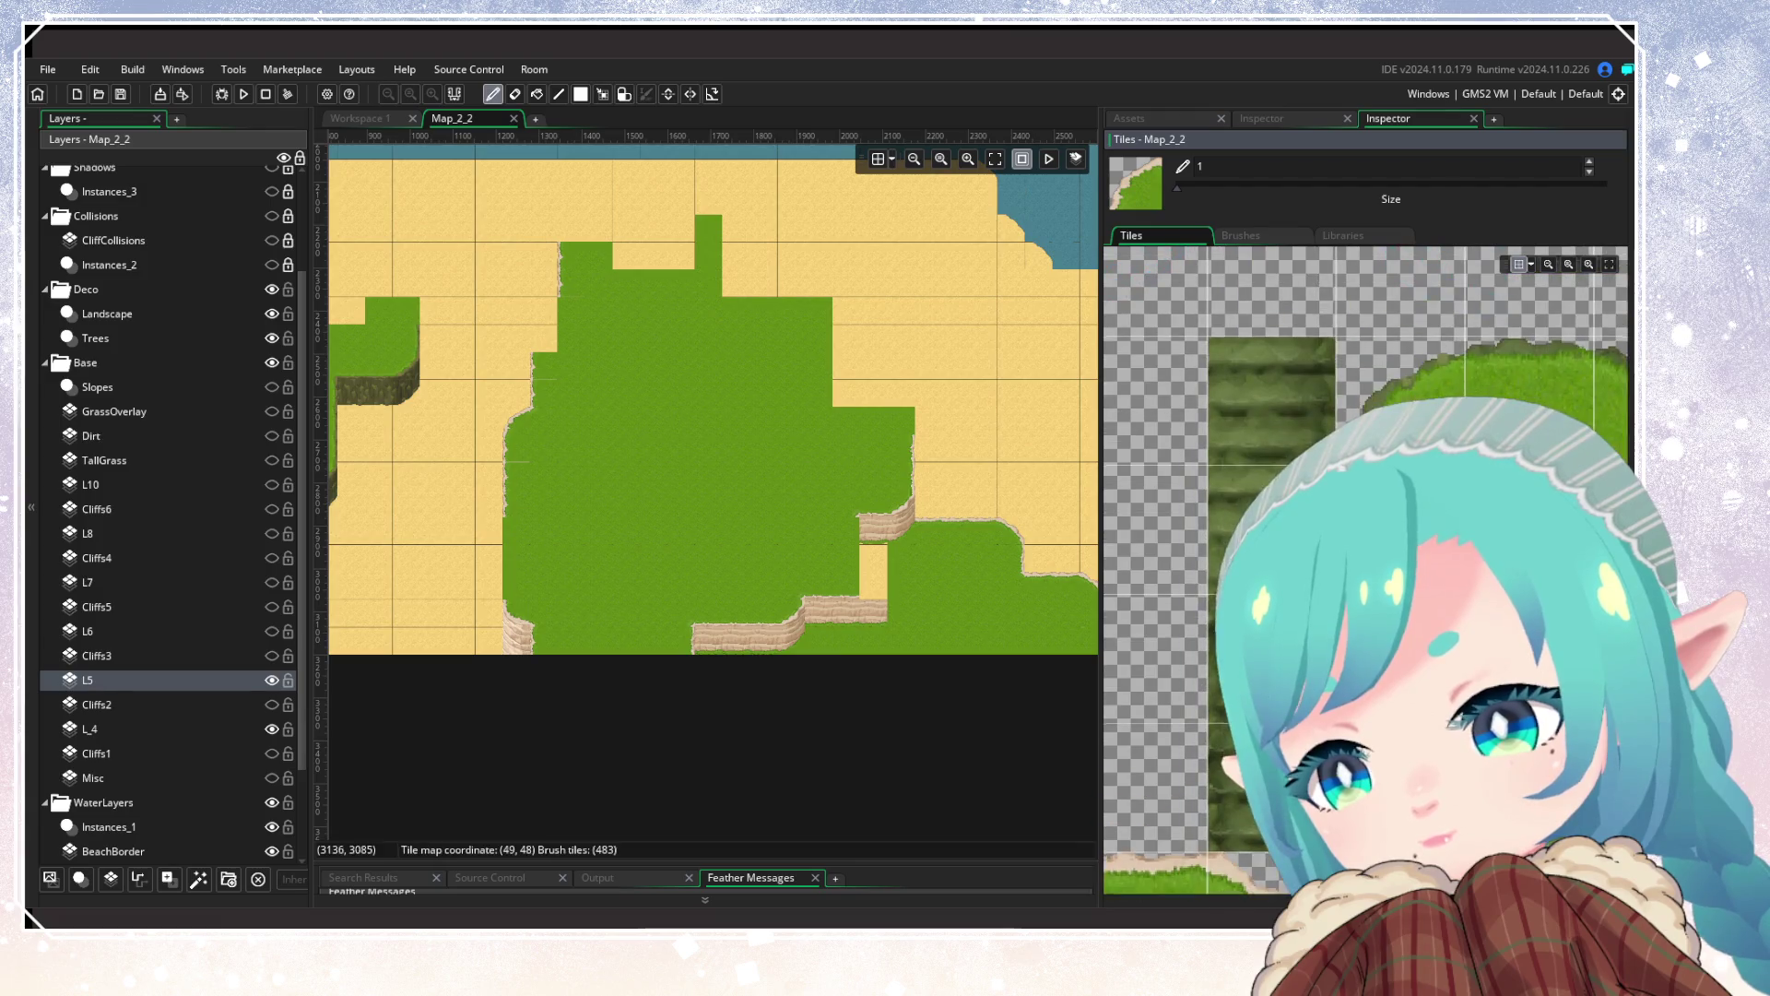
scroll(1125, 531, down, 3)
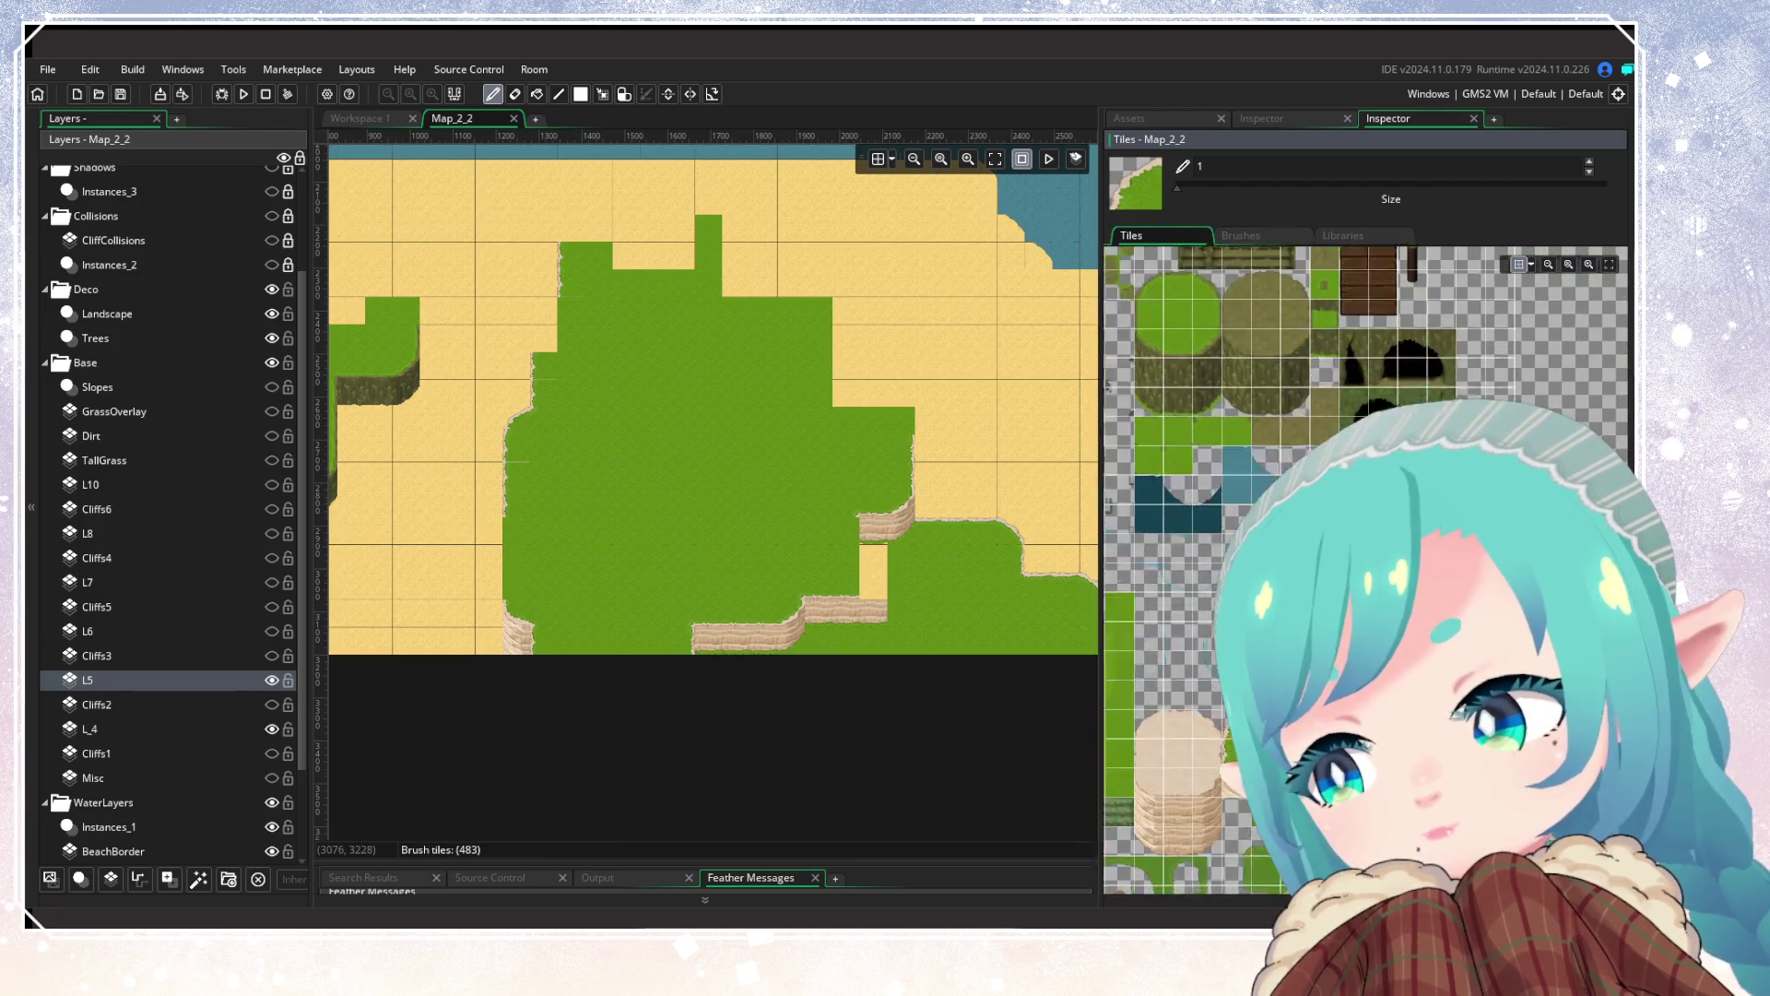
scroll(1242, 836, up, 3)
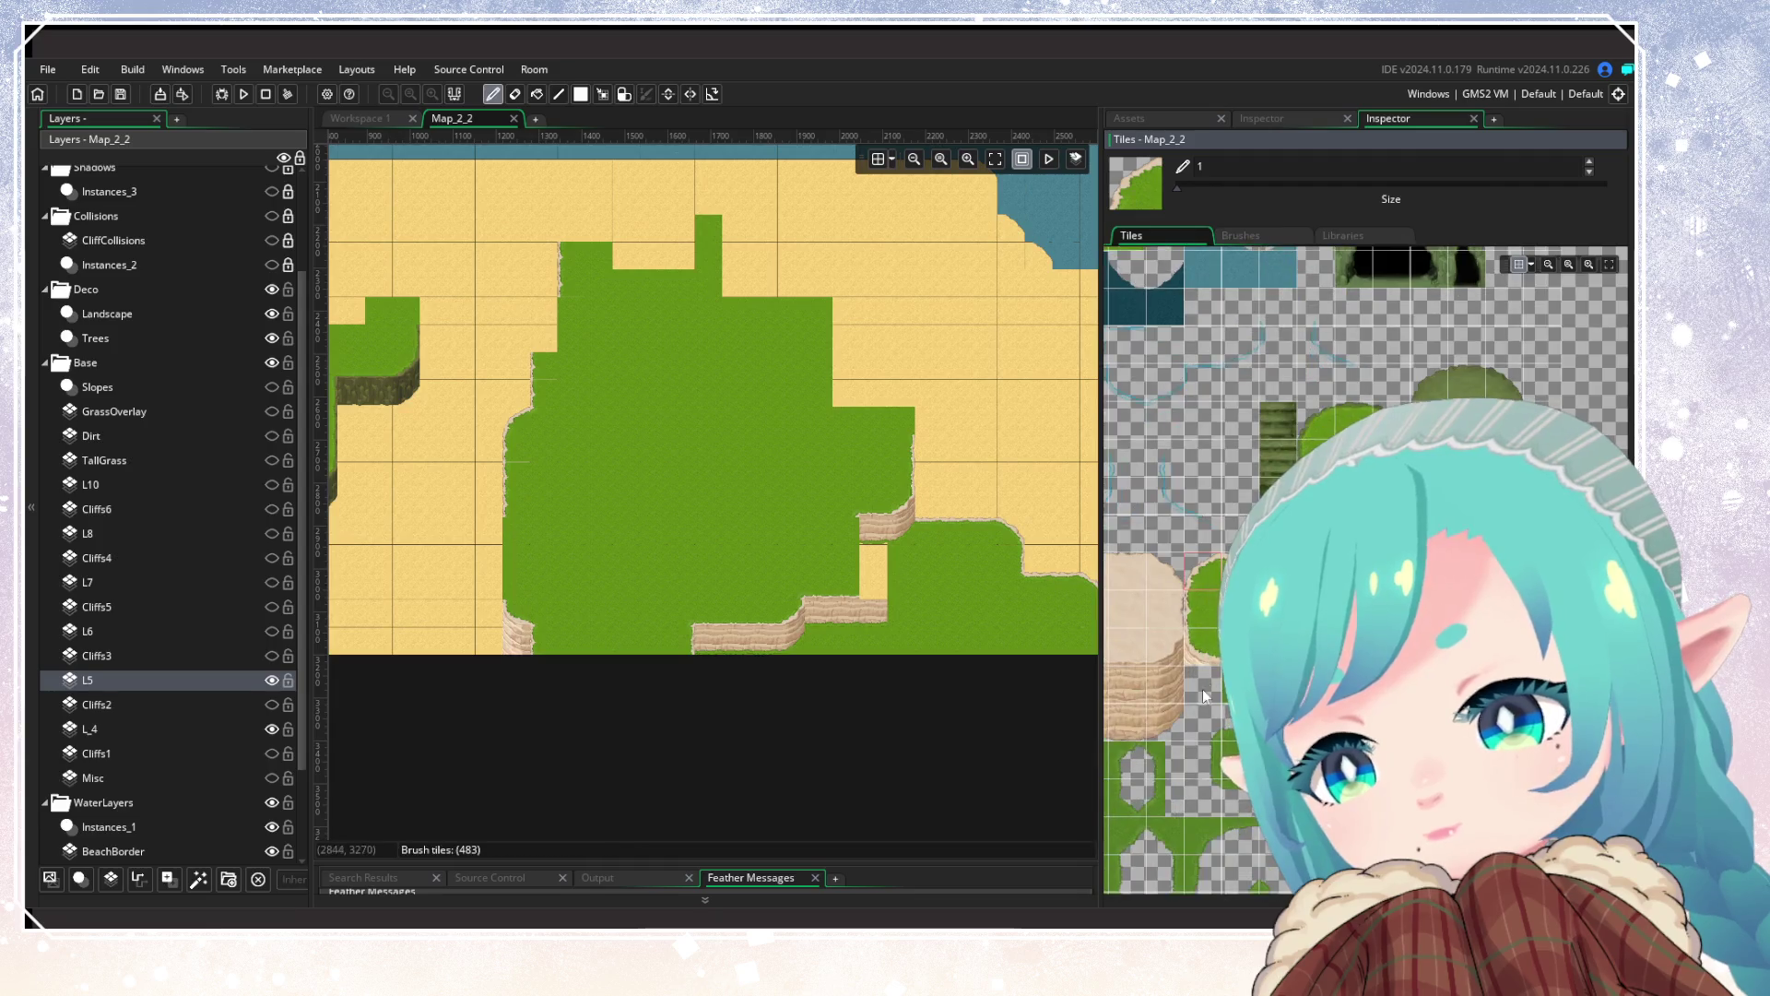
scroll(1364, 572, down, 5)
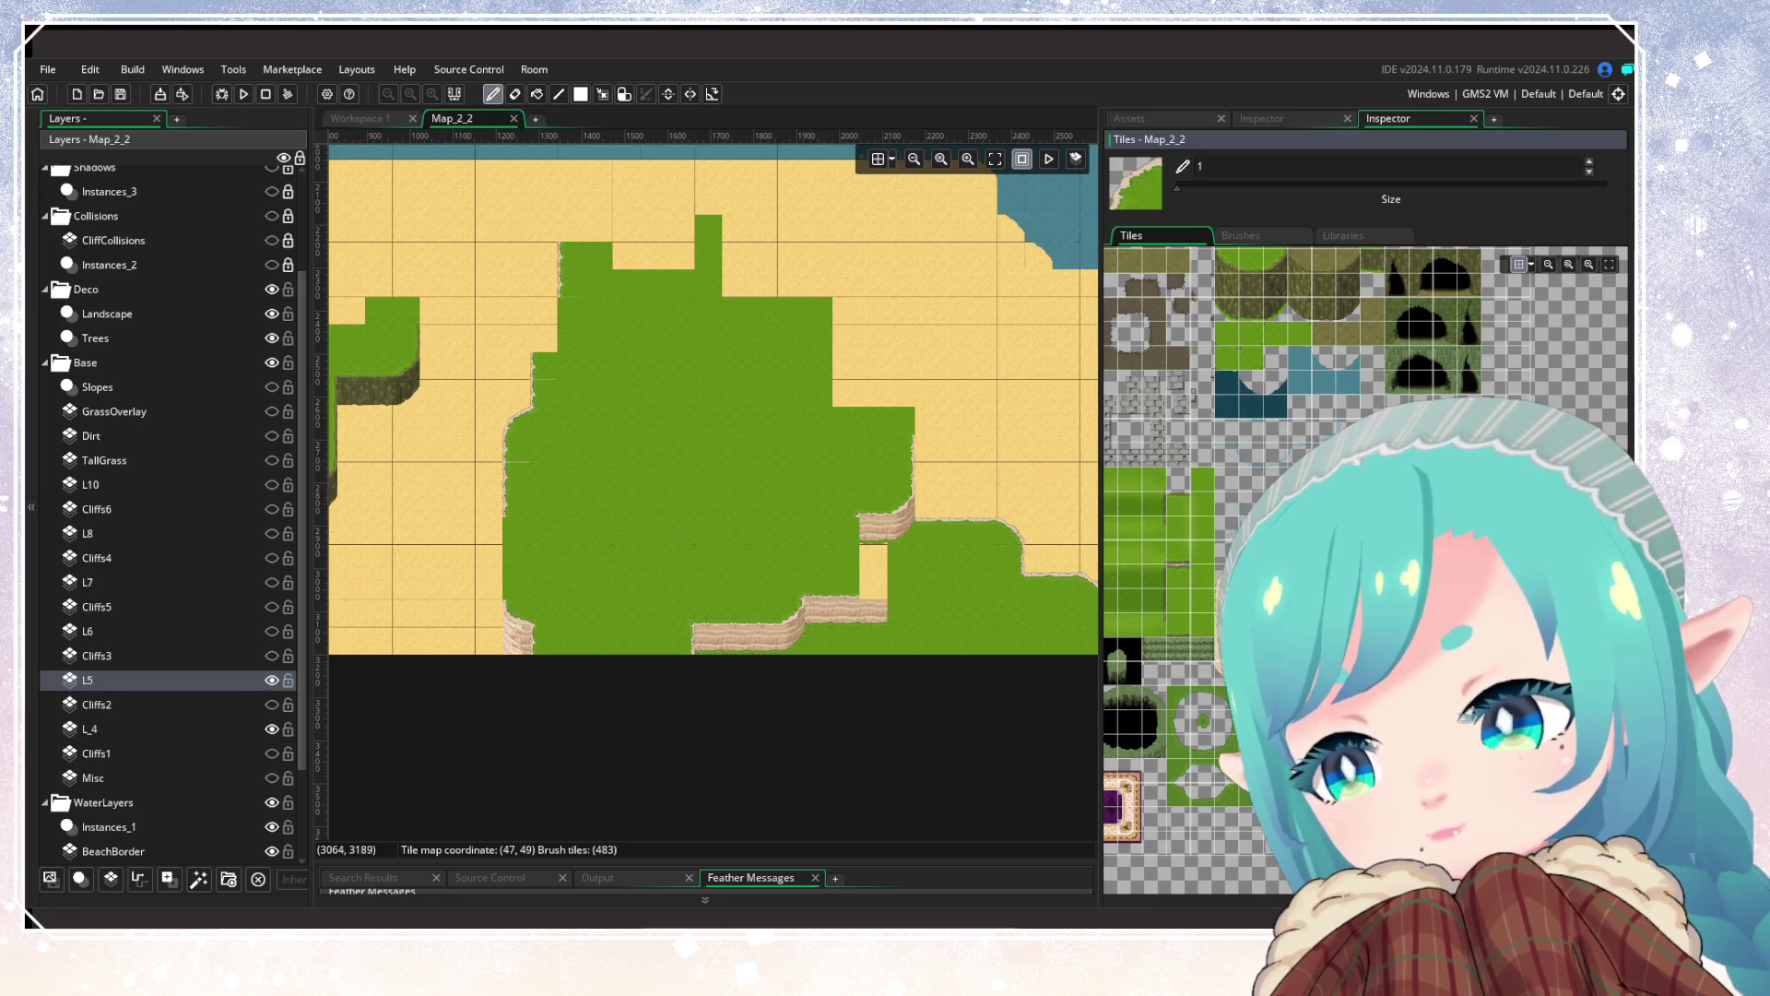
scroll(1330, 562, up, 3)
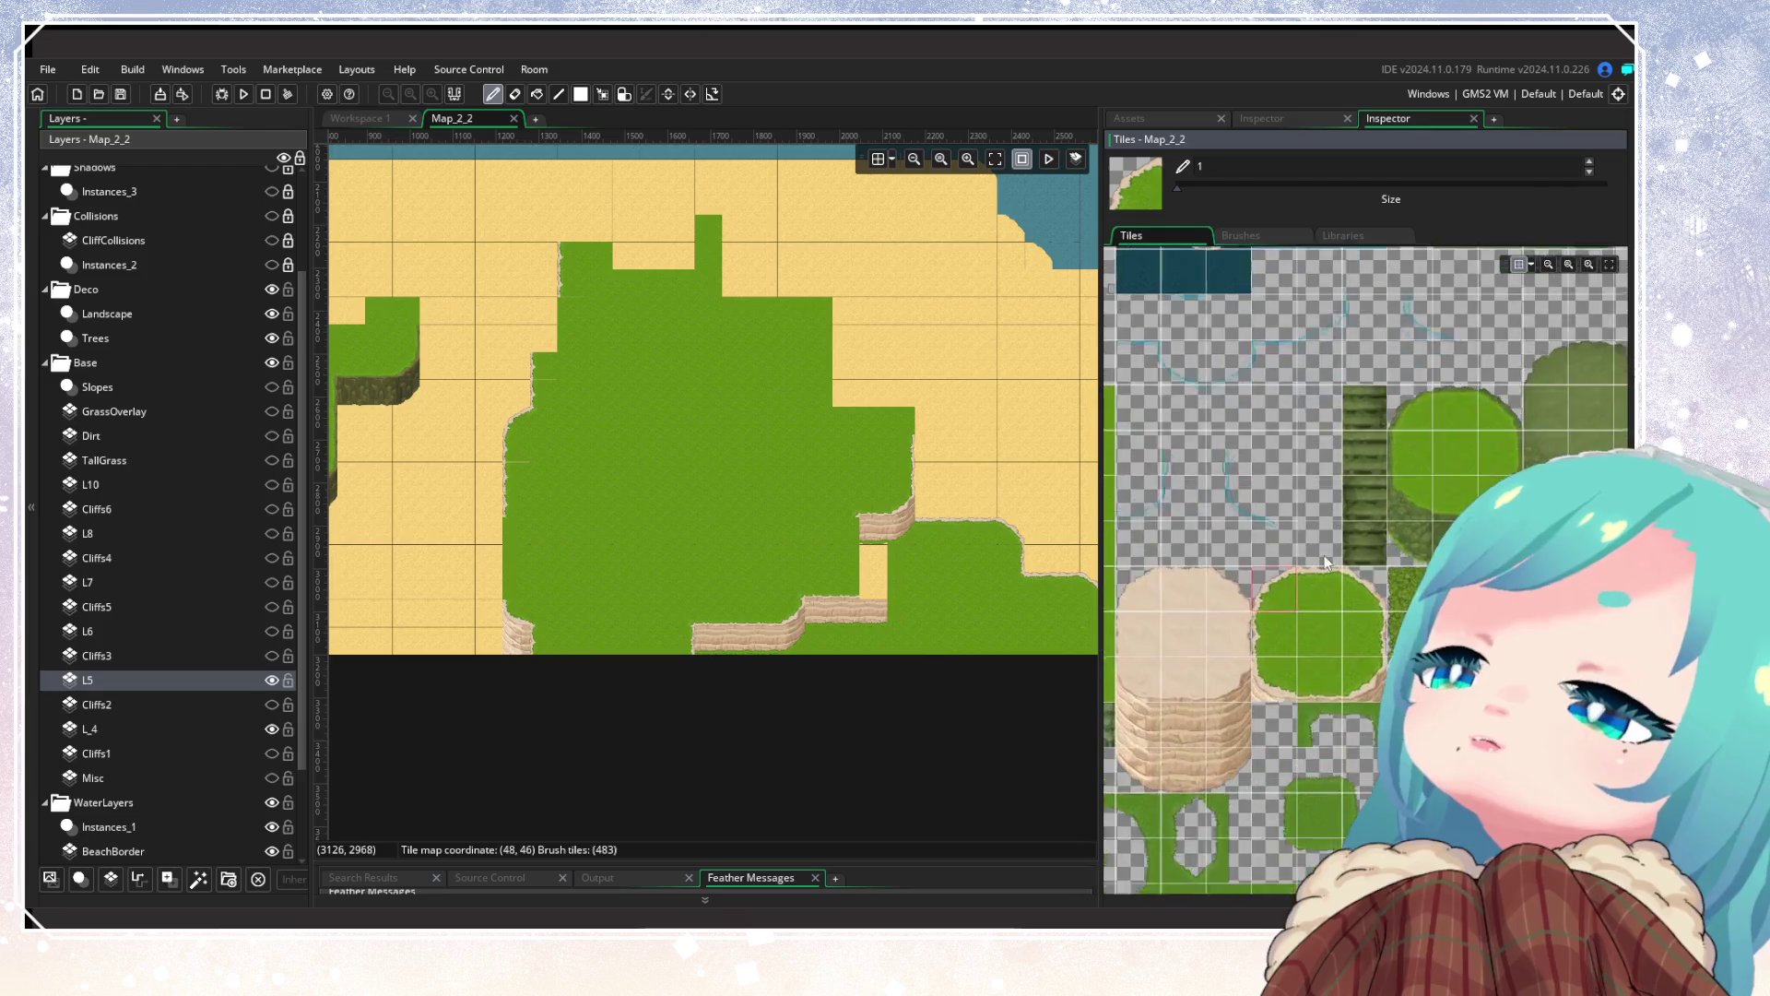
scroll(1324, 557, up, 4)
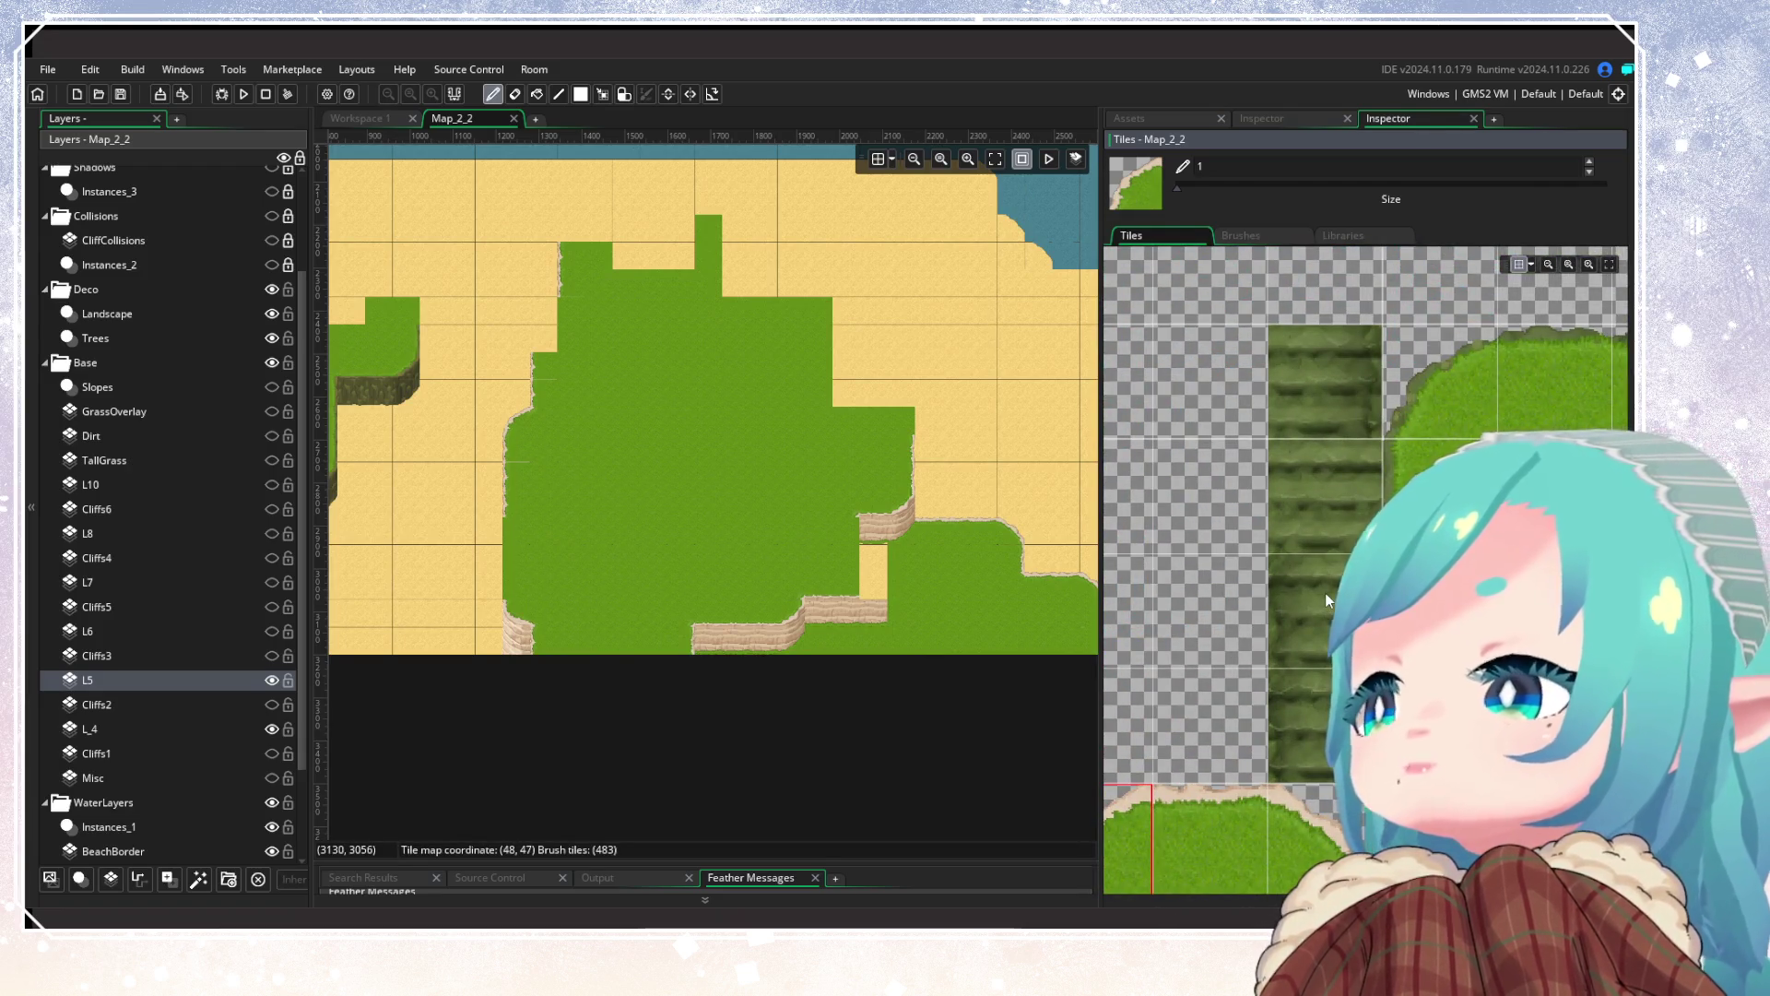
scroll(1215, 667, down, 2)
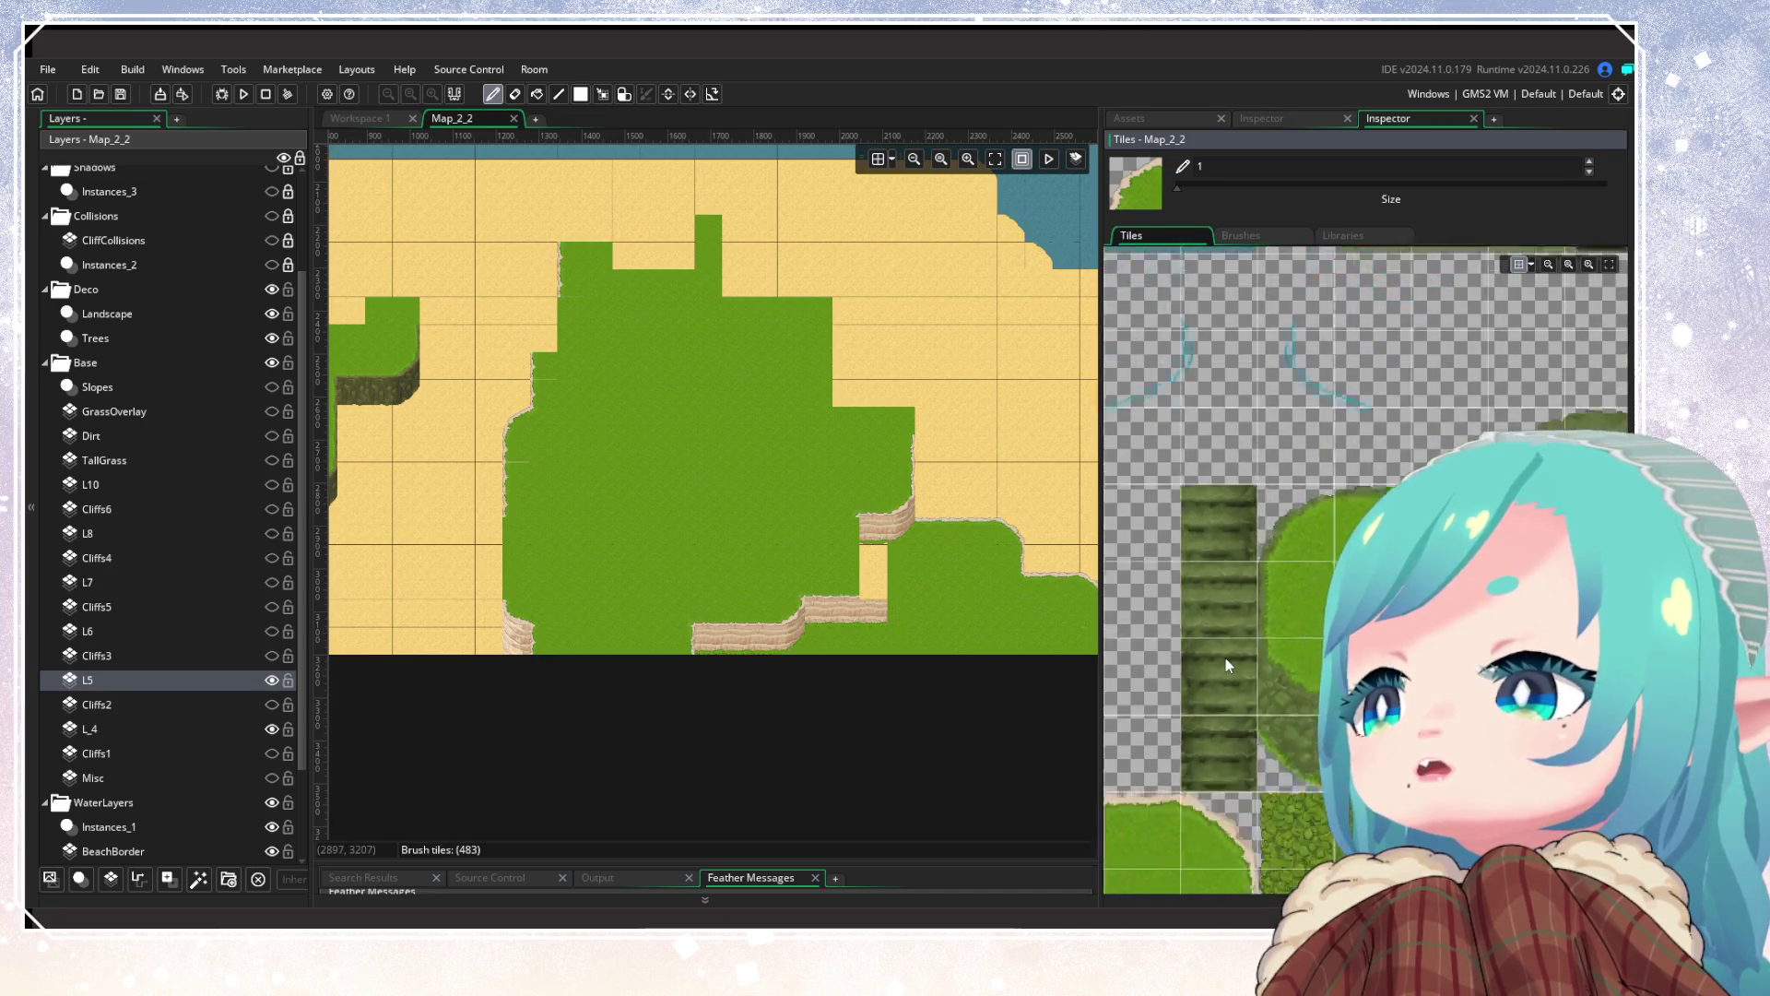
scroll(1225, 664, down, 4)
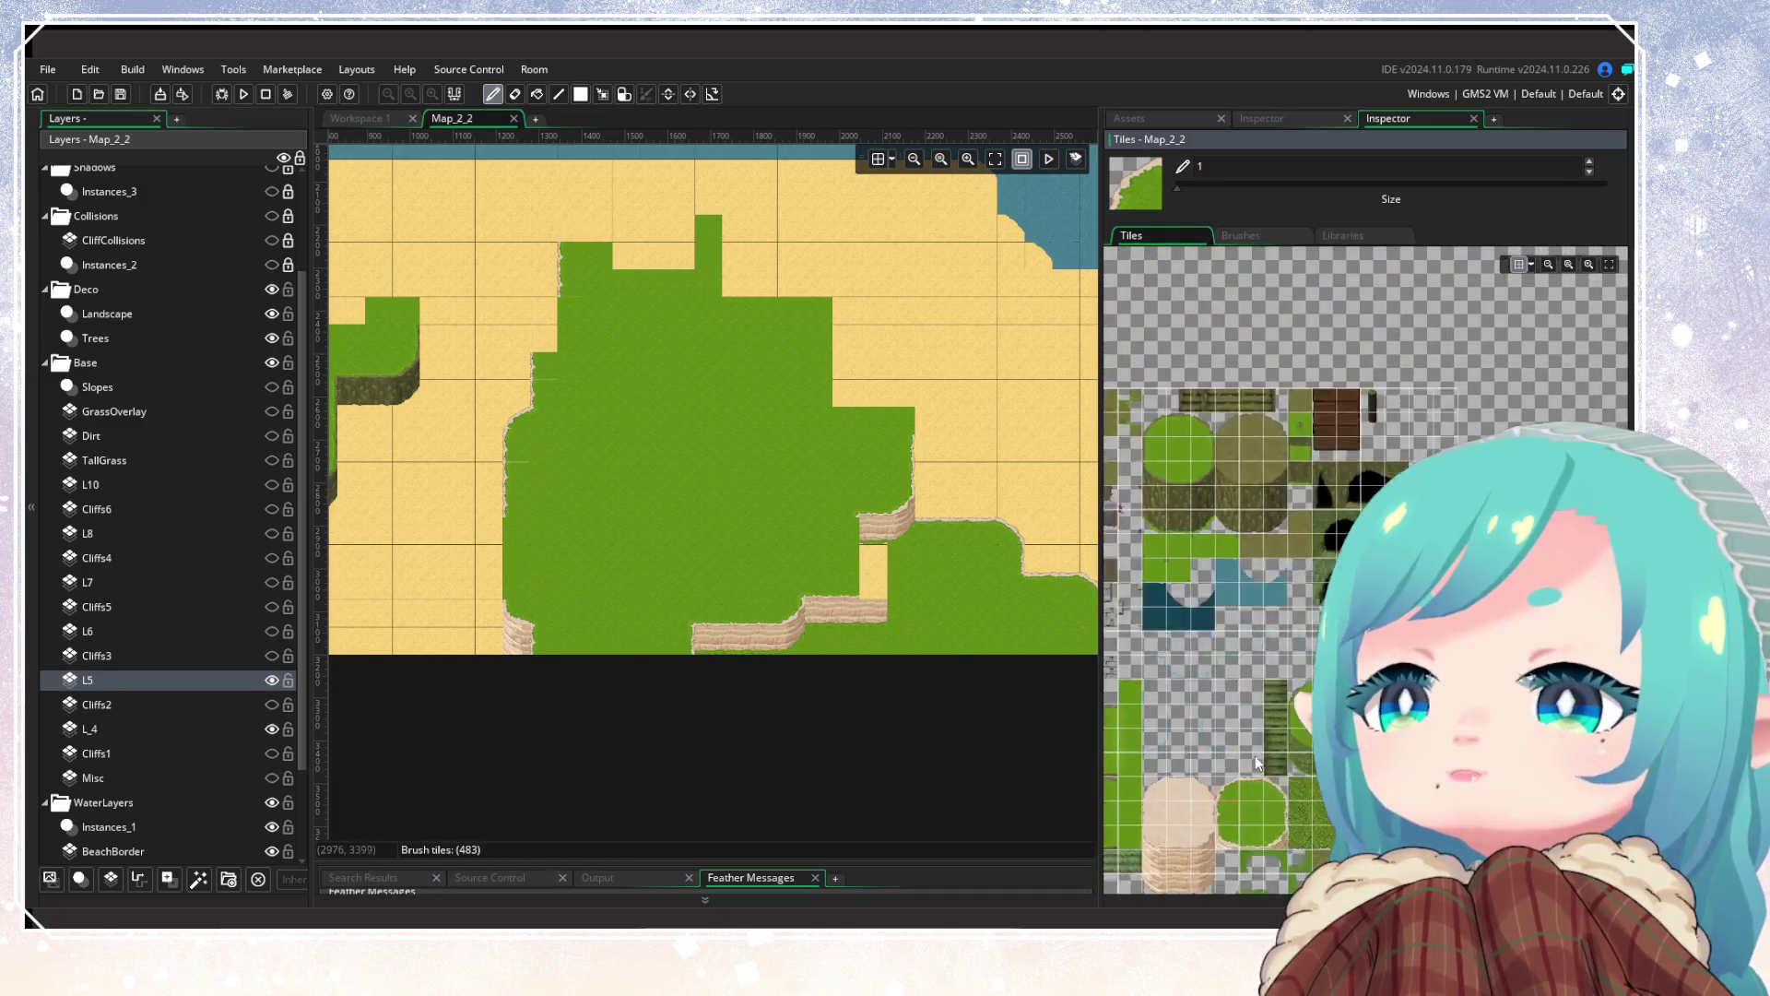
scroll(1253, 771, down, 5)
scroll(1254, 771, up, 3)
drag(552, 512, 584, 622)
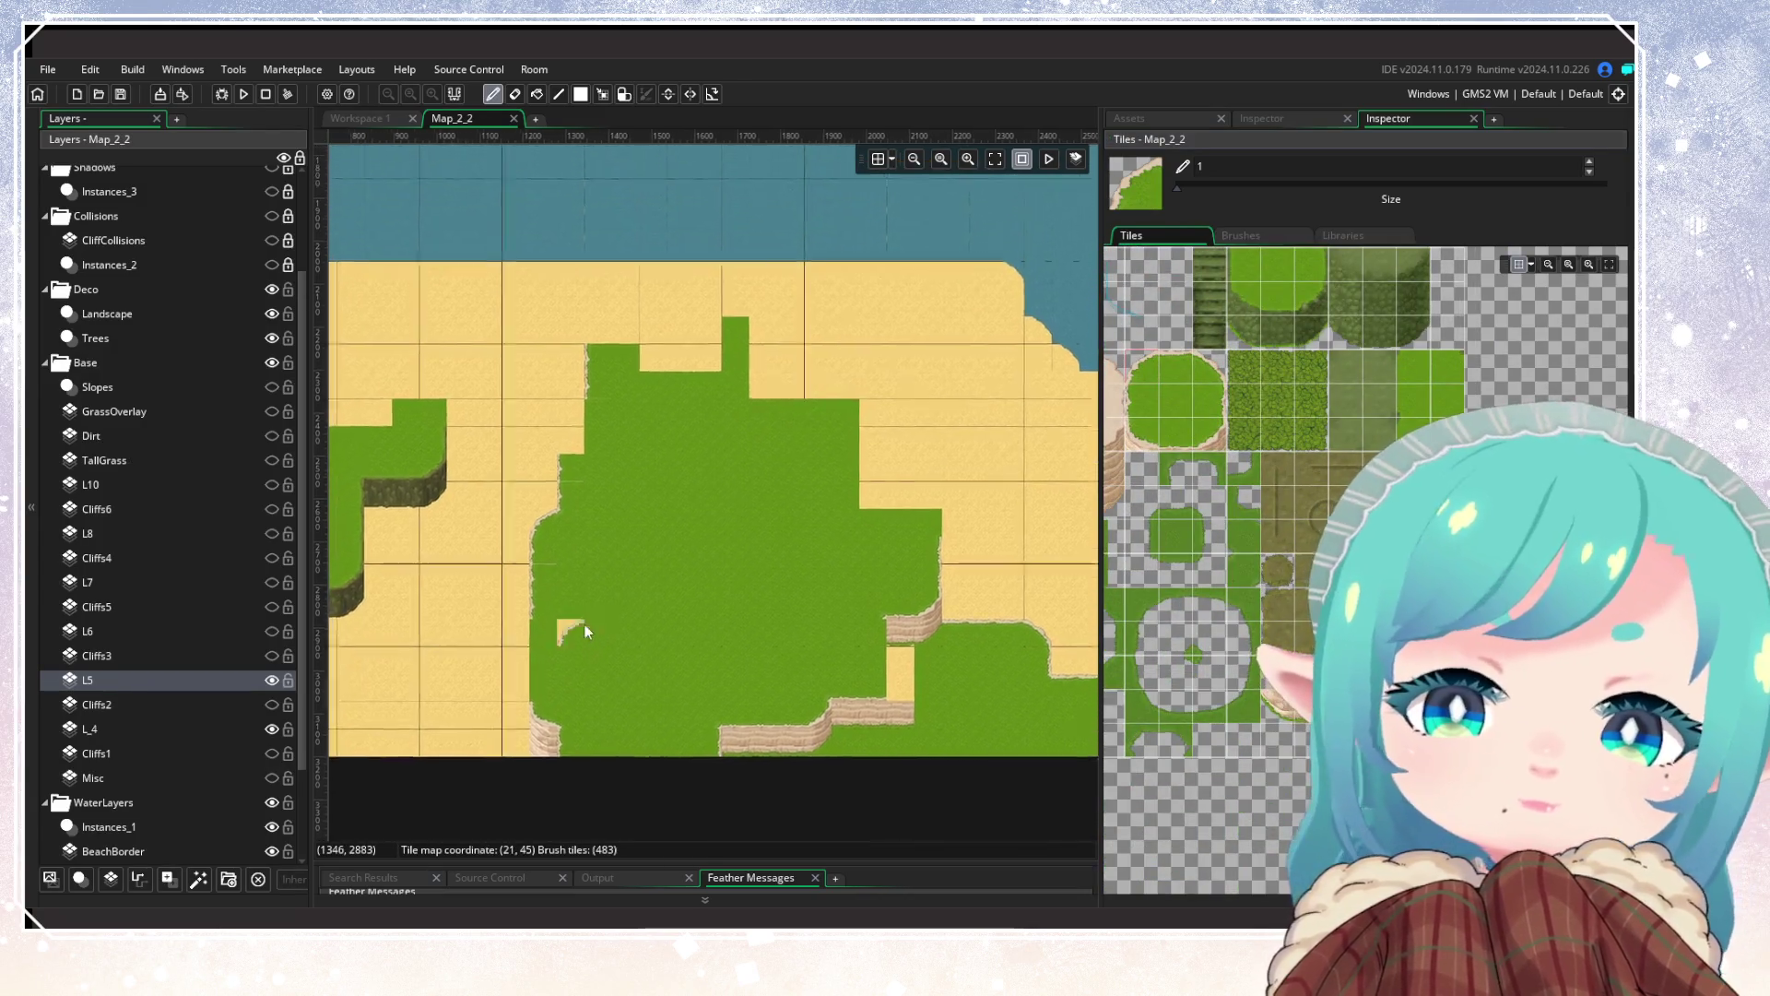
Step: Zoom and pan the room map to the lower-left plateau's sand notch
scroll(608, 662, up, 2)
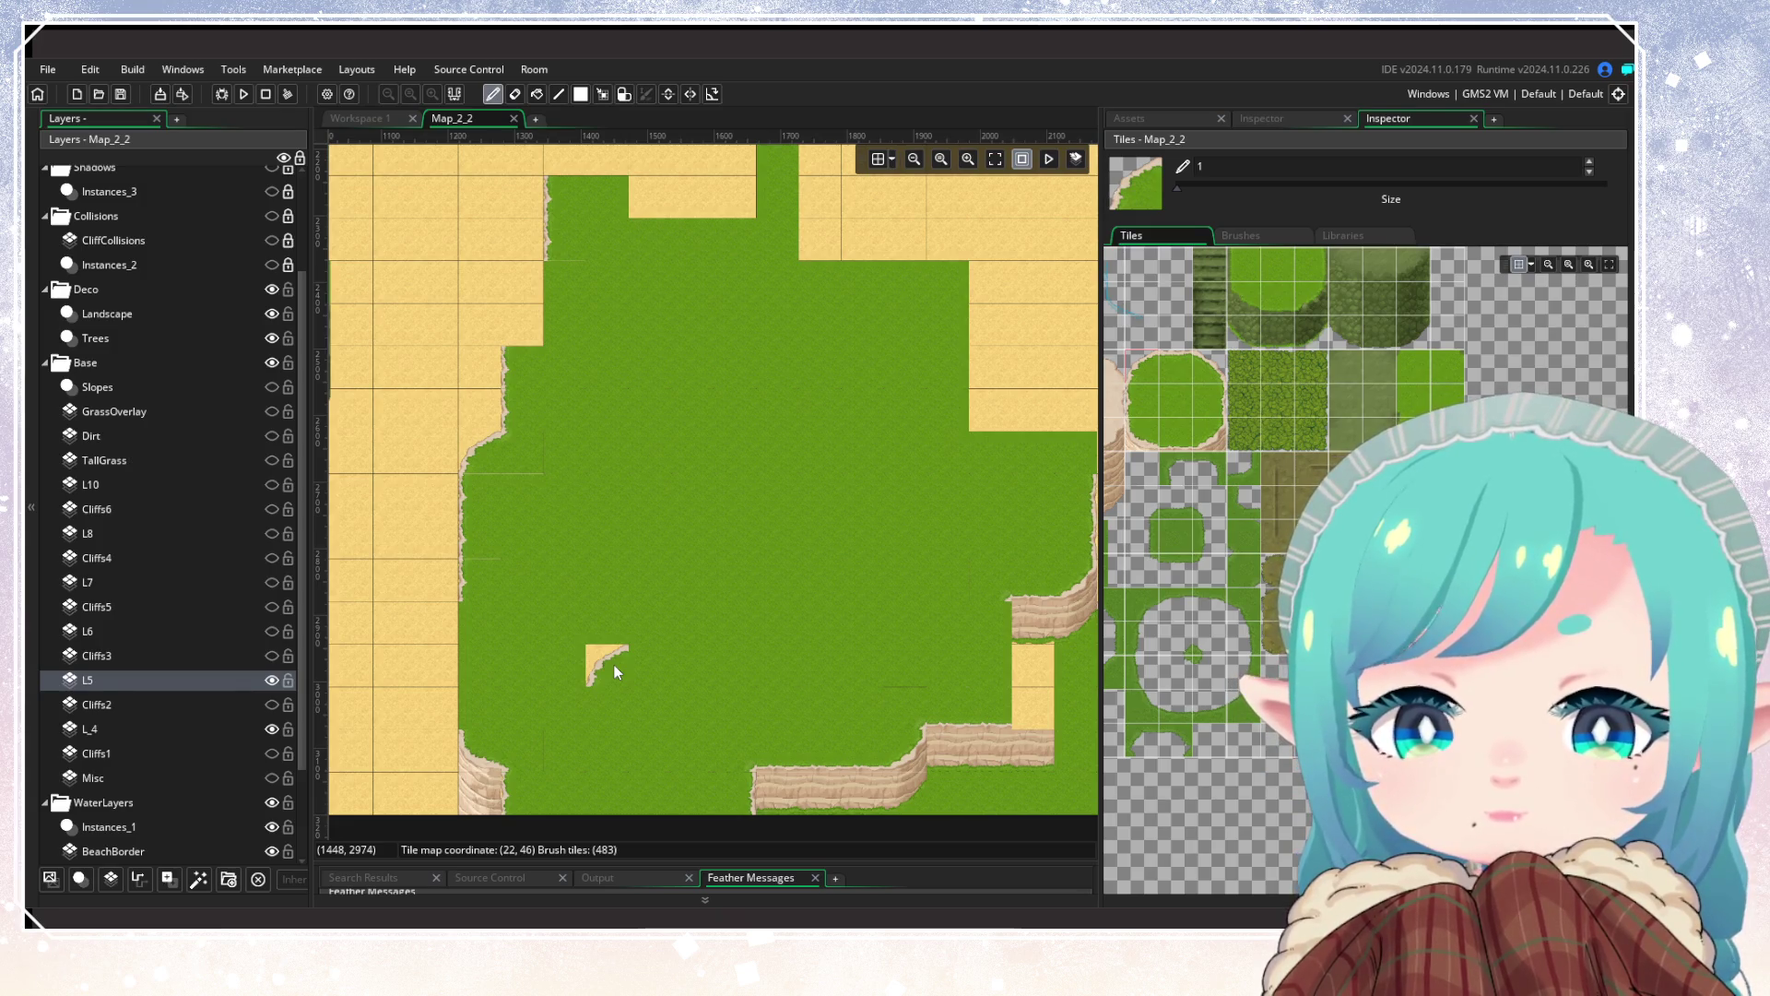
scroll(1217, 553, left, 3)
scroll(1300, 646, up, 10)
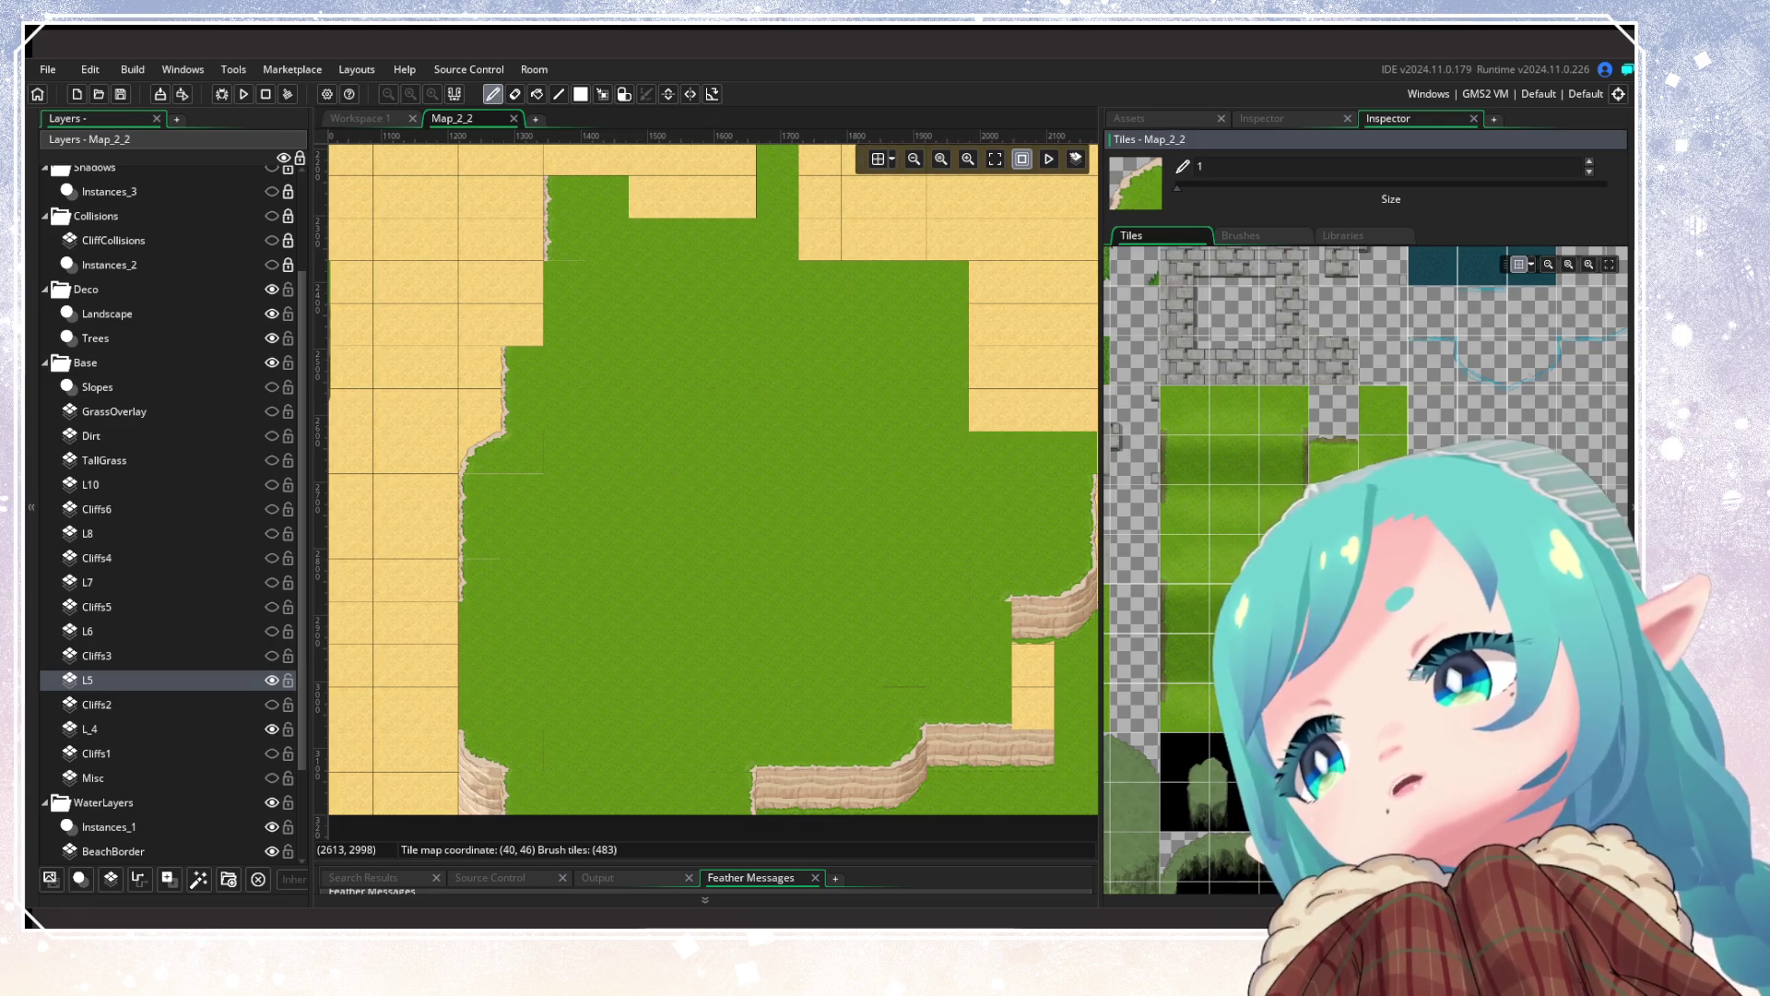
scroll(1185, 451, down, 3)
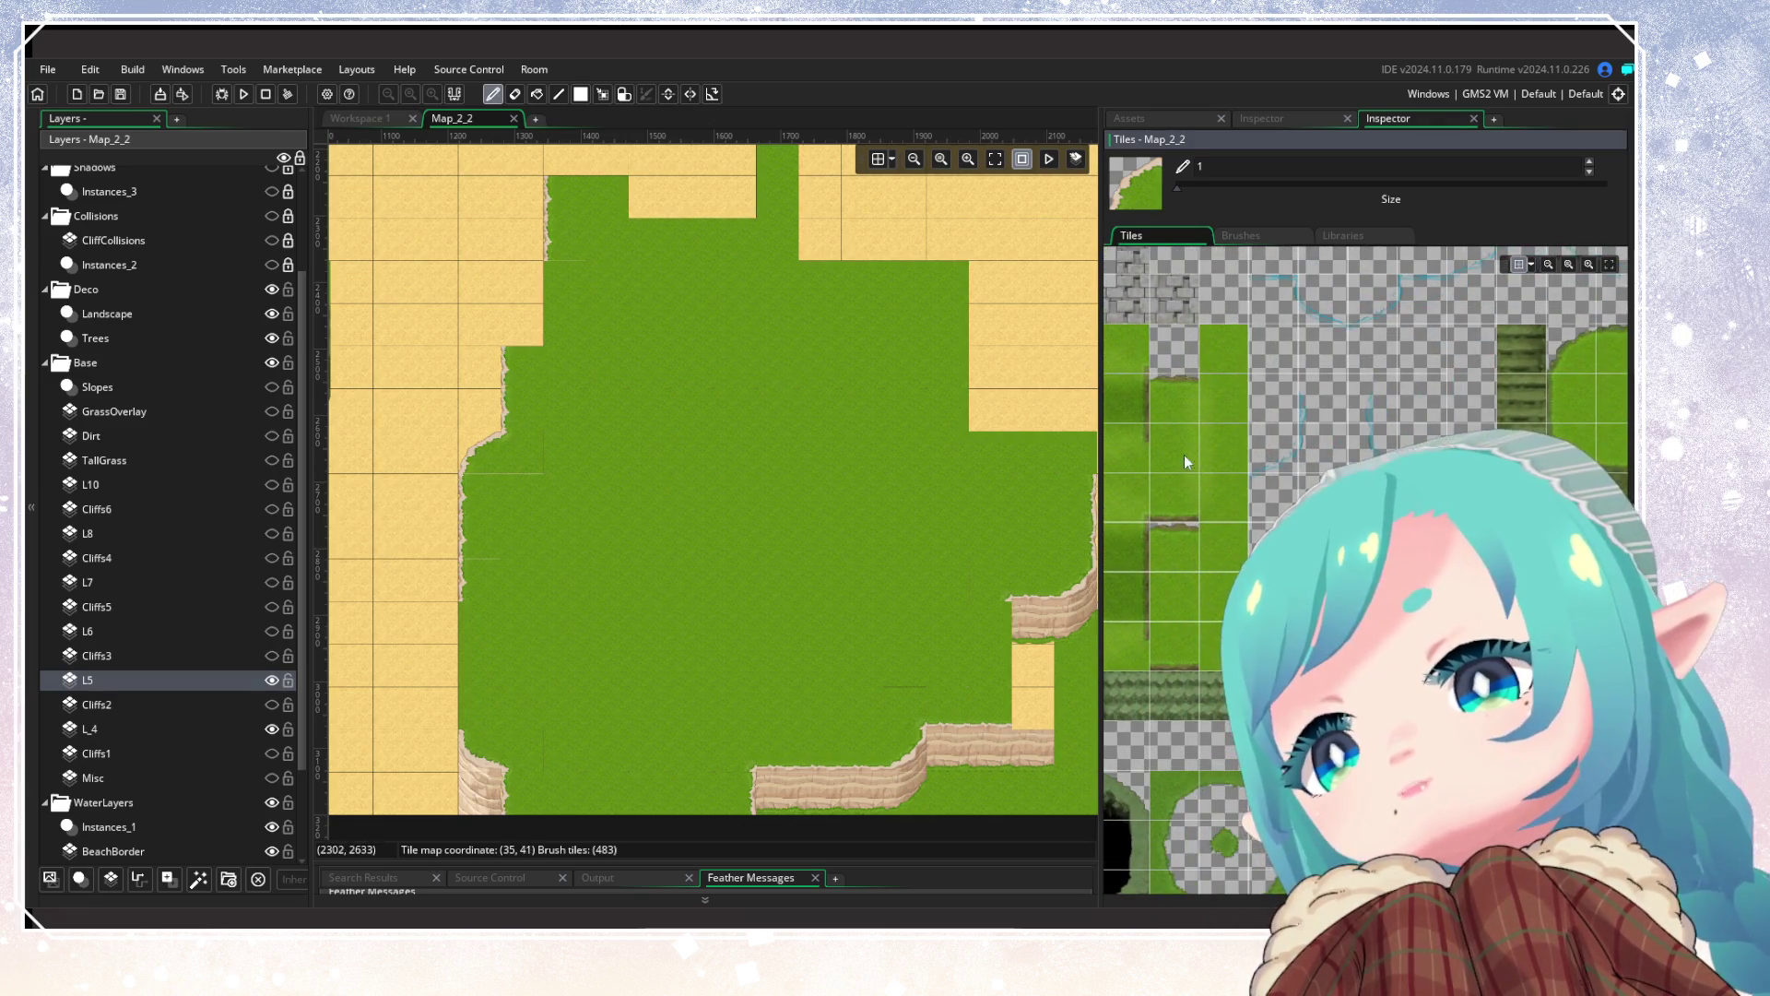
scroll(1197, 562, down, 10)
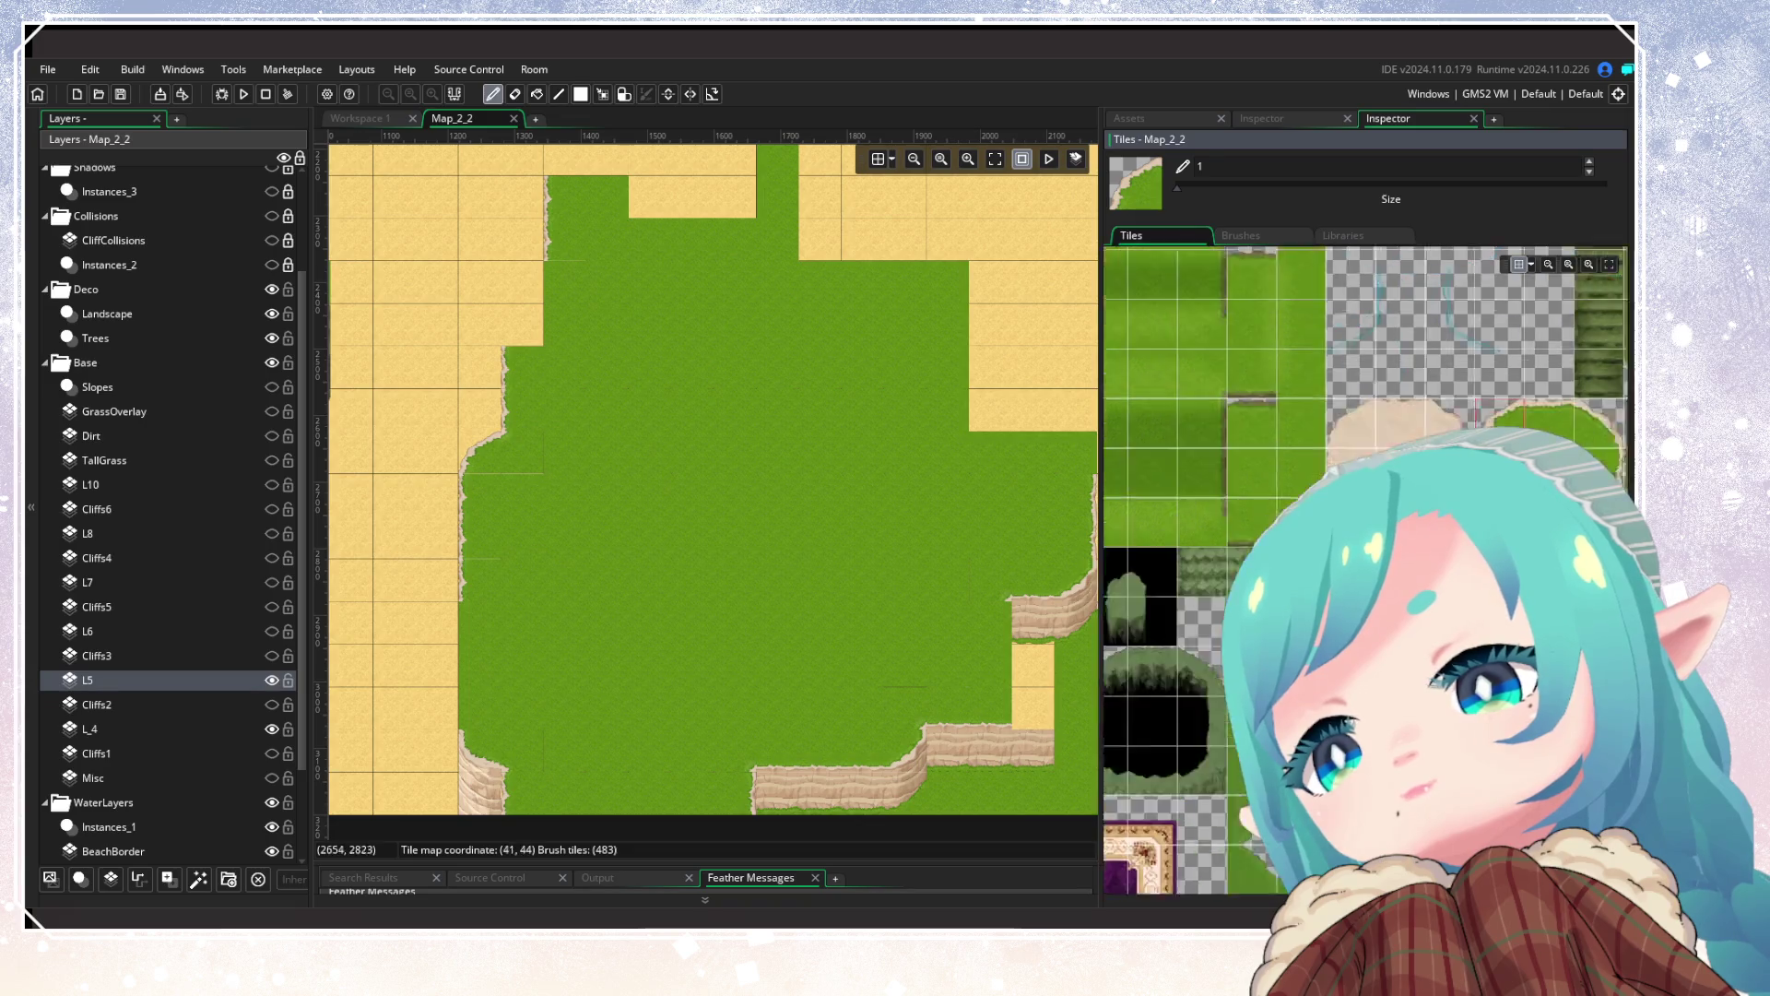
scroll(1083, 628, down, 3)
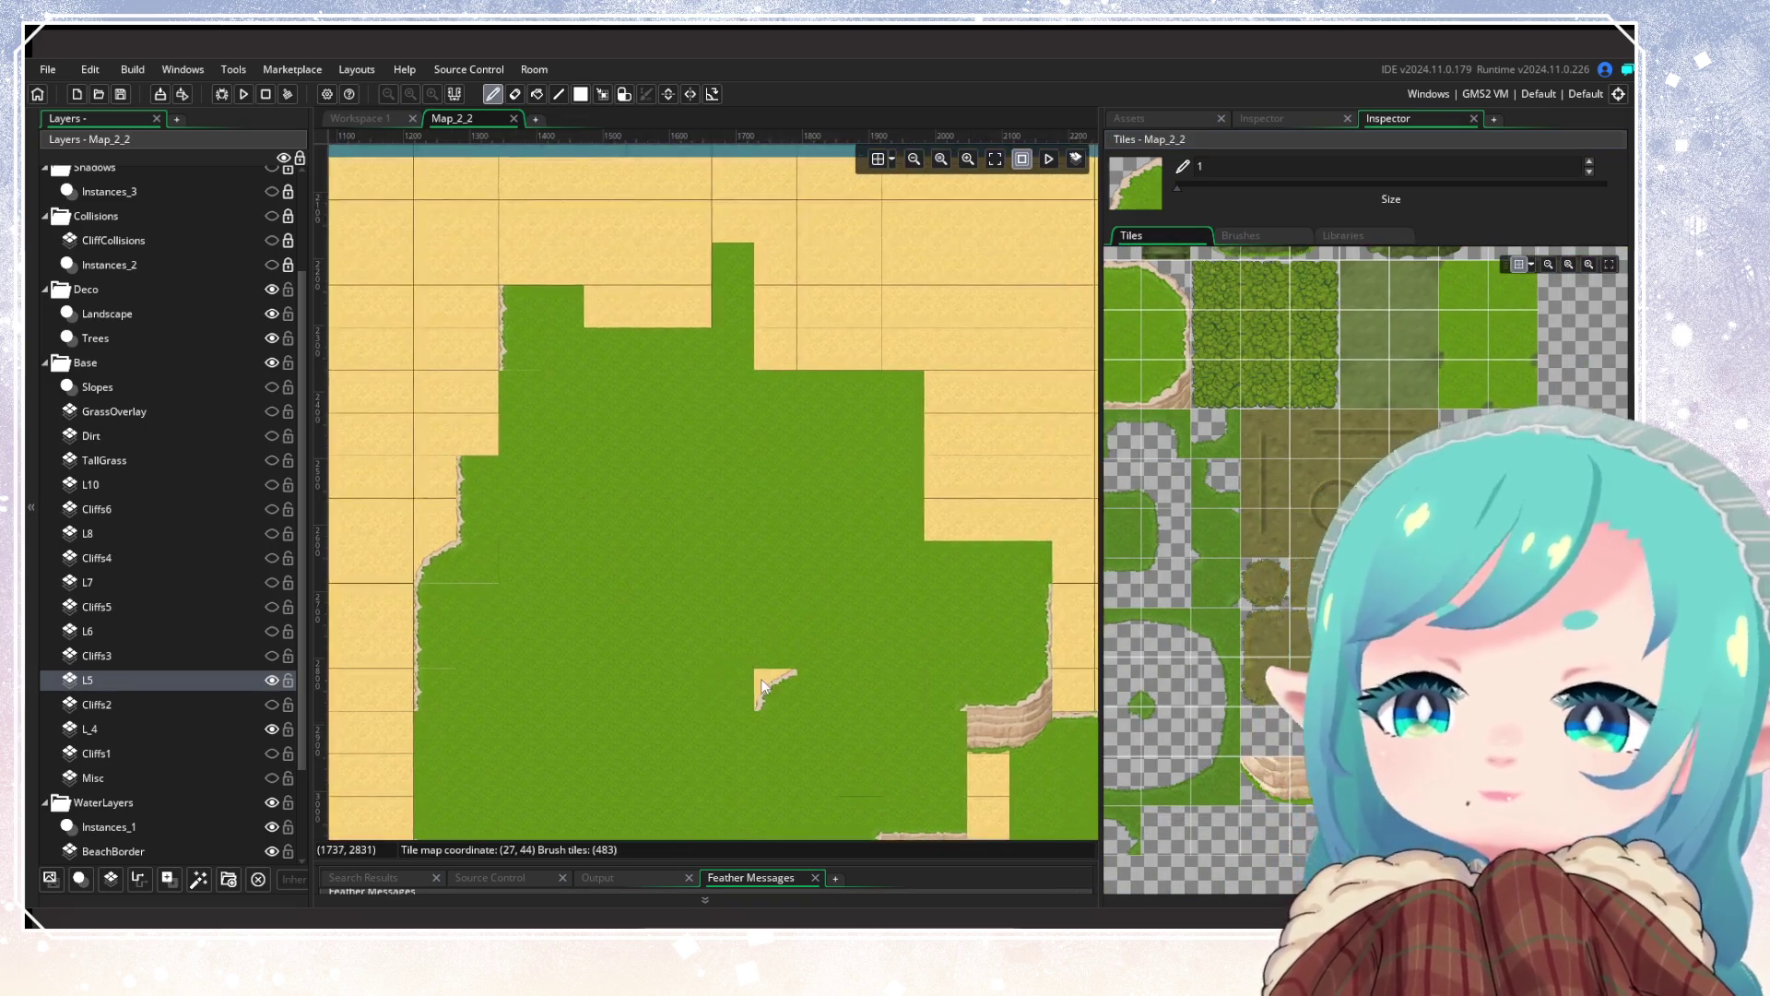
scroll(767, 671, up, 5)
scroll(823, 552, up, 3)
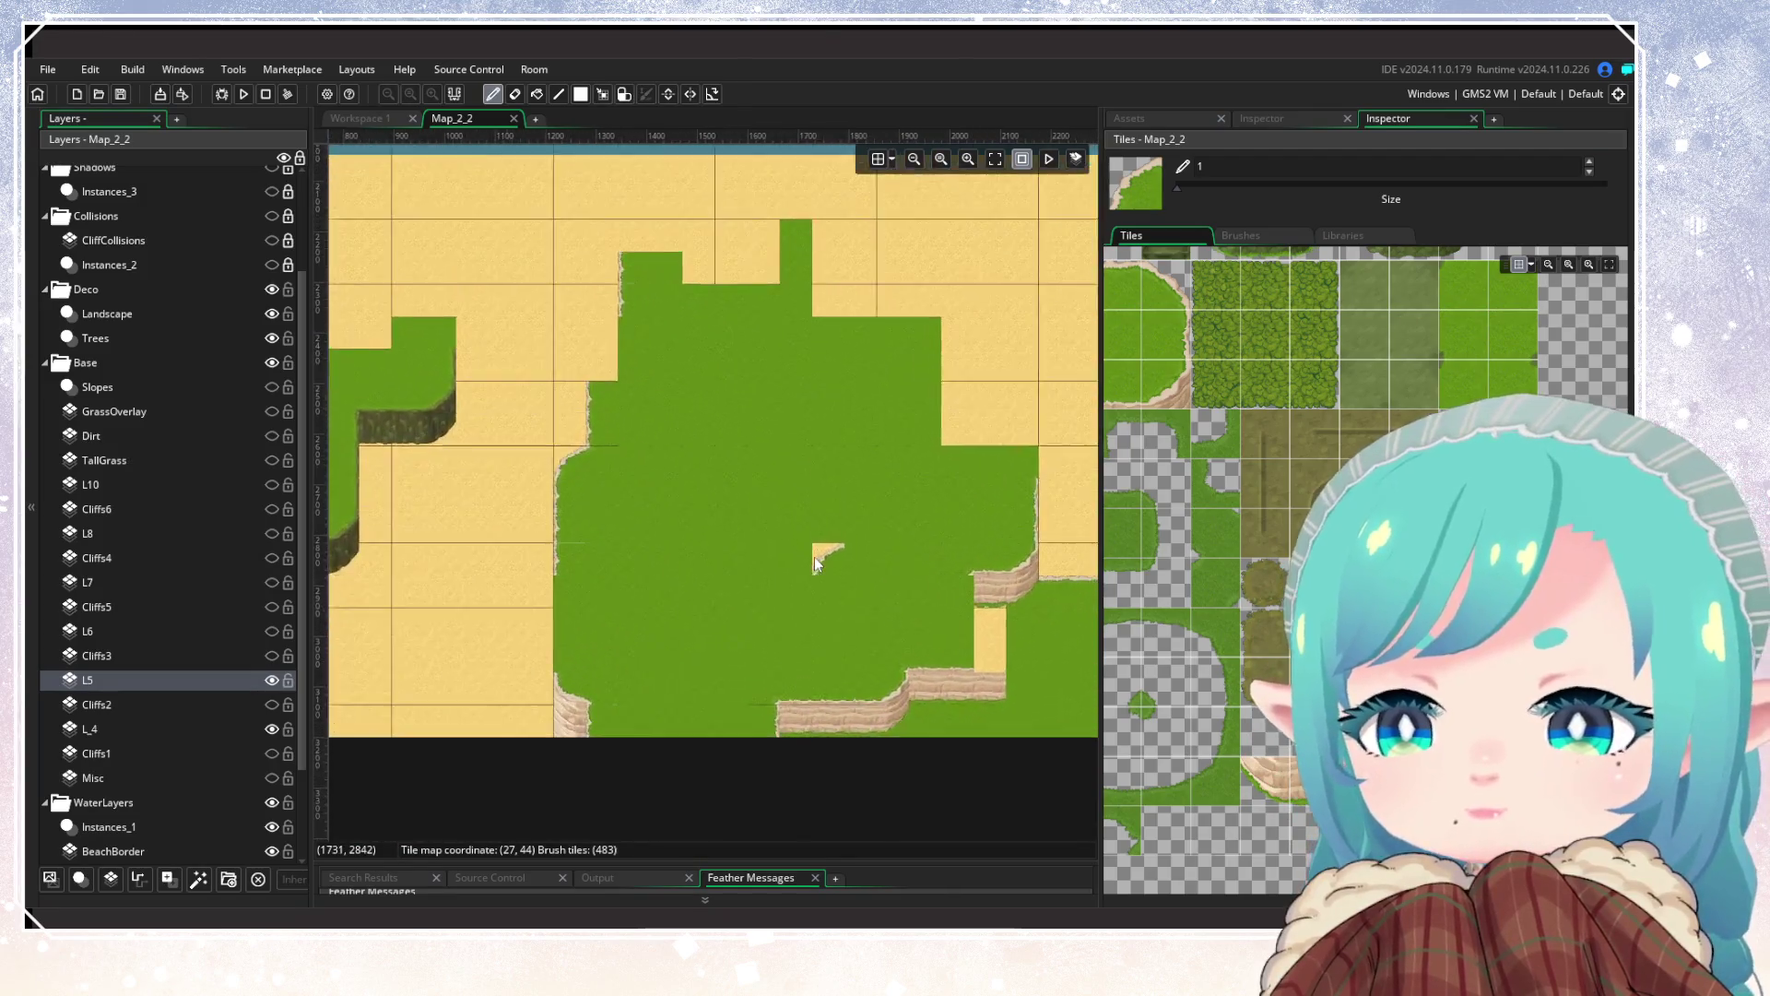
mouse_move(824, 552)
mouse_down()
mouse_move(590, 535)
mouse_move(760, 603)
mouse_move(622, 656)
mouse_move(1087, 585)
mouse_up()
Step: Scroll the Tiles panel to the sand-topped cliff tiles and pick one as the brush
scroll(679, 662, left, 5)
scroll(679, 662, up, 2)
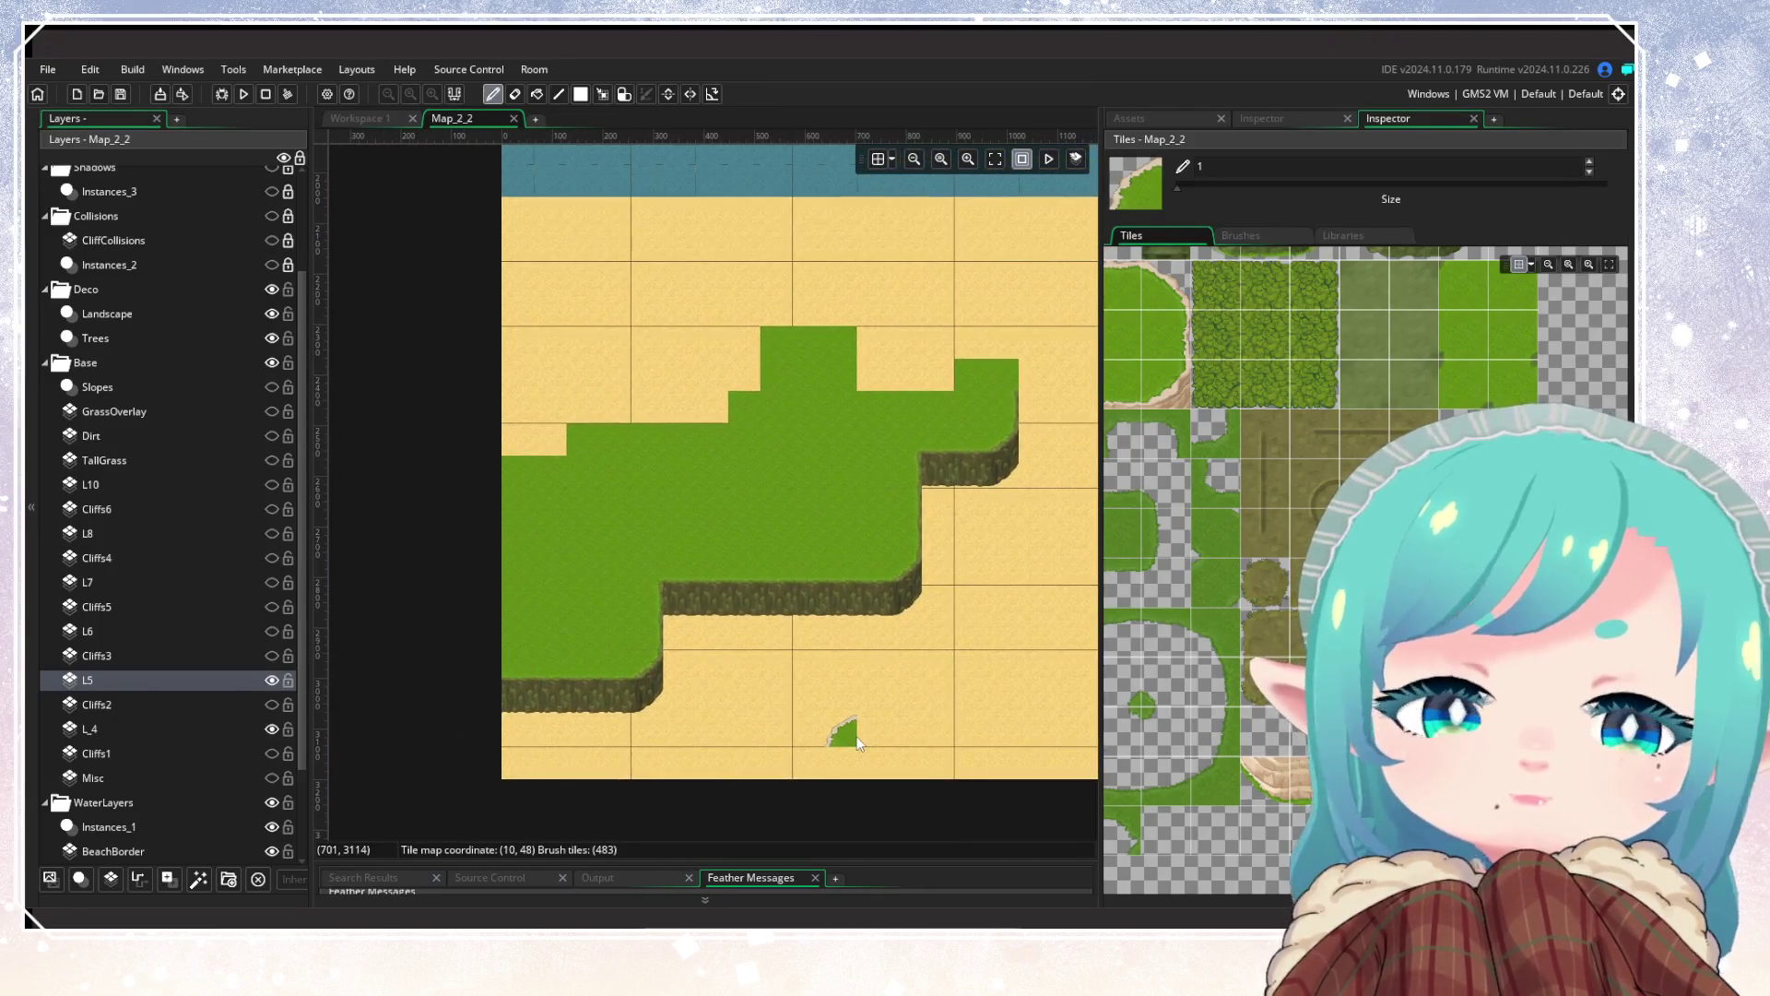
scroll(679, 585, right, 10)
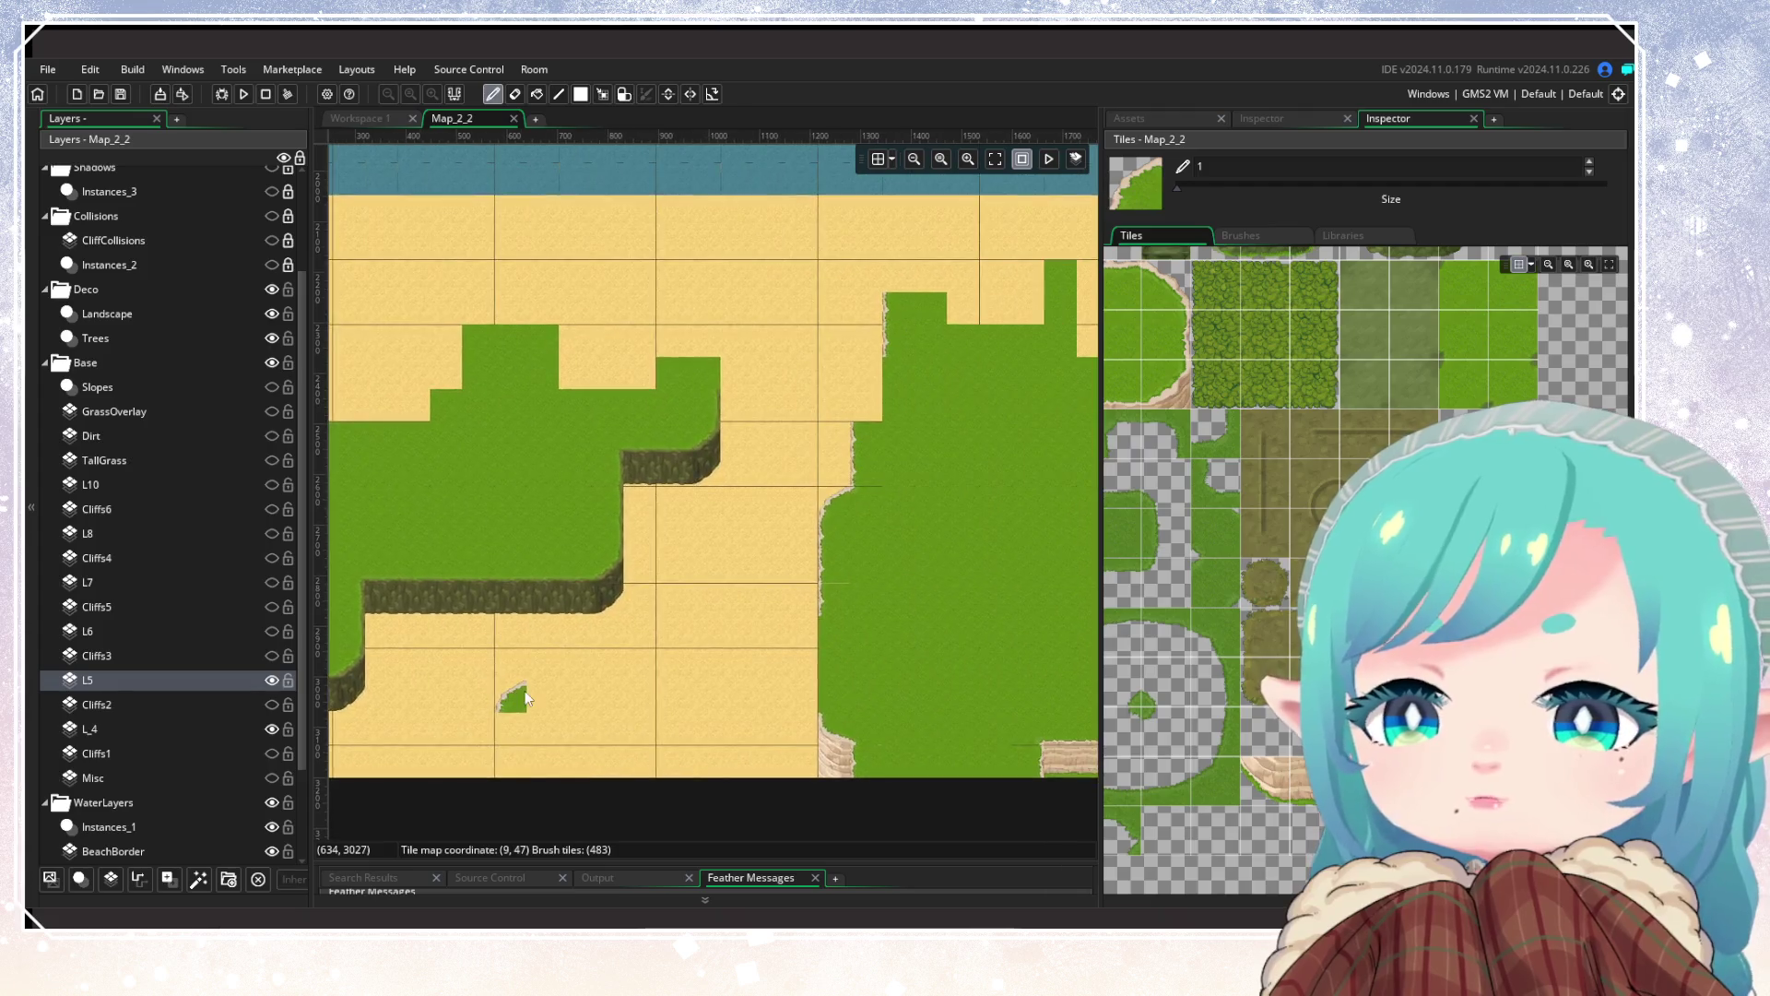
scroll(524, 690, down, 3)
scroll(517, 640, left, 8)
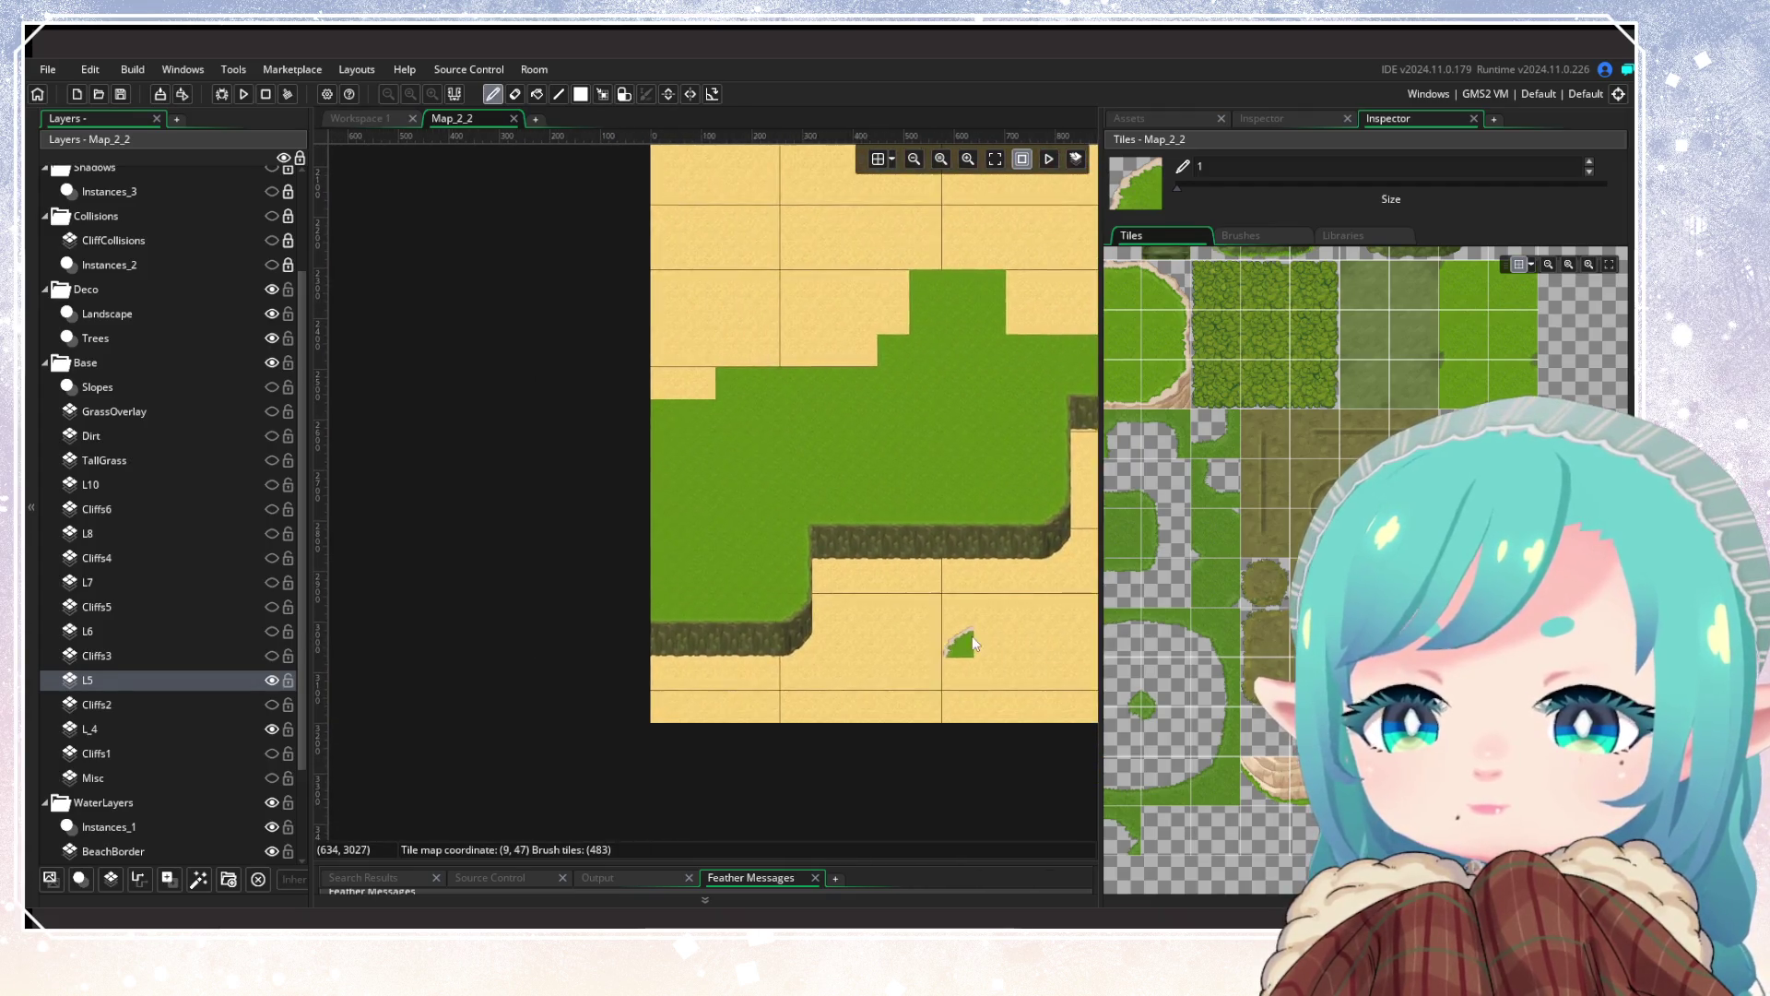
scroll(517, 640, up, 3)
scroll(1214, 706, down, 5)
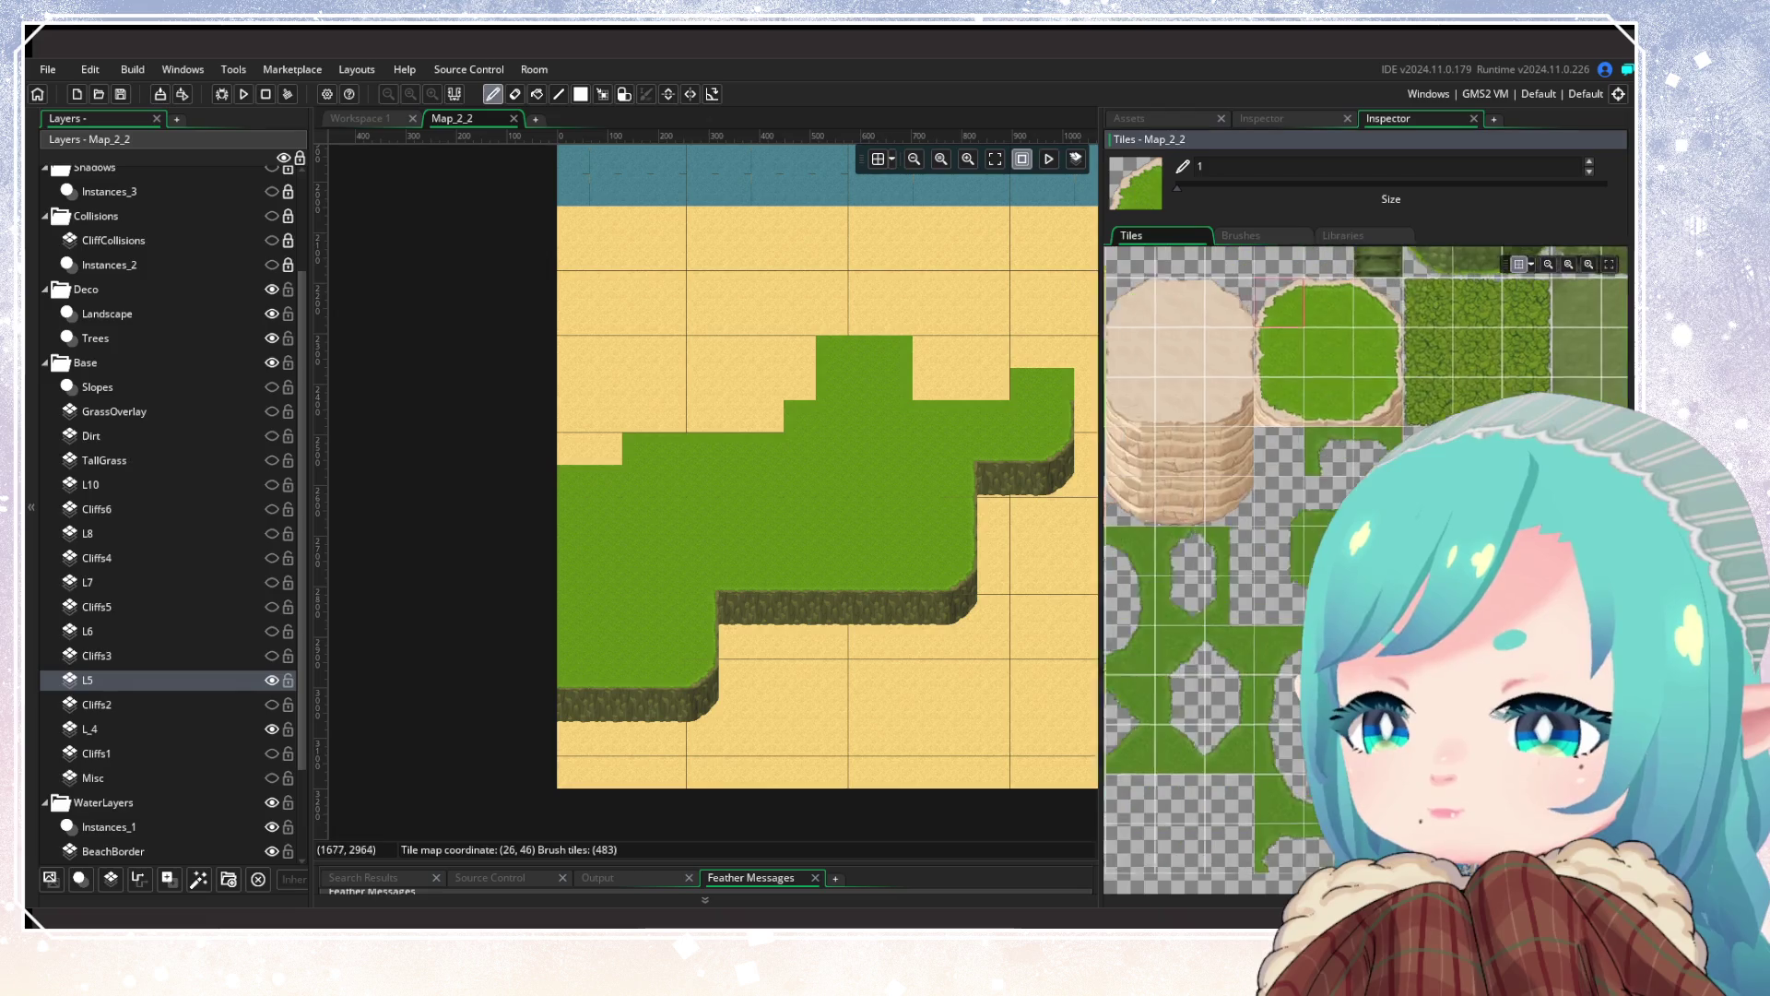
click(1199, 503)
Step: Paint two-tile sand cliffs along the western plateau's lower edge
scroll(580, 736, down, 1)
scroll(580, 736, up, 1)
drag(581, 703, 701, 699)
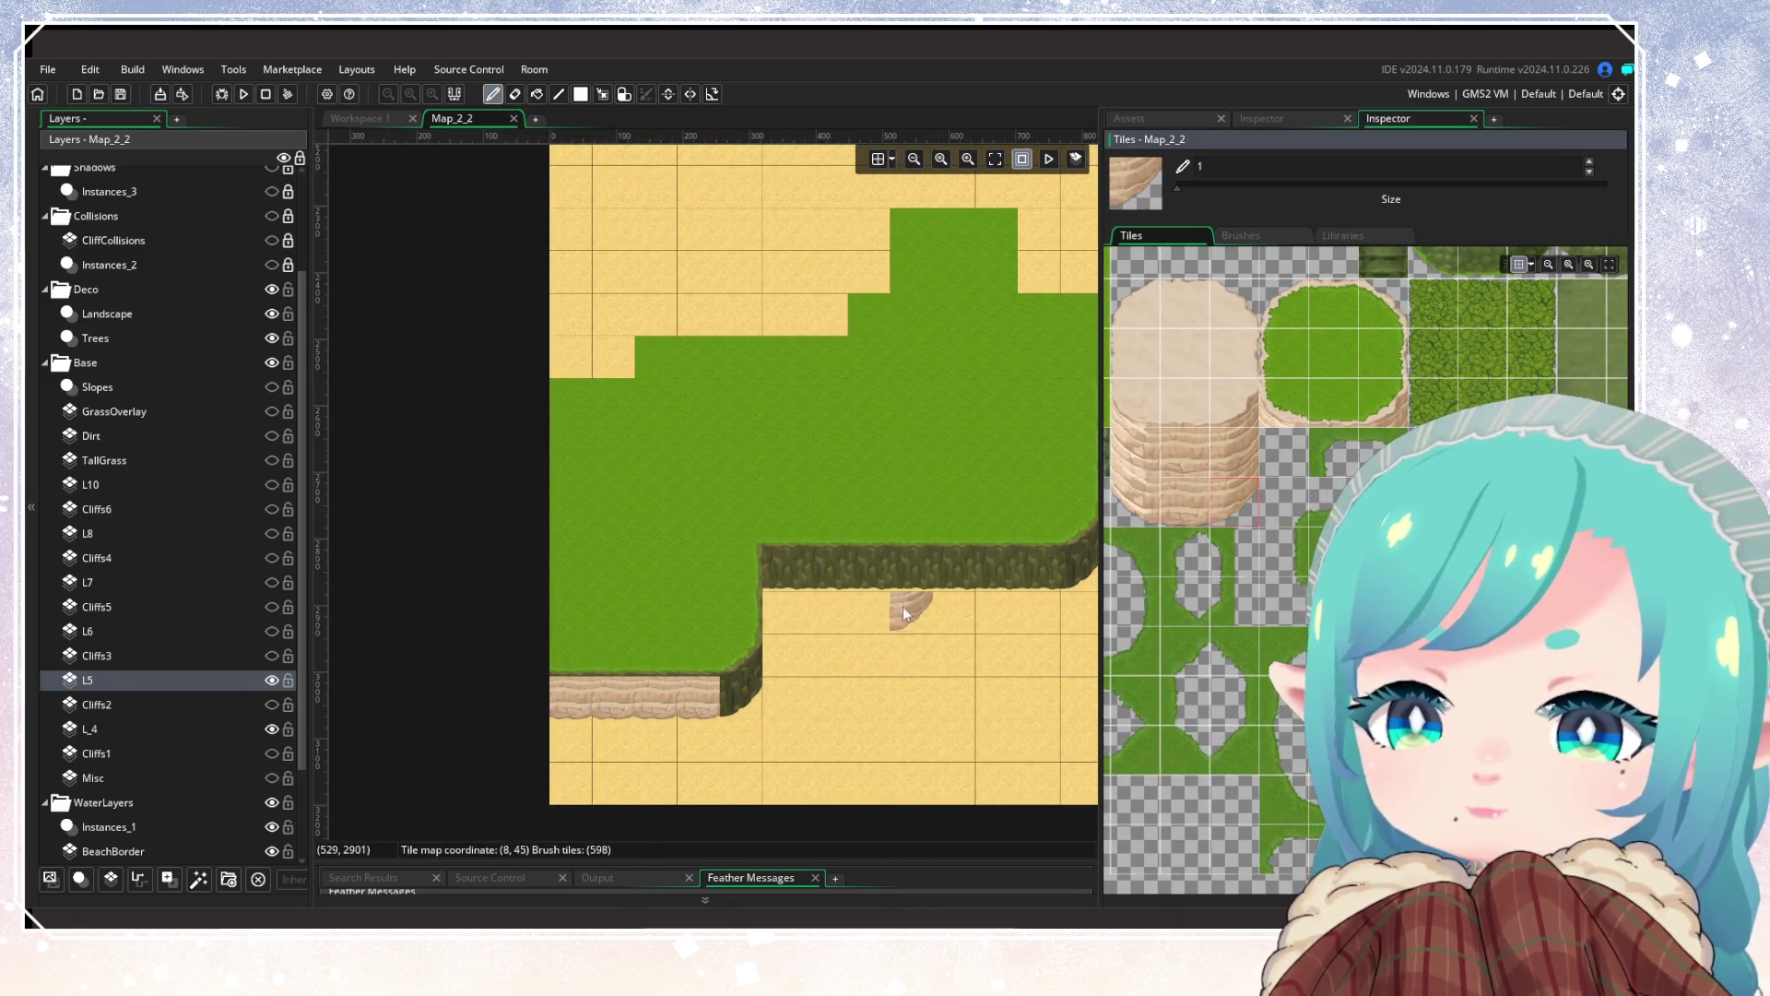
click(1229, 456)
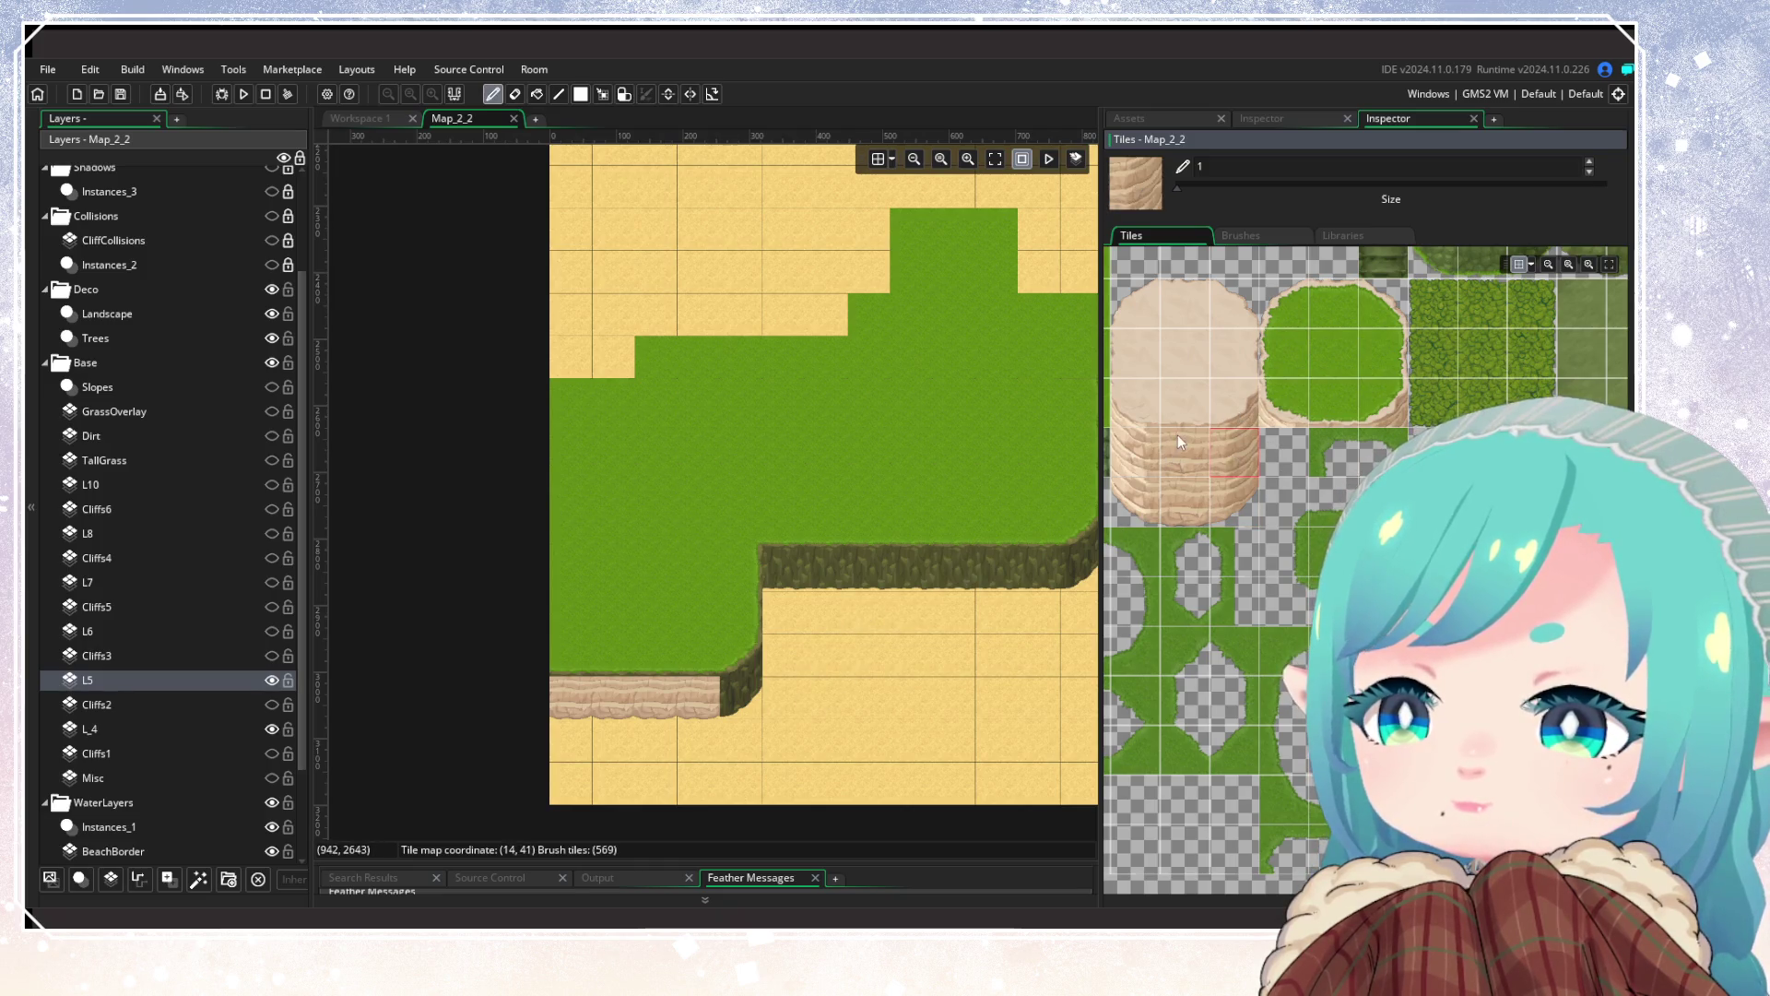
drag(1182, 458, 1181, 509)
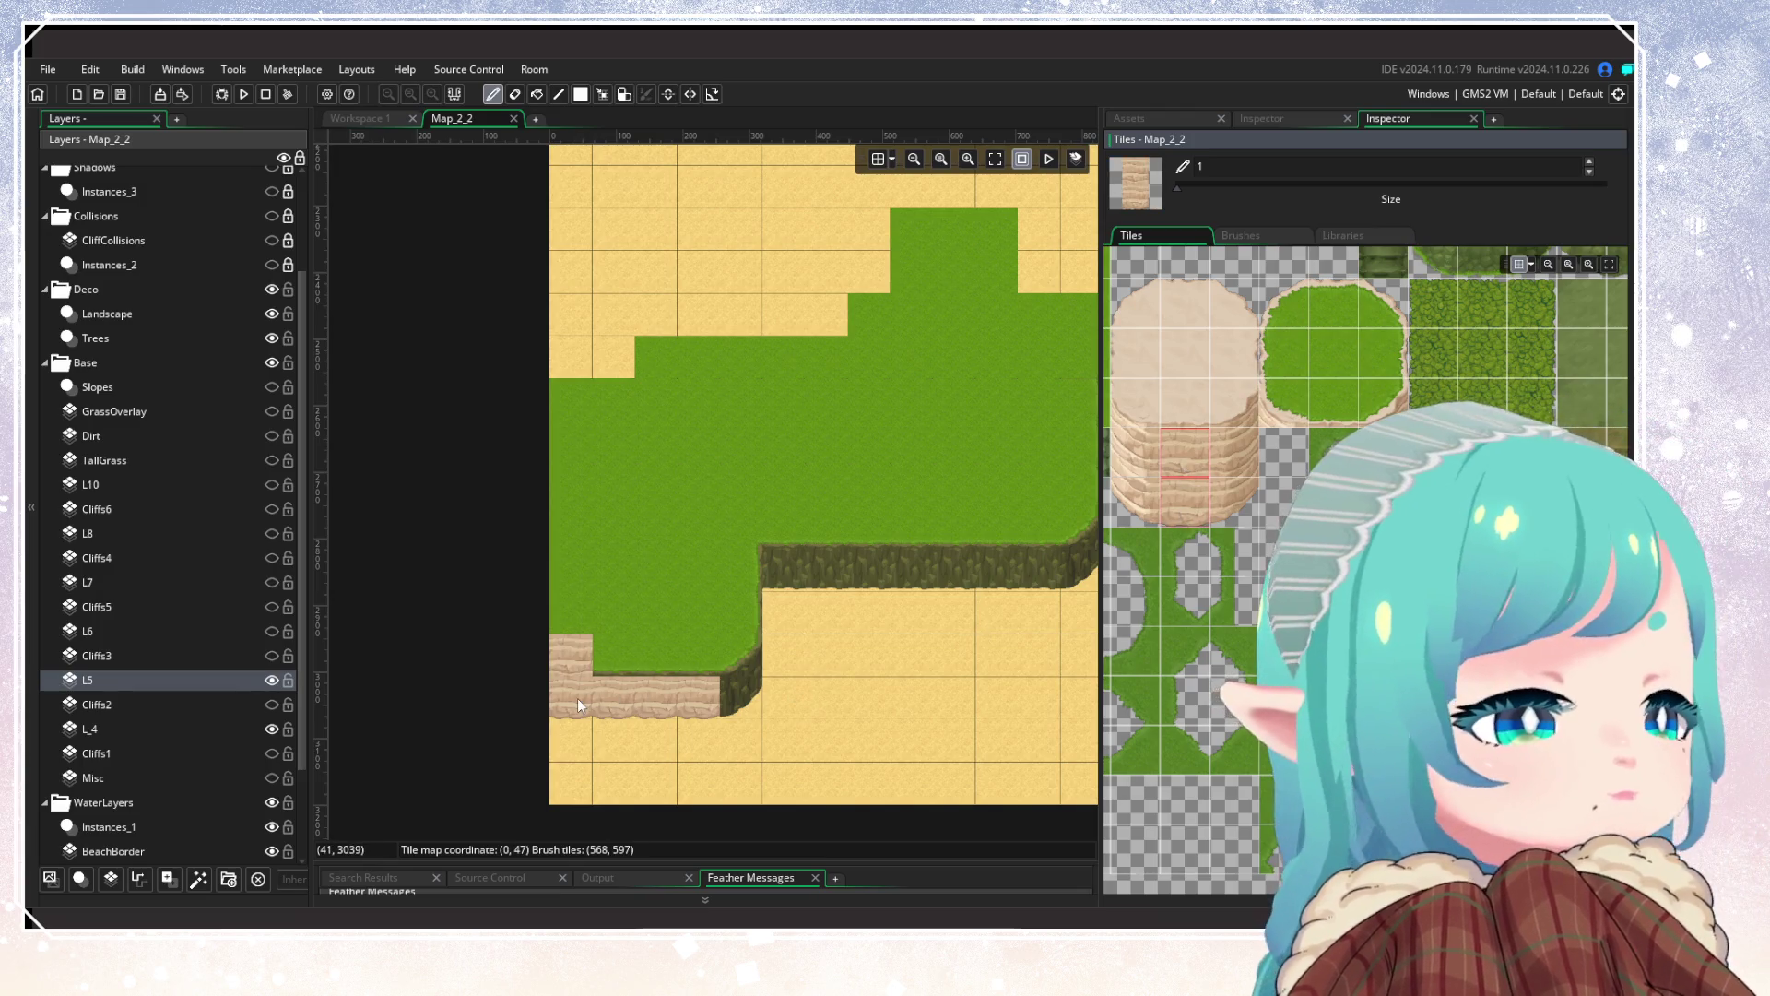
mouse_move(577, 699)
mouse_down()
mouse_move(695, 692)
mouse_move(742, 657)
mouse_up()
Step: Round the cliff corner and cover the upper and lower dark ledges with sand cliffs
drag(1235, 451, 1235, 503)
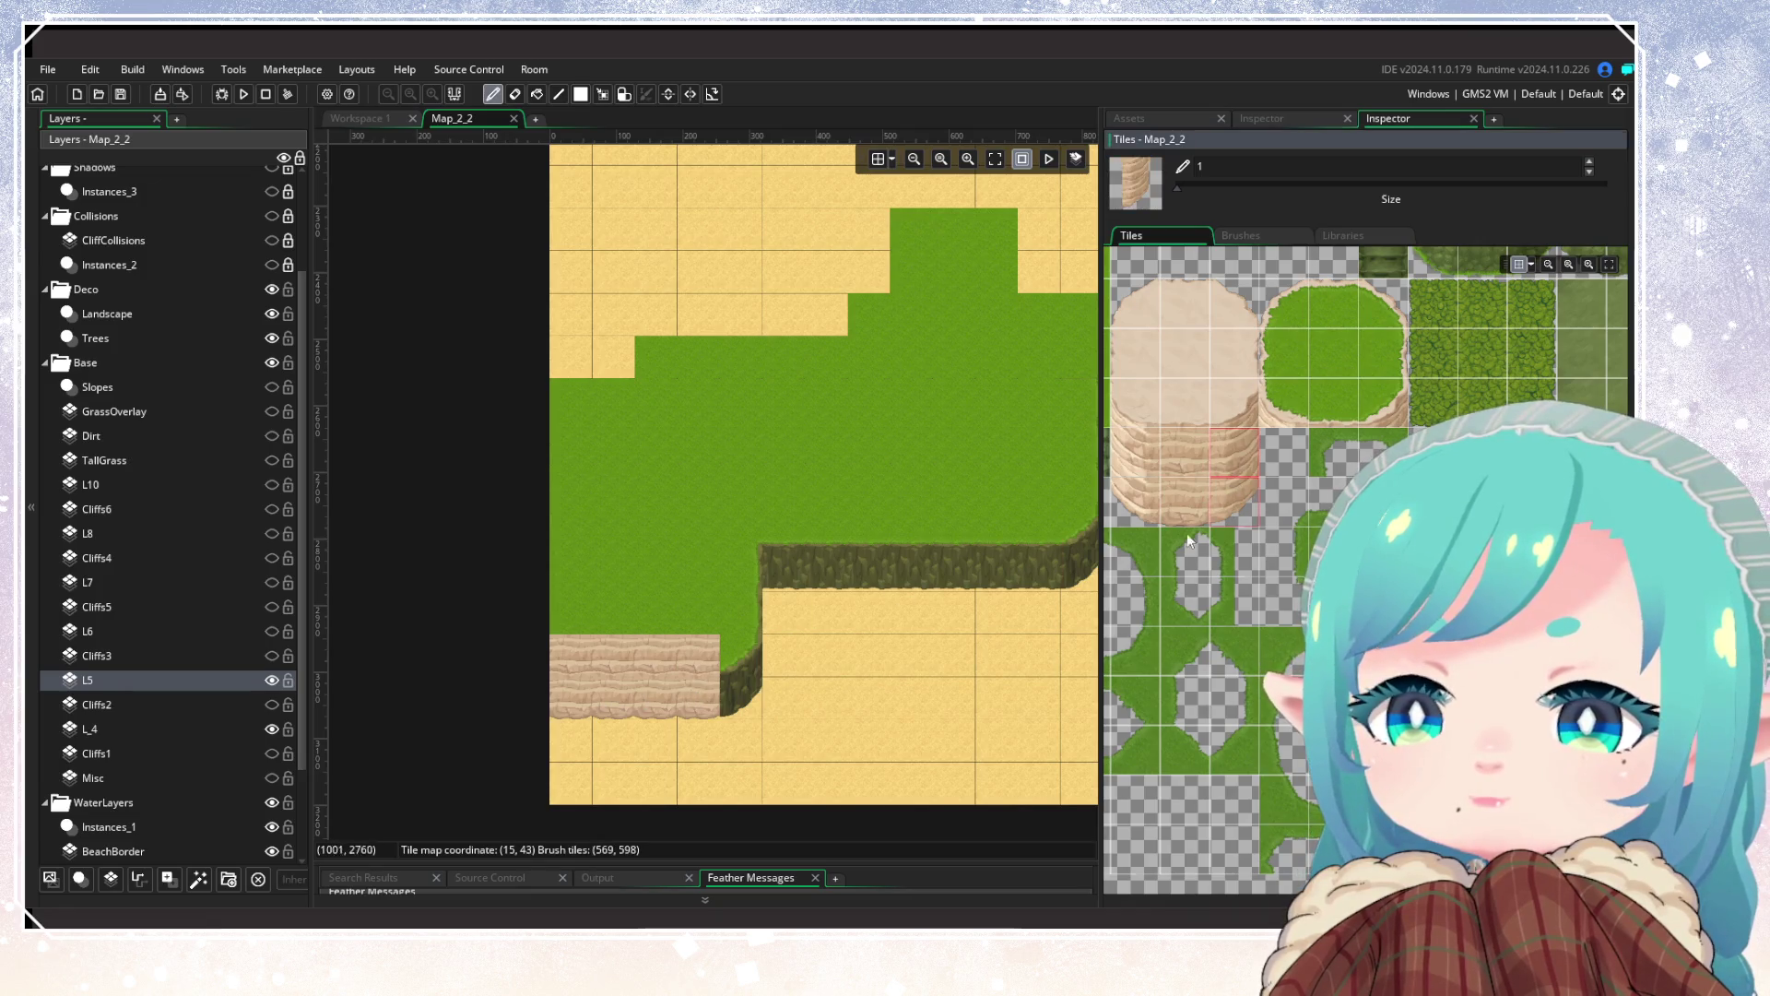
click(739, 689)
click(733, 642)
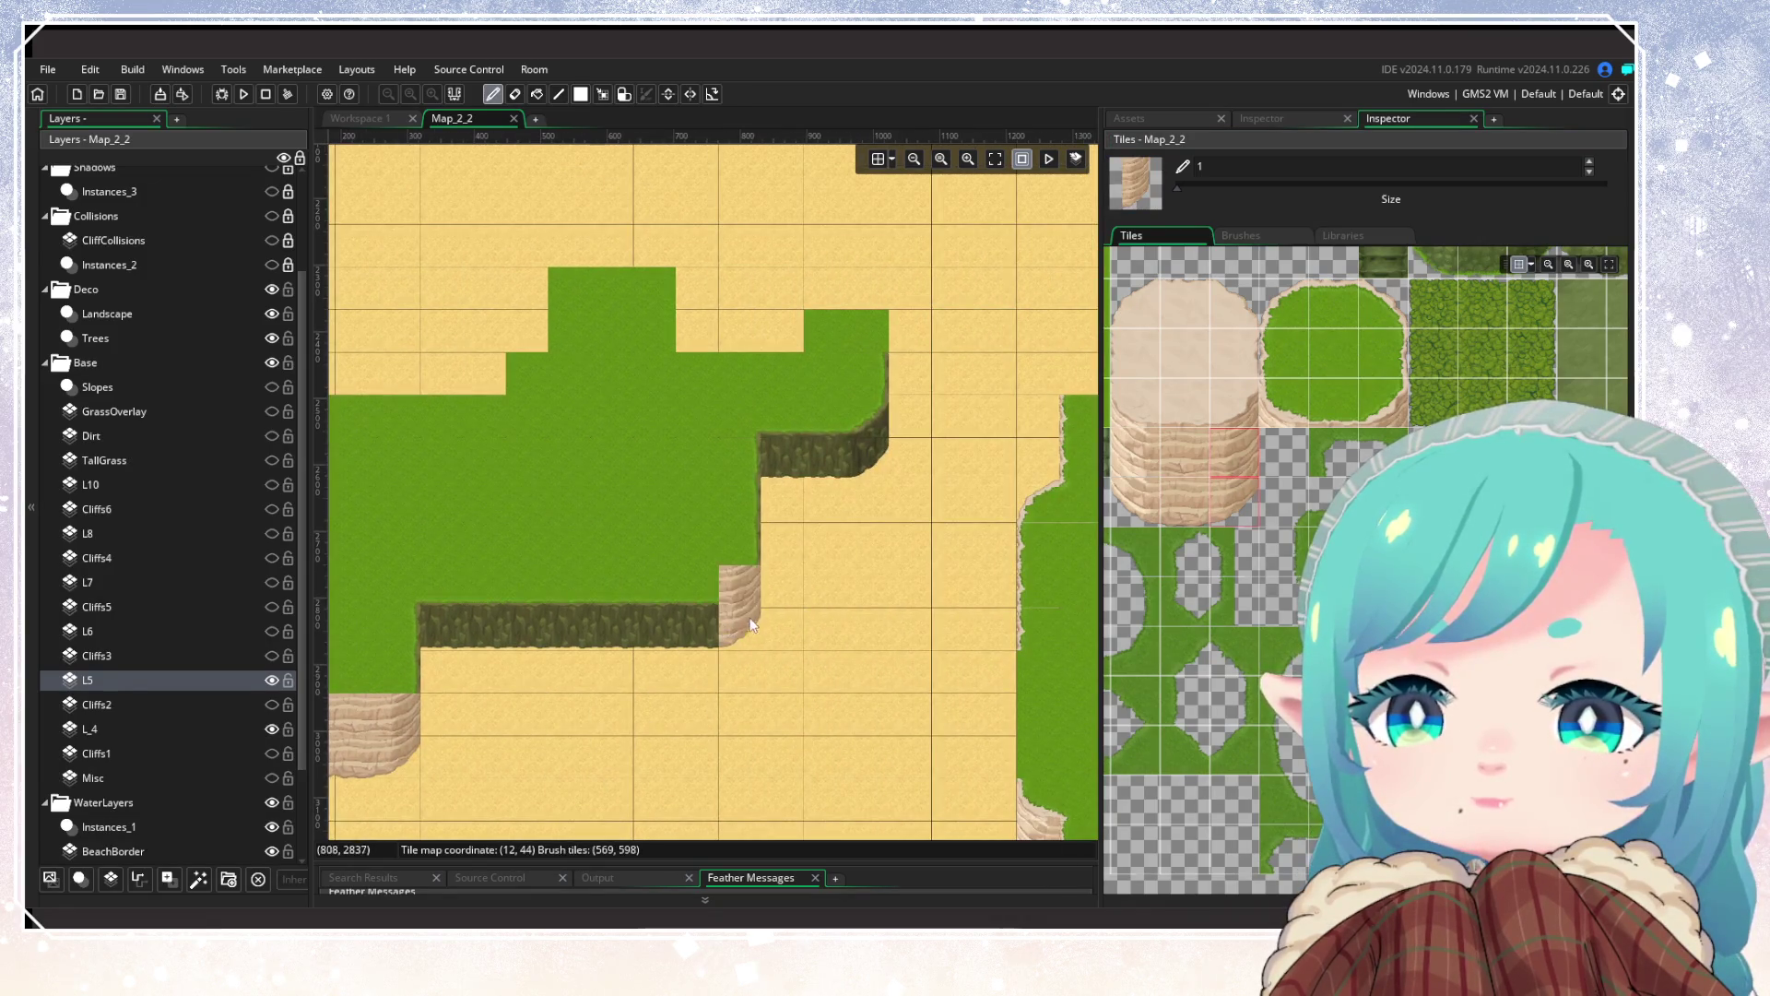
click(1157, 515)
mouse_move(1187, 498)
mouse_down()
mouse_move(1195, 443)
mouse_move(1181, 516)
mouse_up()
drag(866, 461, 793, 461)
drag(728, 611, 541, 617)
click(443, 619)
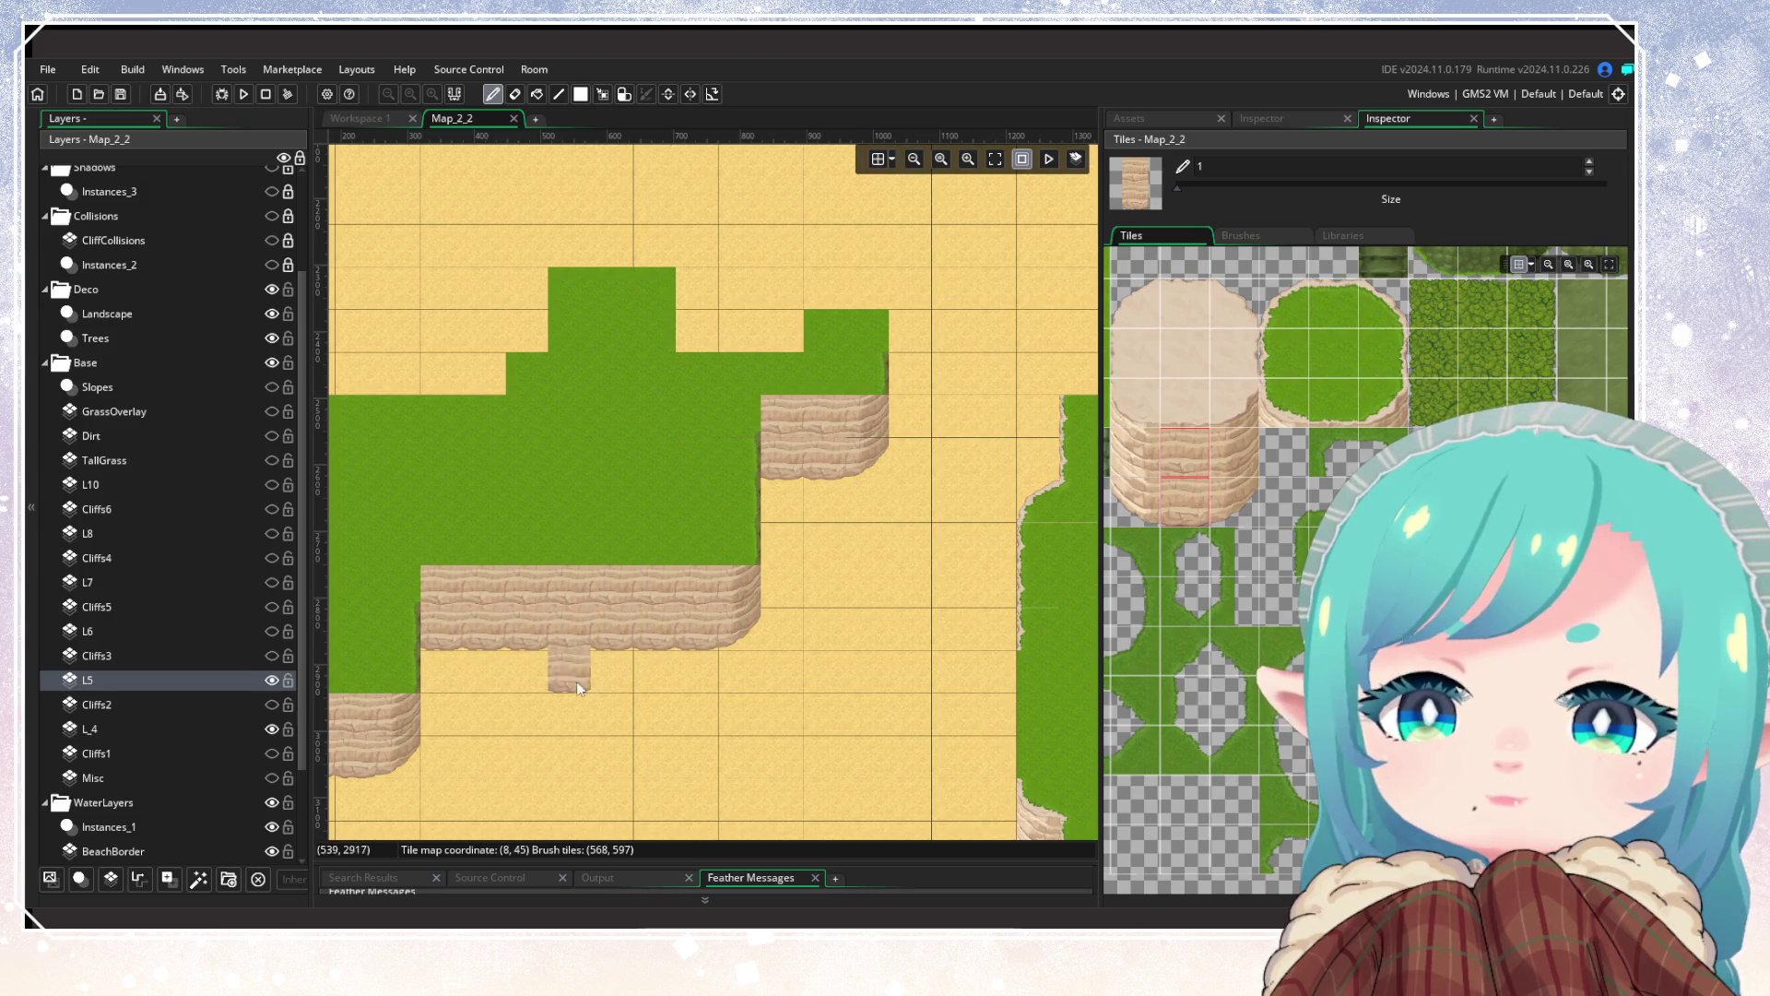
click(683, 778)
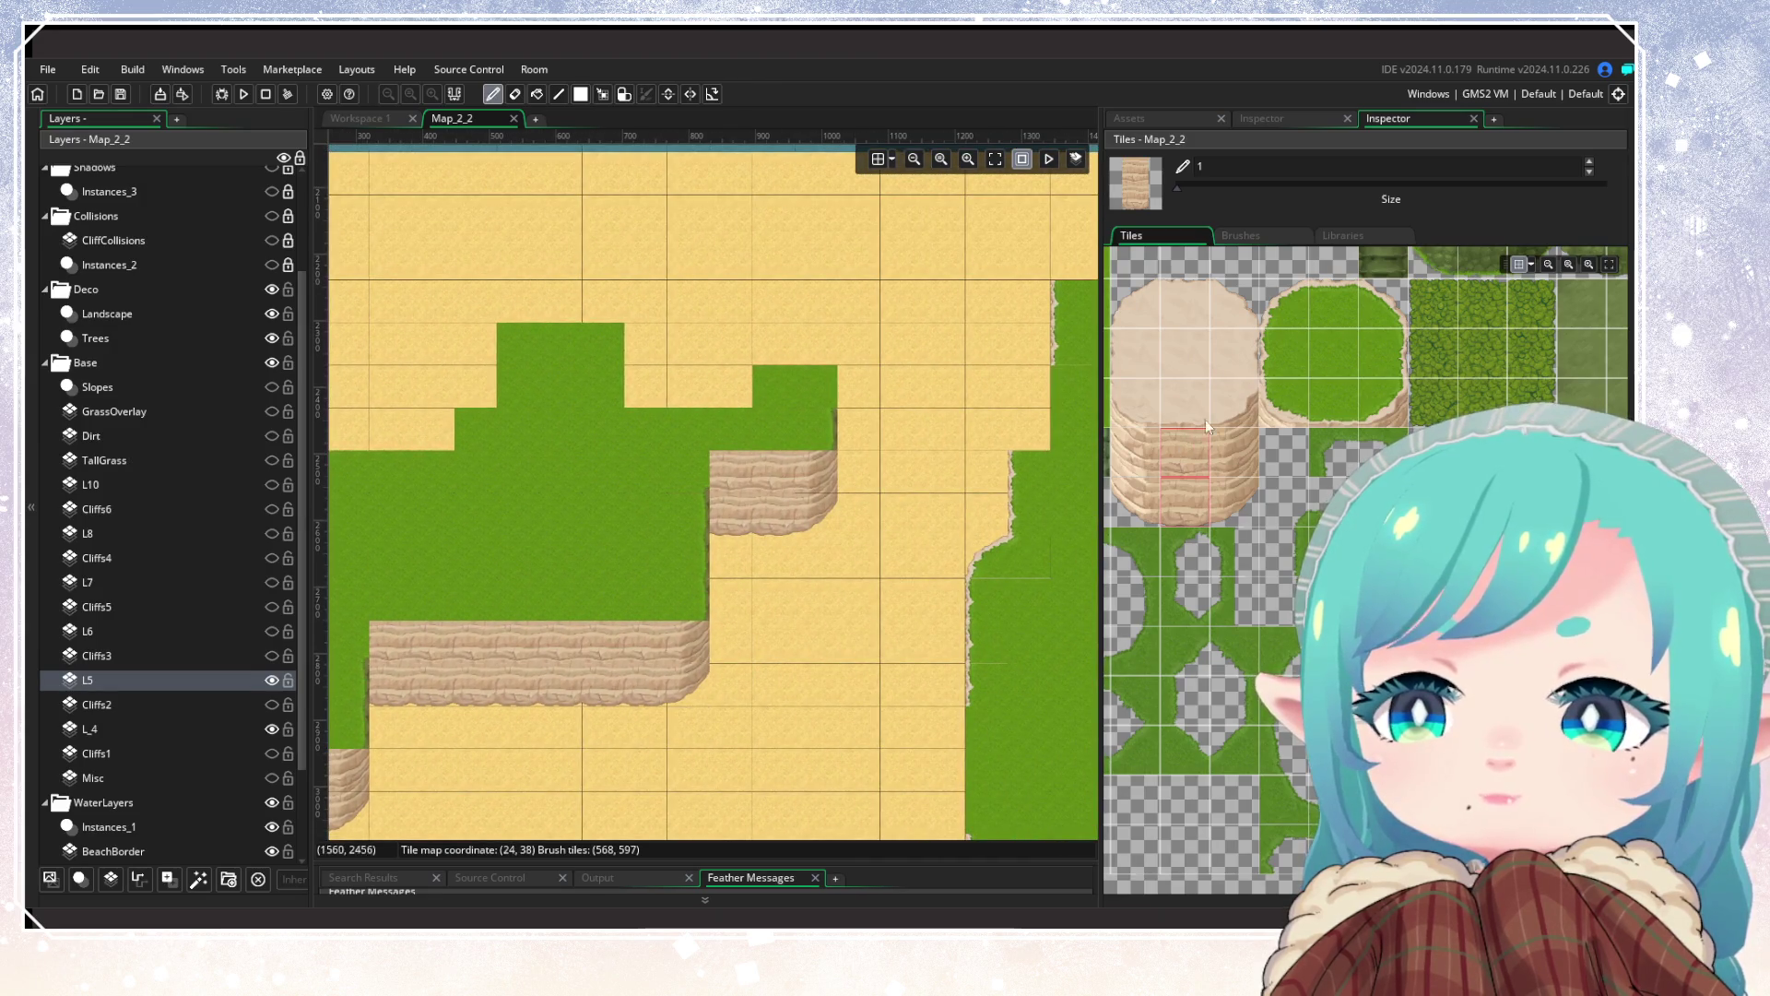
Step: Round off the inner cliff corner with a curved grass-edge tile
click(1365, 403)
click(815, 443)
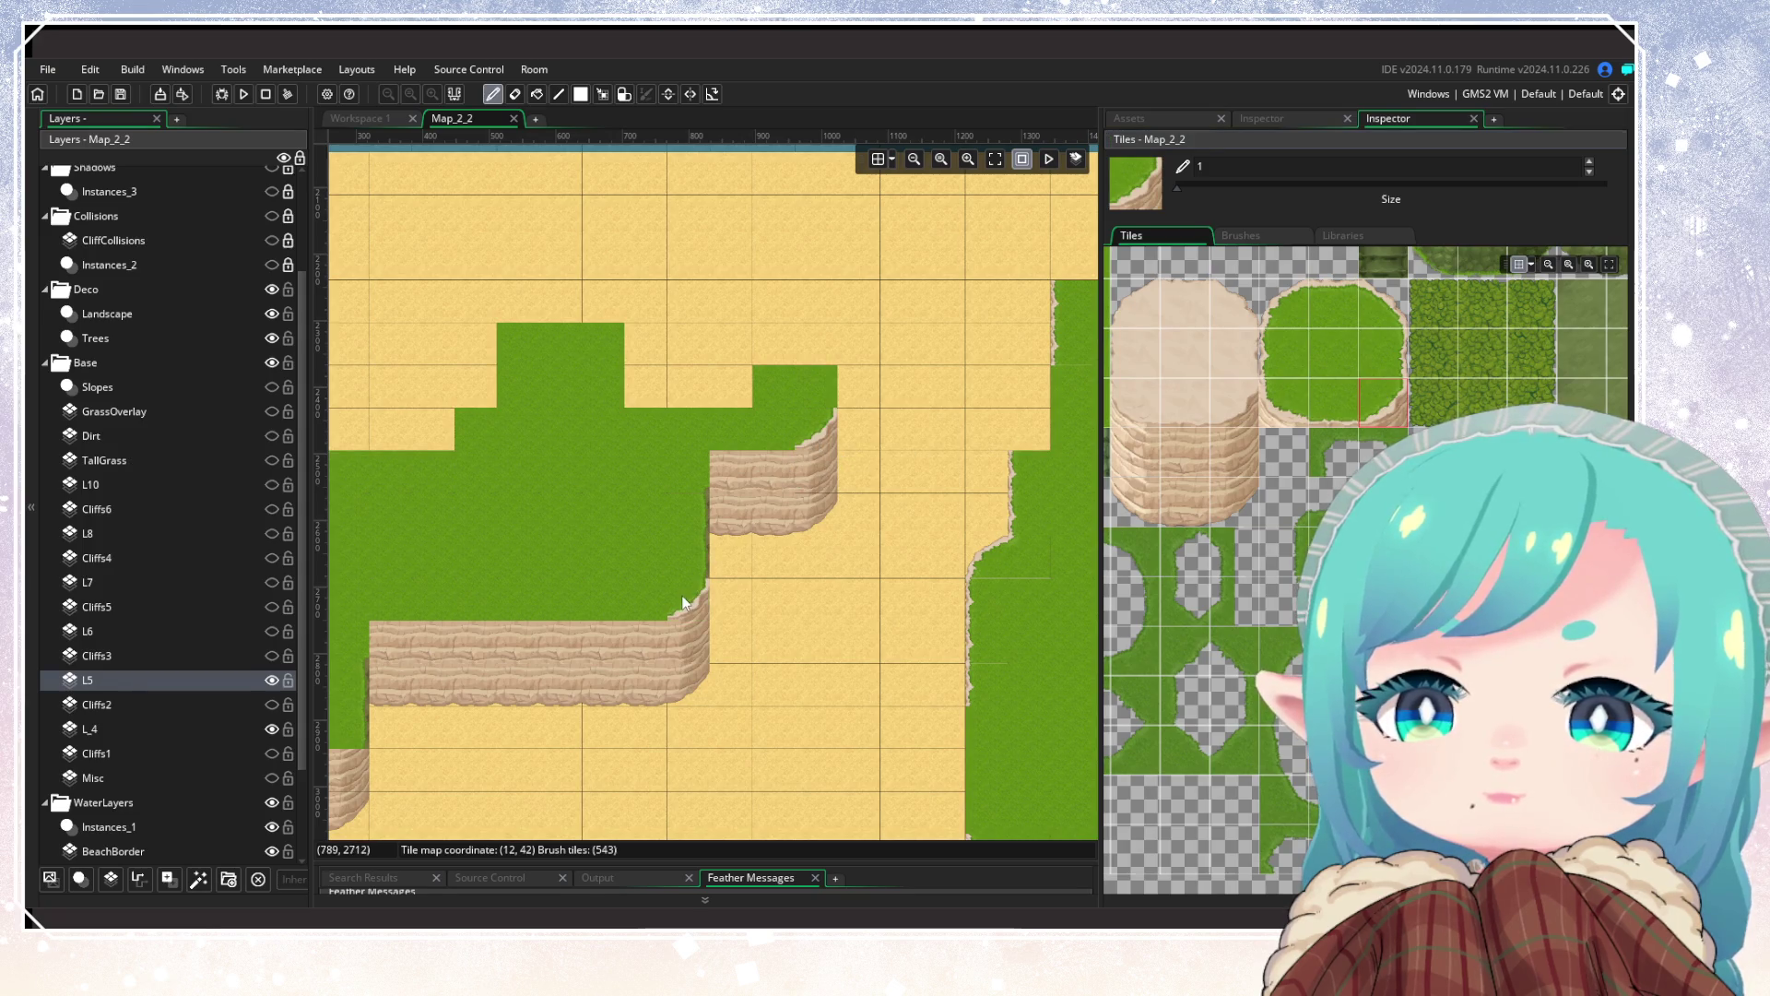
scroll(762, 684, left, 5)
scroll(762, 684, down, 2)
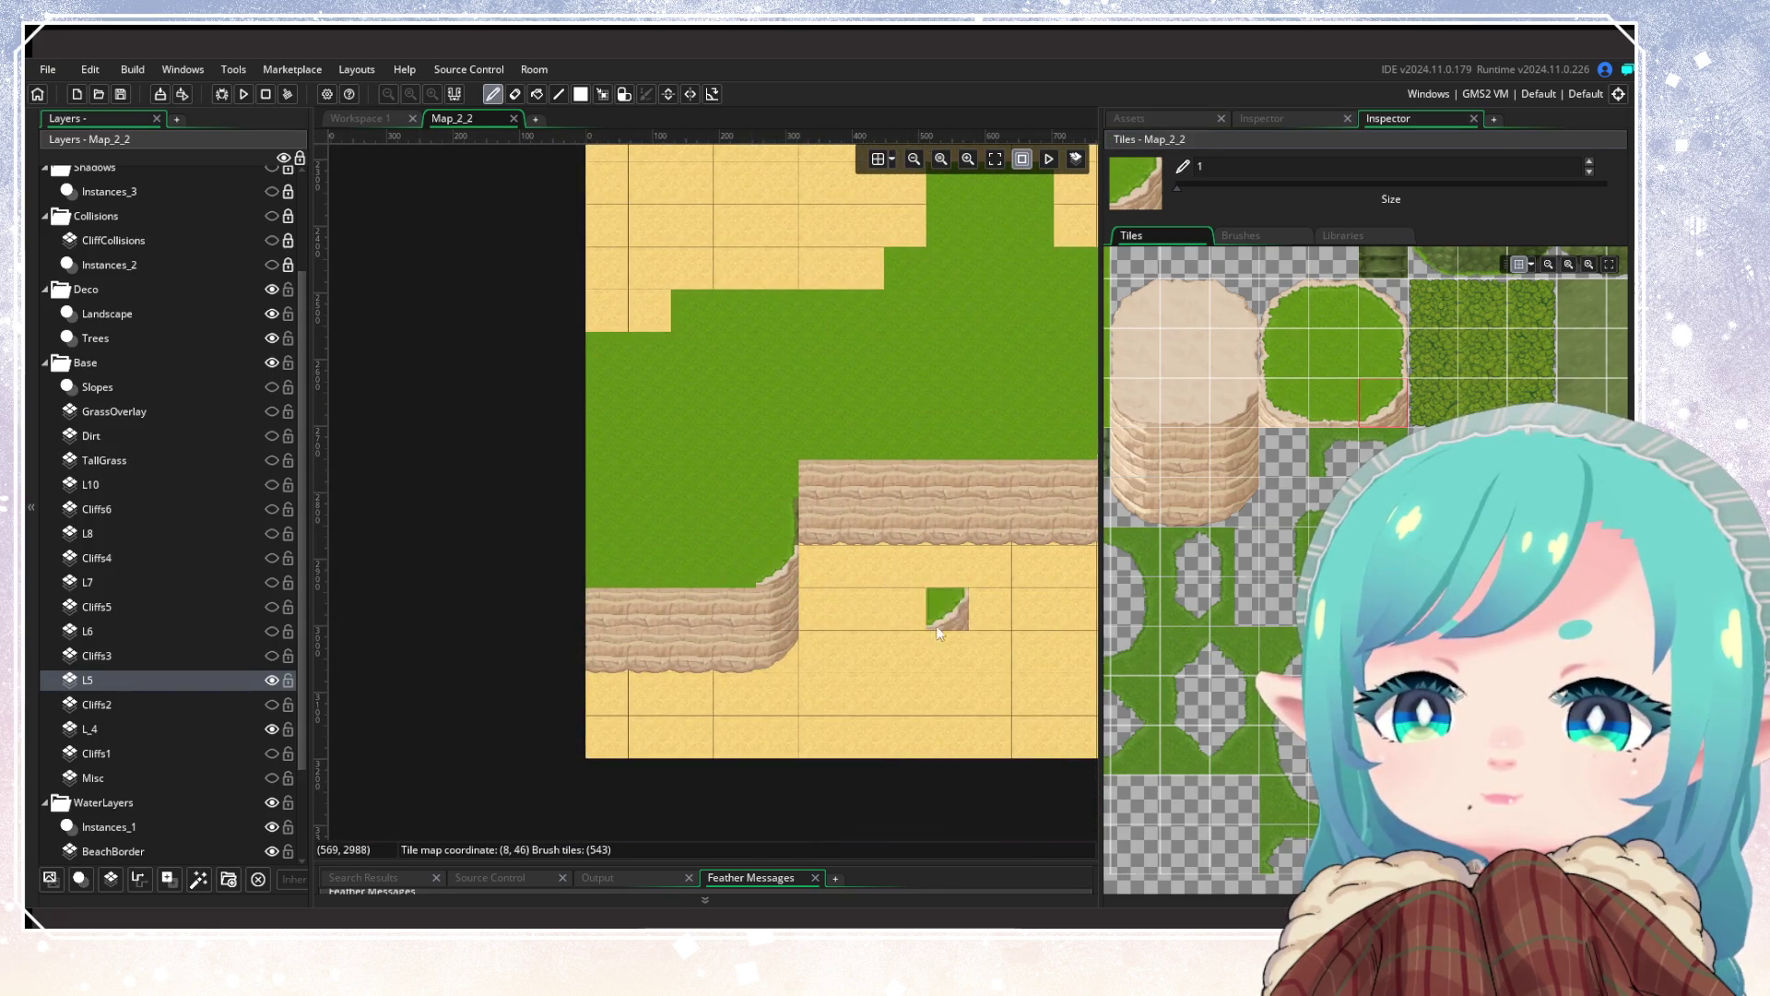
Step: Survey the plateau edges across the room map and choose a plain cliff-face tile
scroll(961, 627, right, 10)
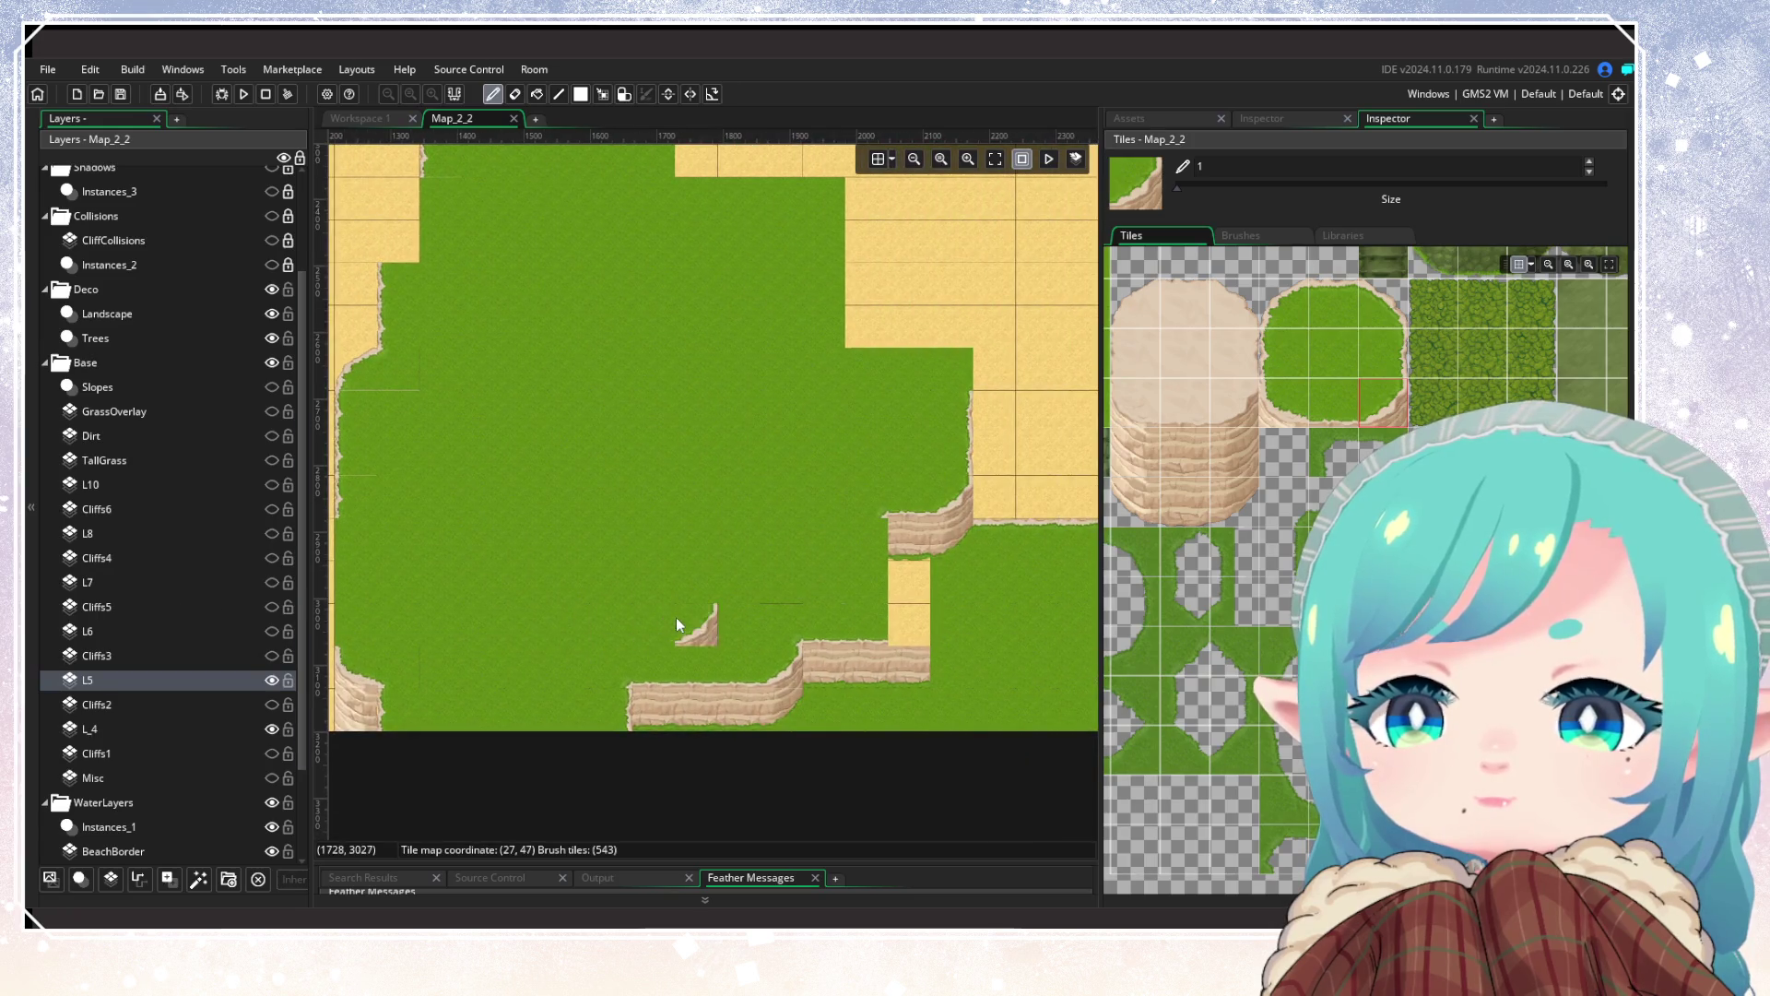
drag(678, 624, 334, 640)
scroll(644, 632, left, 15)
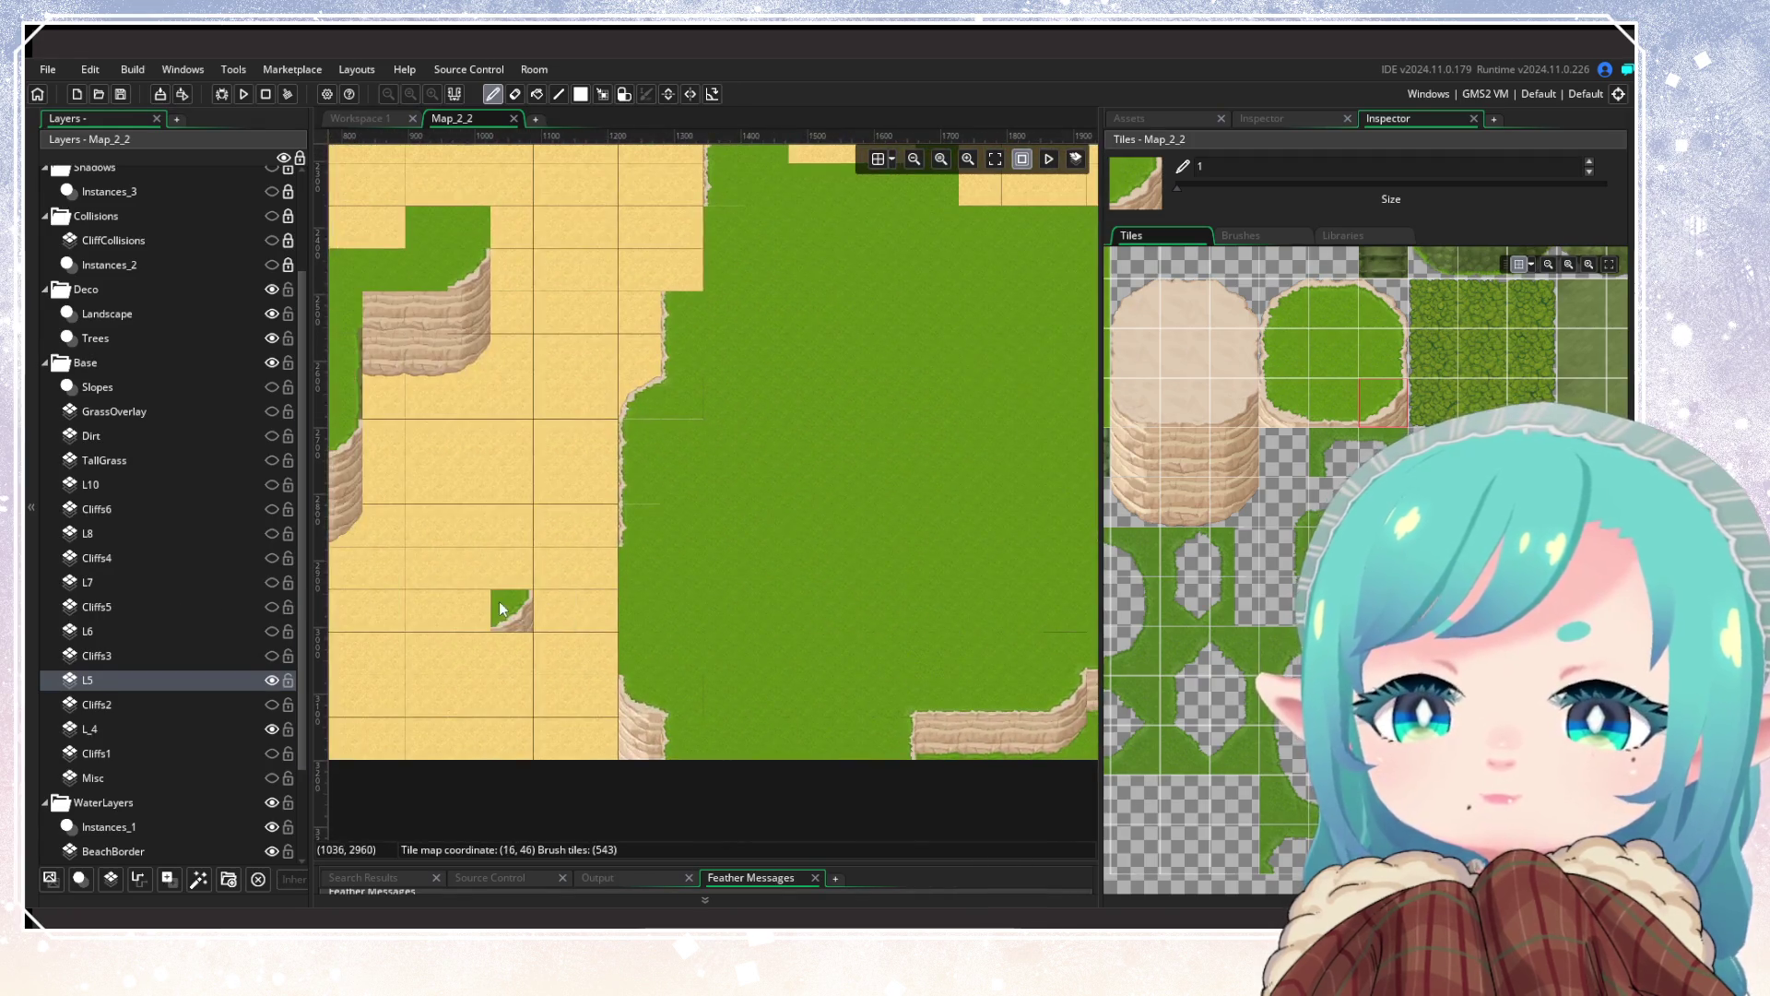
drag(735, 684, 898, 686)
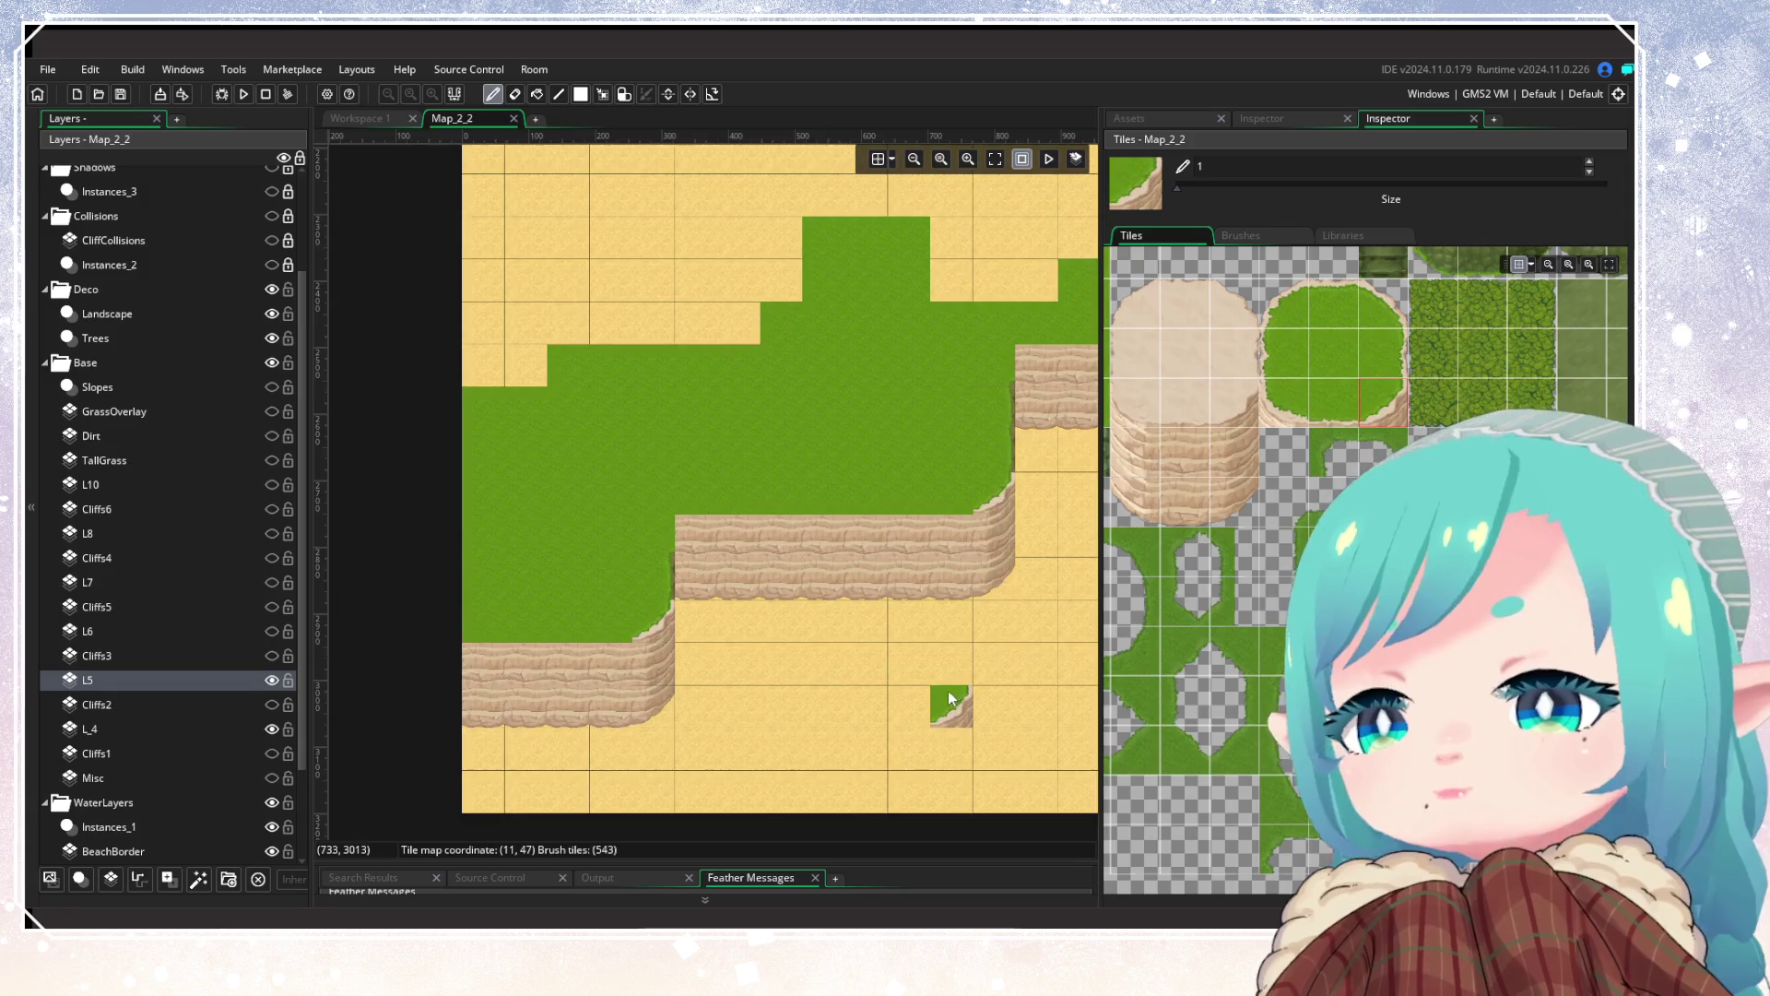
scroll(949, 690, right, 5)
scroll(757, 590, up, 4)
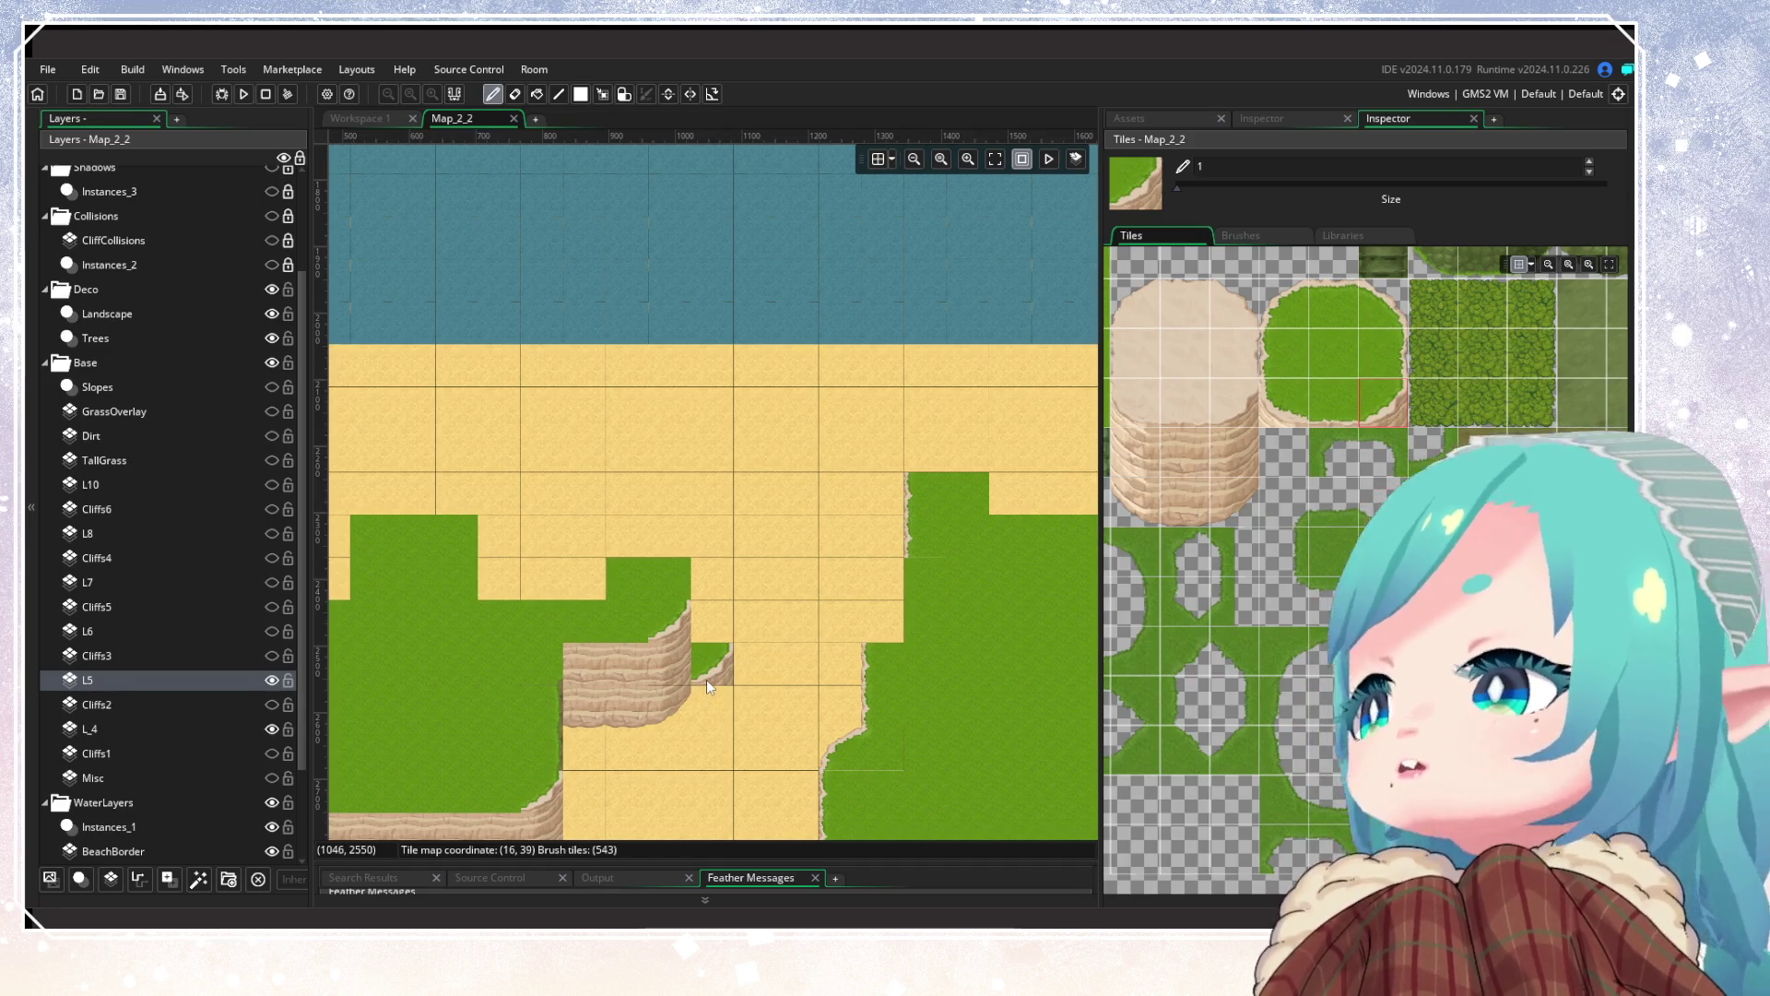
drag(706, 679, 860, 521)
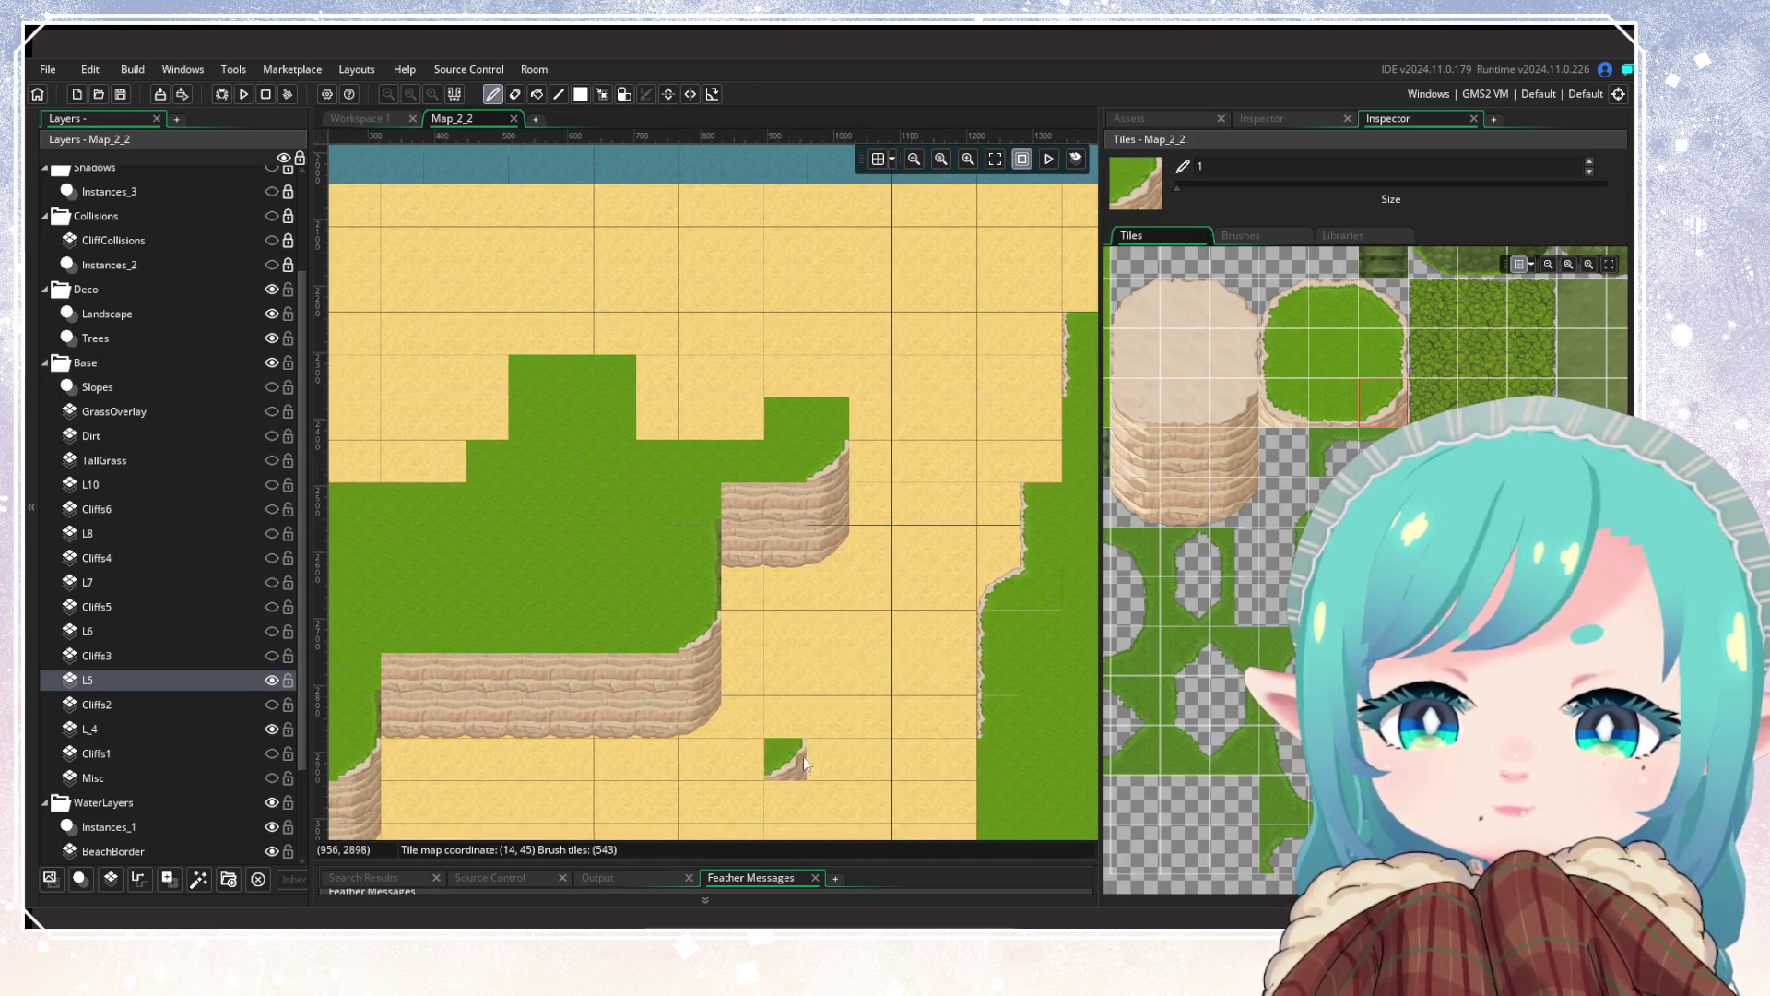
drag(804, 753, 954, 628)
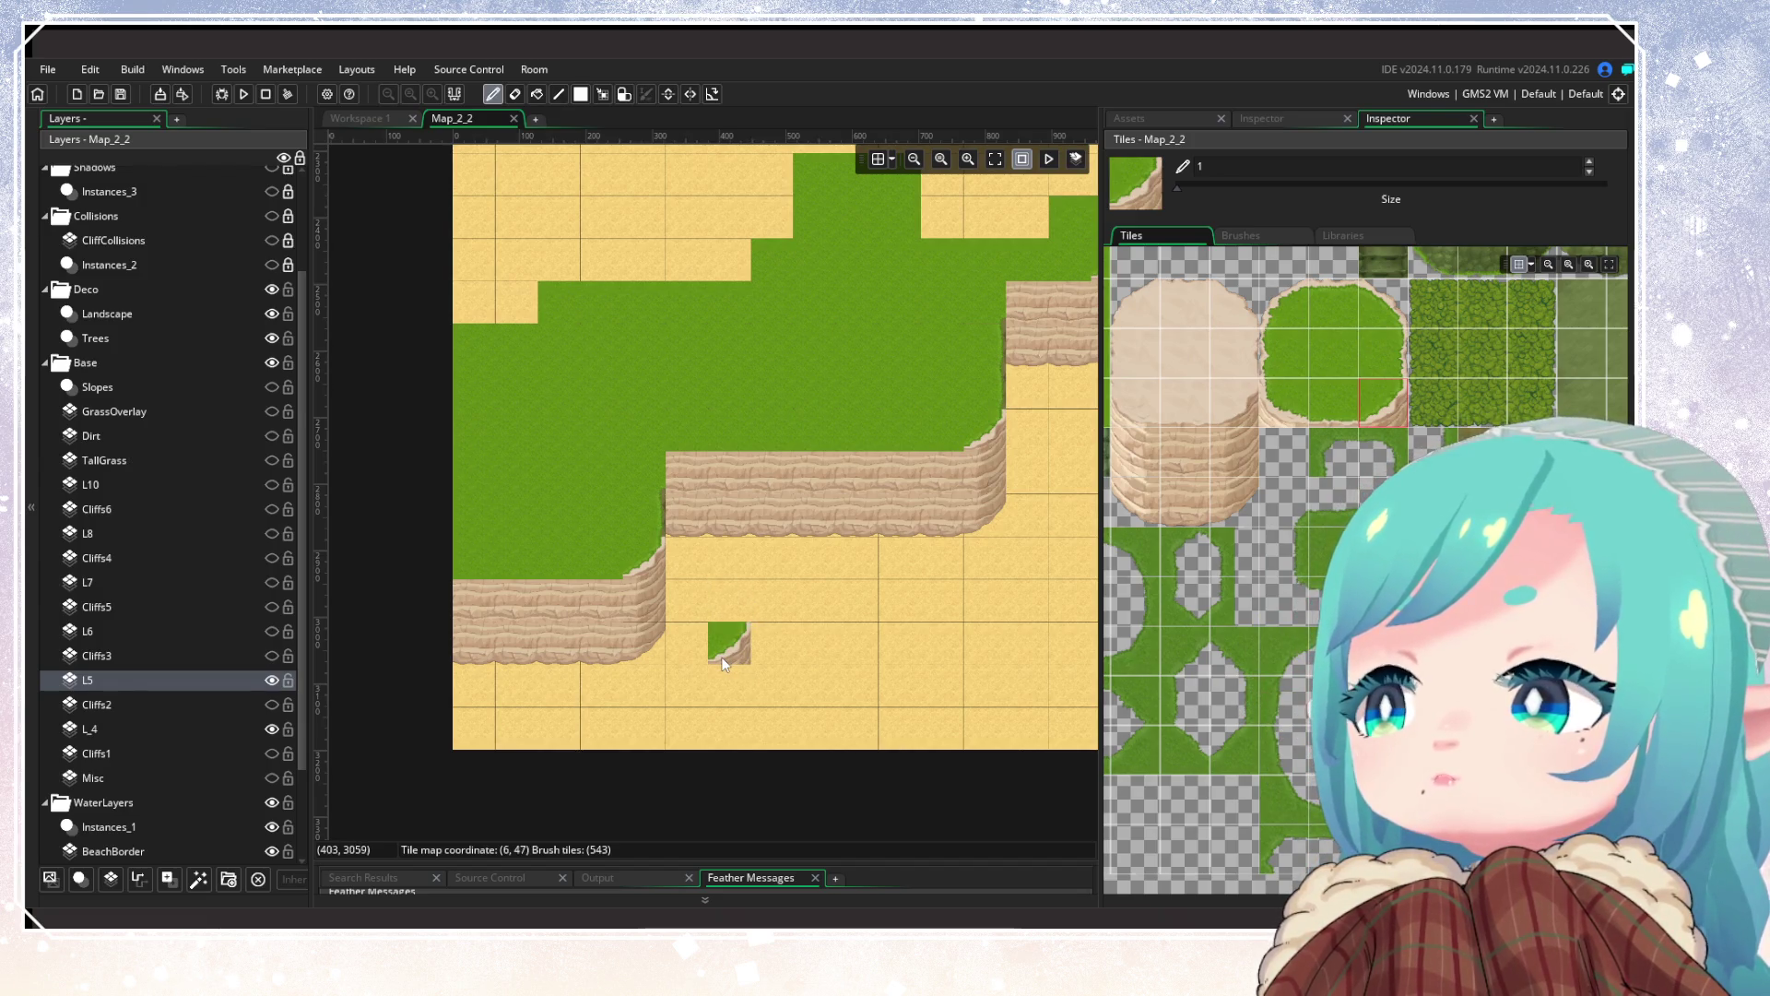
mouse_move(821, 660)
mouse_down()
mouse_move(343, 701)
mouse_move(913, 715)
mouse_move(804, 735)
mouse_up()
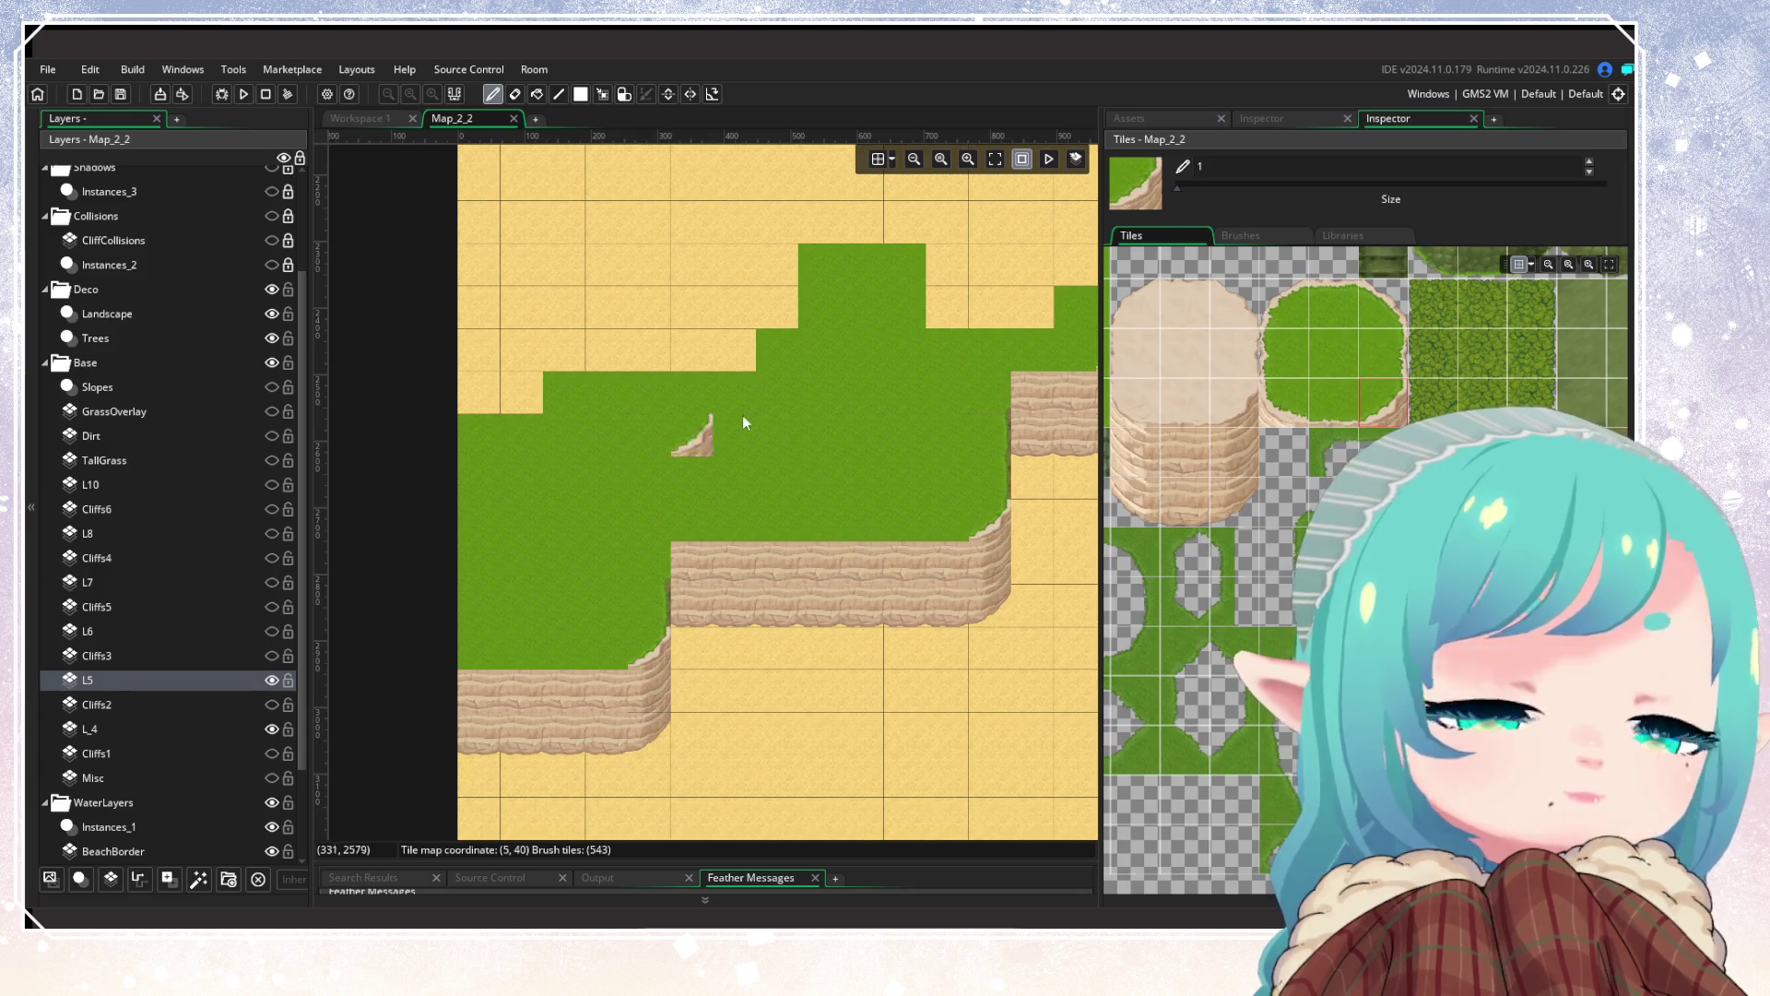
click(1186, 433)
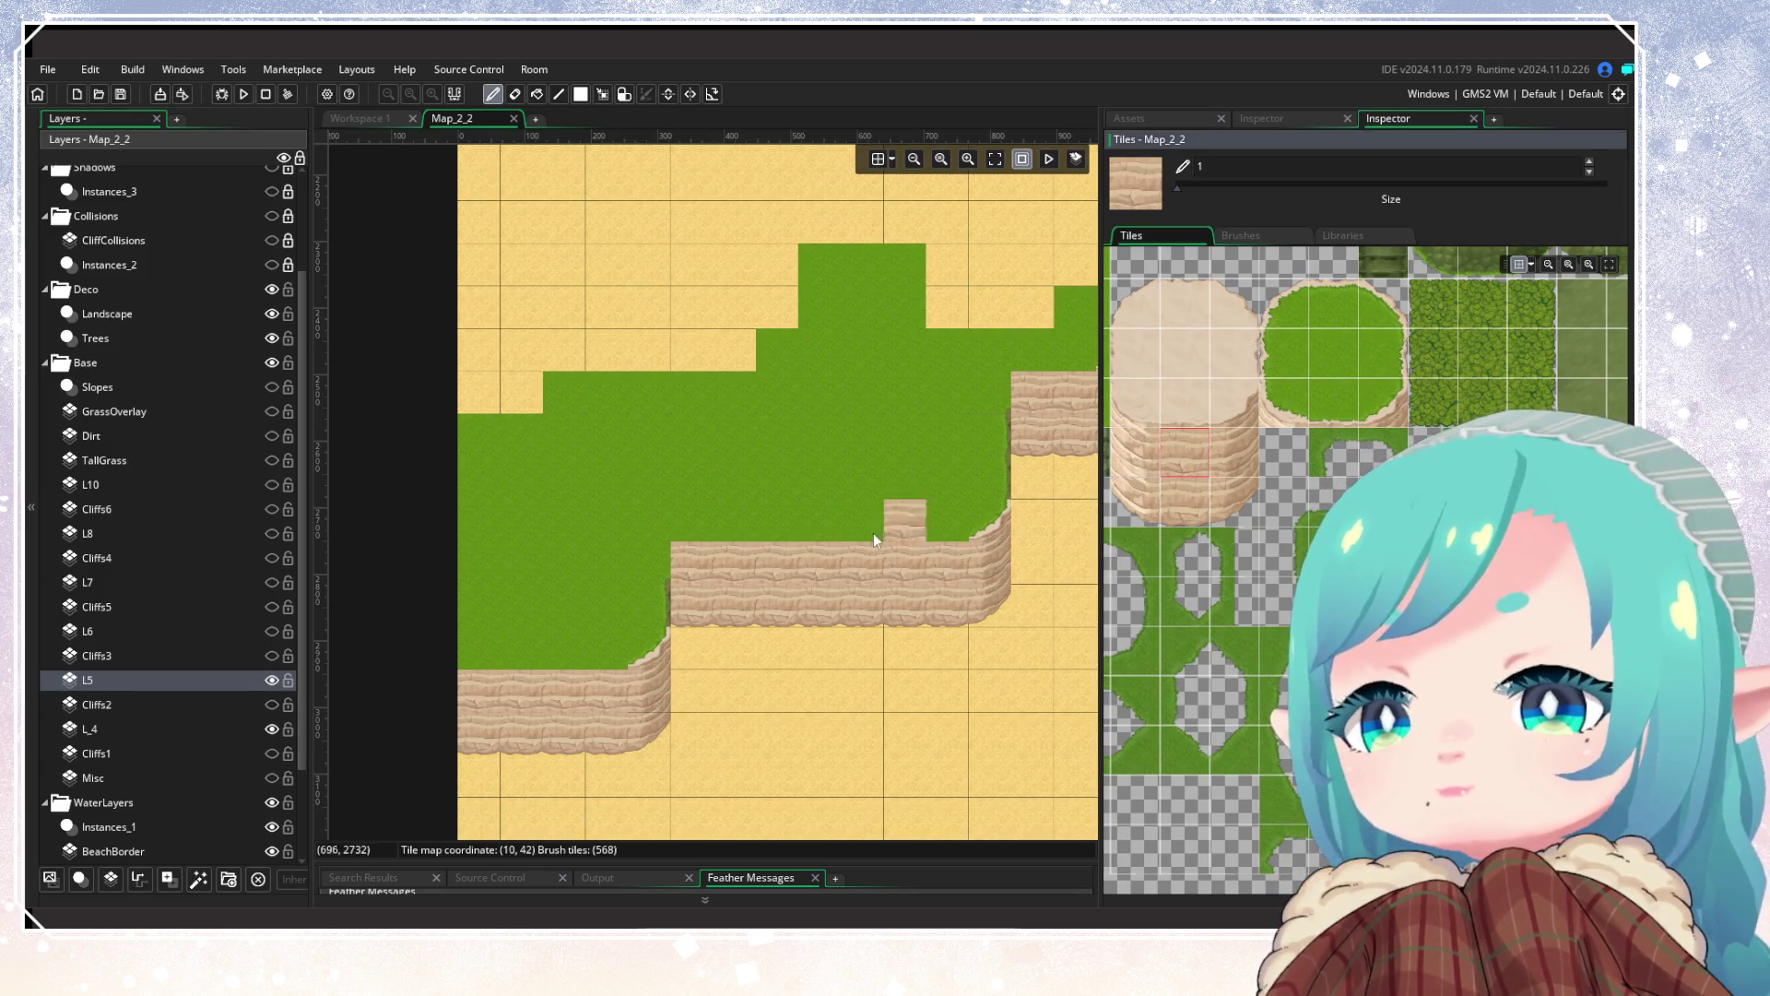
Step: Paint a row of cliff tiles along the left plateau's lower grass edge
drag(611, 644, 472, 655)
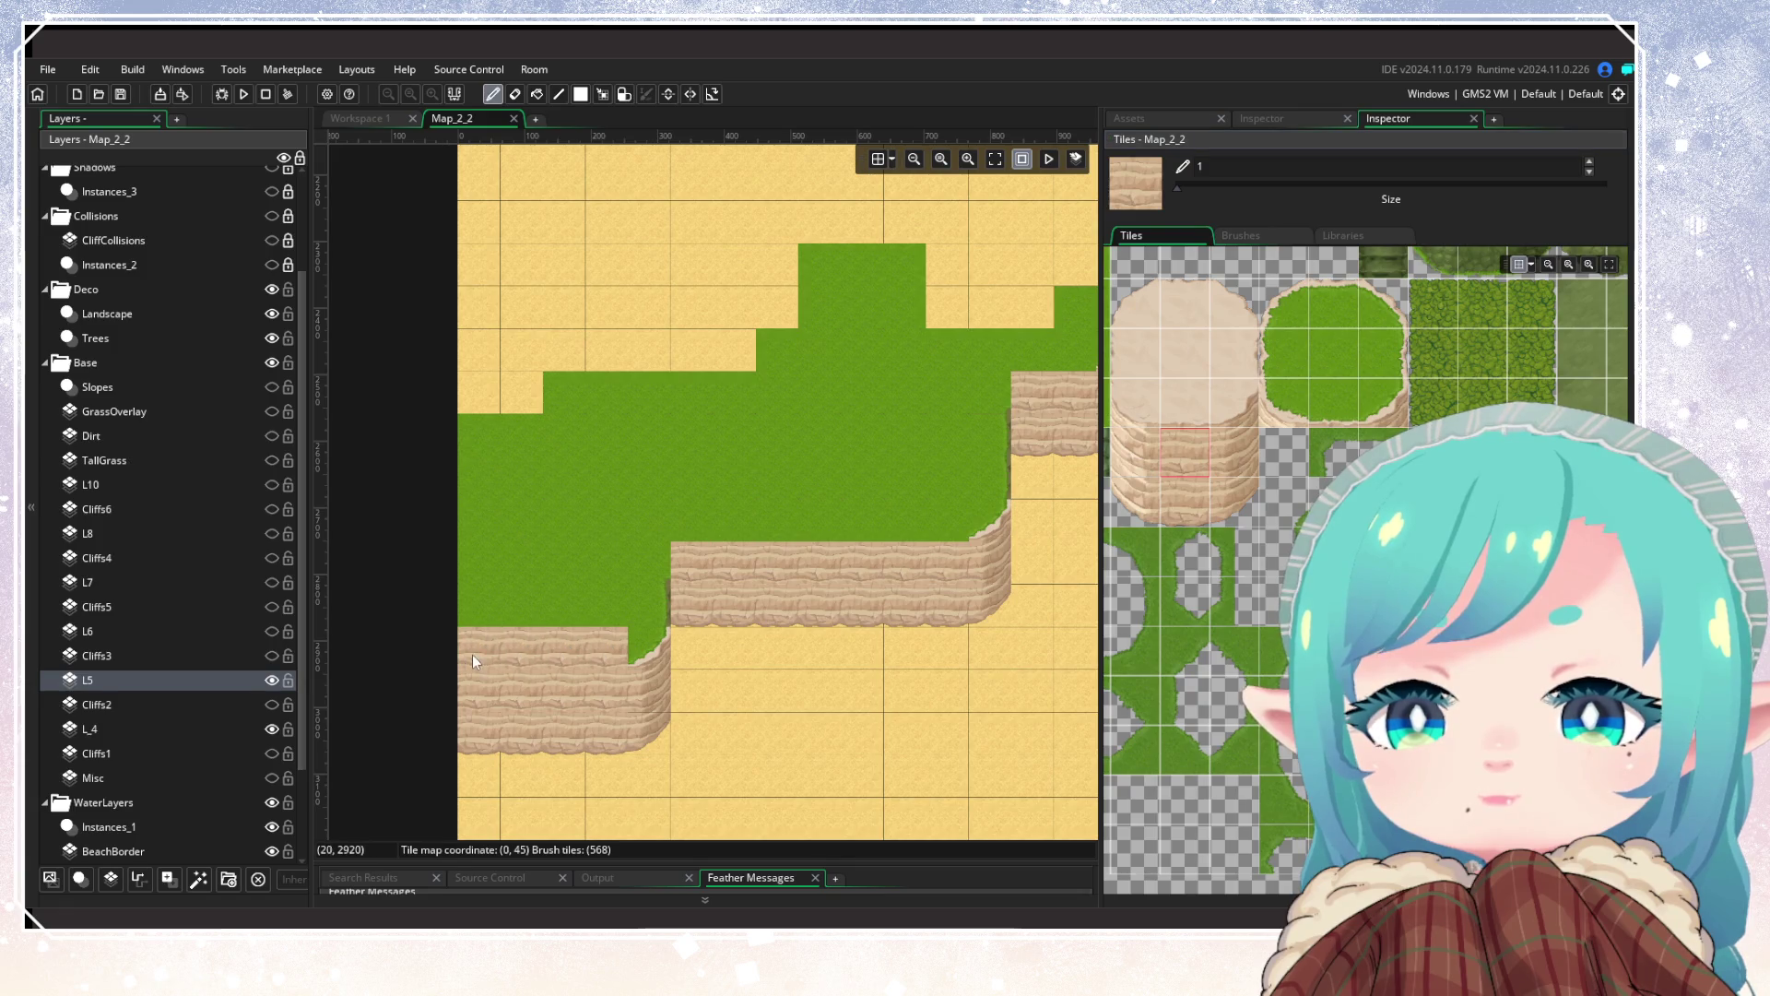
click(1218, 461)
click(1074, 478)
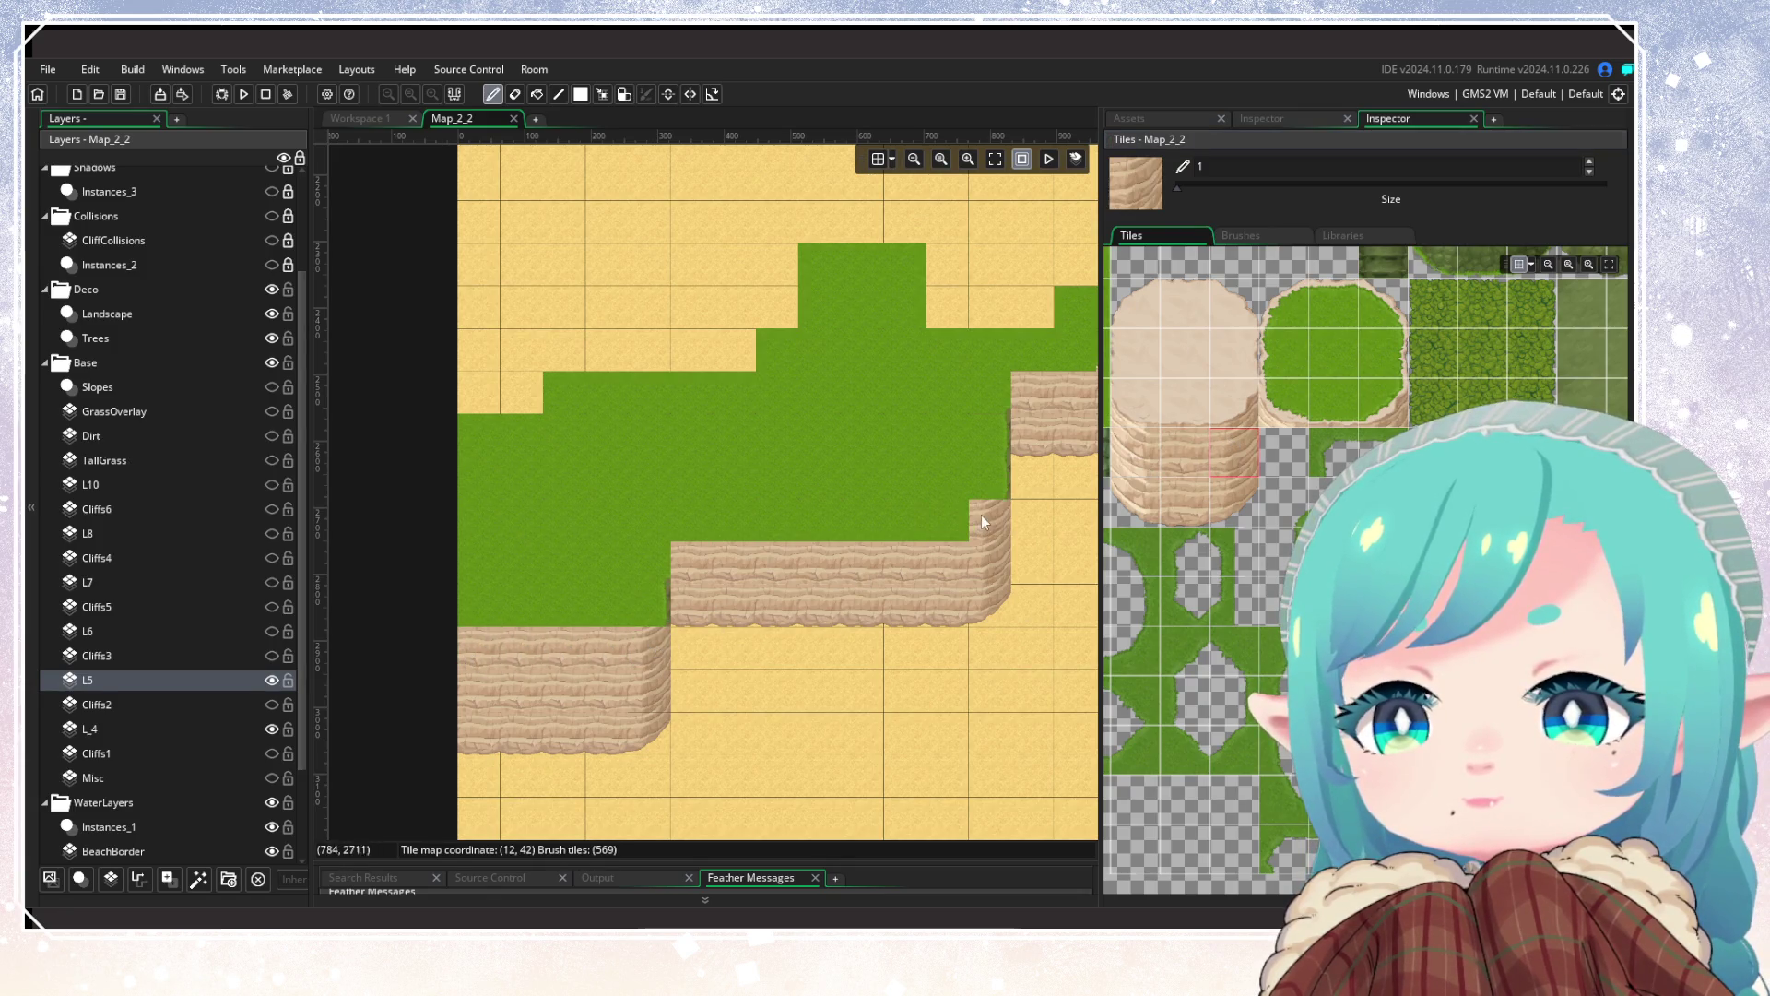
drag(983, 512, 781, 544)
click(1179, 449)
mouse_move(616, 681)
mouse_down()
mouse_move(922, 589)
mouse_move(744, 570)
mouse_up()
Step: Hide and reshow layer L5 to check the tiles beneath it
scroll(649, 576, down, 5)
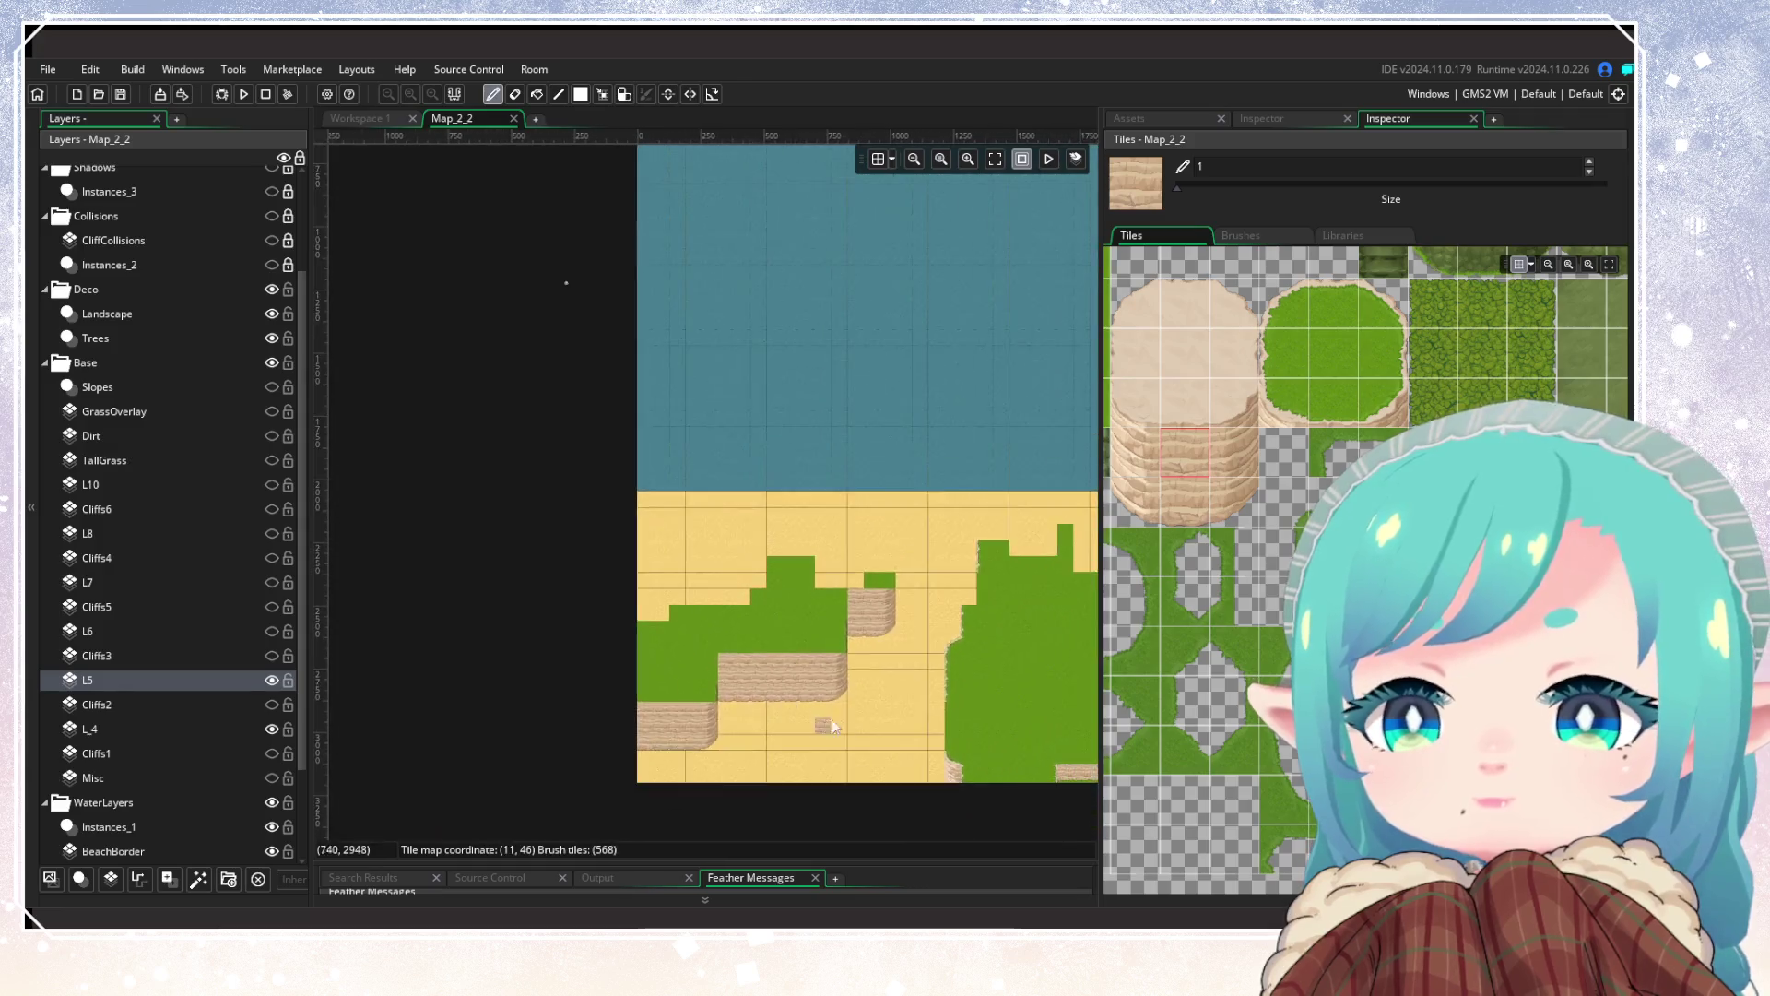
scroll(888, 732, up, 3)
drag(453, 686, 707, 673)
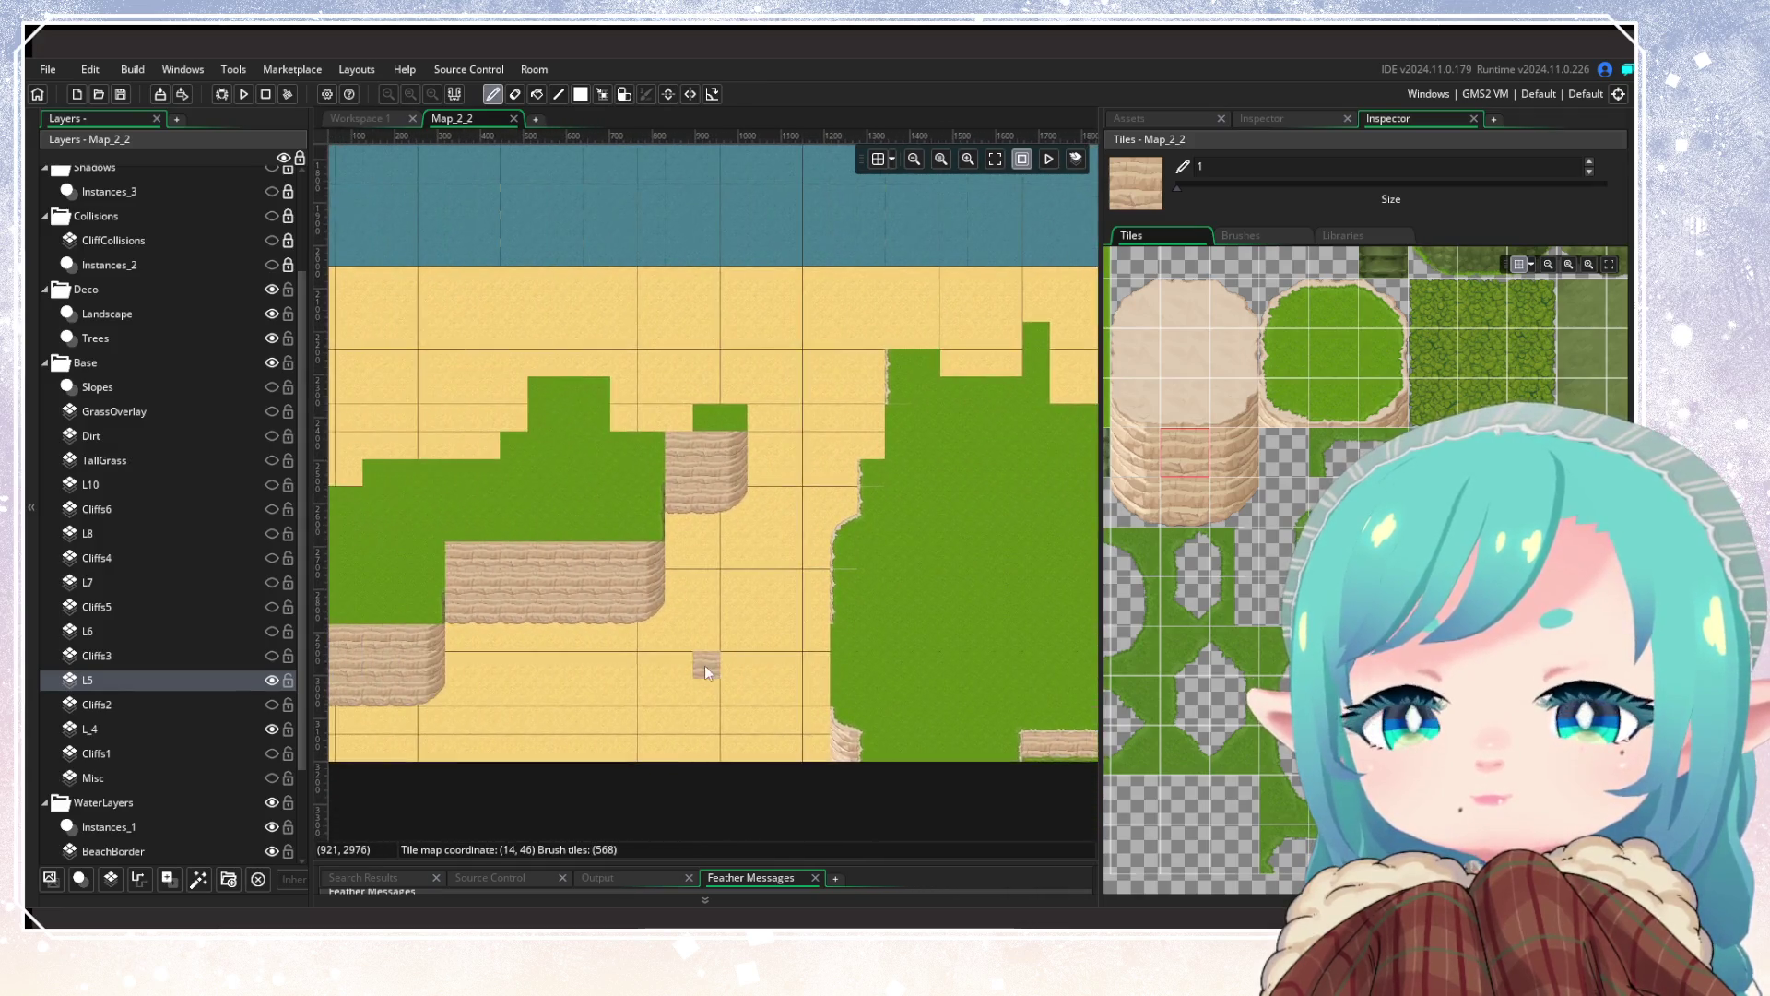
click(272, 680)
click(273, 680)
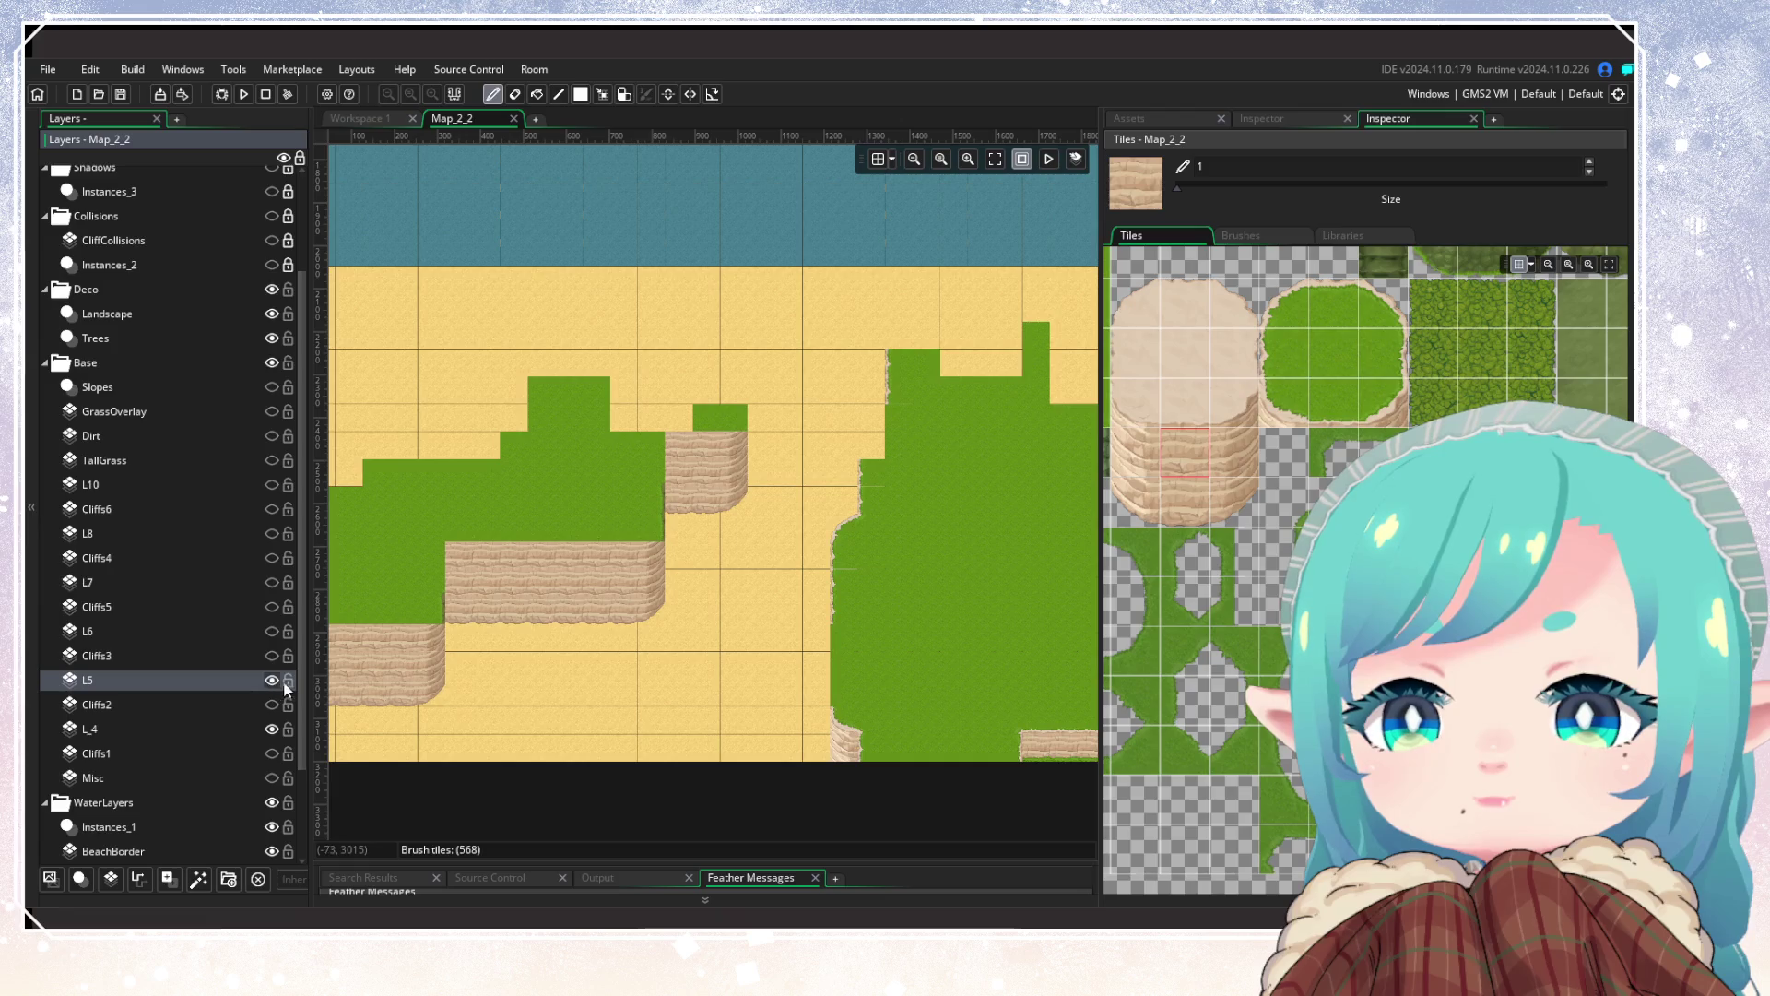
Step: Paint a grass-cliff corner and curve the grass edge at the cliff's top-left
scroll(616, 613, down, 1)
scroll(616, 613, up, 1)
mouse_move(615, 613)
mouse_down()
mouse_move(830, 650)
mouse_move(511, 715)
mouse_move(585, 672)
mouse_move(660, 724)
mouse_up()
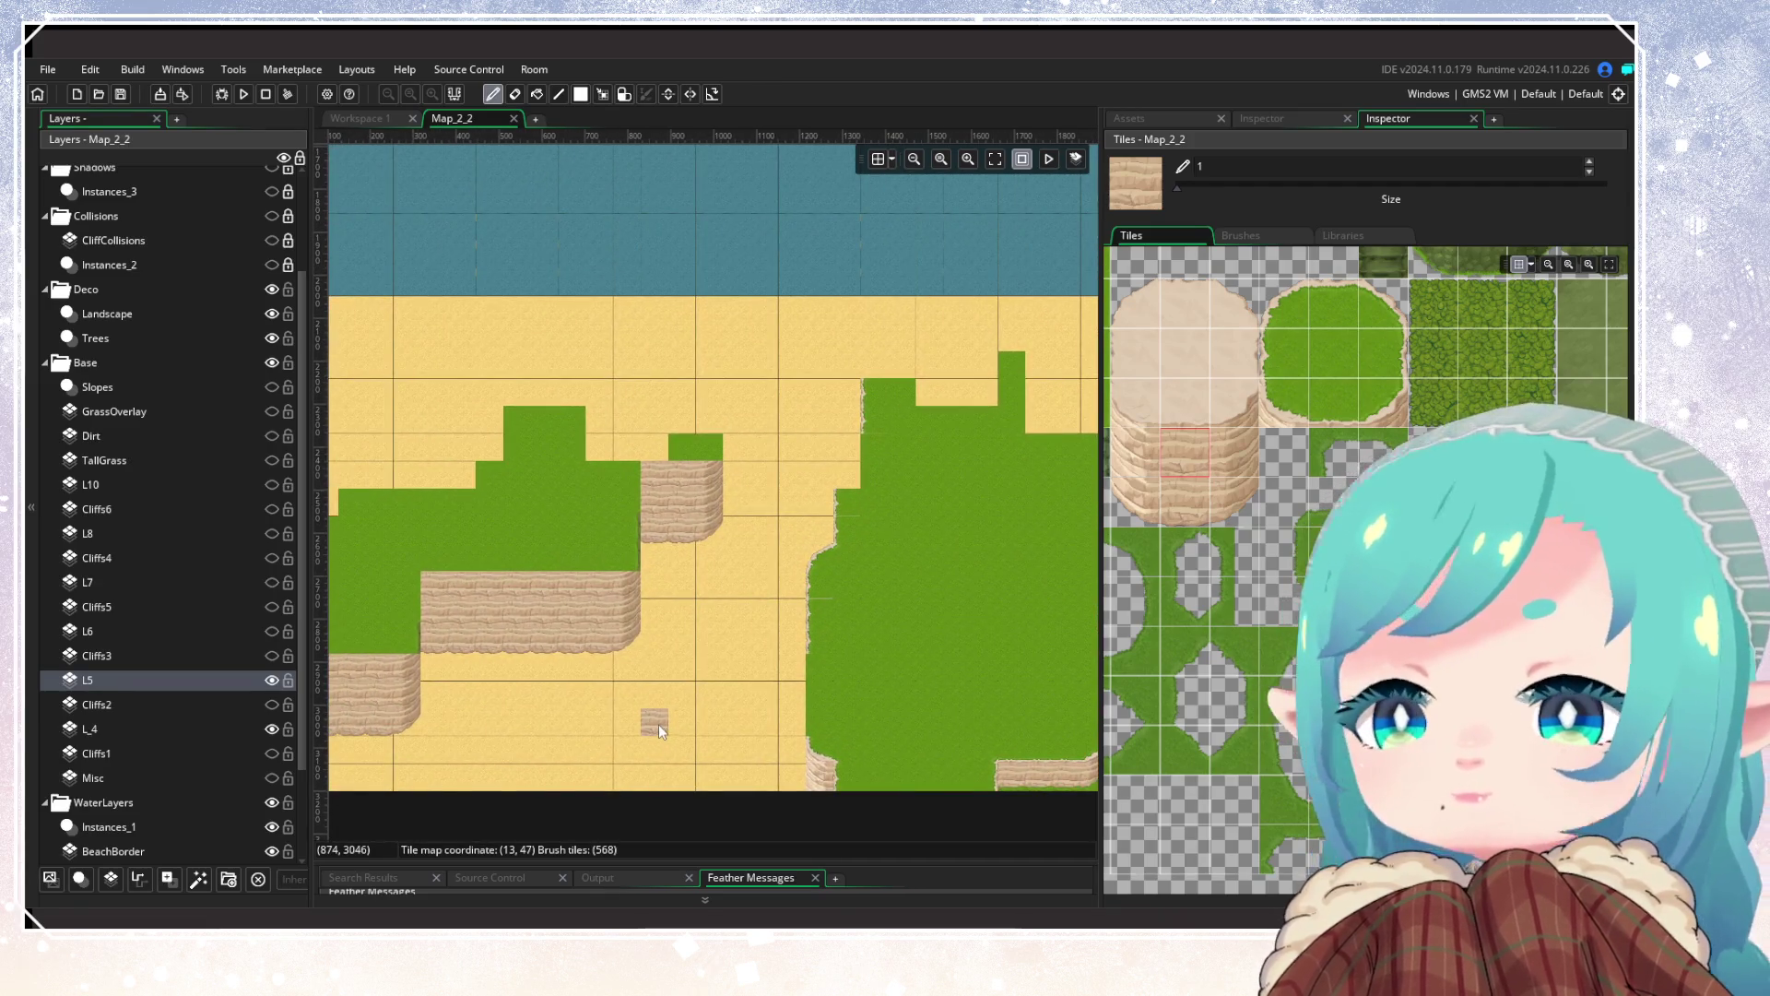
scroll(611, 705, down, 2)
scroll(611, 706, up, 2)
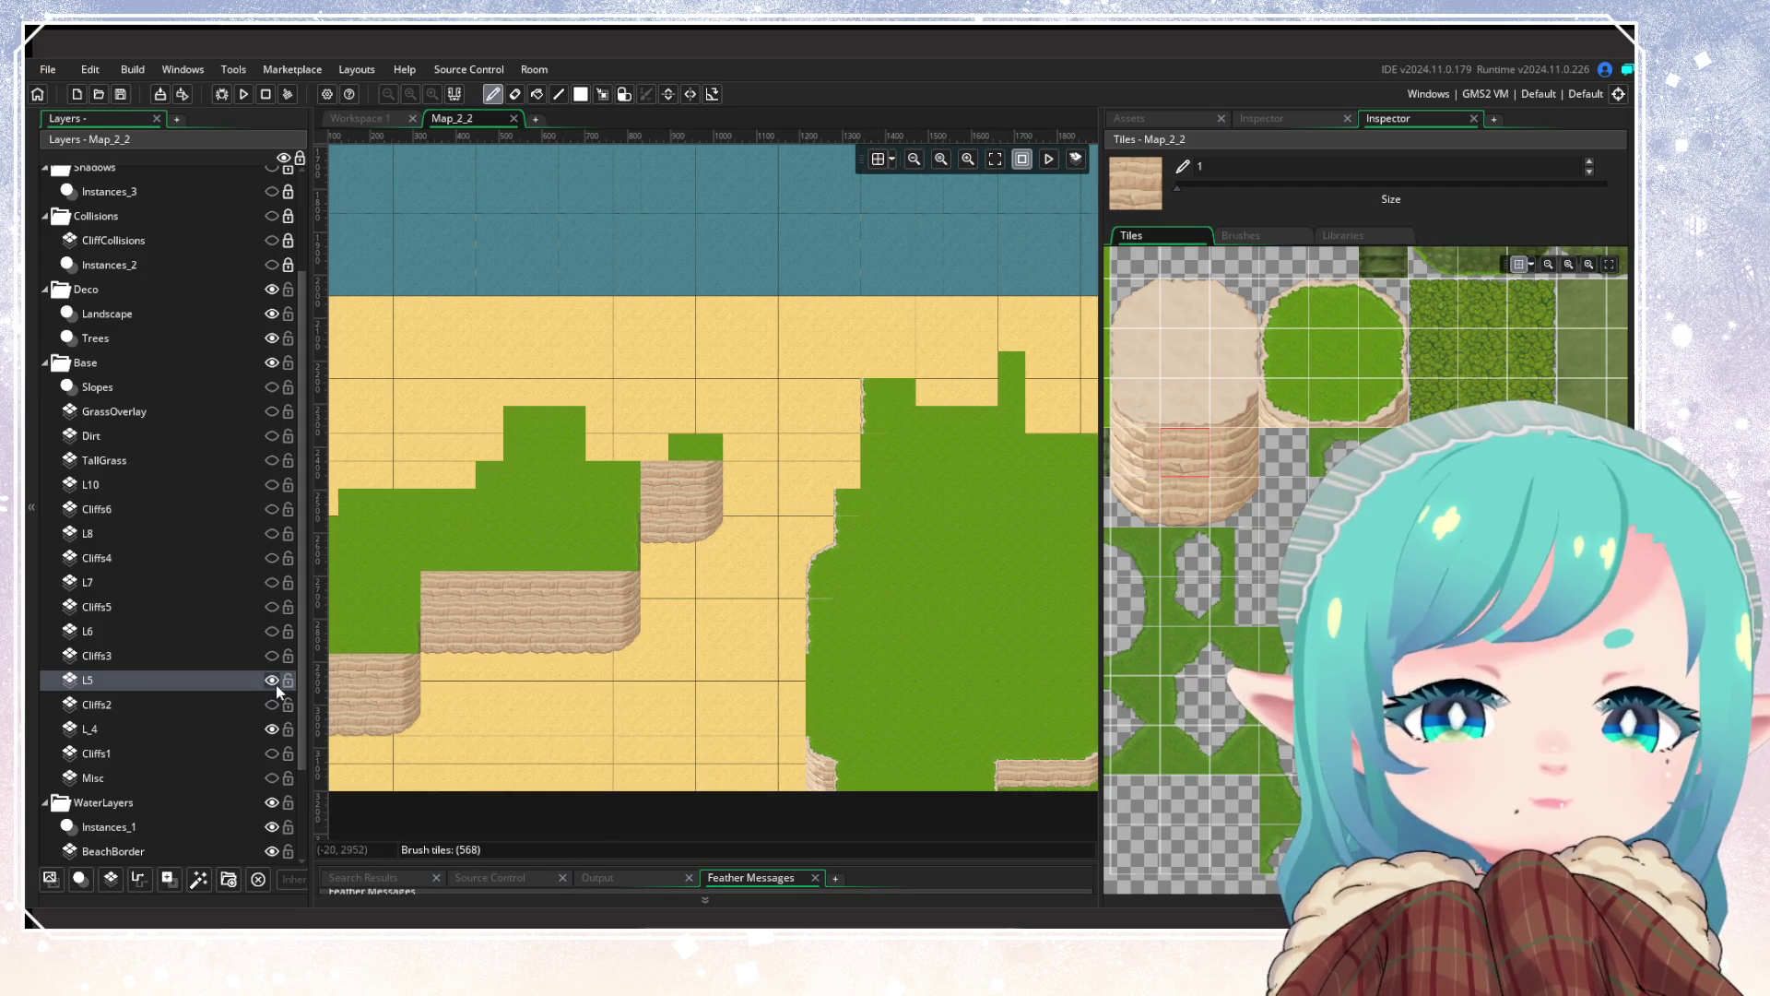
scroll(922, 554, down, 2)
scroll(1014, 544, up, 4)
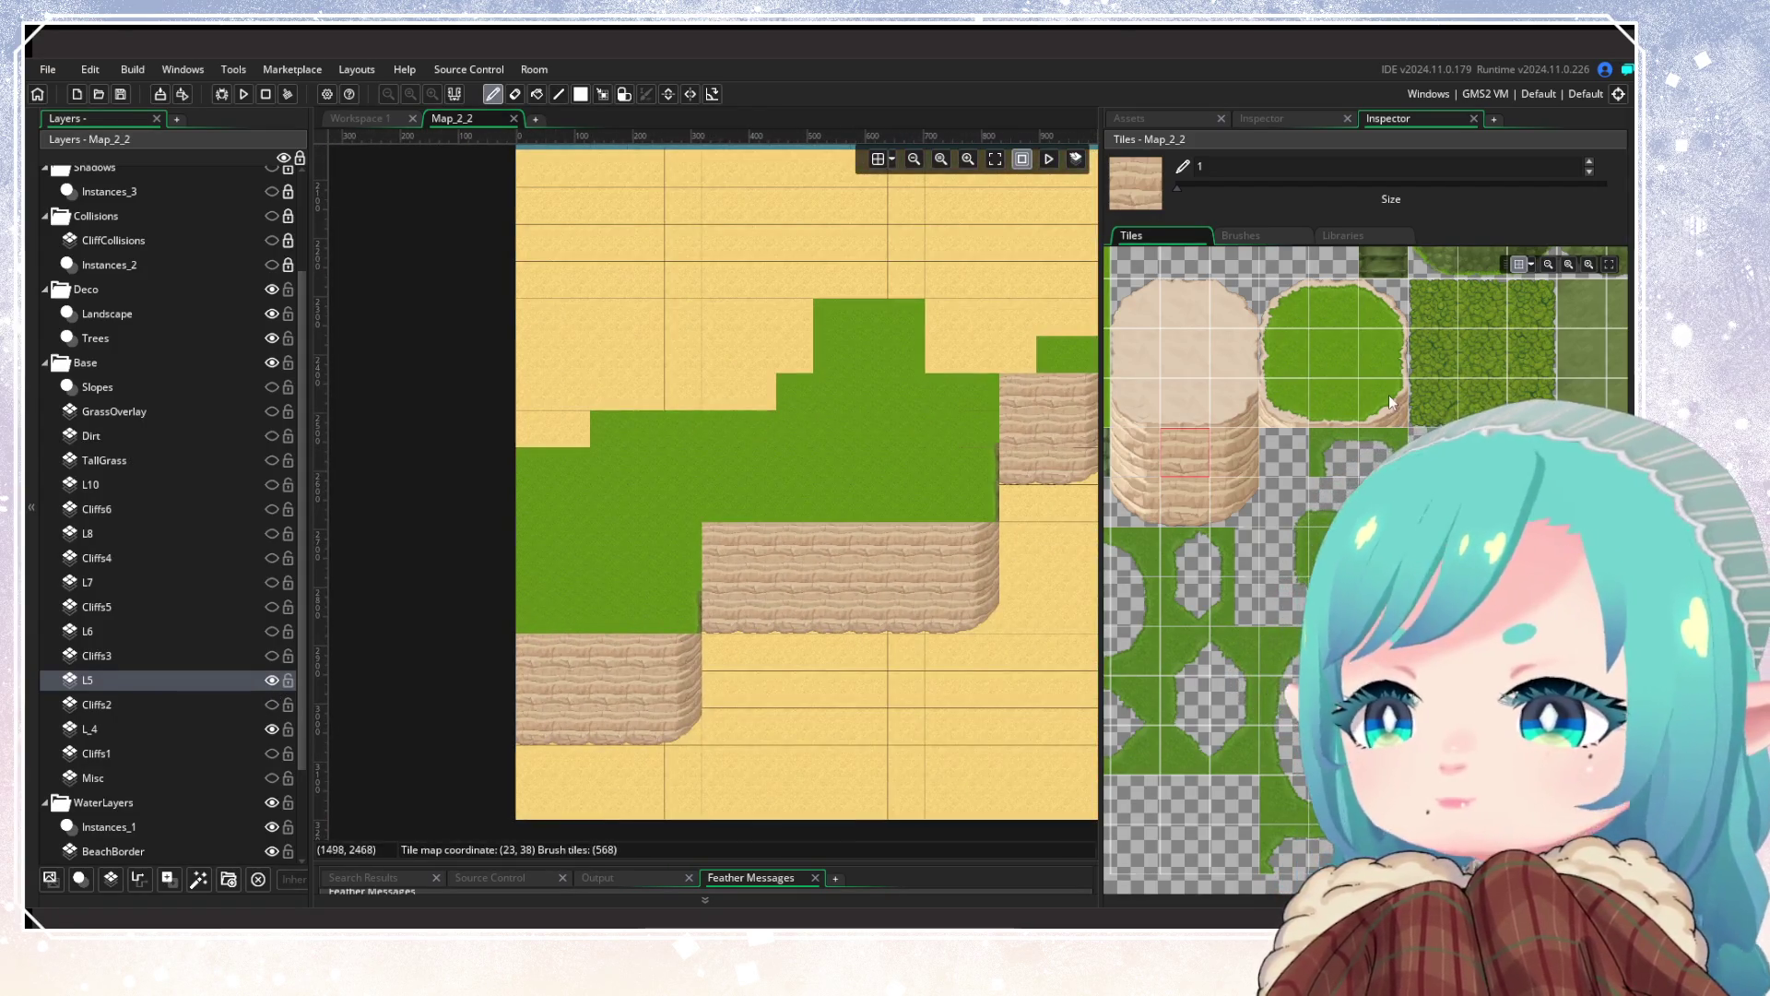
click(683, 613)
click(793, 576)
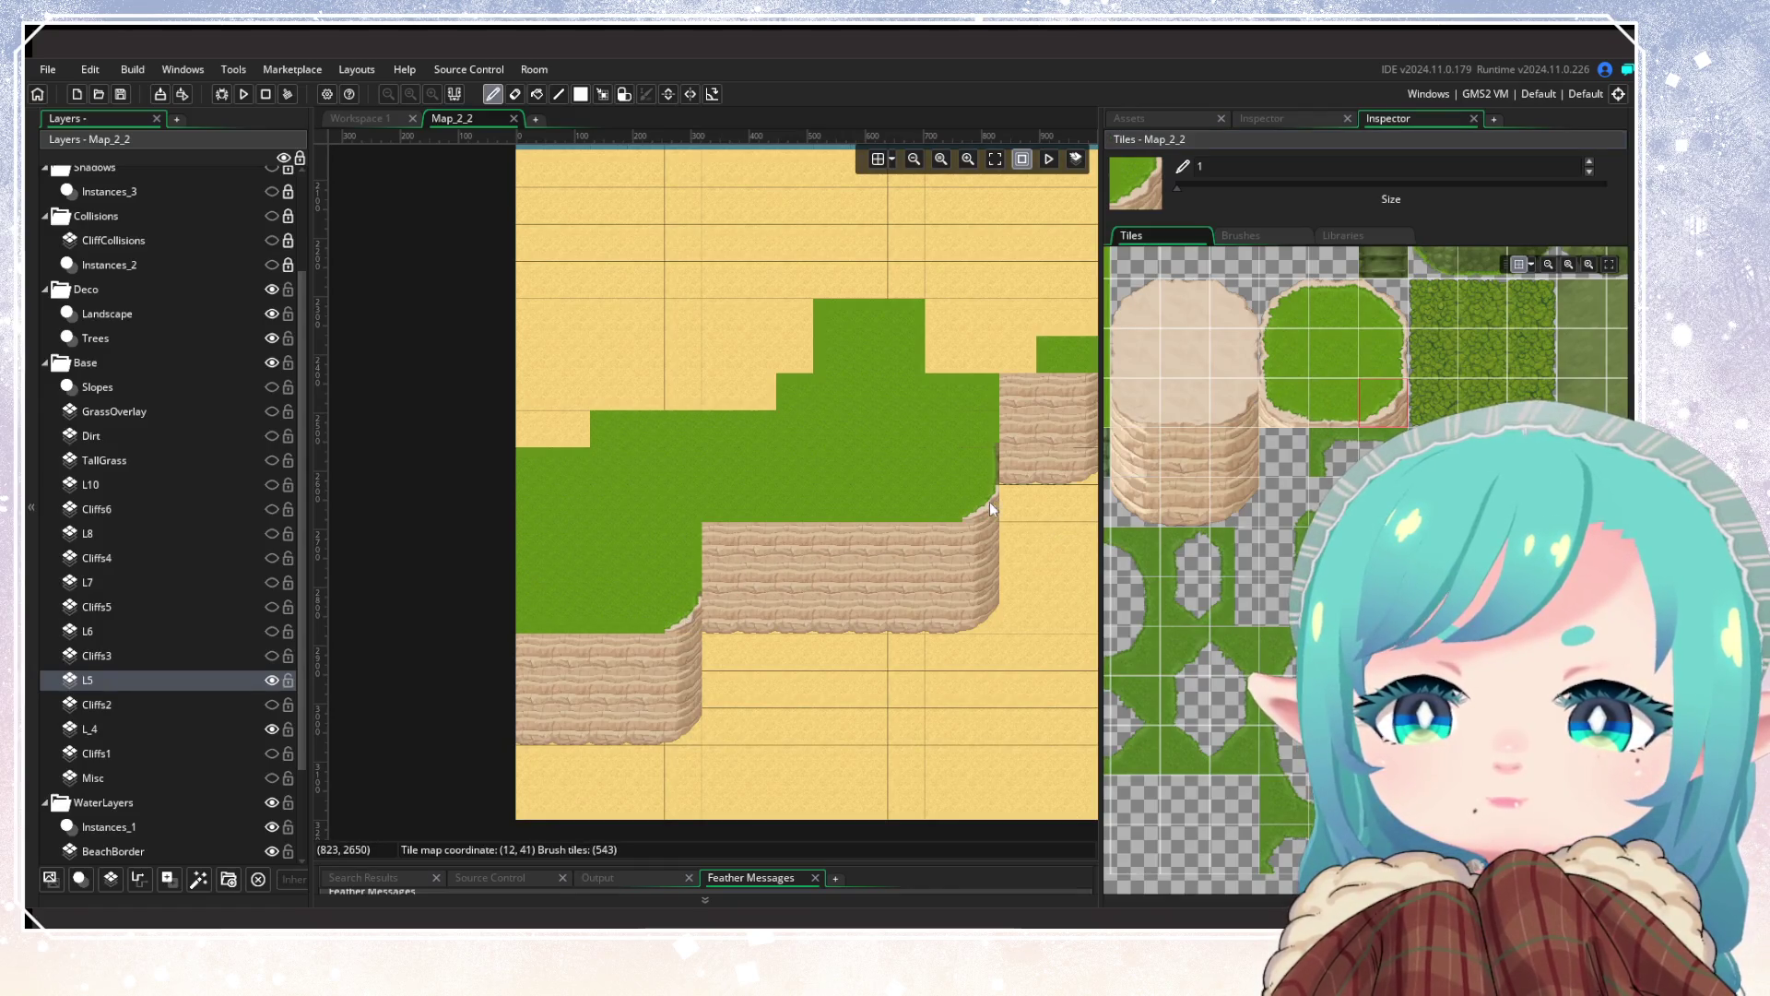
click(1334, 402)
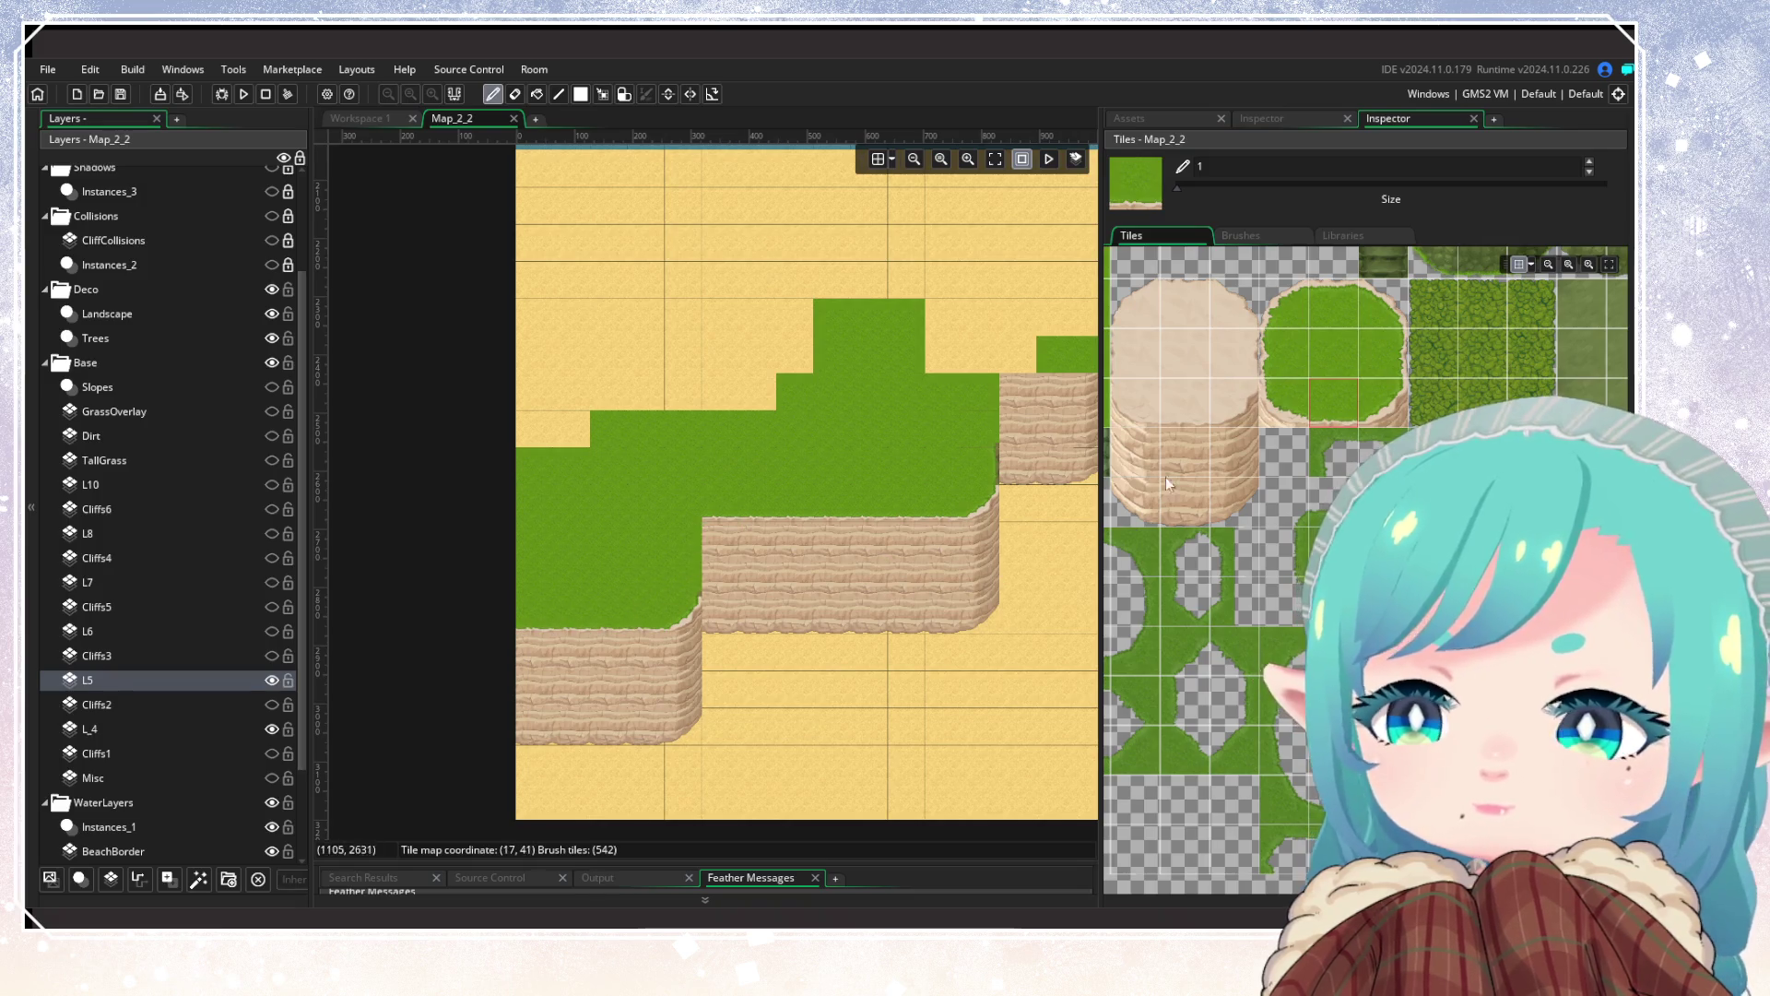
click(1382, 353)
click(688, 578)
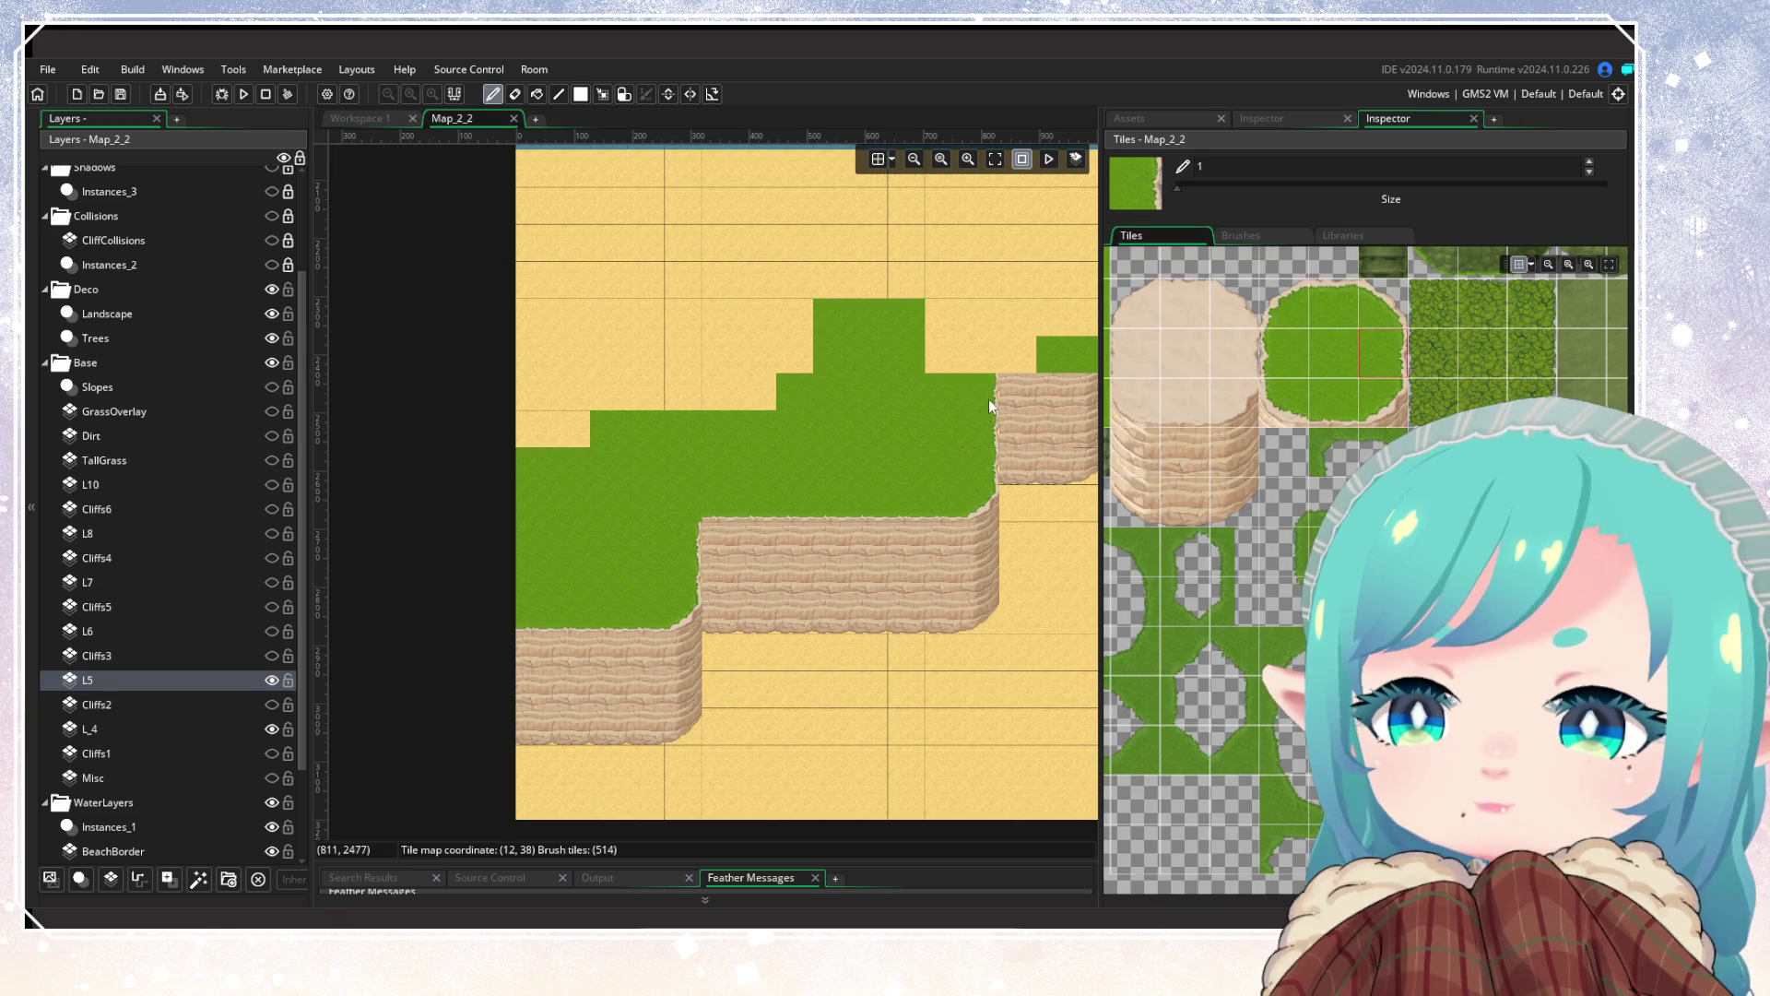
Step: Bring the small upper plateau into view and pick the neighbouring grass-edge corner tile
scroll(989, 401, up, 2)
scroll(988, 400, right, 5)
click(1333, 387)
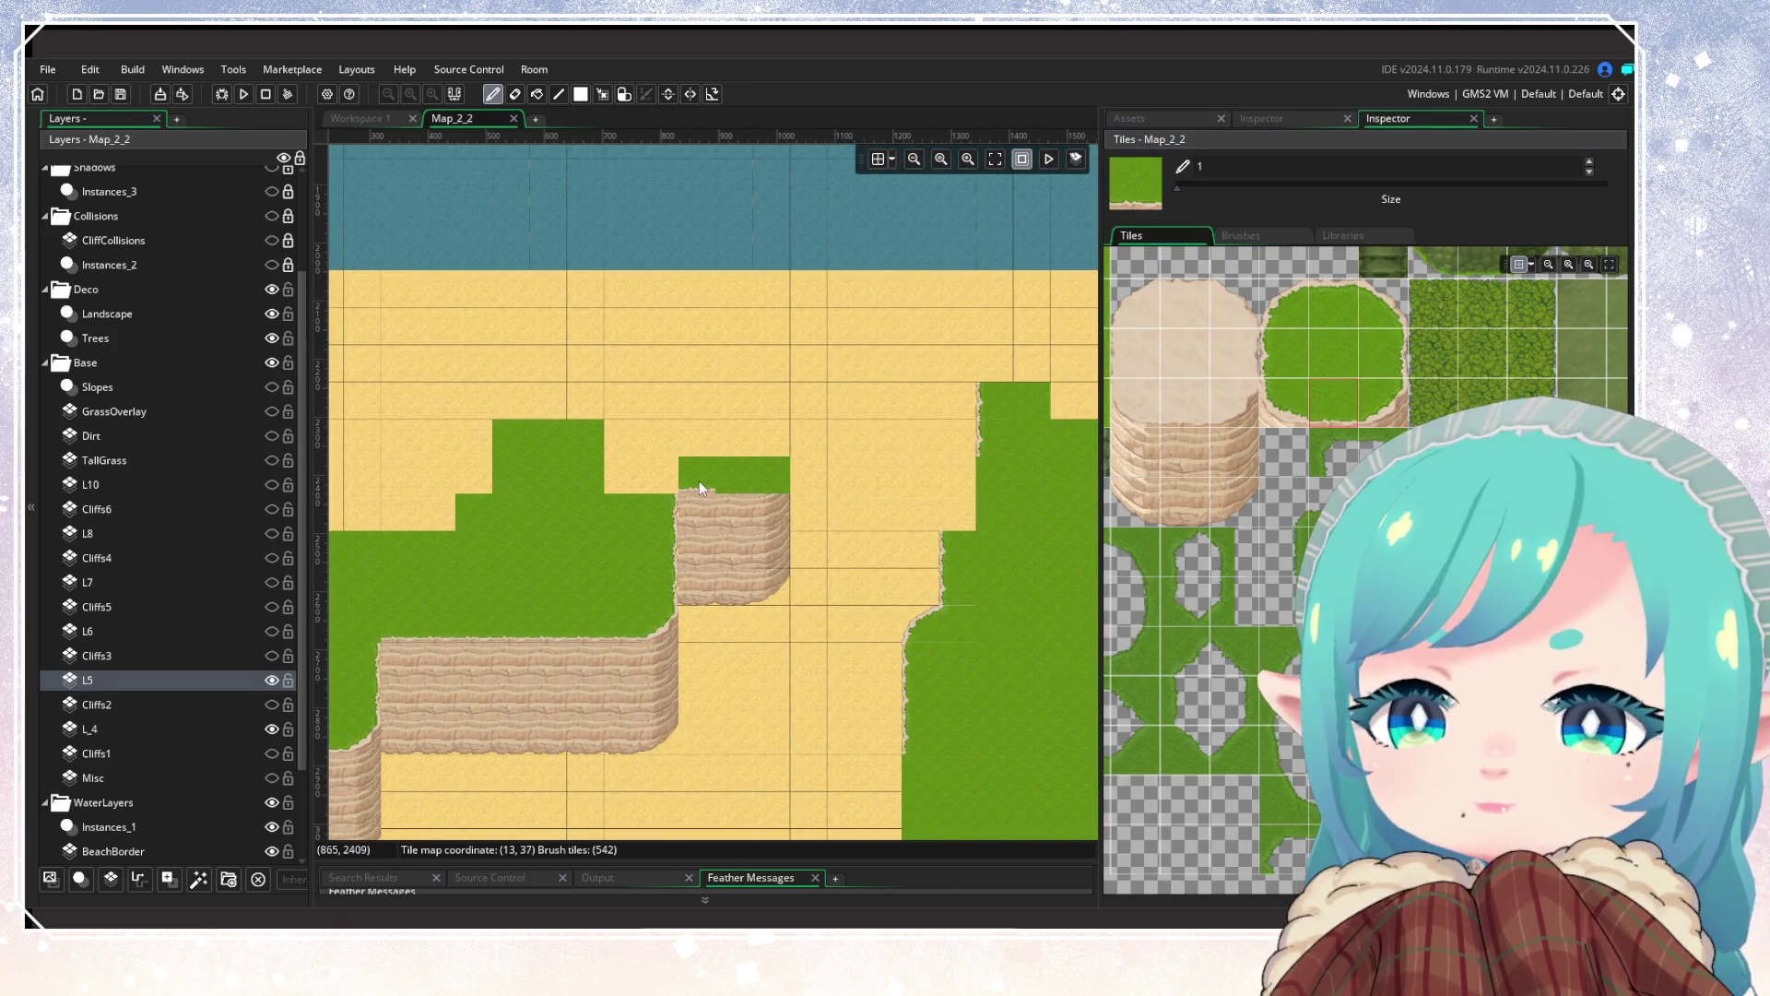
click(1383, 402)
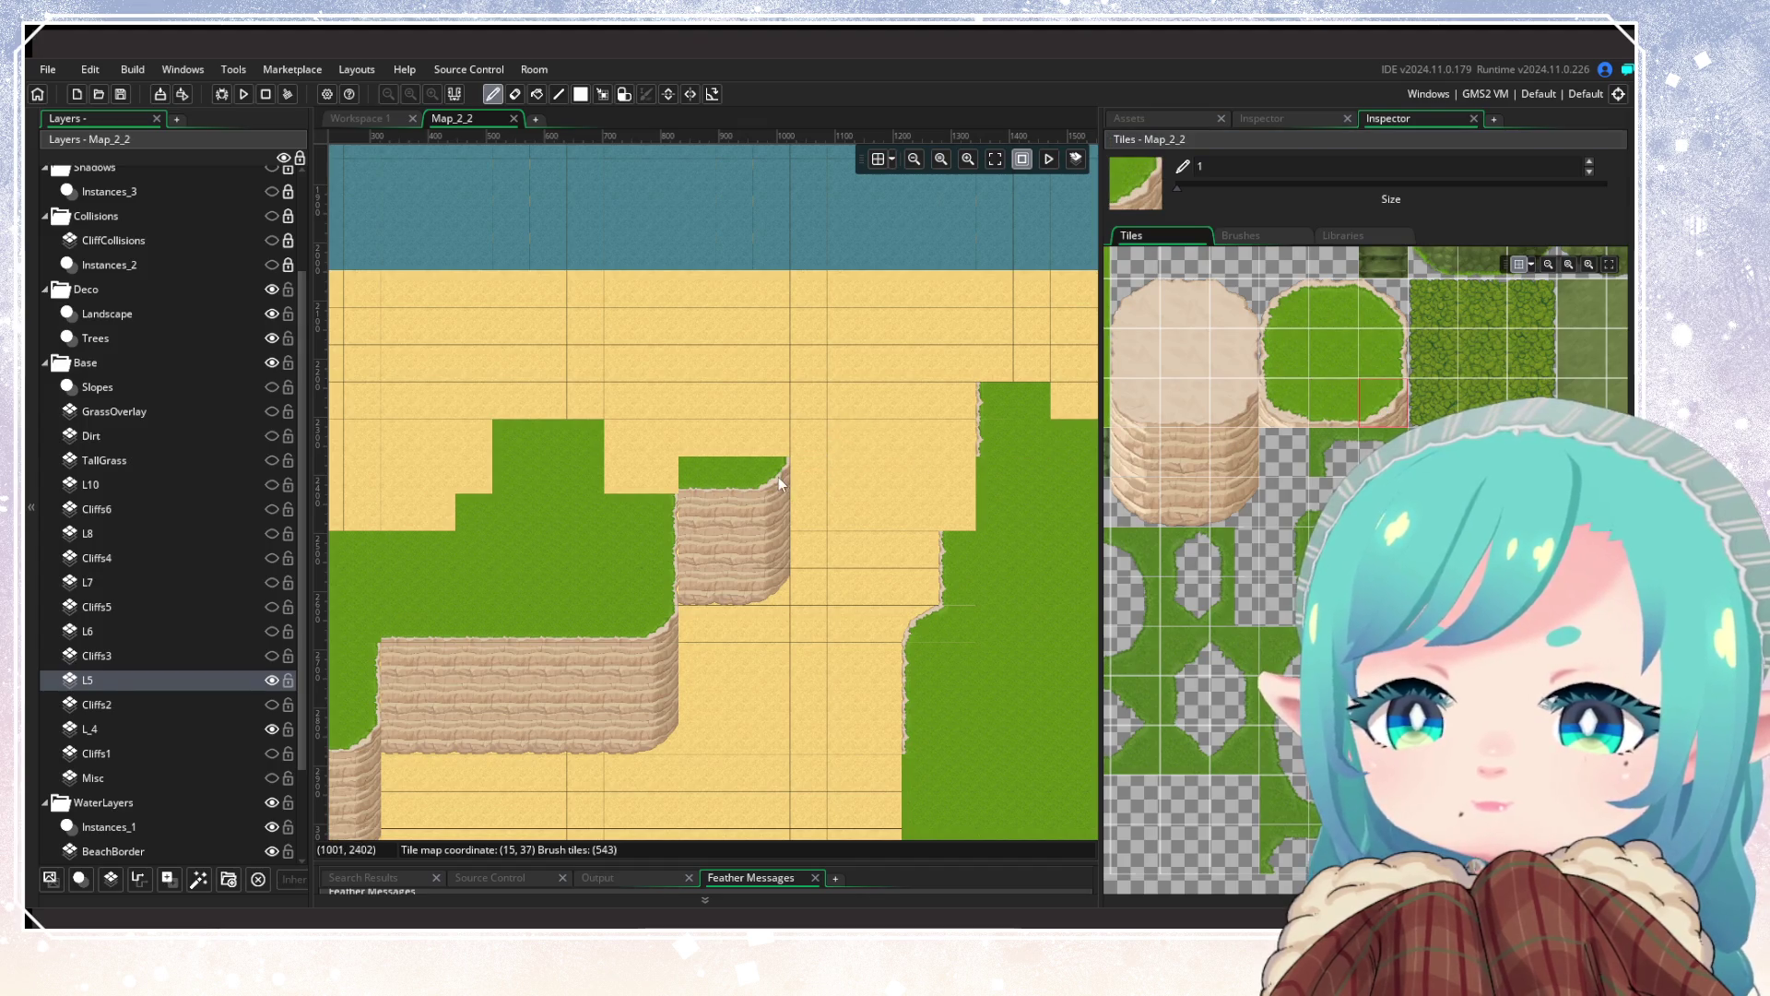
scroll(821, 685, down, 4)
scroll(764, 591, up, 5)
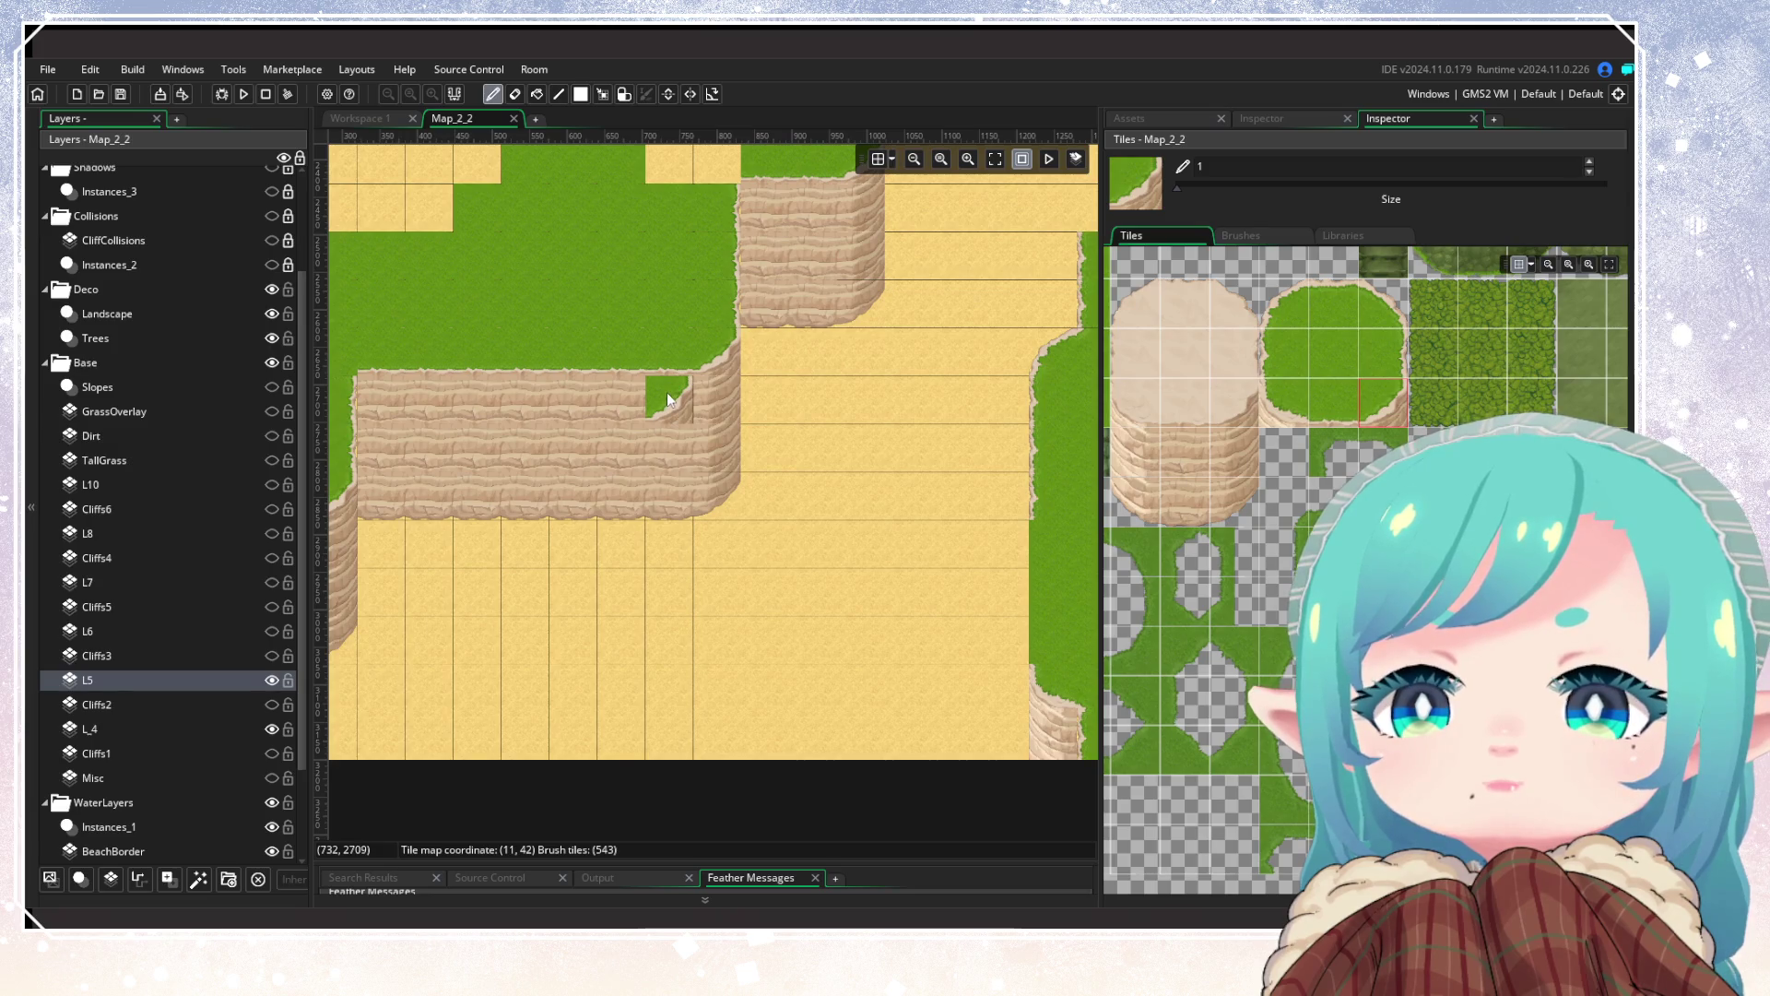
Step: Pan across the map to review the plateaus, then select layer L6
mouse_move(947, 756)
mouse_down()
mouse_move(726, 659)
mouse_move(538, 652)
mouse_up()
scroll(537, 652, down, 5)
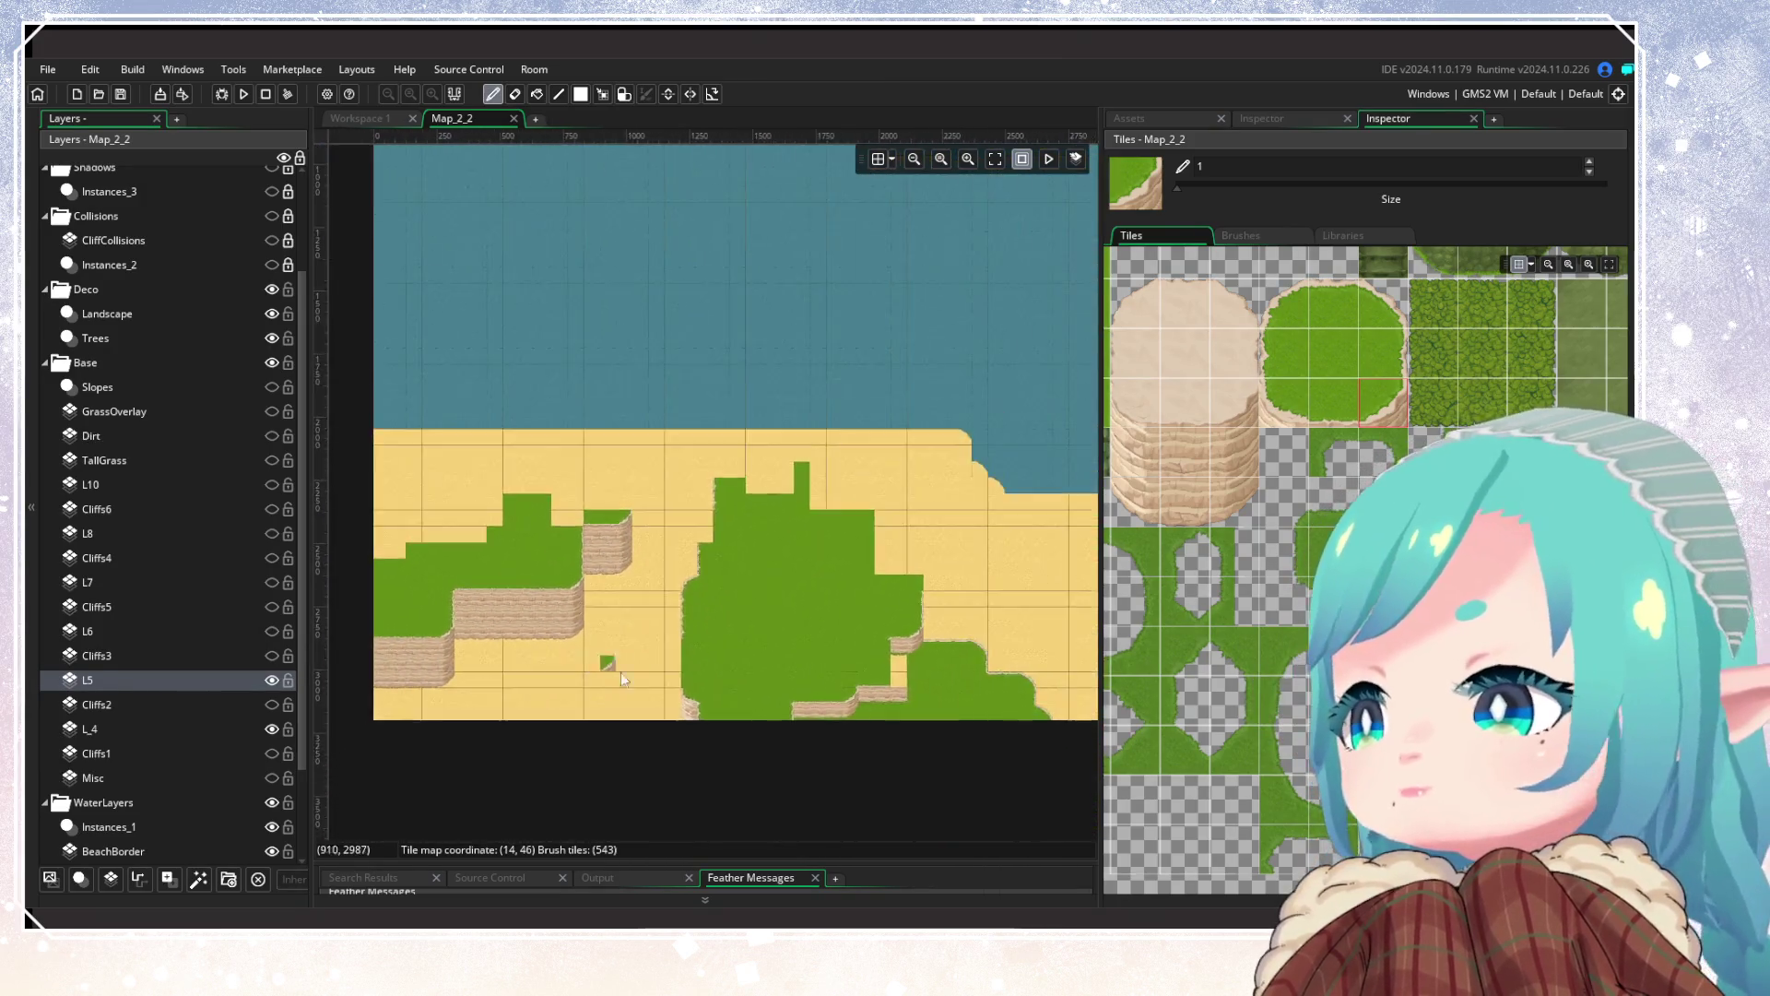
scroll(824, 726, up, 2)
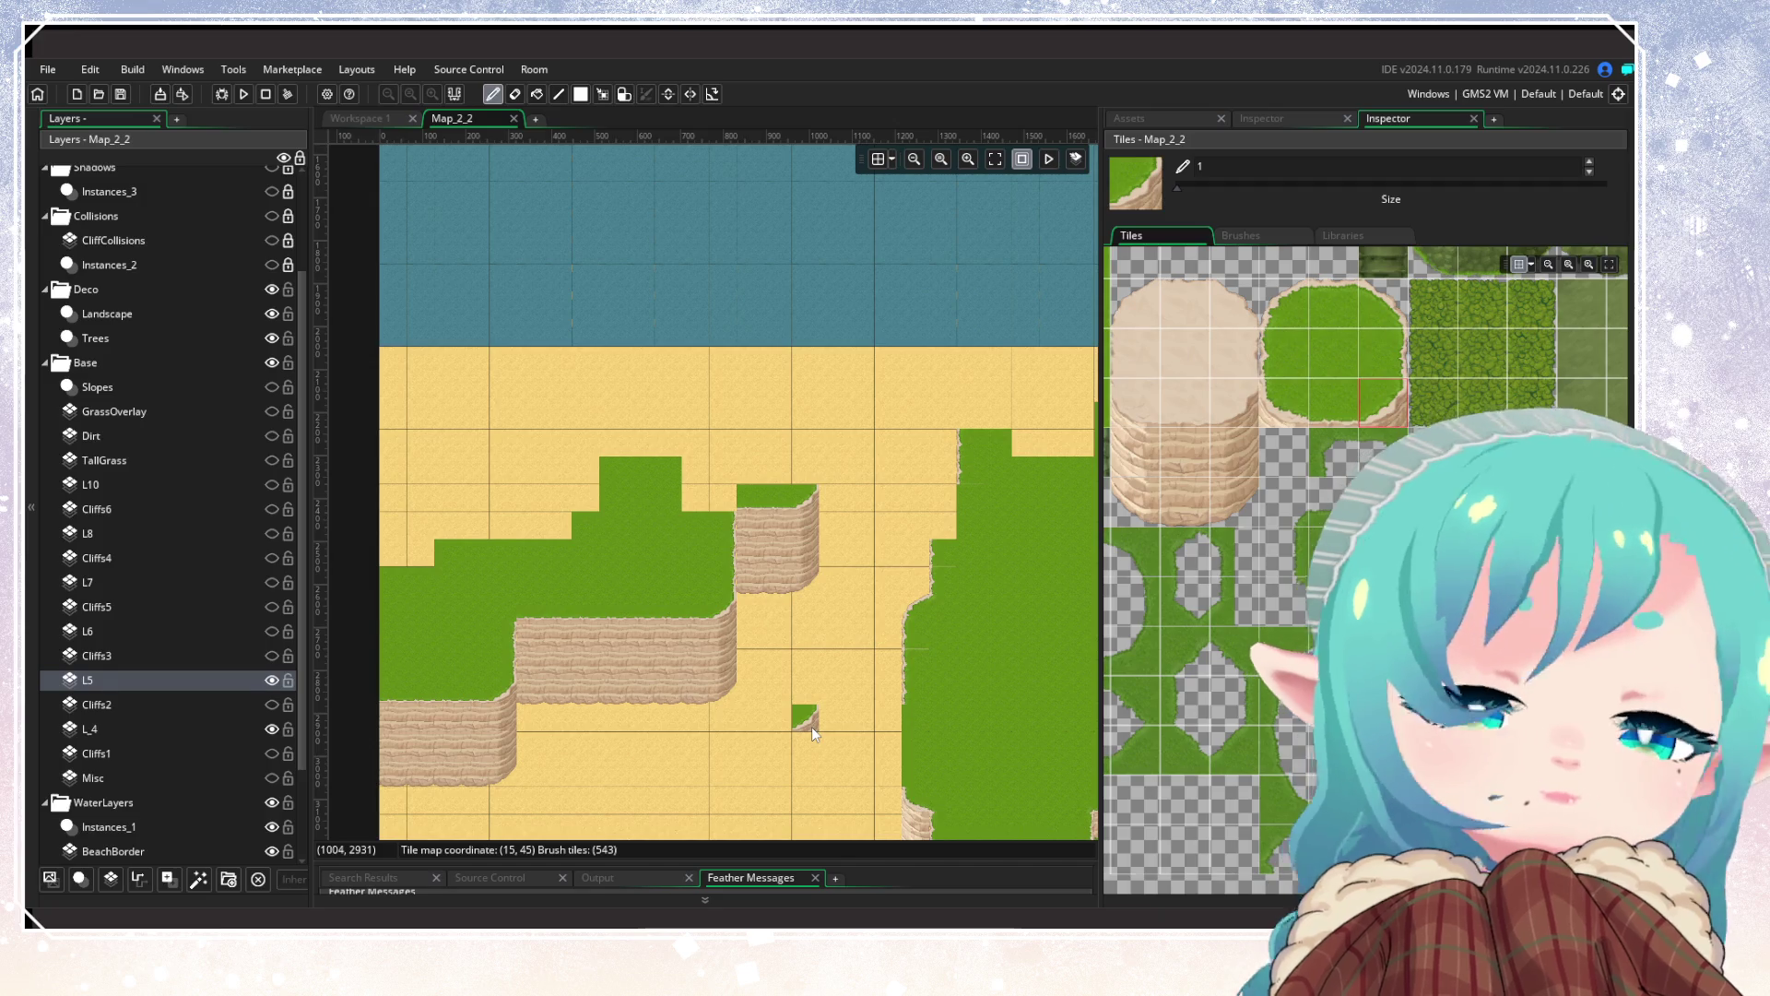
scroll(813, 734, down, 3)
scroll(651, 617, up, 3)
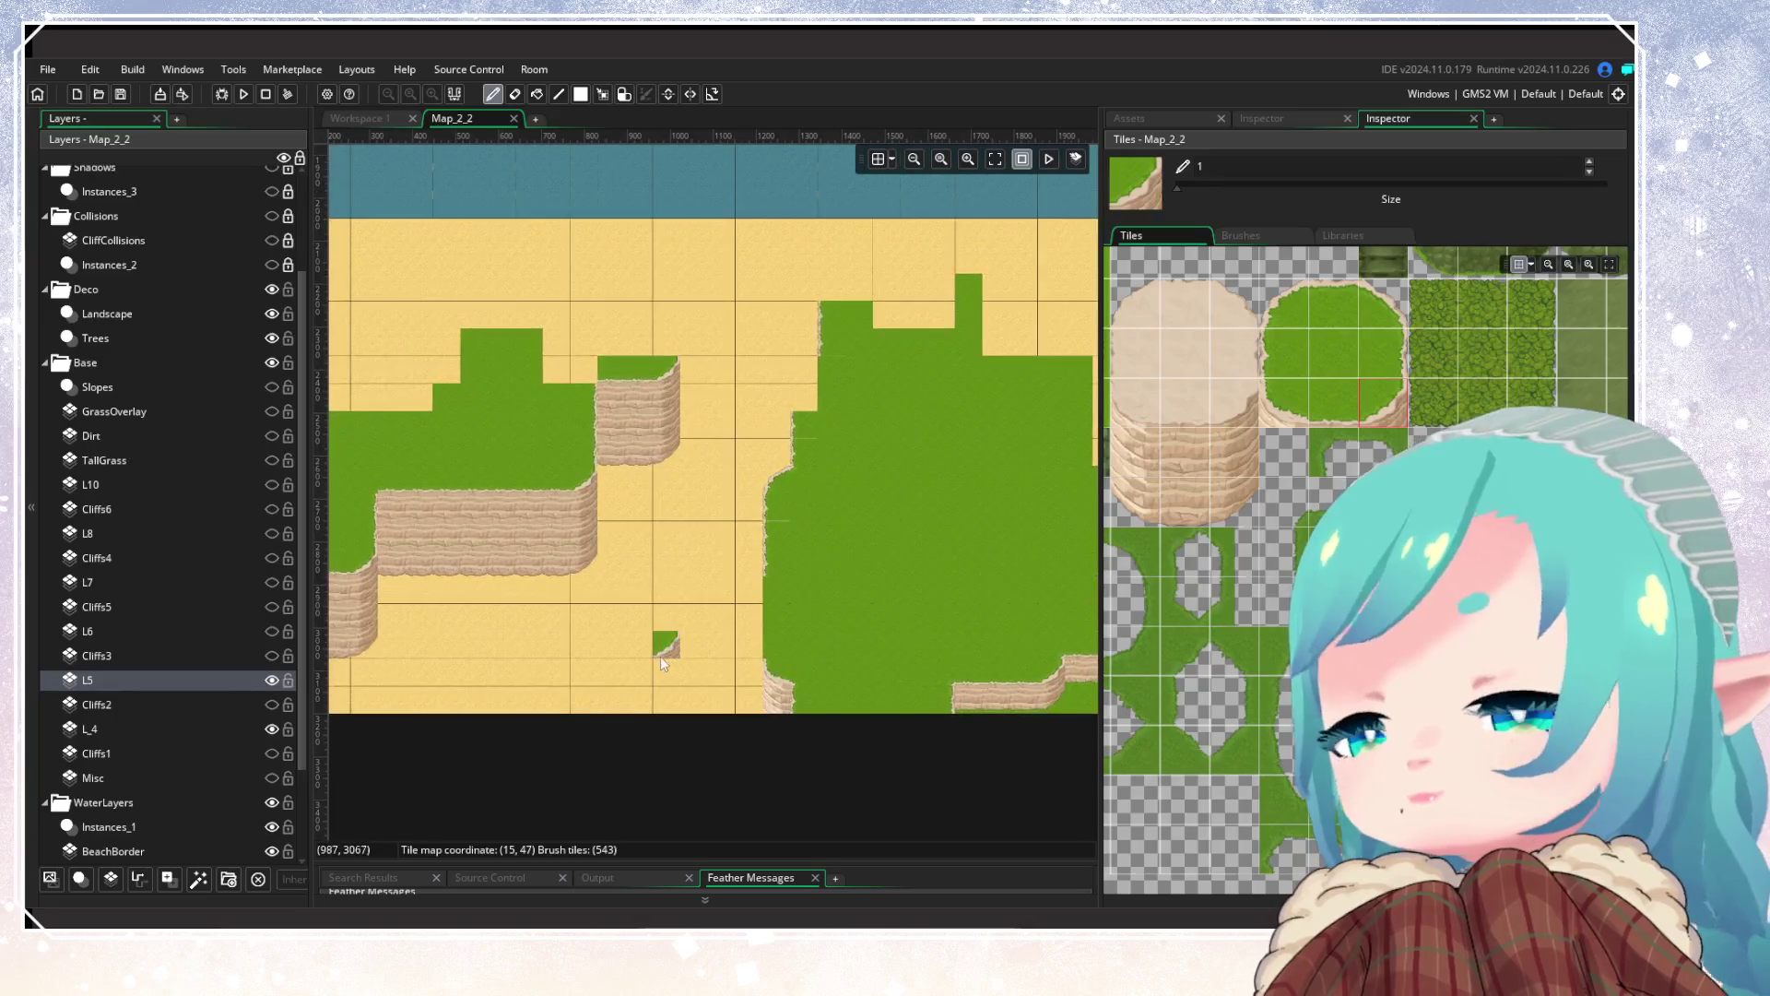
scroll(664, 657, down, 3)
scroll(837, 636, up, 3)
click(247, 631)
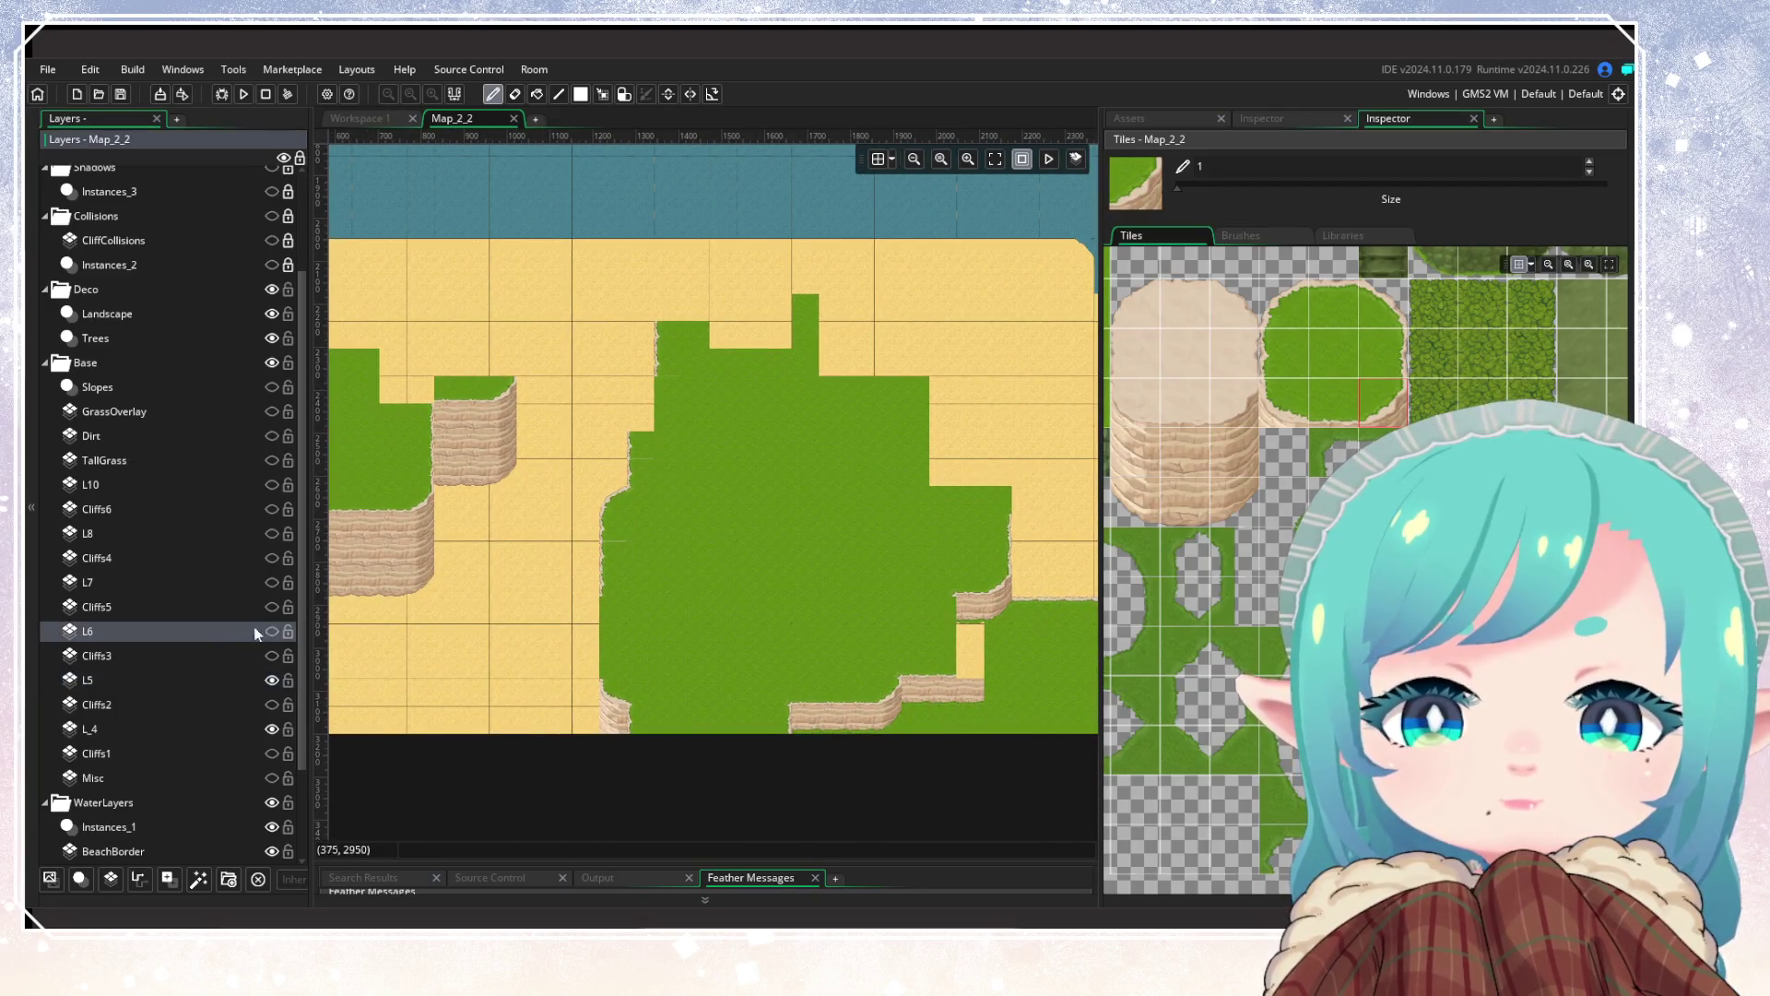
Step: Hide L5 and show L6, then show L5 again to compare the layers
click(271, 681)
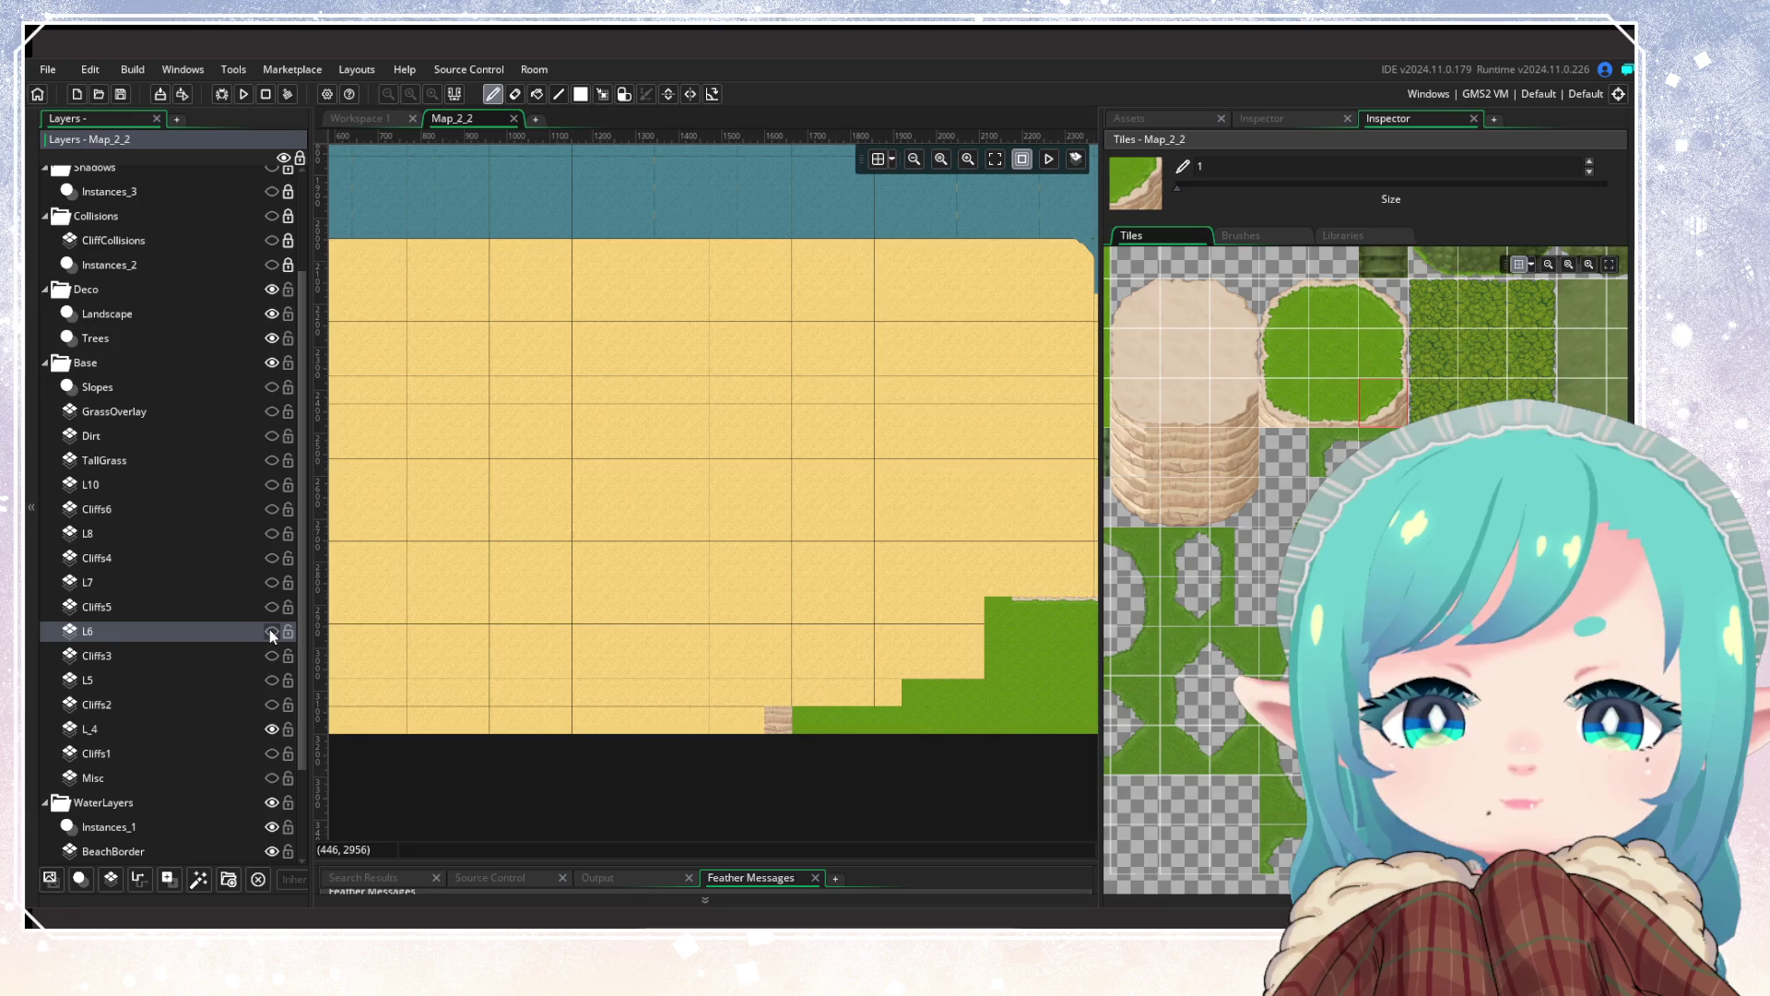
click(270, 631)
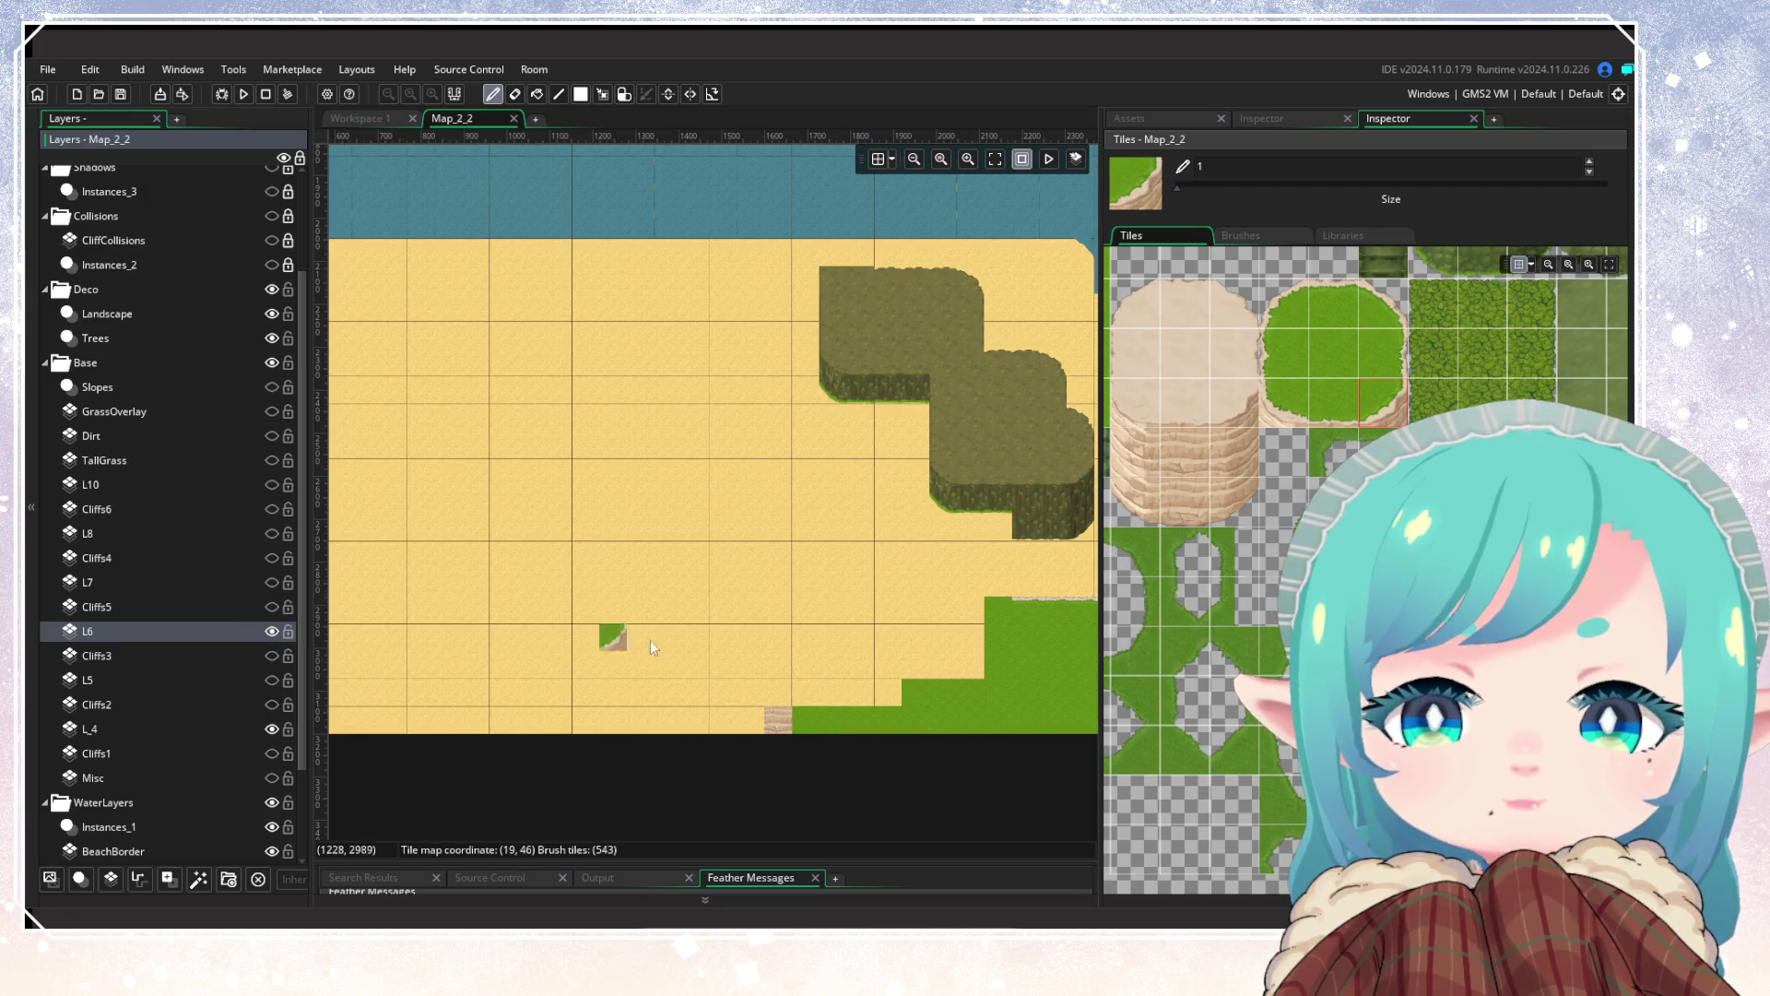
scroll(553, 618, down, 3)
scroll(501, 590, up, 3)
click(270, 681)
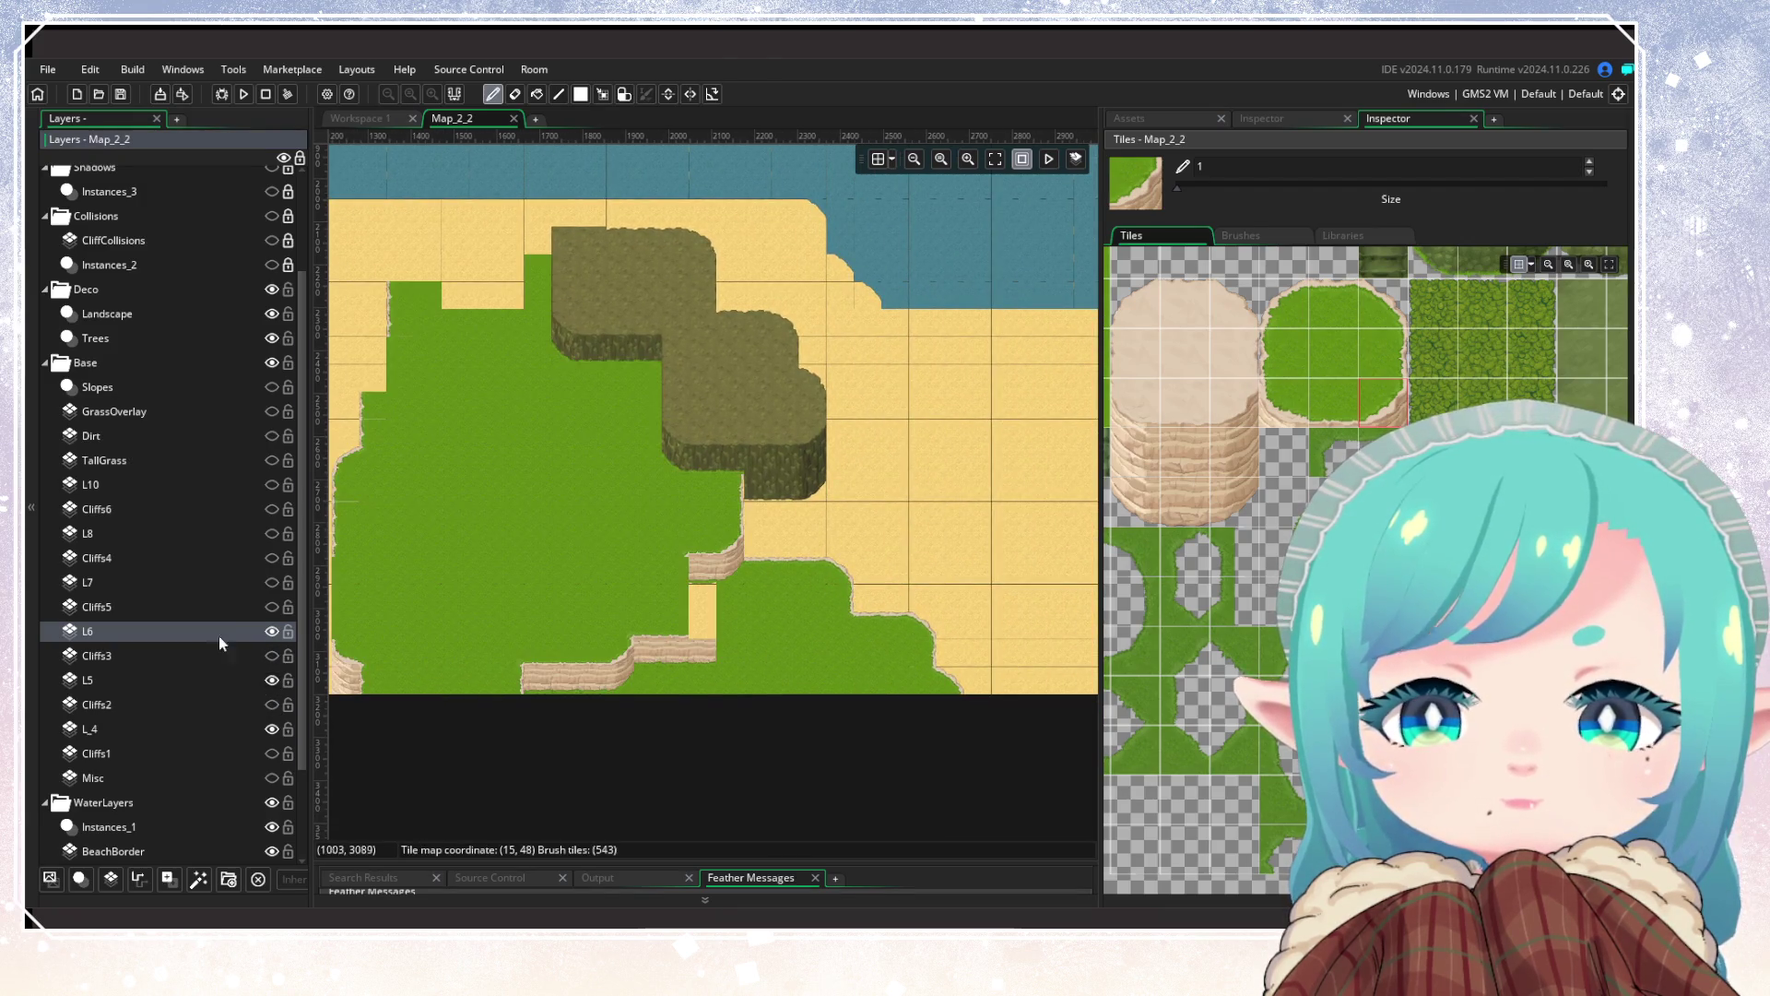
scroll(841, 616, up, 2)
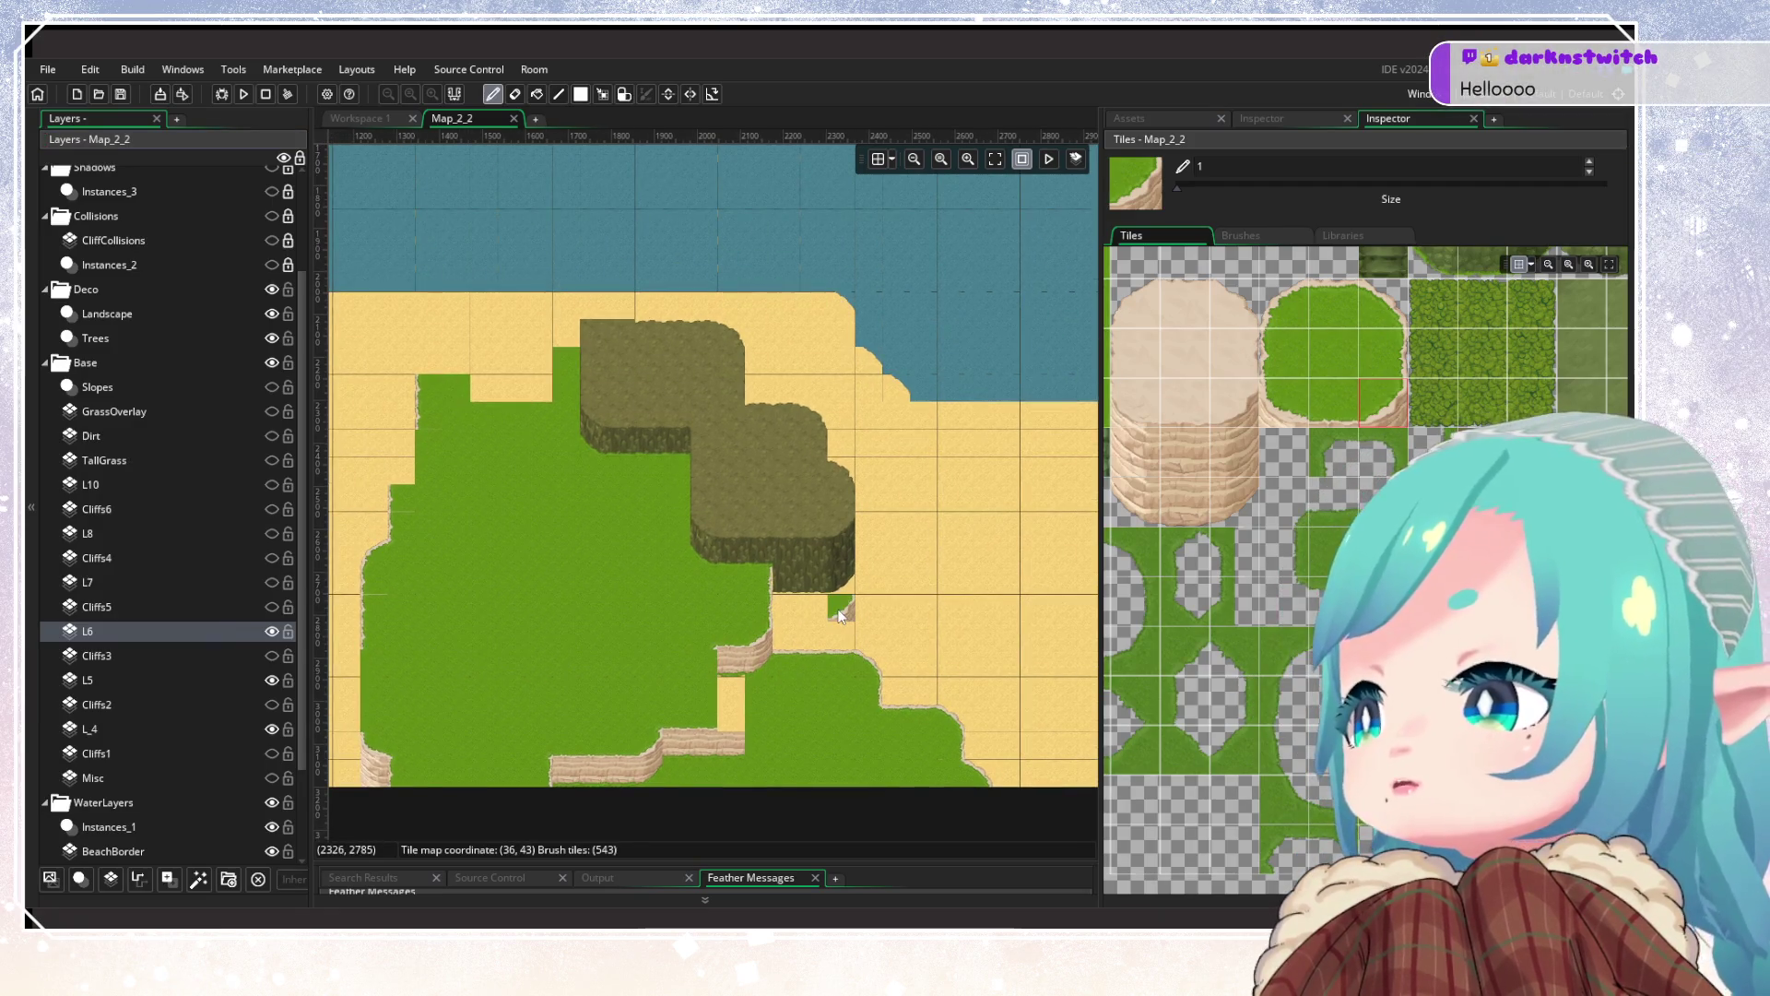
scroll(839, 616, up, 4)
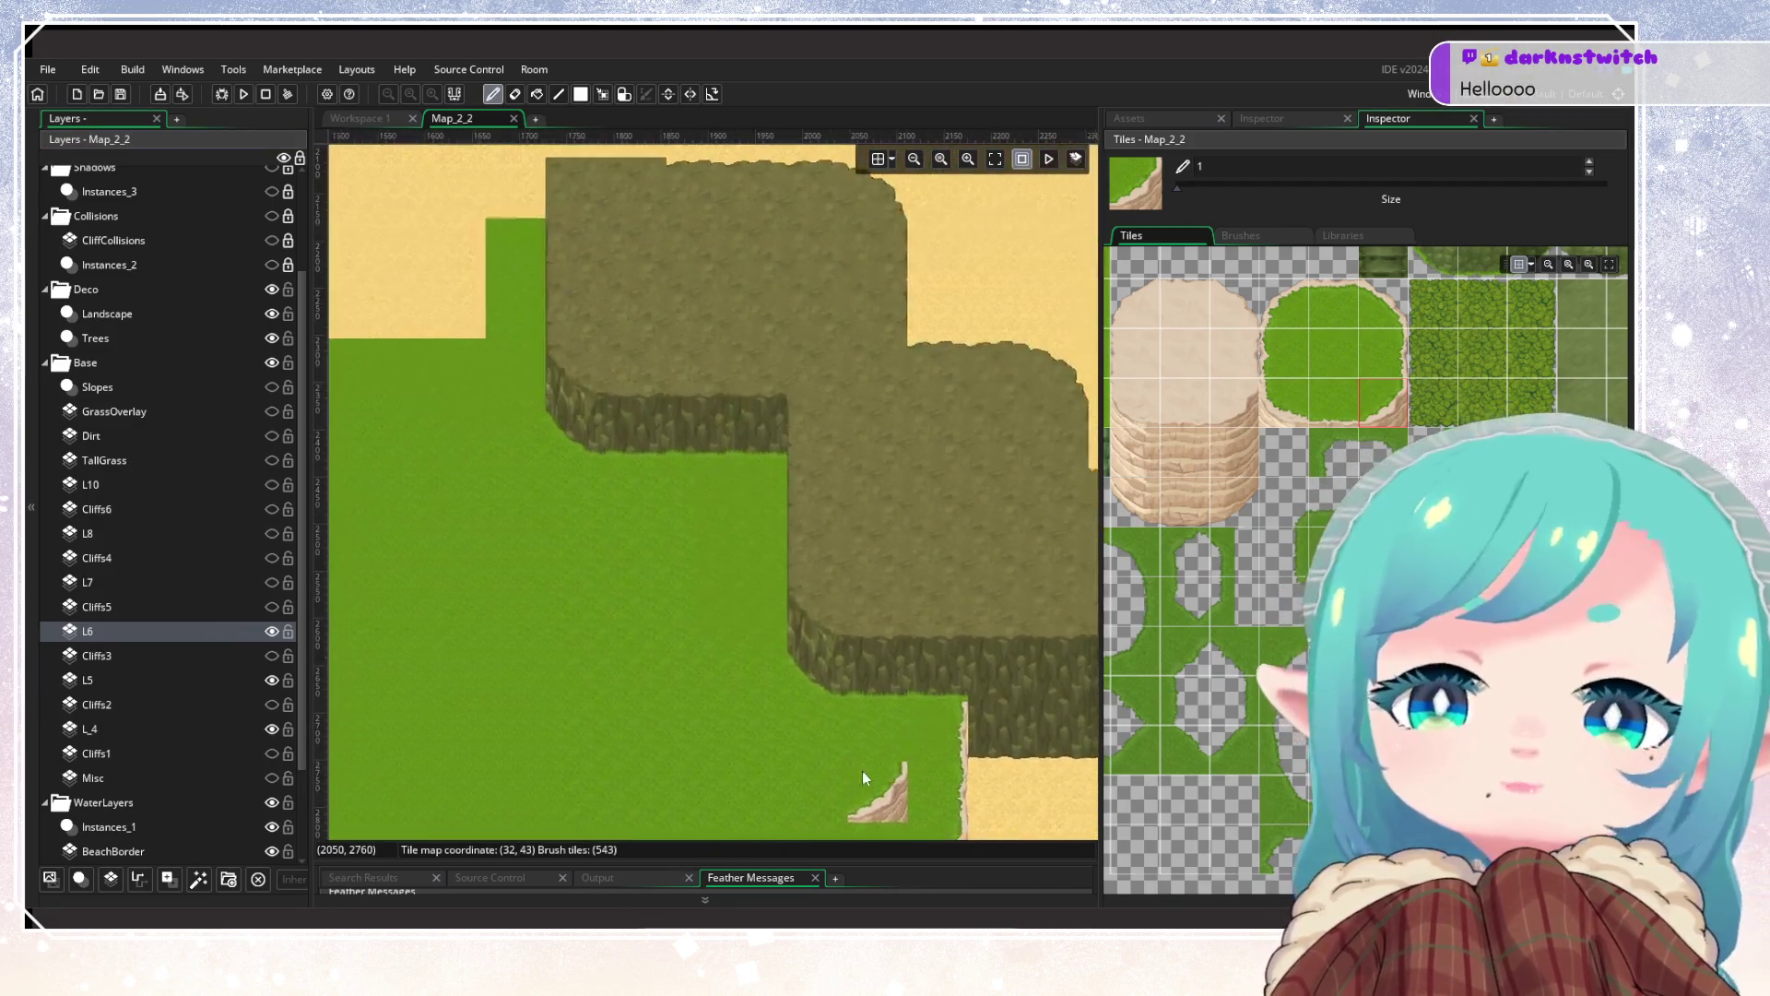
scroll(855, 771, down, 2)
Step: Paint a sand-top tile and a two-tile sand-cliff stair into the olive cliff face
click(1178, 433)
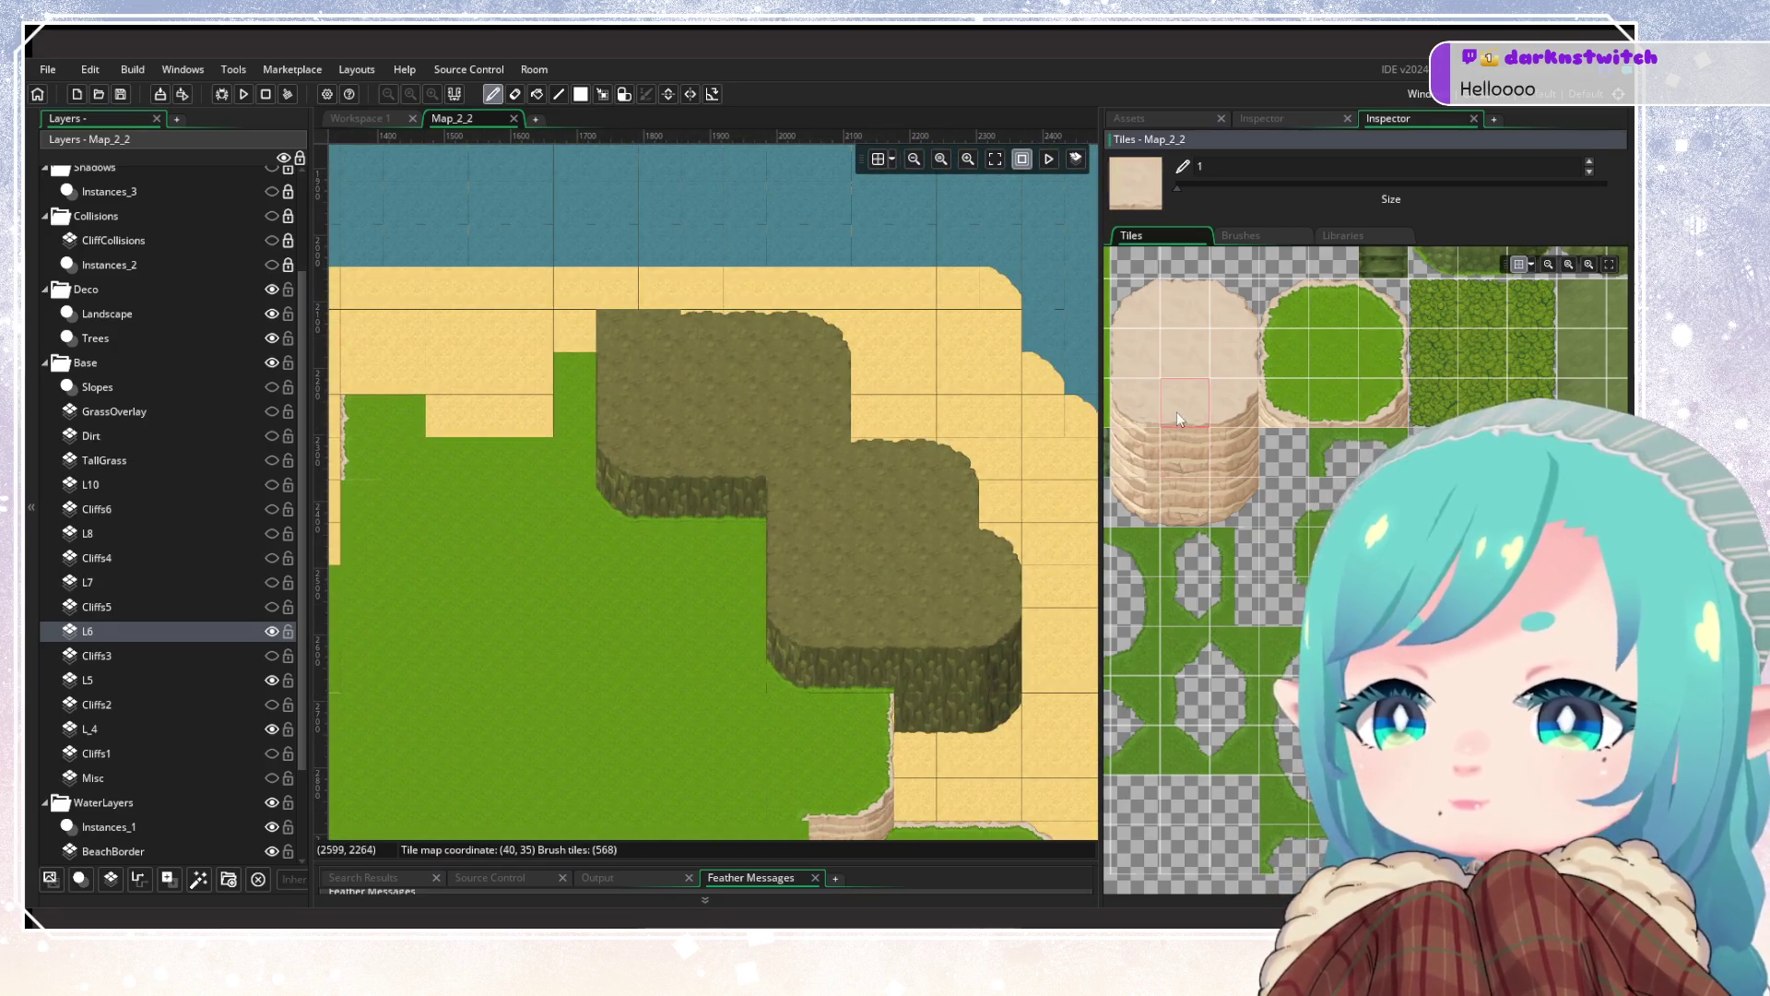
click(1177, 420)
mouse_move(632, 655)
mouse_down()
mouse_move(493, 363)
mouse_move(529, 635)
mouse_up()
scroll(782, 612, up, 1)
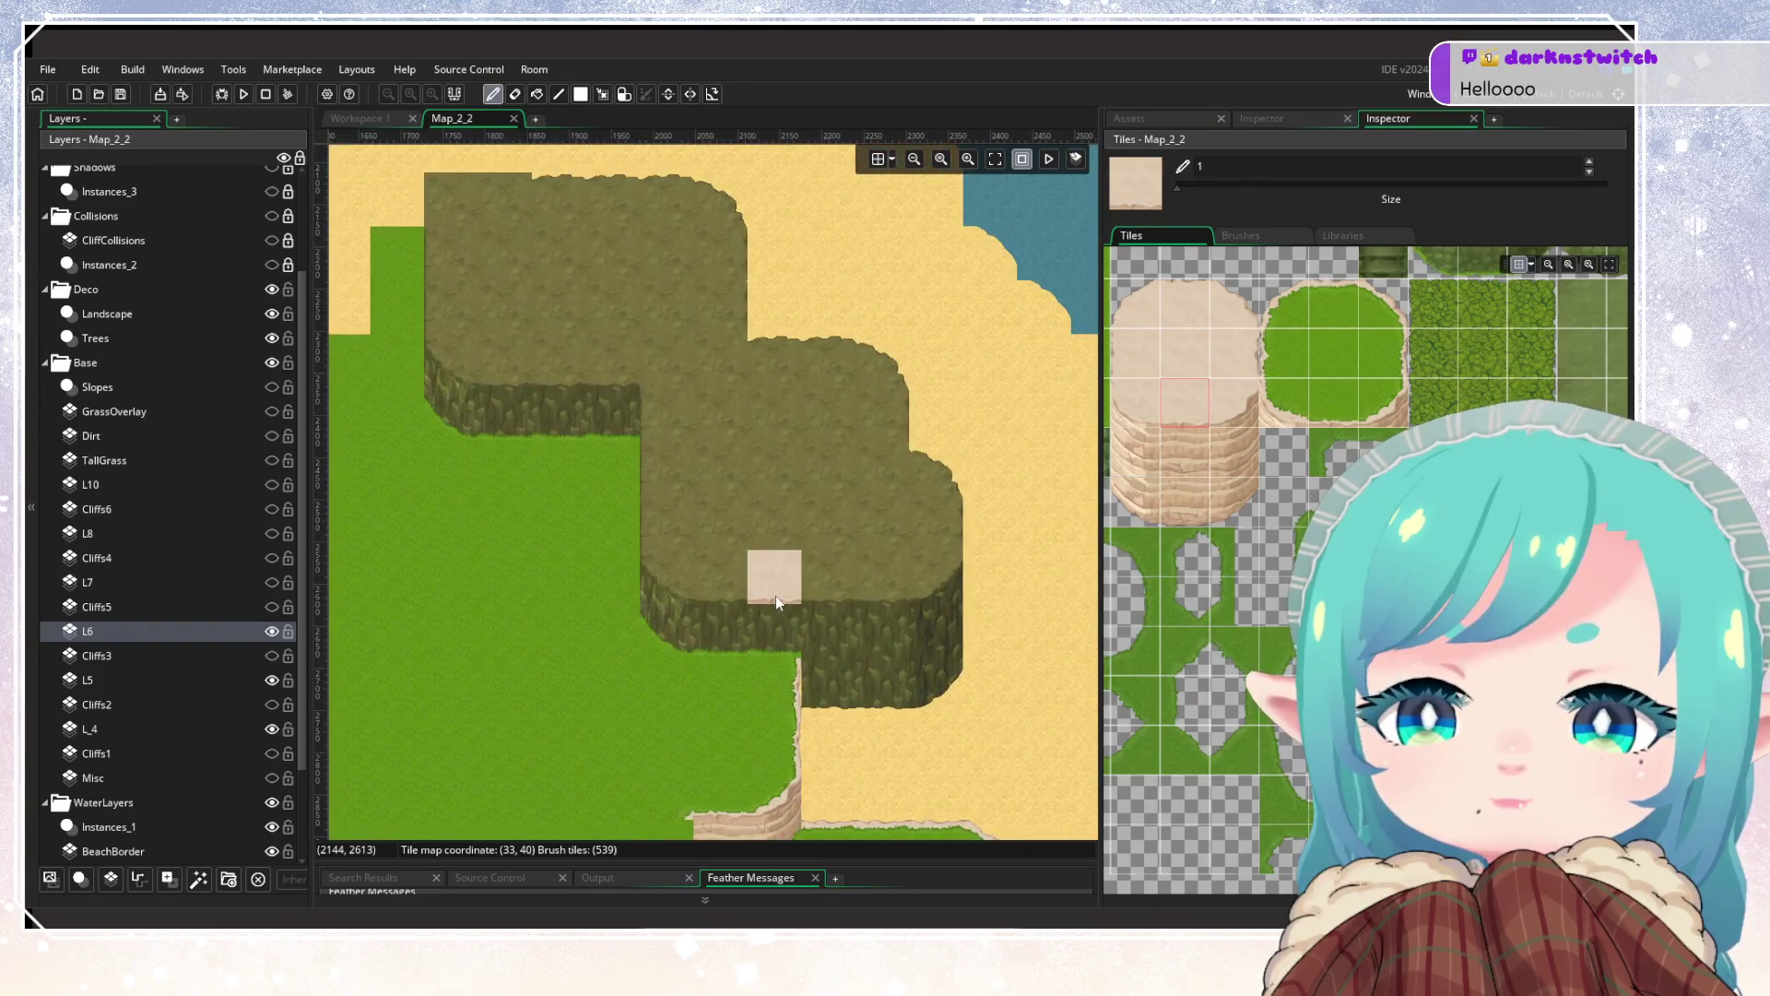
drag(1189, 452, 1188, 503)
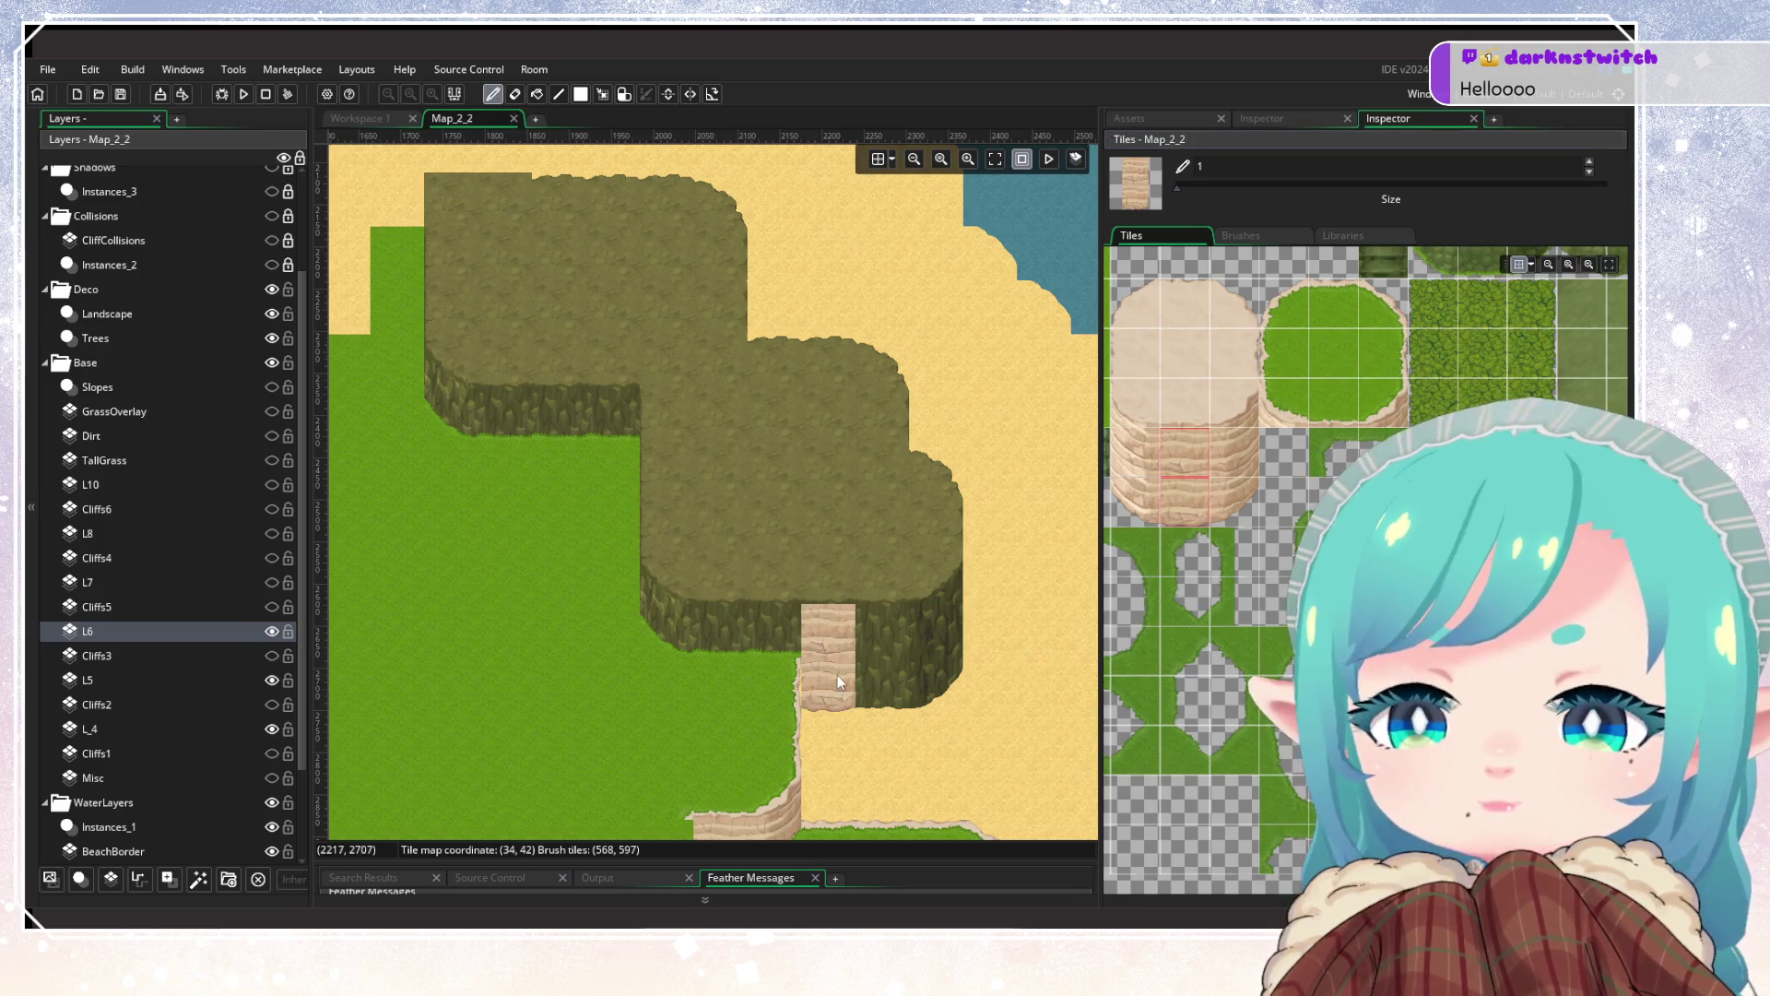
click(837, 675)
Step: Extend the sand-cliff stair down the column, undoing the extra bottom tile
drag(920, 739, 676, 615)
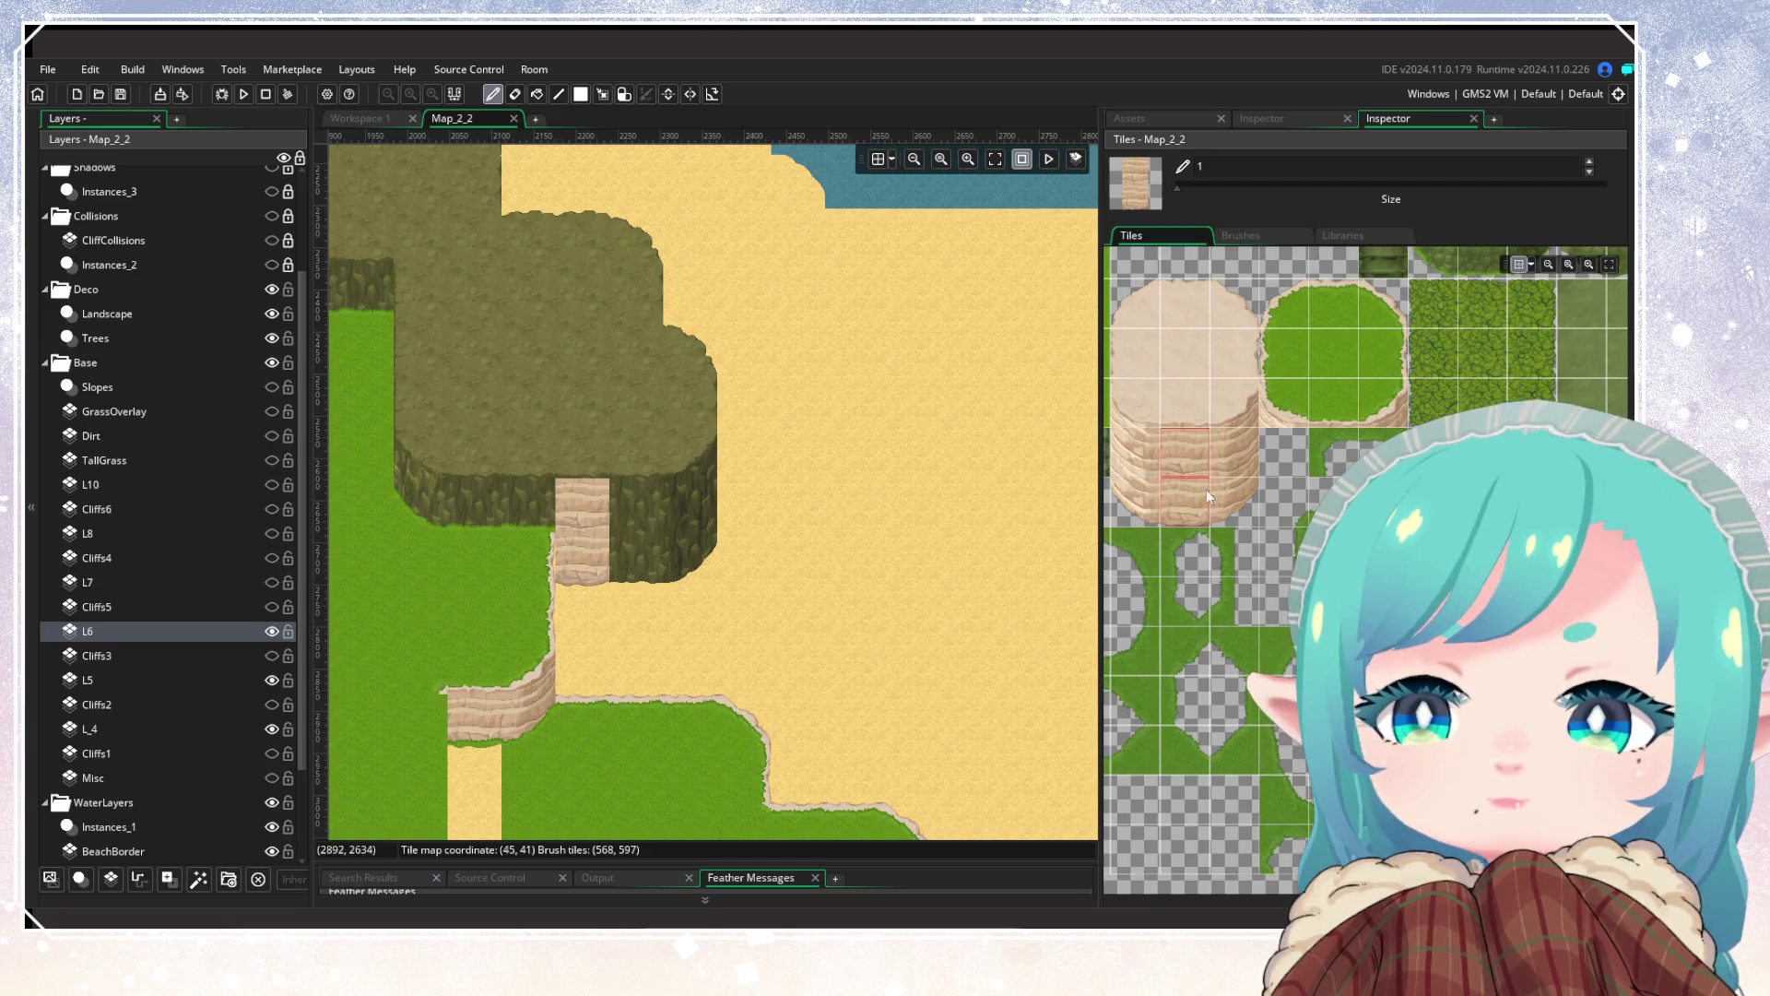
click(1187, 463)
drag(592, 581, 614, 590)
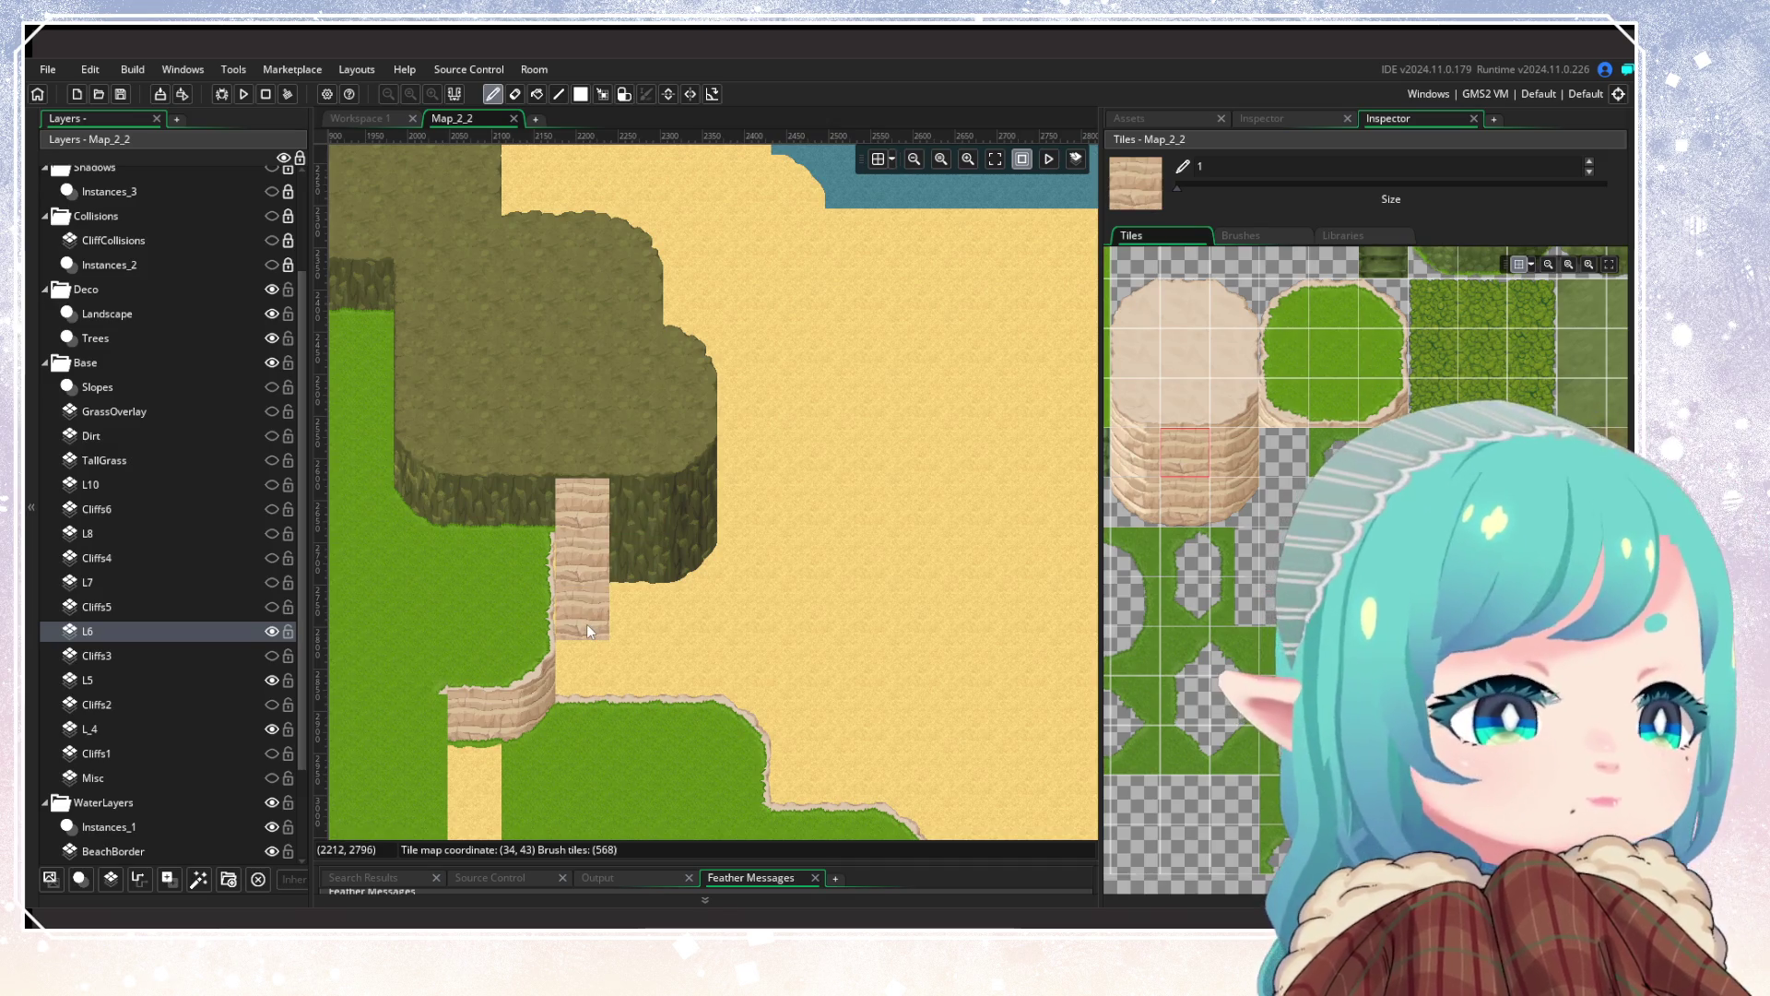
click(579, 667)
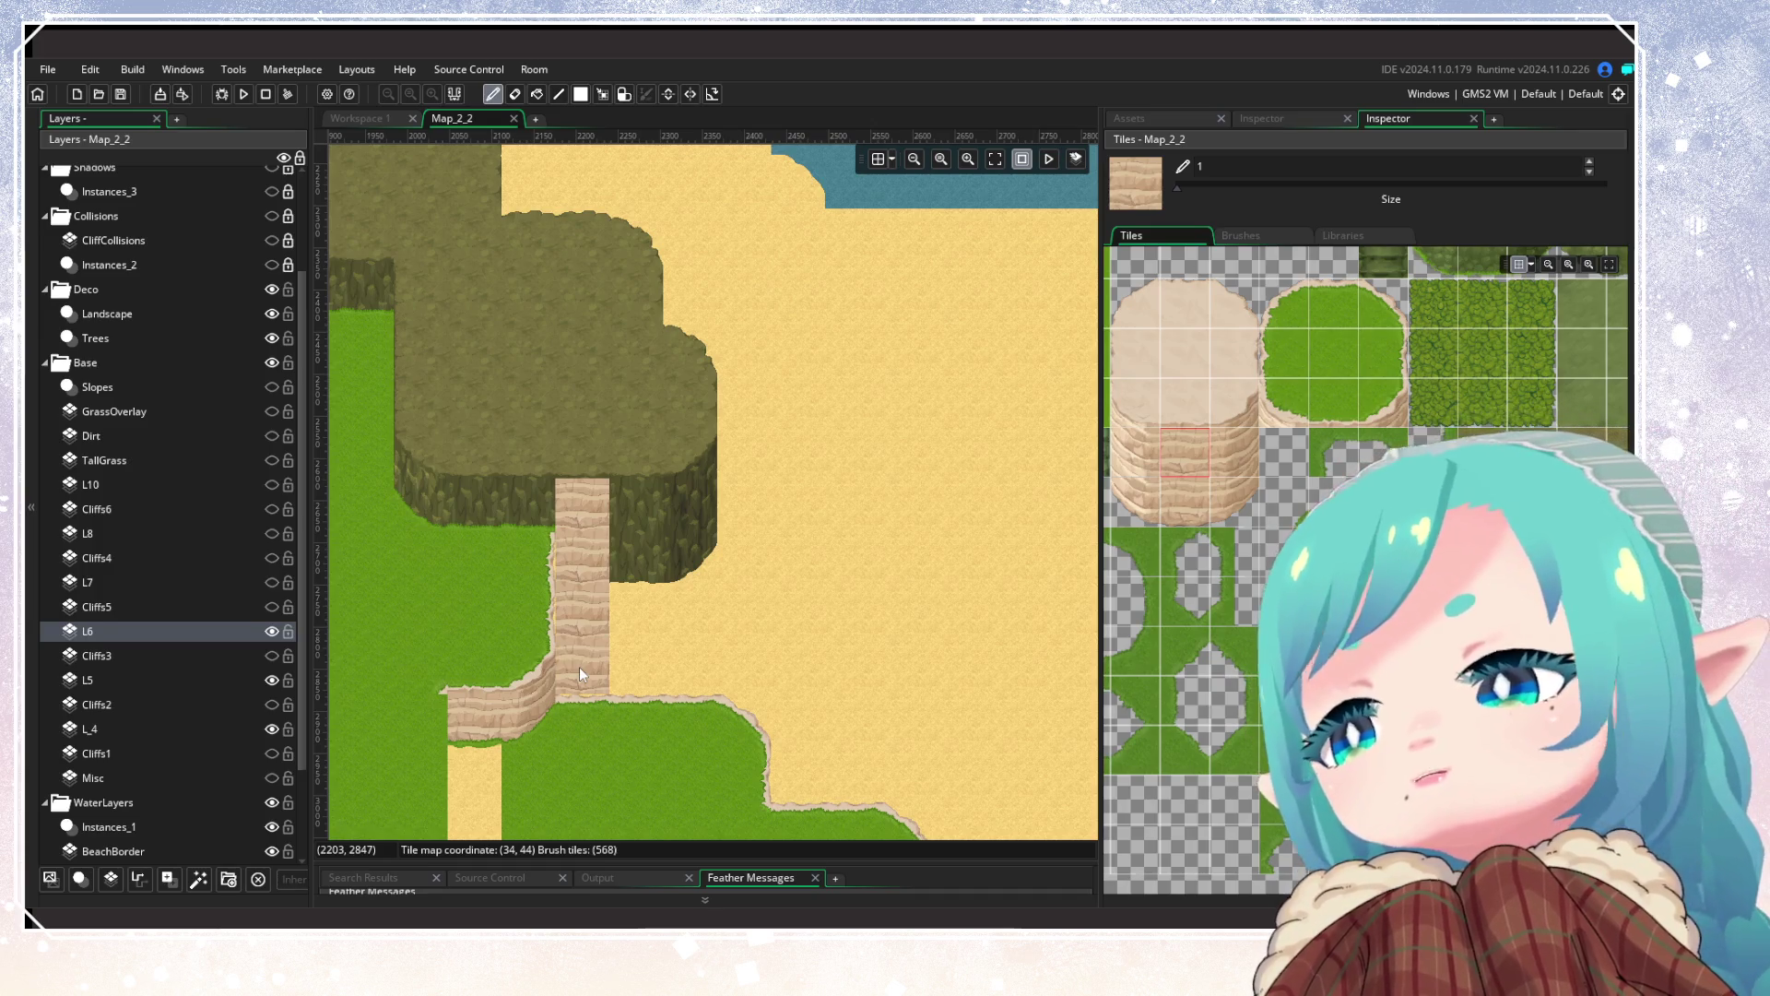
key(ctrl+z)
Step: Build a tall sand-cliff column with a rounded bottom on the open sand and box-select it
click(1166, 509)
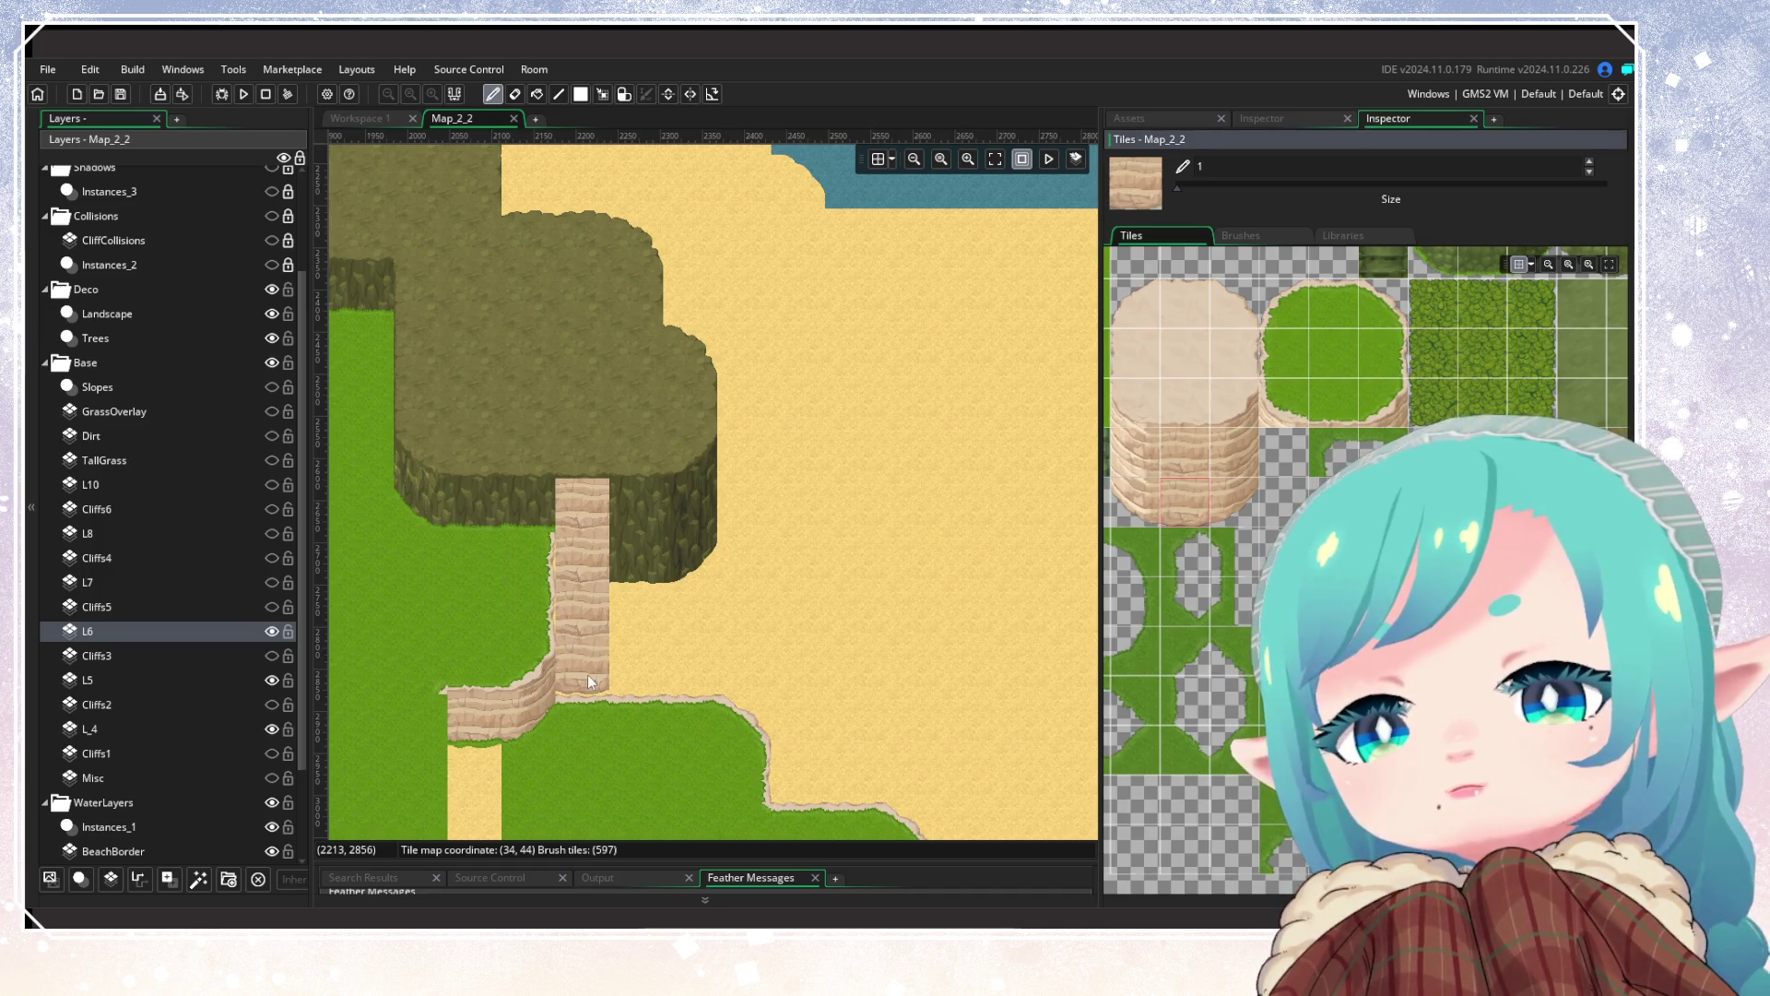
click(1241, 416)
click(902, 387)
click(1235, 456)
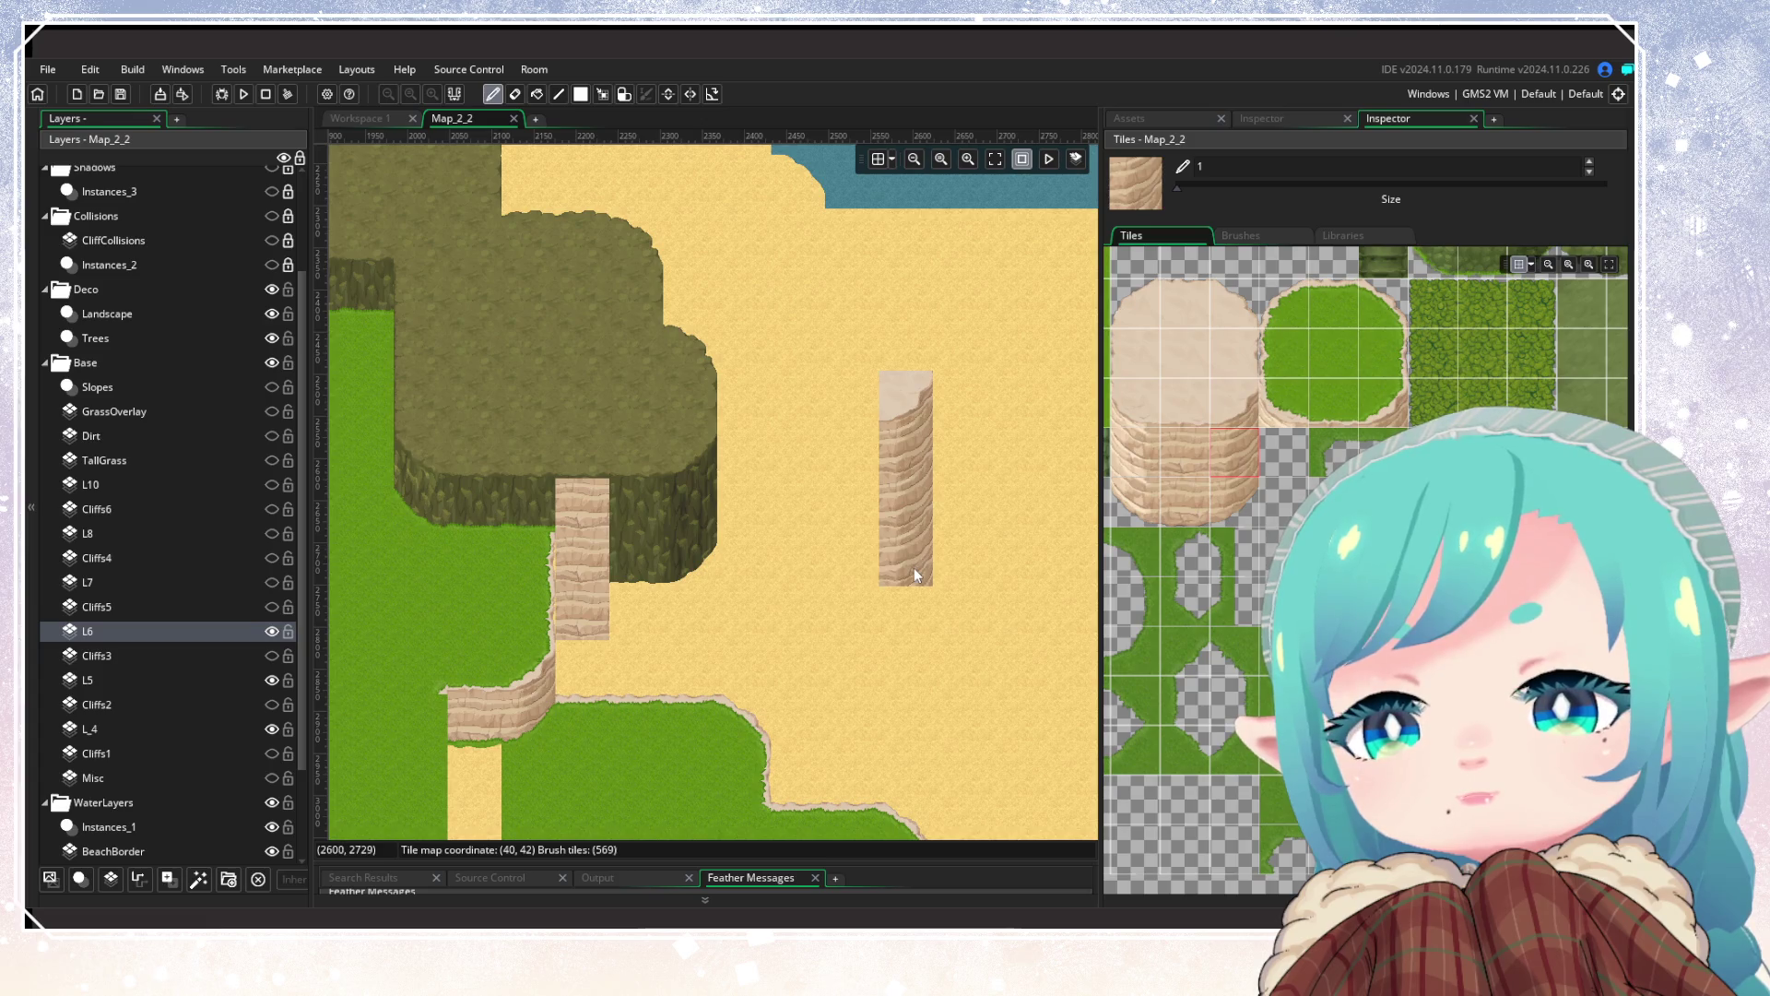
click(1235, 500)
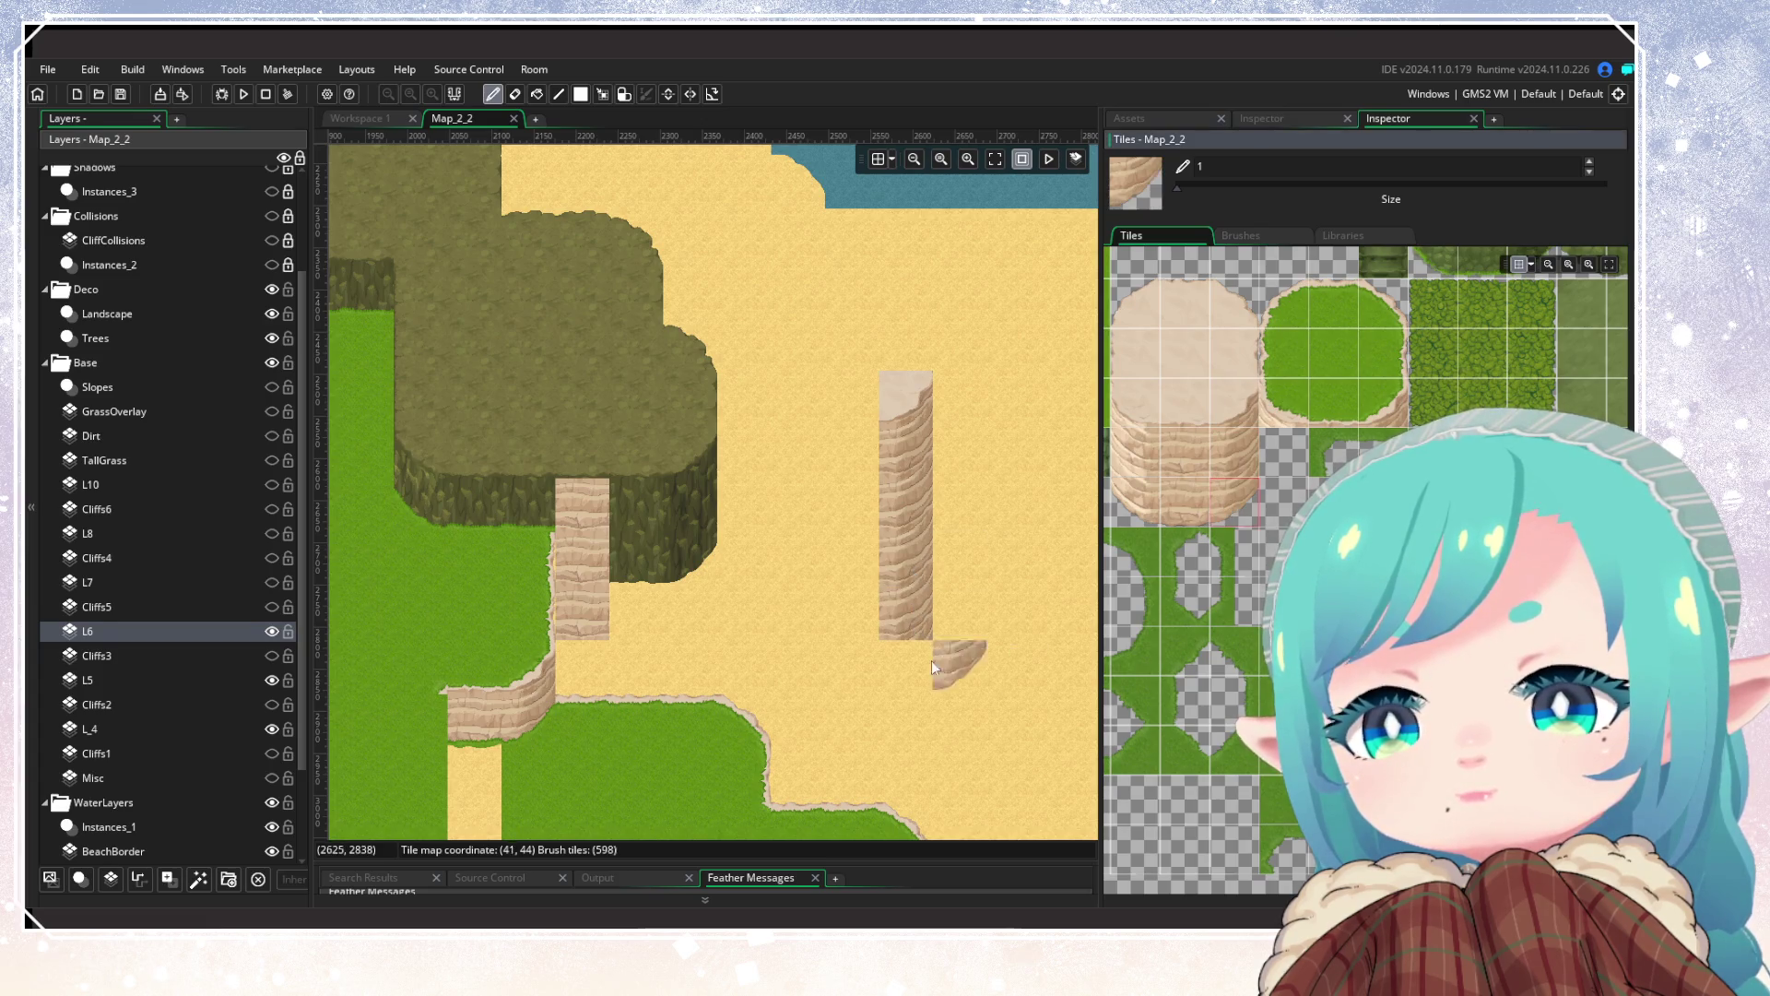
click(906, 663)
click(603, 94)
drag(894, 378, 893, 684)
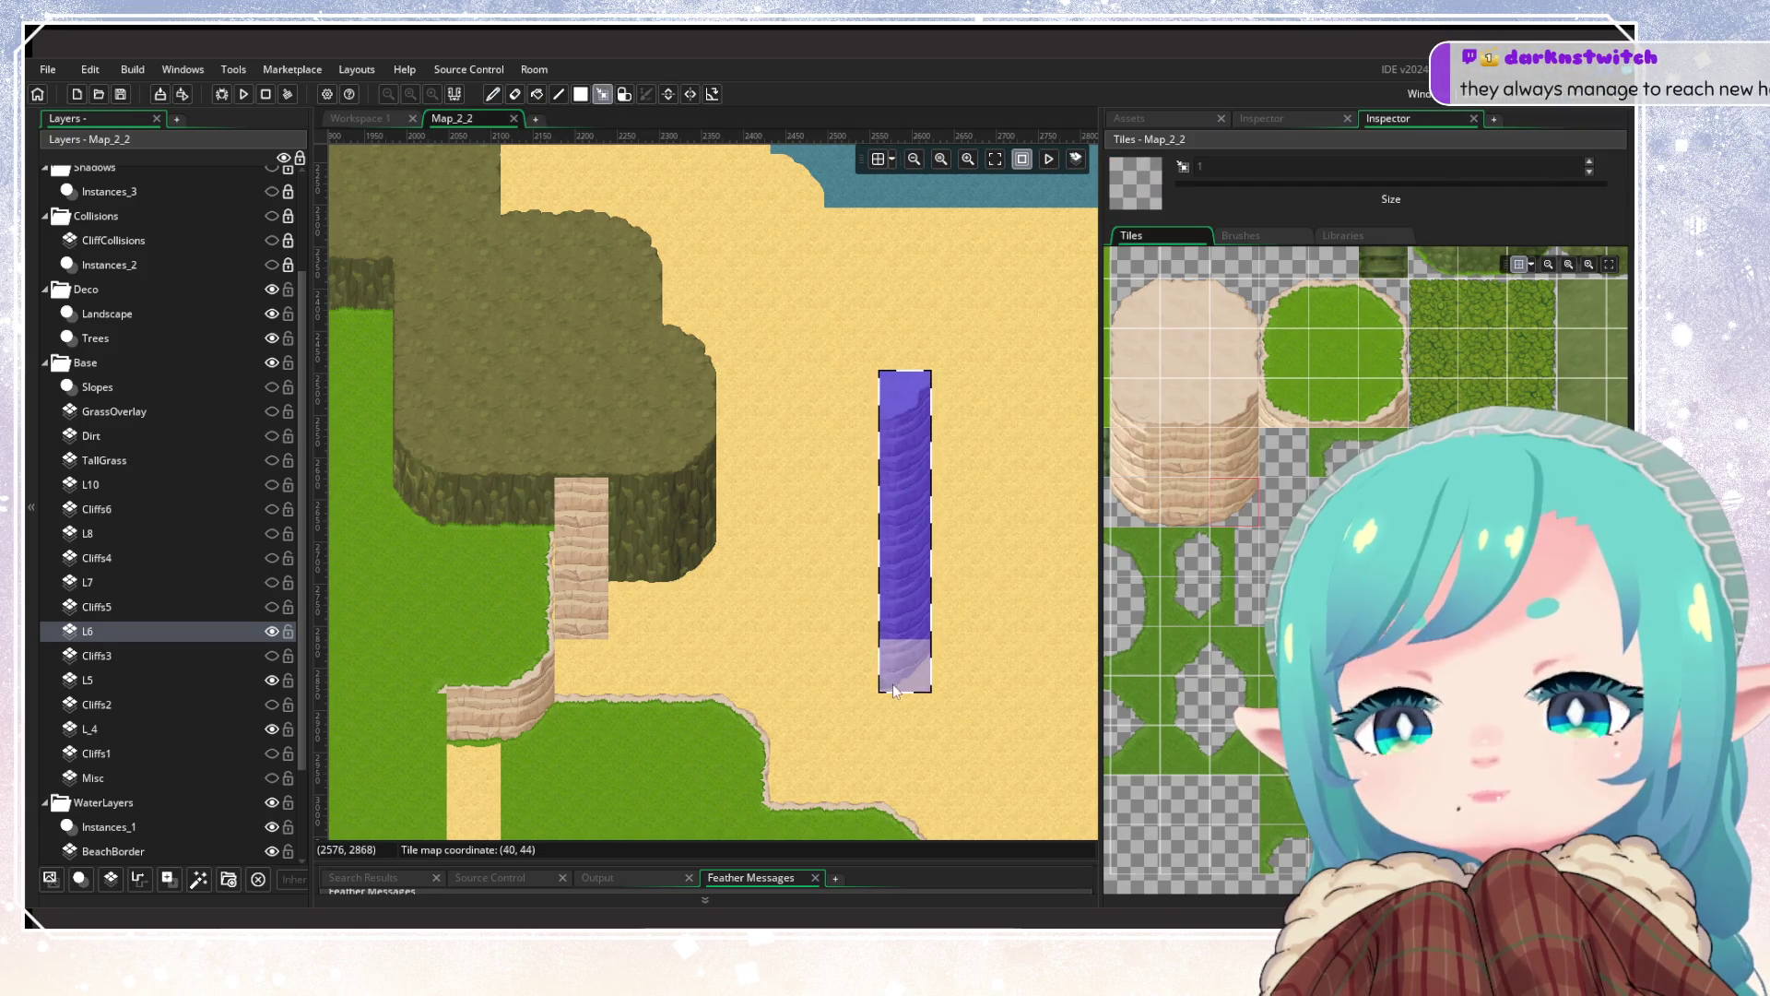
Step: Cut the selected sand-cliff column with Ctrl+X and zoom to check where it goes
key(ctrl+x)
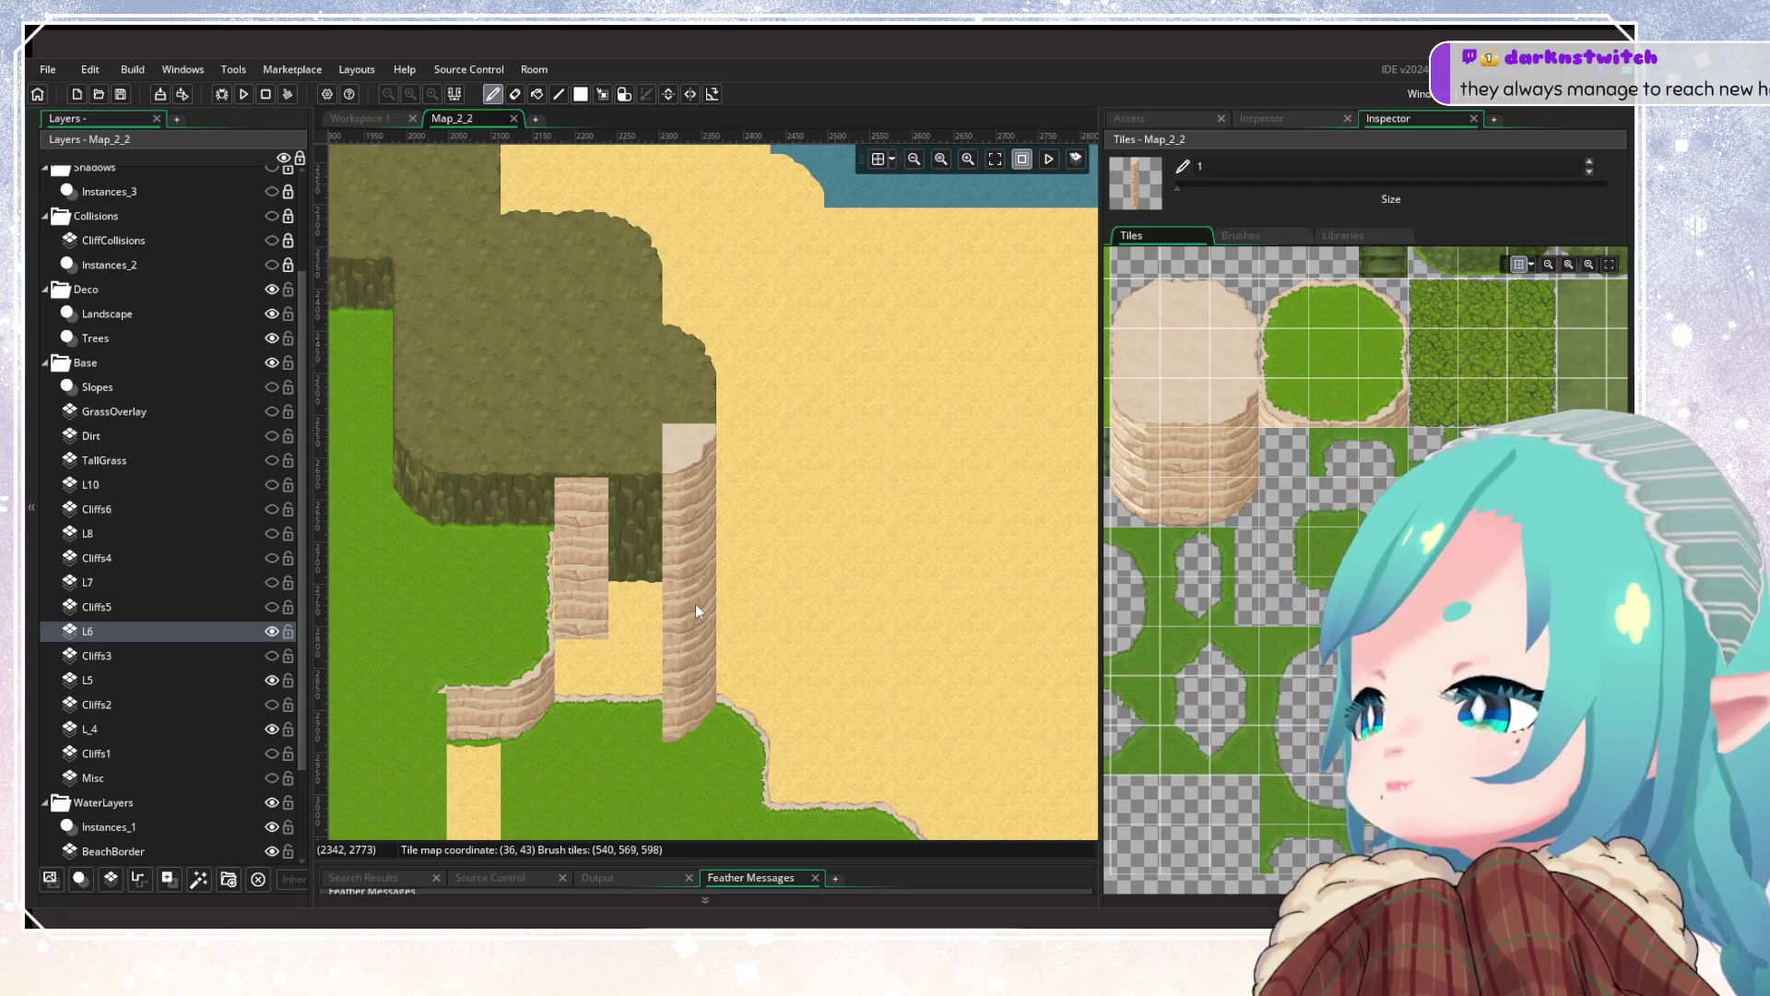
scroll(916, 478, up, 2)
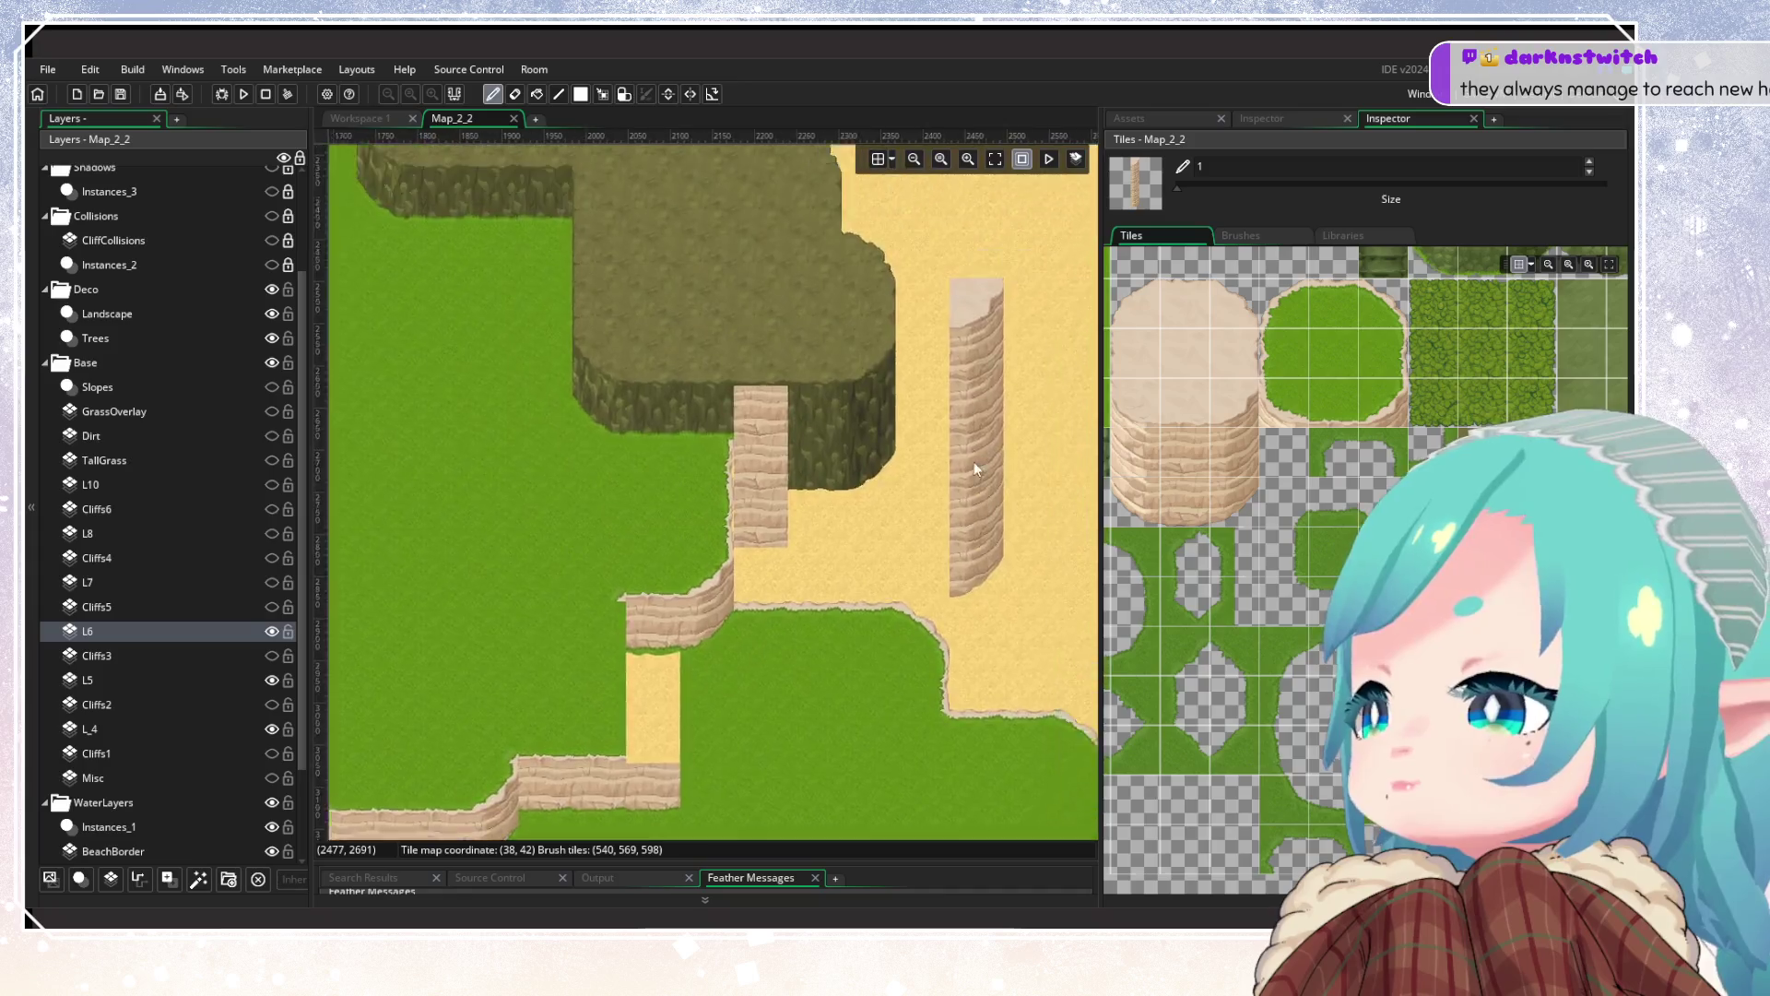
scroll(983, 451, down, 2)
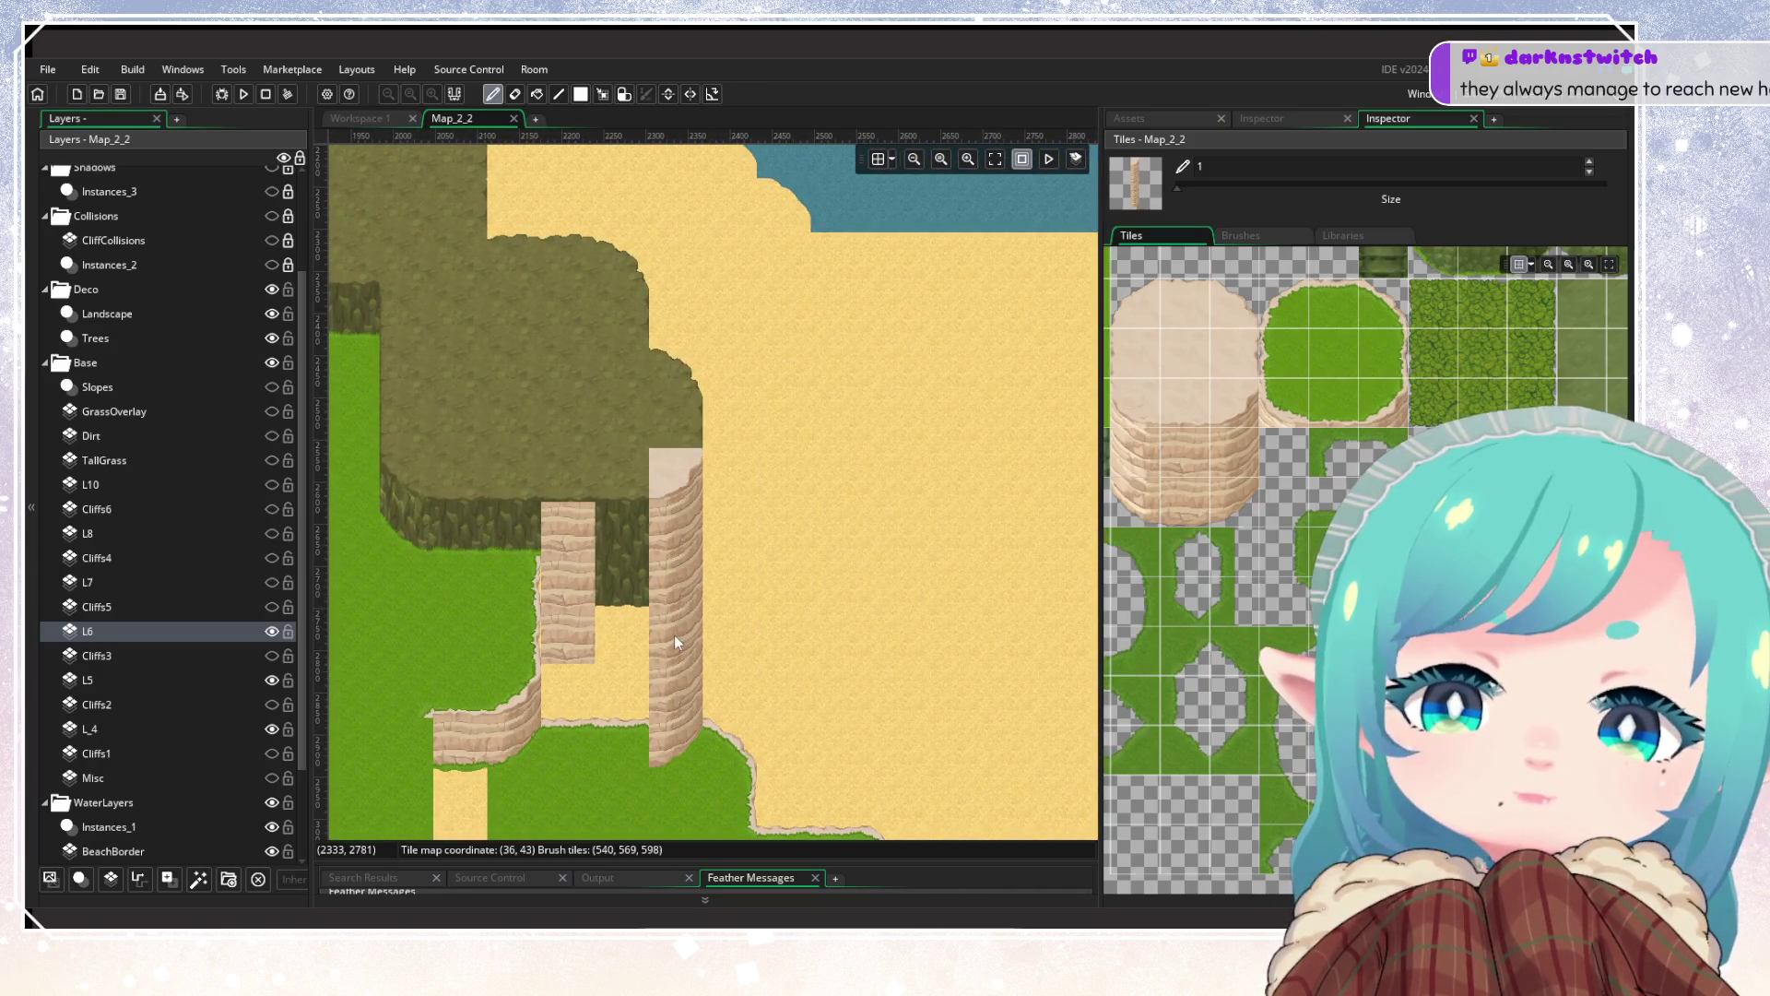
scroll(674, 635, down, 2)
scroll(673, 634, up, 2)
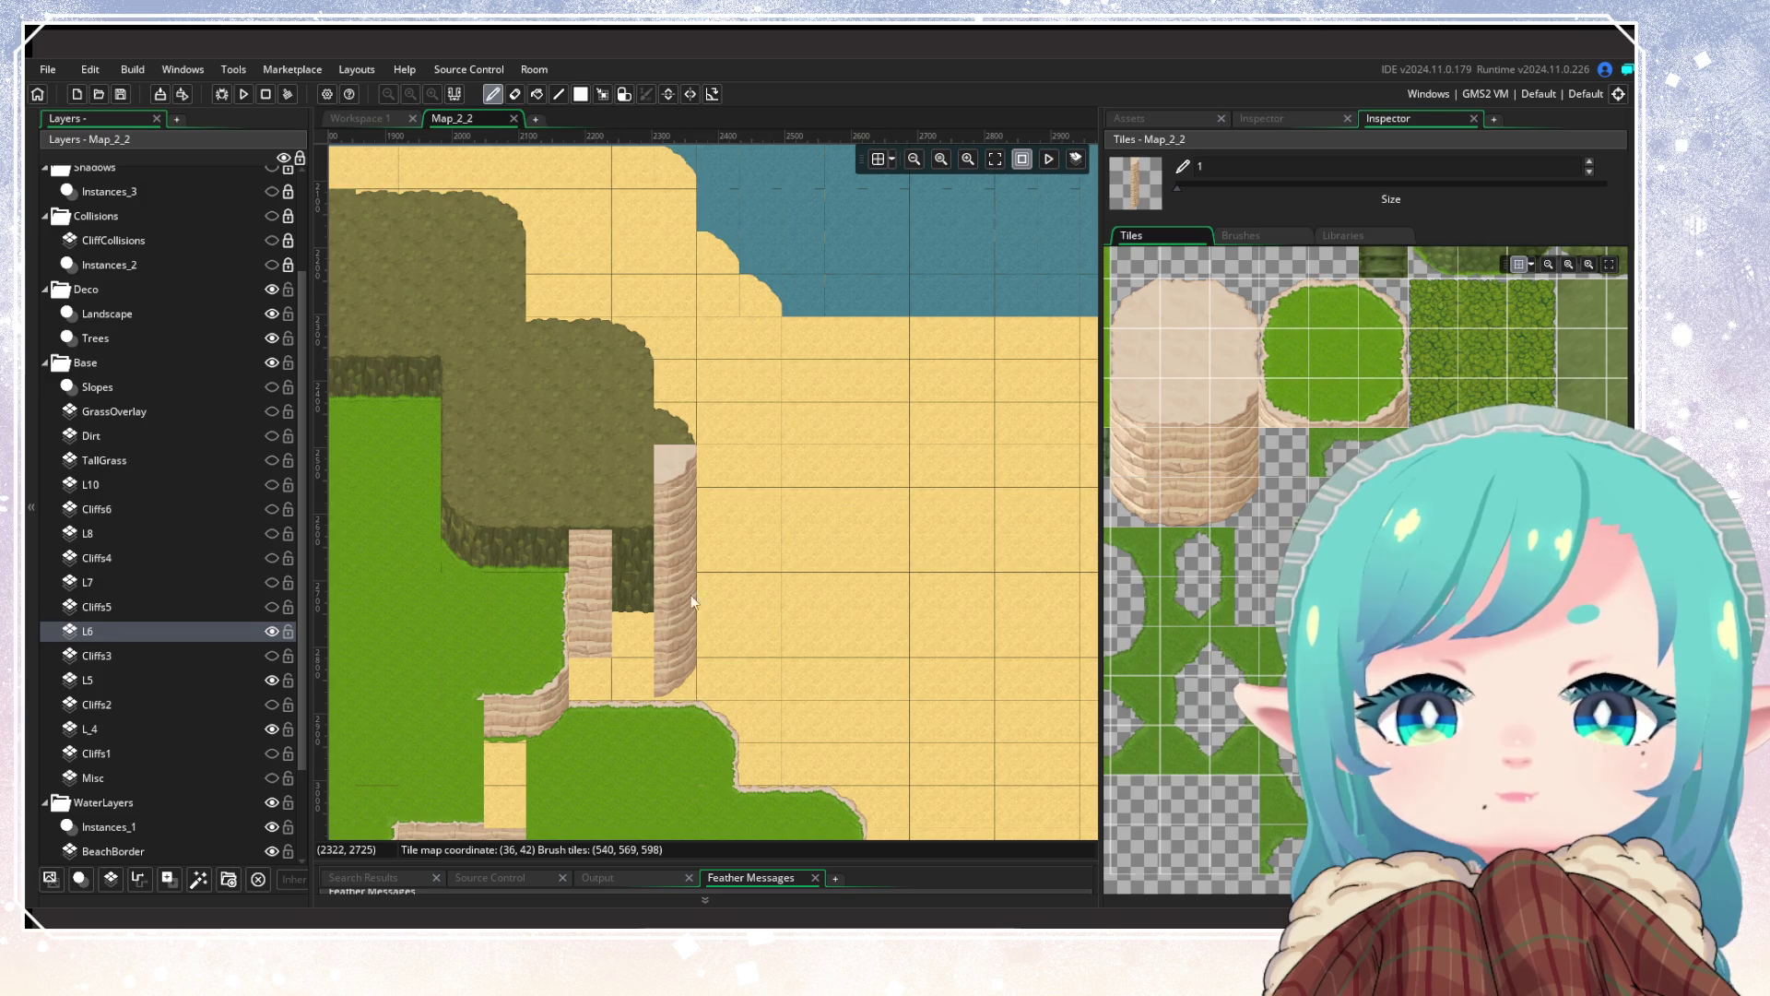
Step: Paint cliff-bottom tiles along the cliff base and sand cliff-tops across its top row
click(1175, 507)
drag(636, 679, 588, 687)
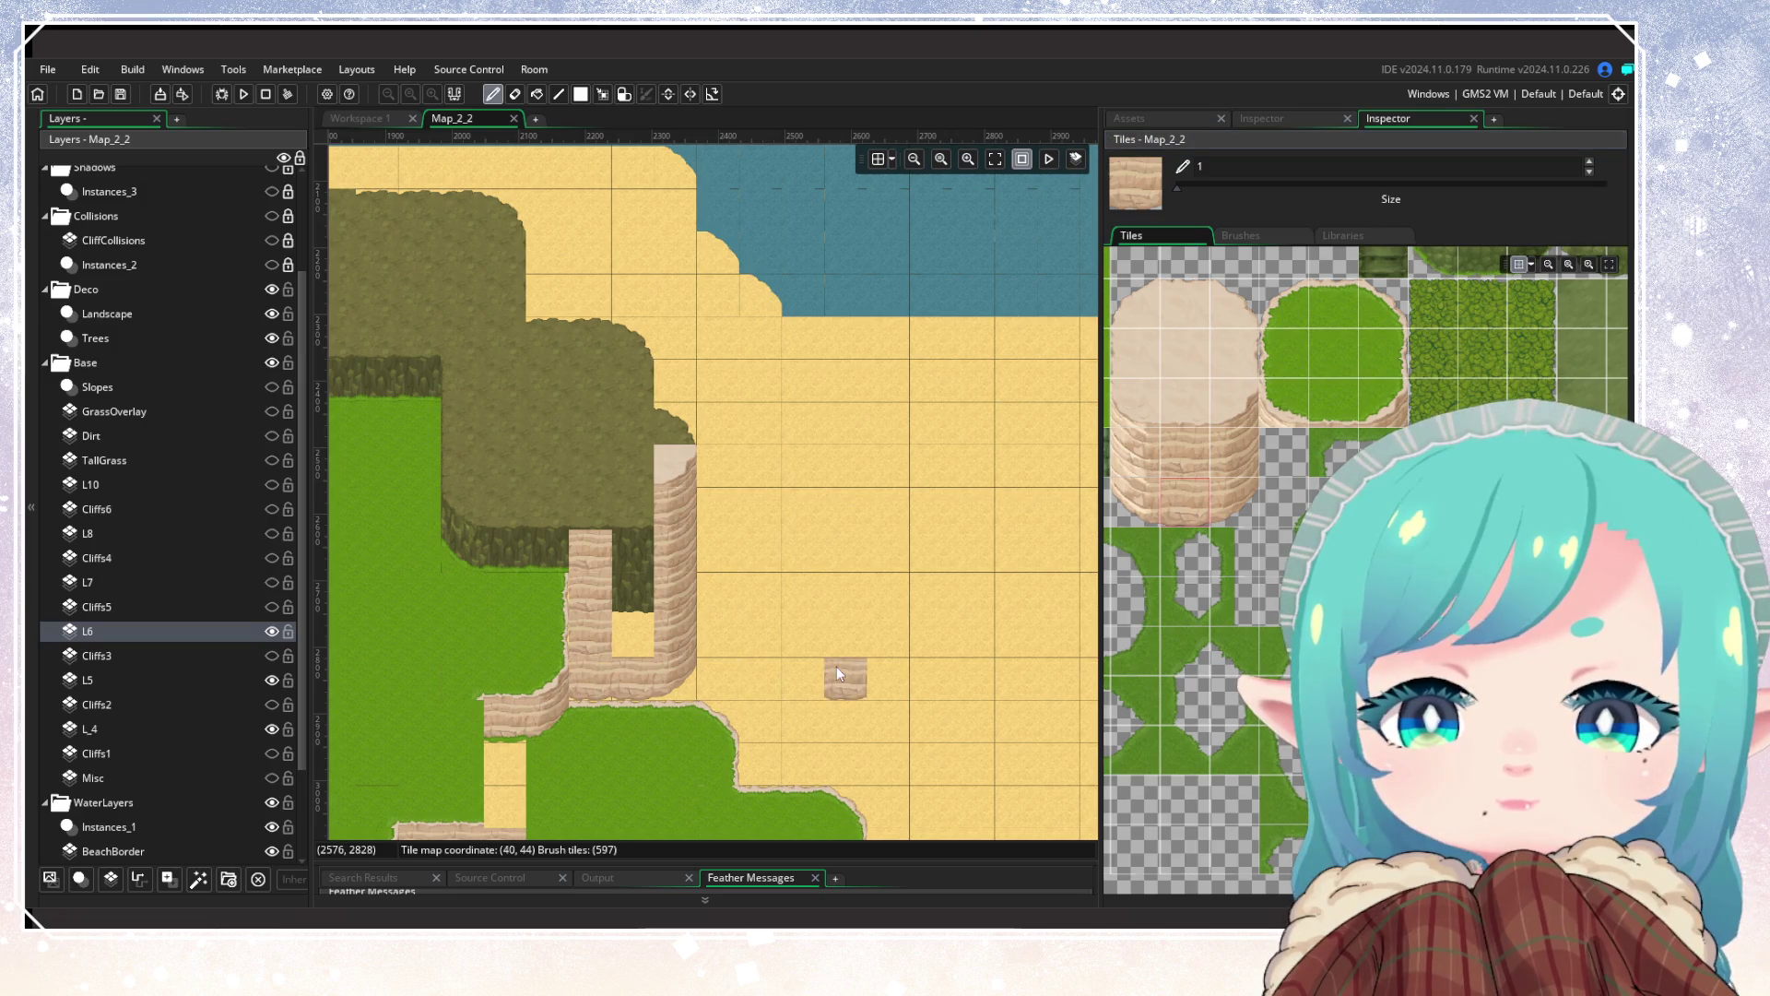
drag(837, 667, 1009, 633)
click(1184, 452)
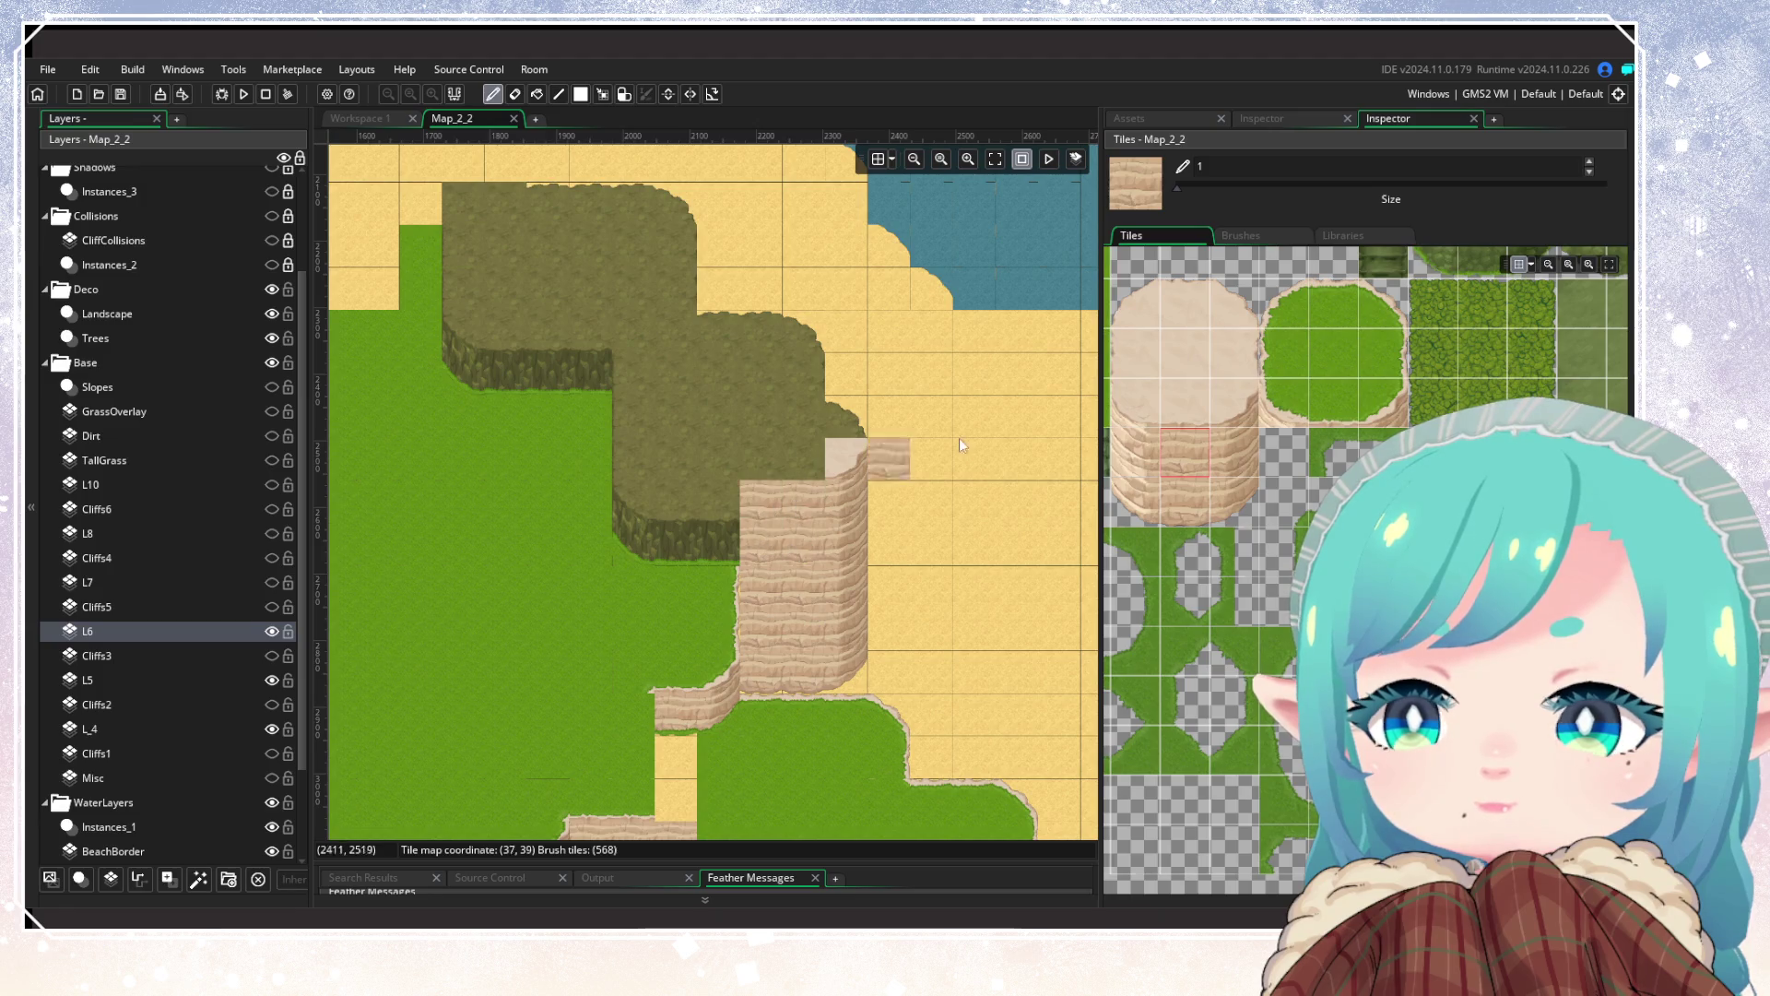
click(1178, 402)
mouse_move(761, 458)
mouse_down()
mouse_move(846, 458)
mouse_move(876, 553)
mouse_up()
Step: Place top-edge cliff tiles at the plateau edge and the olive block's corner
click(1230, 318)
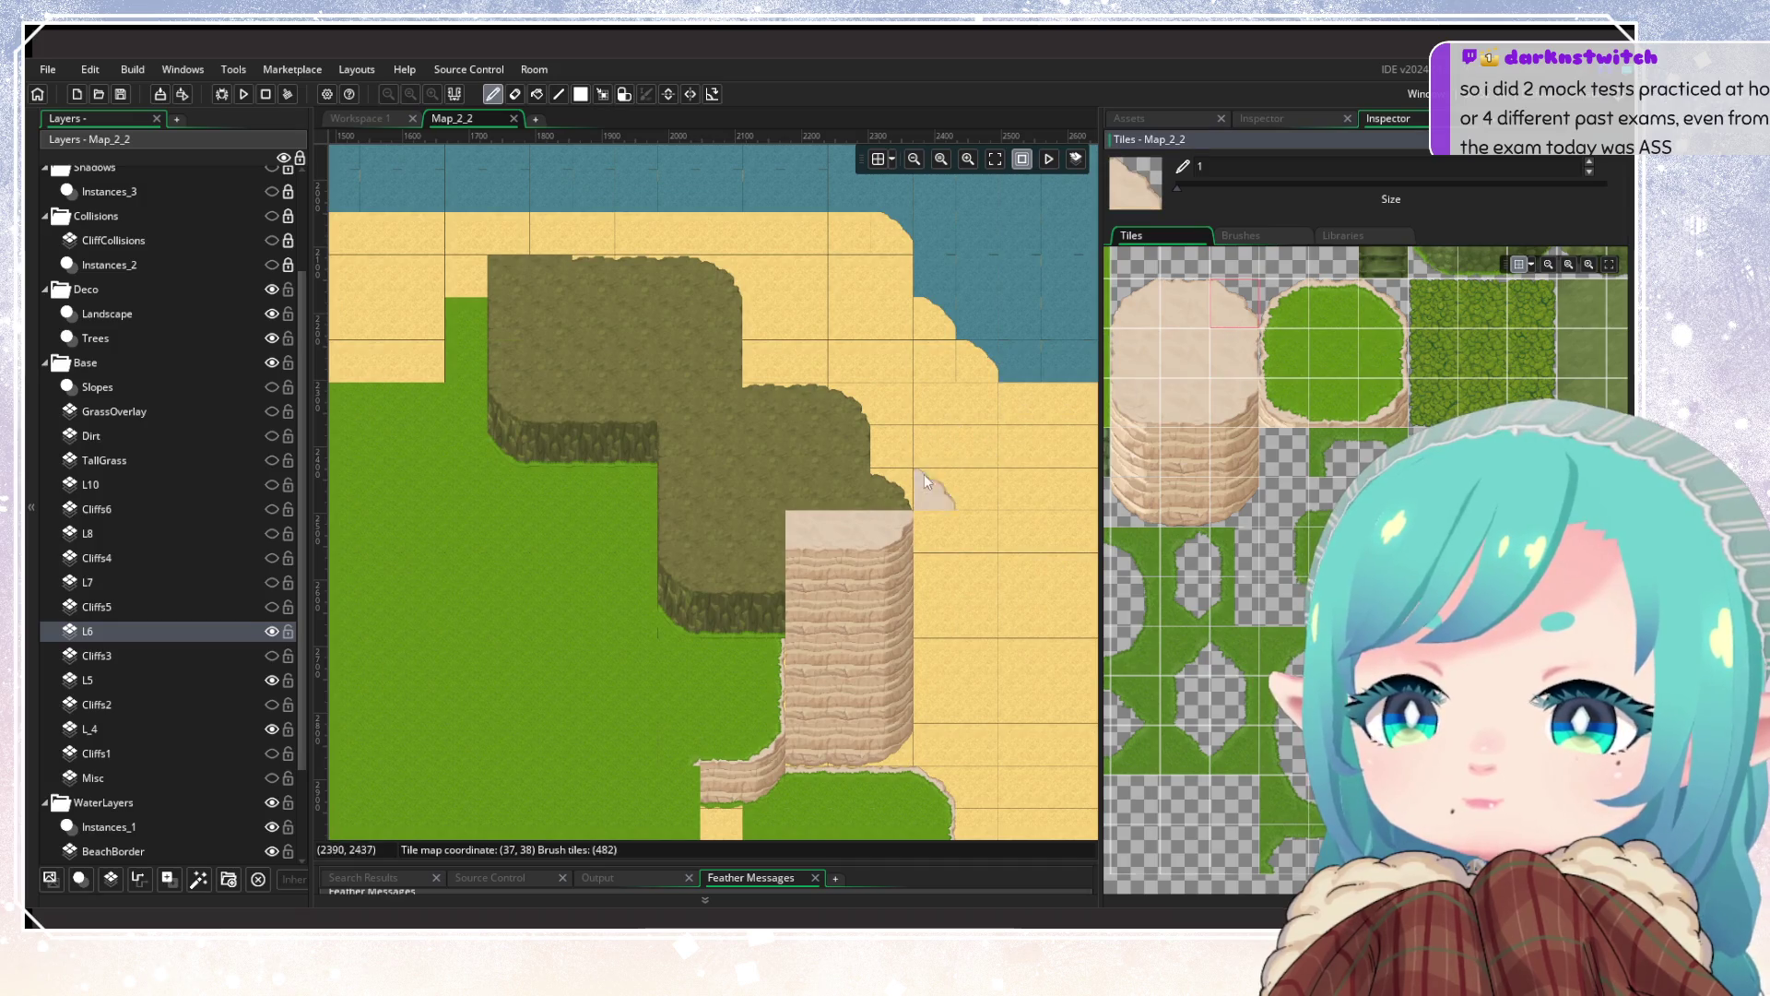
click(853, 461)
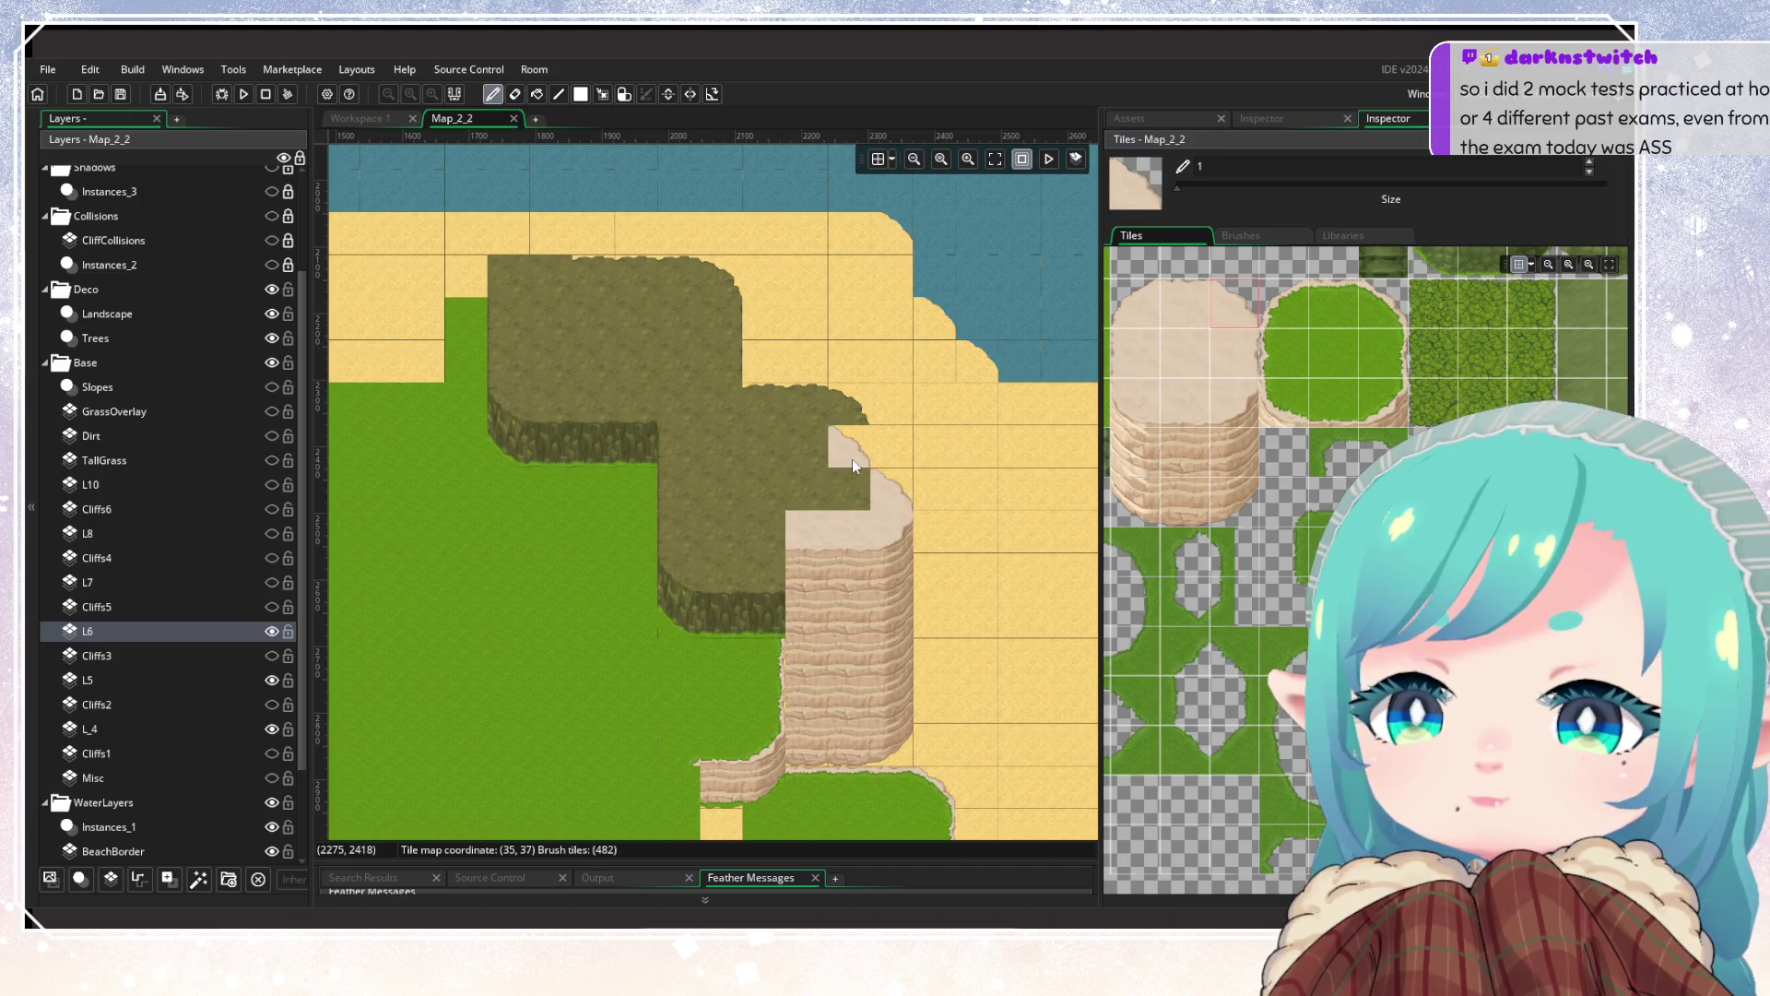
click(722, 274)
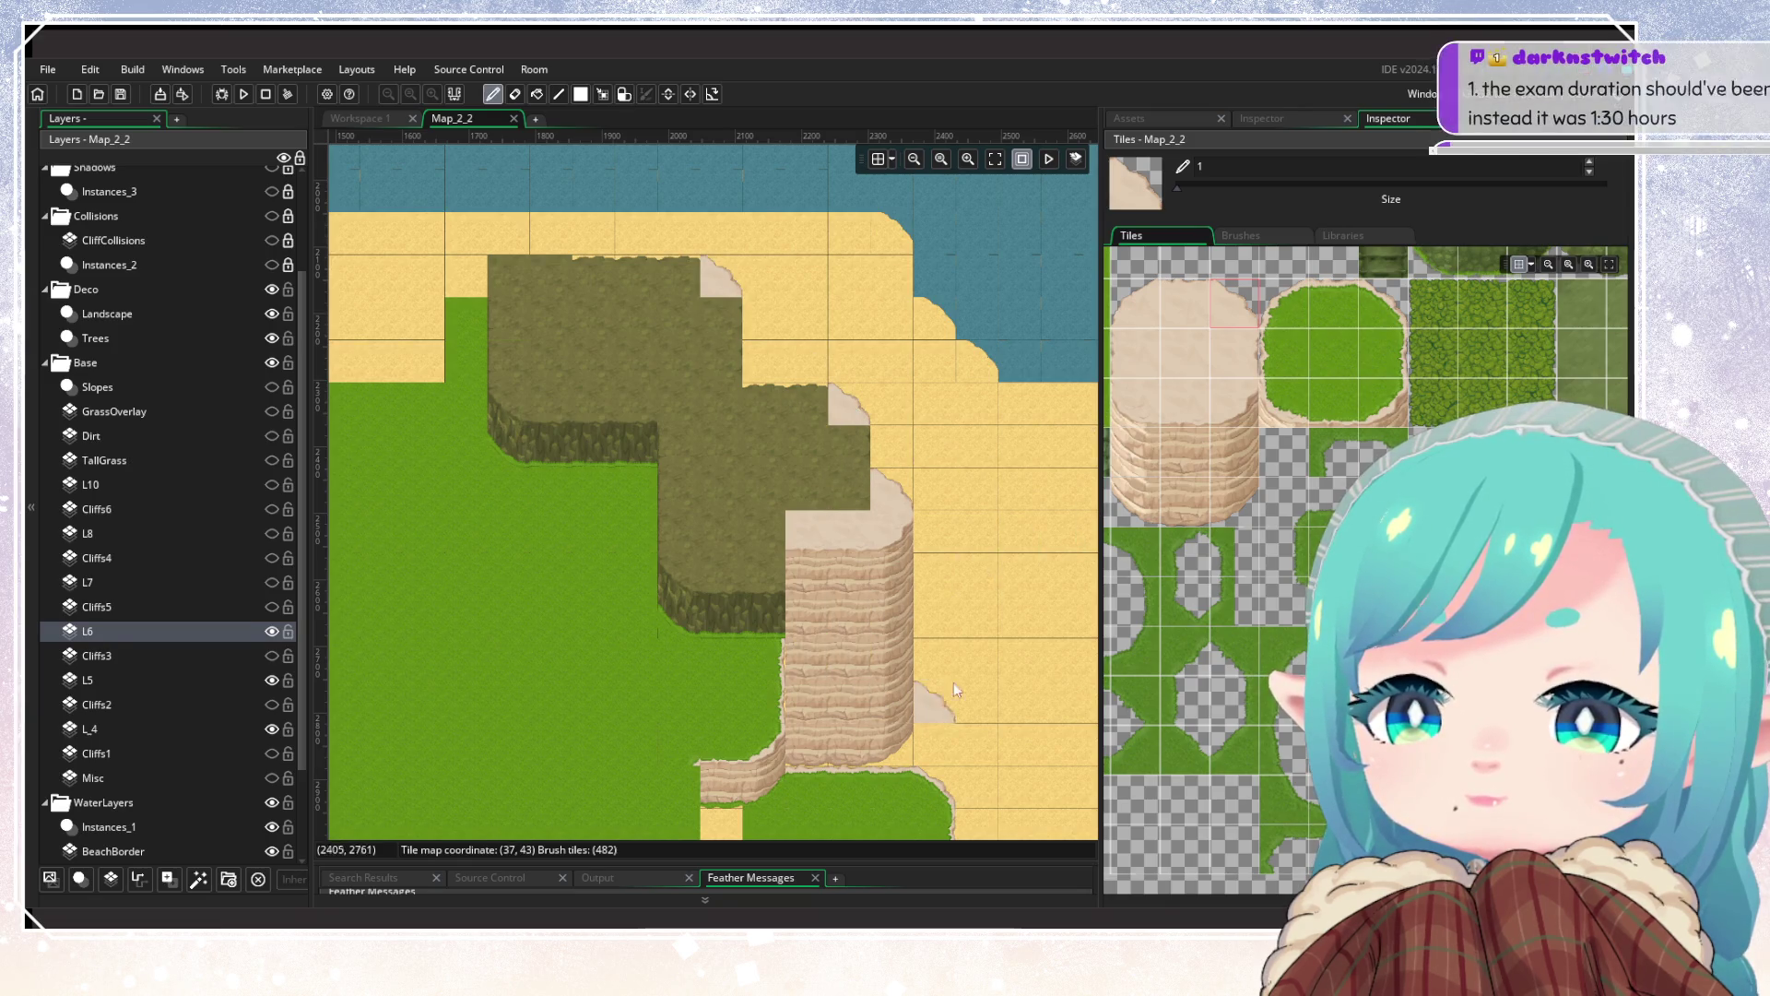
Step: Paint a grass-edge cliff tile along the cliff top
drag(944, 686, 977, 506)
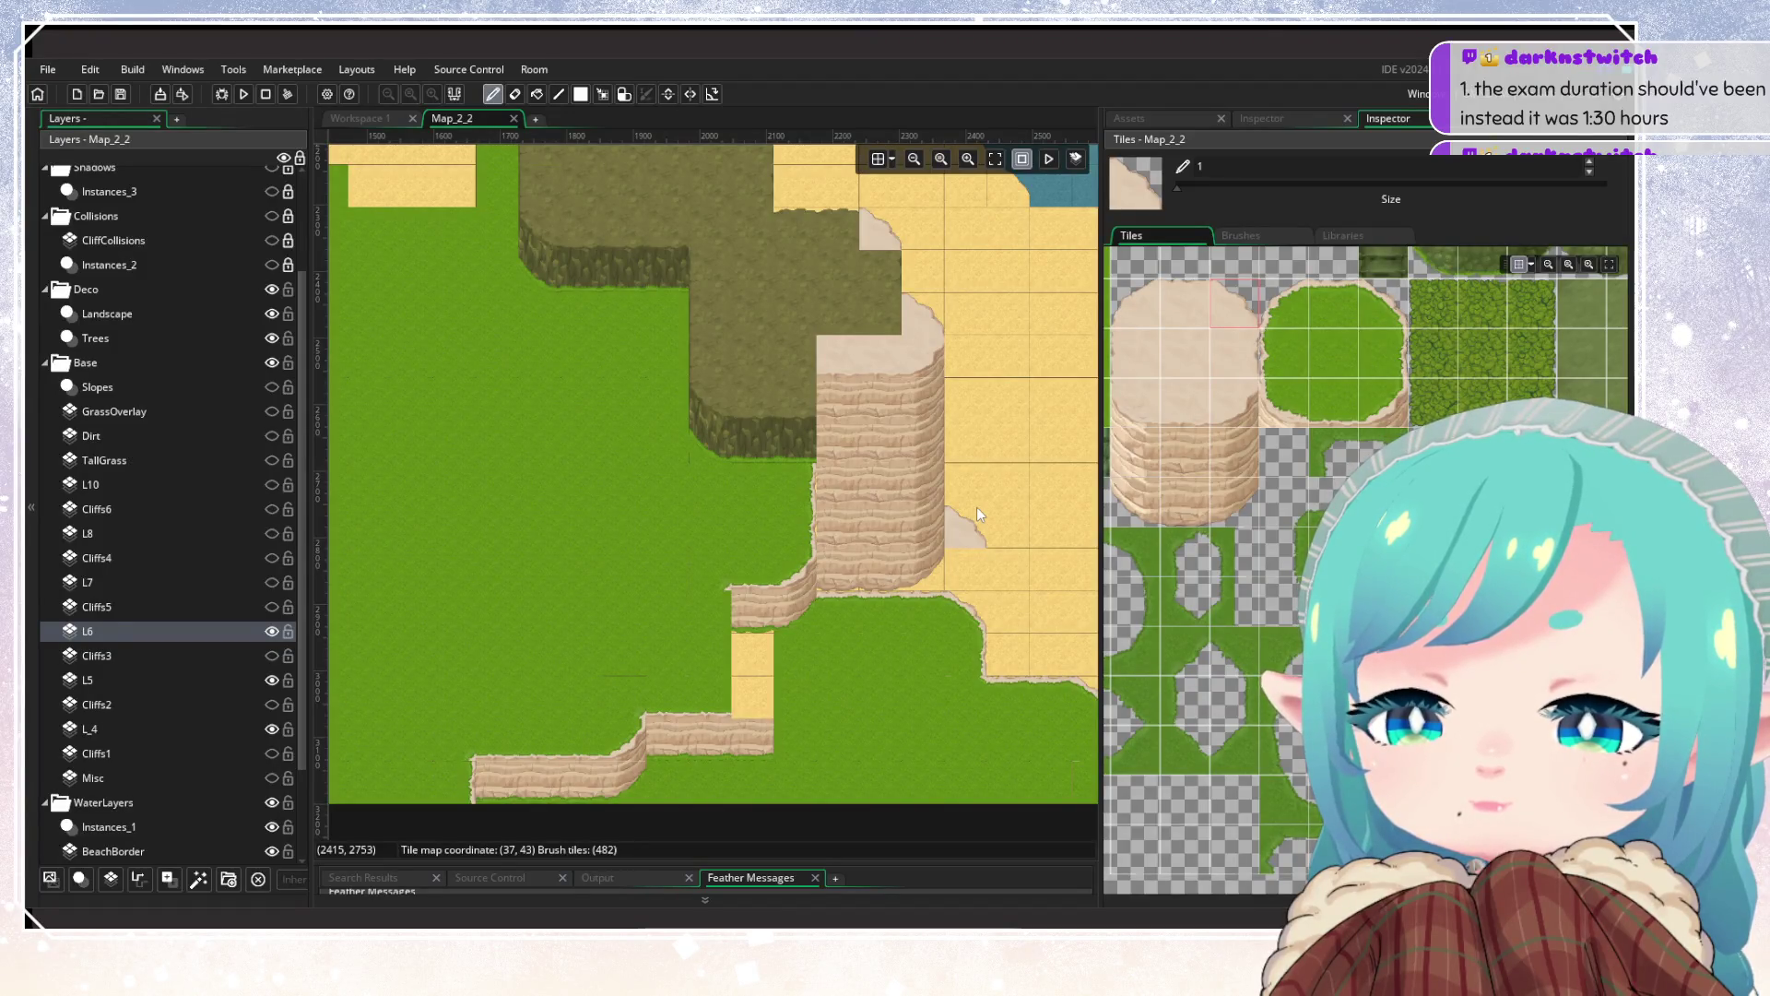
drag(977, 507, 938, 612)
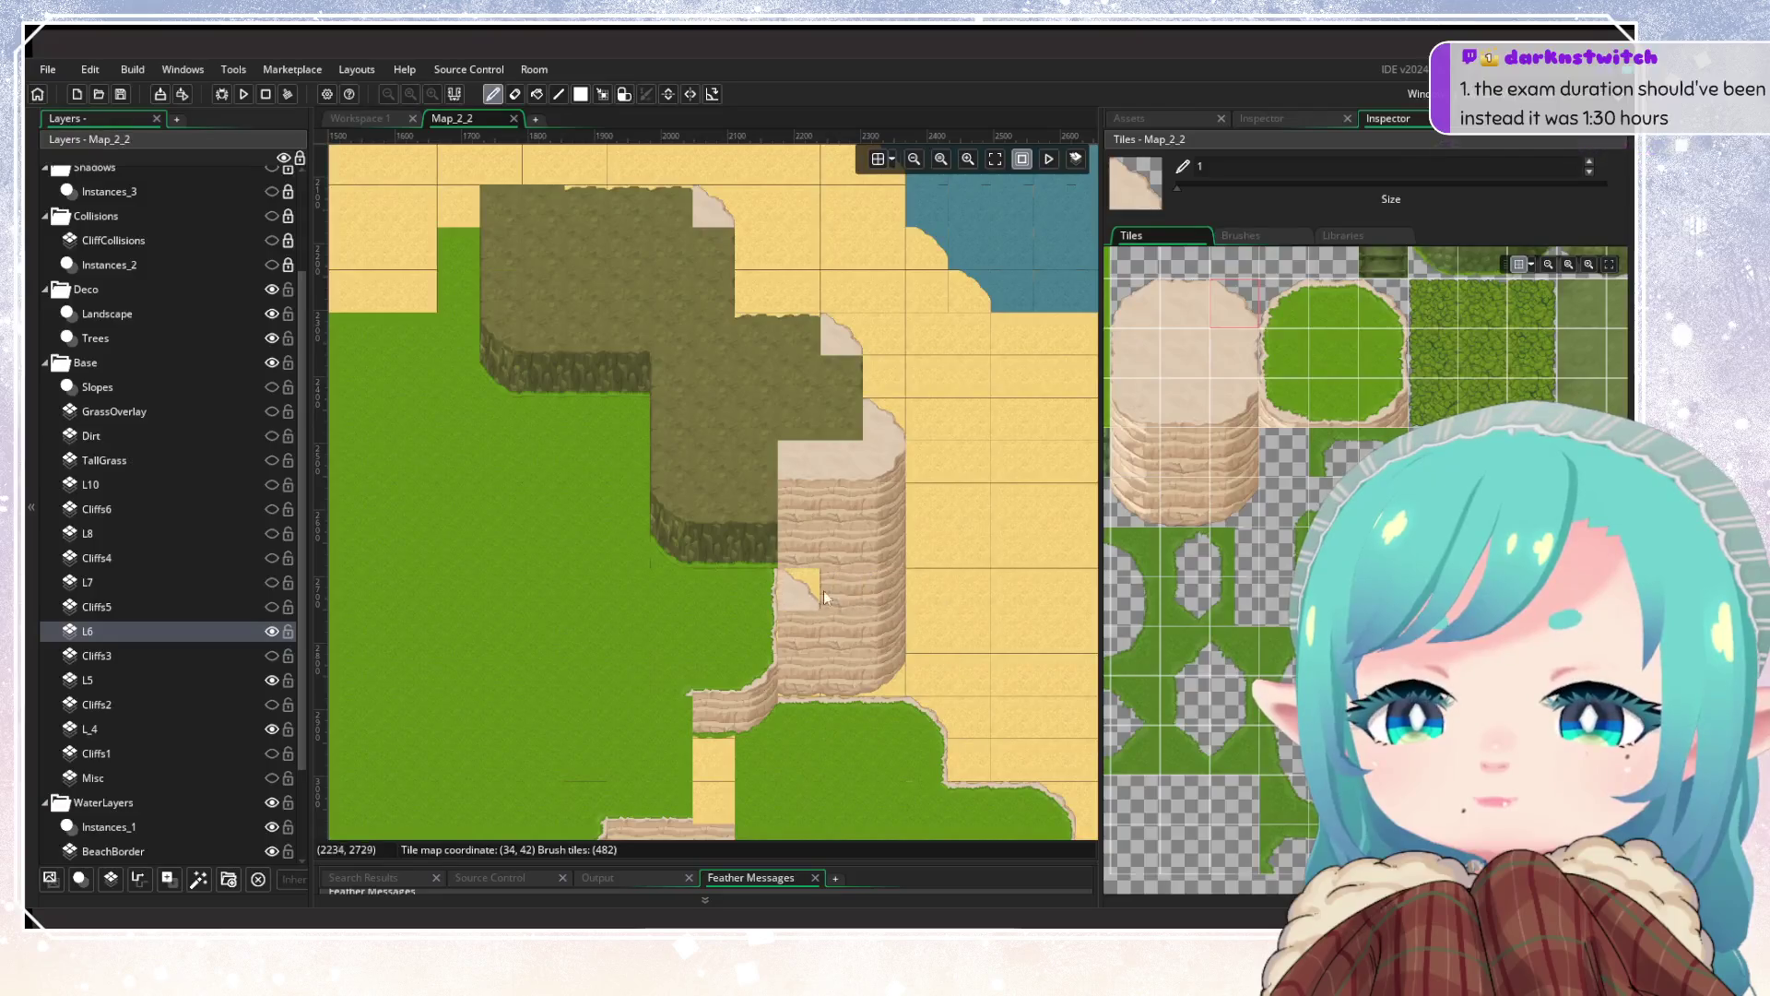
click(1186, 499)
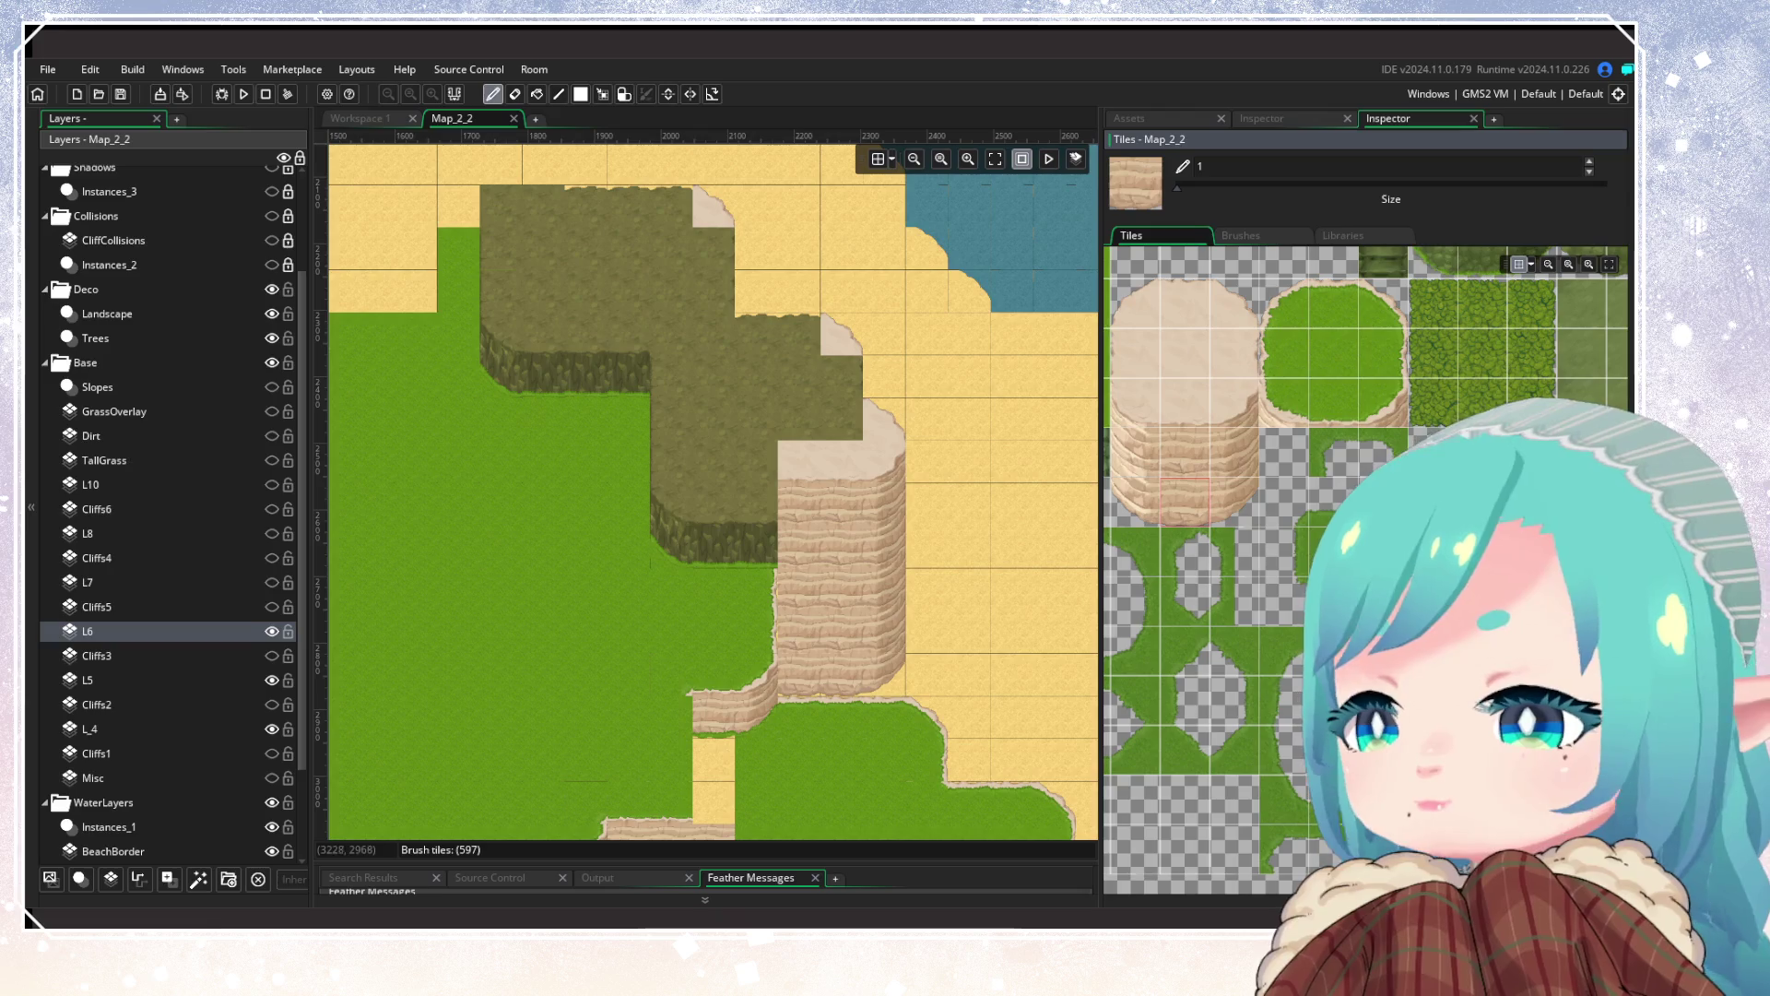
click(778, 558)
scroll(756, 554, up, 3)
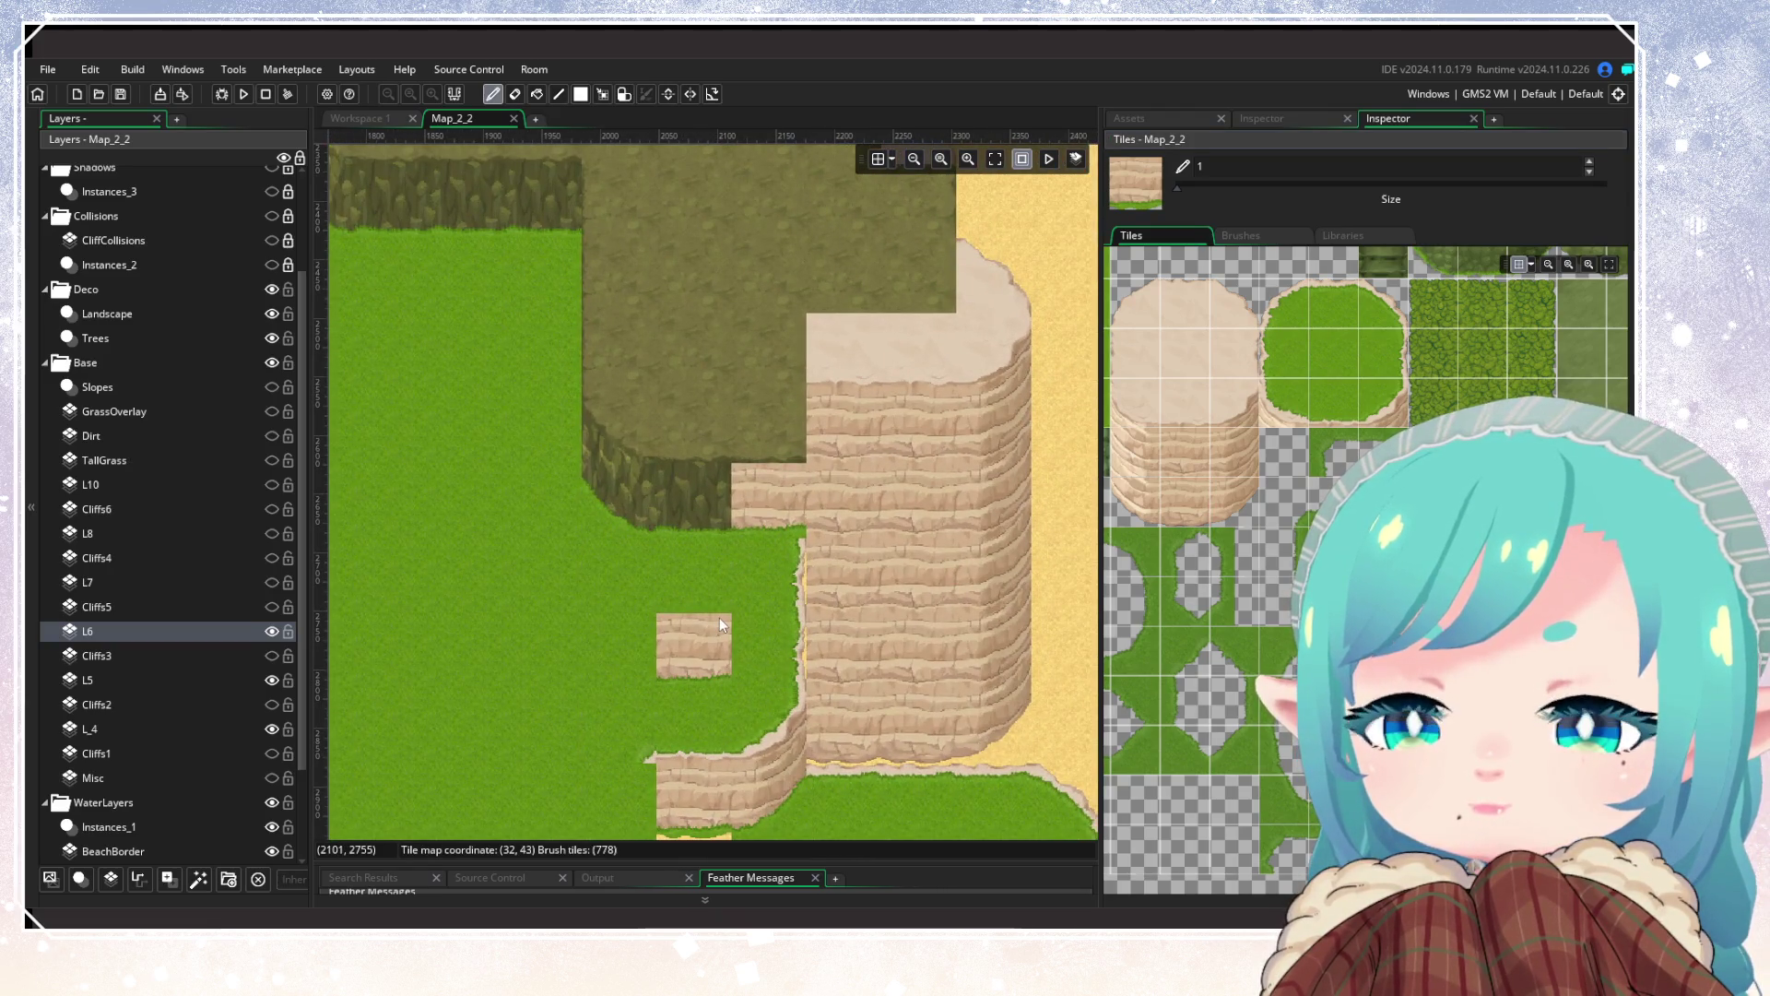
scroll(1151, 706, up, 3)
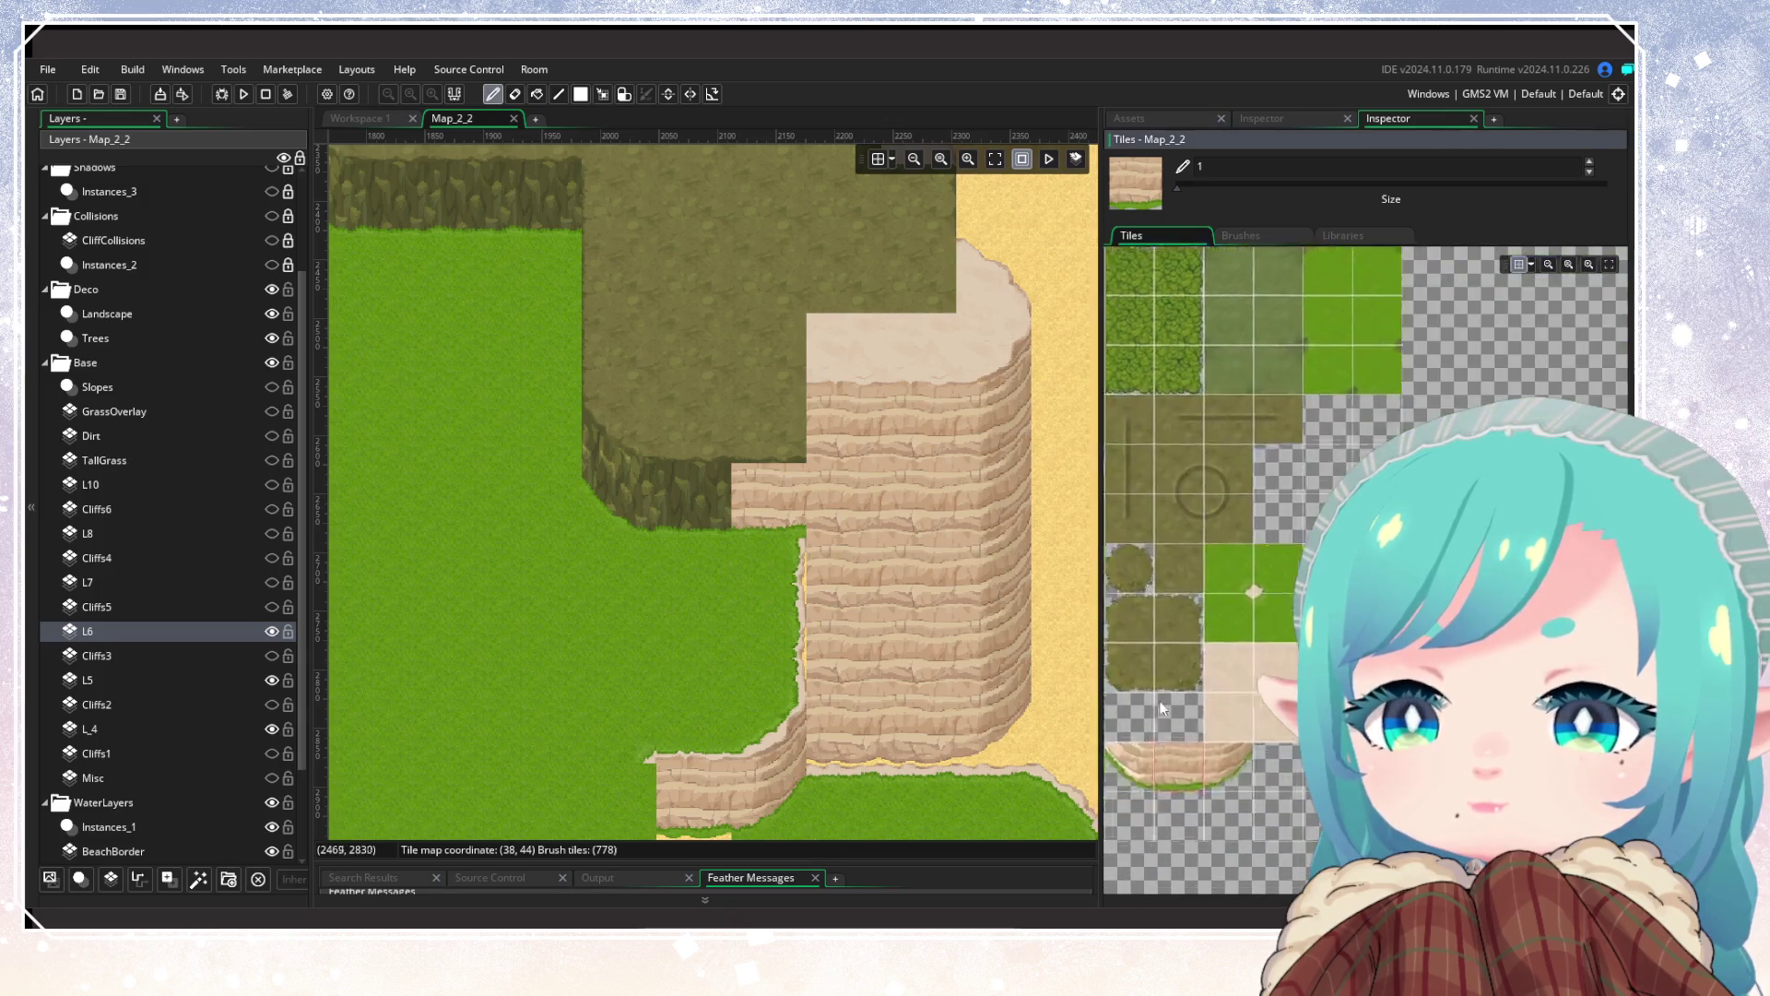
Step: Place a cliff-corner tile at the edge of the plateau notch
click(1337, 572)
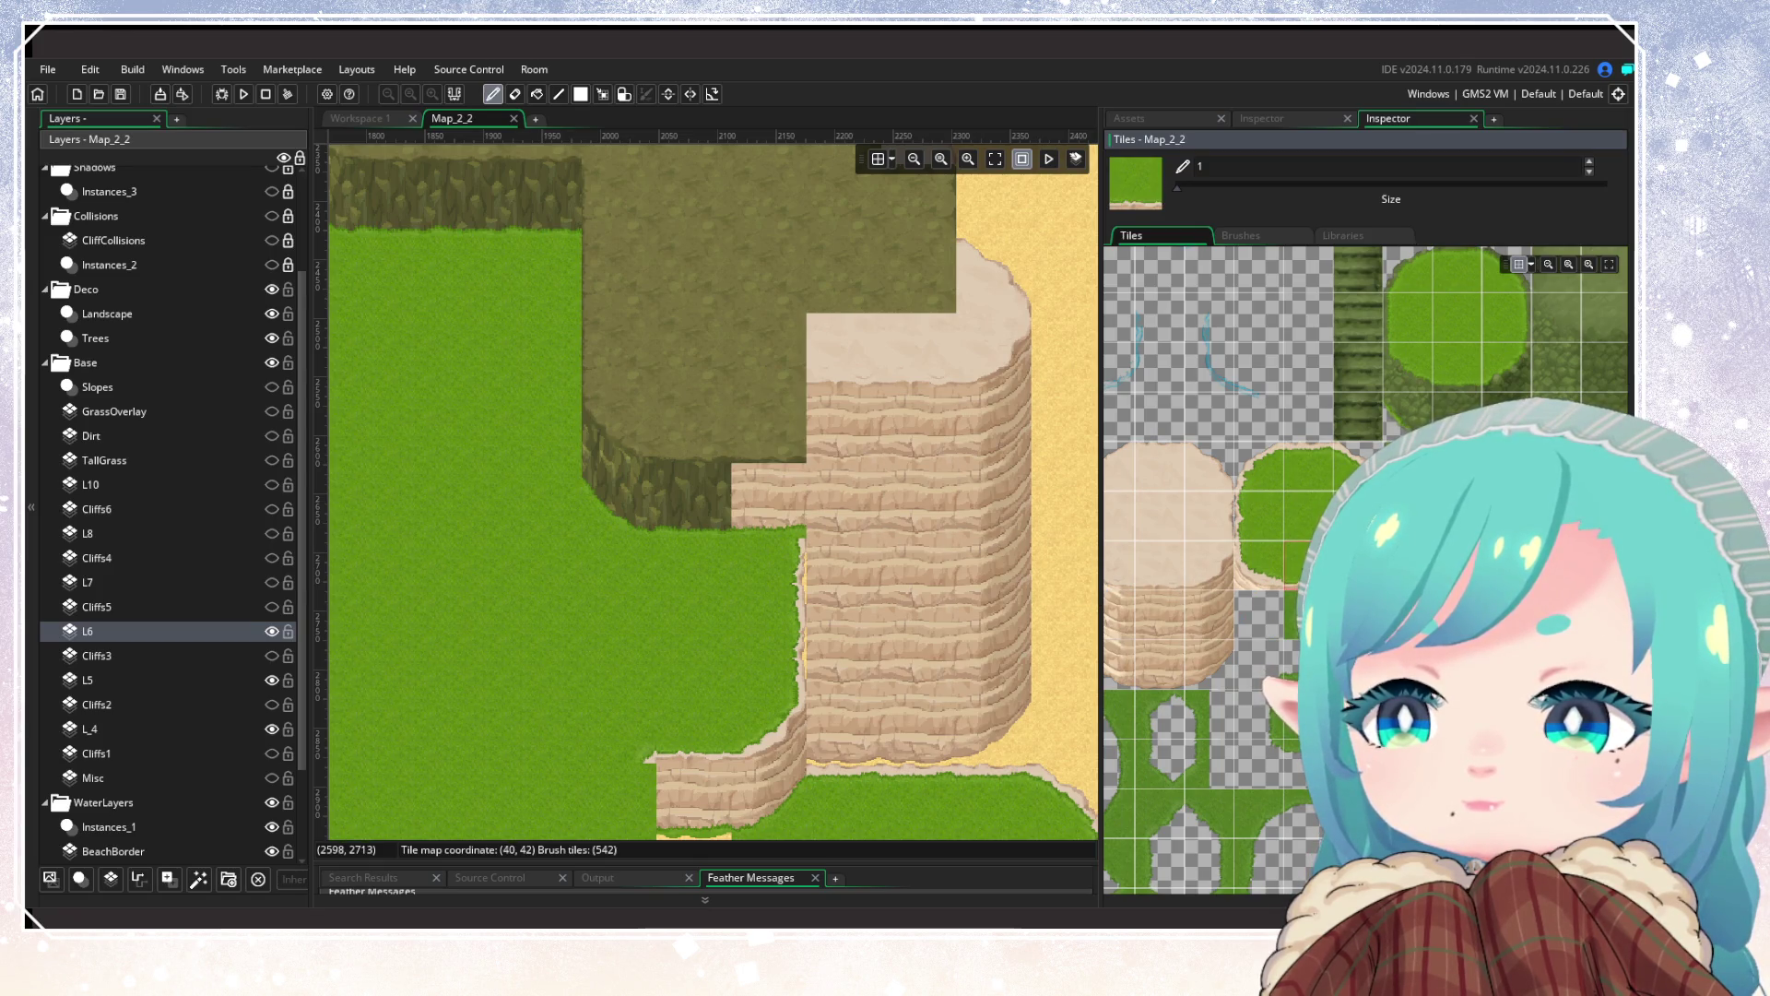
click(1311, 575)
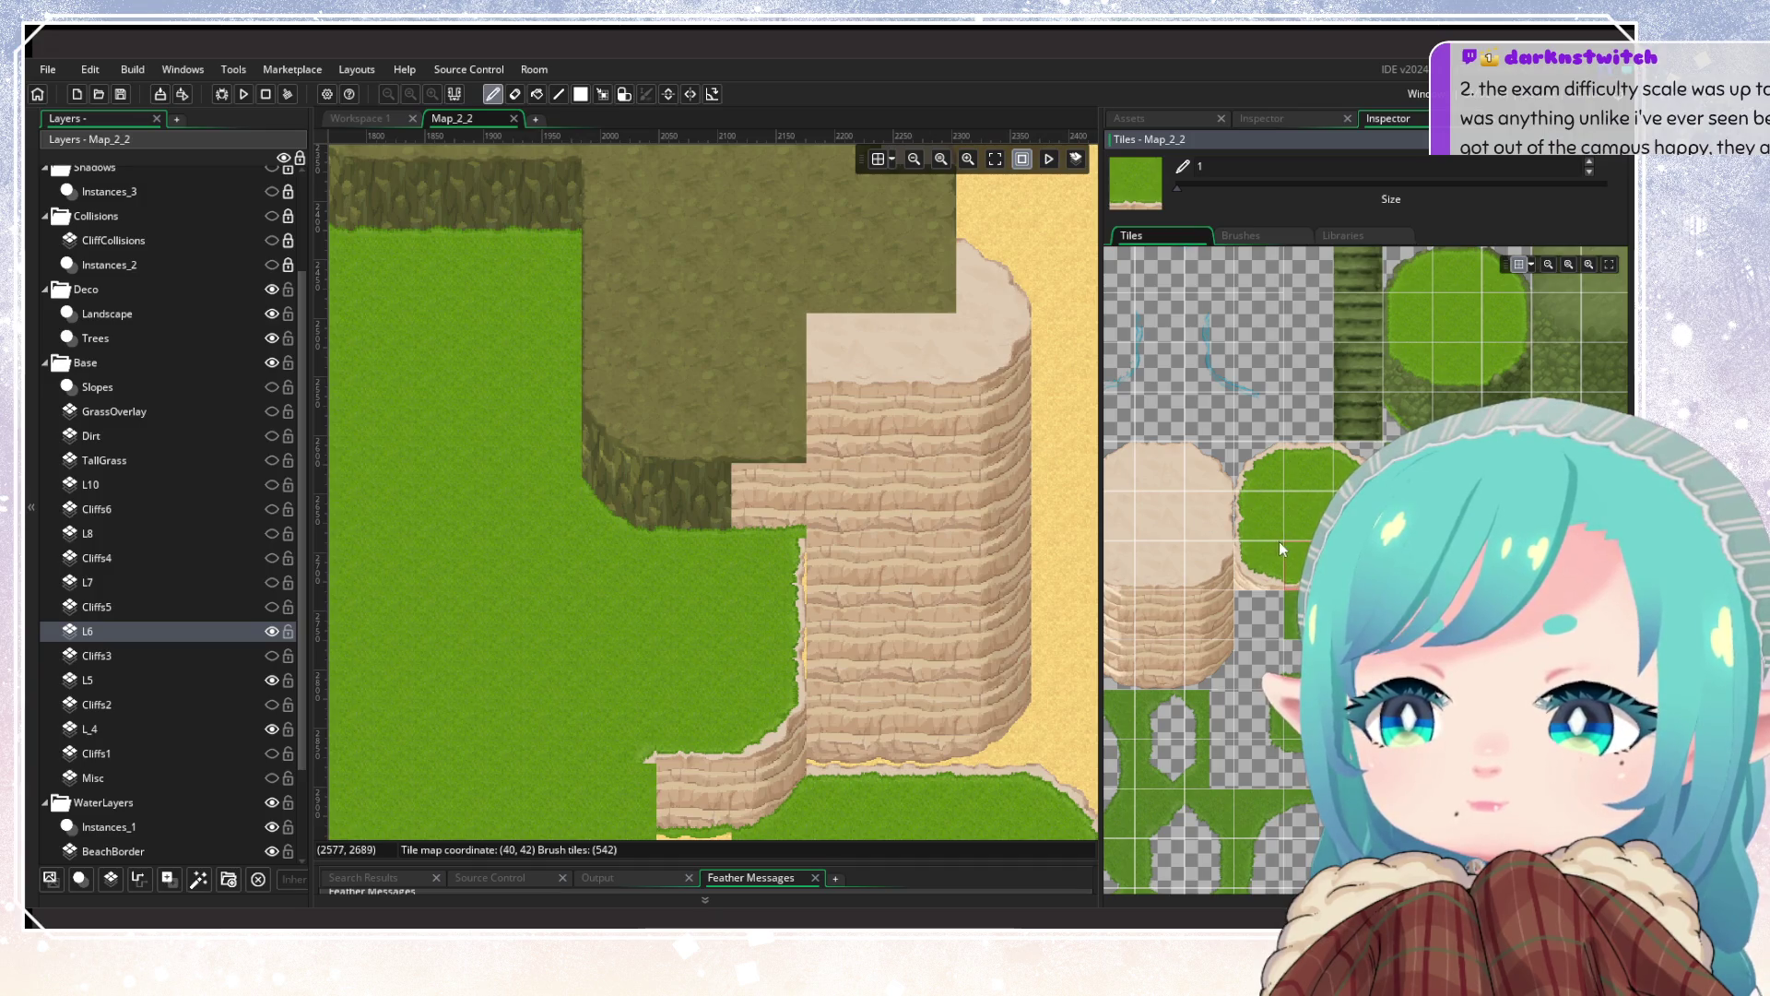
click(1160, 564)
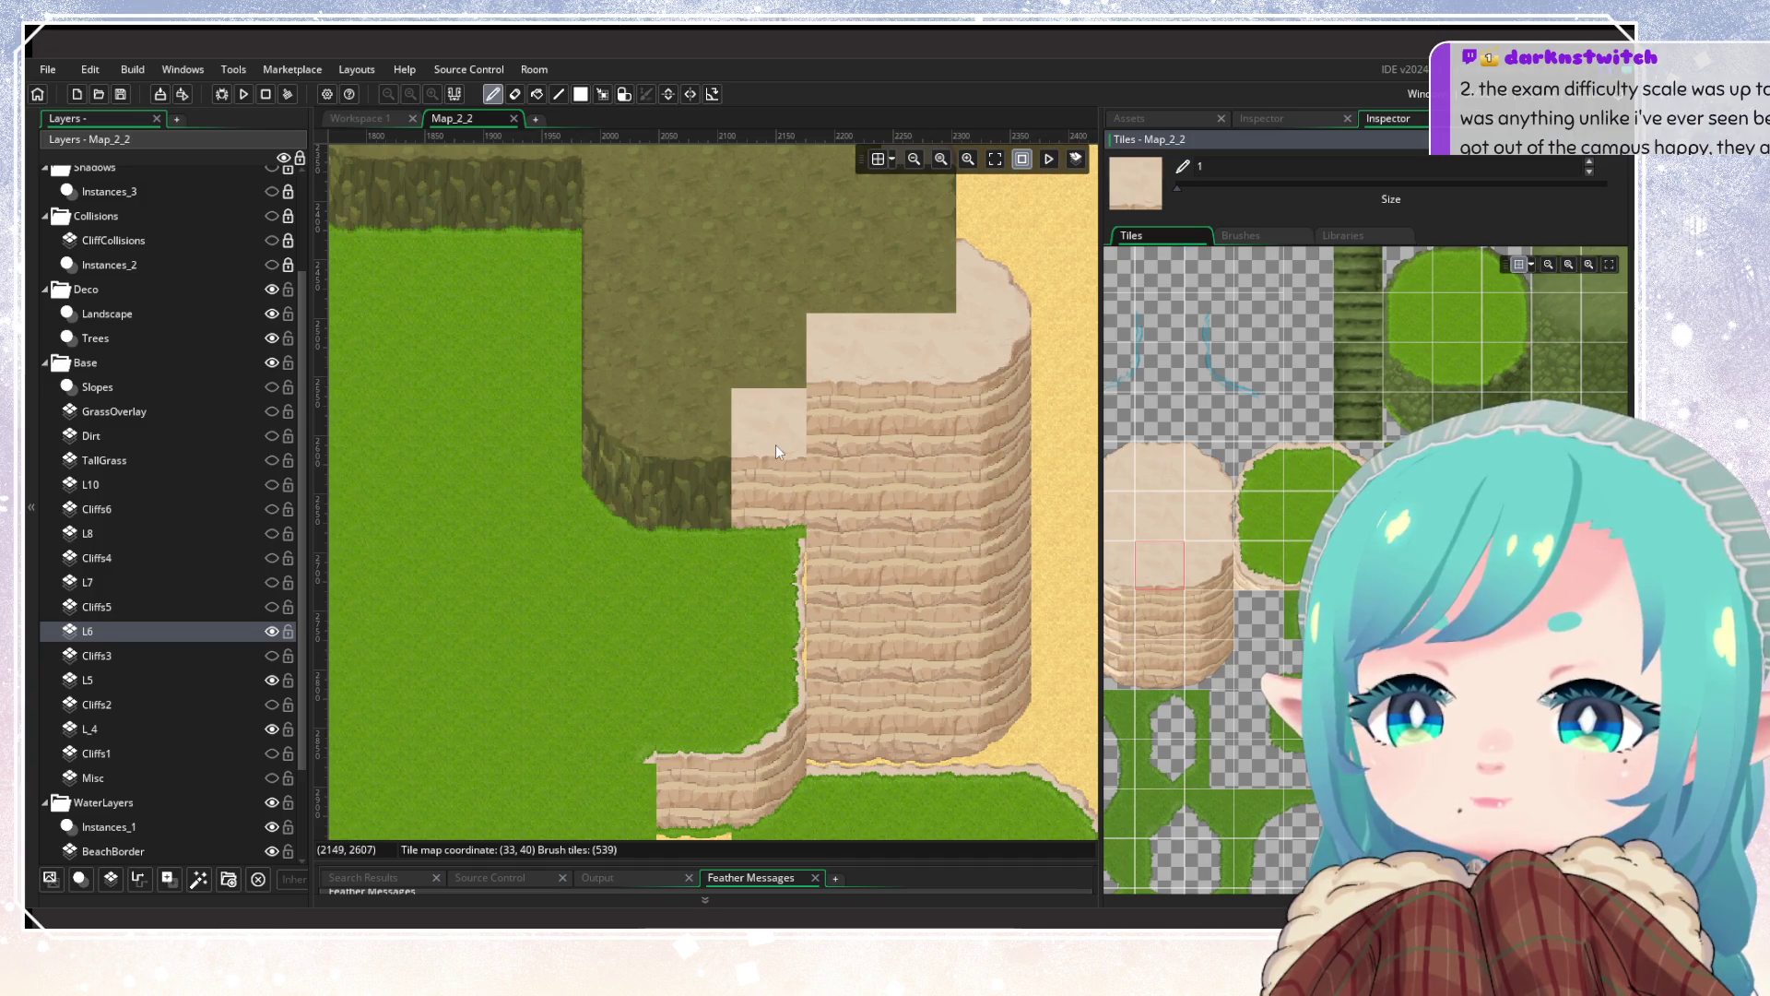
click(1210, 566)
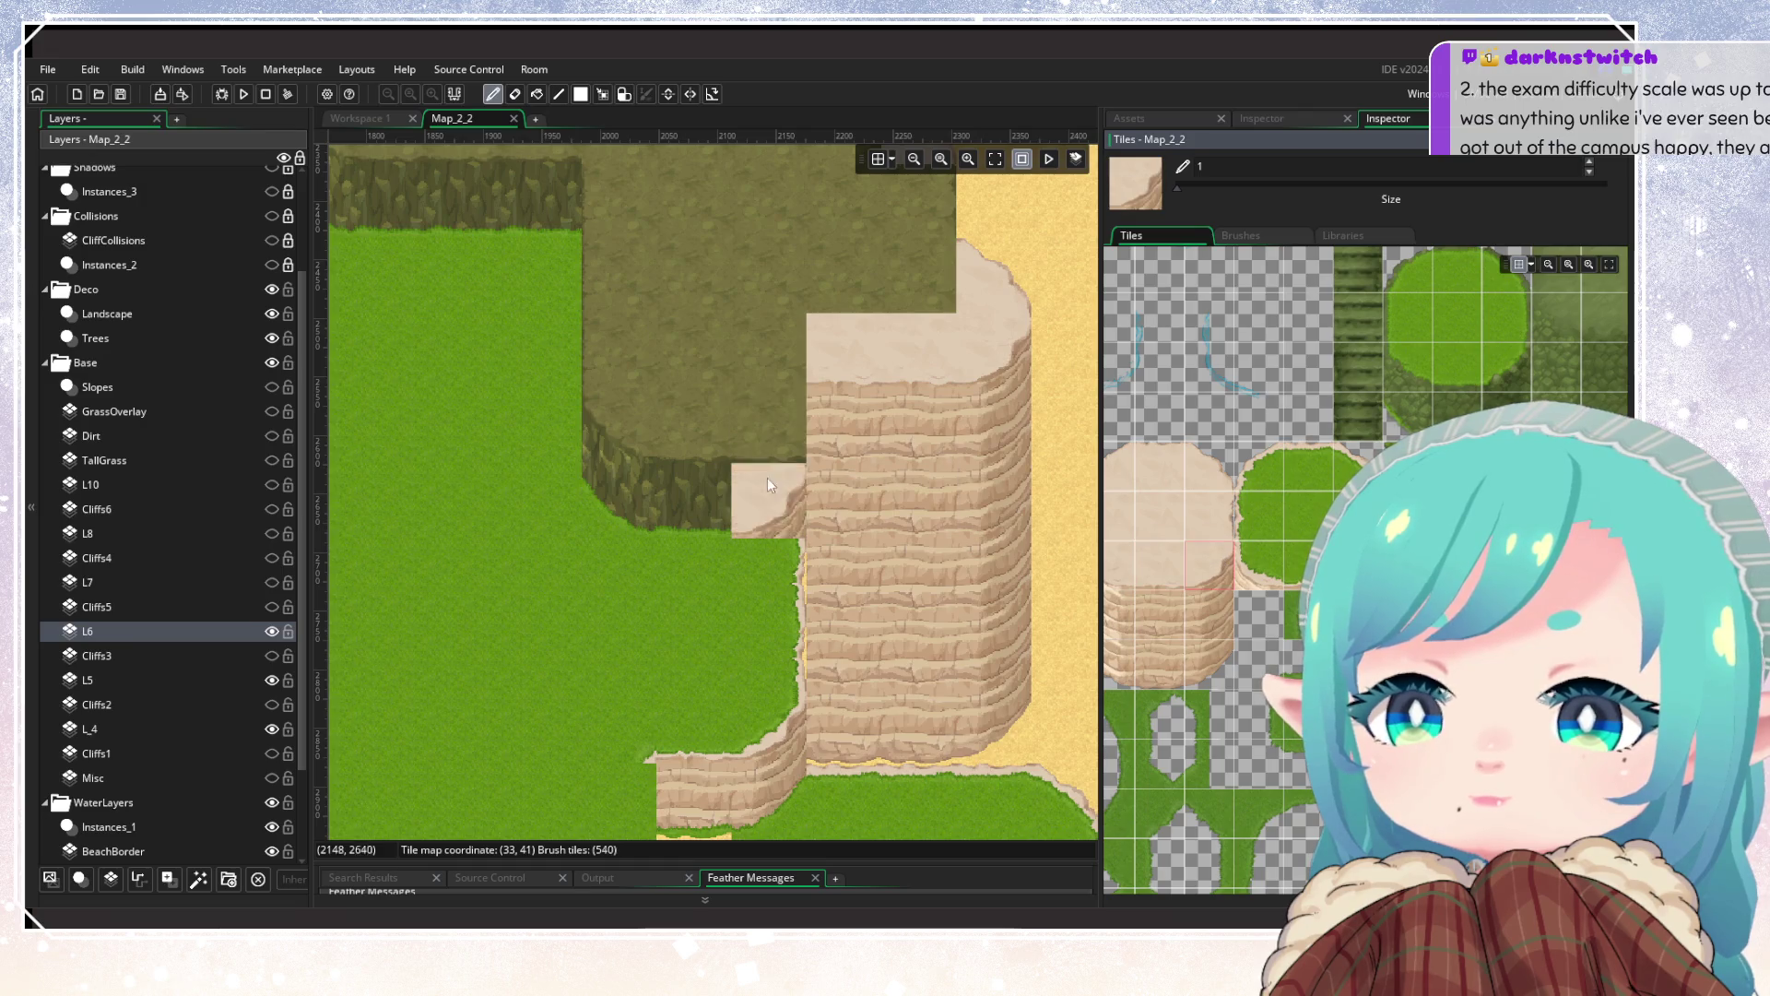
click(769, 440)
Step: Paint plain sand tiles across the dark plateau
click(1215, 661)
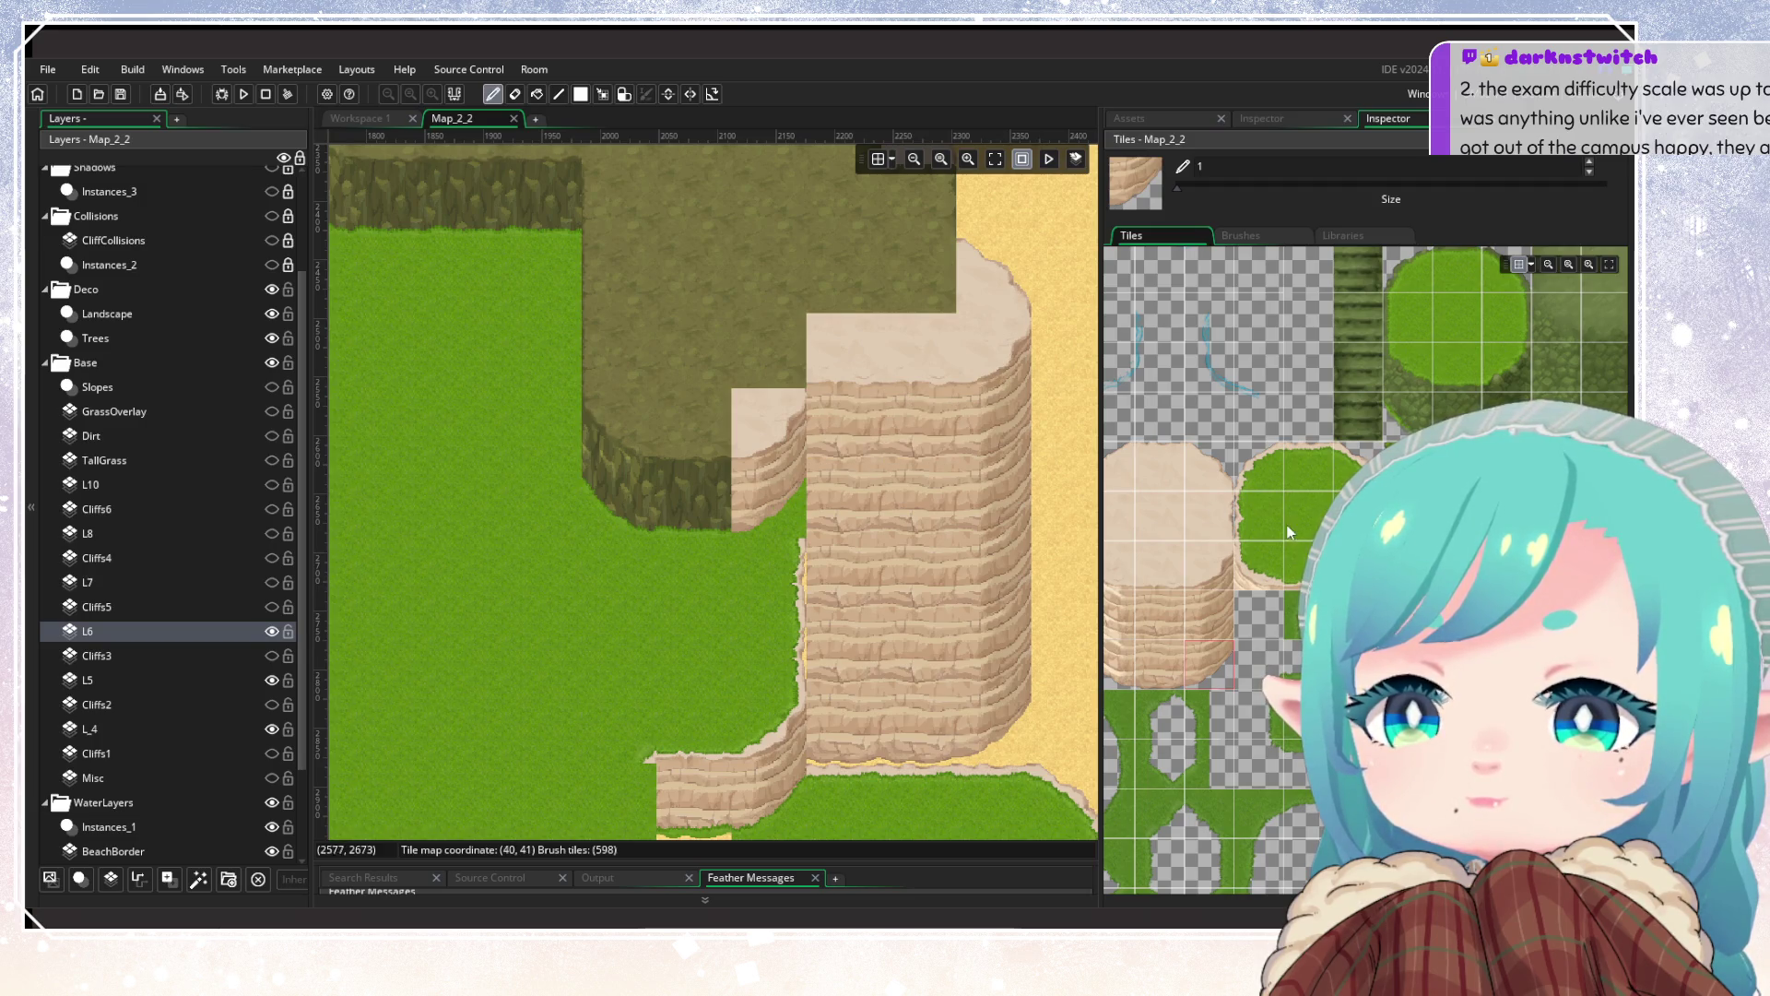
click(1142, 538)
scroll(1141, 539, down, 5)
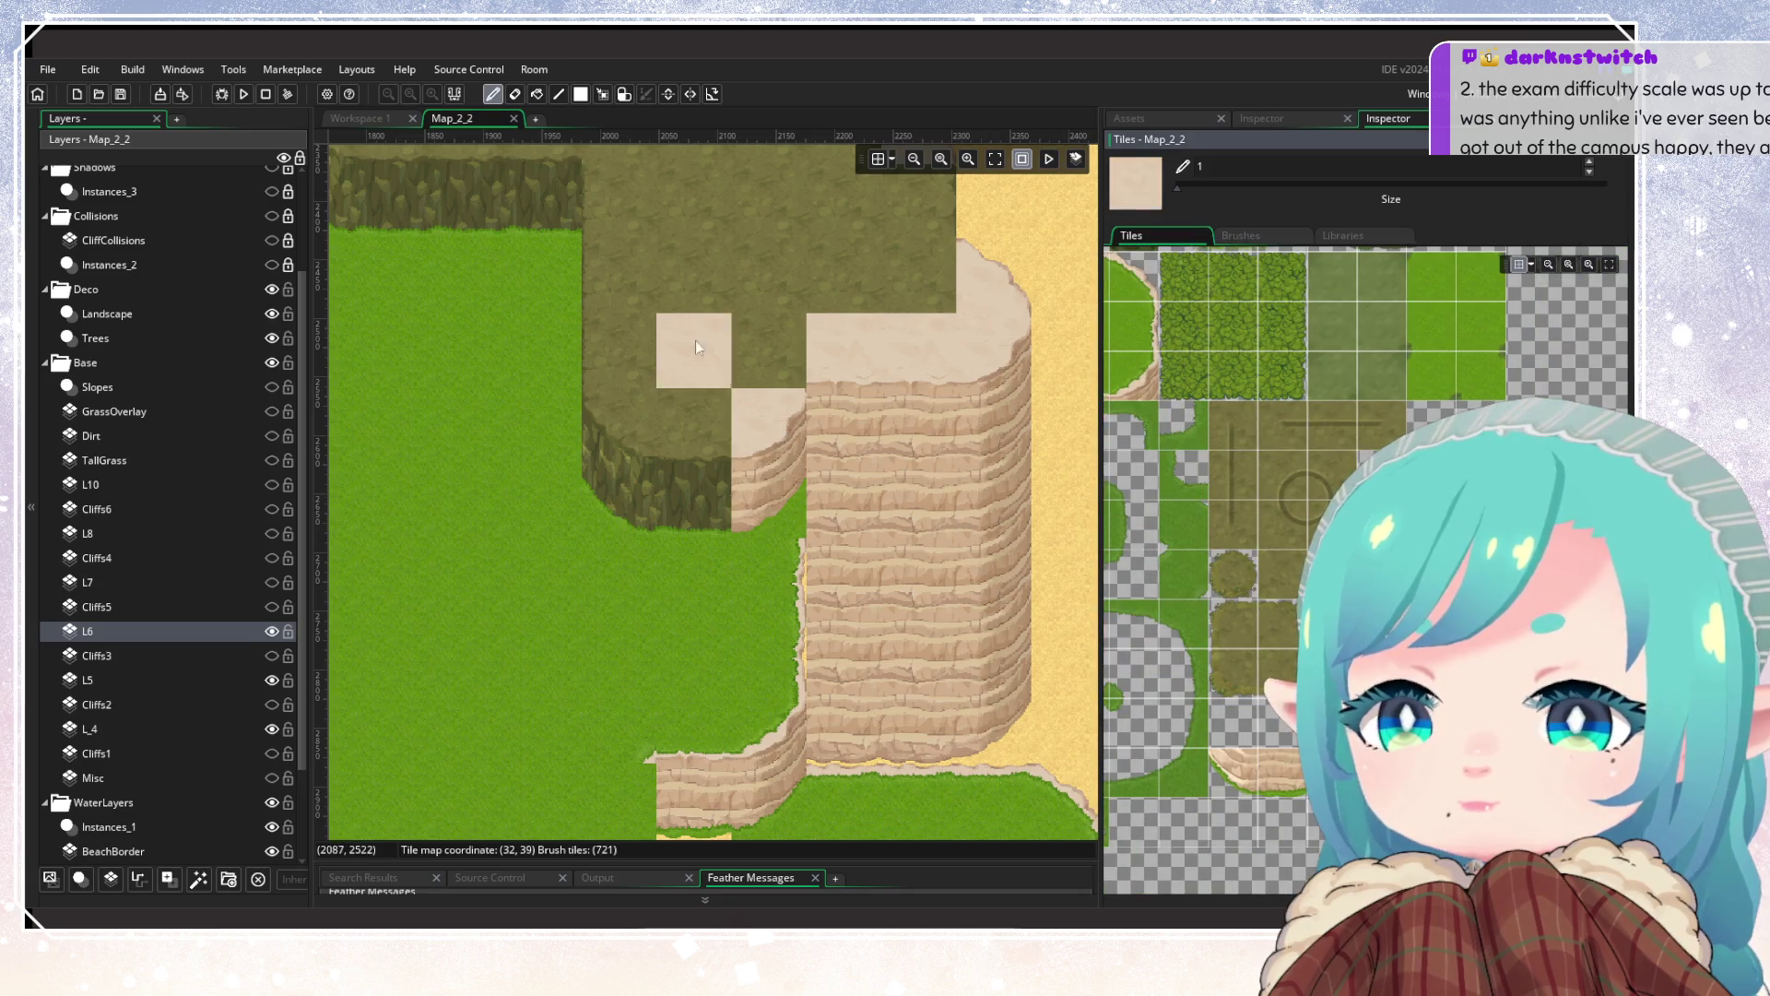
click(745, 349)
drag(590, 622, 668, 669)
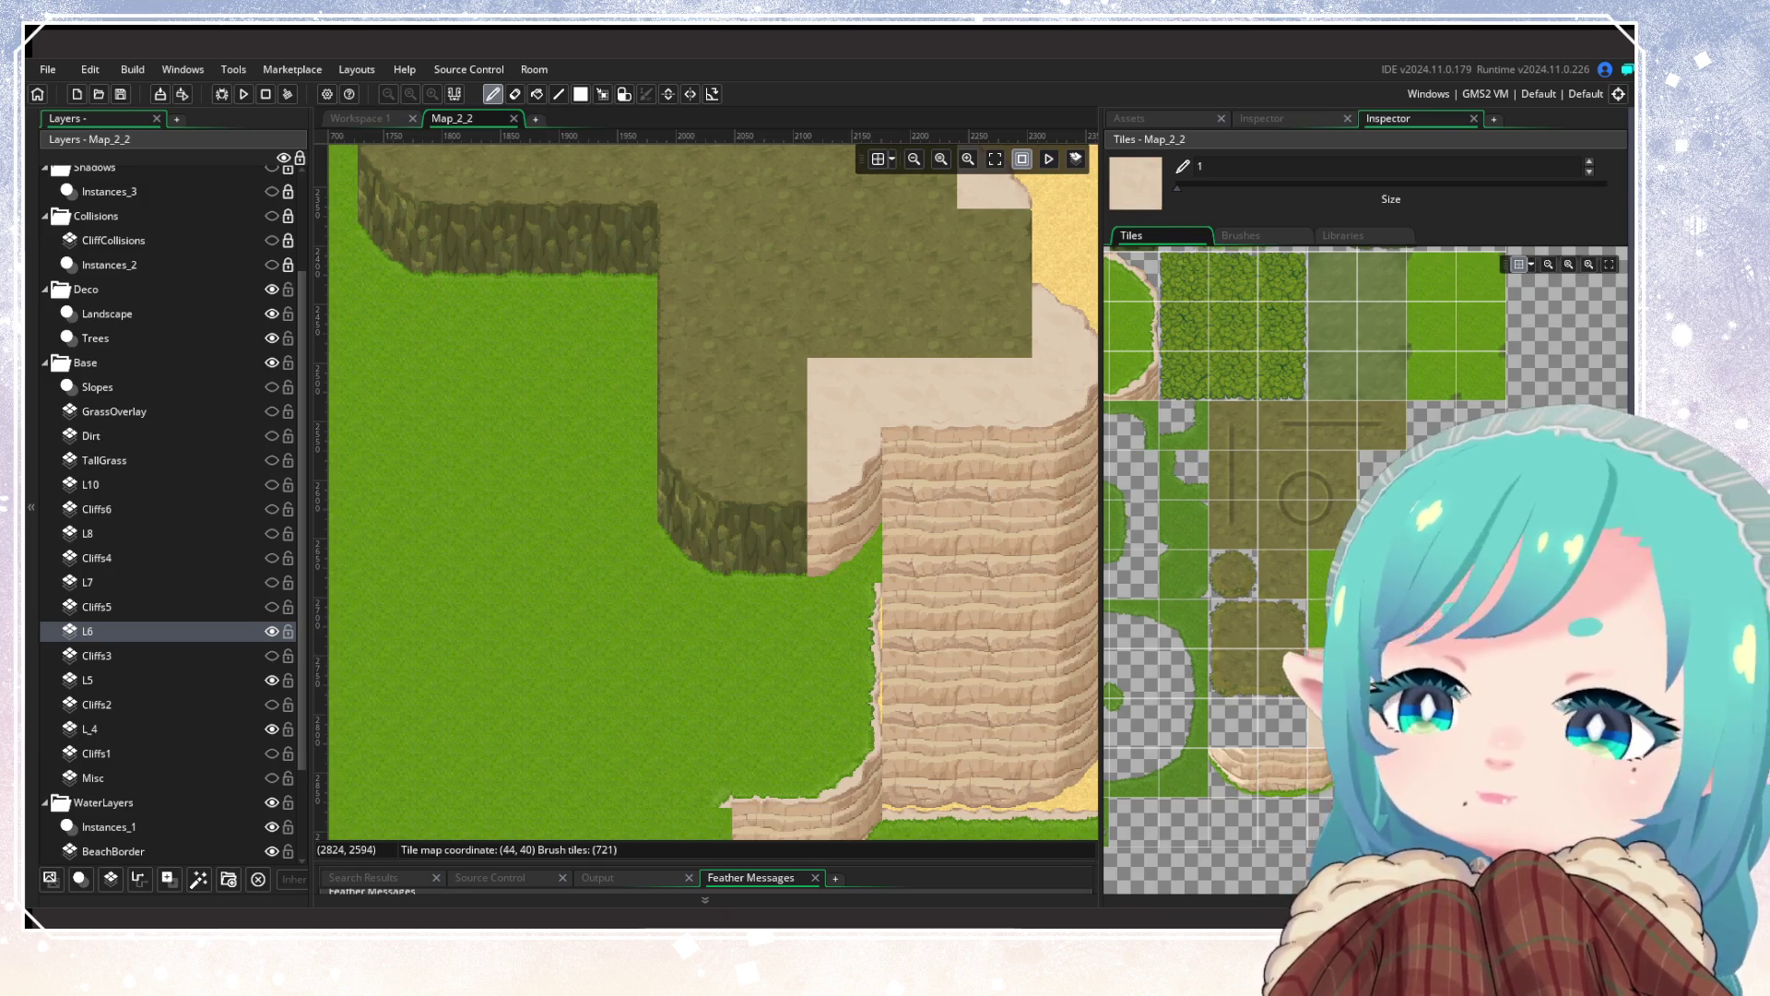
Step: Paint plain sand tiles over several cells of the upper plateau
scroll(1158, 571, down, 5)
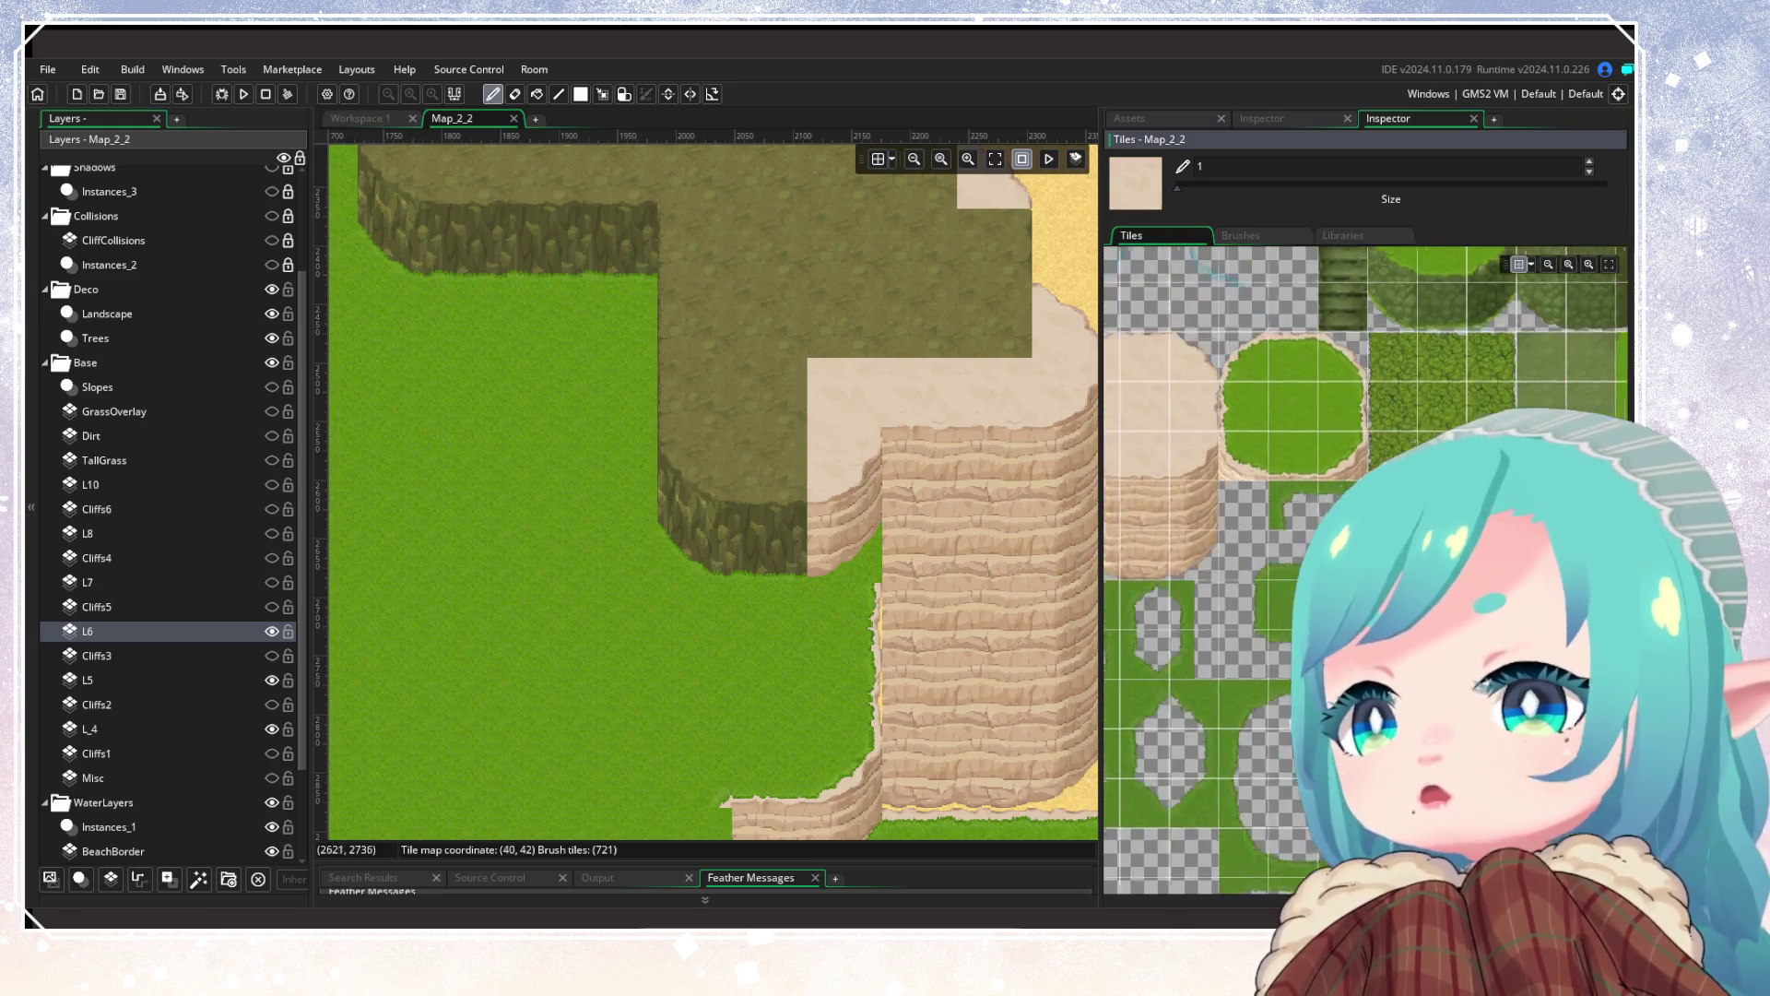
click(1161, 475)
click(745, 475)
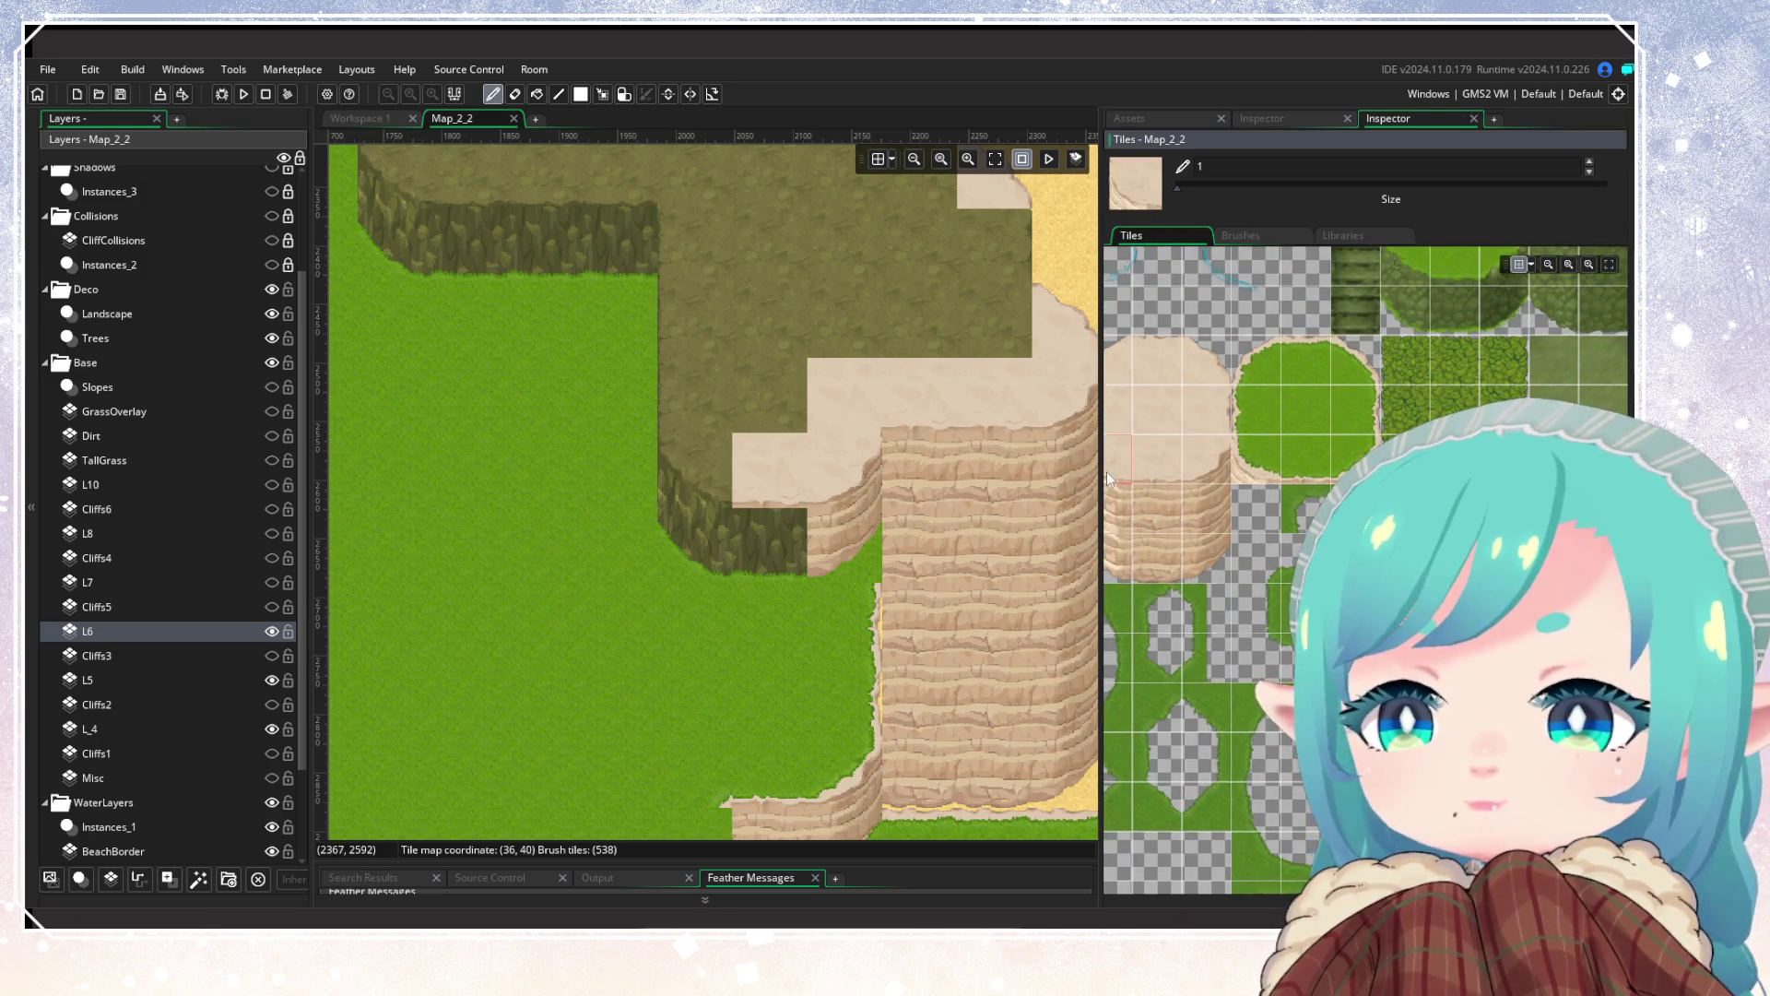
click(708, 488)
drag(579, 518, 736, 700)
click(600, 379)
scroll(684, 540, down, 3)
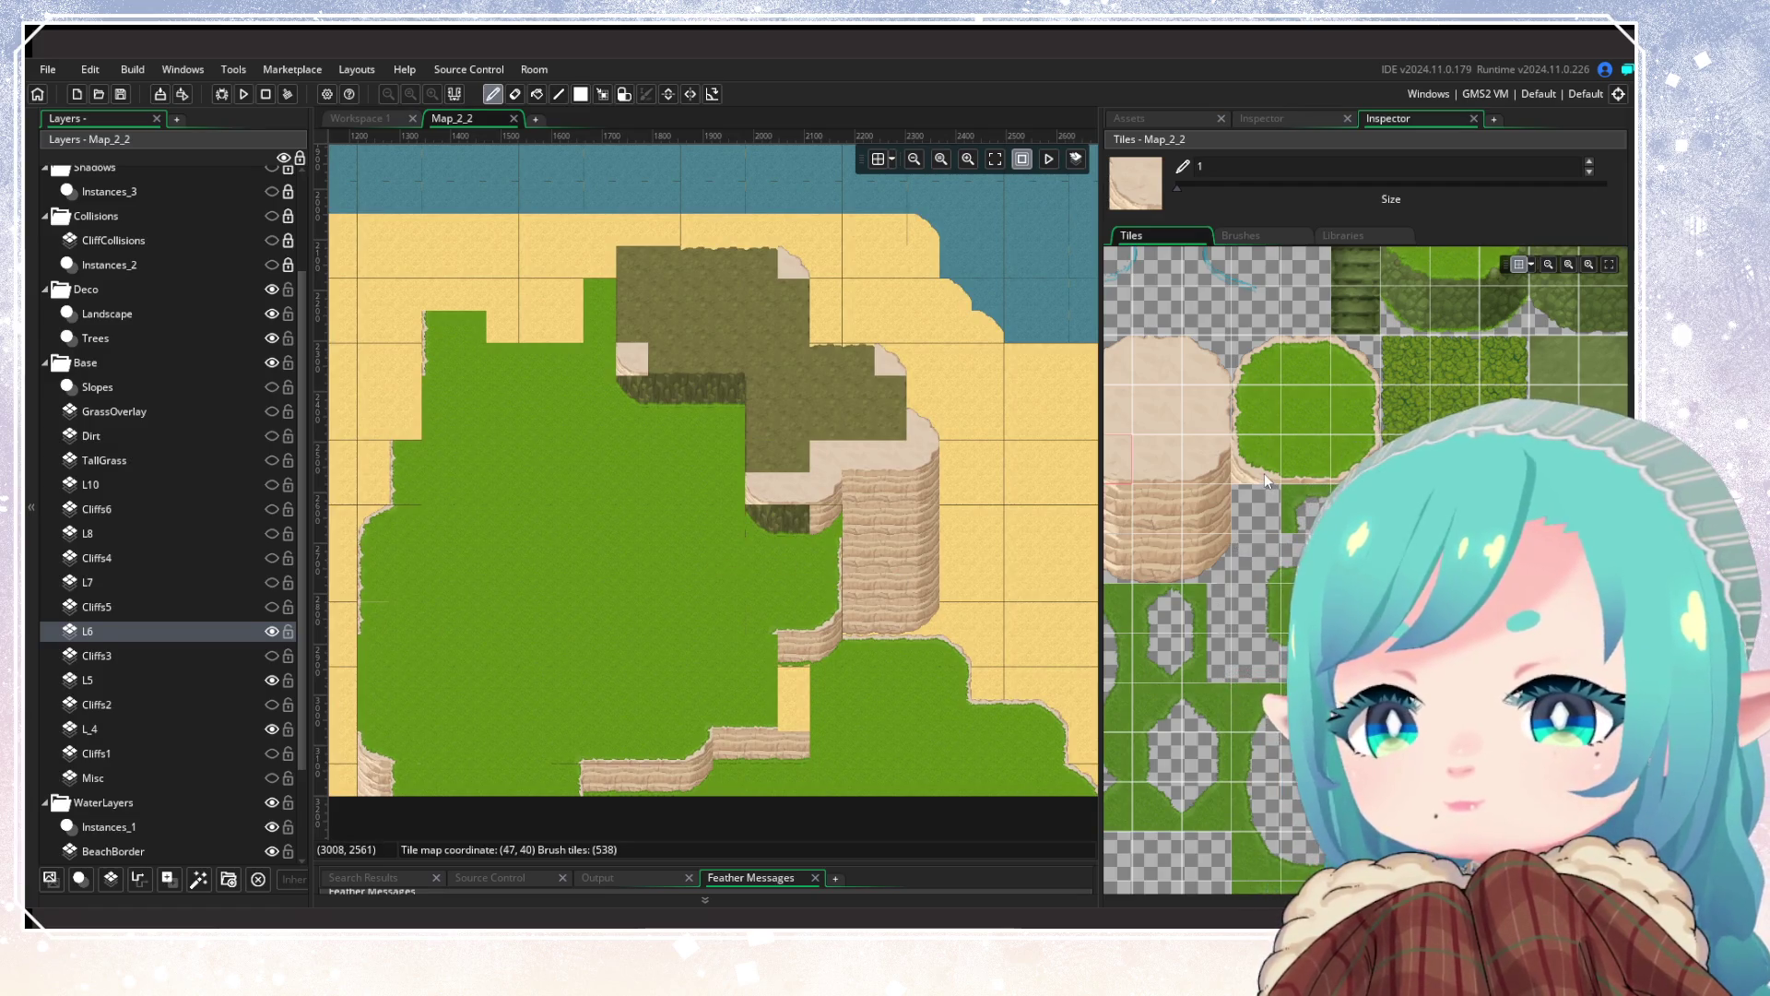
Step: Turn the dark grass edge into sand-over-cliff faces and cover olive dirt with sand
click(1185, 459)
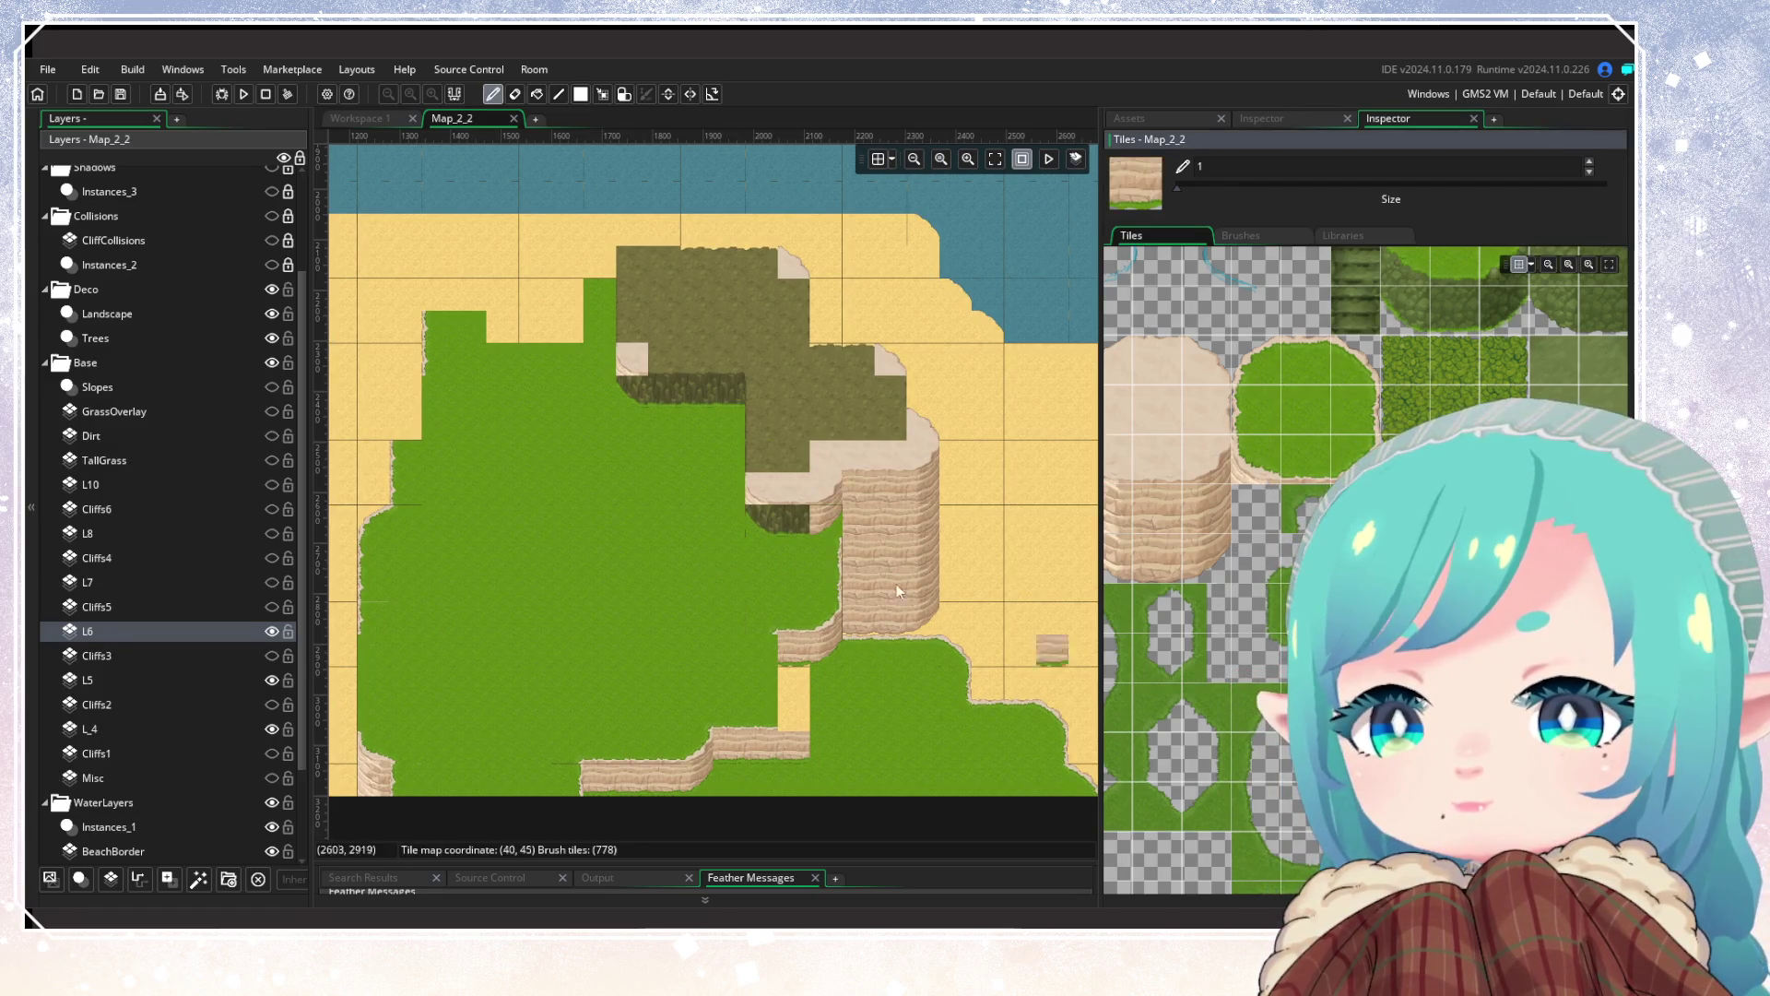
drag(730, 389, 667, 396)
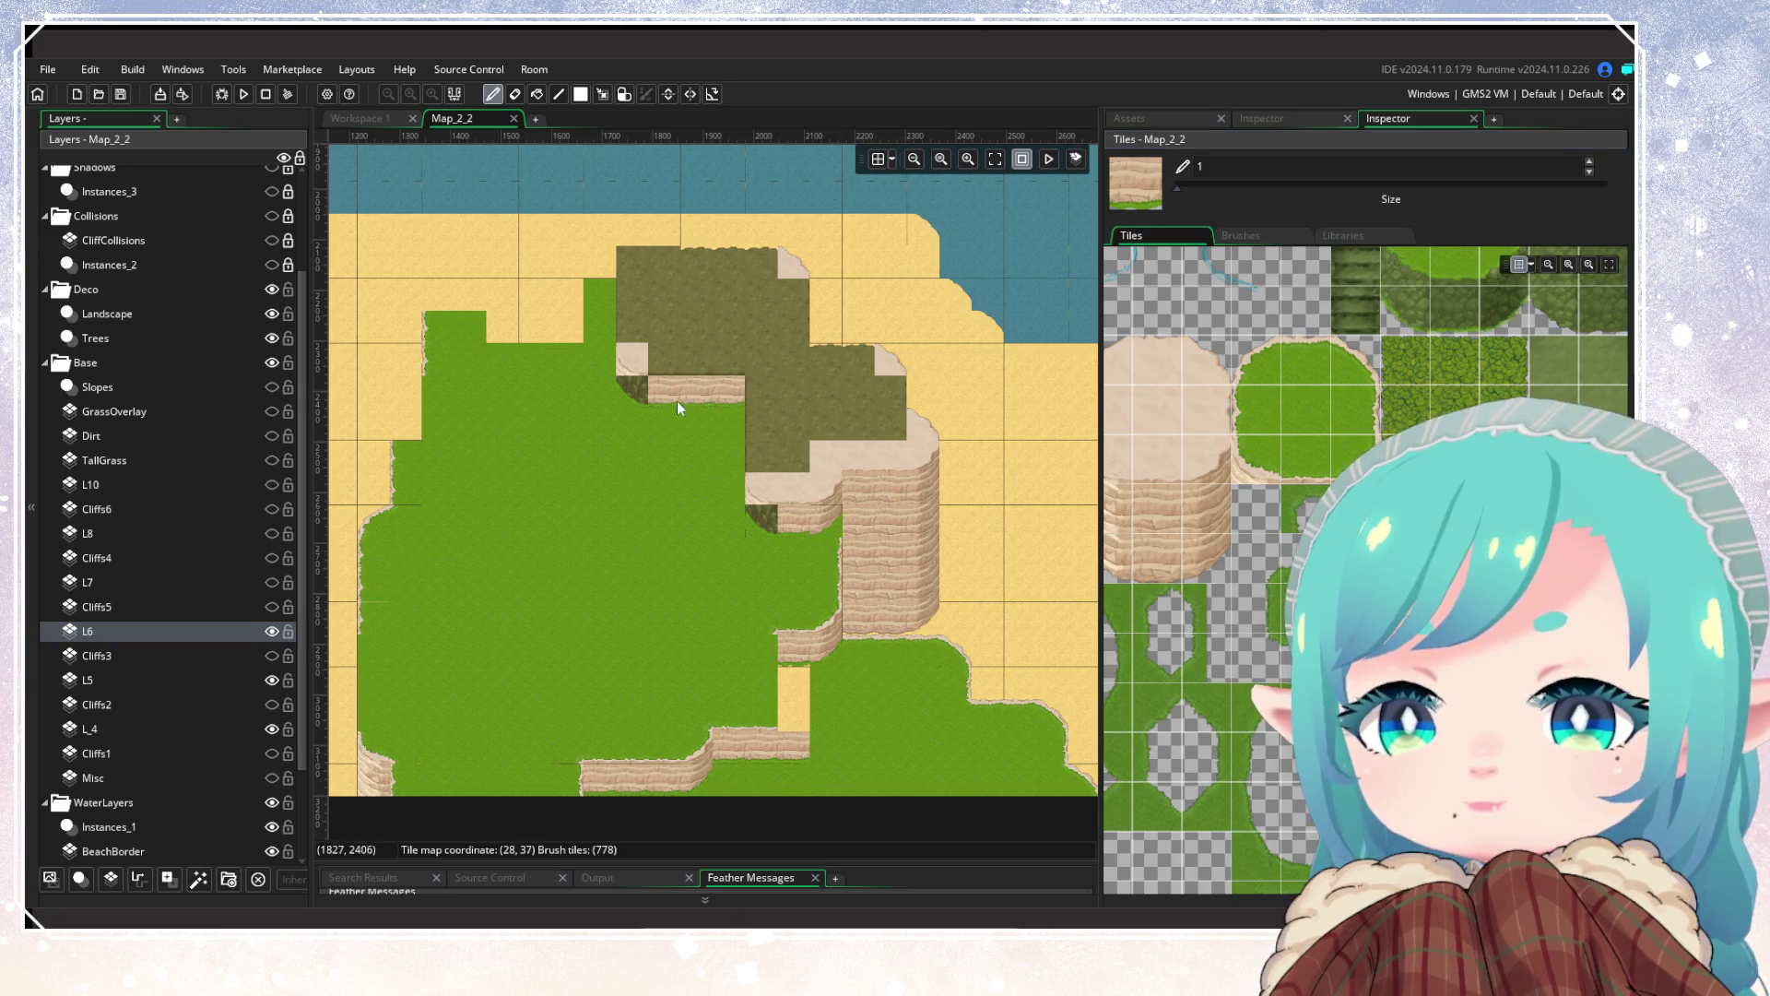
click(1323, 508)
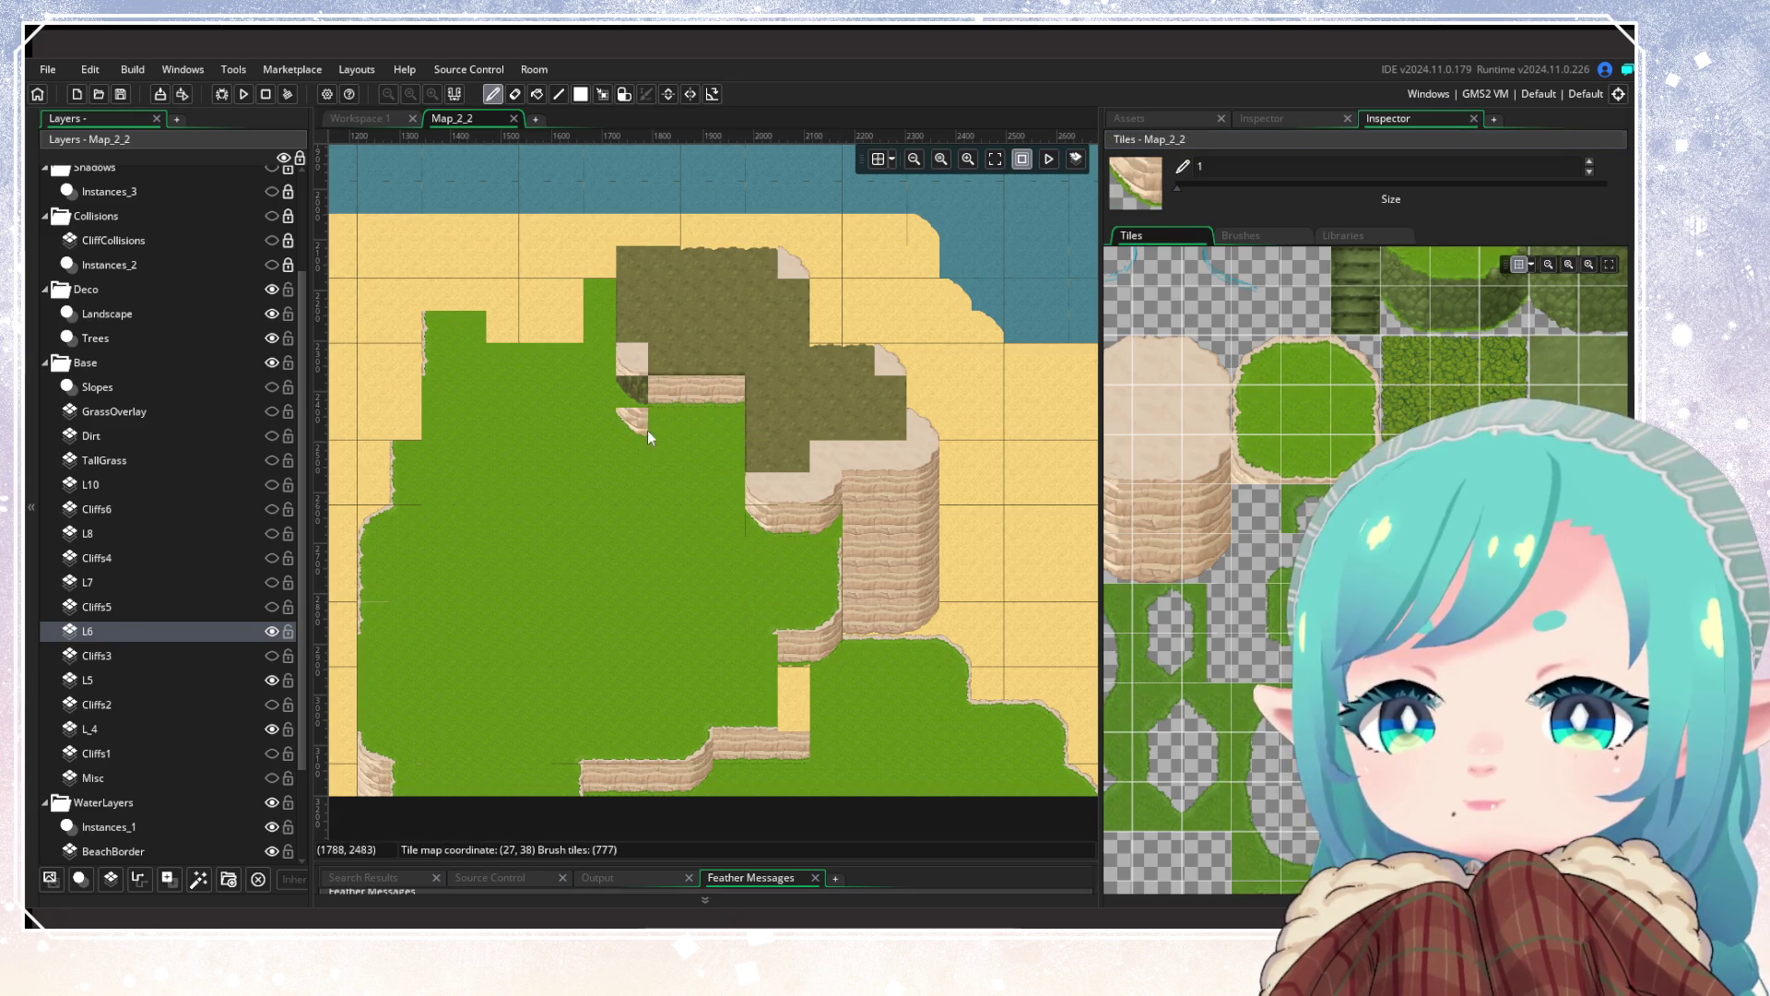
click(1249, 417)
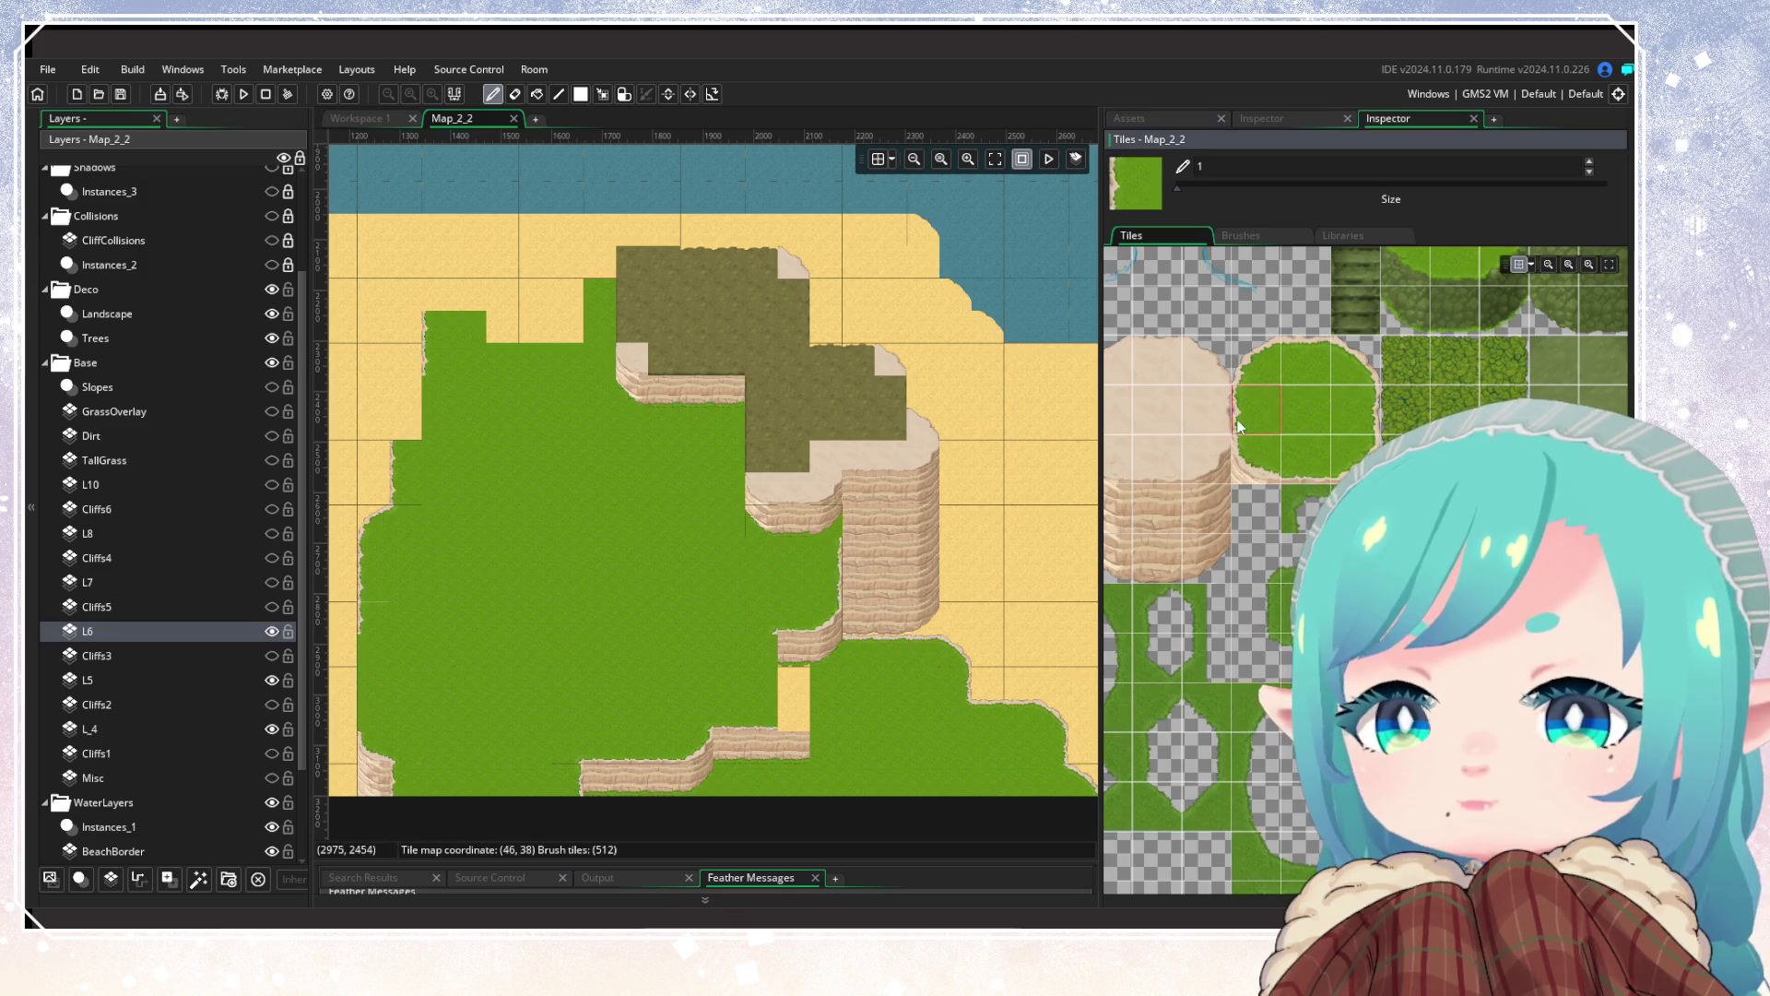
click(1127, 422)
mouse_move(764, 464)
mouse_down()
mouse_move(764, 392)
mouse_move(728, 360)
mouse_move(690, 363)
mouse_up()
Step: Paint cliff-top tiles along the olive strip and sand over olive tiles, erasing one misplaced tile
click(1167, 374)
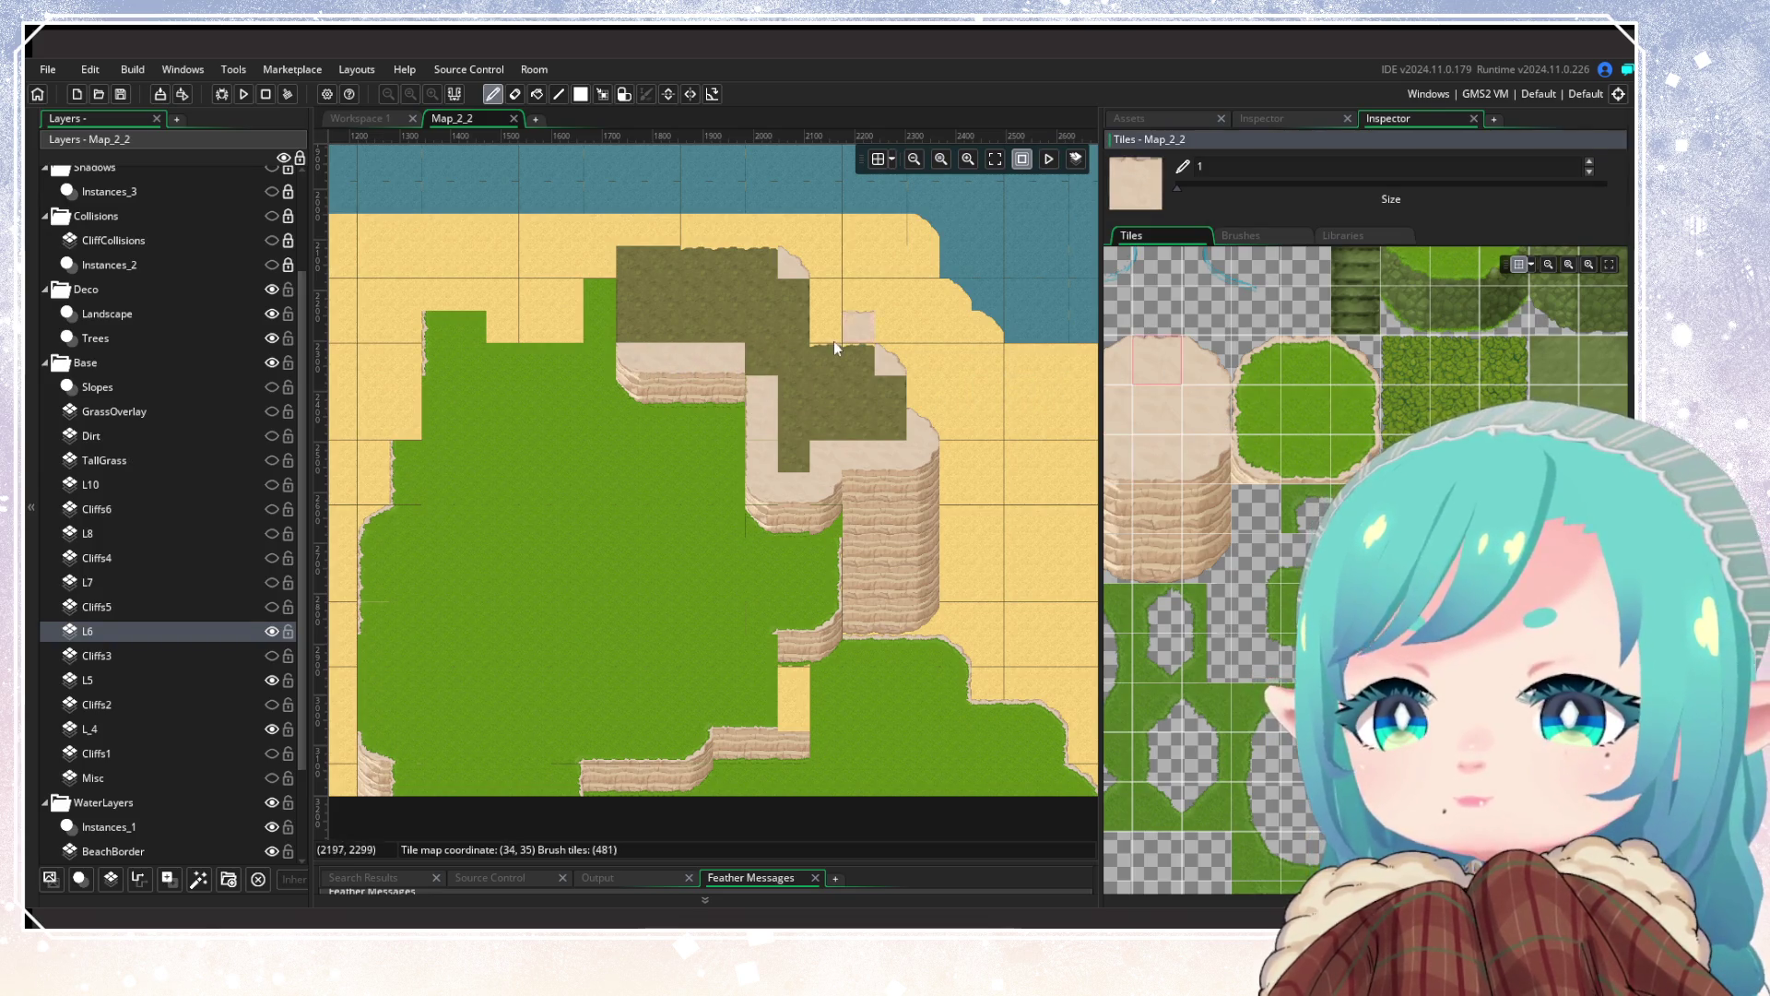
click(751, 274)
drag(752, 274, 706, 274)
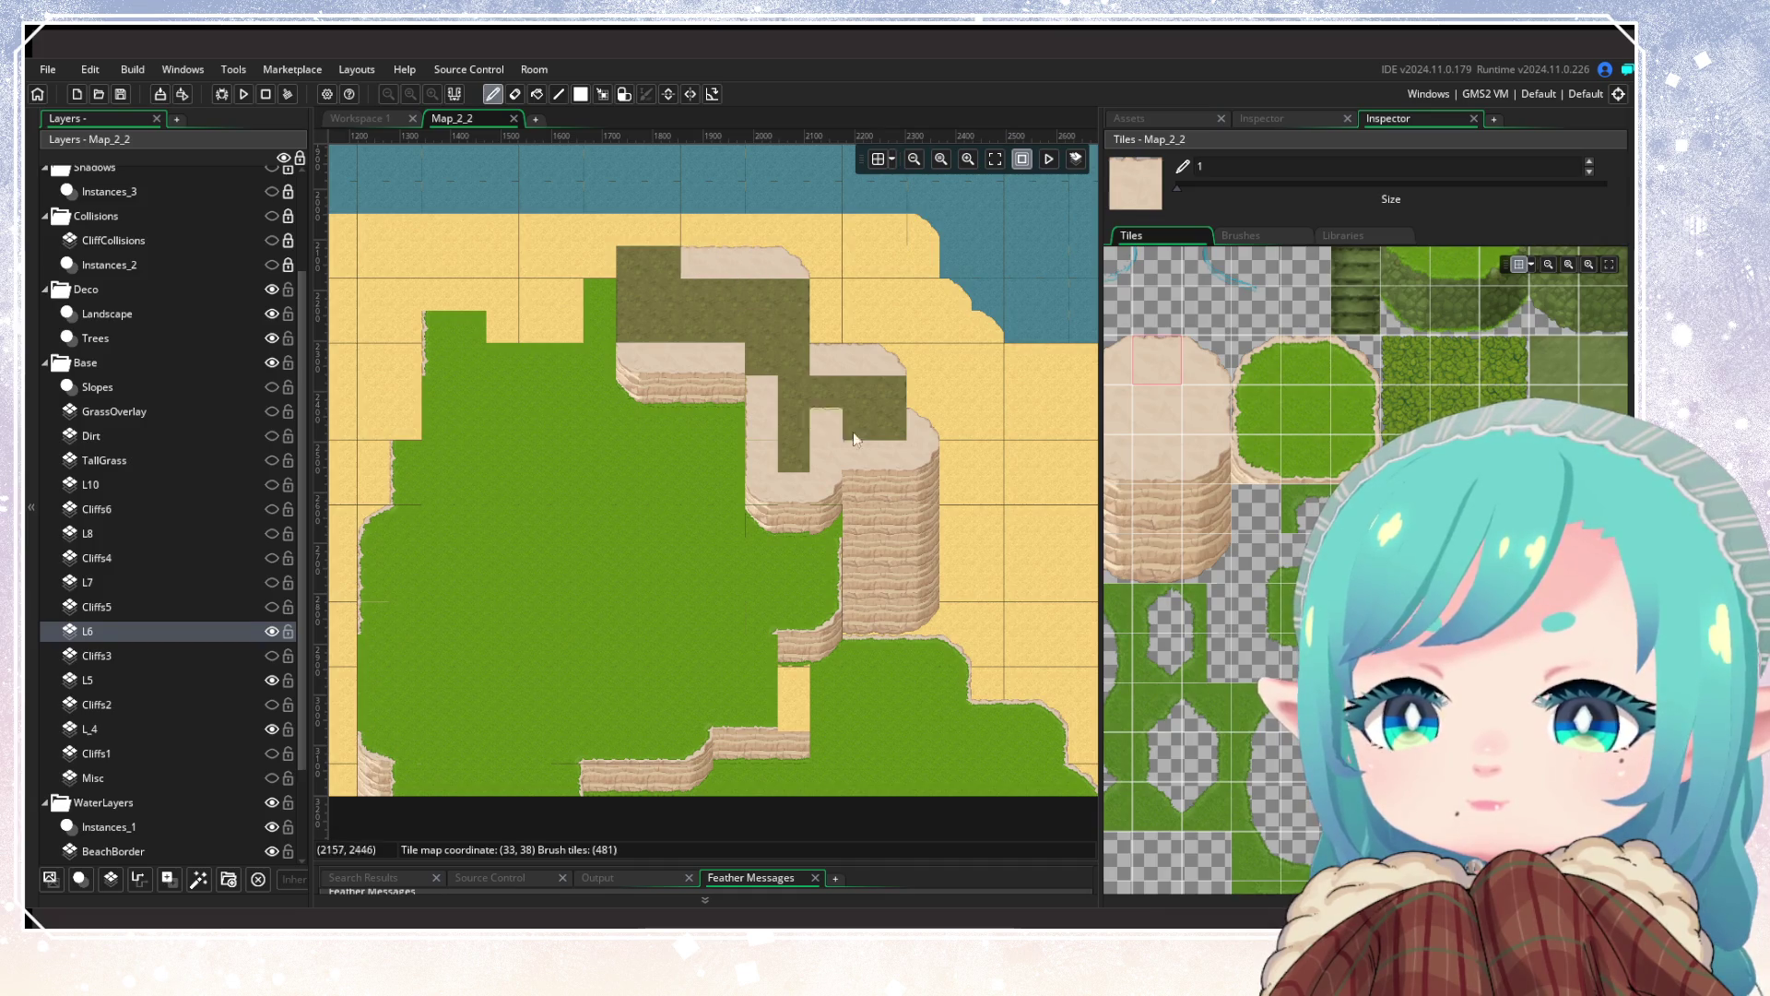
click(890, 389)
click(1199, 410)
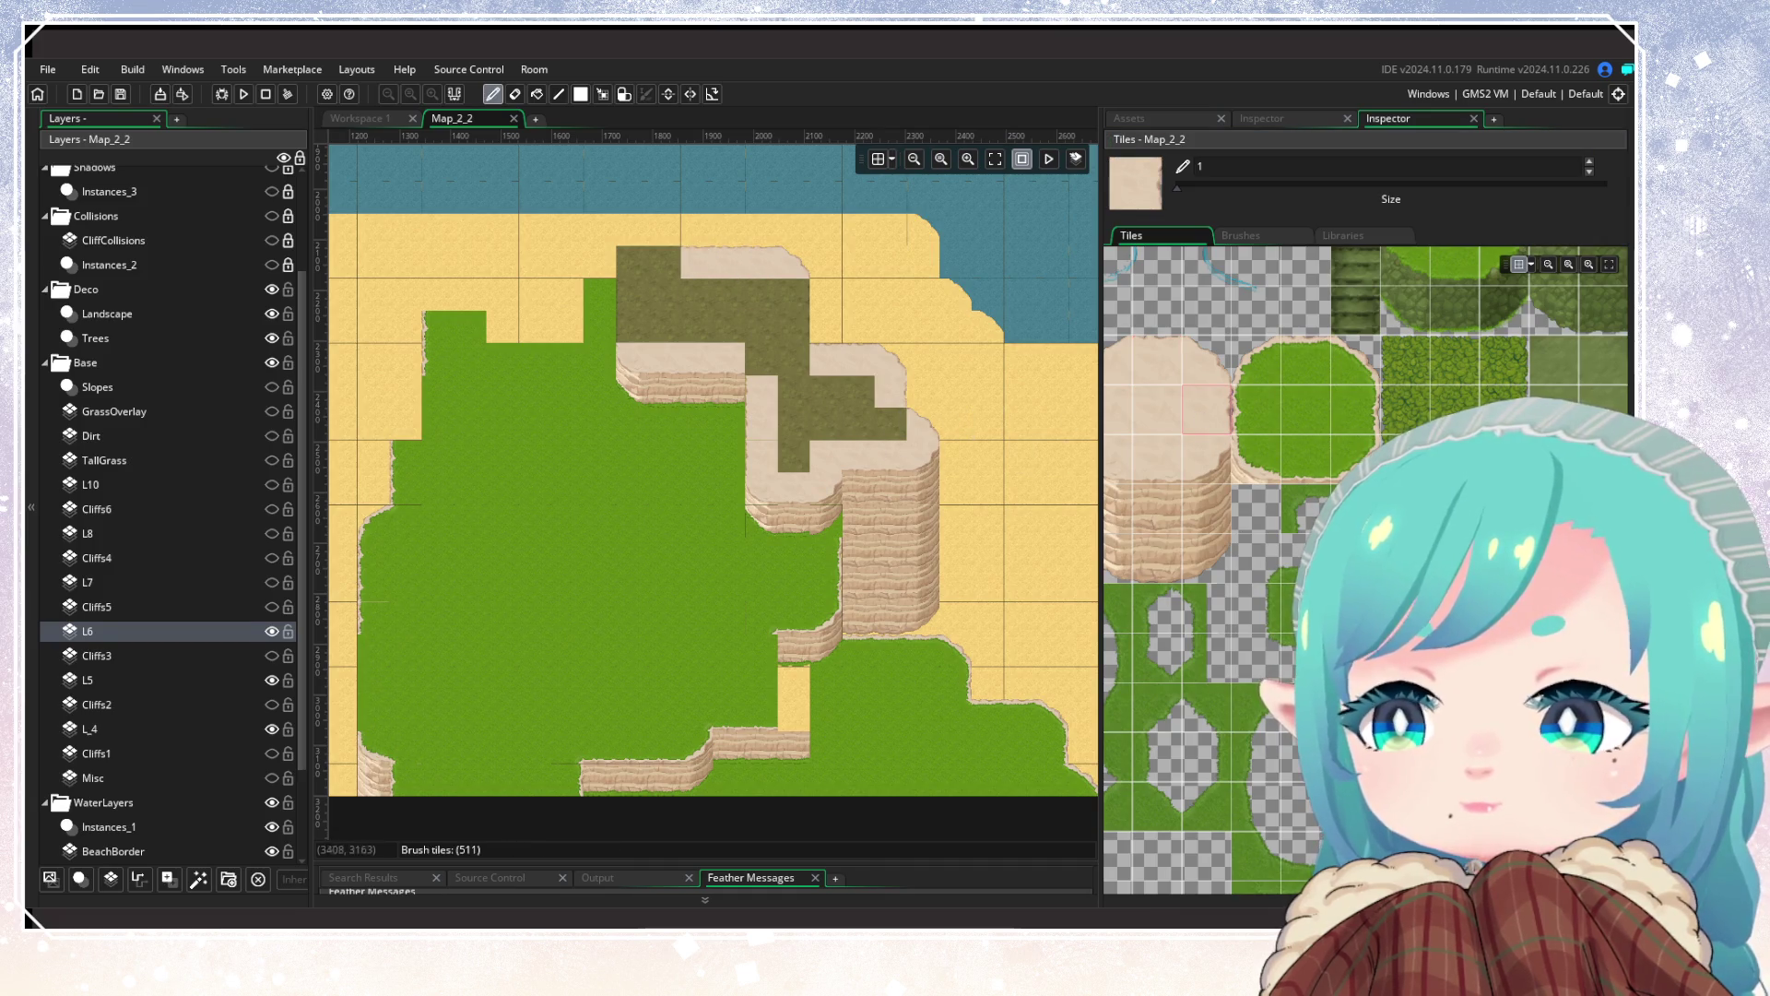
click(1190, 406)
click(887, 415)
click(791, 308)
right_click(792, 309)
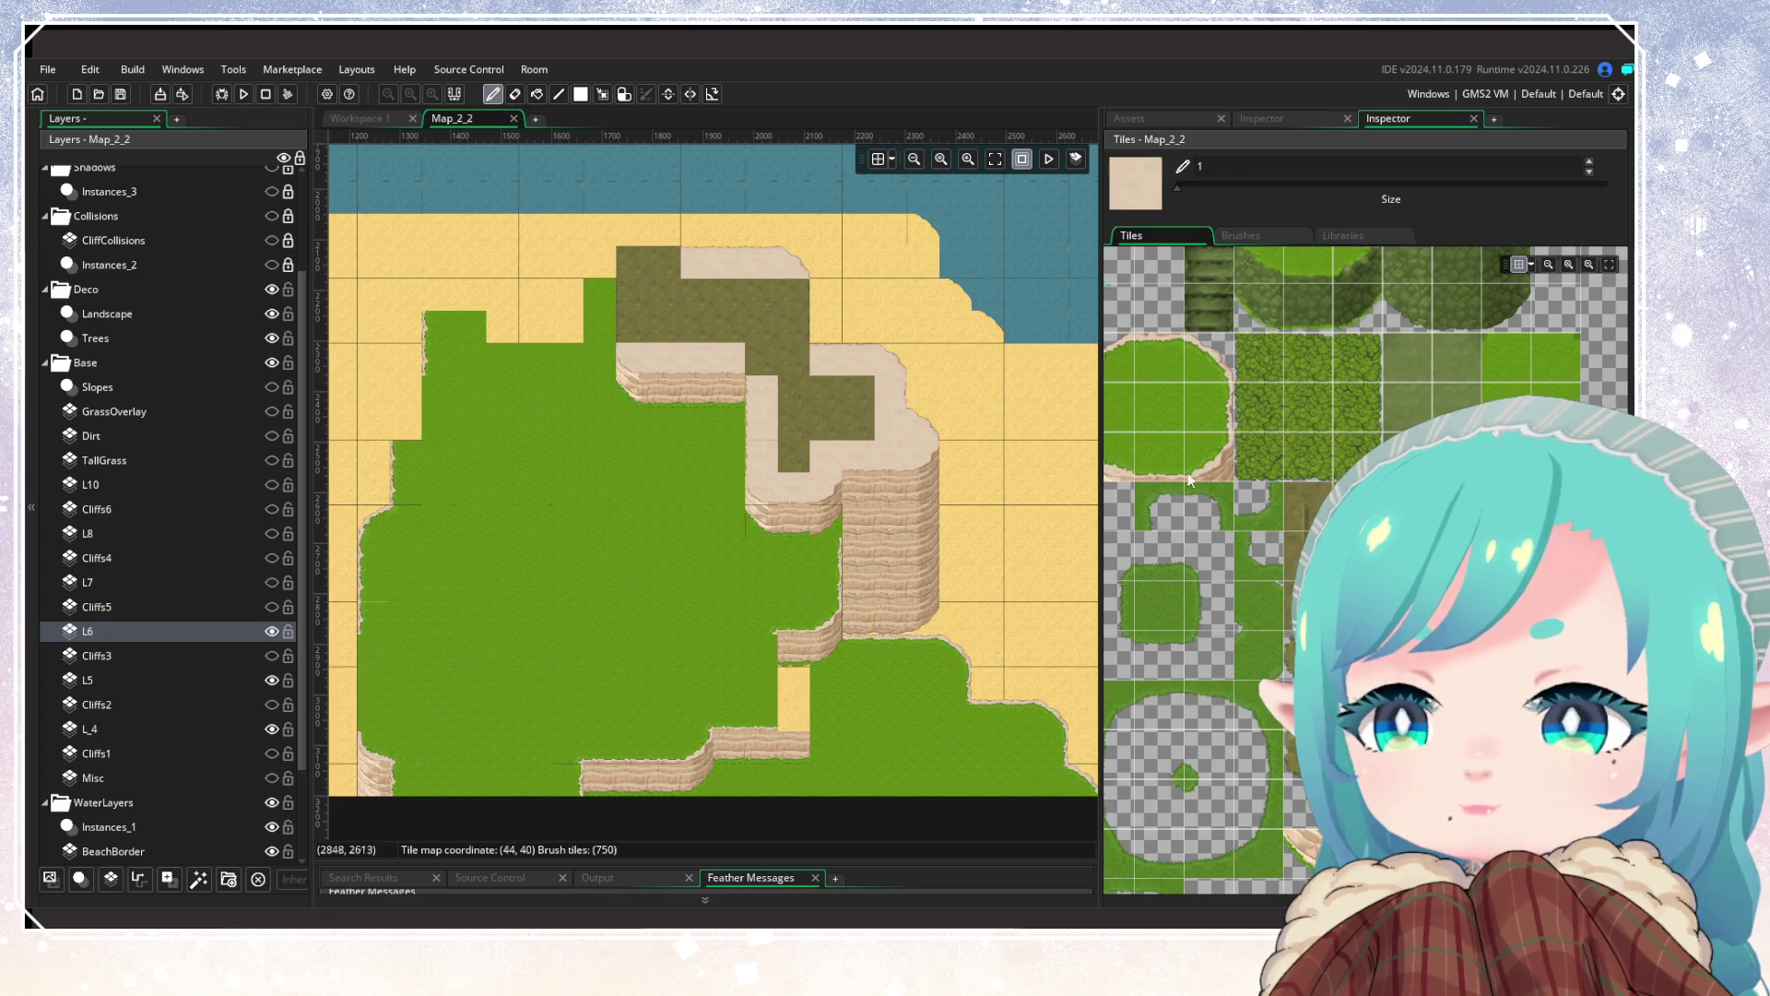
Step: Replace the remaining olive tiles with cliff-top sand and cover the middle dark rectangle
scroll(1289, 678, down, 3)
click(793, 324)
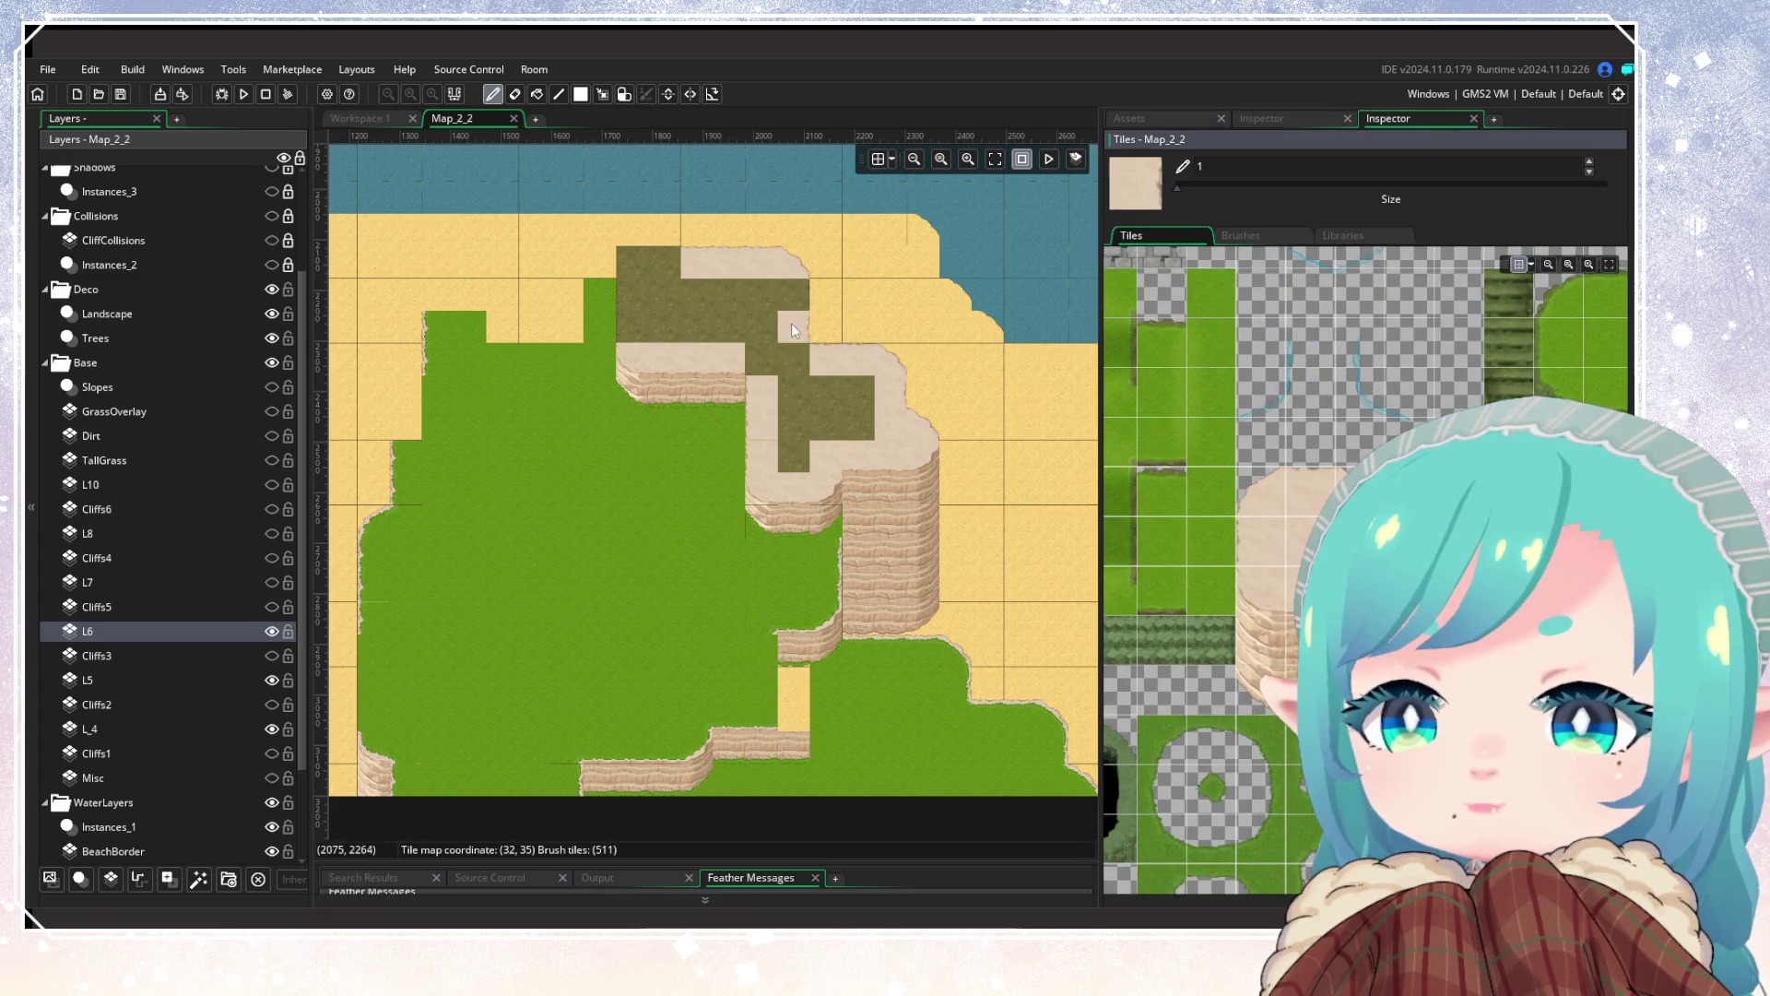
scroll(1291, 507, down, 3)
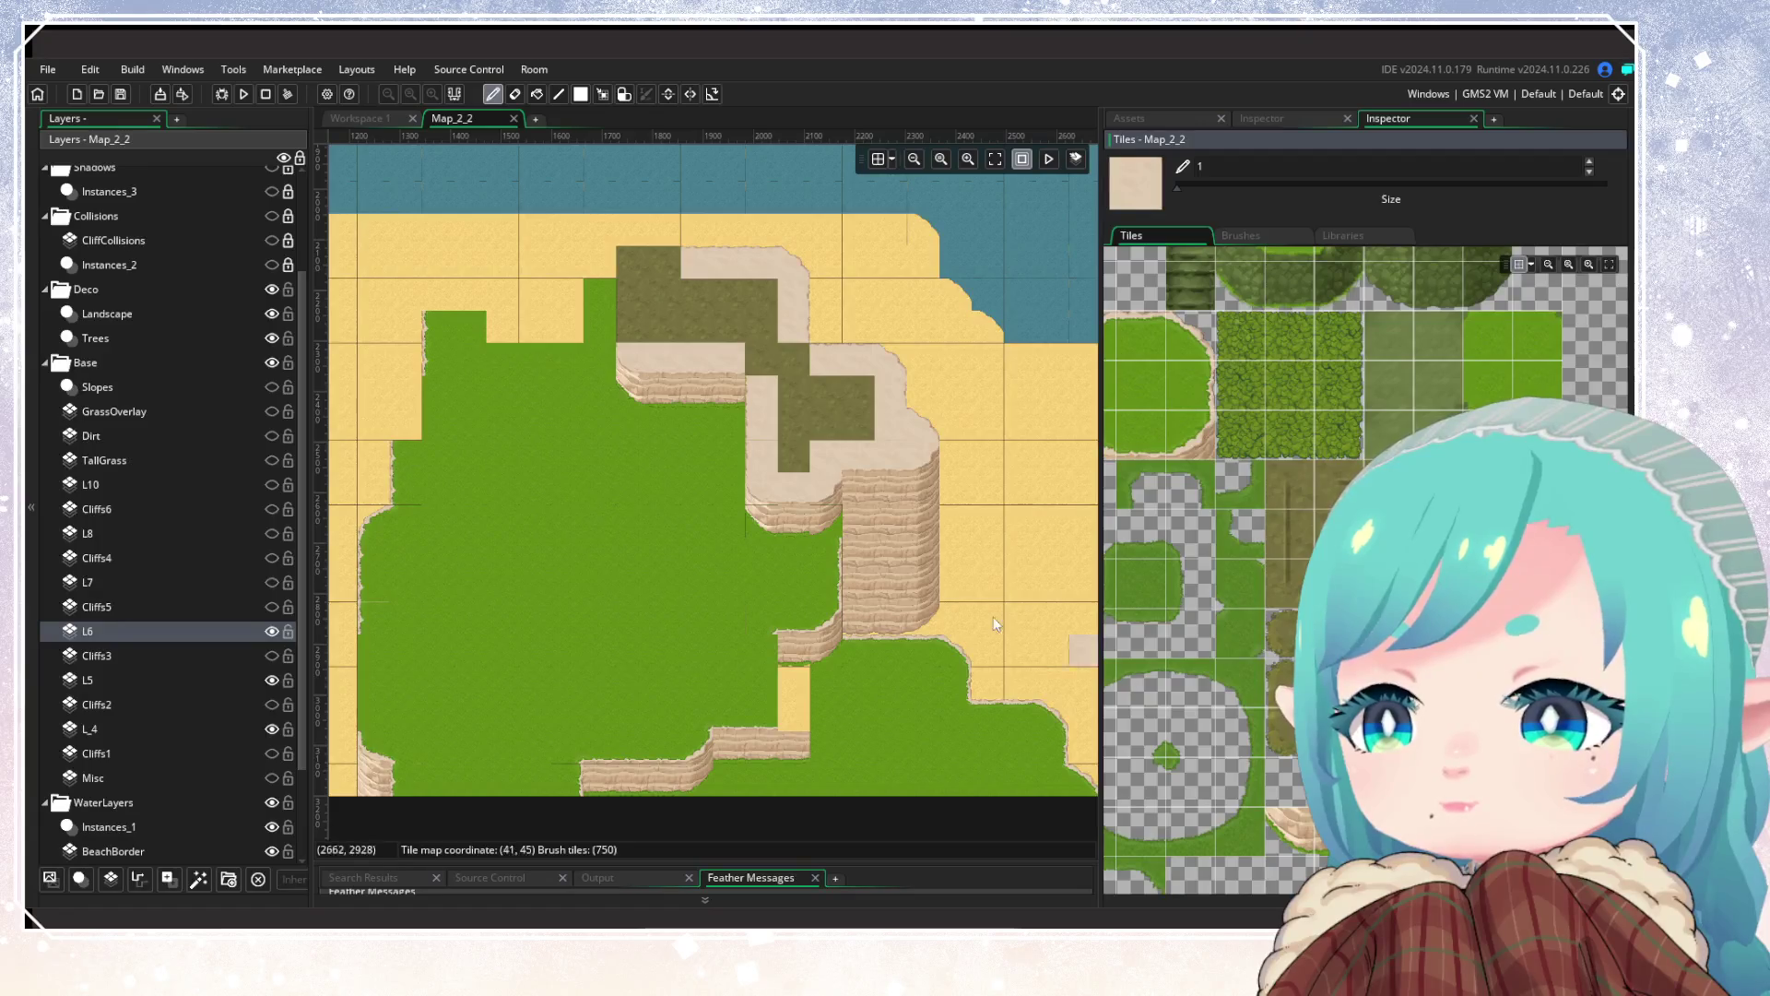
click(782, 372)
scroll(657, 462, up, 1)
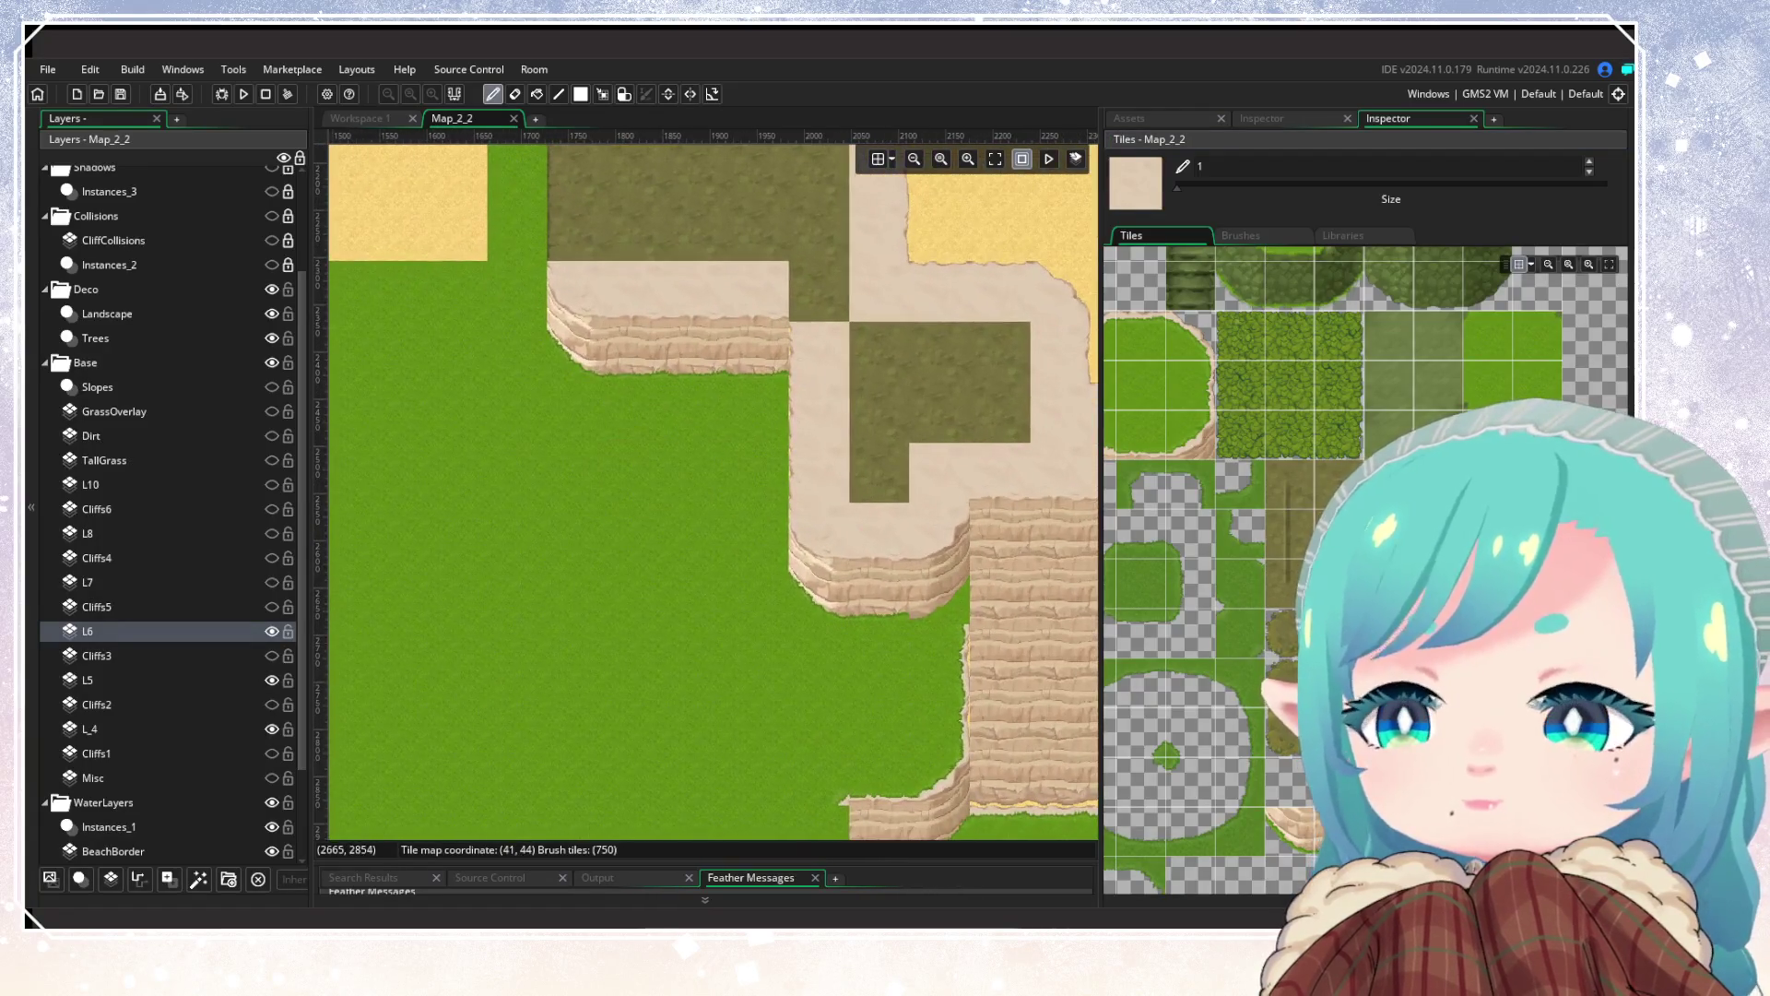
drag(697, 498, 662, 612)
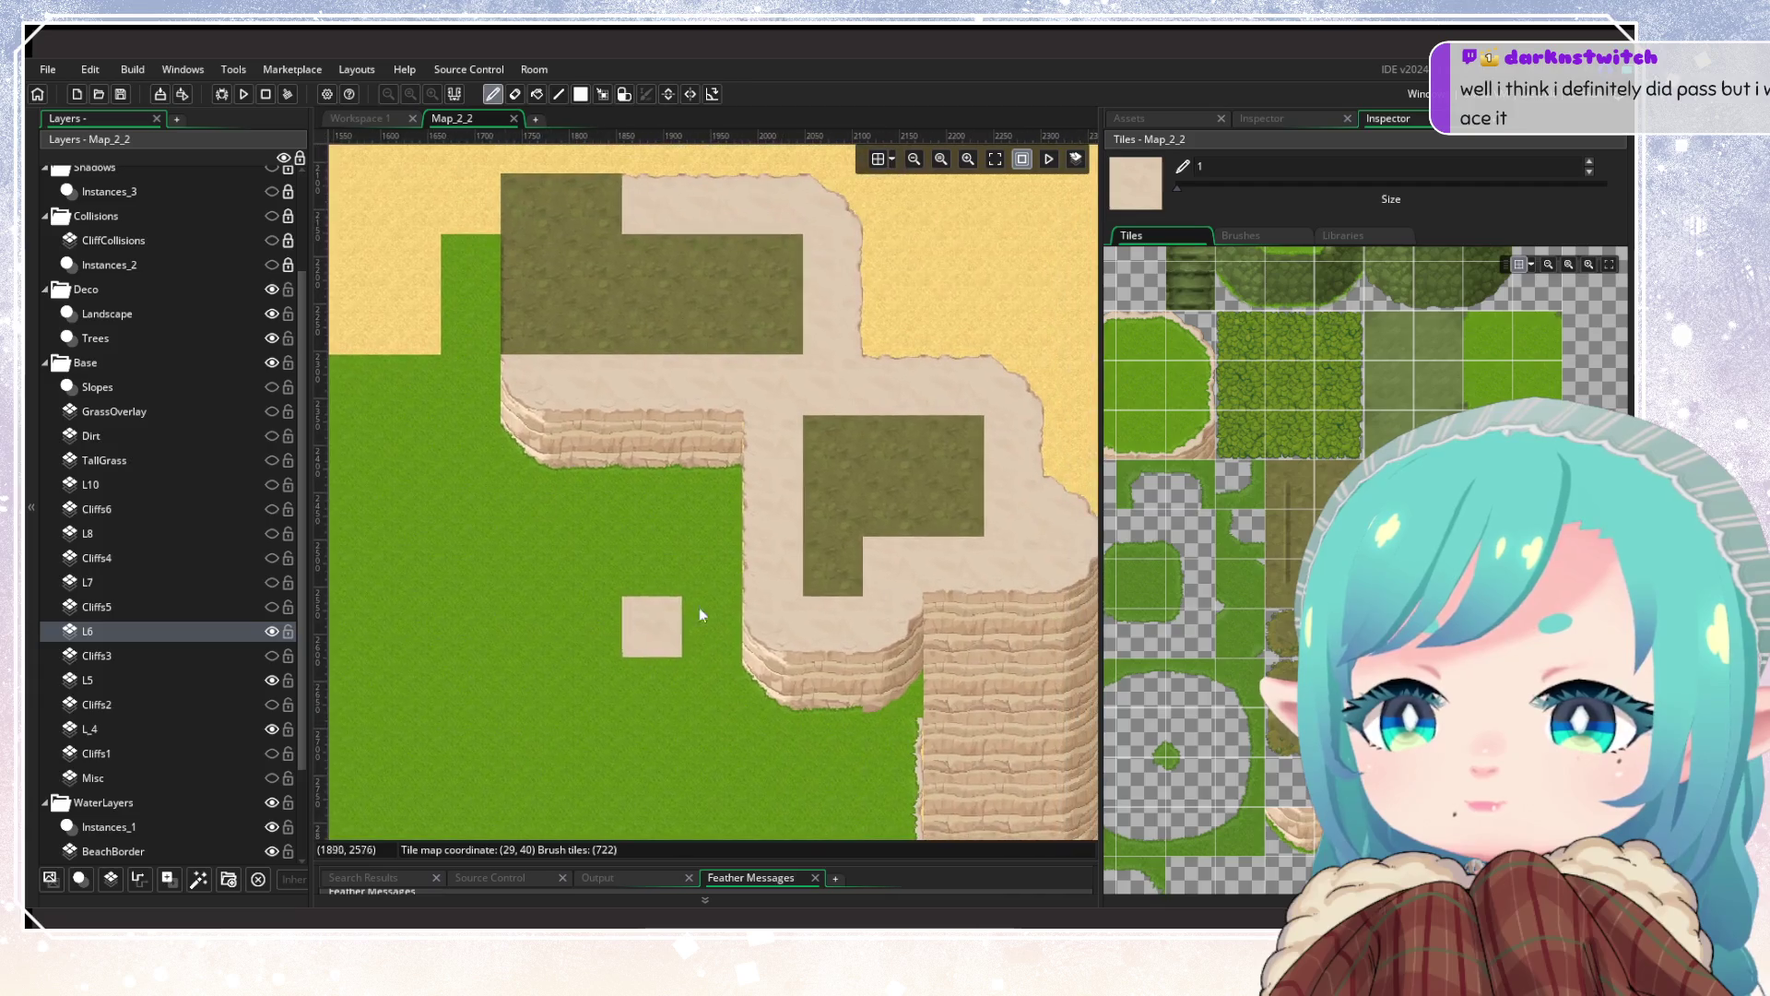
scroll(1253, 559, down, 5)
mouse_move(844, 468)
mouse_down()
mouse_move(899, 505)
mouse_move(969, 490)
mouse_move(812, 528)
mouse_move(823, 444)
mouse_move(775, 433)
mouse_up()
Step: Paint sand over the rest of the dark strip, then make layer L5 active
scroll(711, 684, up, 3)
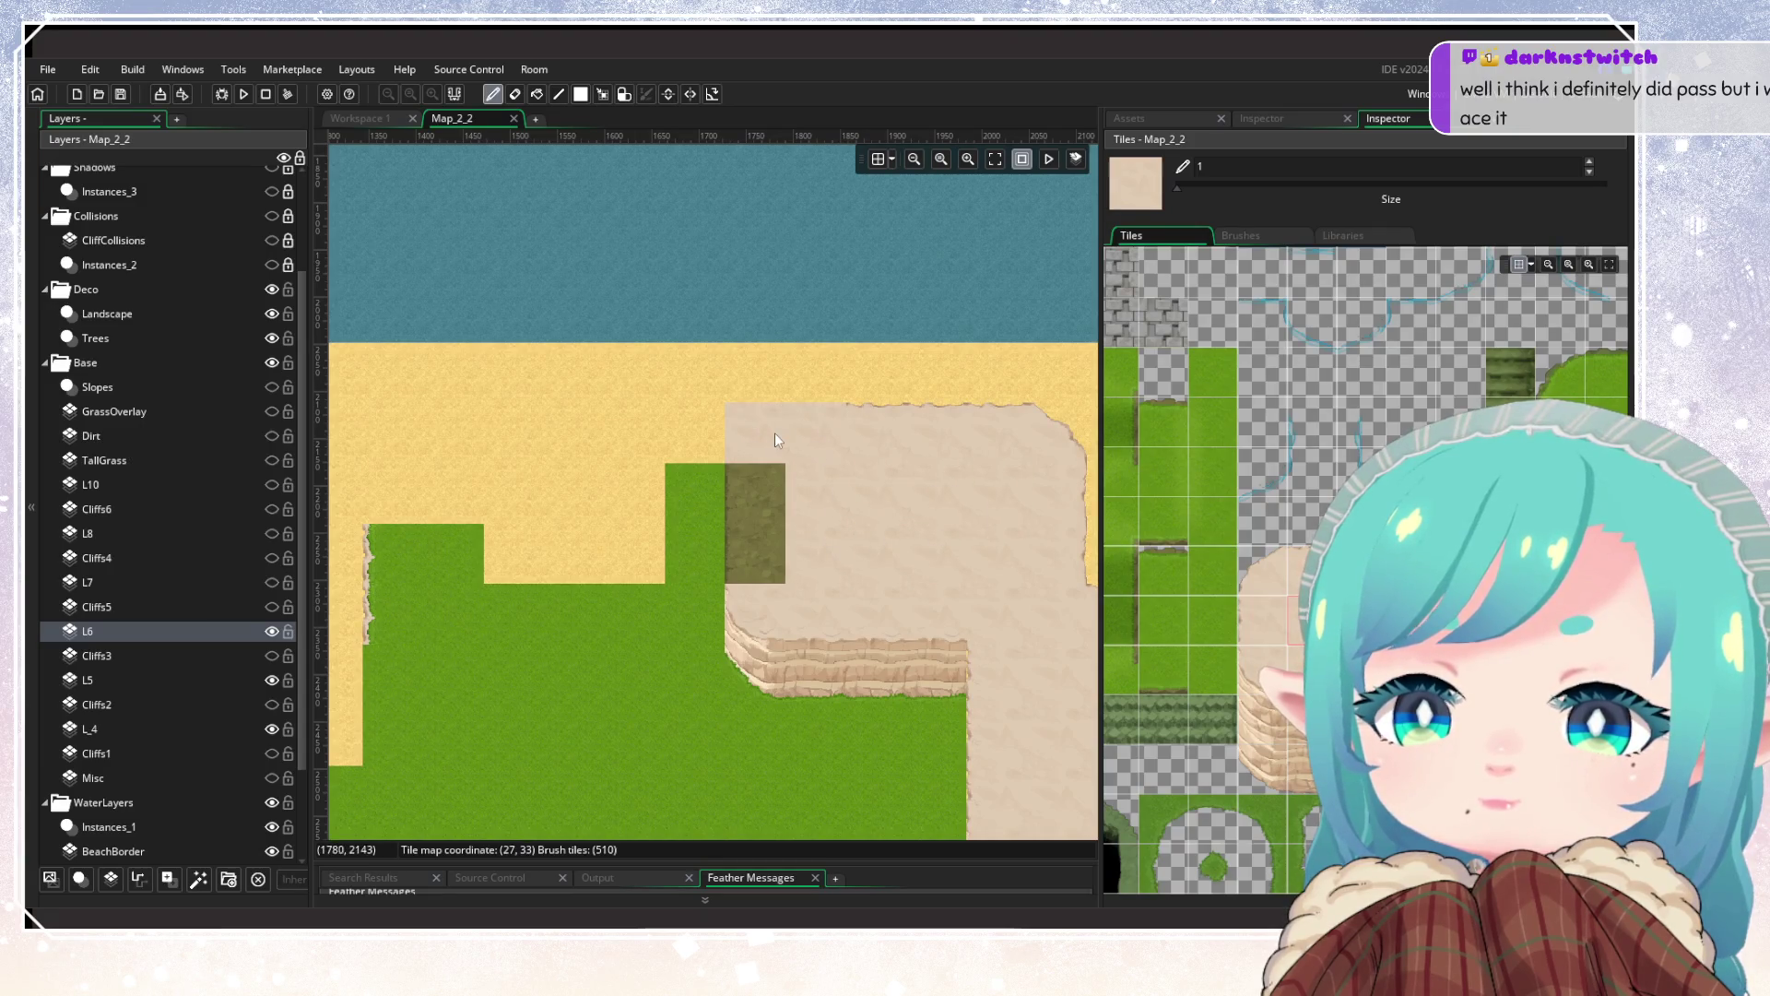
click(1241, 618)
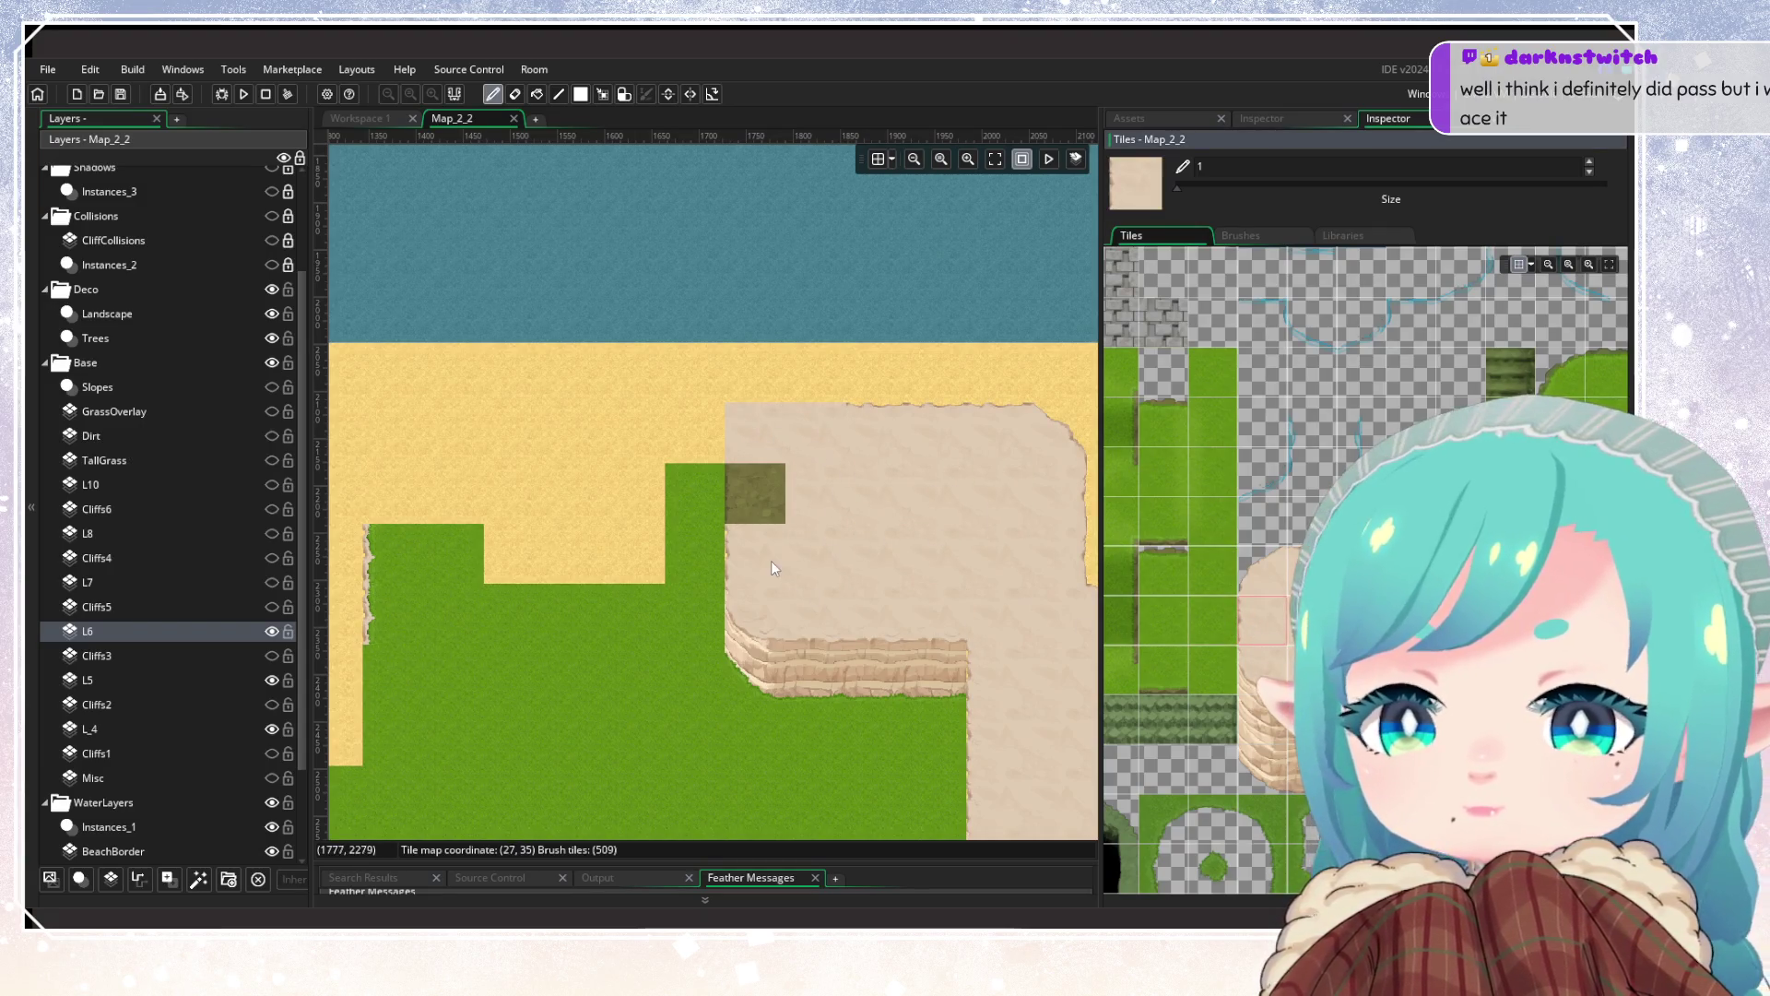
click(737, 529)
click(572, 734)
scroll(572, 733, down, 3)
scroll(651, 449, up, 1)
scroll(651, 449, down, 1)
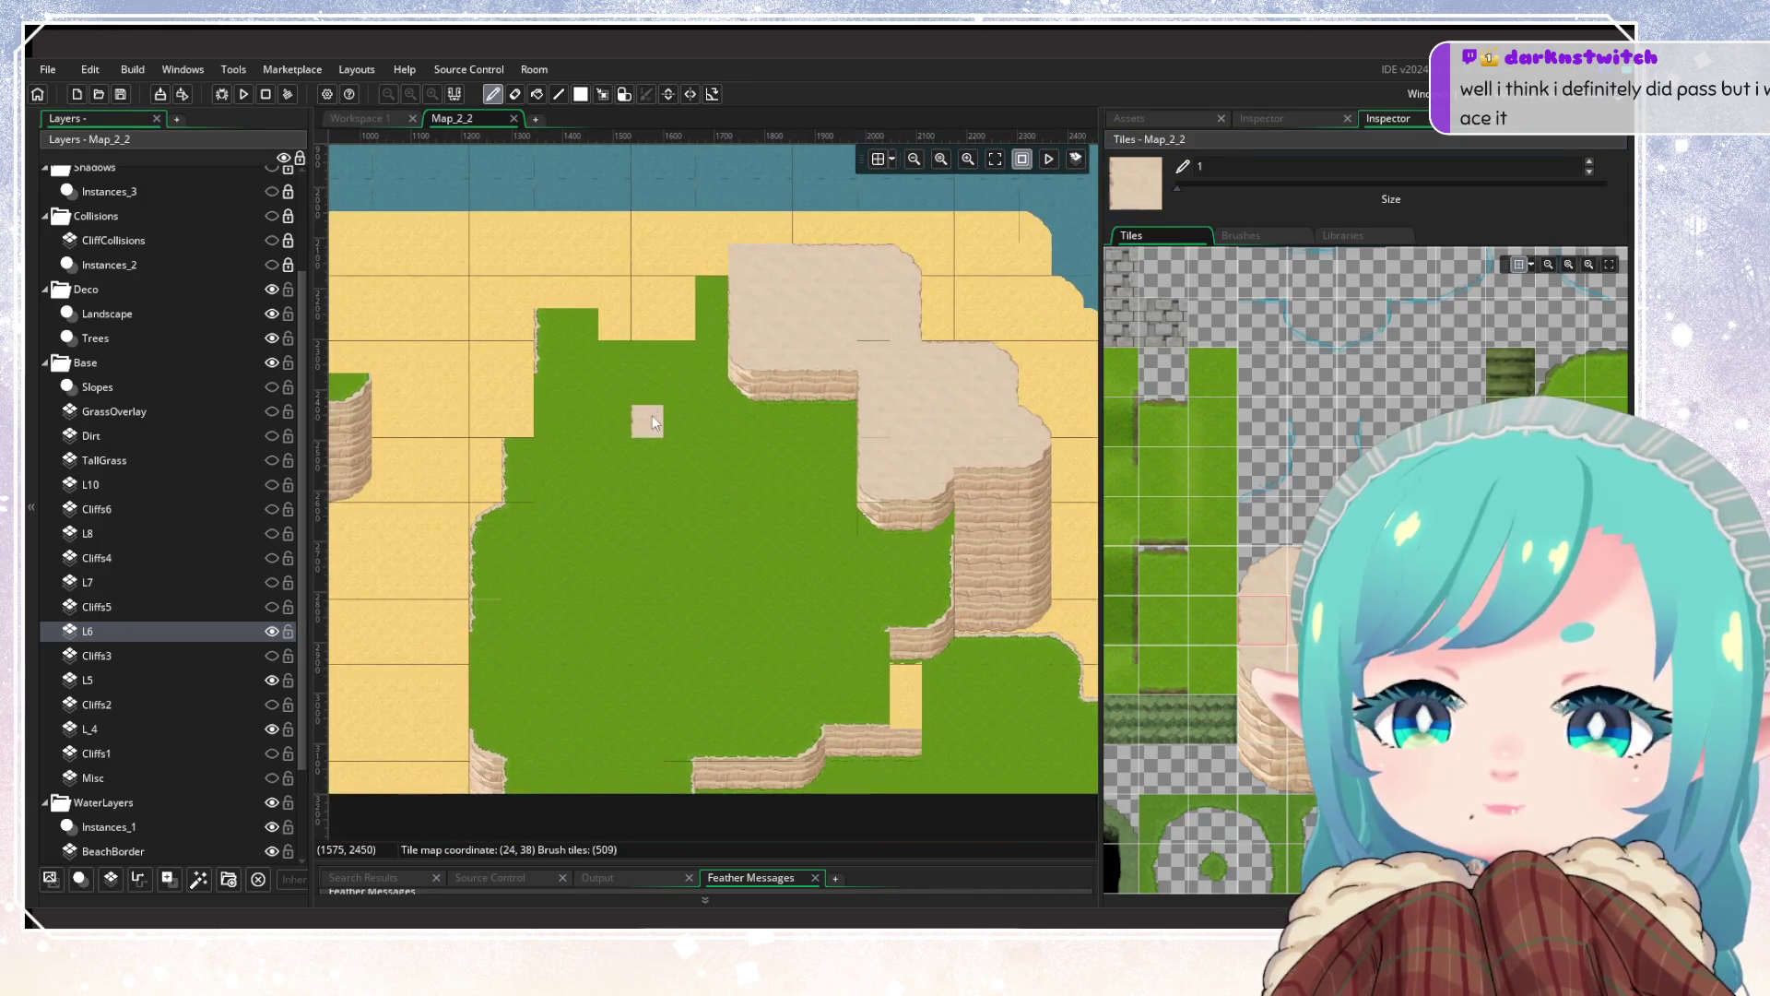
scroll(845, 575, right, 4)
click(83, 680)
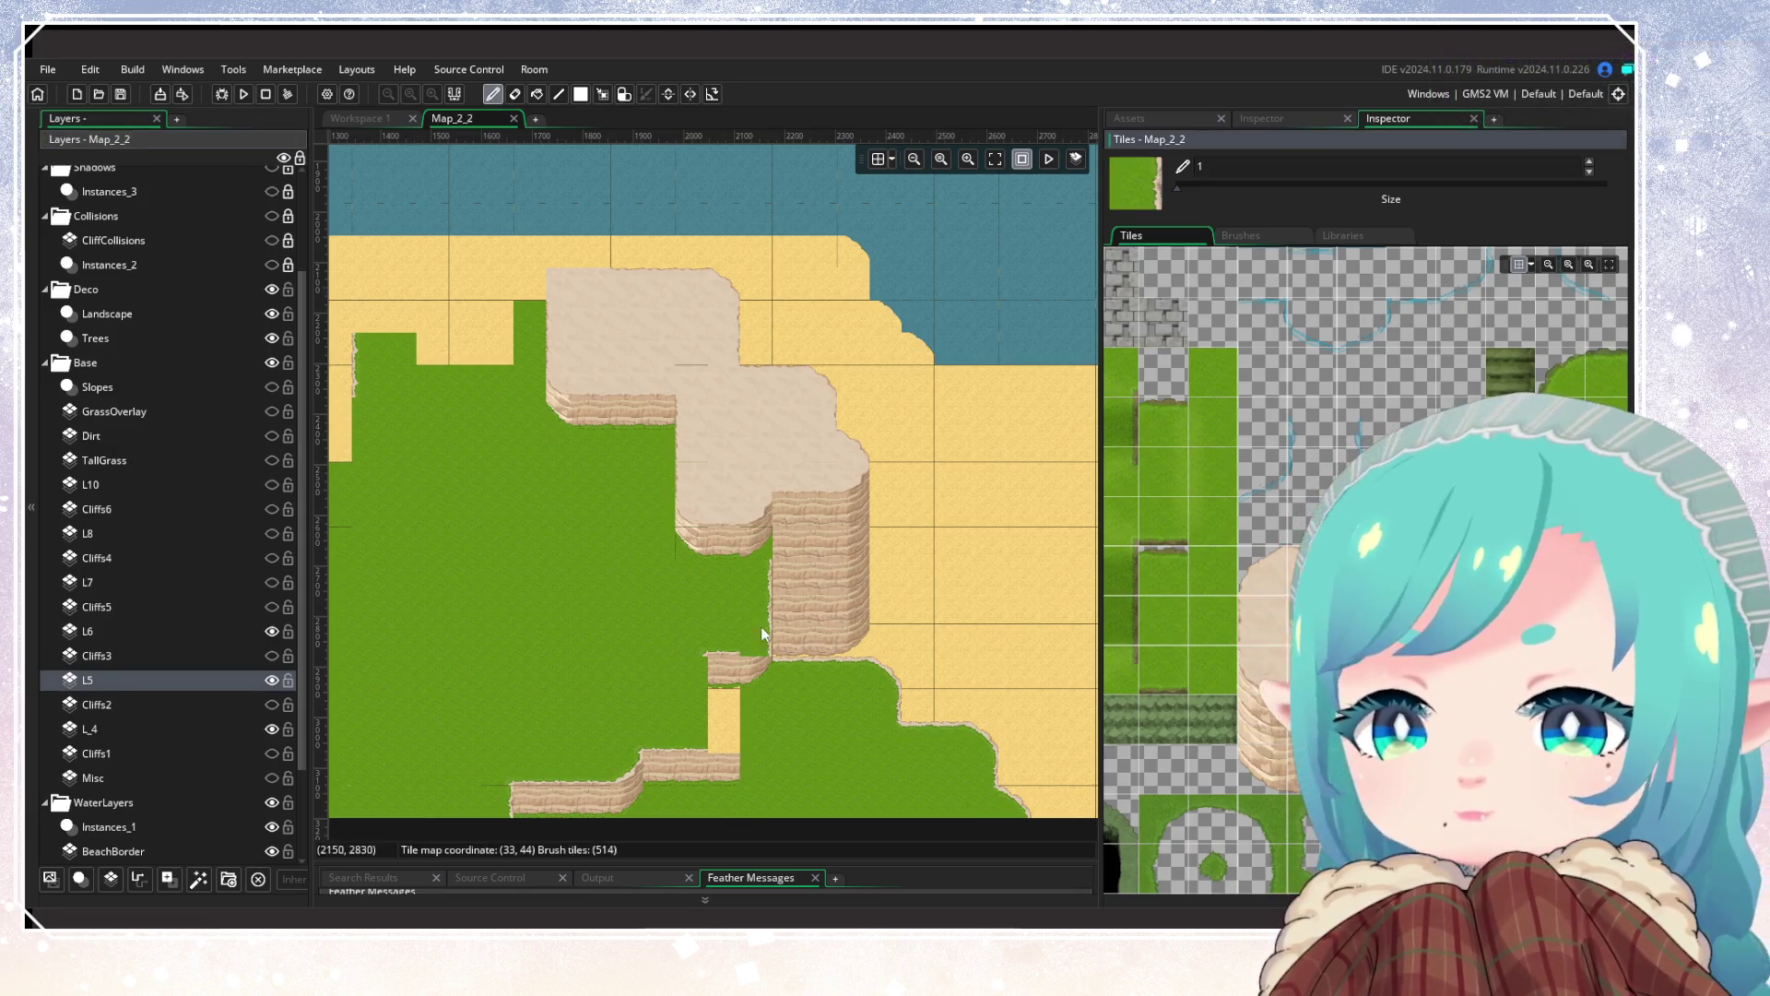
scroll(572, 646, up, 4)
scroll(651, 704, left, 3)
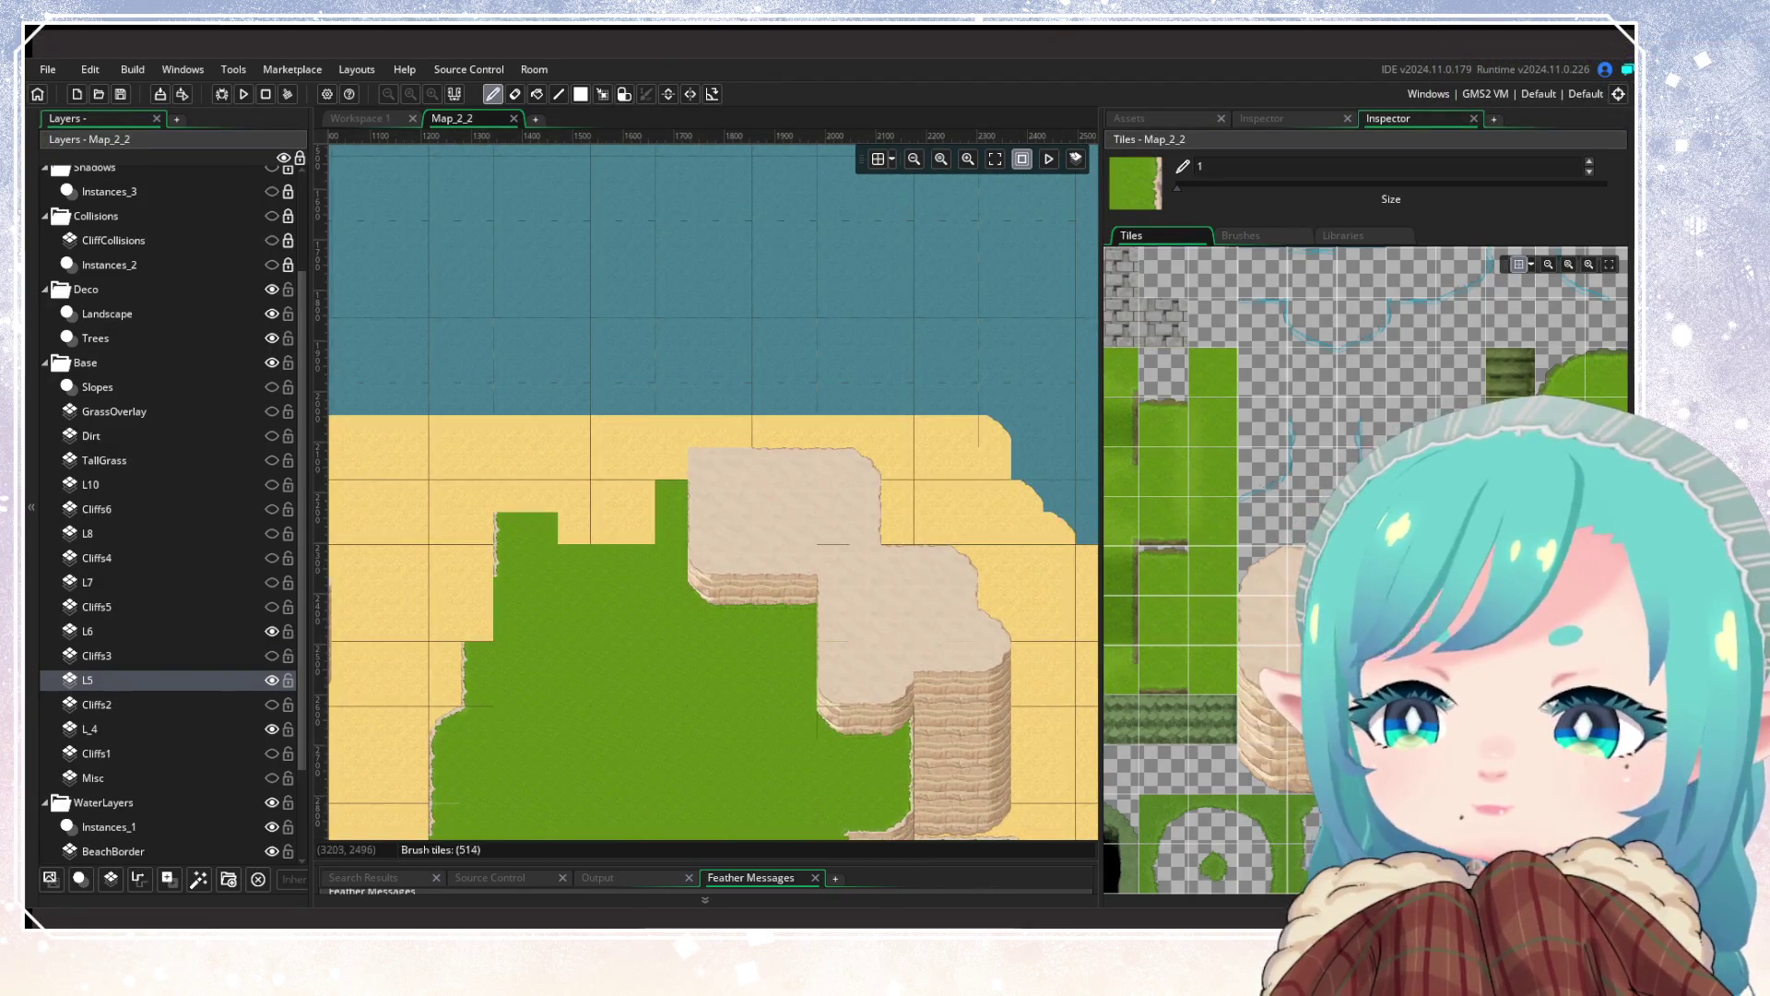
scroll(701, 498, up, 2)
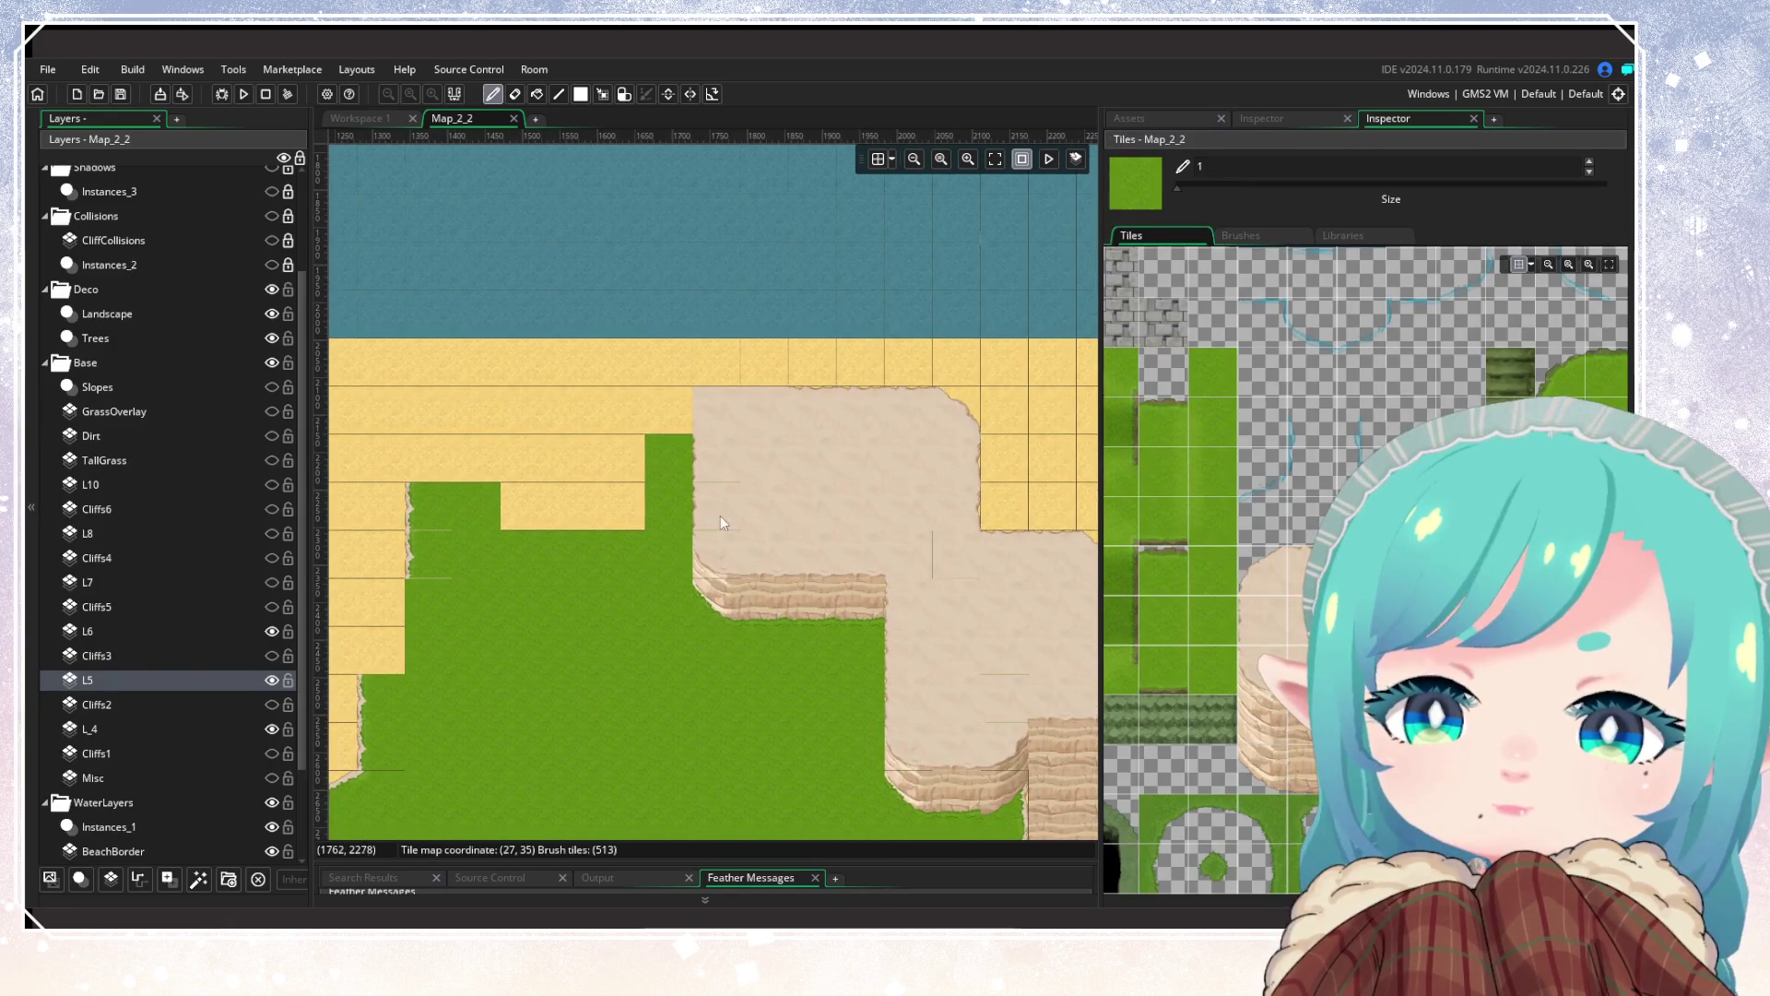
scroll(534, 609, up, 2)
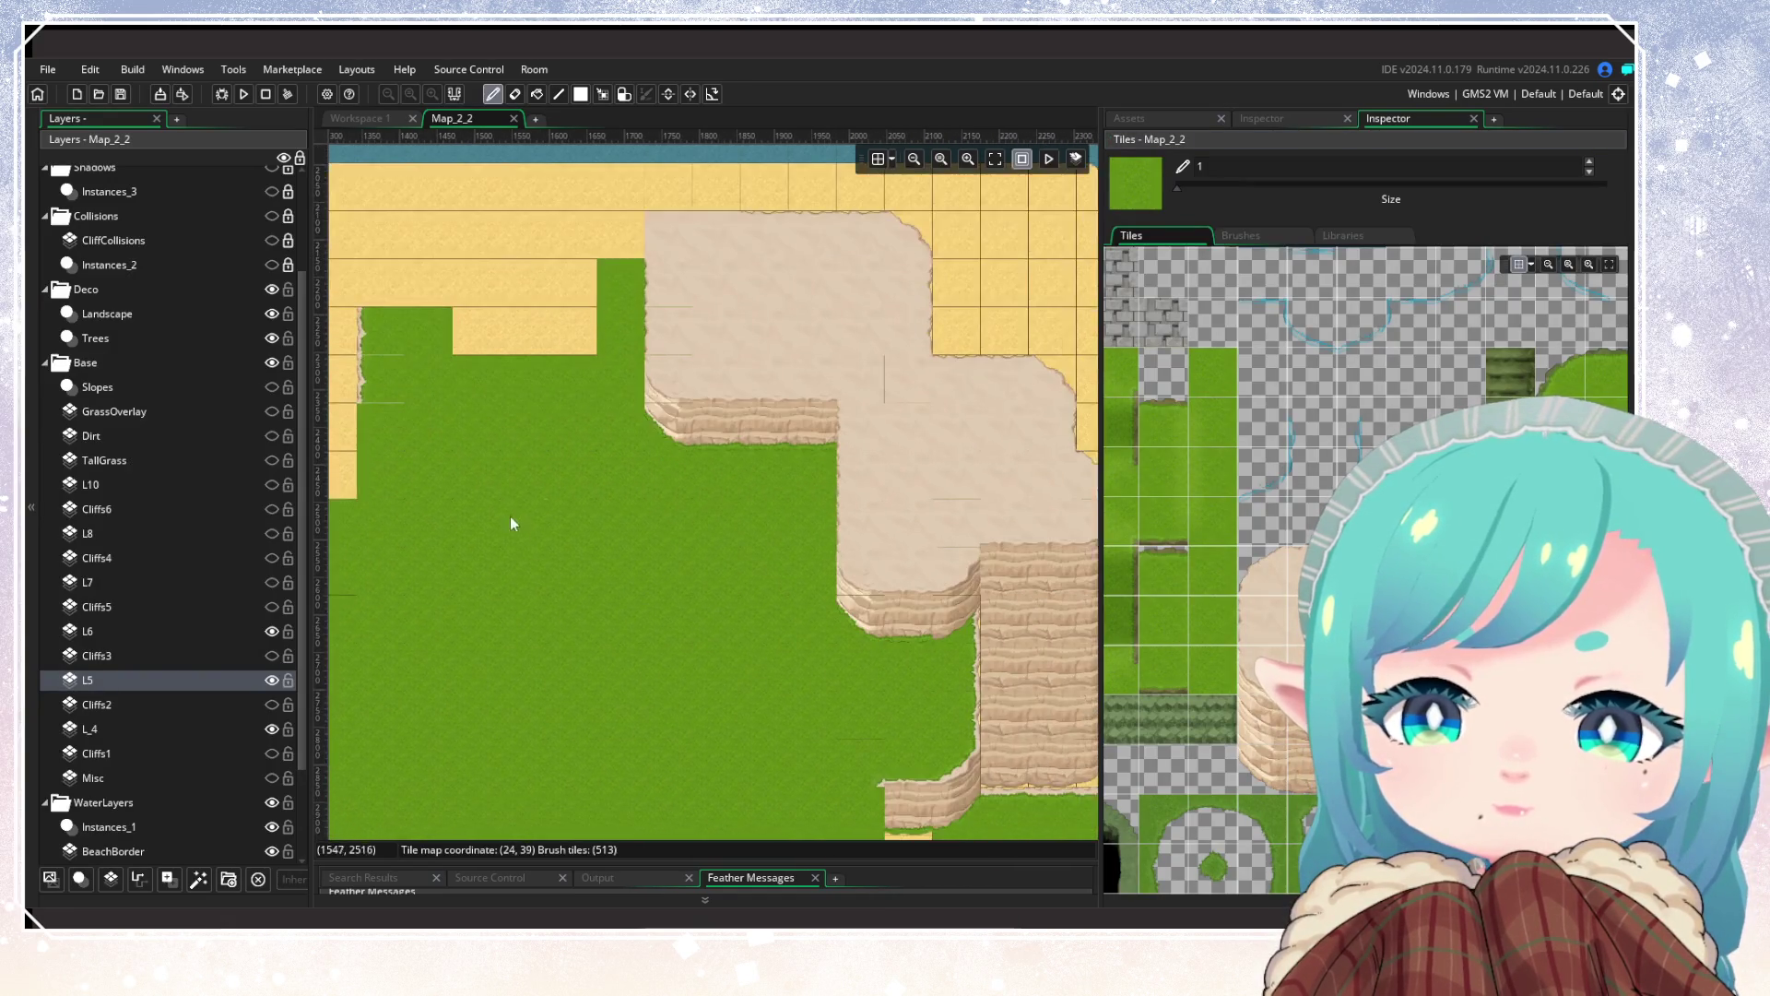
scroll(627, 554, down, 2)
scroll(728, 561, up, 3)
scroll(784, 470, up, 1)
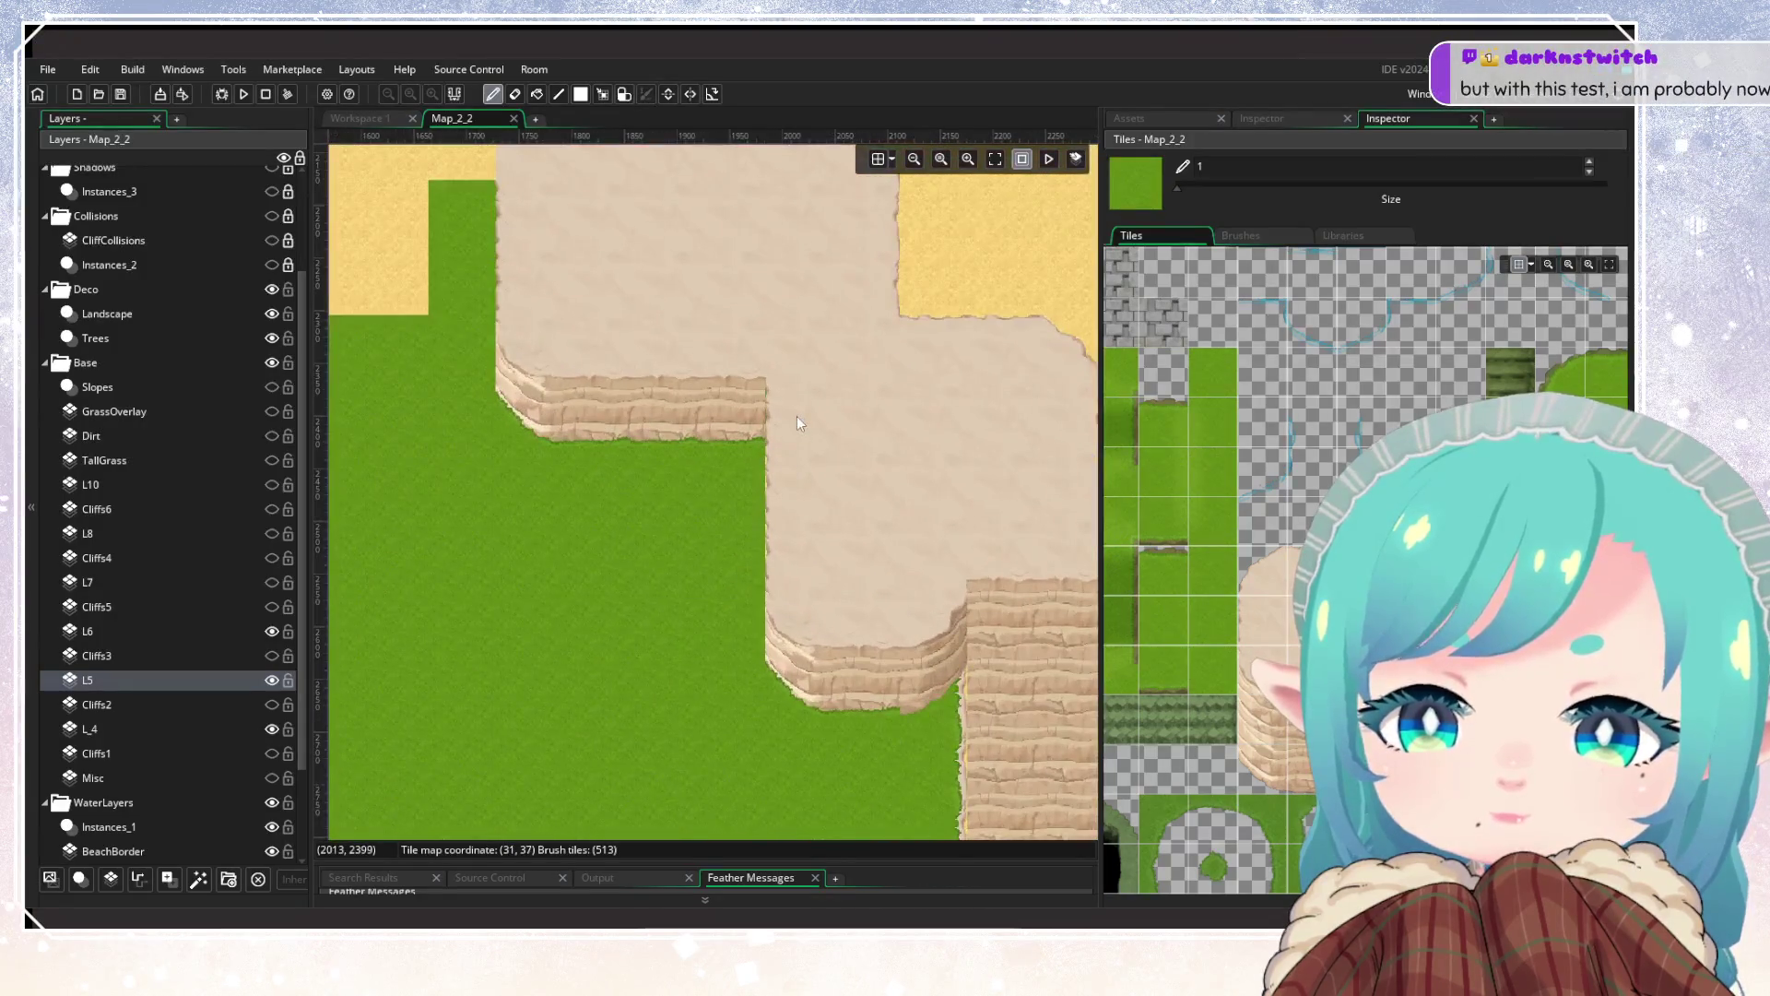
drag(902, 727, 621, 568)
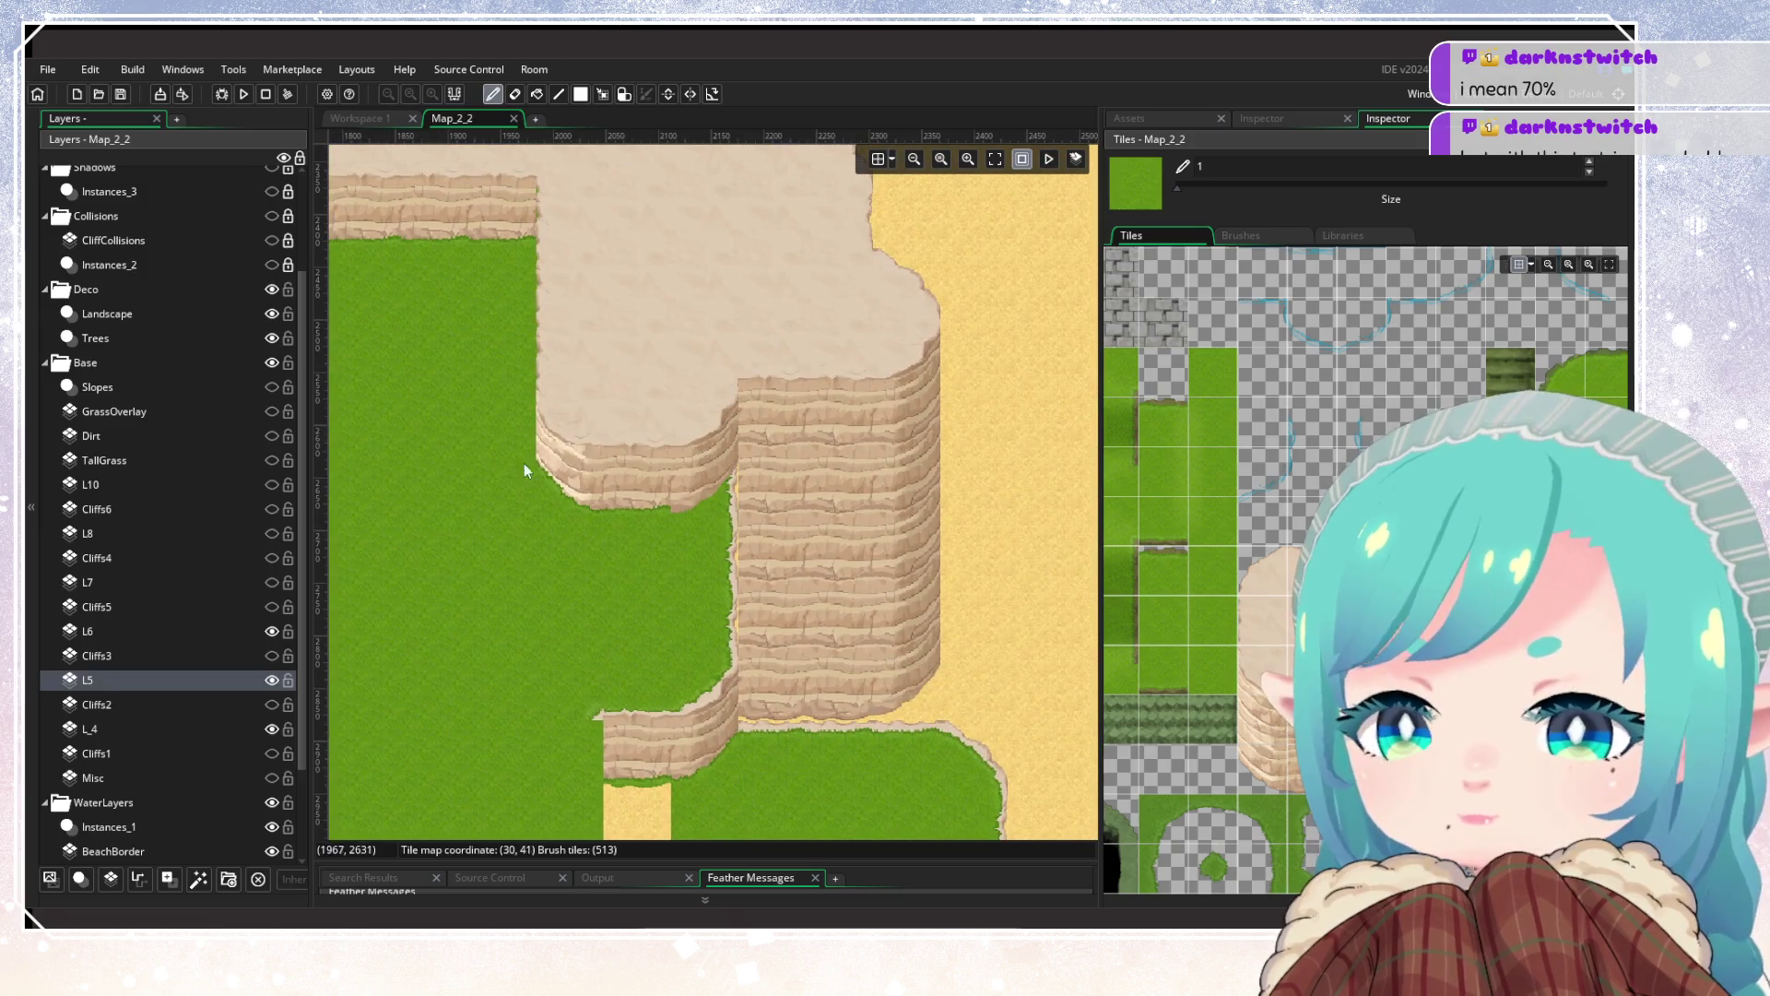
drag(520, 458, 722, 670)
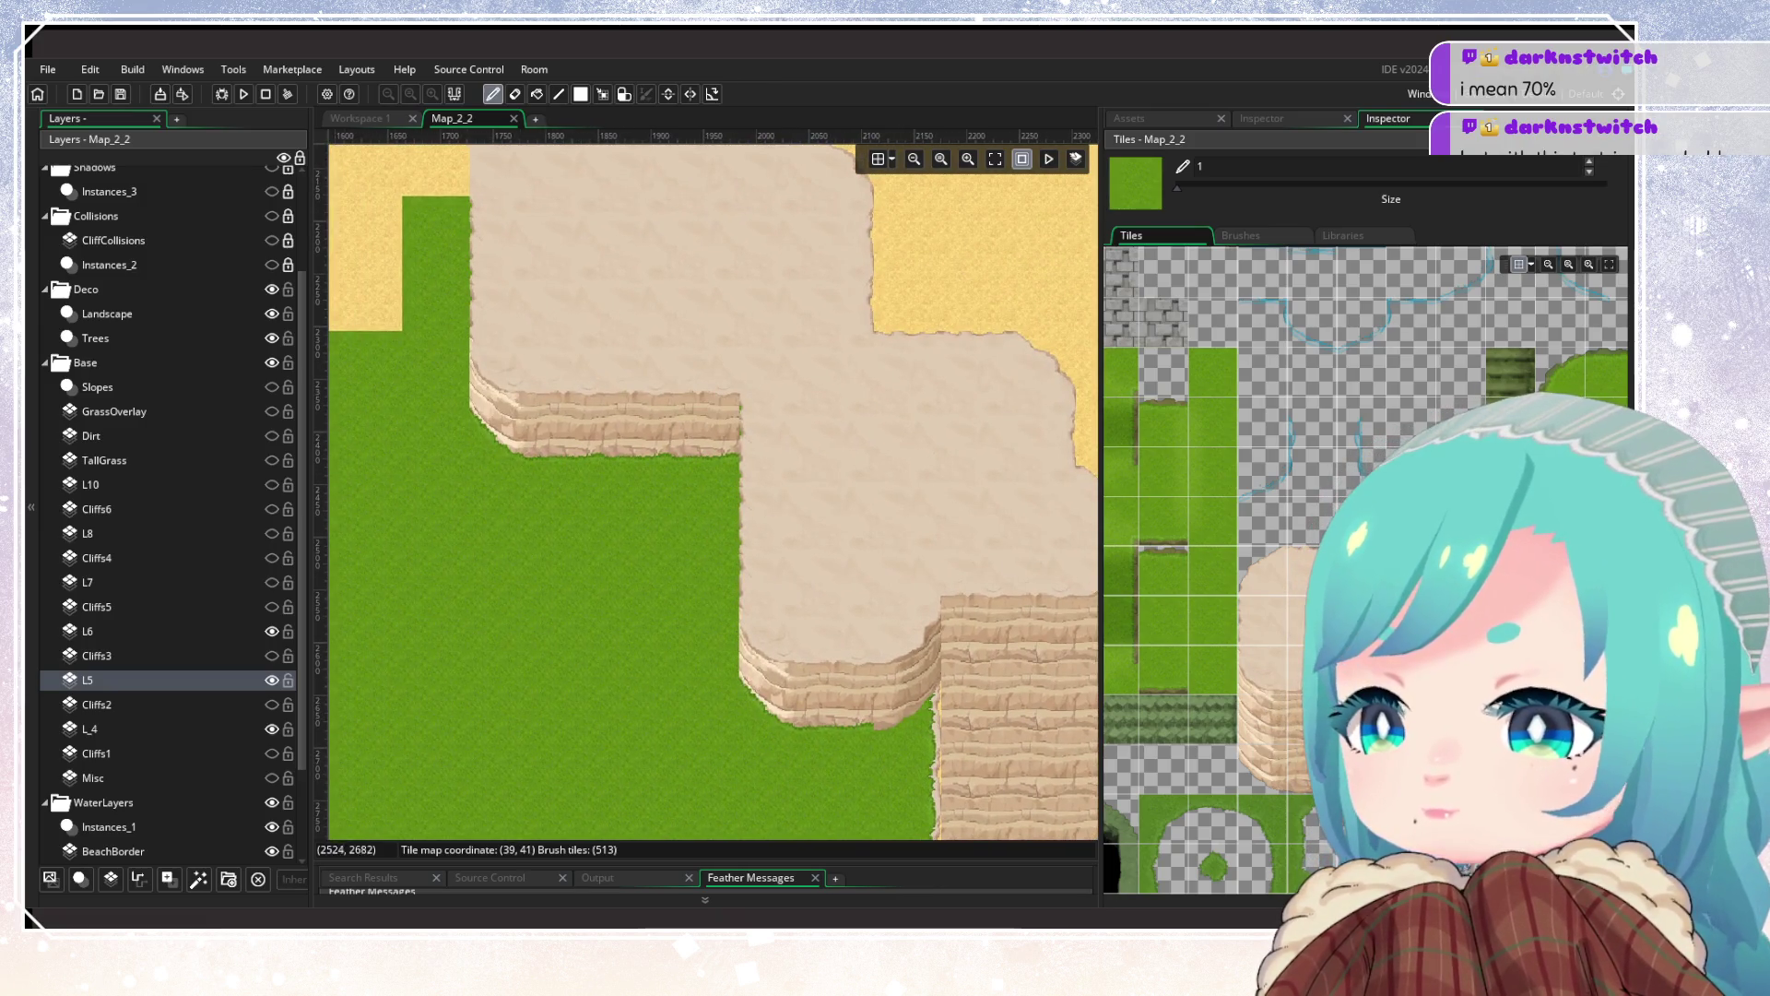
click(1282, 627)
drag(673, 677, 424, 385)
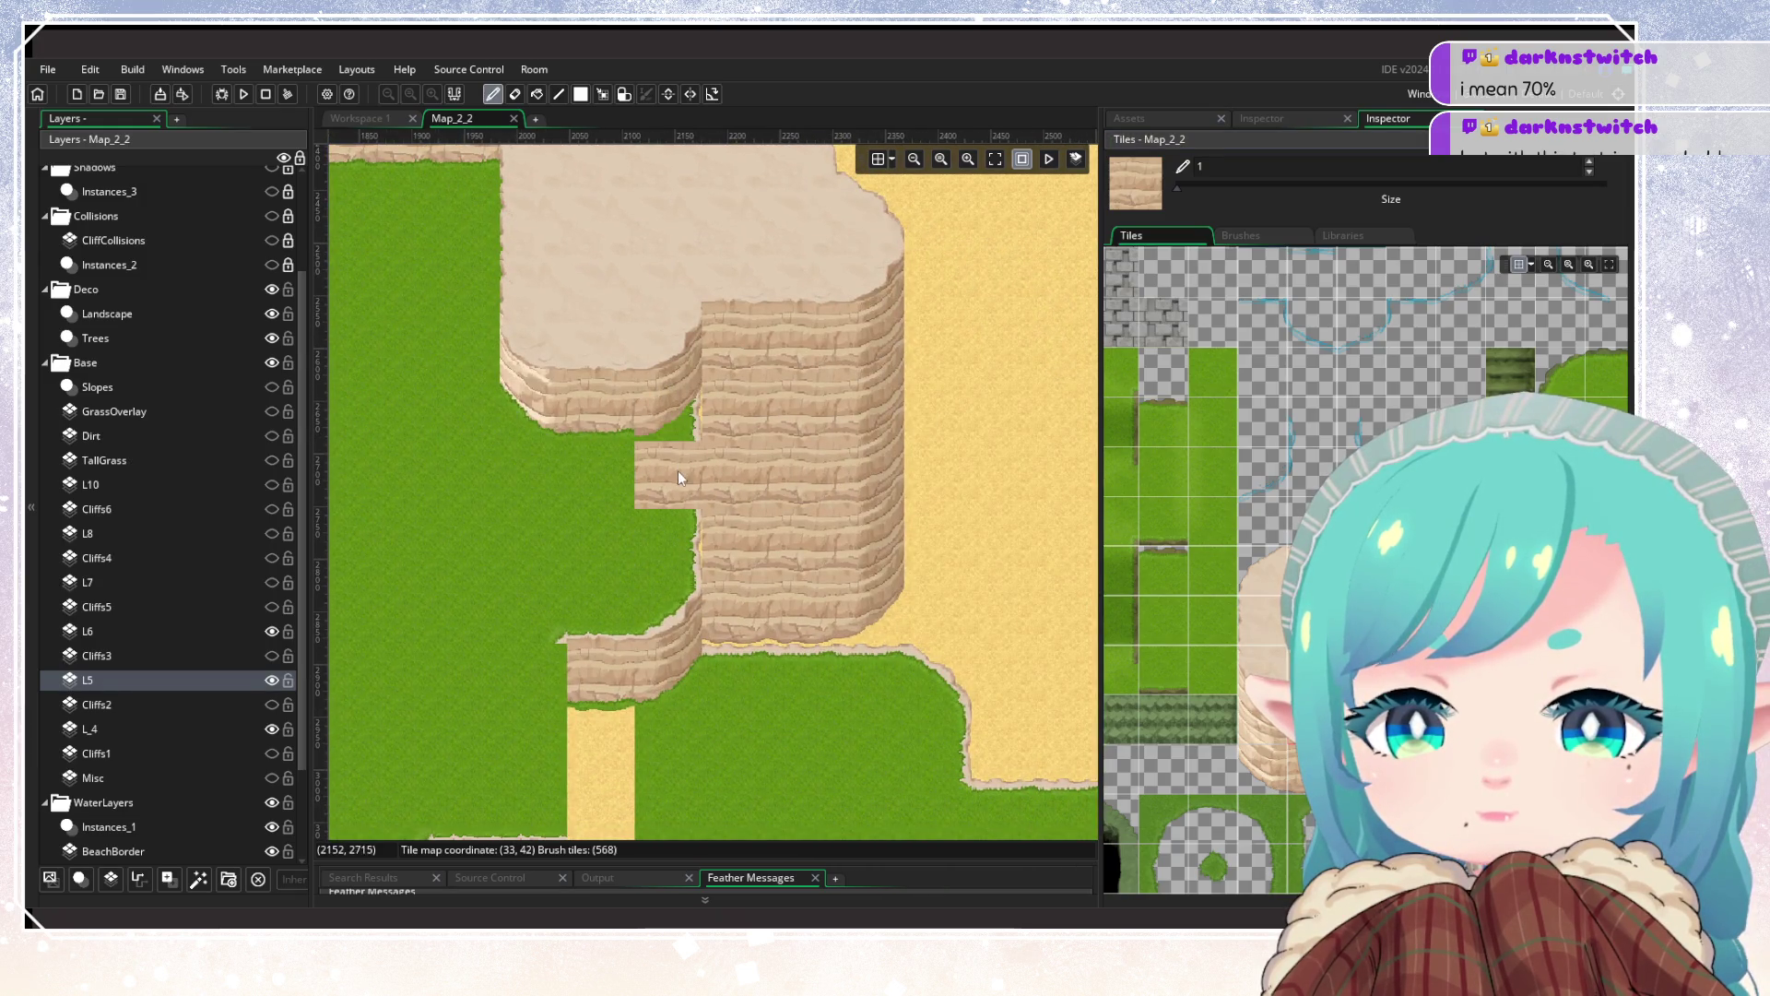
click(197, 728)
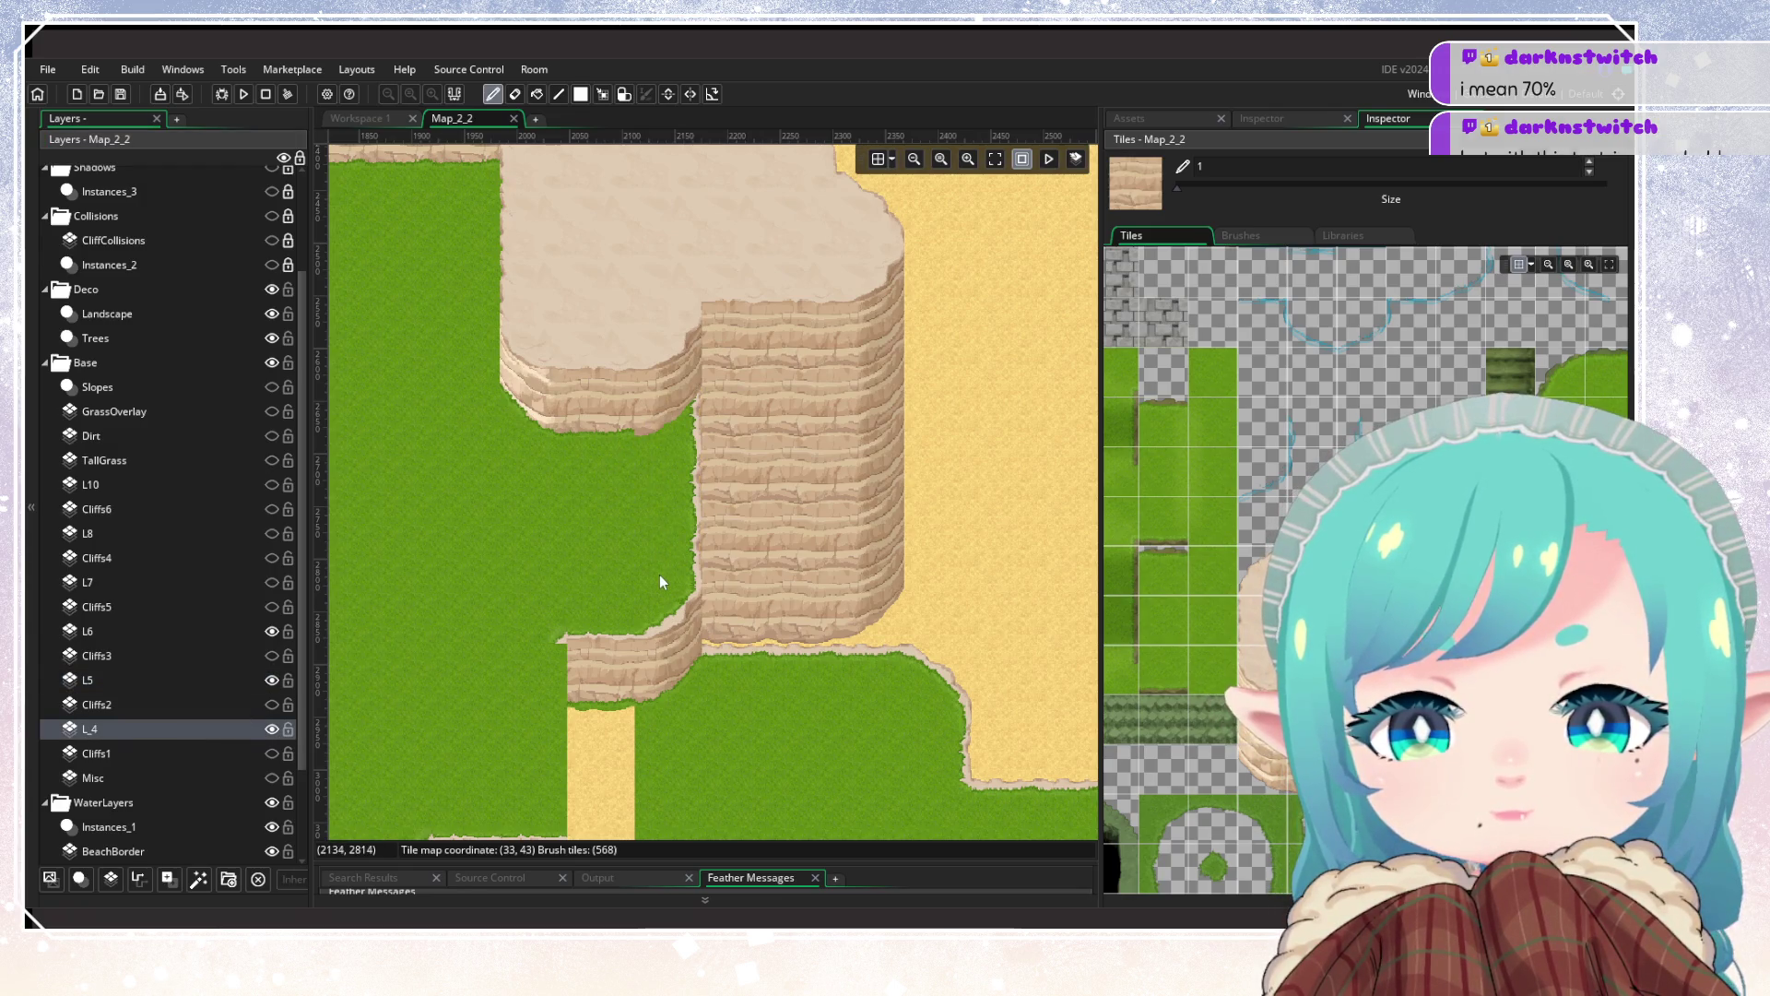
scroll(812, 551, down, 2)
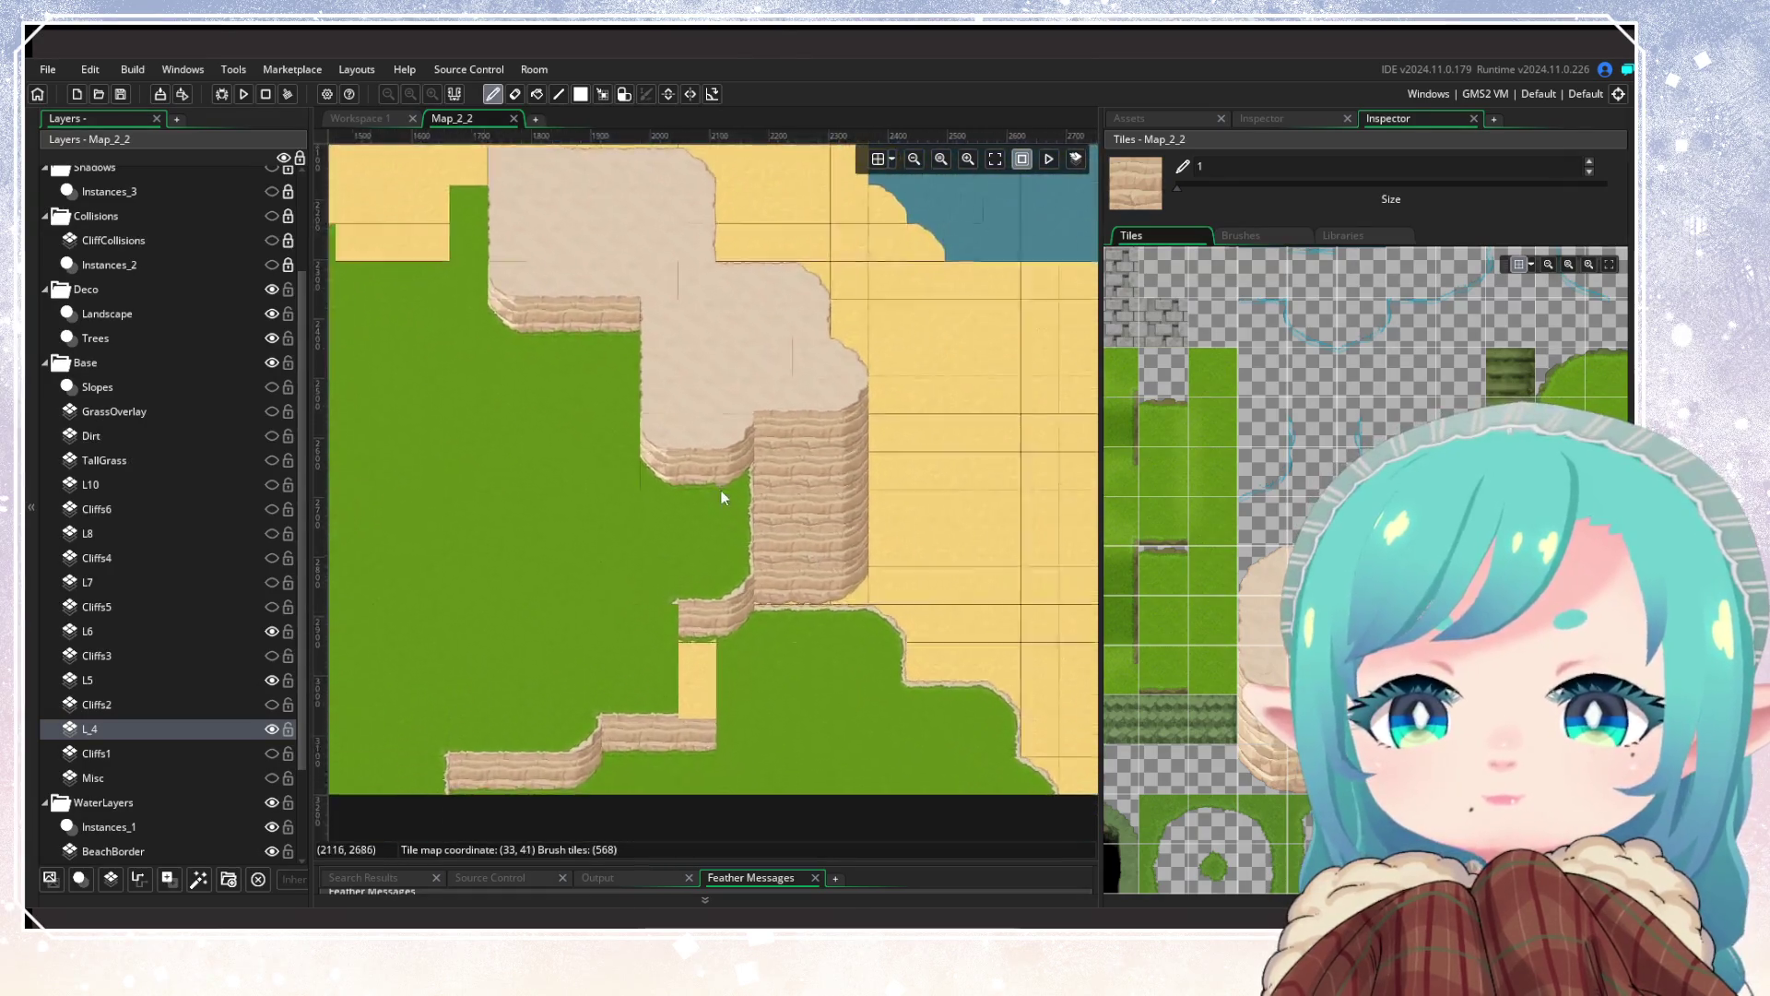
scroll(744, 467, up, 3)
scroll(744, 466, up, 1)
scroll(738, 468, down, 3)
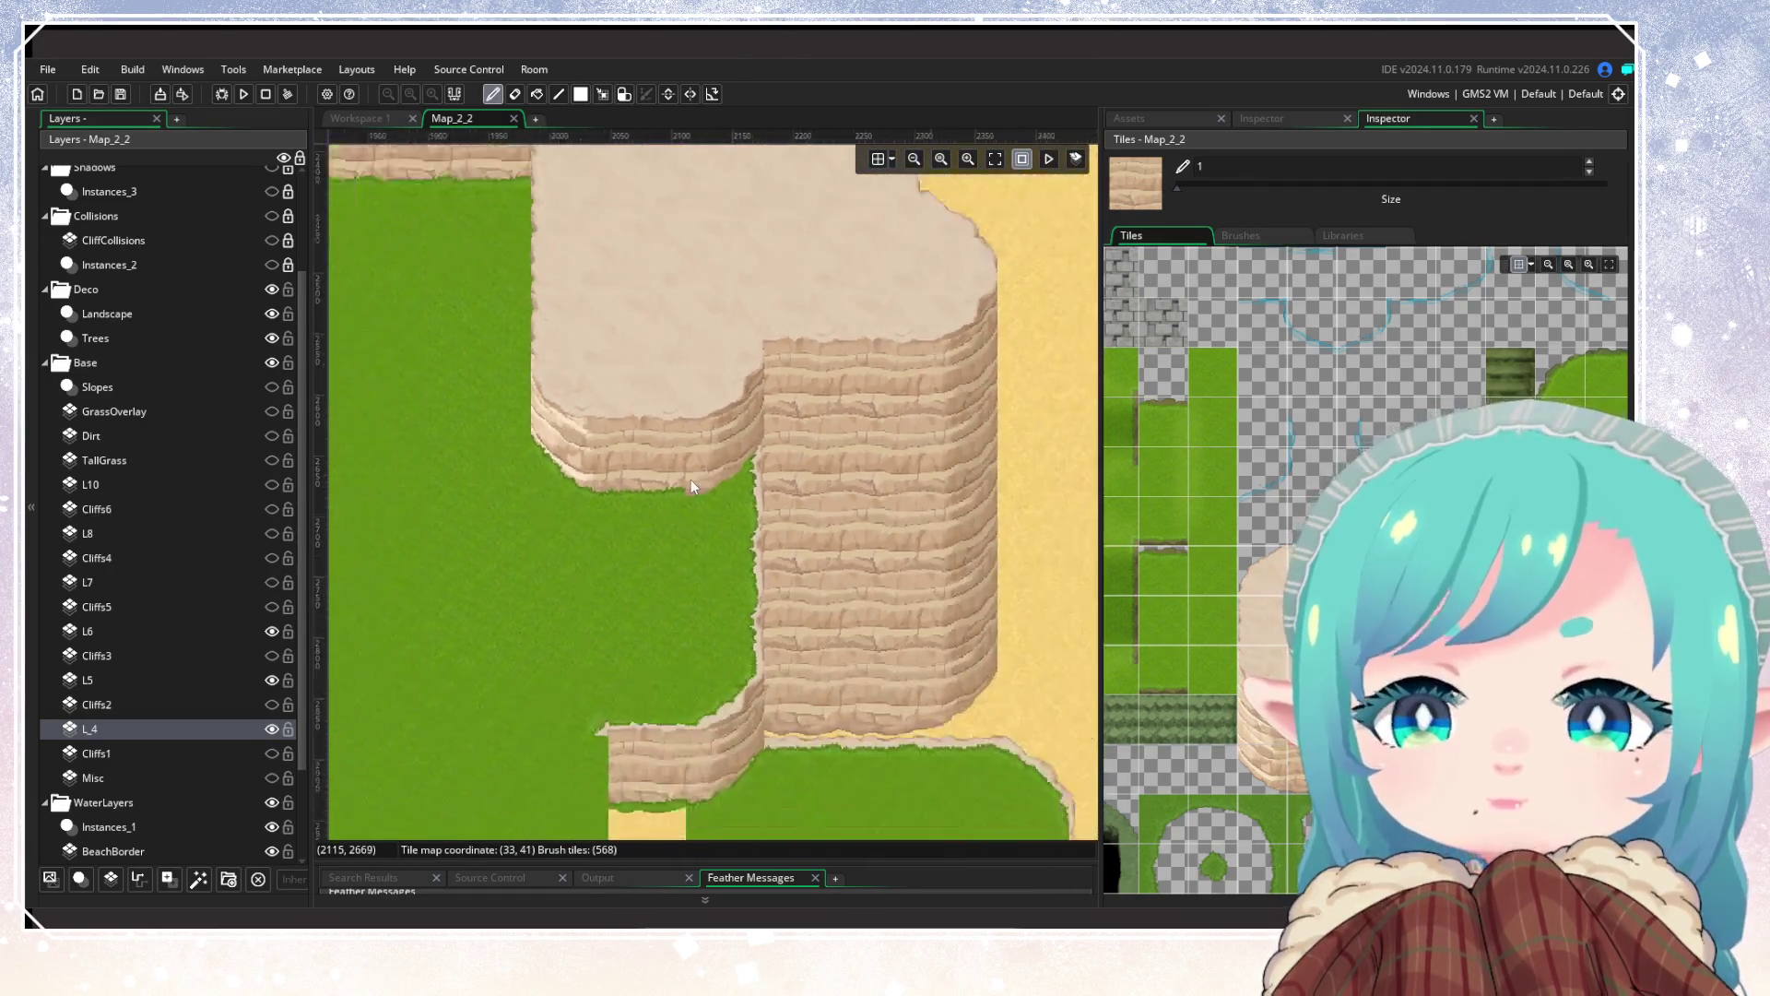
scroll(778, 603, down, 3)
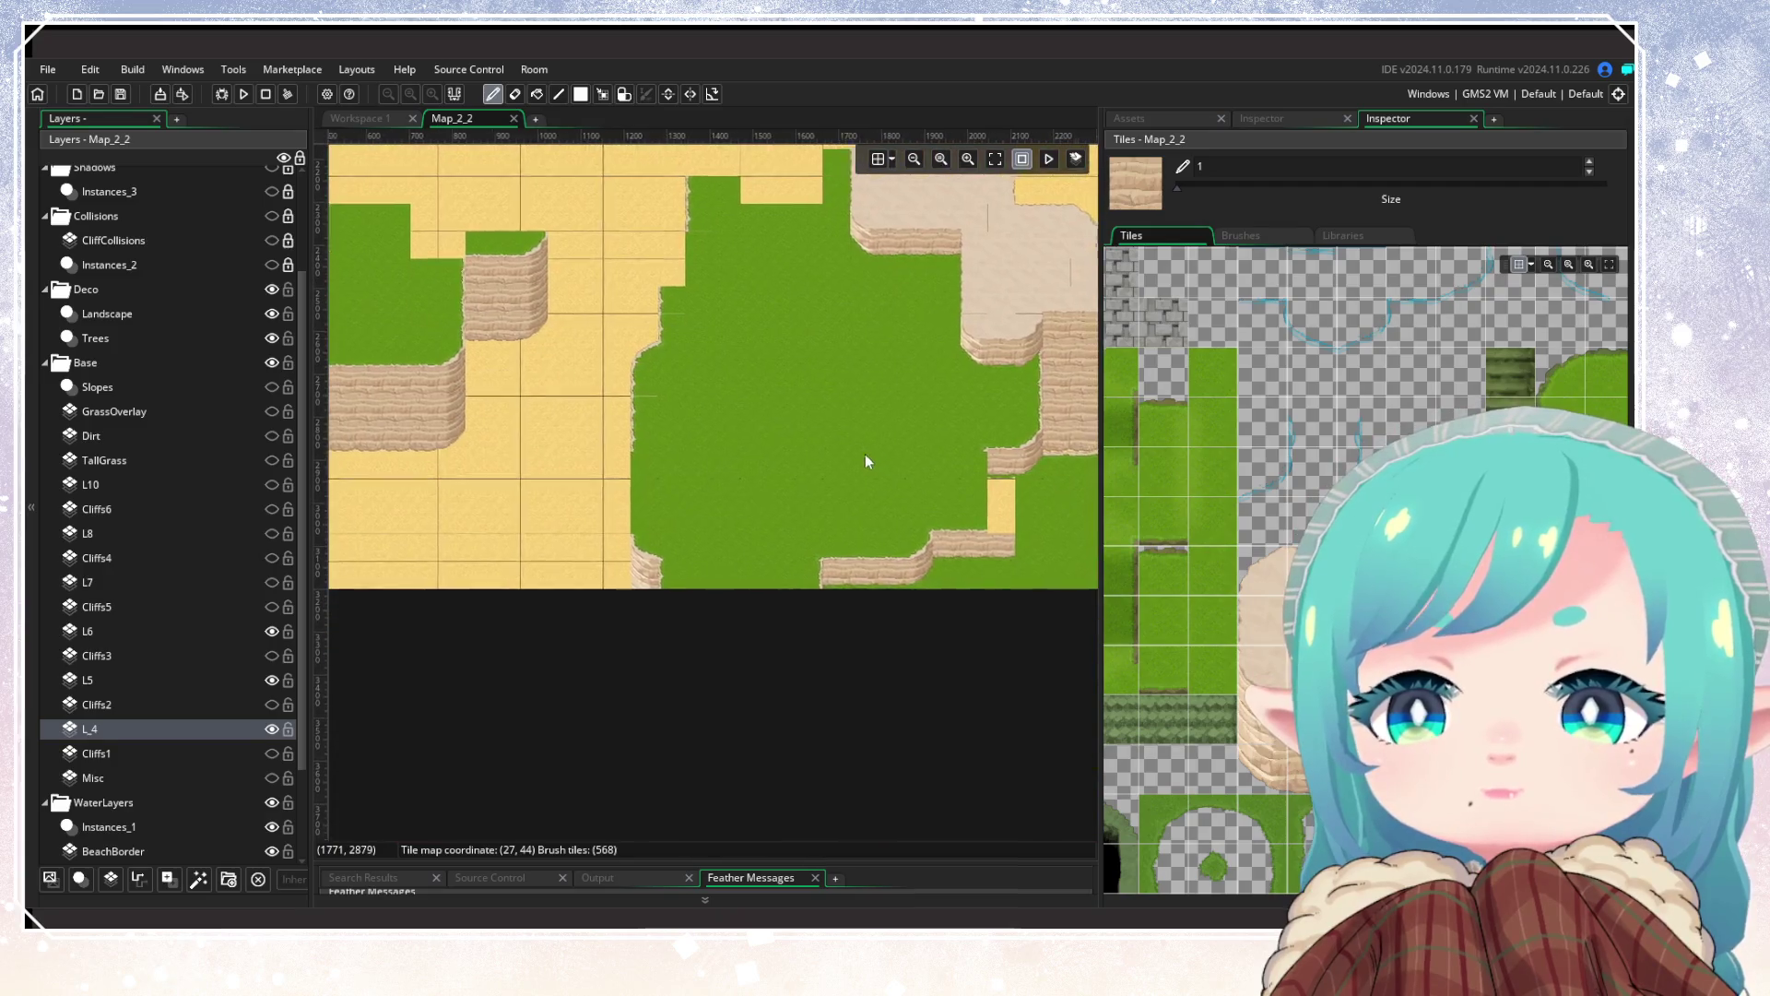
scroll(565, 617, up, 1)
scroll(172, 784, down, 3)
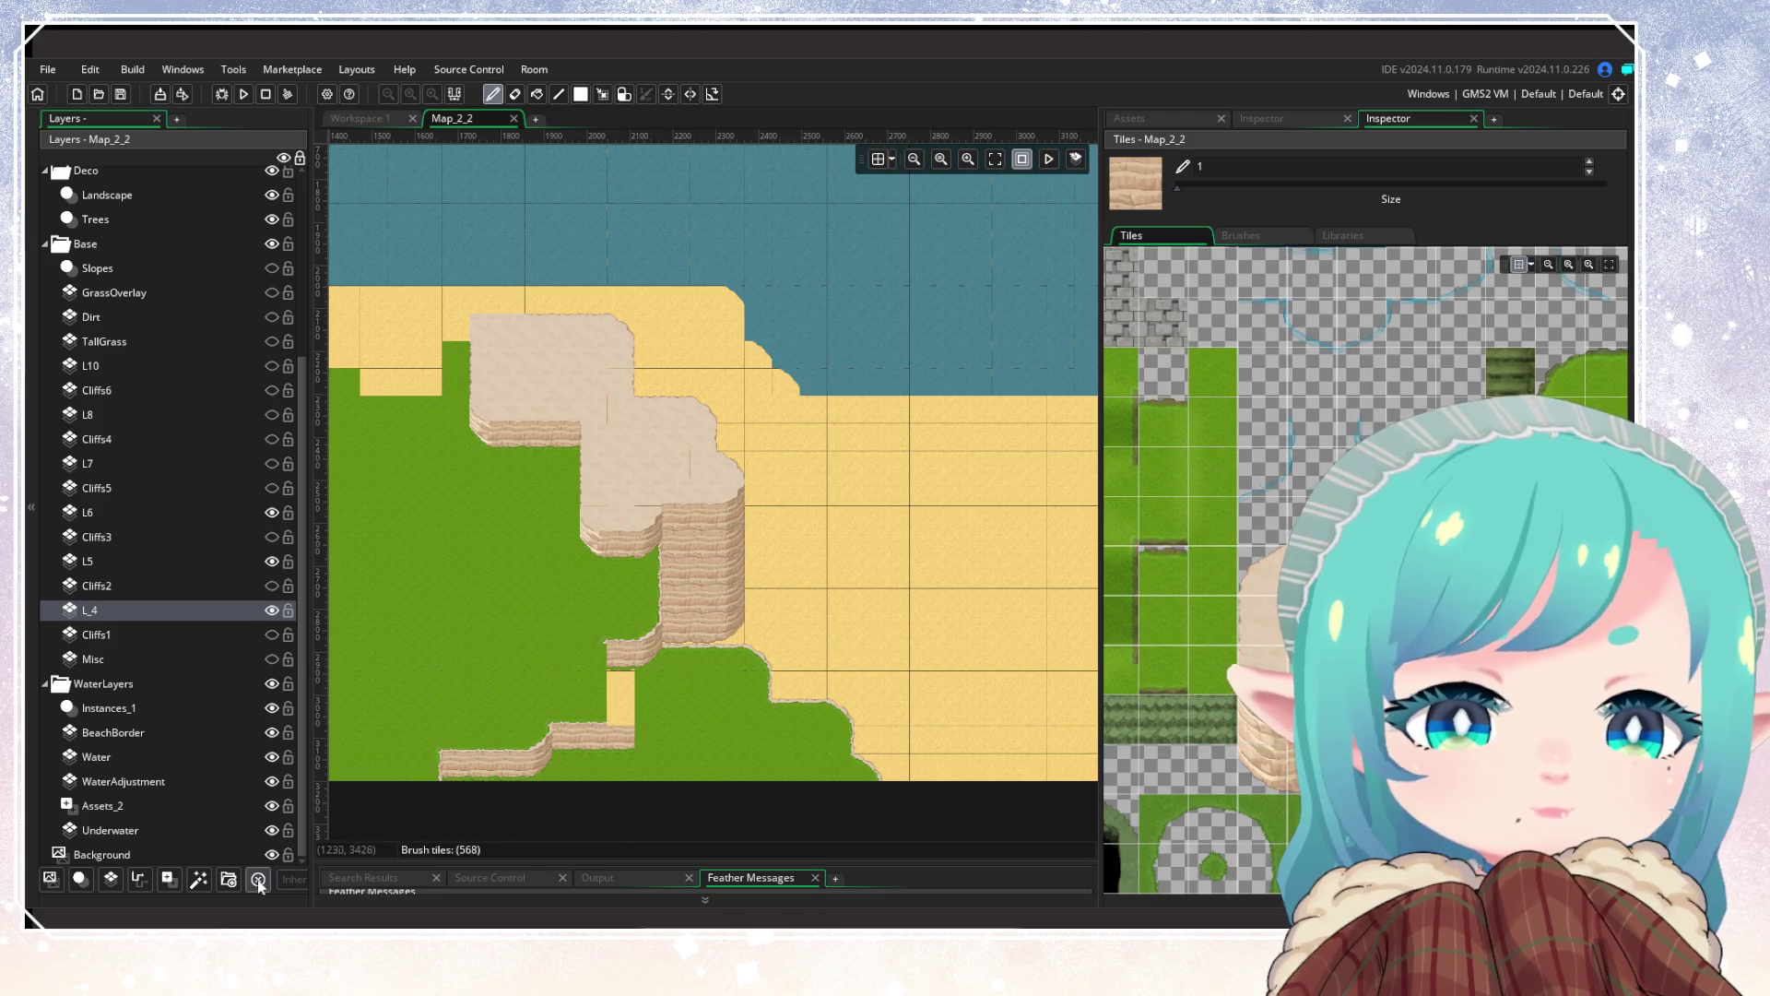
click(271, 684)
Step: On layer L6, paint a sand tile into the plateau notch, then undo it
mouse_move(498, 609)
mouse_down()
mouse_move(525, 605)
mouse_move(719, 366)
mouse_move(921, 511)
mouse_move(578, 583)
mouse_up()
scroll(577, 584, up, 3)
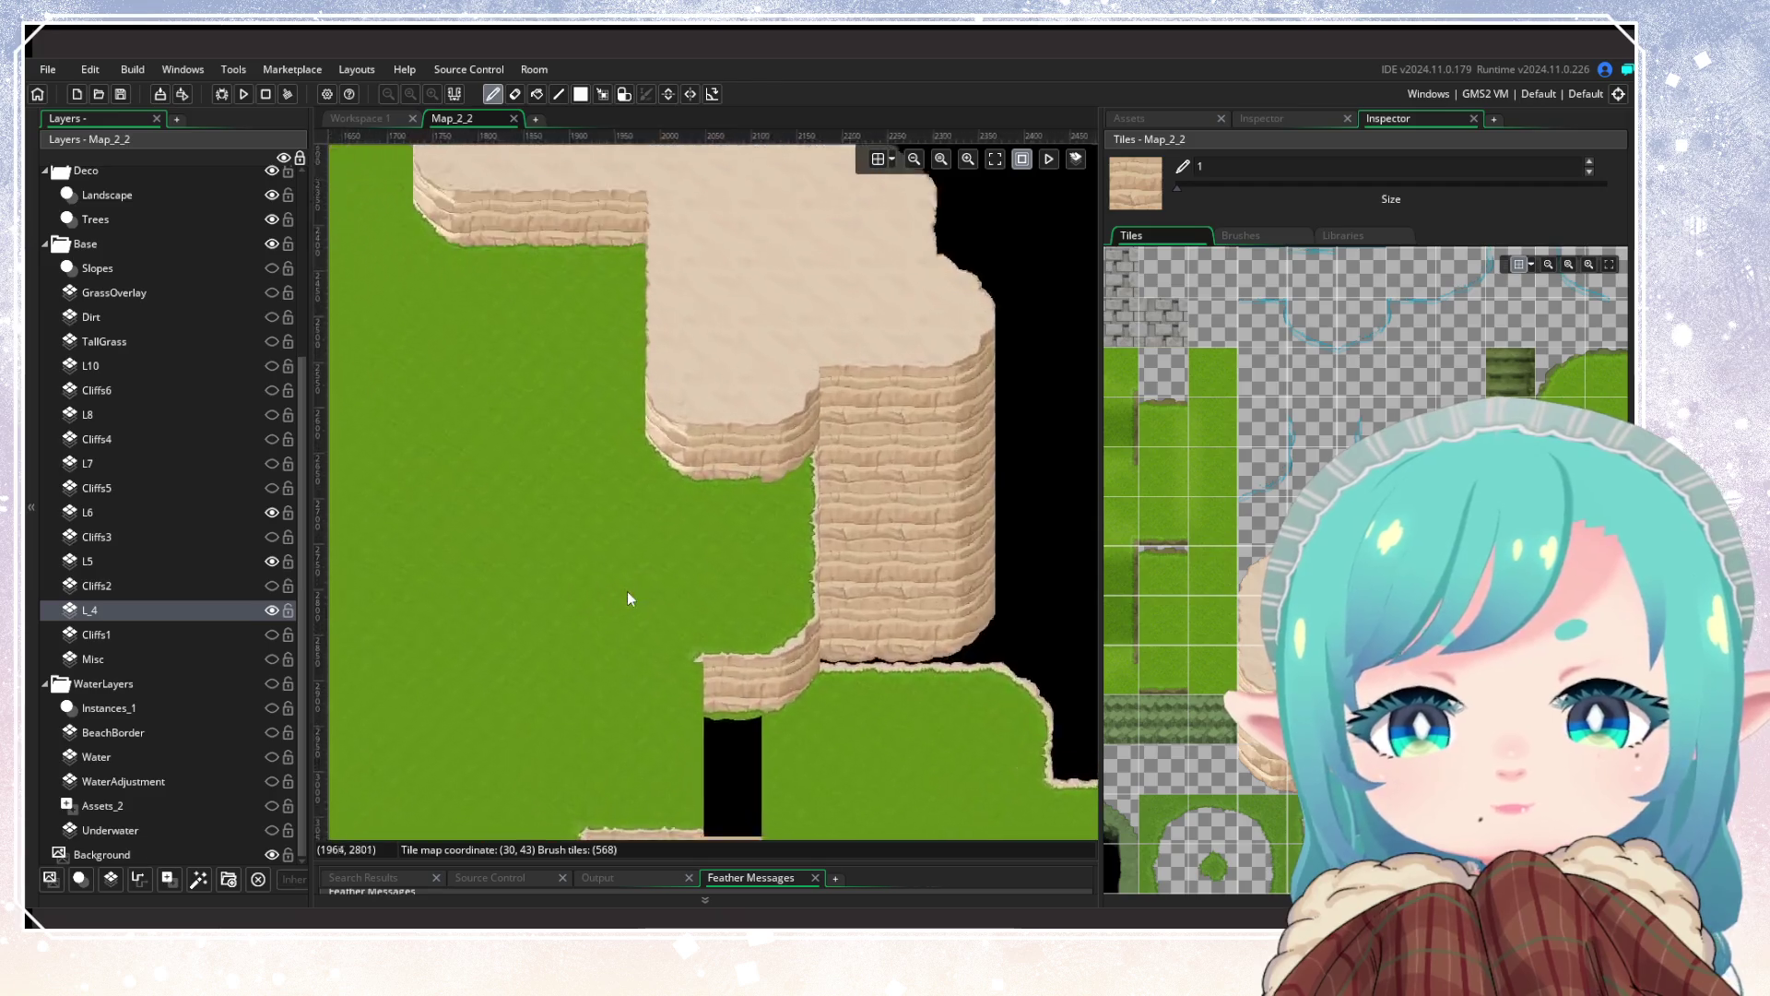
scroll(699, 661, down, 5)
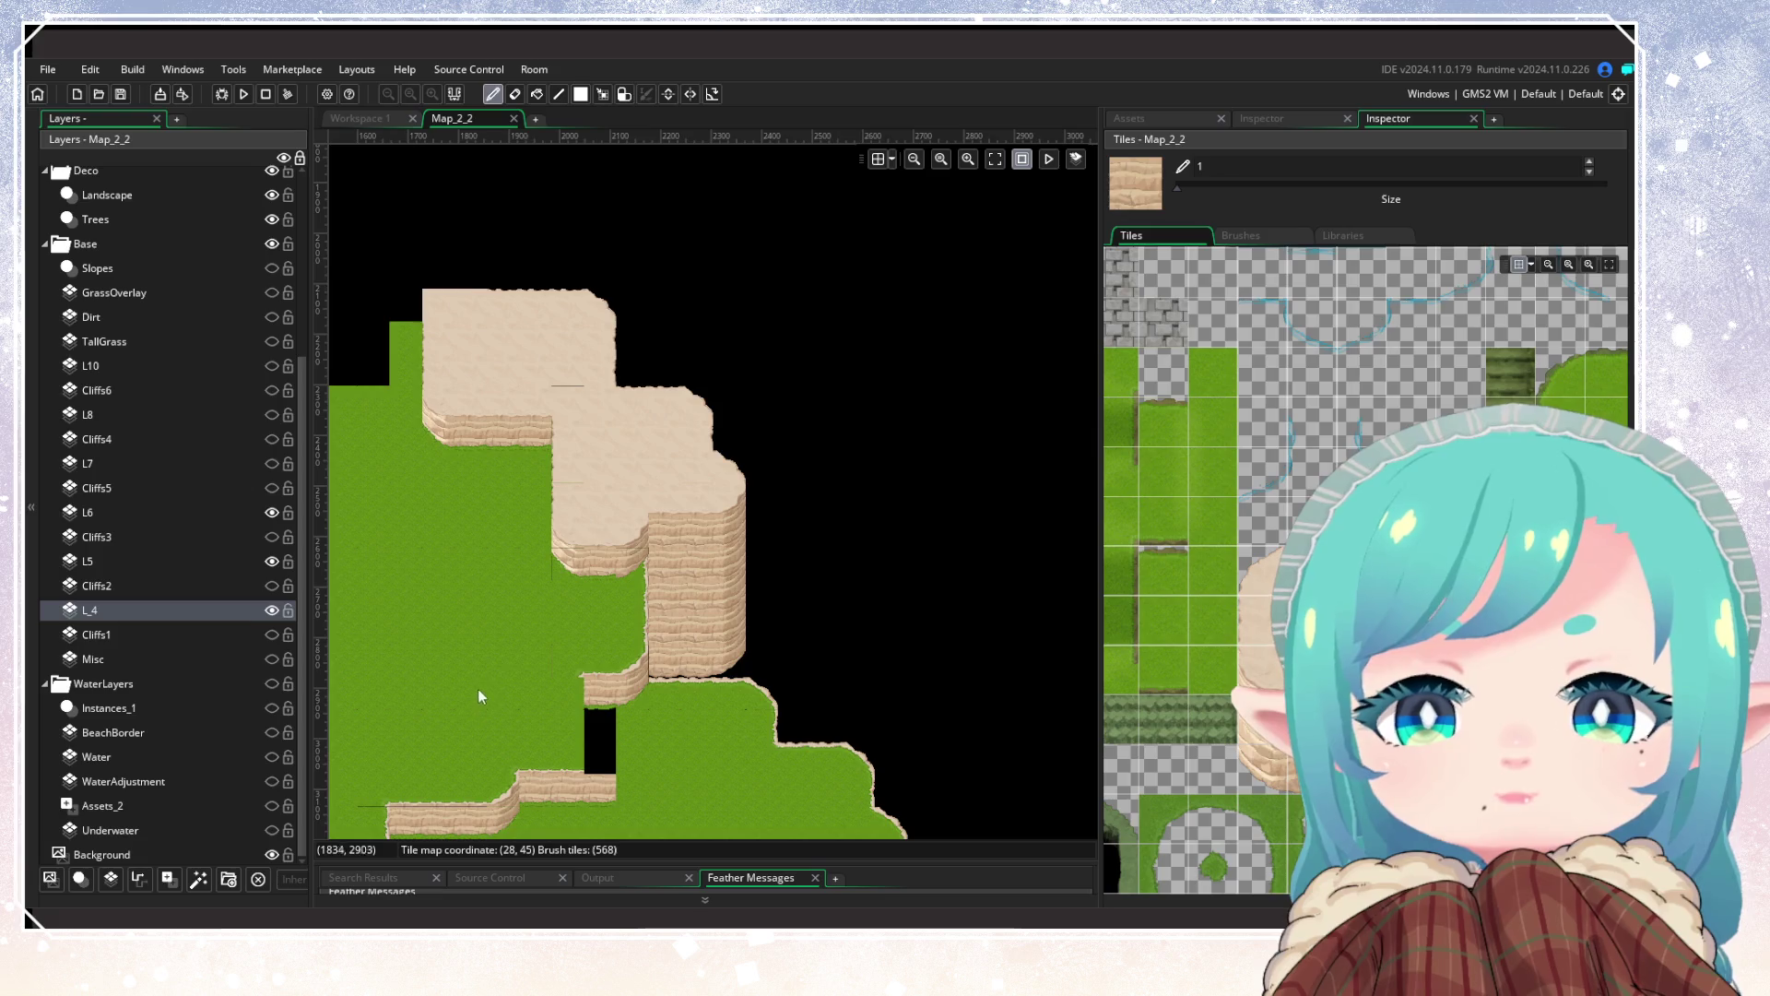
scroll(525, 701, up, 3)
scroll(610, 529, up, 4)
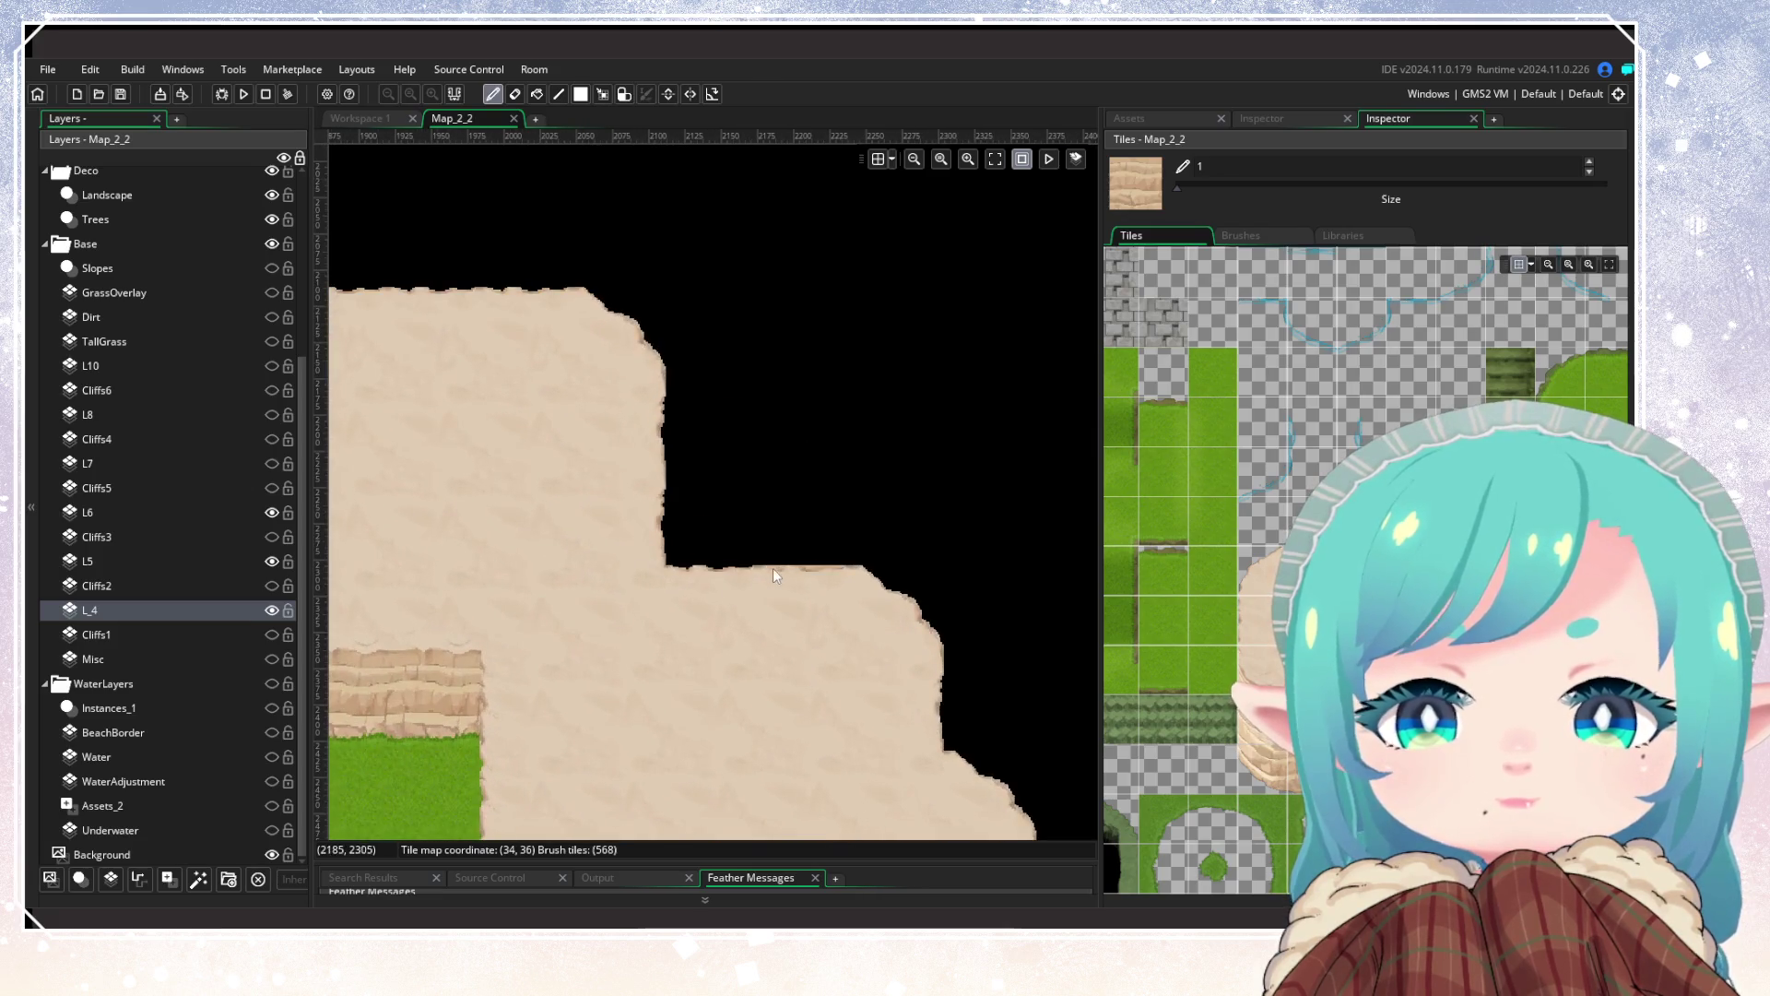
click(201, 515)
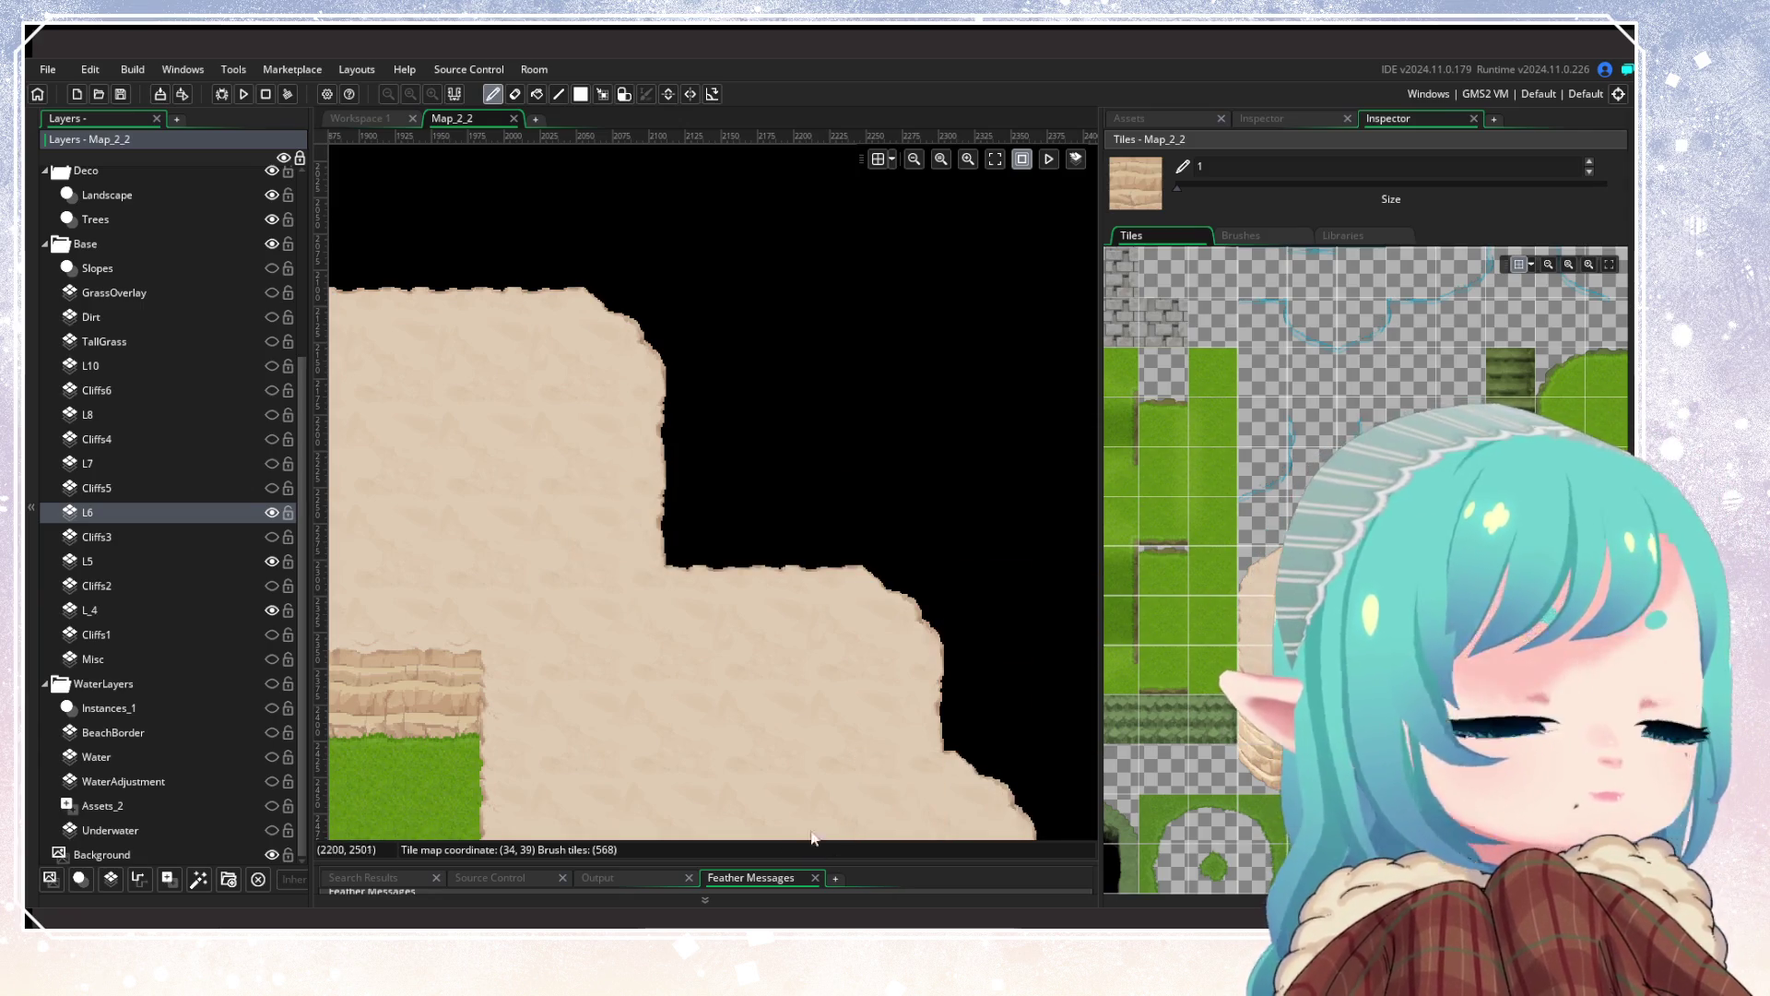
click(736, 535)
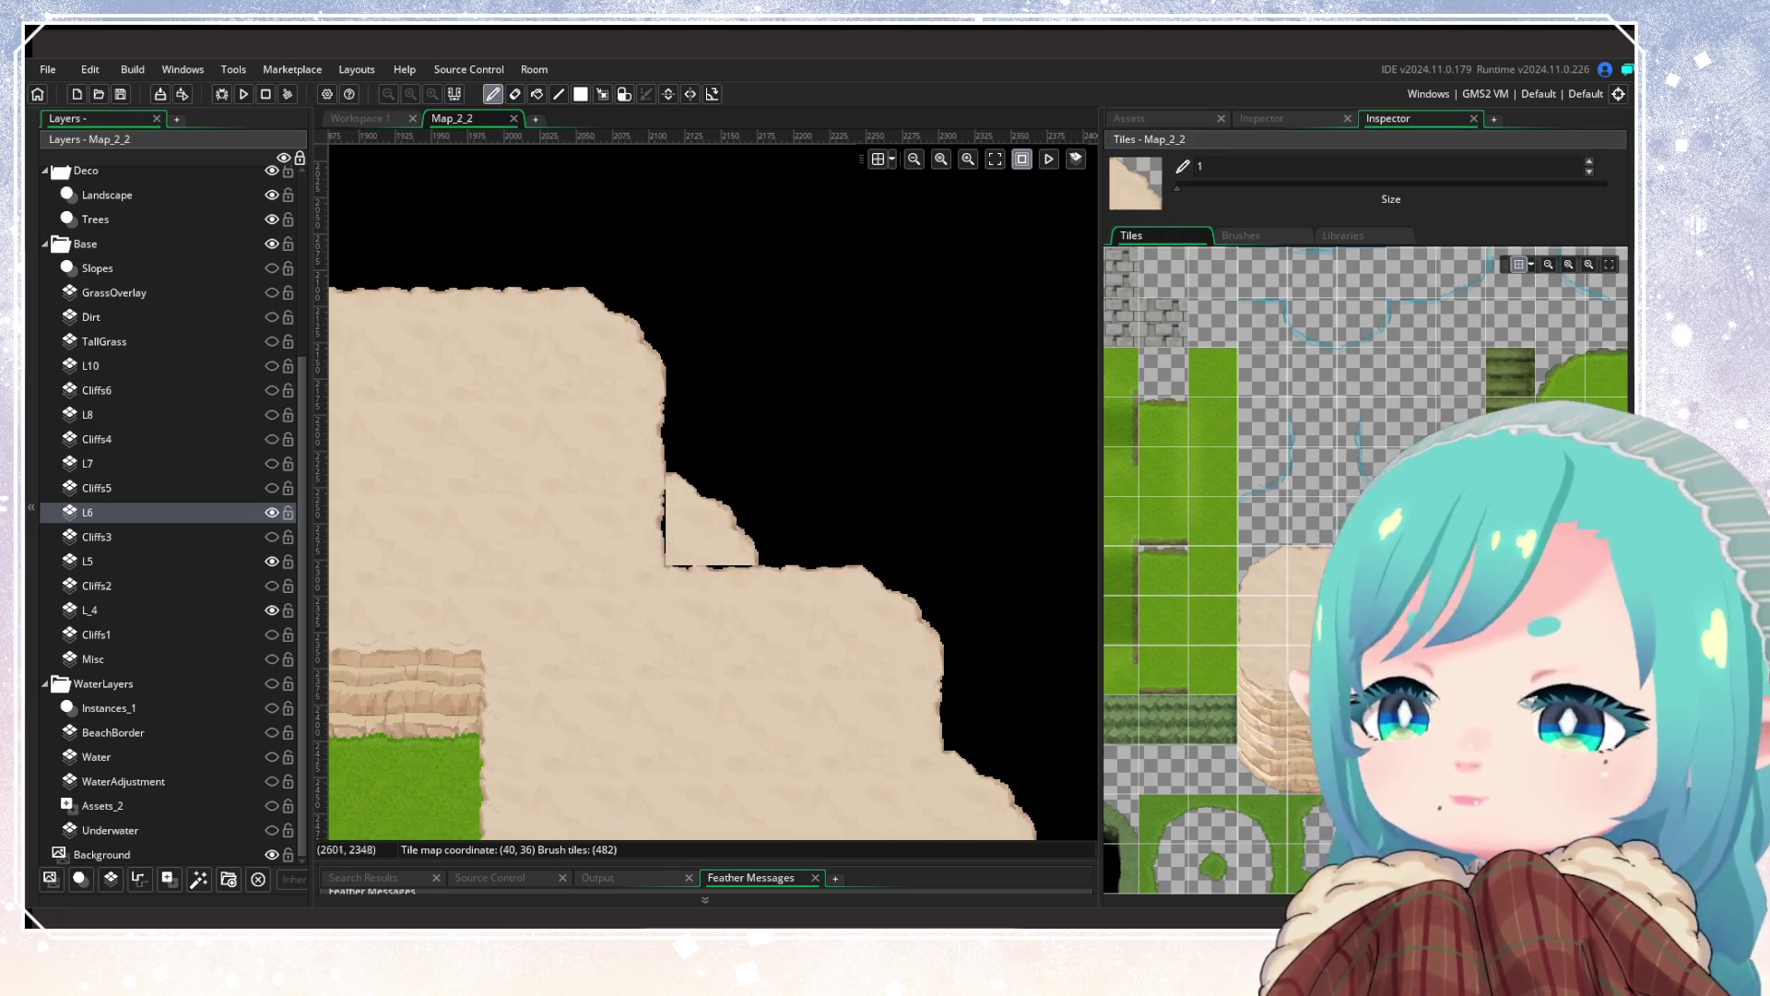
scroll(1217, 608, down, 3)
scroll(1405, 618, down, 2)
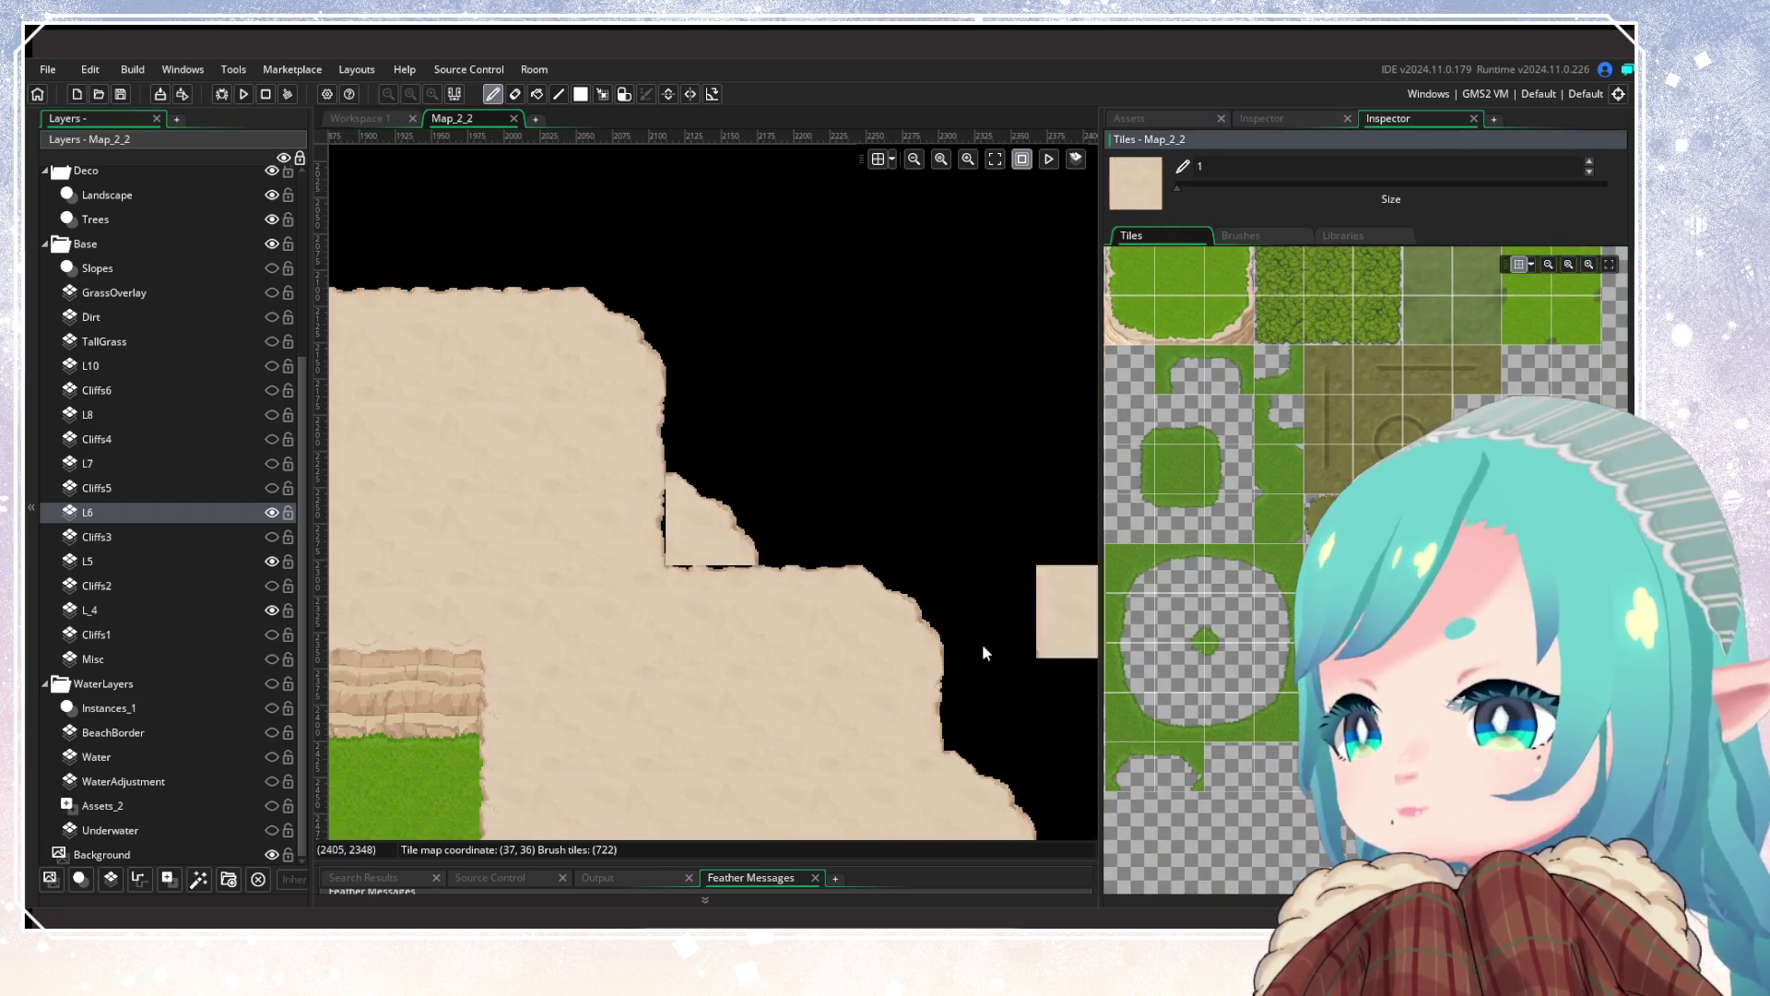
key(ctrl+z)
key(ctrl+z)
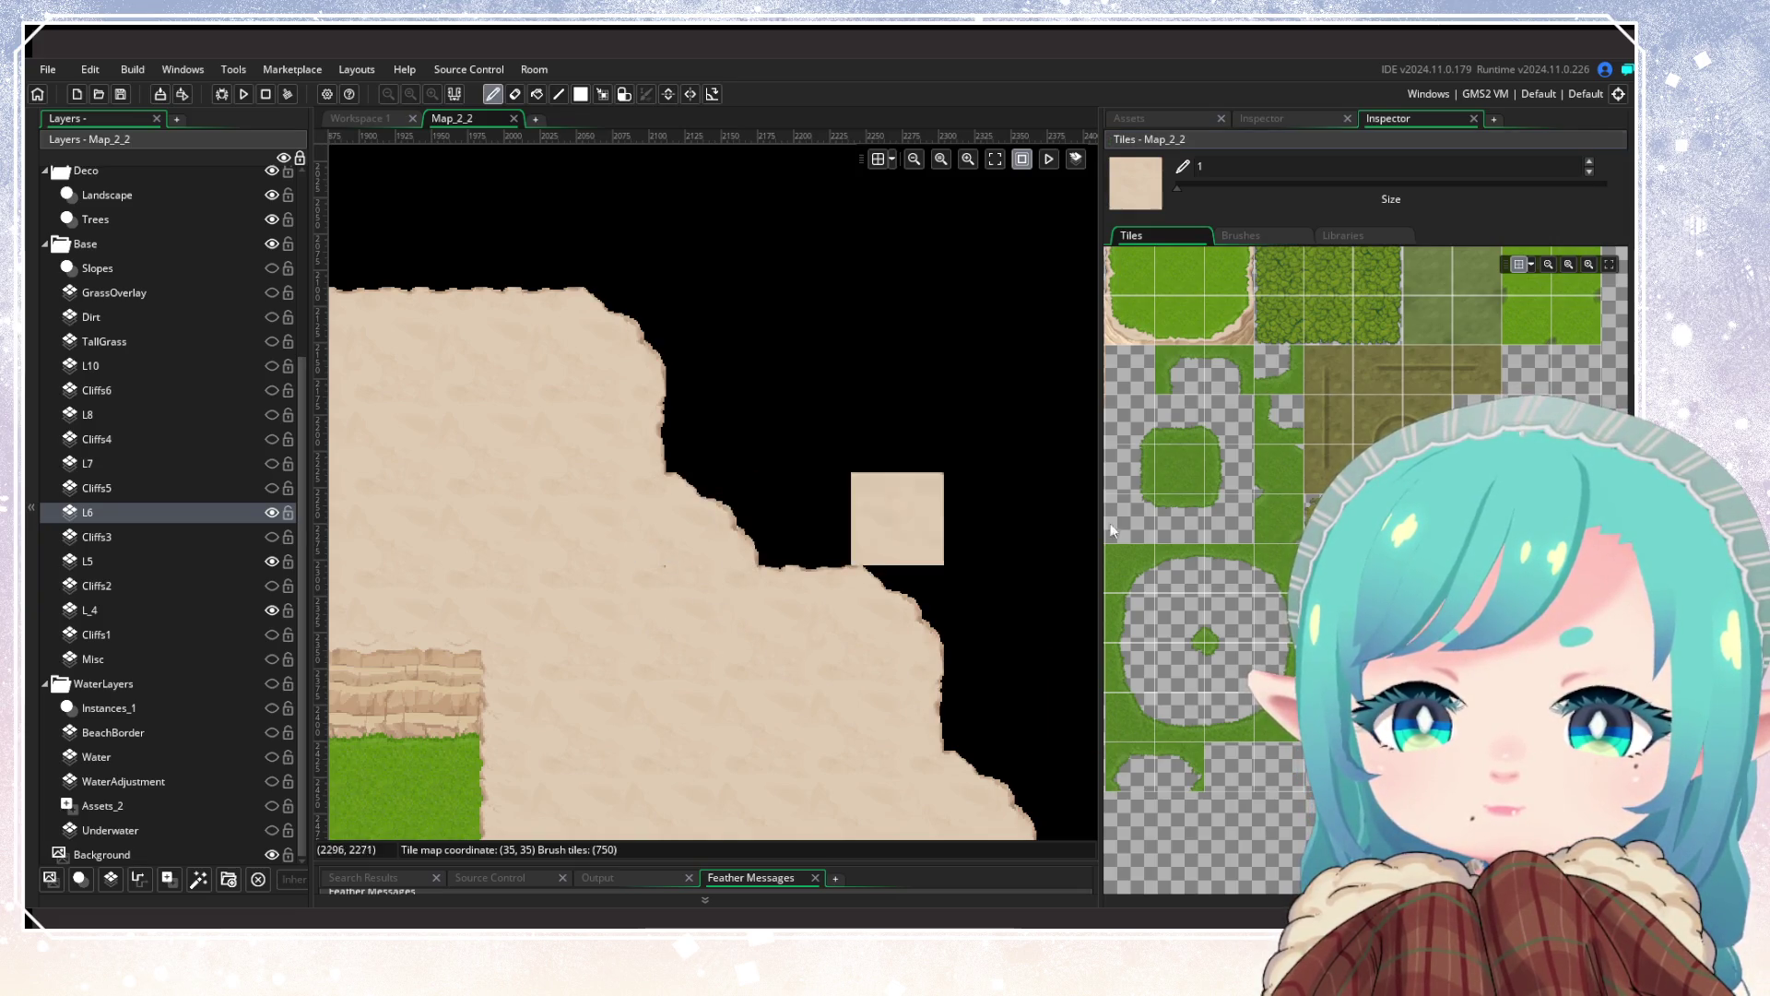
scroll(1280, 470, down, 3)
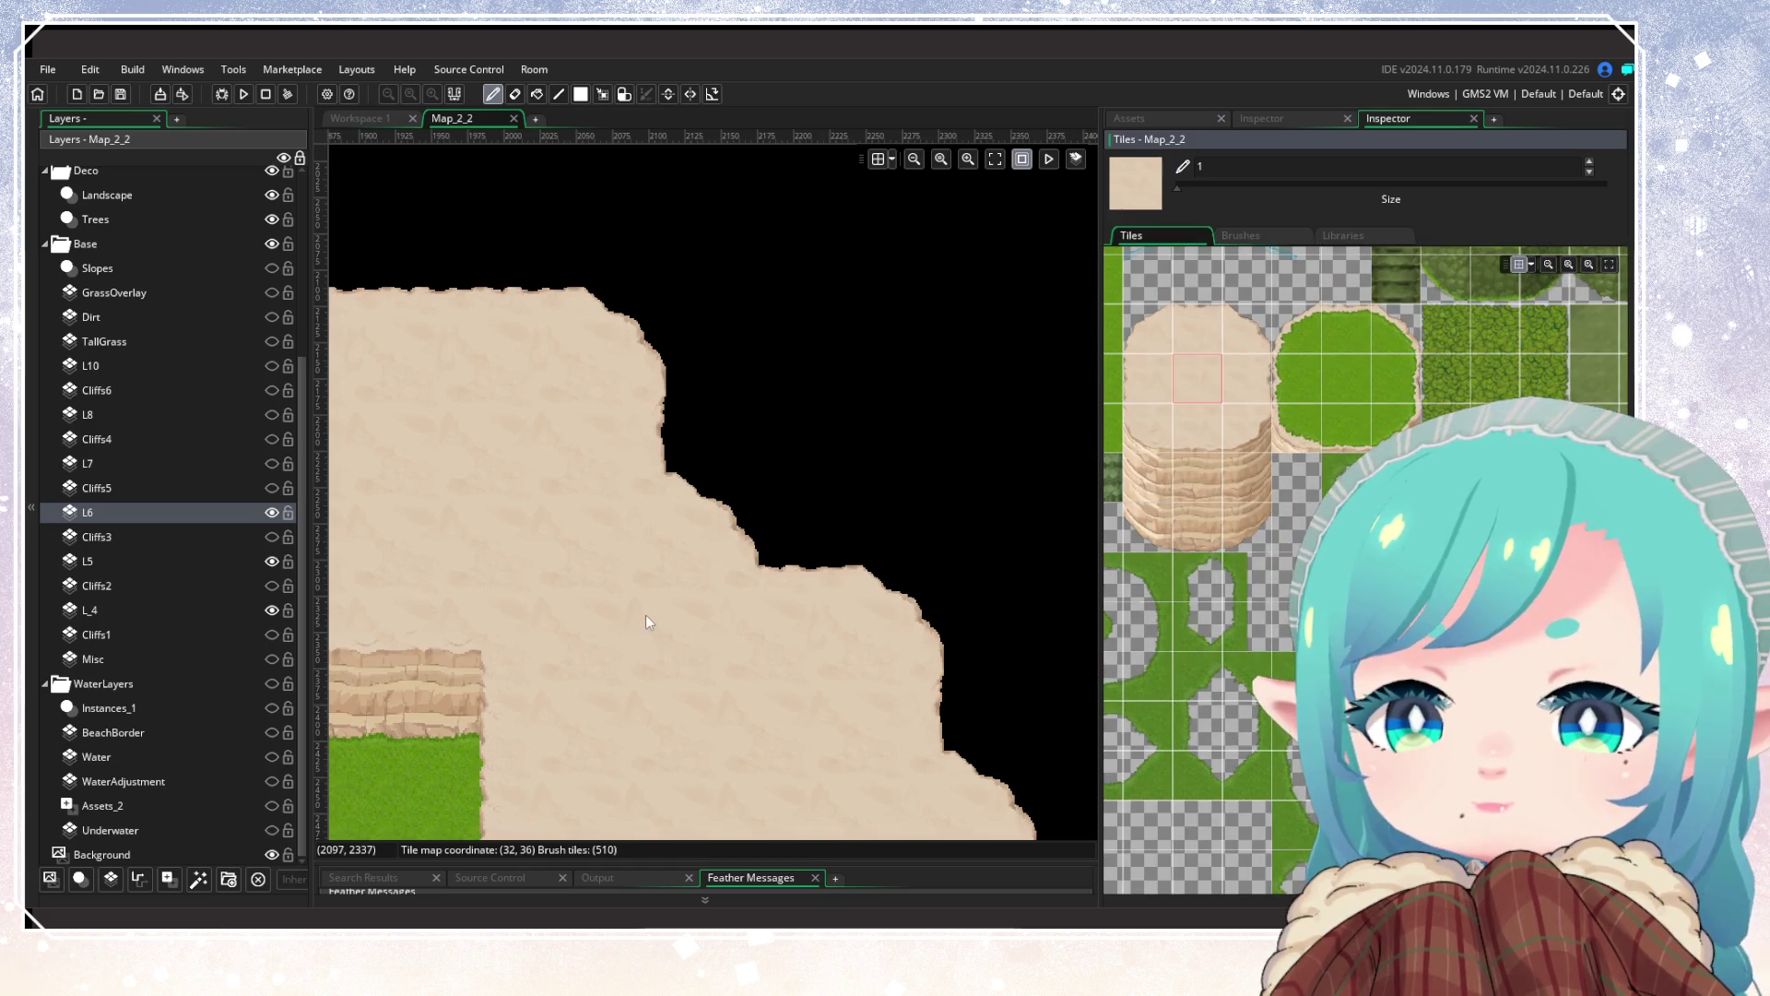
scroll(744, 710, down, 3)
scroll(738, 717, down, 3)
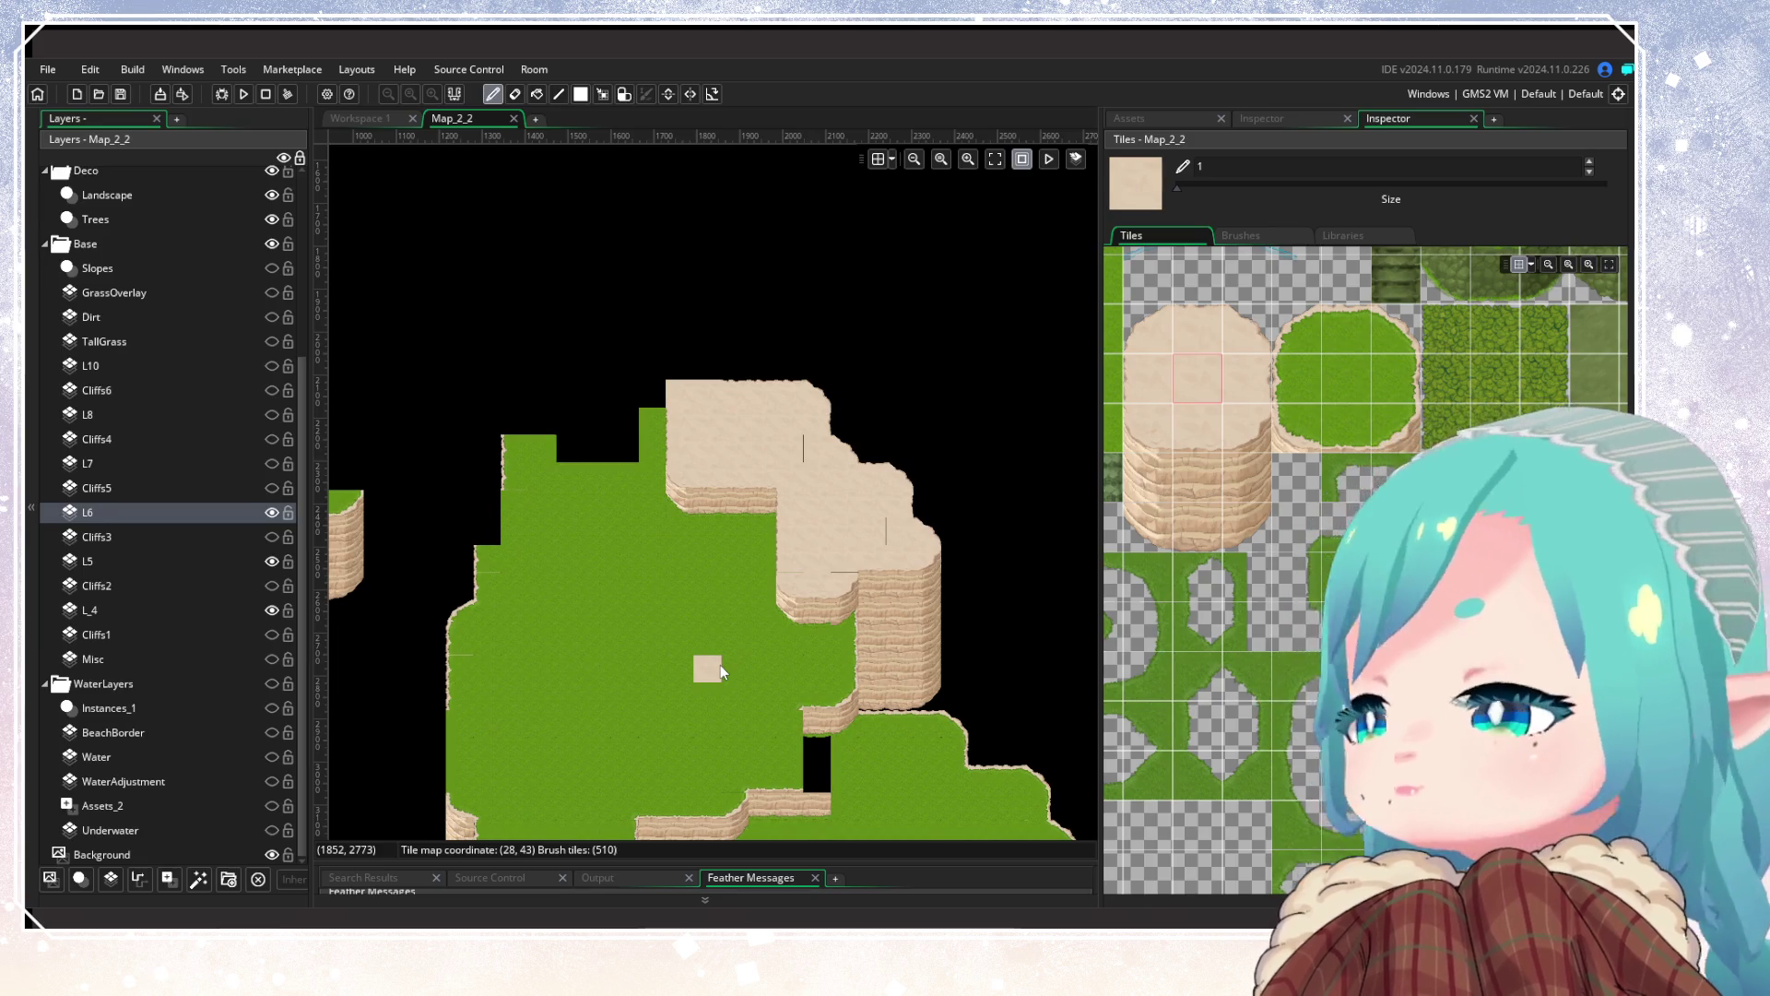
scroll(721, 666, up, 4)
Step: Paint a cliff-corner tile onto the plateau's inner bend
click(1145, 439)
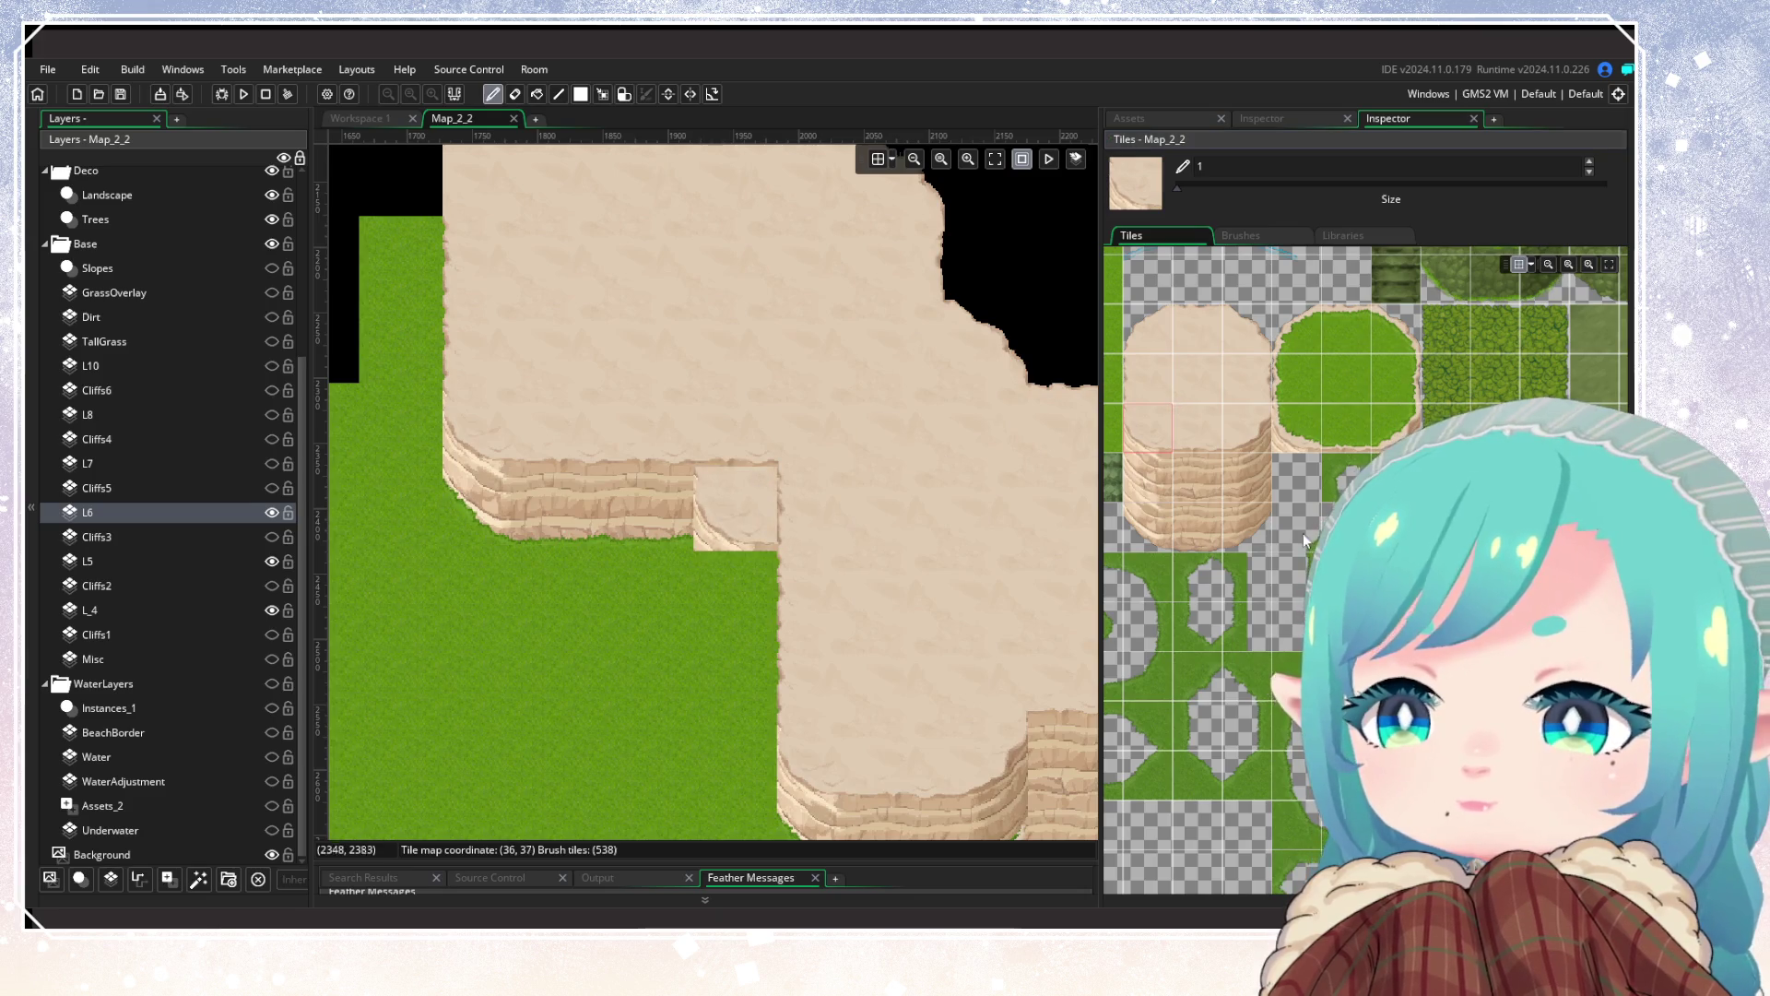
scroll(1274, 505, right, 3)
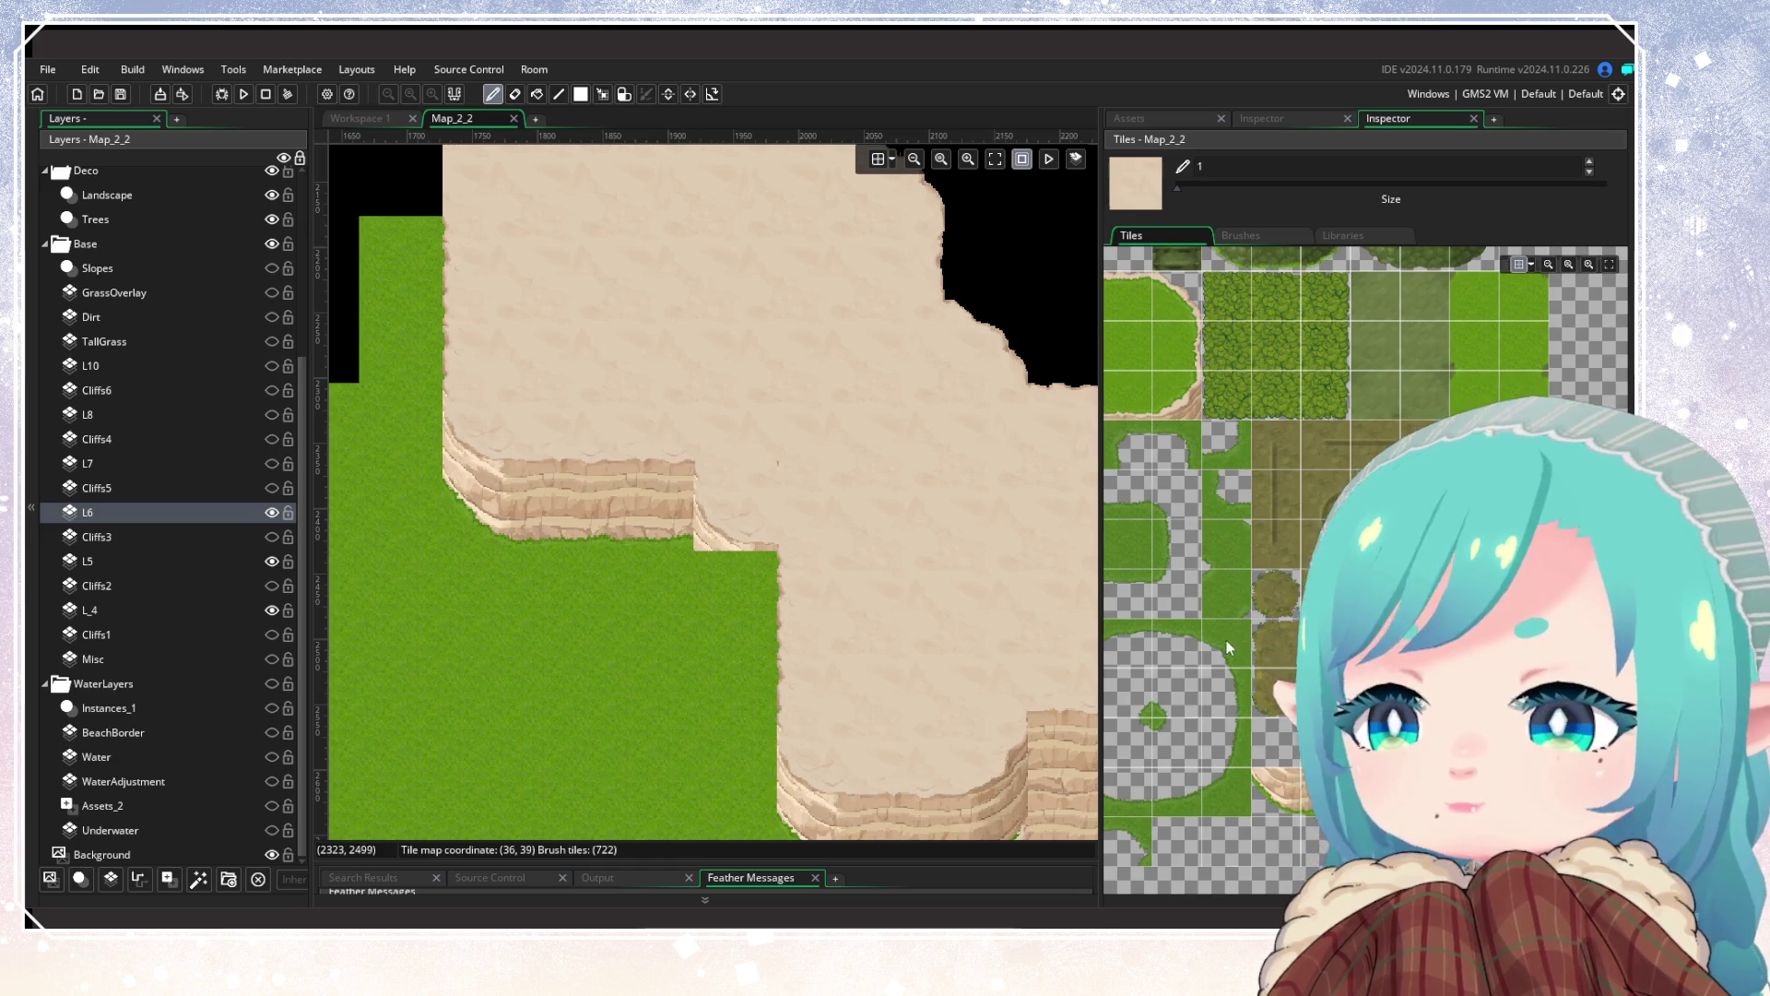
scroll(1221, 638, left, 3)
click(1173, 466)
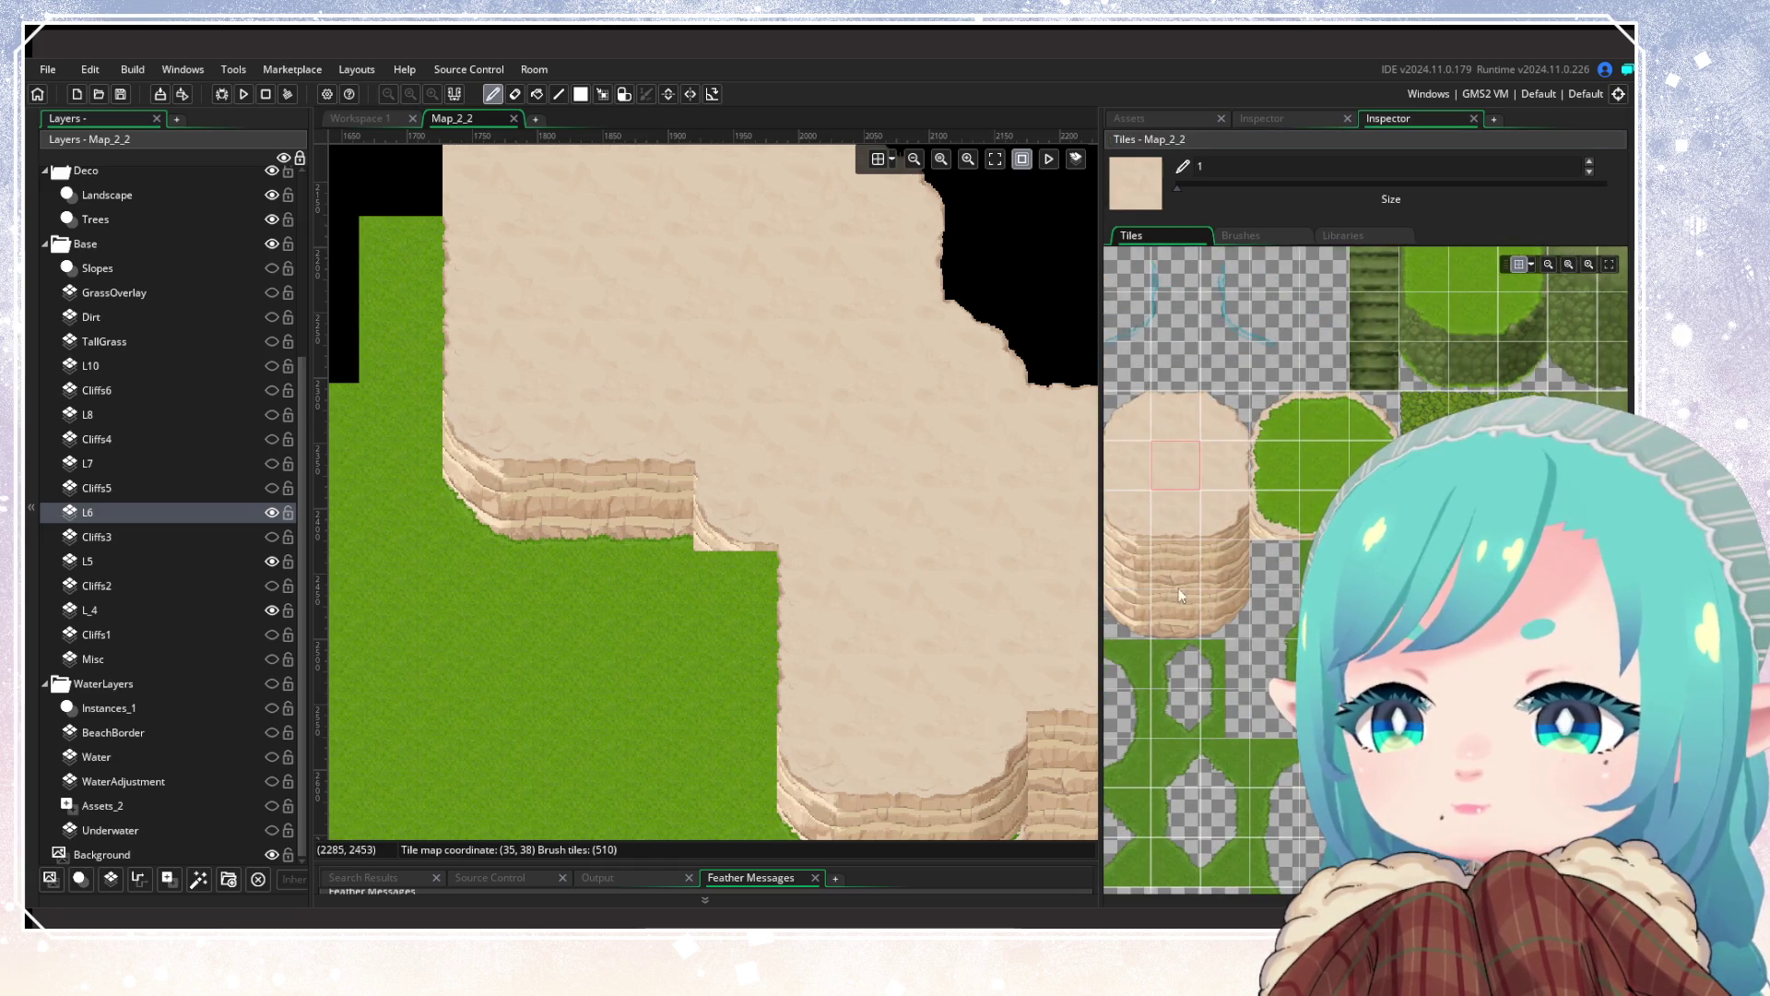
scroll(1284, 724, down, 5)
click(1284, 726)
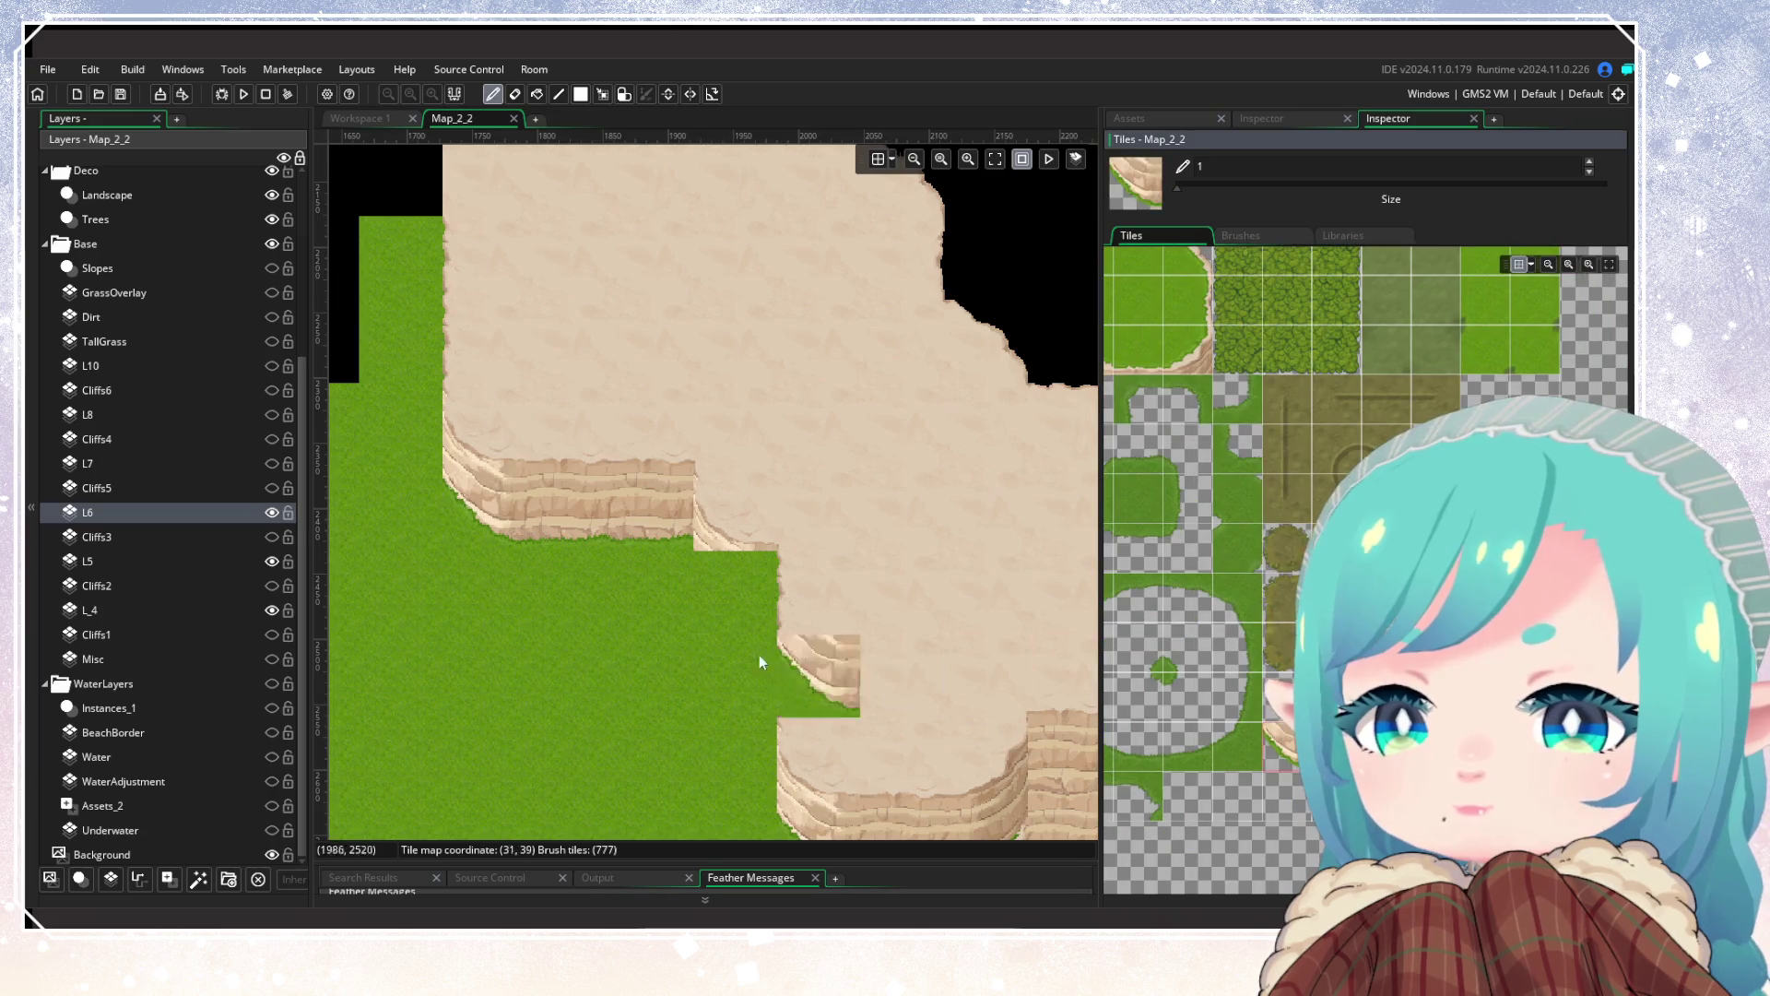
click(738, 589)
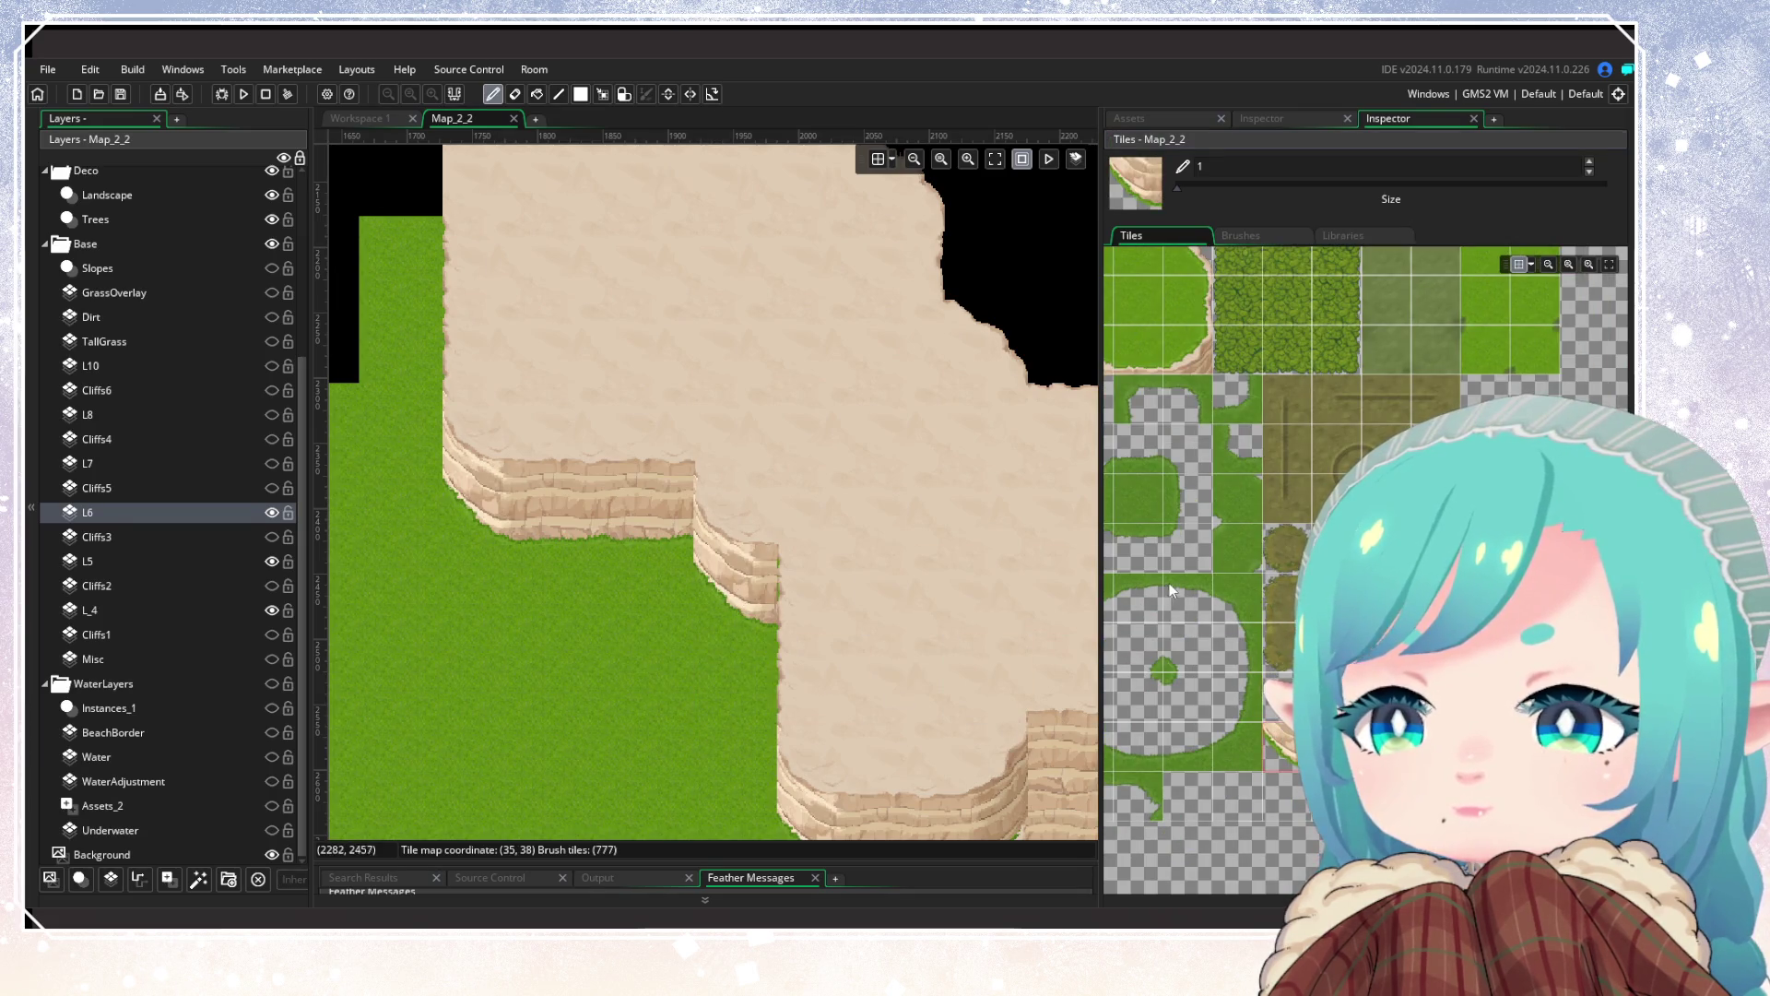
Step: Make layer L5 active with a sand tile as the brush
click(212, 561)
scroll(1178, 508, up, 3)
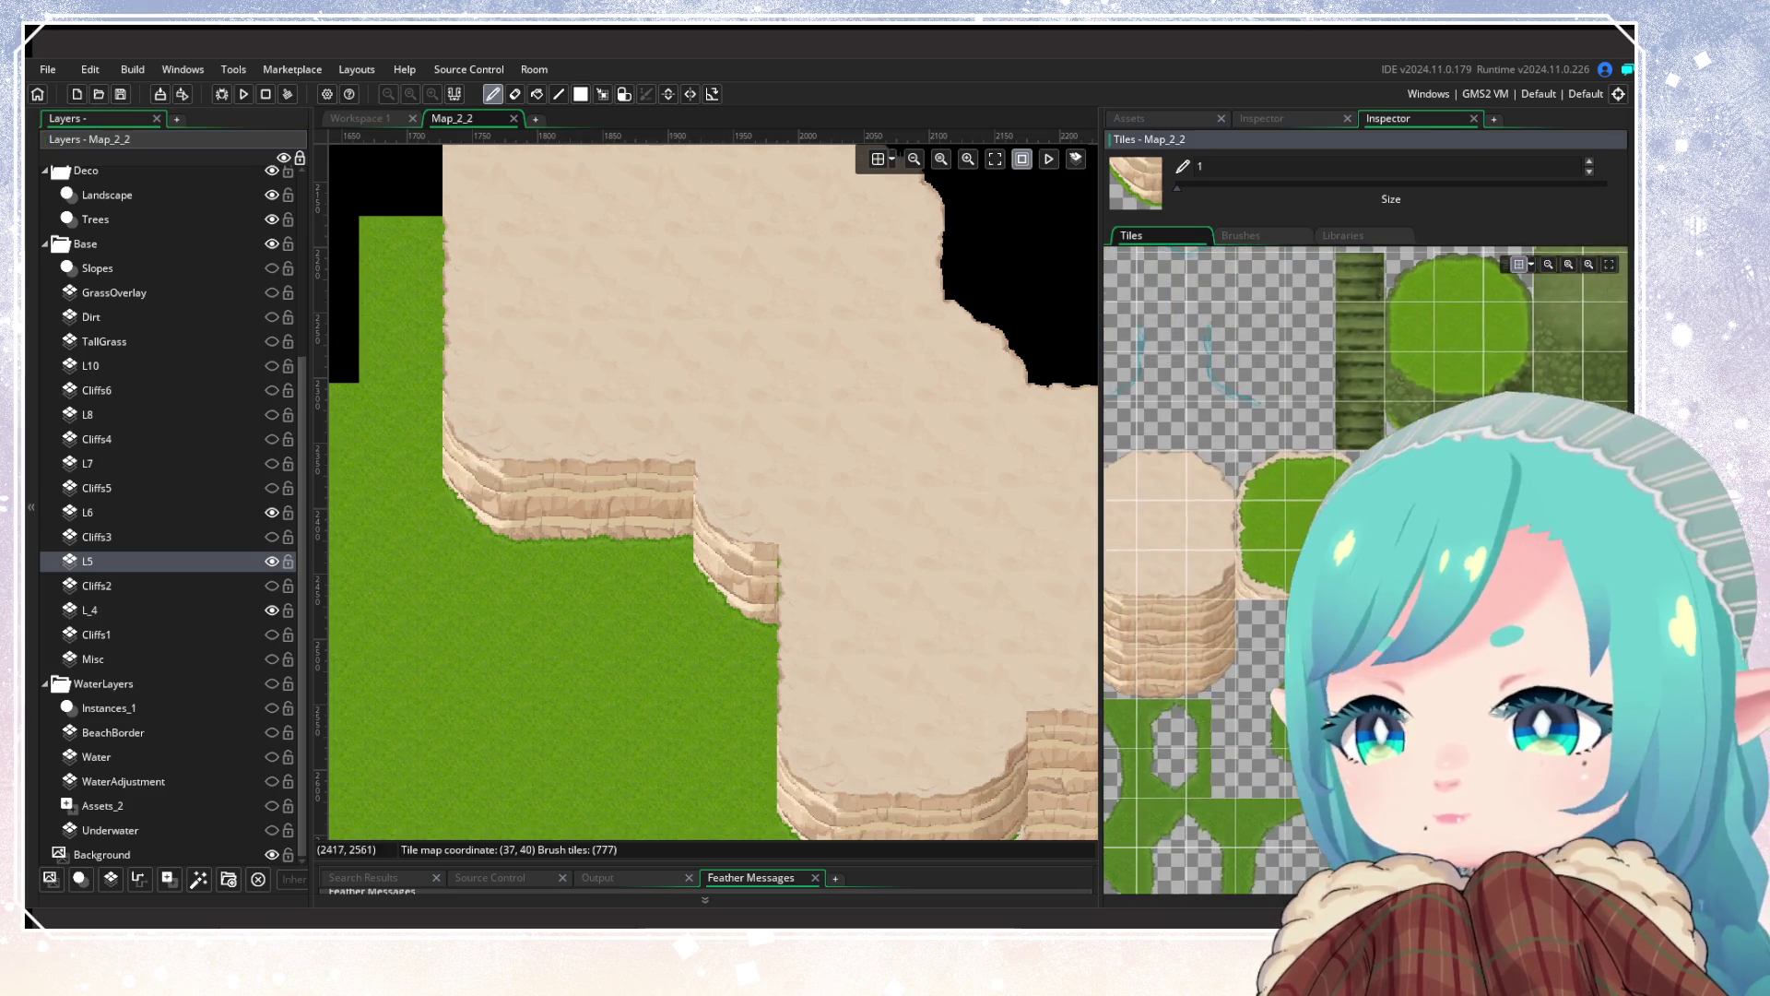
click(1164, 624)
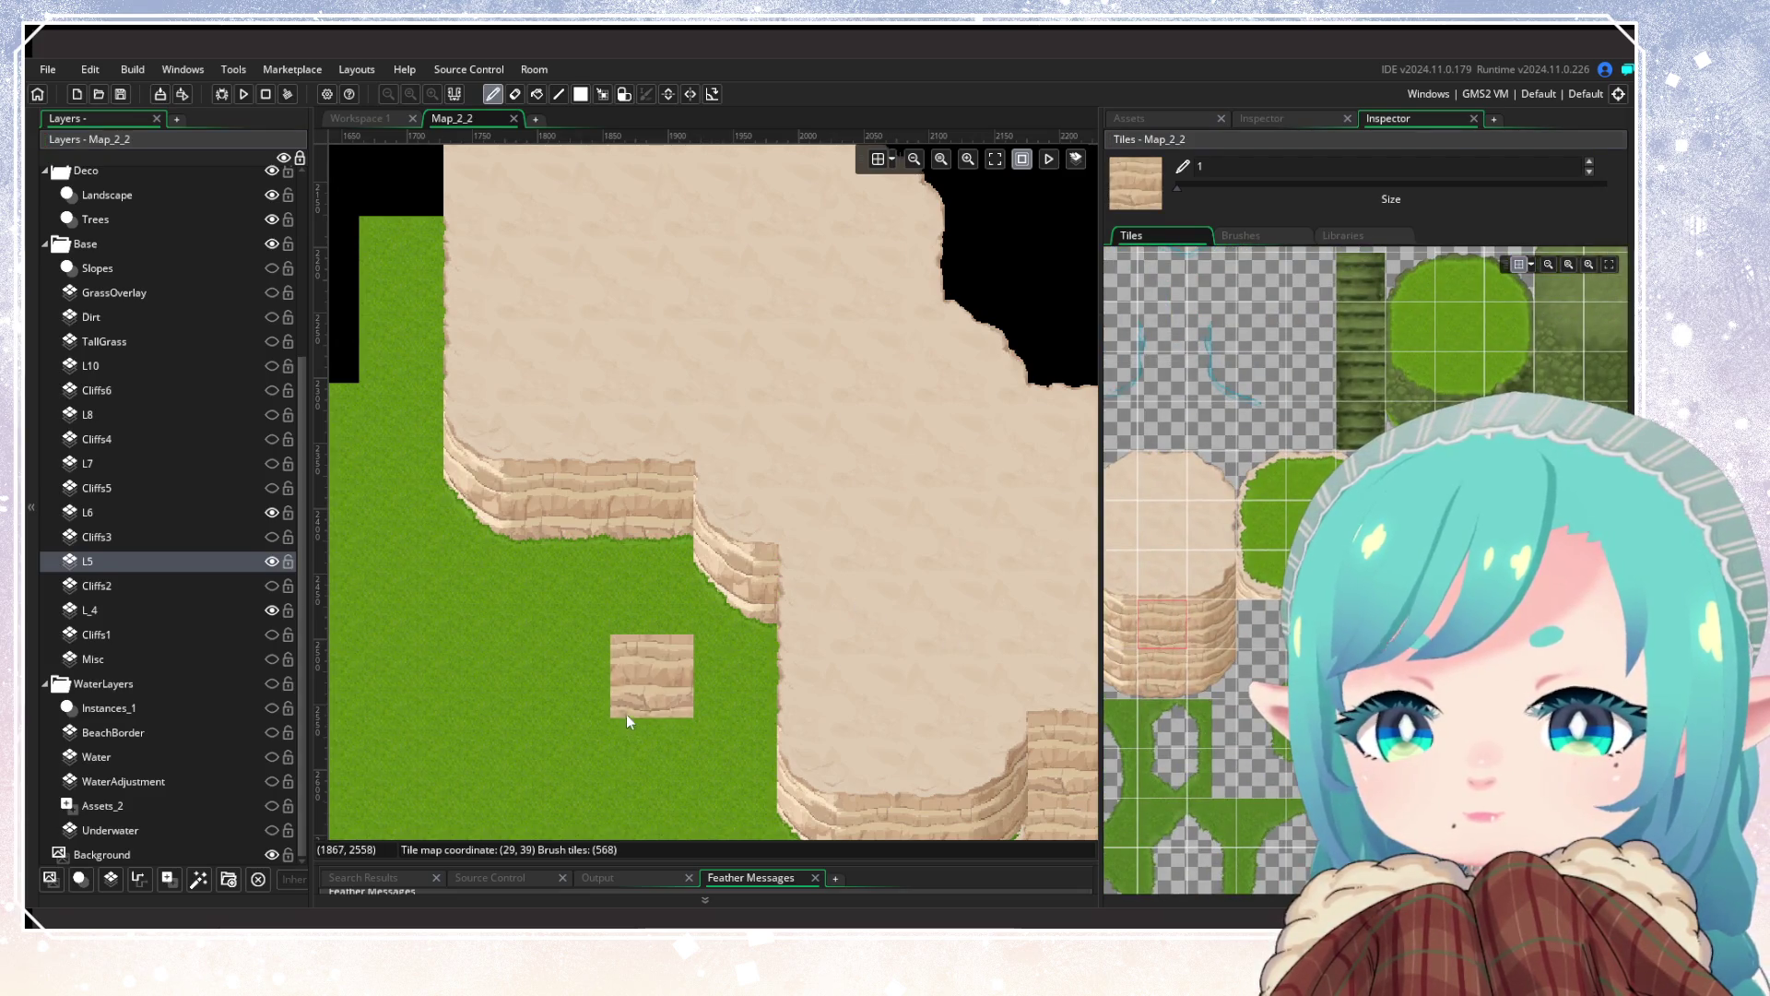
scroll(620, 700, down, 5)
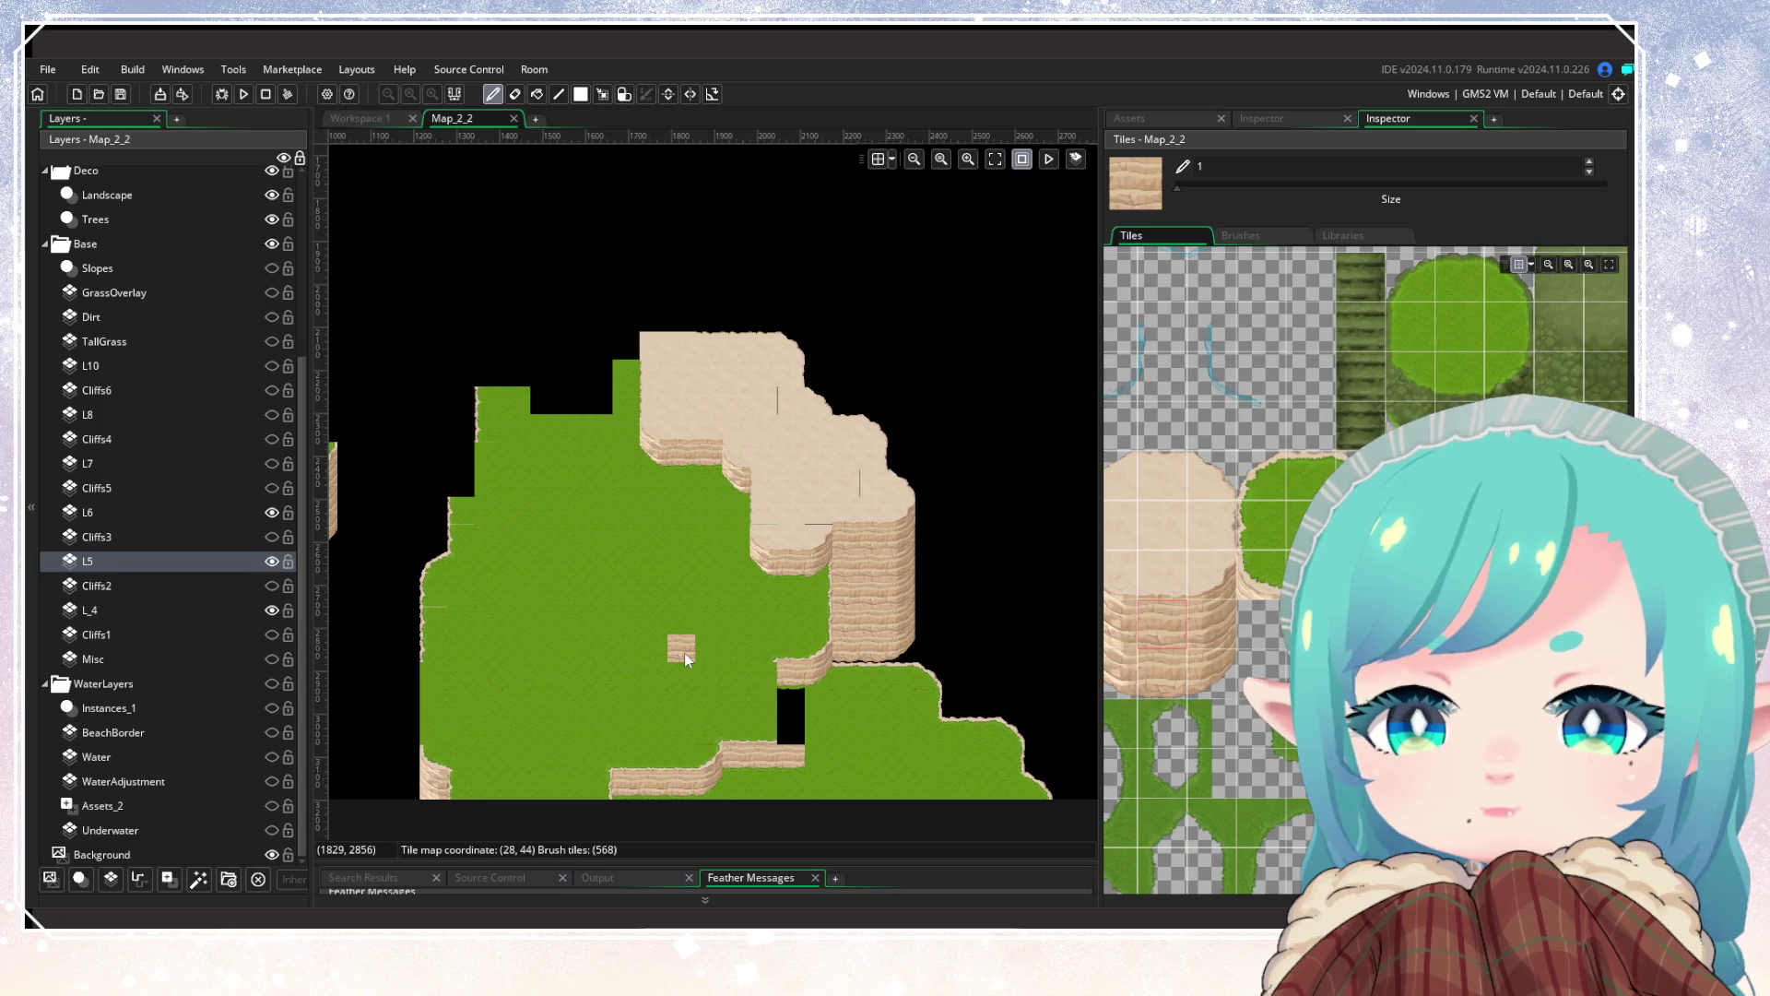
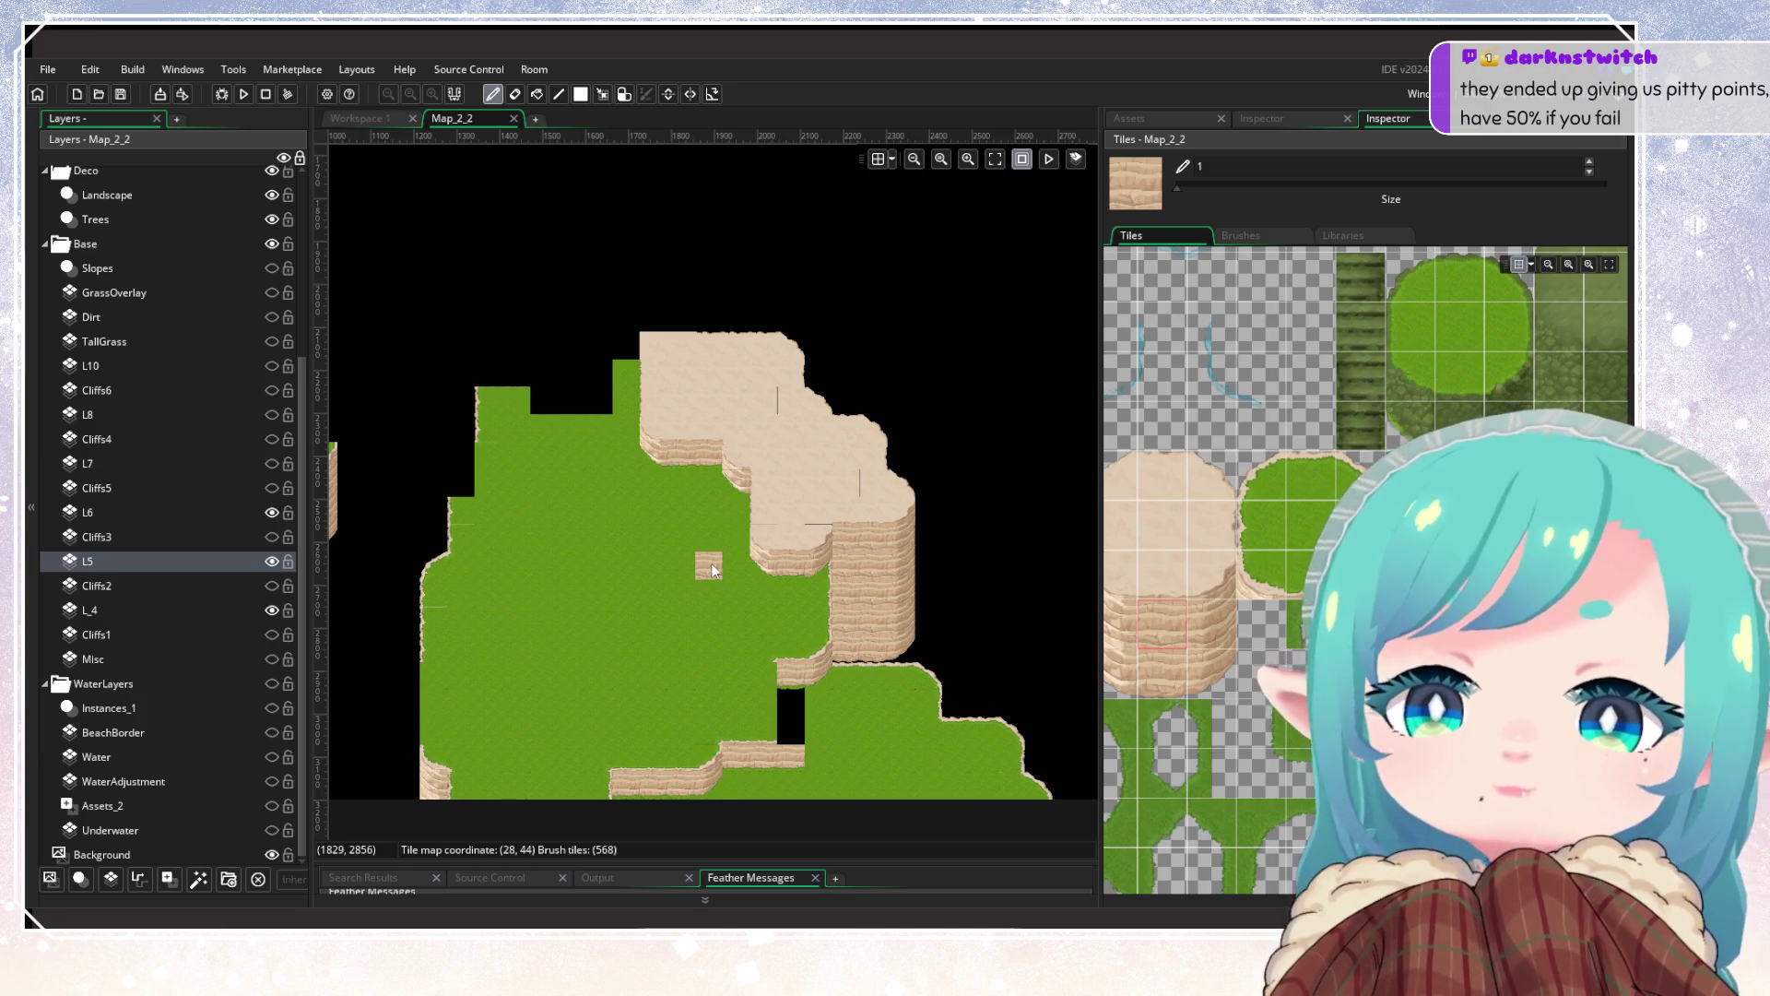
Step: Check L6's cliff tiles by hiding and reshowing the layer, then select L6 for painting
scroll(882, 509, down, 3)
scroll(839, 513, left, 5)
drag(841, 516, 976, 664)
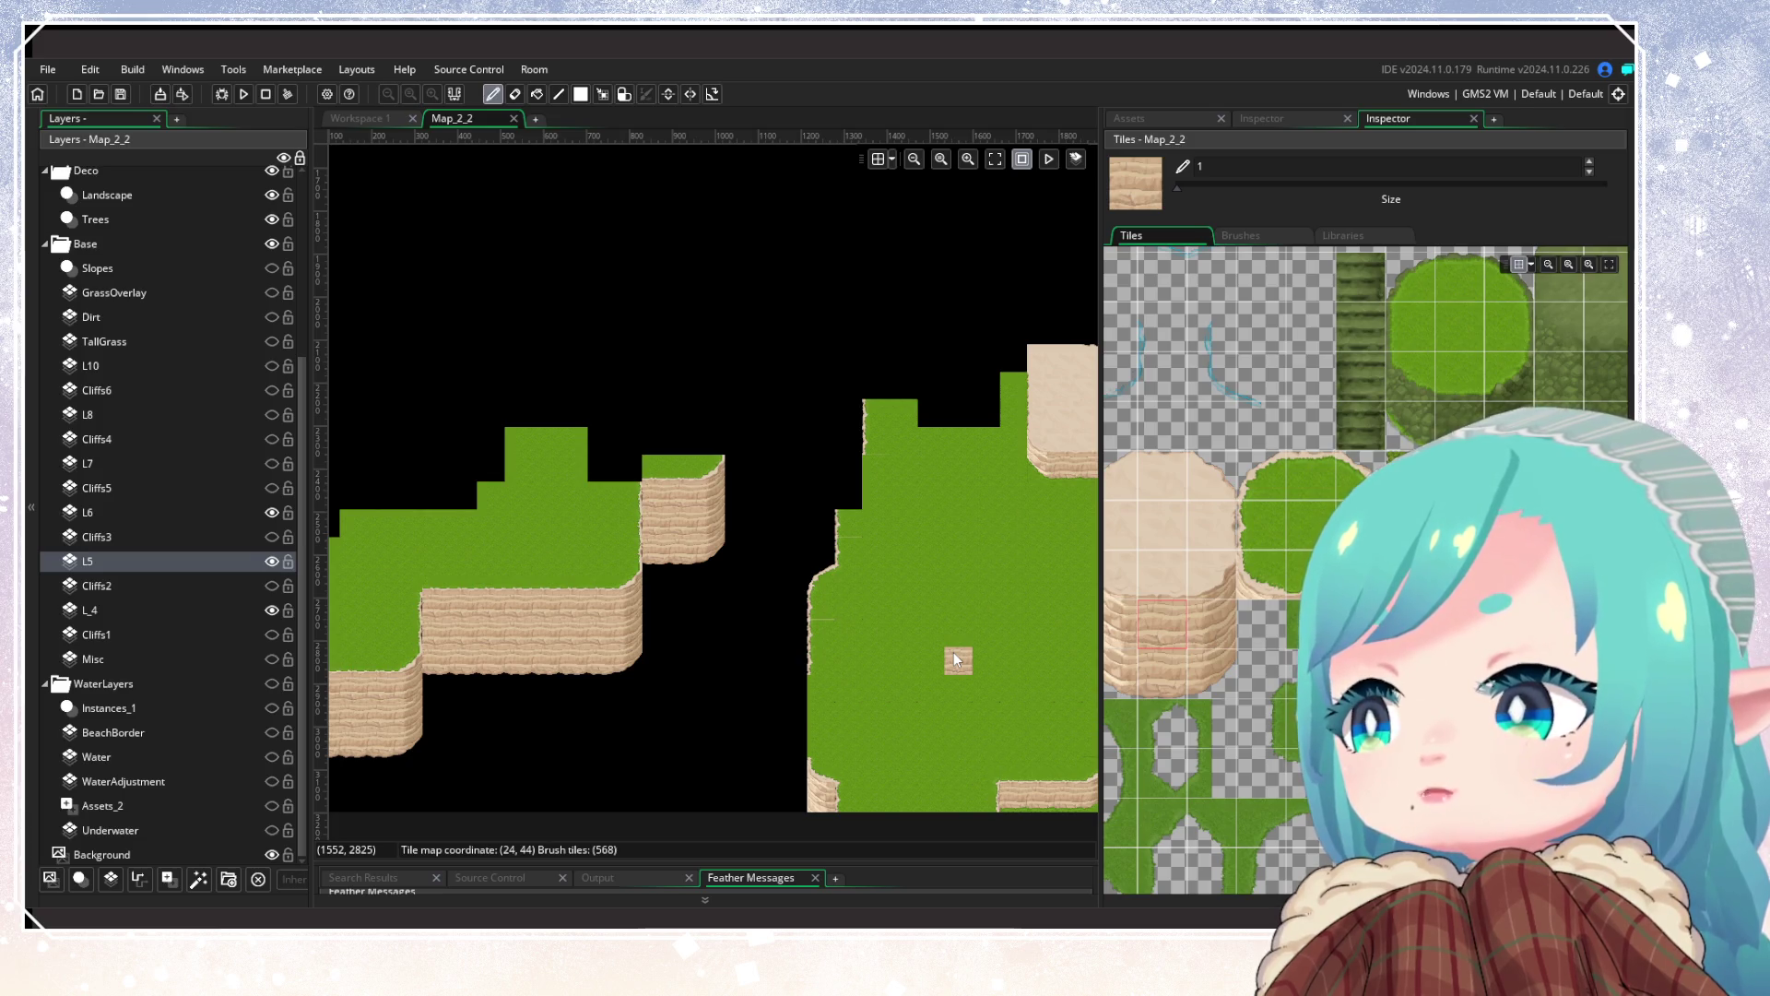
mouse_move(954, 651)
mouse_down()
mouse_move(644, 655)
mouse_move(809, 587)
mouse_move(815, 611)
mouse_move(675, 592)
mouse_move(700, 623)
mouse_move(413, 612)
mouse_up()
scroll(687, 609, up, 2)
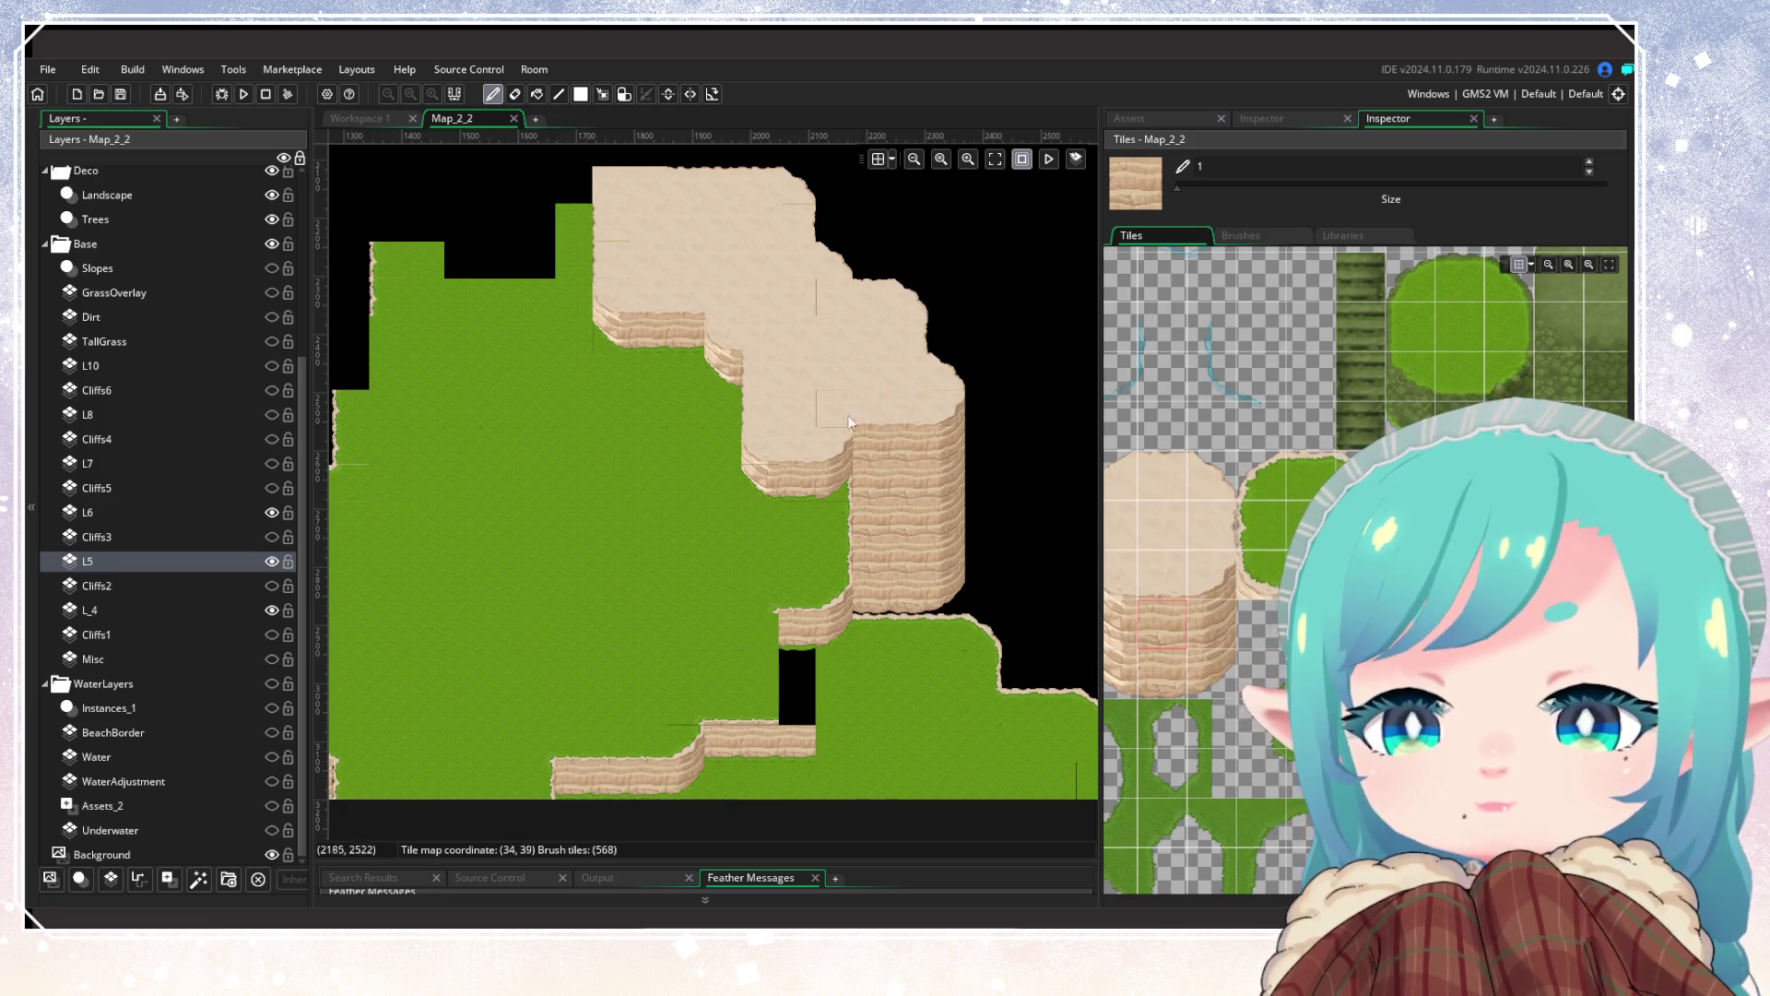
scroll(858, 408, up, 4)
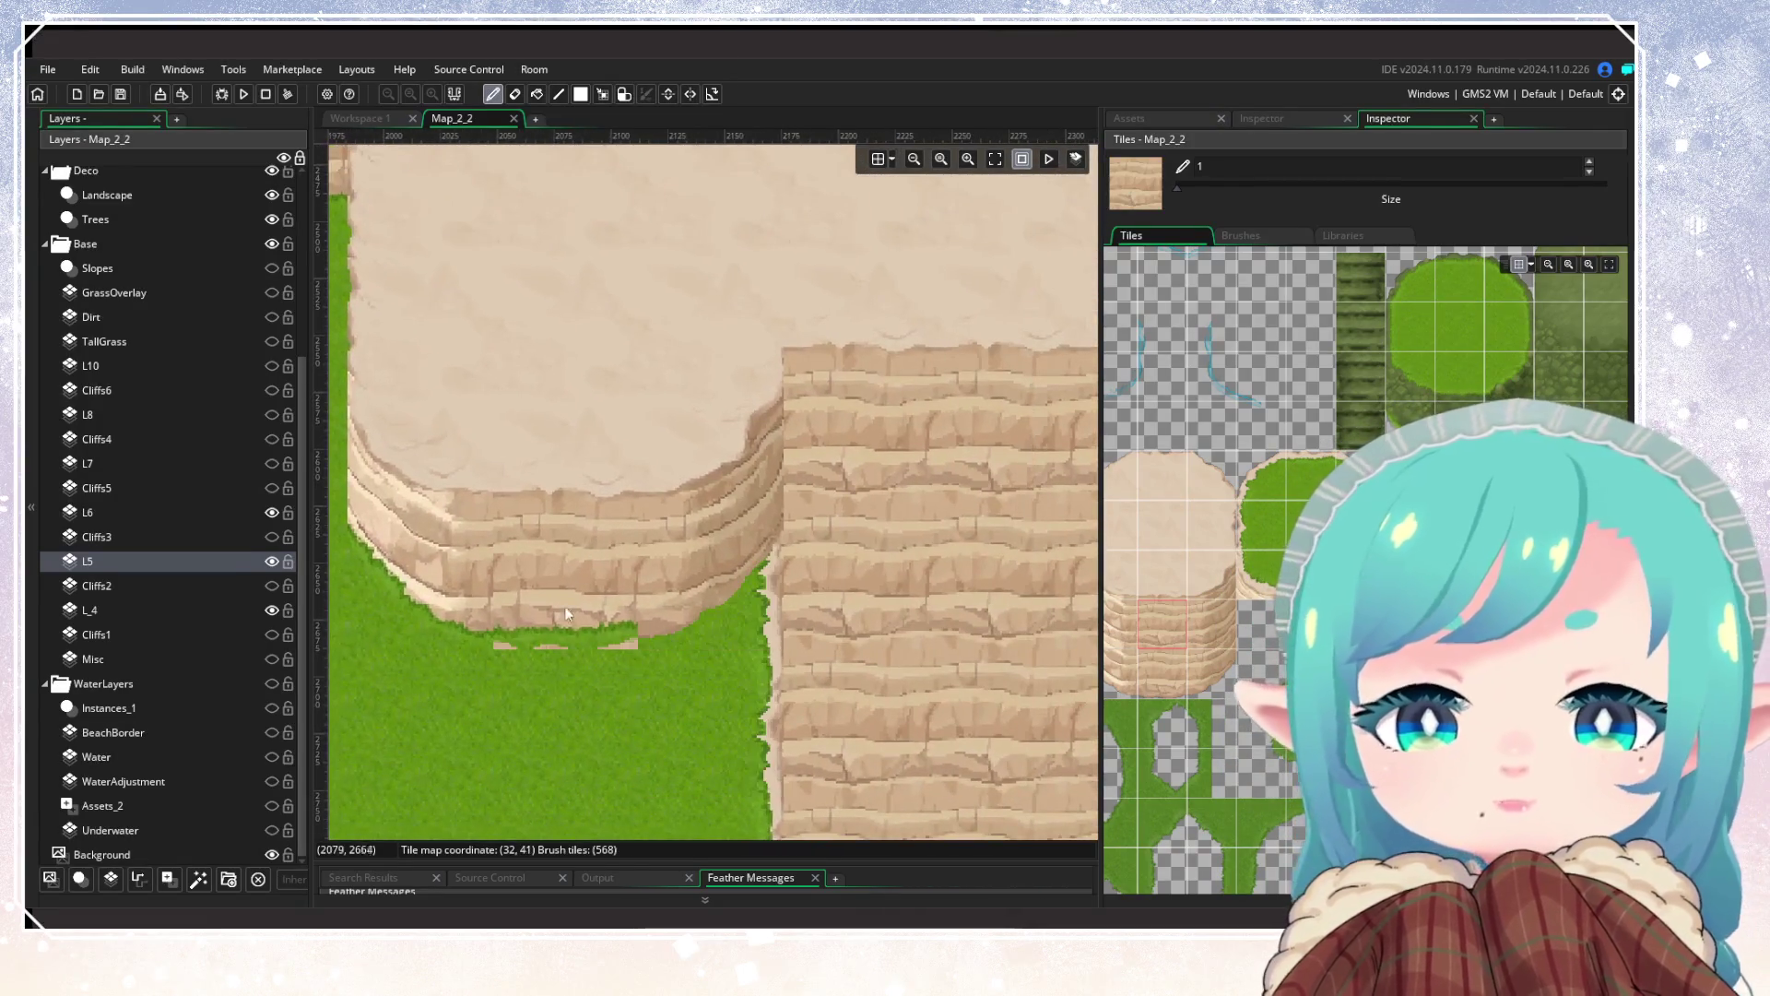
click(272, 513)
click(272, 512)
click(203, 514)
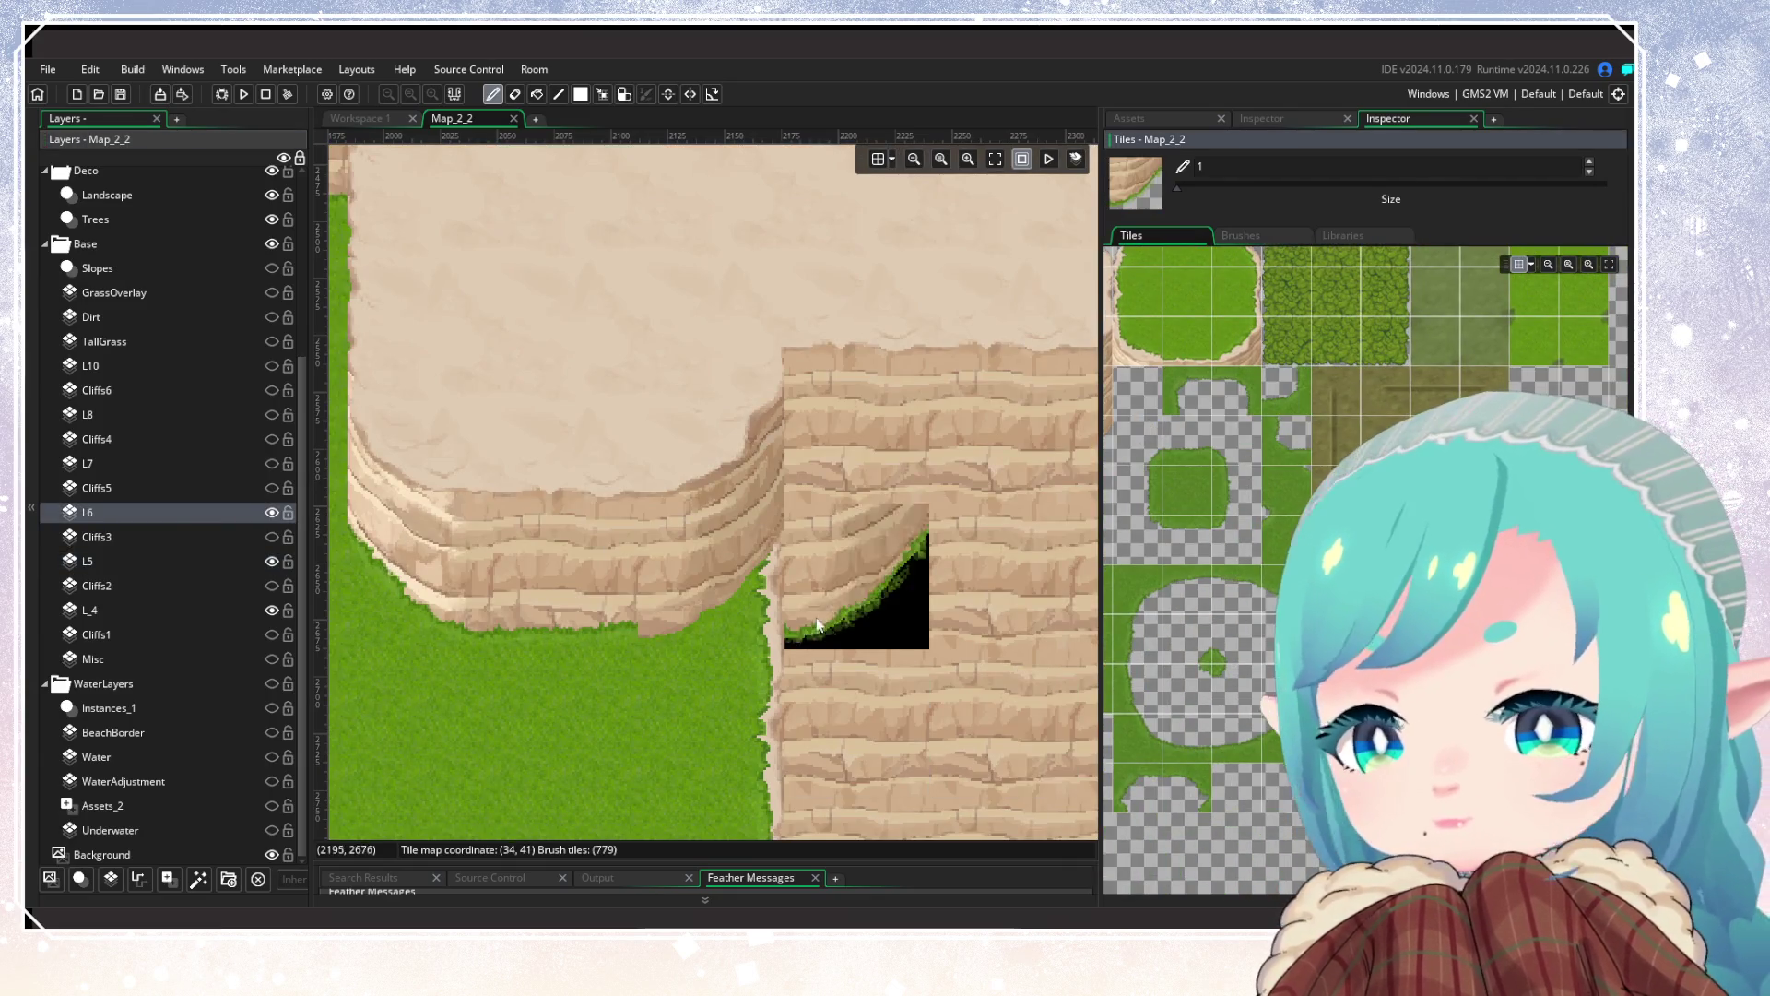
scroll(554, 737, down, 2)
scroll(701, 664, down, 5)
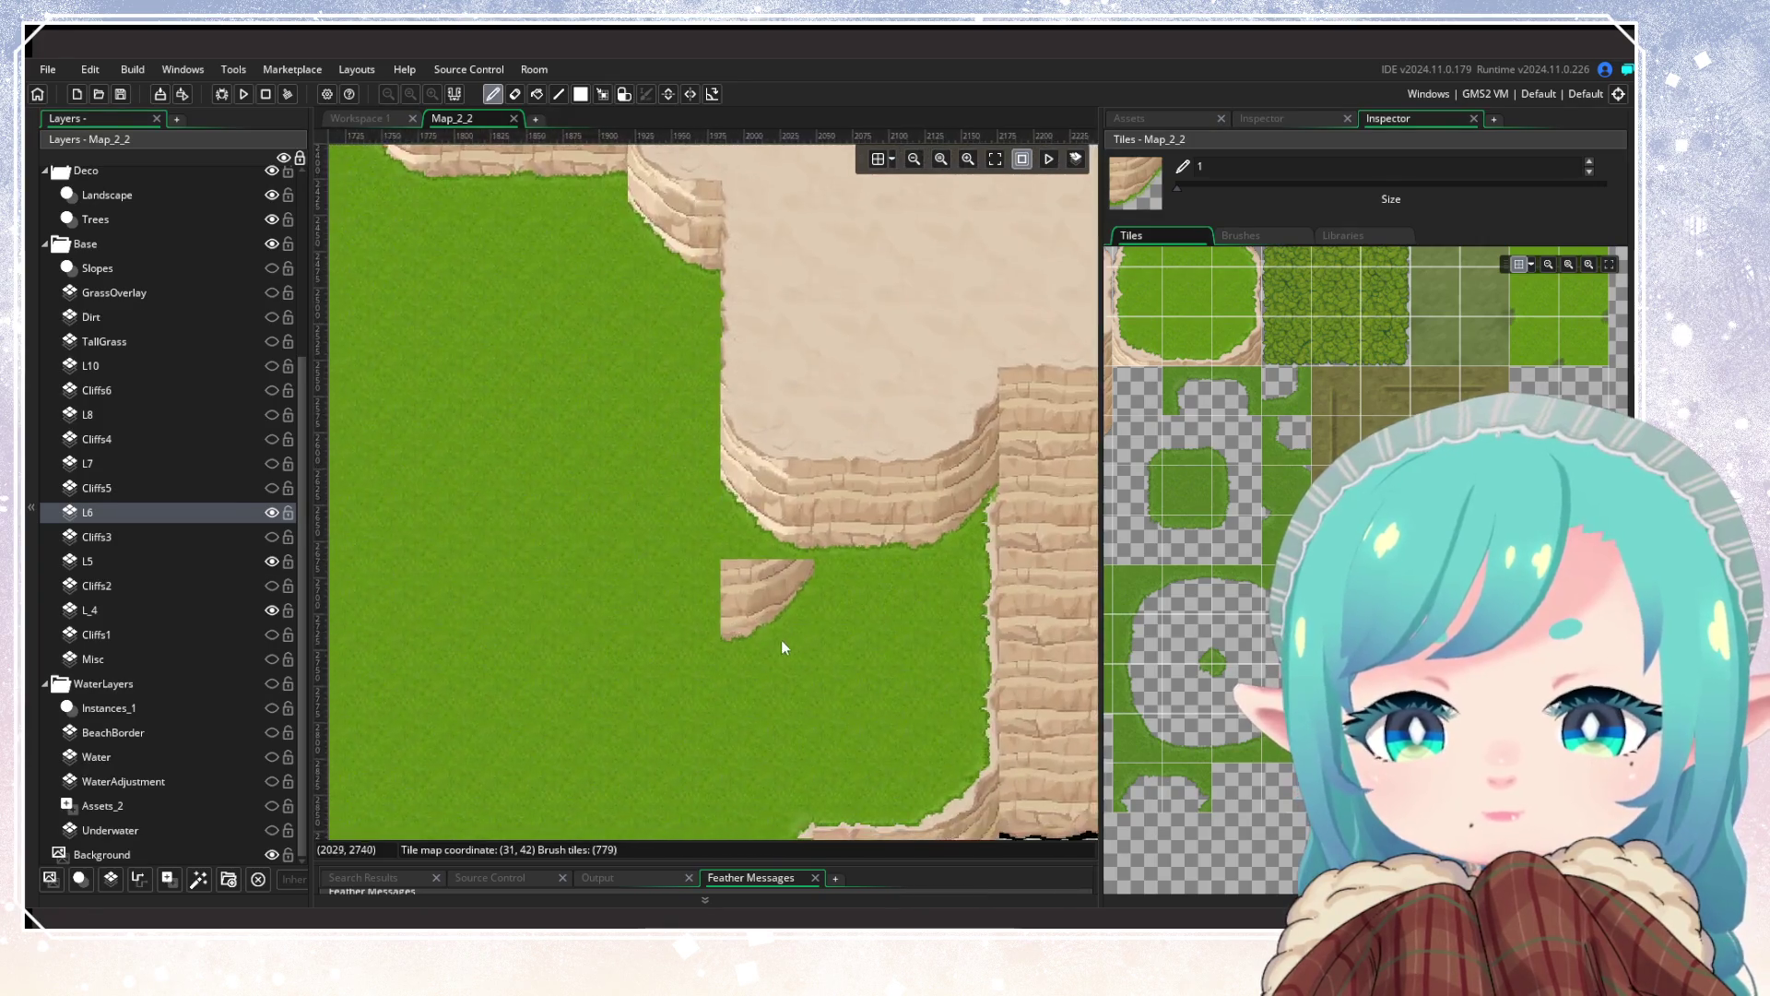
mouse_move(647, 673)
mouse_down()
mouse_move(858, 515)
mouse_move(688, 609)
mouse_up()
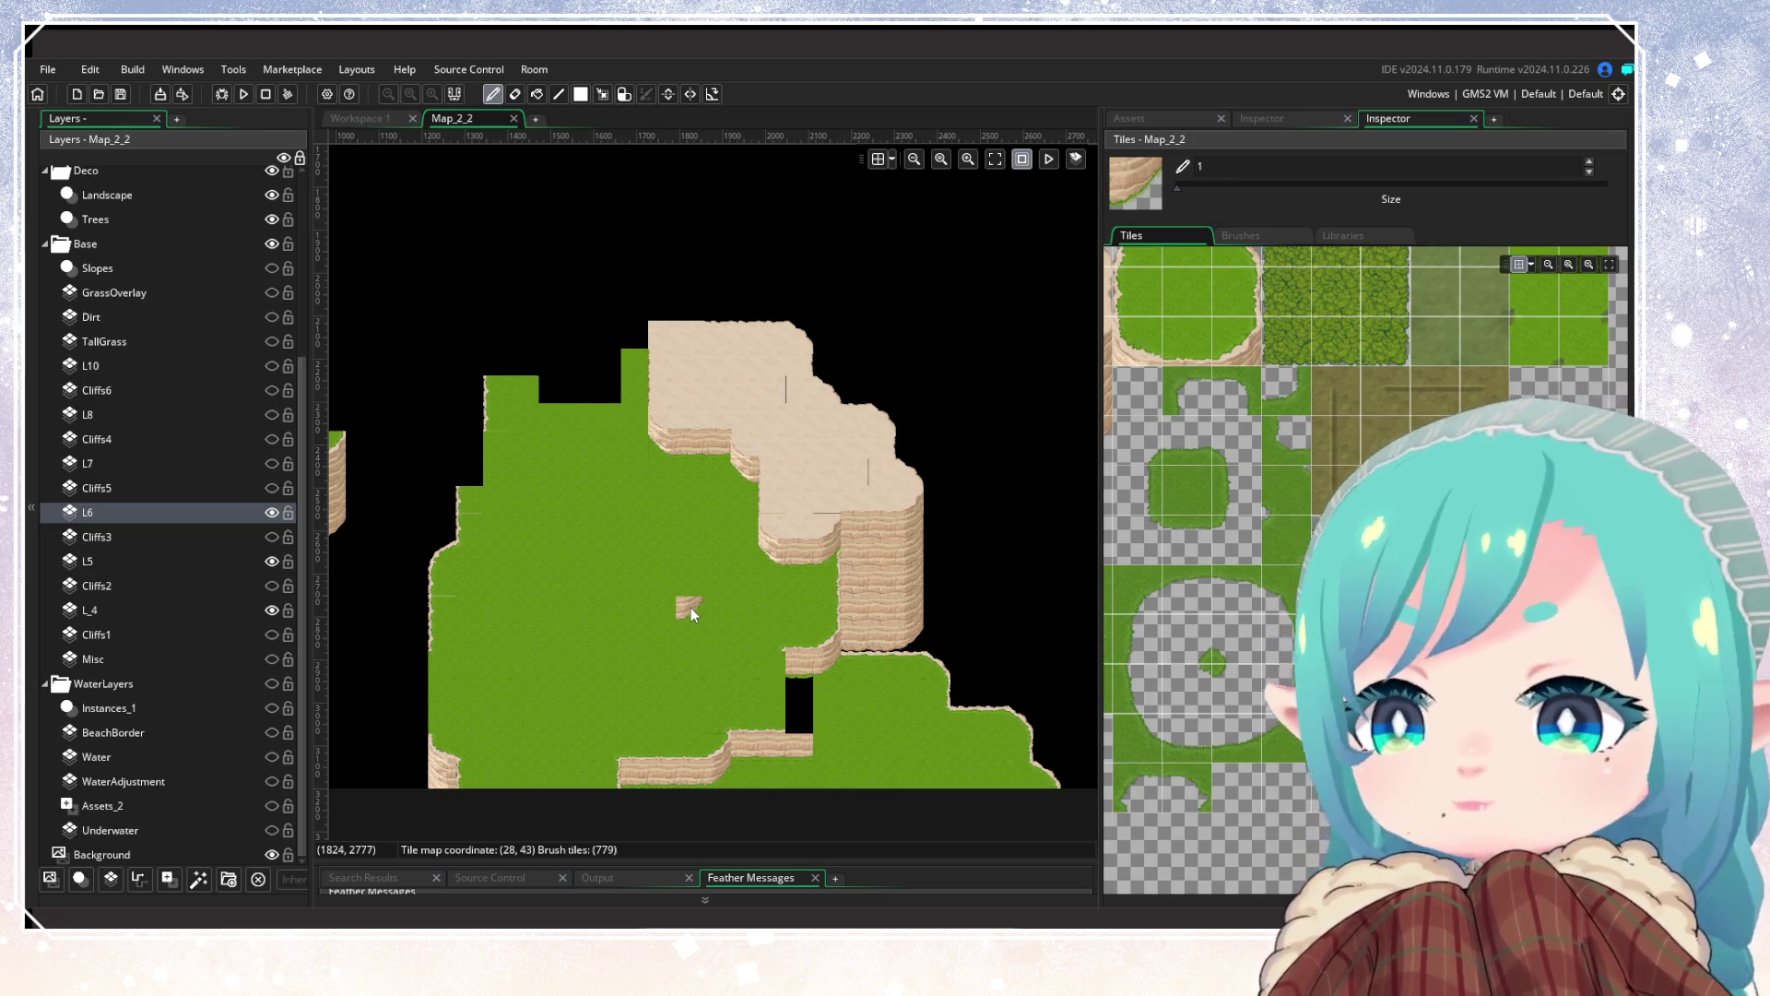
scroll(770, 568, up, 2)
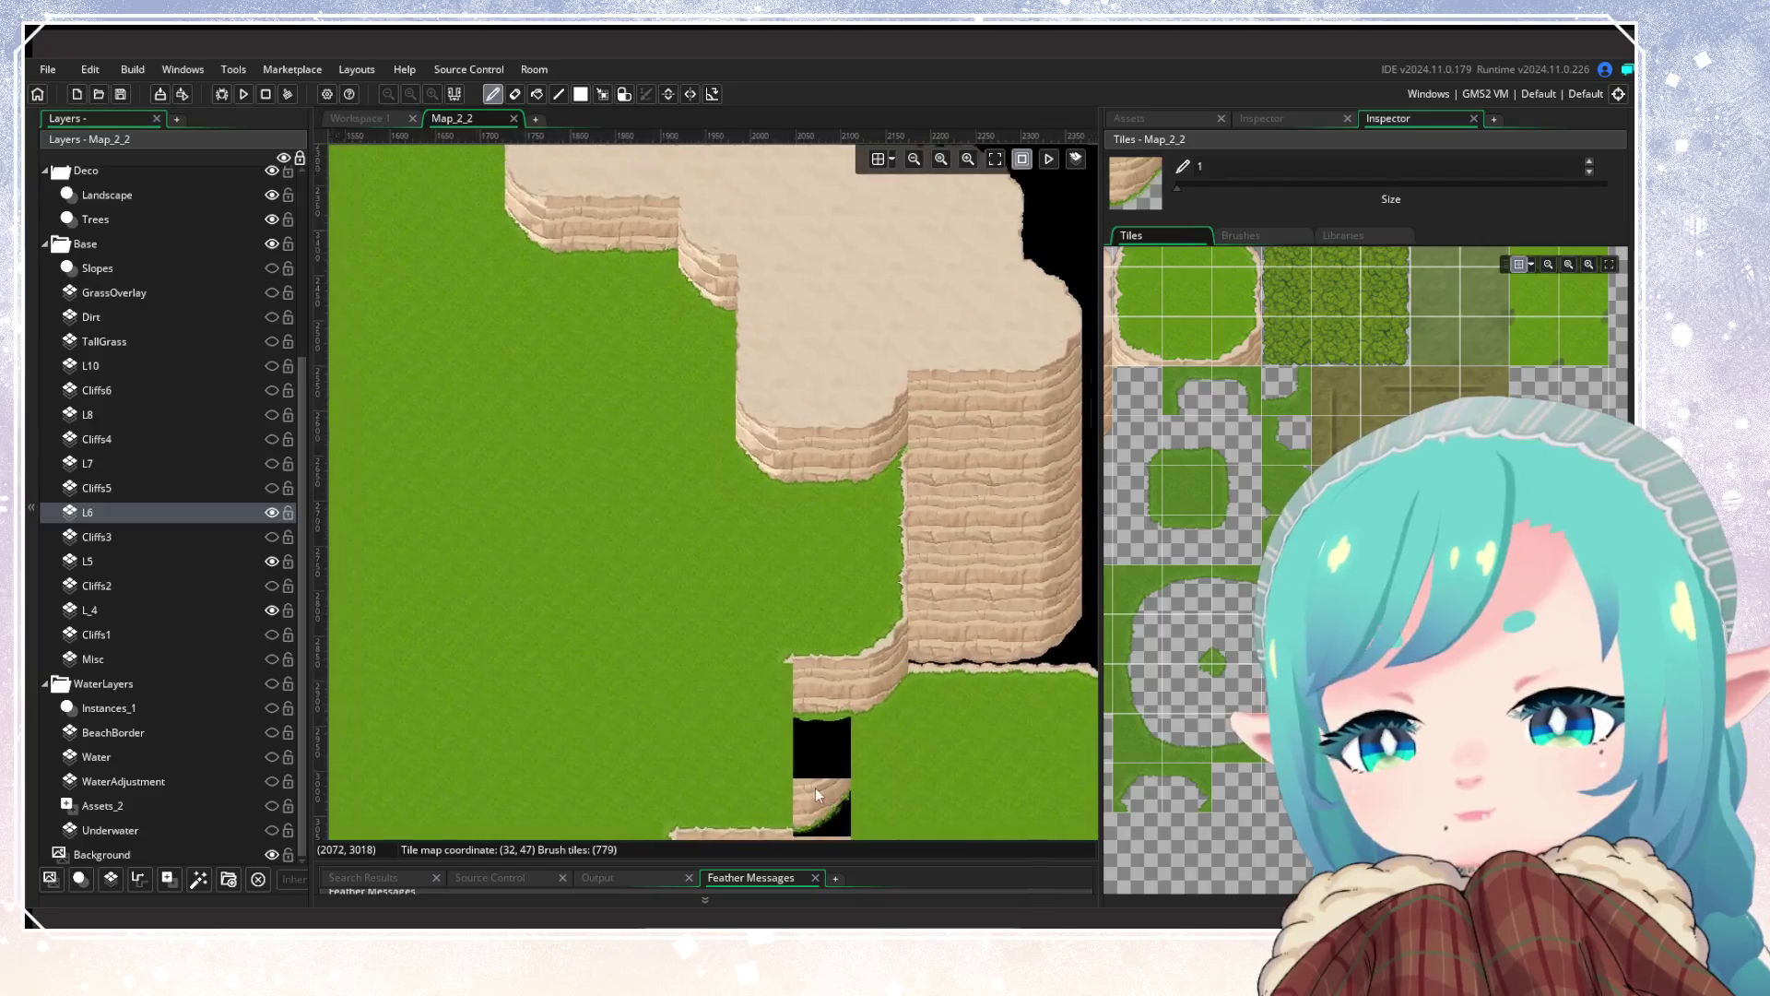
scroll(775, 766, down, 1)
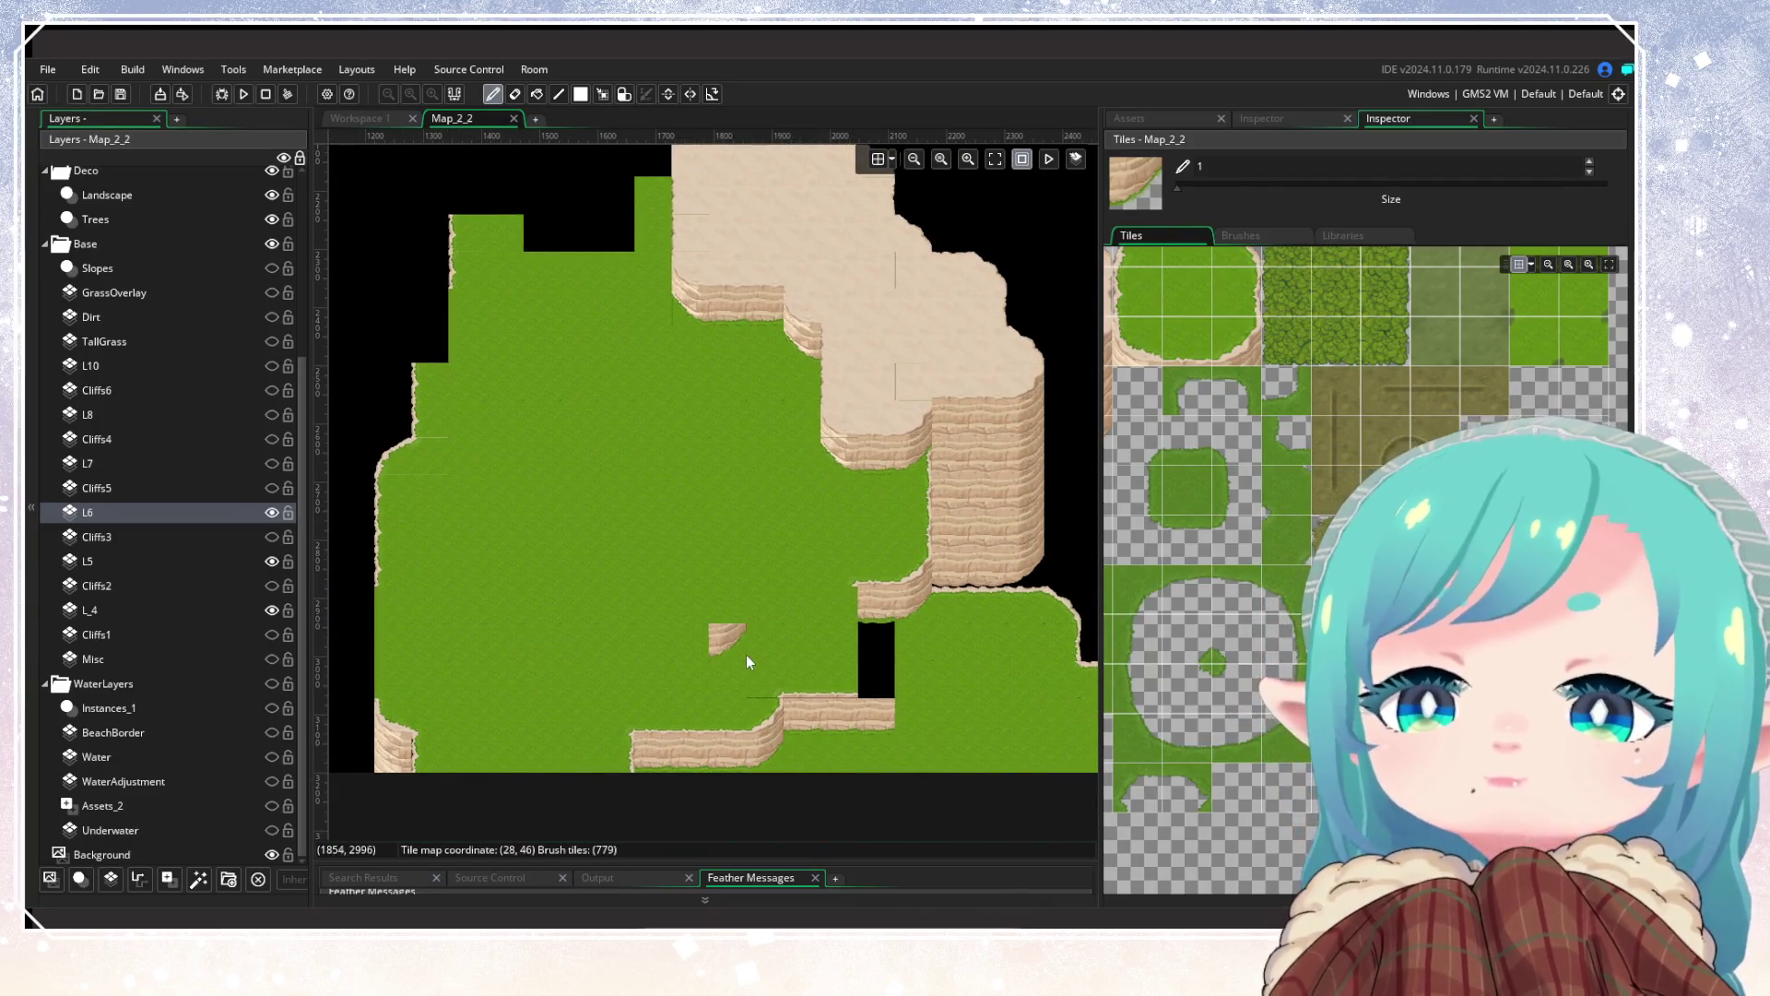
click(272, 269)
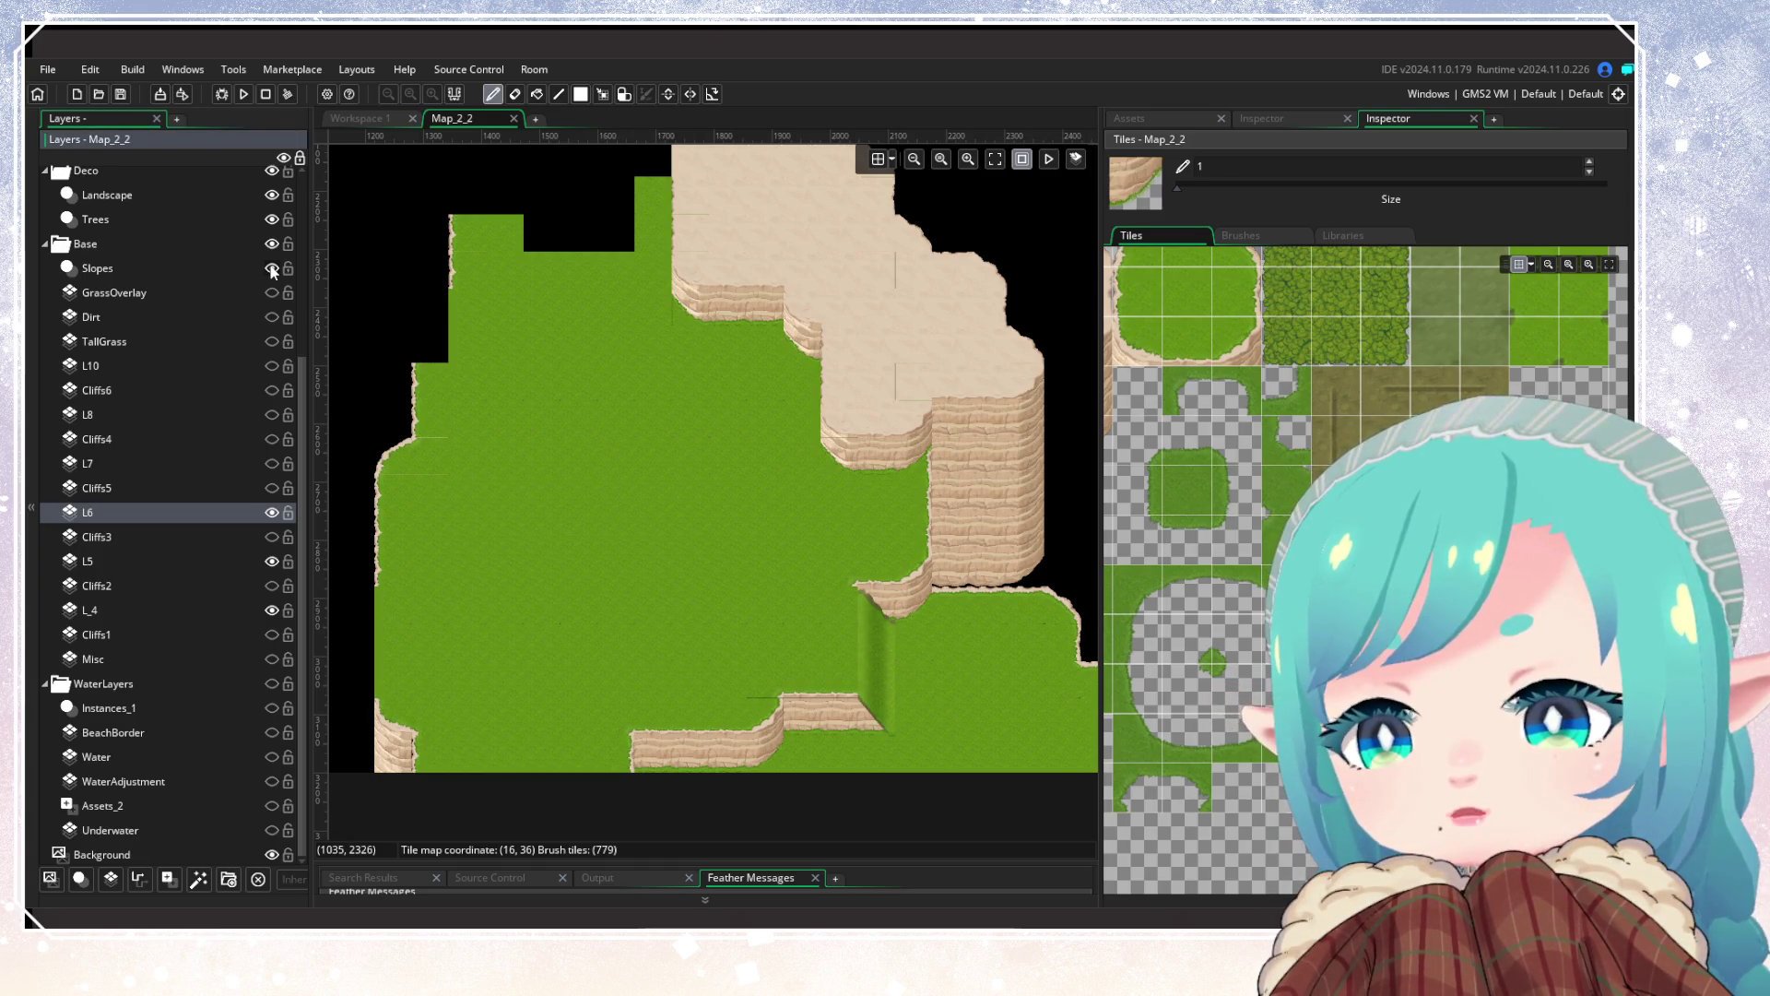
click(272, 268)
scroll(588, 632, up, 3)
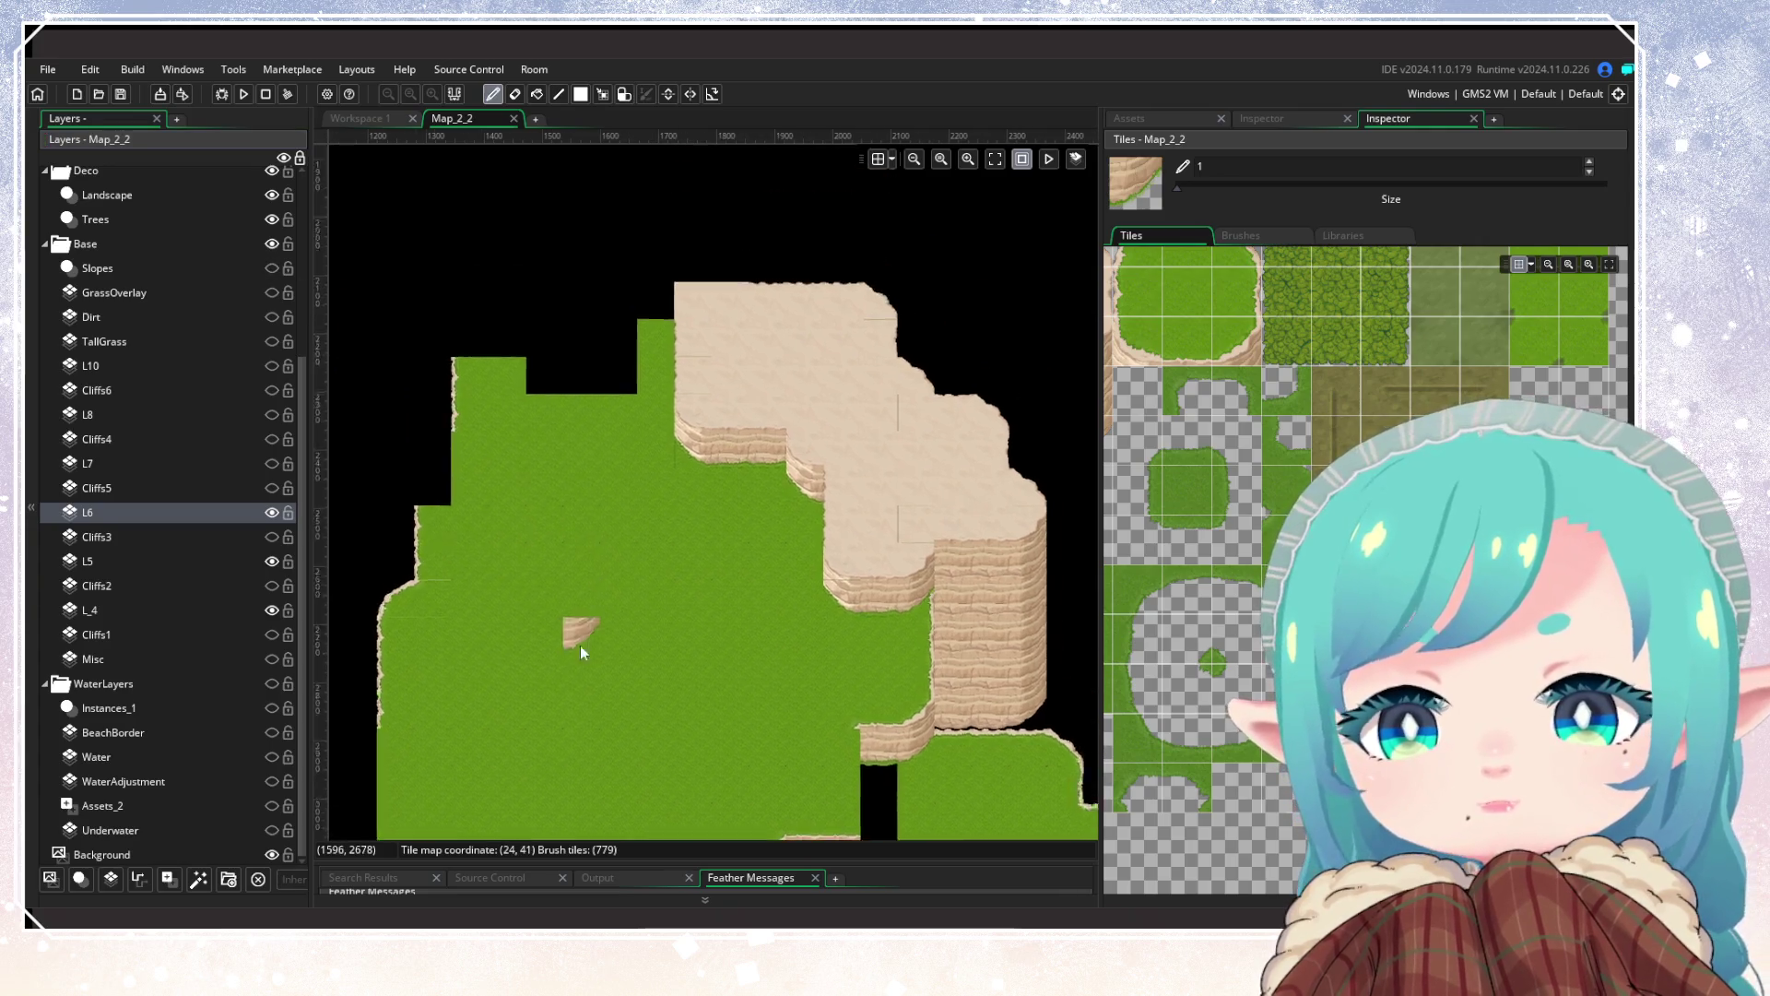
scroll(646, 508, right, 1)
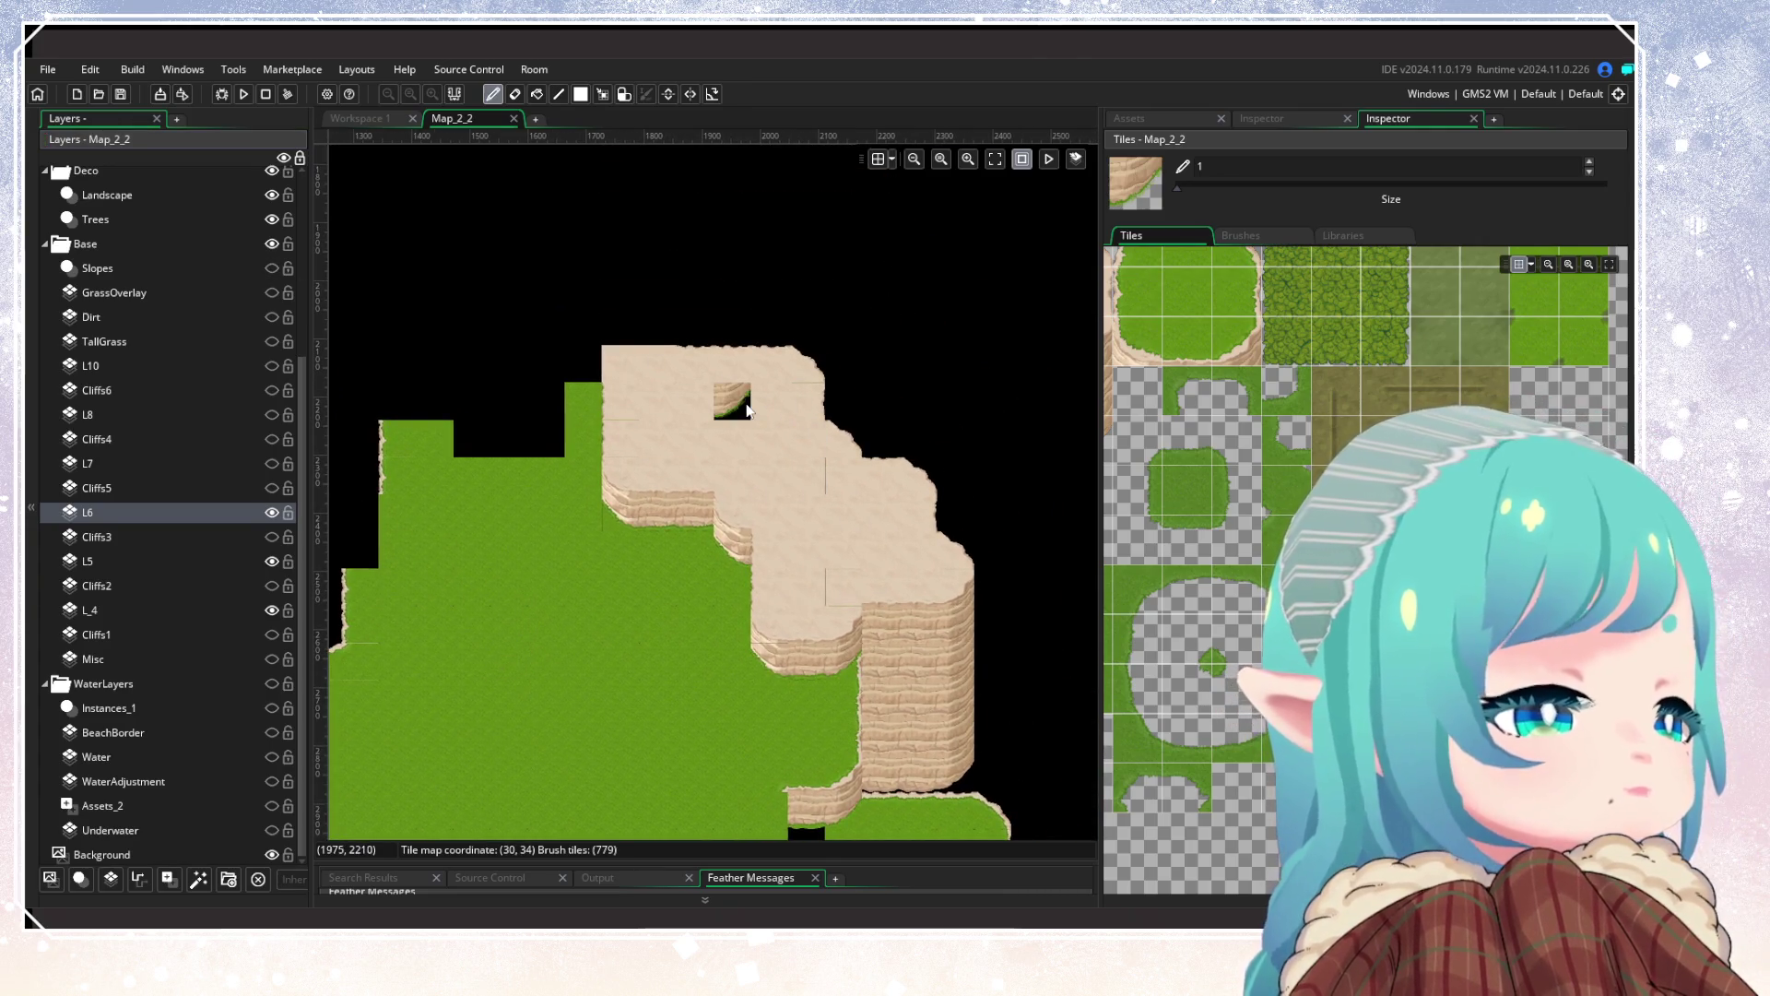
mouse_move(544, 568)
mouse_down()
mouse_move(826, 551)
mouse_move(885, 519)
mouse_up()
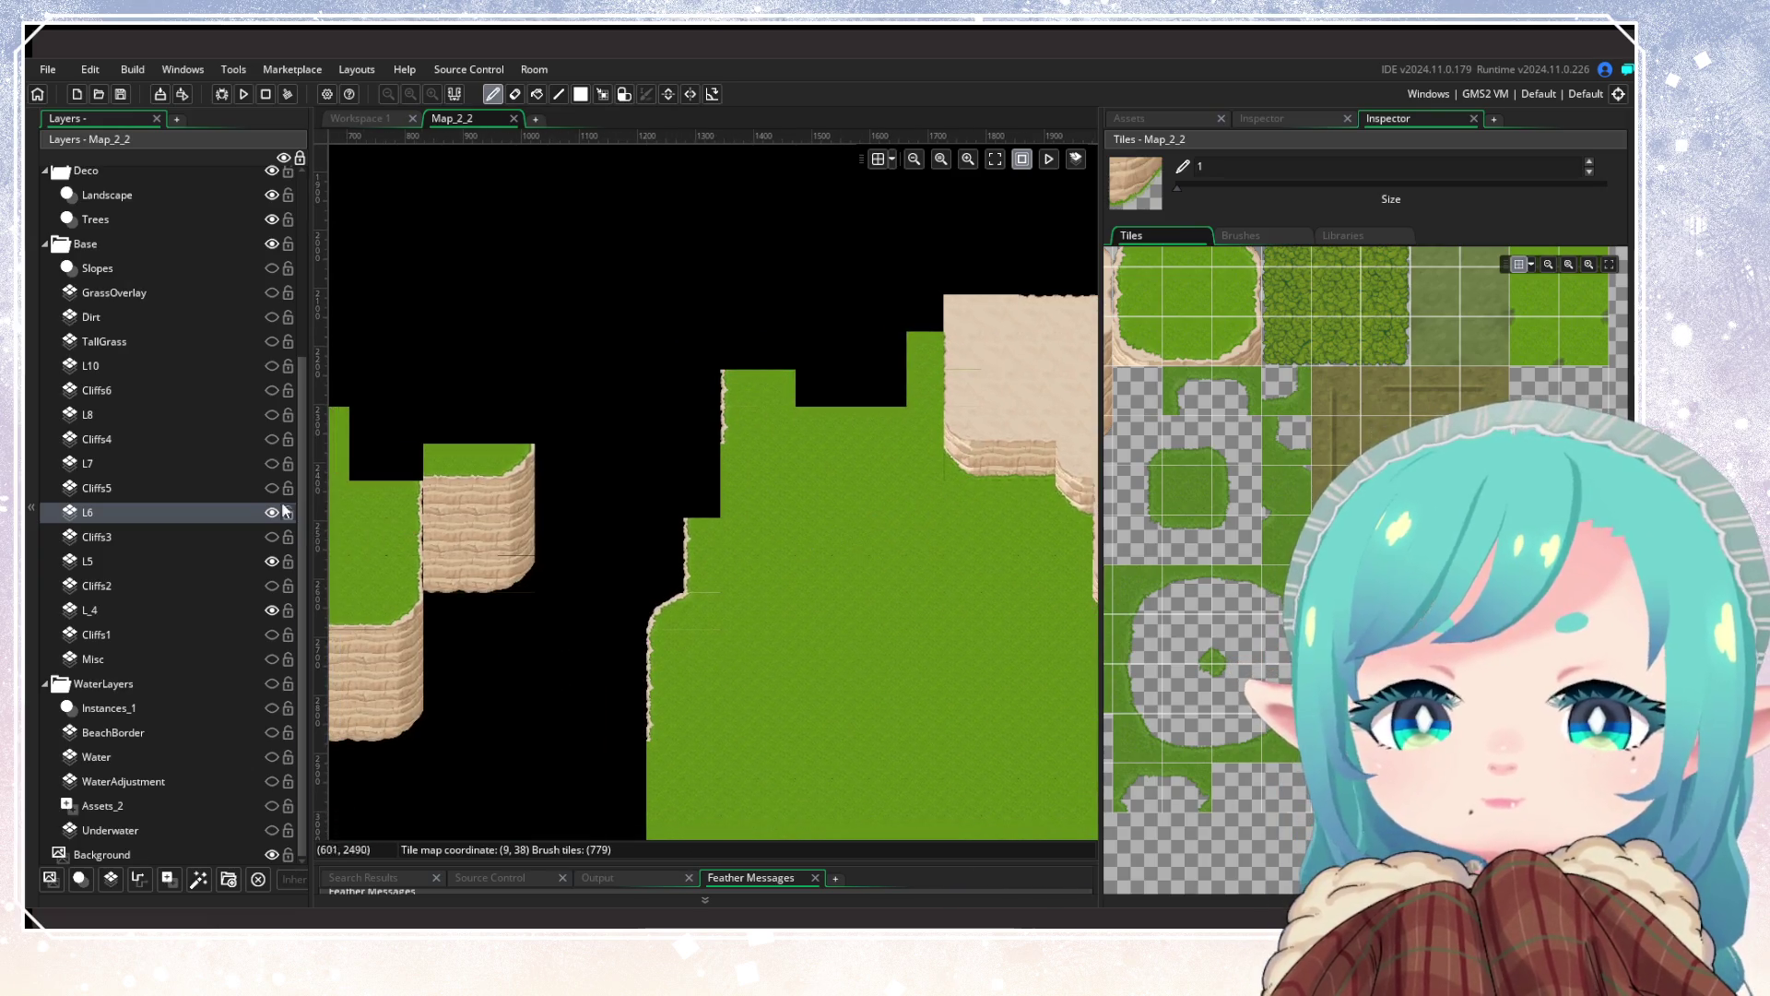
Step: Show and select layer L7 and centre the view on its dark grassy cliff face
click(272, 463)
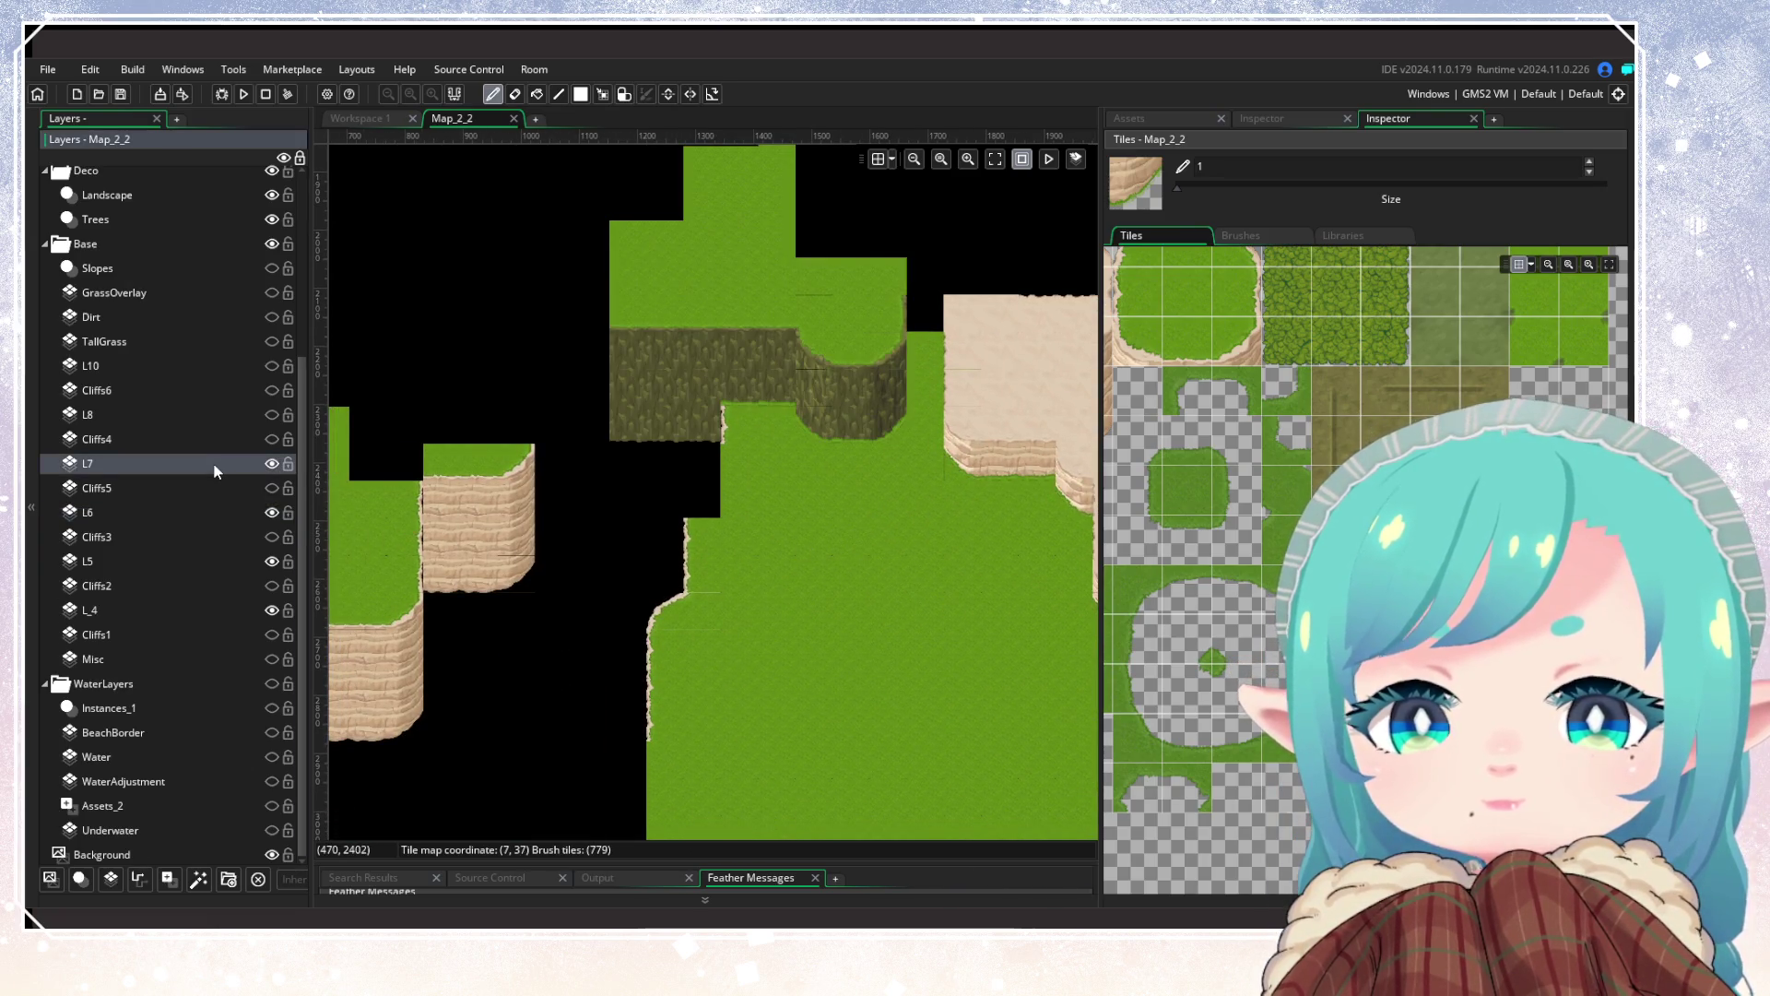
scroll(850, 512, up, 3)
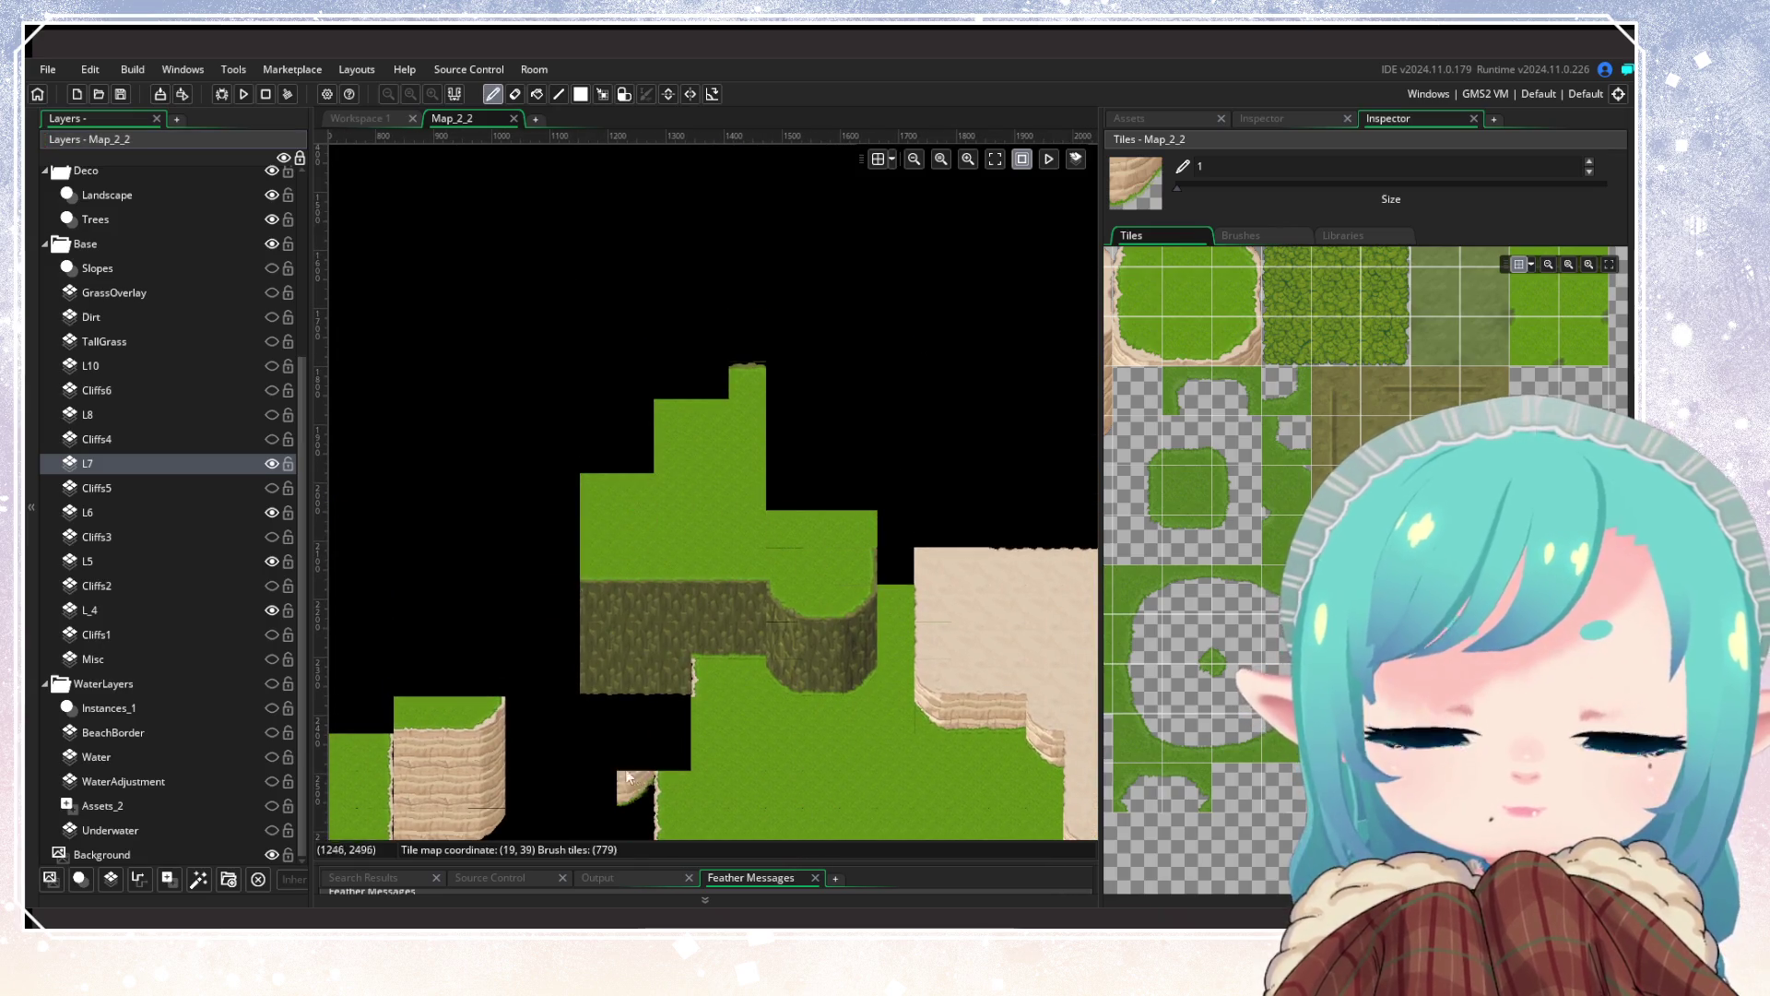
scroll(737, 511, down, 5)
scroll(738, 512, left, 3)
drag(754, 513, 718, 644)
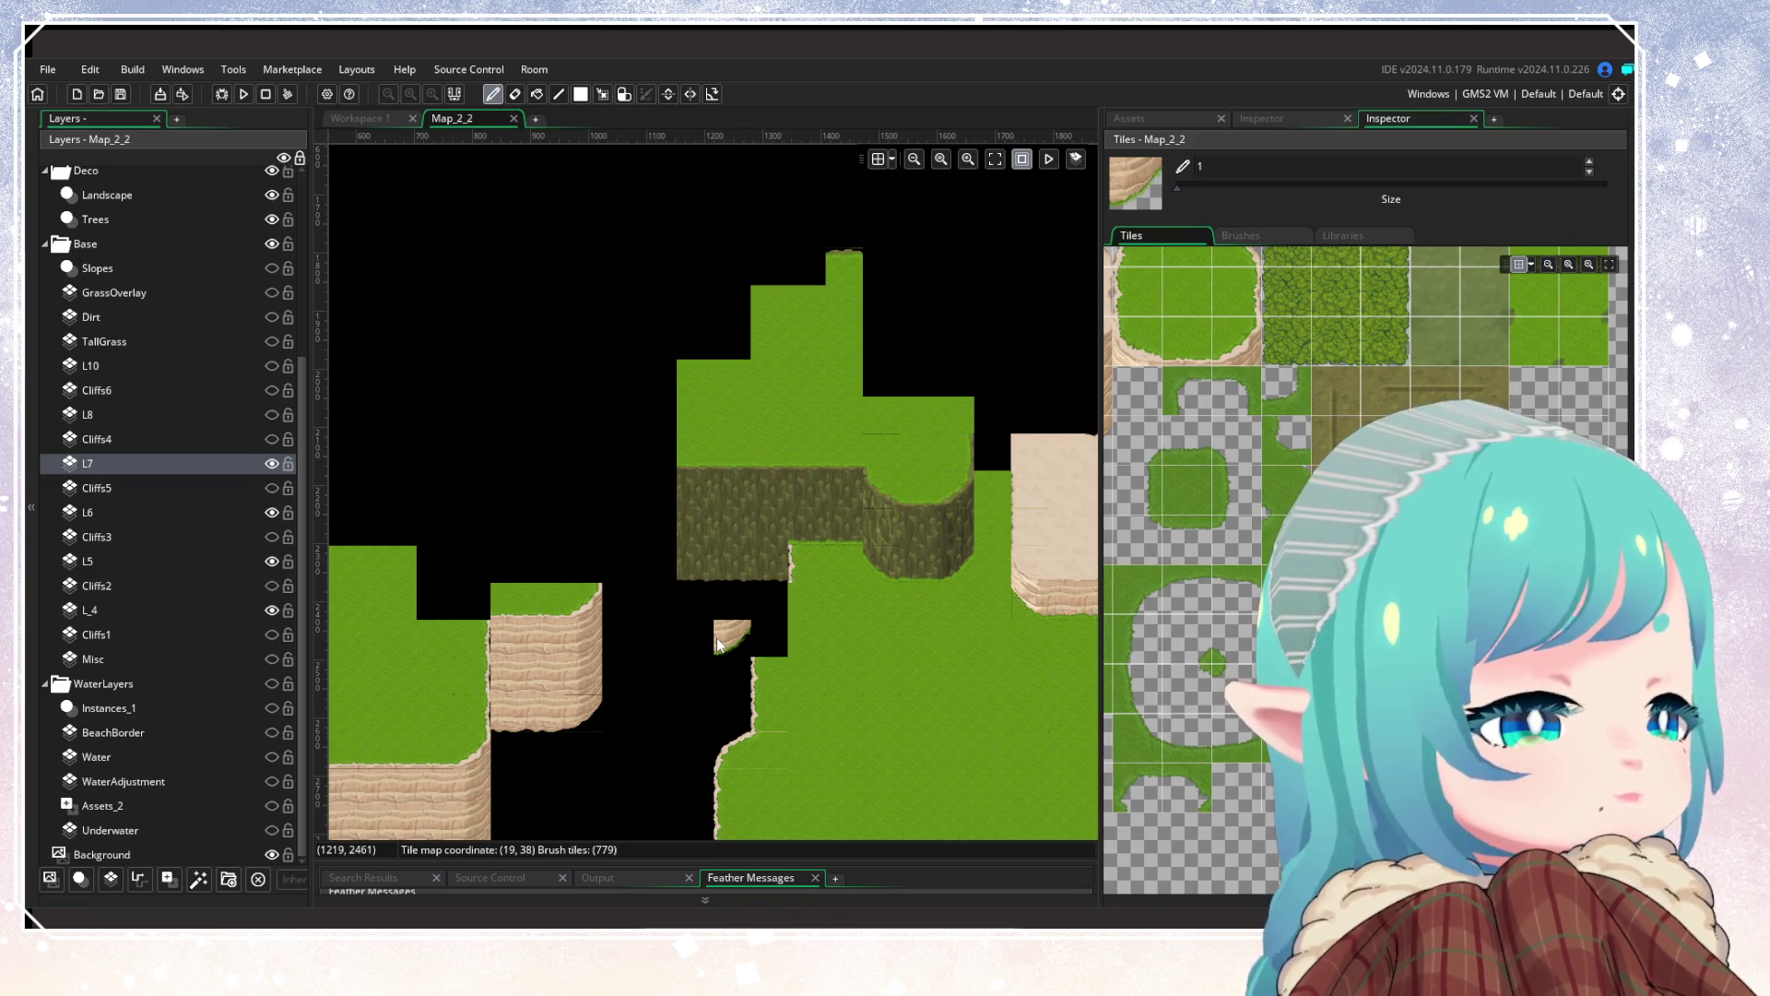
mouse_move(718, 644)
mouse_down()
mouse_move(696, 556)
mouse_move(655, 558)
mouse_move(544, 705)
mouse_up()
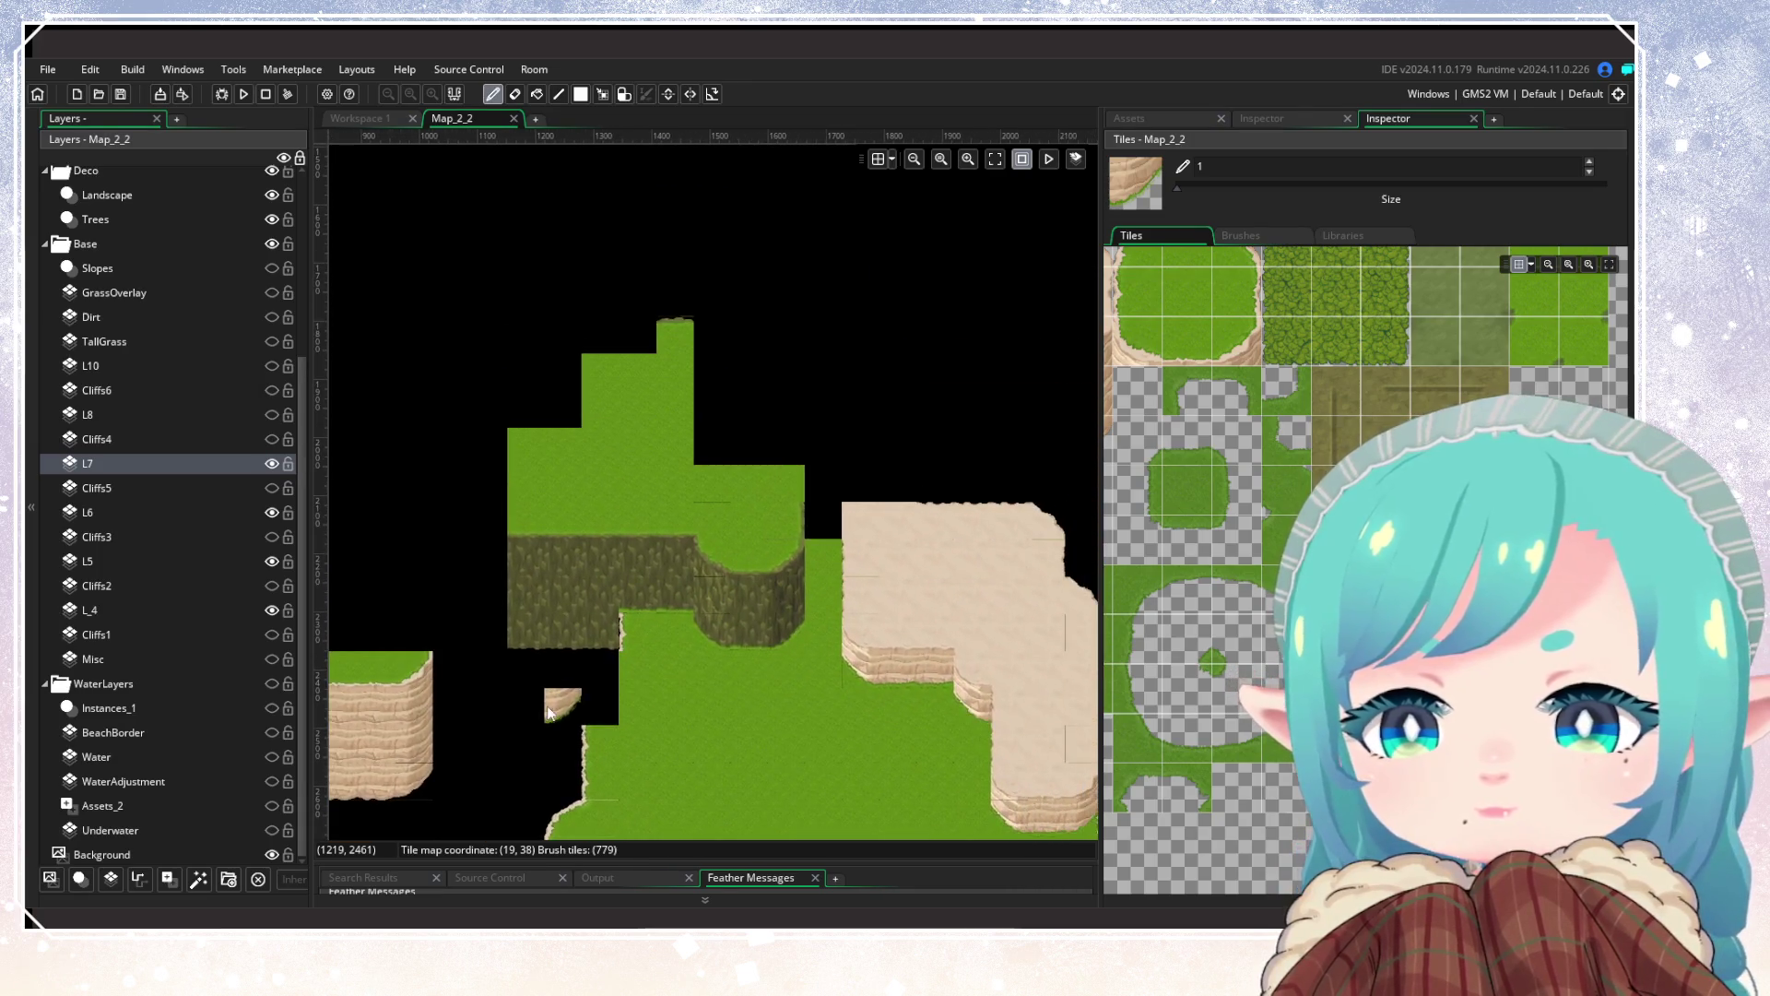
scroll(1249, 509, down, 5)
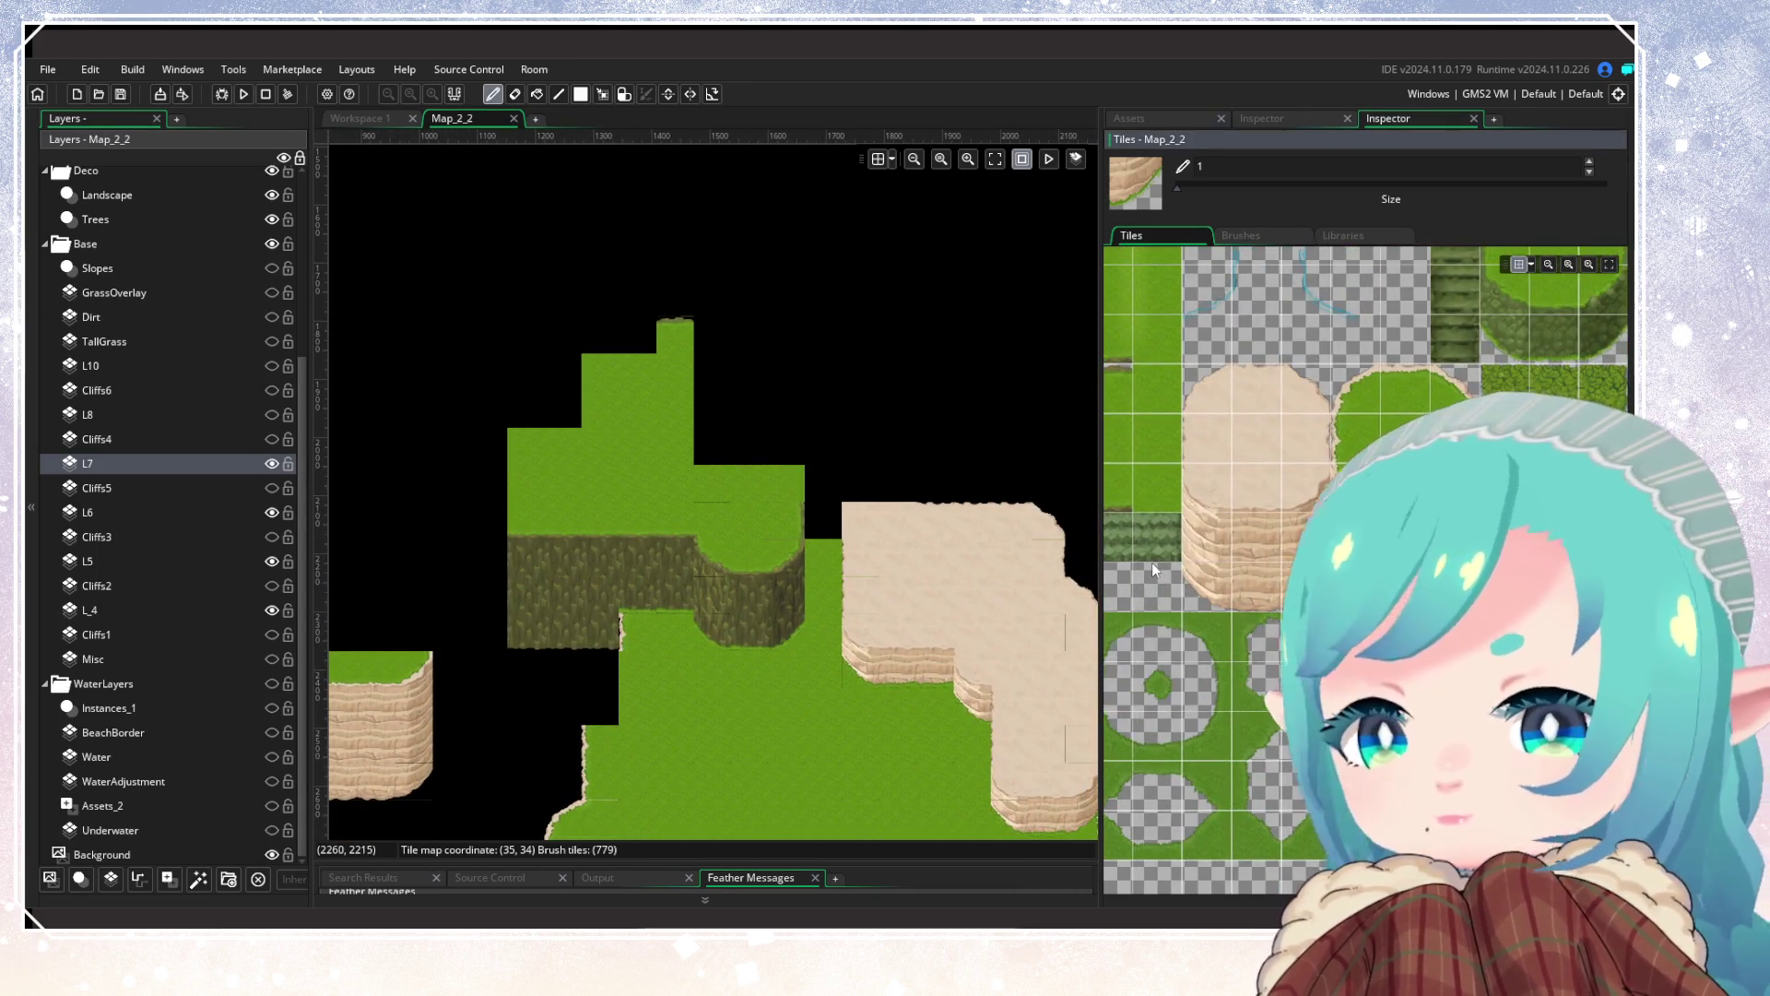
click(1143, 415)
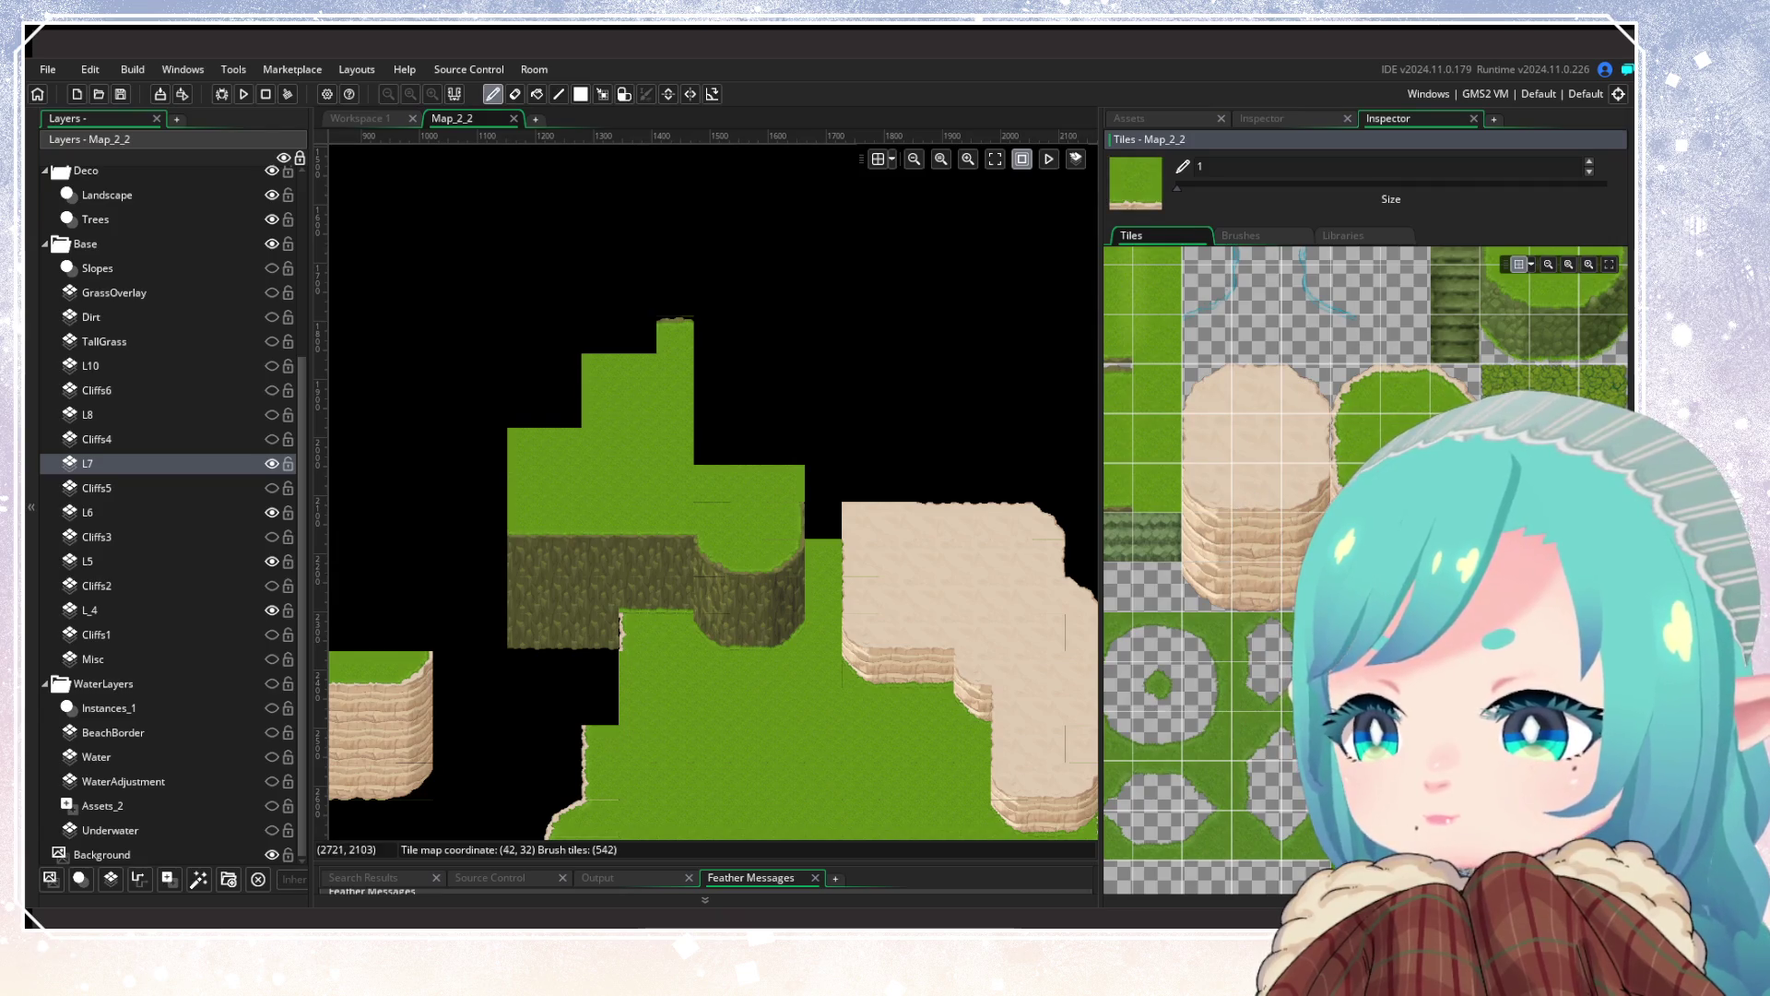
click(1010, 518)
key(ctrl+z)
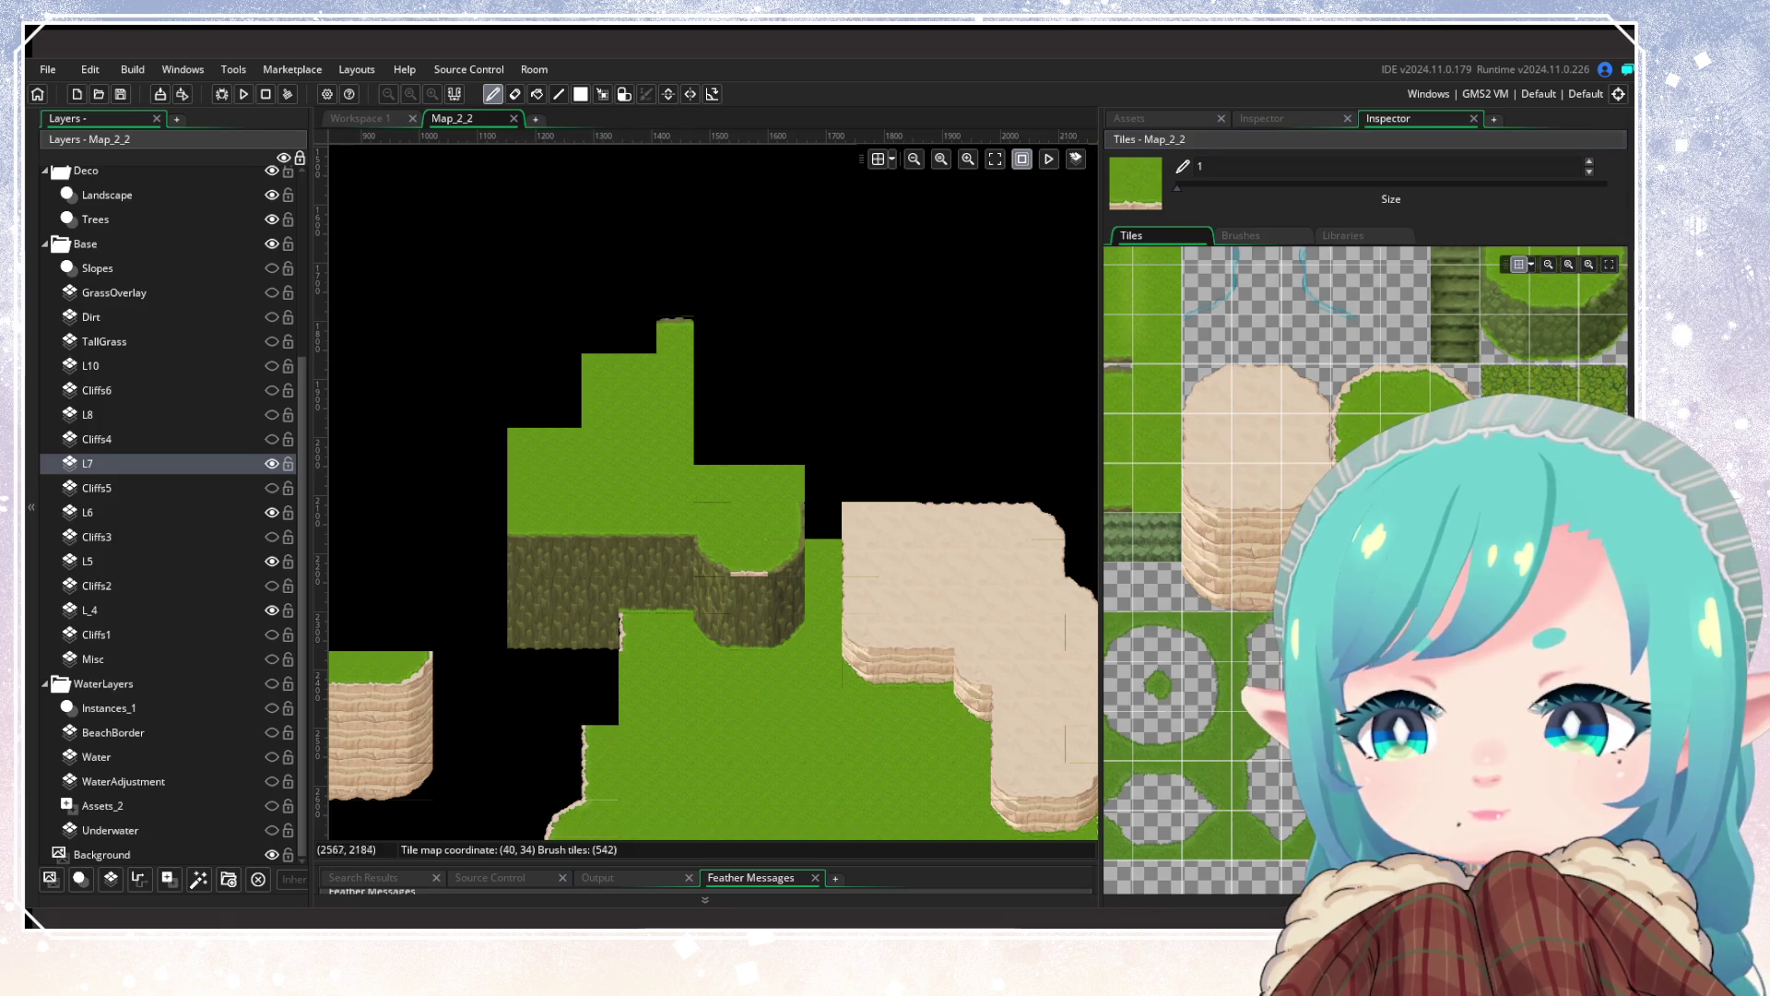
Step: Paint a three-tile sand-cliff strip under the grass ledge and sand tiles over the dark cliff
scroll(1134, 369, down, 5)
click(749, 630)
drag(1136, 618, 1186, 618)
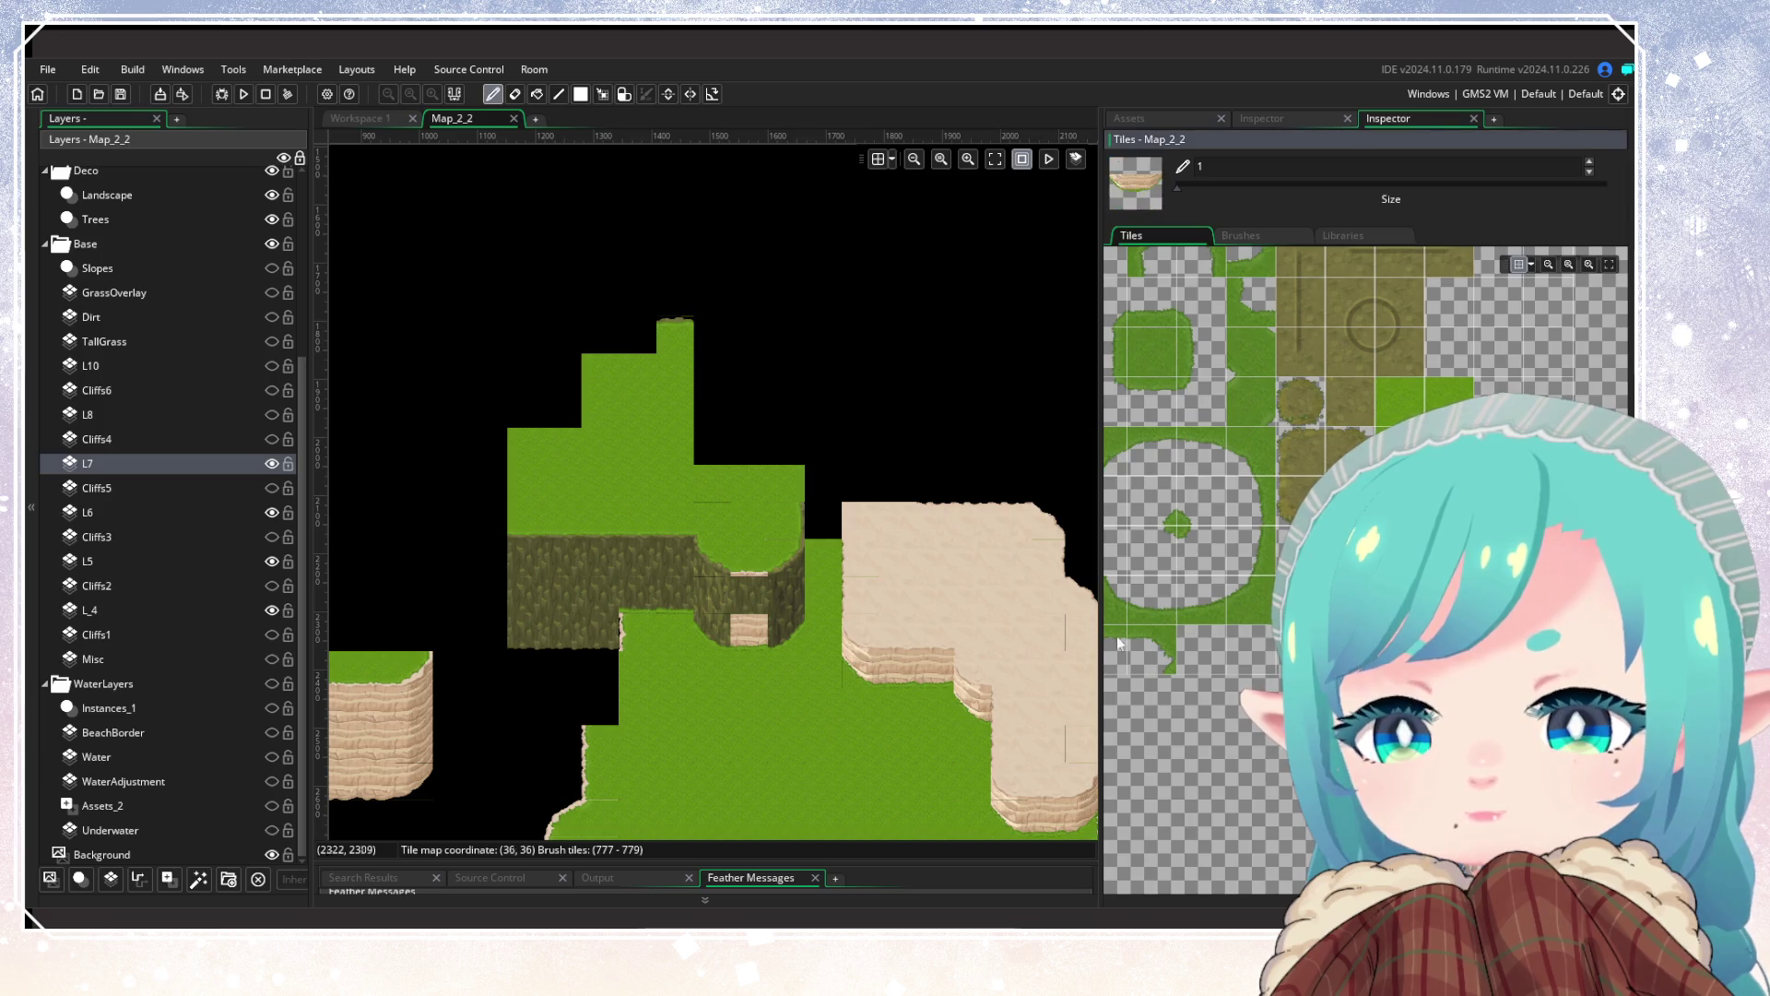
click(753, 635)
click(1184, 688)
click(675, 601)
click(656, 604)
Step: Paint sand-layer cliff tiles across the top row of the dark cliff face
scroll(662, 675, left, 3)
scroll(662, 675, up, 1)
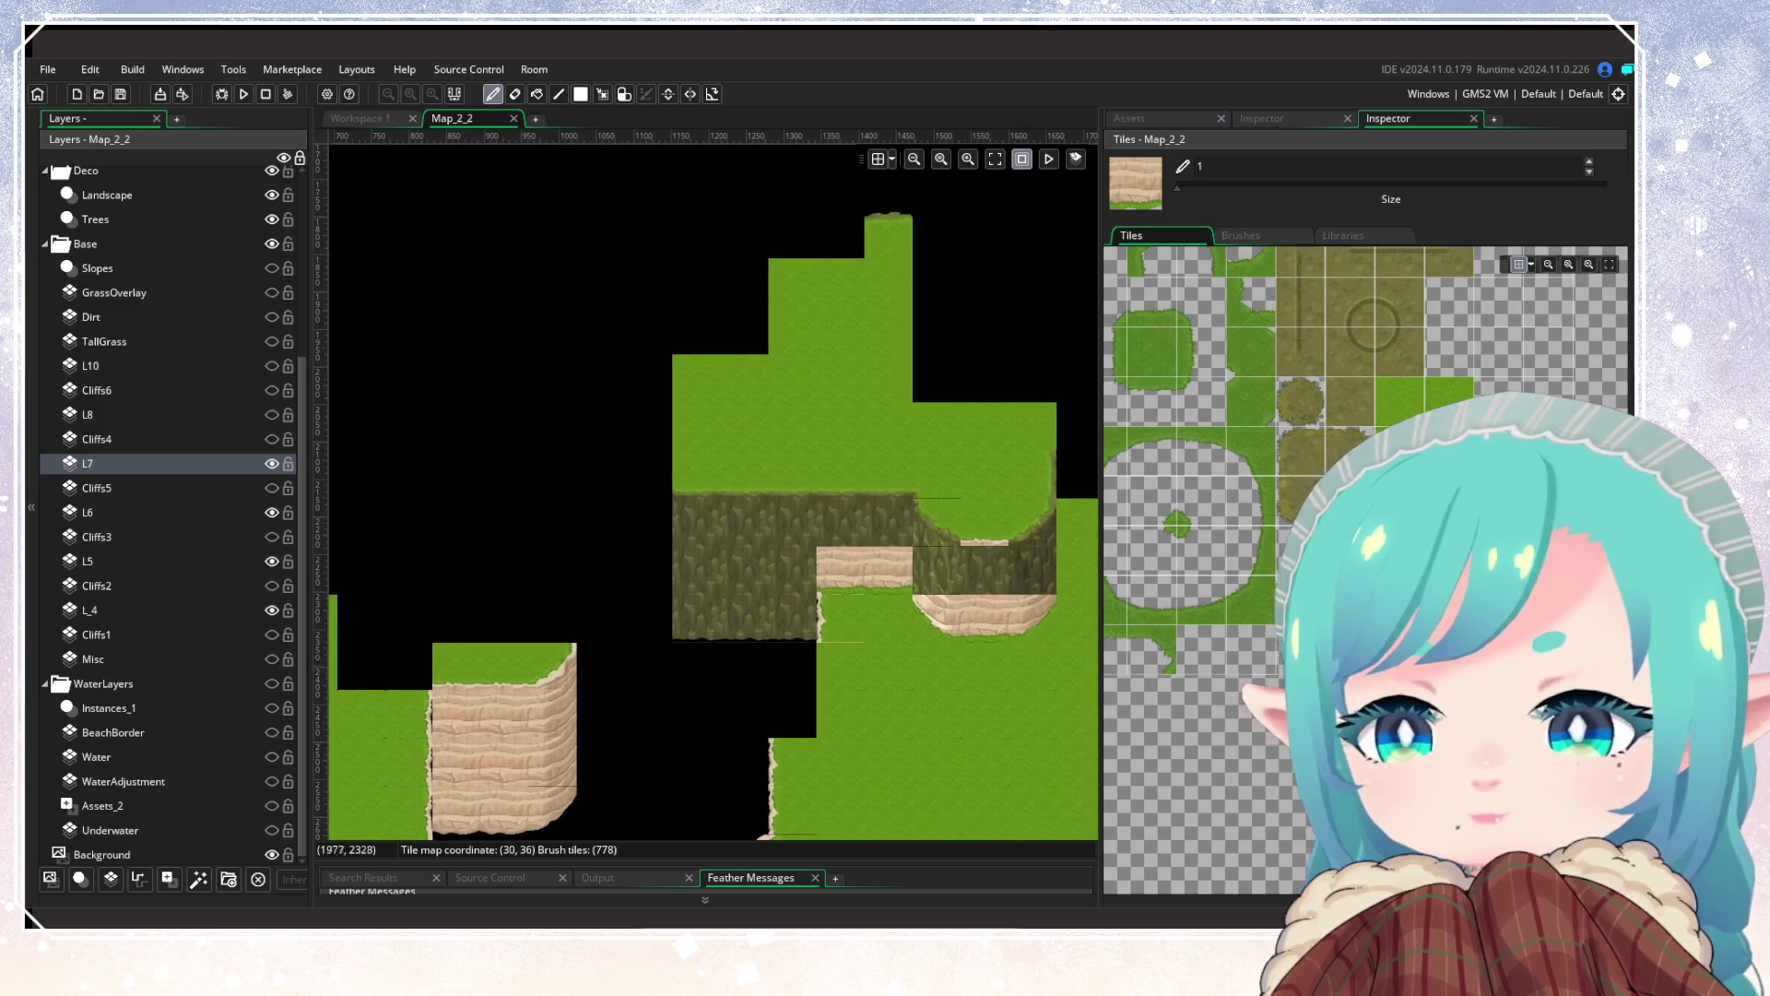
scroll(1231, 520, up, 3)
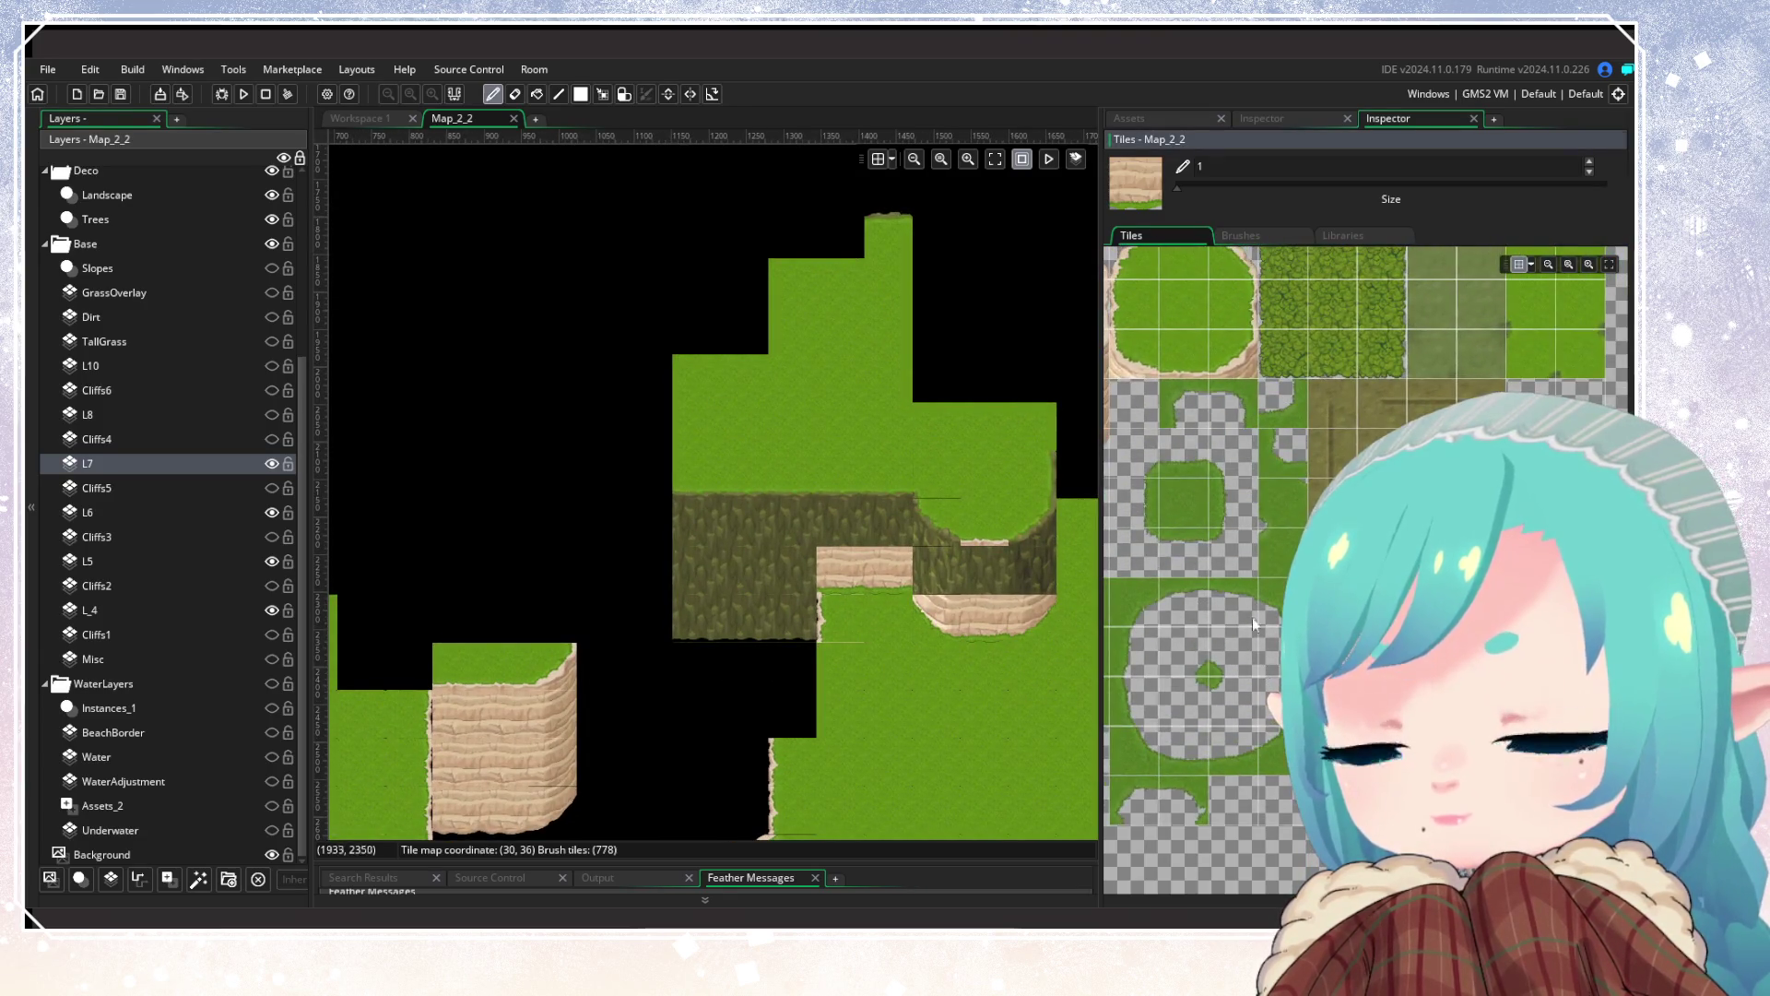
scroll(1208, 441, down, 3)
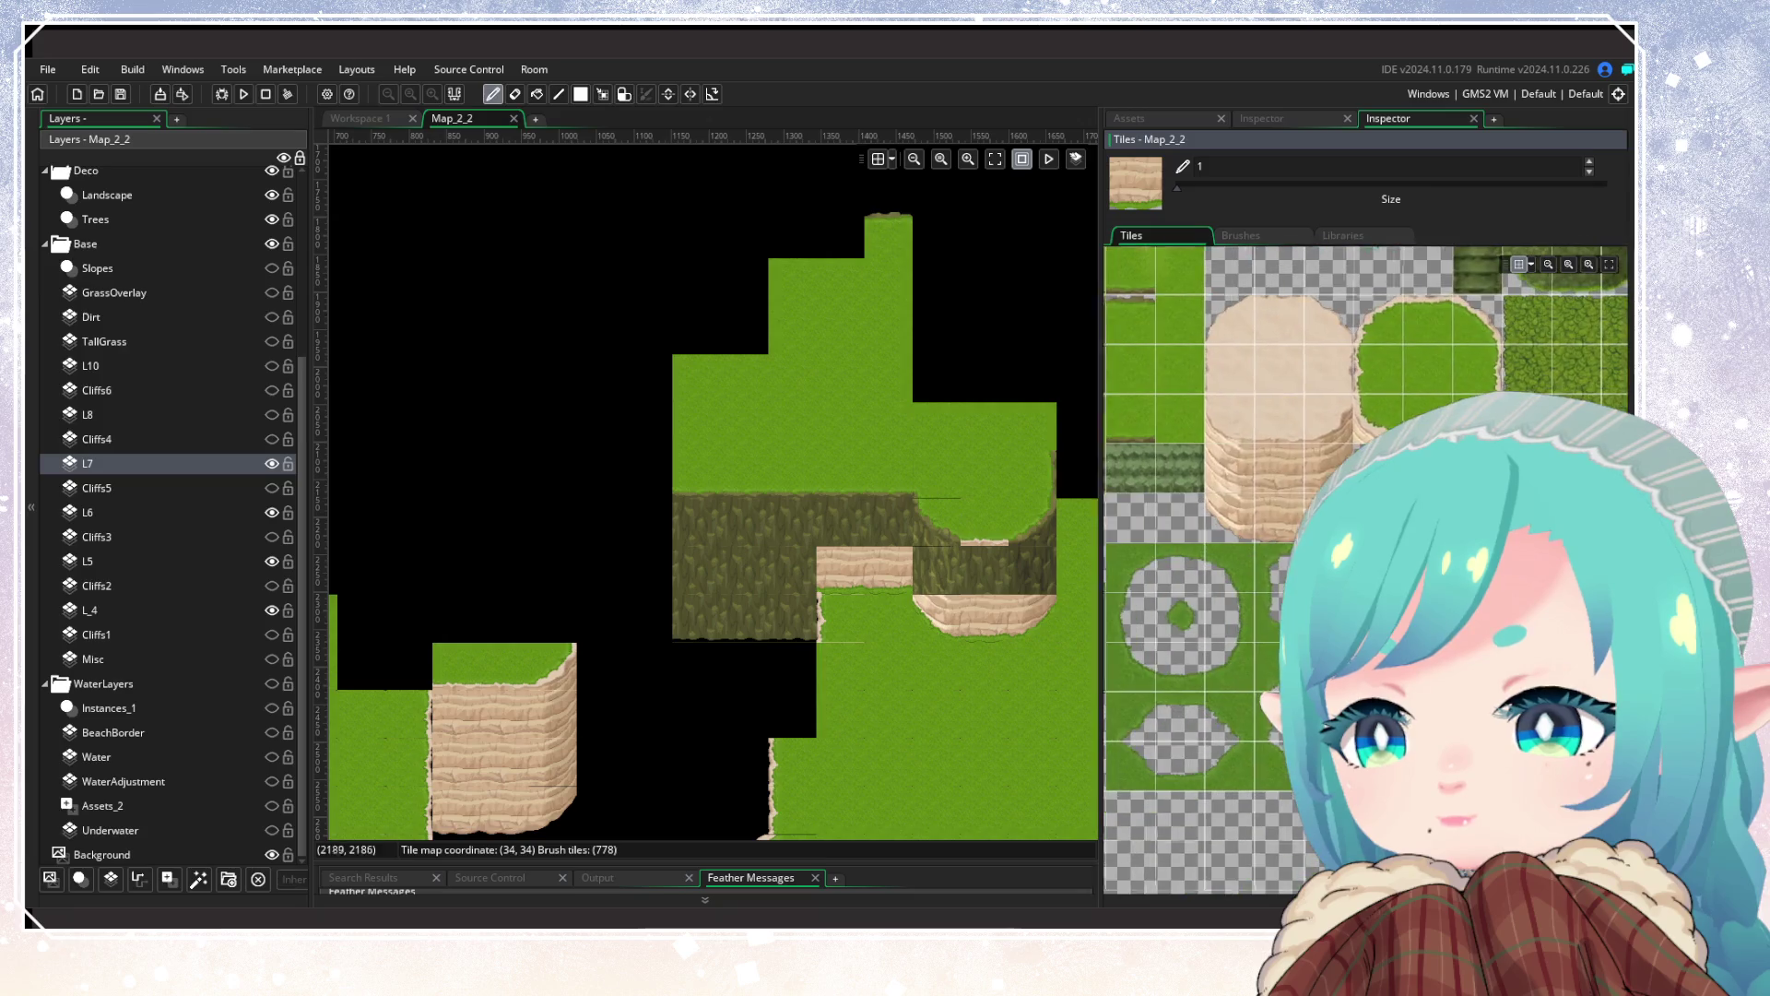
scroll(701, 708, down, 1)
scroll(783, 506, down, 1)
scroll(688, 625, up, 2)
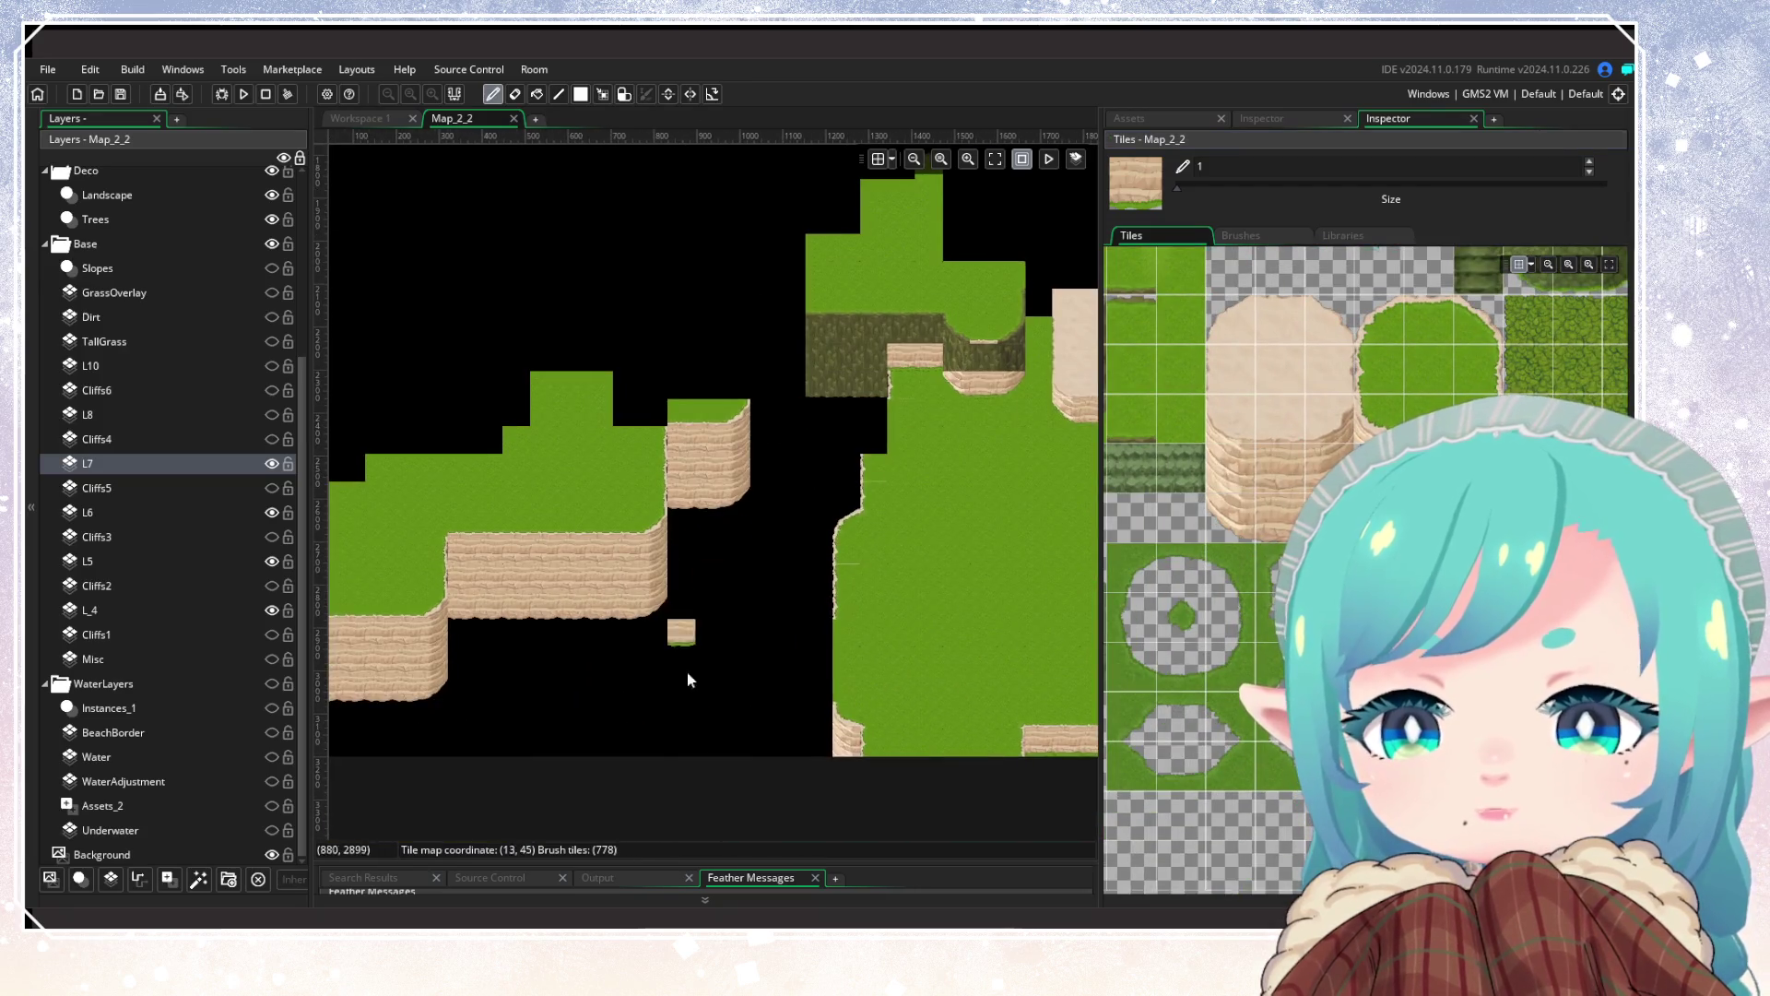
drag(688, 625, 839, 424)
scroll(839, 424, up, 3)
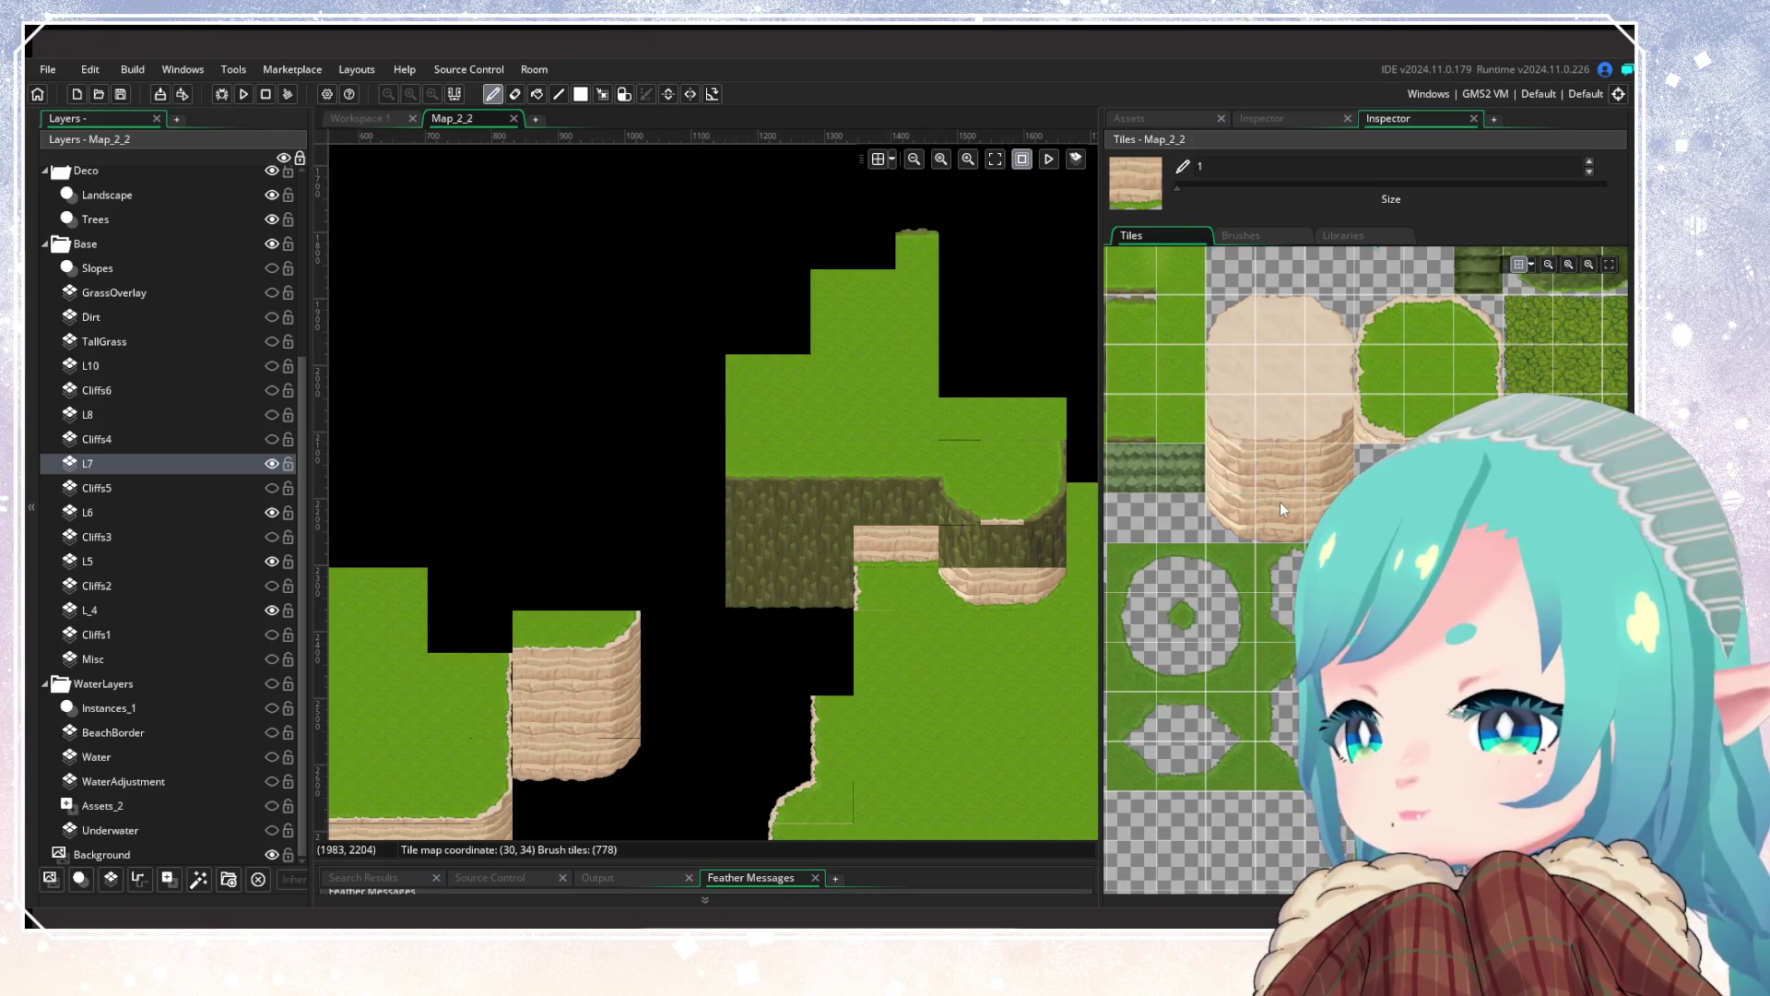
click(1282, 474)
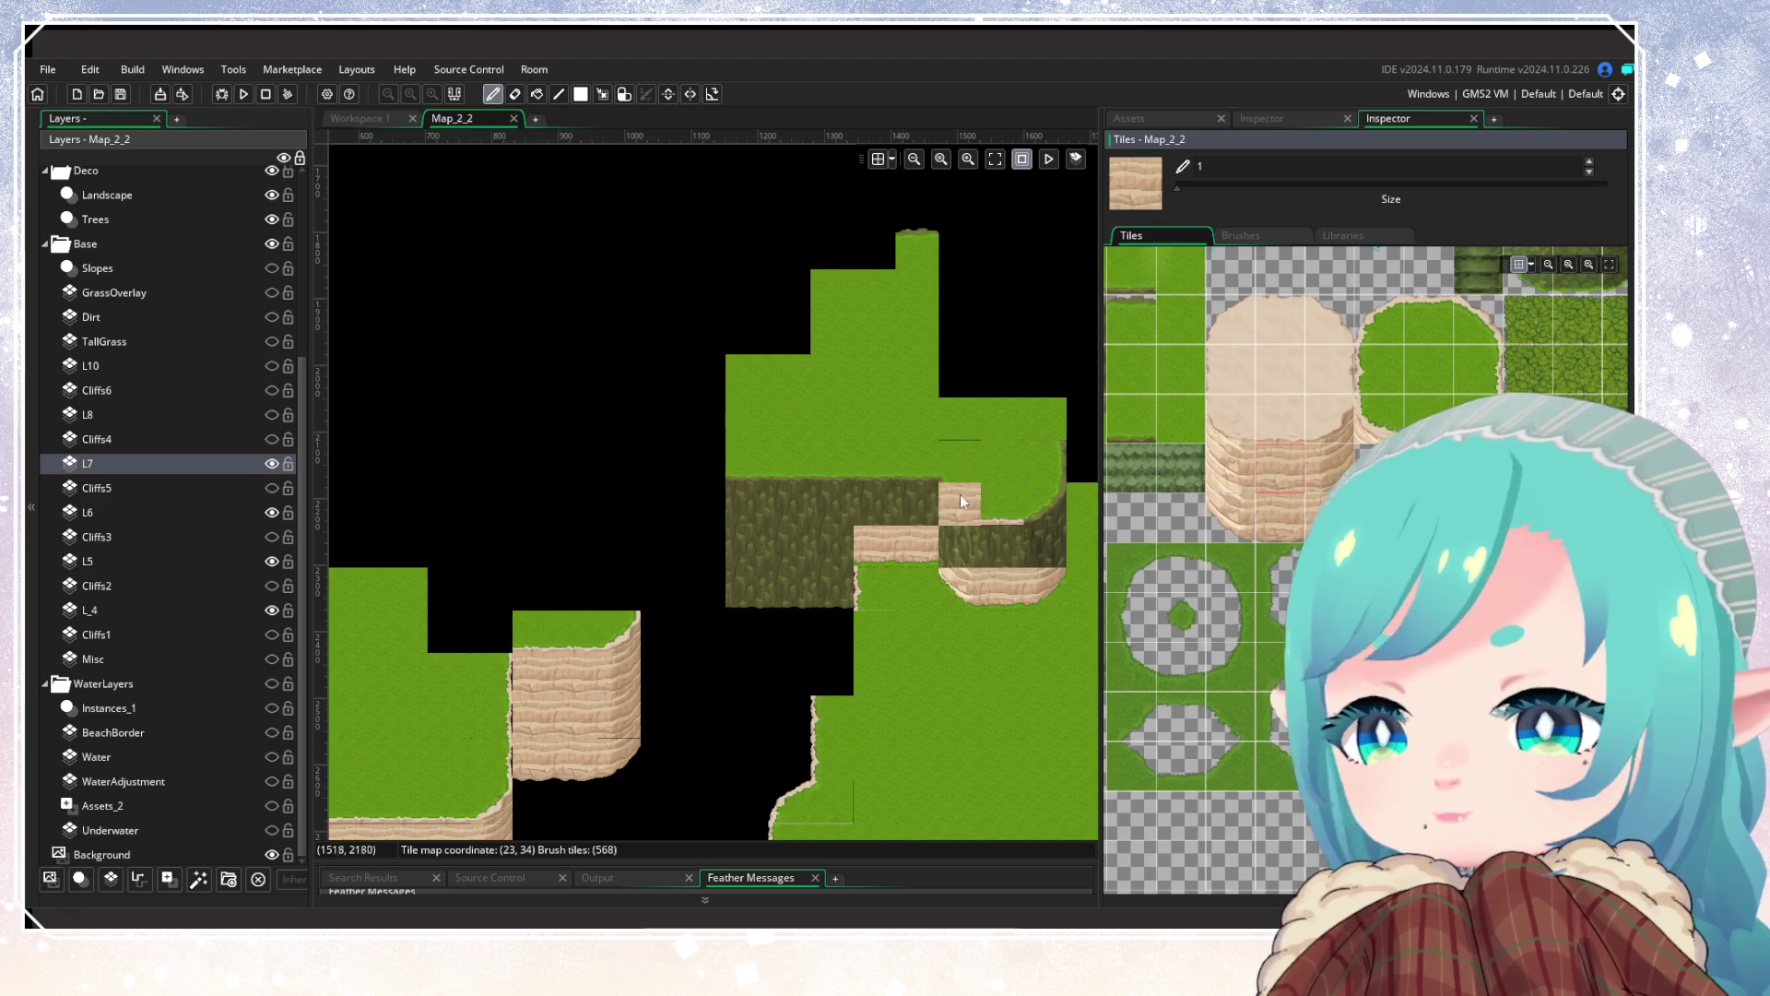
click(877, 505)
drag(877, 505, 747, 505)
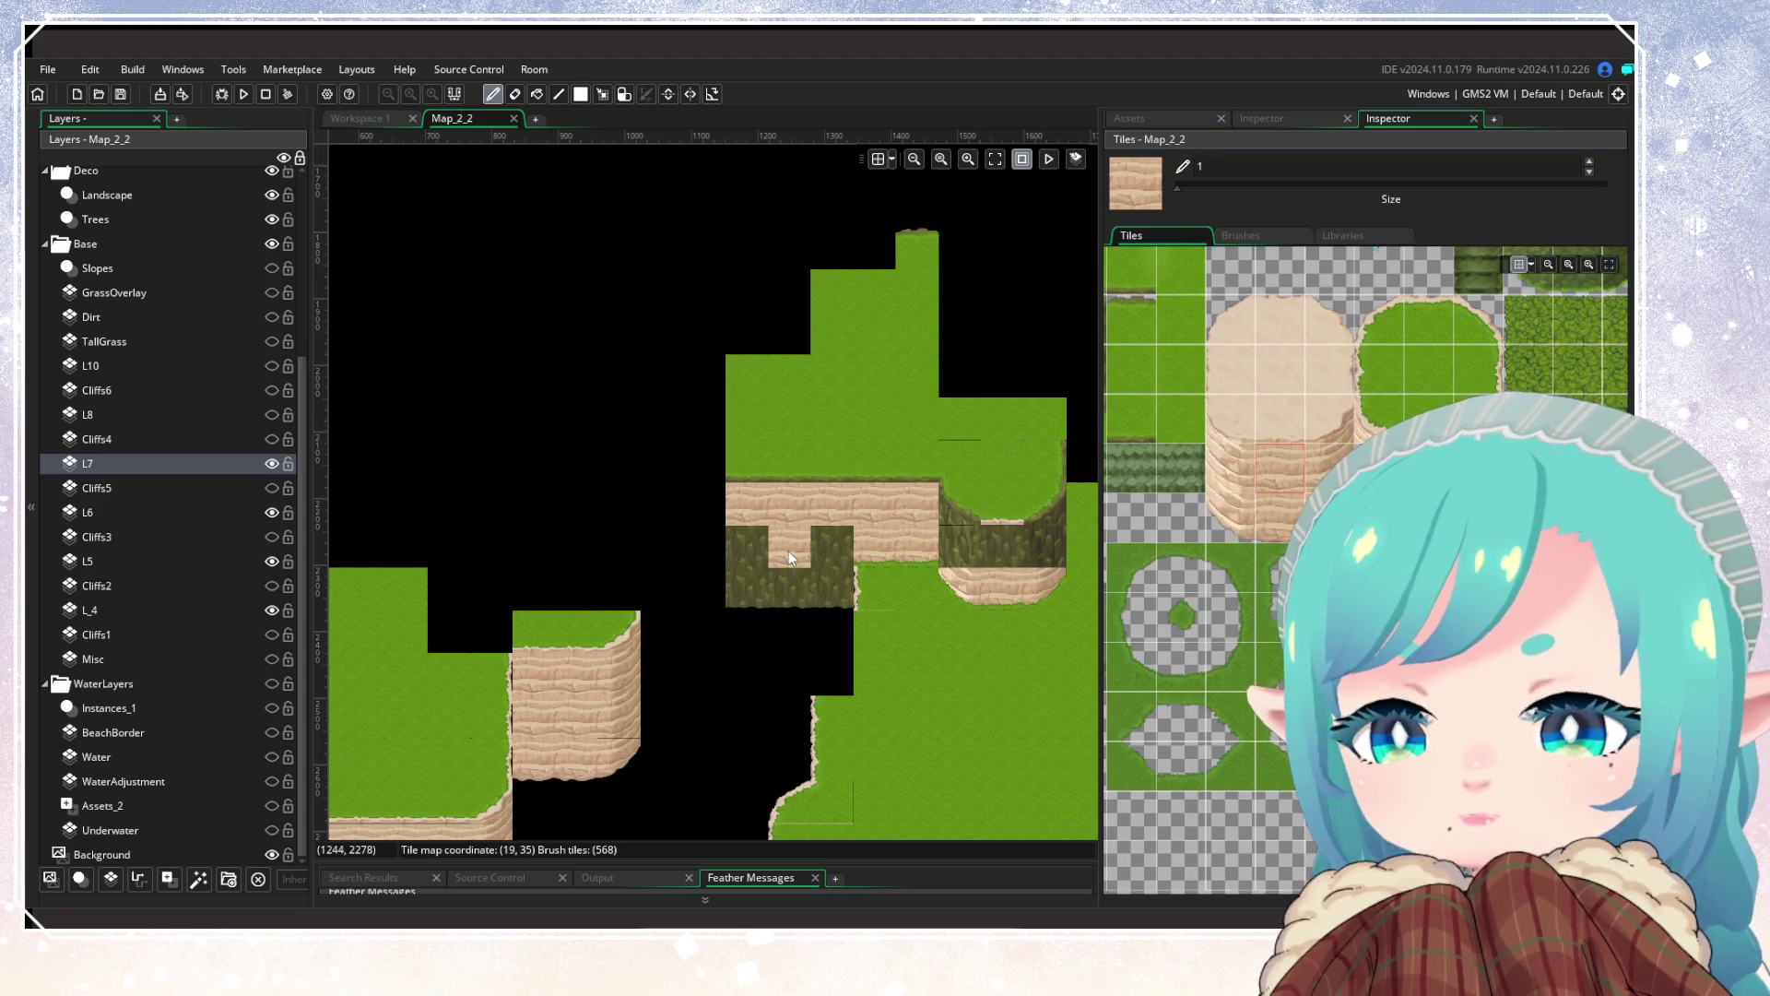
Step: Cover the dark tall-grass block and the edge row with sand-cliff tiles
click(822, 550)
mouse_move(823, 551)
mouse_down()
mouse_move(754, 548)
mouse_move(939, 596)
mouse_move(757, 598)
mouse_move(819, 631)
mouse_move(760, 632)
mouse_move(818, 664)
mouse_move(741, 704)
mouse_up()
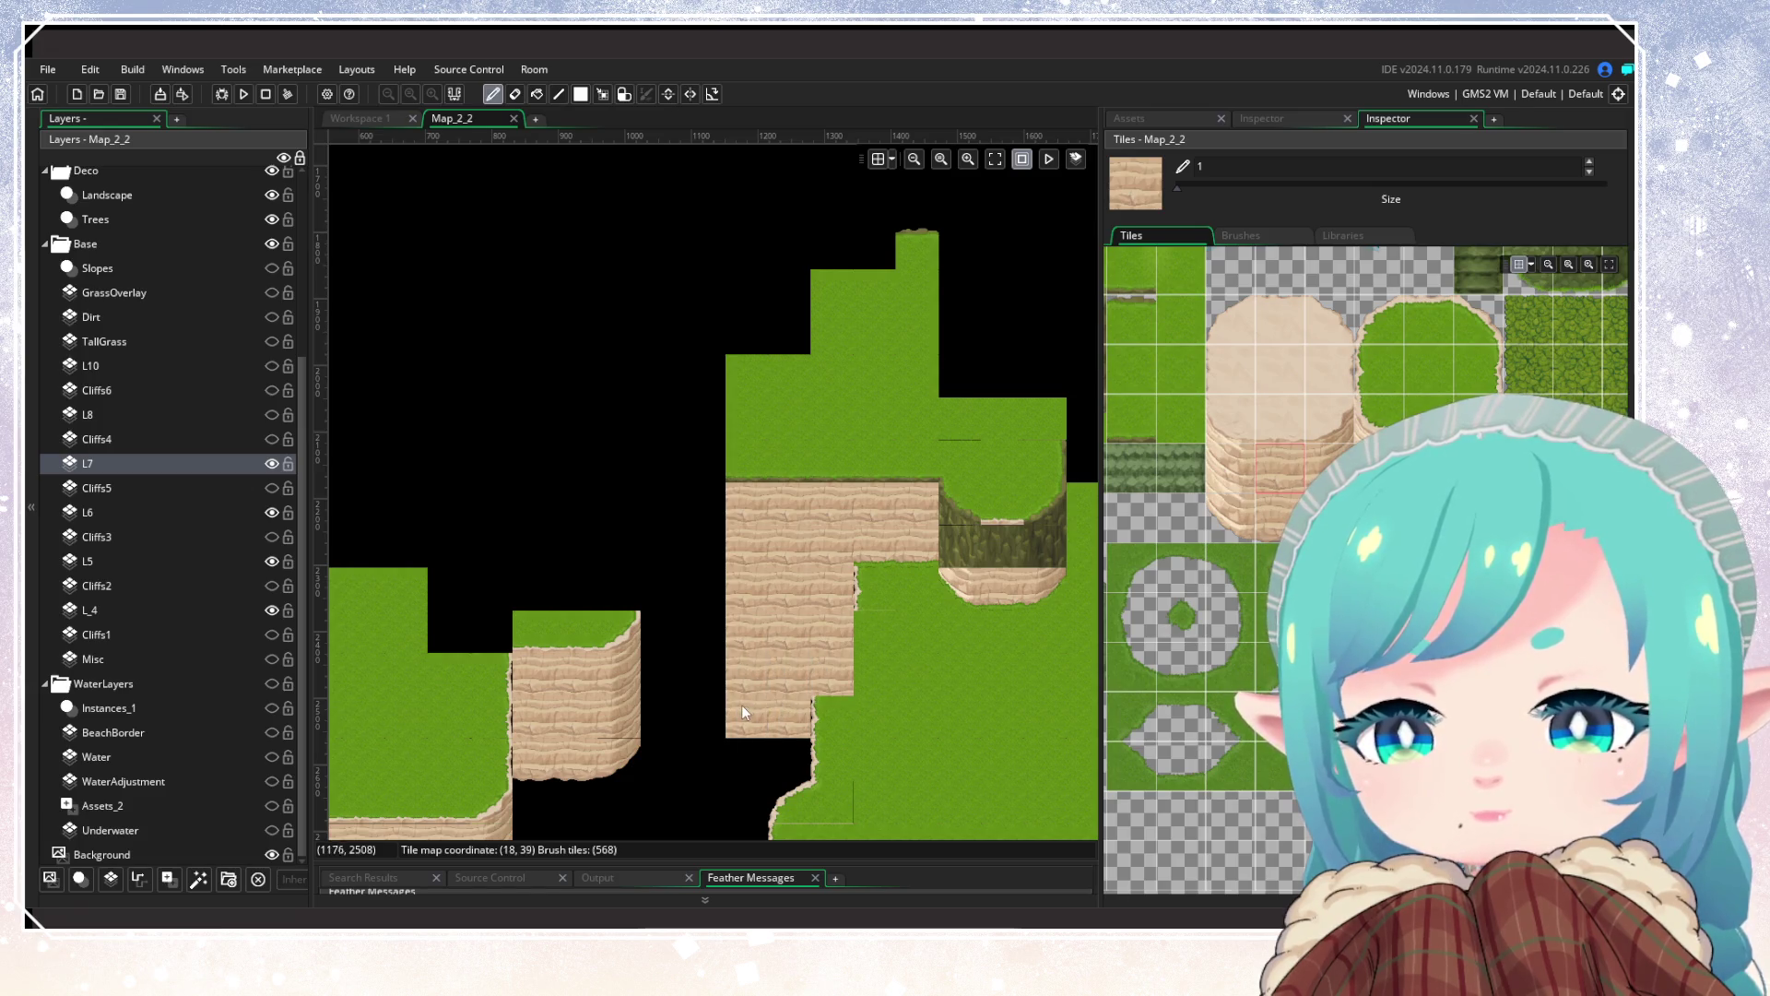
drag(803, 760, 745, 760)
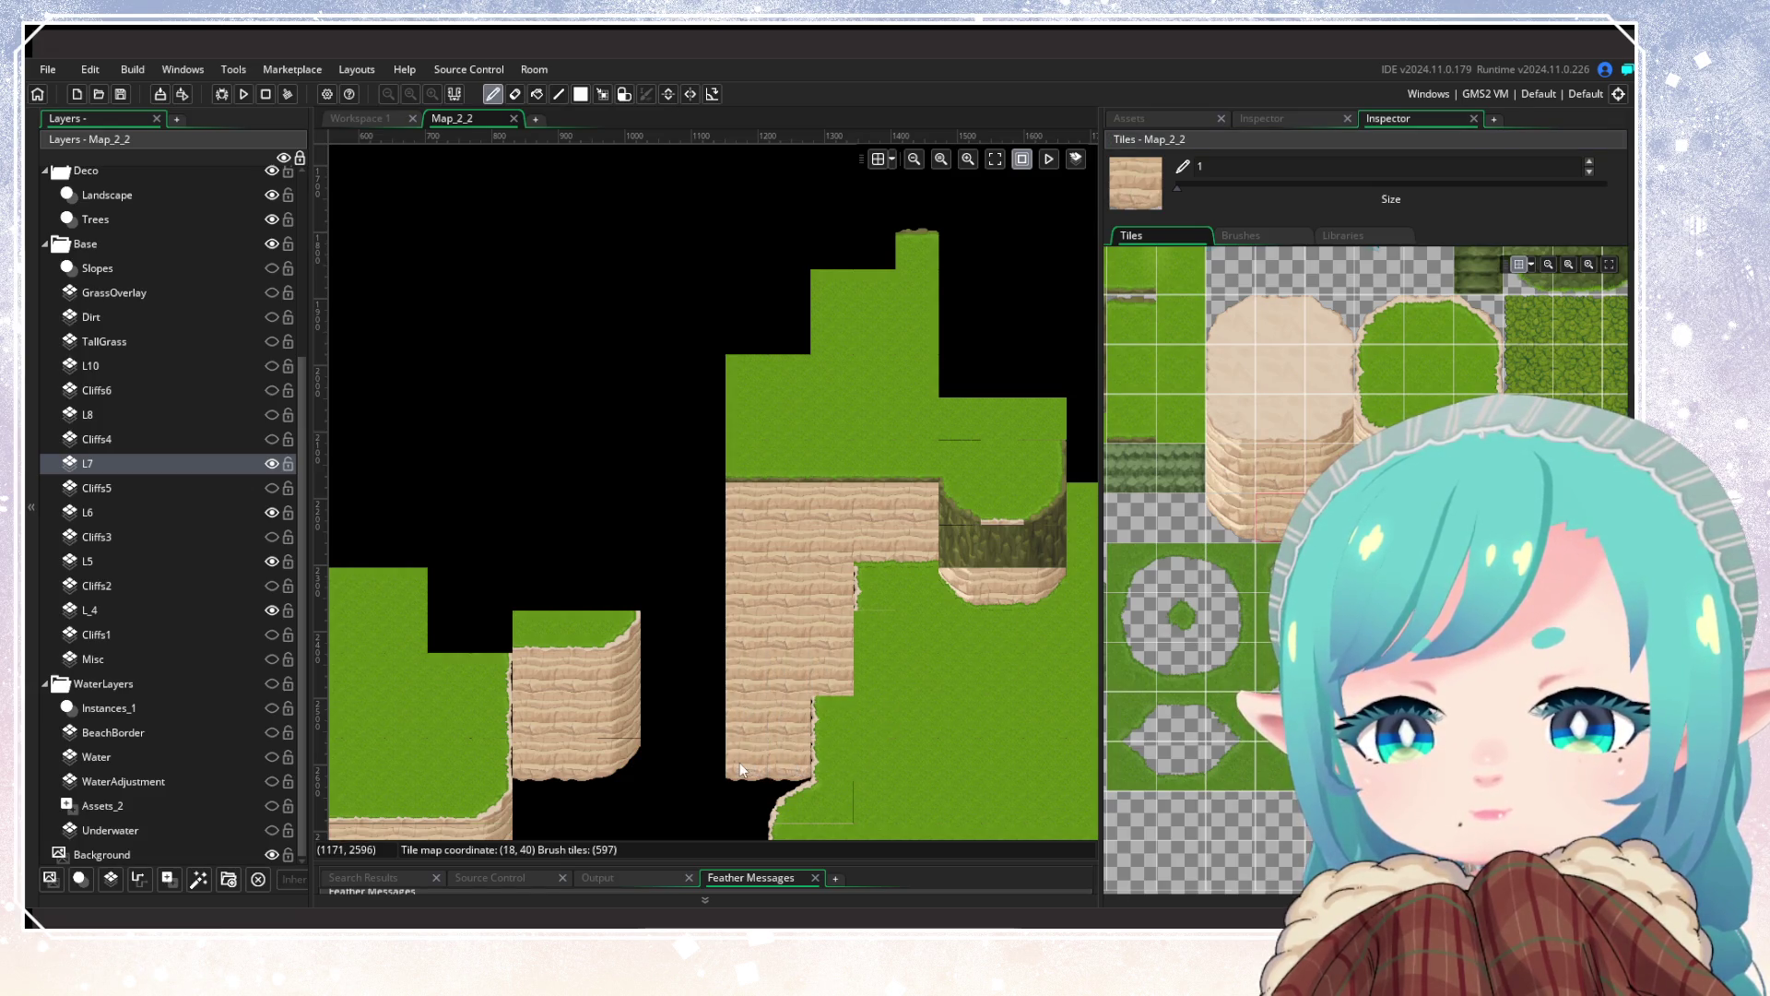
scroll(1090, 584, down, 5)
click(850, 420)
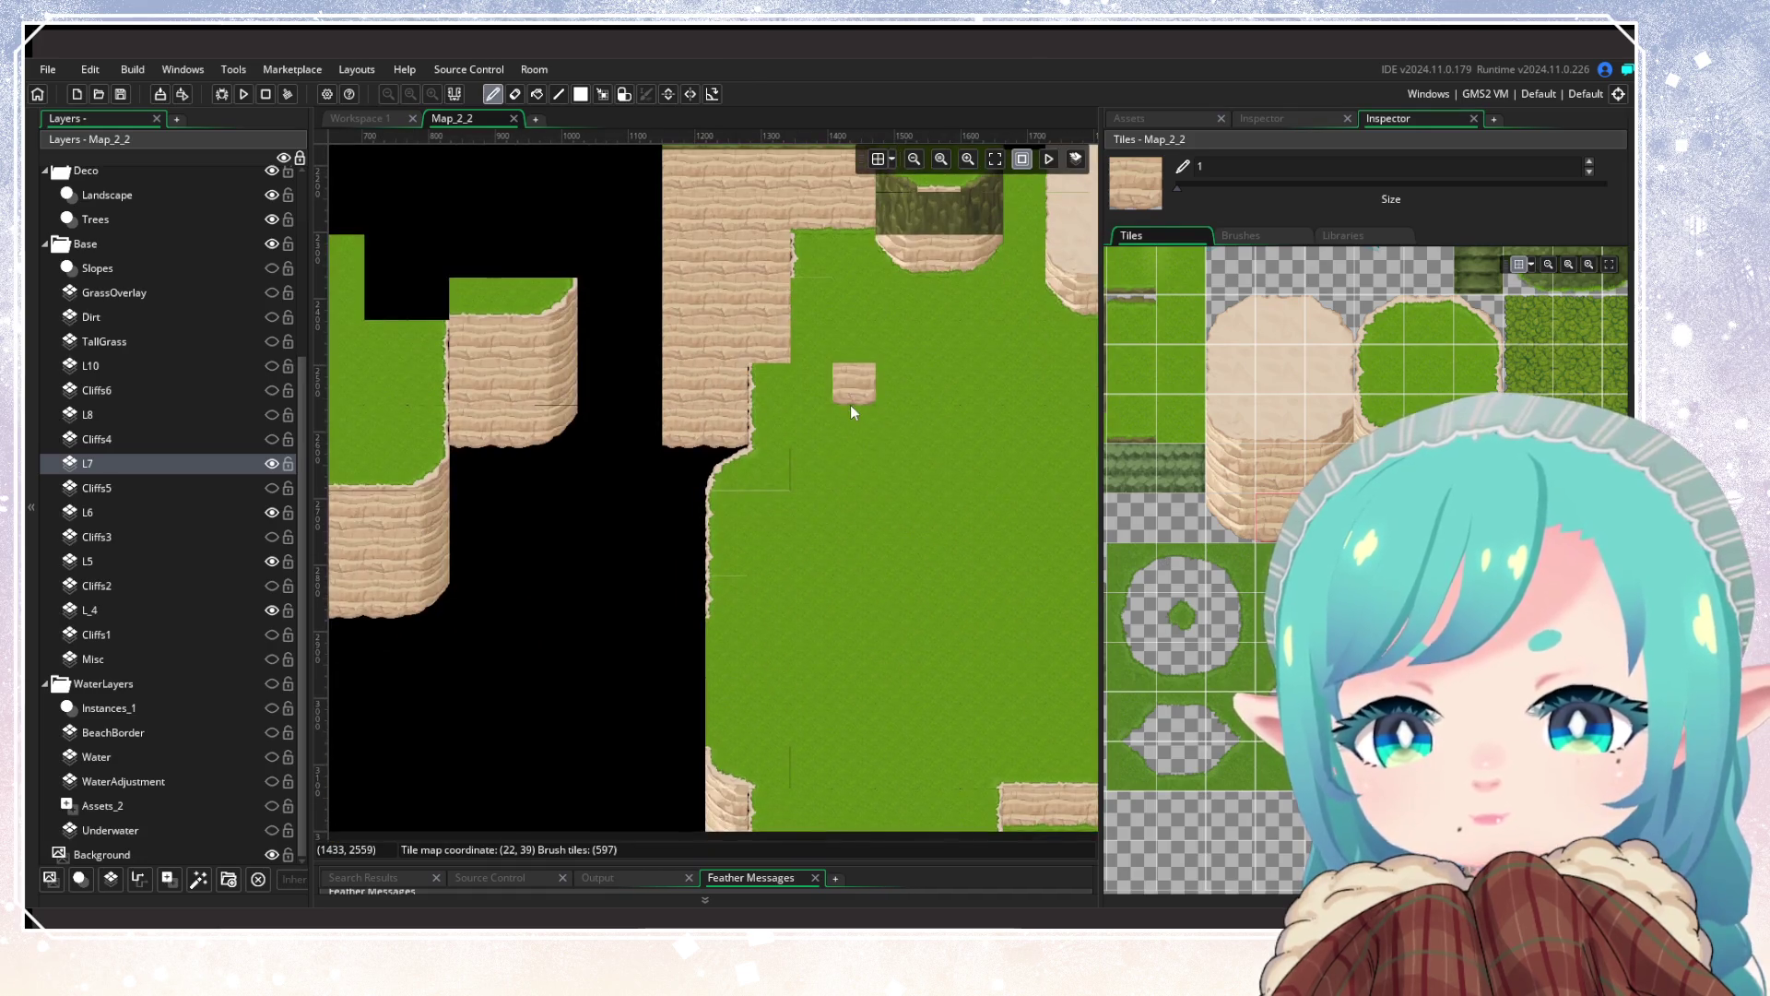
Step: Fill the cliff notch with a three-tile cliff strip and a grass tile
ctrl+scroll(843, 426, up, 2)
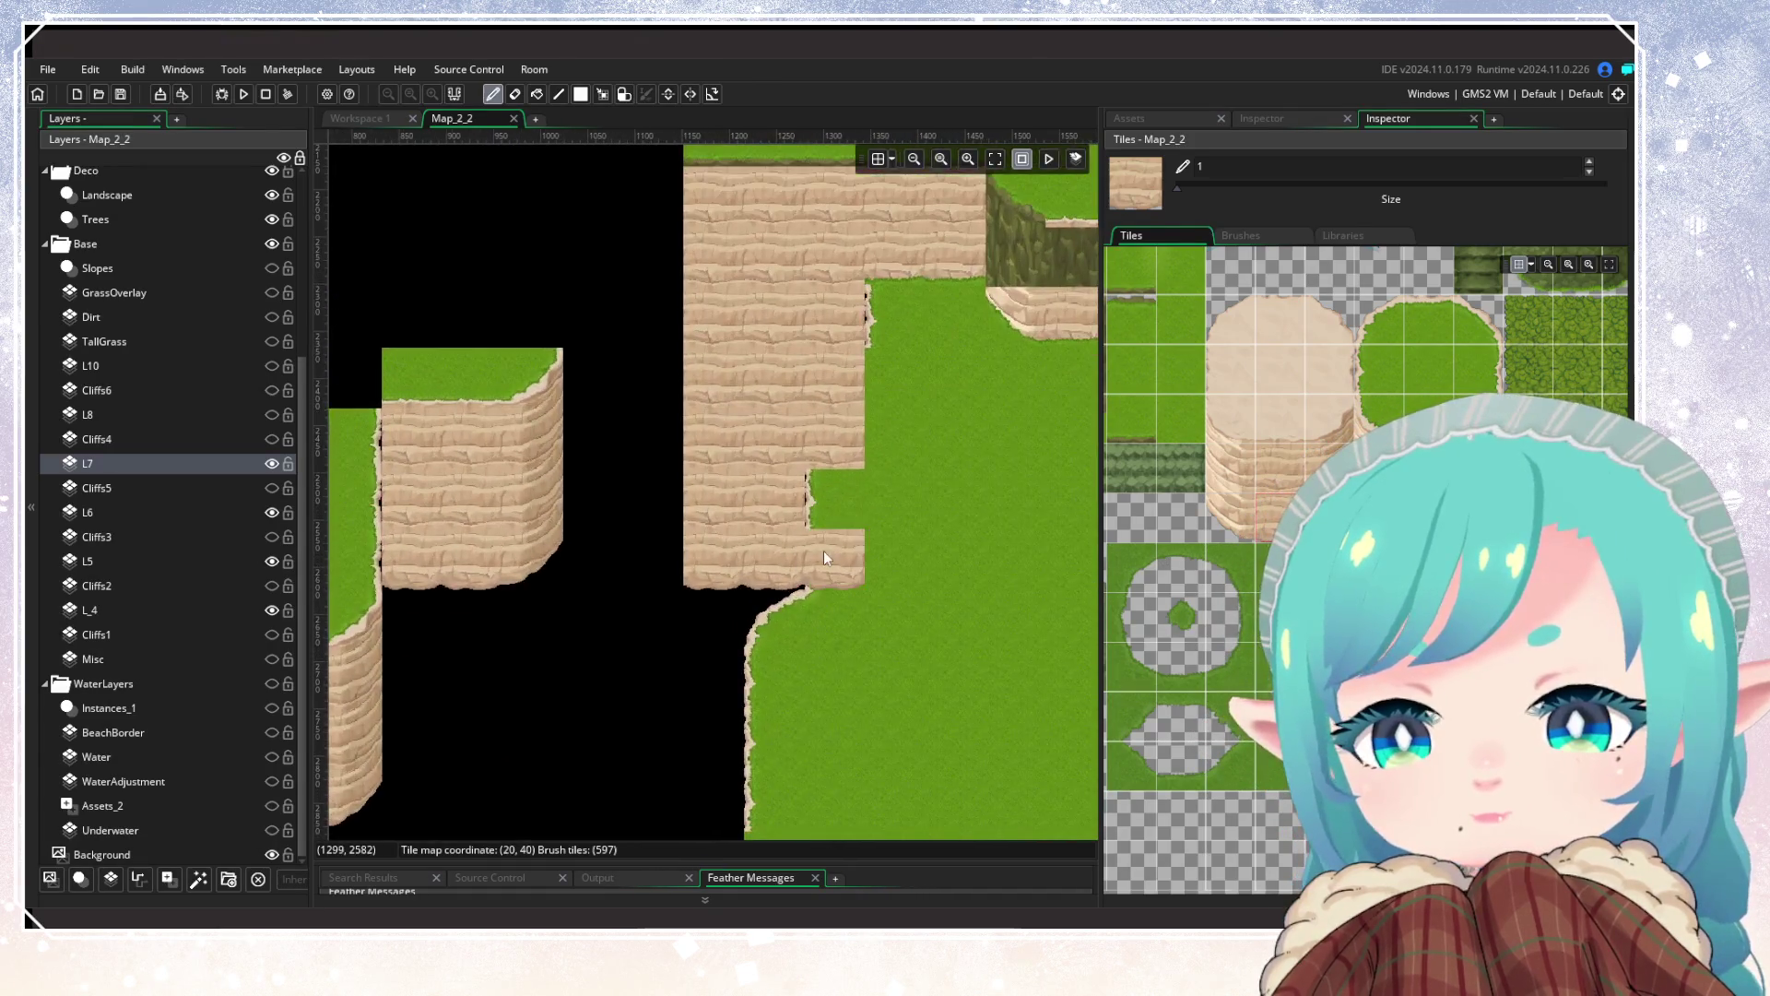
scroll(721, 673, down, 2)
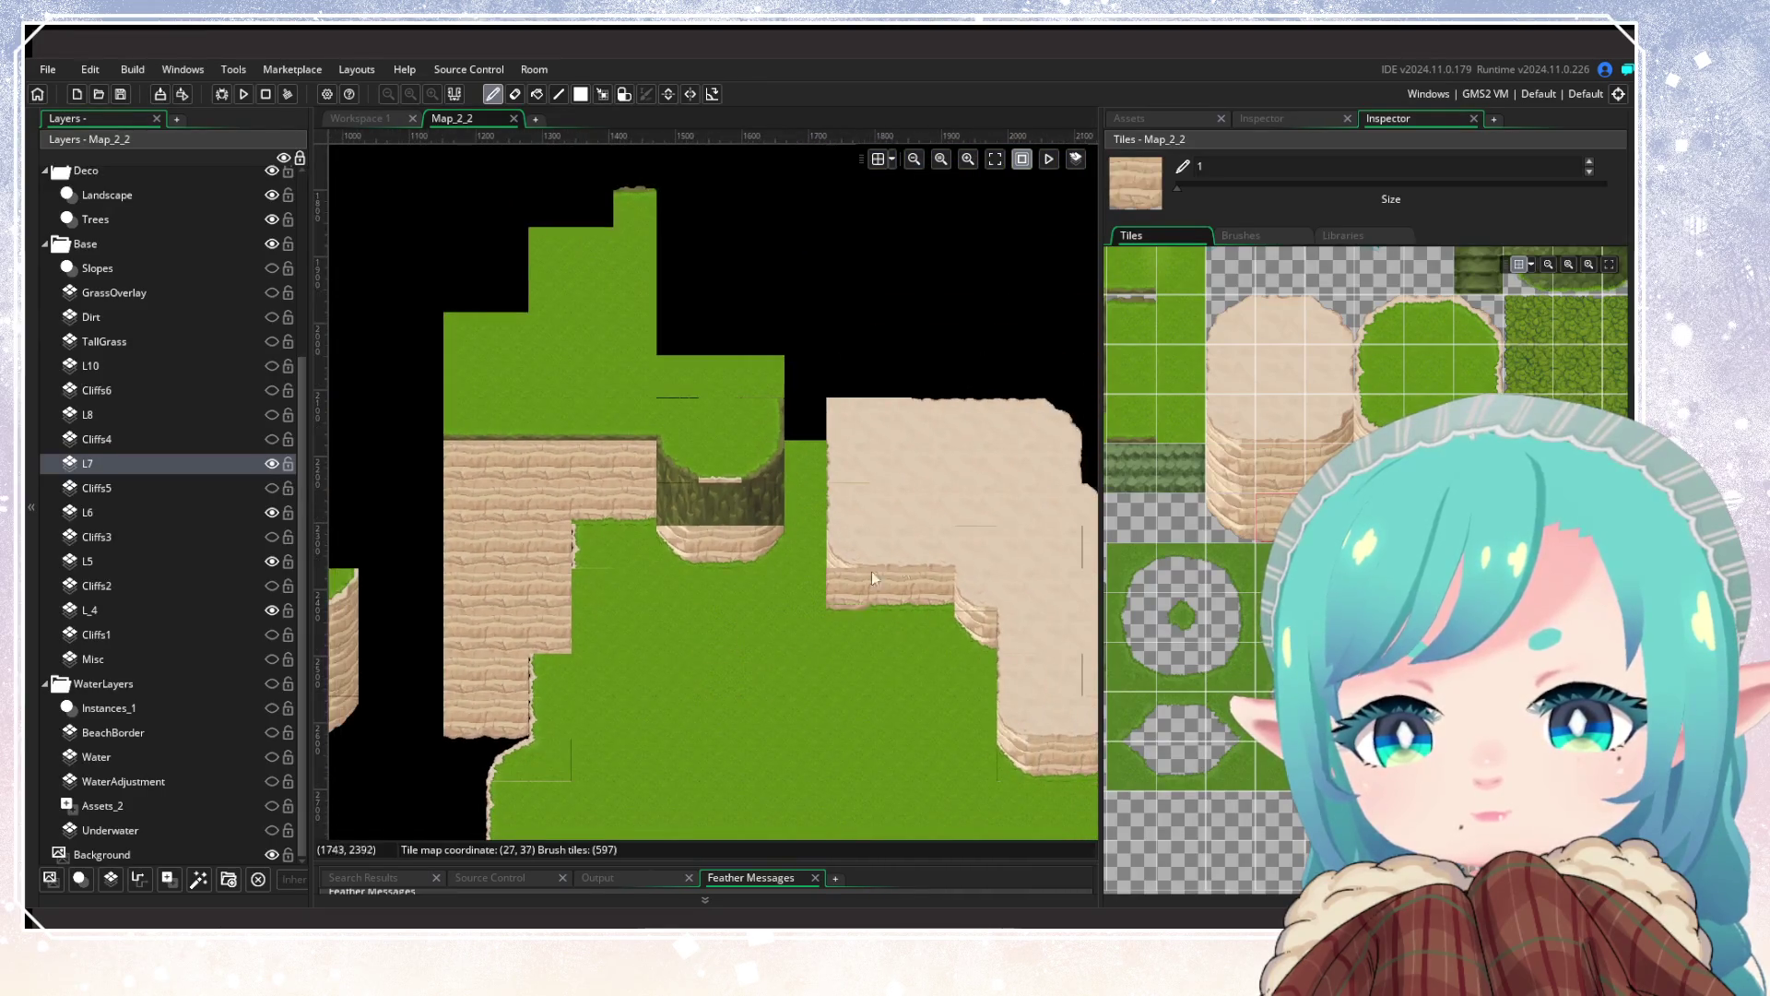
mouse_move(1231, 468)
mouse_down()
mouse_move(1328, 469)
mouse_move(1480, 417)
mouse_up()
click(722, 503)
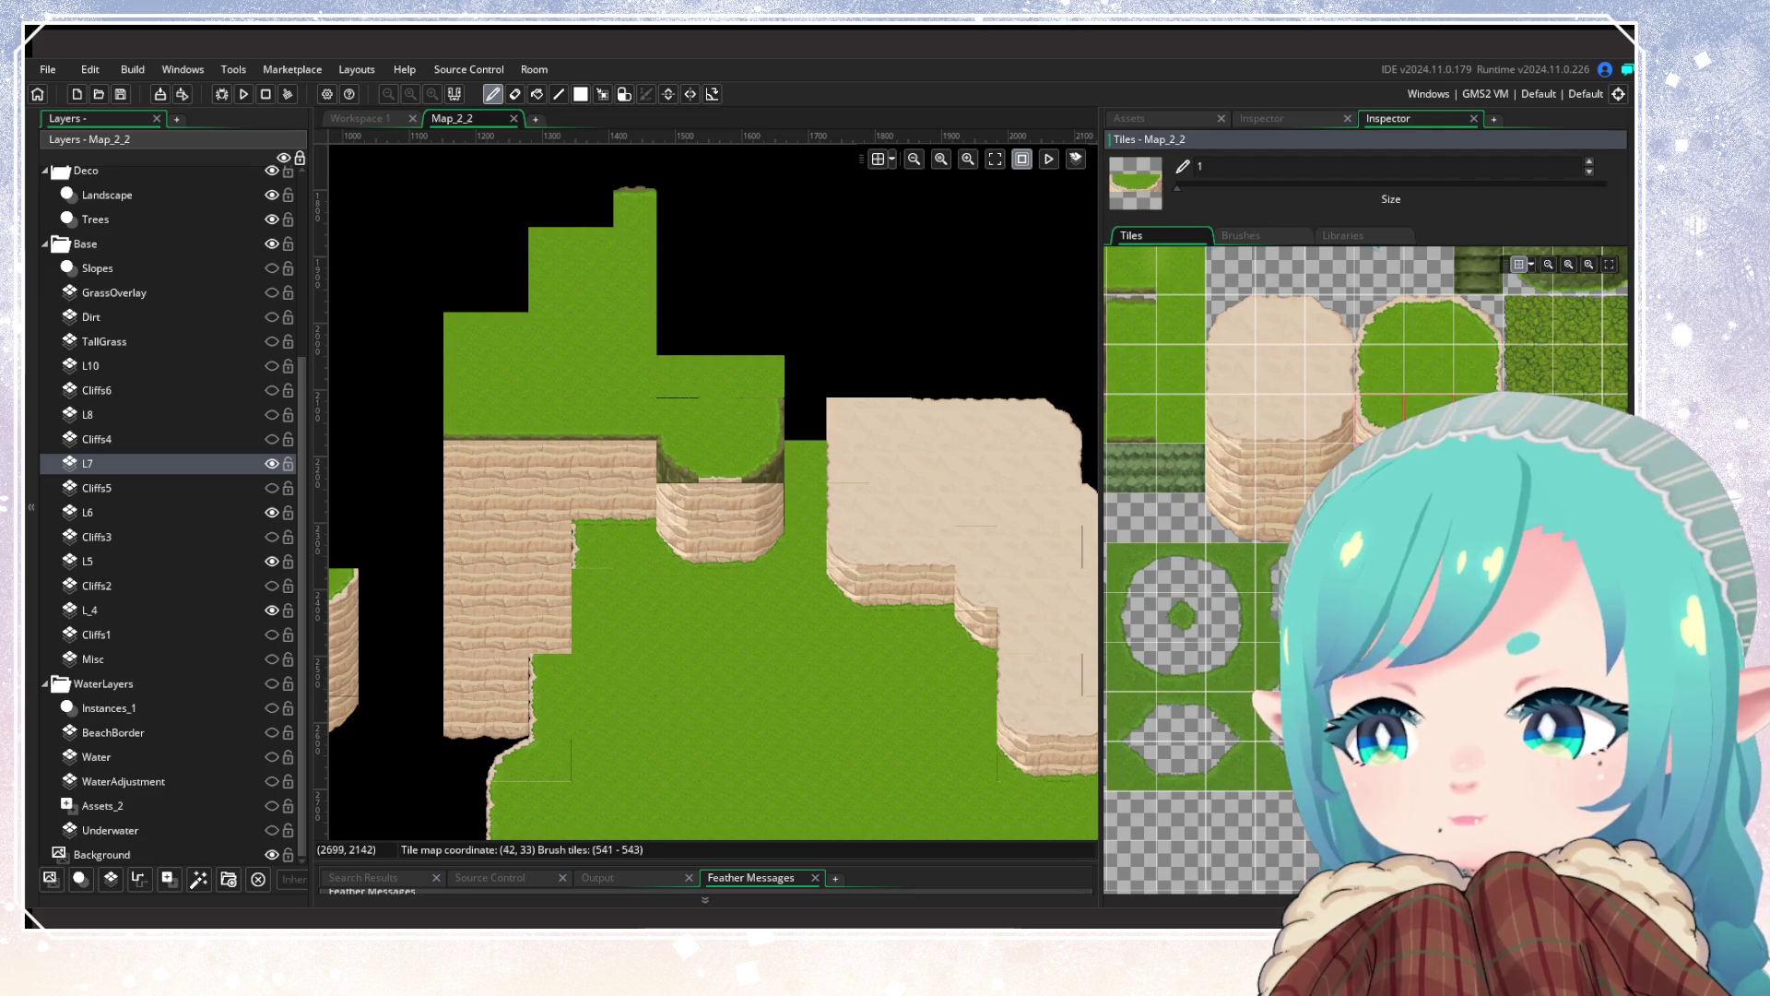
click(1431, 417)
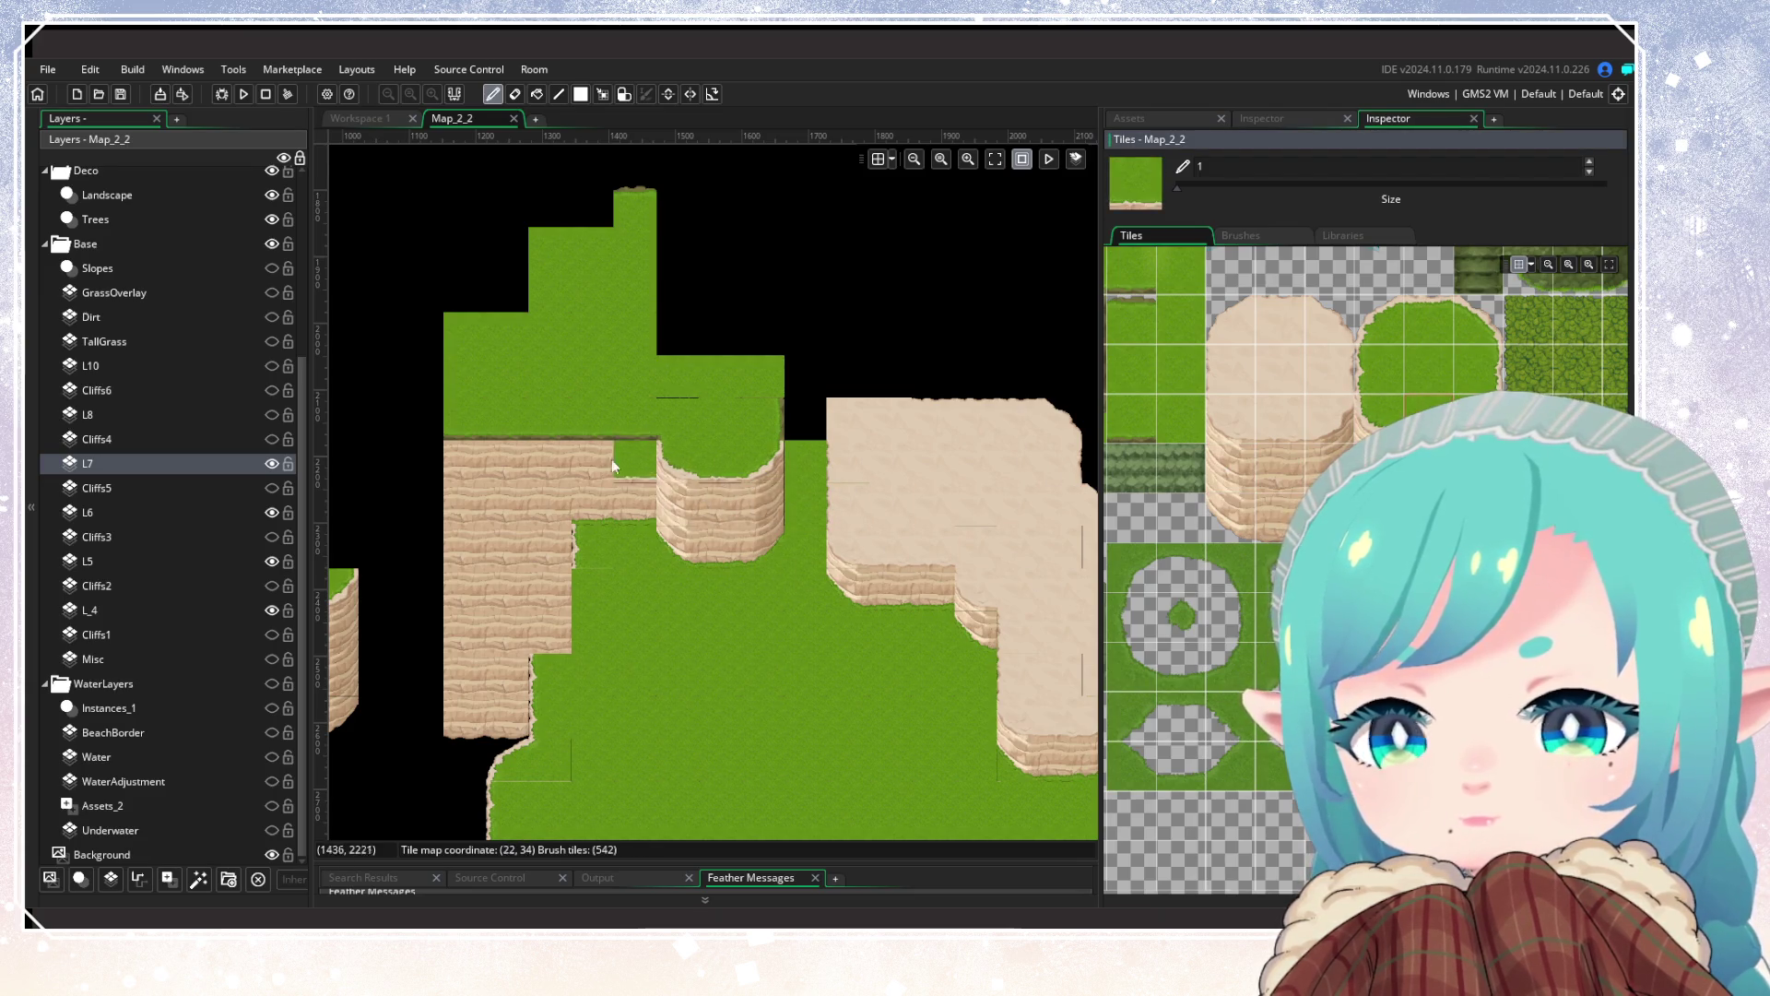
click(699, 572)
scroll(742, 615, up, 3)
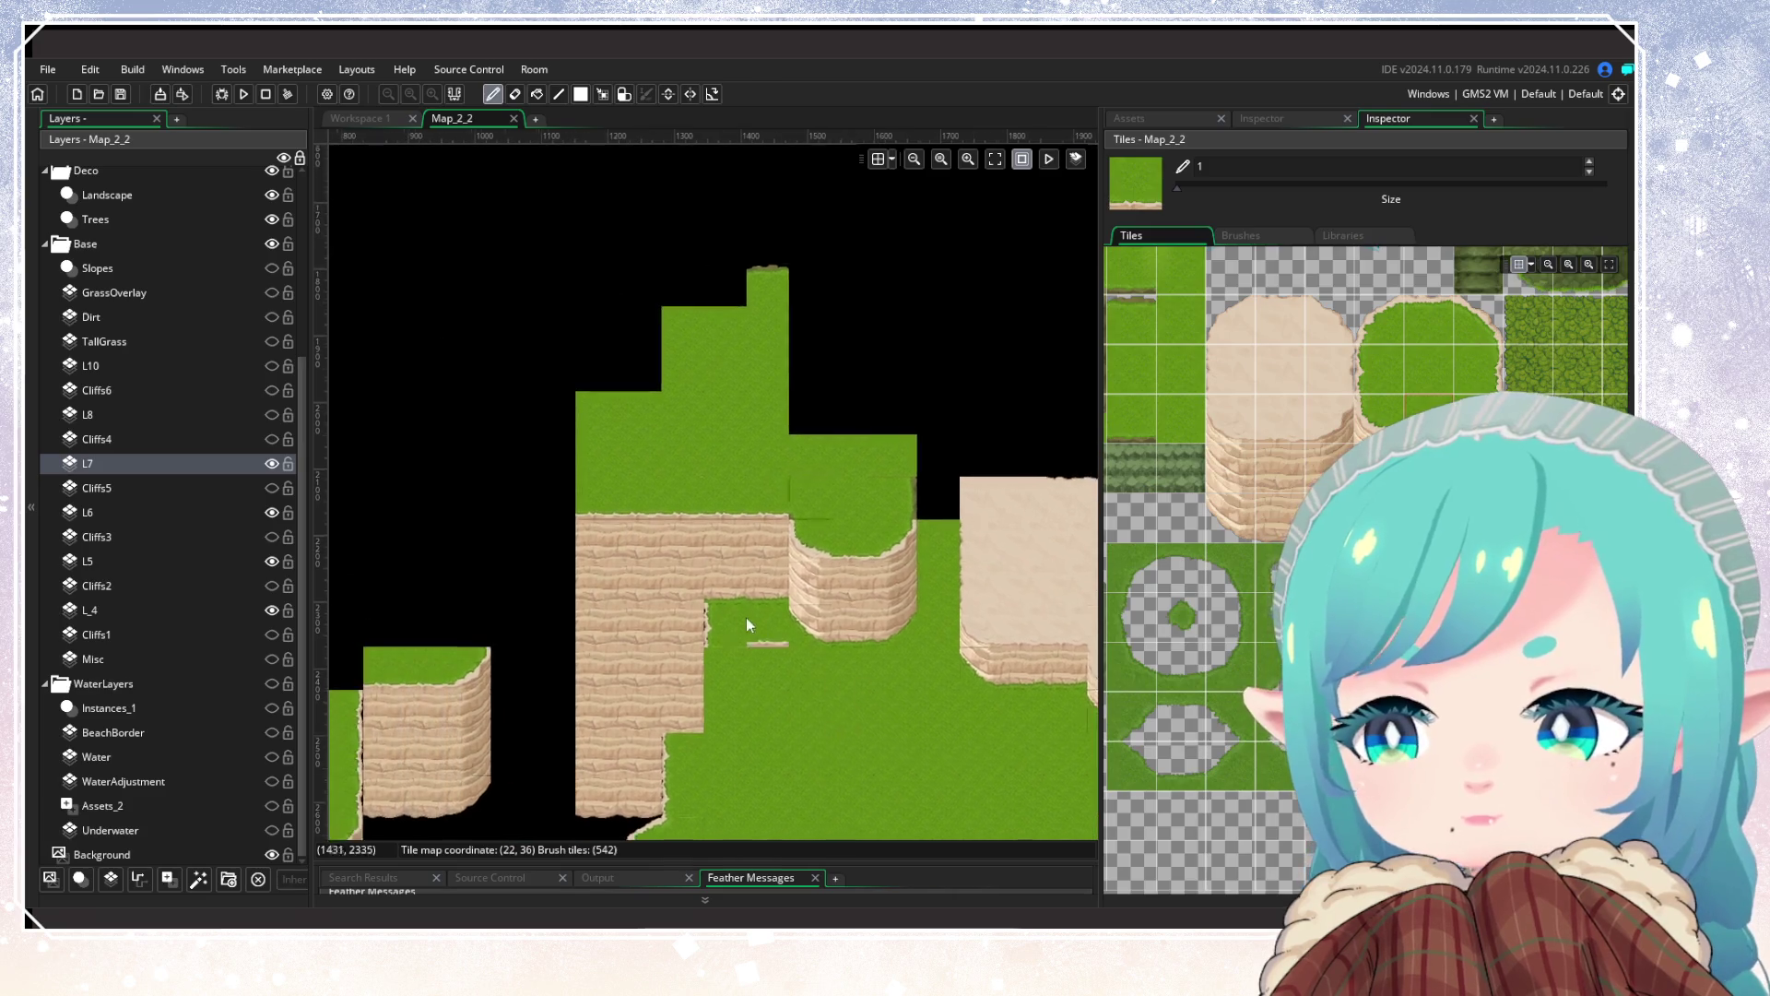
scroll(1193, 516, down, 2)
scroll(1194, 516, up, 2)
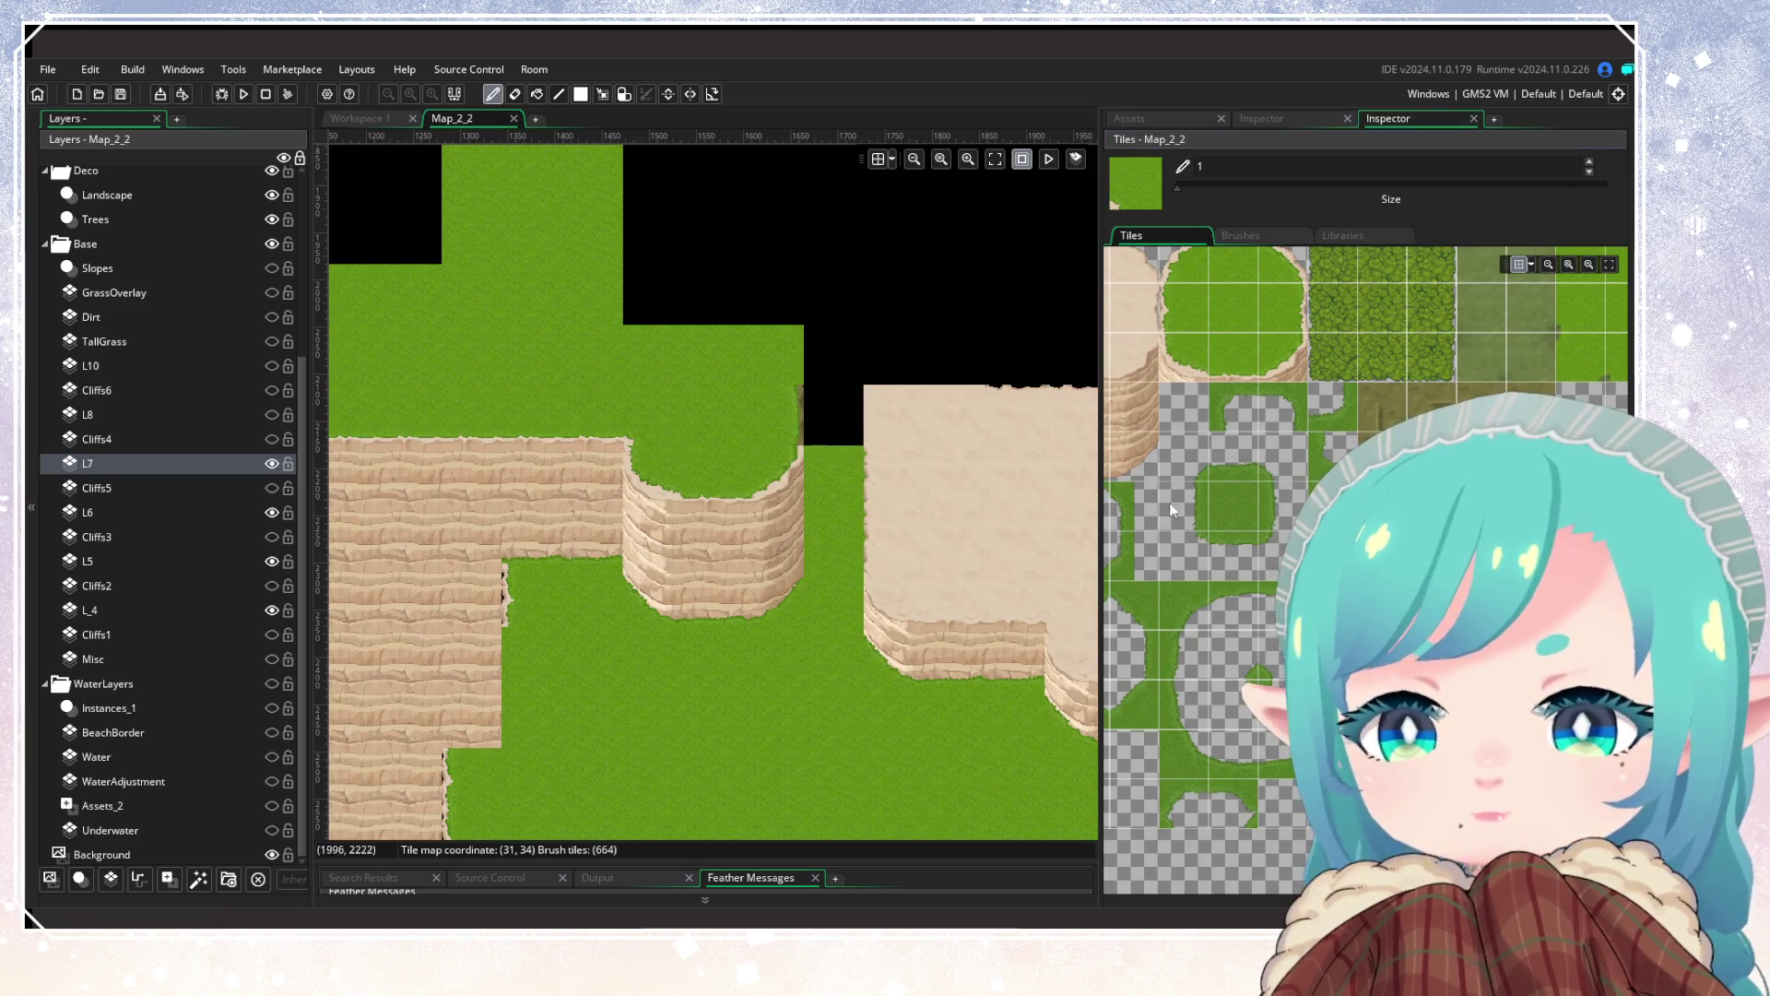
click(1281, 307)
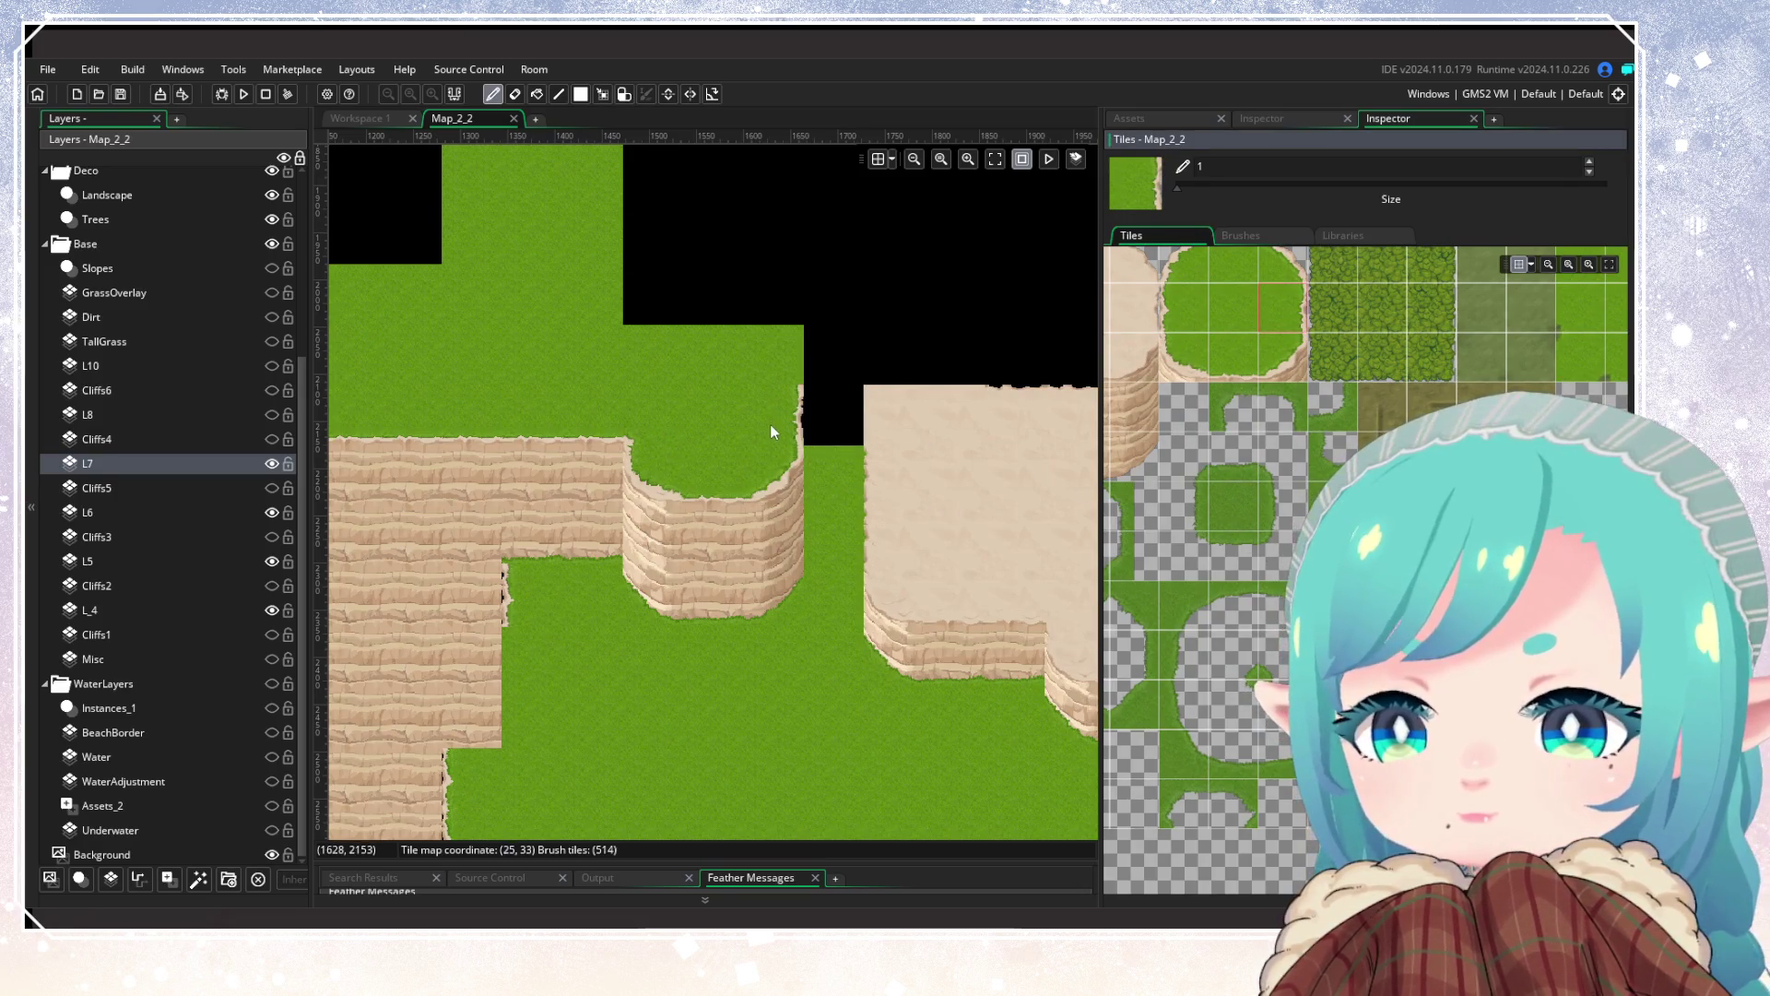
Step: Pan across the lower cliffs, the room's bottom edge and the left-hand cliffs to inspect them
drag(752, 700, 905, 610)
scroll(905, 610, down, 3)
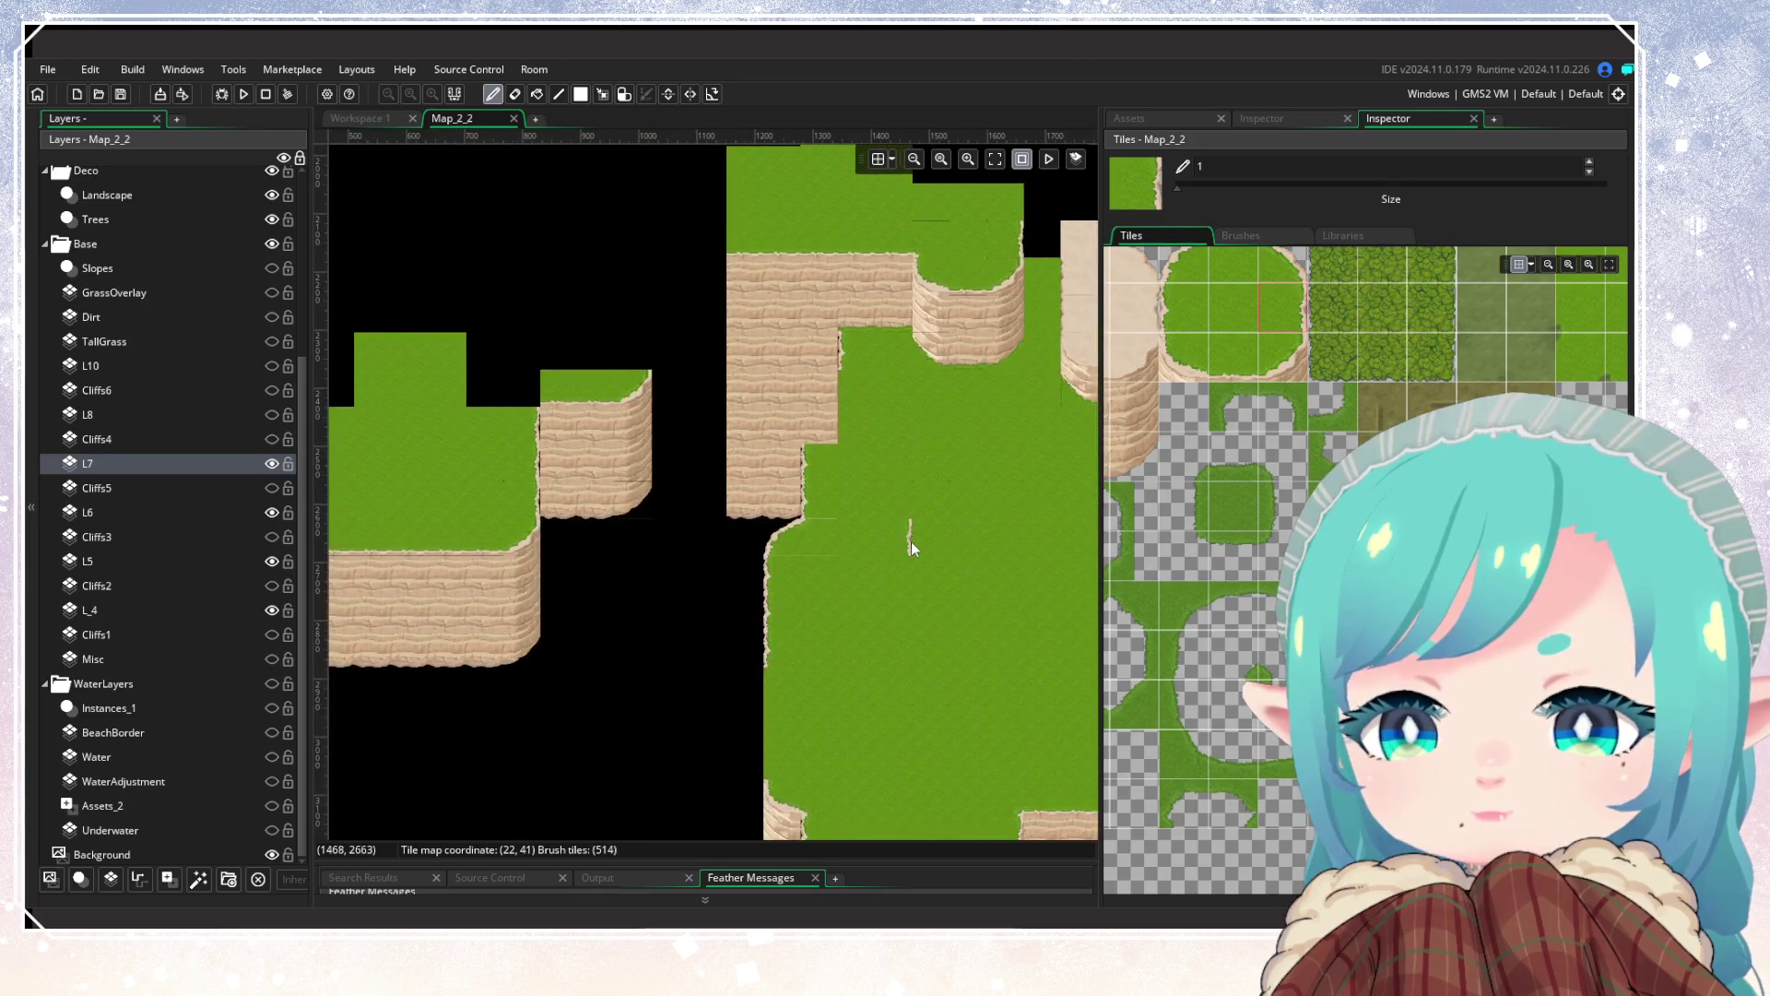
scroll(783, 515, down, 3)
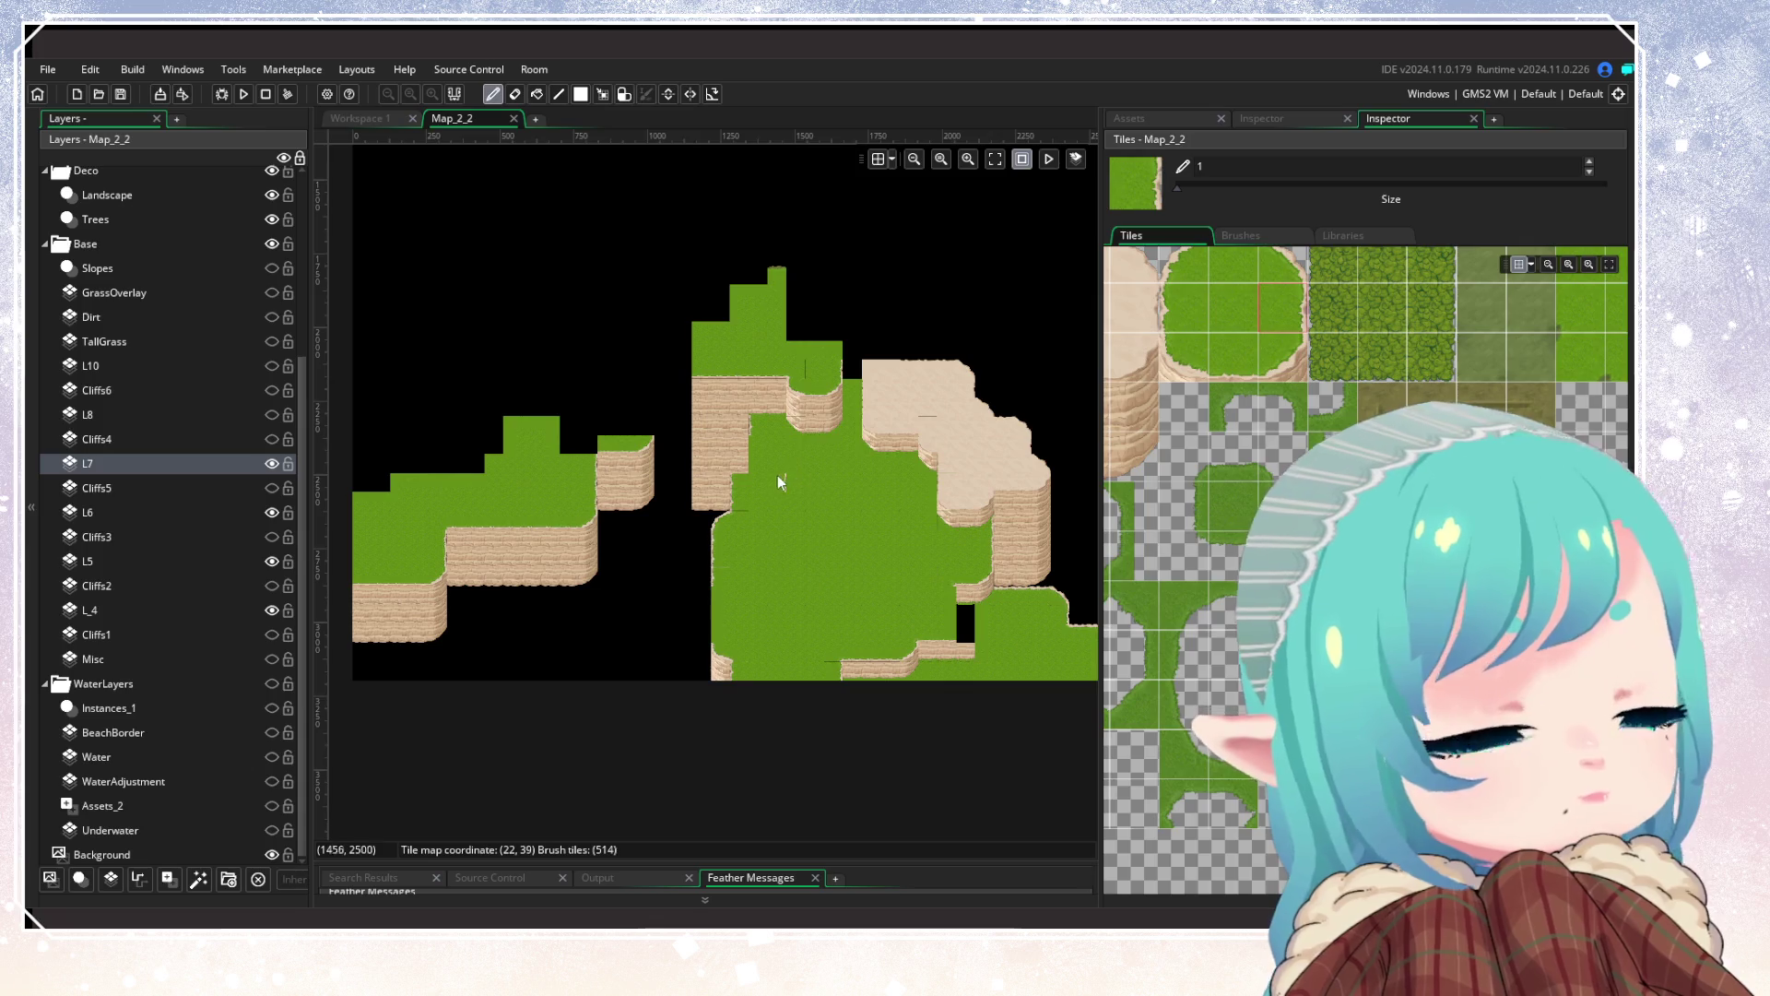
scroll(774, 554, up, 3)
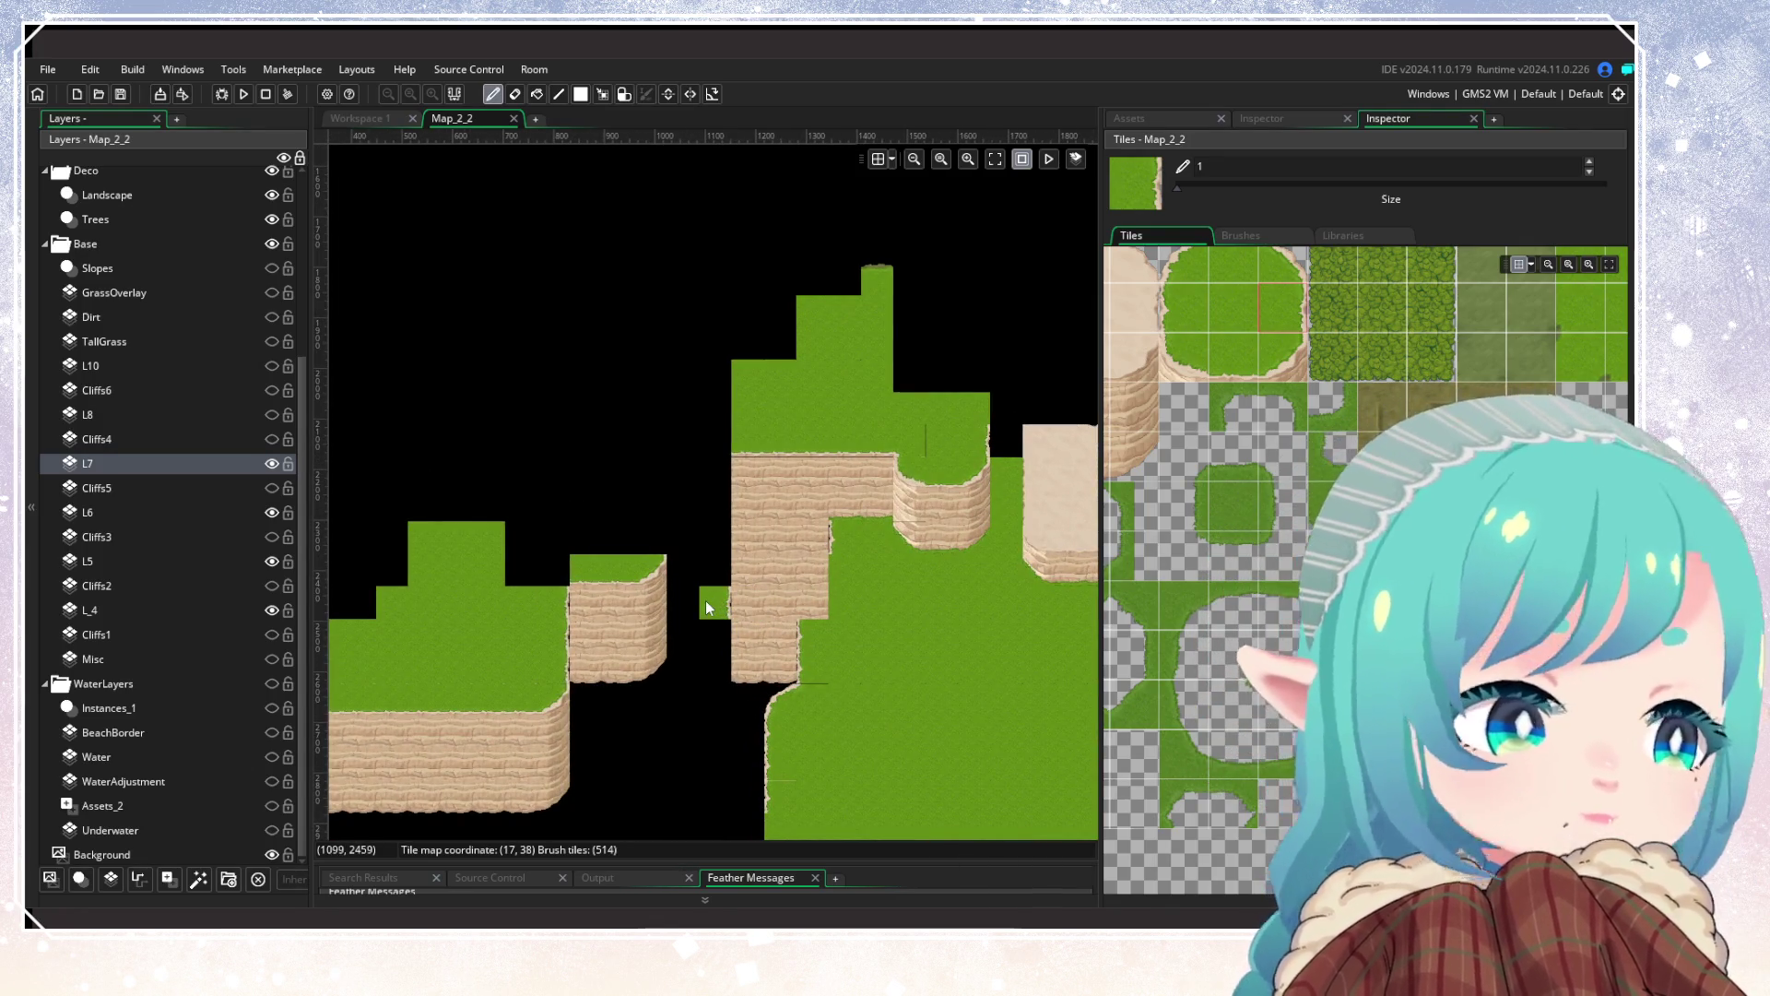
mouse_move(711, 763)
mouse_down()
mouse_move(613, 593)
mouse_move(632, 588)
mouse_move(564, 830)
mouse_up()
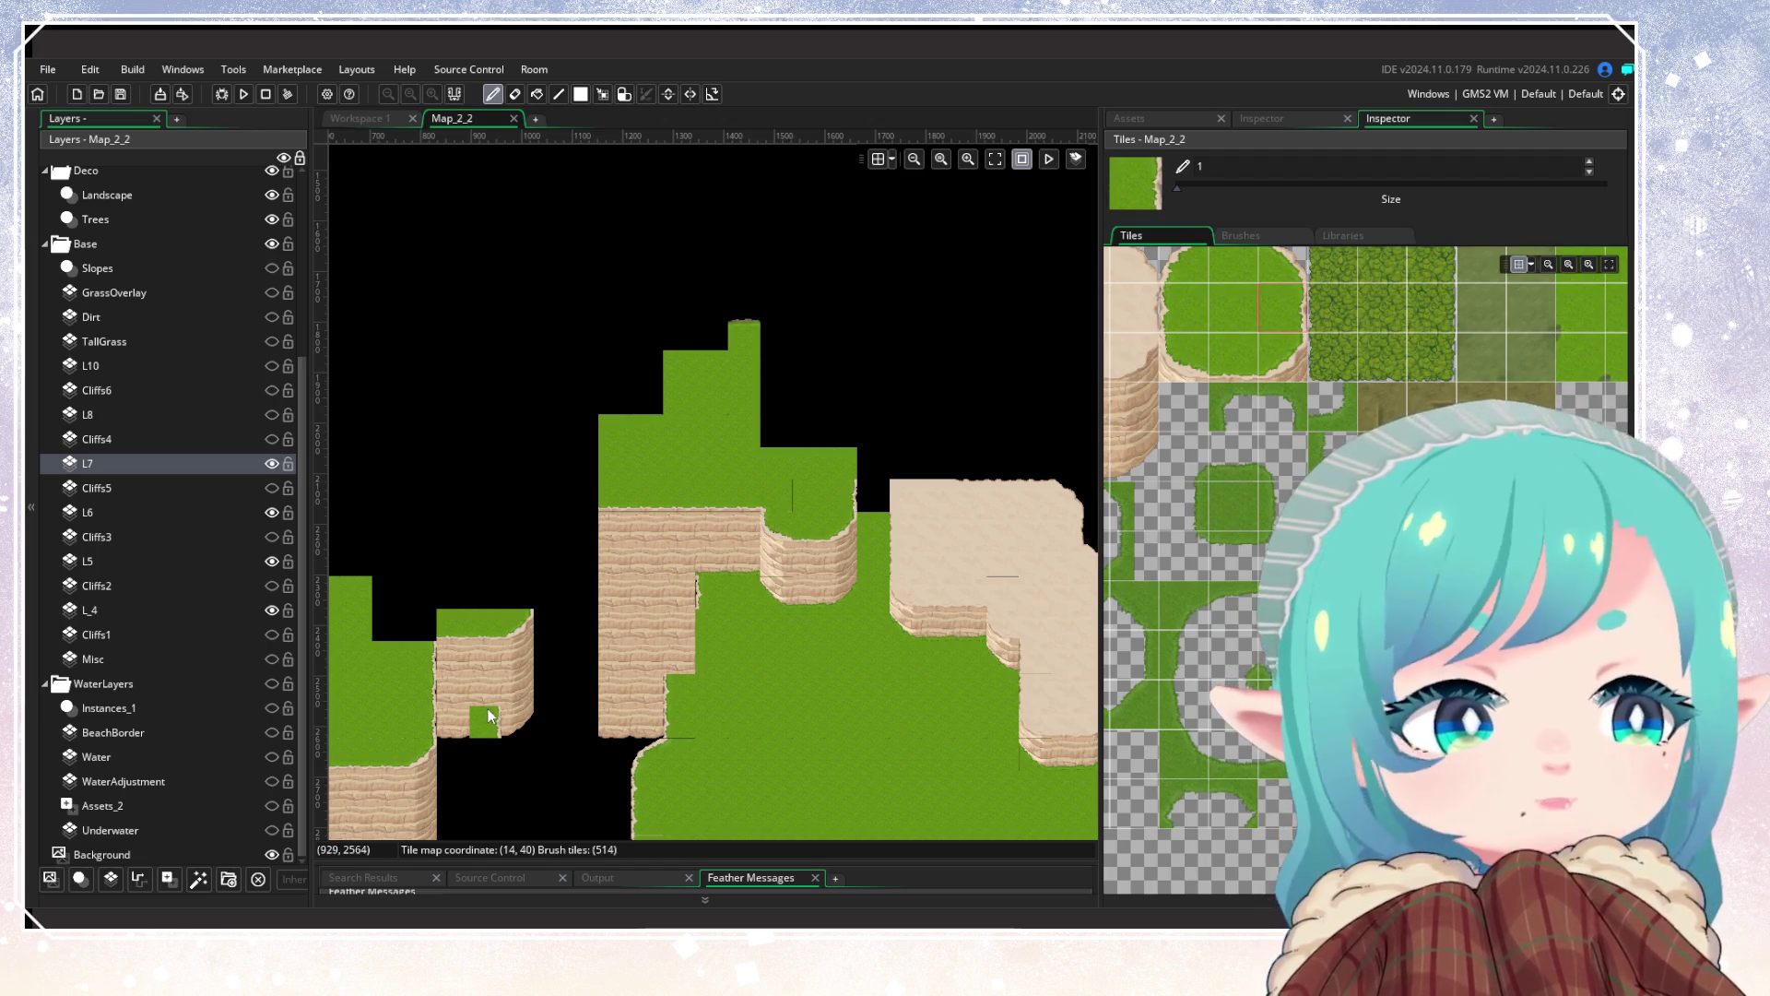
scroll(487, 700, down, 5)
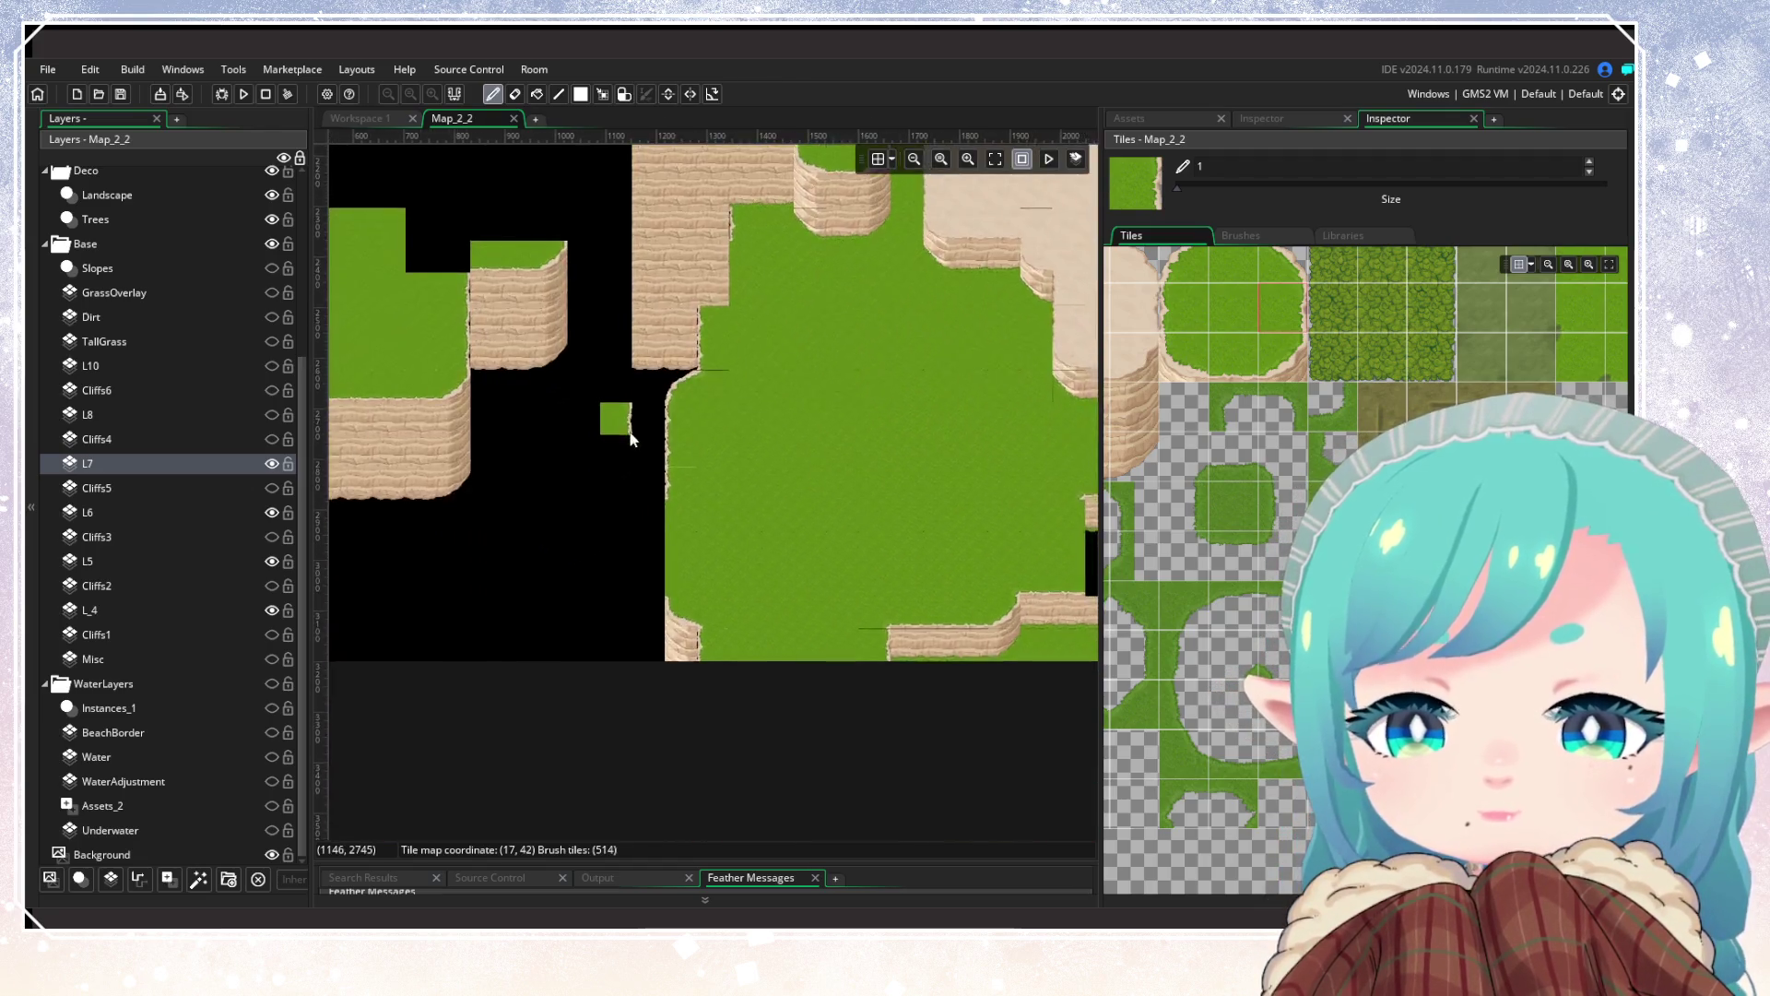
scroll(632, 438, up, 5)
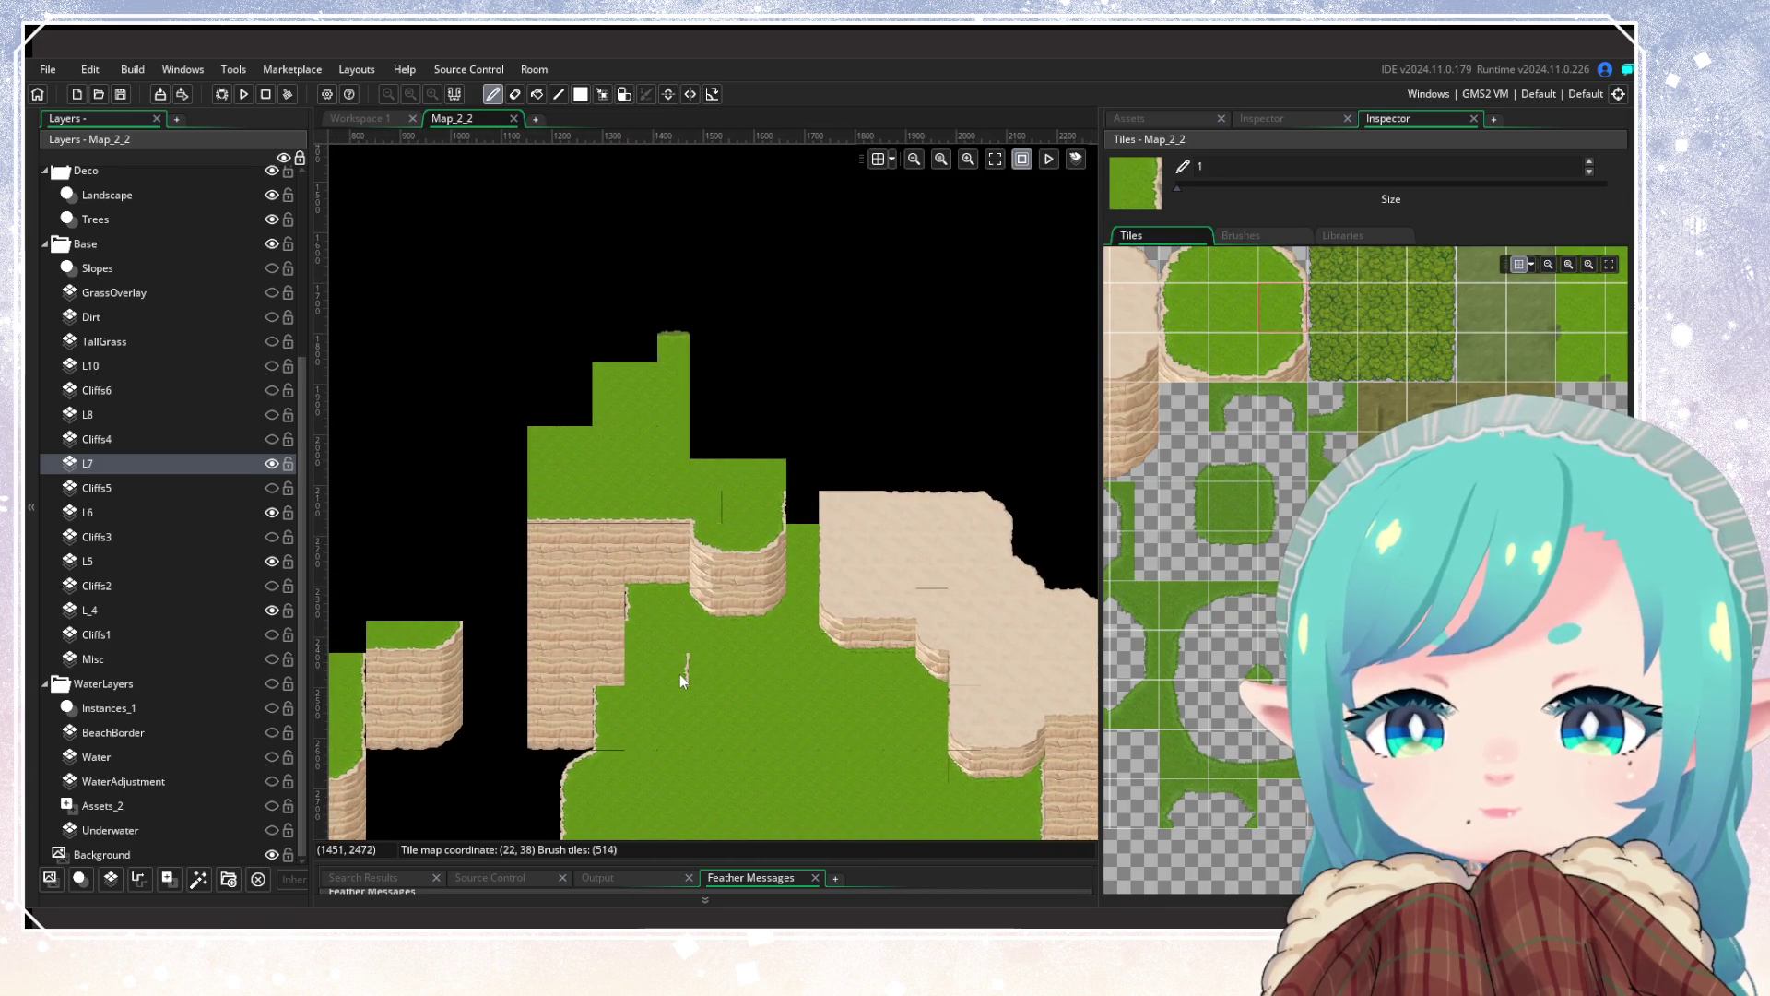
scroll(677, 673, down, 5)
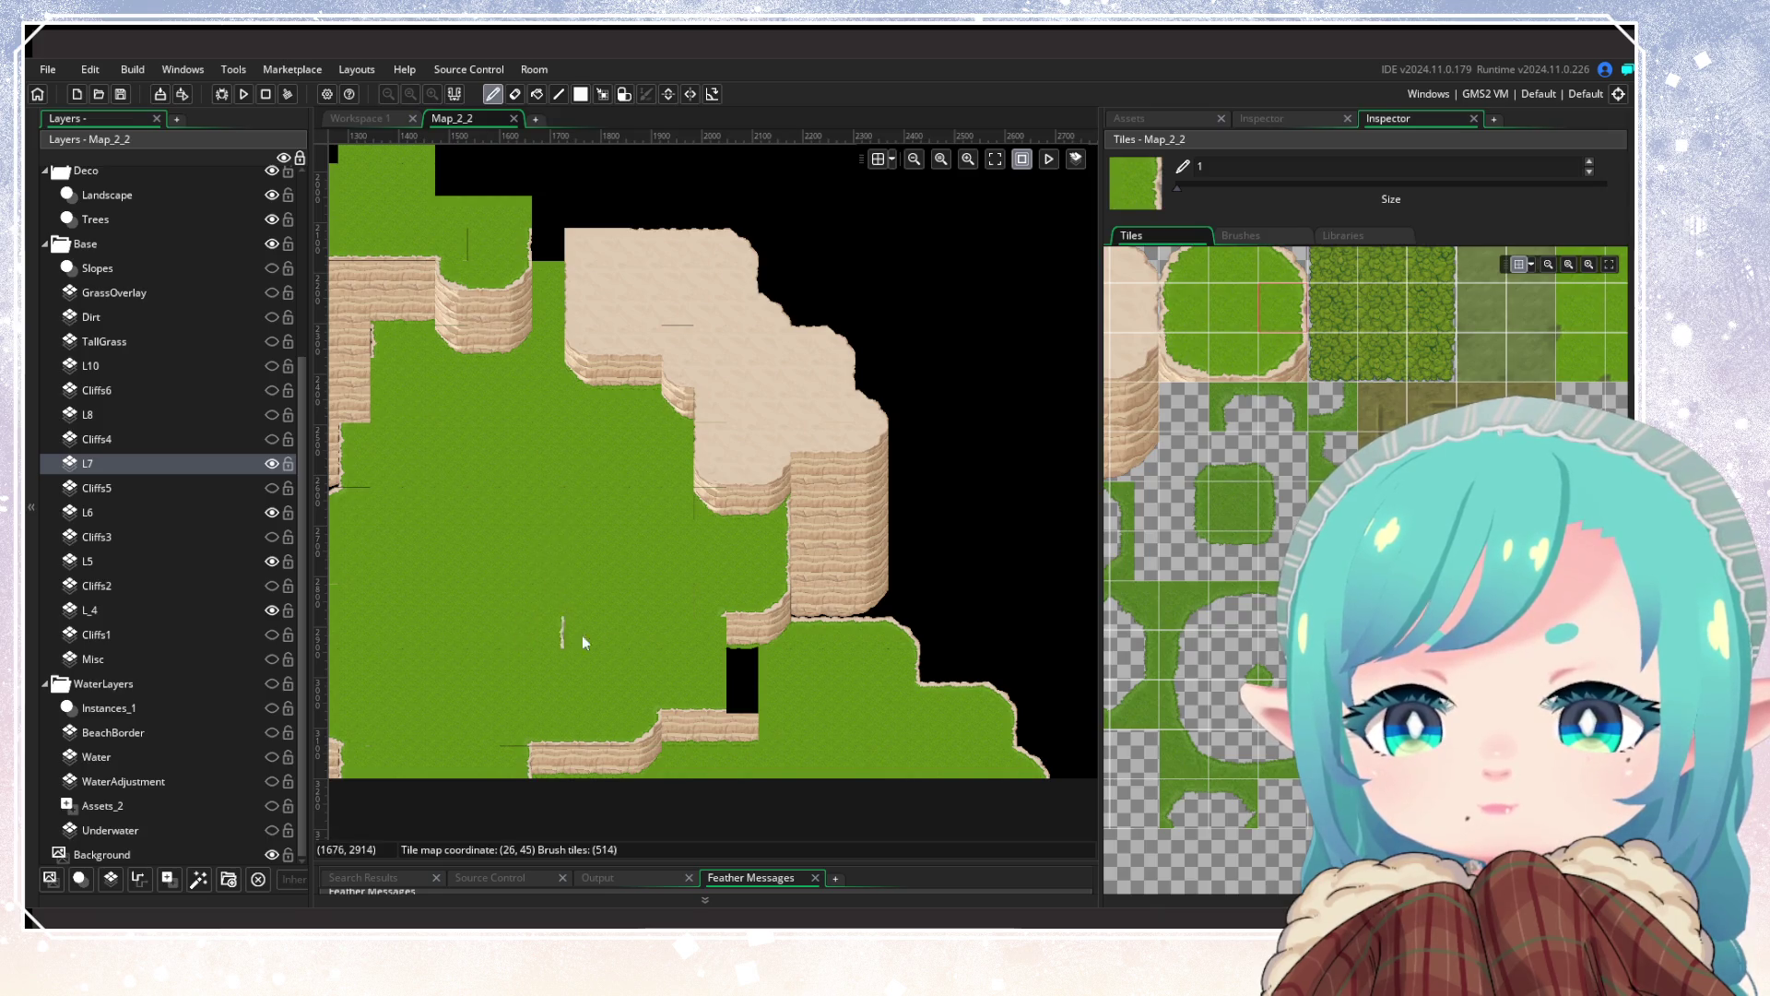
drag(540, 566, 547, 575)
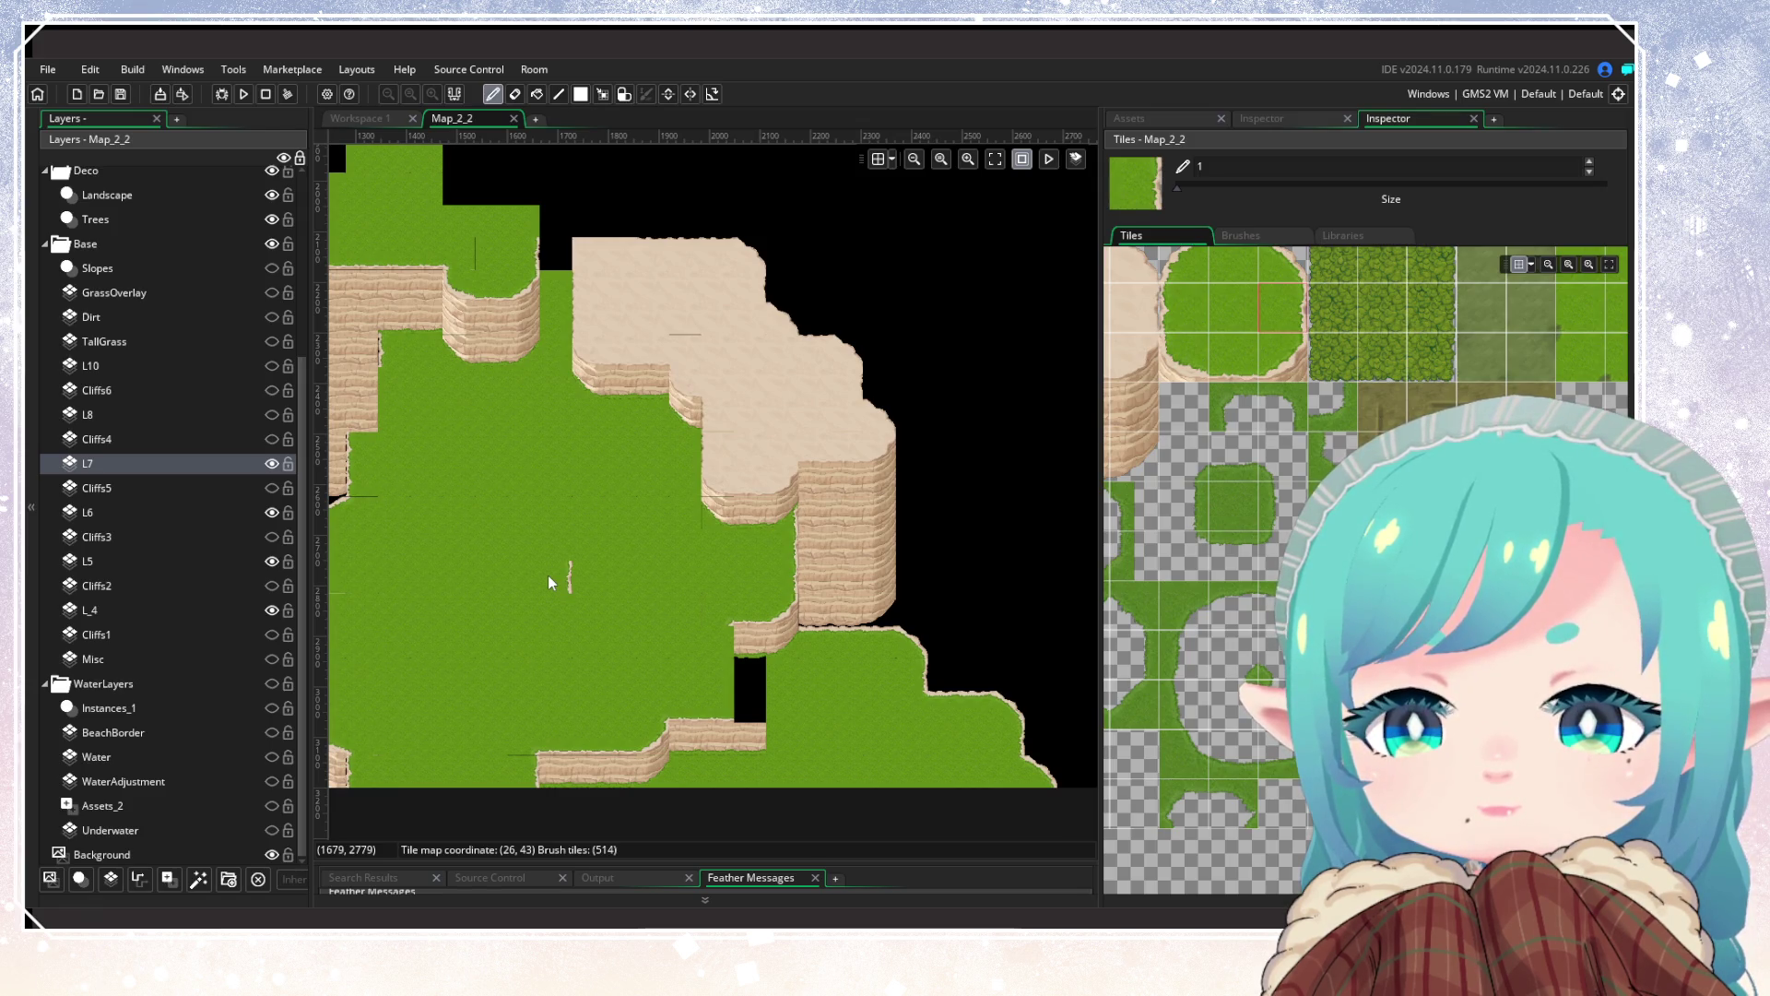
drag(547, 574, 478, 511)
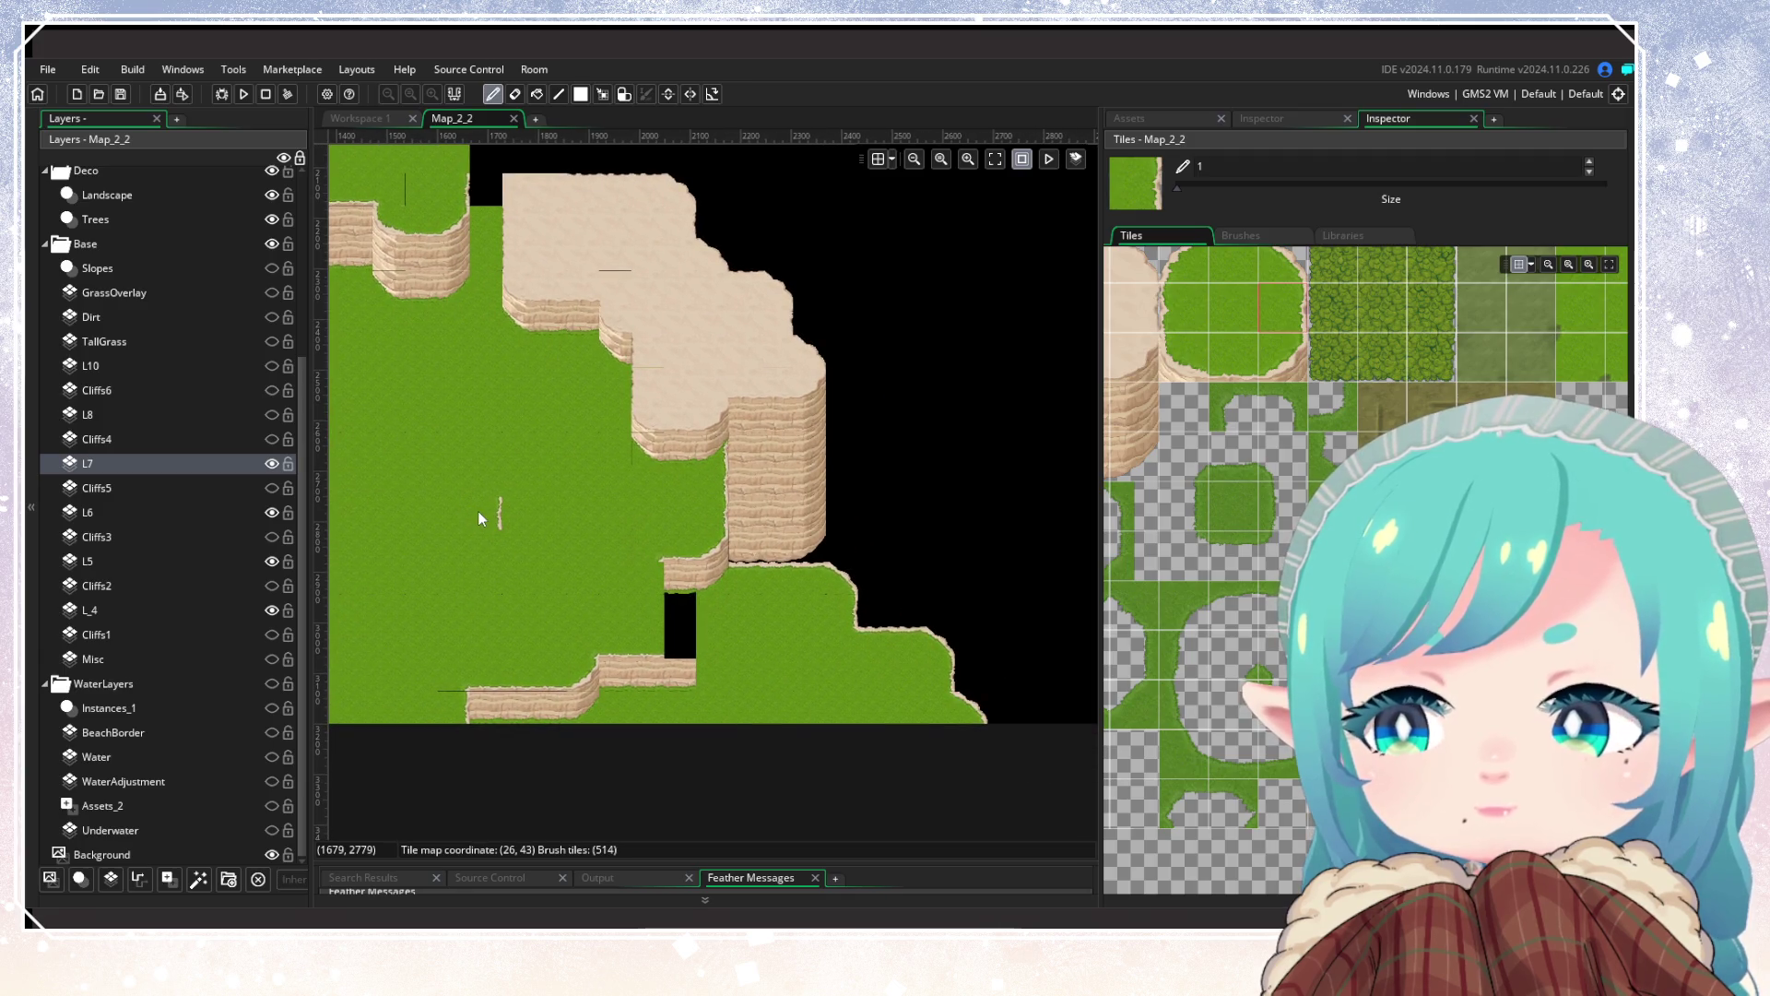
drag(477, 511, 644, 549)
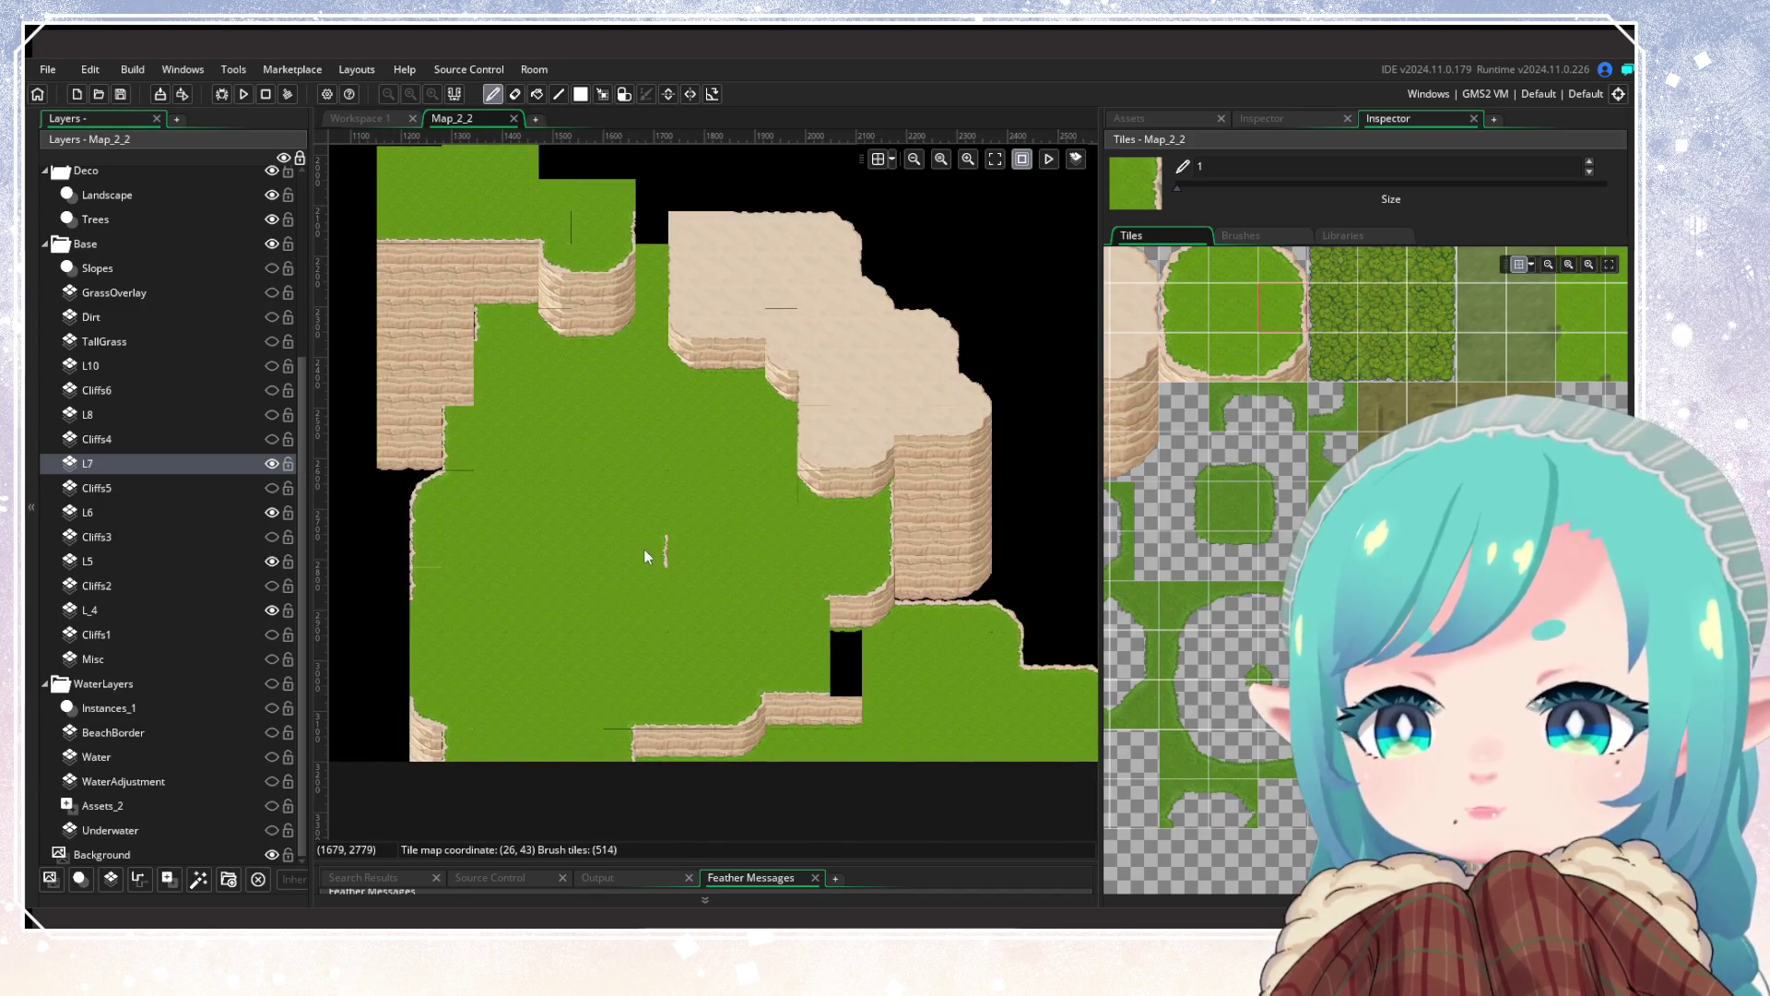
scroll(1026, 616, up, 4)
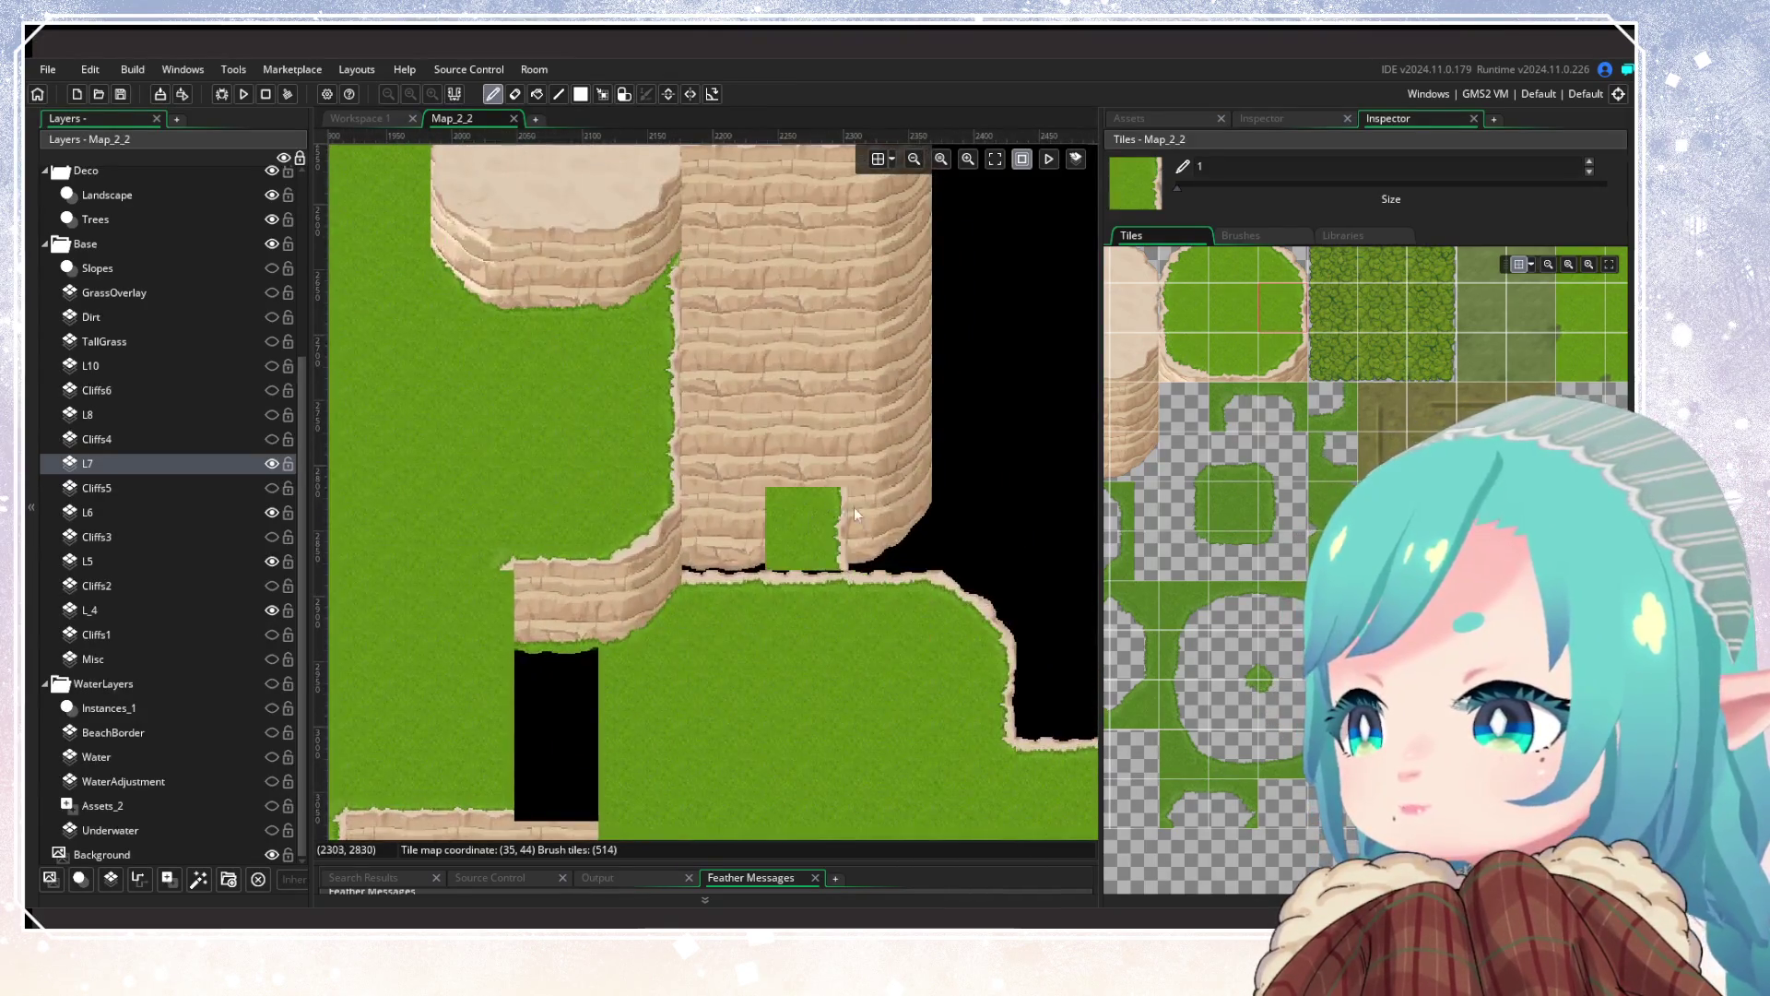
scroll(802, 649, down, 5)
drag(802, 649, 913, 770)
scroll(616, 666, up, 3)
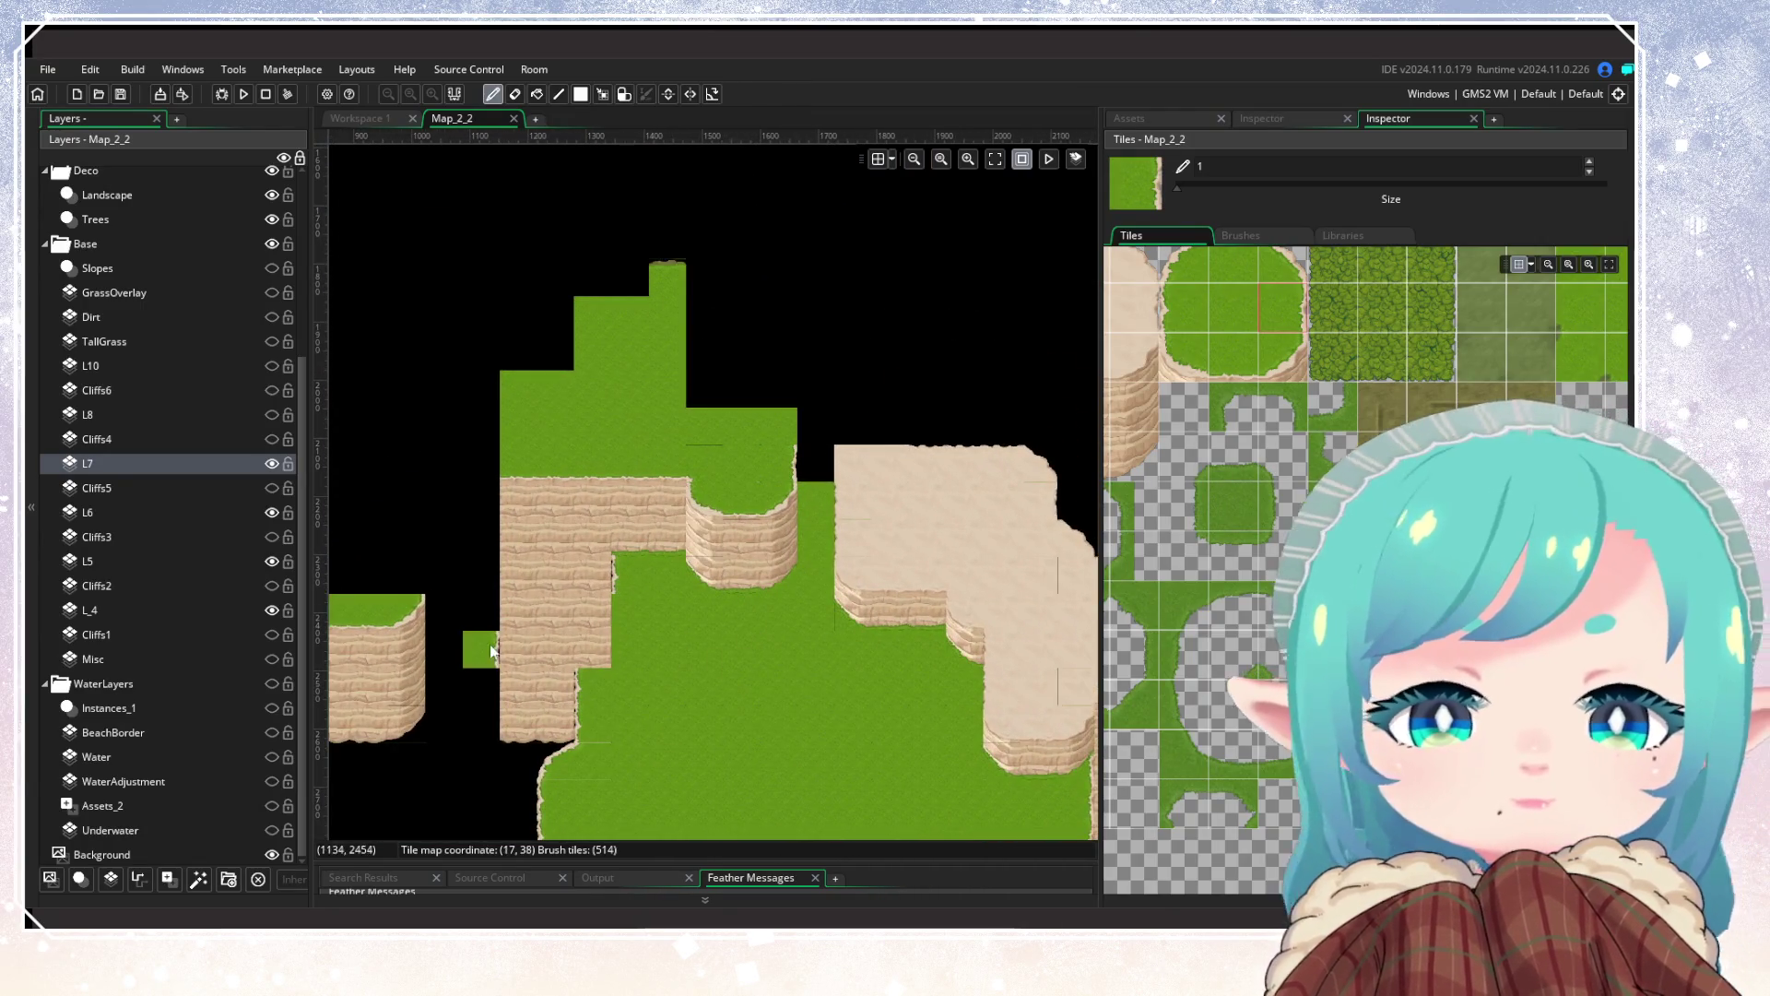
Step: Select layer L8 and make it visible, bringing its plateau into view
click(231, 414)
click(272, 414)
mouse_move(604, 664)
mouse_down()
mouse_move(883, 563)
mouse_move(1009, 546)
mouse_move(622, 711)
mouse_move(590, 807)
mouse_move(562, 784)
mouse_up()
scroll(788, 720, up, 2)
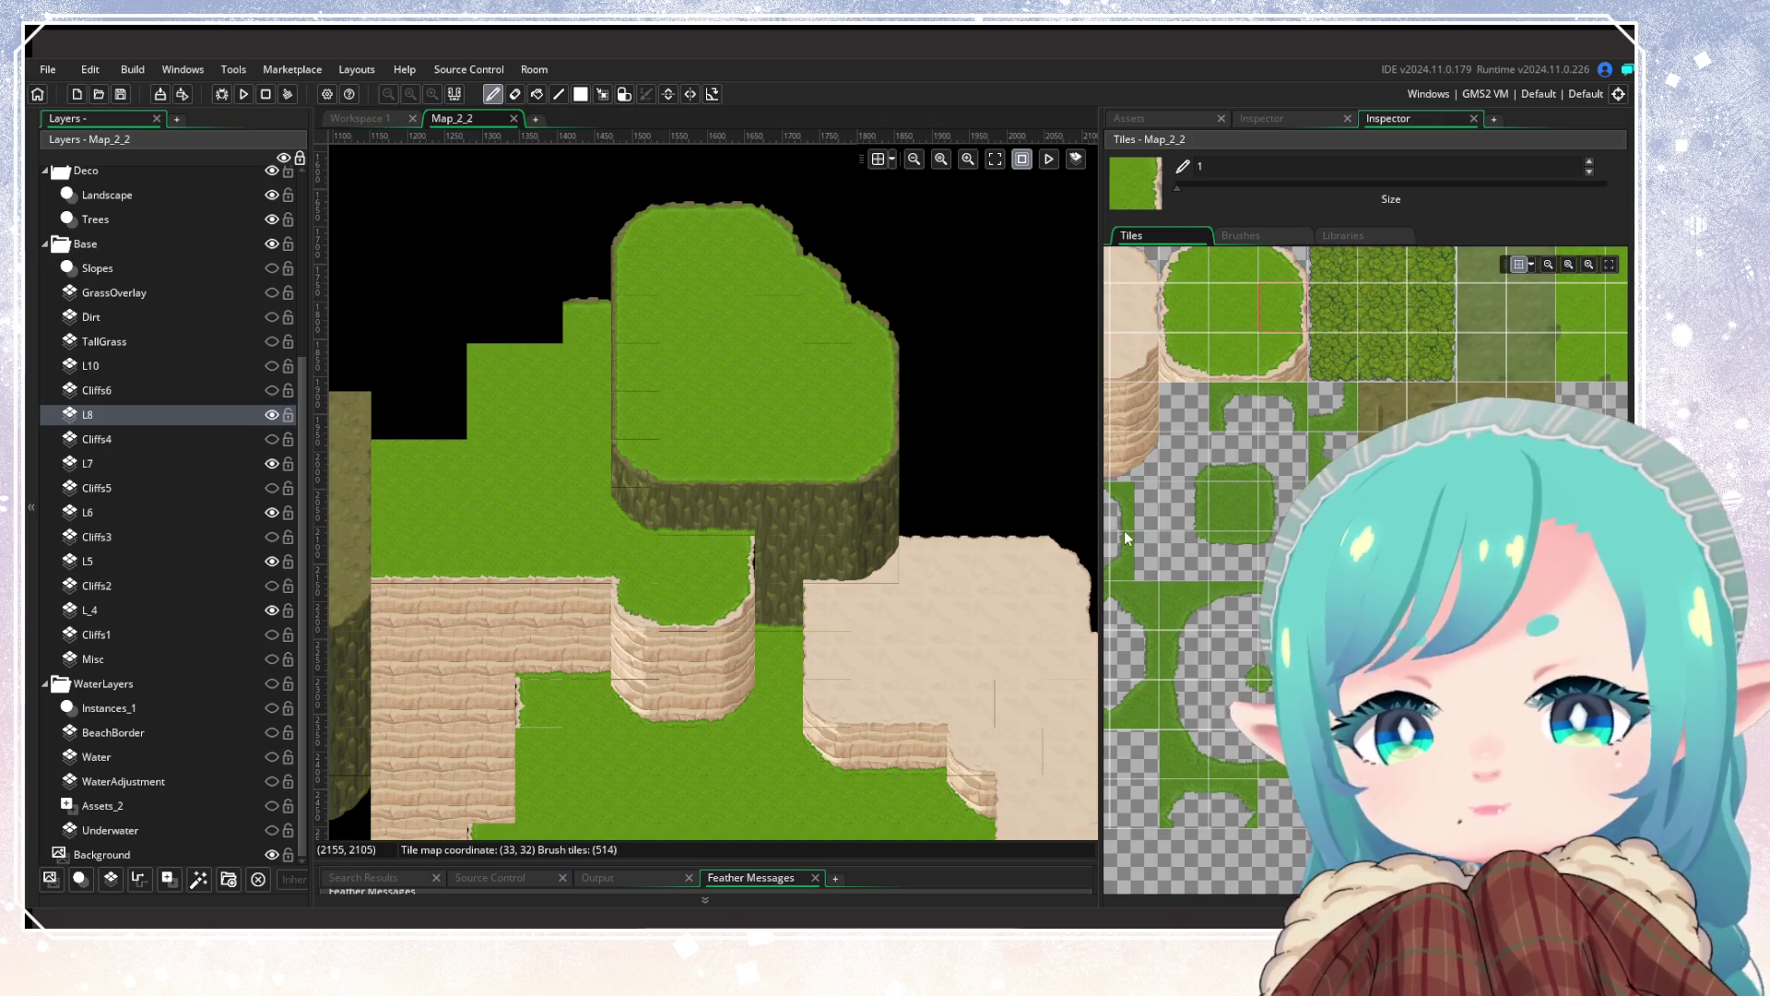
Step: Extend the plateau's bottom grass edge and repaint its dark cliff face with sand corners and layers
click(1283, 357)
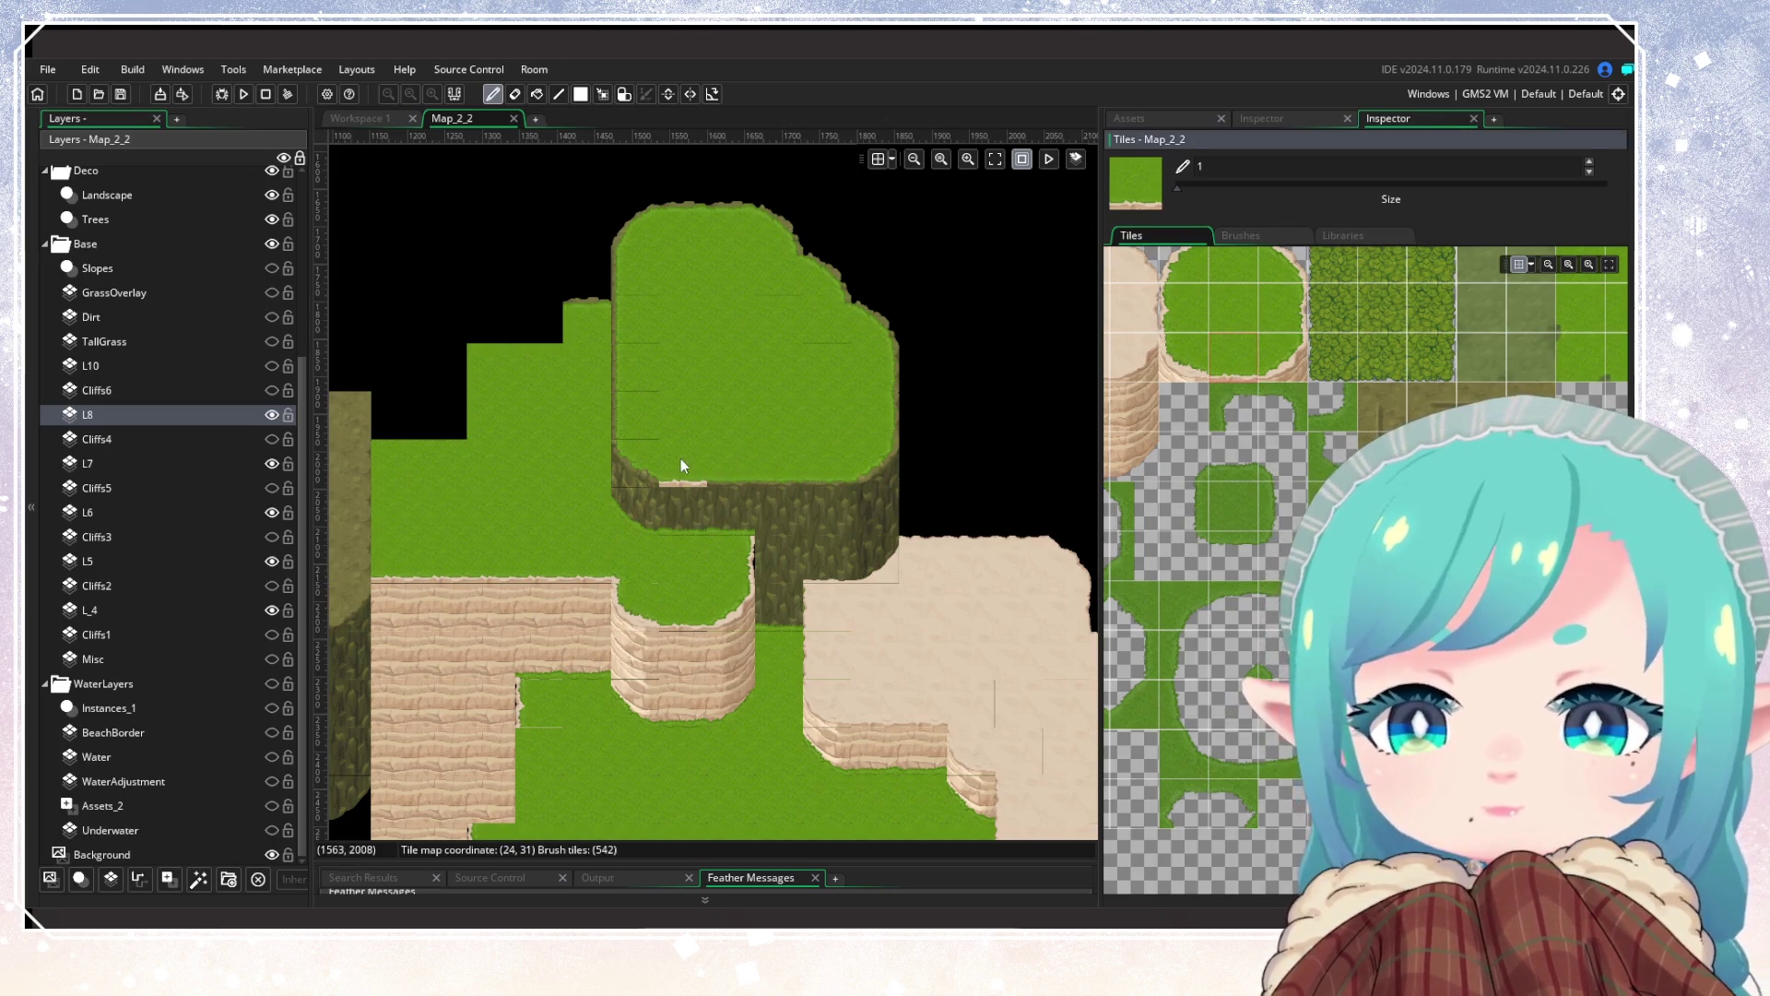
drag(681, 461, 817, 461)
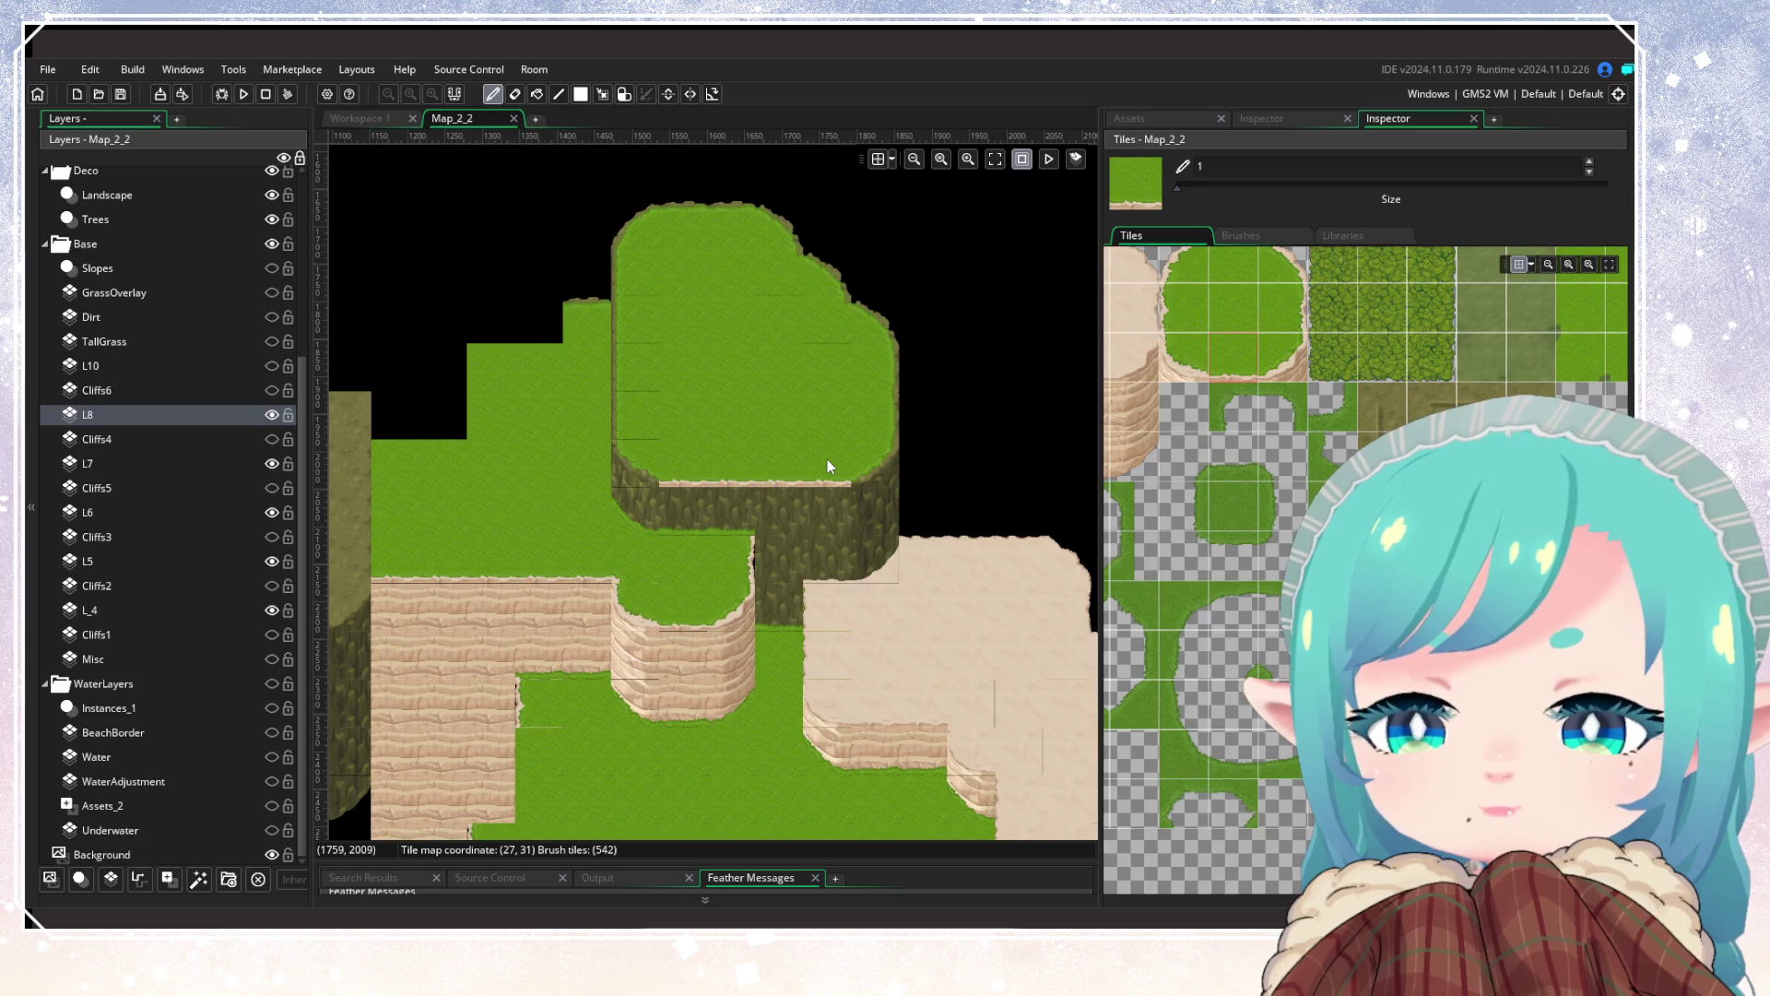
scroll(1365, 553, up, 1)
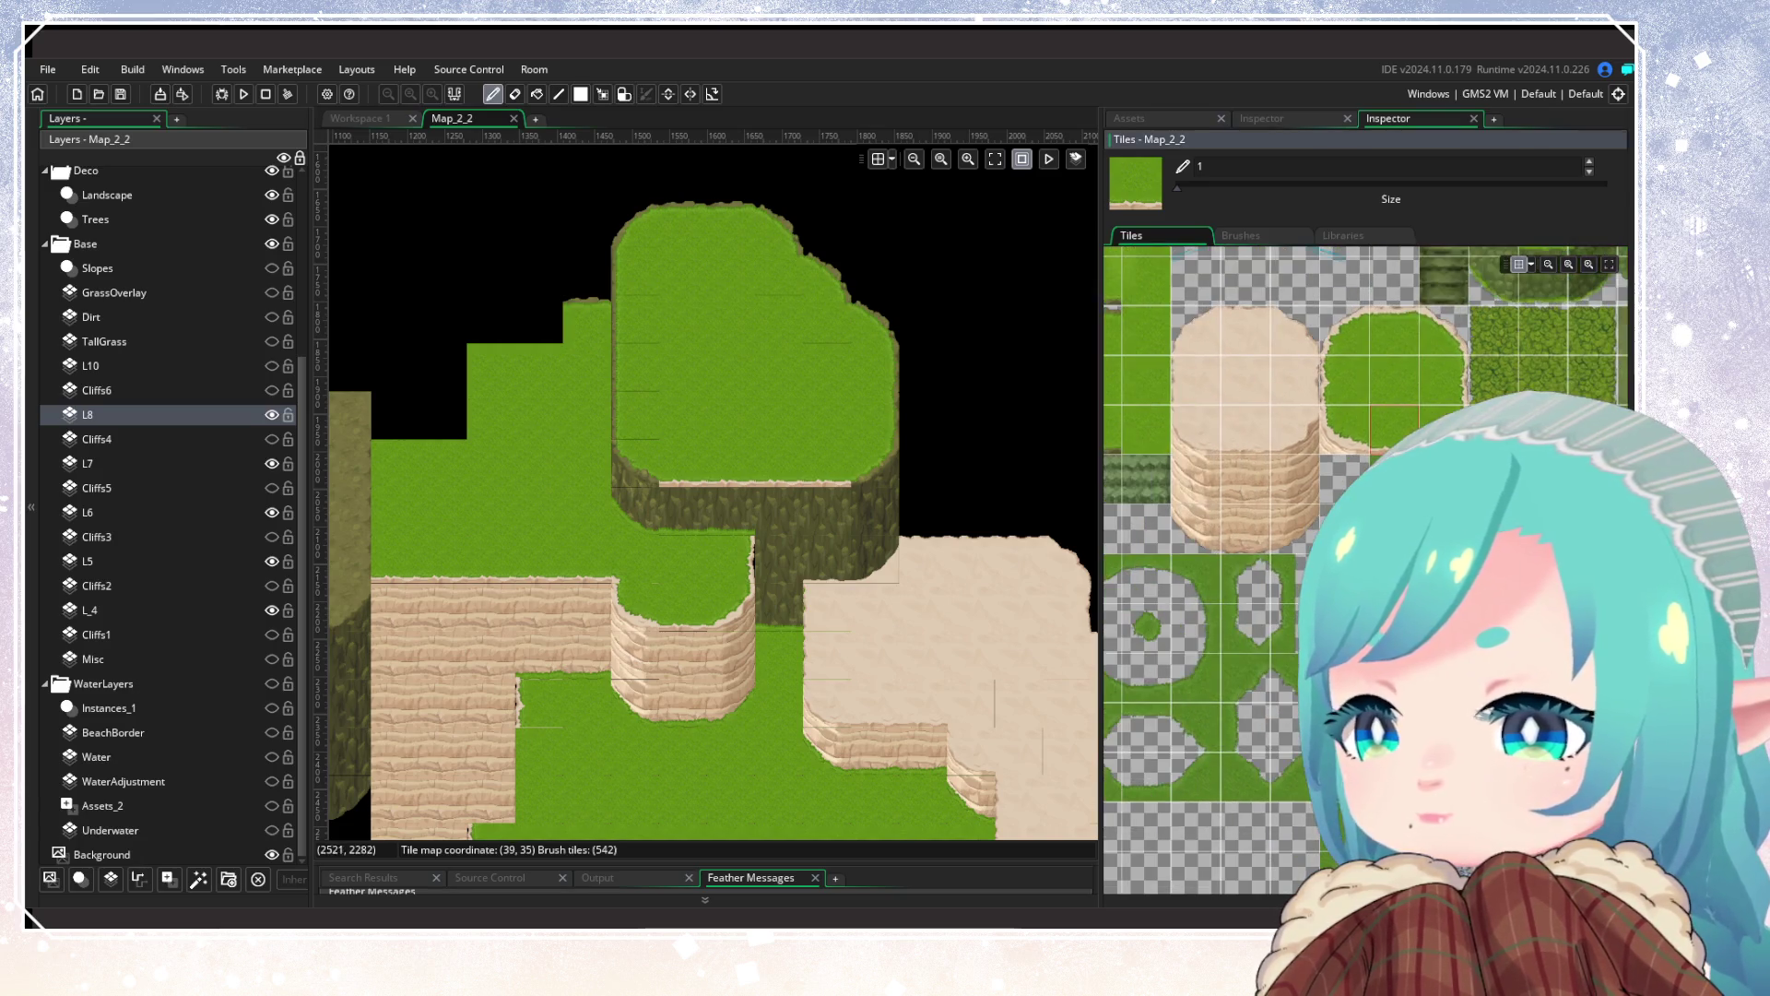
click(1346, 443)
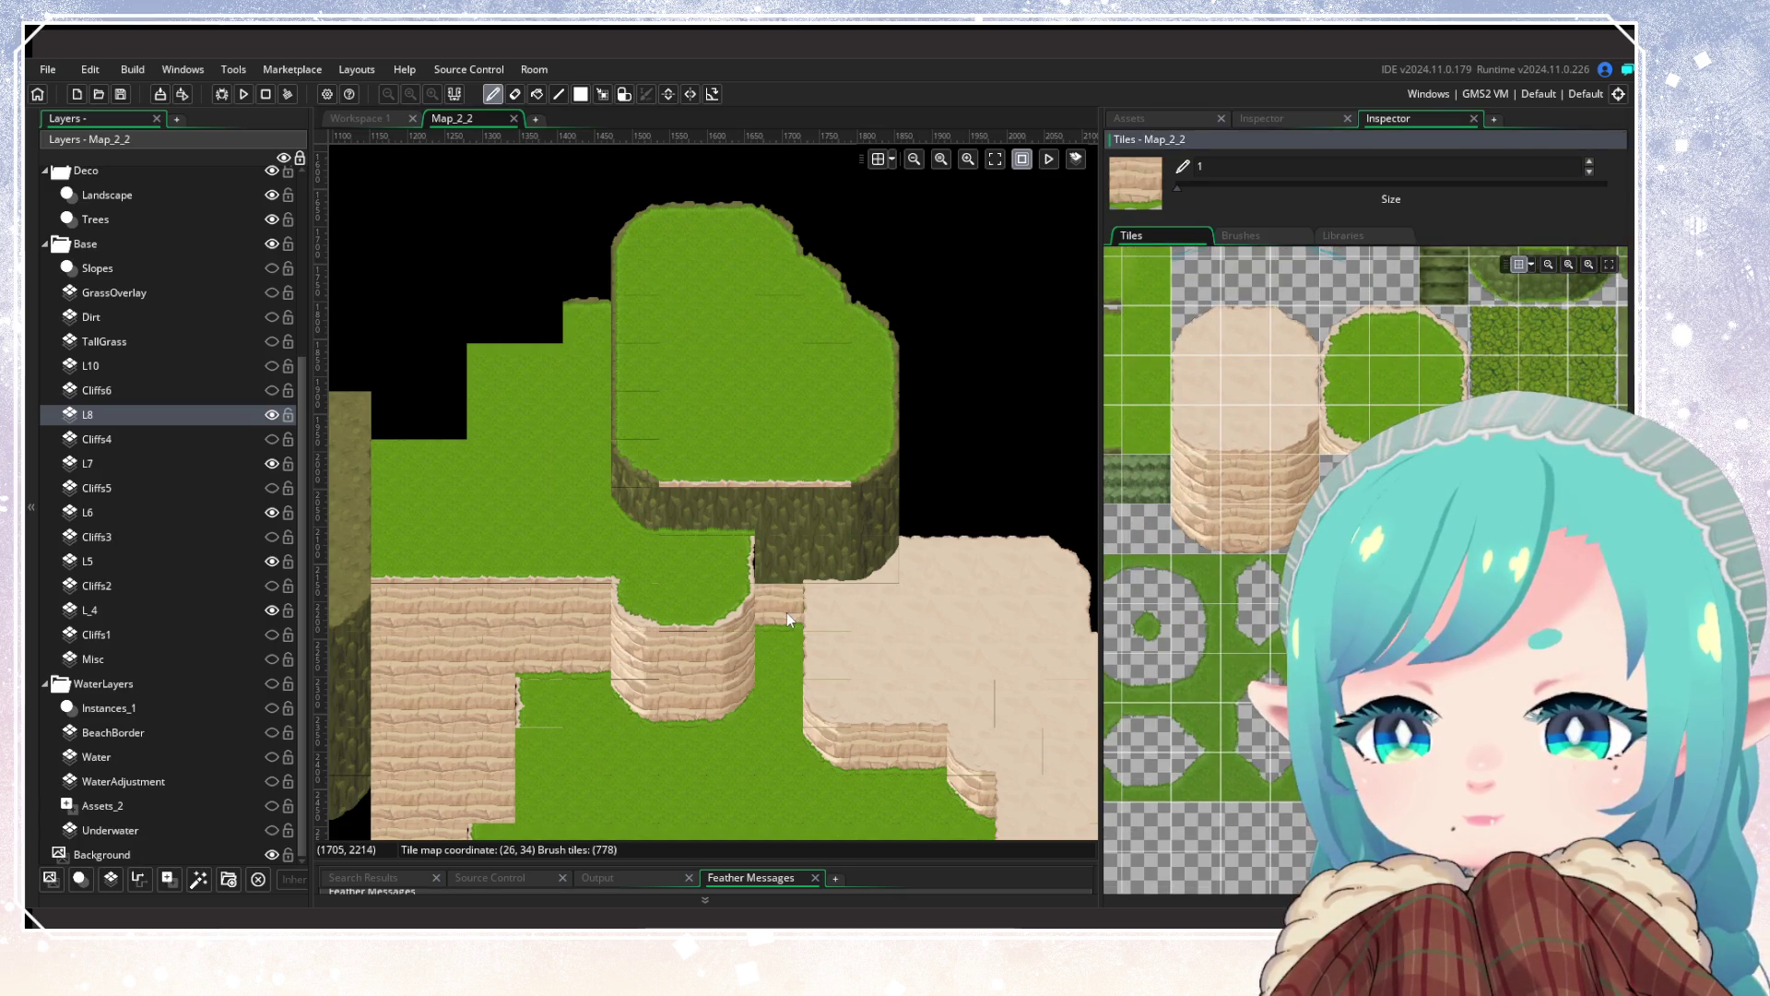
click(1296, 530)
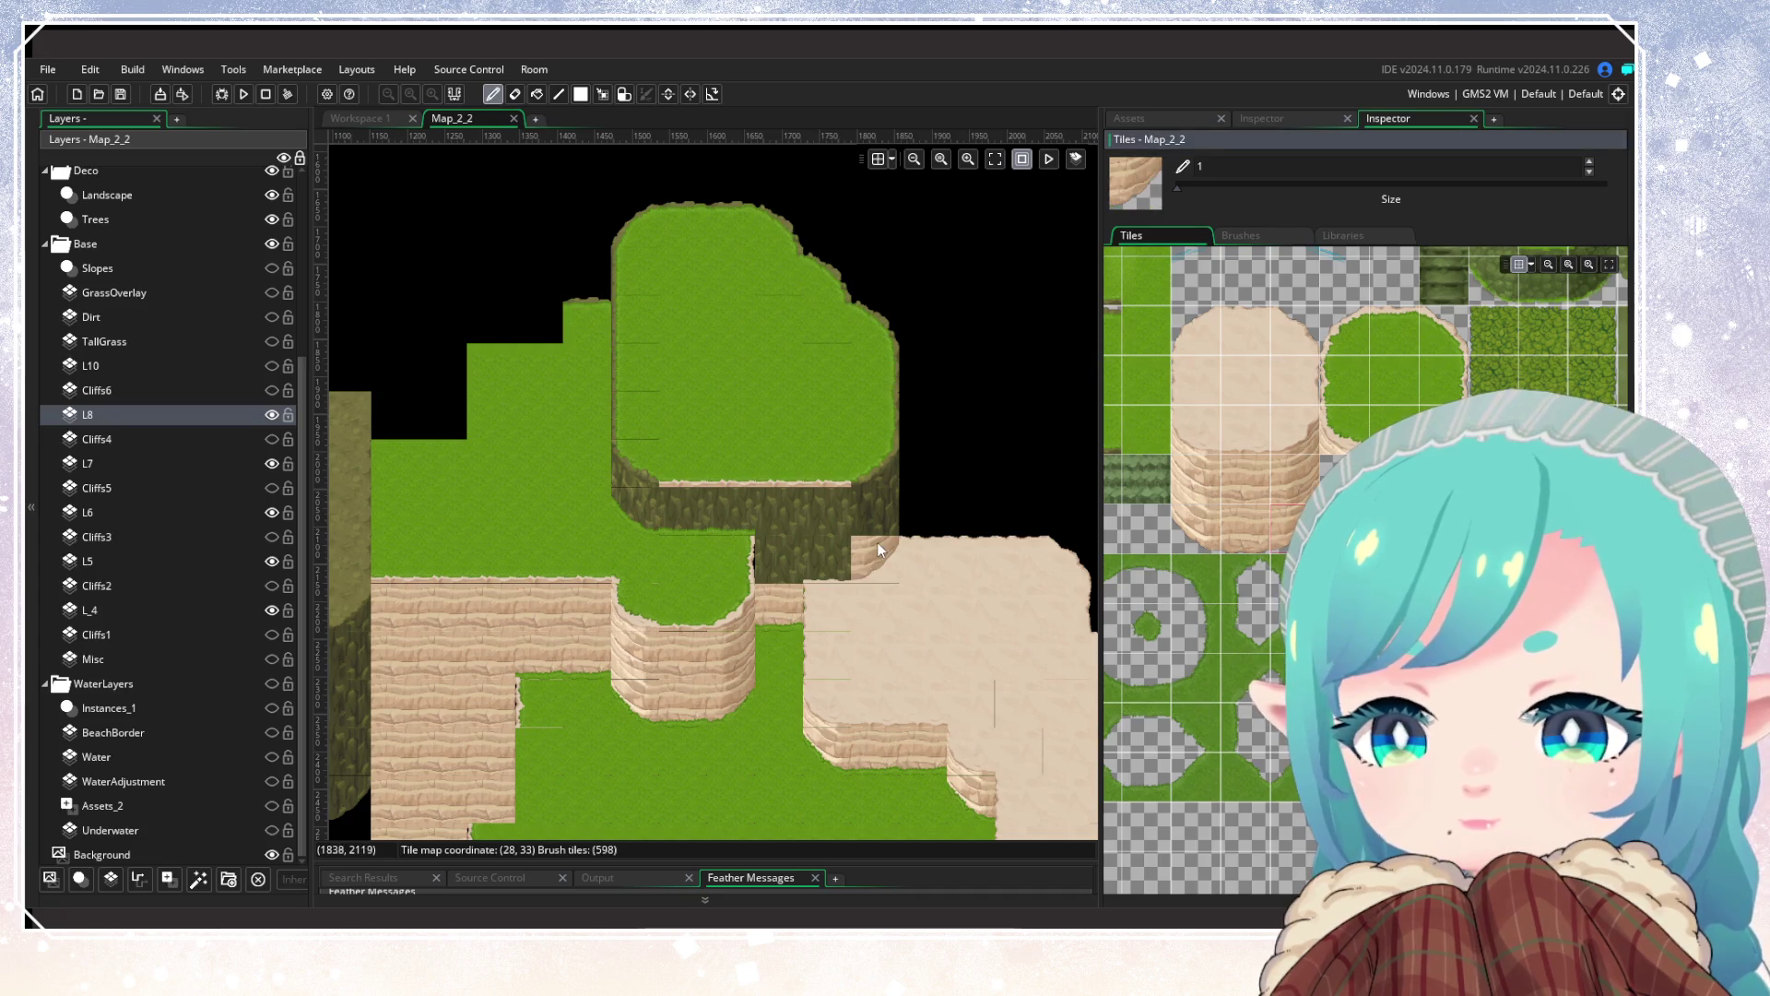
click(1245, 529)
click(825, 558)
click(1248, 475)
click(778, 530)
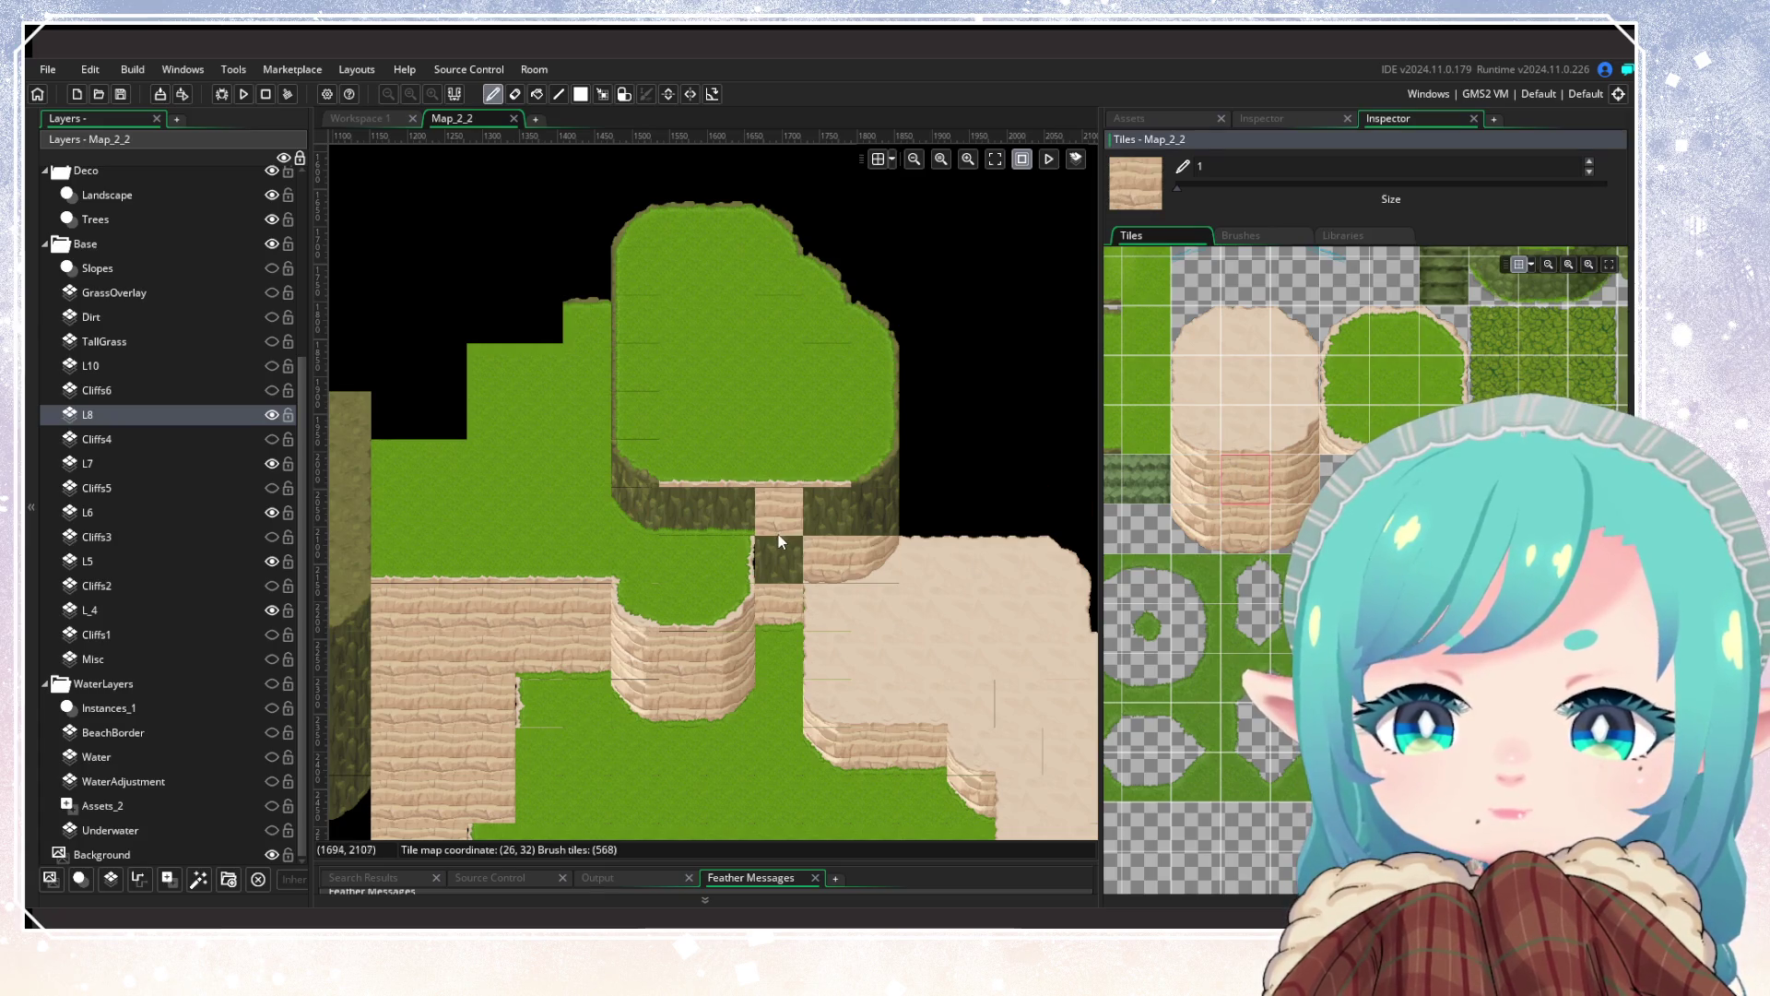
click(778, 563)
click(789, 742)
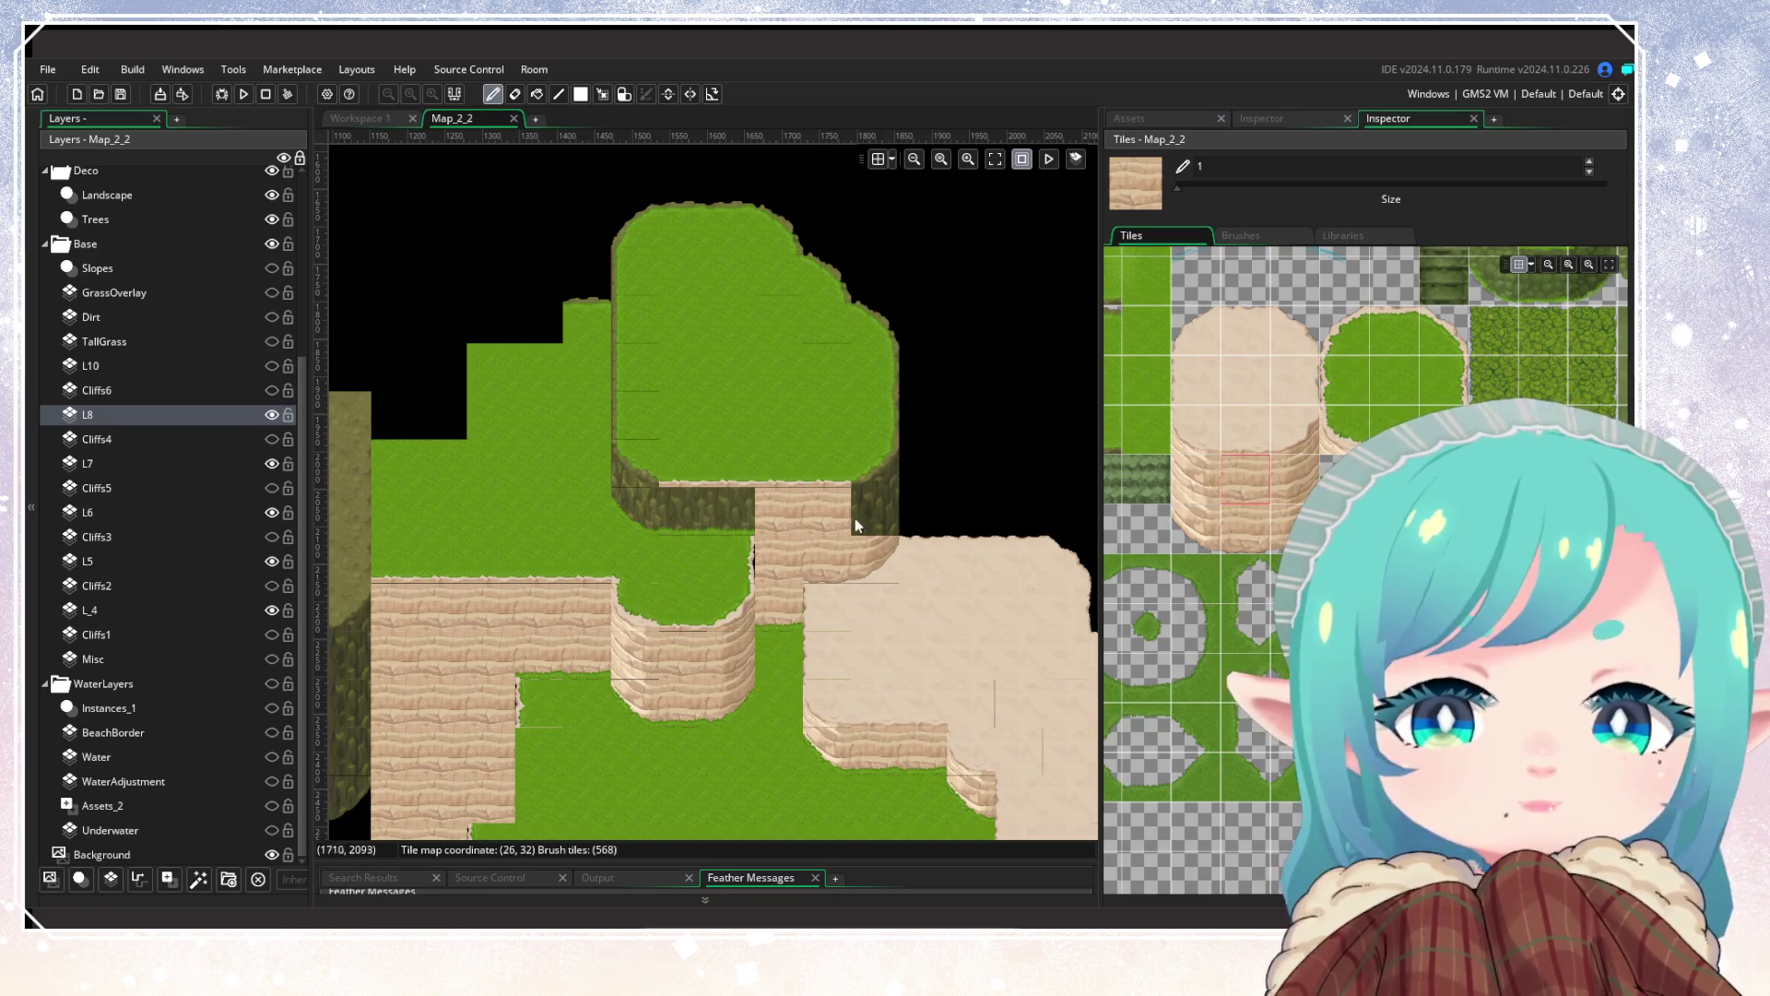
Step: Paint sand cliff corners and faces under the plateau's right side, undoing stray tiles
click(1245, 480)
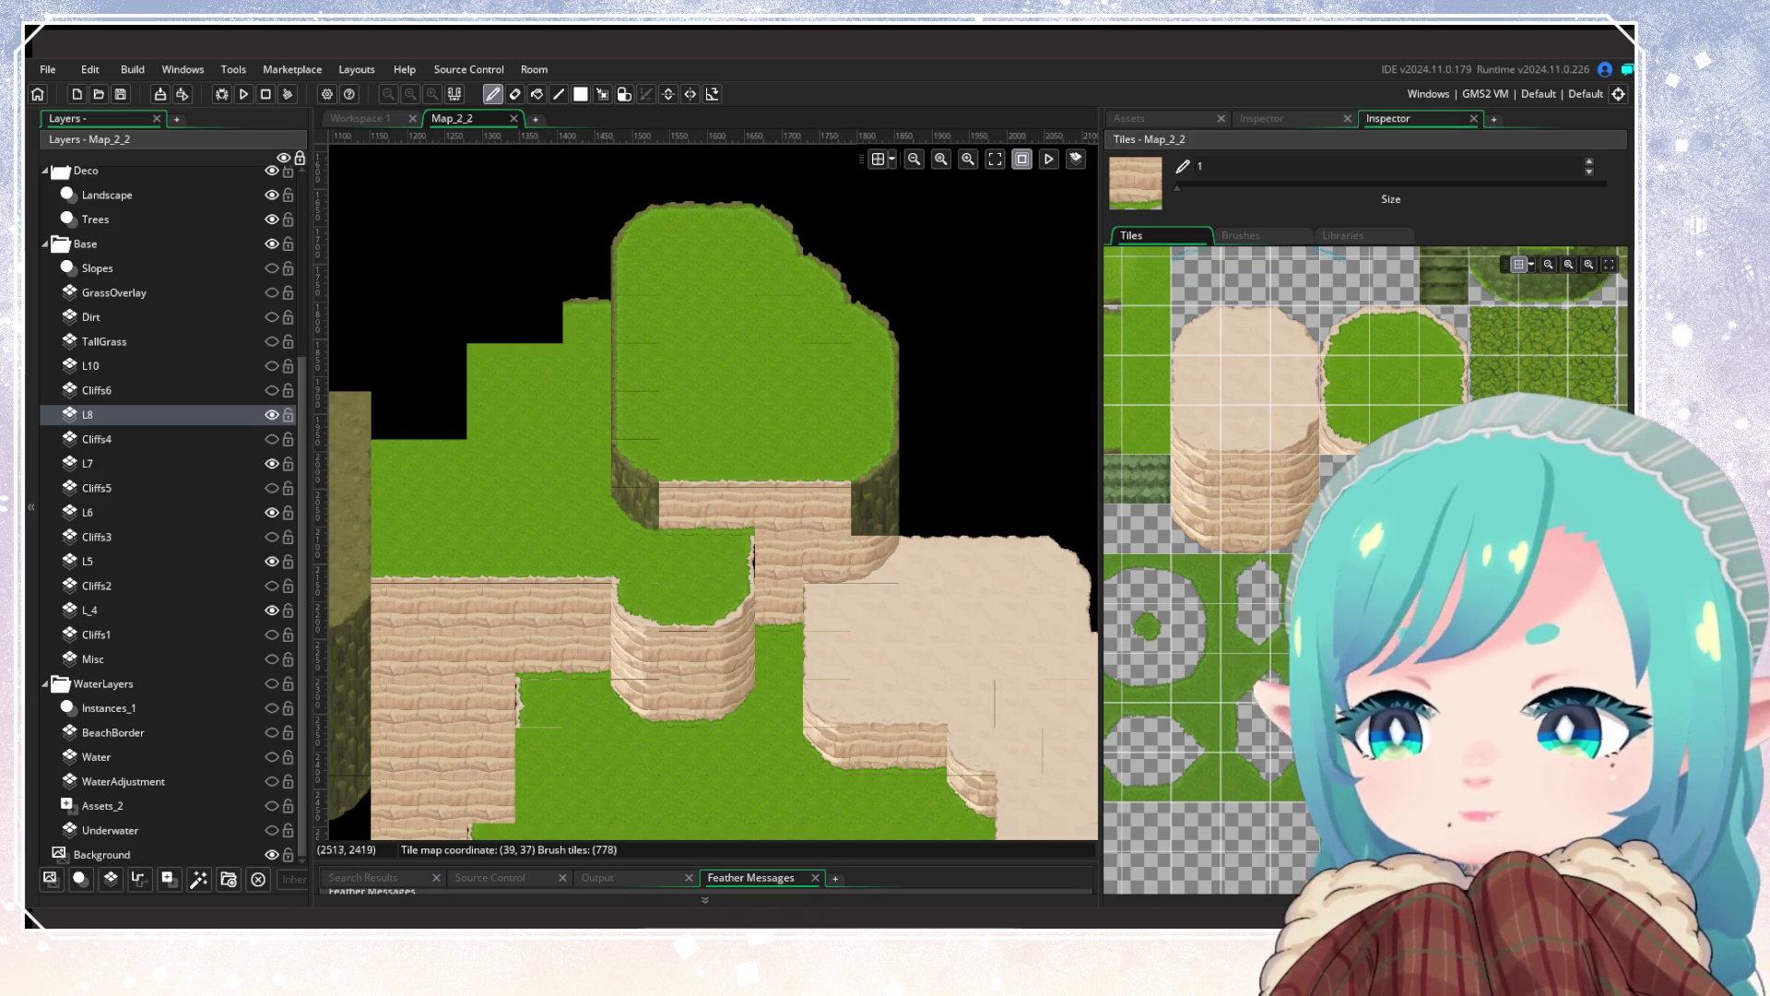
click(1196, 479)
click(636, 509)
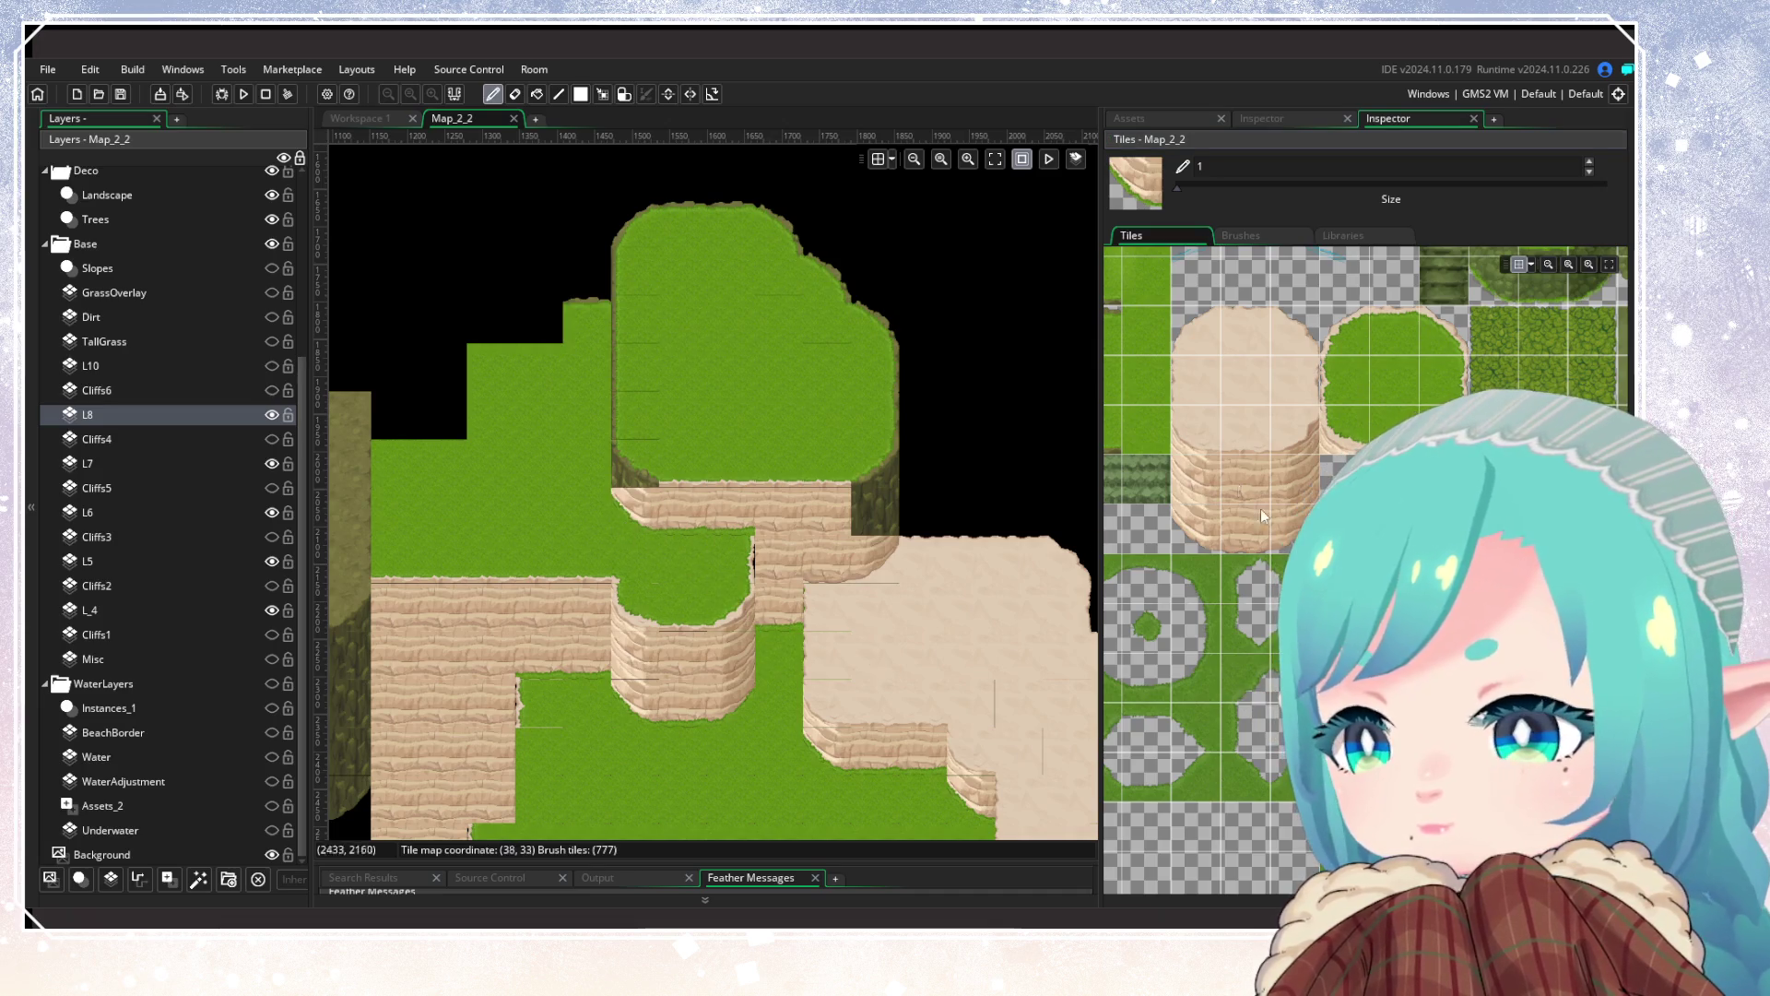
click(1336, 432)
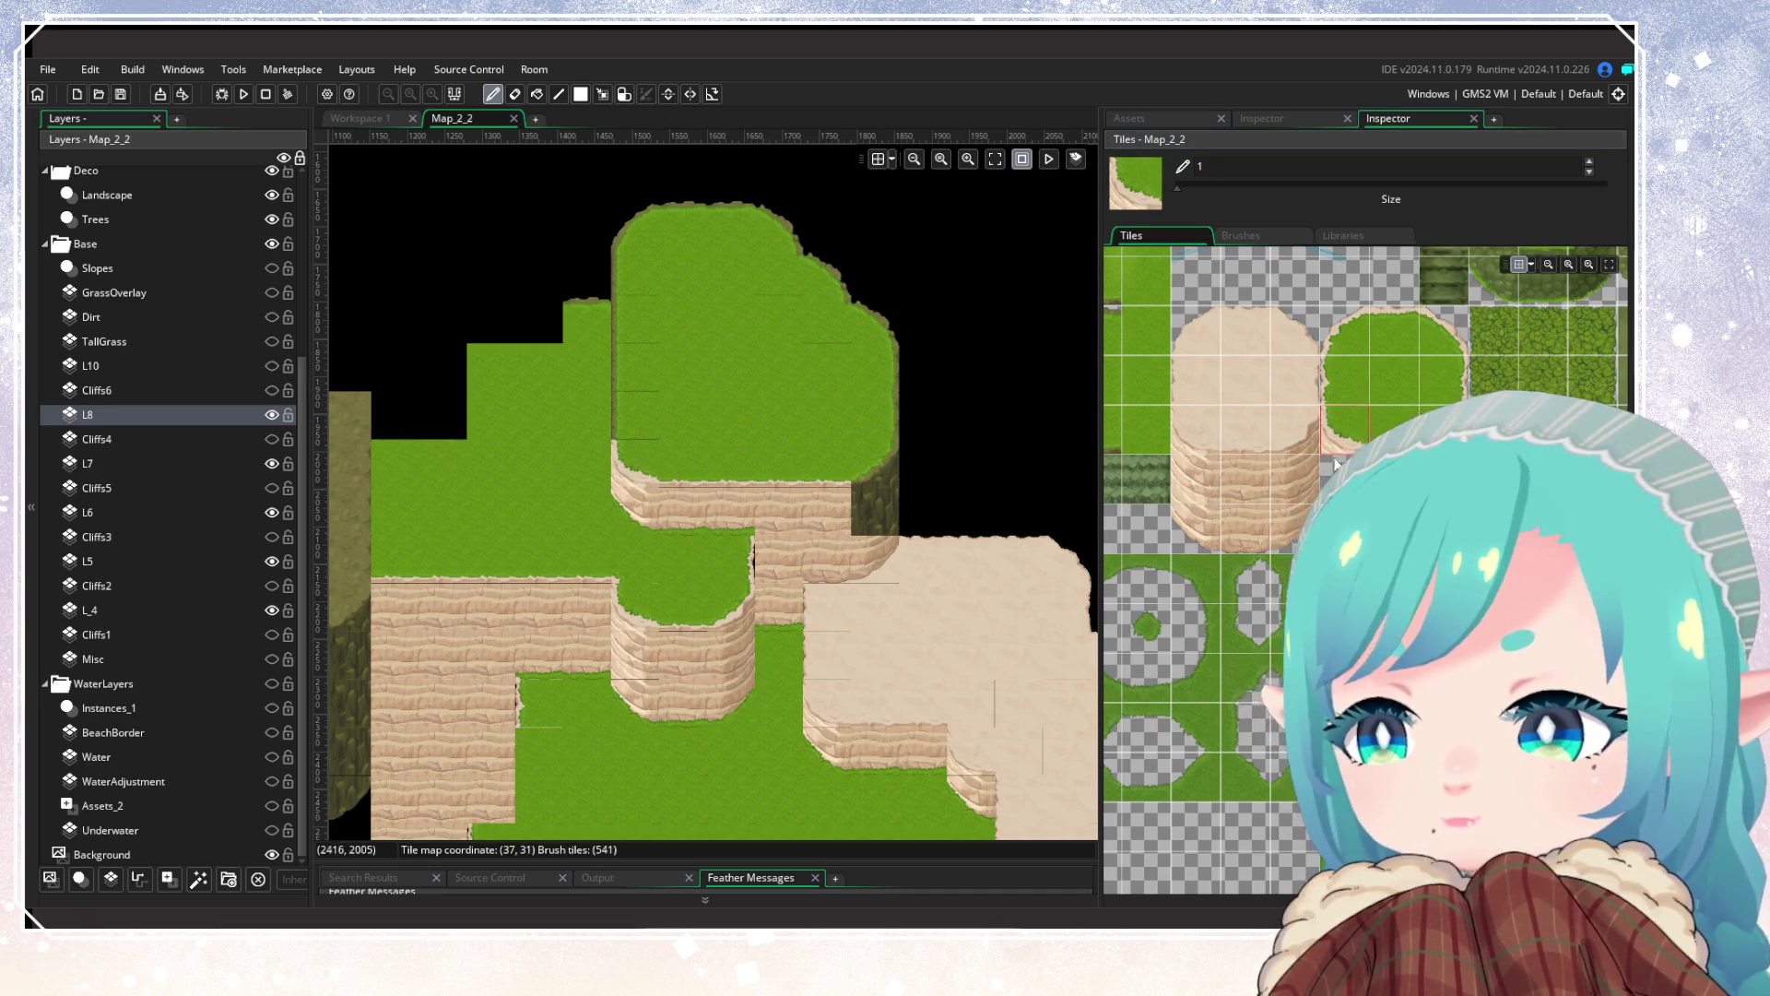
click(1295, 430)
click(875, 463)
click(1296, 480)
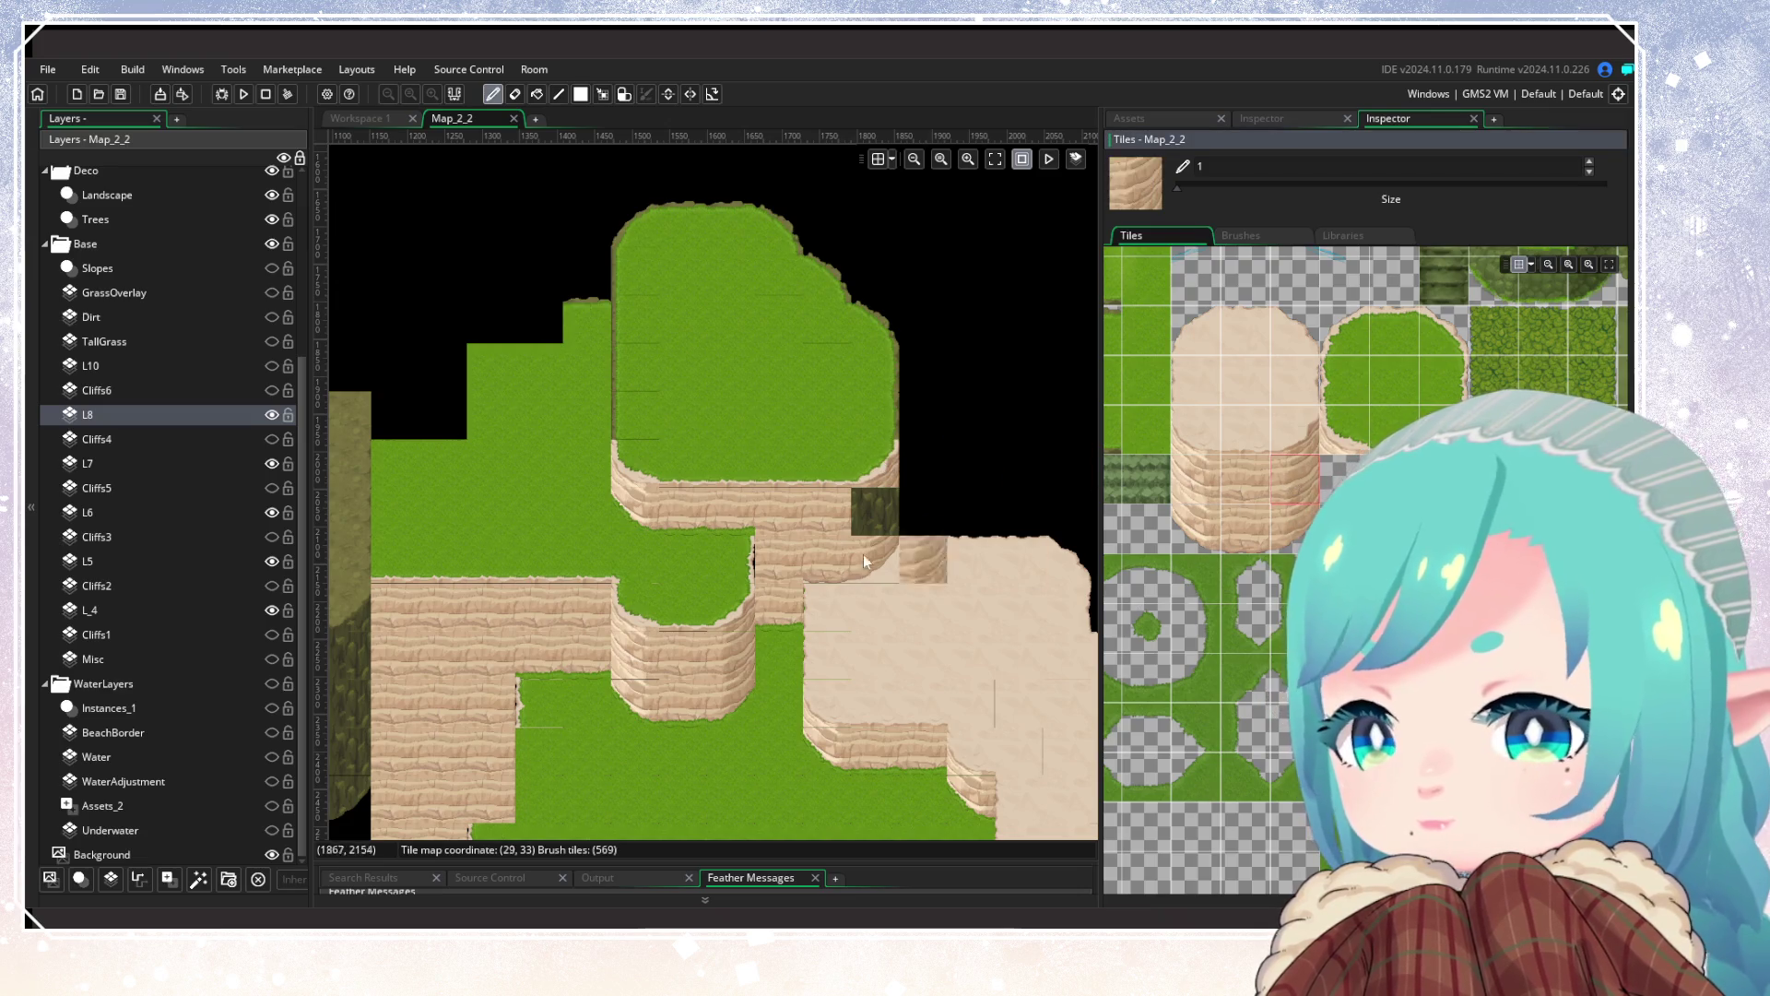
key(ctrl+z)
key(ctrl+z)
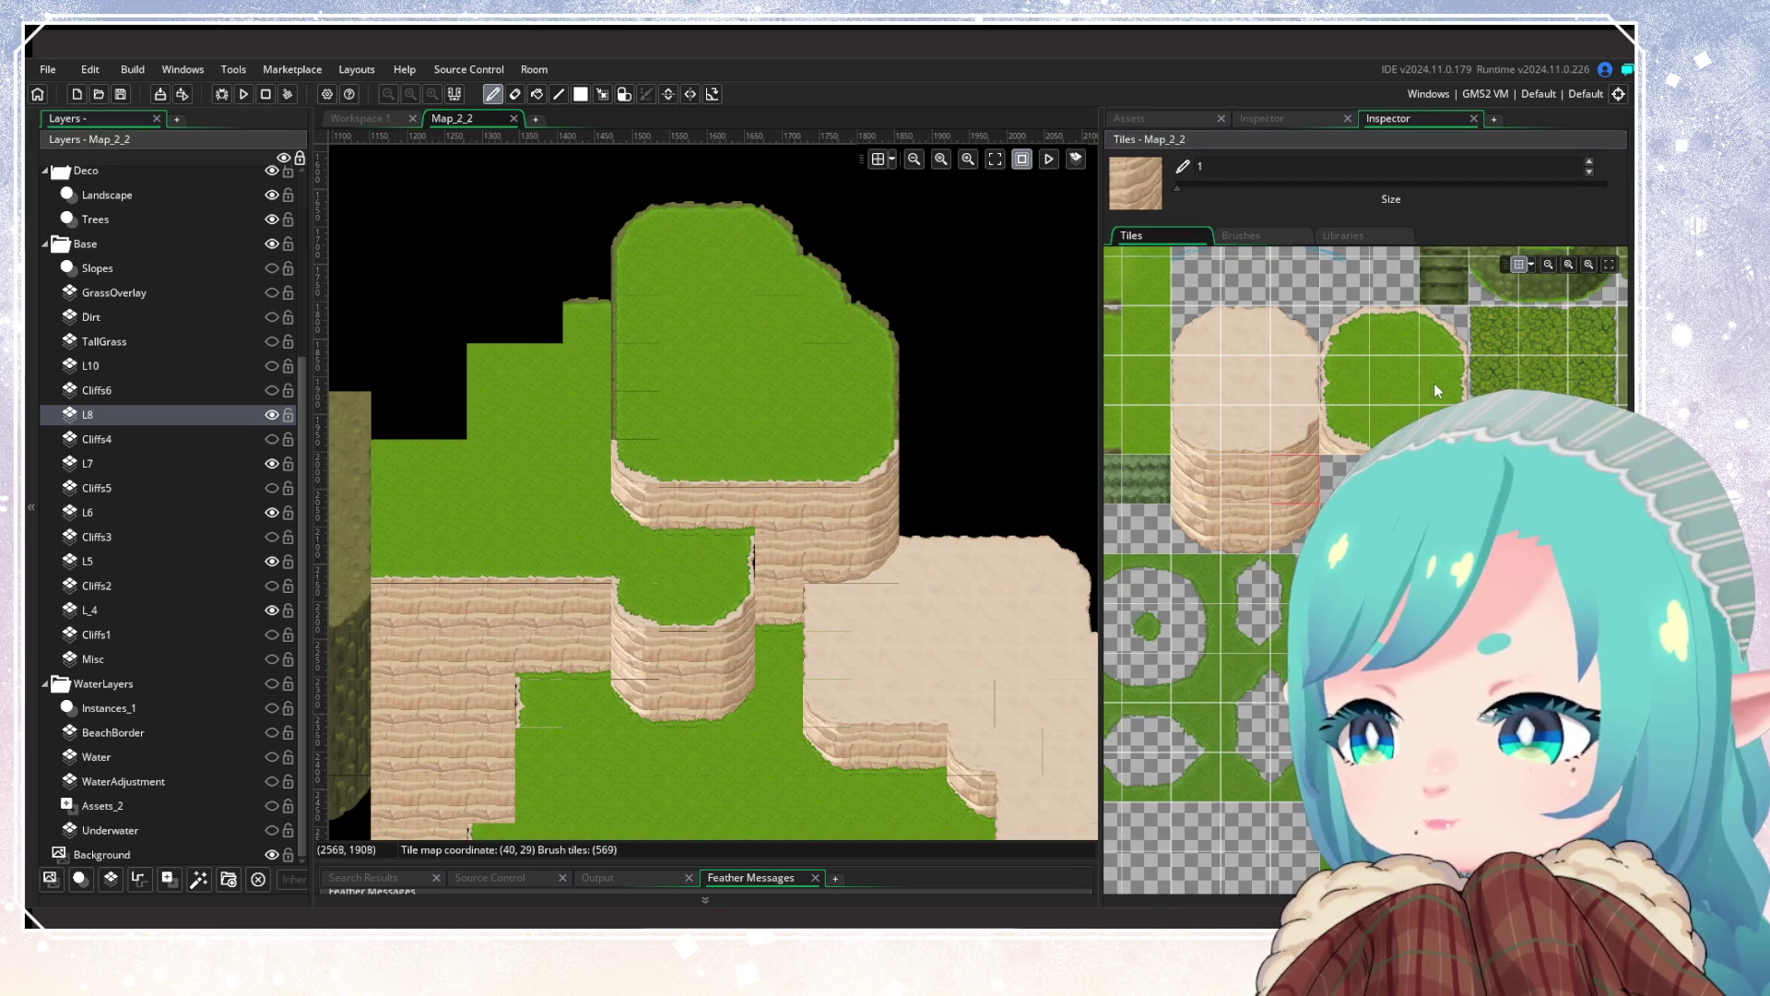
Step: Fill the grass notch at the plateau's top with plain grass tiles
click(1436, 390)
click(1443, 332)
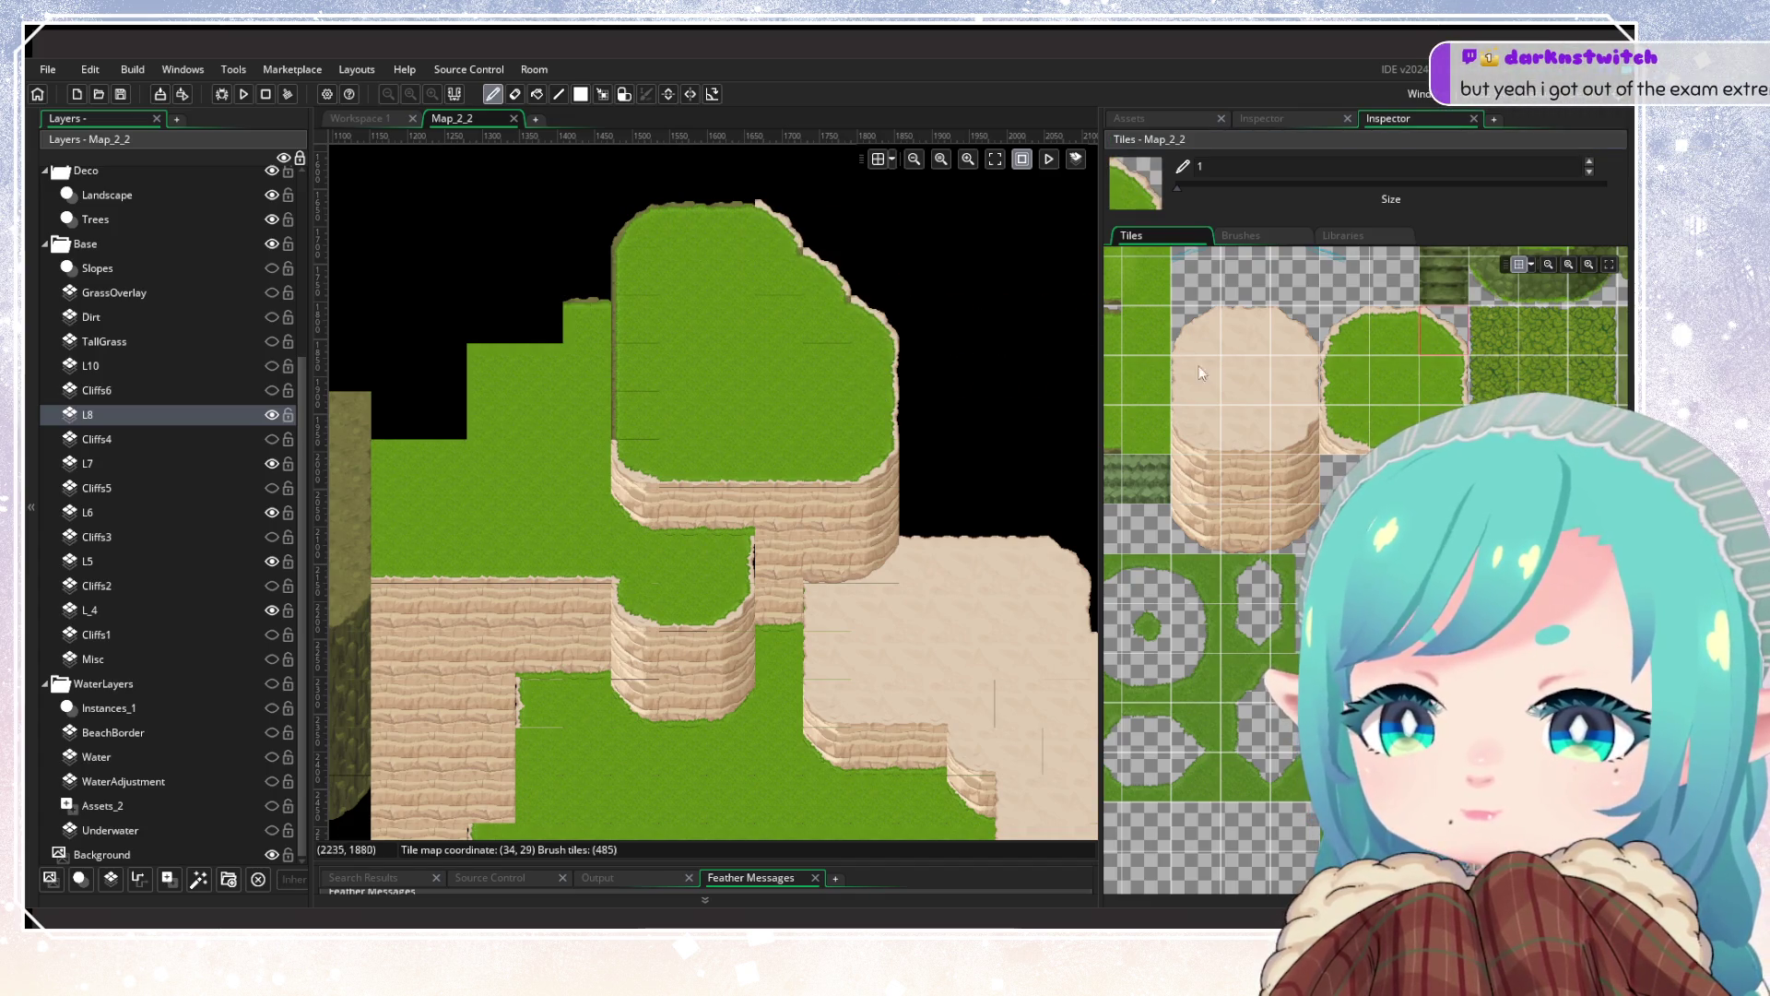
click(1352, 347)
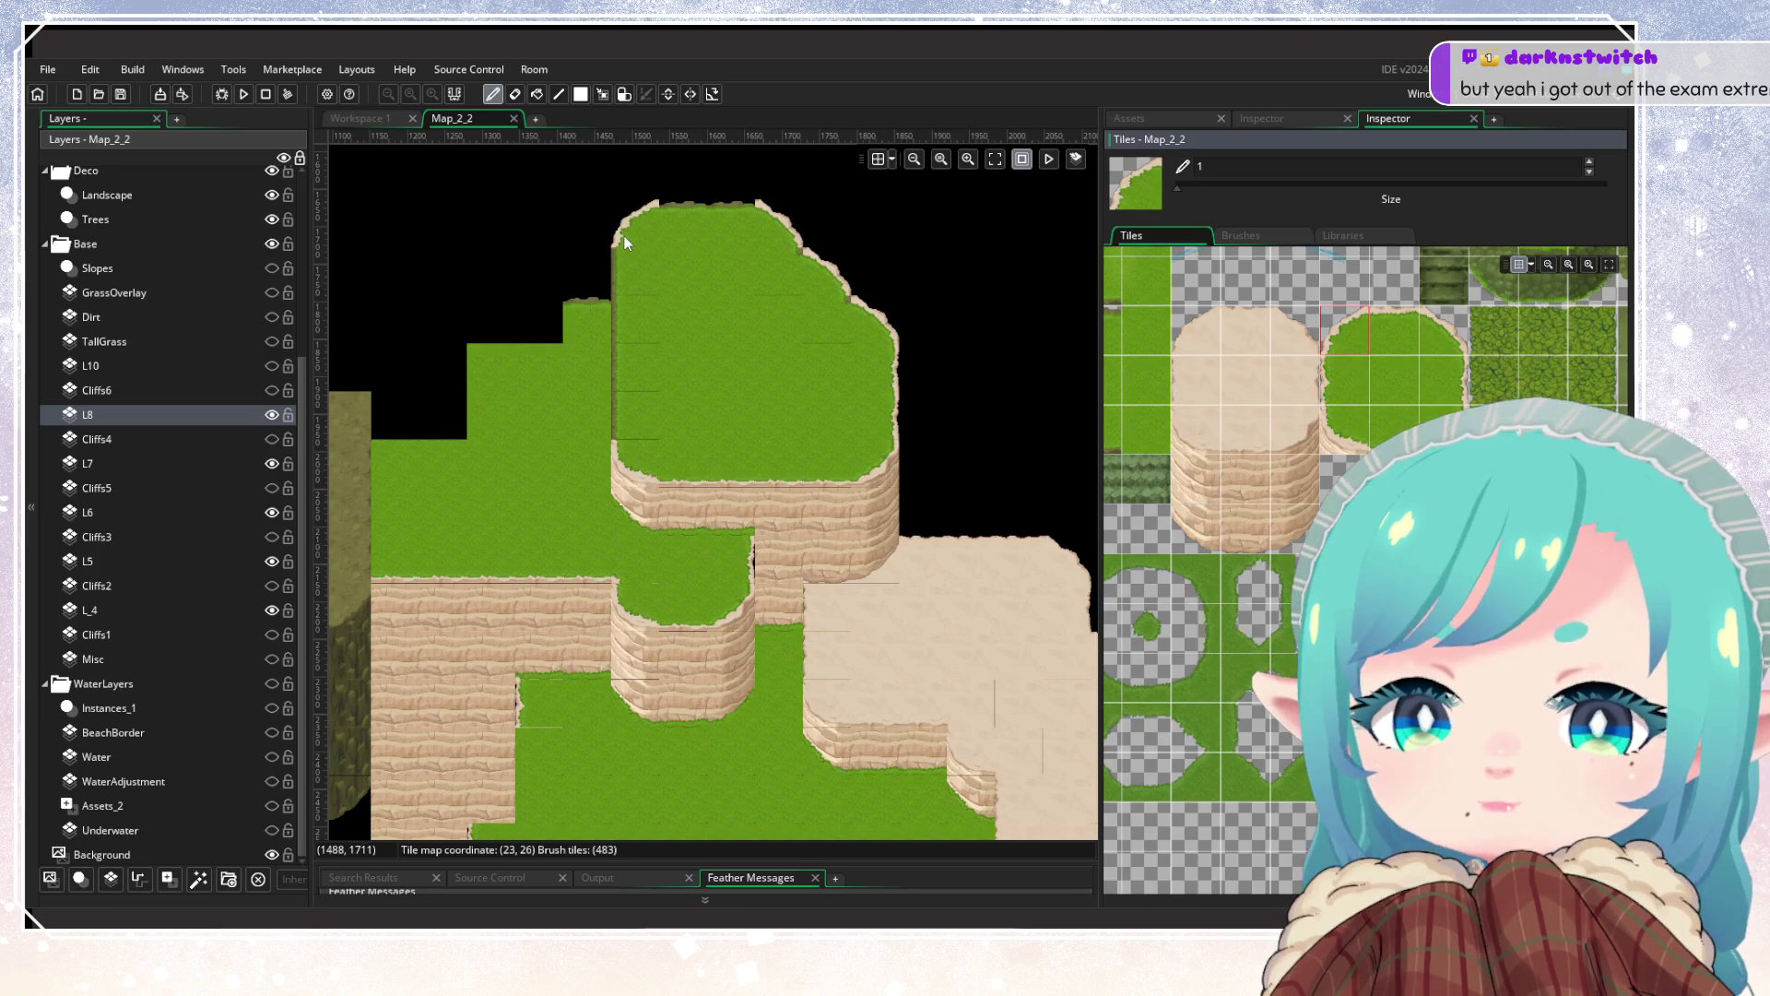
click(1400, 338)
click(693, 234)
alt+click(711, 316)
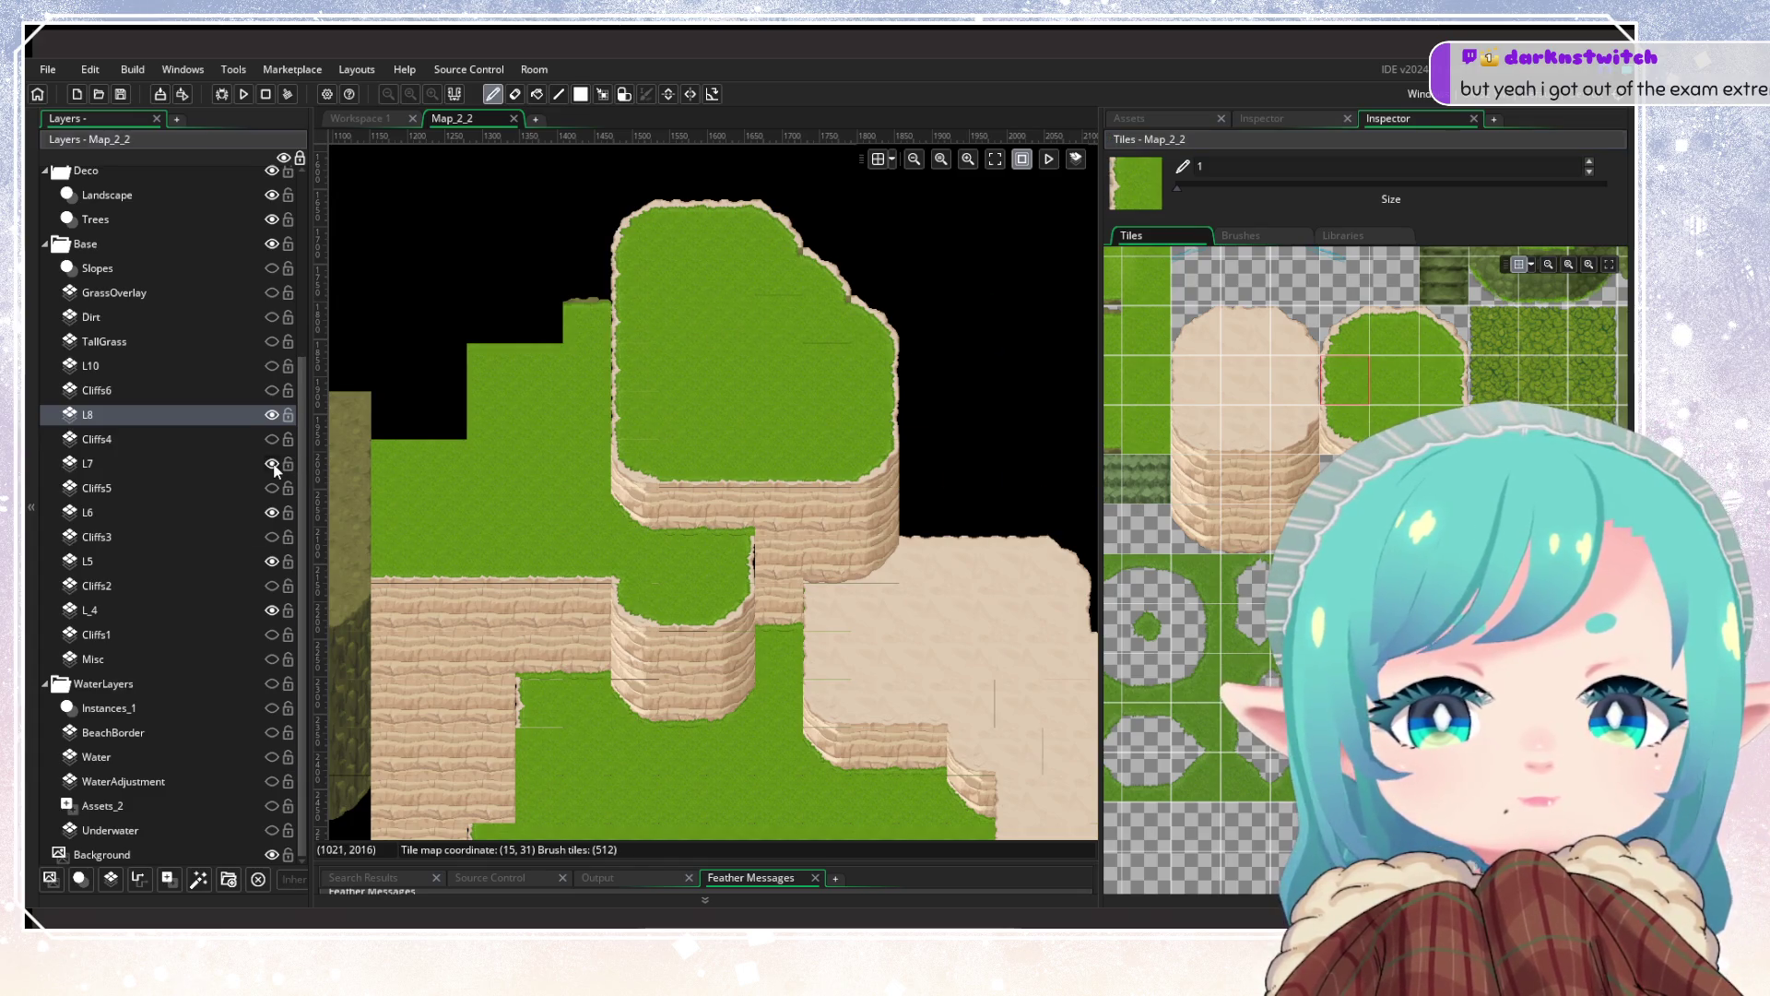
Step: Patch a gap in the grass on layer L8 with a grass tile
click(225, 465)
alt+click(624, 334)
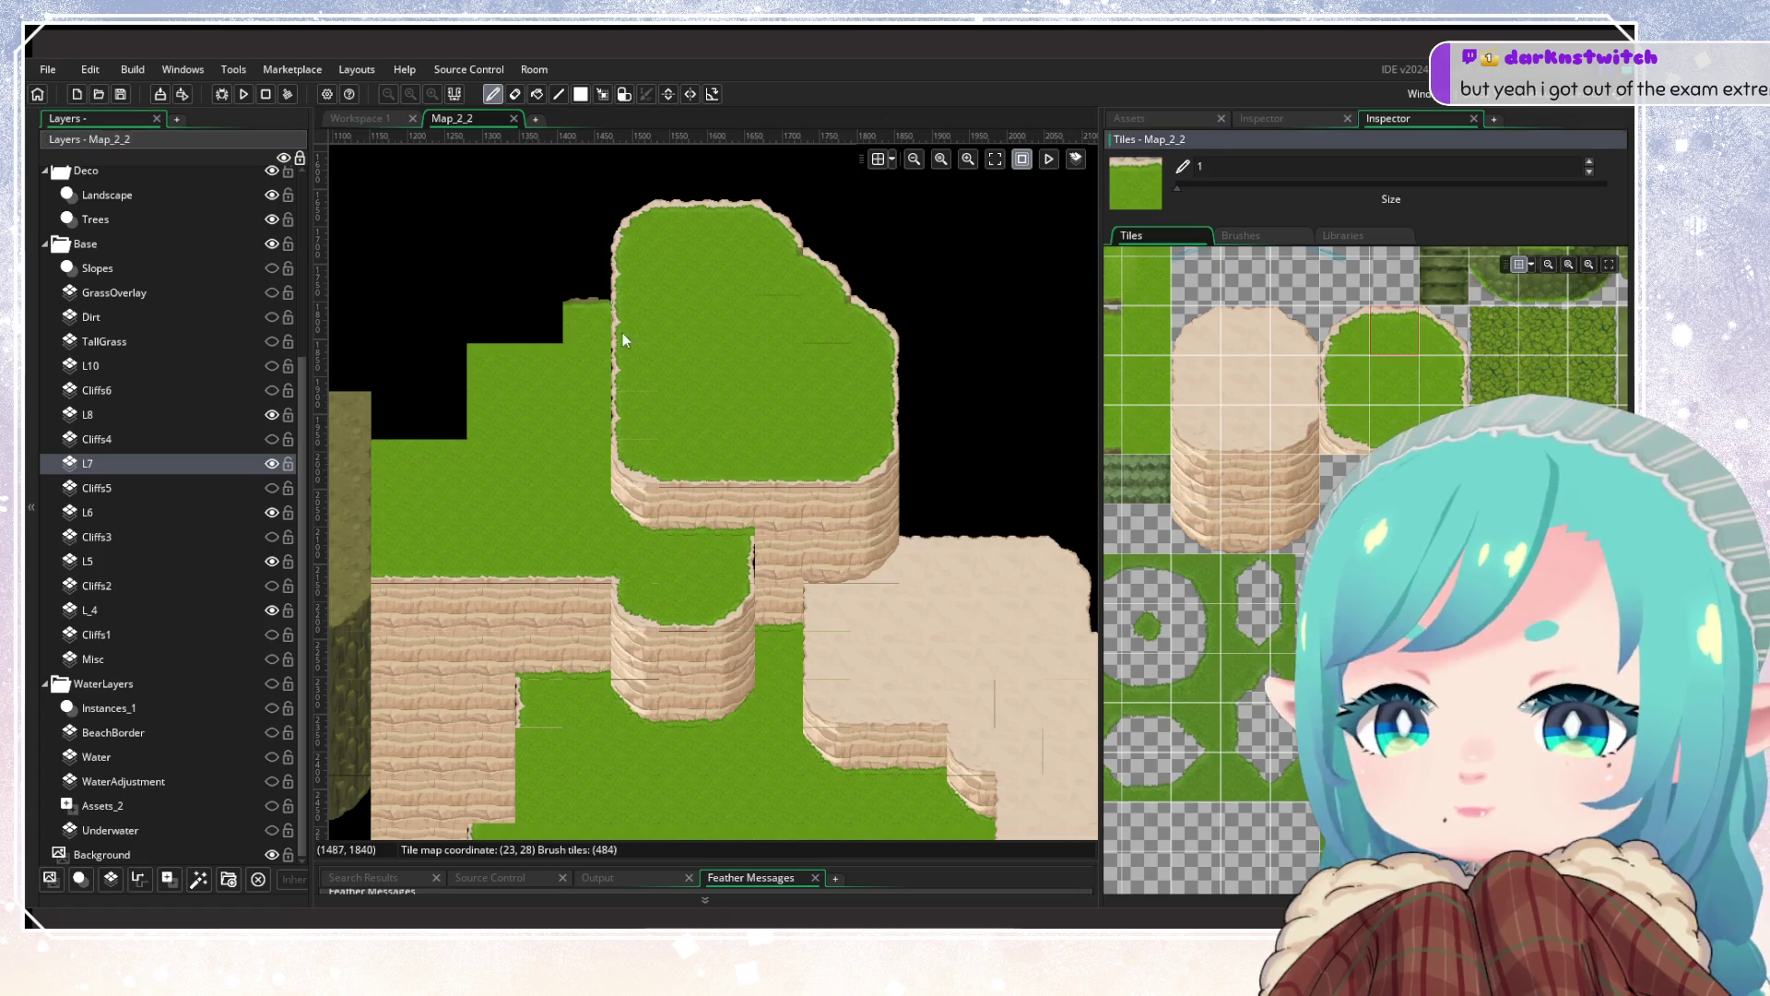
click(107, 414)
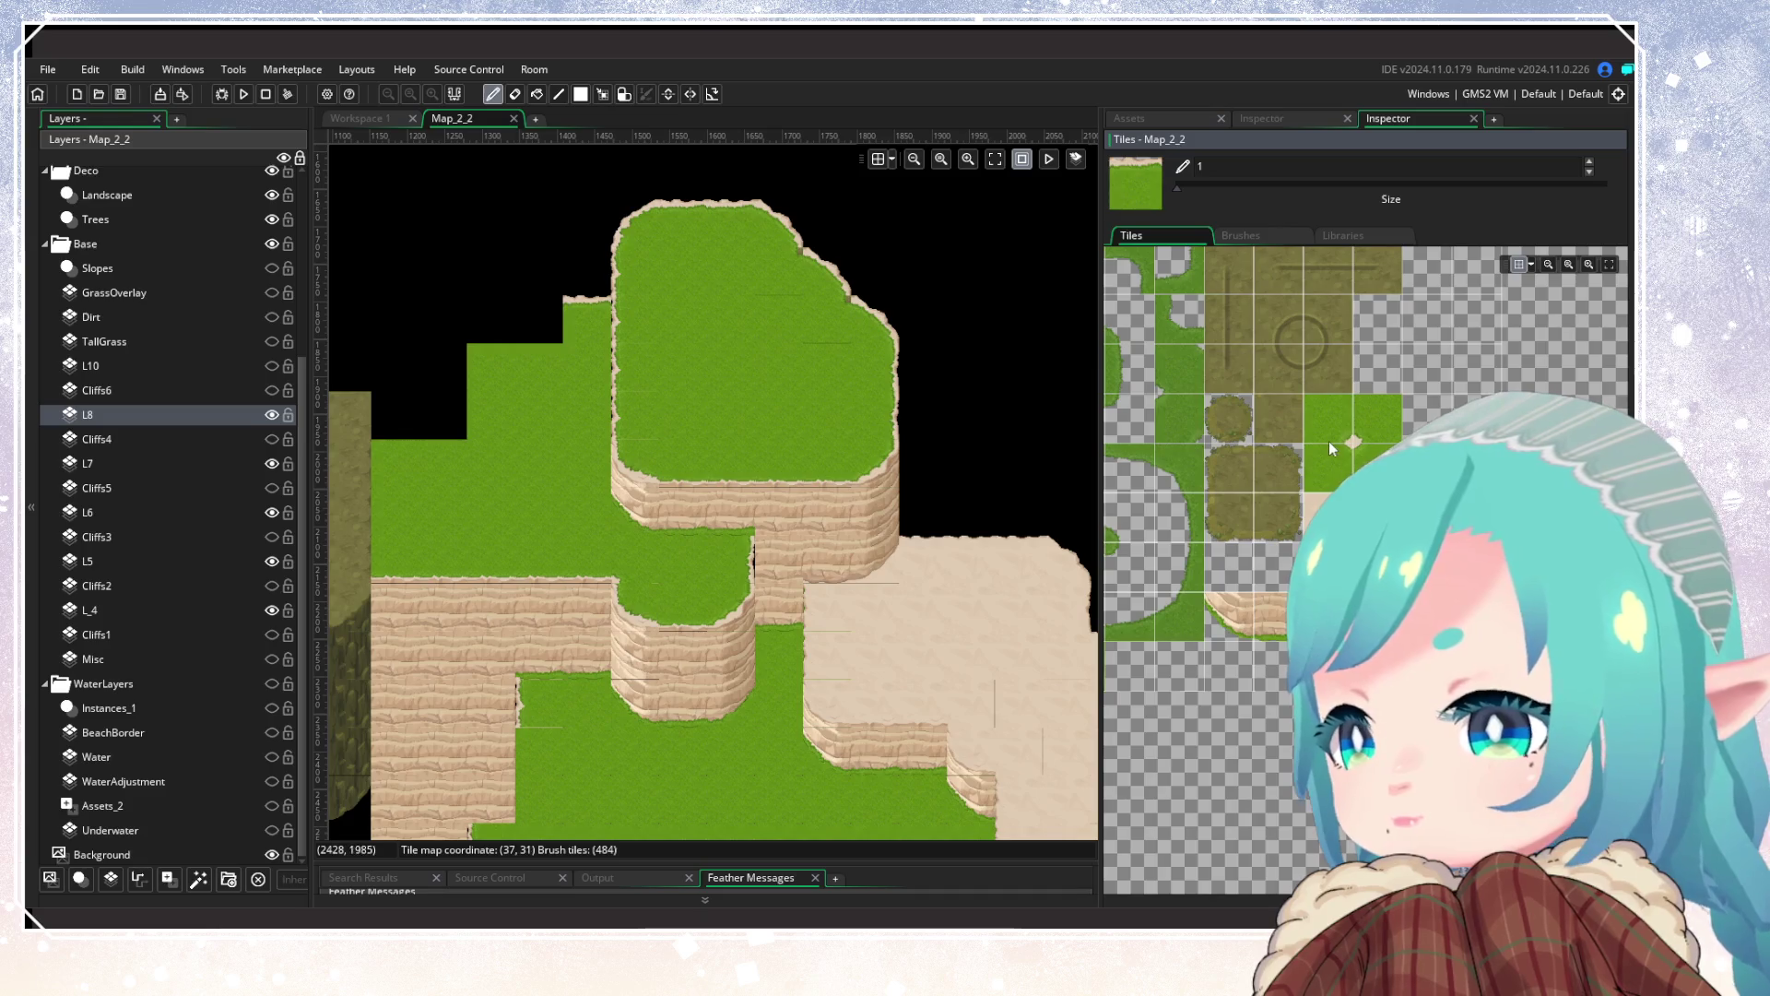
click(1330, 449)
click(871, 558)
drag(443, 512, 557, 594)
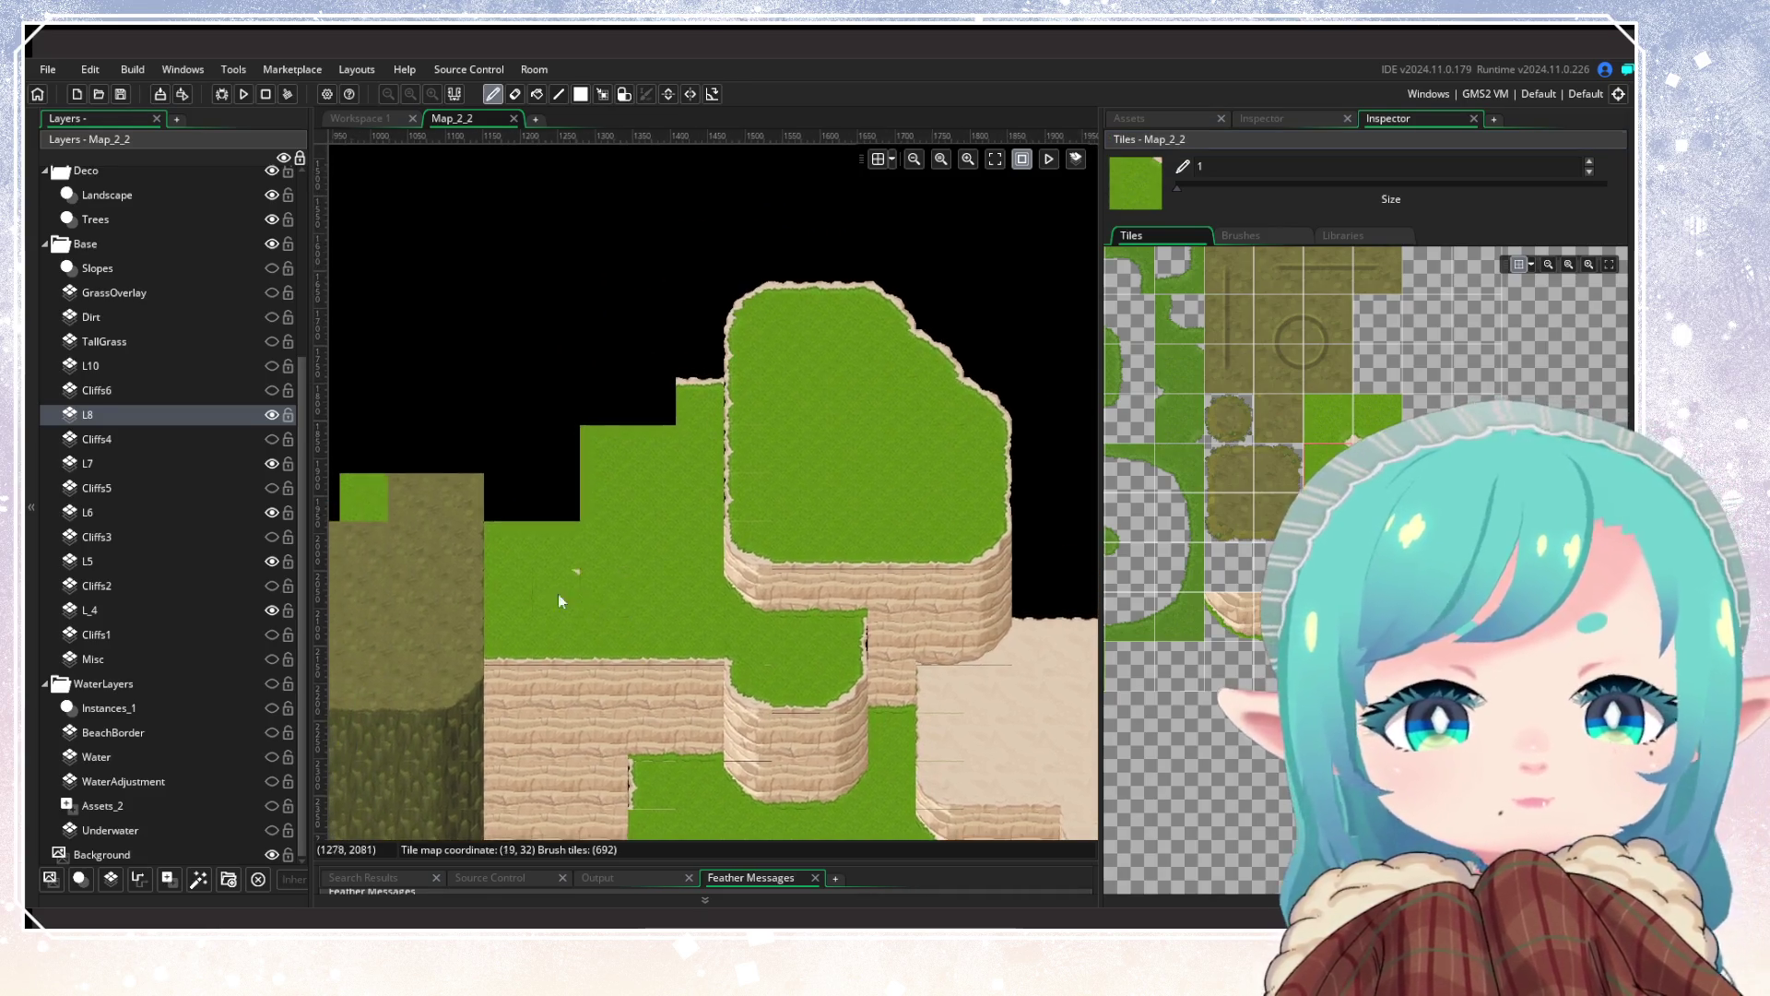
Step: On layer L7, straighten the curved grass edge with a plain grass tile
click(175, 465)
click(1393, 371)
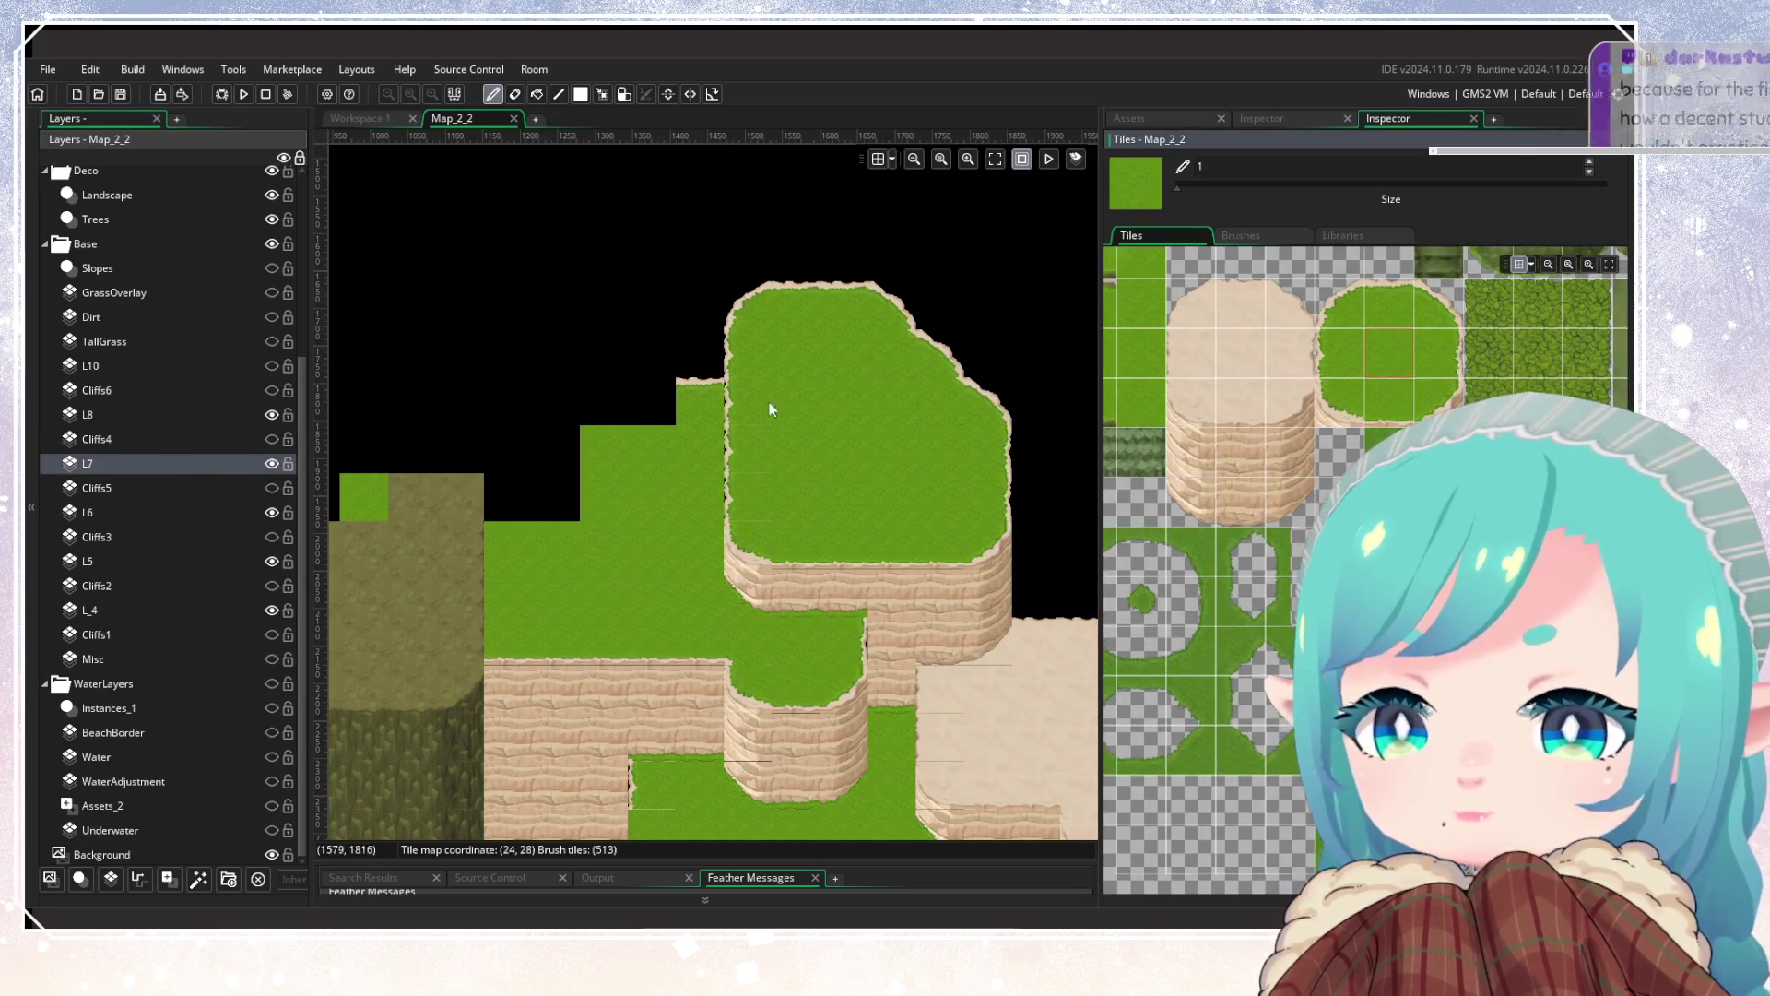
click(1396, 287)
click(1374, 372)
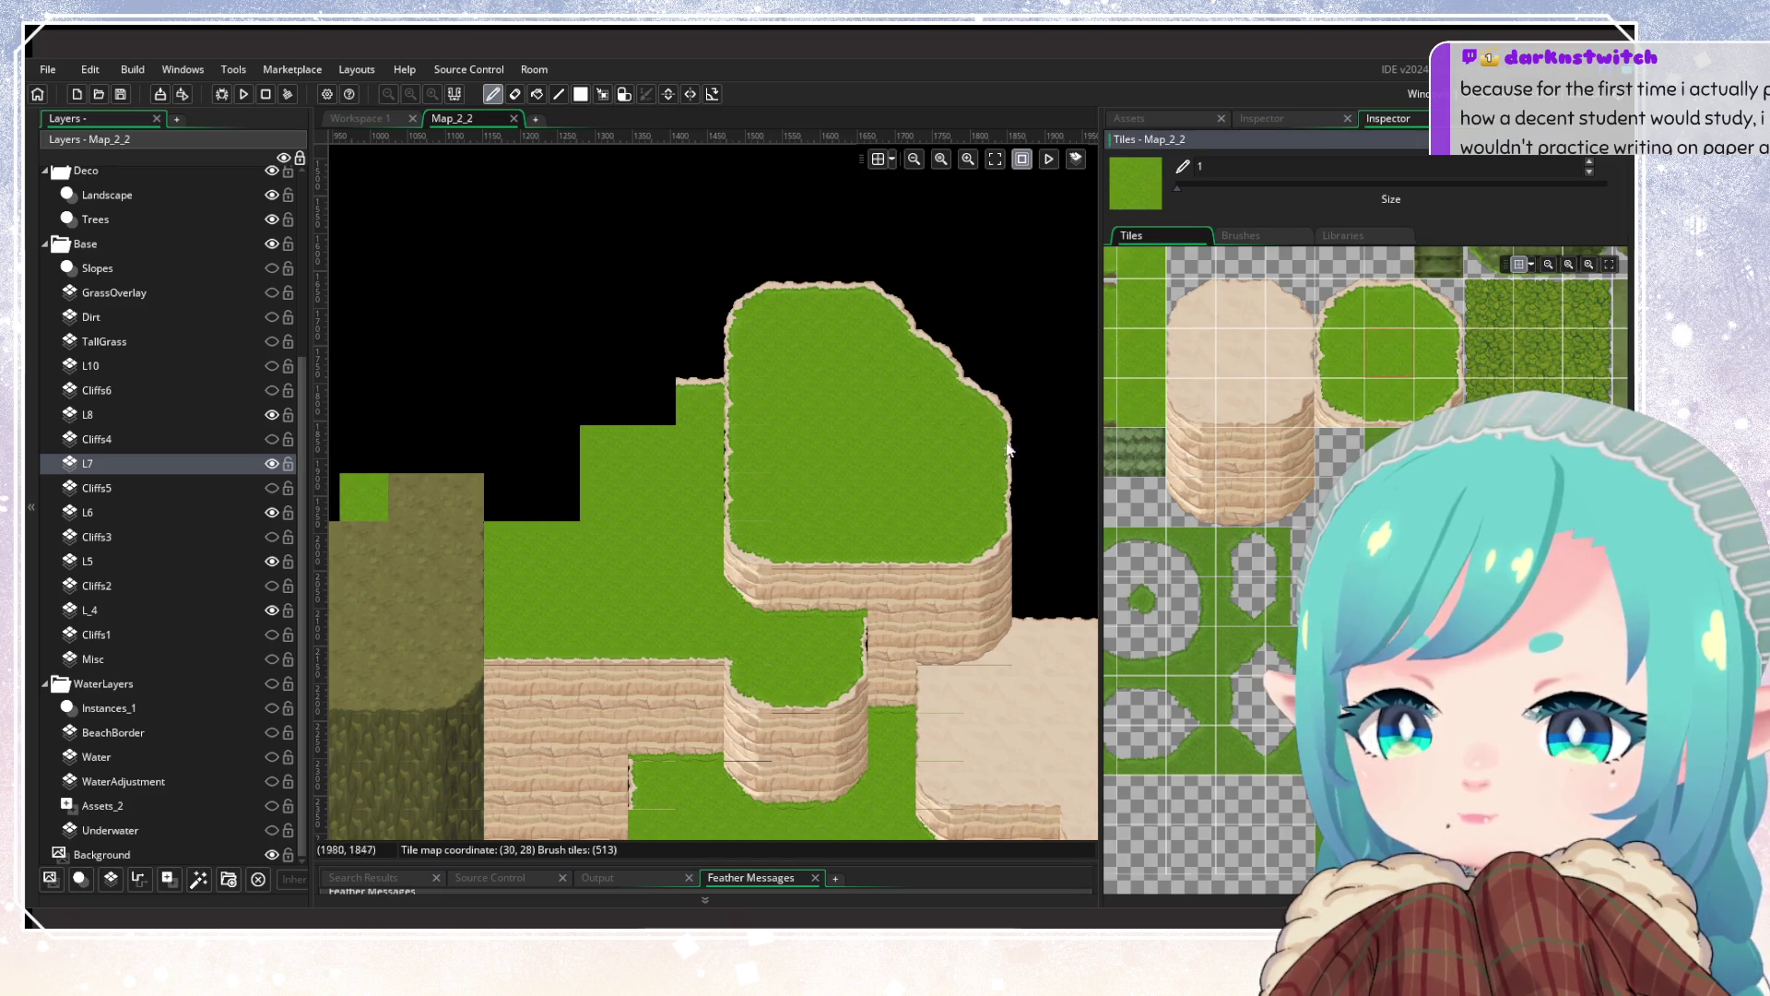
drag(784, 650, 645, 467)
click(709, 474)
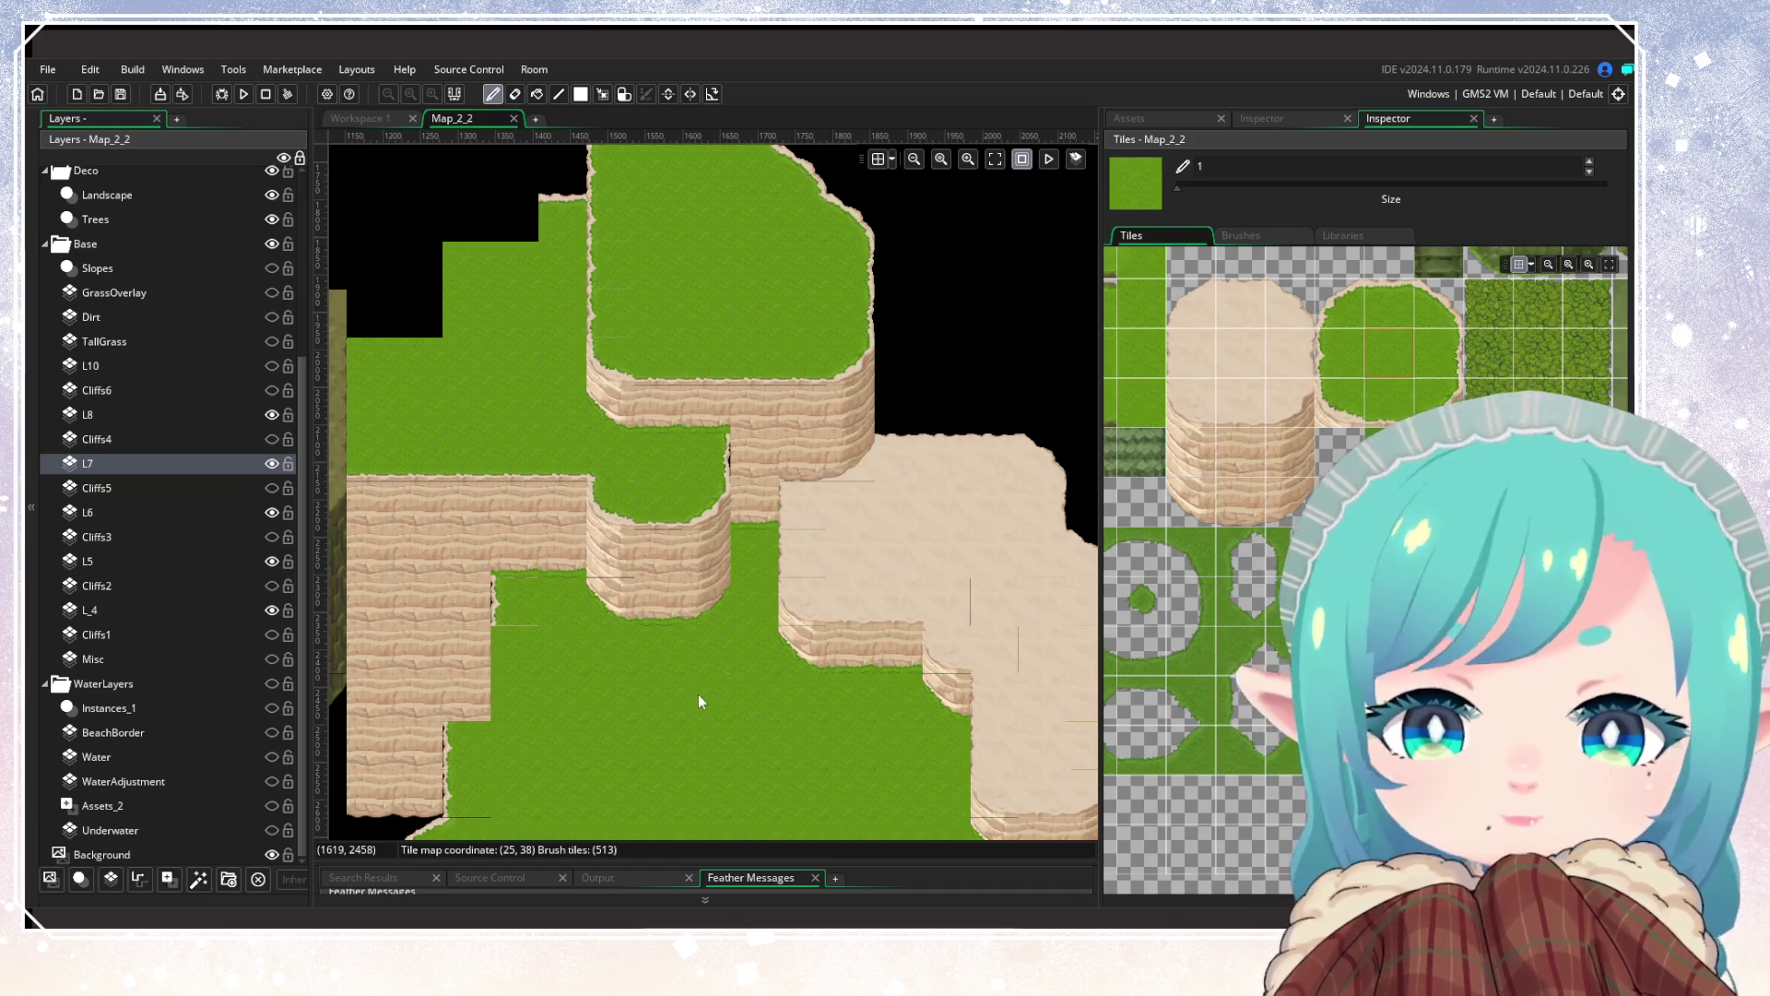
Step: Survey the room, then paint a first sand cliff tile on L8 beside the western olive plateau
mouse_move(726, 697)
mouse_down()
mouse_move(806, 466)
mouse_move(653, 458)
mouse_up()
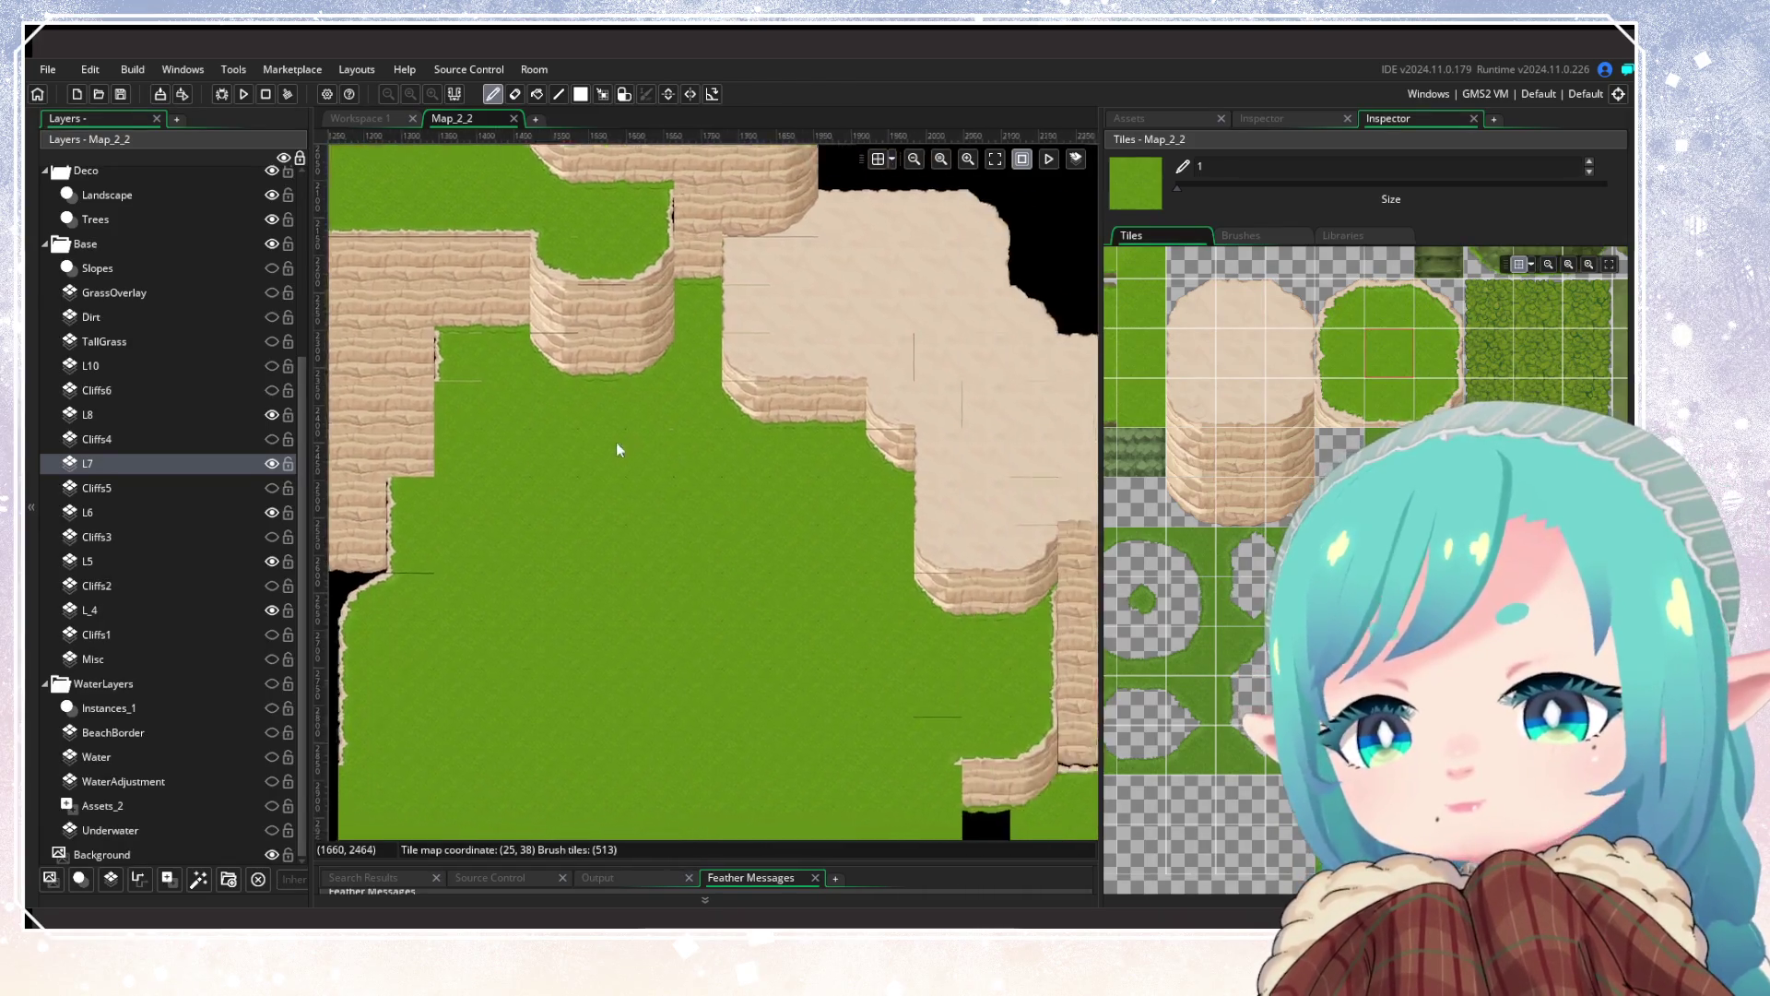
scroll(660, 512, down, 3)
scroll(637, 502, down, 1)
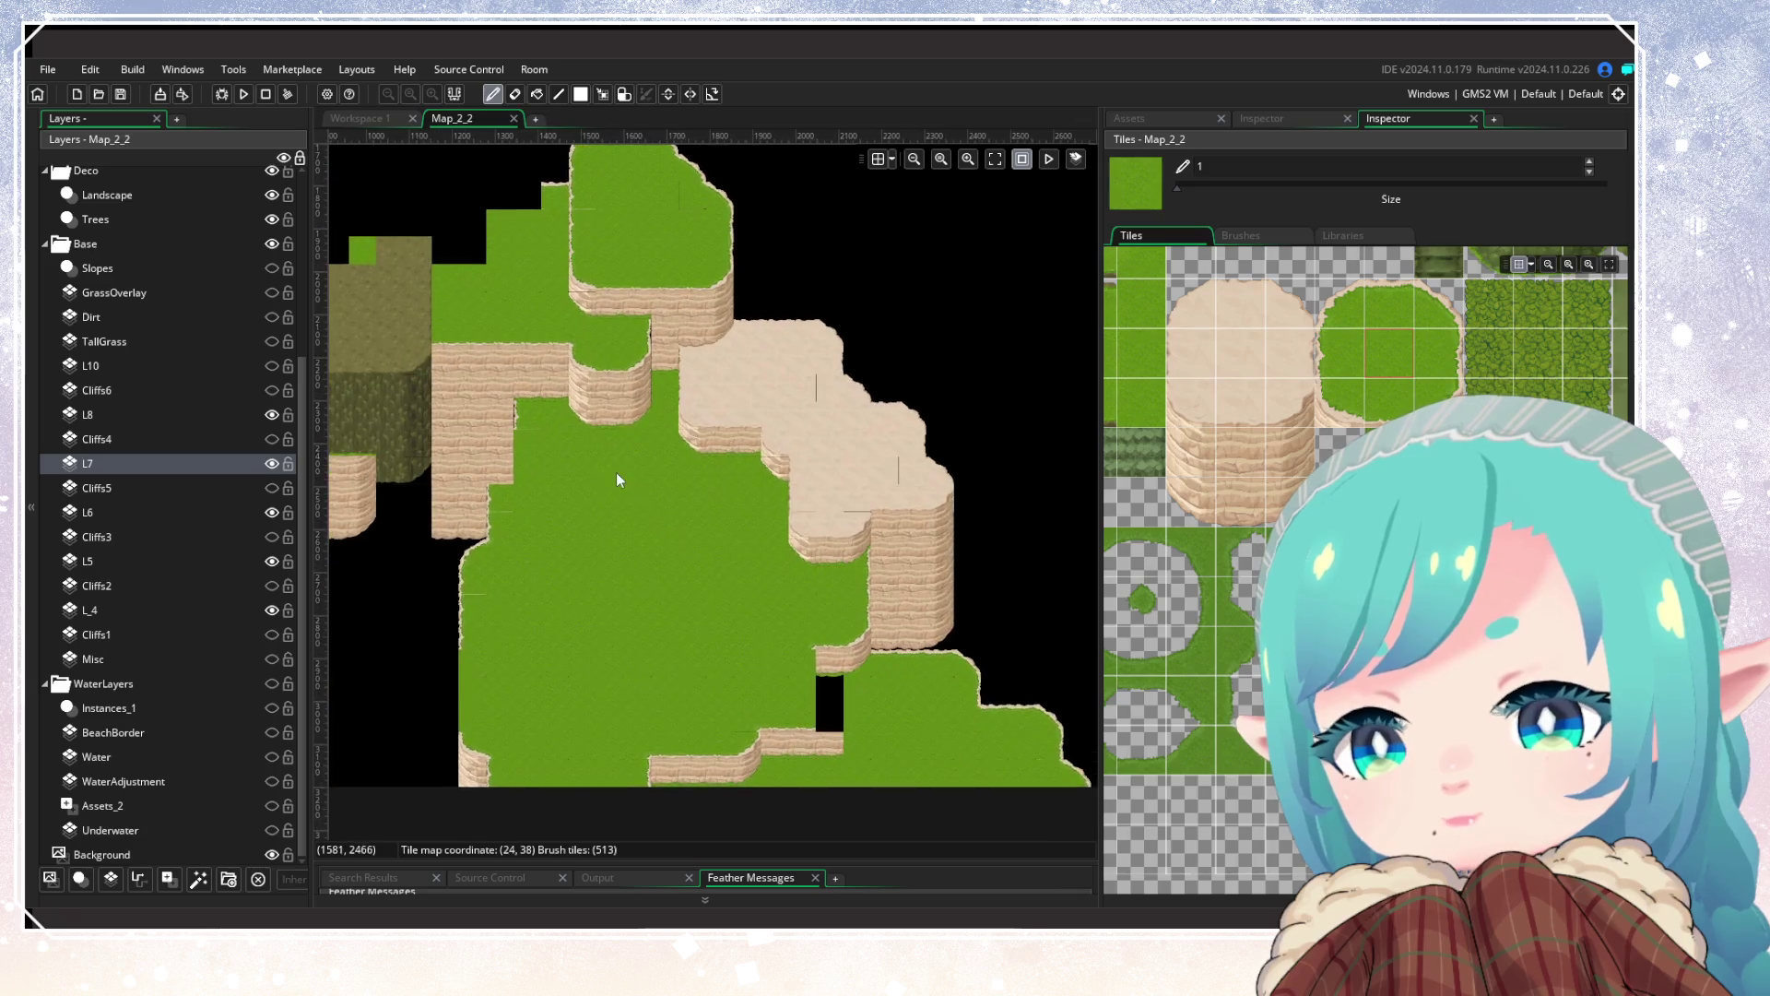
scroll(640, 640, up, 3)
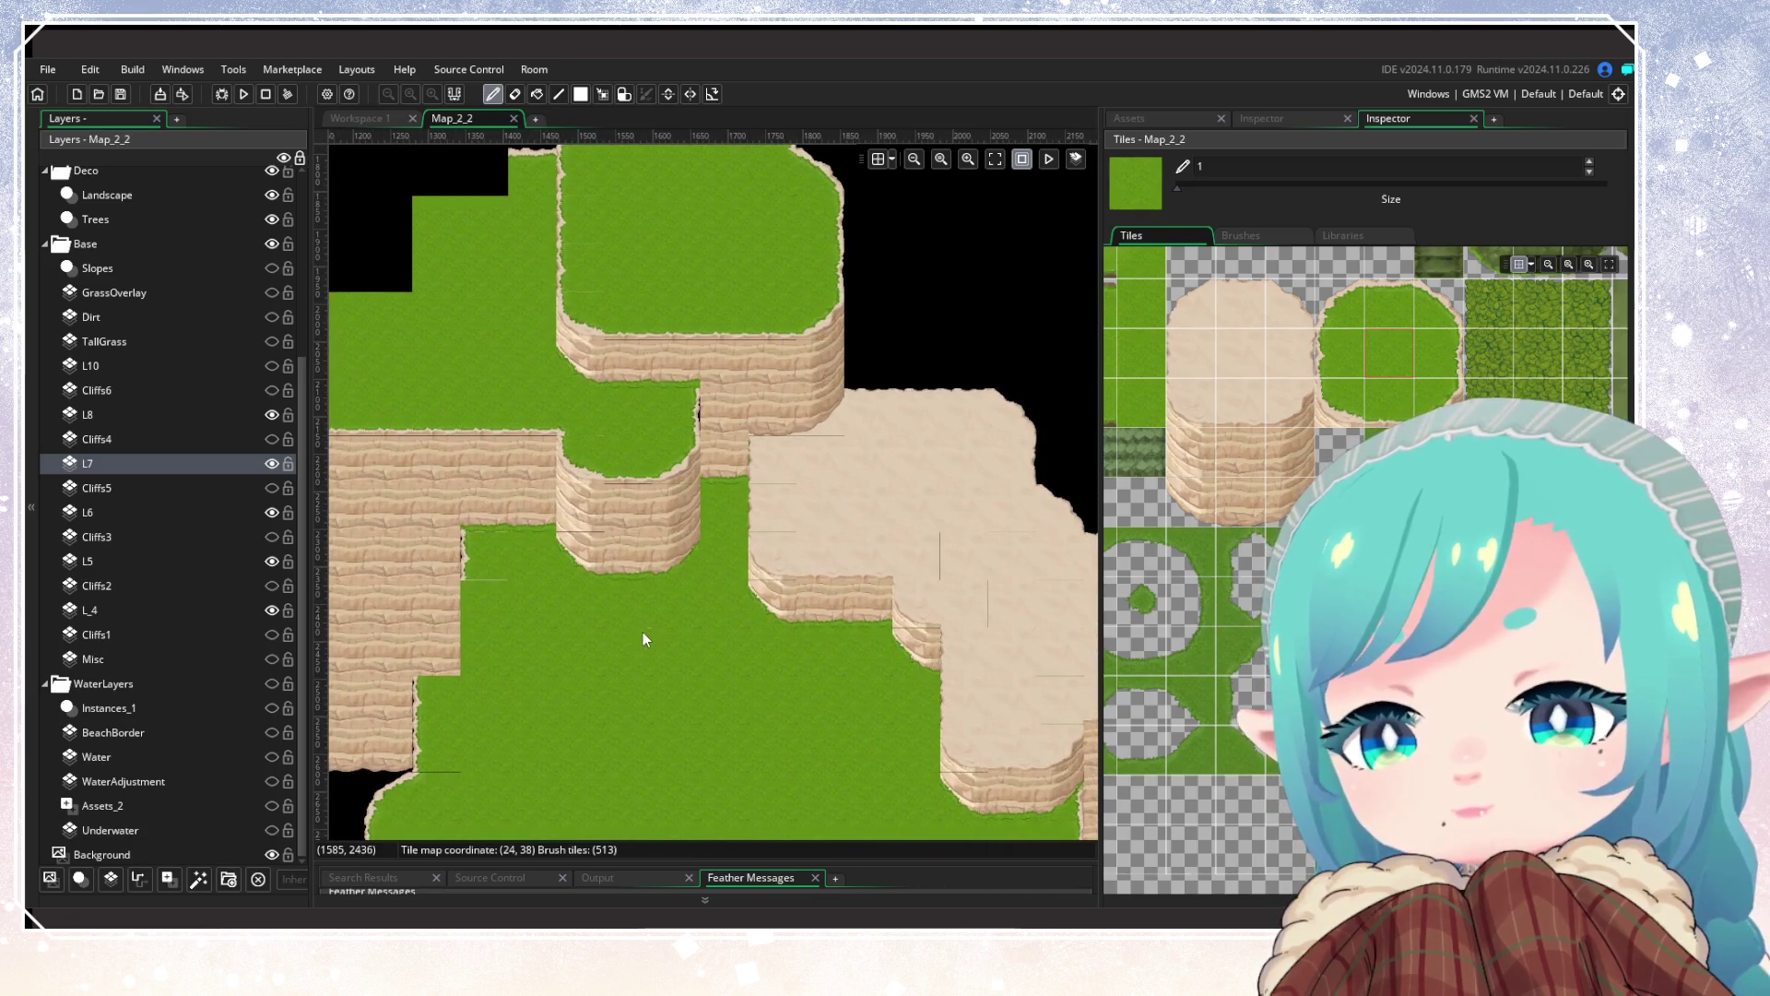
scroll(644, 633, down, 4)
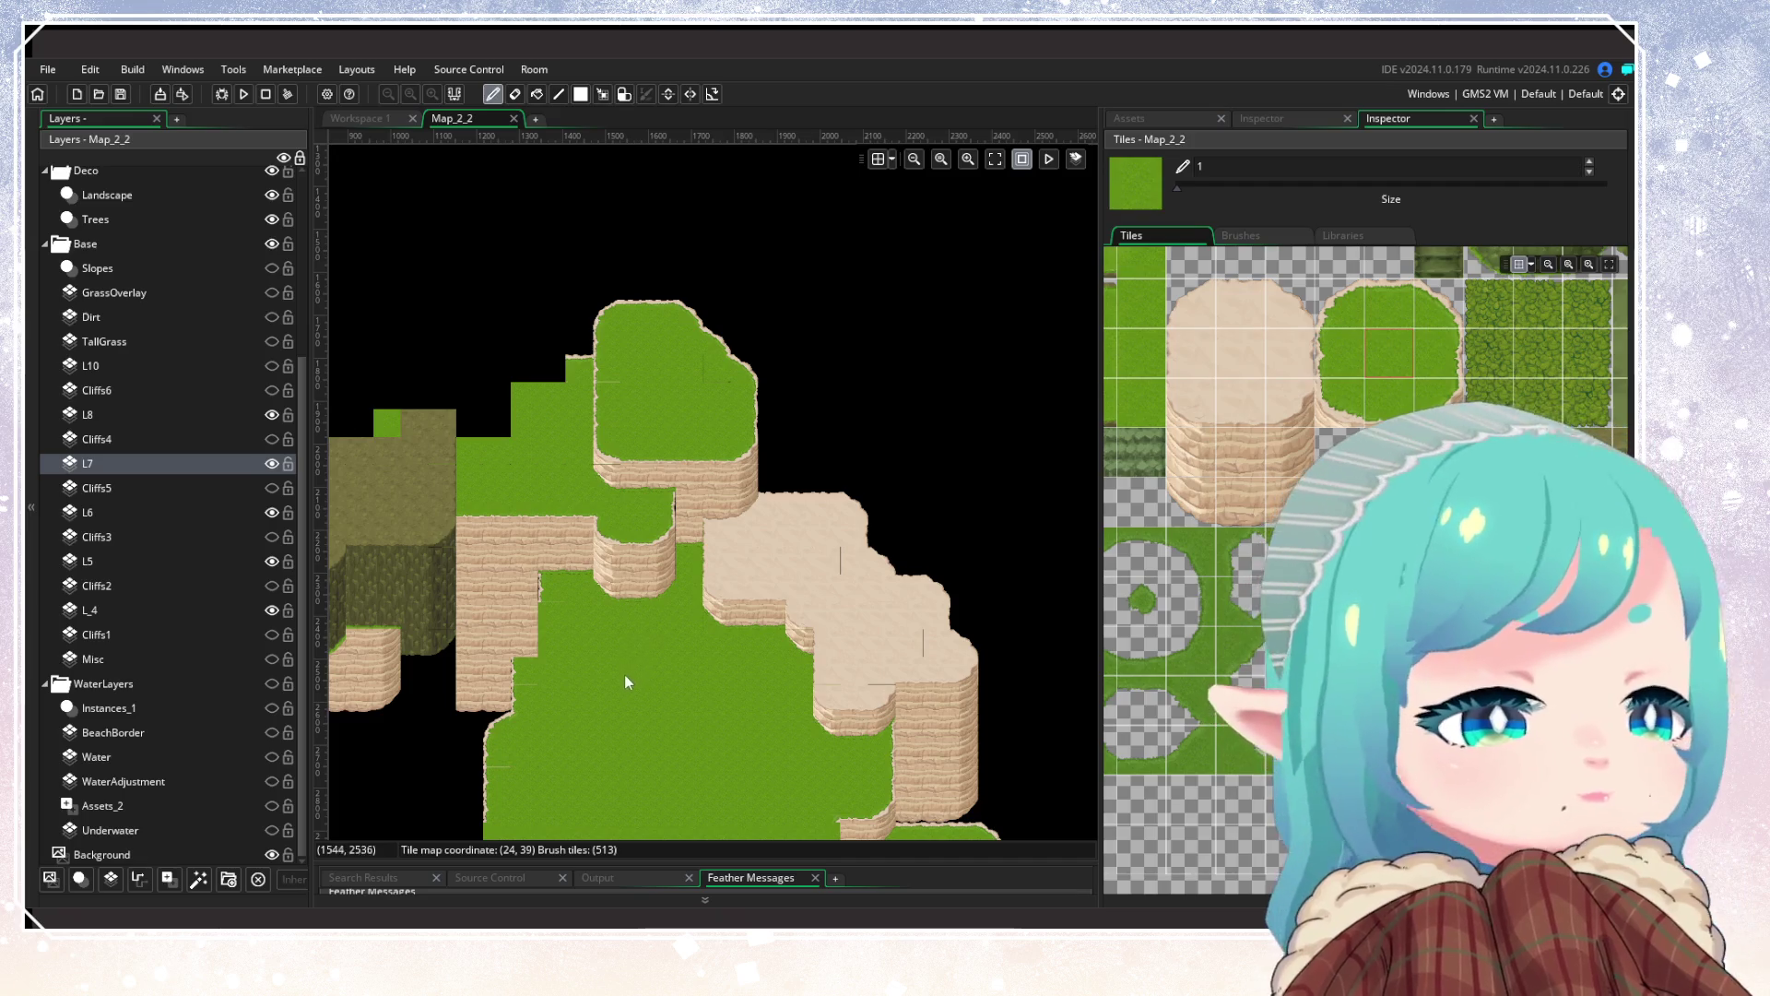
mouse_move(604, 687)
mouse_down()
mouse_move(675, 565)
mouse_move(572, 684)
mouse_move(953, 616)
mouse_move(1048, 660)
mouse_move(1053, 728)
mouse_move(963, 743)
mouse_move(998, 740)
mouse_up()
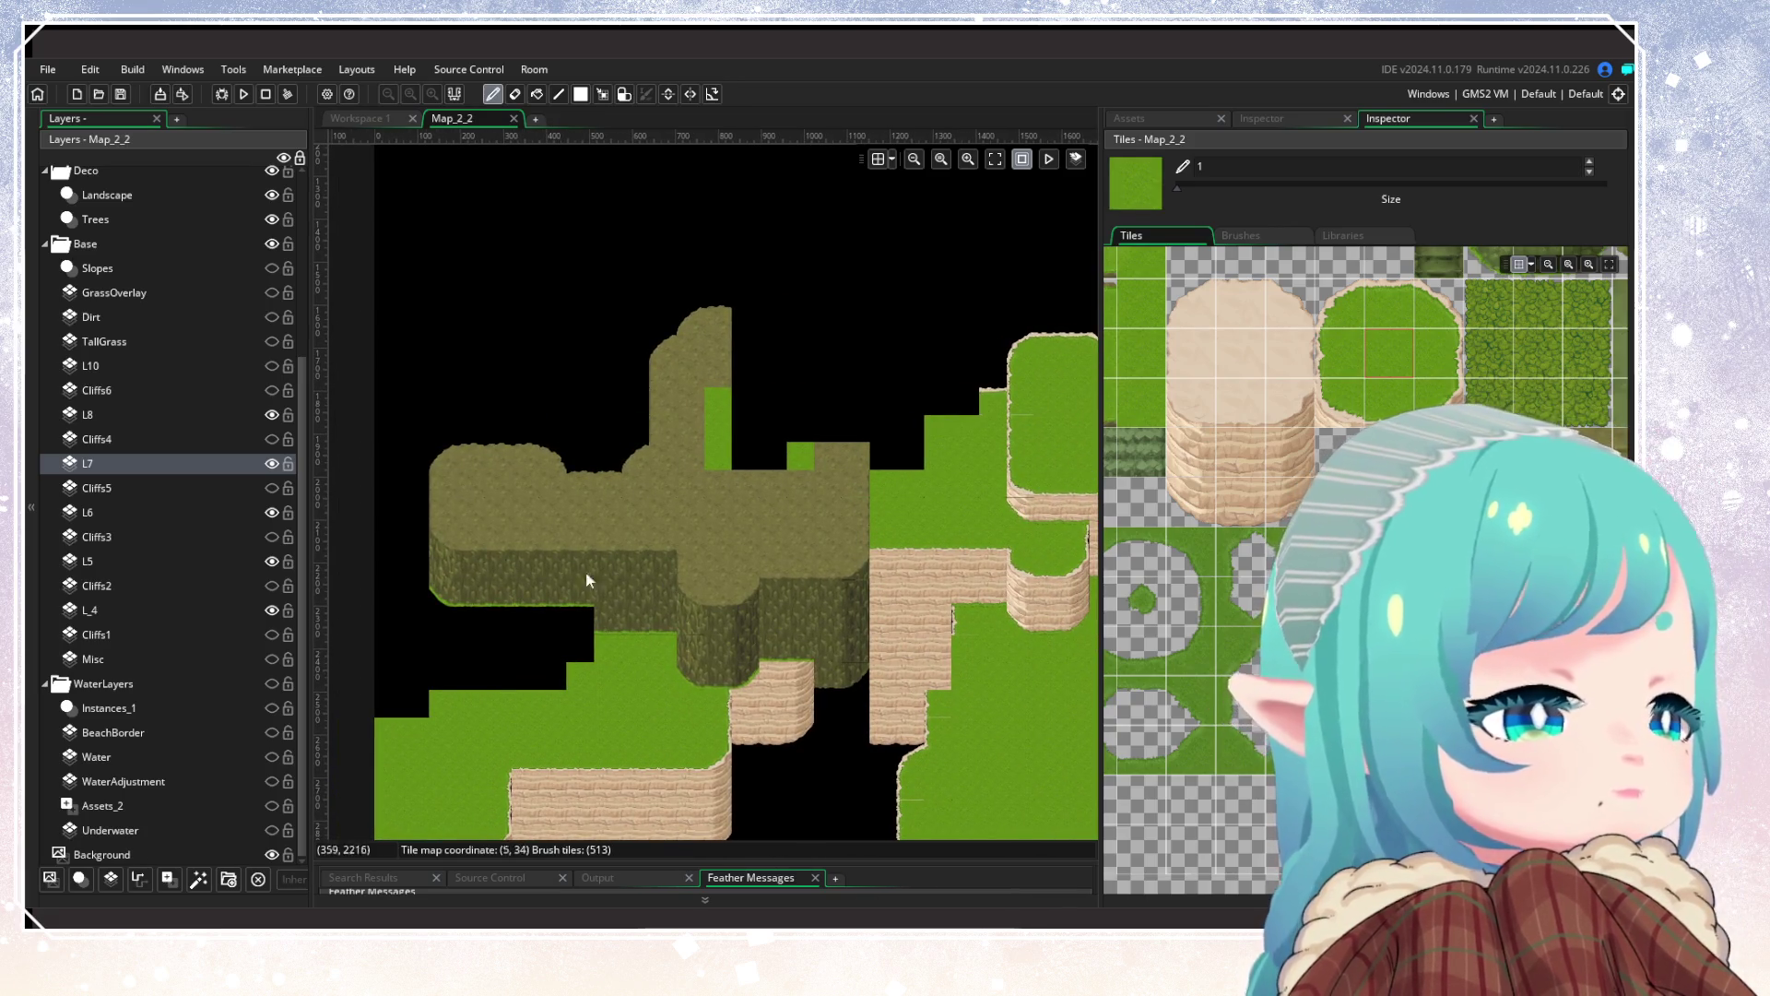
mouse_move(506, 533)
mouse_down()
mouse_move(773, 579)
mouse_move(740, 485)
mouse_move(589, 582)
mouse_up()
scroll(804, 664, up, 2)
drag(803, 663, 765, 771)
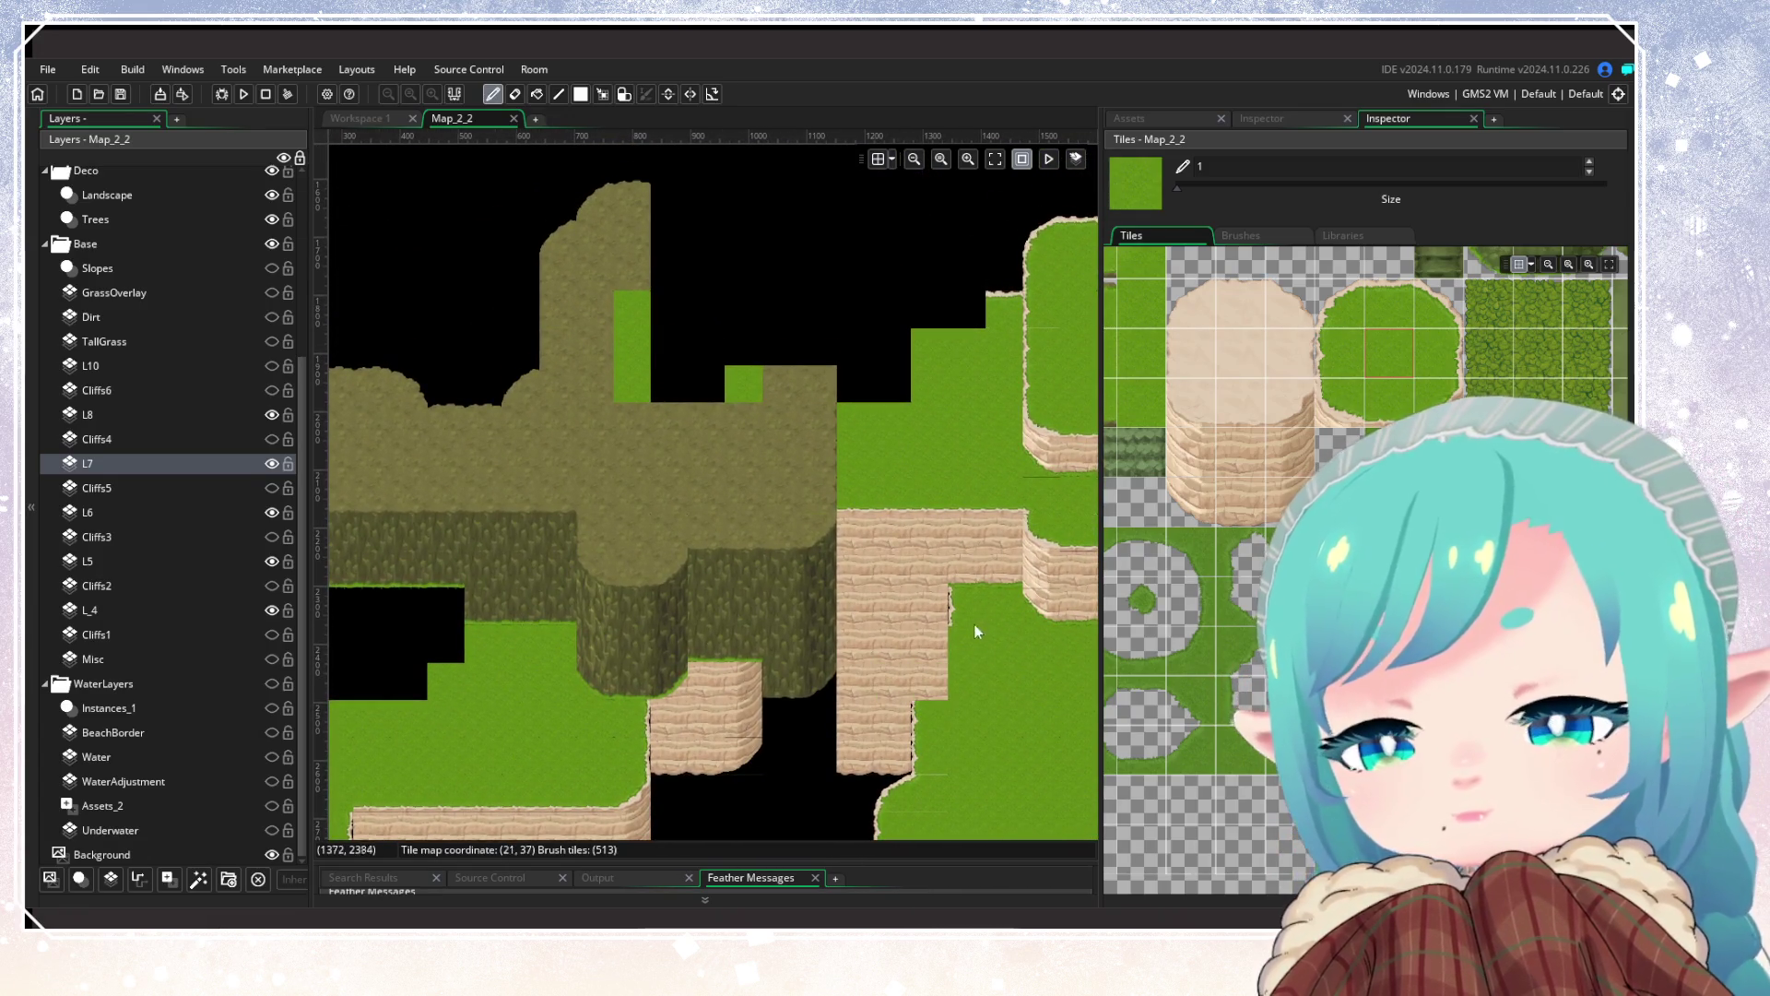
click(1302, 395)
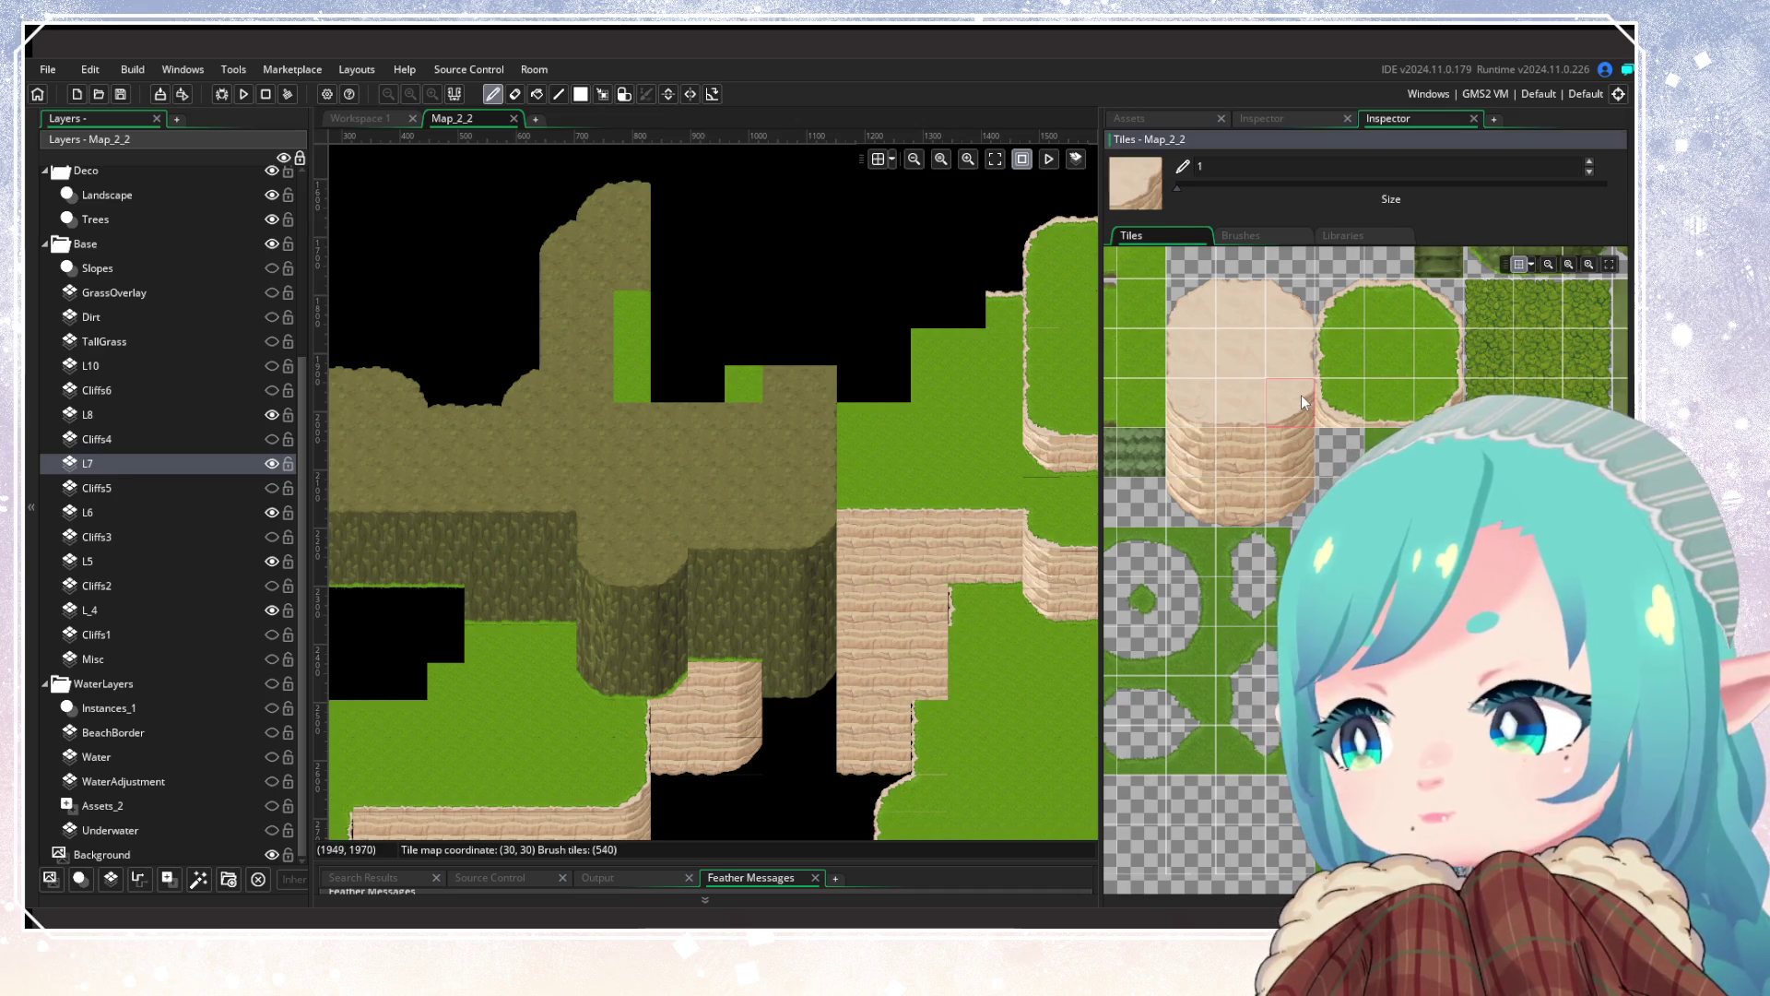
click(163, 415)
click(814, 544)
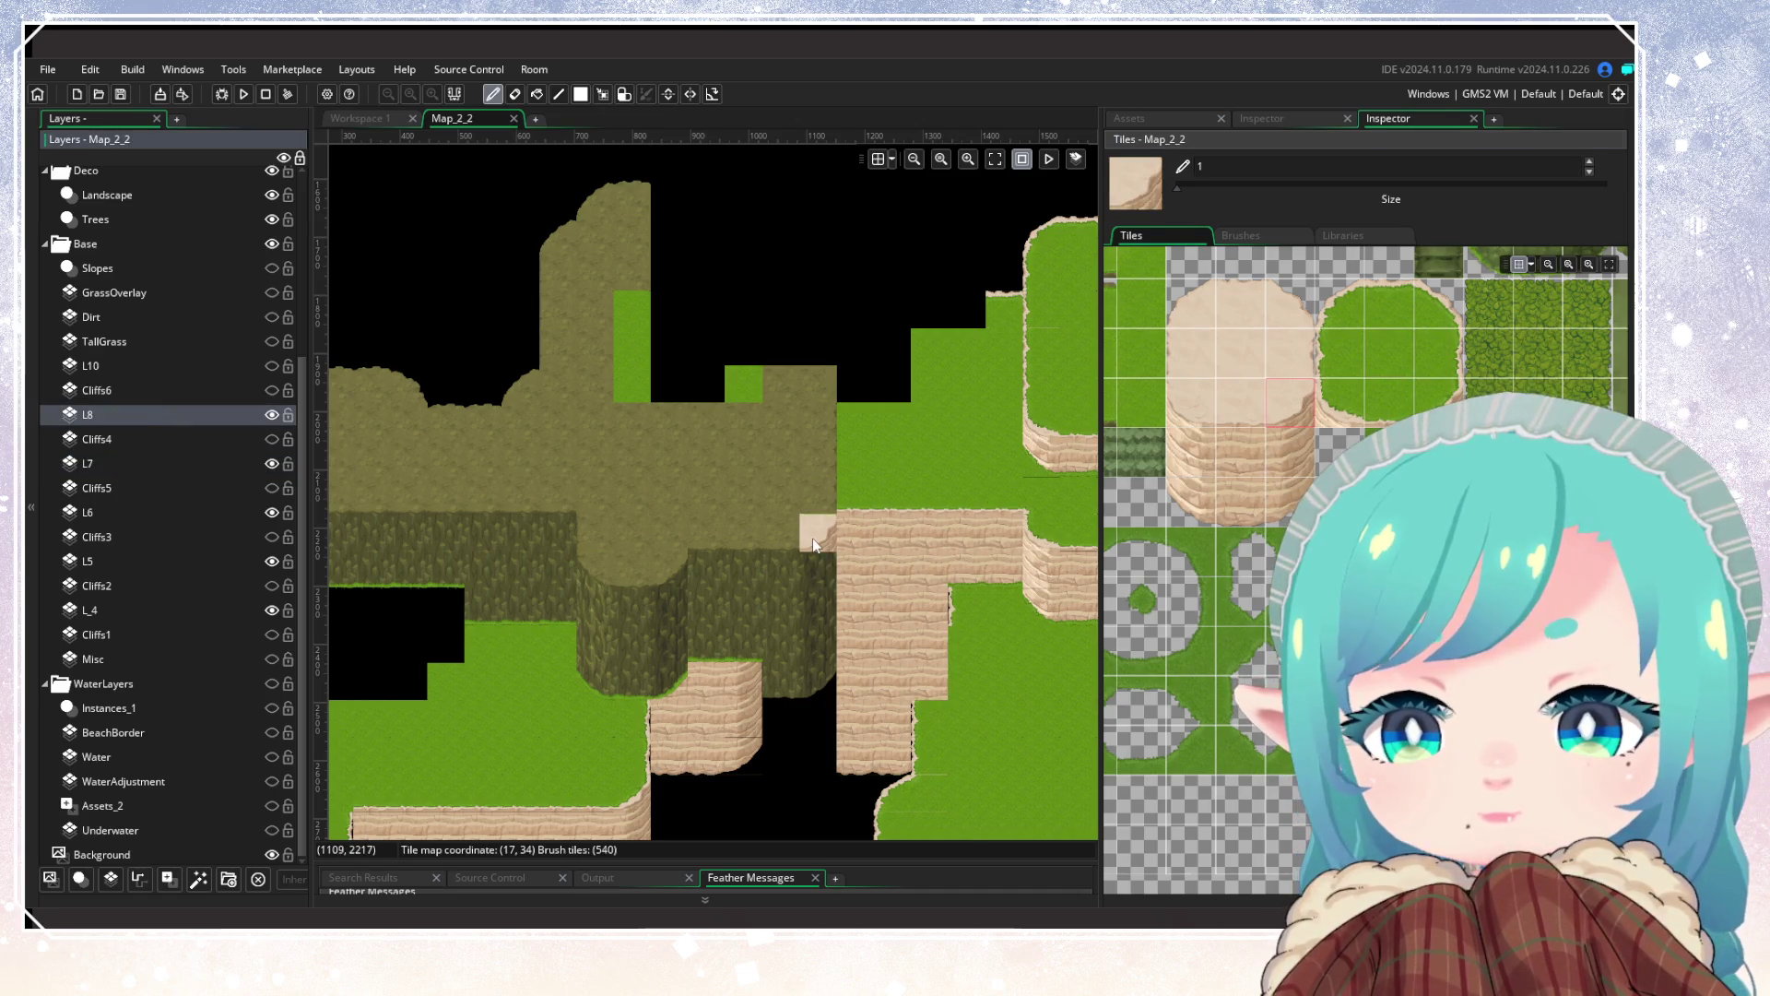
Step: Paint a sand cliff column down into the central cliff gap on L8
click(1296, 445)
drag(813, 581, 823, 728)
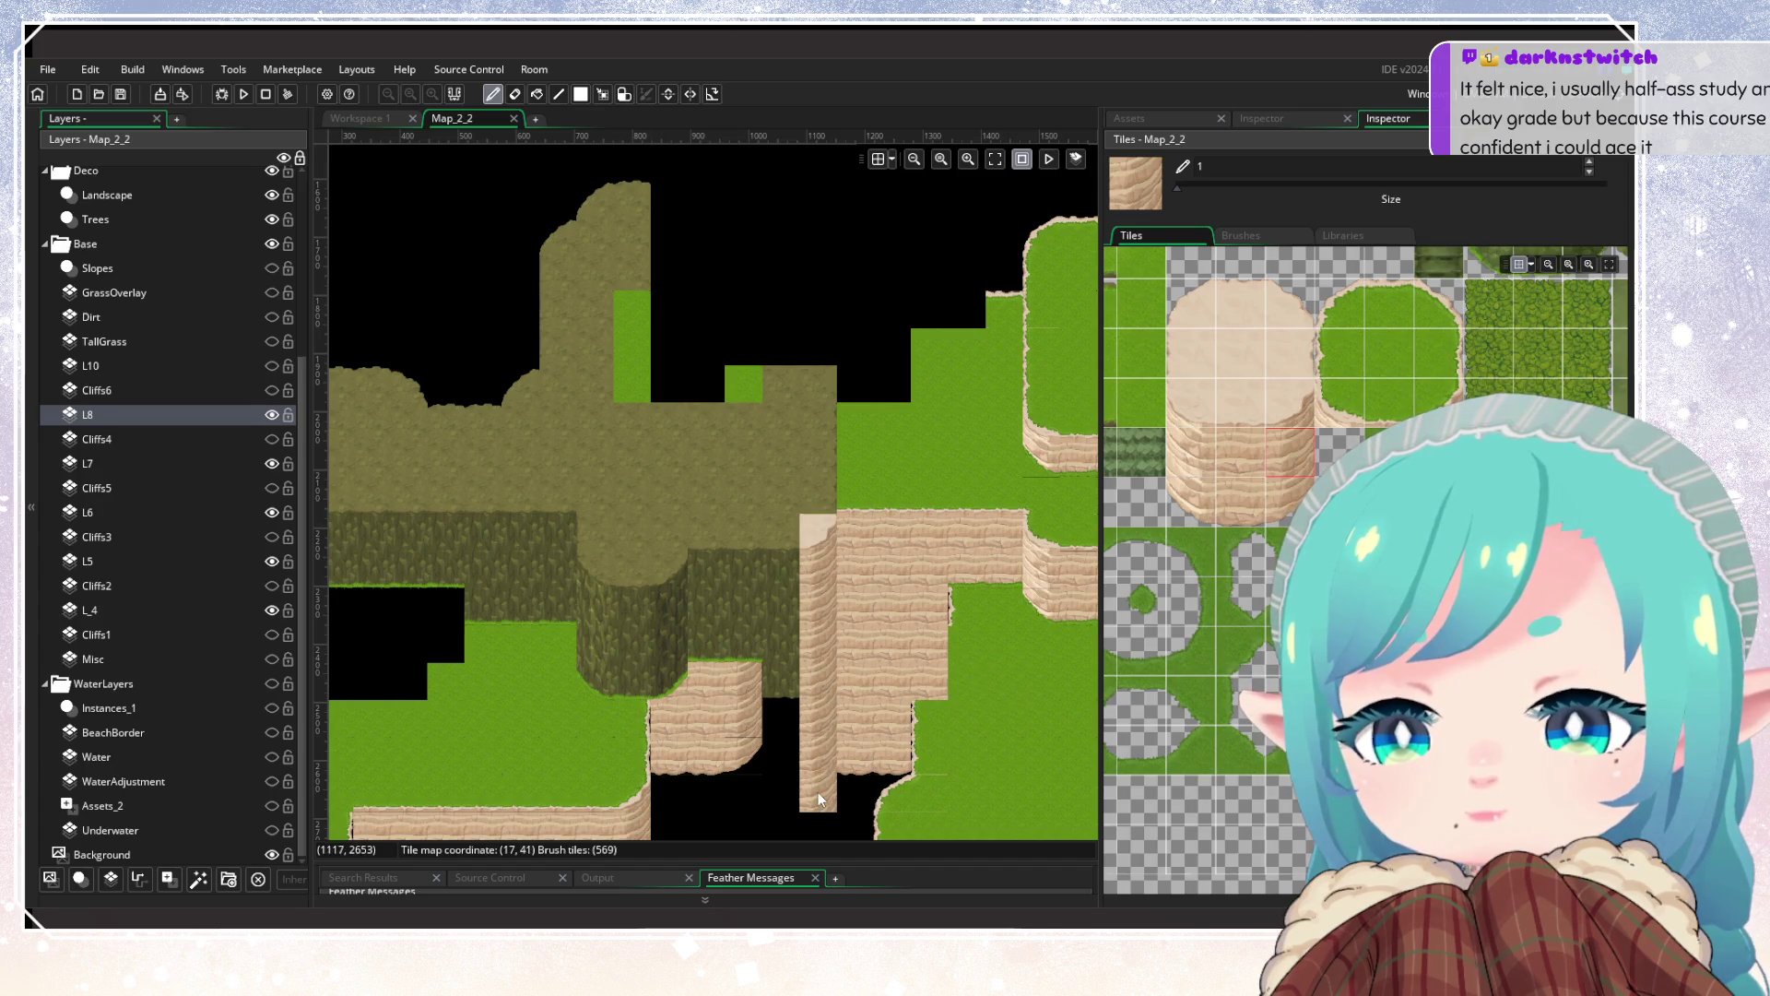
click(819, 802)
scroll(830, 645, down, 5)
scroll(841, 553, left, 2)
Step: Paint three-tile sand cliff columns down until they meet the existing cliff
drag(841, 522, 756, 616)
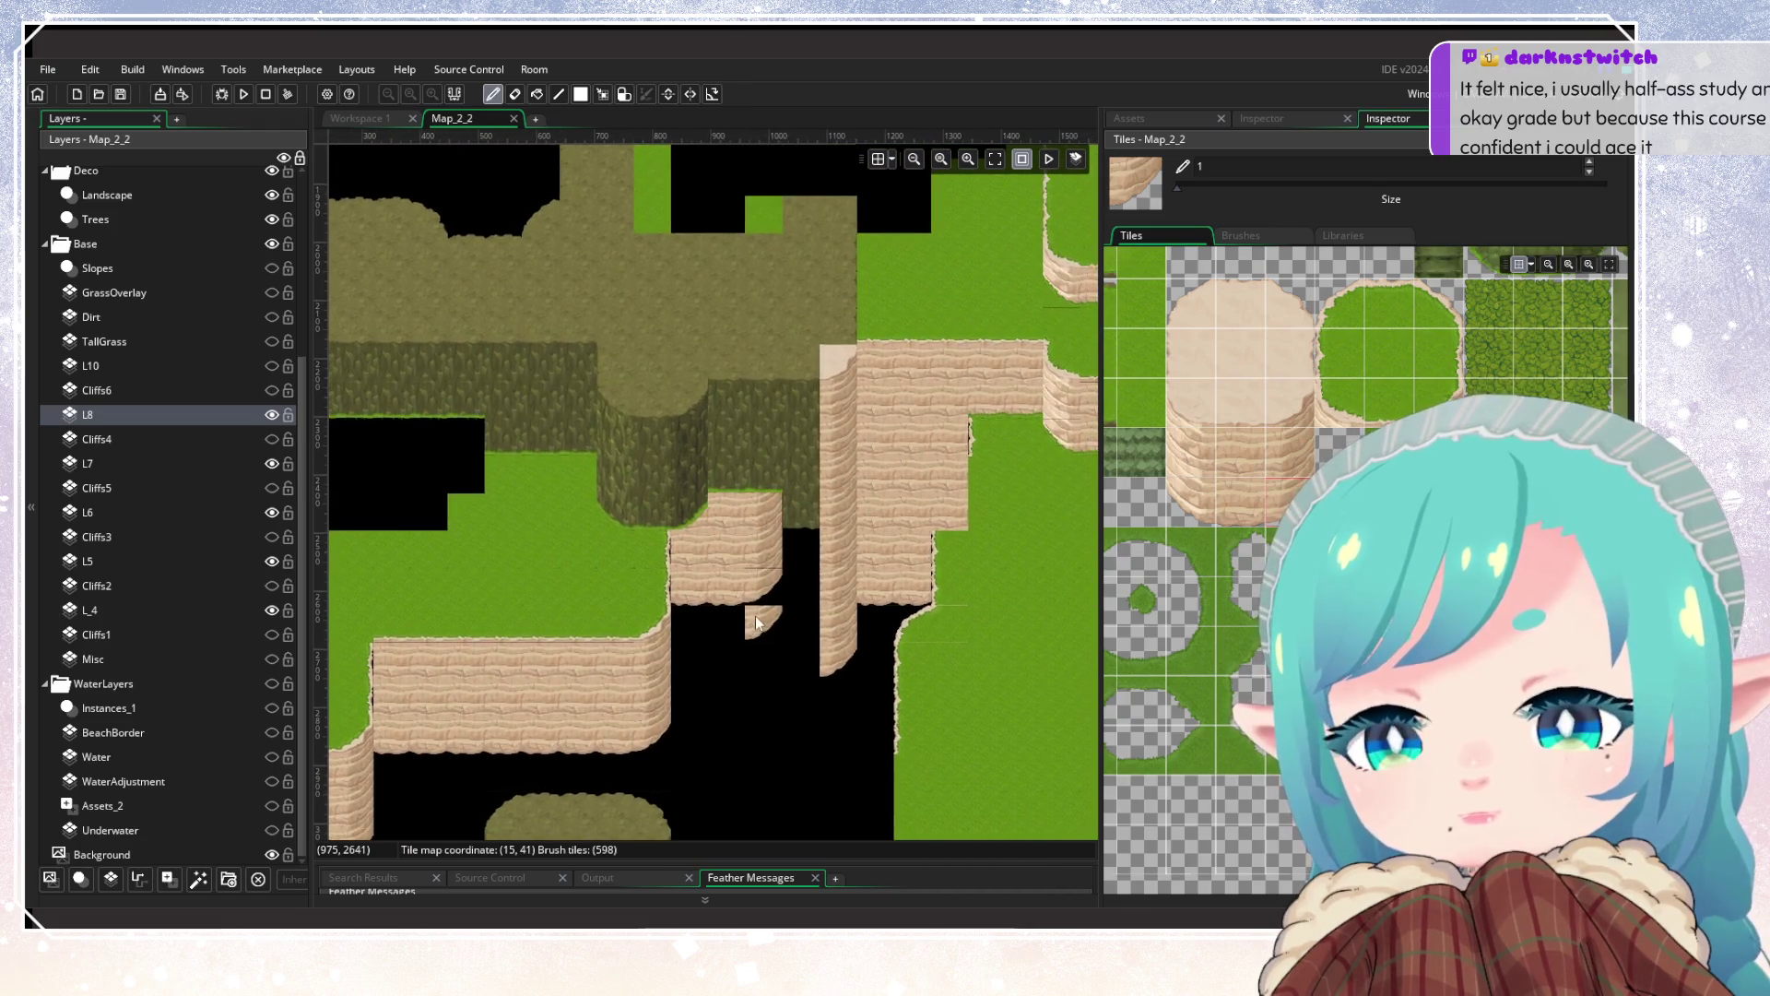
drag(1242, 396, 1242, 494)
click(793, 403)
click(1248, 472)
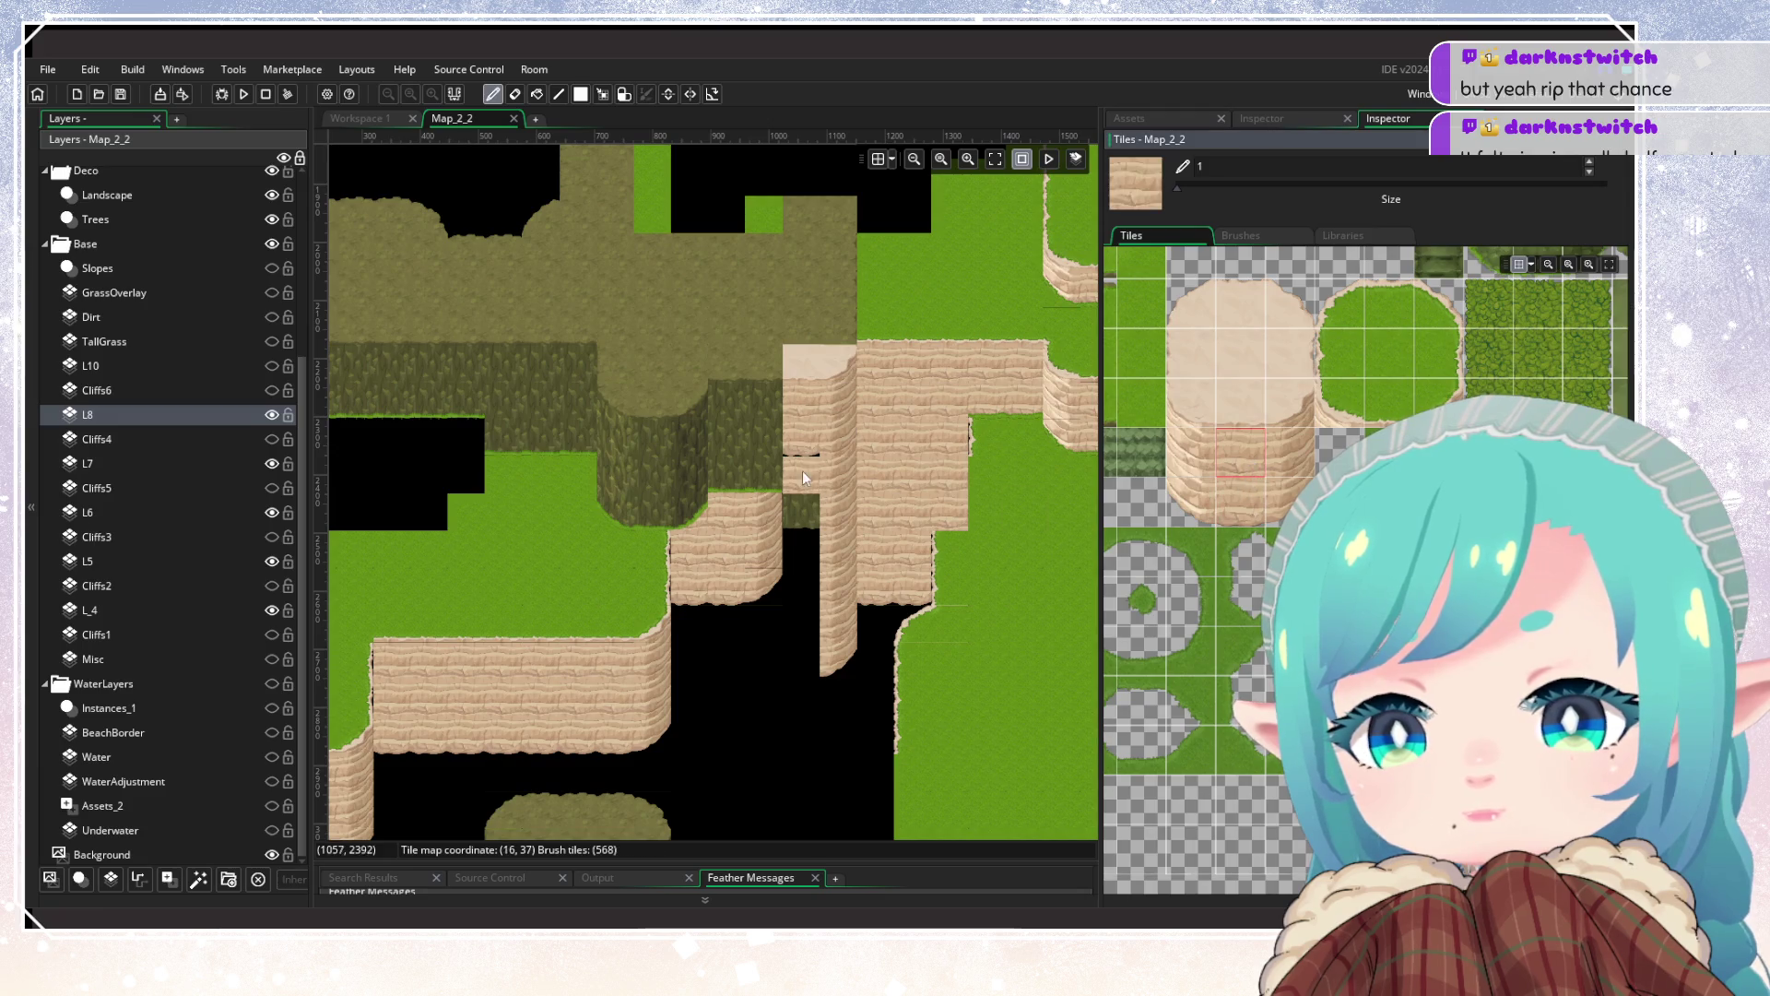
drag(804, 452, 802, 607)
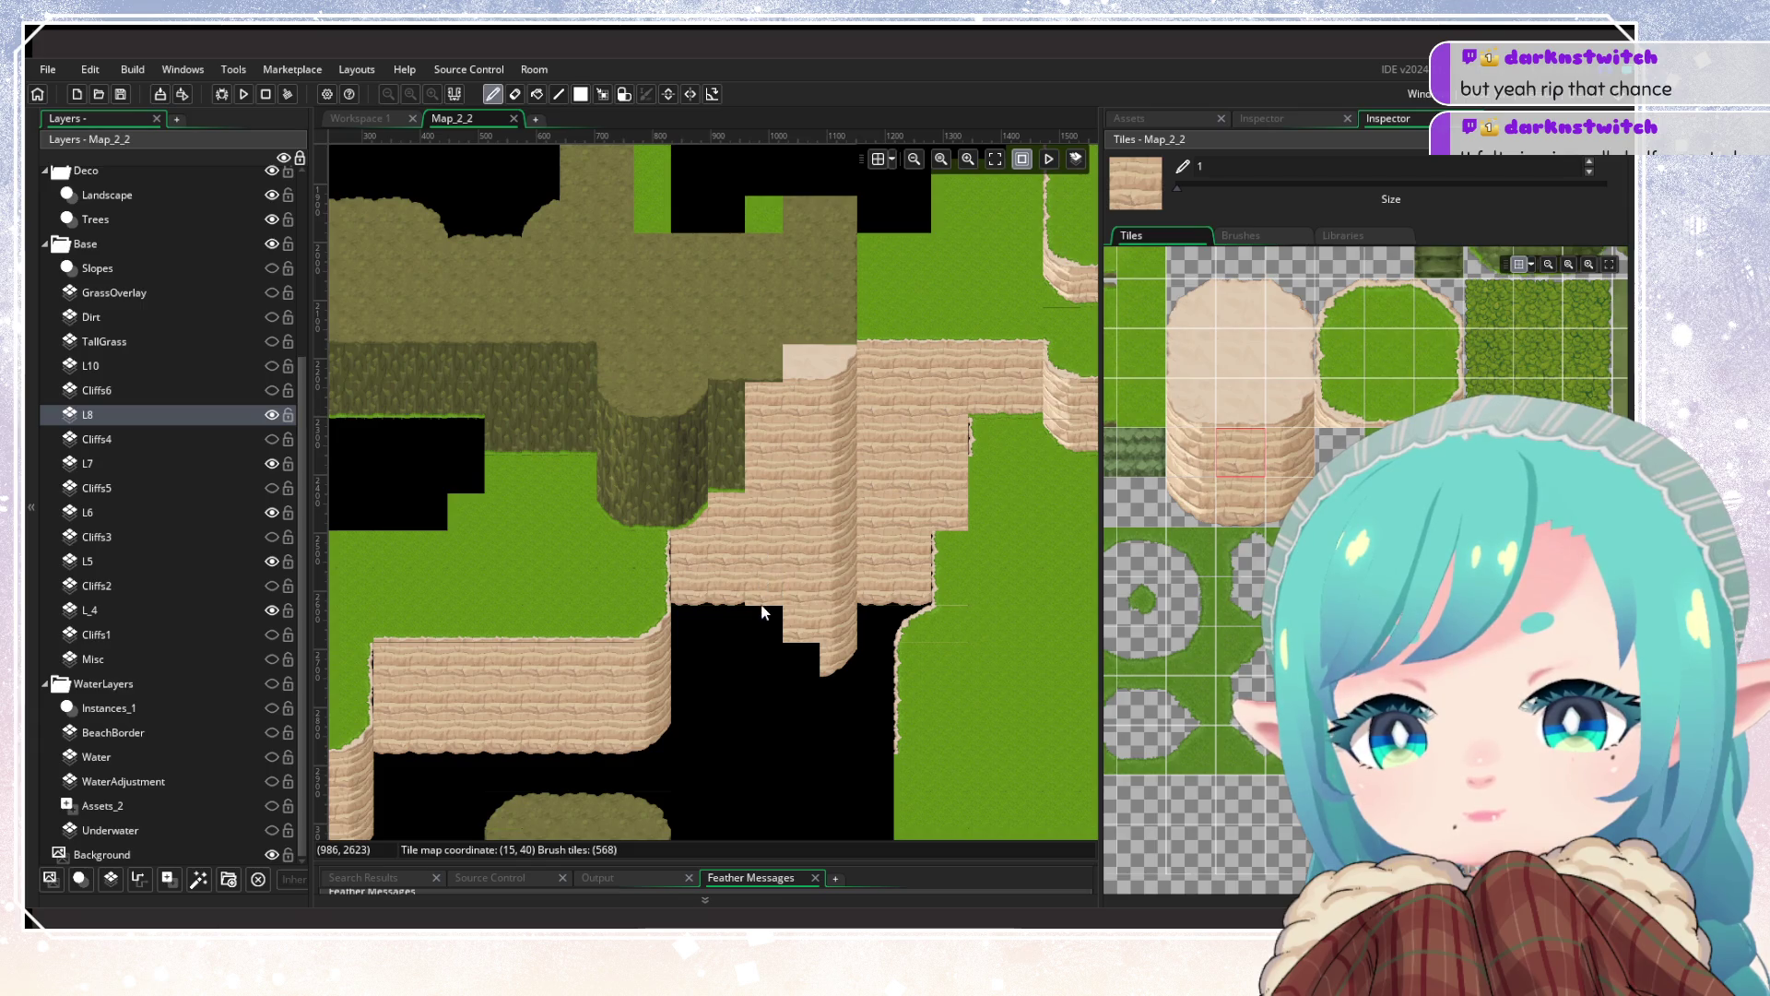
drag(733, 400, 739, 582)
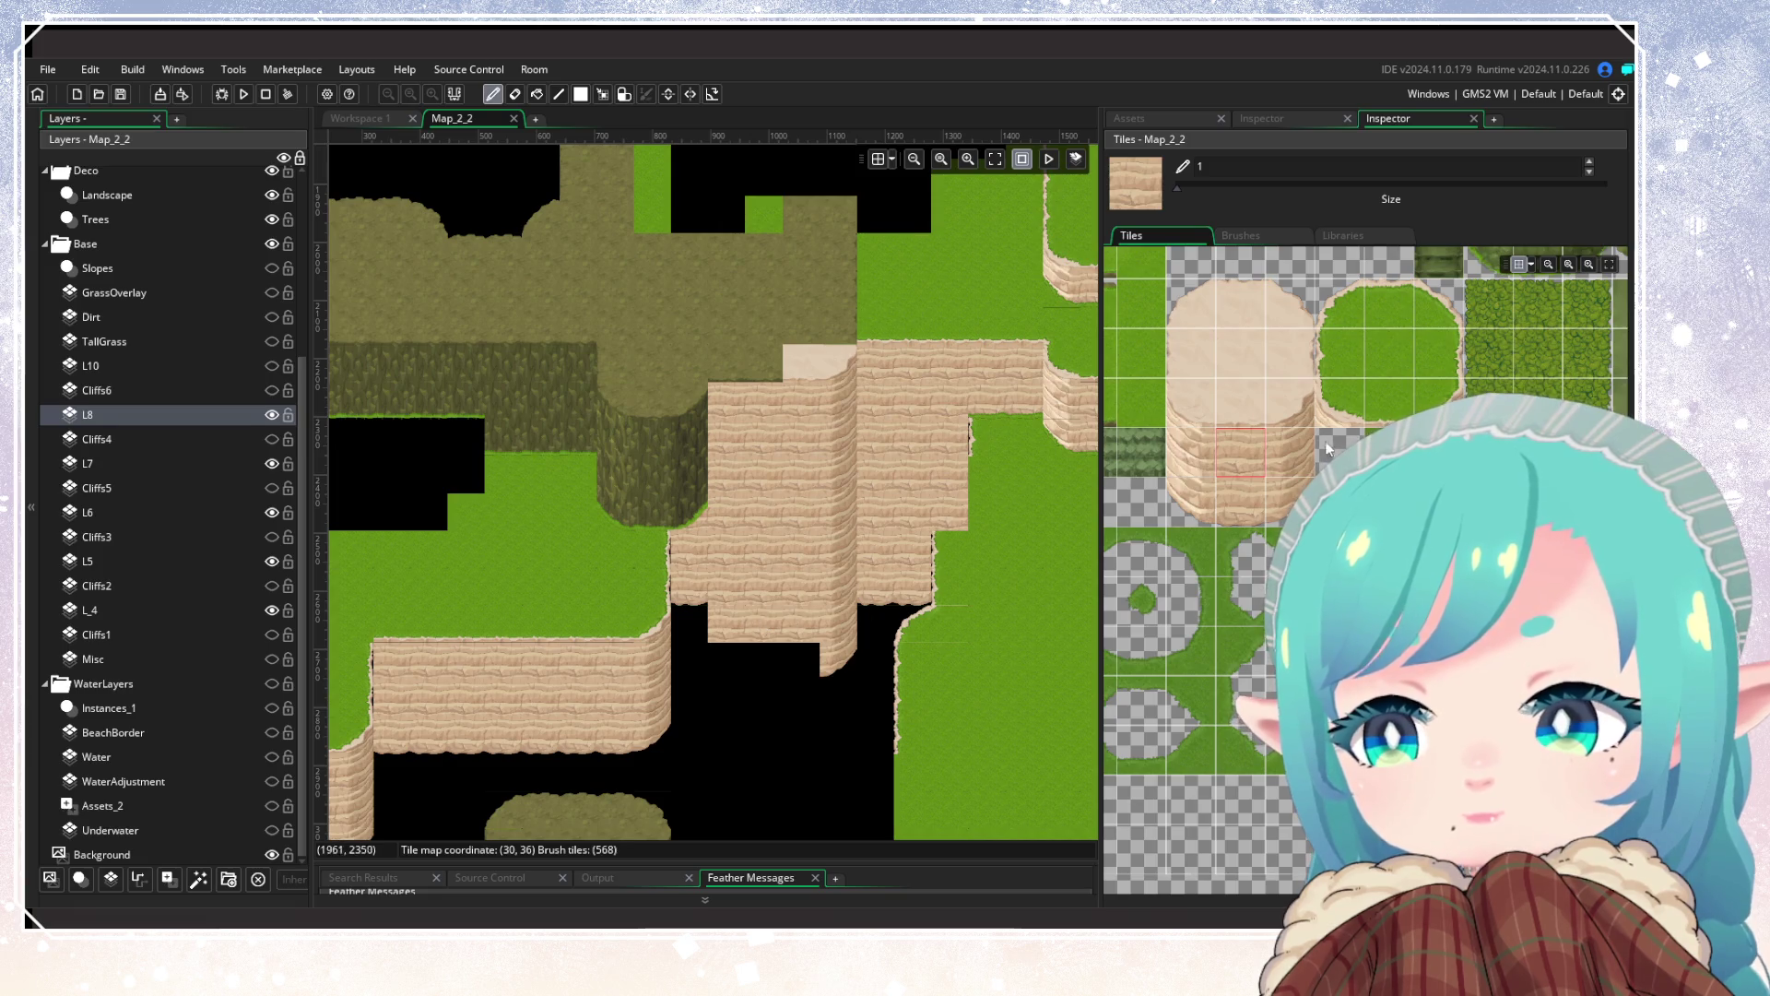
Step: Finish the gap with sandy cliff-bottom, corner and wall tiles, topped by light sand cliff-top tiles
click(1253, 507)
mouse_move(762, 659)
mouse_down()
mouse_move(745, 664)
mouse_move(812, 666)
mouse_move(741, 673)
mouse_up()
click(1290, 498)
click(684, 689)
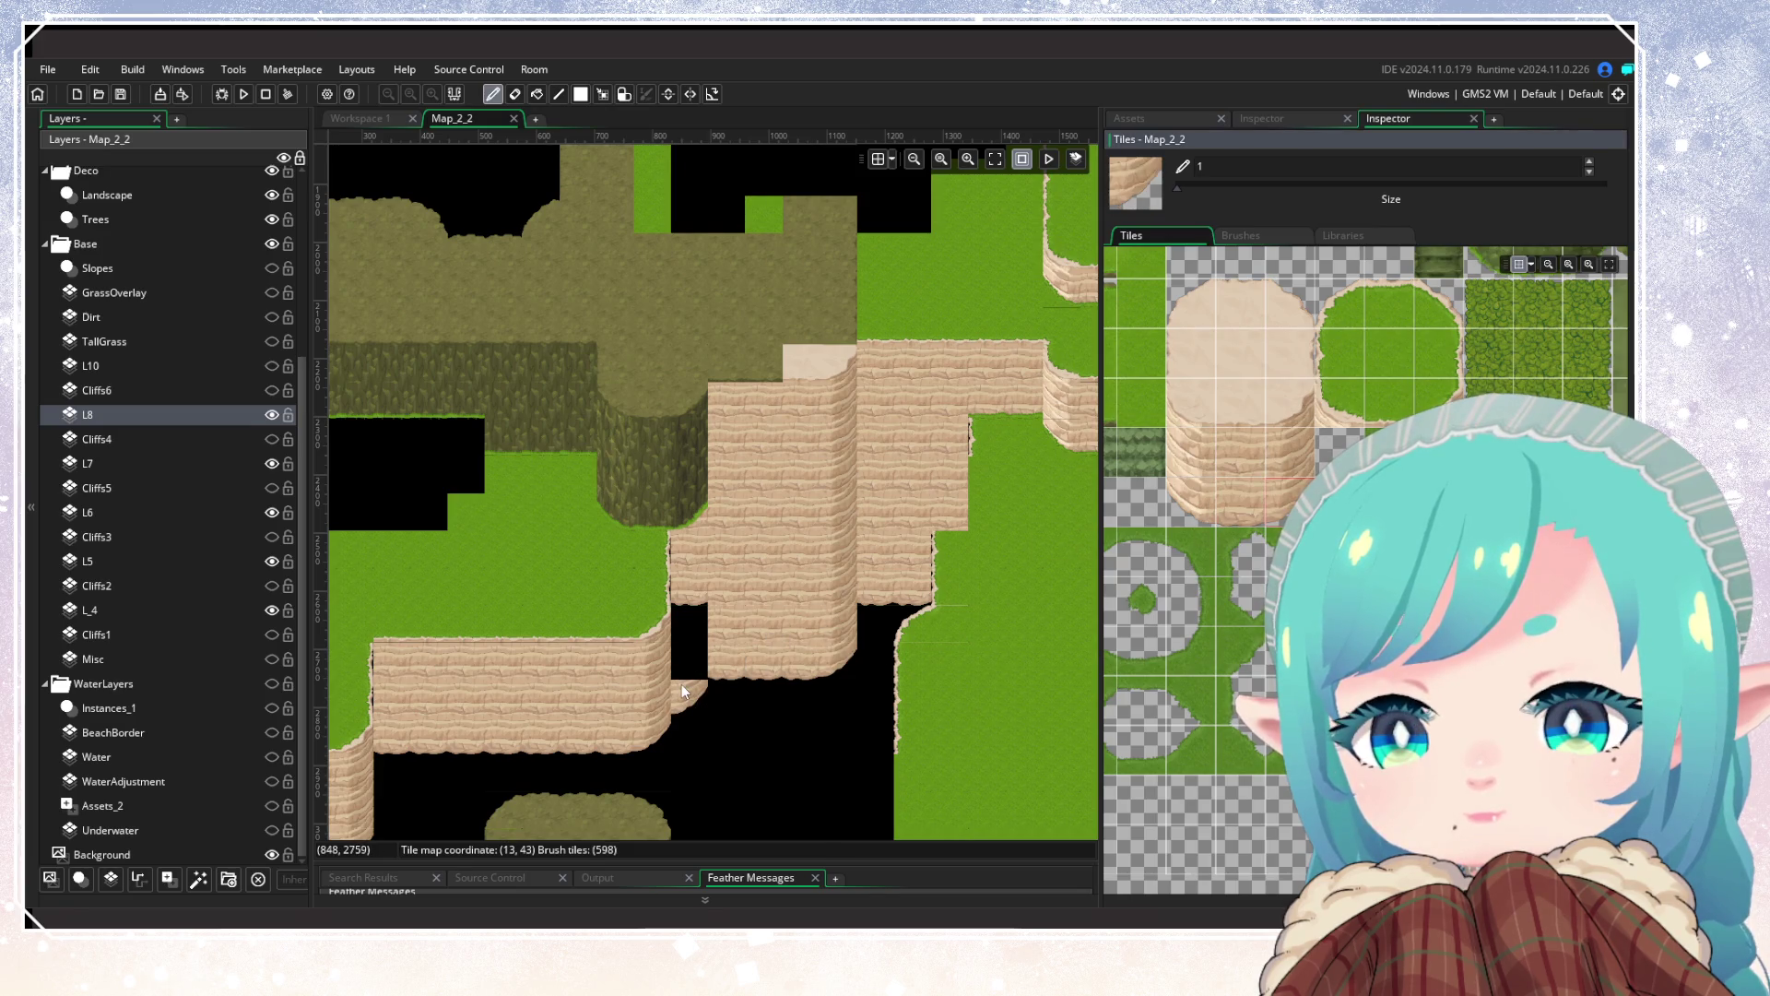
click(1290, 452)
click(689, 661)
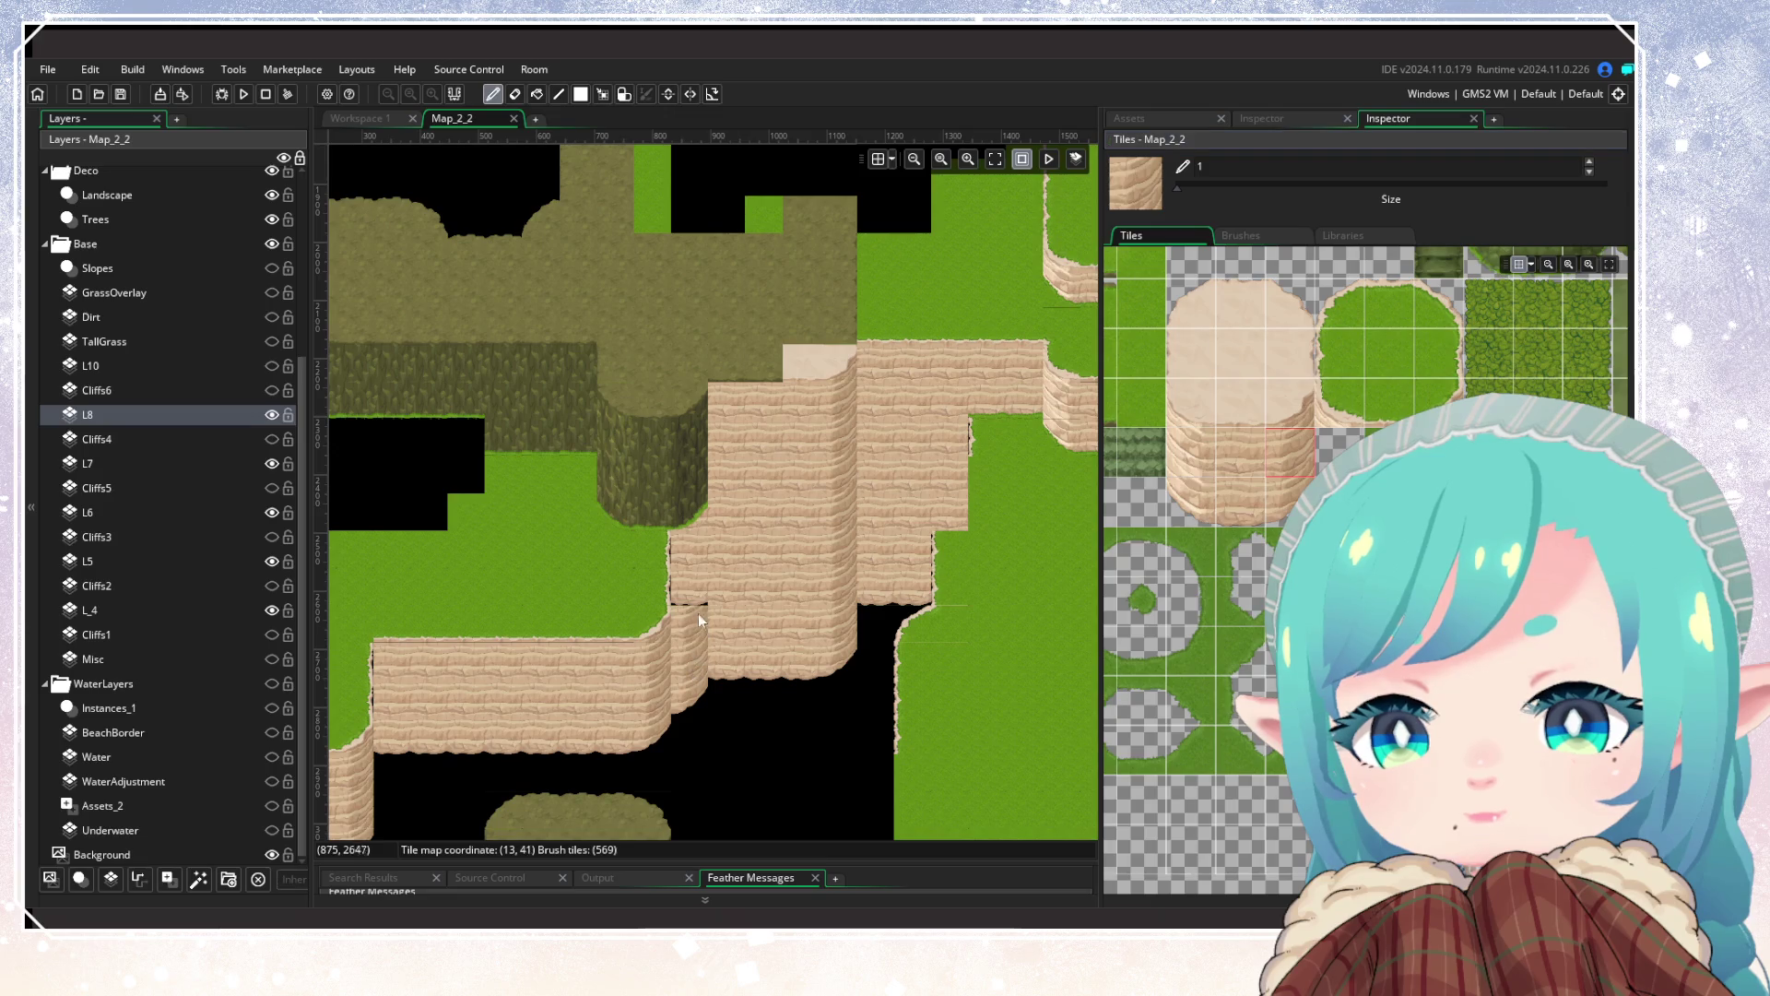
click(1290, 403)
click(689, 402)
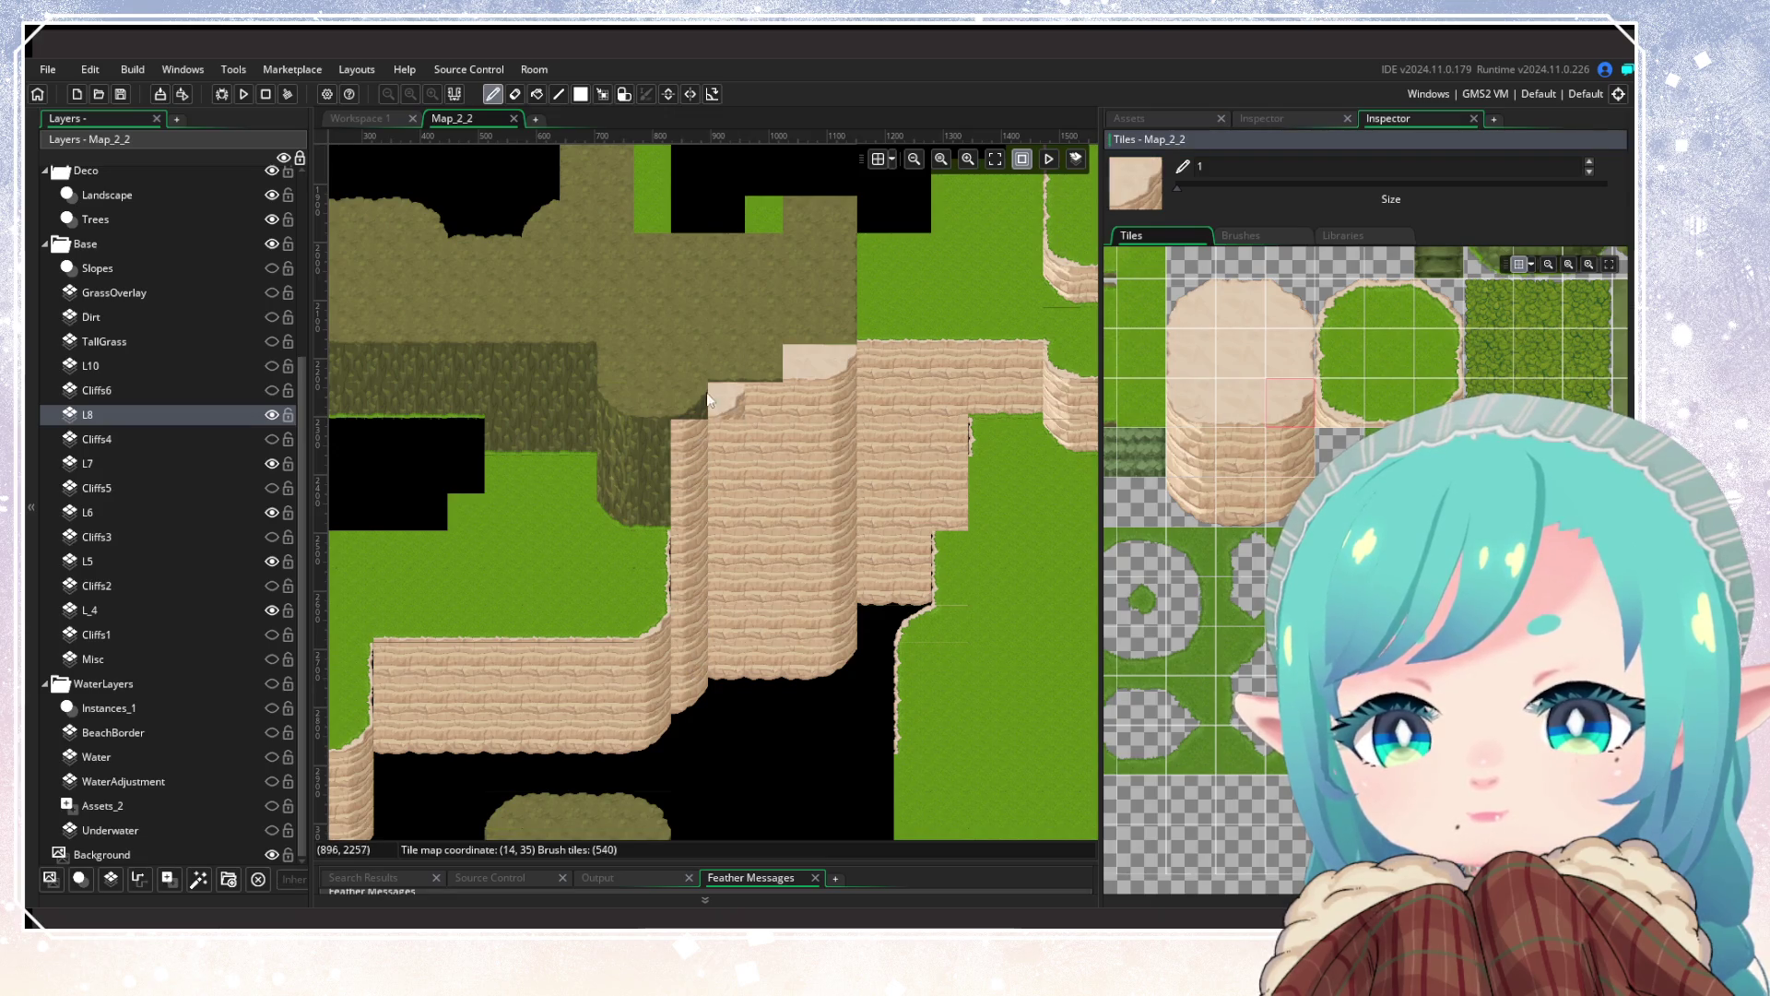
click(1259, 408)
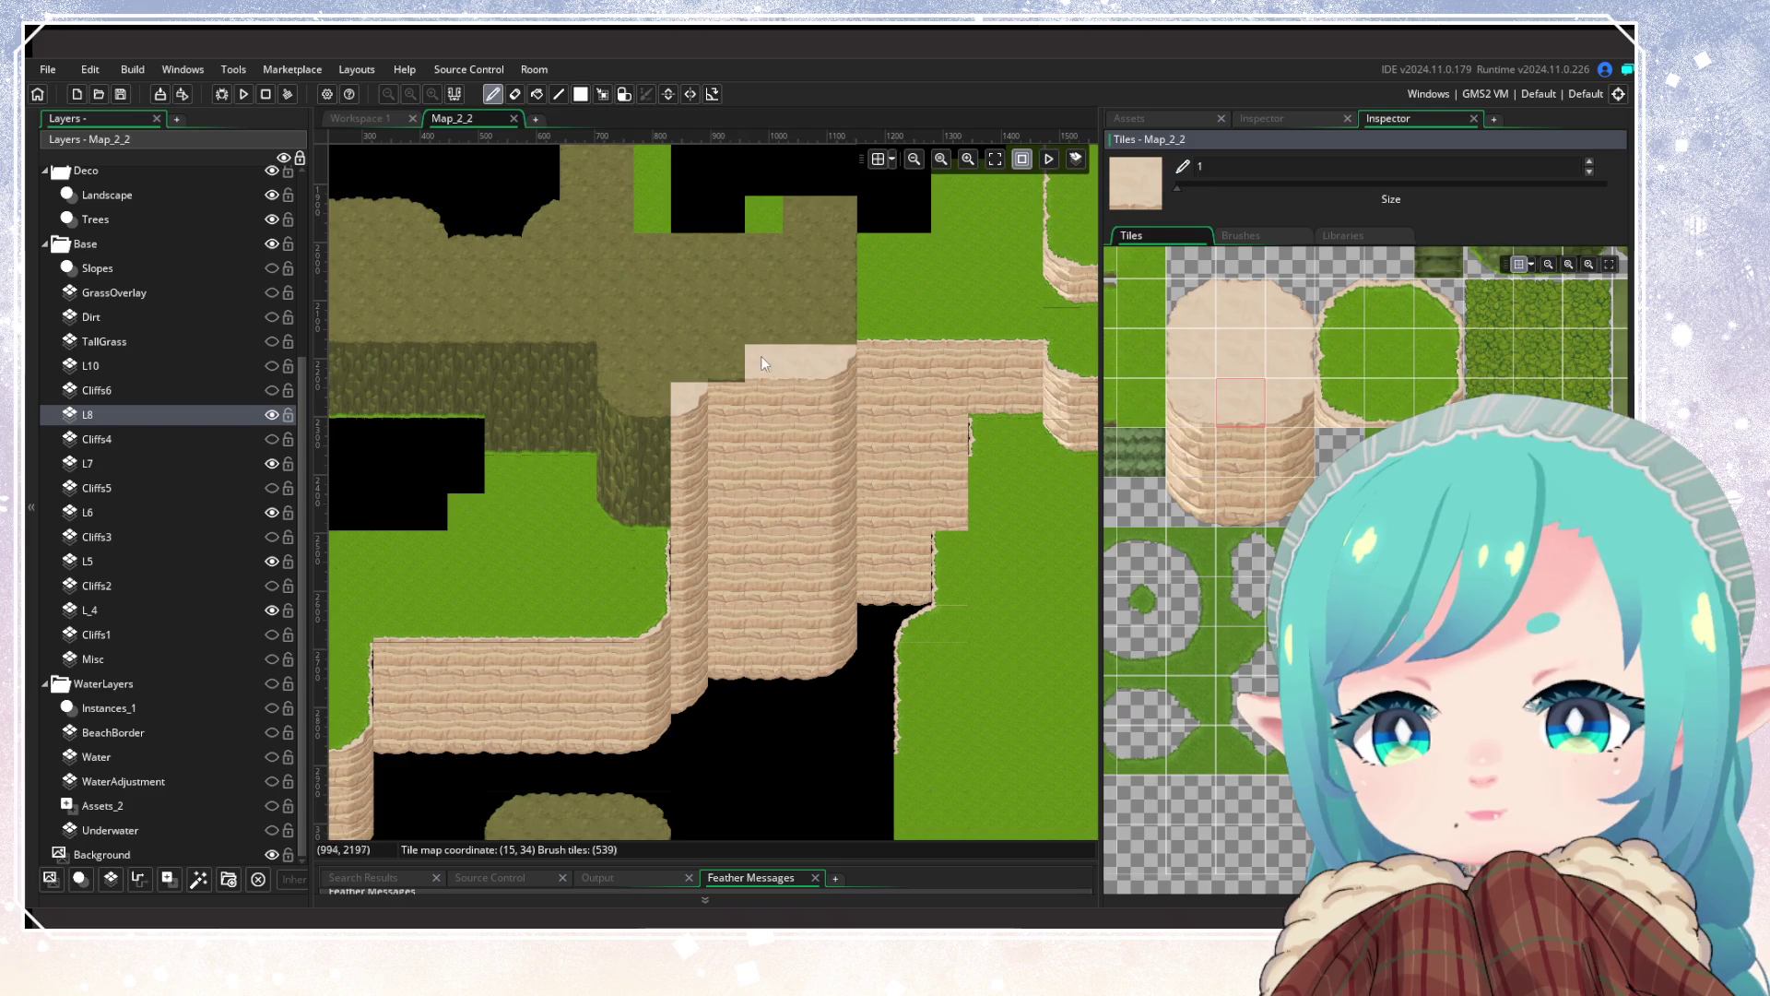
scroll(733, 404, down, 5)
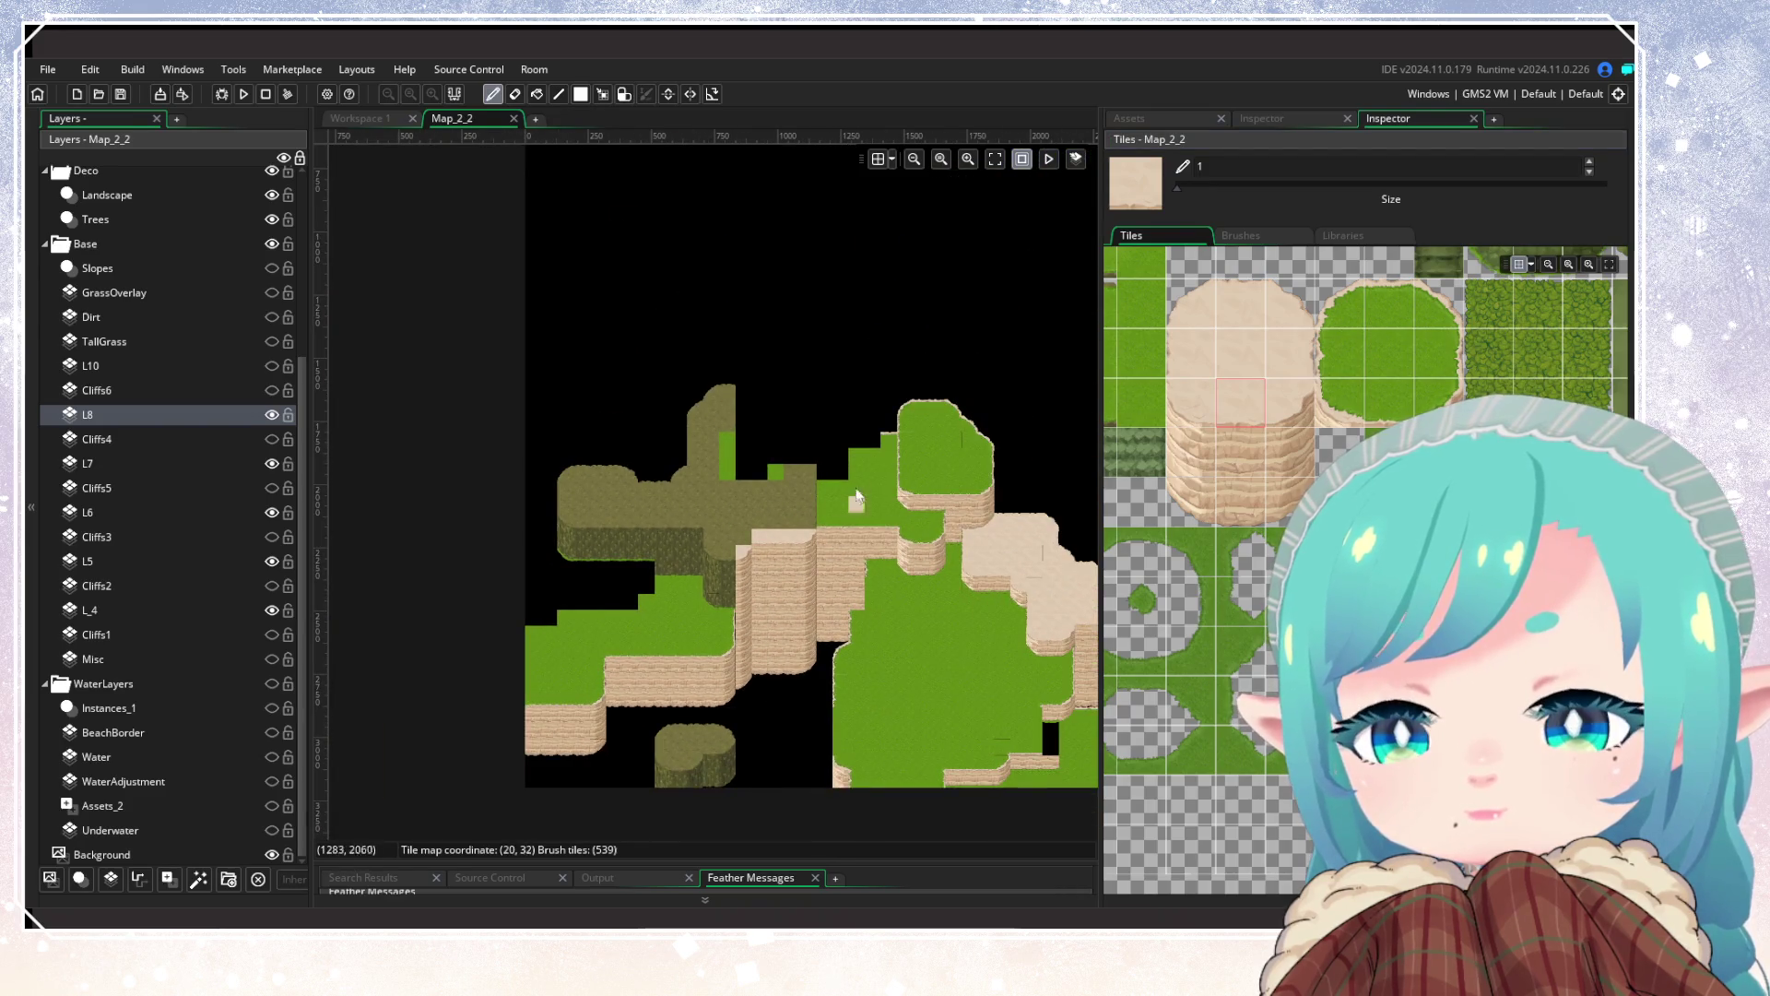
Step: Paint a light sand column up the plateau edge beside the central cliff
scroll(802, 645, up, 5)
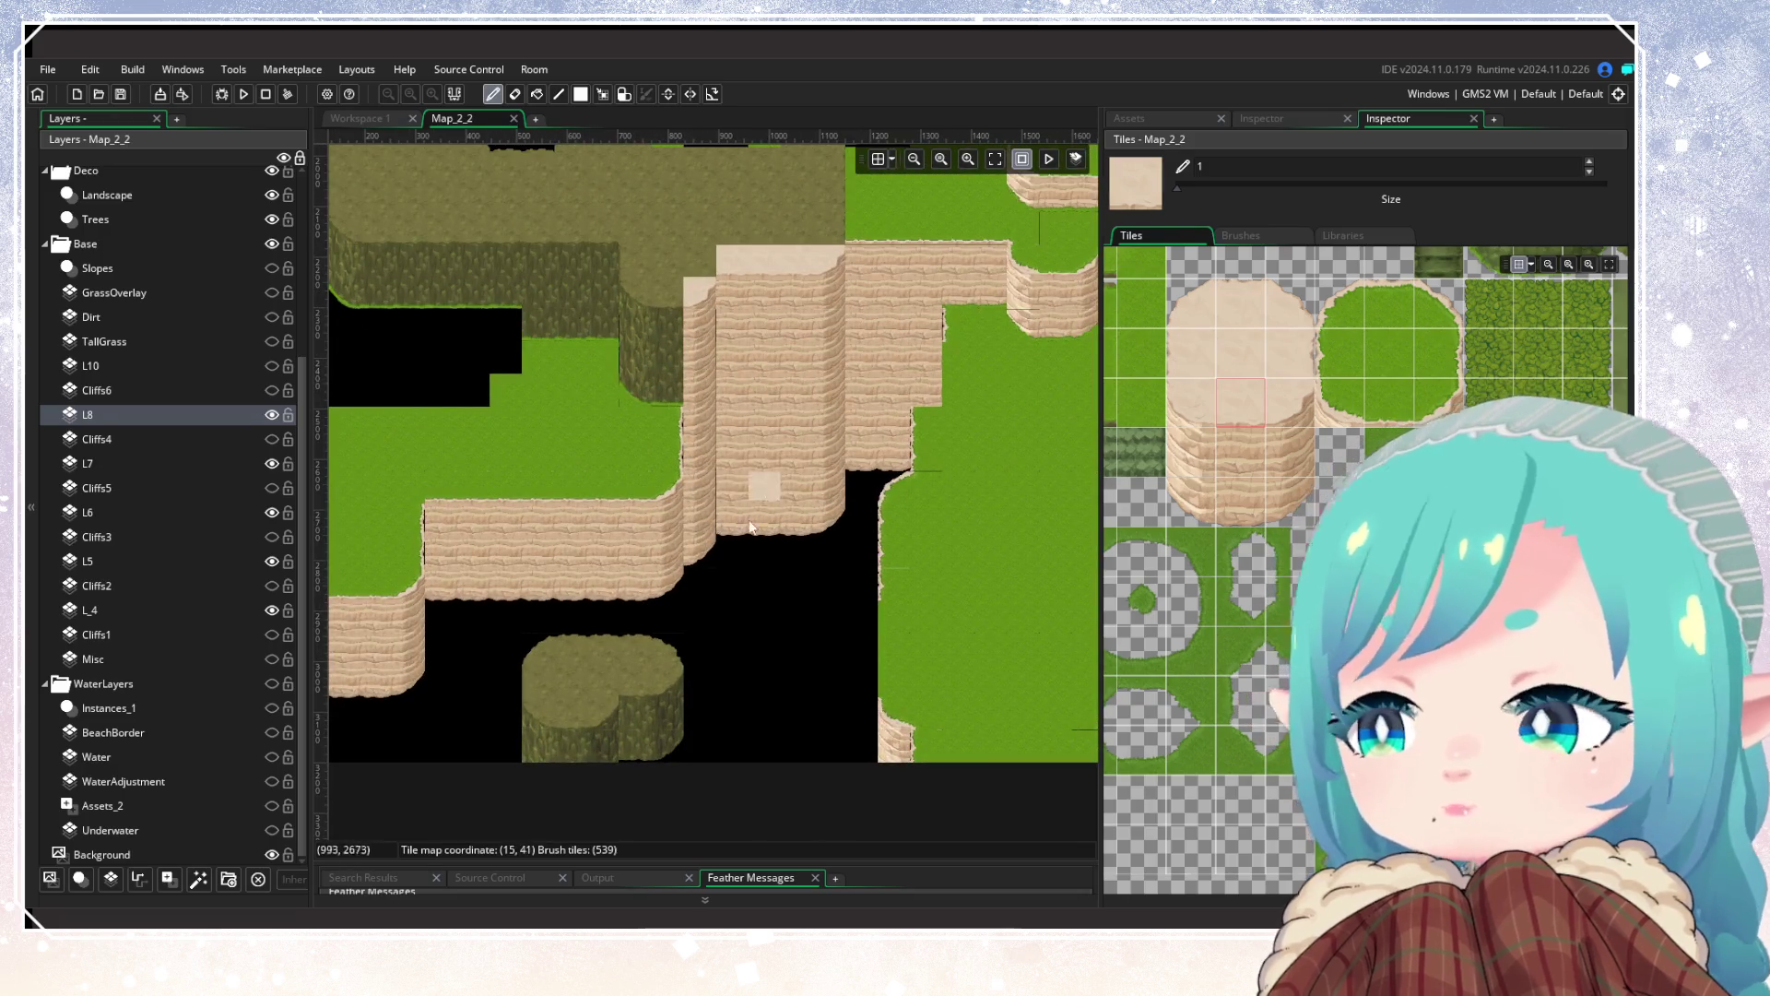
scroll(783, 632, up, 5)
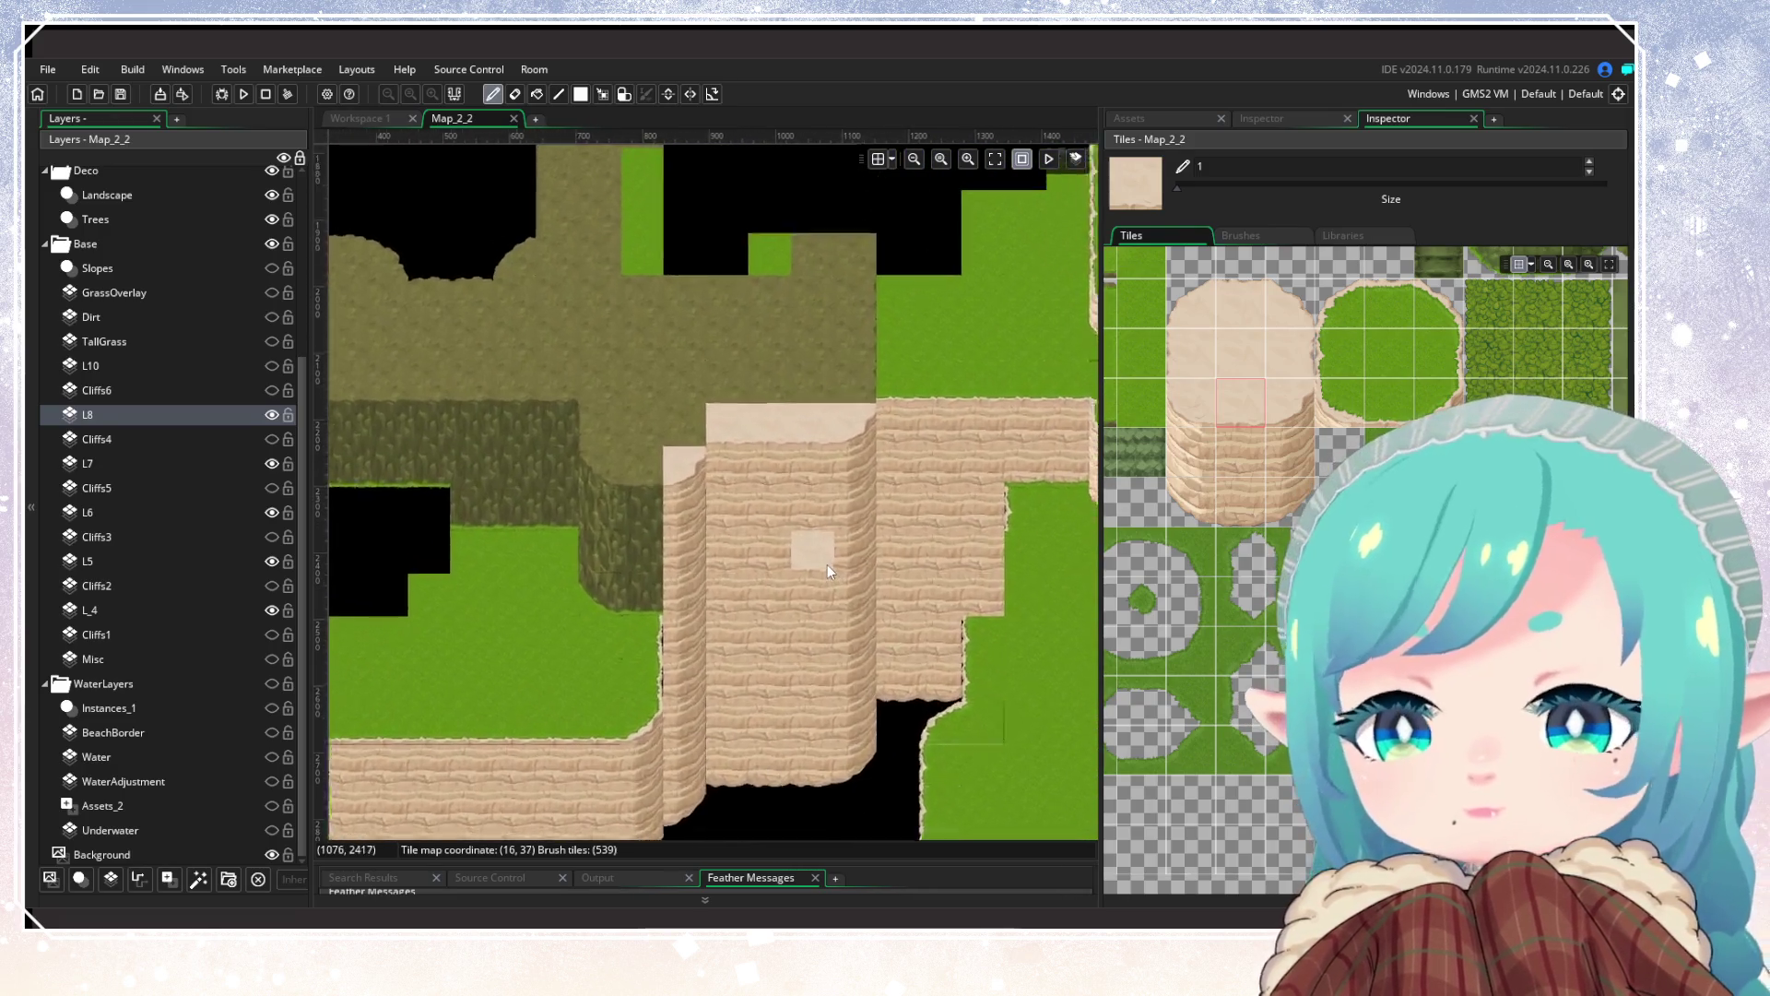
scroll(828, 564, up, 2)
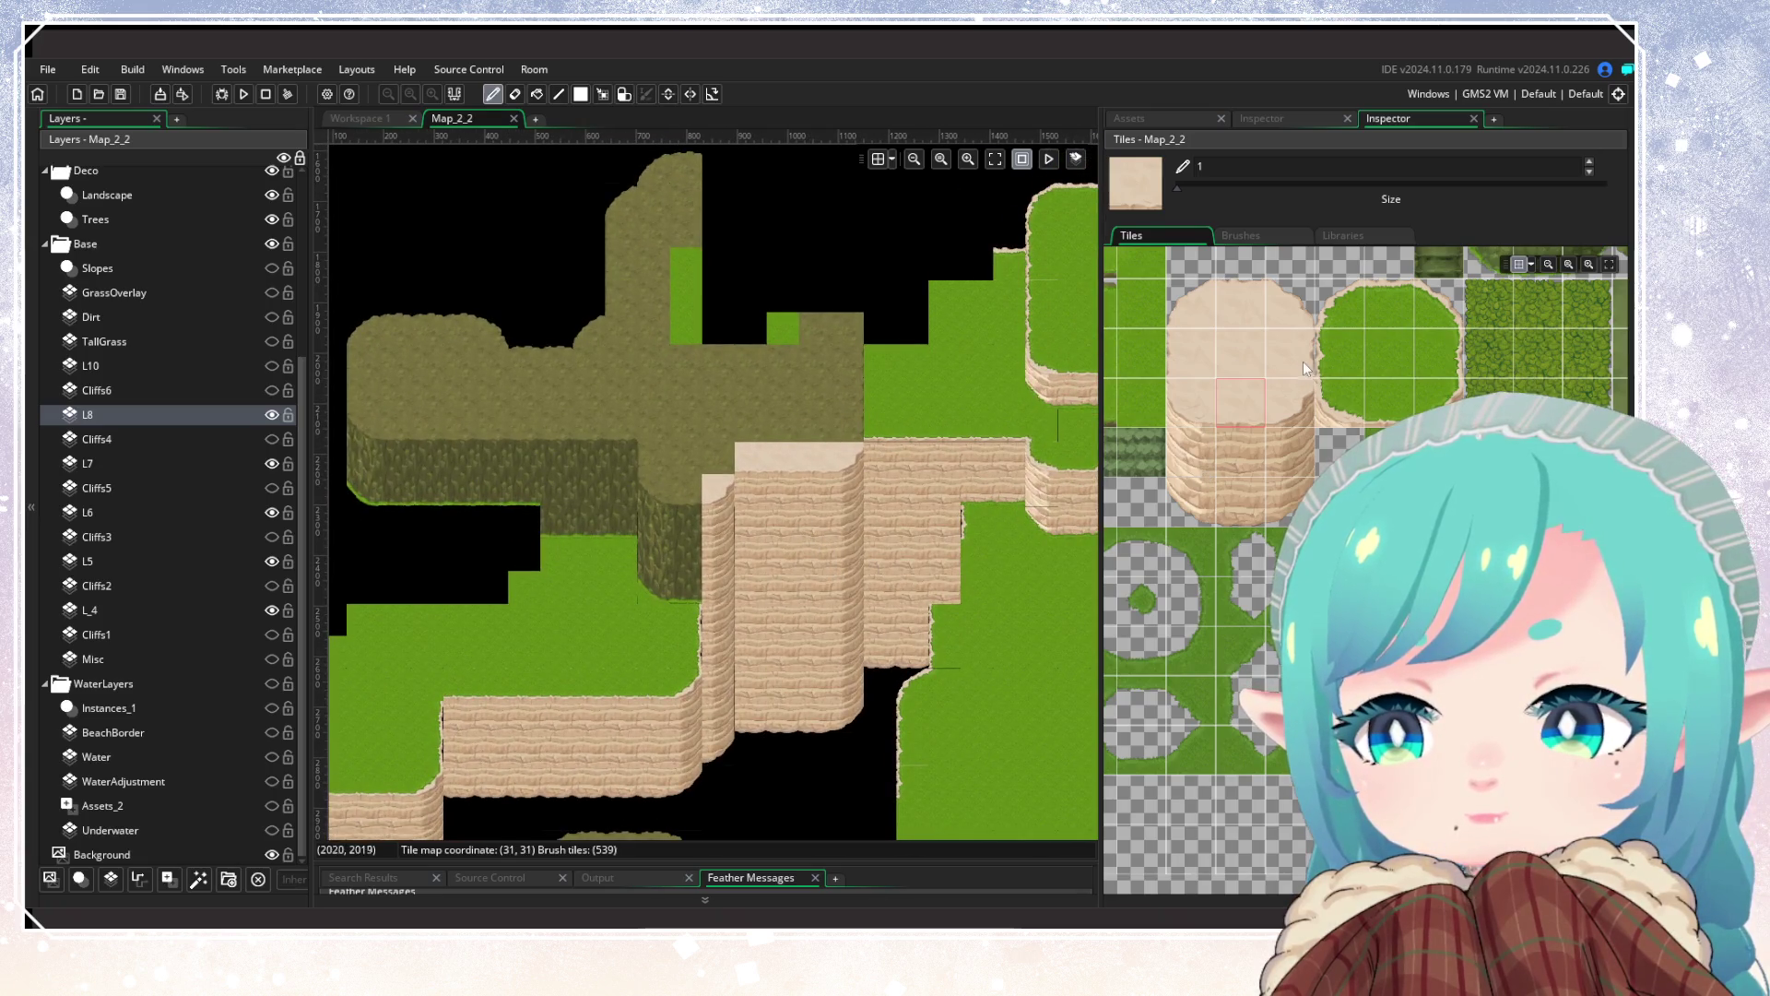
drag(848, 420, 843, 345)
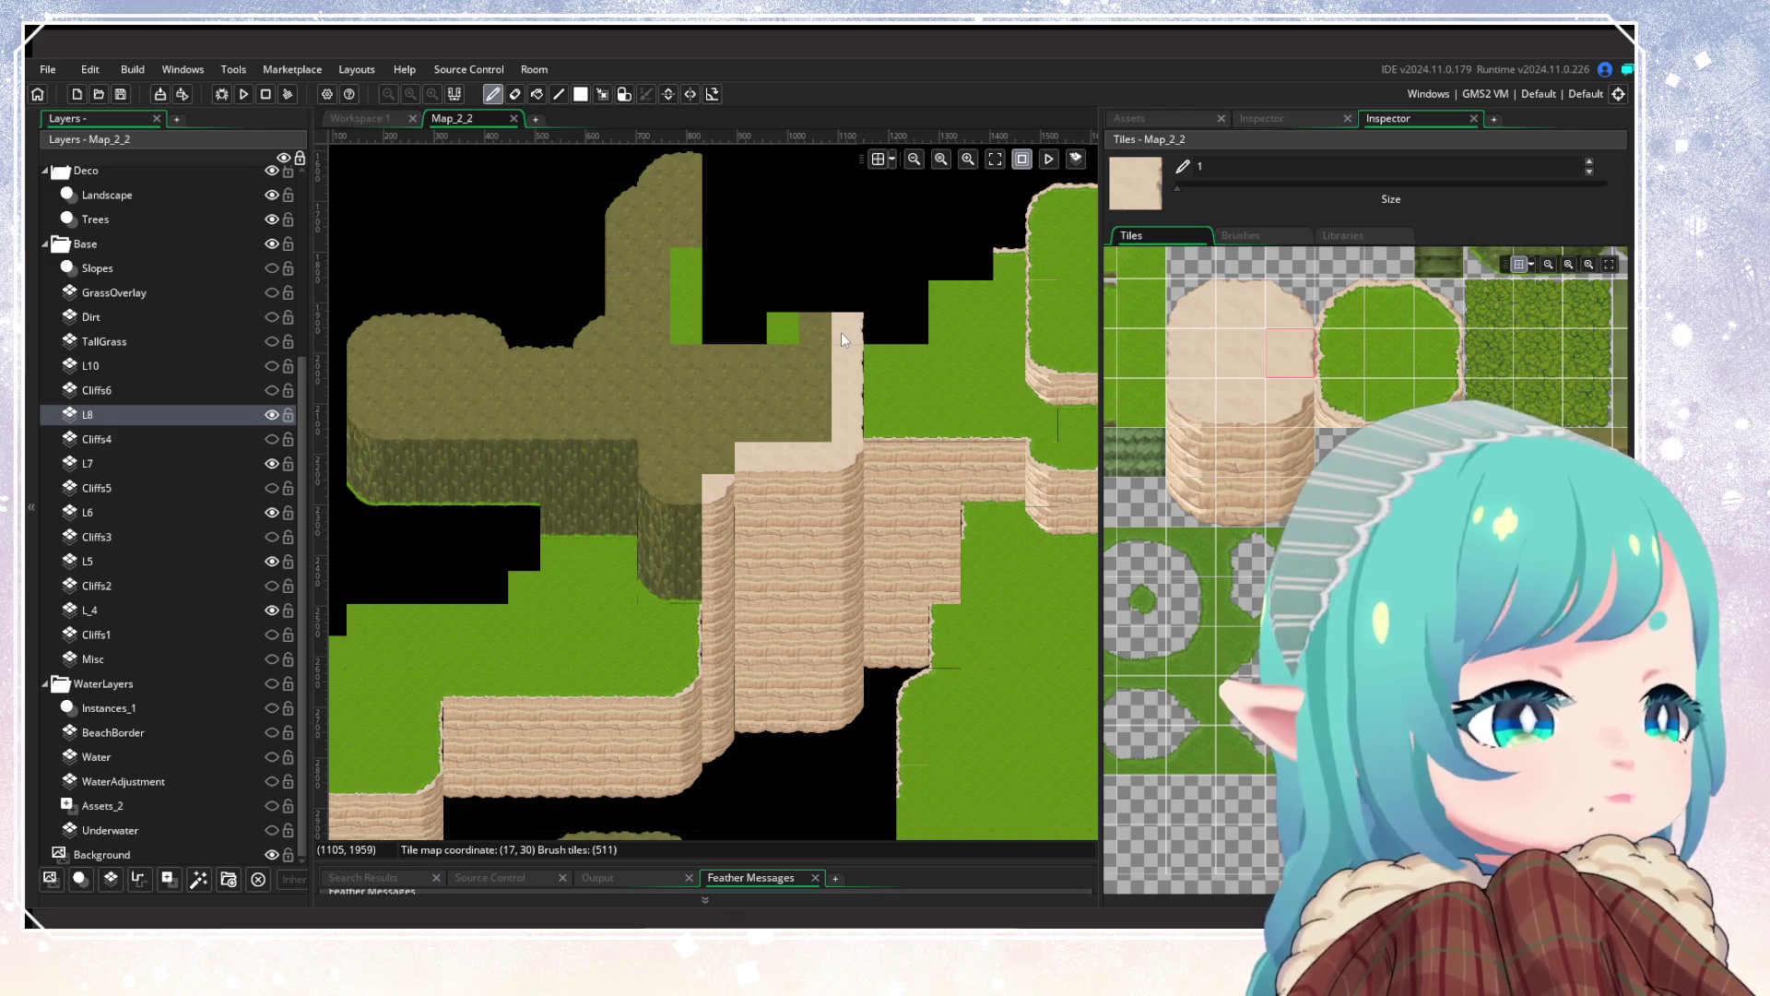
Step: Replace the dark olive cliff face tiles below it with sandy cliff tiles
click(1242, 413)
click(684, 484)
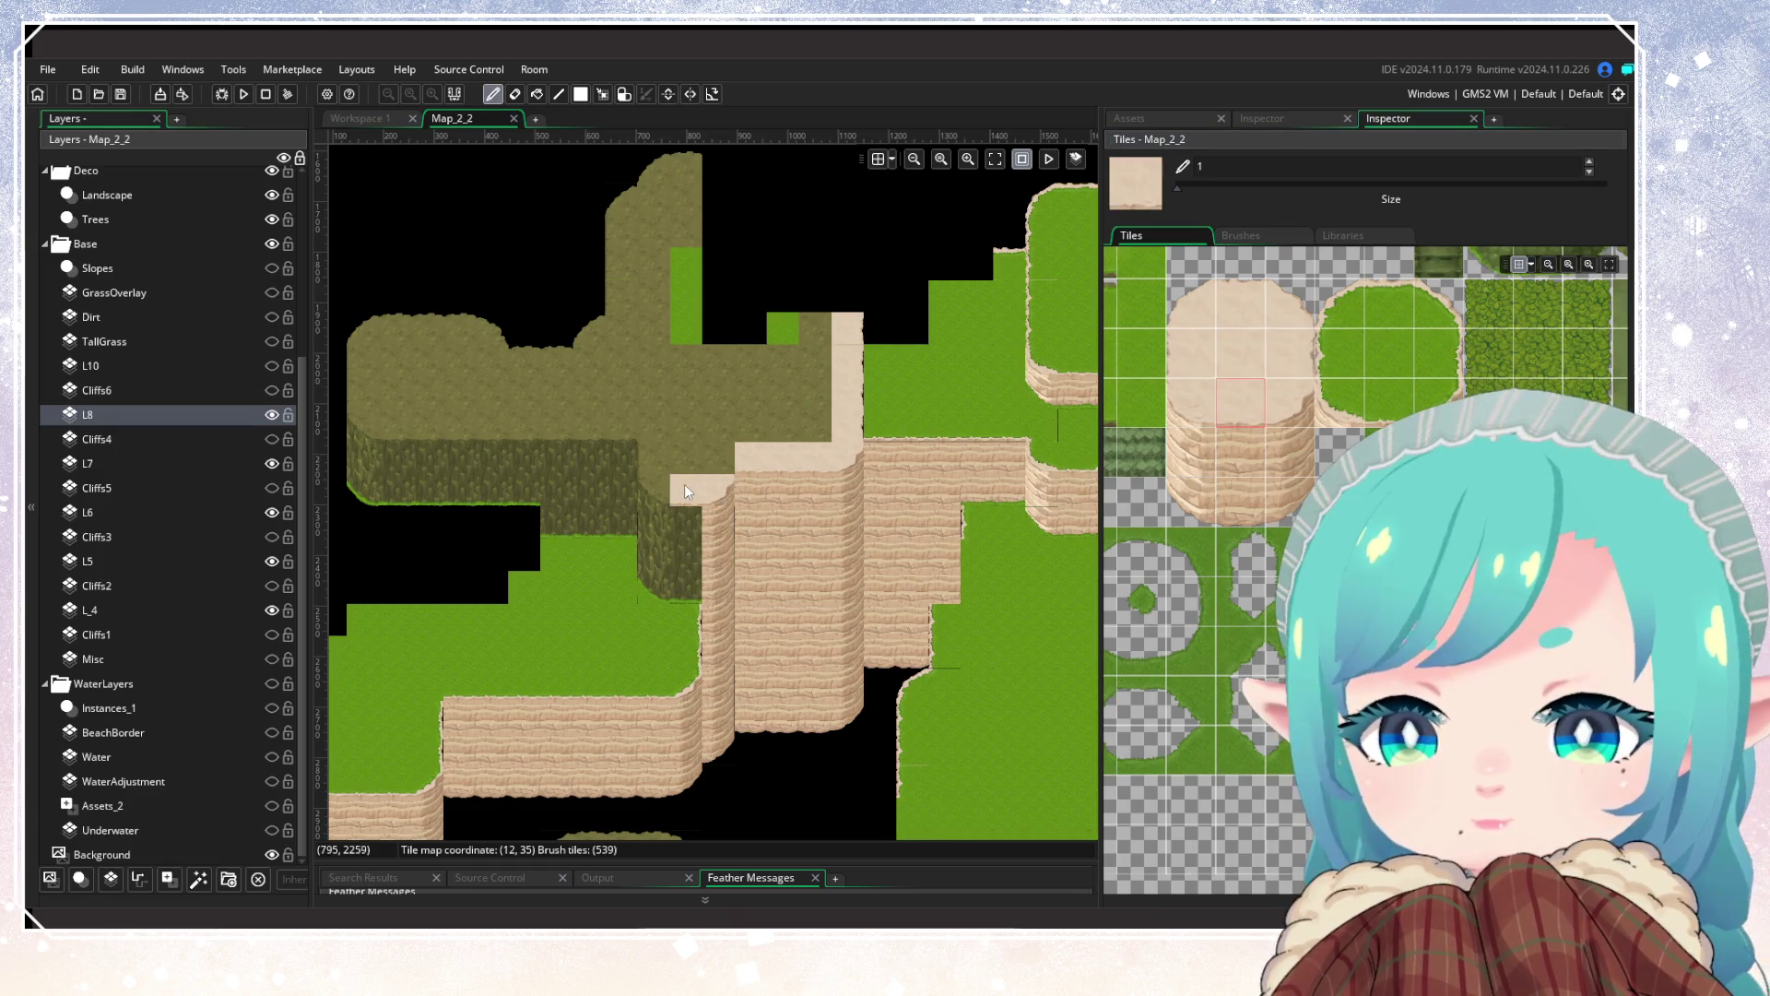
click(1226, 452)
drag(686, 542, 693, 576)
click(1227, 502)
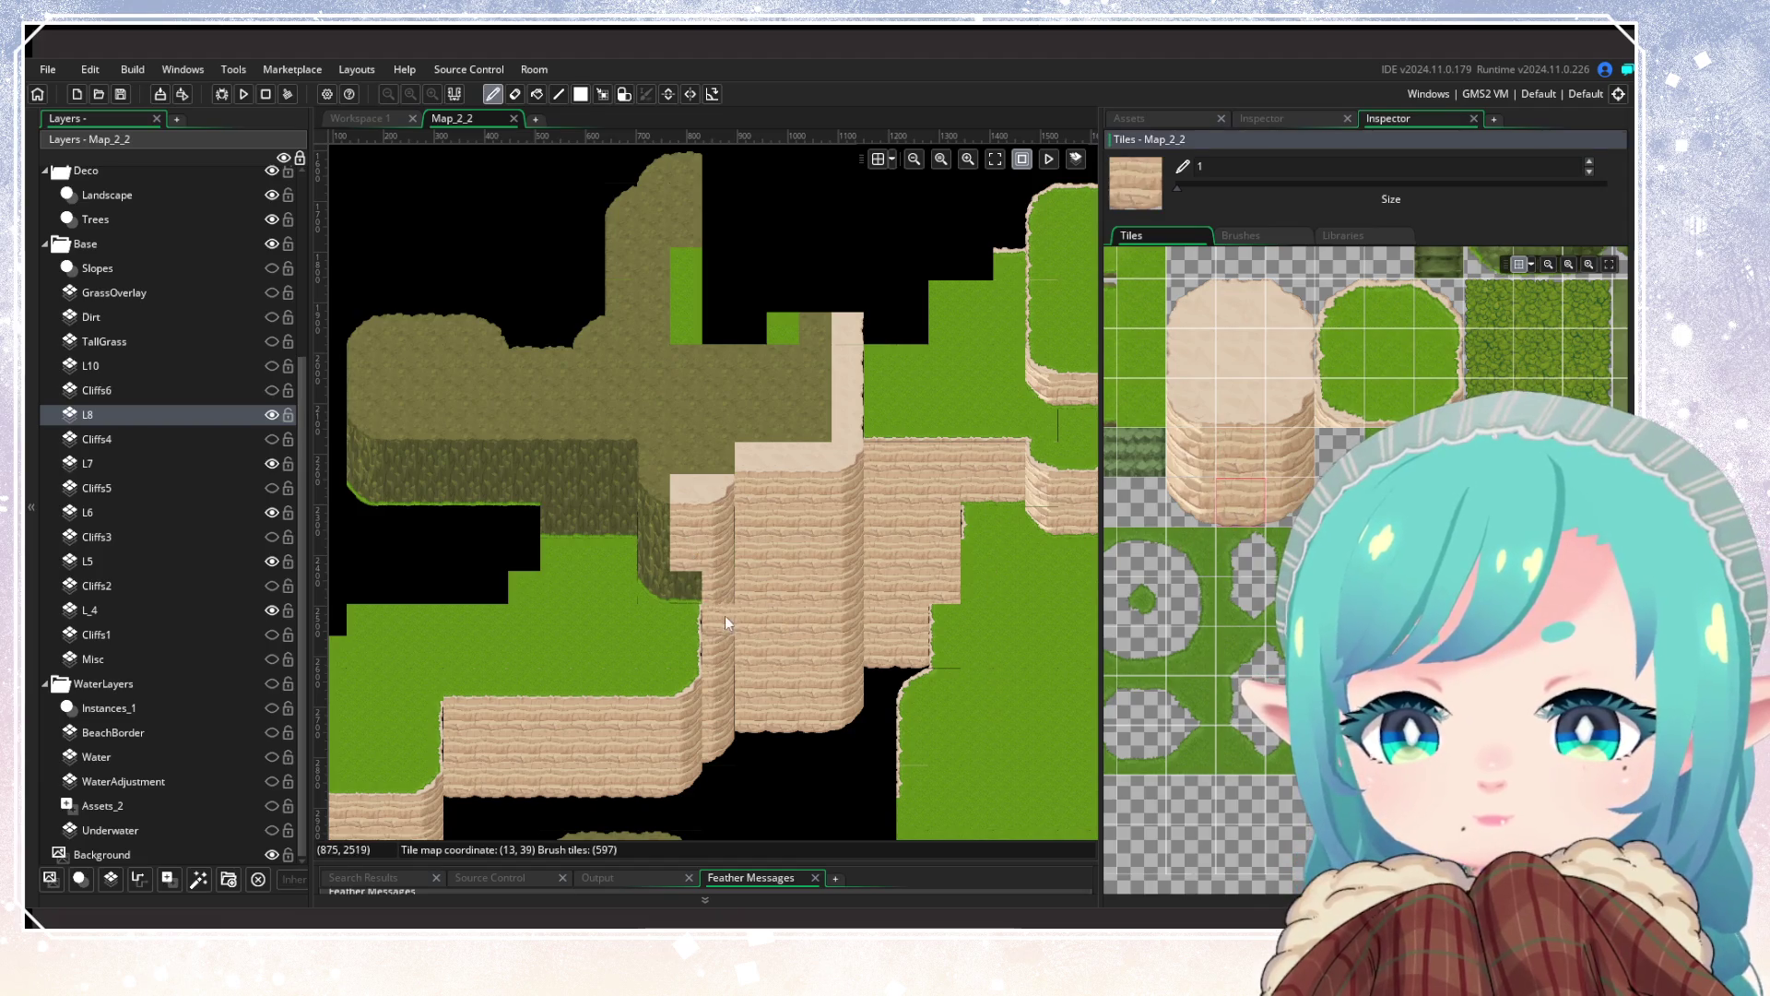
click(690, 590)
Step: Pan over the lower map and toggle layer L8 off and on to compare the repainted cliffs
click(563, 672)
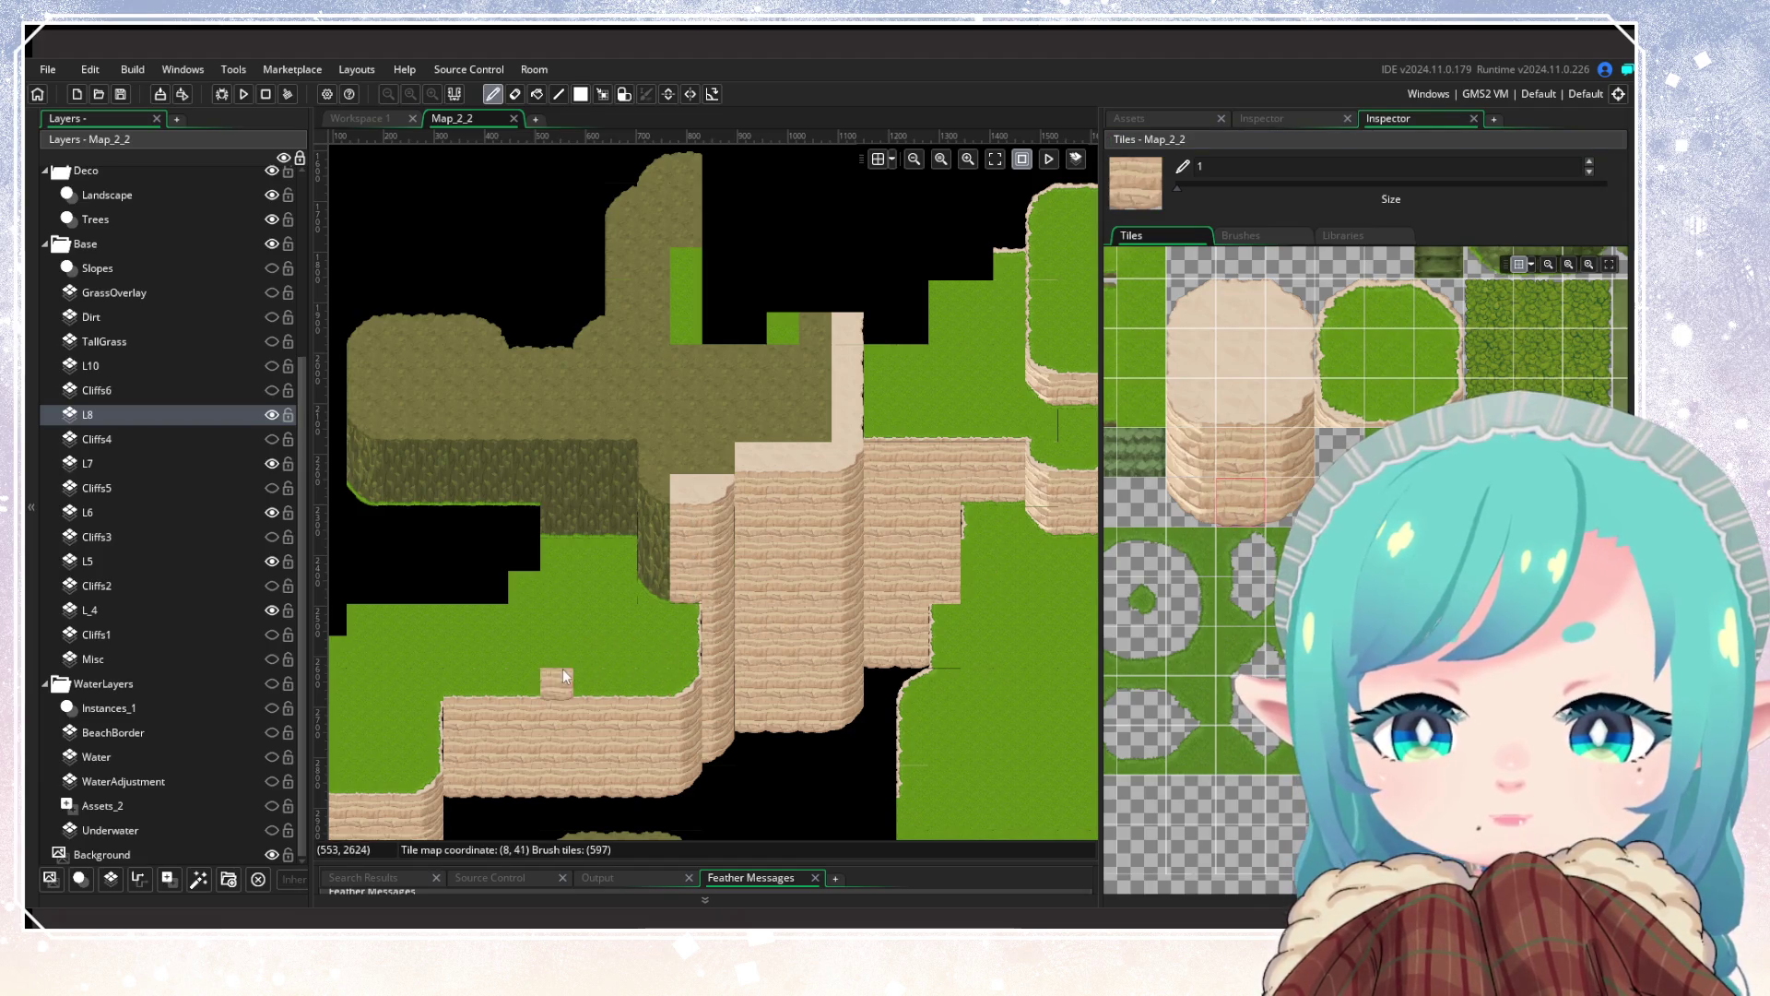
drag(563, 668, 754, 472)
scroll(833, 583, up, 1)
click(931, 659)
mouse_move(931, 659)
mouse_down()
mouse_move(735, 606)
mouse_move(979, 519)
mouse_up()
click(270, 415)
click(270, 416)
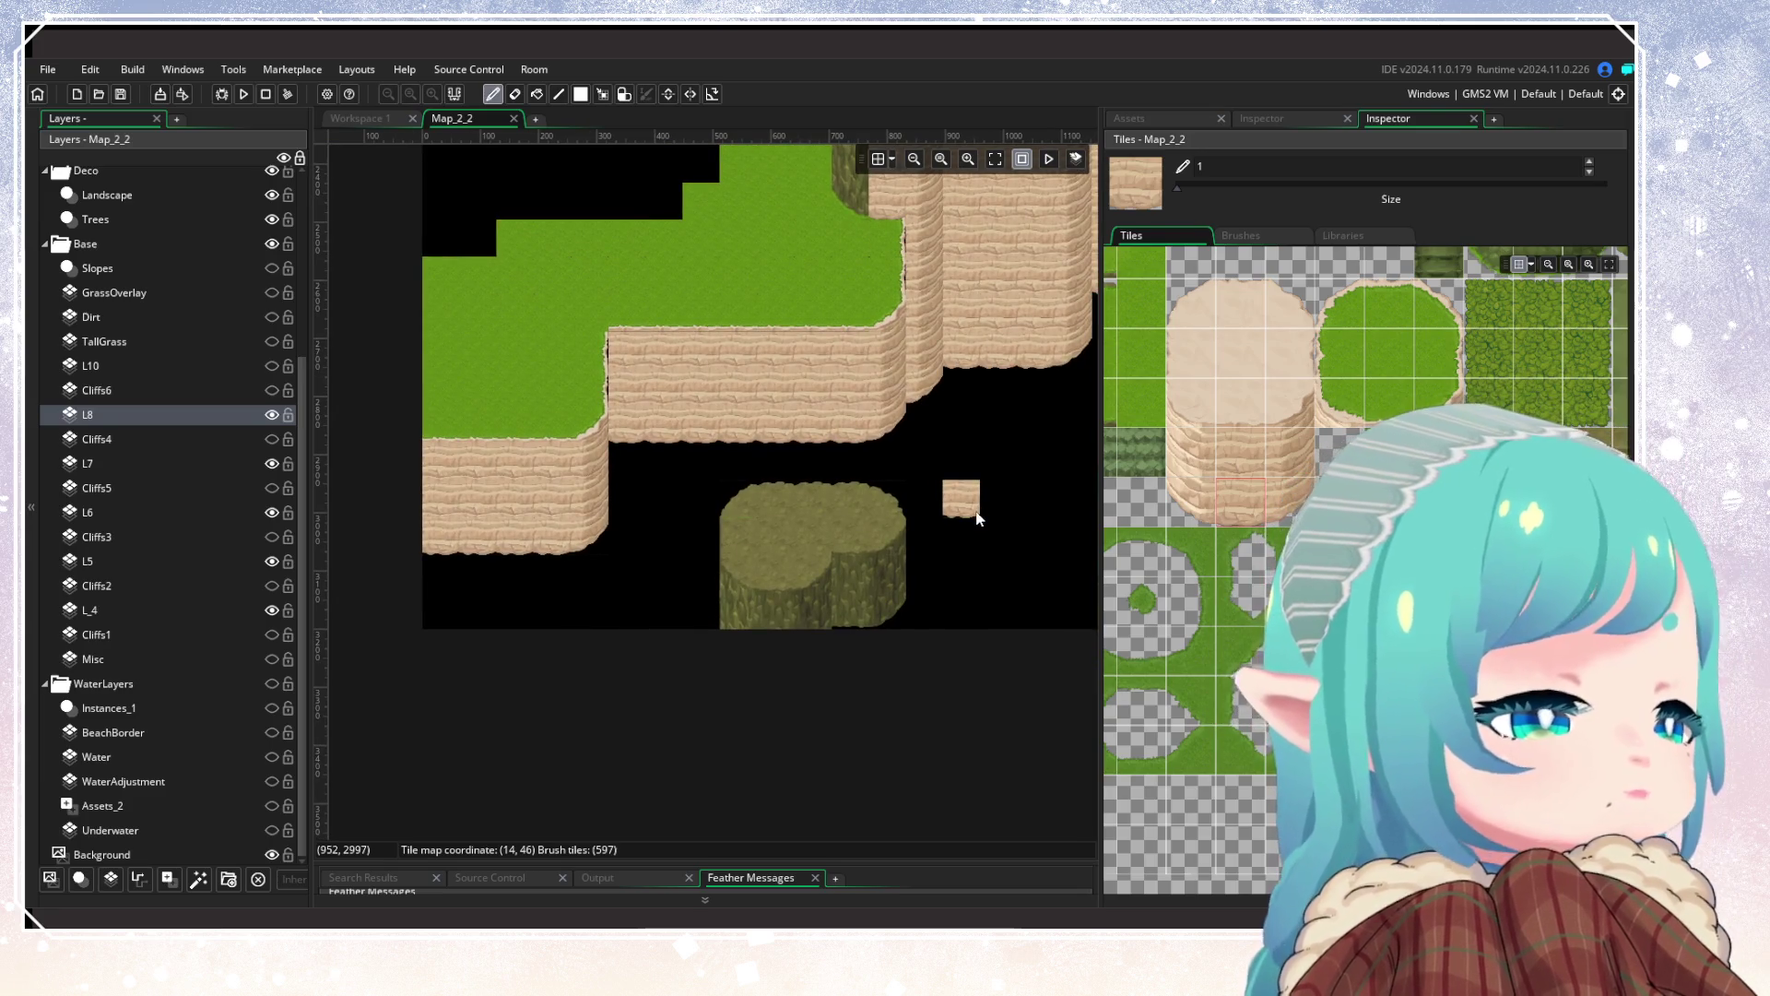
drag(979, 519, 940, 606)
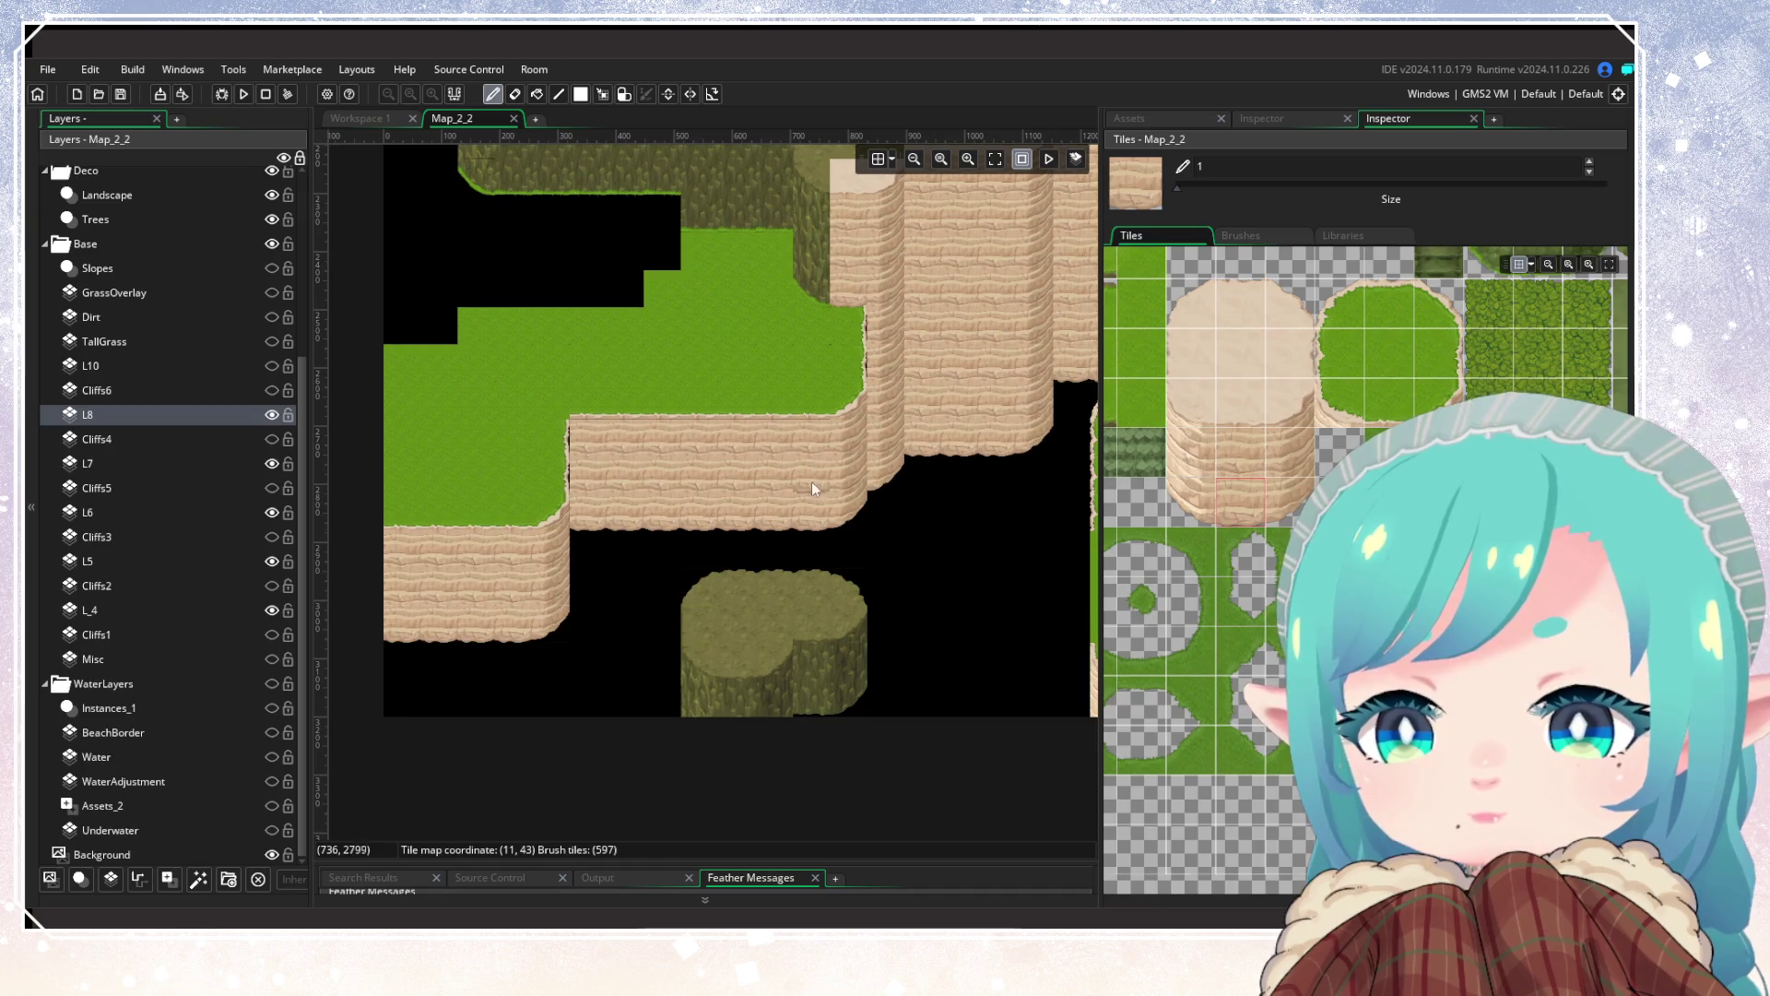
mouse_move(839, 475)
mouse_down()
mouse_move(838, 633)
mouse_move(790, 744)
mouse_up()
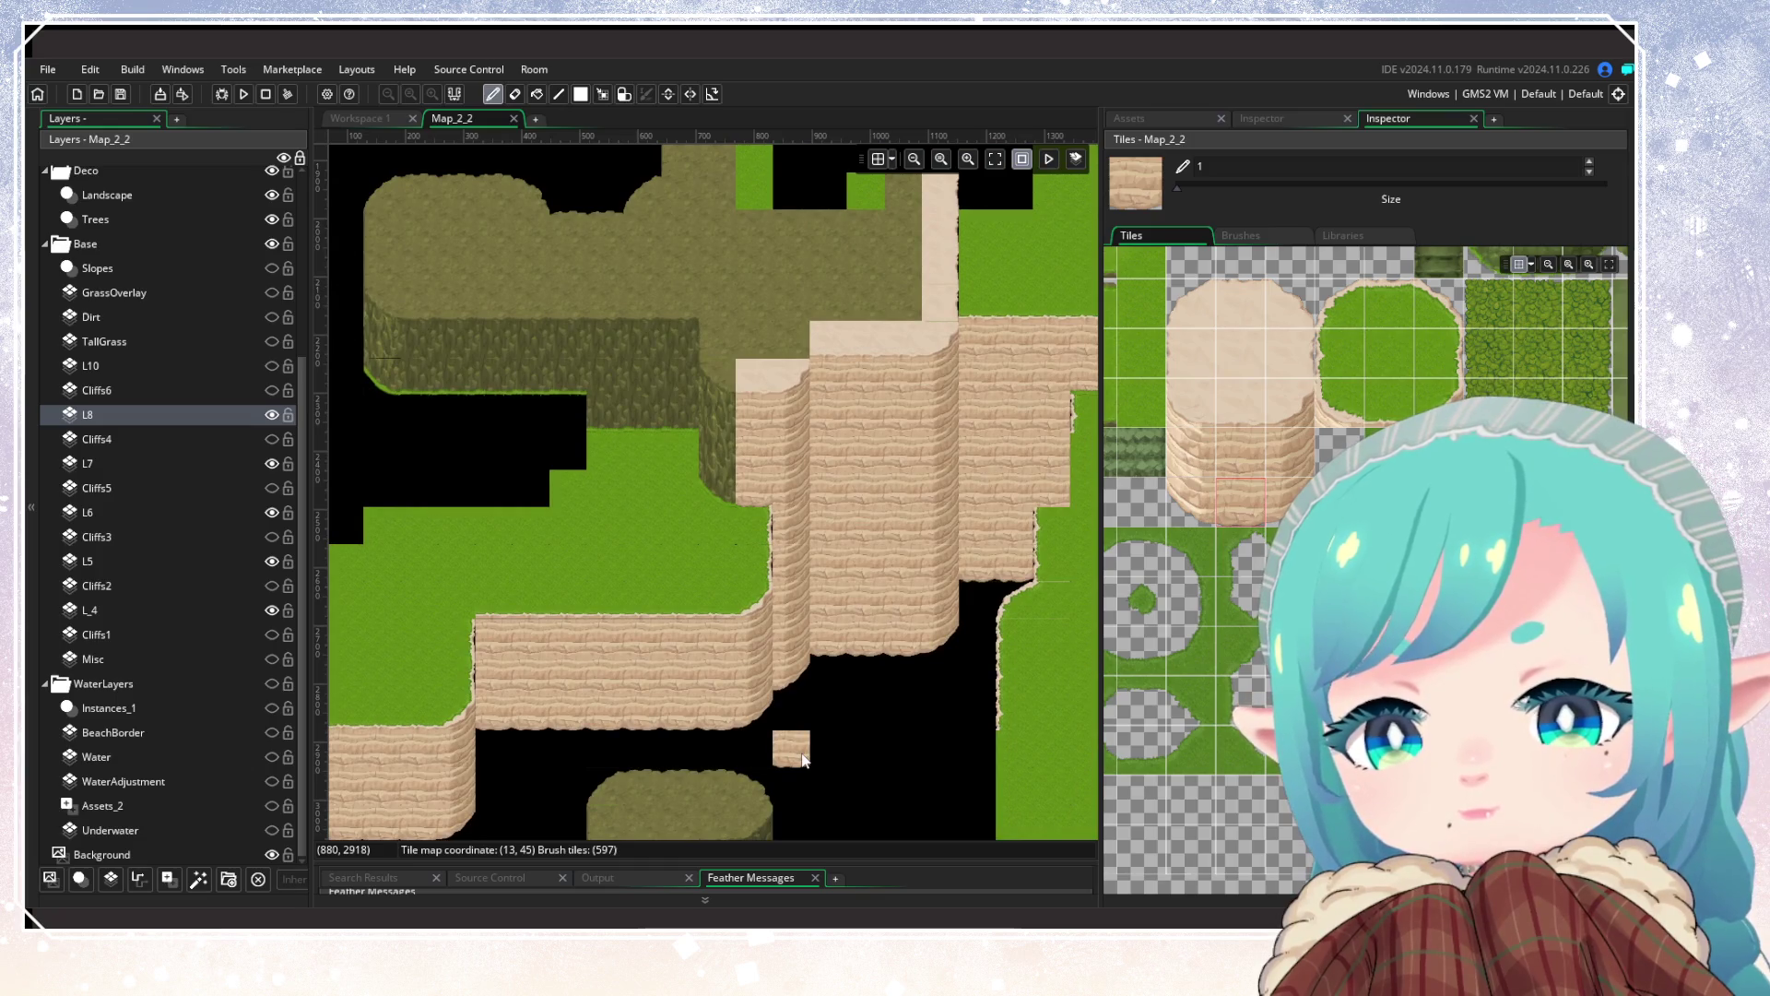
mouse_move(802, 758)
mouse_down()
mouse_move(722, 642)
mouse_move(686, 534)
mouse_move(942, 658)
mouse_move(745, 531)
mouse_up()
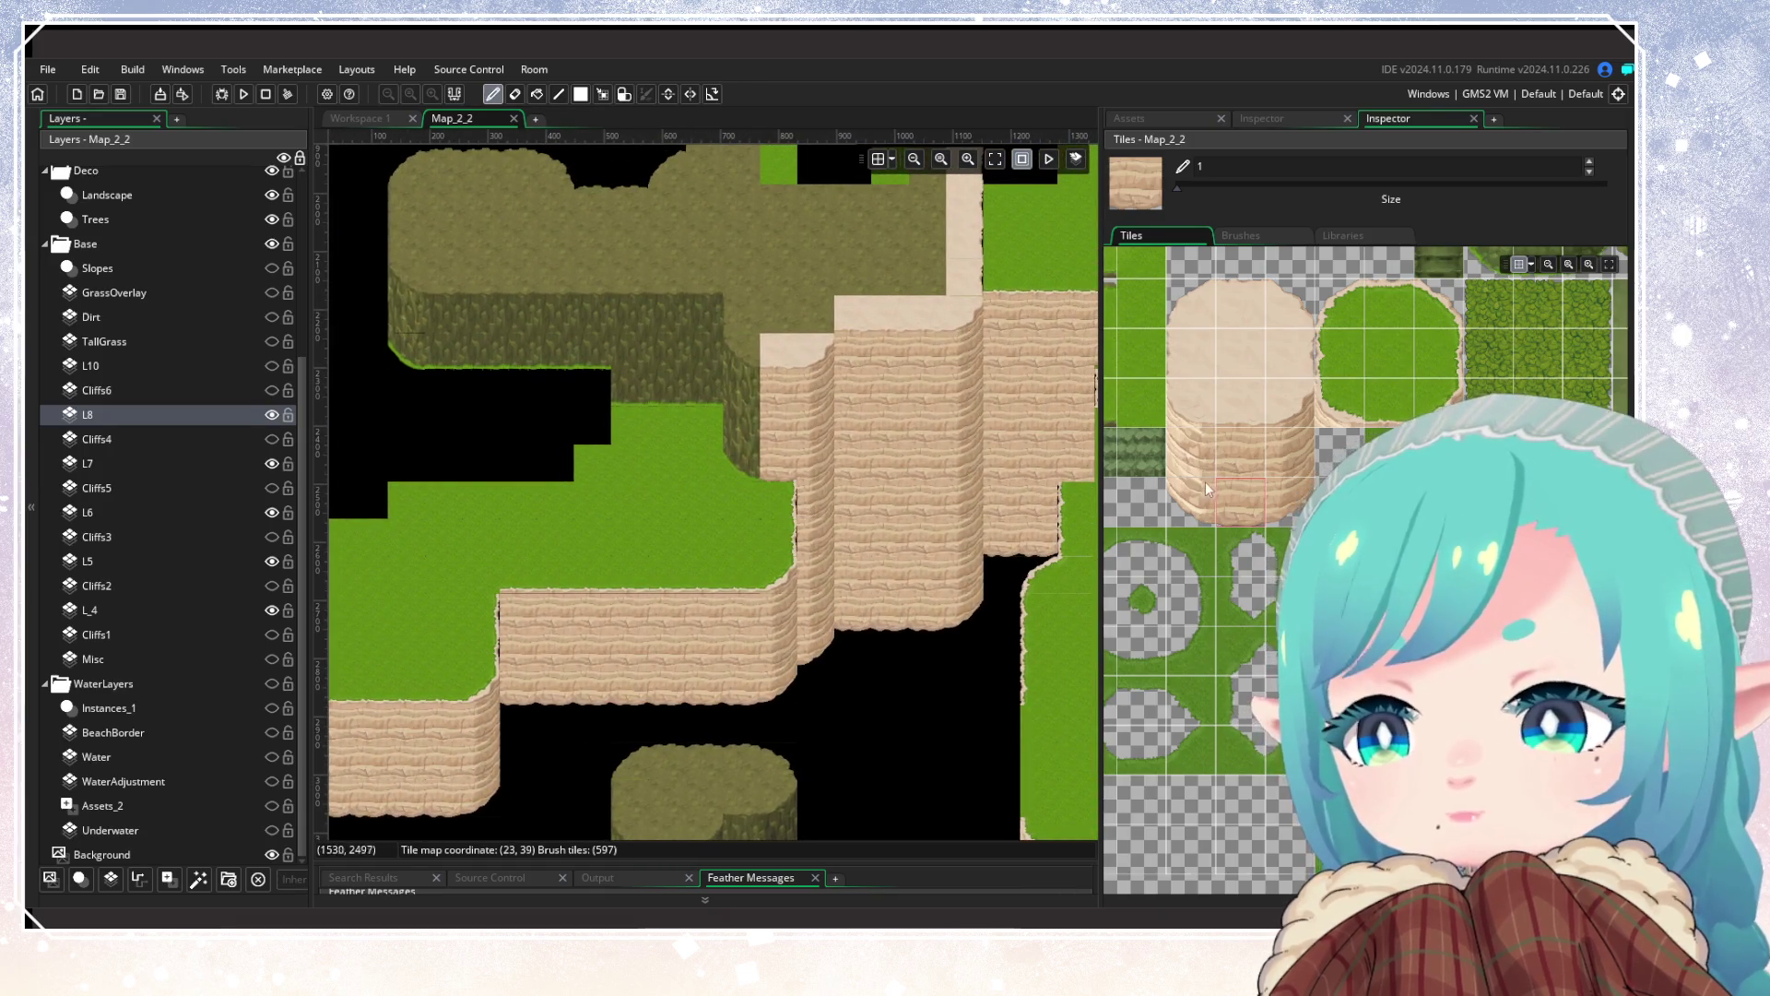
Step: Choose a different sandy cliff tile from the tileset
click(1247, 468)
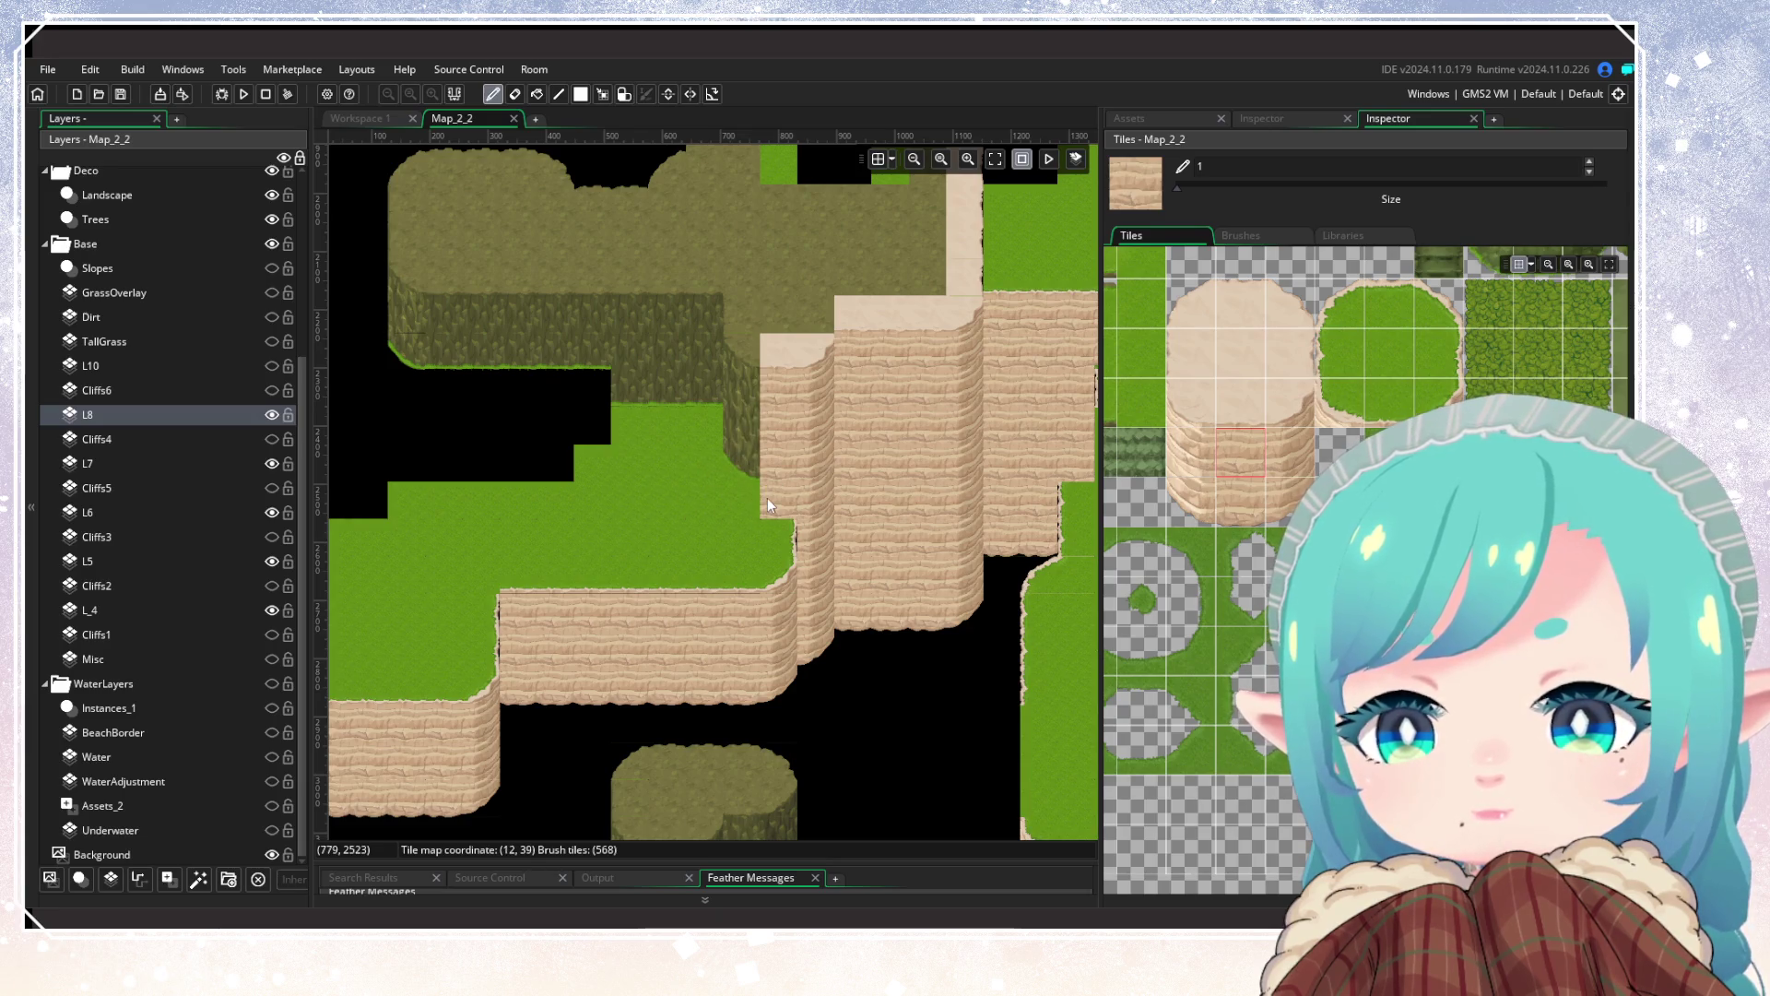
click(1239, 498)
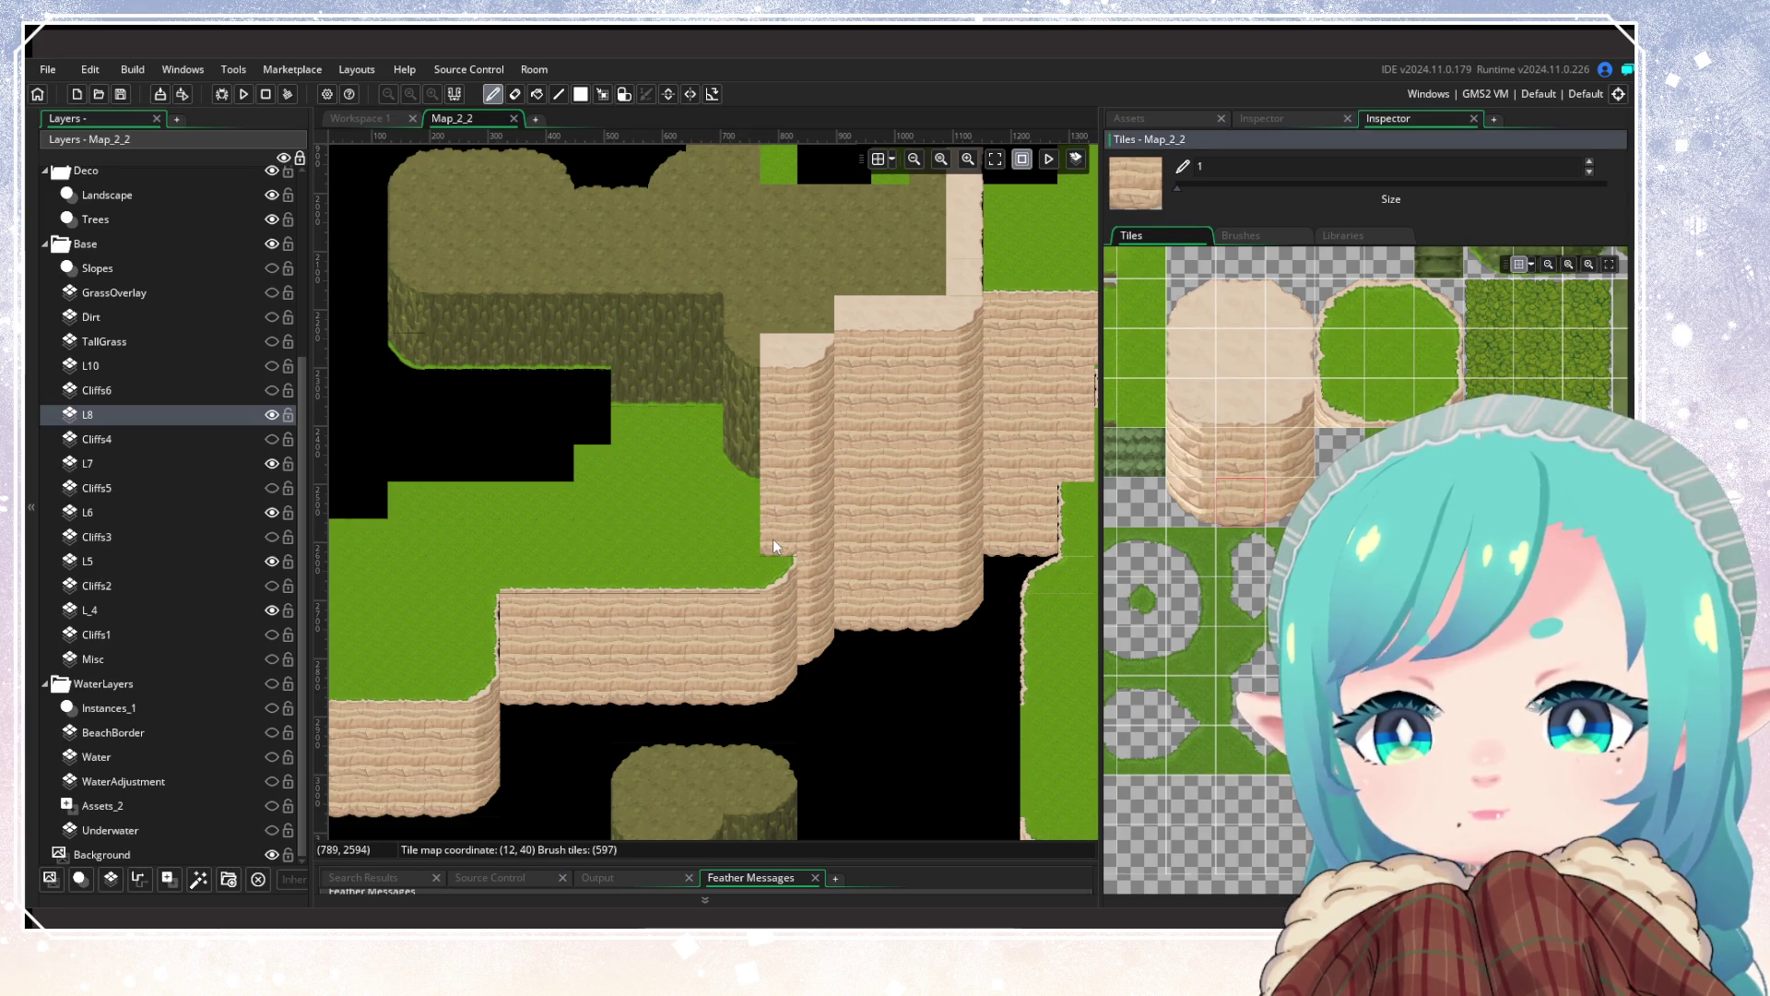
scroll(766, 594, up, 2)
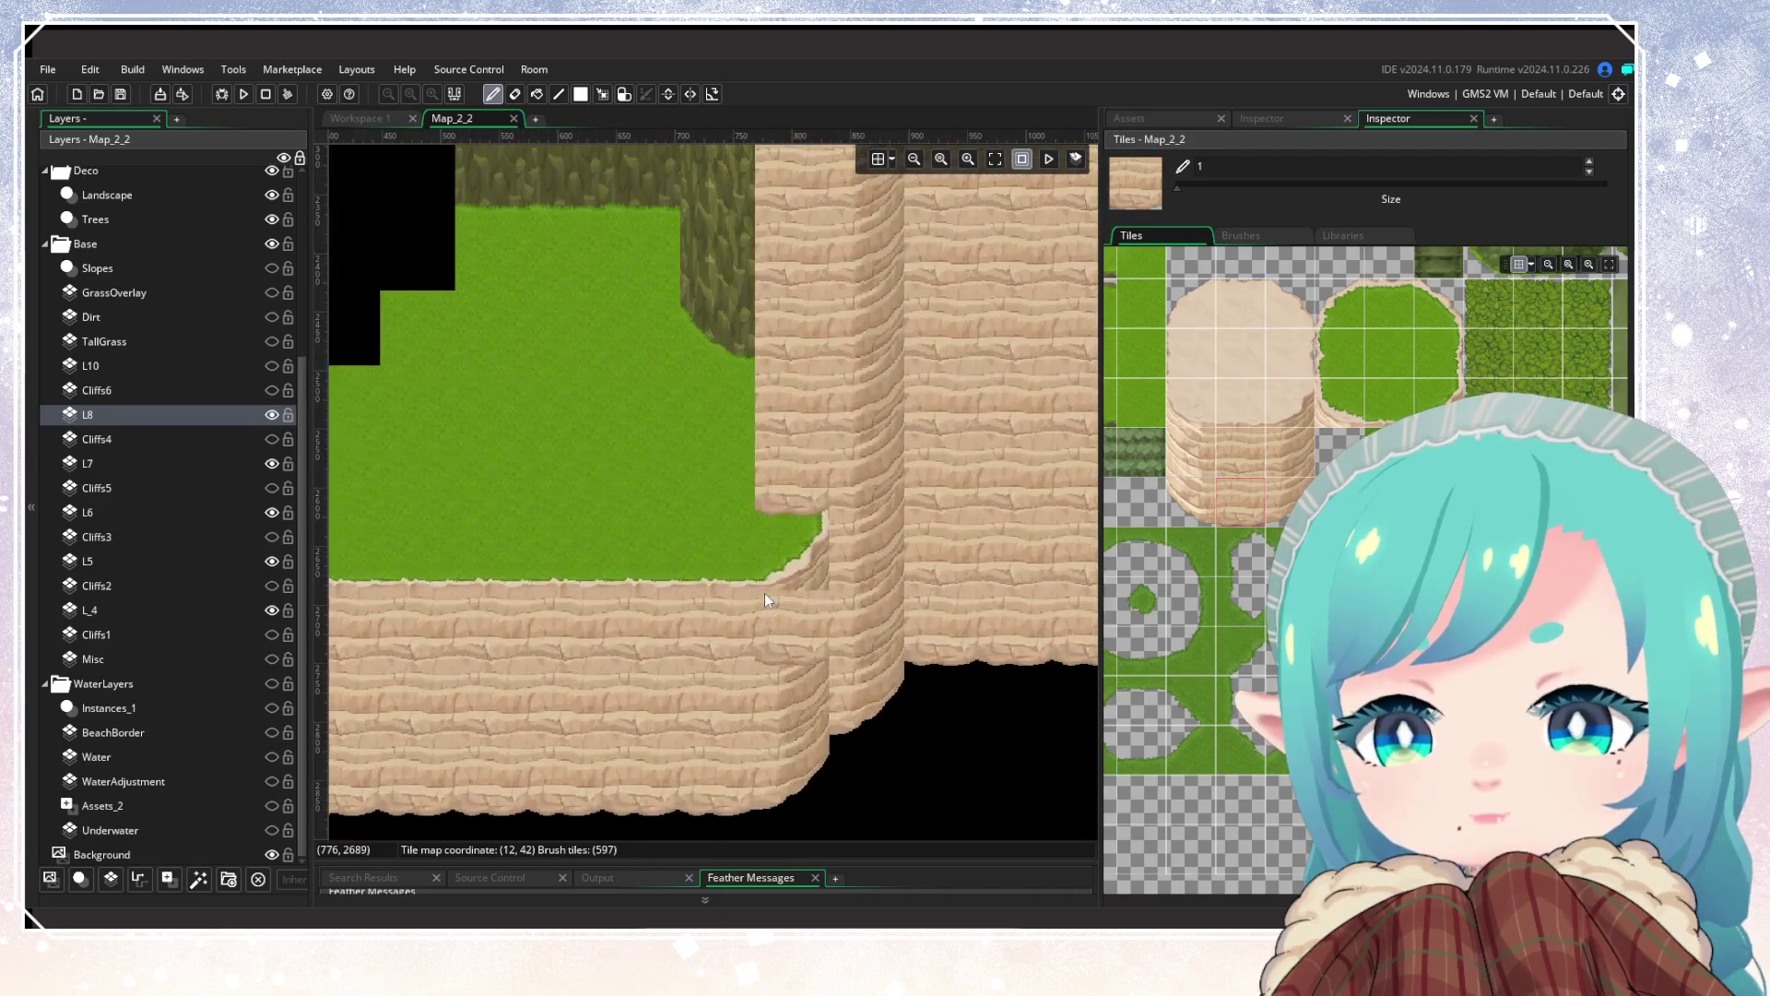
scroll(1309, 525, down, 2)
click(1337, 554)
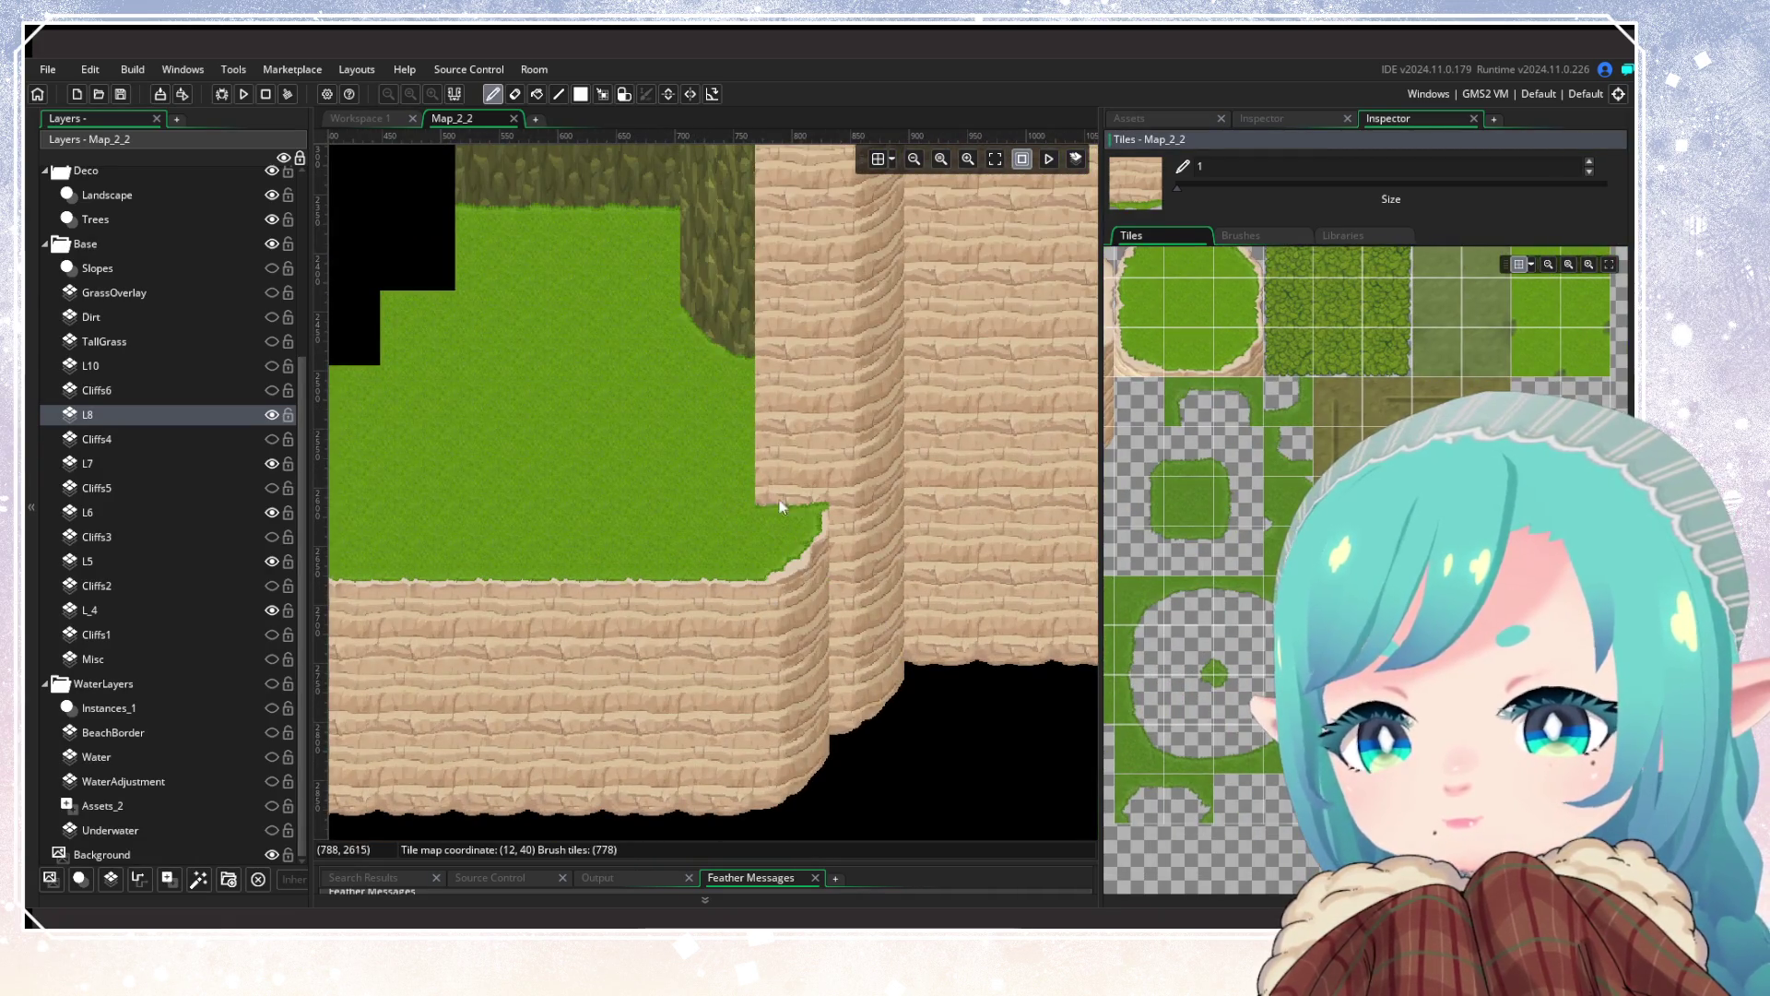
Step: Paint a grassy cliff corner and a sandy cliff-wall column rising from the grass edge
scroll(699, 595, down, 3)
scroll(699, 596, up, 3)
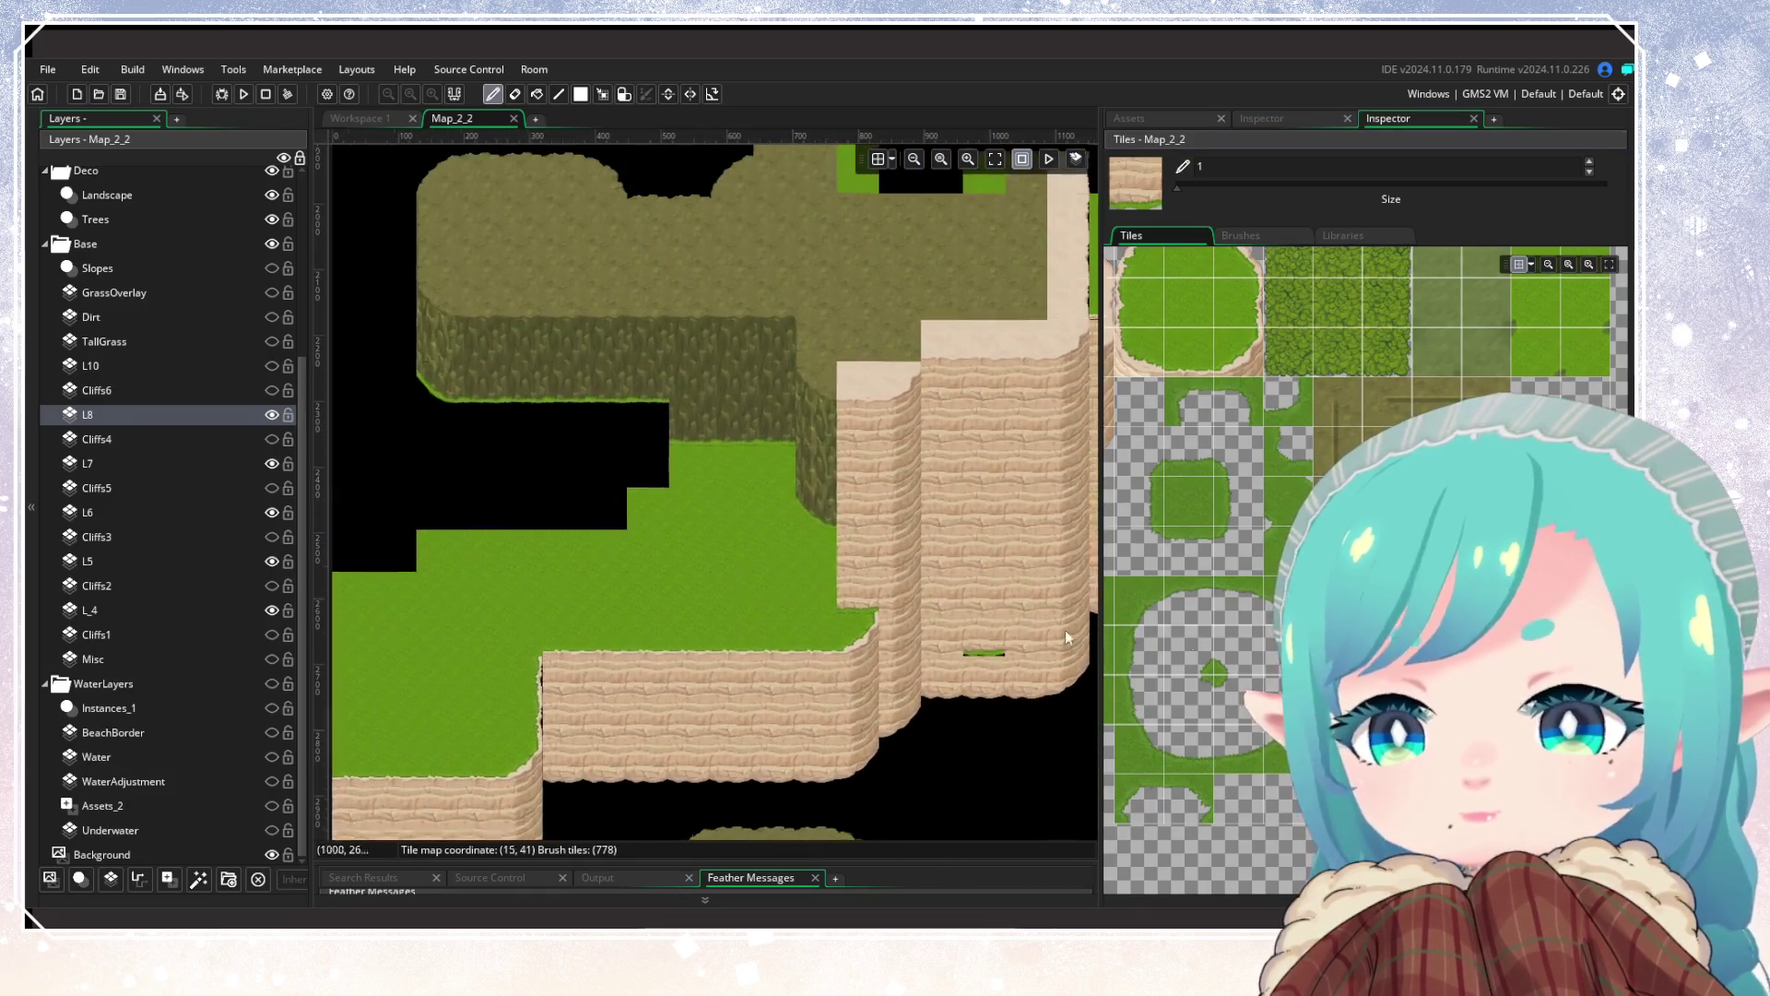
click(1291, 551)
click(802, 600)
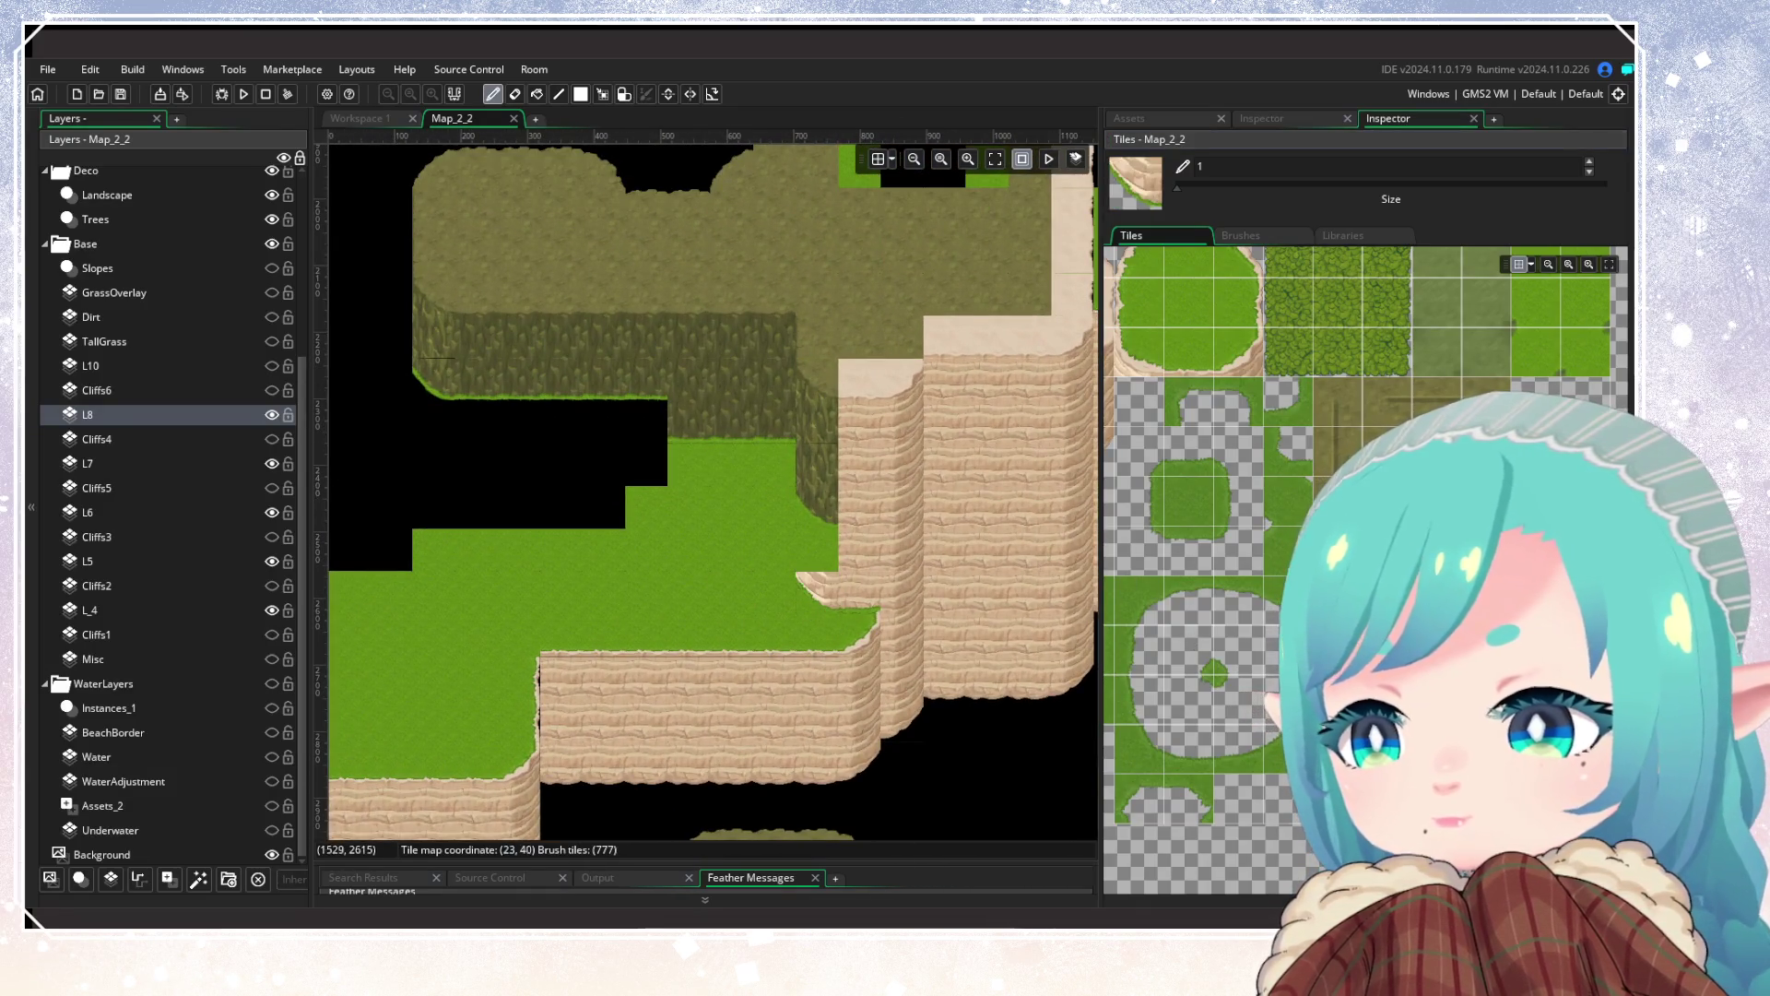
scroll(1337, 554, up, 2)
scroll(1291, 553, down, 2)
click(1277, 571)
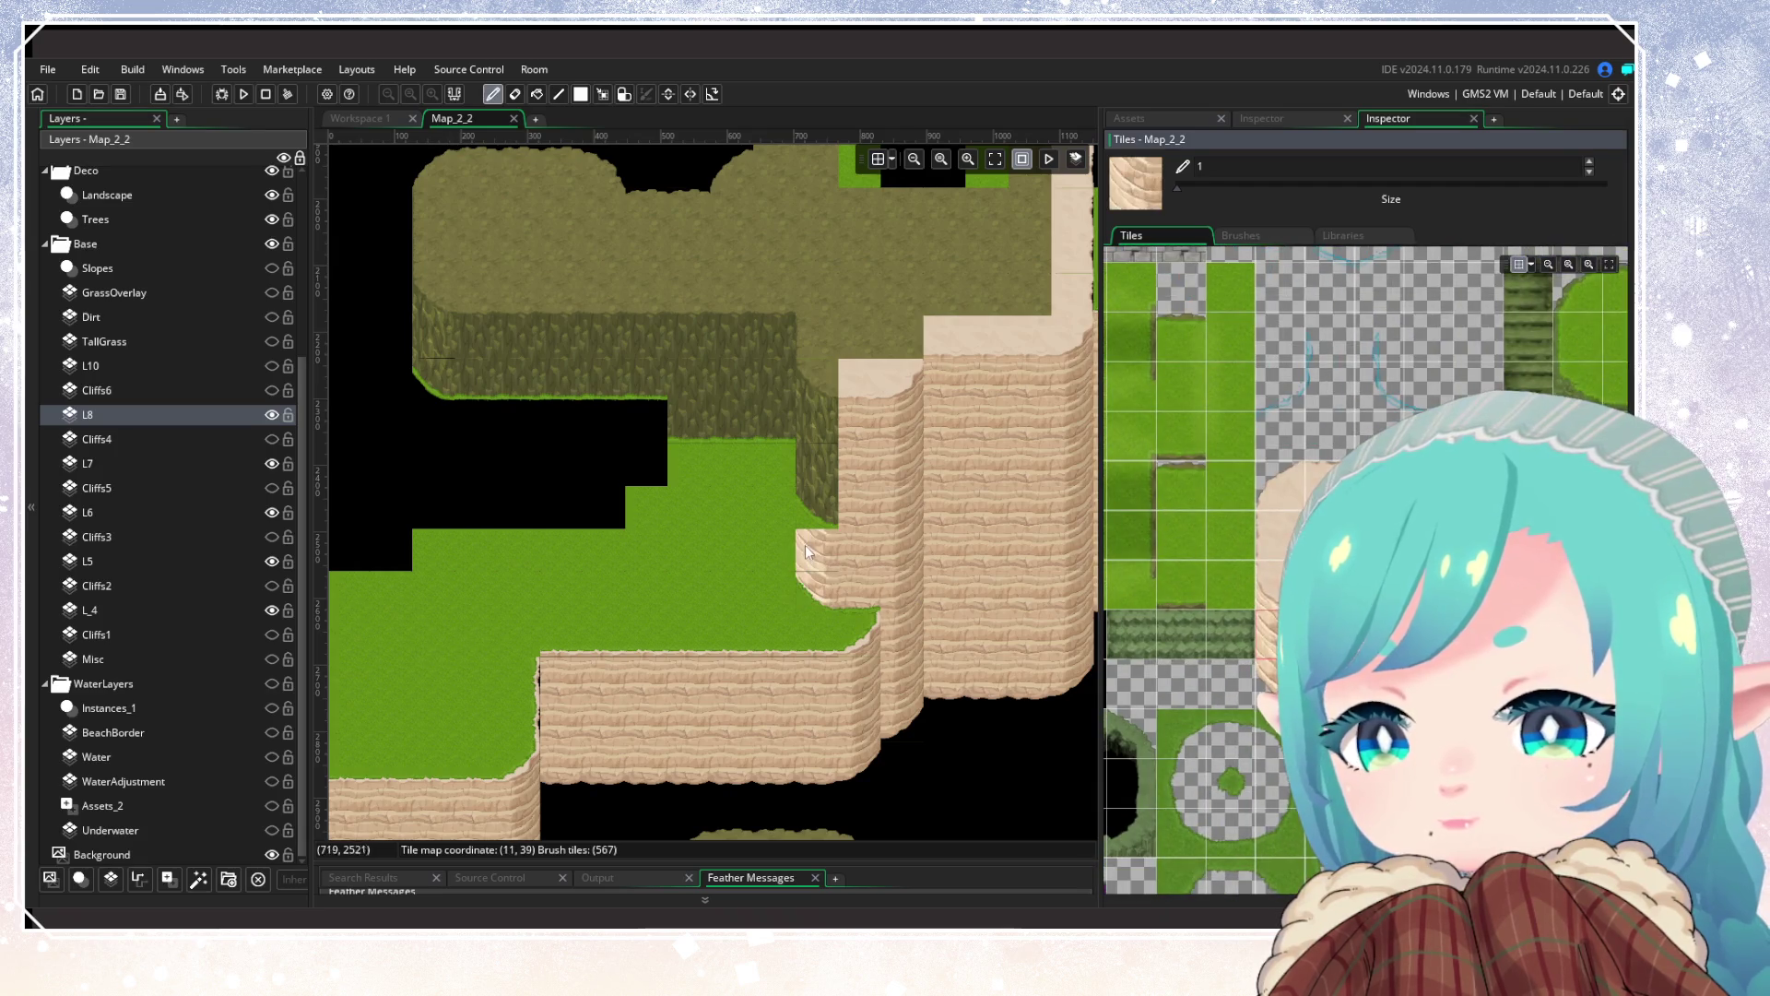
click(806, 546)
drag(804, 550, 808, 440)
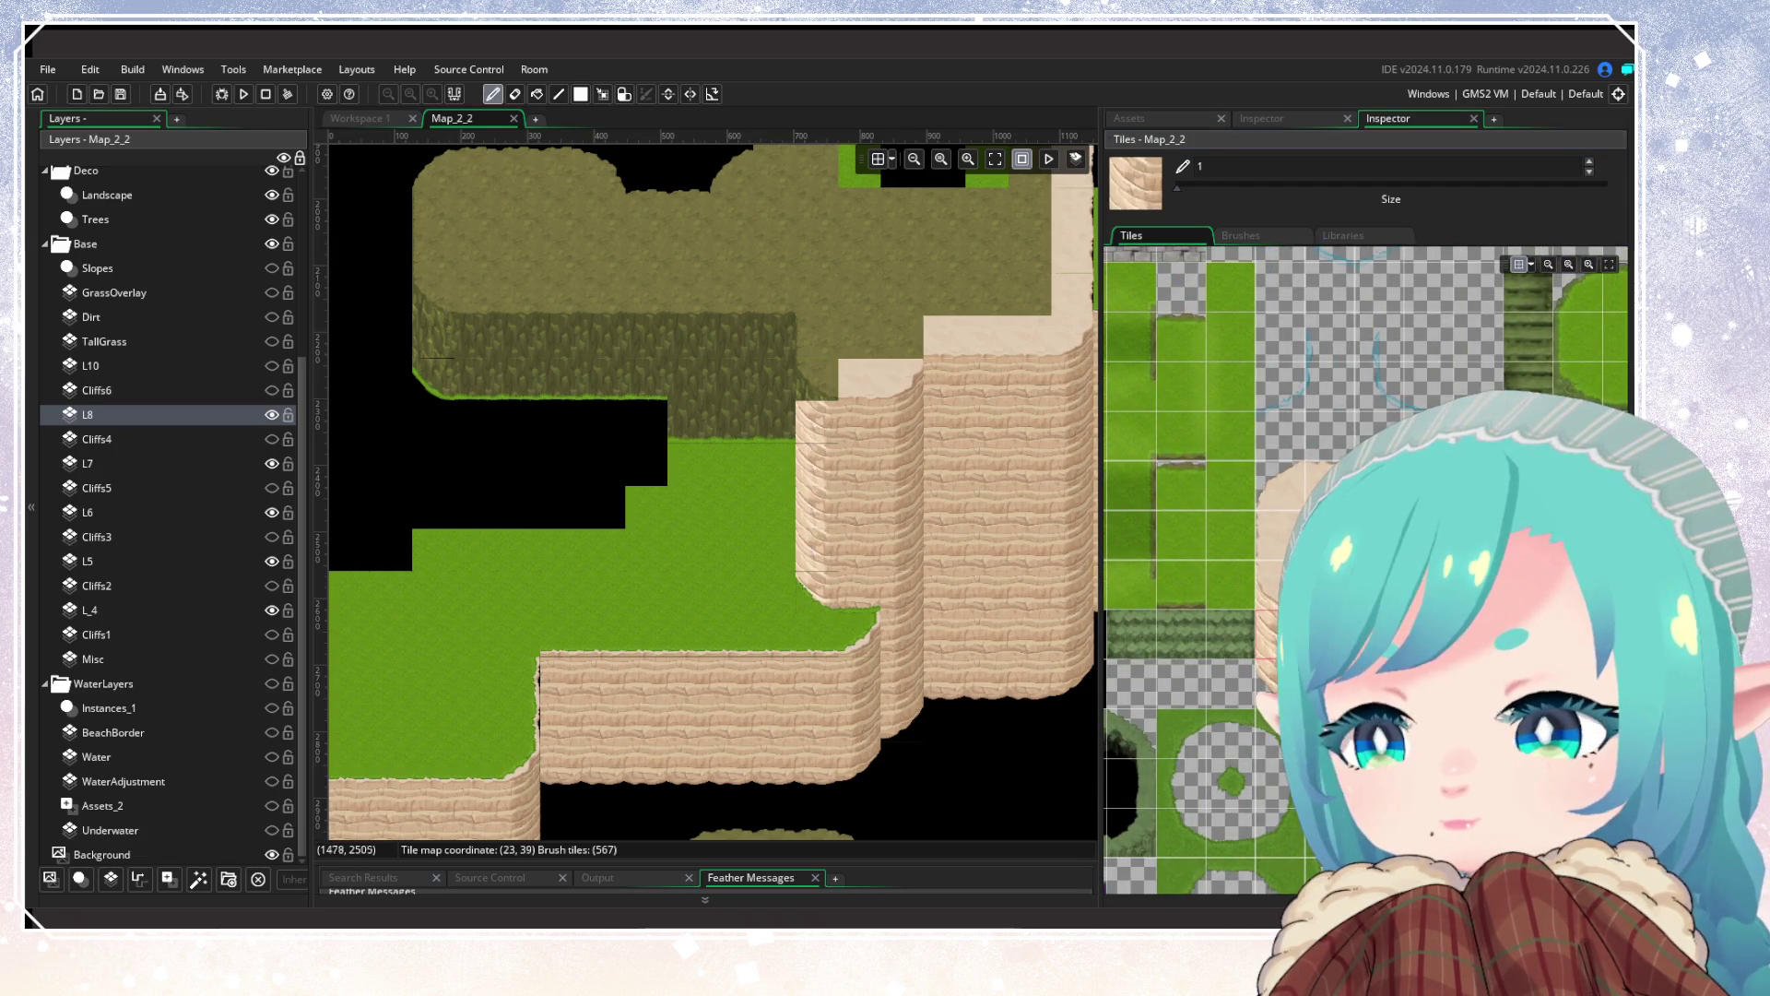
Step: Bring the lower-left map into view and pick the plain sand tile
scroll(738, 578, down, 2)
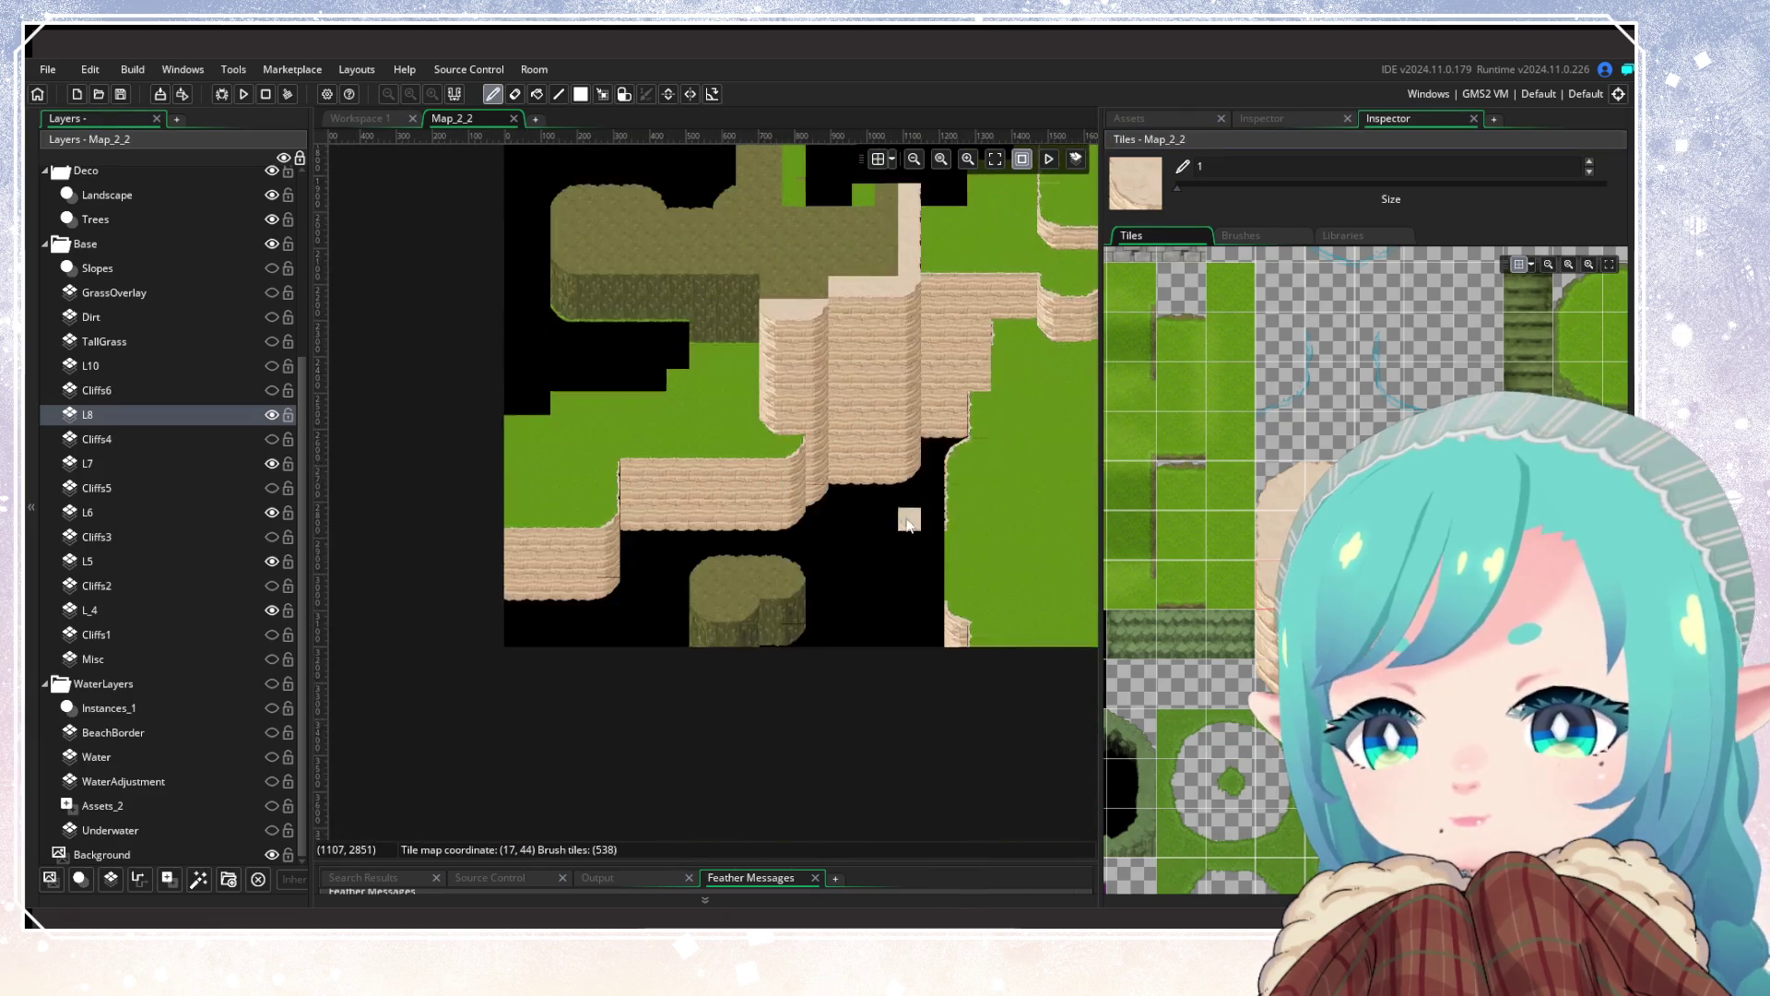
drag(908, 527, 841, 590)
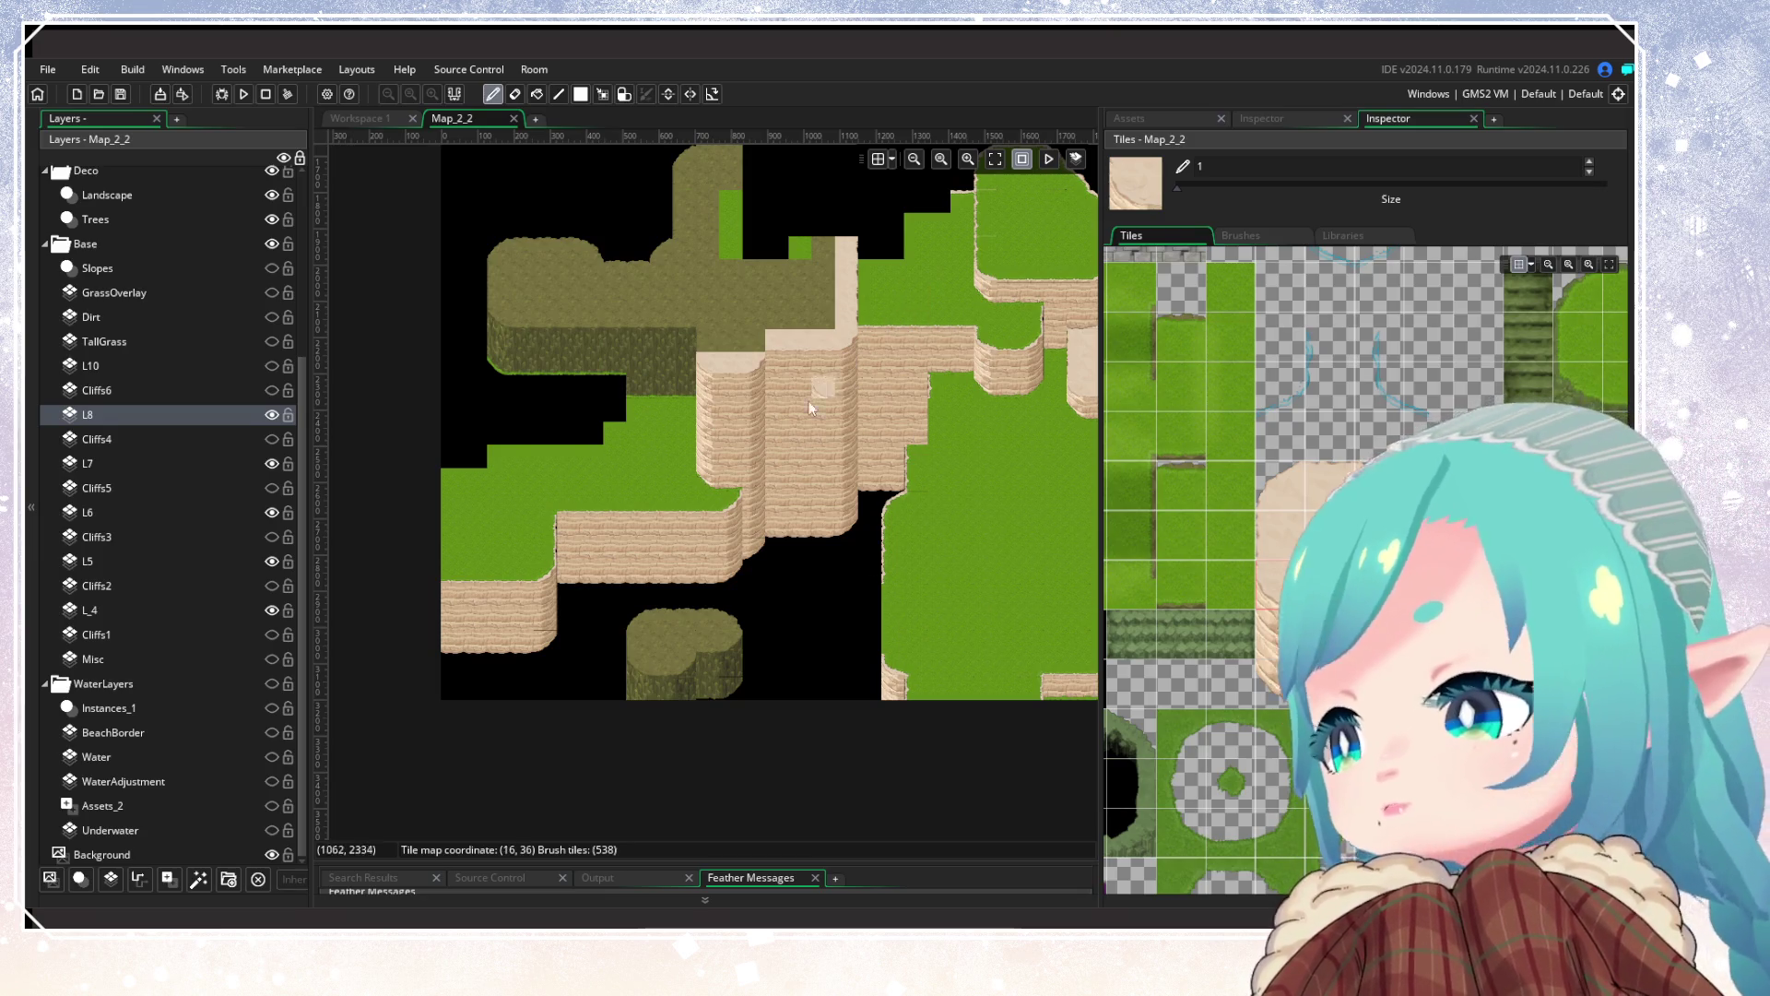
scroll(738, 407, up, 2)
scroll(853, 521, up, 1)
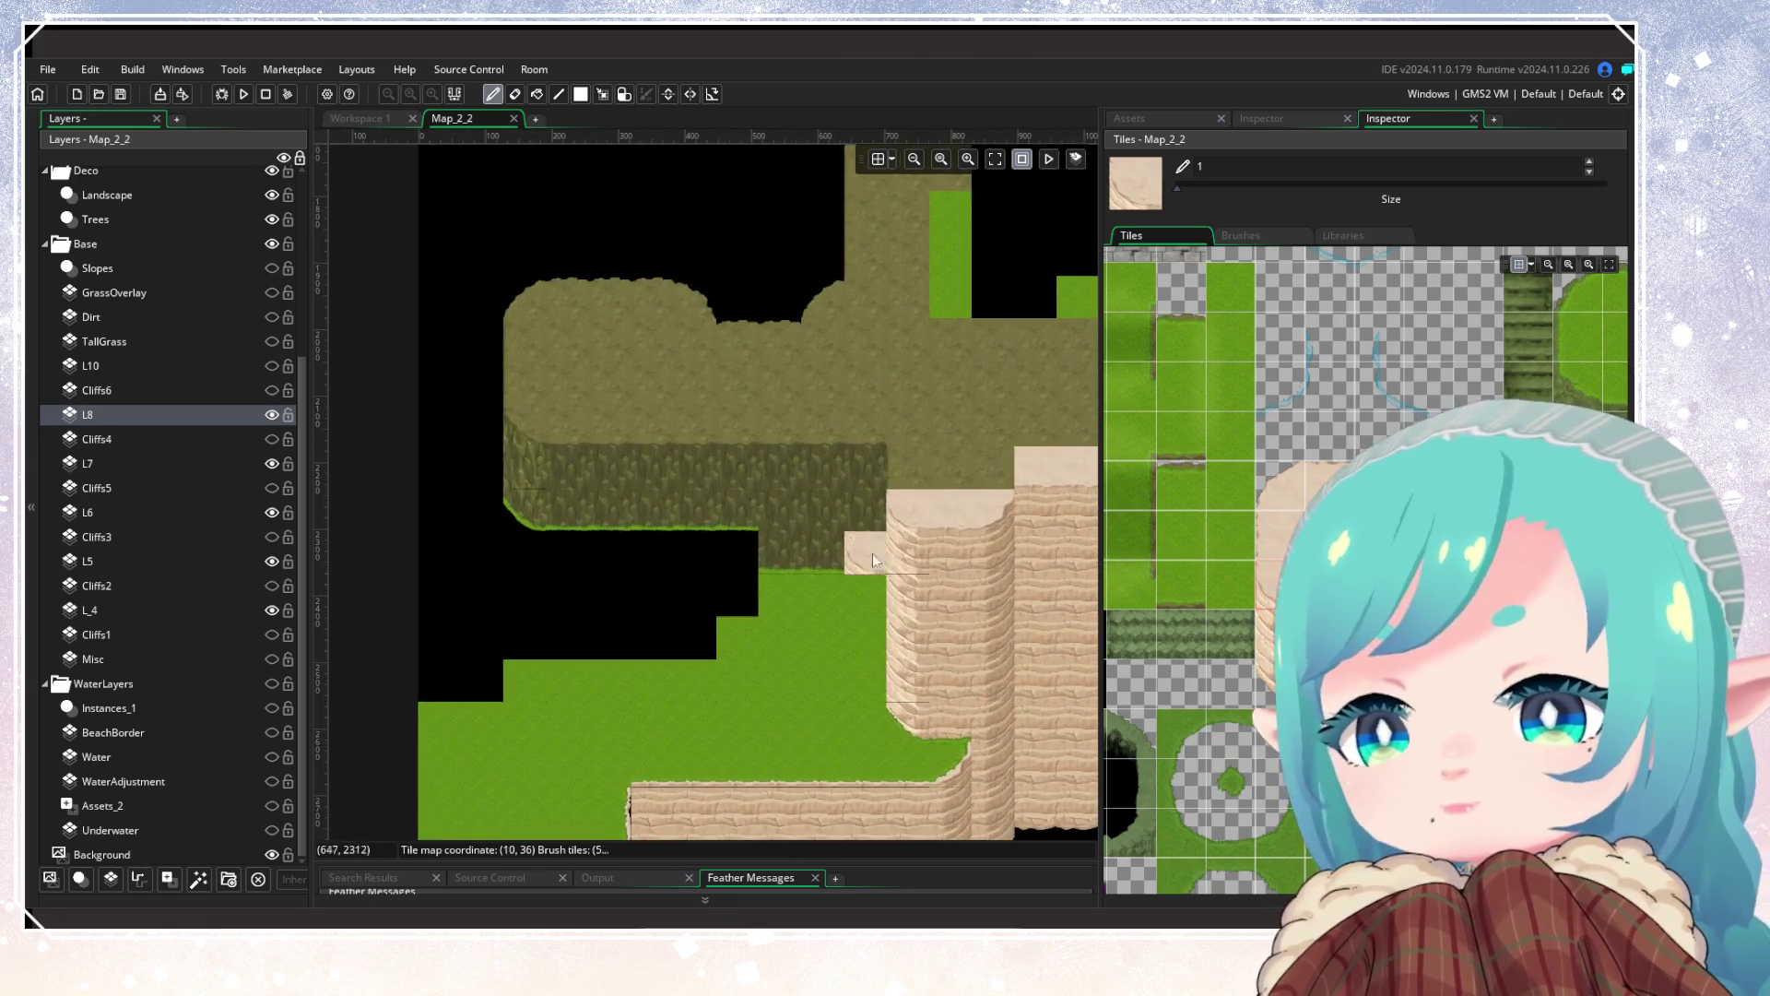
scroll(739, 541, up, 1)
alt+click(739, 541)
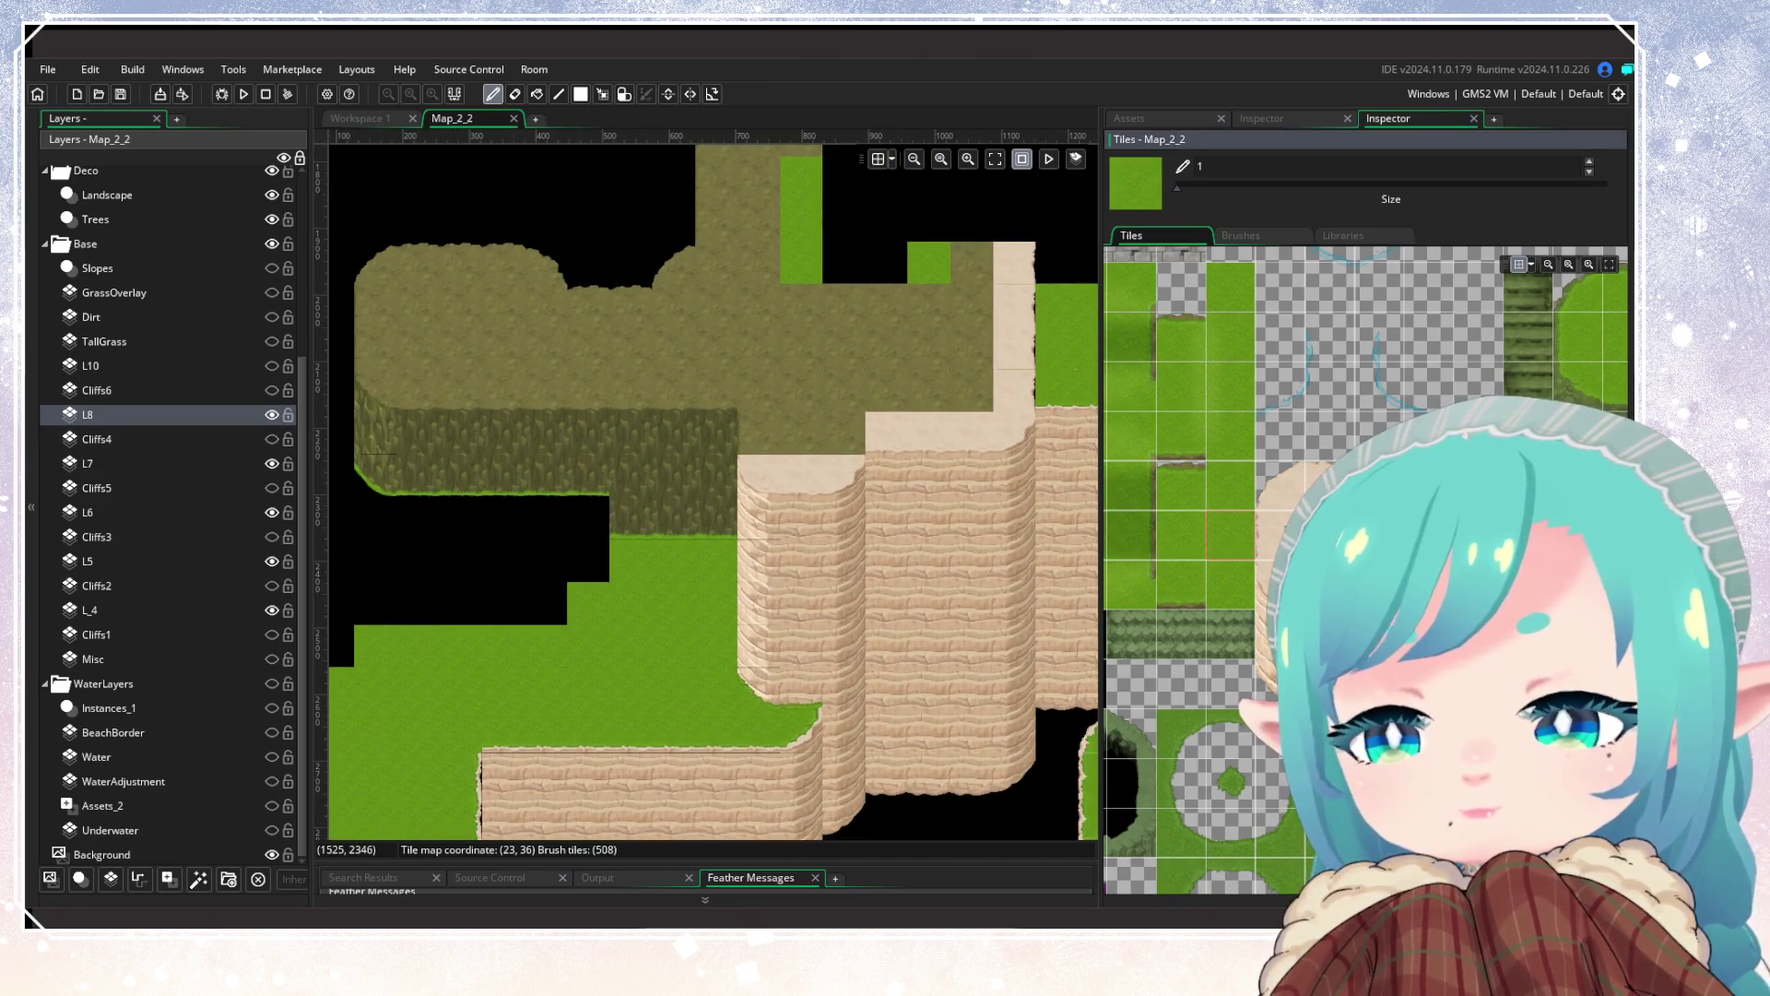
alt+click(755, 428)
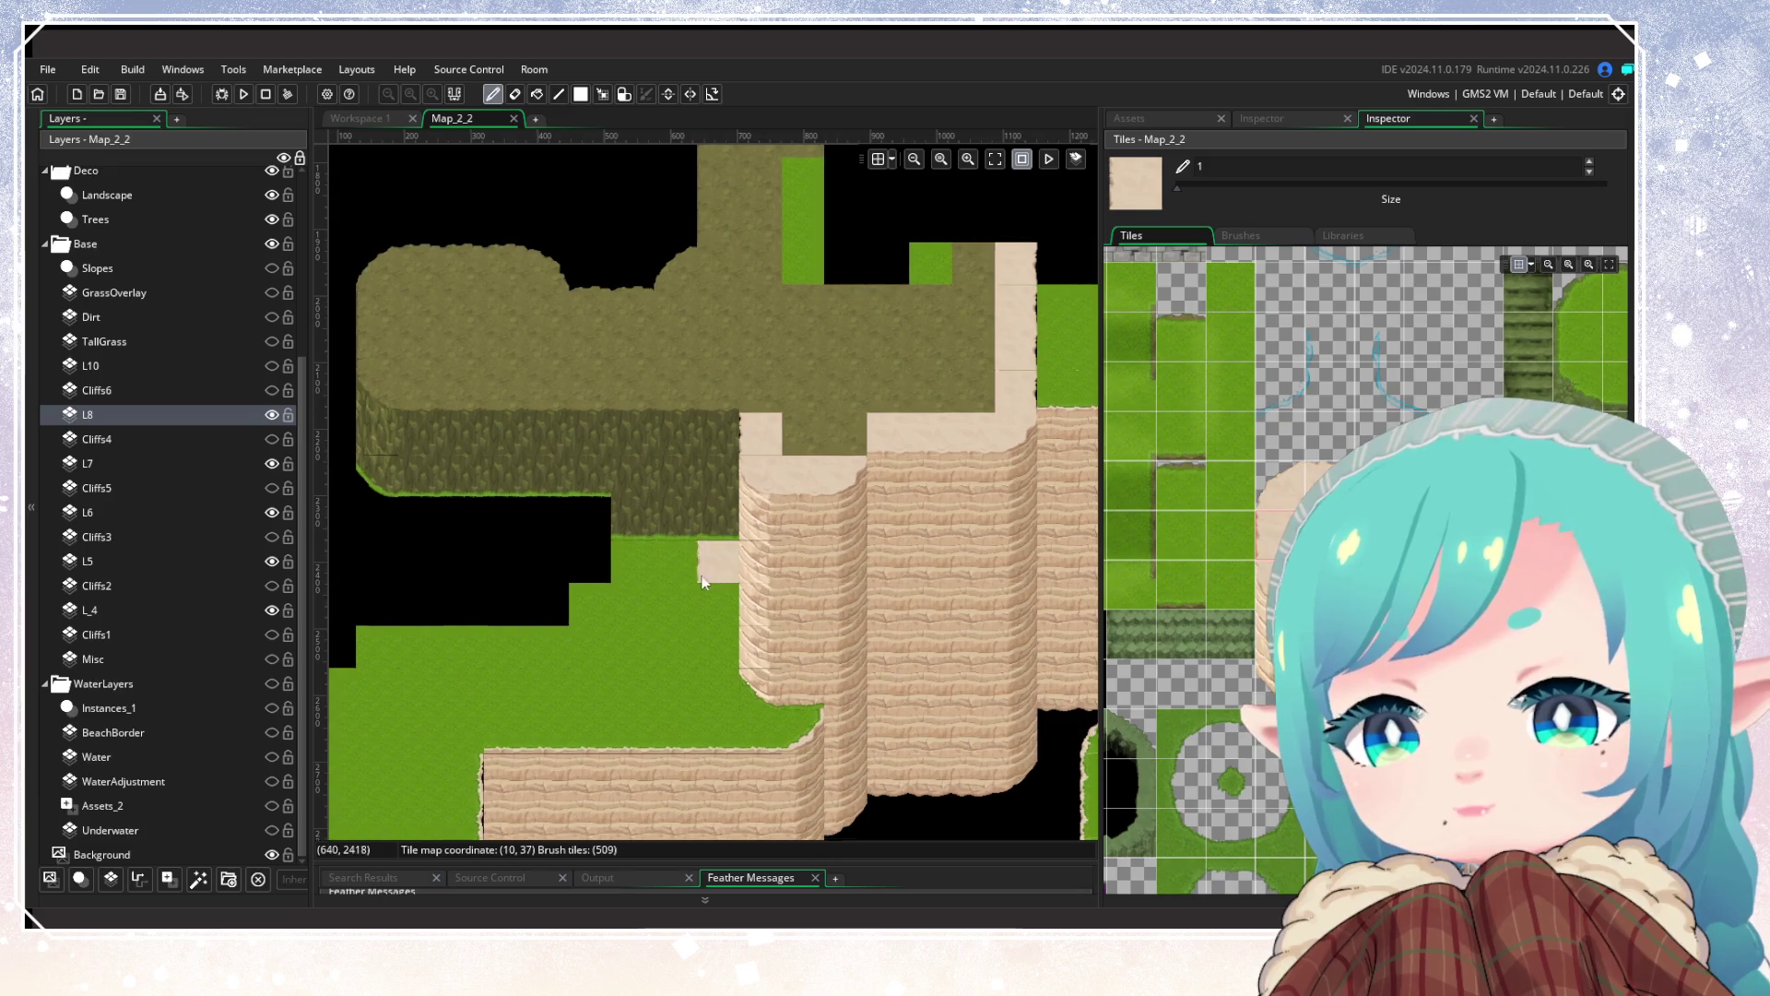
Step: Copy a one-tile strip of the cliff column and paint it leftward beside the tall cliff
scroll(699, 576, left, 3)
drag(772, 623, 694, 527)
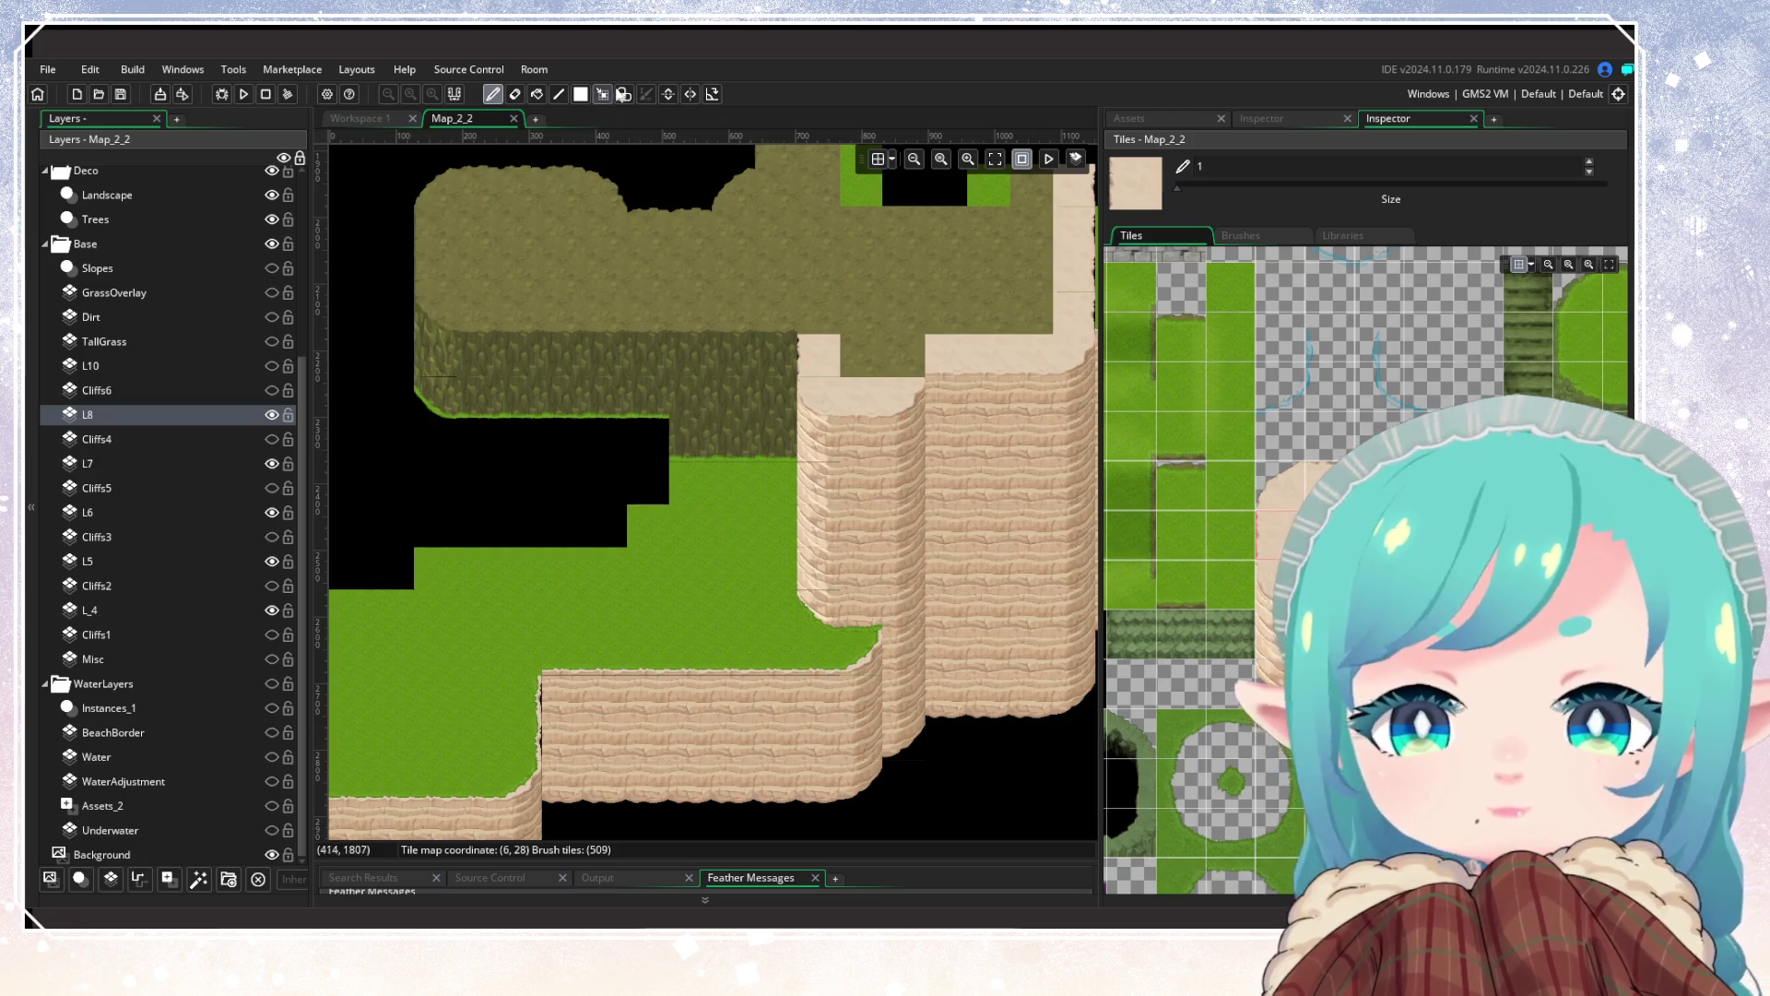
key(m)
drag(861, 387, 854, 581)
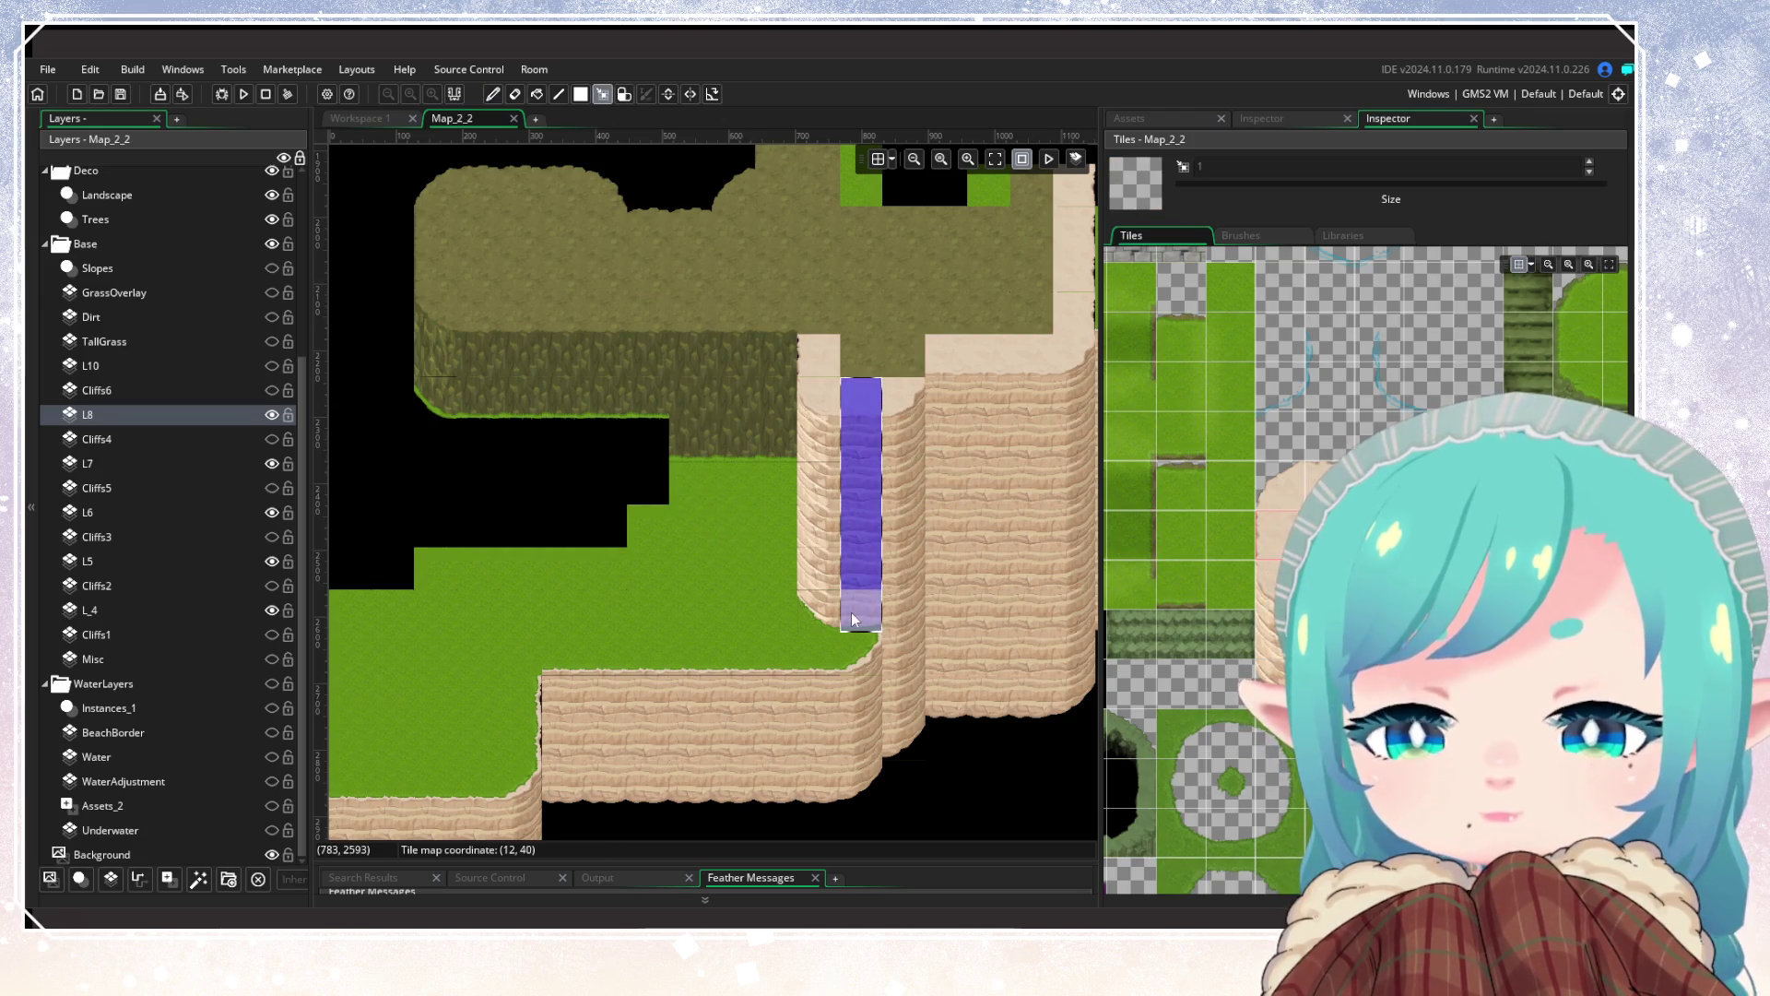
key(ctrl+c)
drag(771, 450, 693, 456)
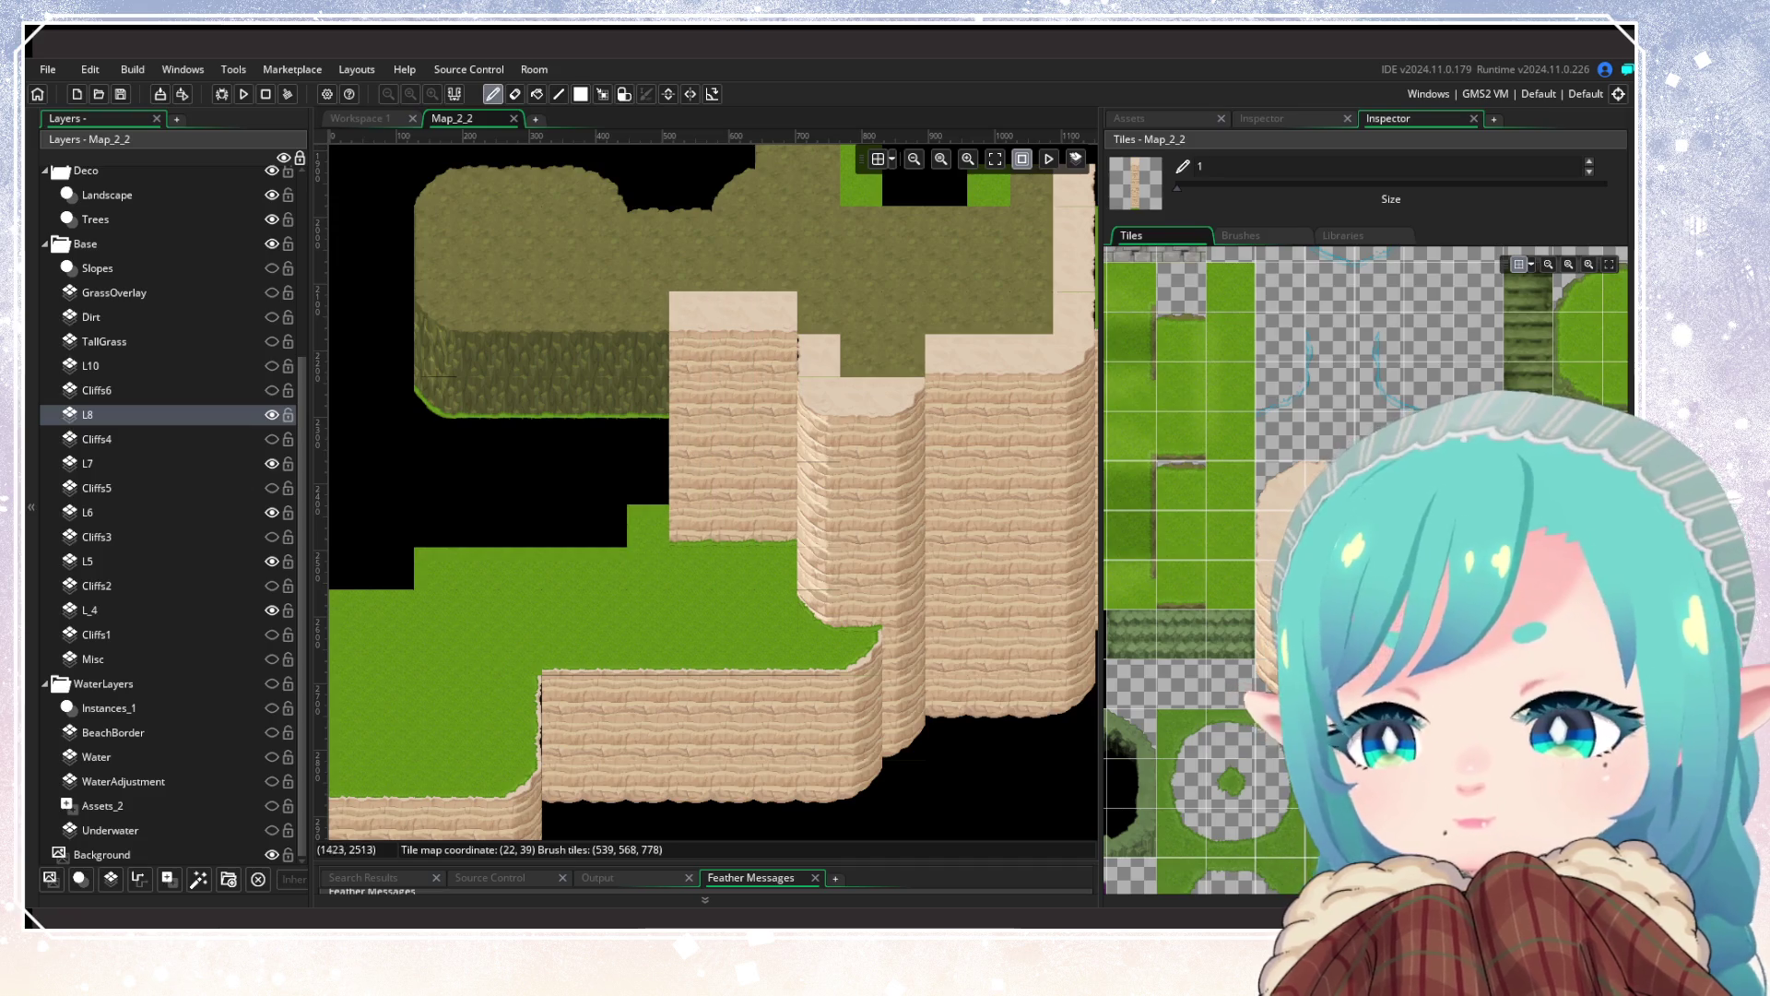
Step: Extend the cliff face strip leftward and top it with a row of plain sand tiles
alt+click(690, 329)
click(644, 314)
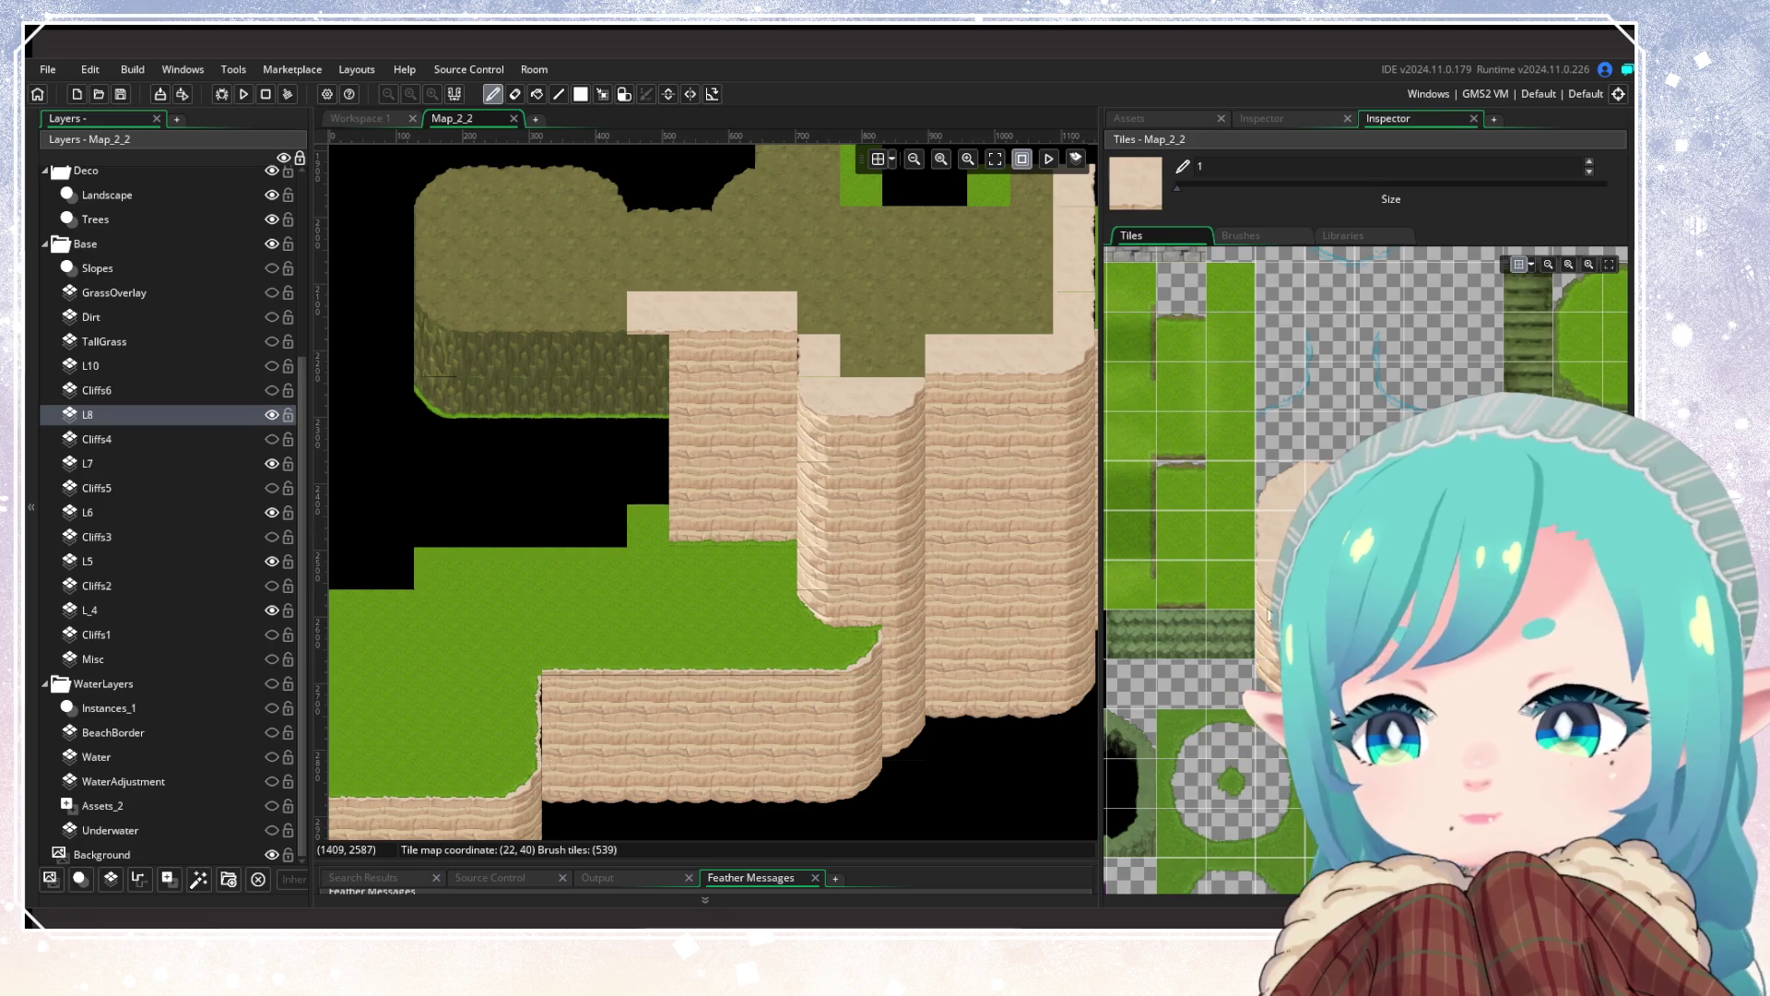
alt+click(720, 439)
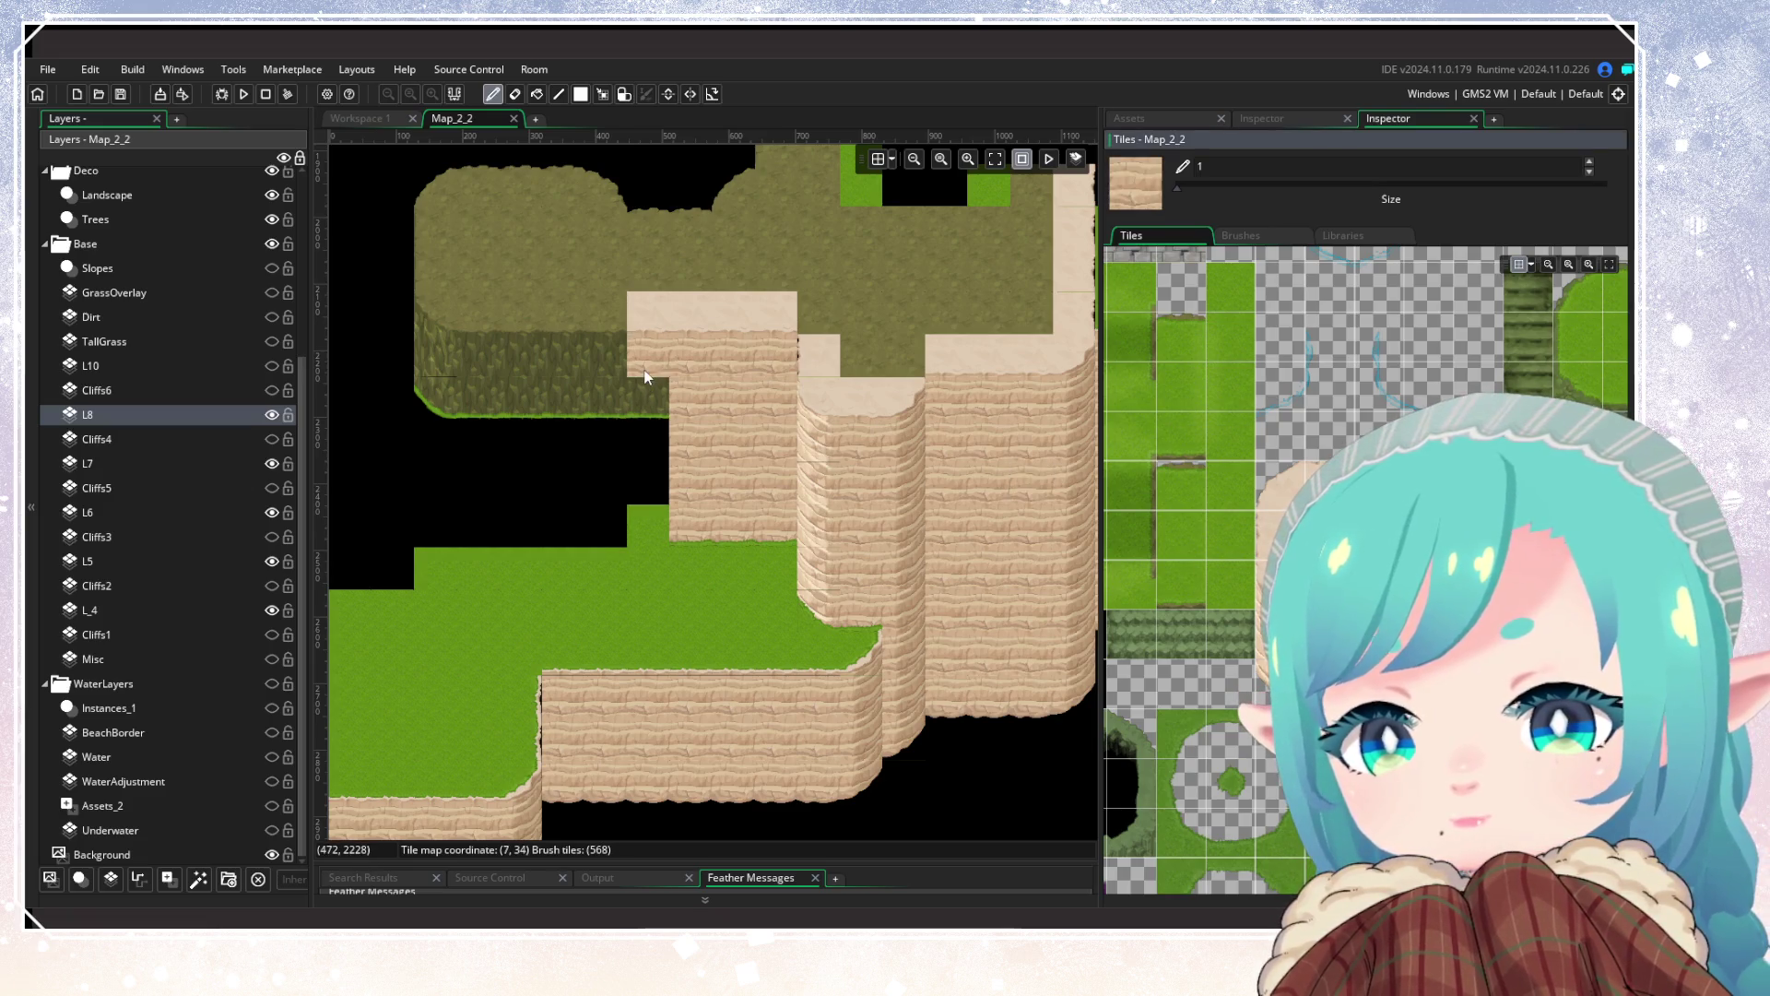
drag(650, 355, 479, 358)
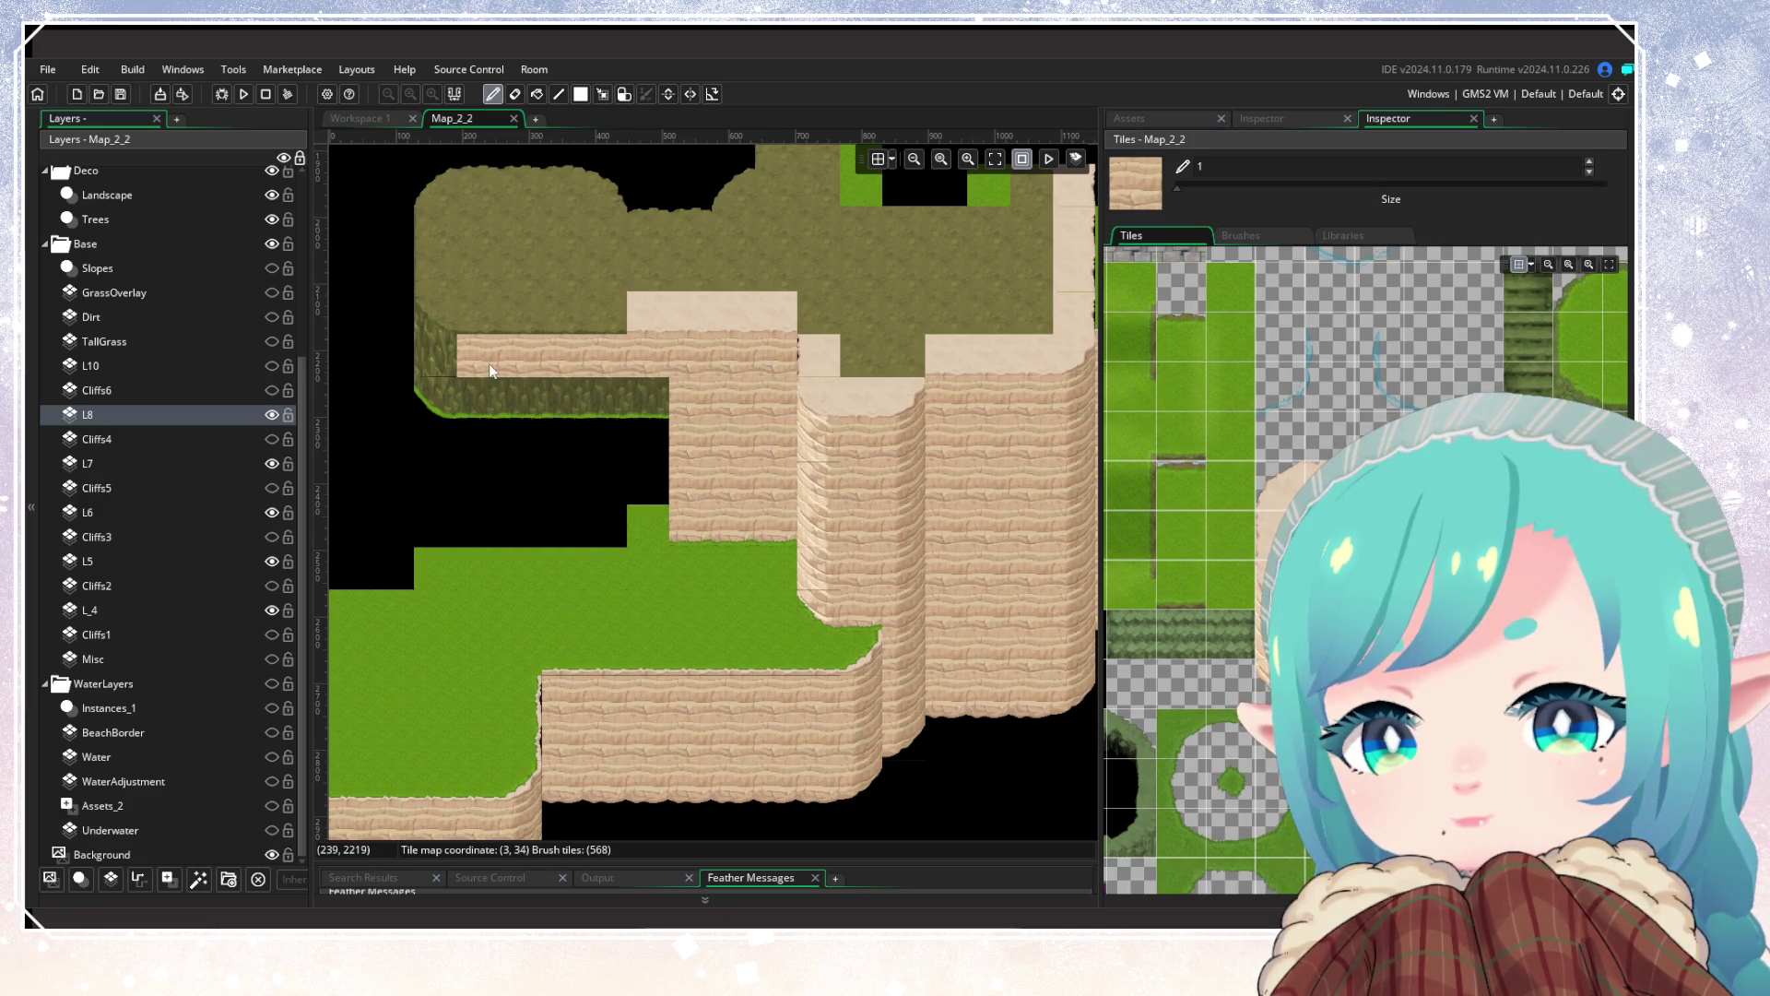
alt+click(664, 312)
click(618, 312)
drag(618, 311, 487, 311)
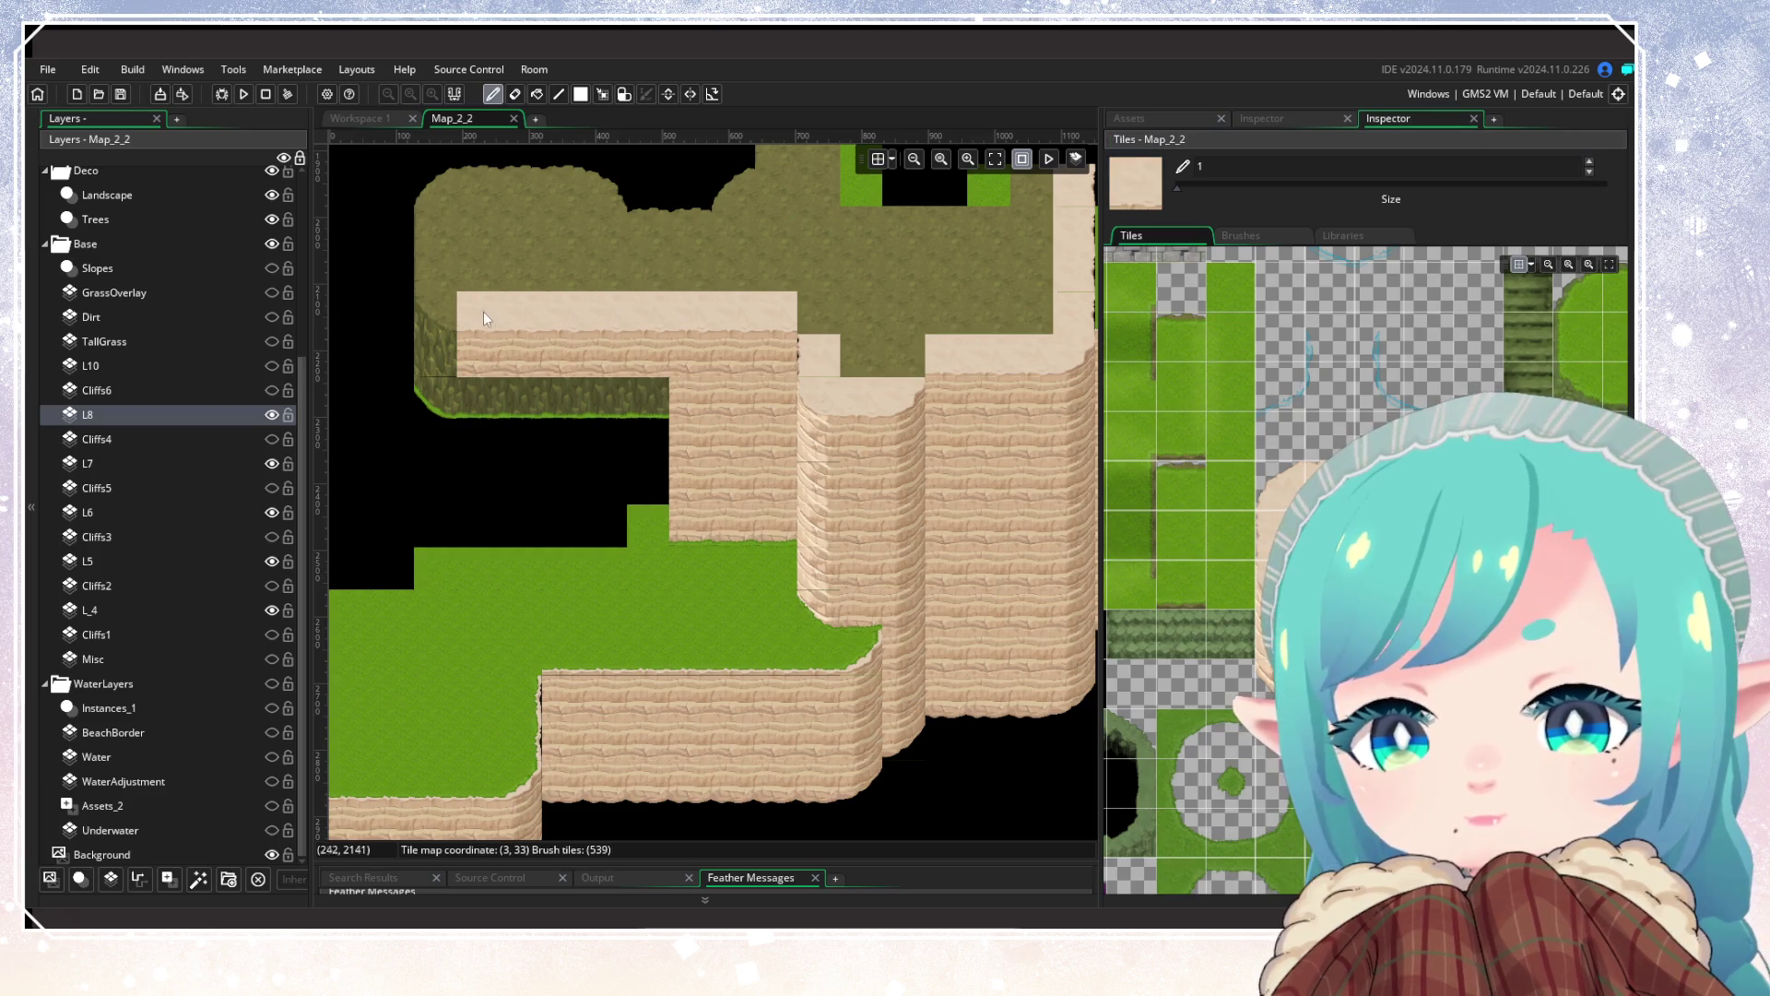
Step: Cap the ledge's left end with a sand edge tile and a cliff face tile
alt+click(862, 396)
click(435, 311)
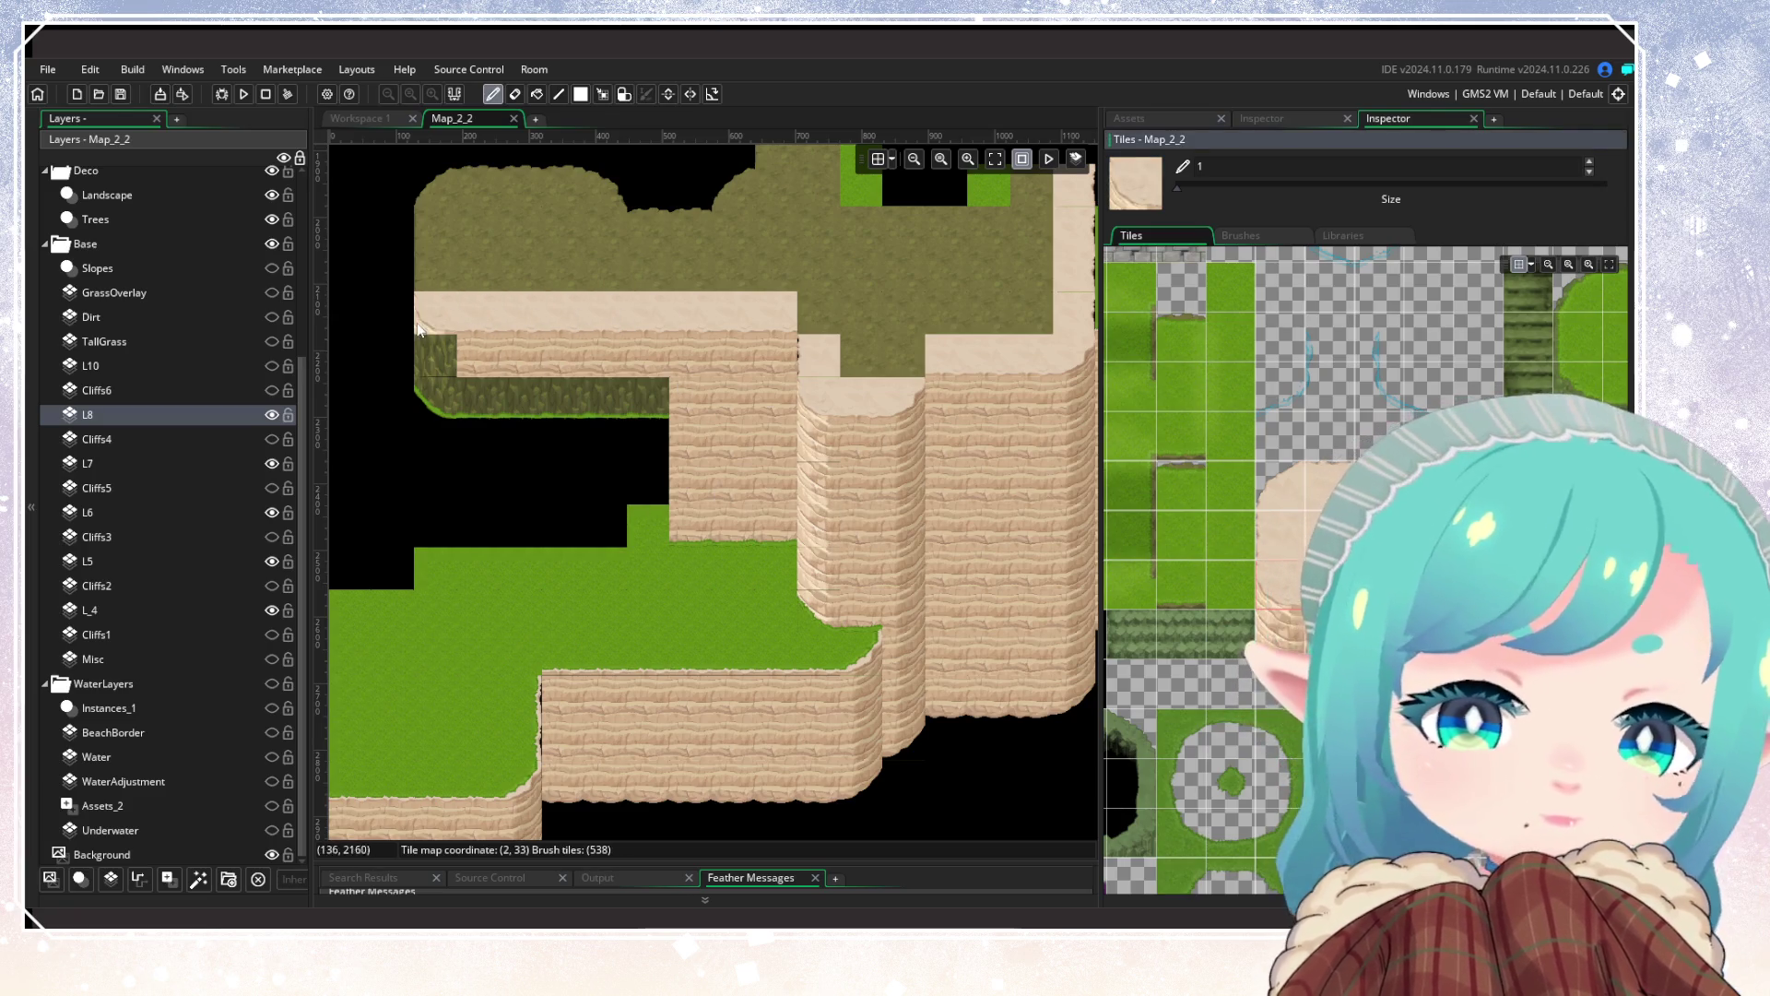
alt+click(733, 568)
click(431, 358)
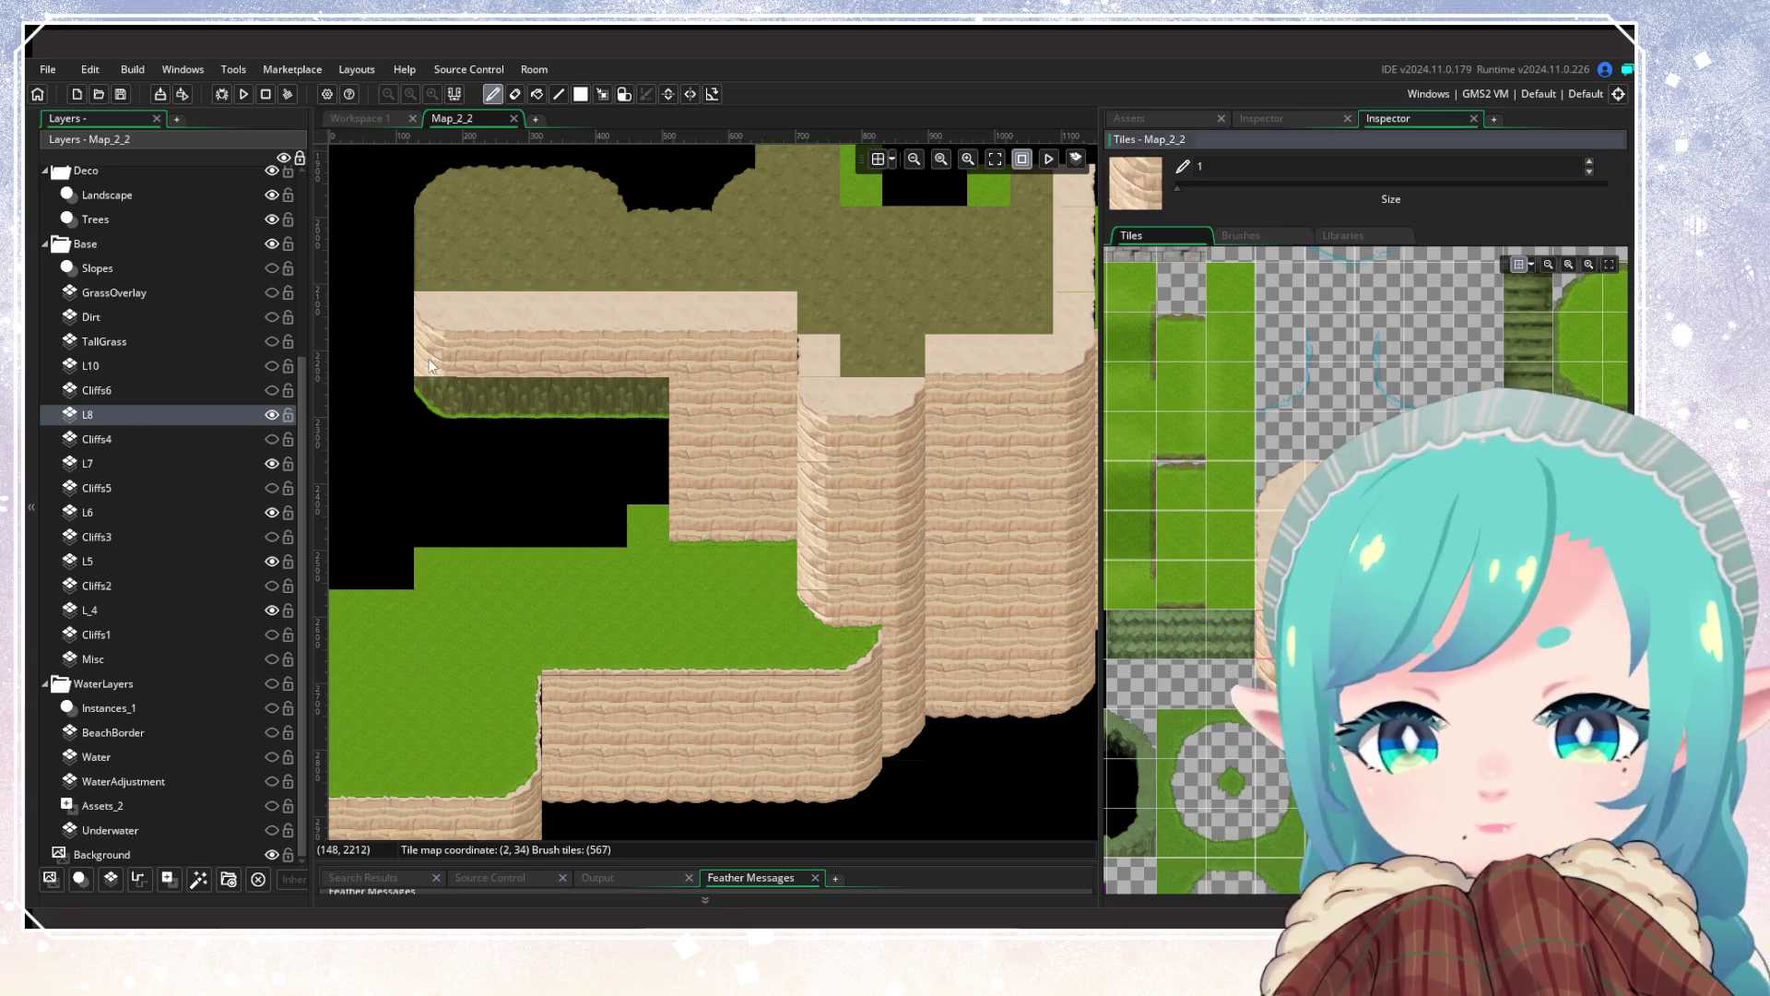
scroll(1252, 611, down, 3)
Step: Paint grass-edge cliff tiles along the dark green strip beneath the new sand ledge
click(1291, 756)
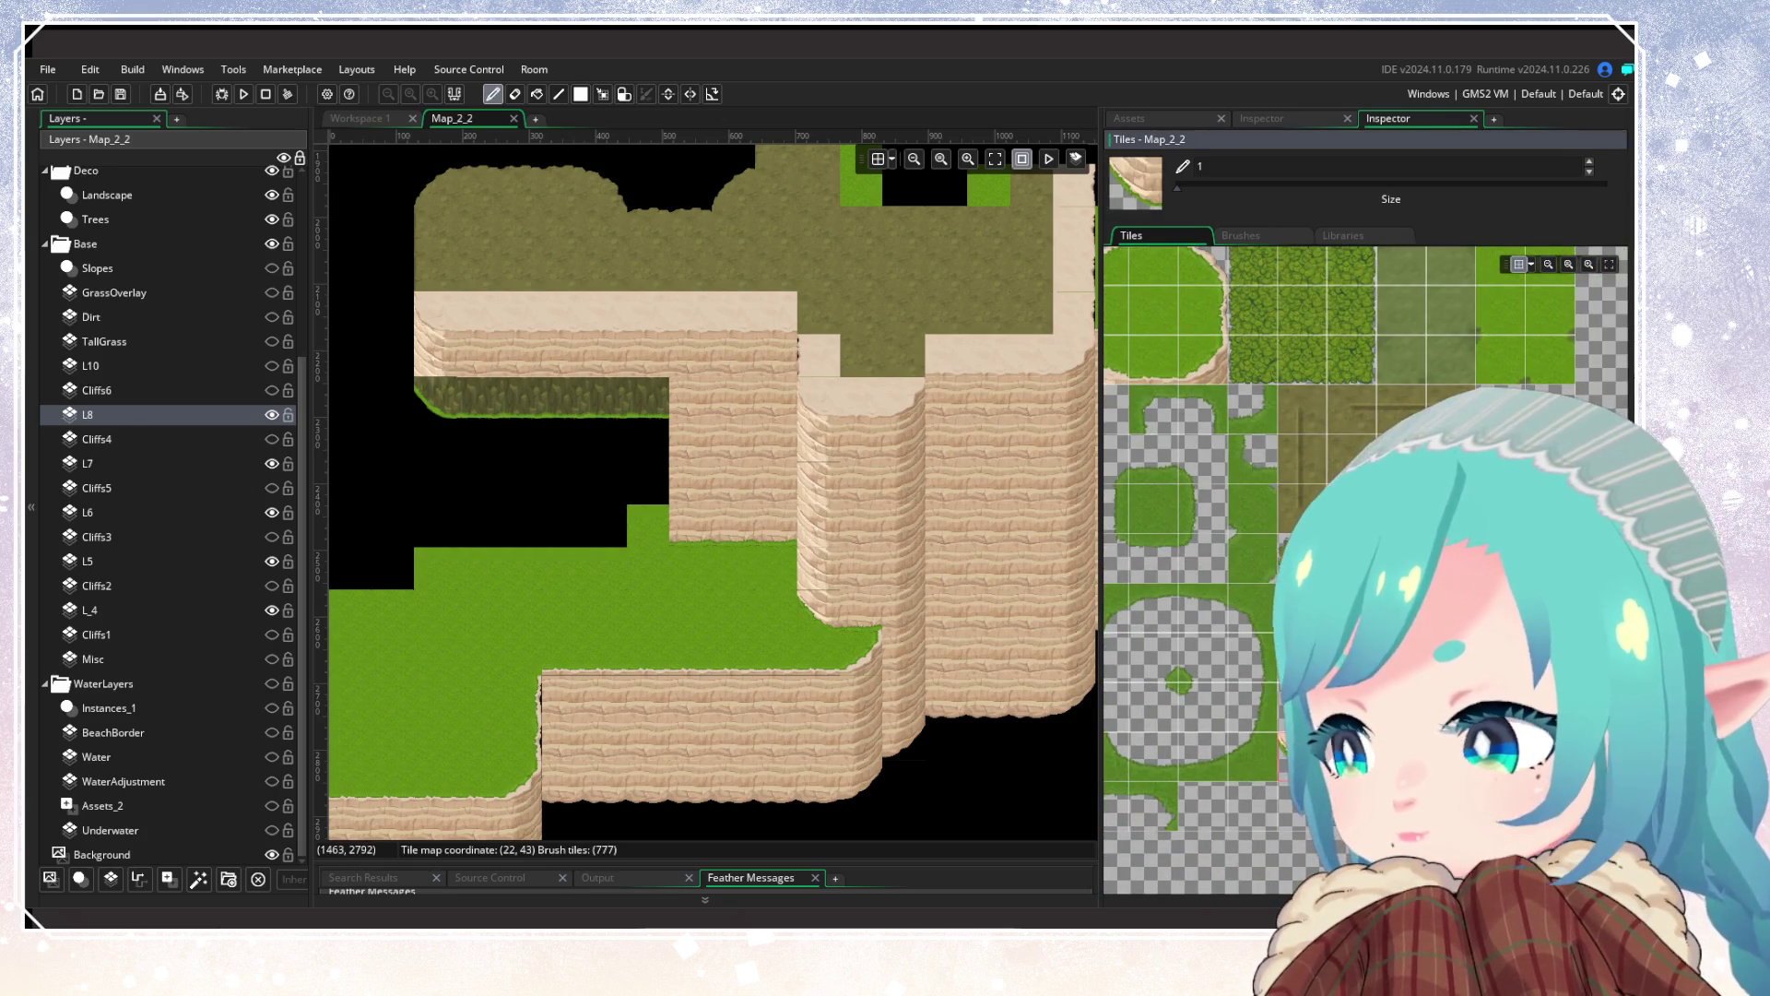
click(435, 397)
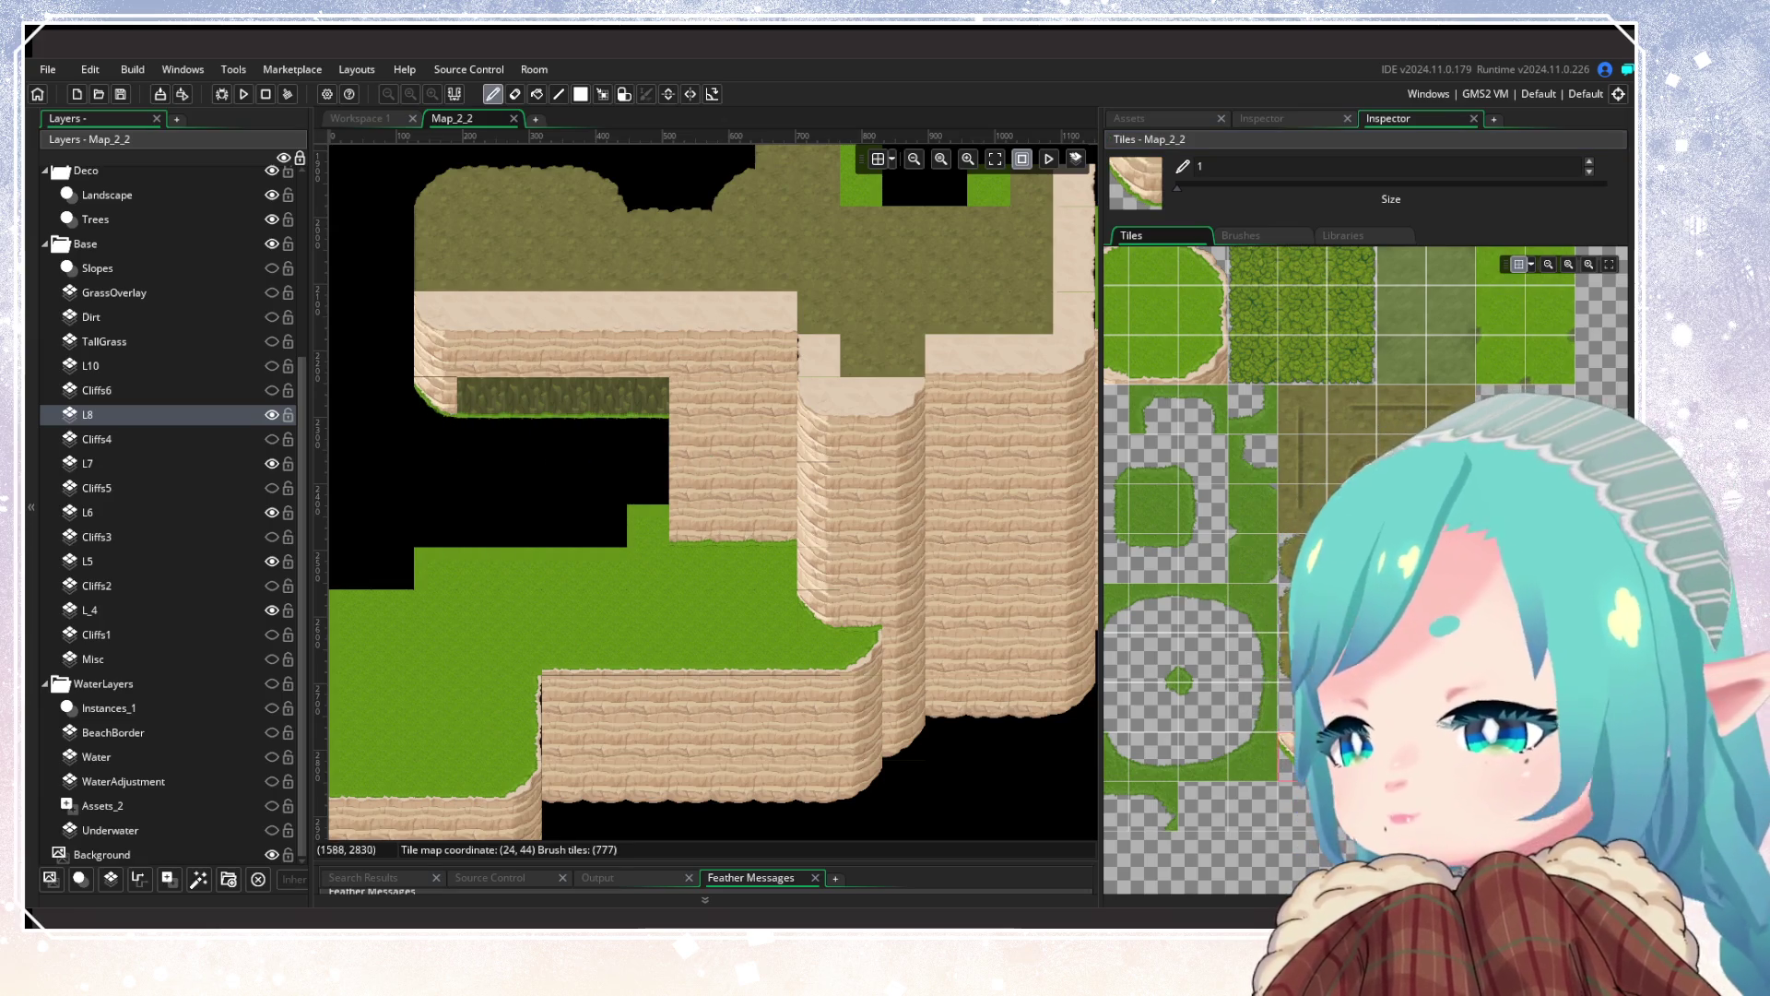
mouse_move(832, 547)
mouse_down()
mouse_move(955, 566)
mouse_move(994, 662)
mouse_move(600, 480)
mouse_move(783, 473)
mouse_up()
scroll(994, 663, up, 2)
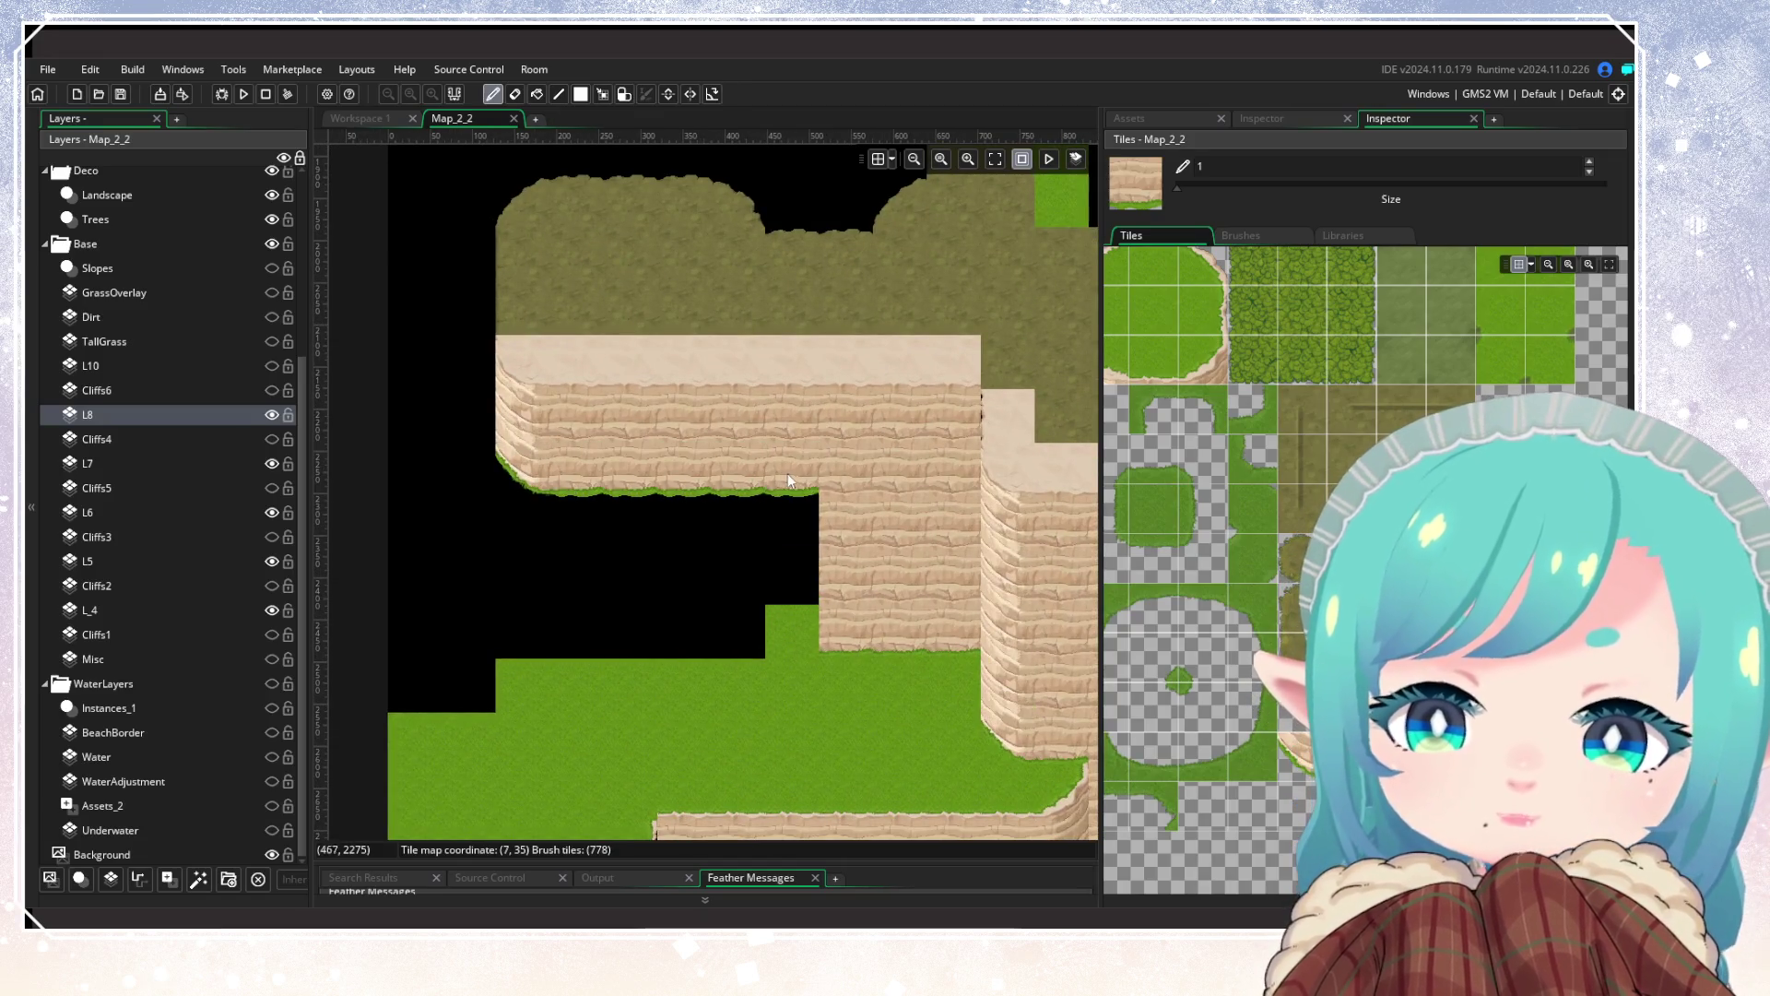
drag(711, 568, 618, 577)
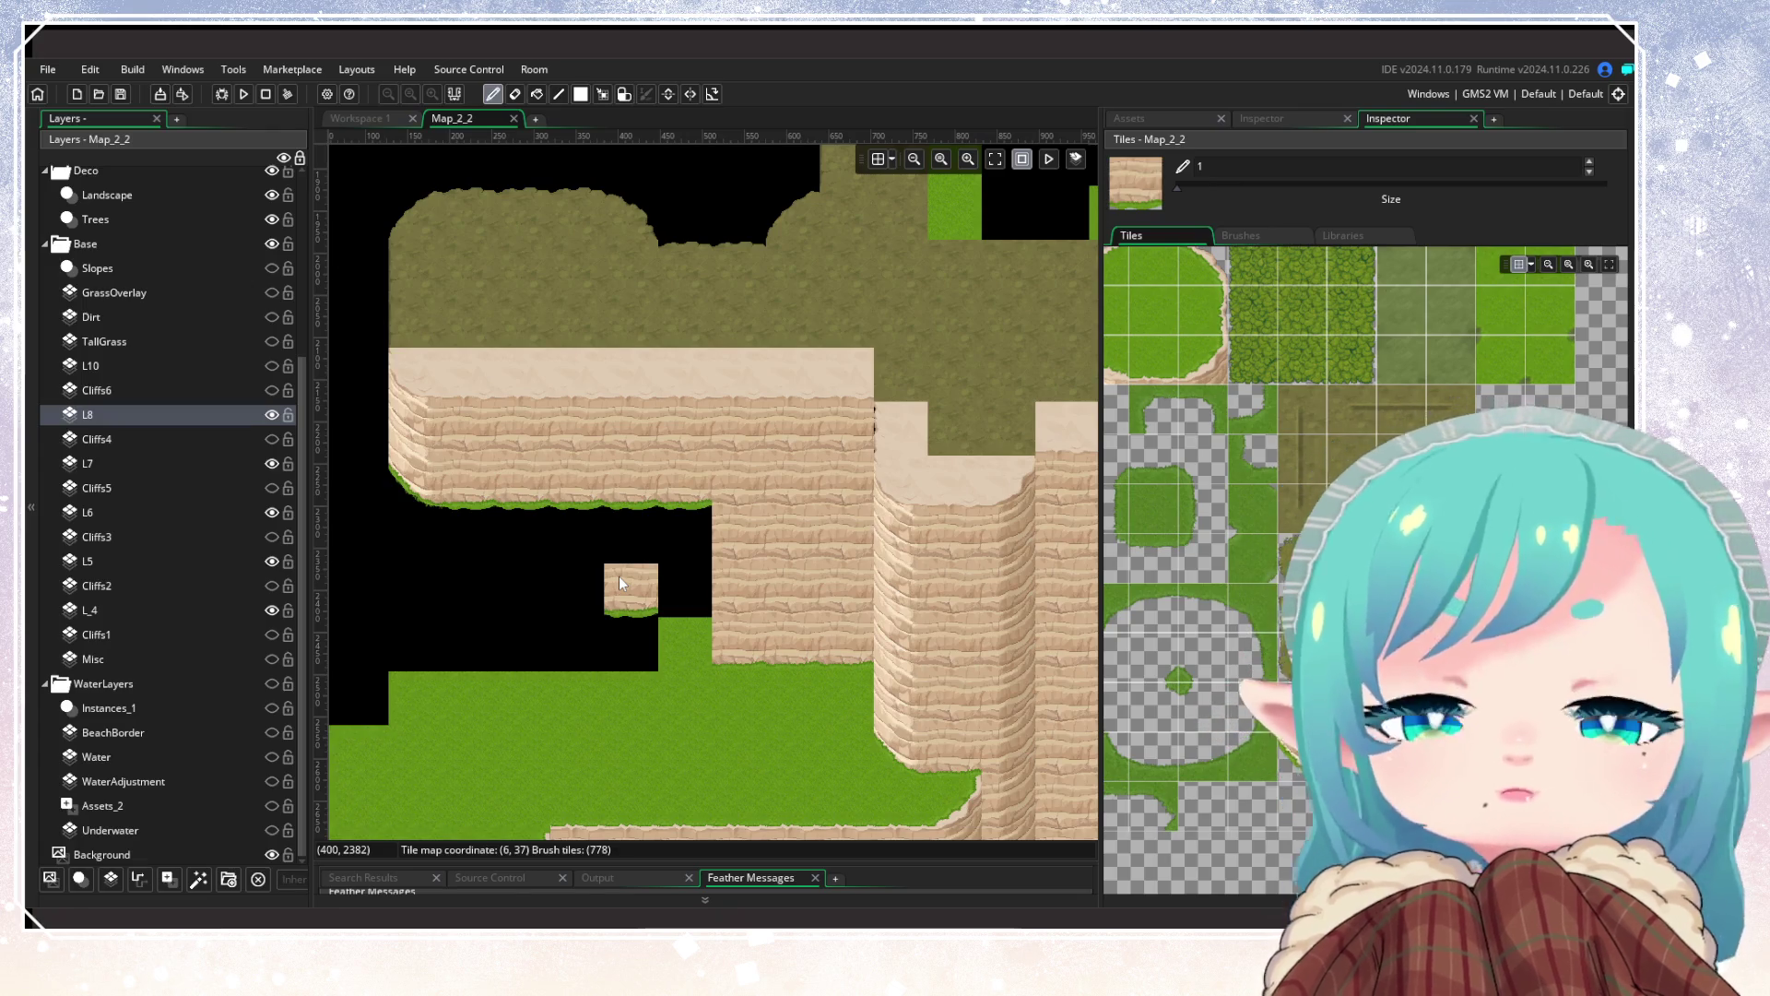
scroll(618, 578, down, 5)
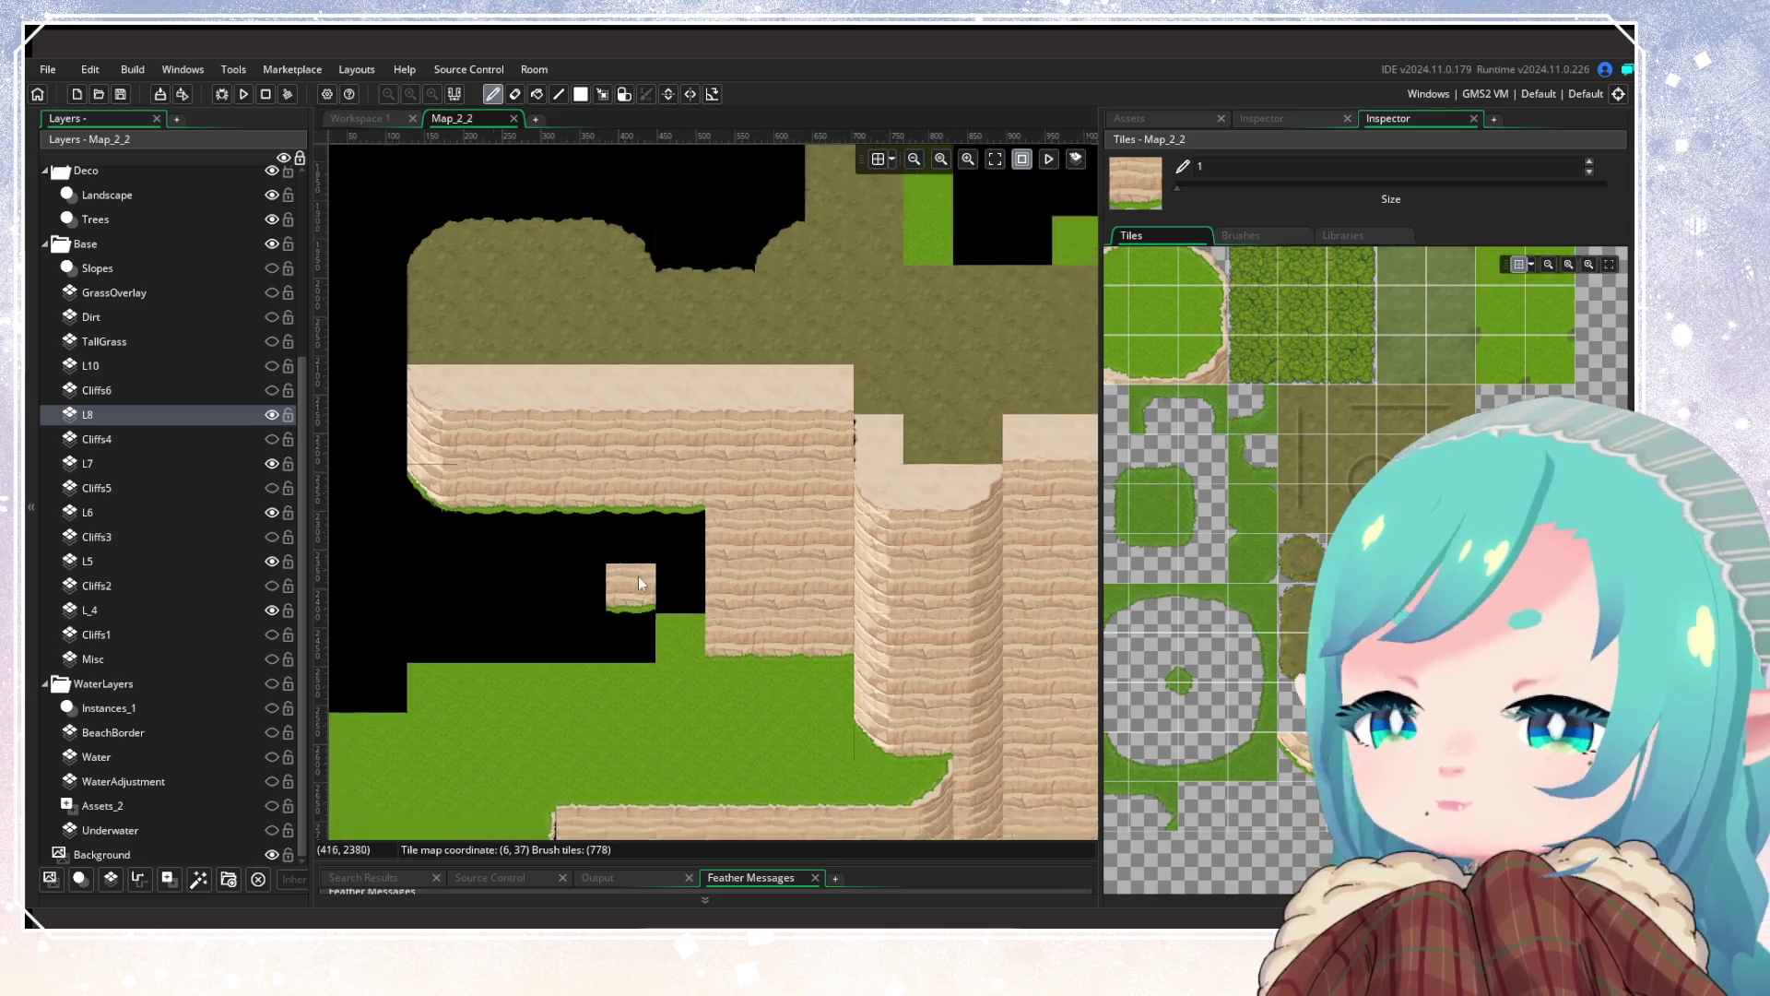
drag(798, 528, 629, 473)
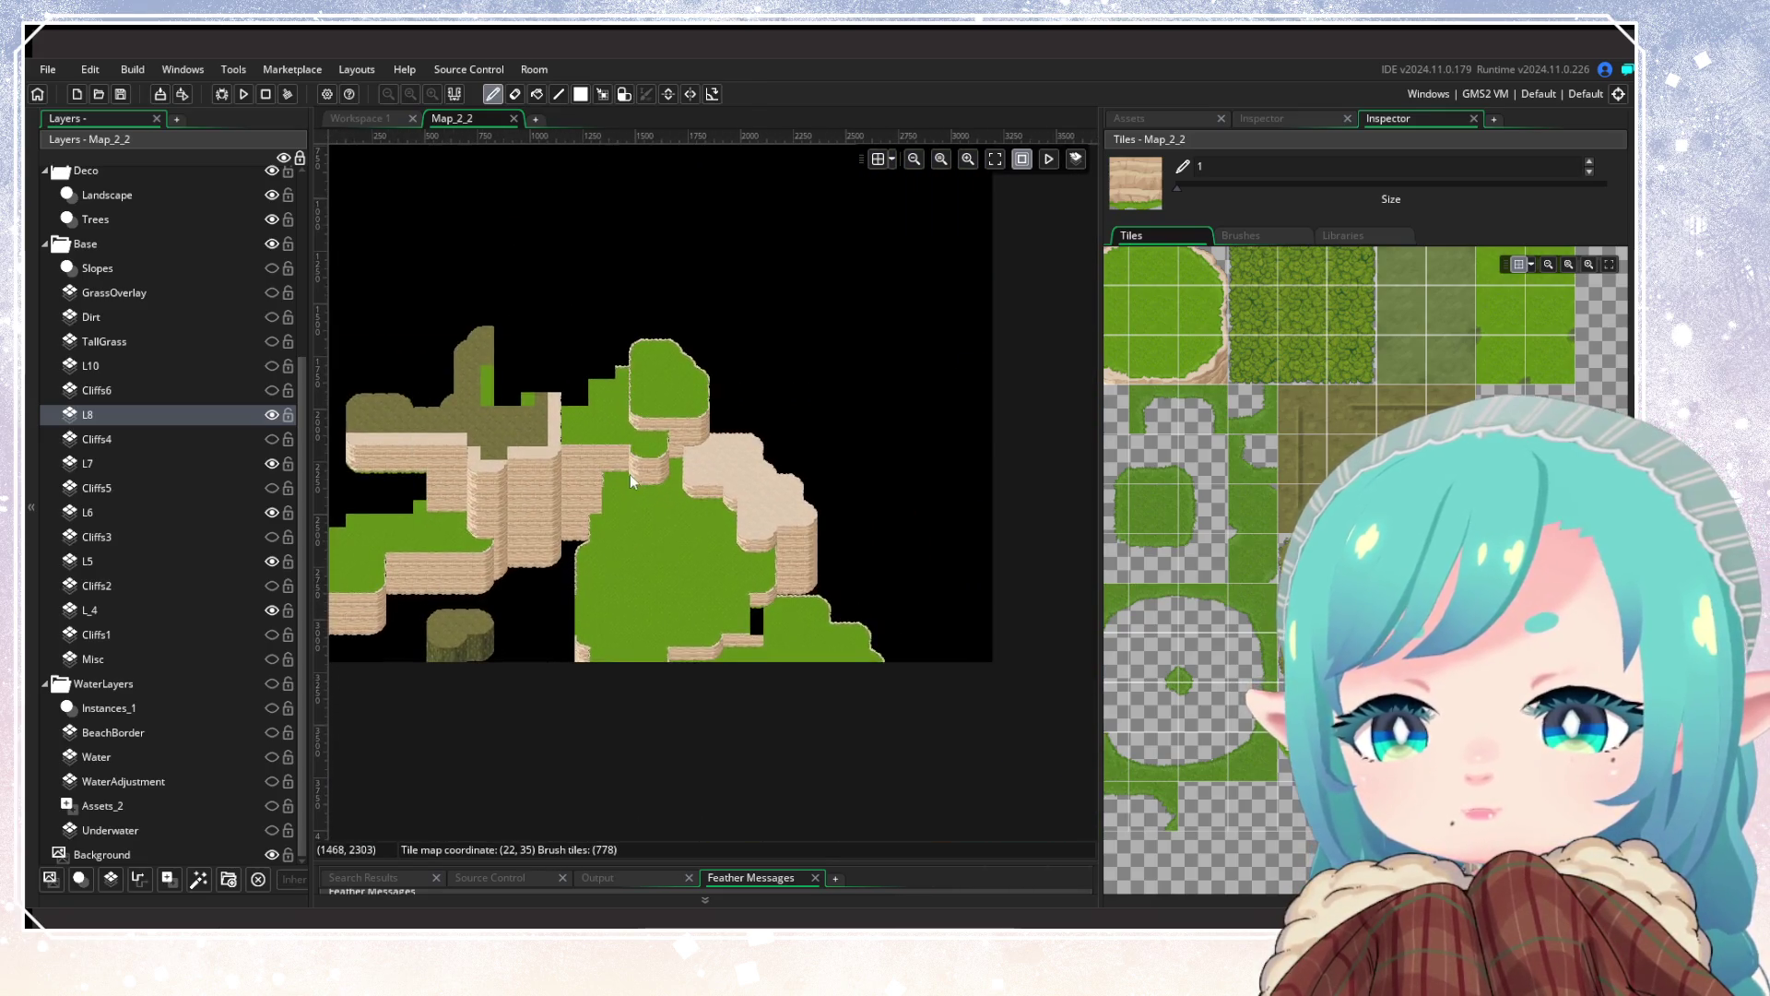
scroll(649, 492, up, 2)
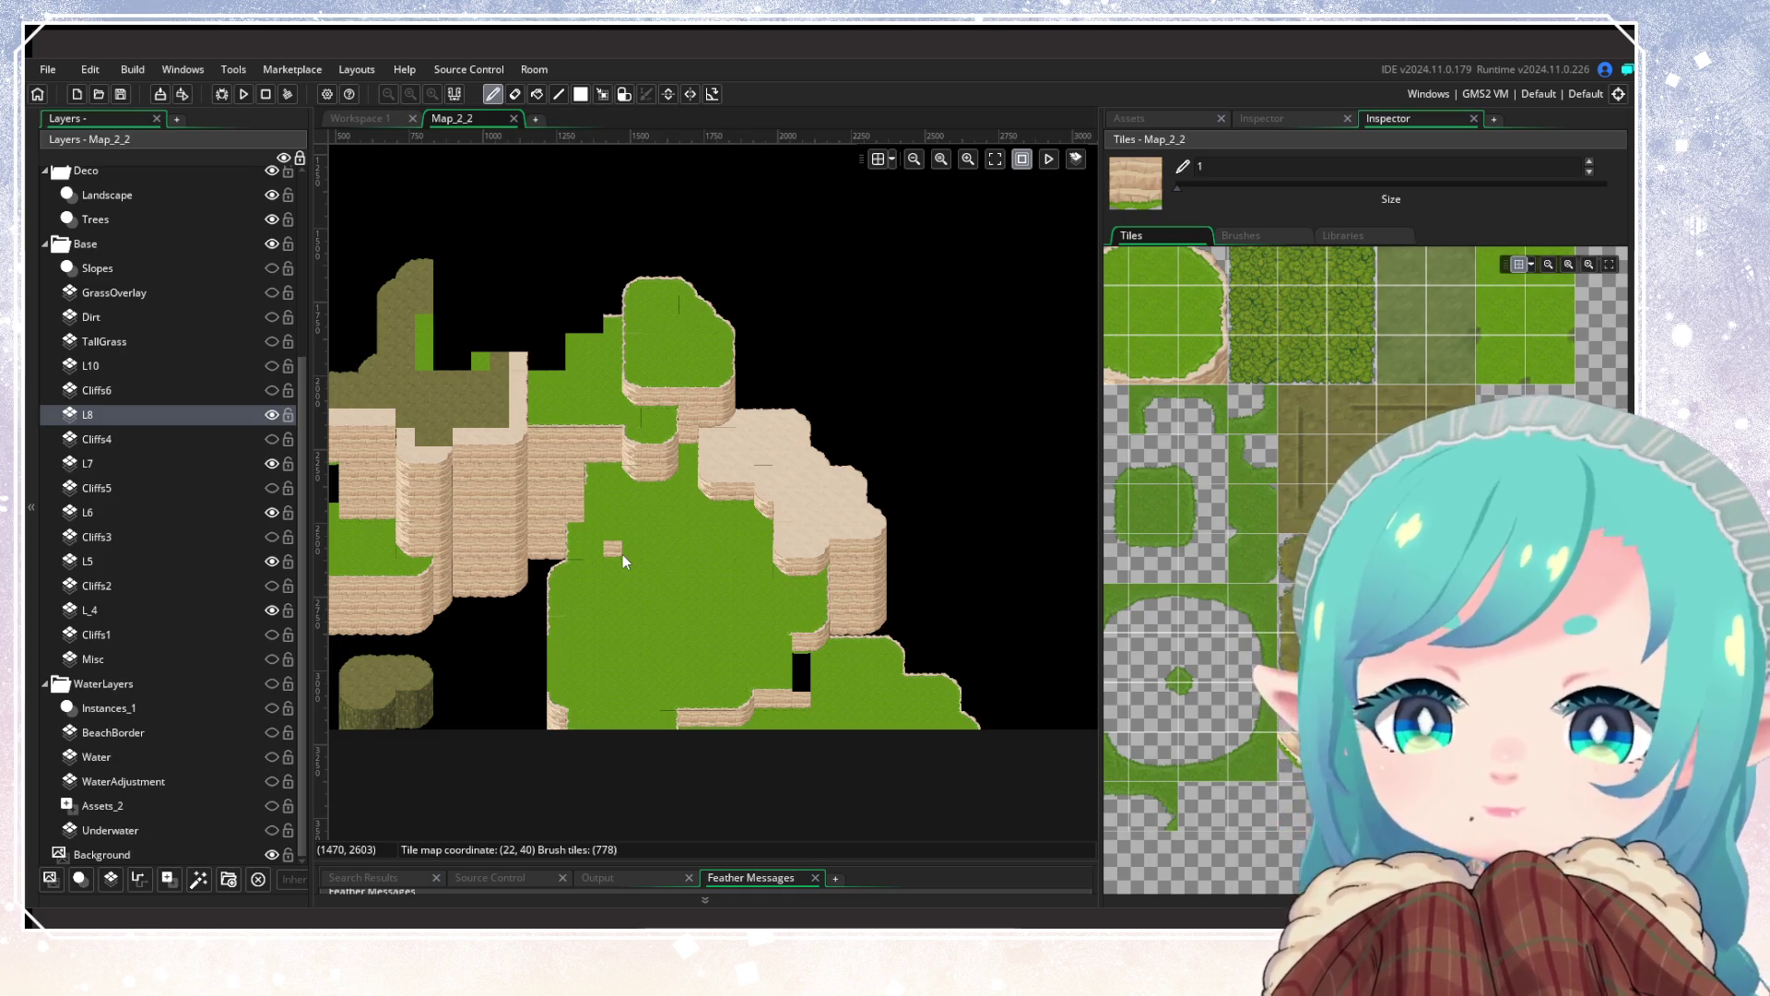
scroll(490, 490, up, 3)
scroll(577, 590, up, 2)
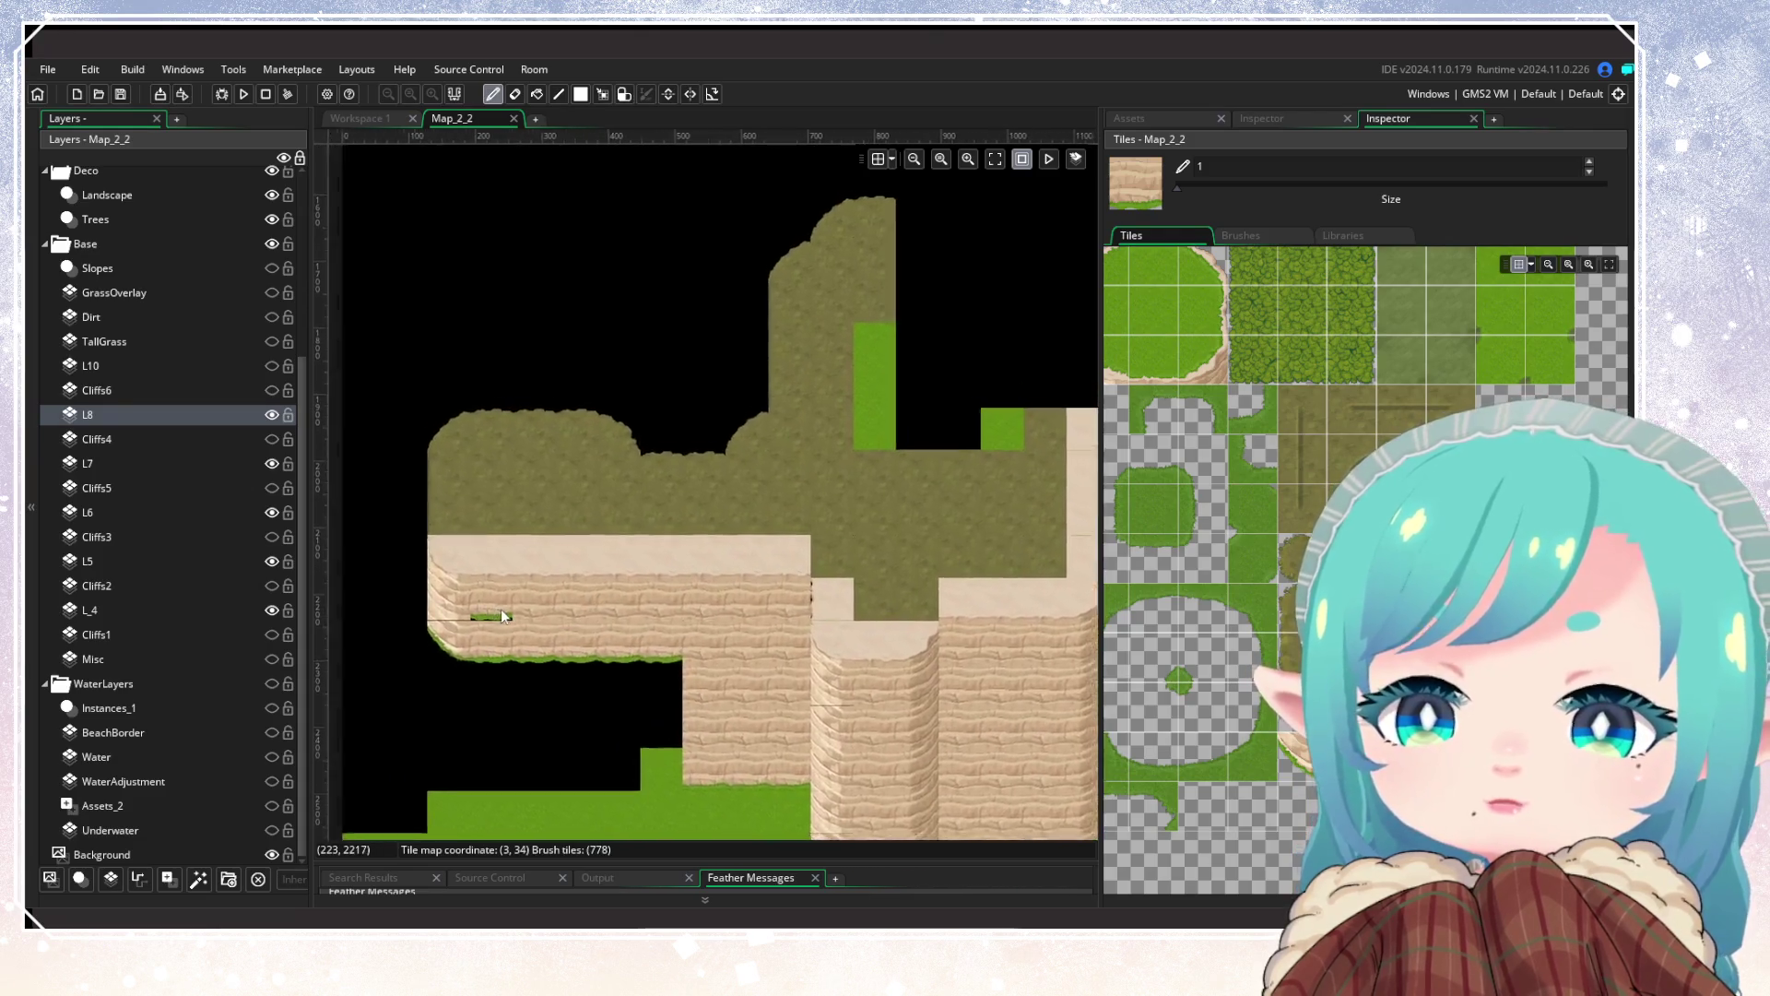
Step: Paint sand down the plateau's left edge, adding rounded corners and top-edge tiles
scroll(1148, 441, down, 3)
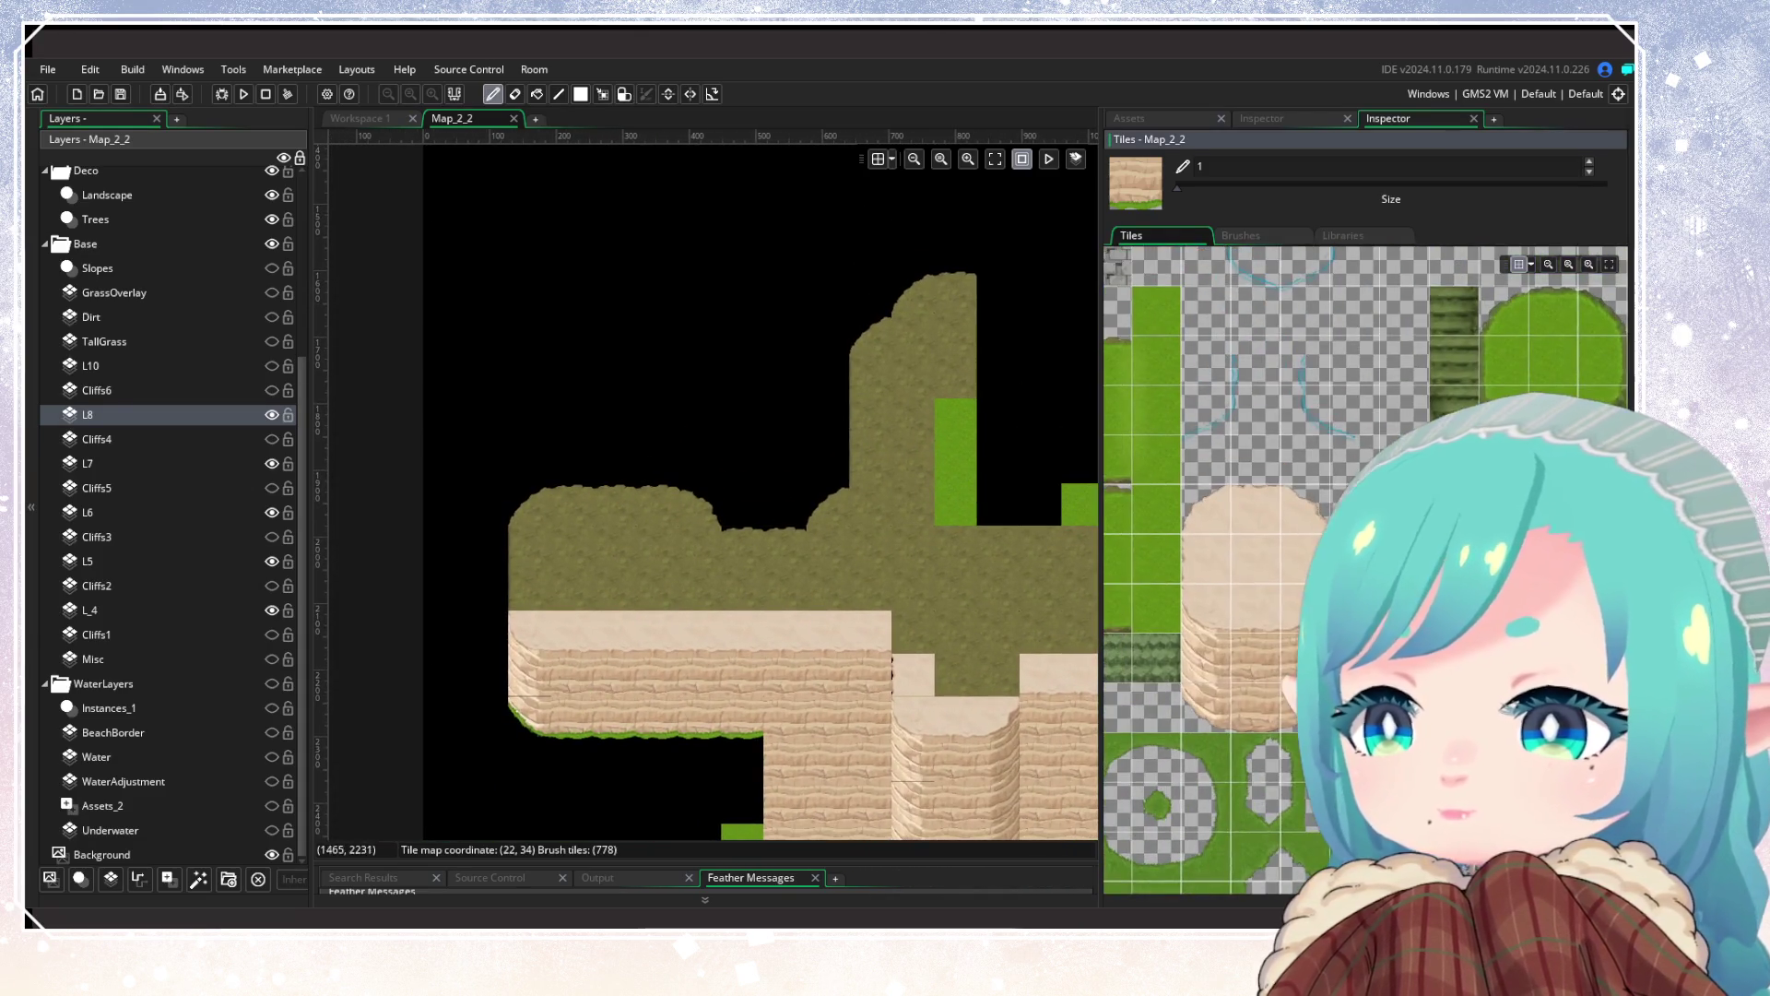
click(1219, 551)
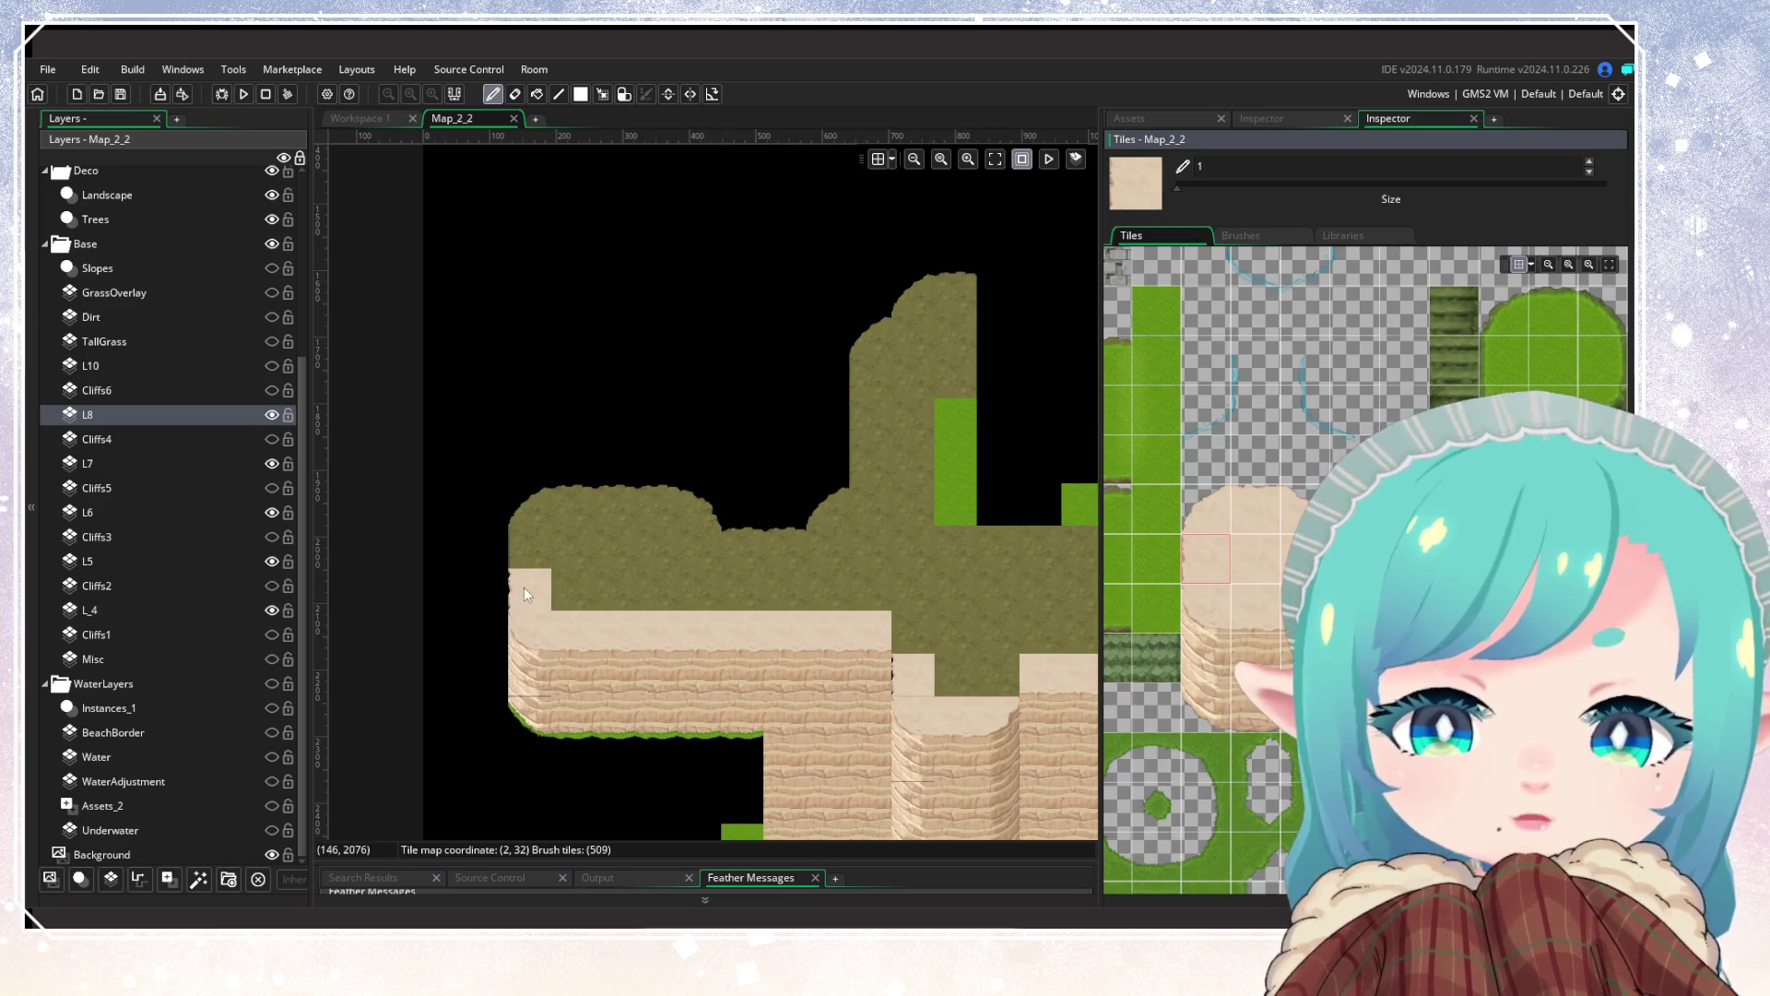
drag(522, 589, 534, 556)
click(1194, 517)
click(533, 503)
click(870, 334)
click(911, 295)
click(828, 504)
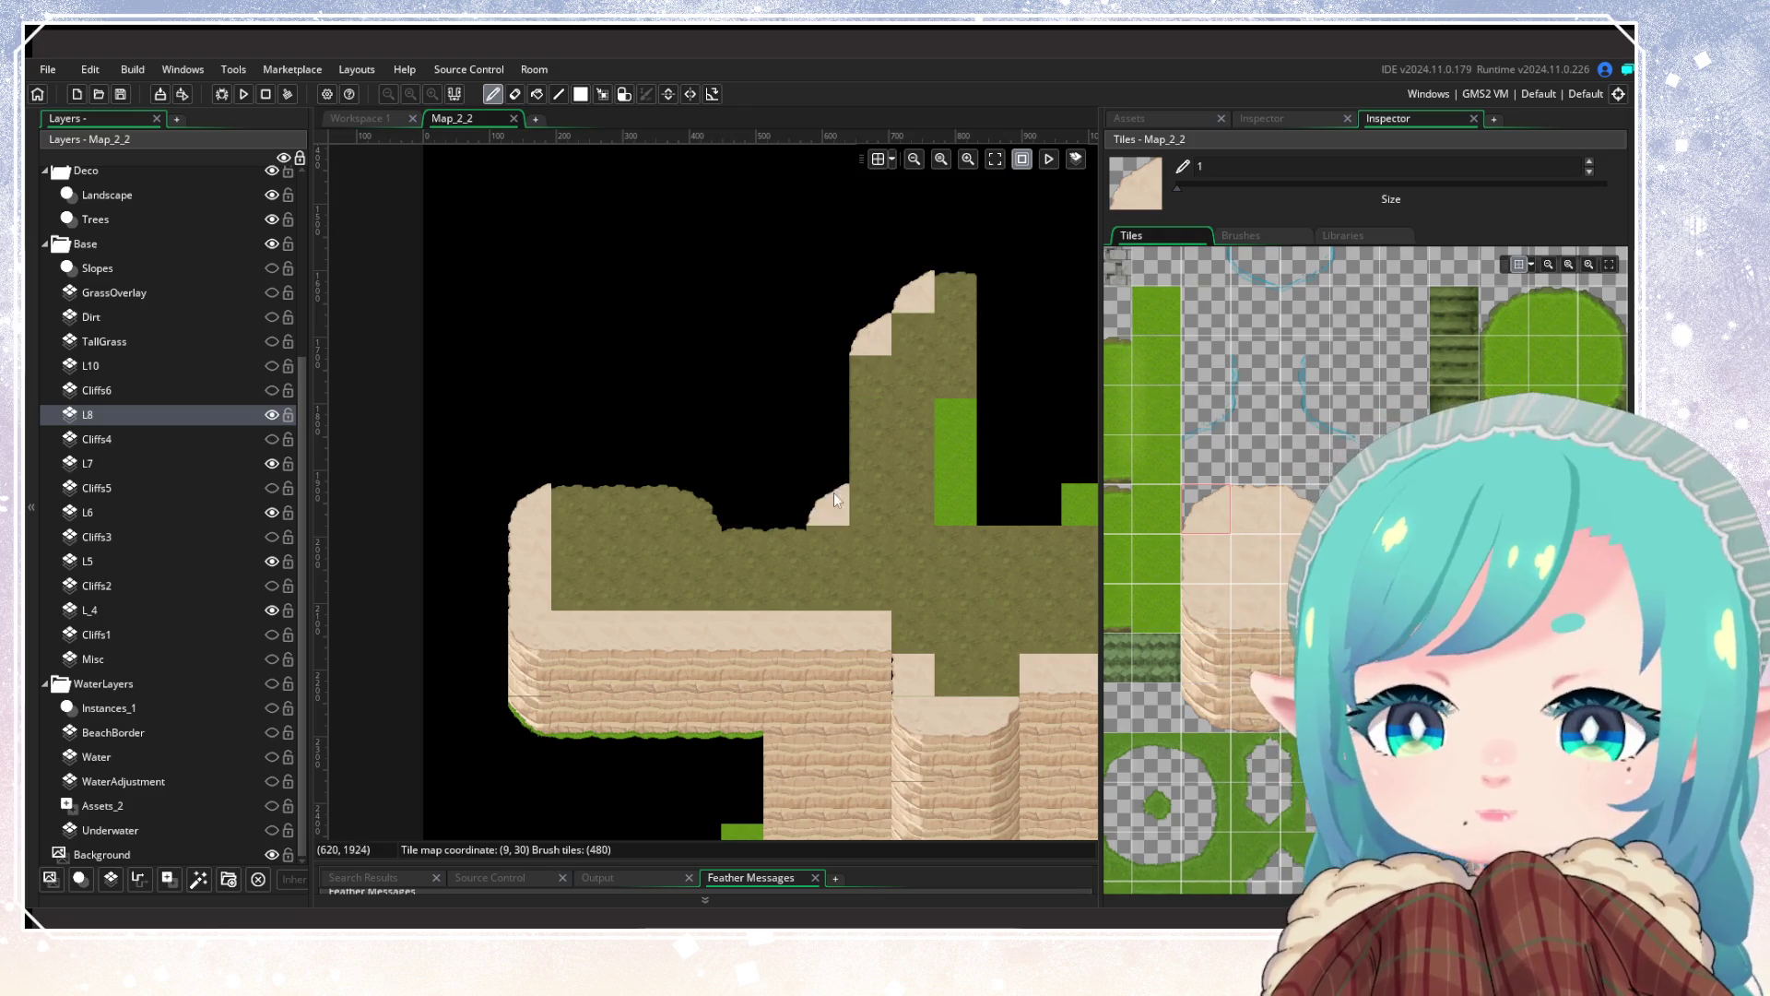
Step: Add plain sand tiles, a sand corner and a sand column across the upper plateau
click(1246, 518)
drag(773, 555, 749, 553)
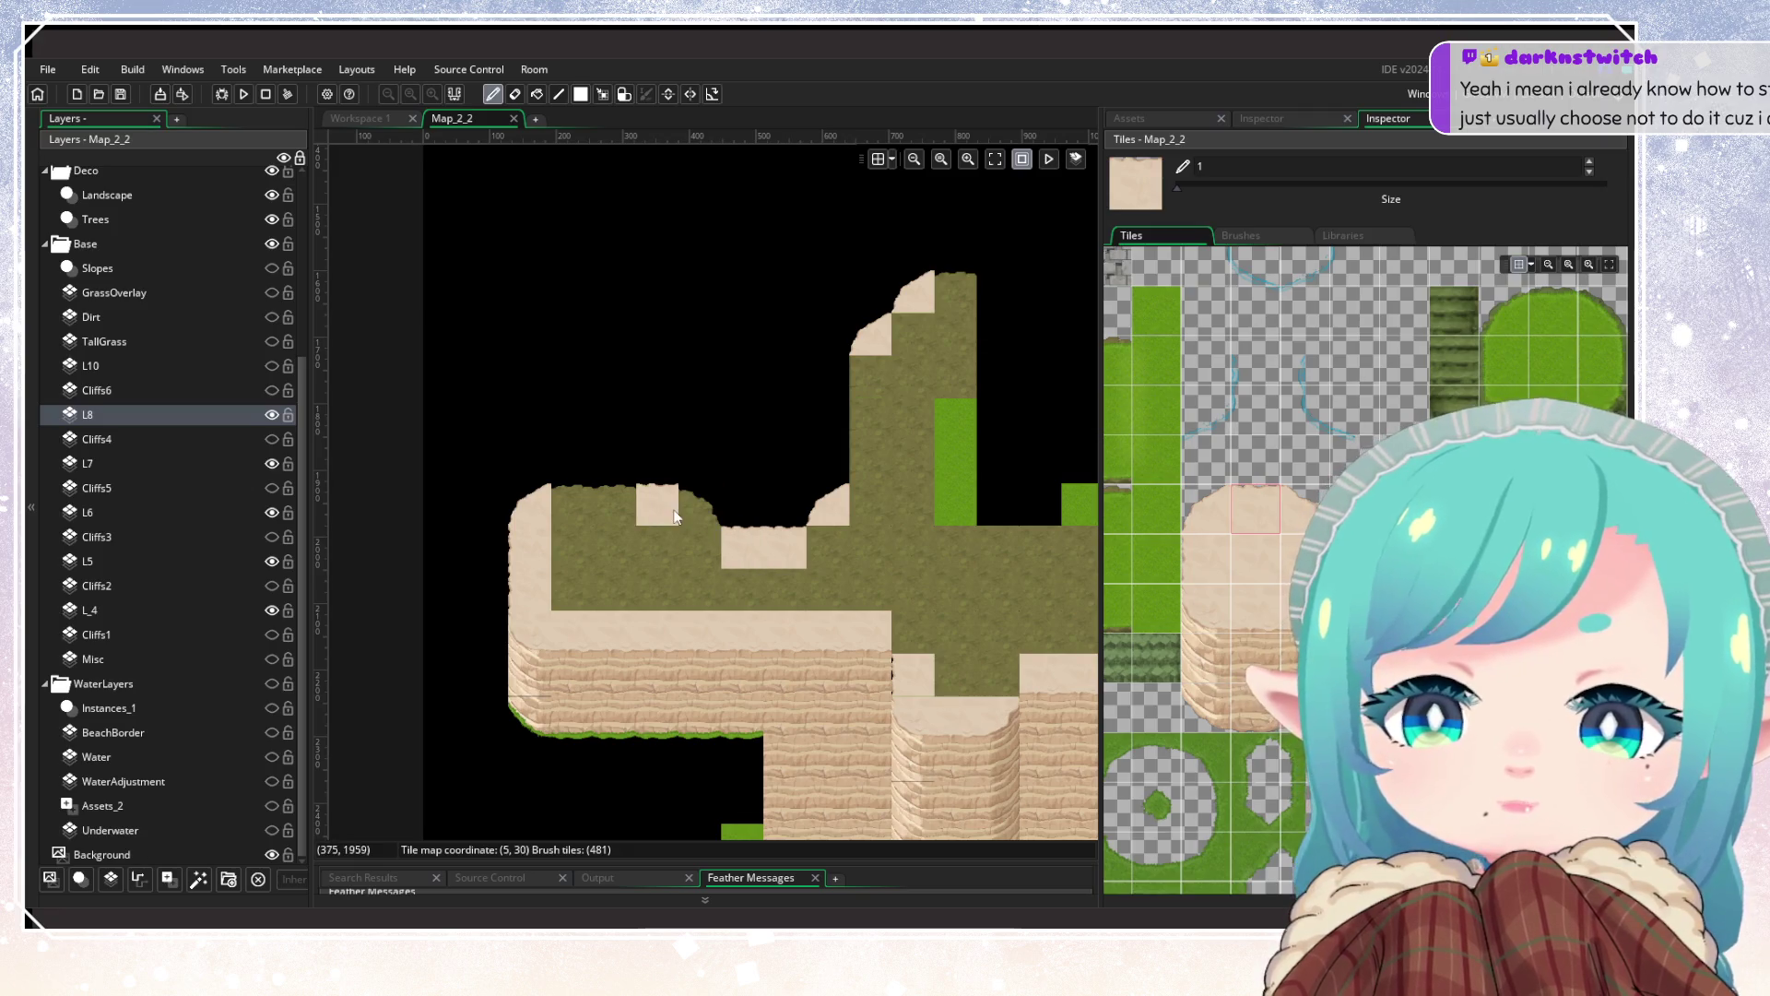
drag(657, 505, 574, 509)
click(1298, 516)
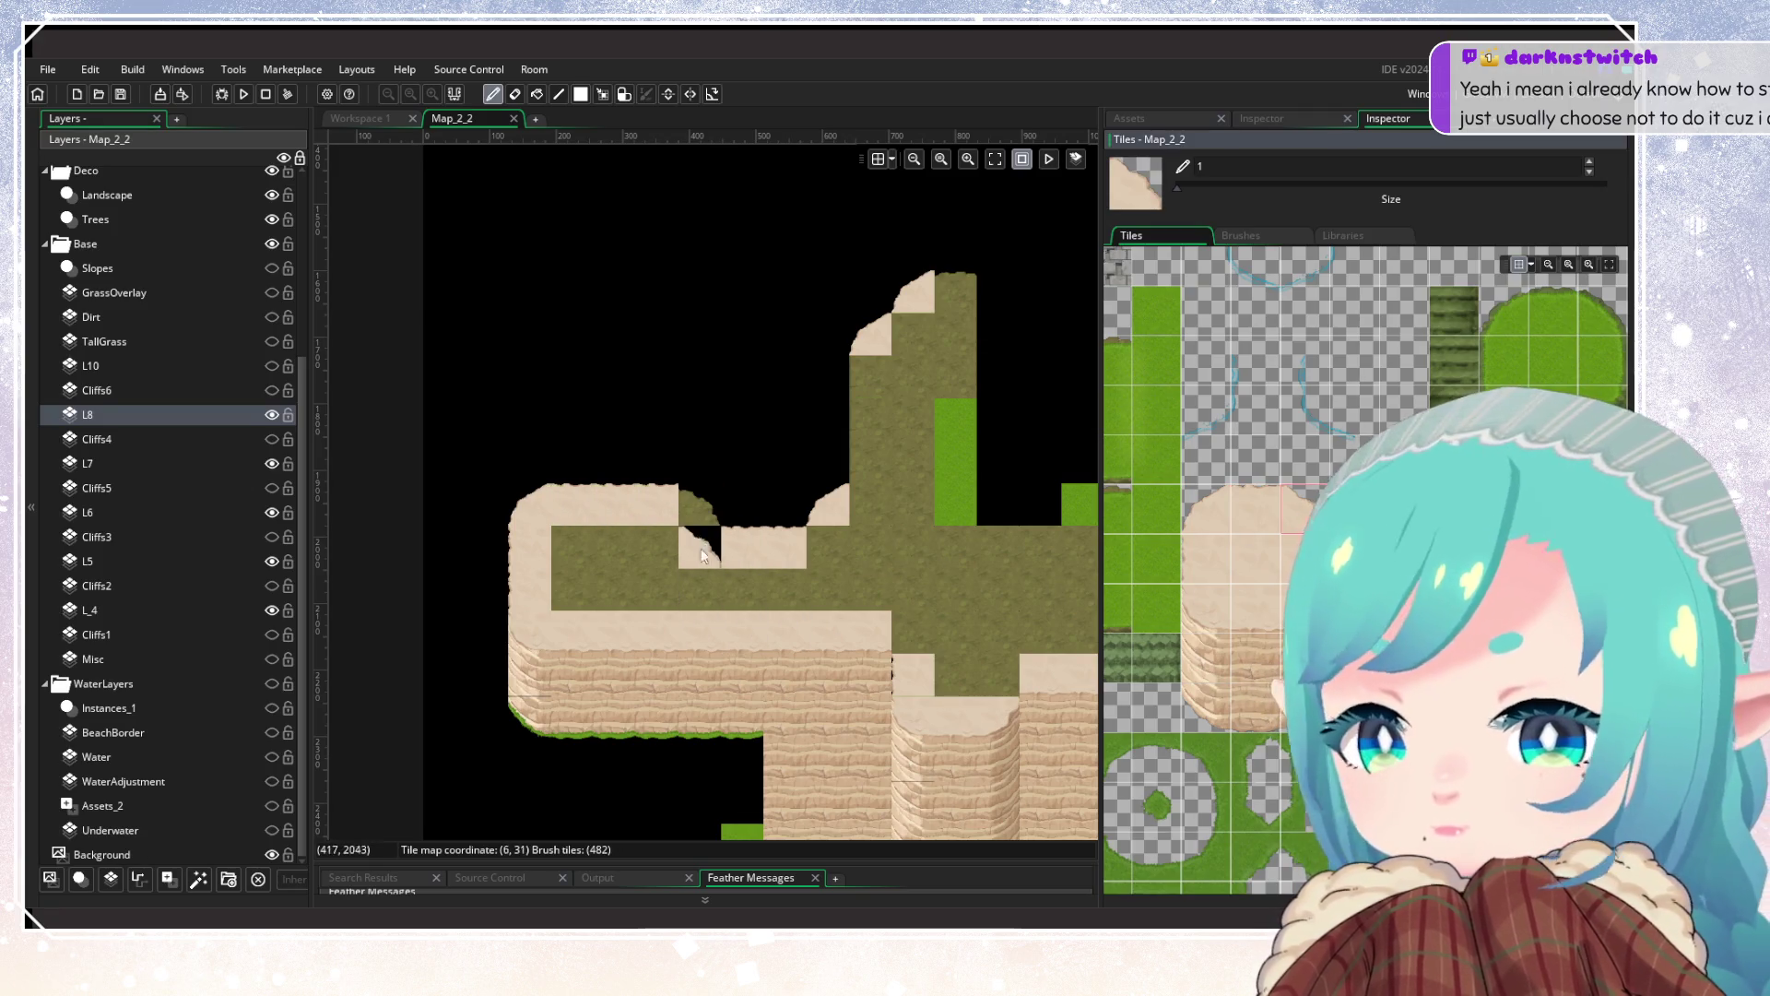
click(701, 506)
click(955, 293)
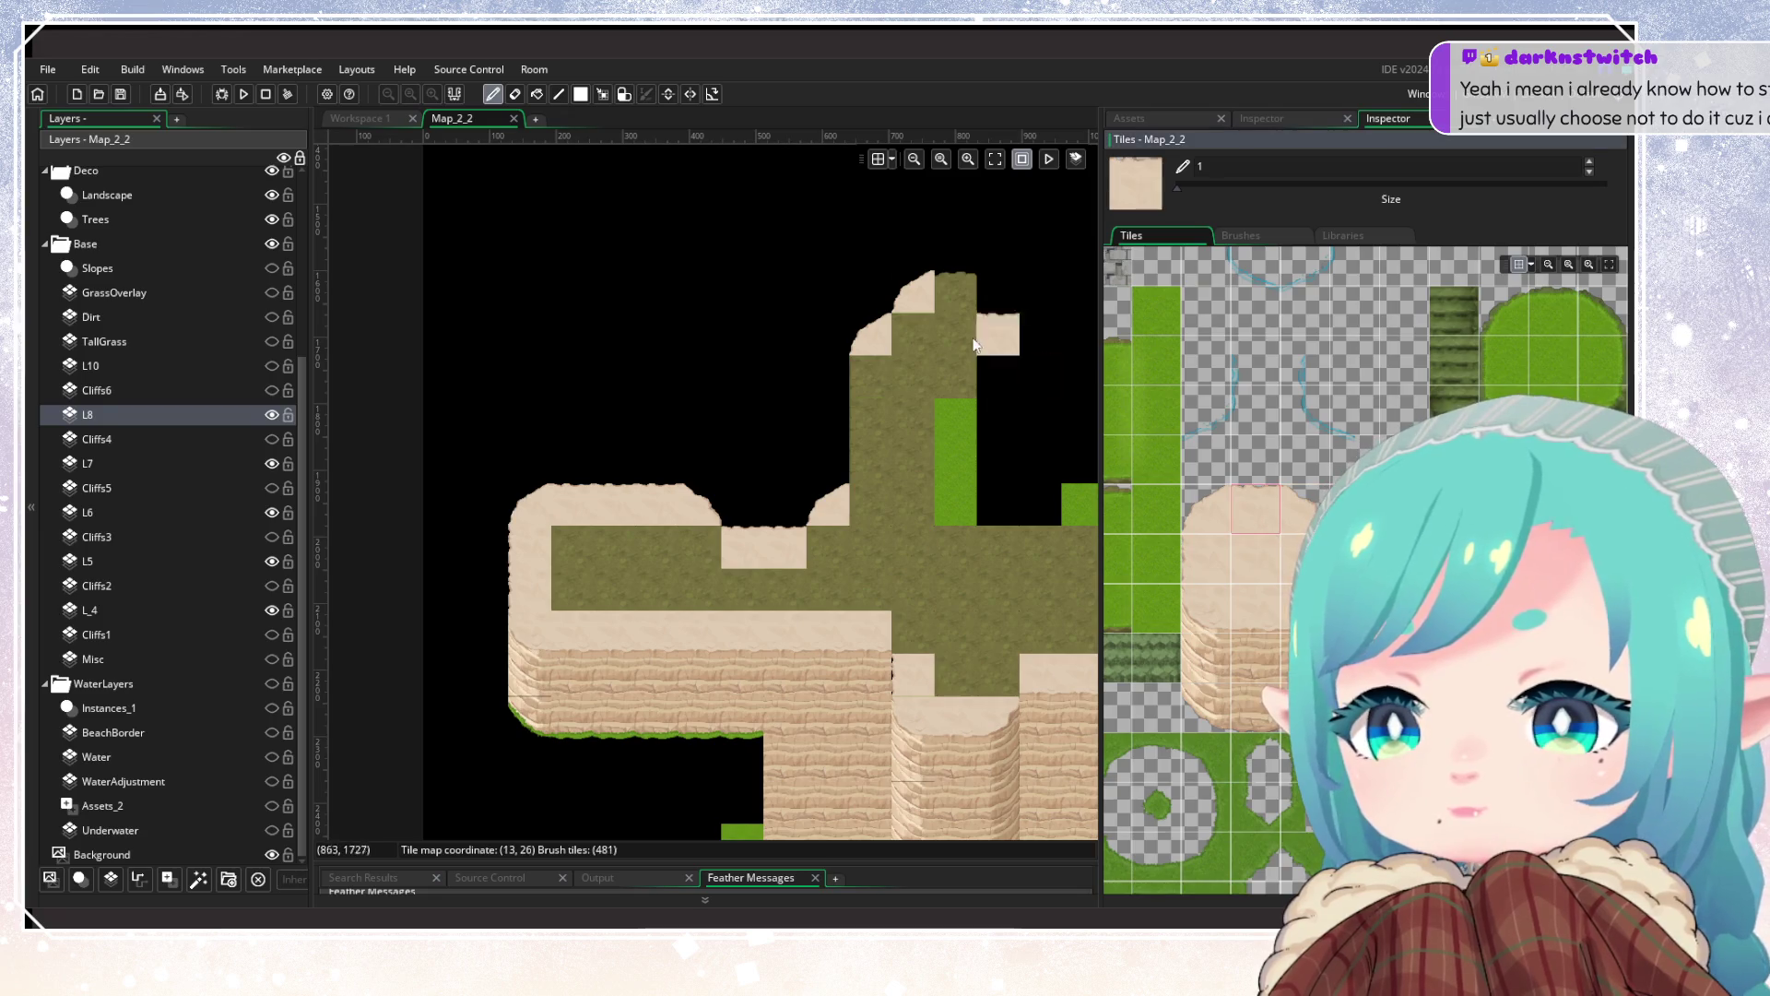
click(1211, 576)
drag(870, 461, 871, 376)
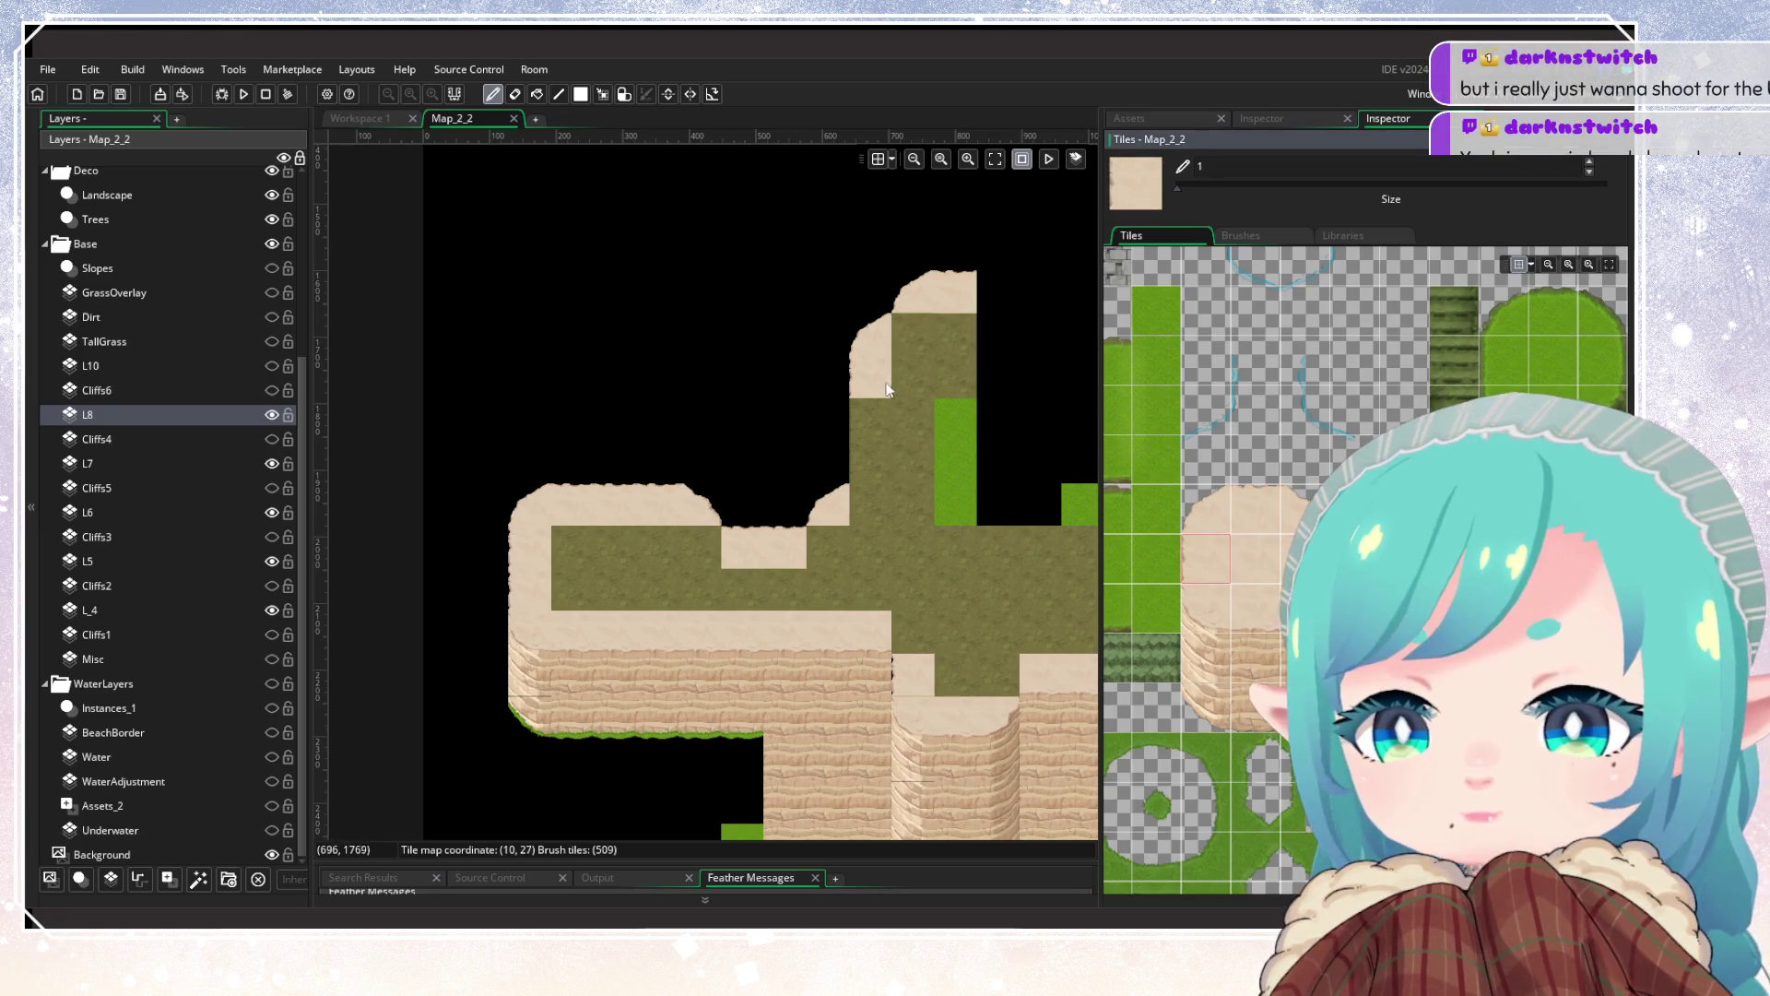
Step: Paint sand over the remaining olive tiles, widening the strip leftward
scroll(1265, 606, down, 5)
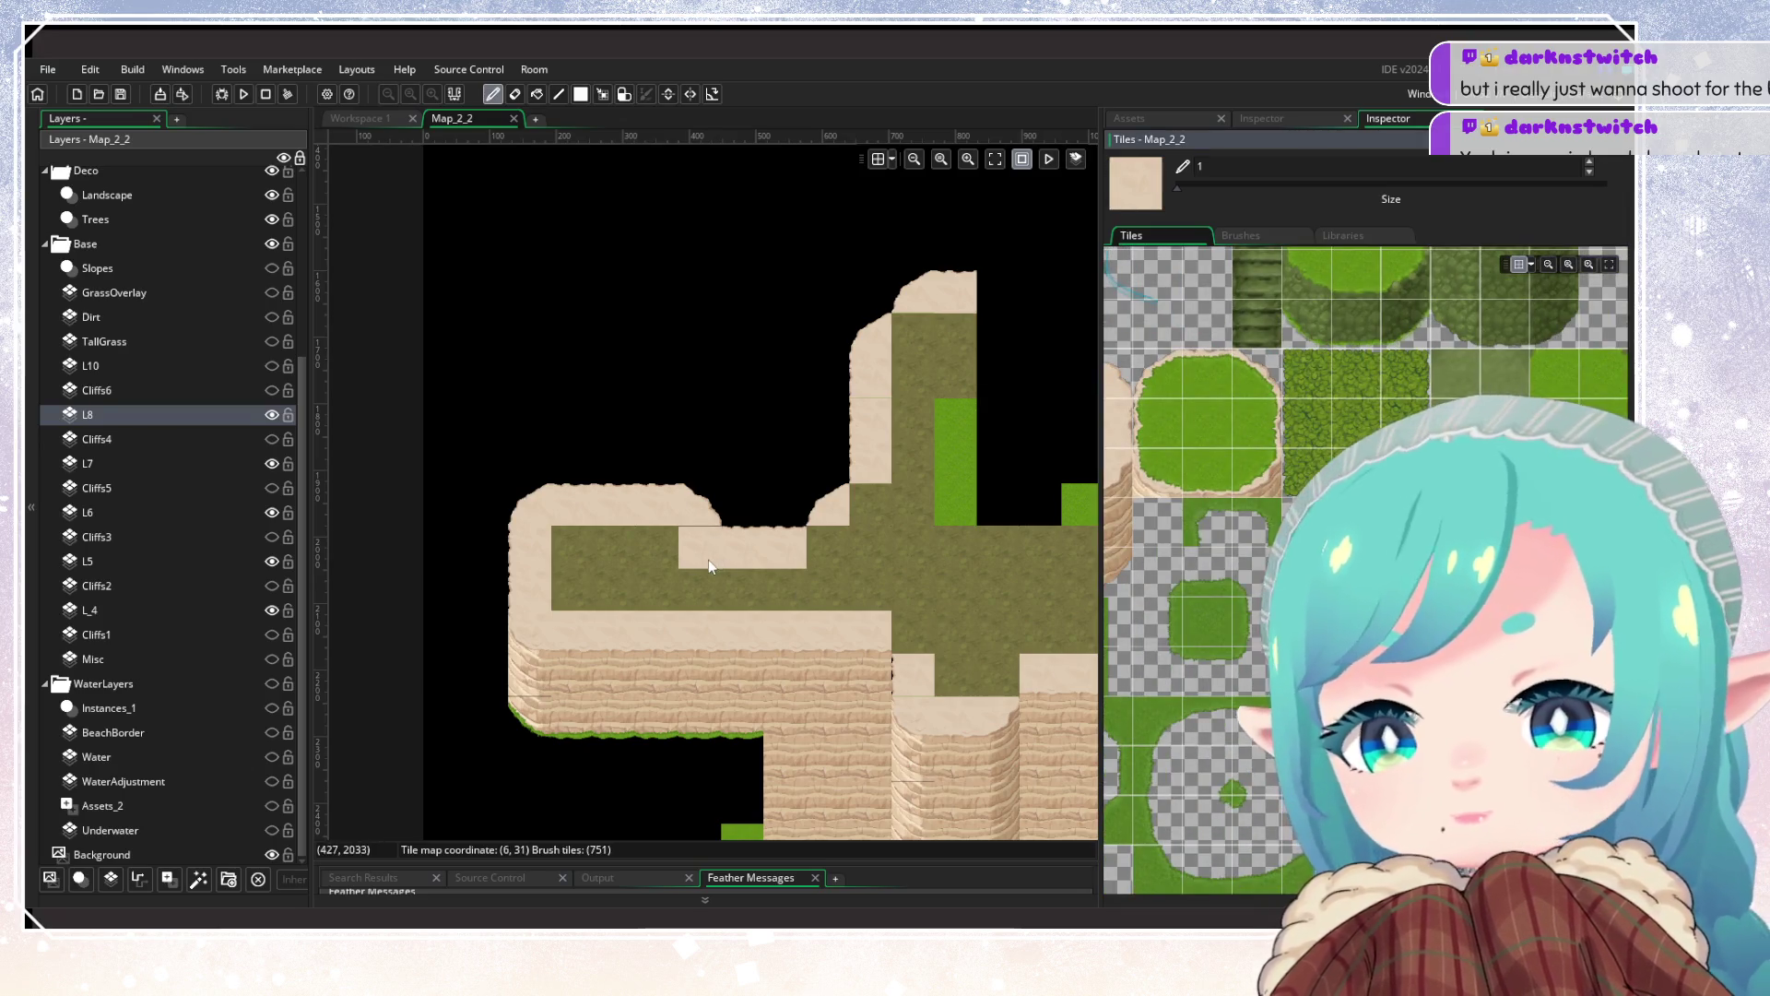
click(823, 559)
click(870, 505)
click(908, 350)
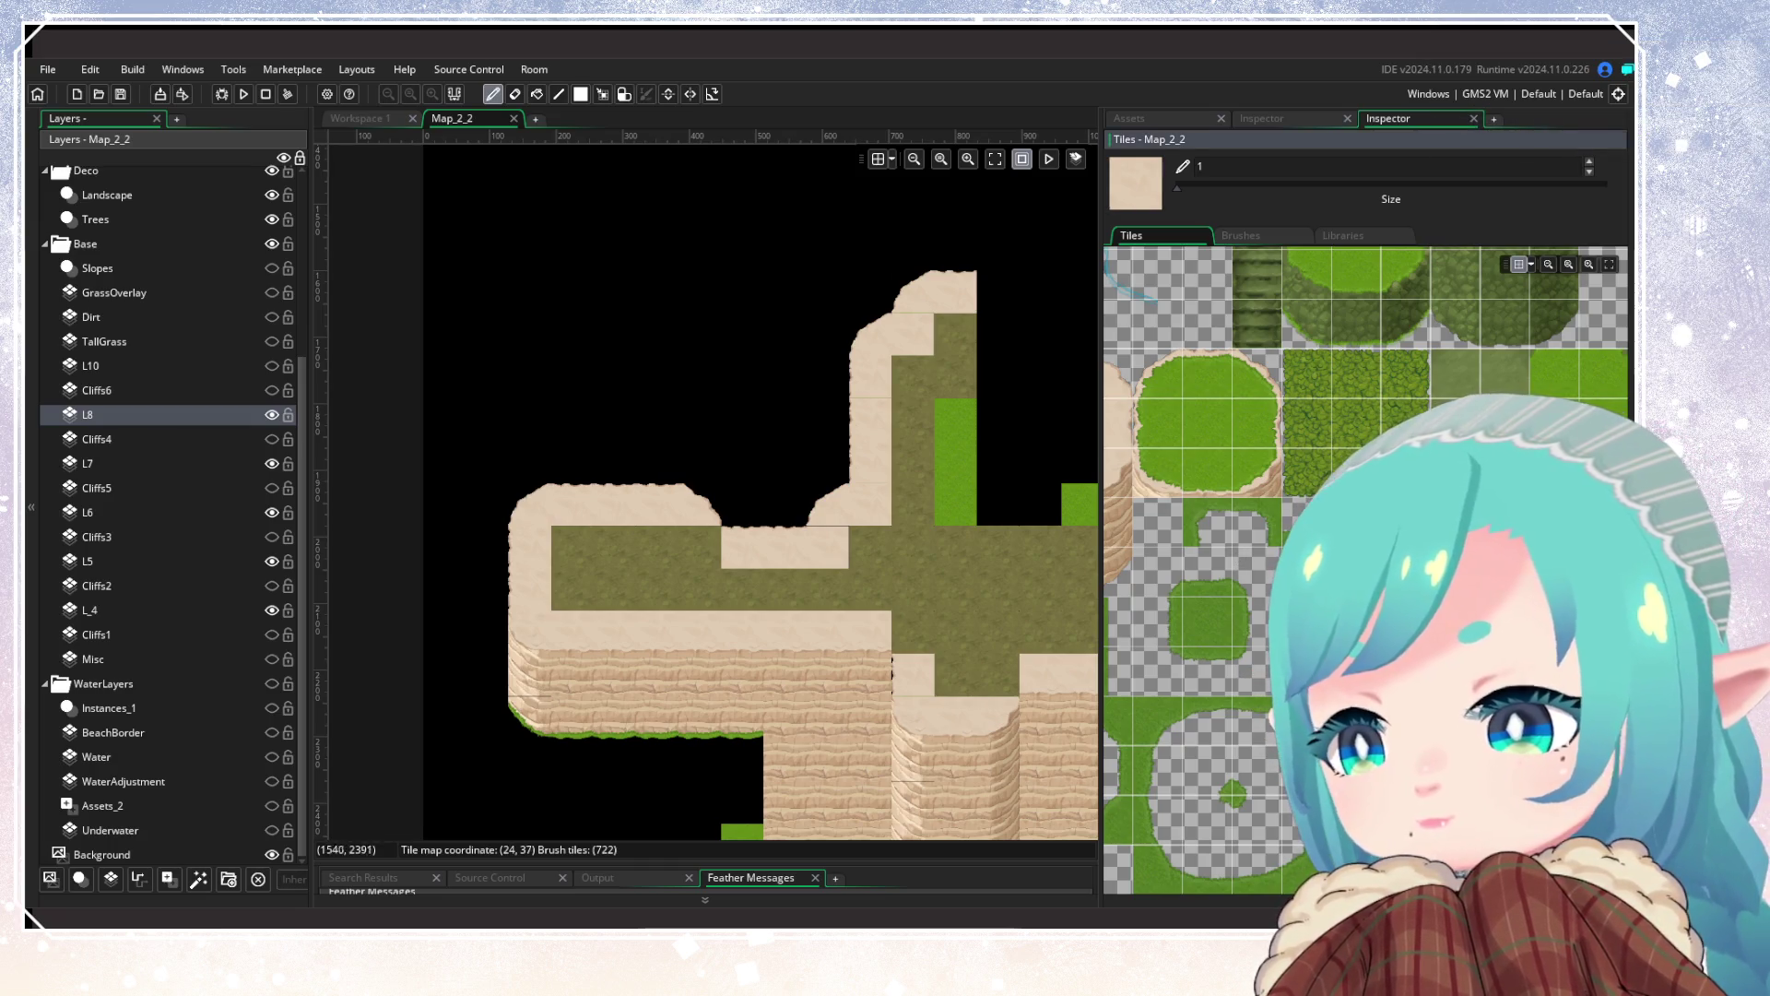
click(703, 553)
click(786, 588)
drag(888, 636, 624, 616)
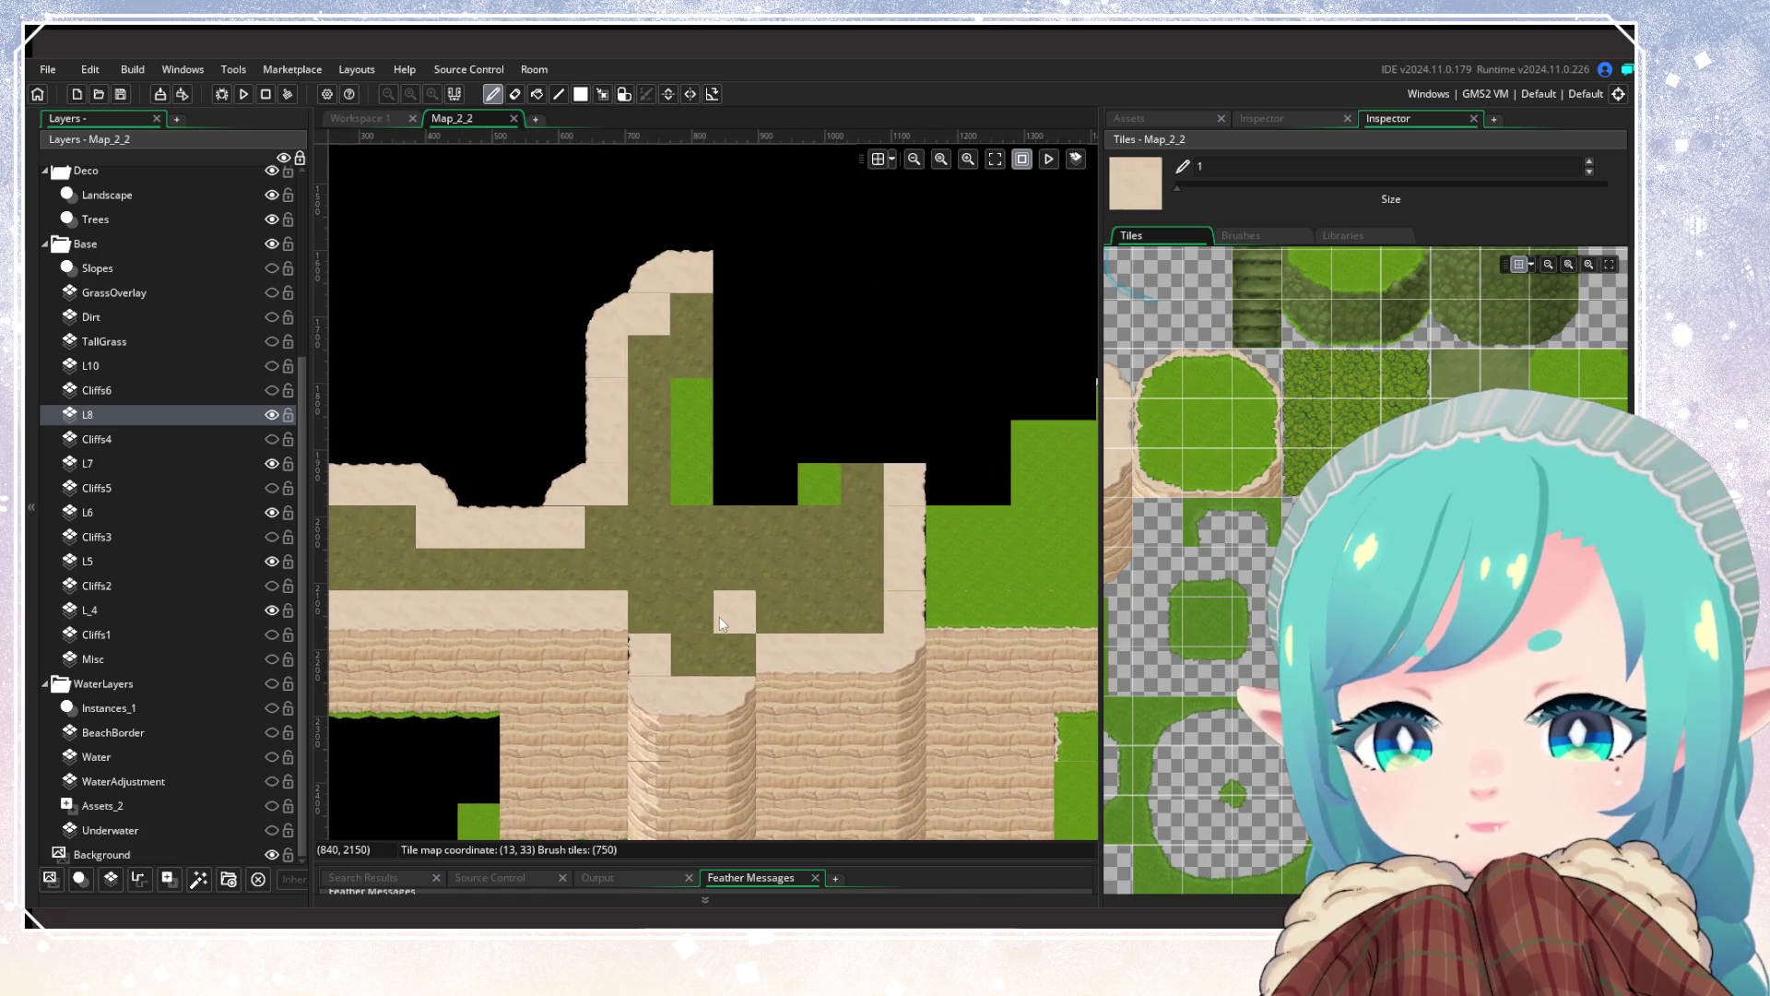
click(649, 611)
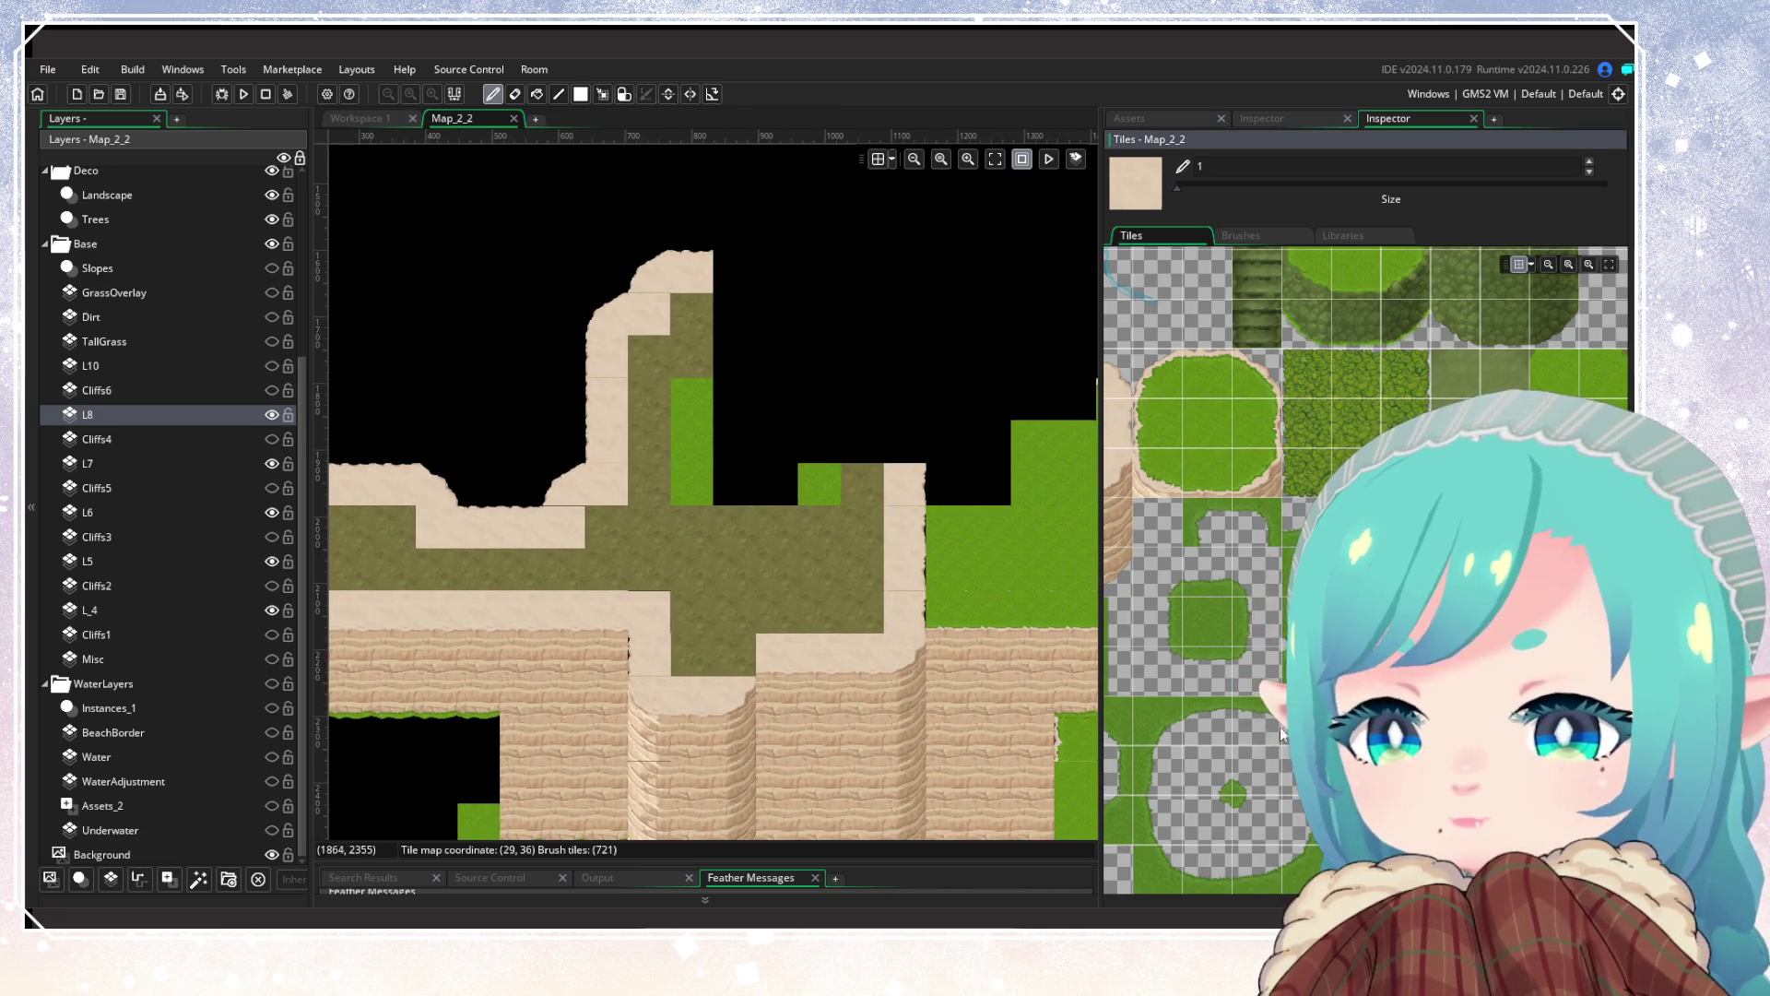
click(735, 655)
drag(1187, 496, 1315, 608)
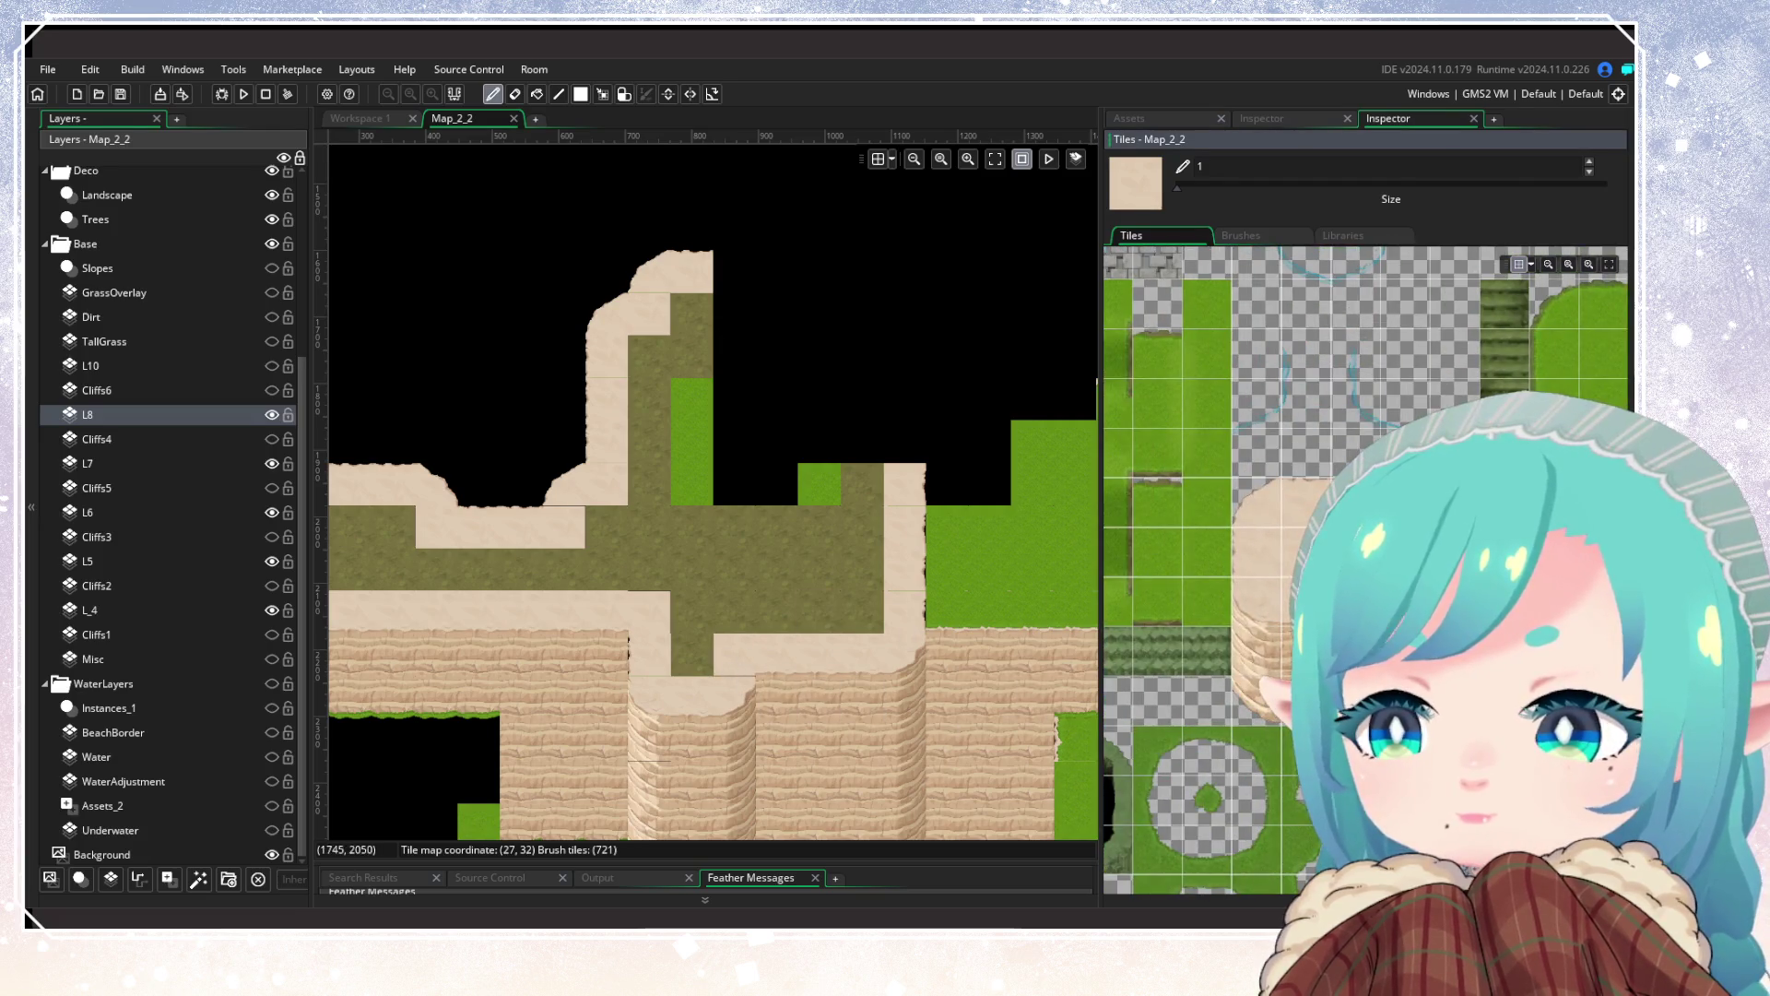
mouse_move(340, 528)
mouse_down()
mouse_move(706, 574)
mouse_move(1003, 581)
mouse_move(982, 450)
mouse_move(1005, 383)
mouse_move(977, 635)
mouse_move(640, 640)
mouse_up()
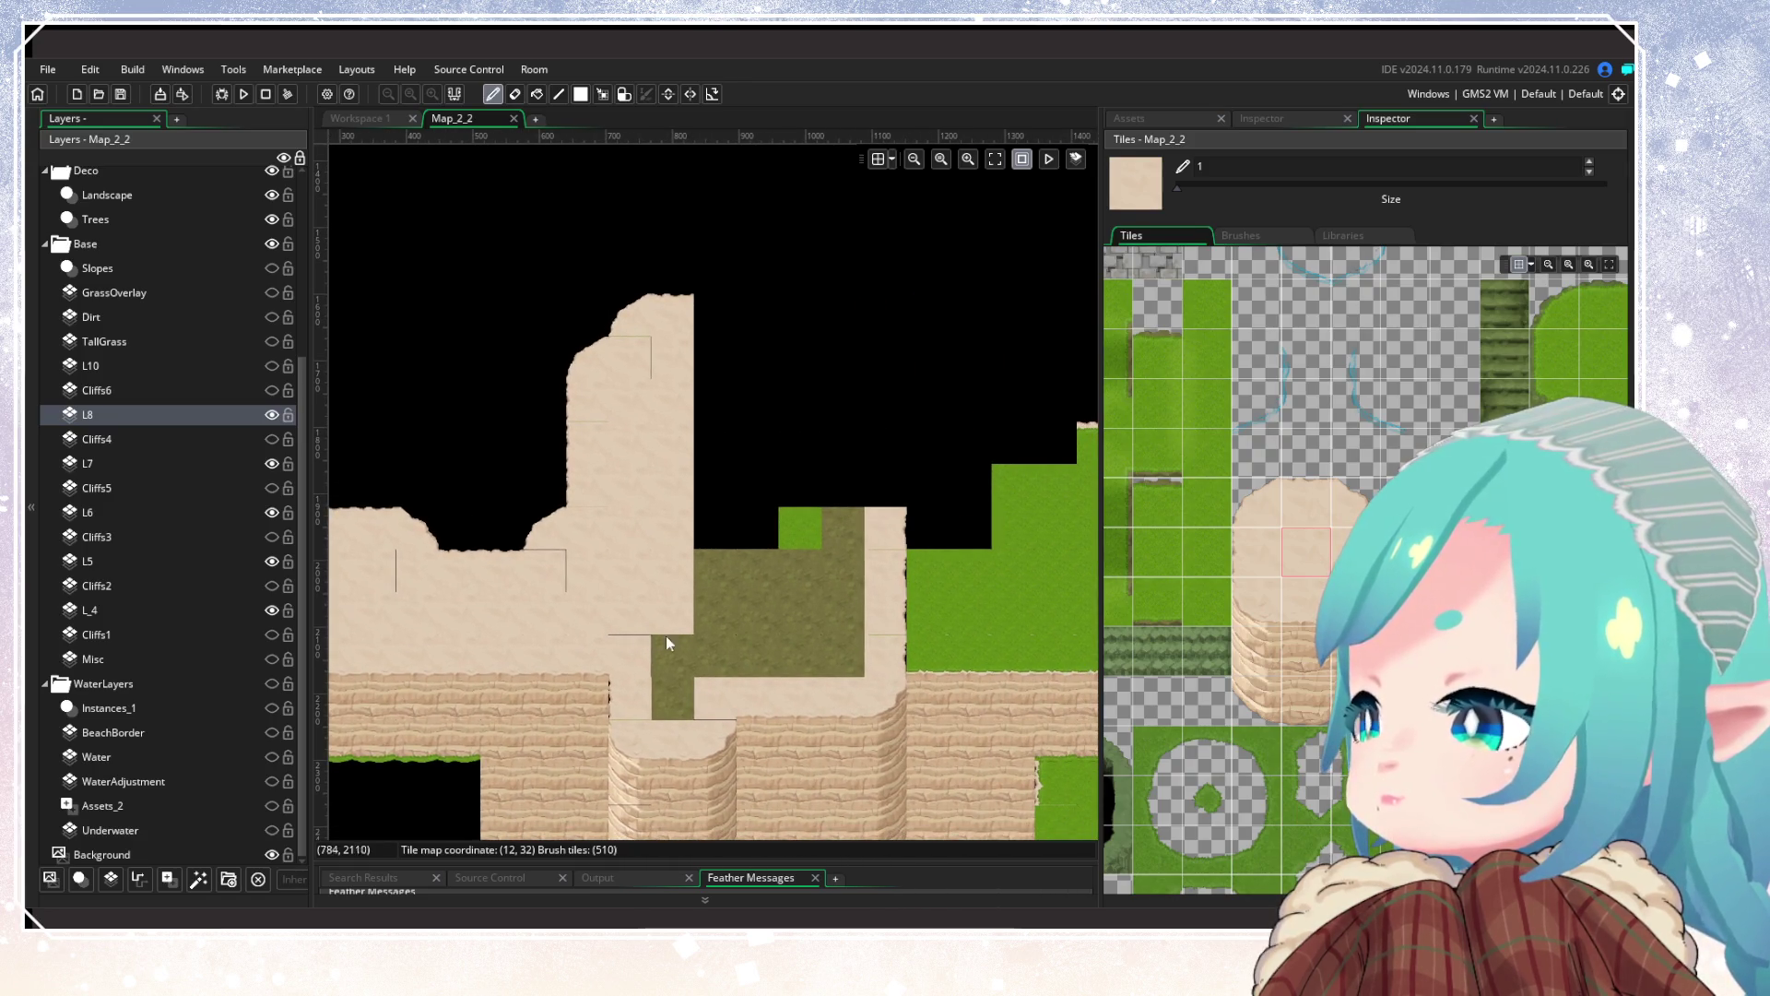
Step: Paint the central olive dirt and grass patch with sand on L8, leaving one dirt tile
scroll(662, 691, up, 1)
mouse_move(662, 690)
mouse_down()
mouse_move(763, 649)
mouse_move(843, 529)
mouse_move(806, 571)
mouse_move(699, 555)
mouse_up()
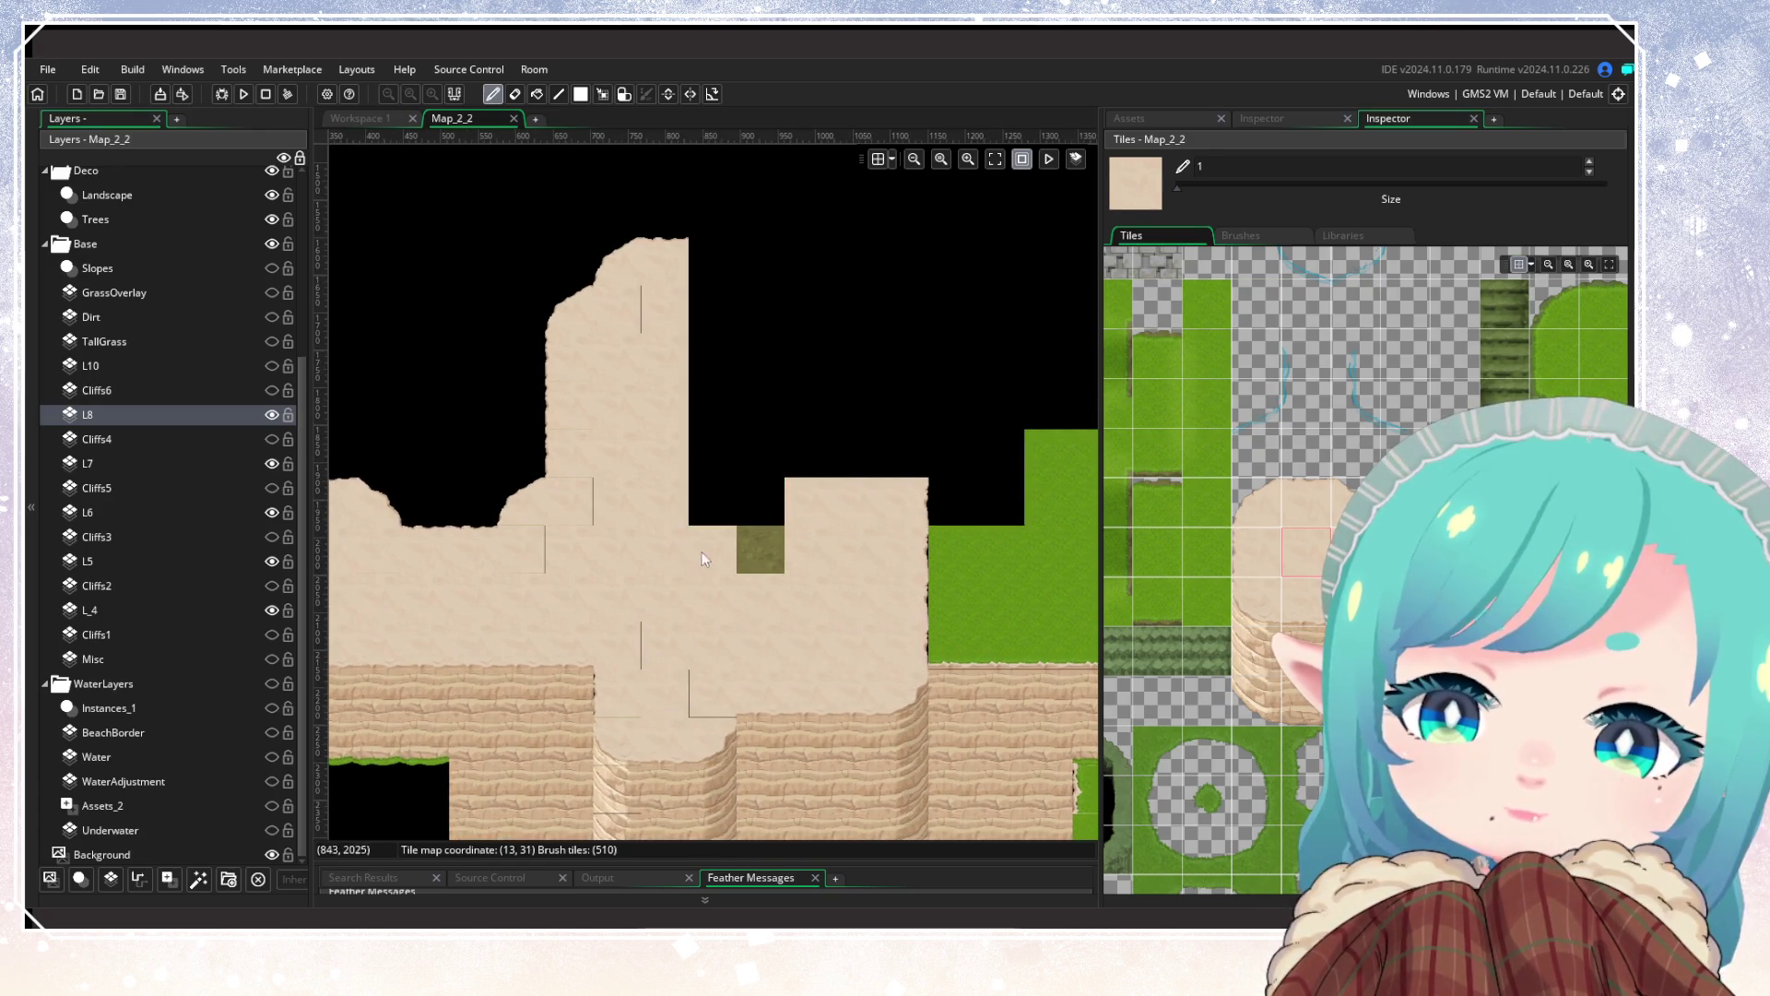
scroll(706, 638, down, 3)
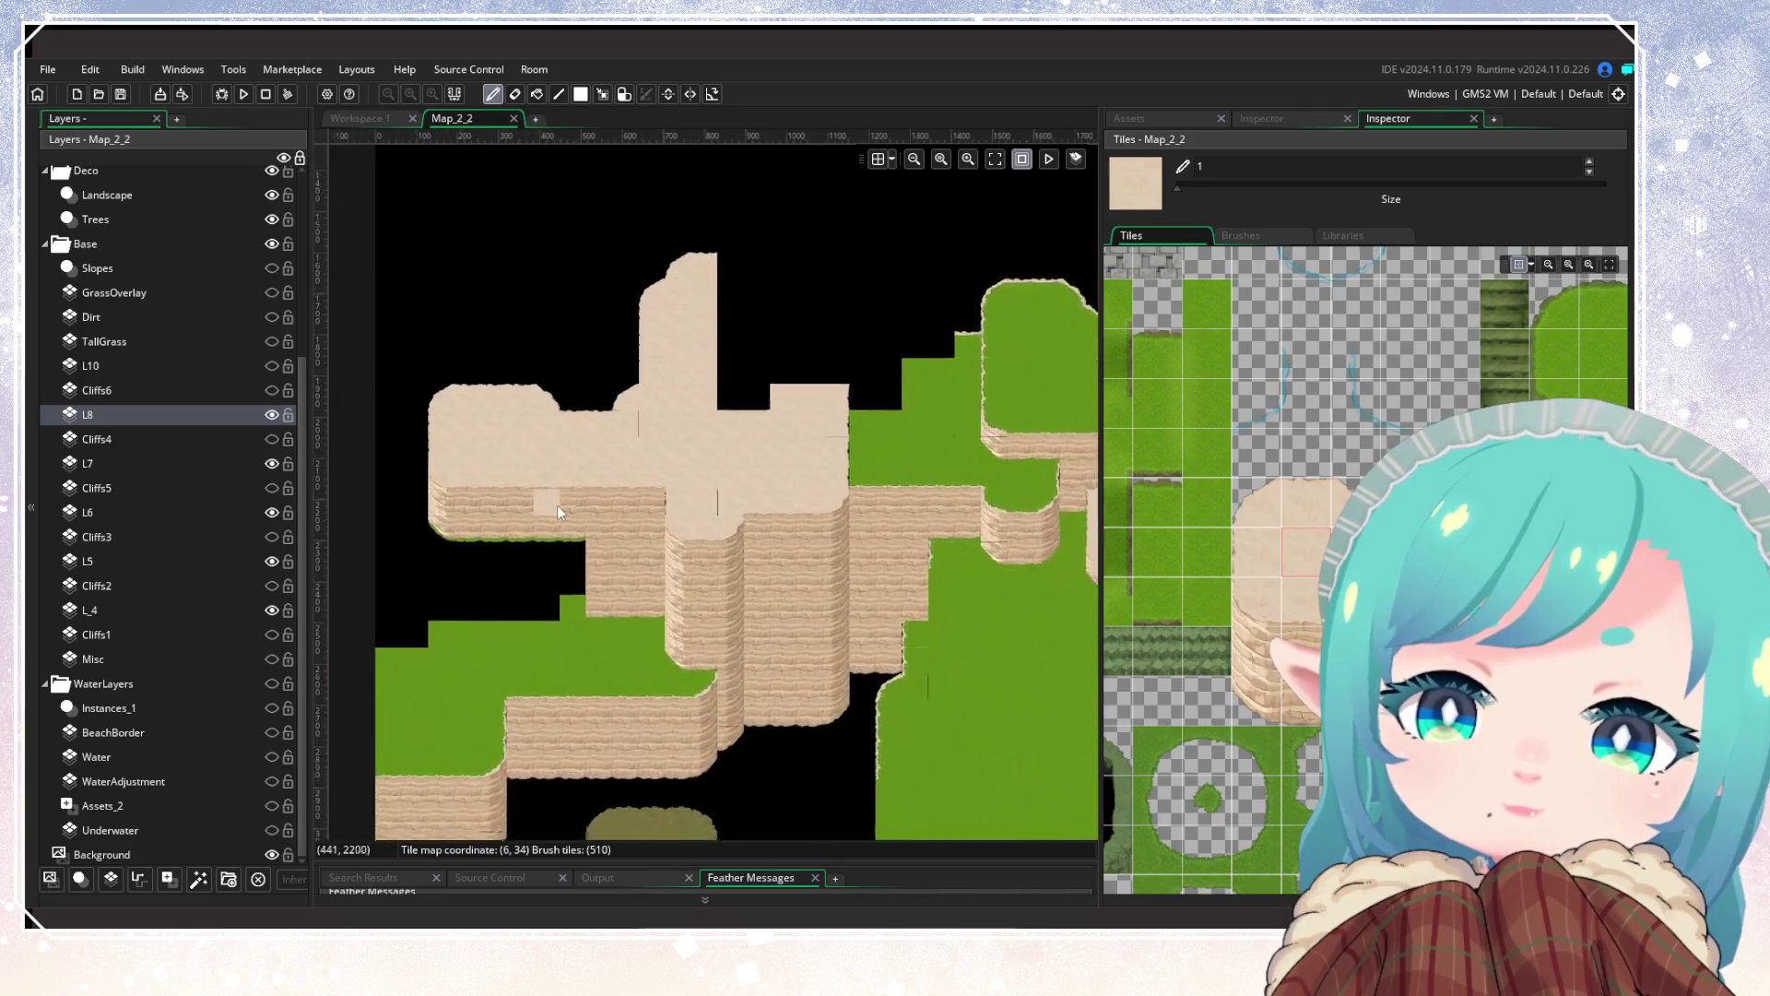
scroll(551, 646, up, 3)
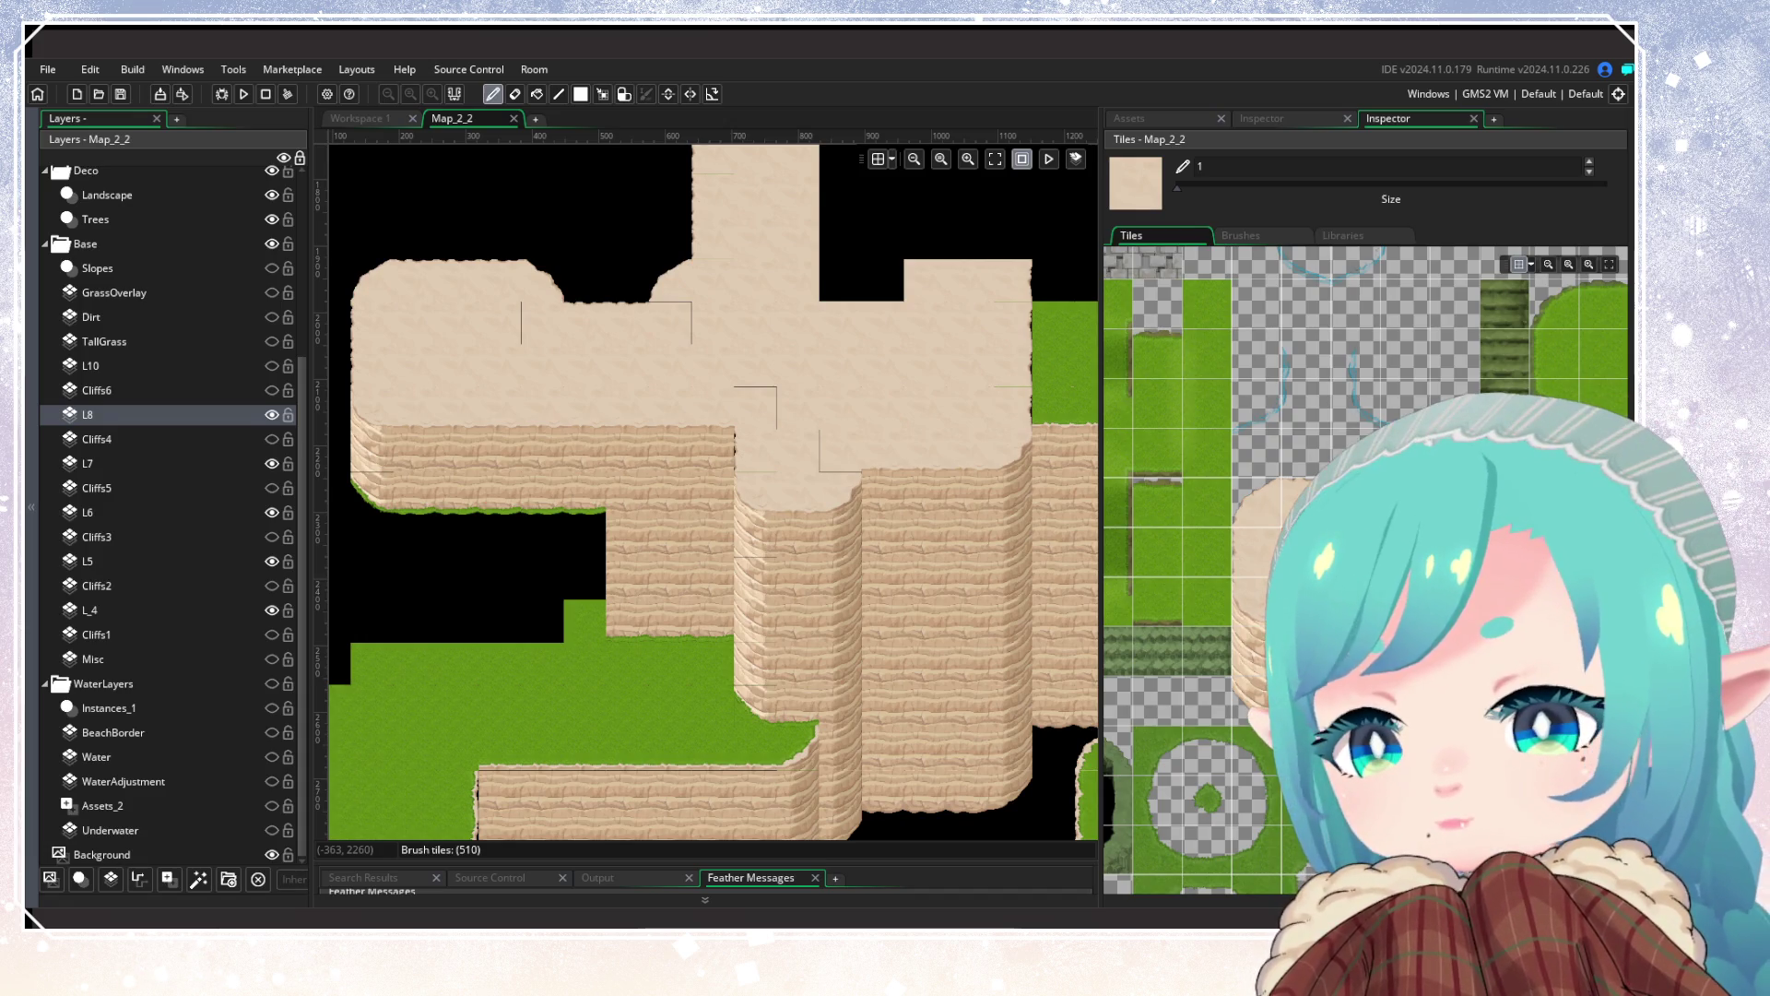
scroll(723, 594, up, 3)
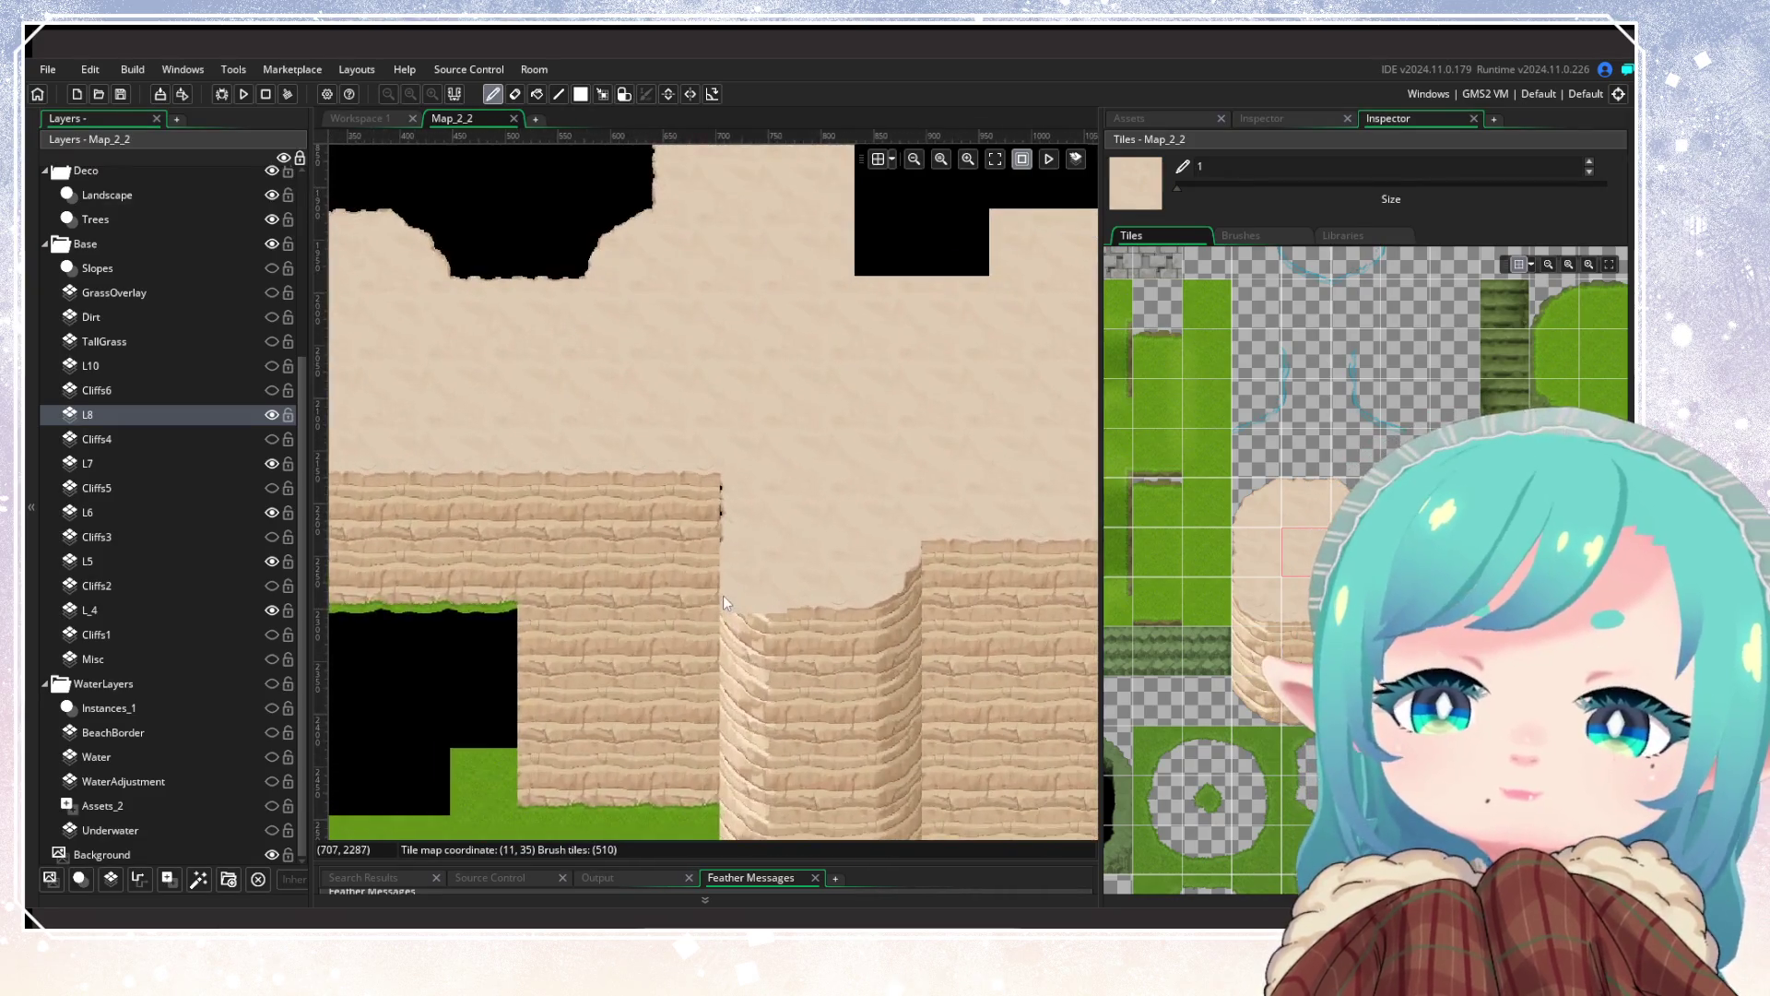
scroll(723, 595, down, 2)
click(272, 414)
Step: Show layer L8 again and bring the olive dirt mound below the cliffs into view
click(272, 415)
drag(866, 509, 644, 639)
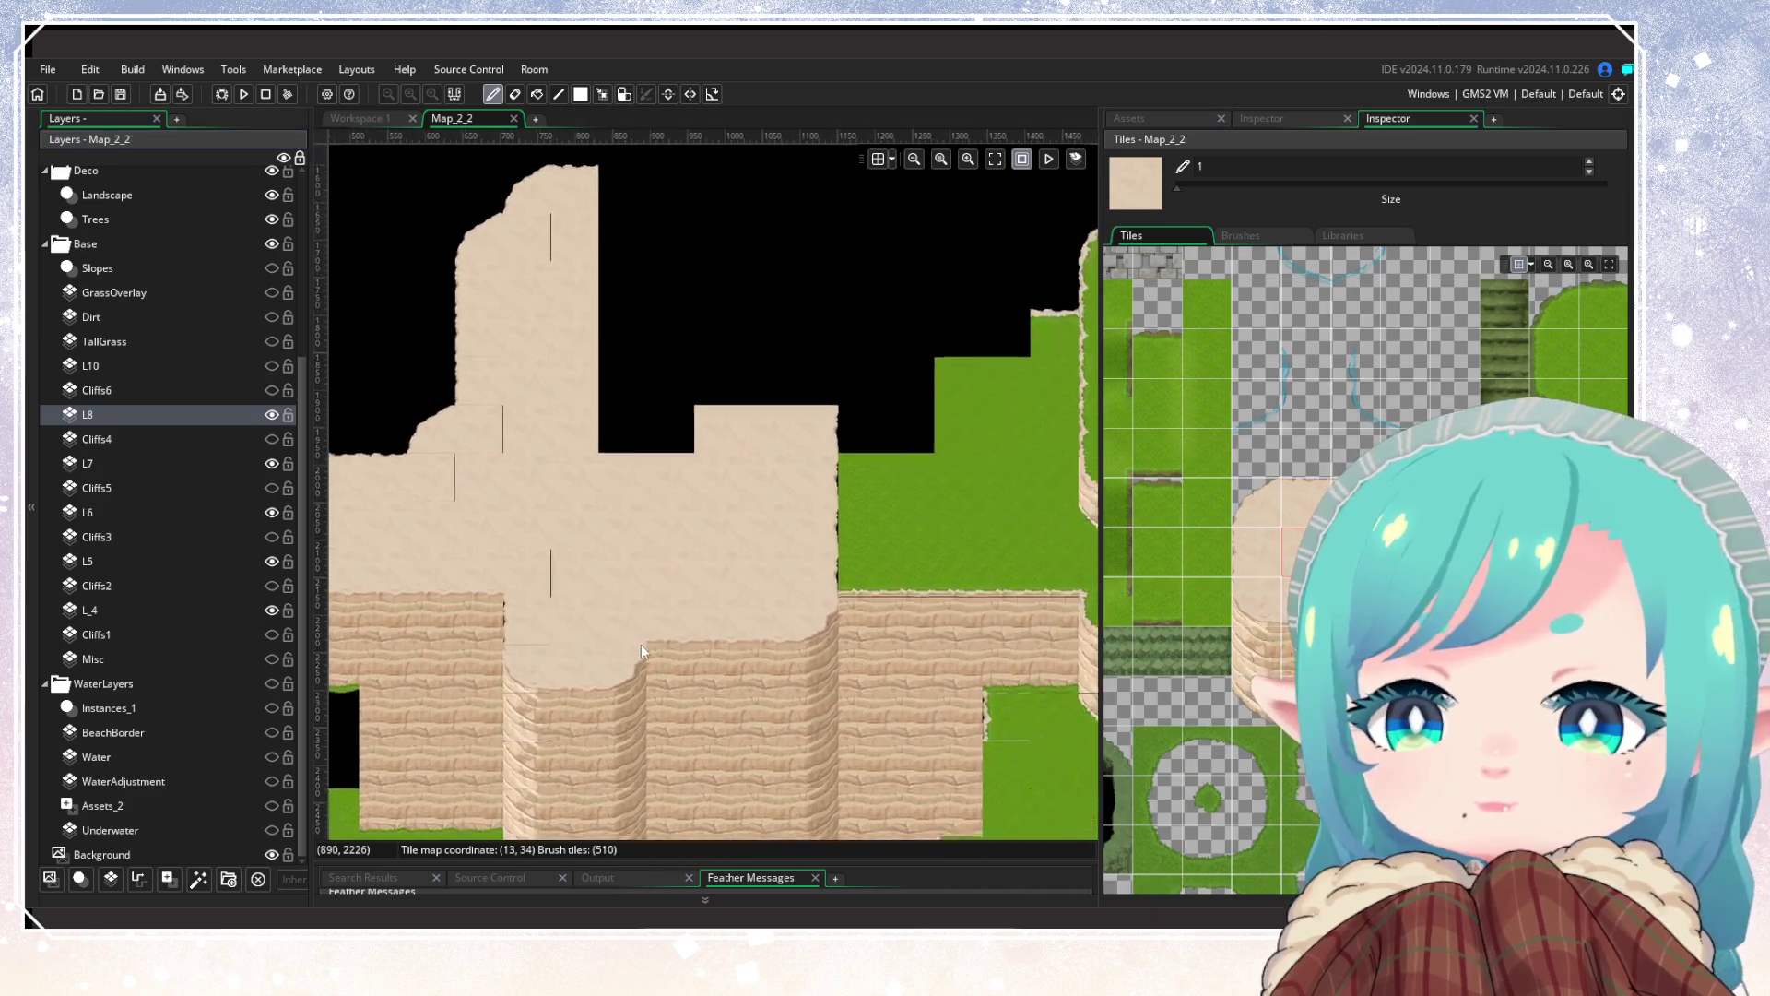
scroll(643, 639, up, 2)
scroll(701, 631, down, 3)
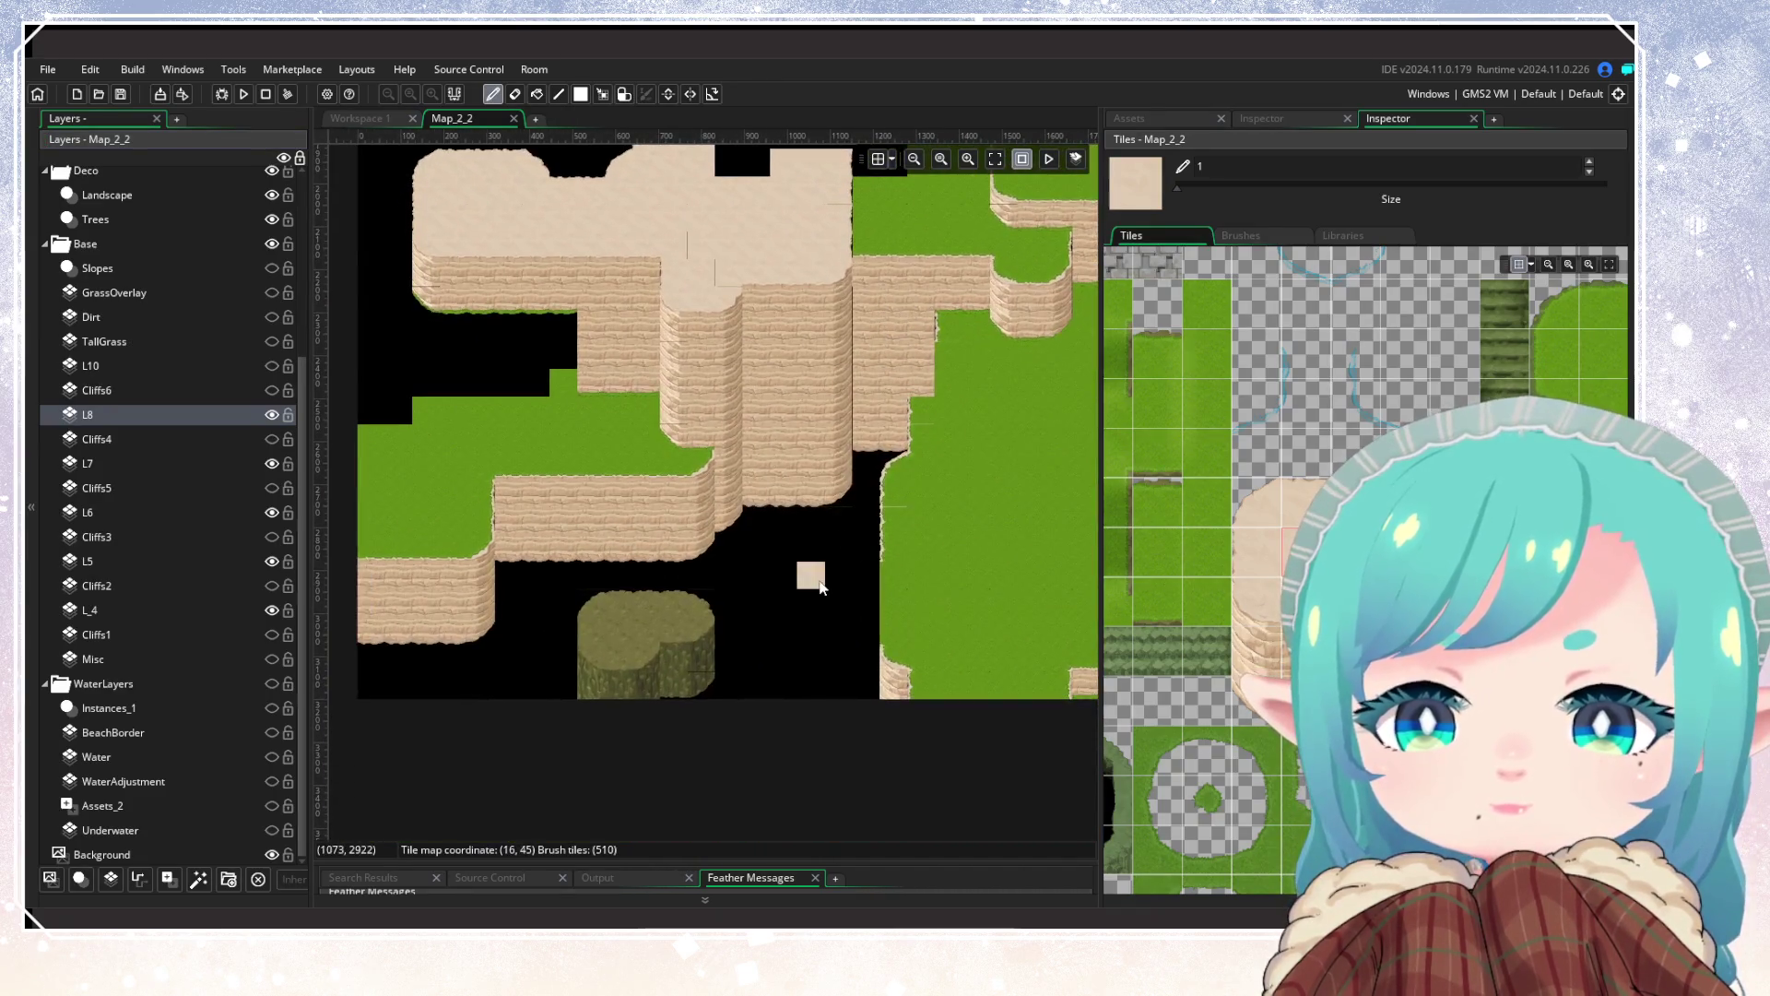
scroll(817, 590, down, 3)
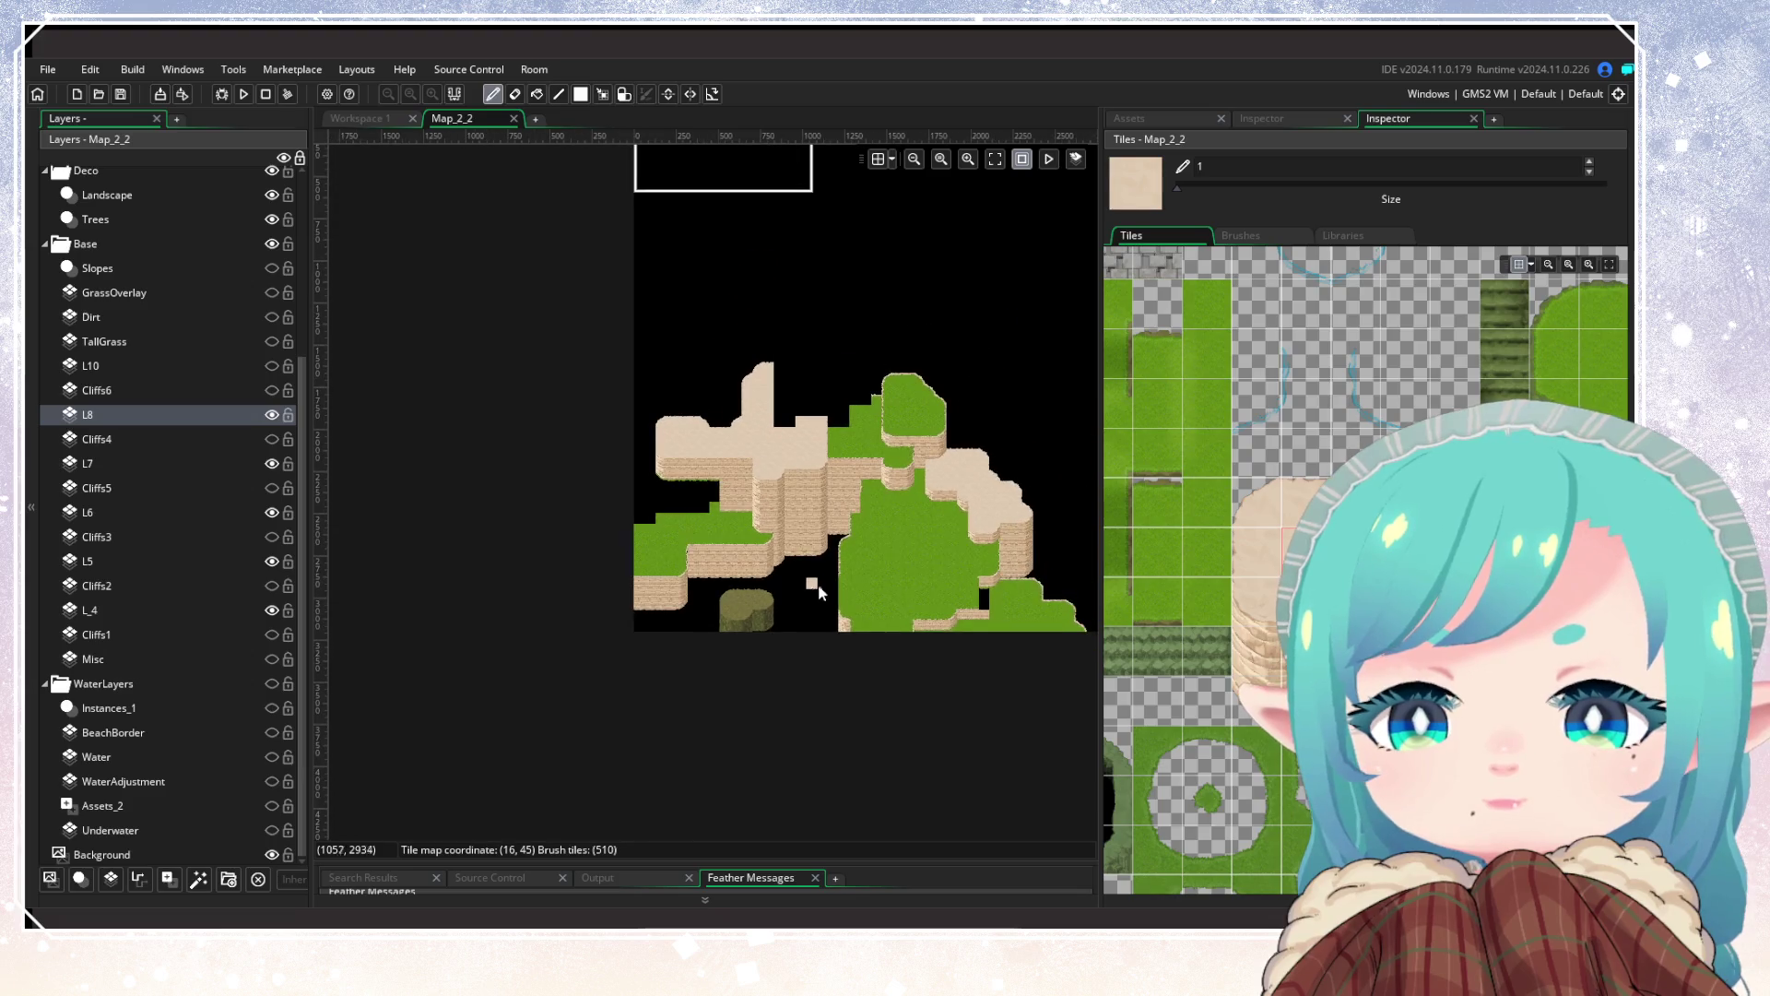
scroll(813, 593, up, 3)
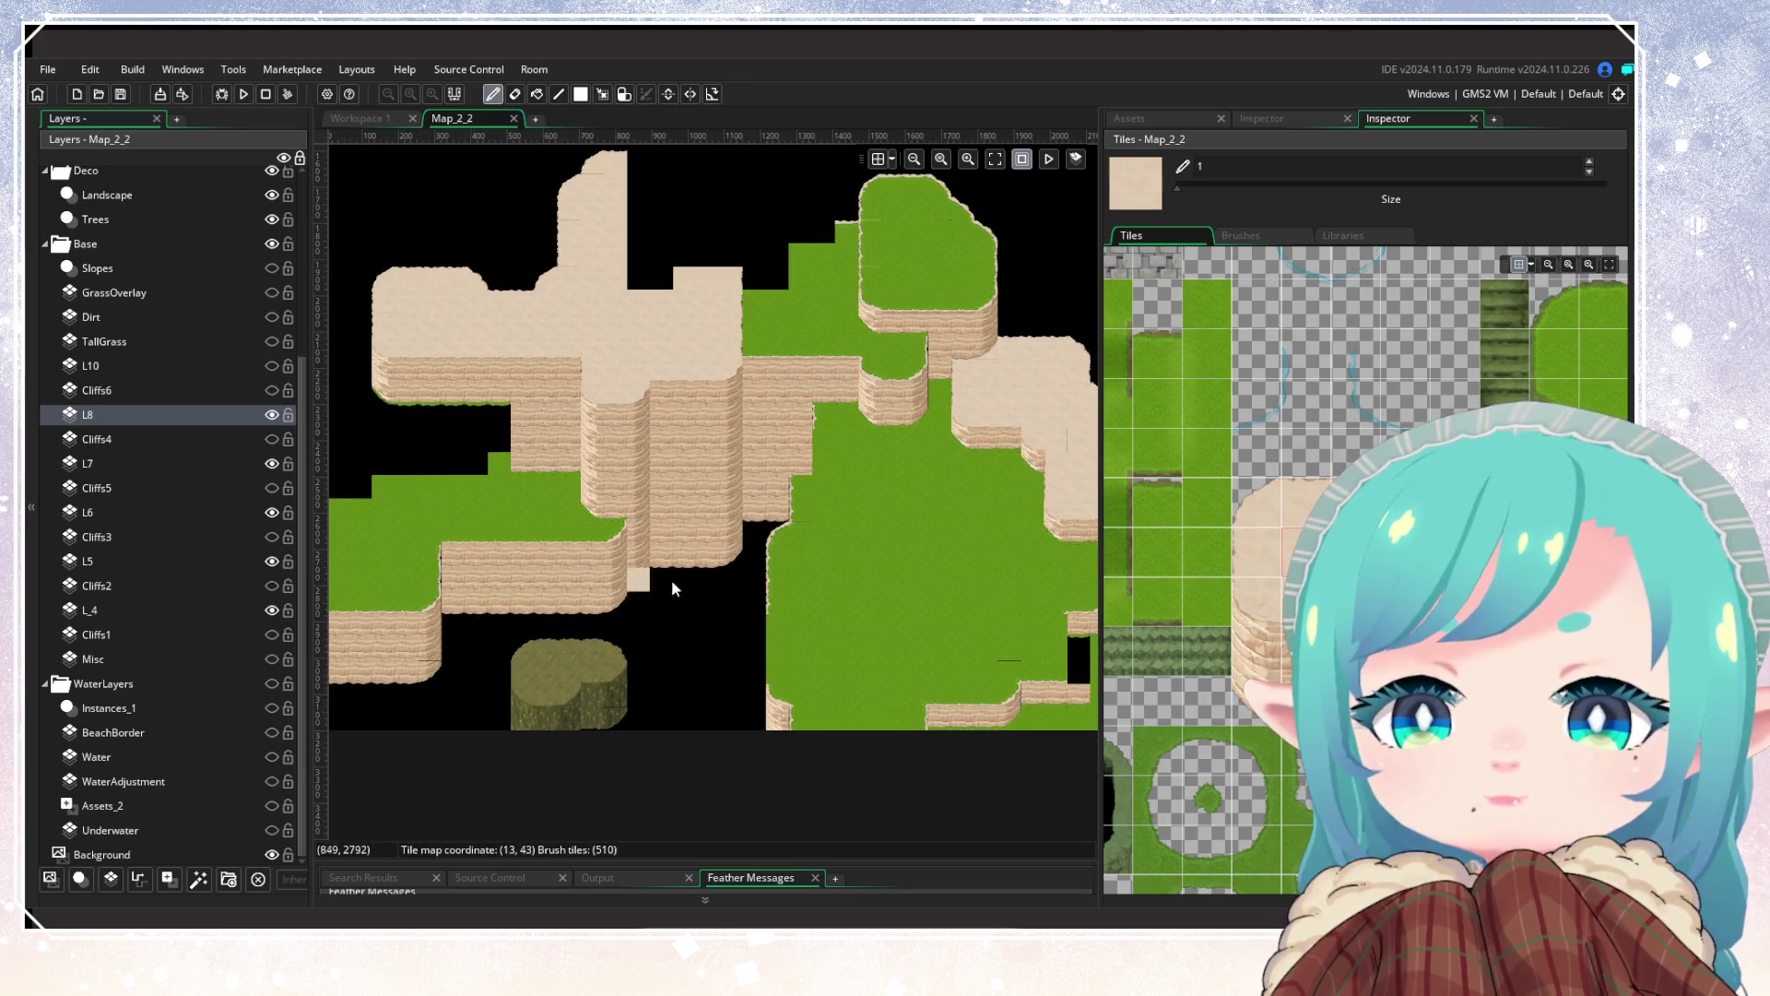
mouse_move(762, 619)
mouse_down()
mouse_move(624, 675)
mouse_move(1006, 461)
mouse_up()
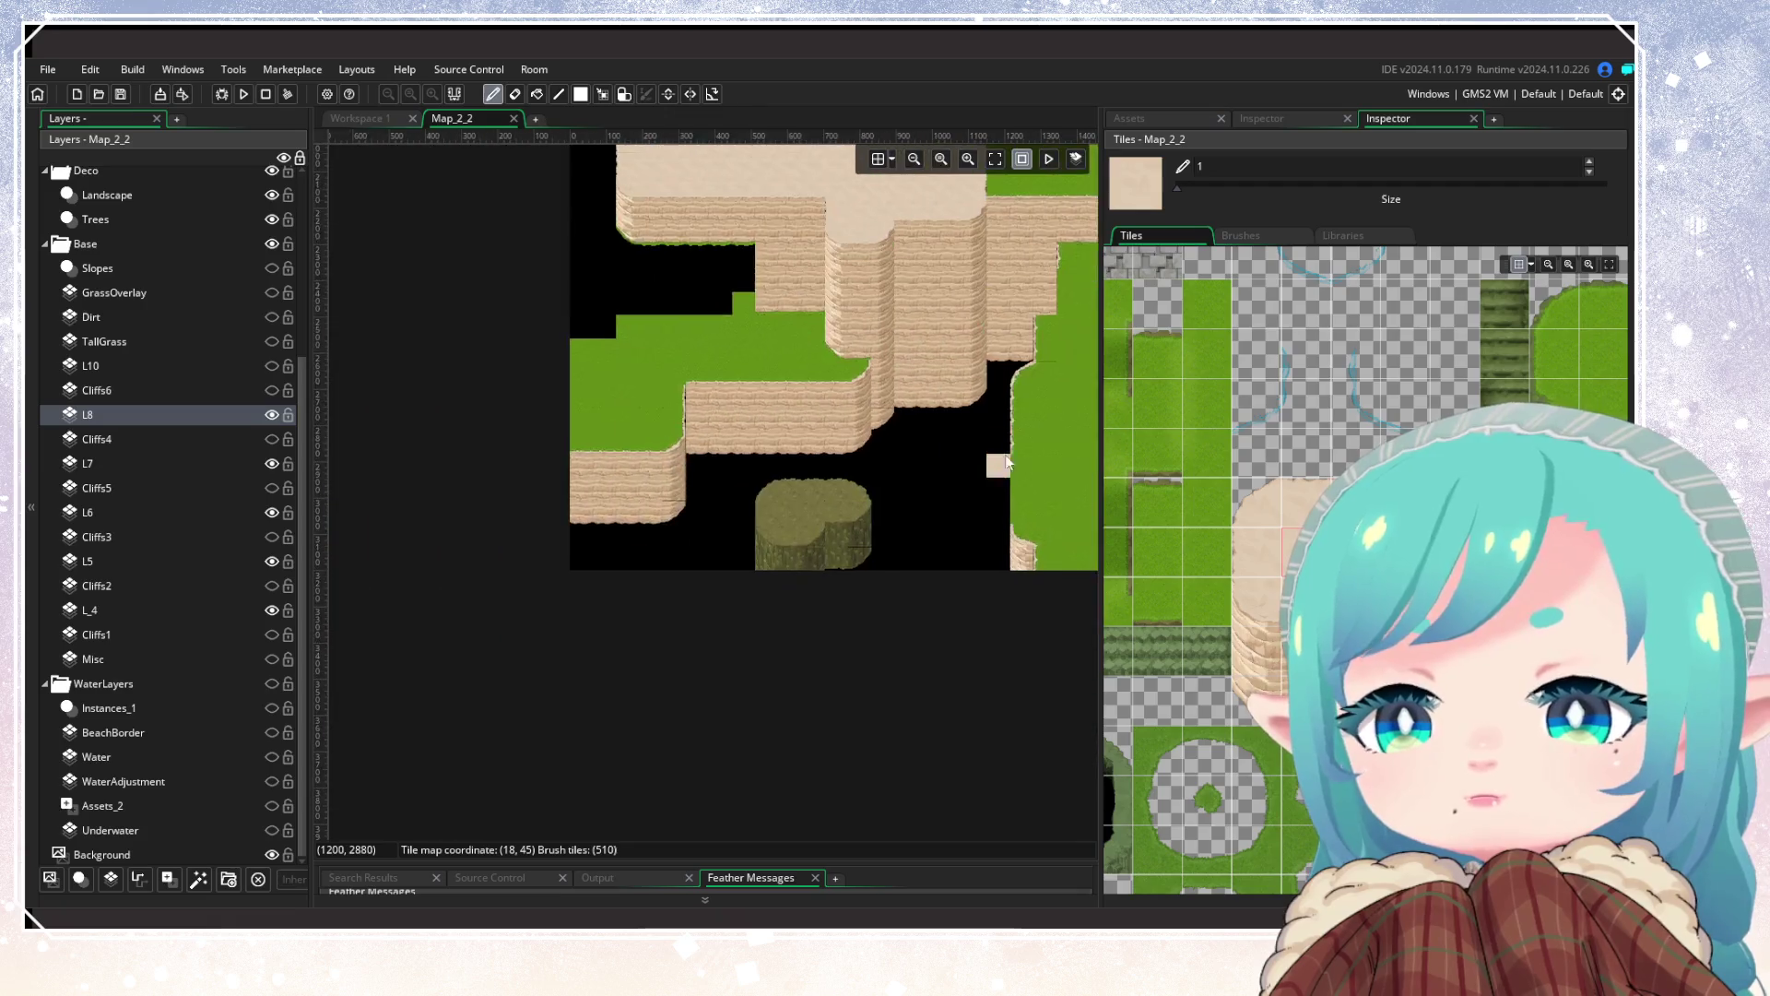
scroll(901, 513, up, 3)
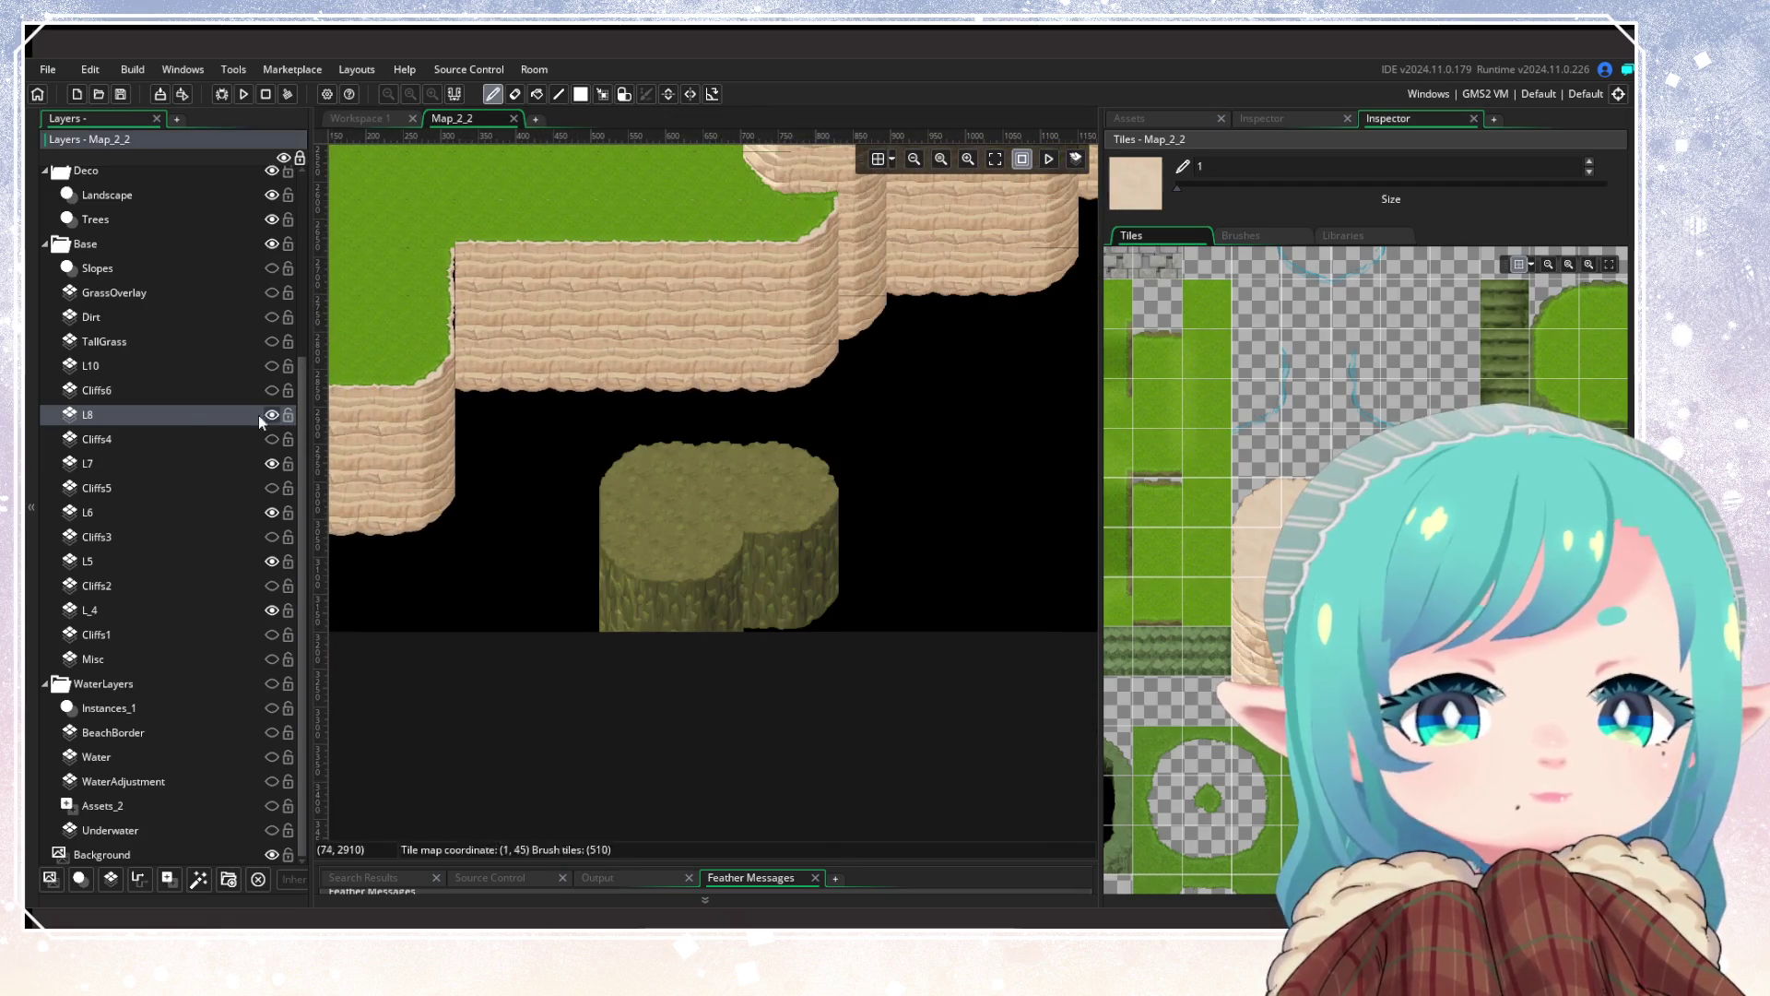
scroll(993, 577, up, 2)
Step: Paint a sand top row across the mound with a rounded right corner and sand edges below
click(1307, 518)
drag(681, 521, 804, 517)
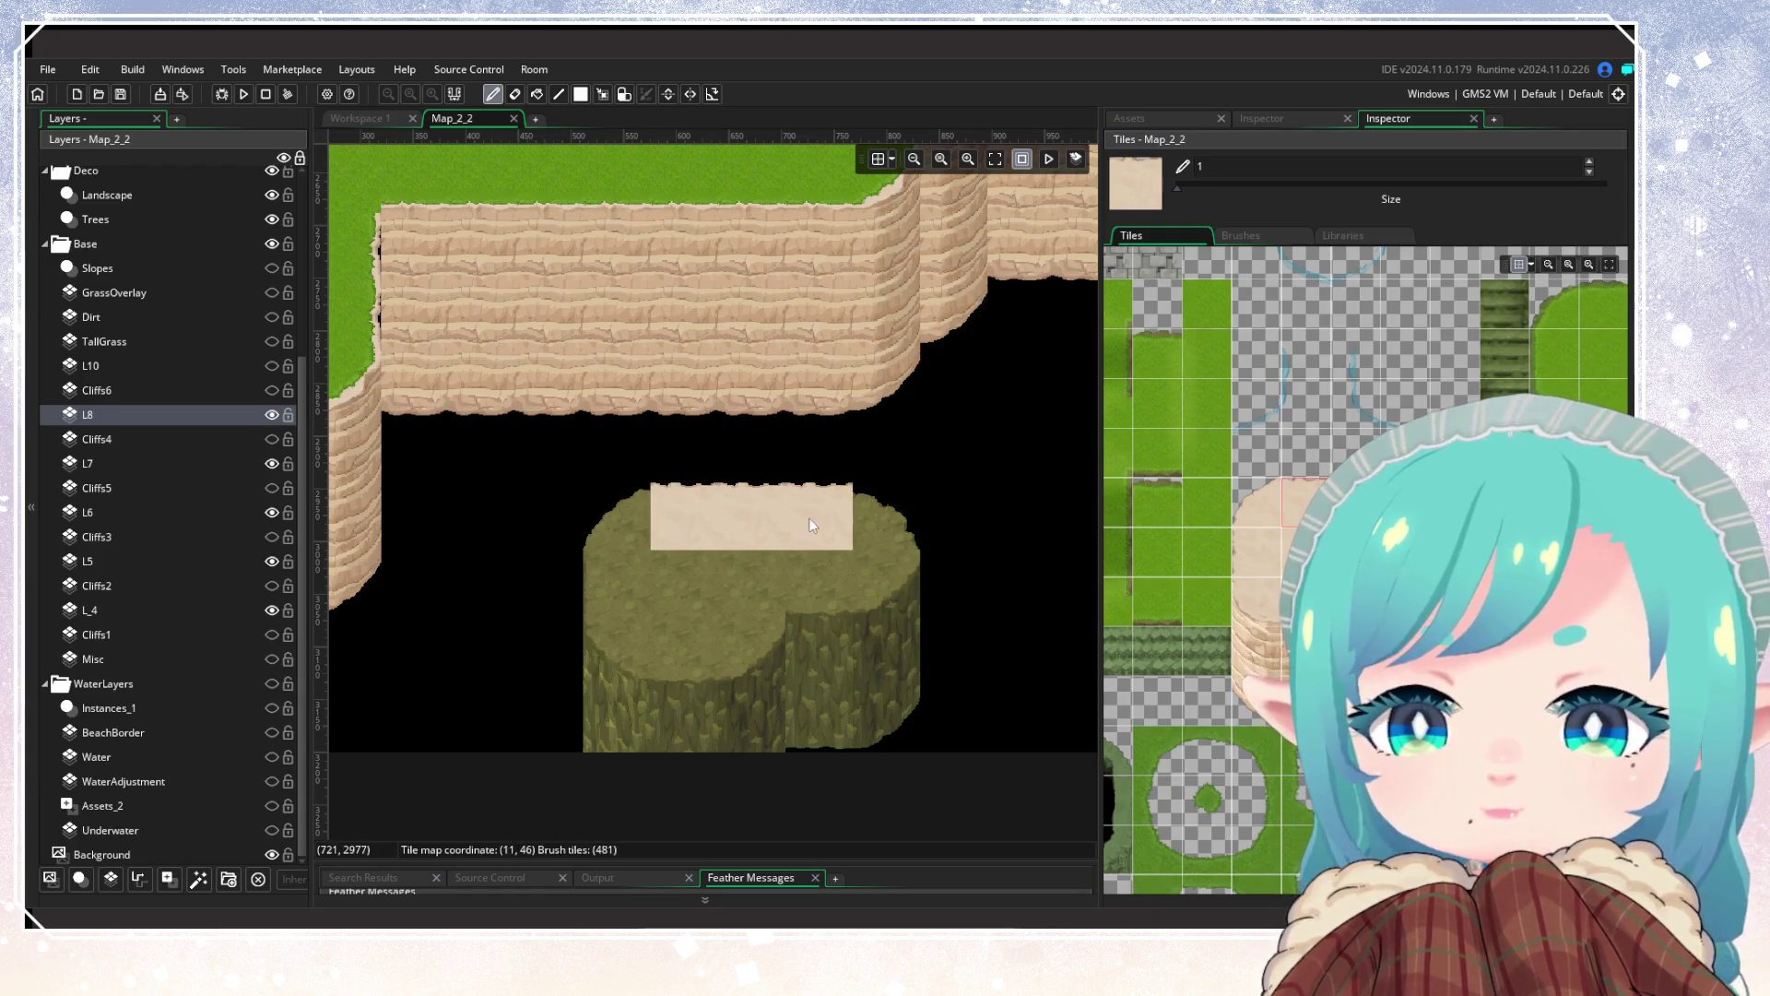
click(1354, 503)
click(885, 517)
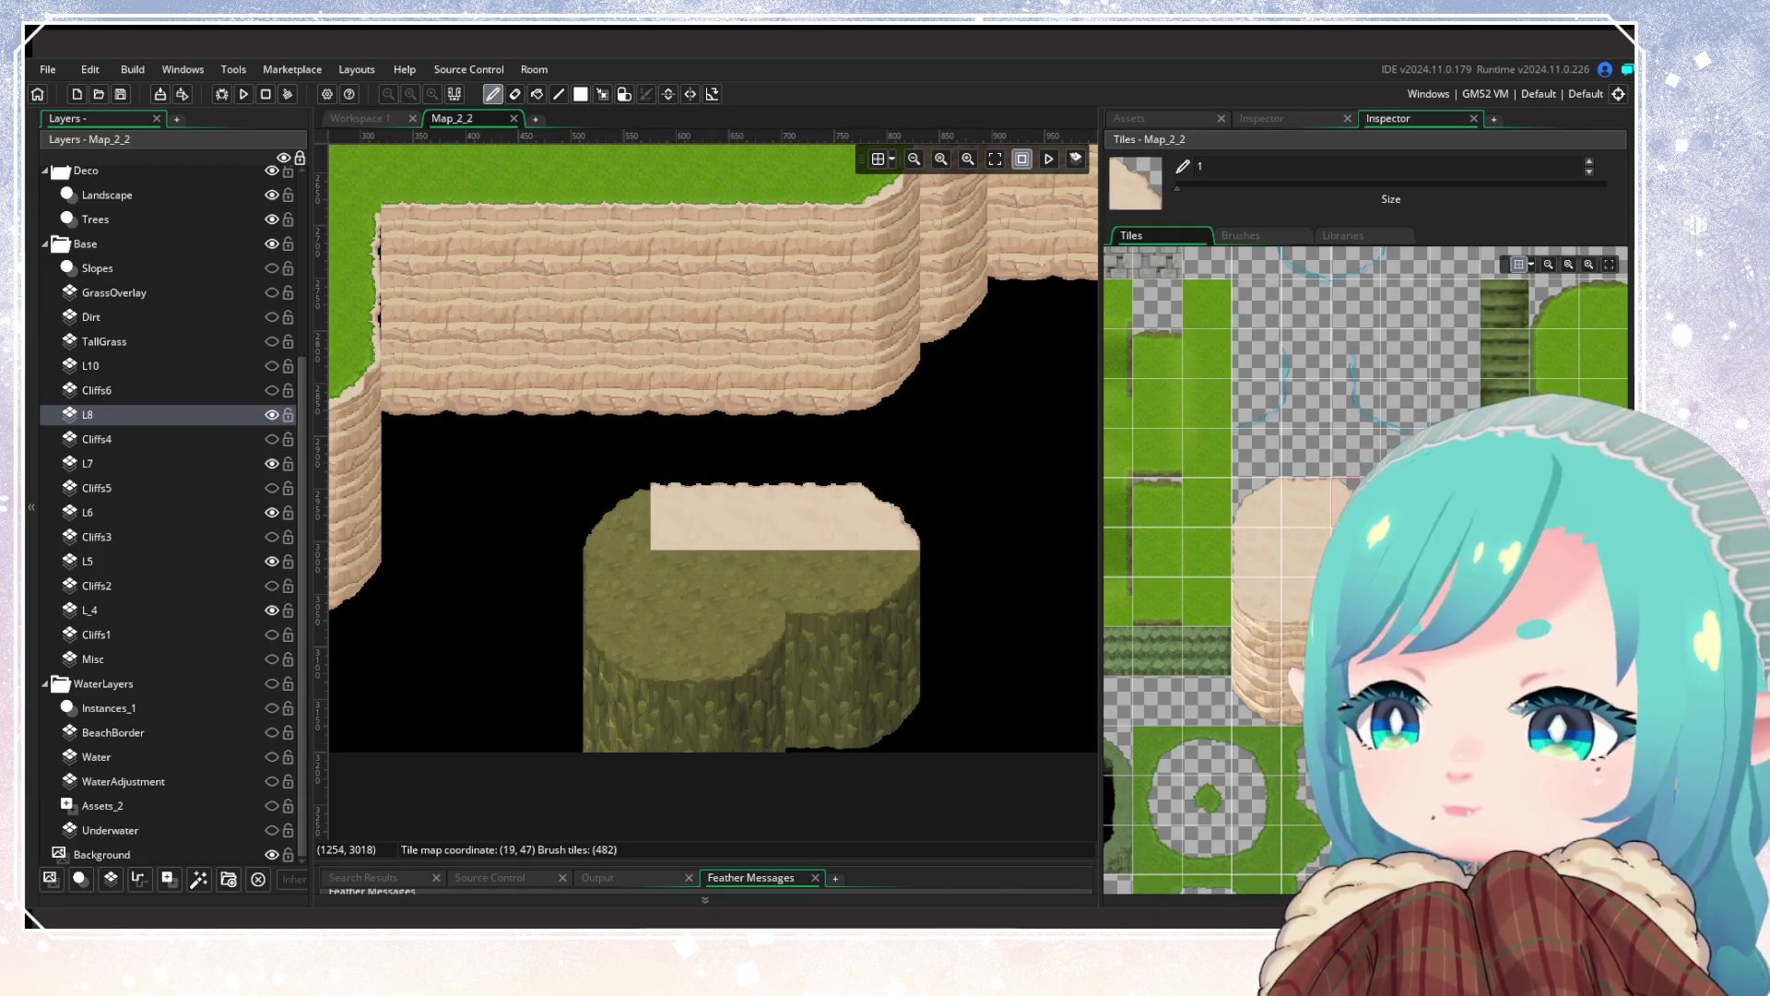
click(1246, 614)
click(885, 583)
click(1313, 601)
click(849, 596)
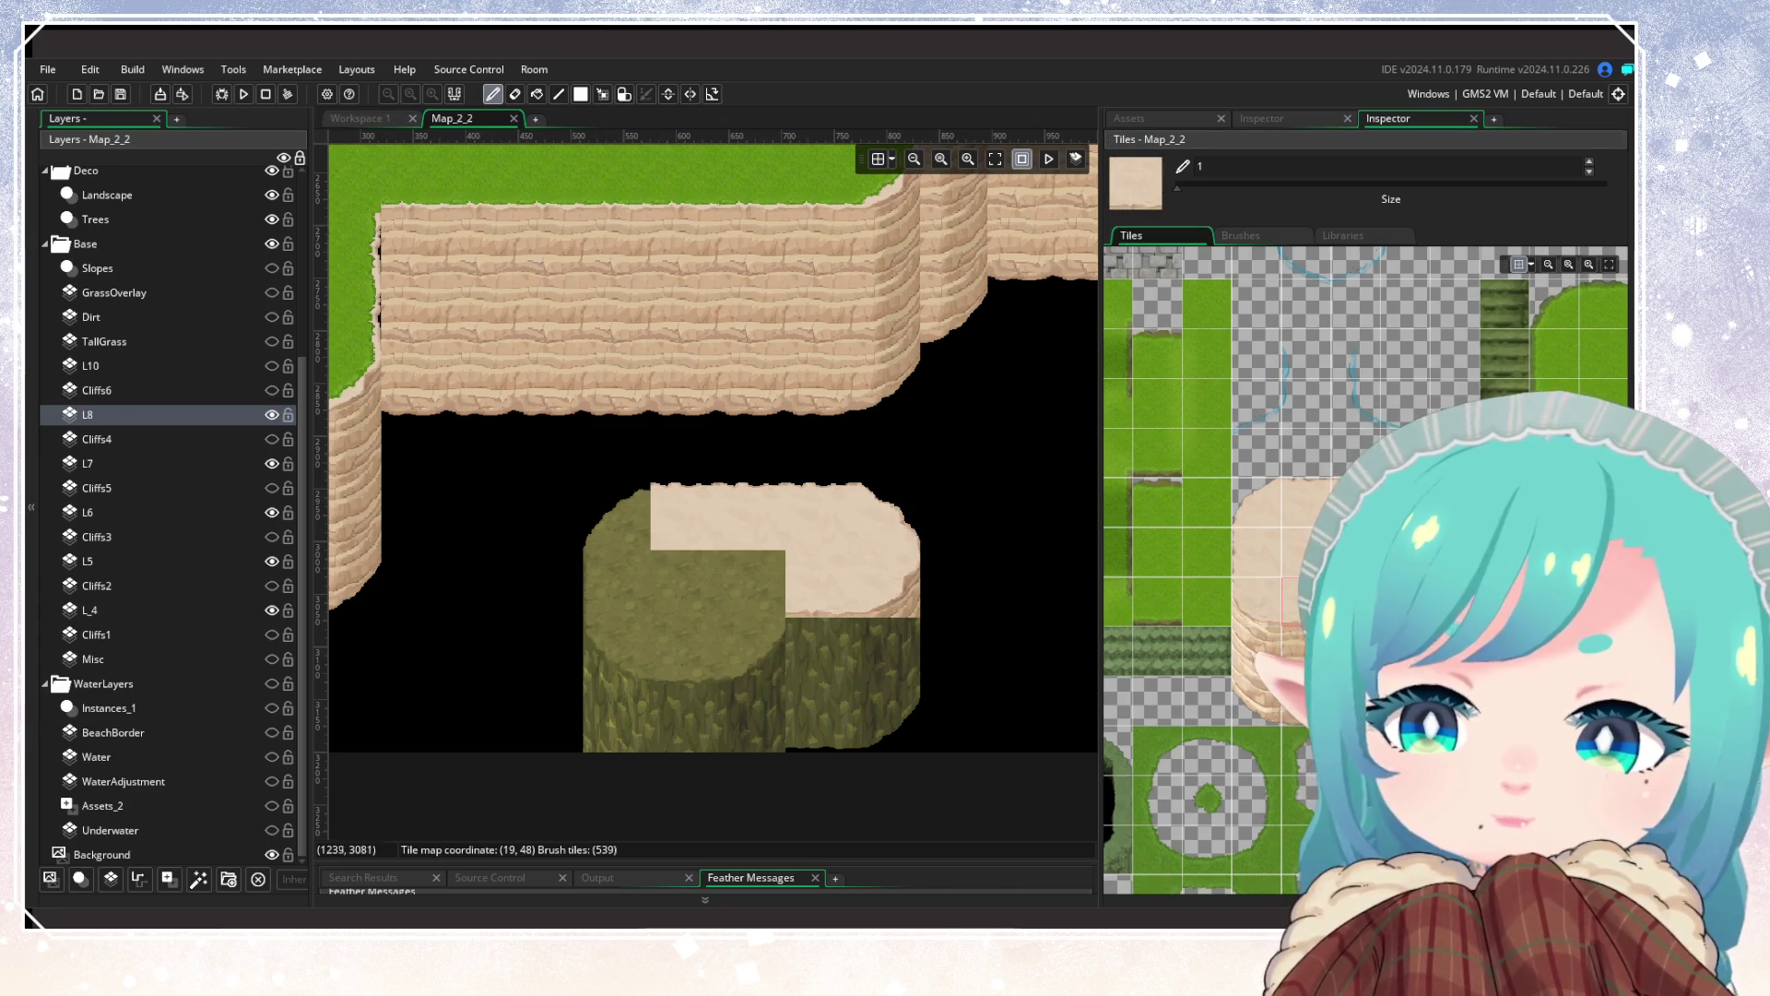
drag(1356, 601, 1252, 611)
click(691, 649)
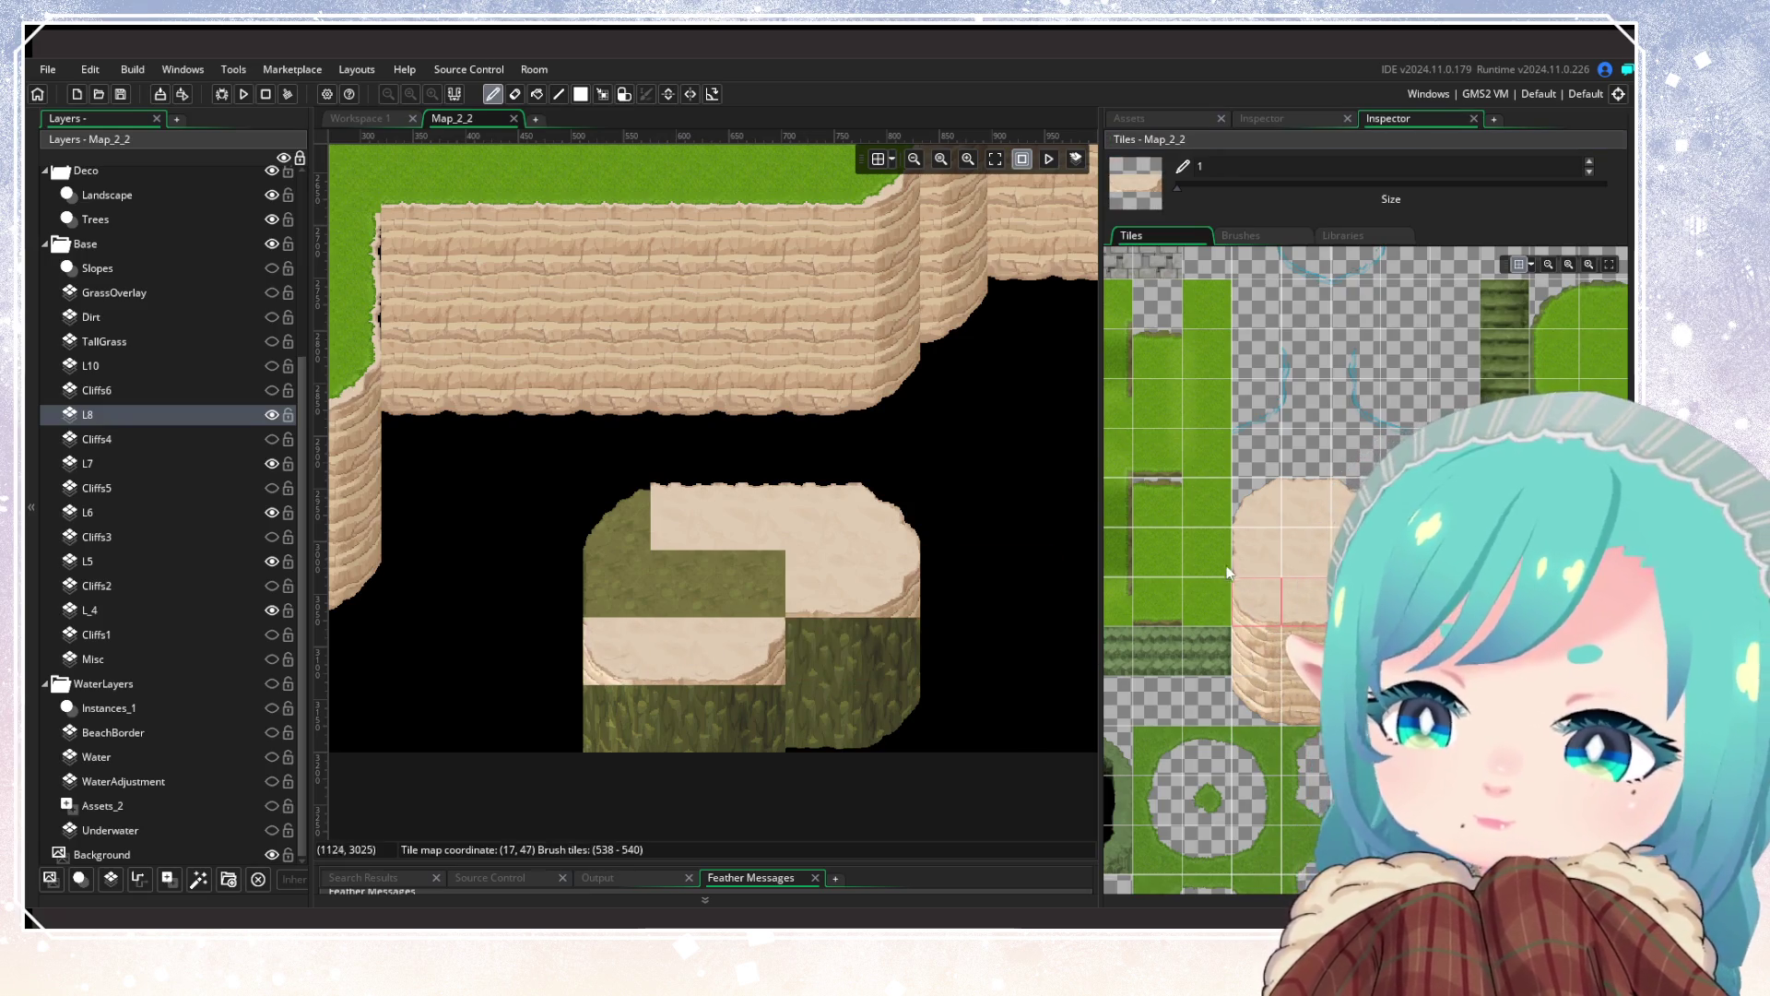
Step: Cover the mound's left side and leftover olive squares with sand edge and fill tiles
drag(1250, 505, 1252, 546)
click(598, 603)
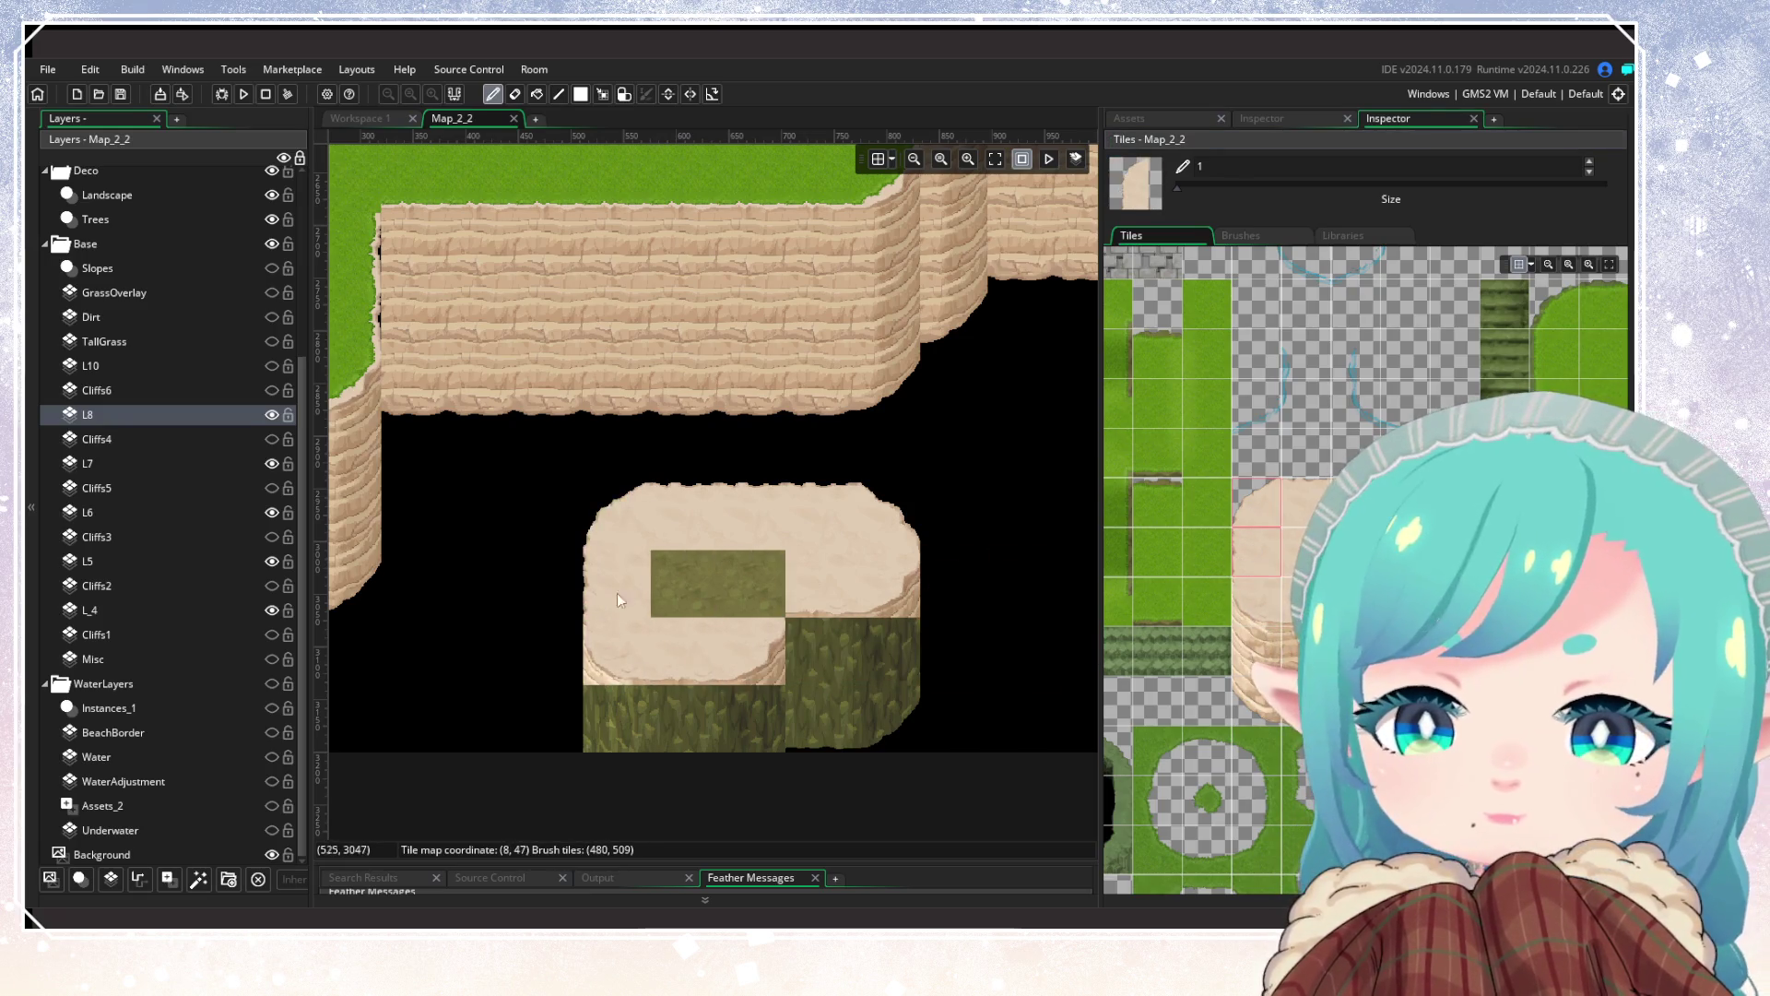
scroll(1365, 553, down, 5)
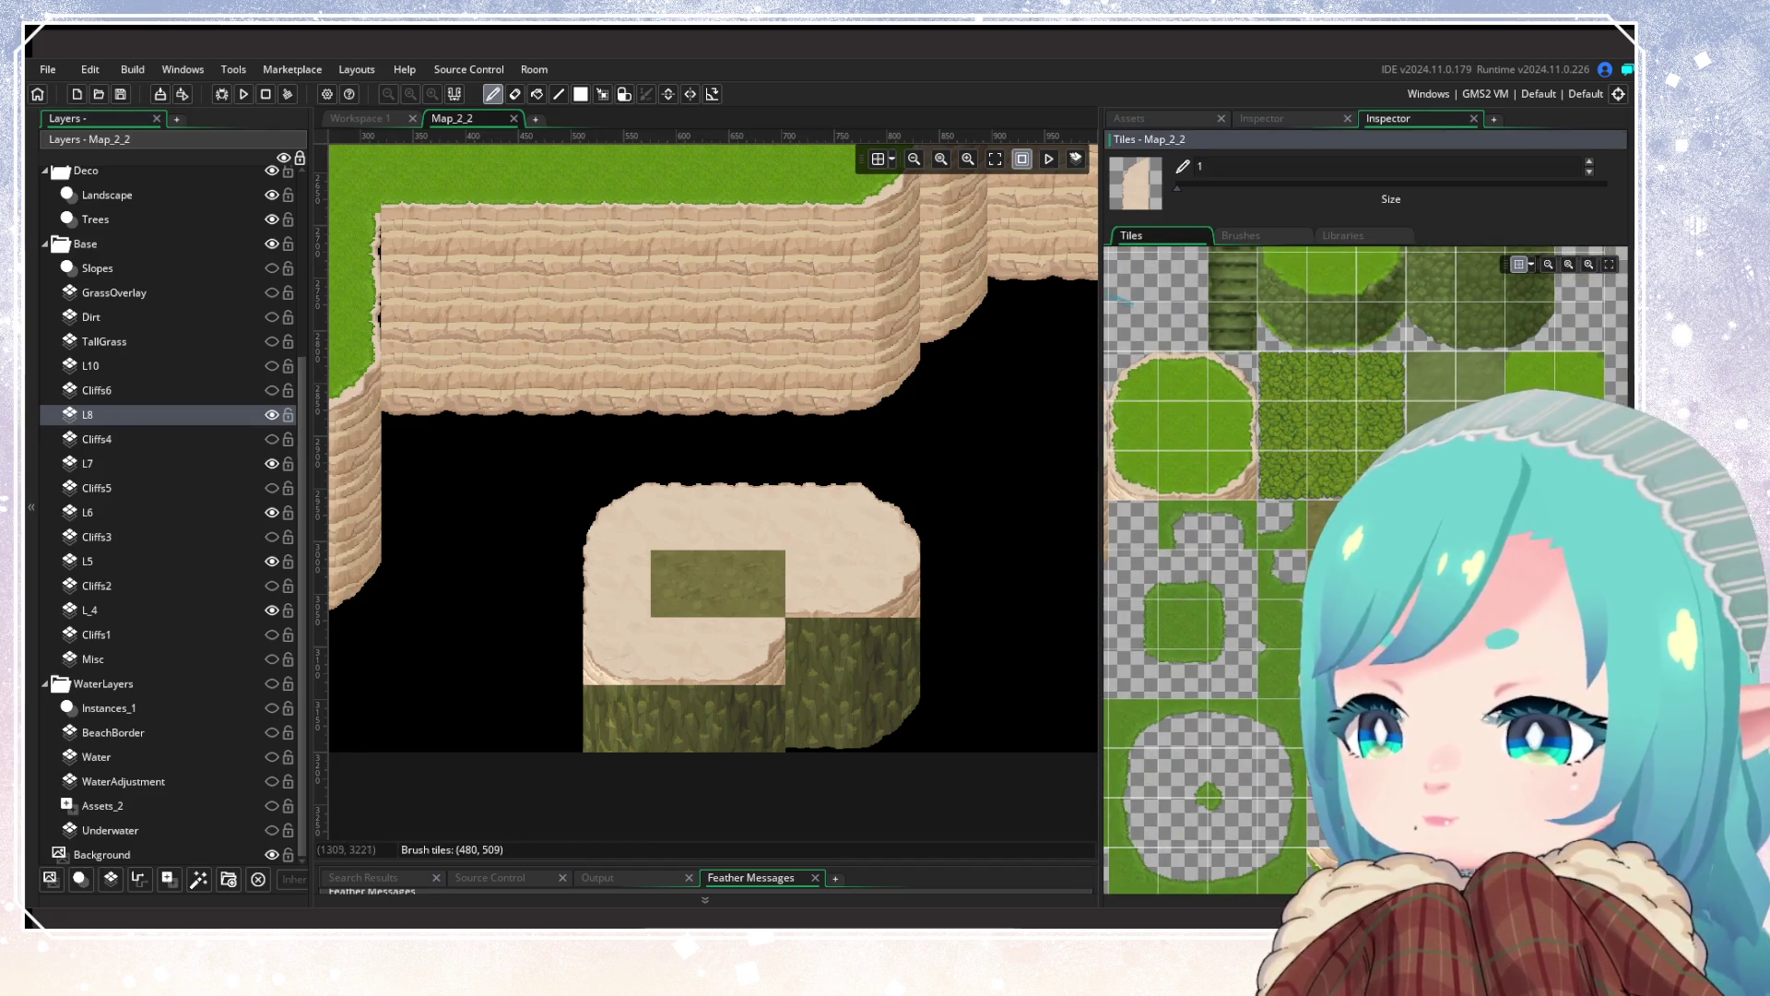
click(777, 578)
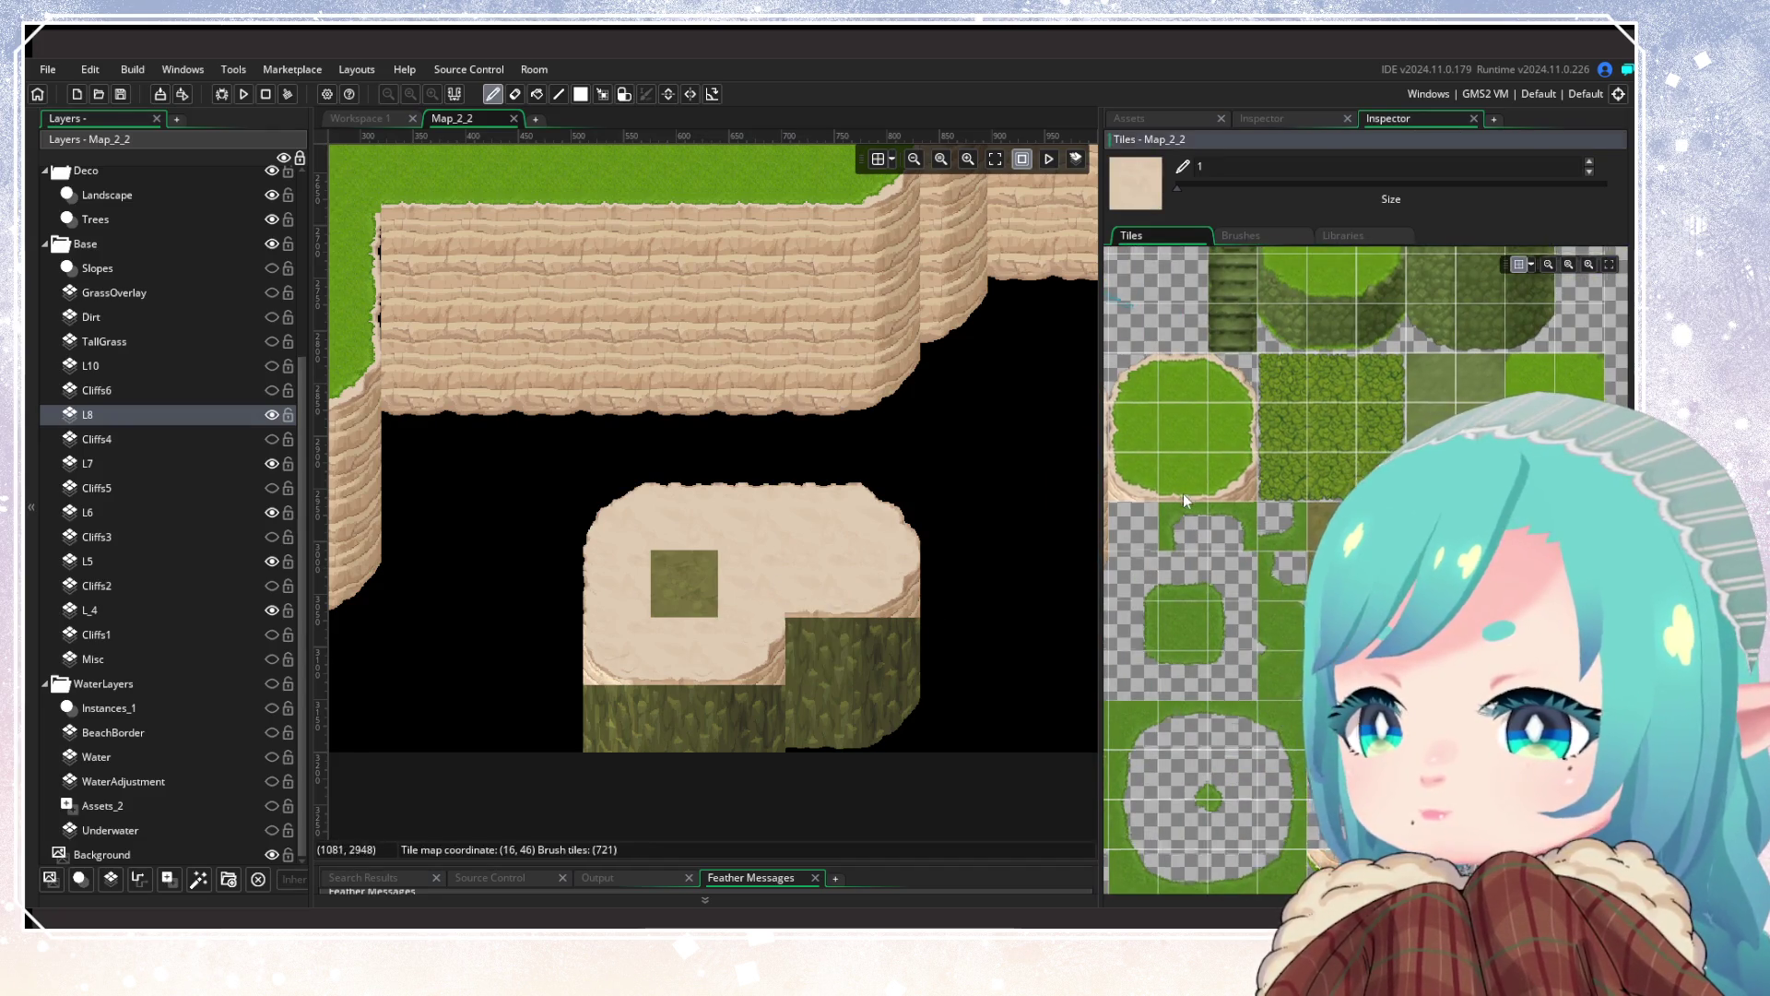
scroll(1184, 498, up, 3)
click(1288, 542)
click(694, 586)
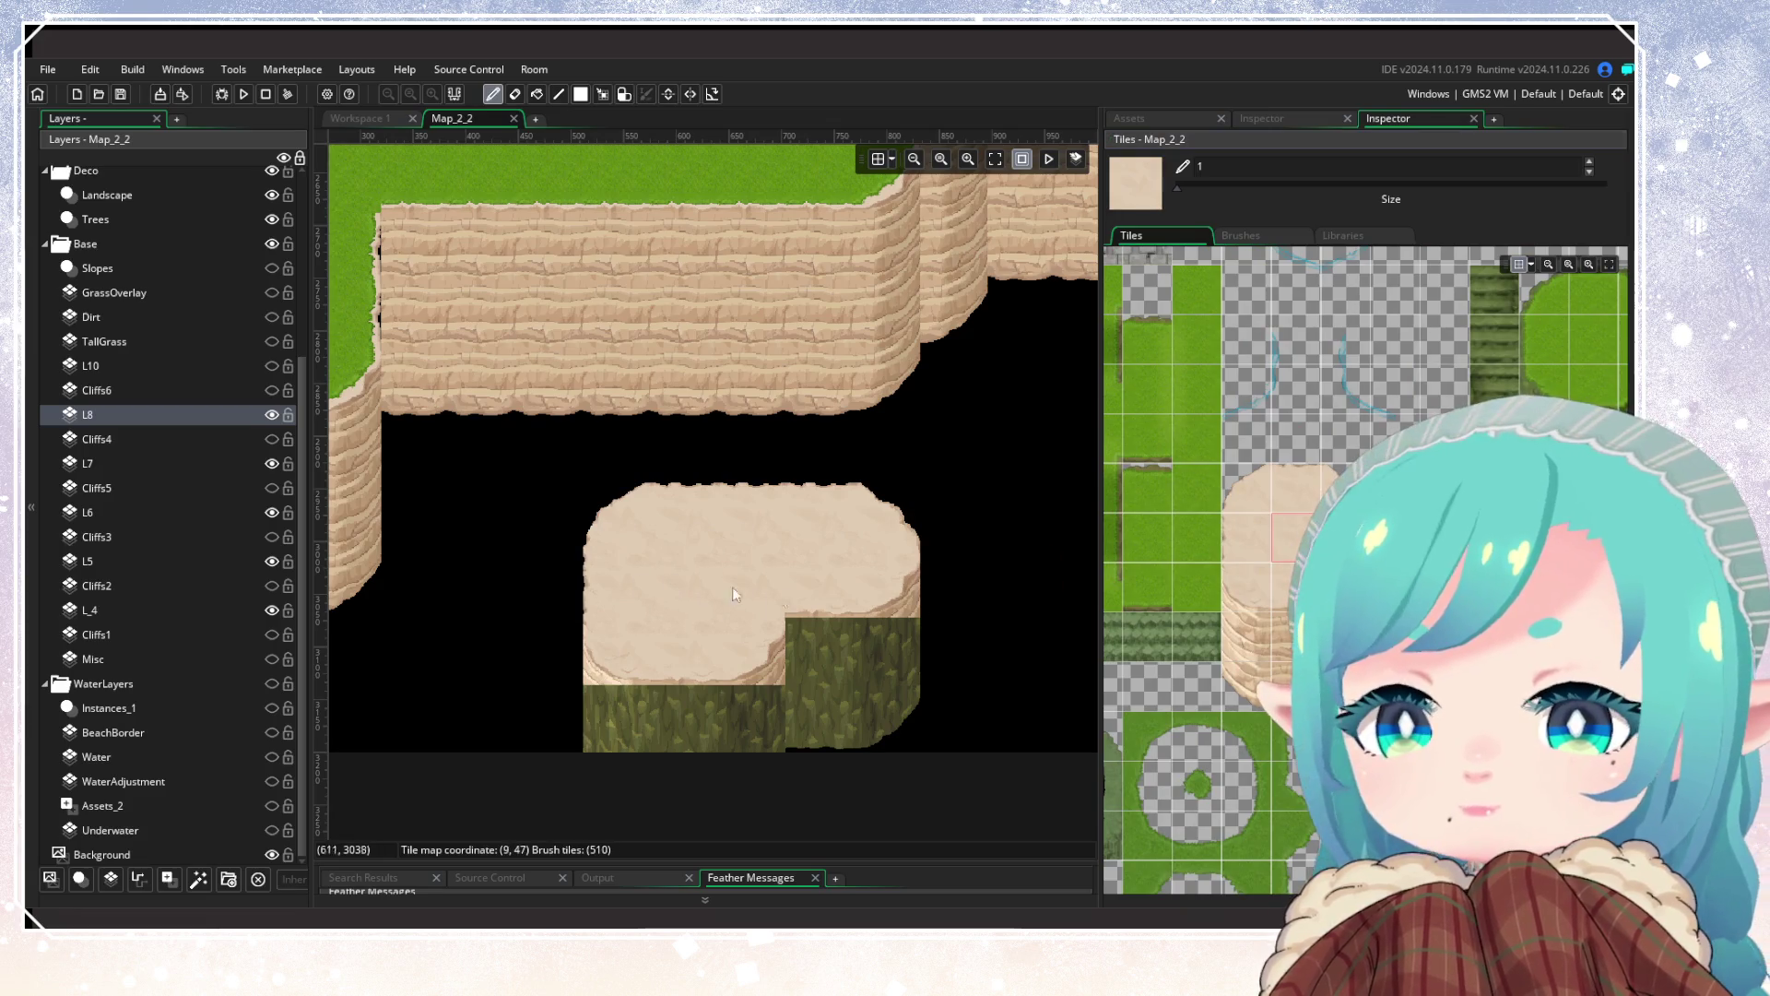
Step: Paint layered sand cliff tiles along the mound's bottom, replacing the remaining olive tiles
drag(1291, 636, 1291, 687)
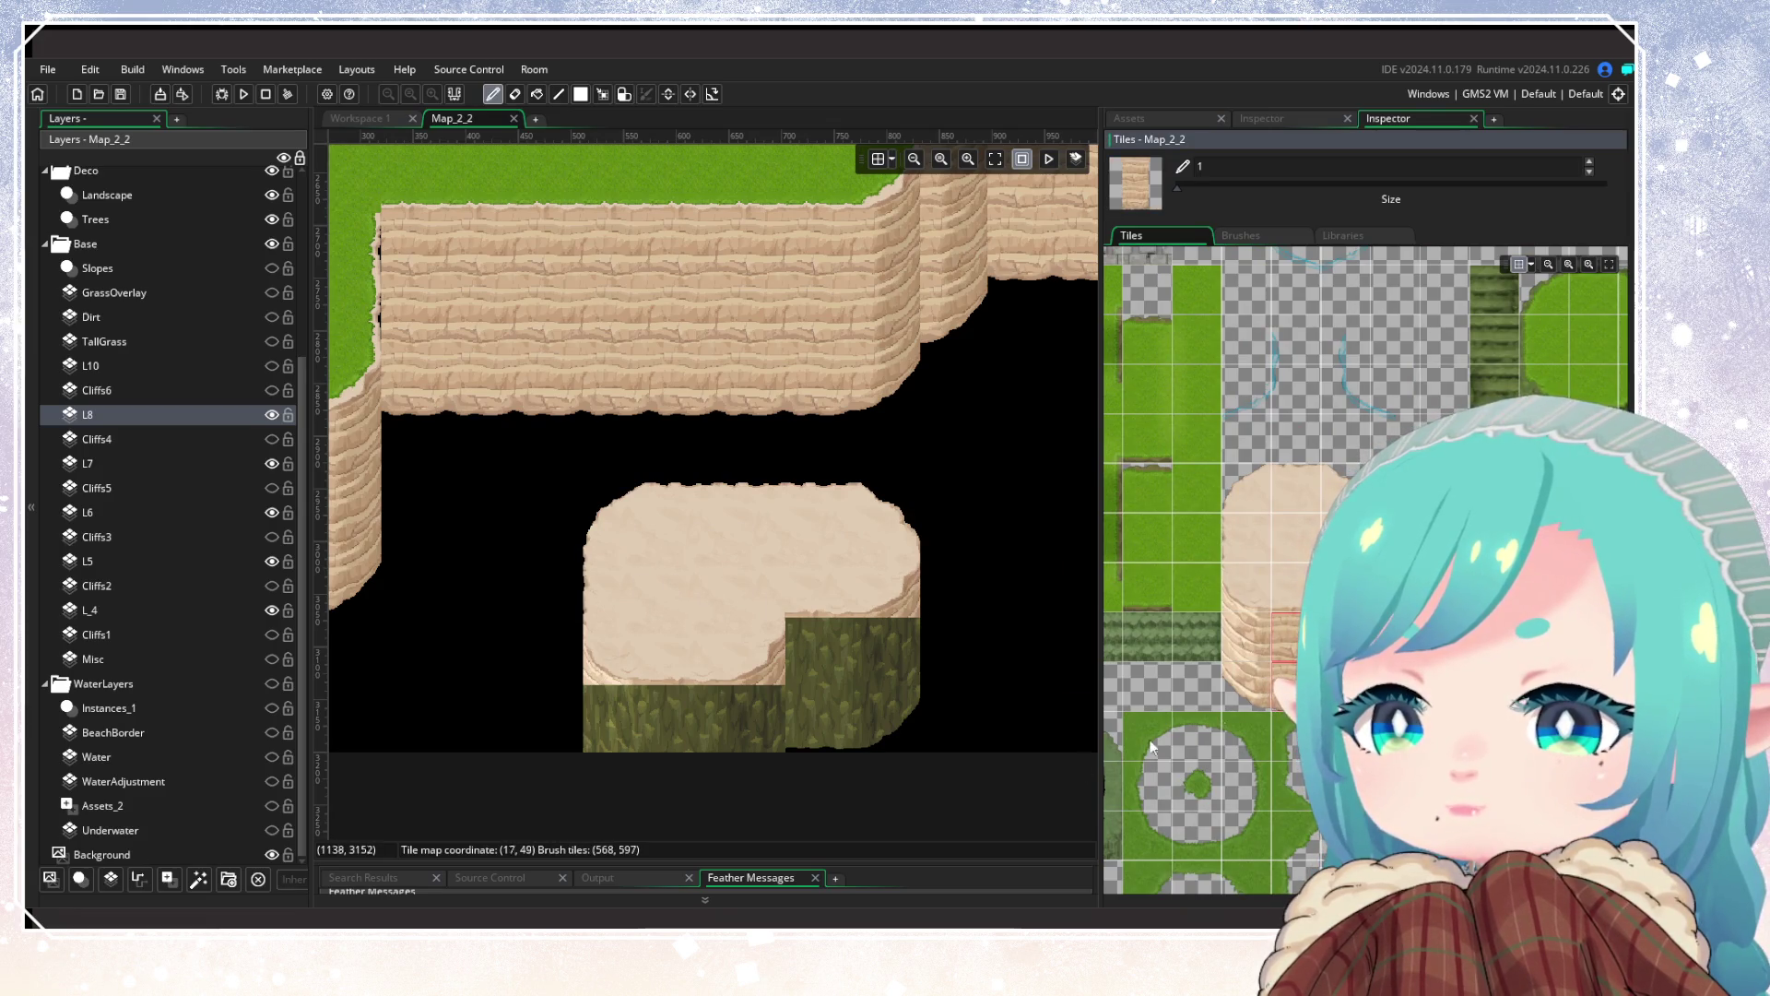
click(828, 724)
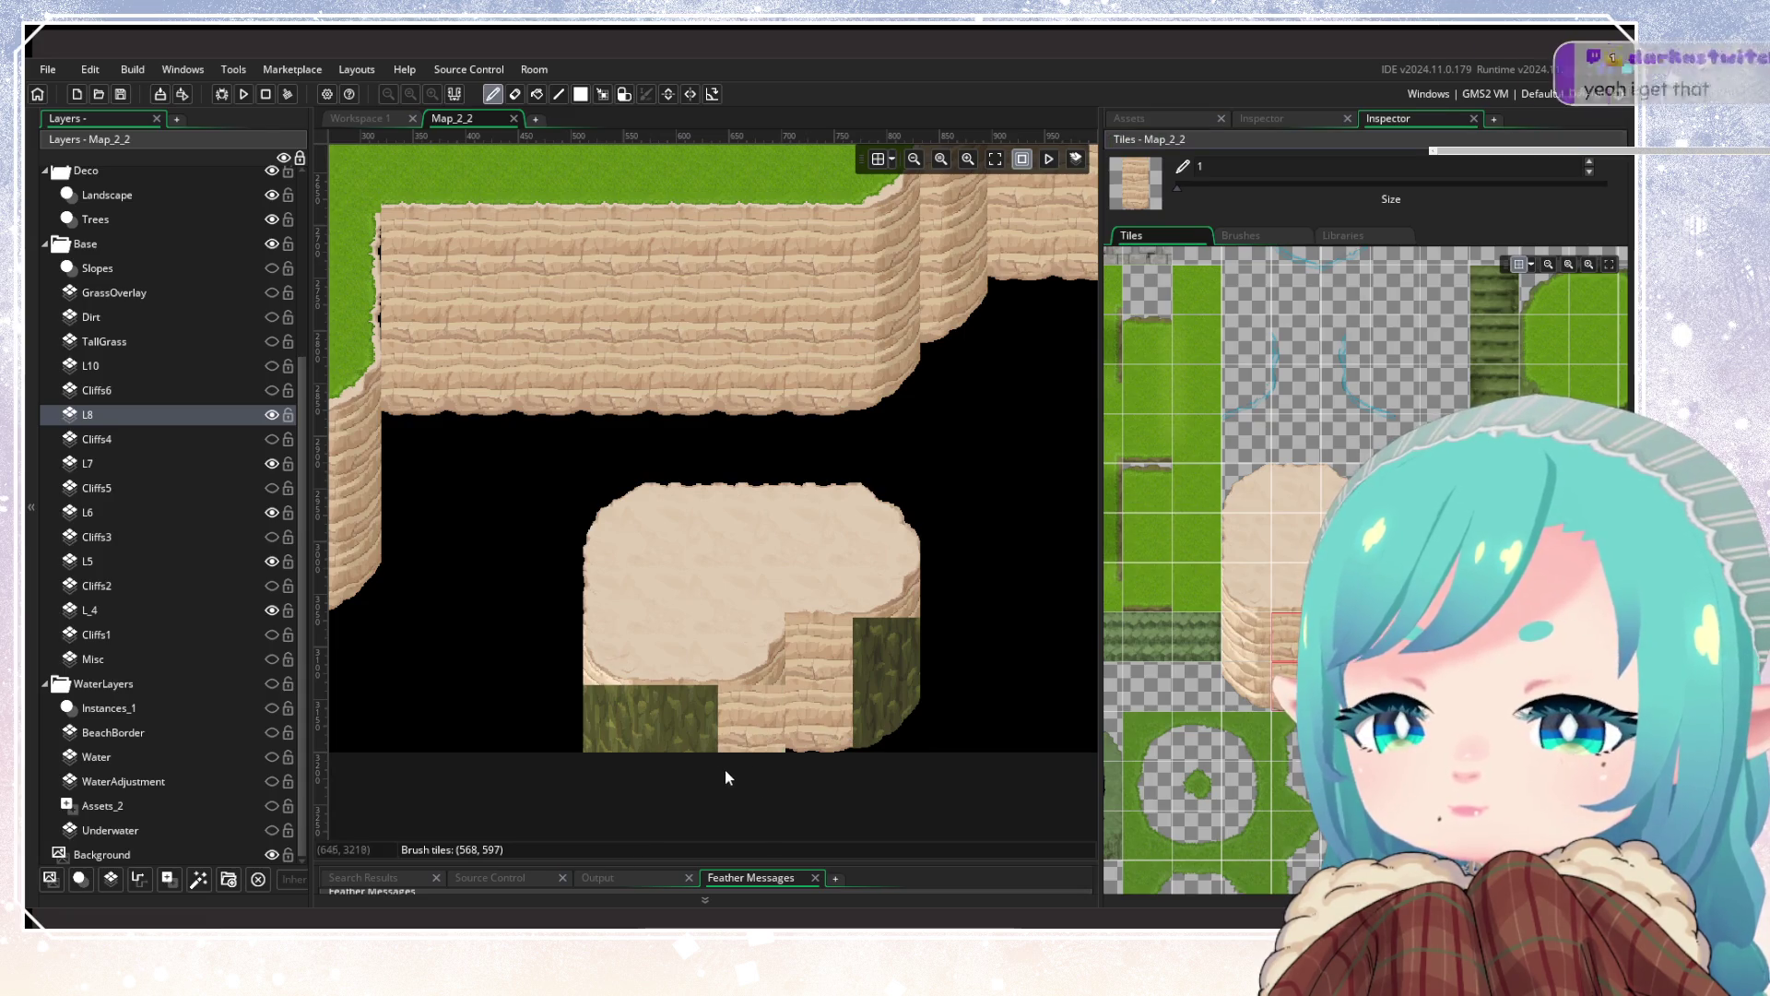
click(1269, 631)
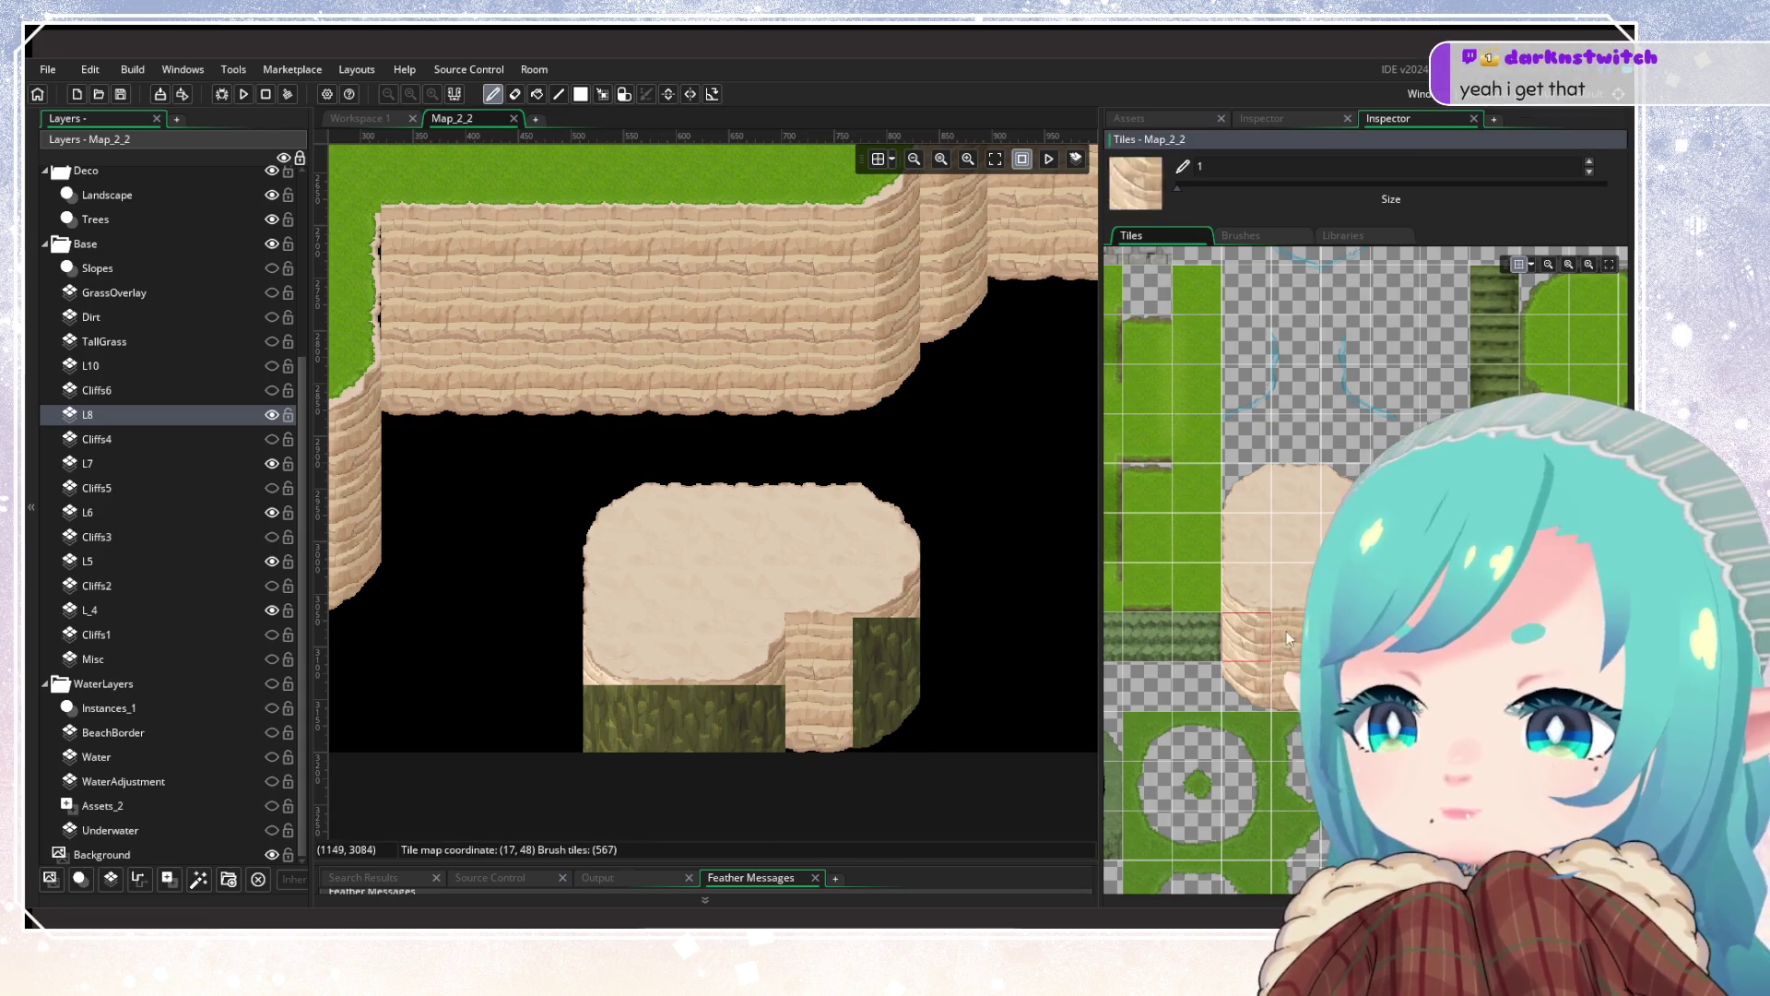
drag(613, 724, 690, 728)
drag(1347, 630, 1346, 680)
click(901, 737)
scroll(1063, 658, down, 2)
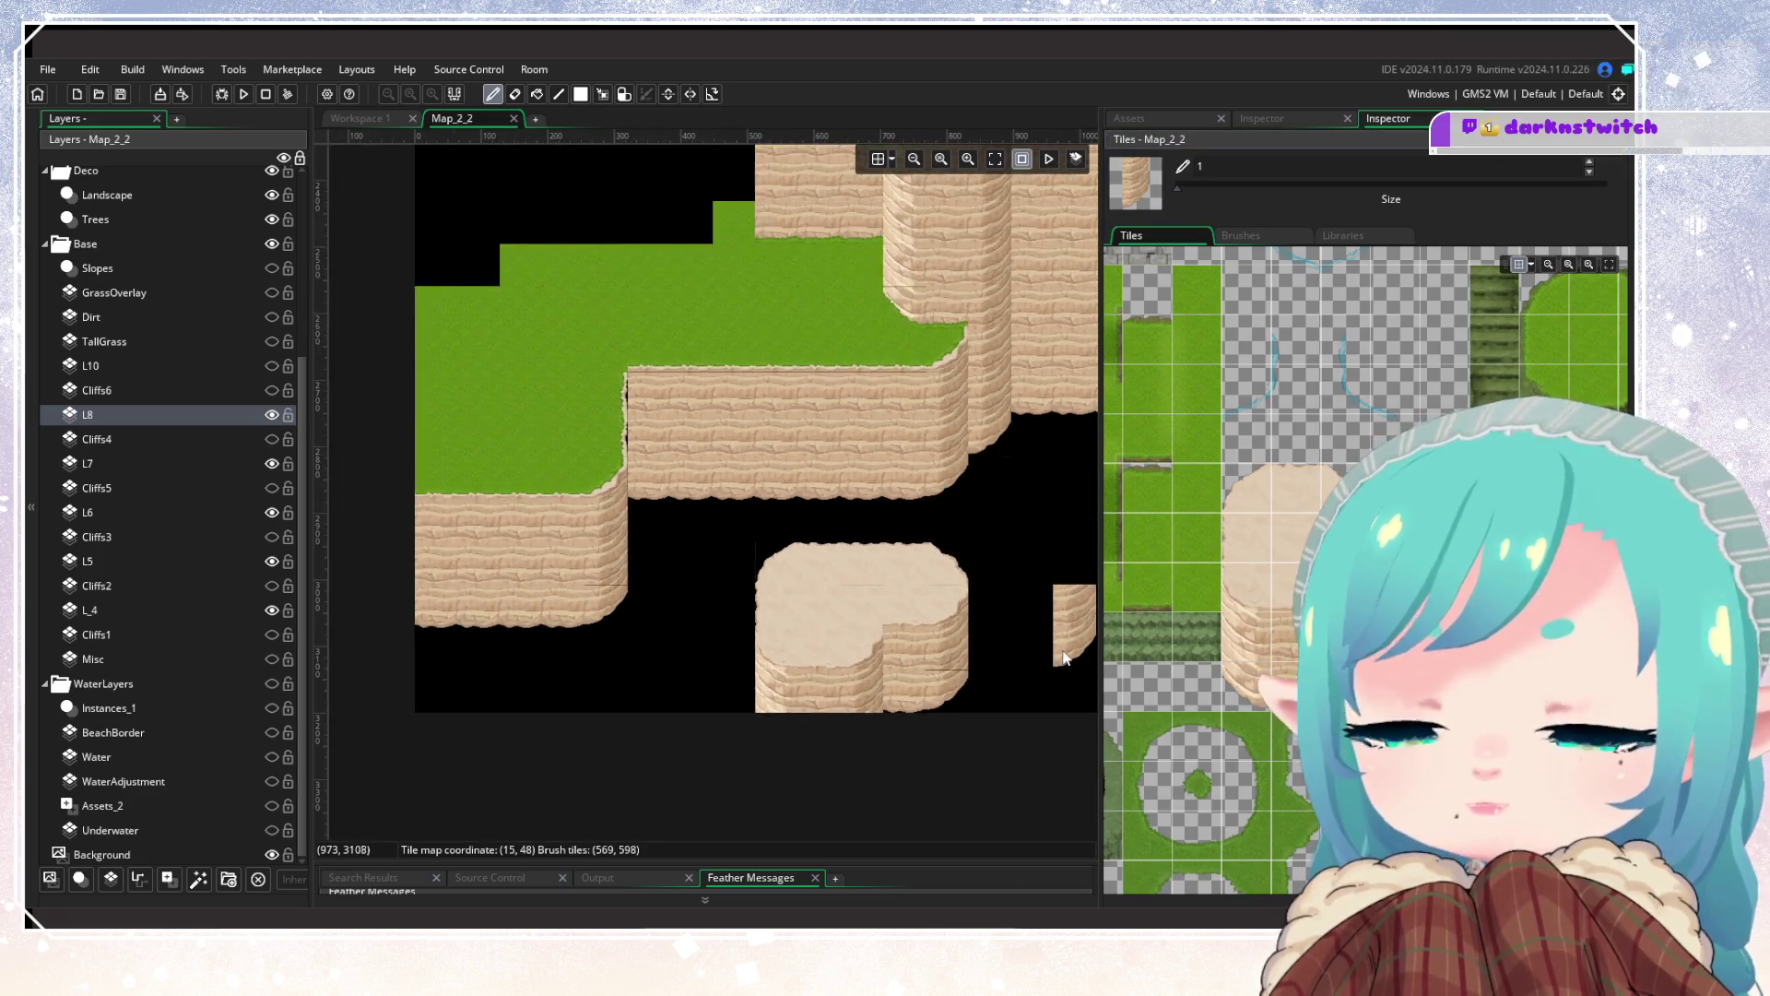
scroll(1014, 678, down, 2)
mouse_move(955, 697)
mouse_down()
mouse_move(775, 710)
mouse_move(703, 694)
mouse_up()
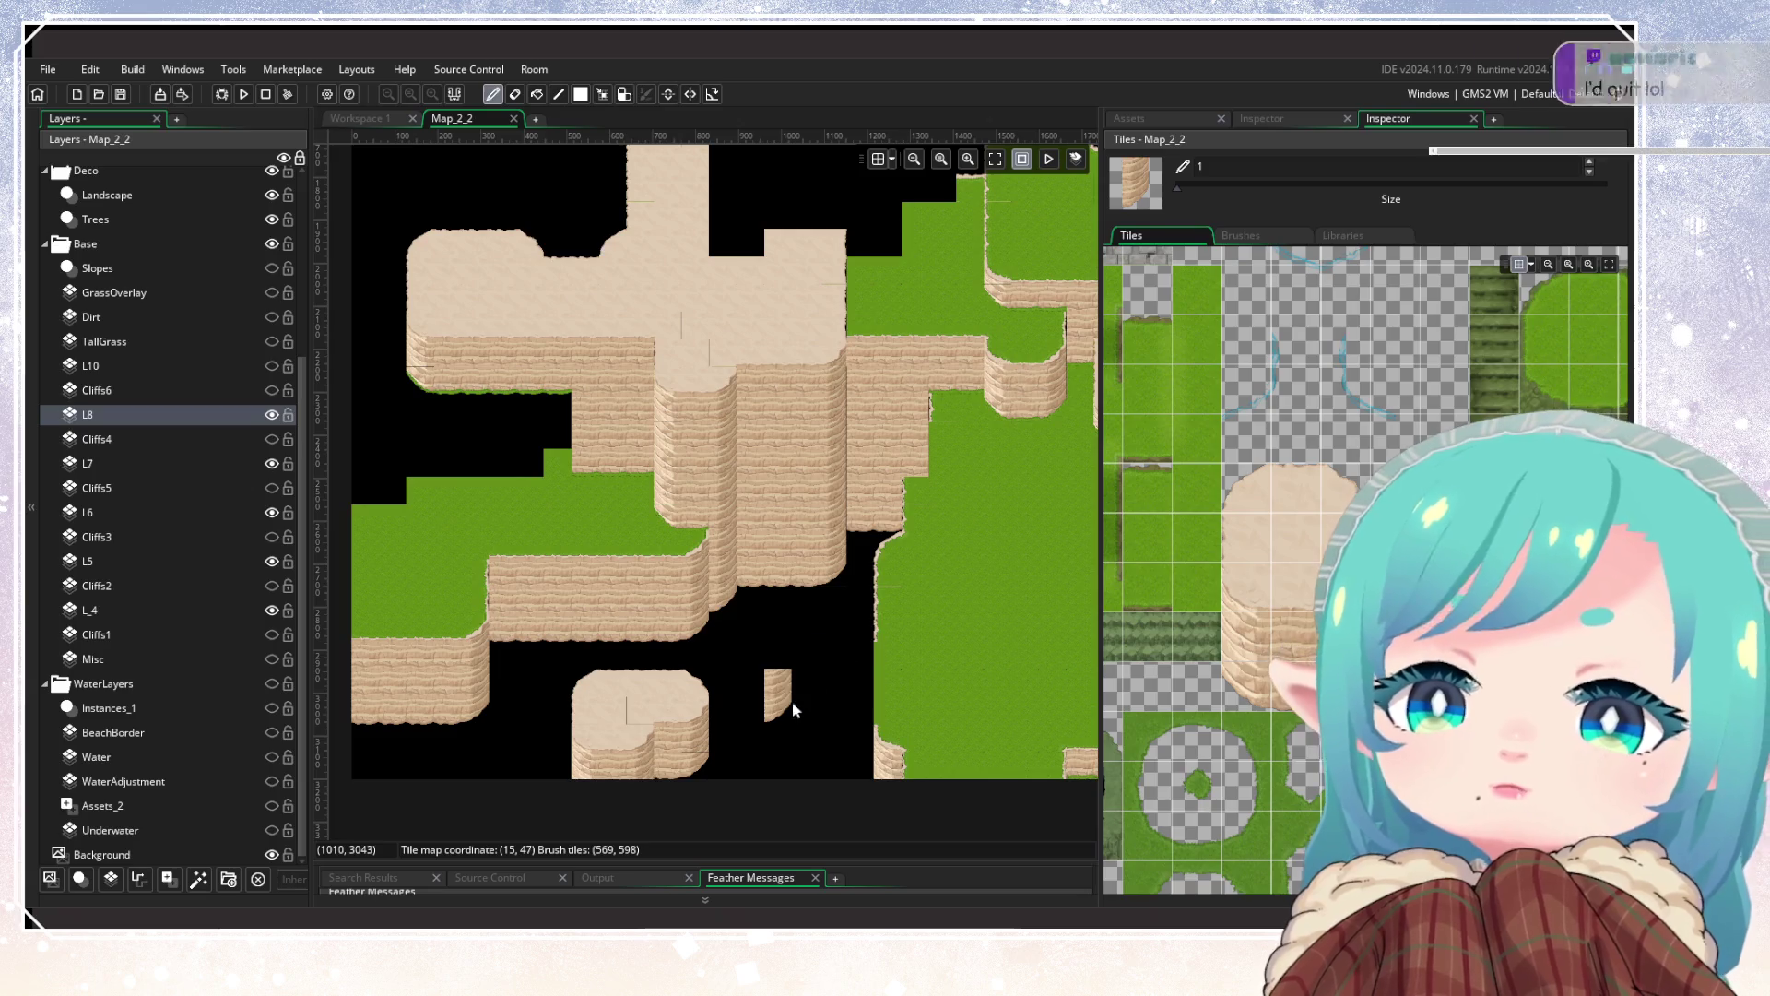
mouse_move(852, 712)
mouse_down()
mouse_move(673, 630)
mouse_move(671, 690)
mouse_move(611, 612)
mouse_move(859, 684)
mouse_move(704, 596)
mouse_move(609, 664)
mouse_move(917, 621)
mouse_move(862, 652)
mouse_up()
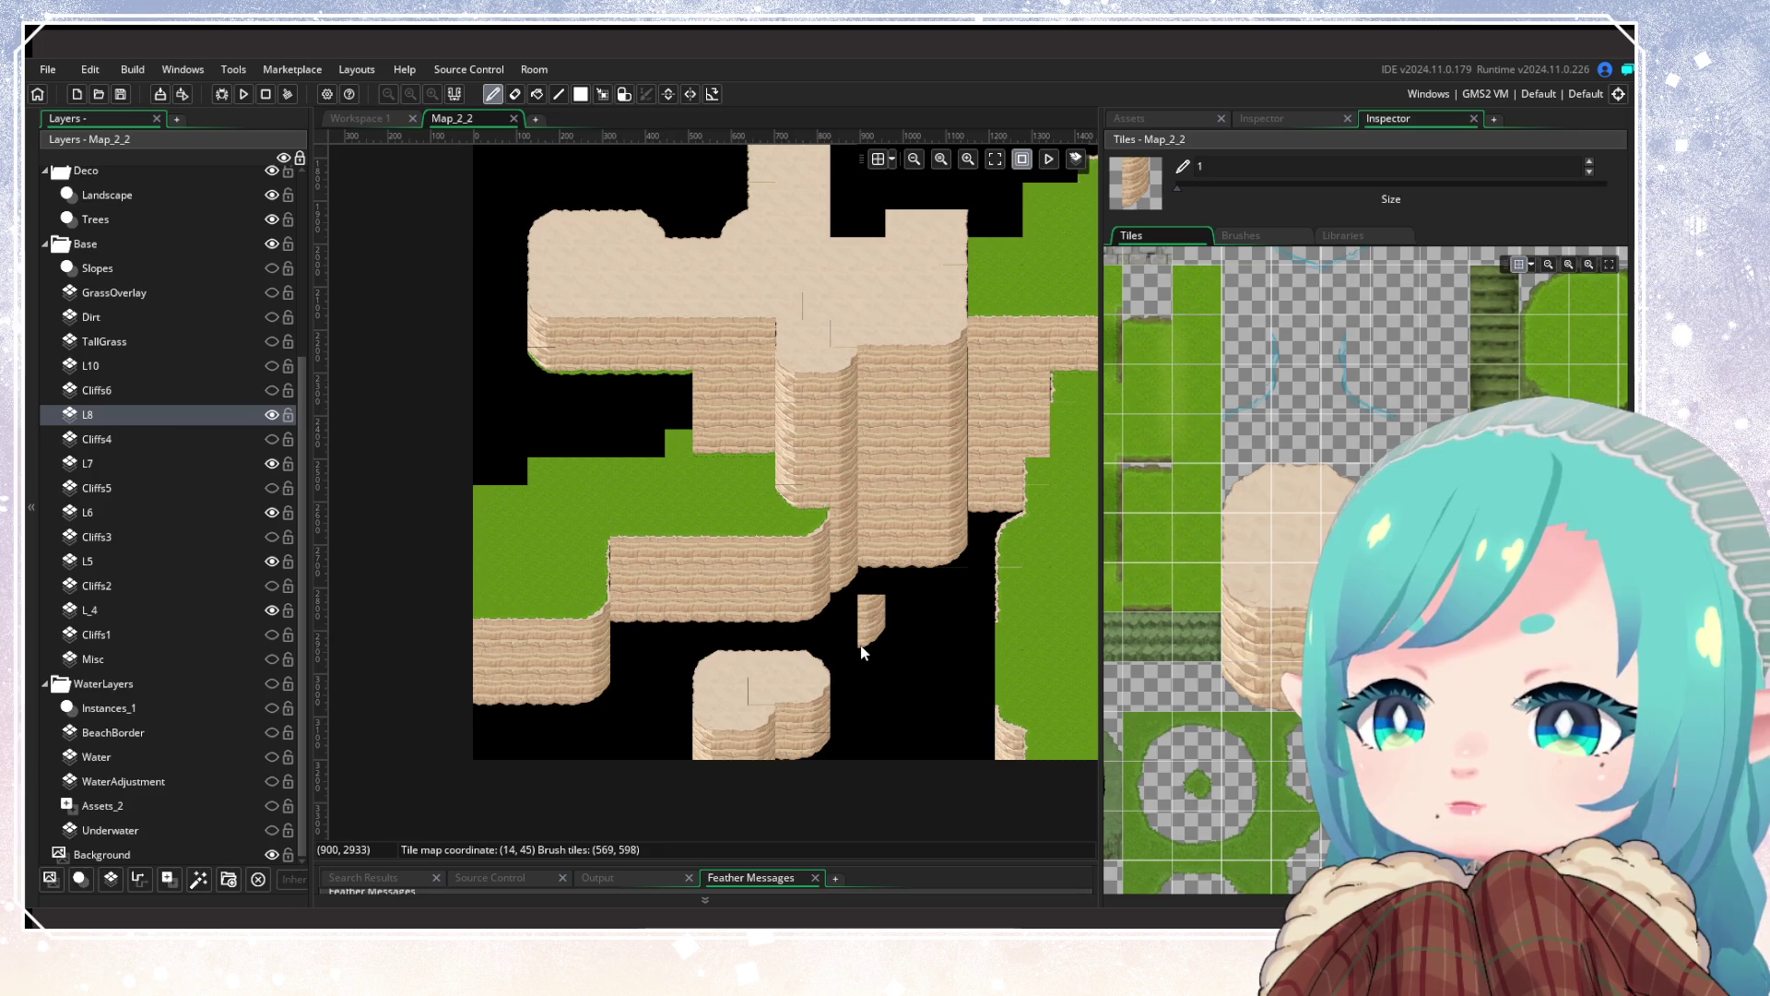
drag(864, 652, 584, 563)
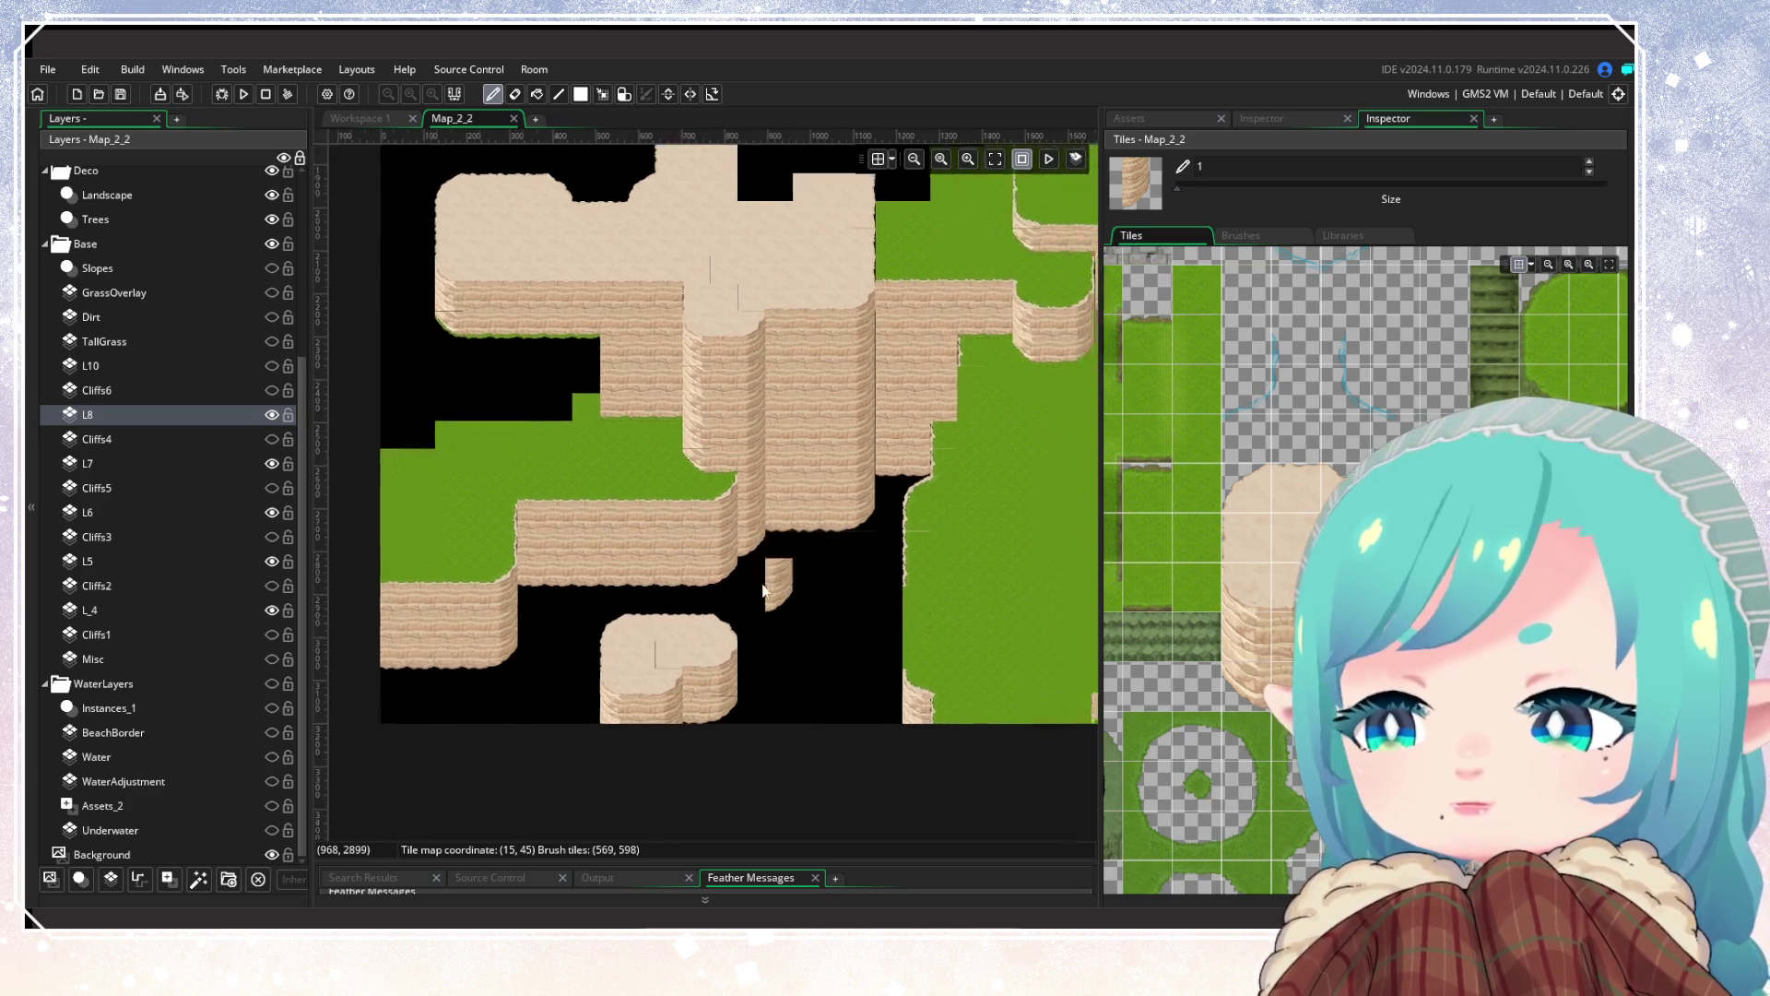
mouse_move(805, 635)
mouse_down()
mouse_move(598, 645)
mouse_move(559, 706)
mouse_move(751, 672)
mouse_move(889, 759)
mouse_move(701, 618)
mouse_move(813, 685)
mouse_up()
scroll(807, 684, up, 3)
scroll(784, 685, down, 4)
scroll(781, 684, up, 3)
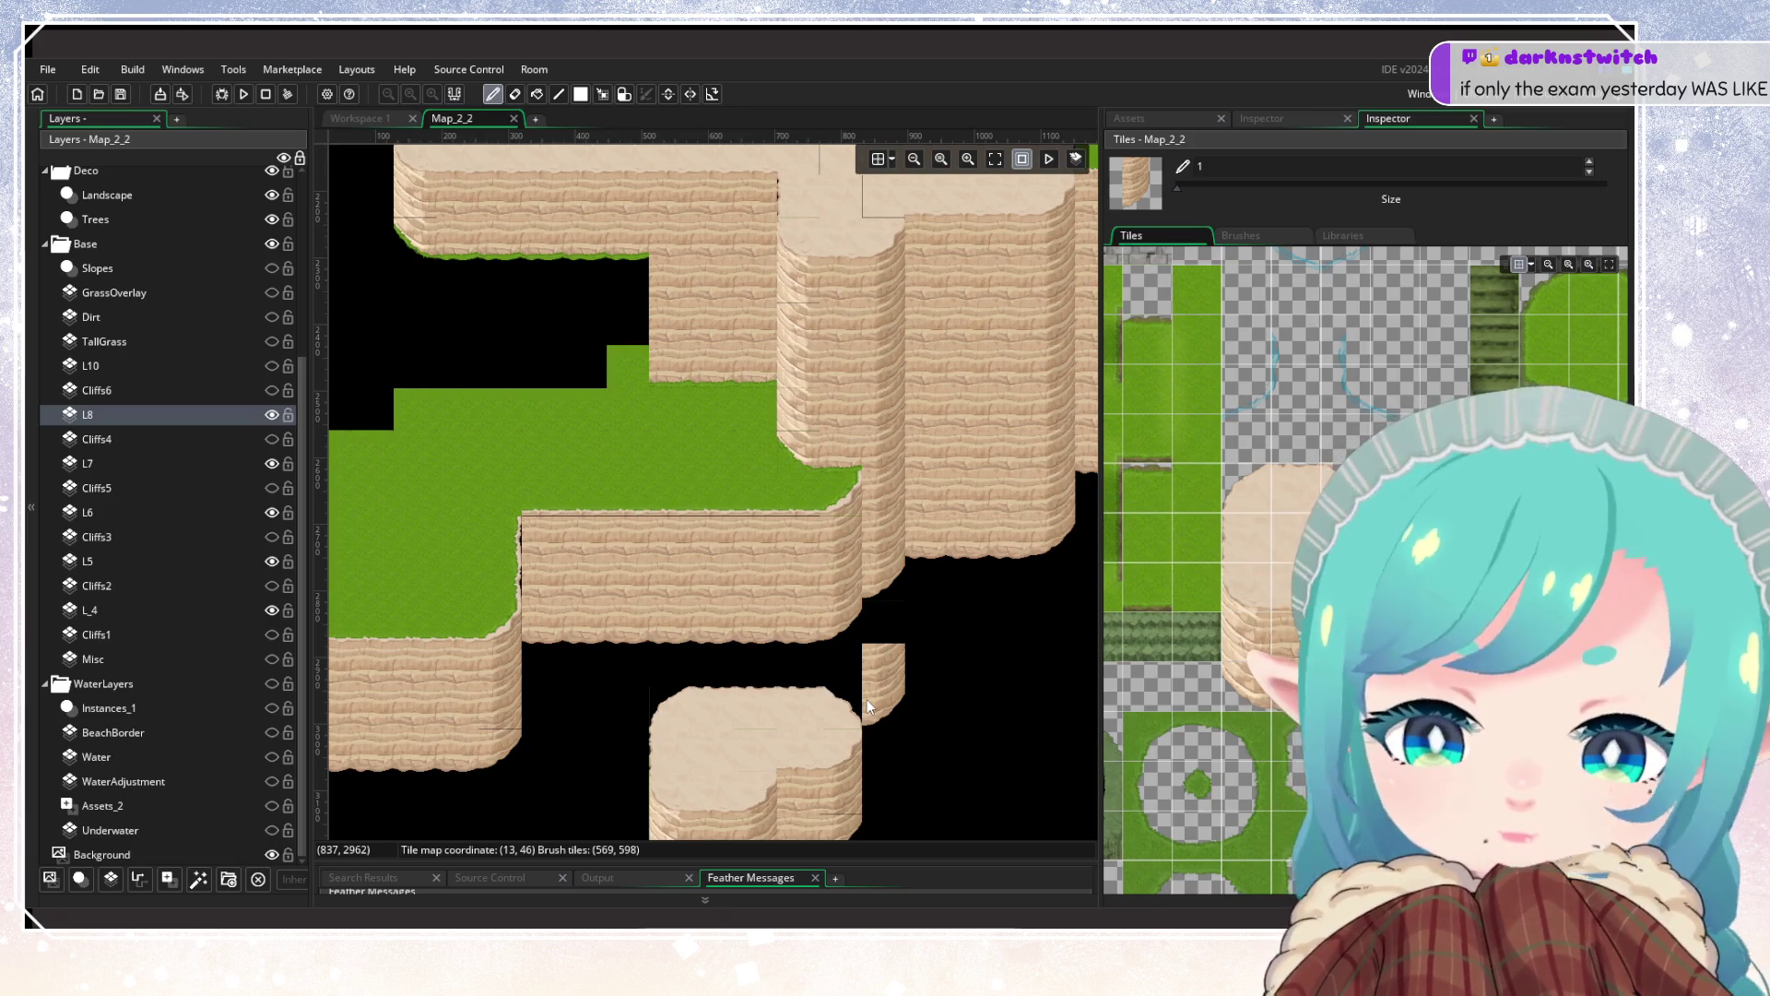
Step: Make layer L10 visible, toggle it to compare, and select it for painting
scroll(823, 634, down, 6)
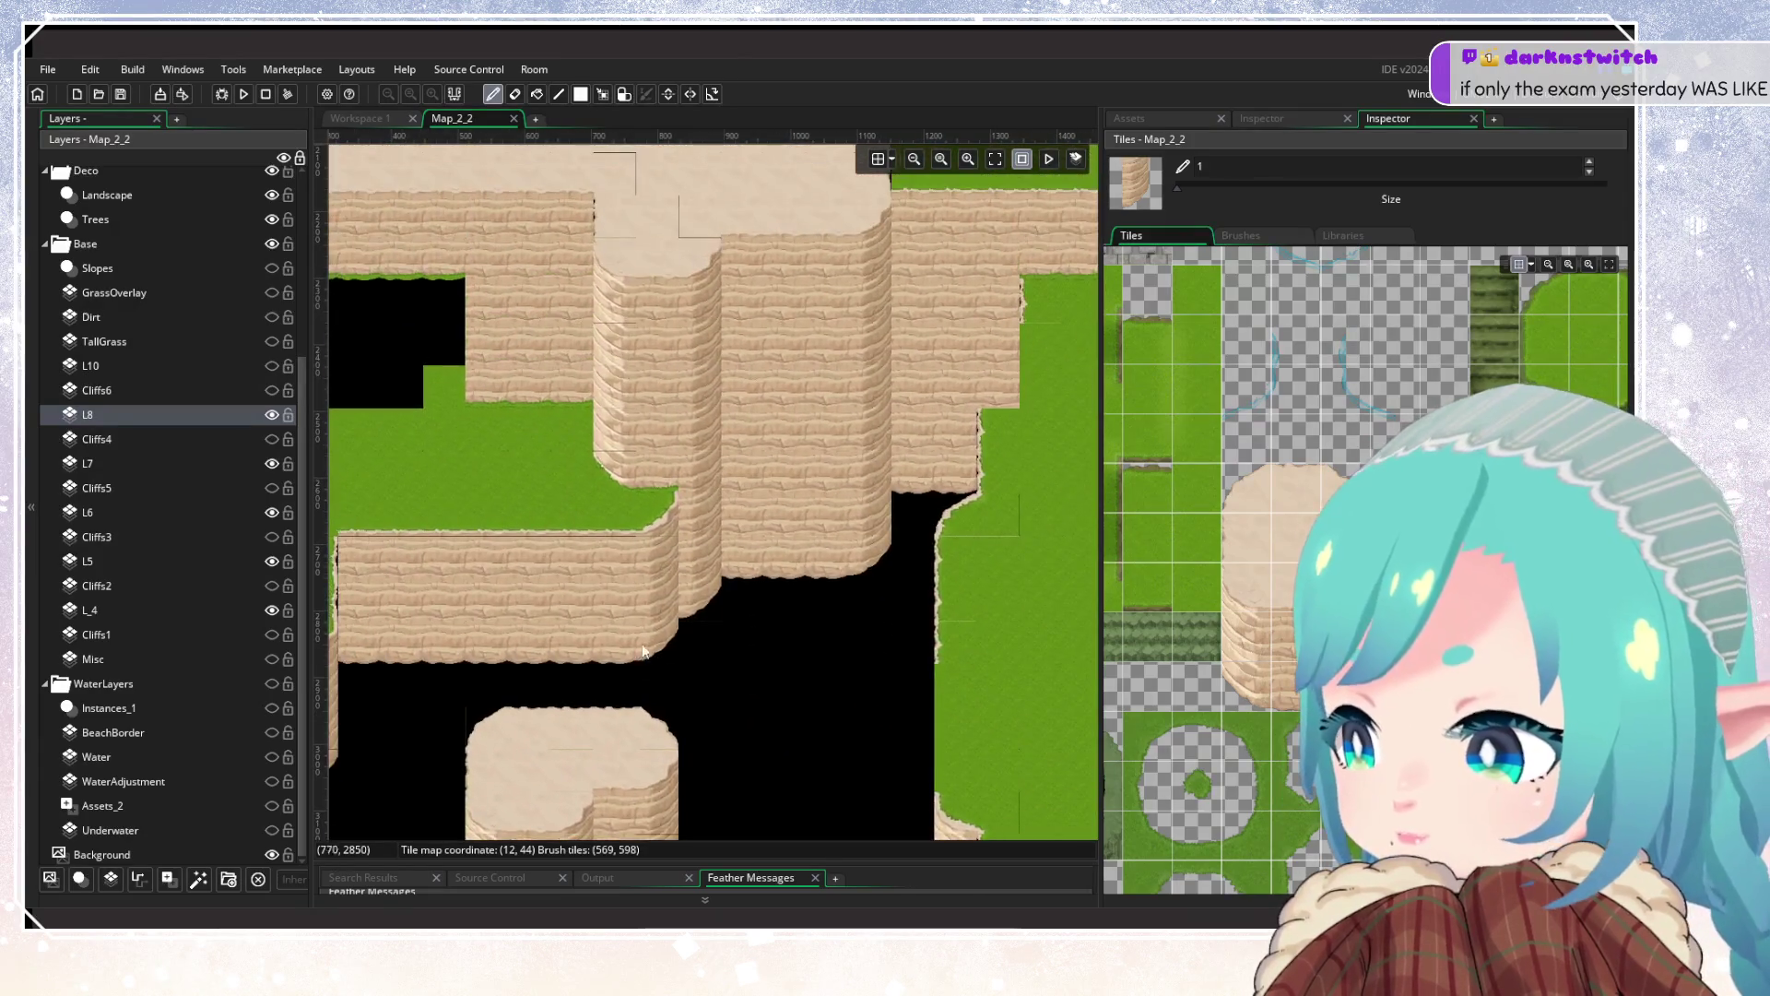
scroll(699, 625, up, 5)
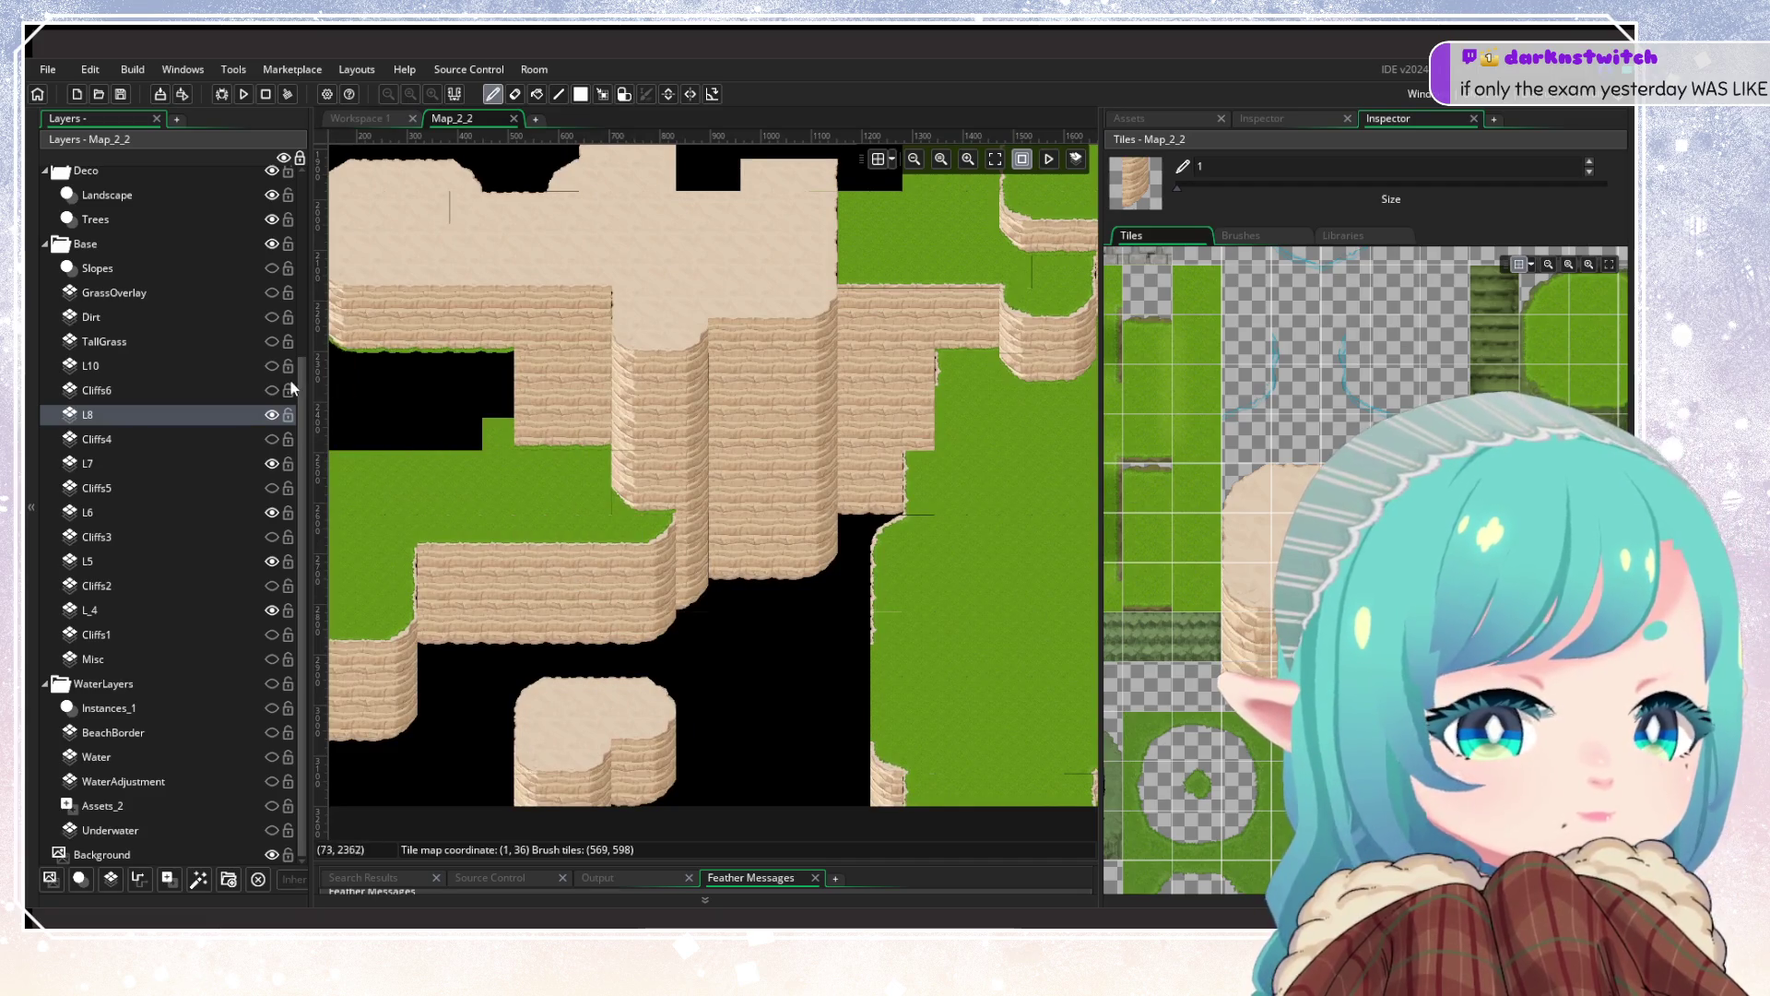
click(272, 366)
scroll(274, 376, up, 5)
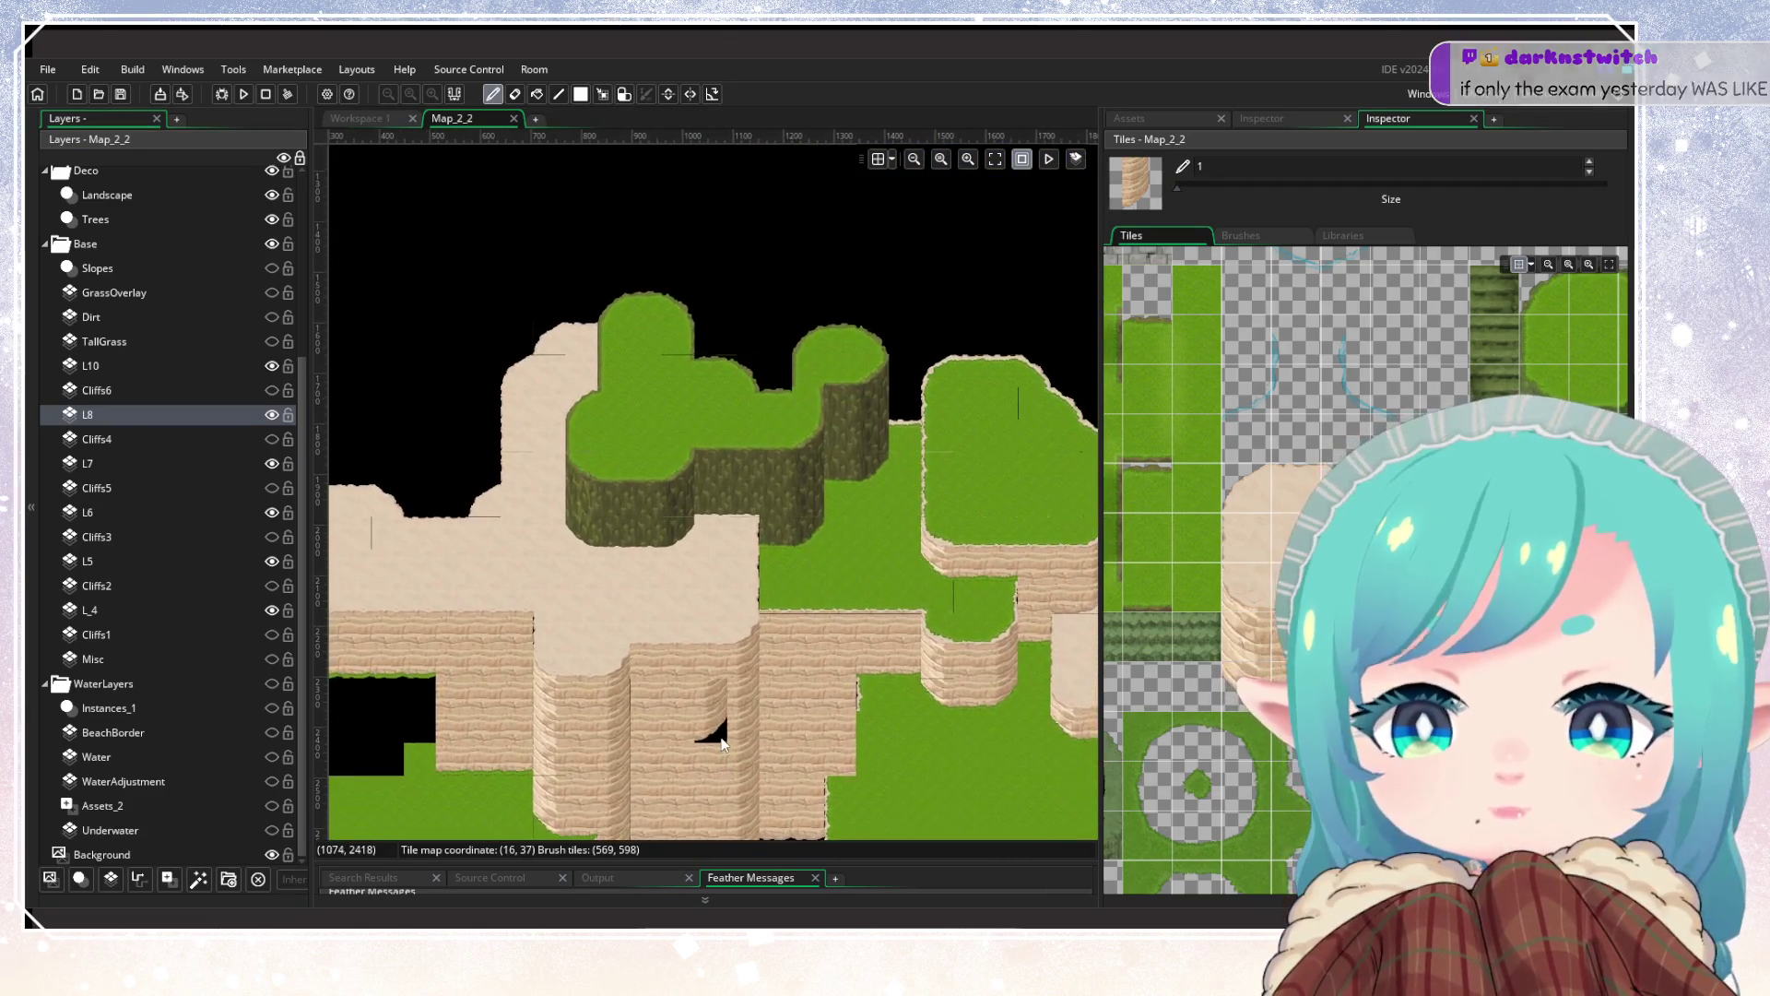
click(272, 366)
click(272, 366)
click(272, 367)
click(272, 366)
click(245, 369)
Step: Paint a grass-over-sand strip and sand-cliff corner tiles along the plateau's cliff base
scroll(782, 450, up, 4)
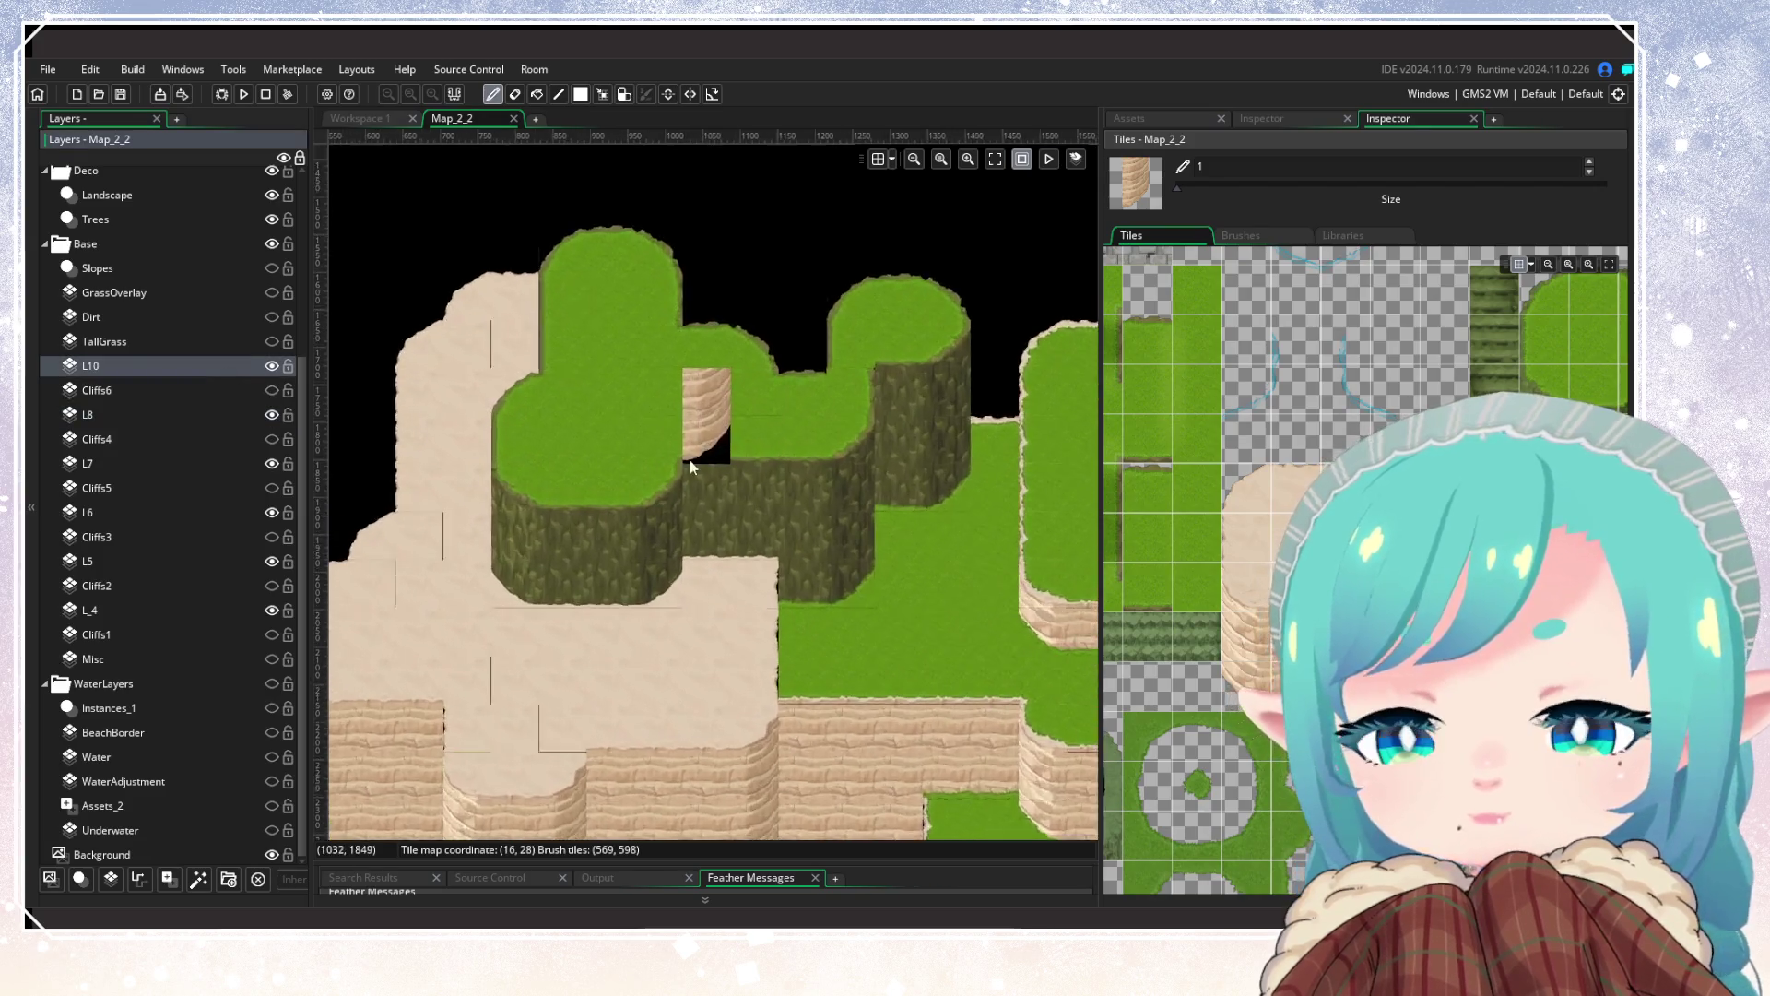
scroll(935, 470, down, 2)
scroll(715, 612, up, 2)
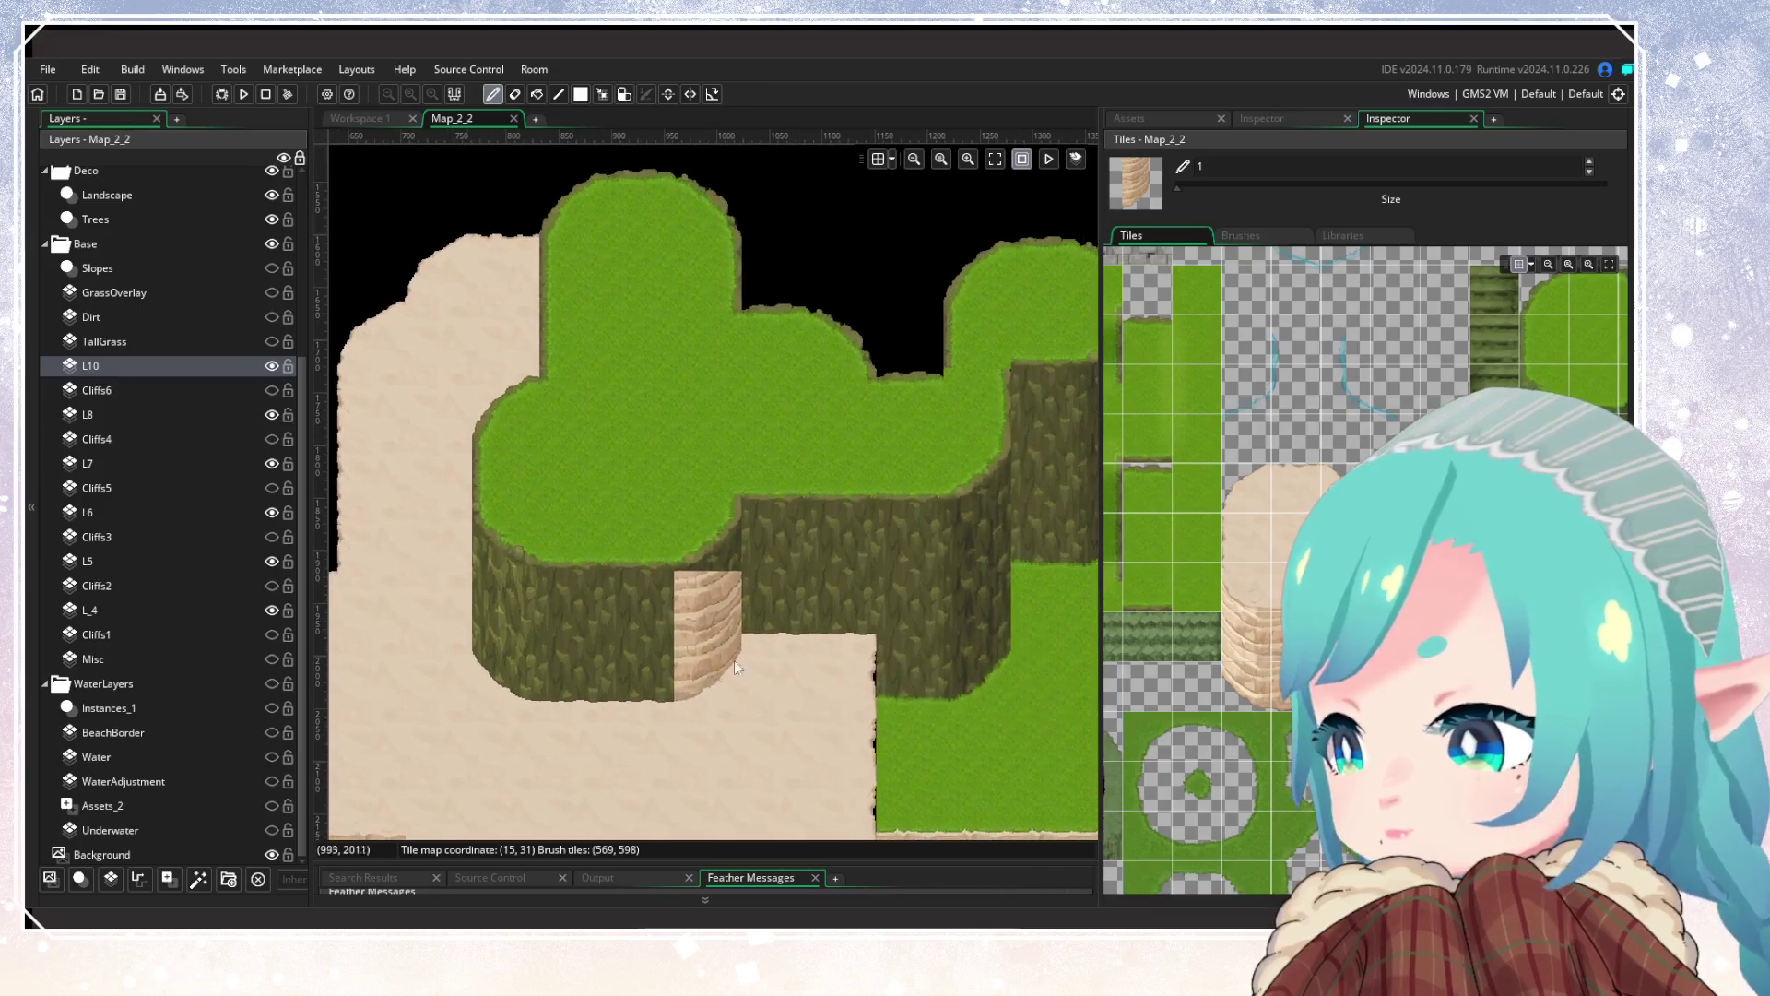
scroll(1269, 693, down, 5)
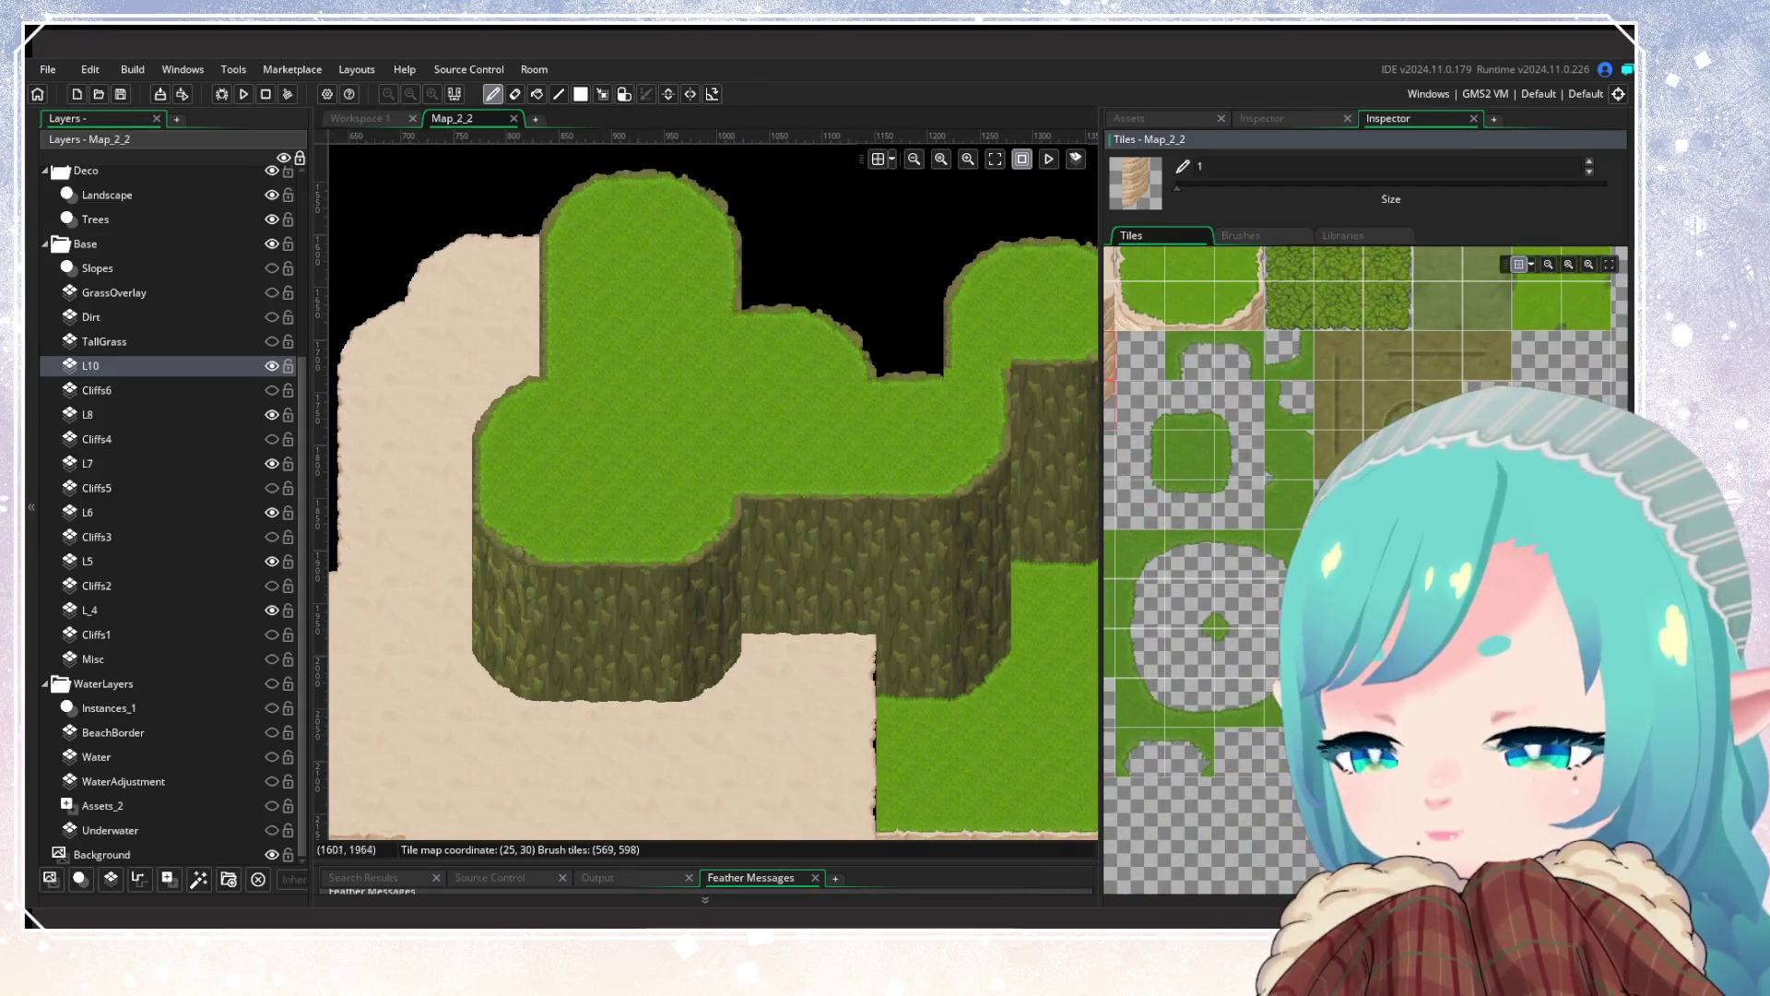
click(1148, 280)
drag(616, 684, 567, 686)
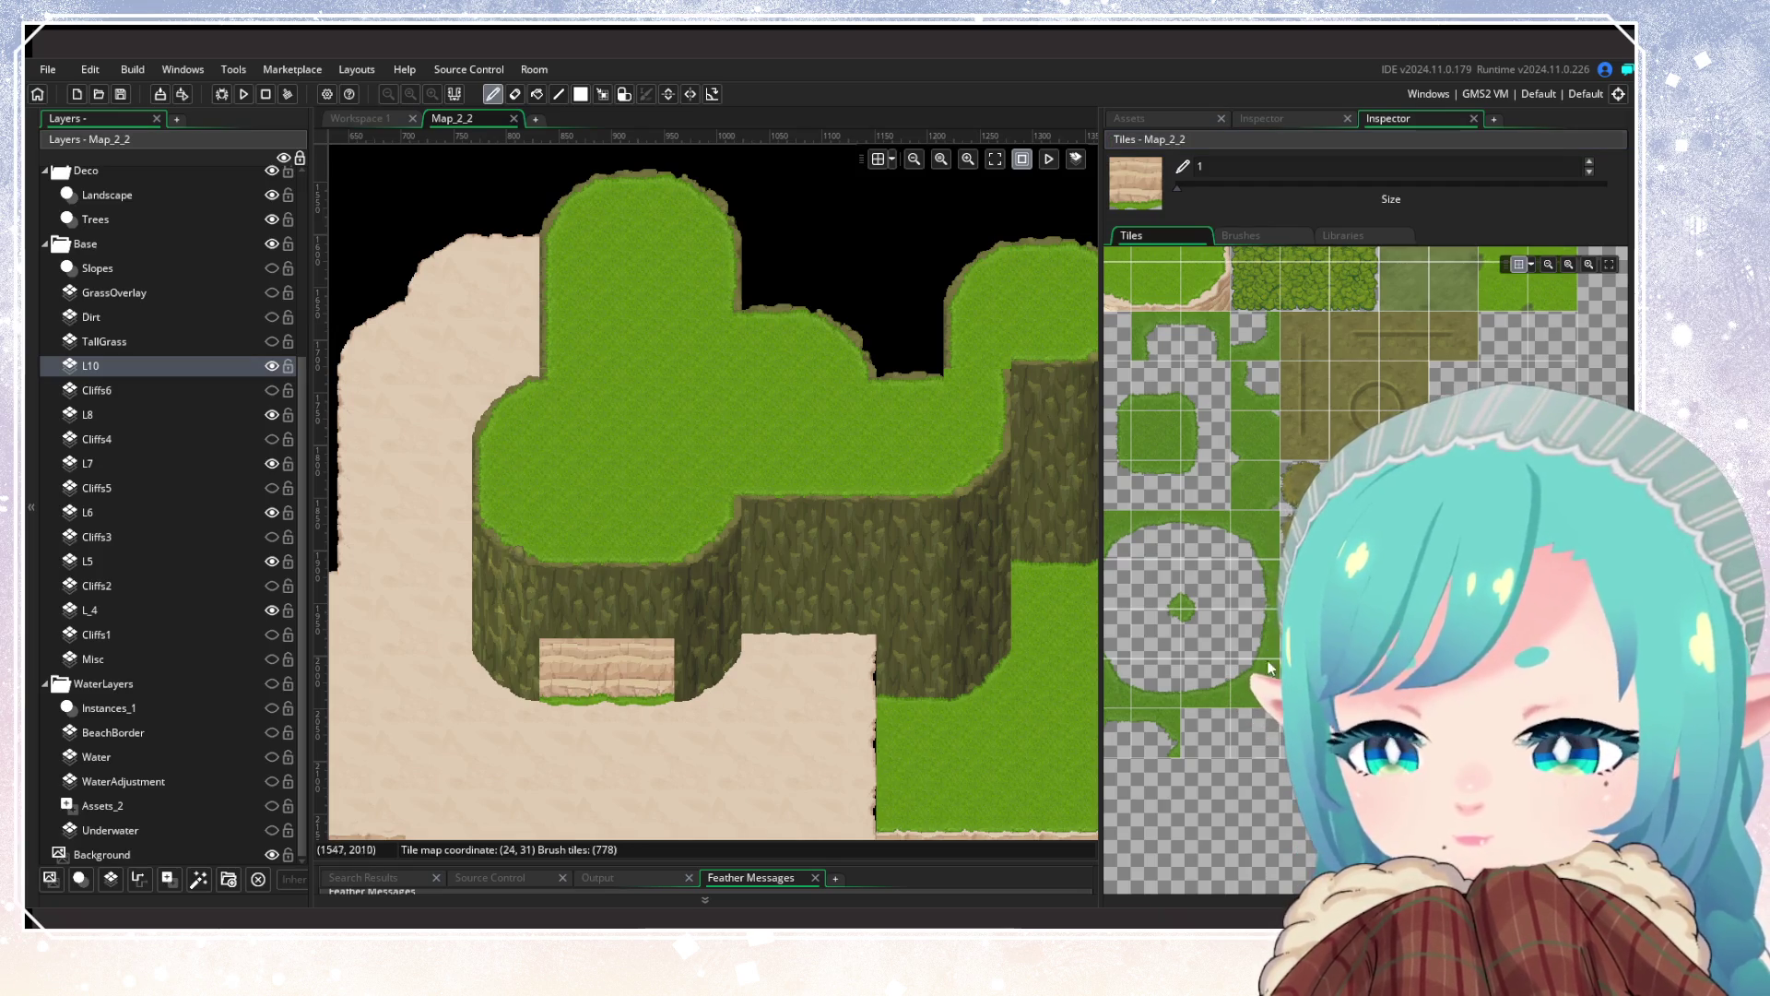
scroll(1227, 519, up, 5)
click(1215, 531)
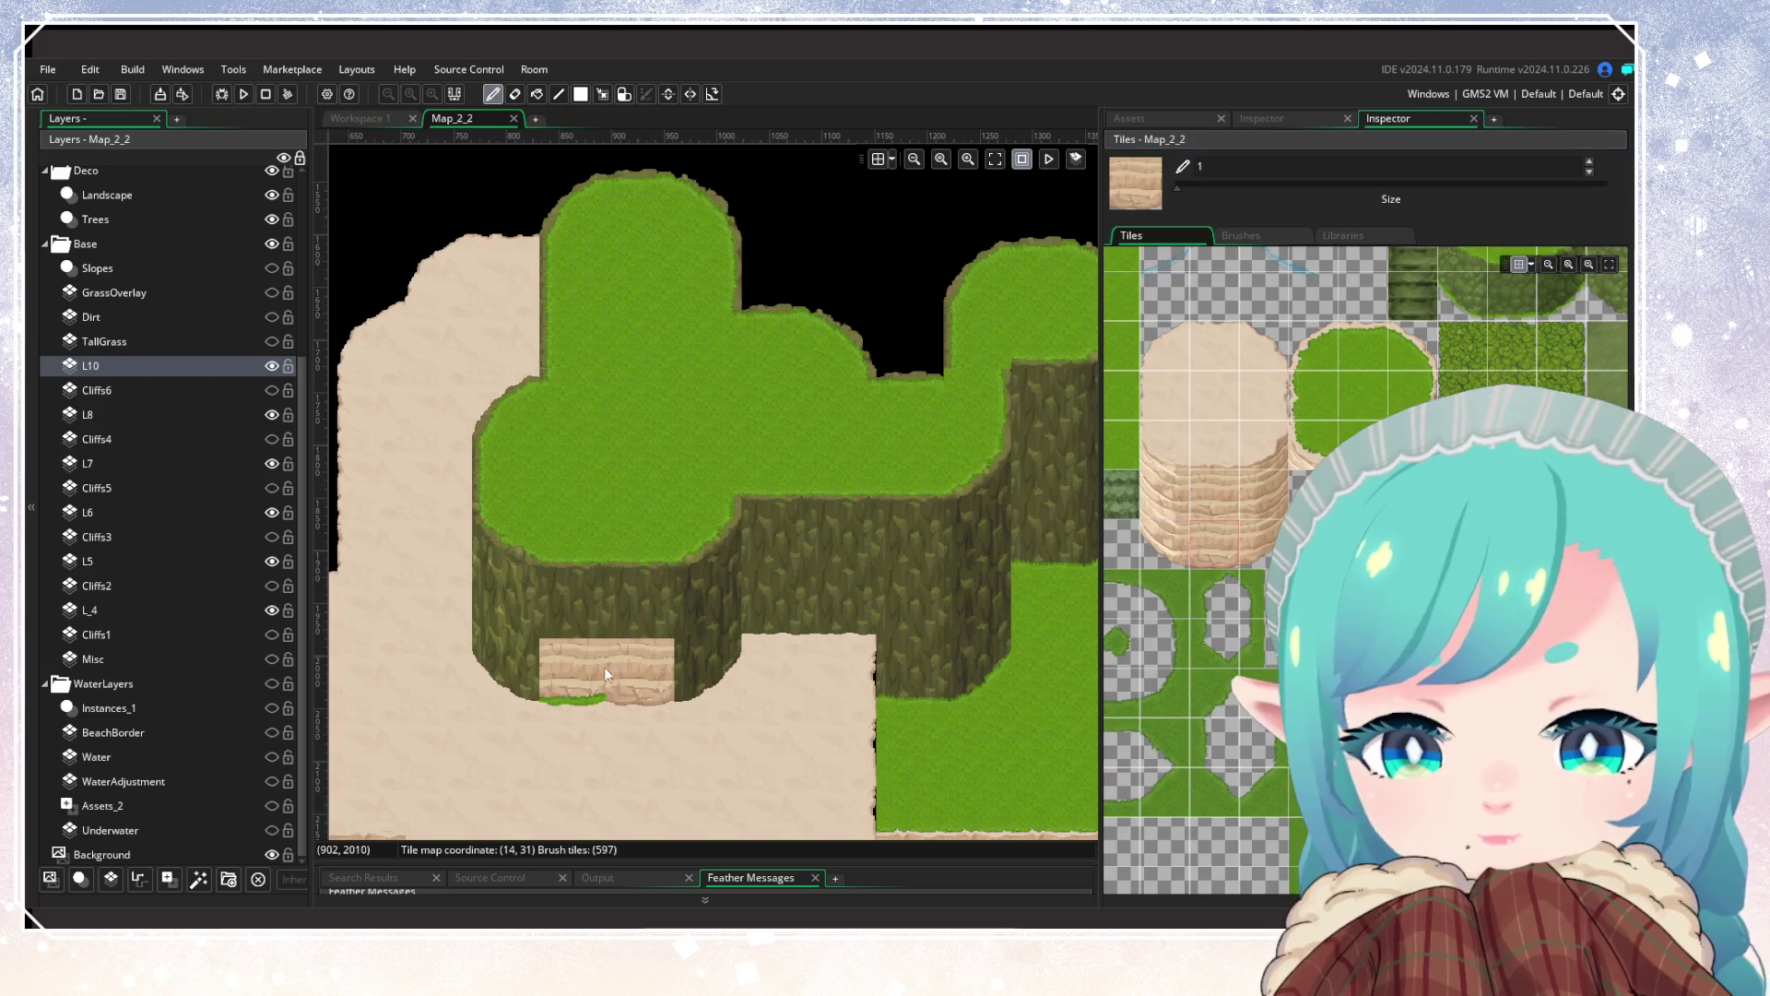
scroll(1226, 553, down, 5)
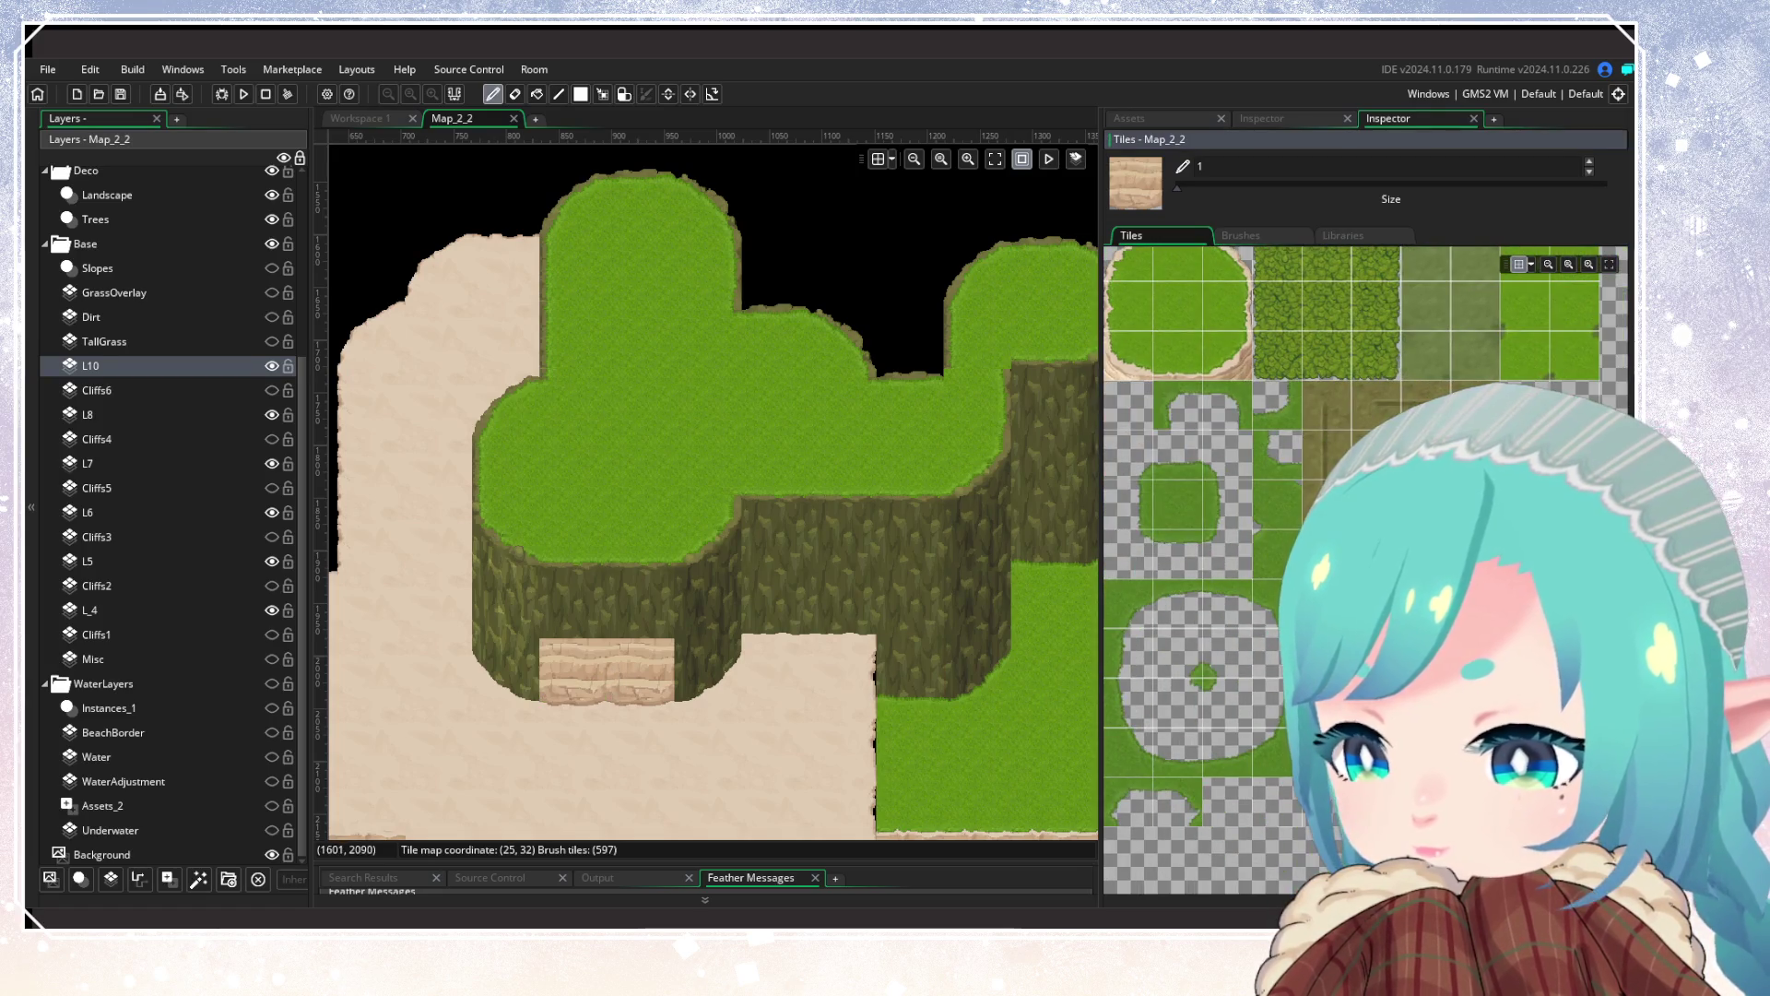
click(1365, 424)
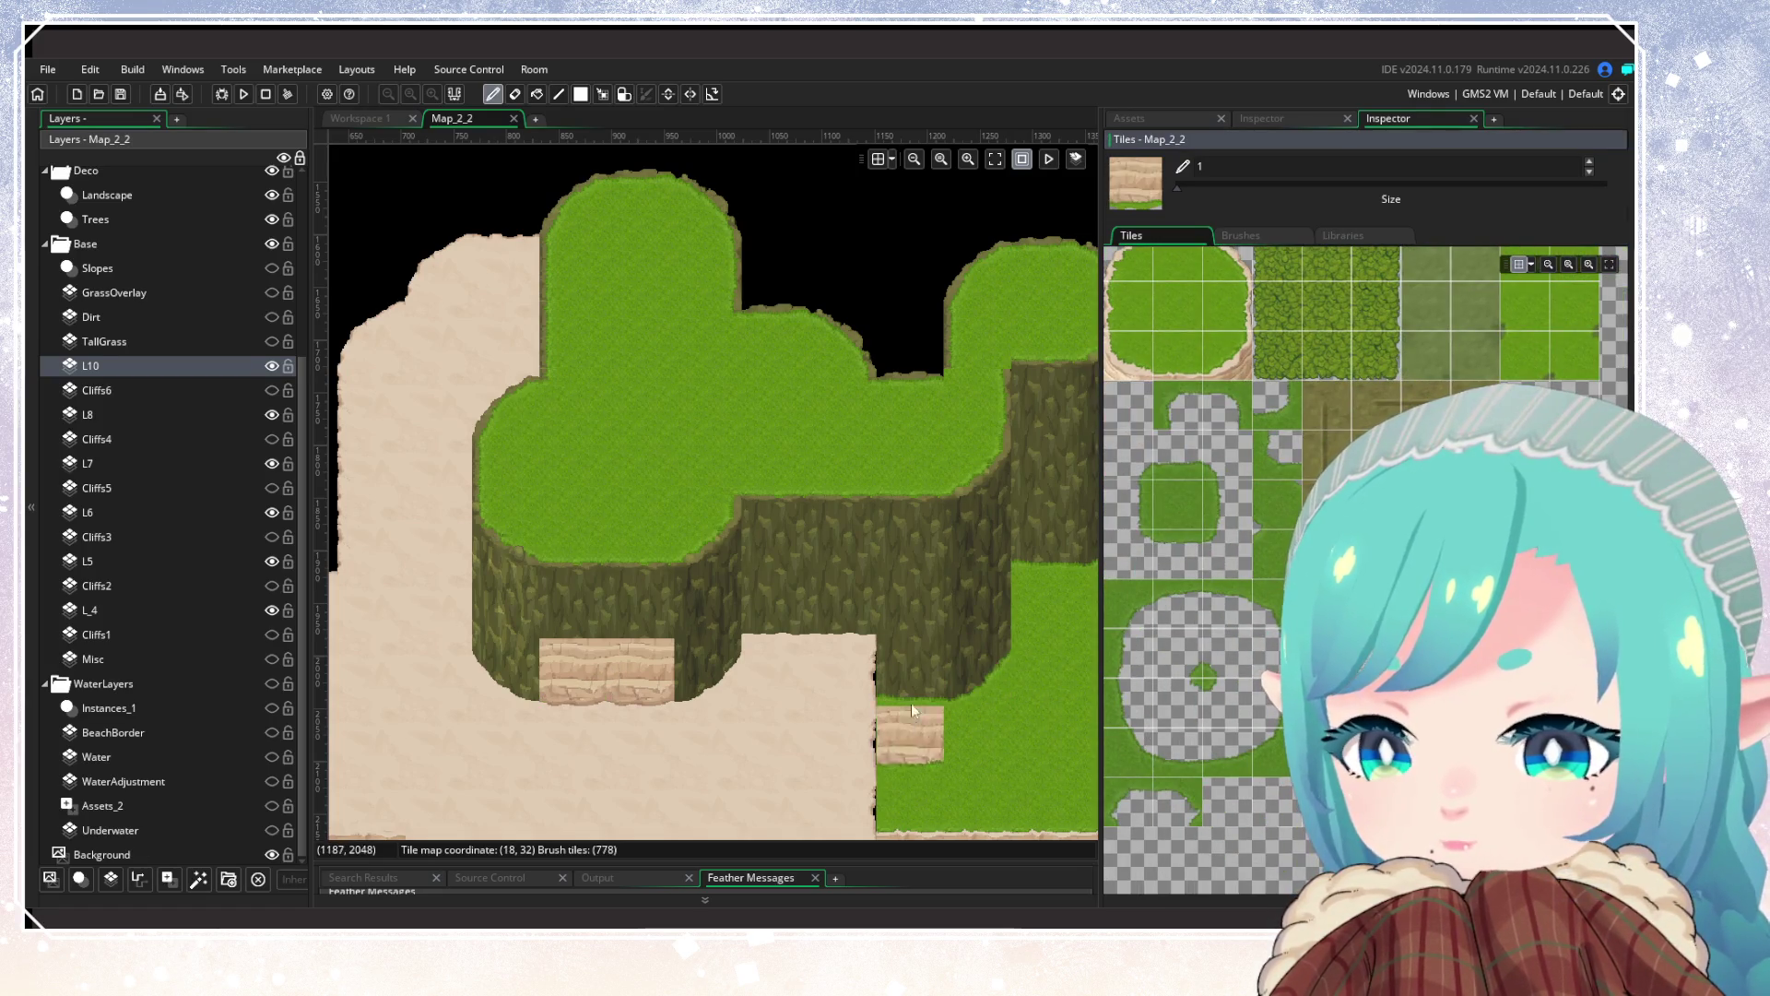
click(911, 704)
click(987, 683)
Step: Paint sand-cliff wall tiles at the next cliff corner and up the column's side
drag(994, 679, 859, 721)
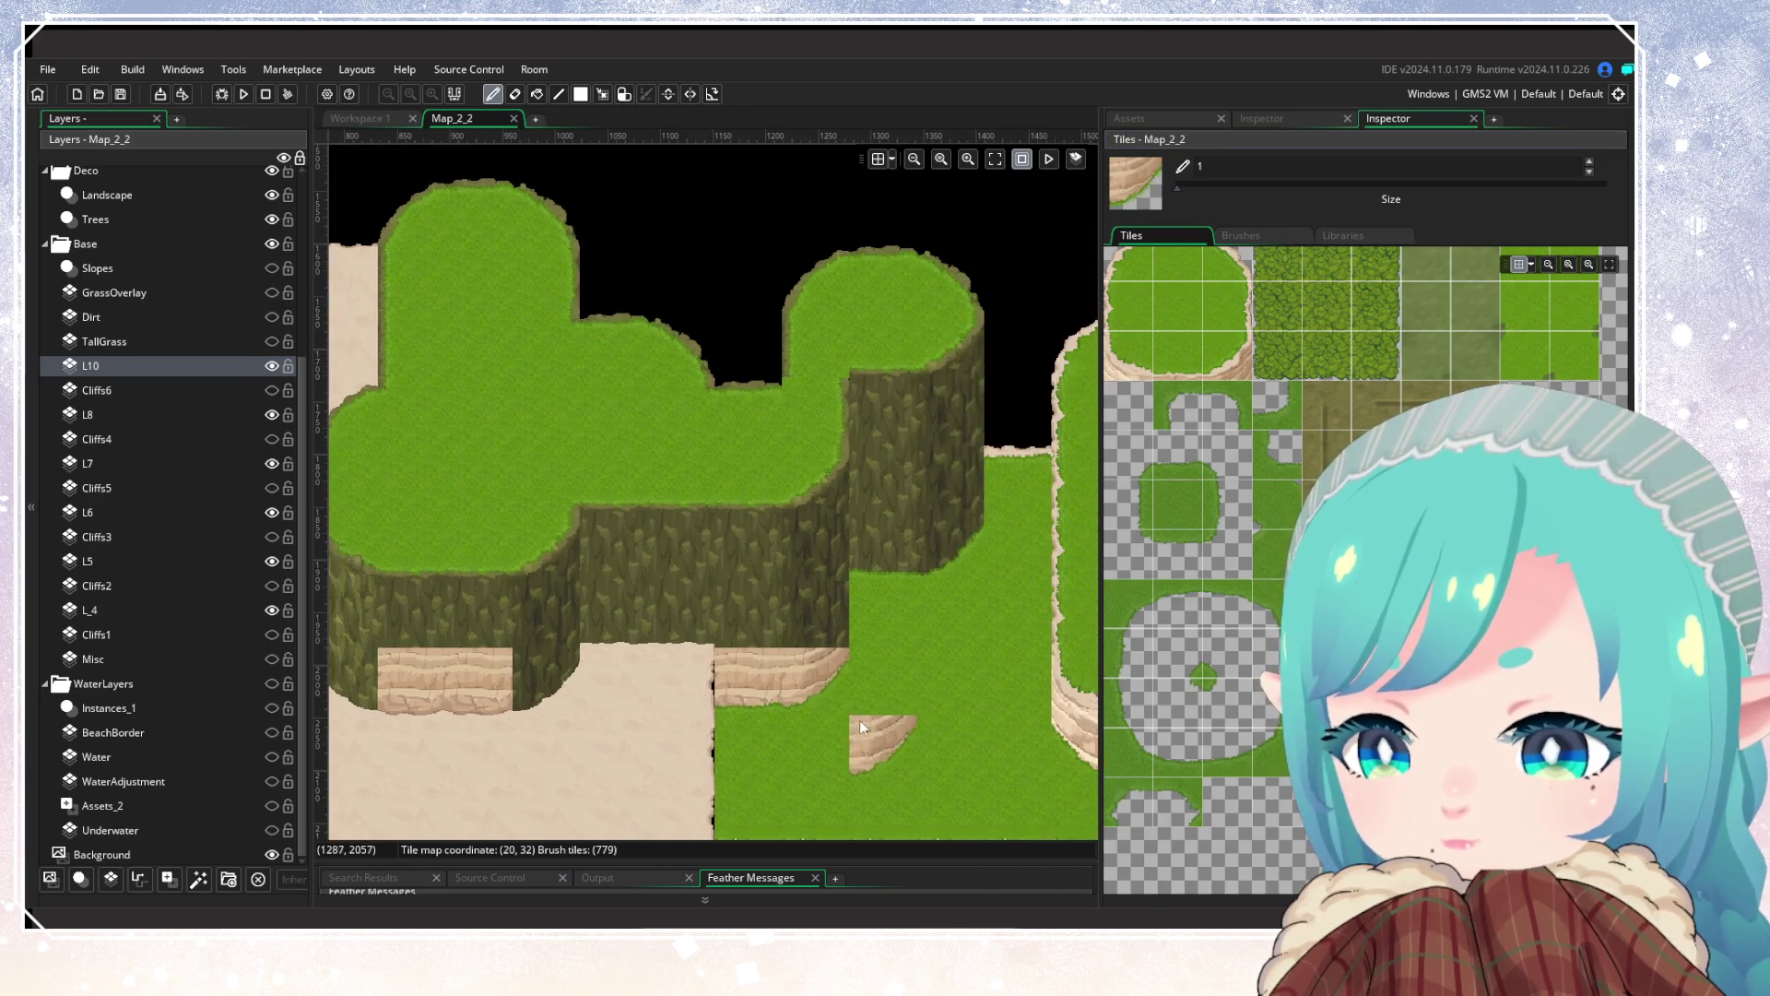
click(902, 559)
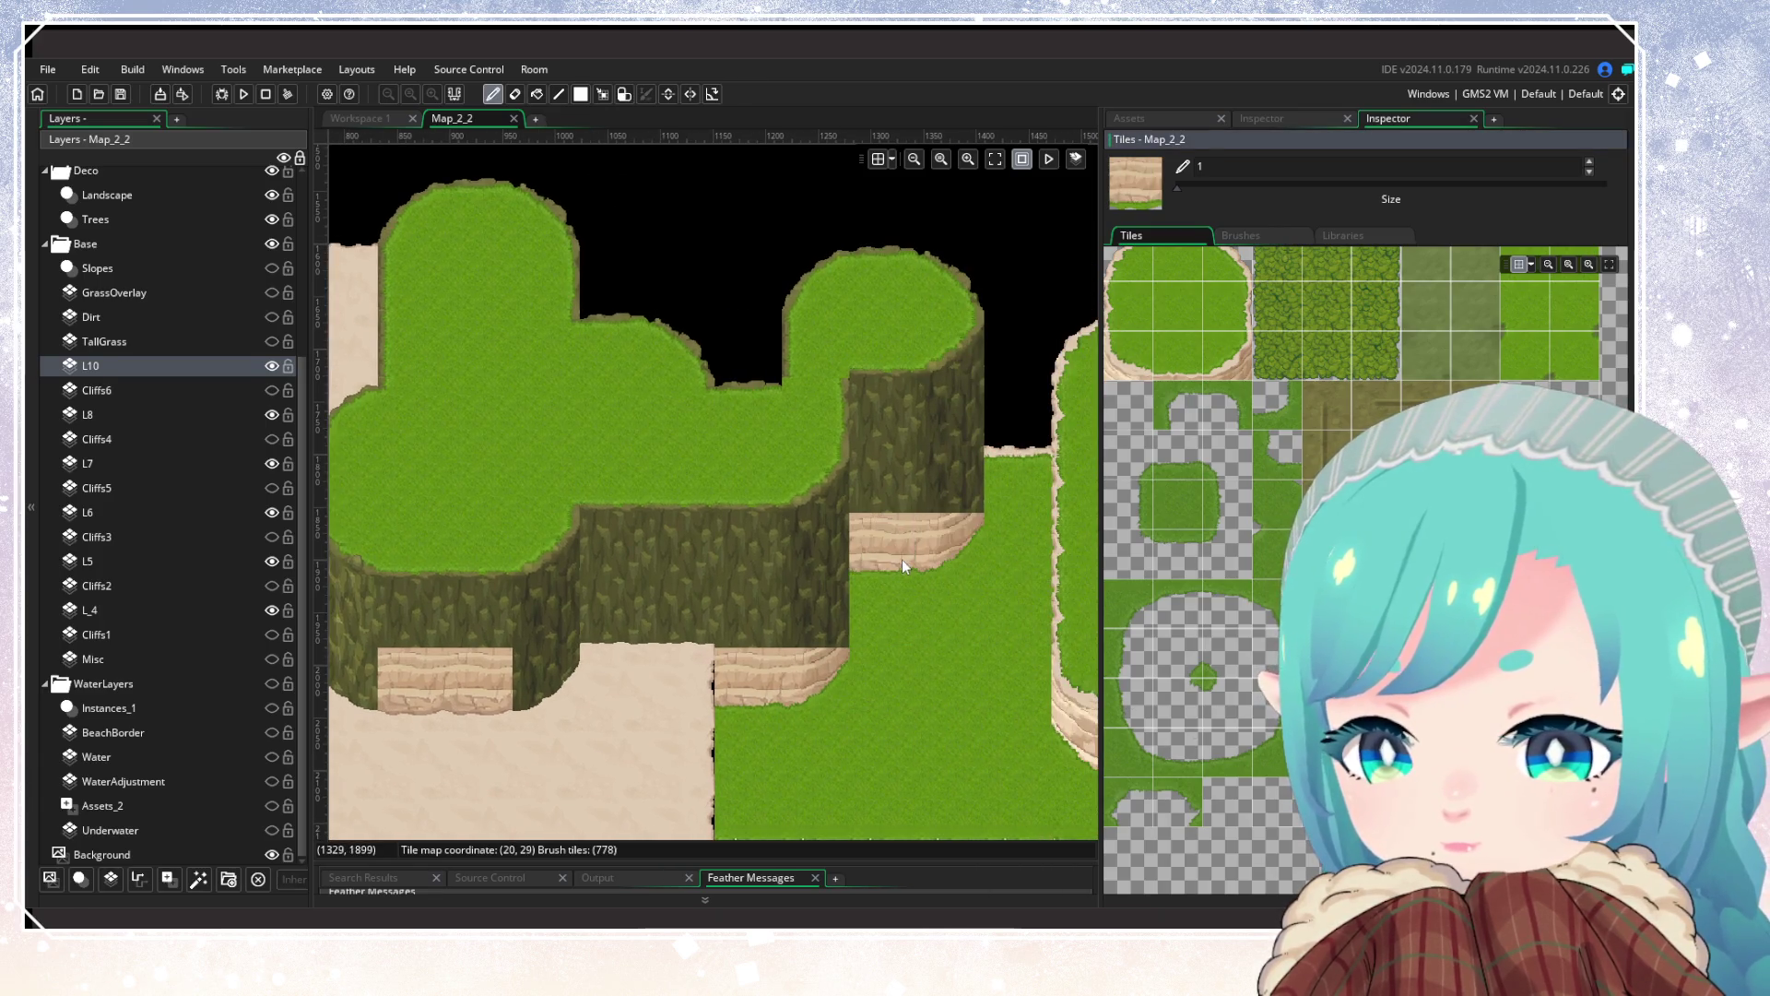
scroll(1199, 553, up, 3)
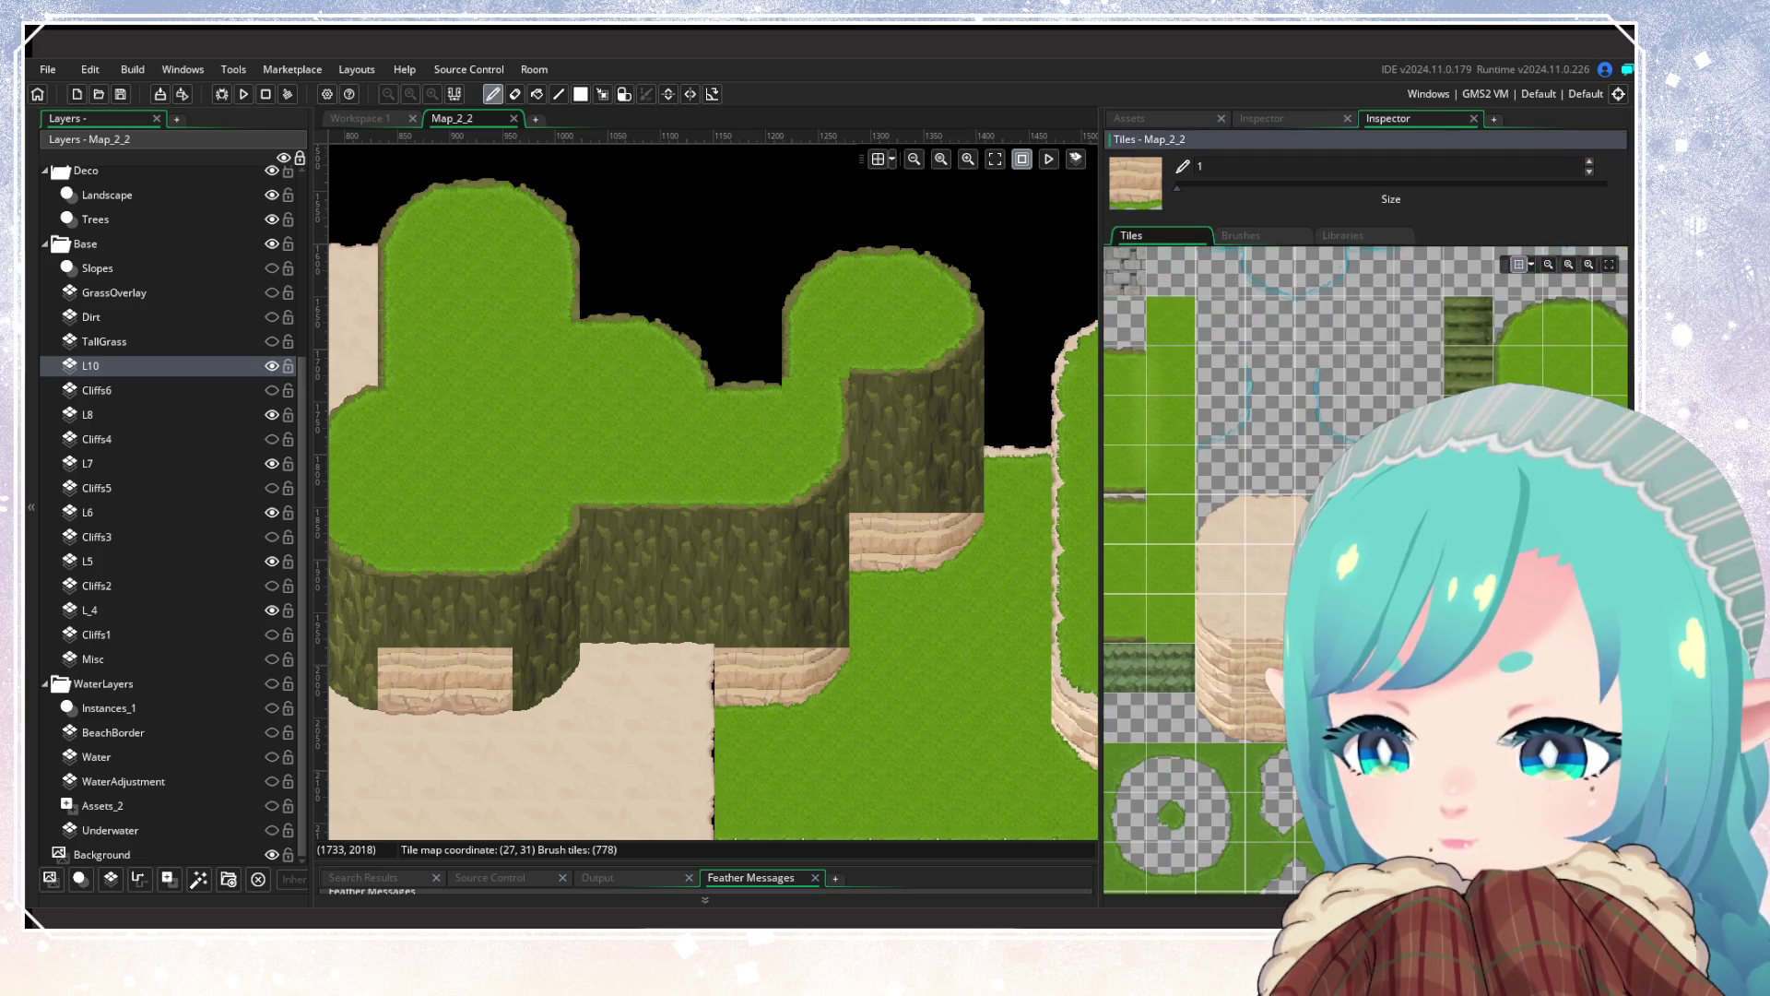
click(1291, 525)
drag(955, 469, 949, 402)
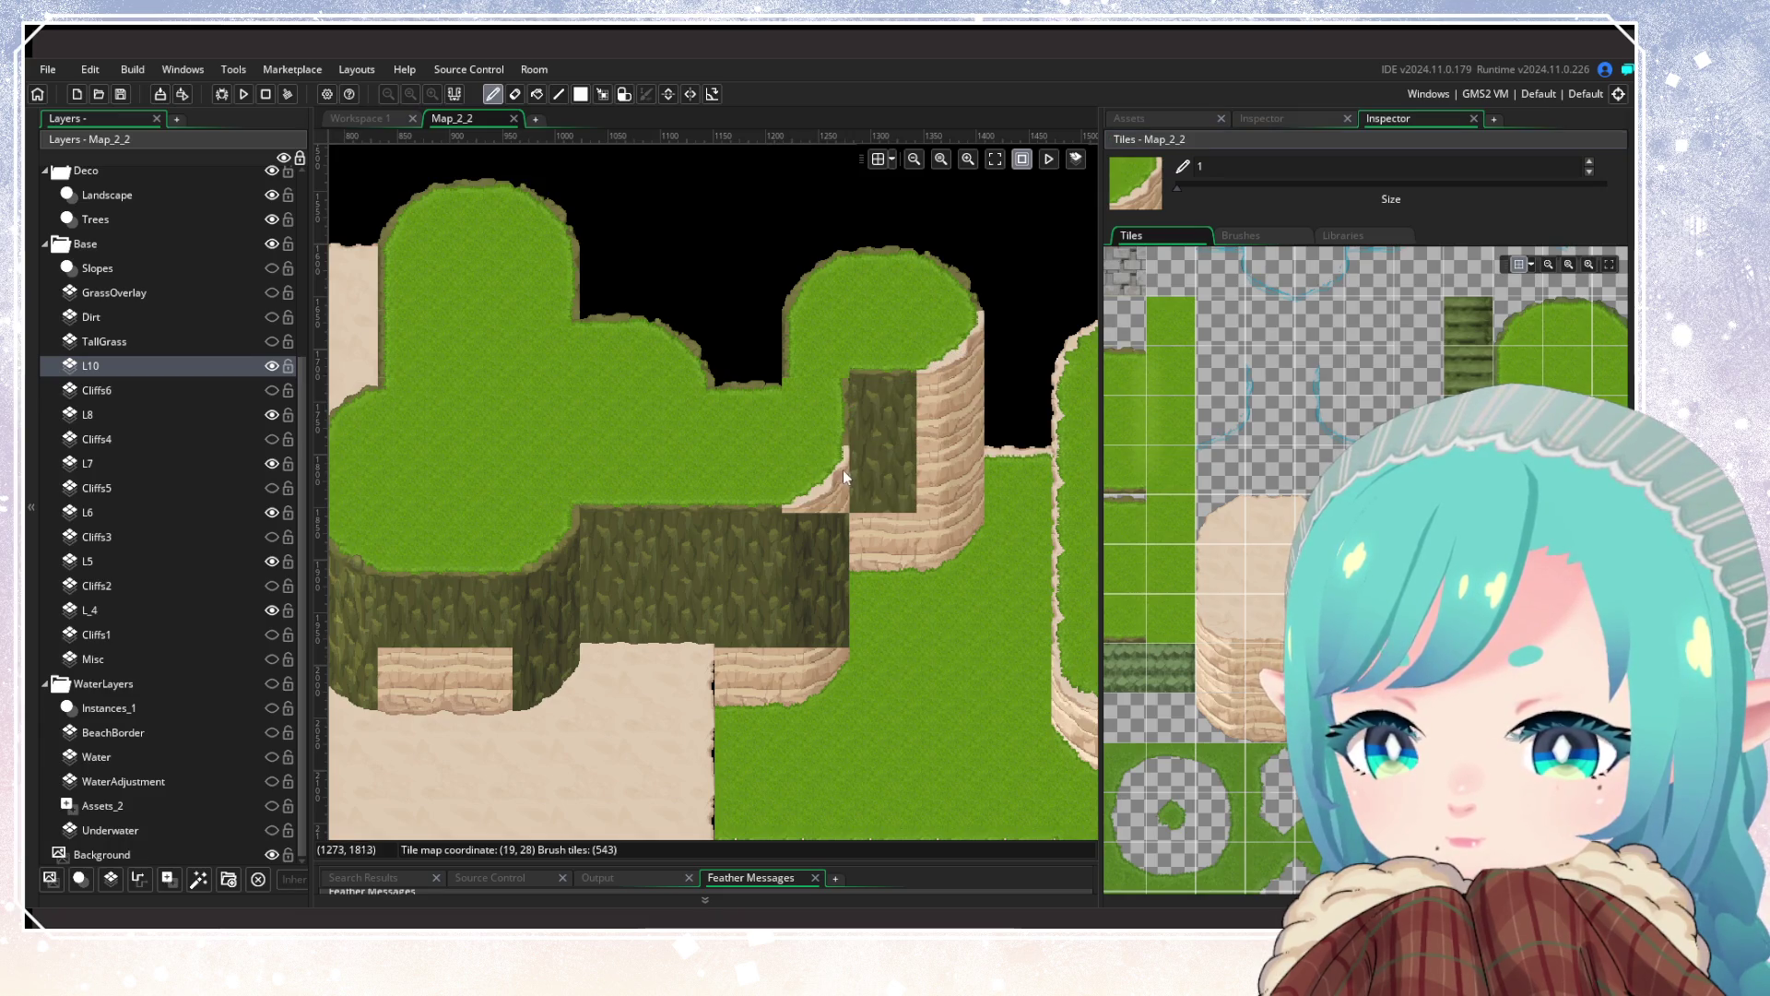
Step: Paint sand-edged grass along the cliff tops with a sand-edged corner at the left end
drag(678, 602, 989, 585)
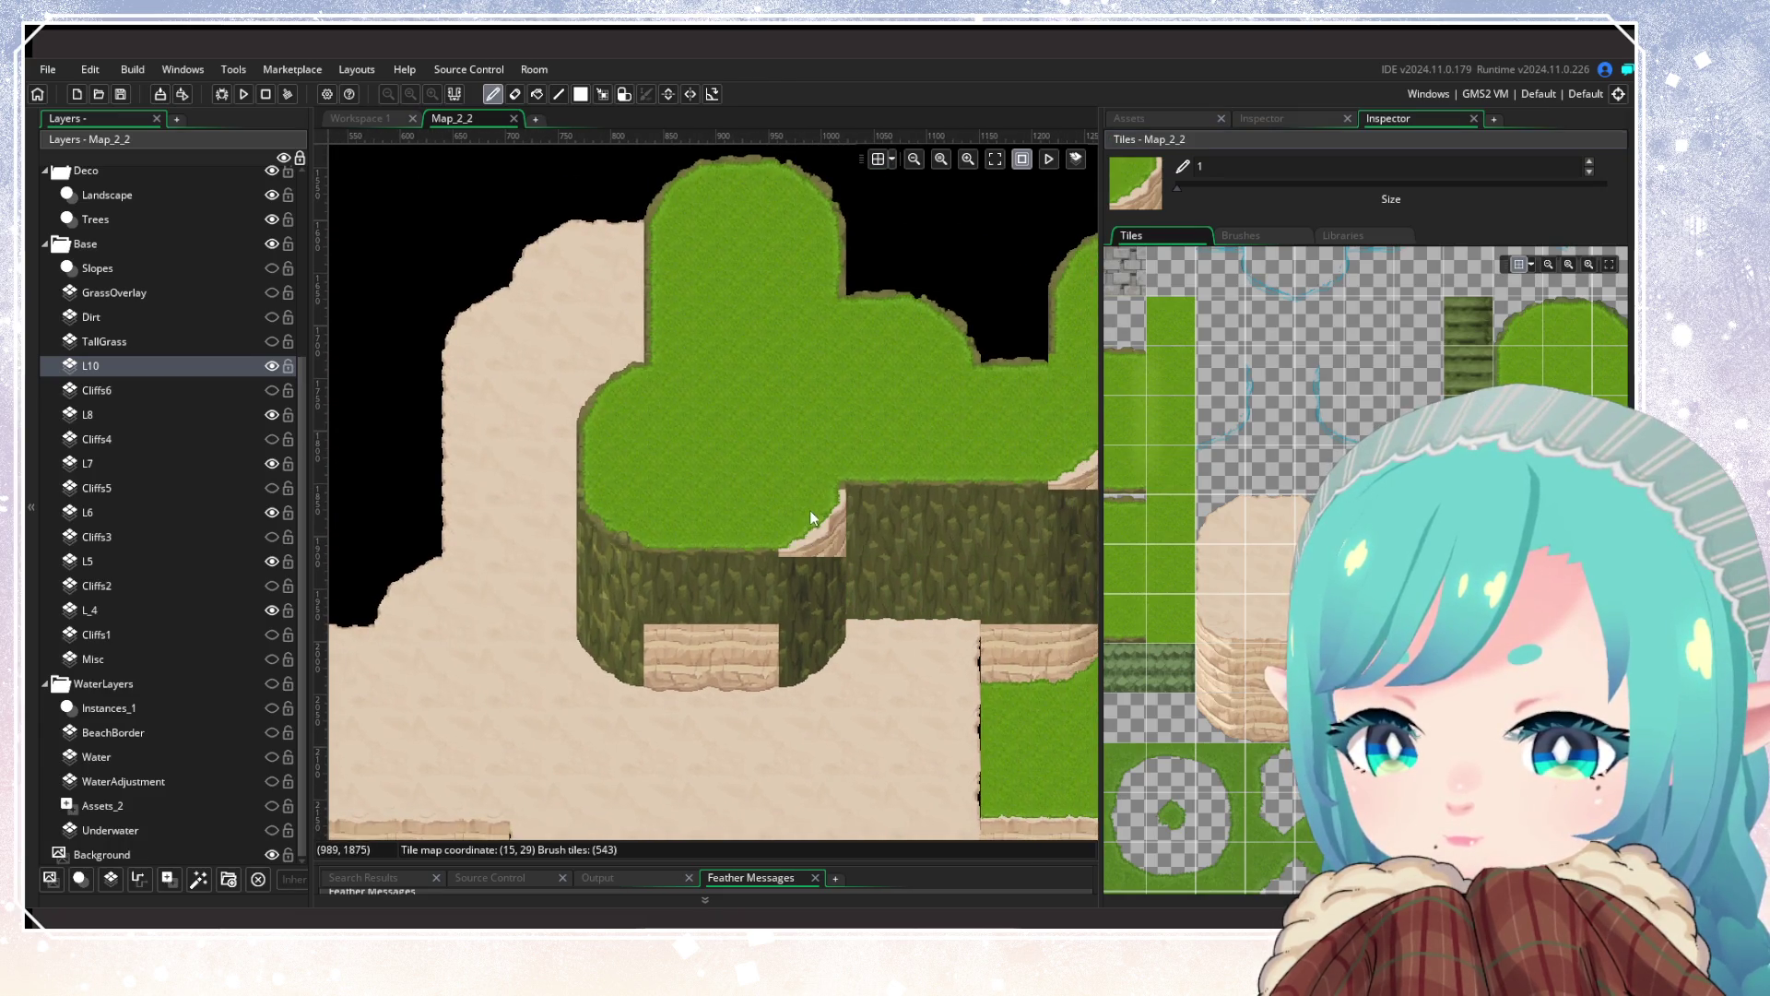
click(1319, 517)
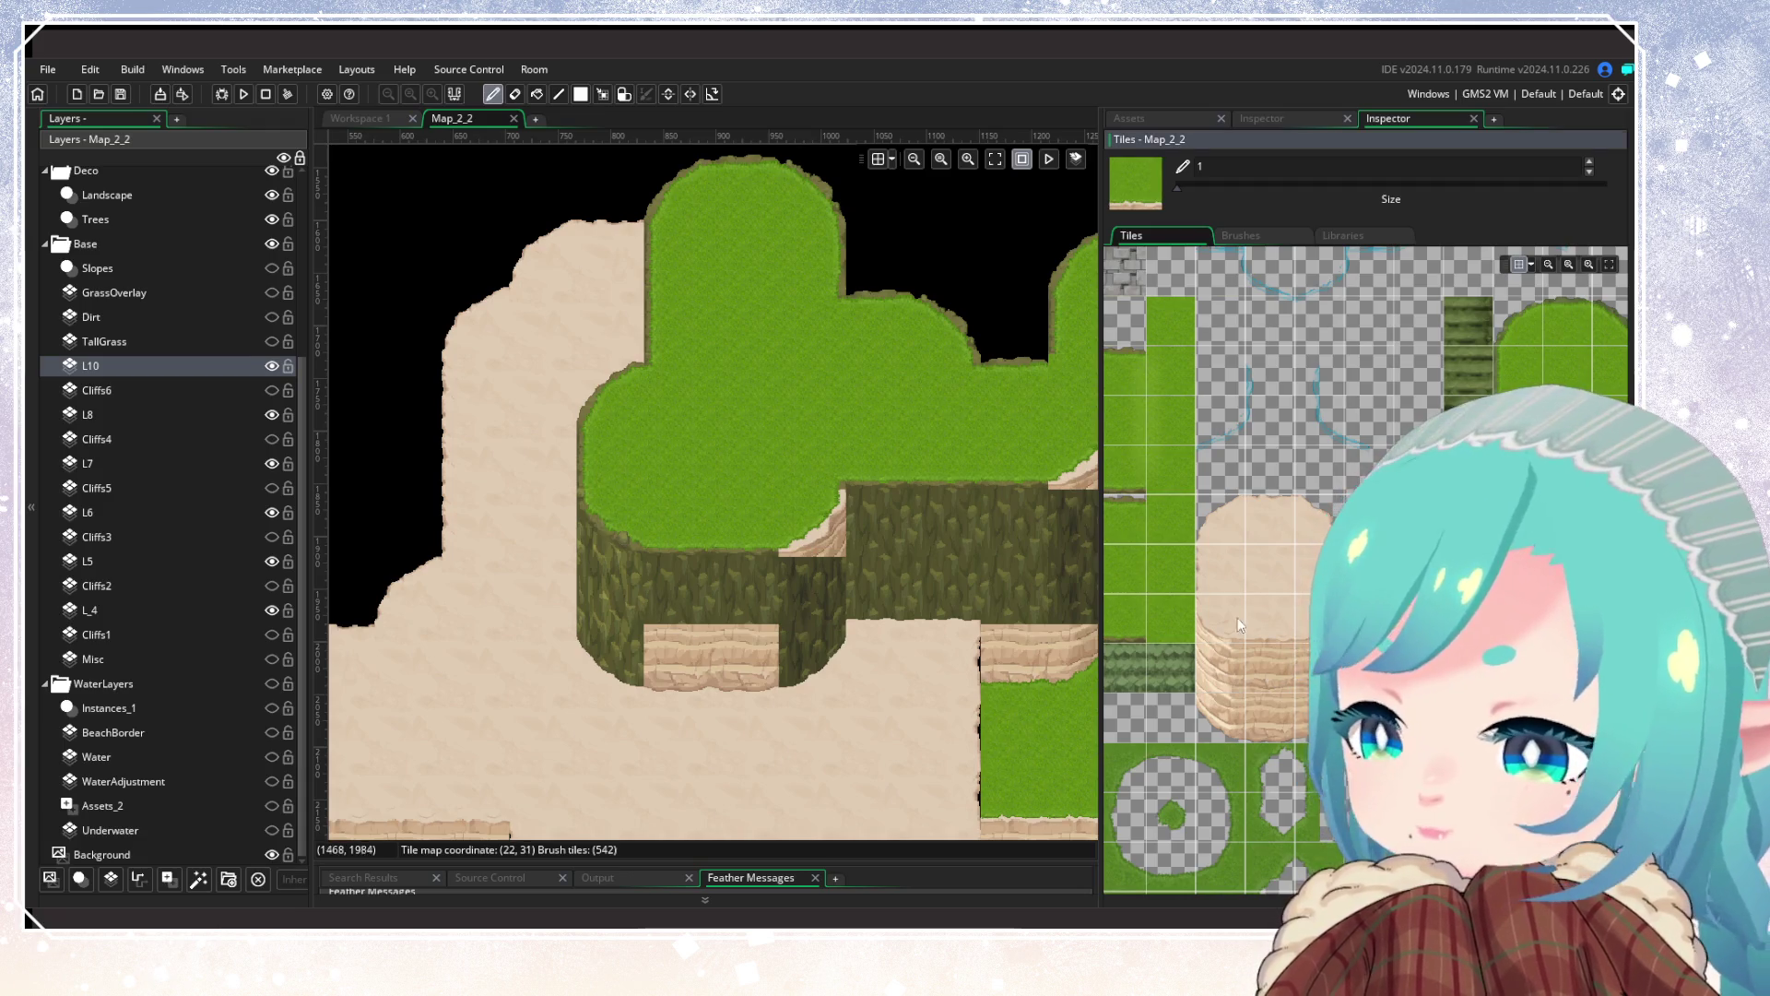
drag(747, 533, 684, 533)
drag(885, 470, 1070, 495)
click(1272, 516)
click(611, 523)
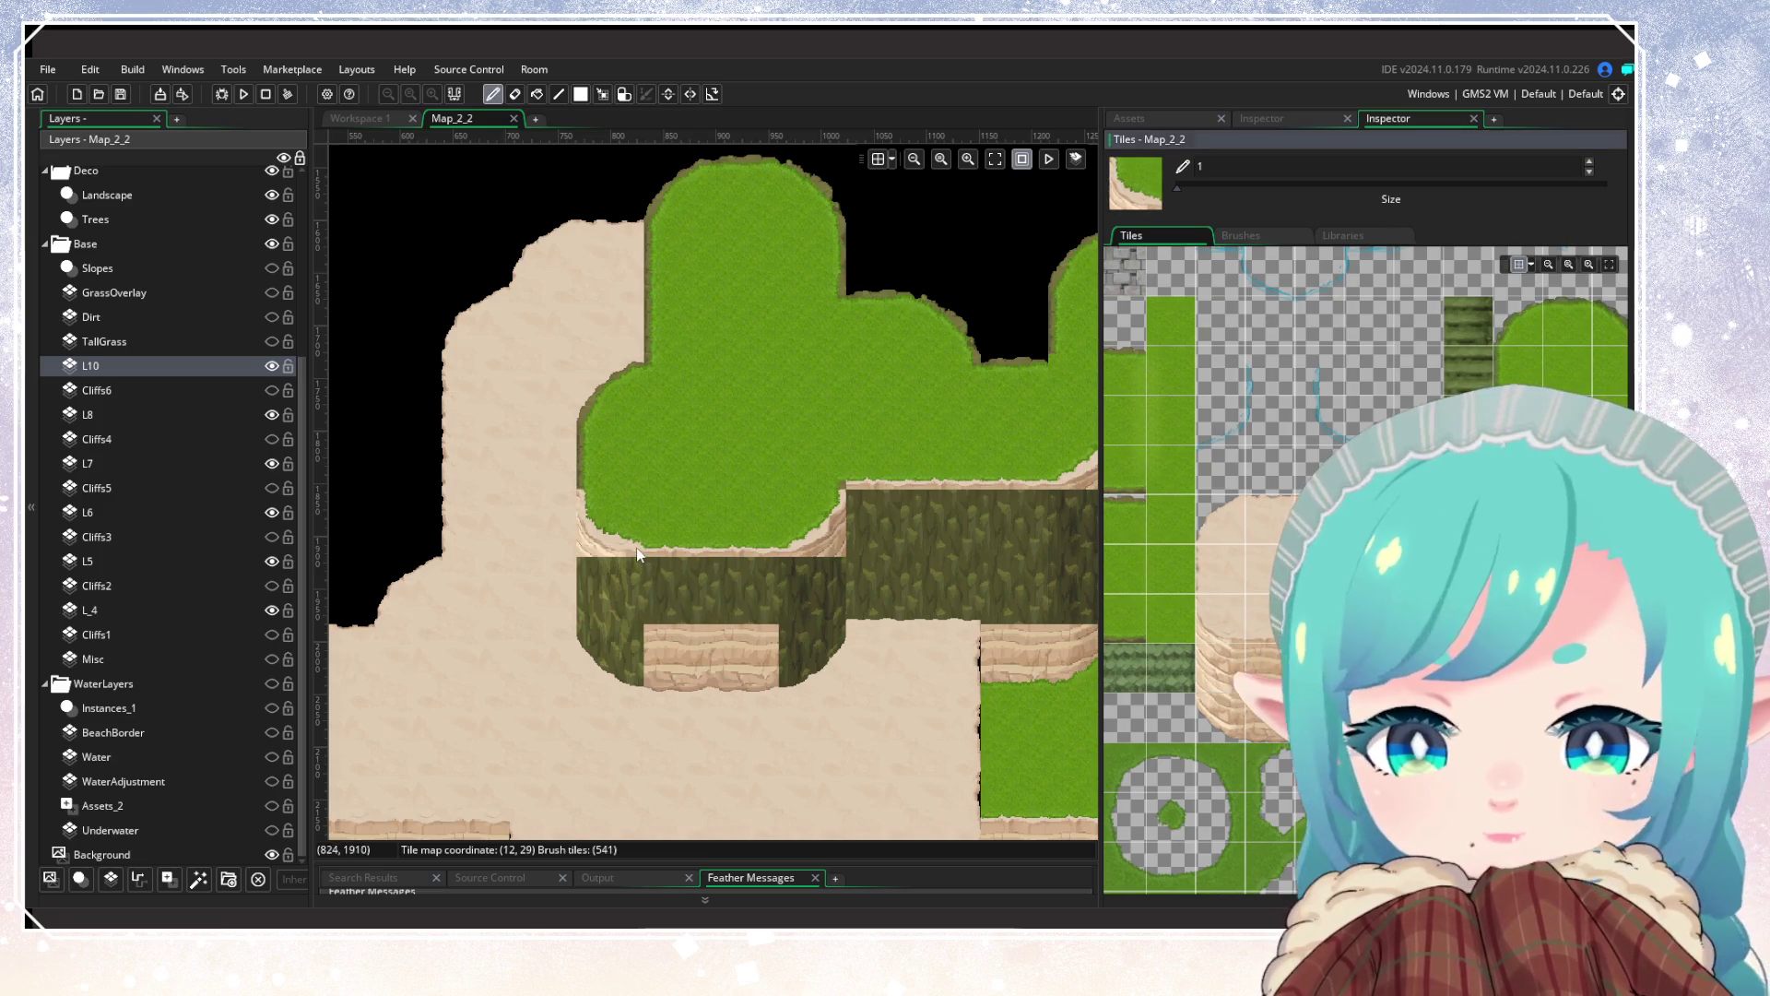
drag(1273, 419, 1273, 469)
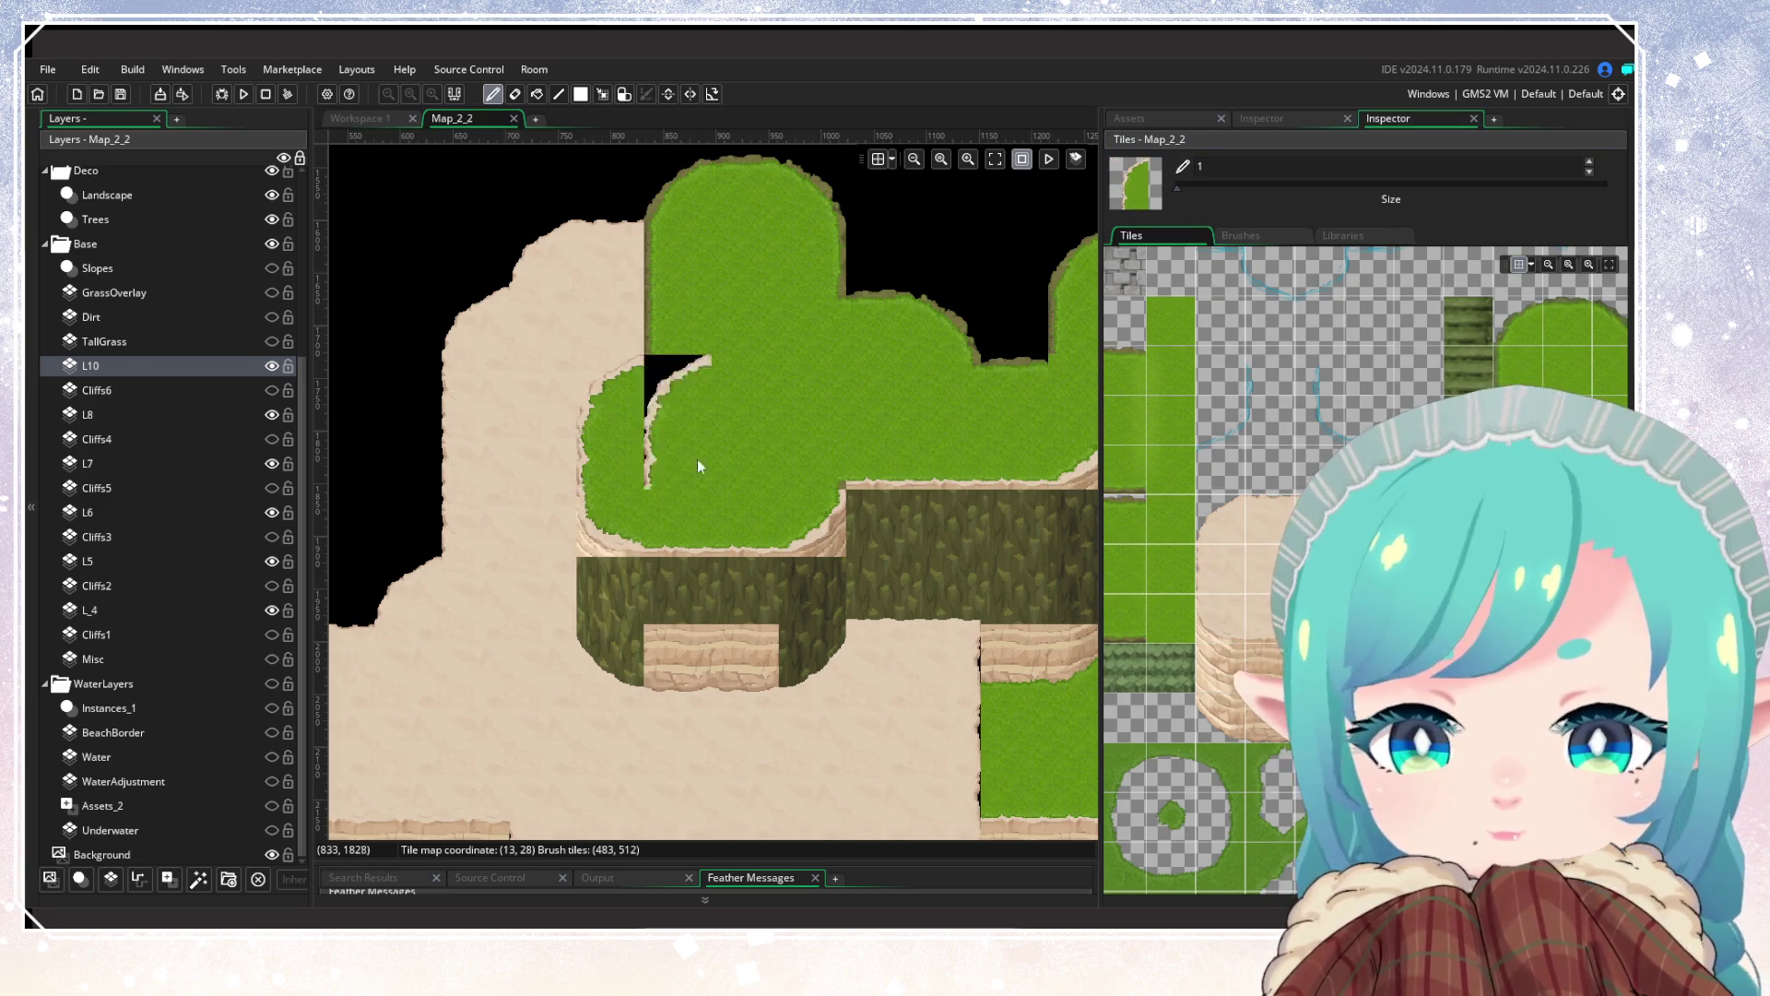
scroll(759, 495, up, 1)
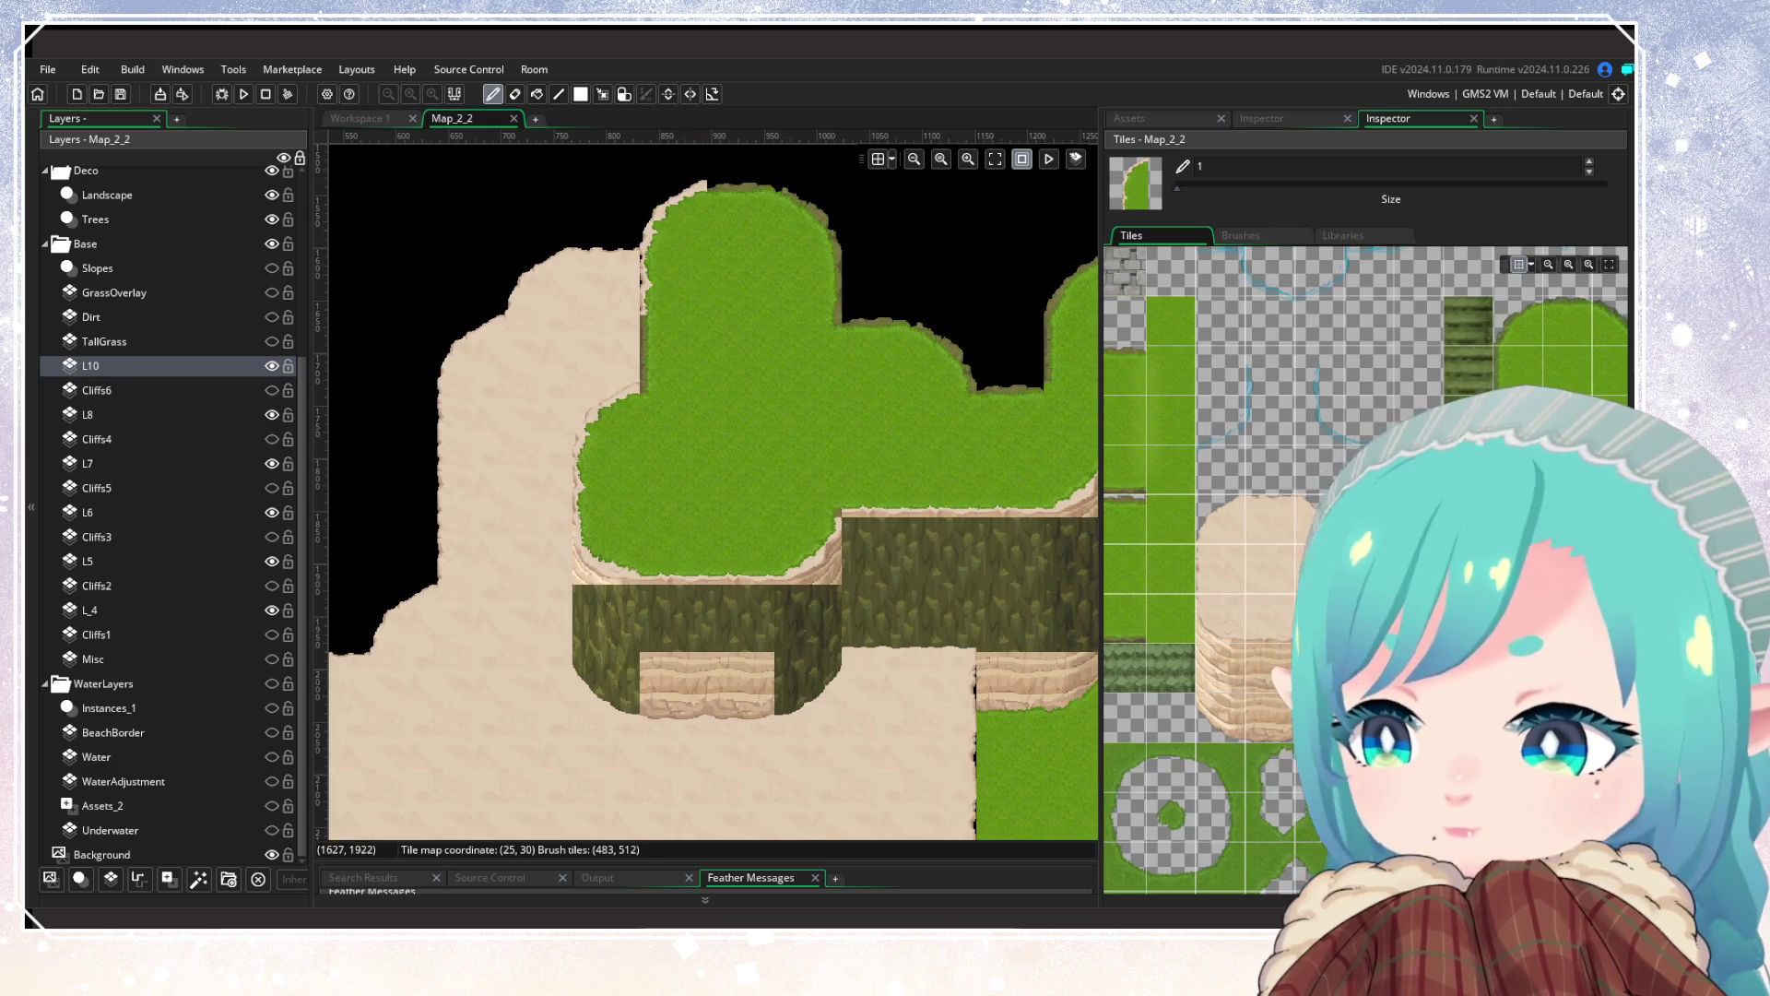
click(1181, 453)
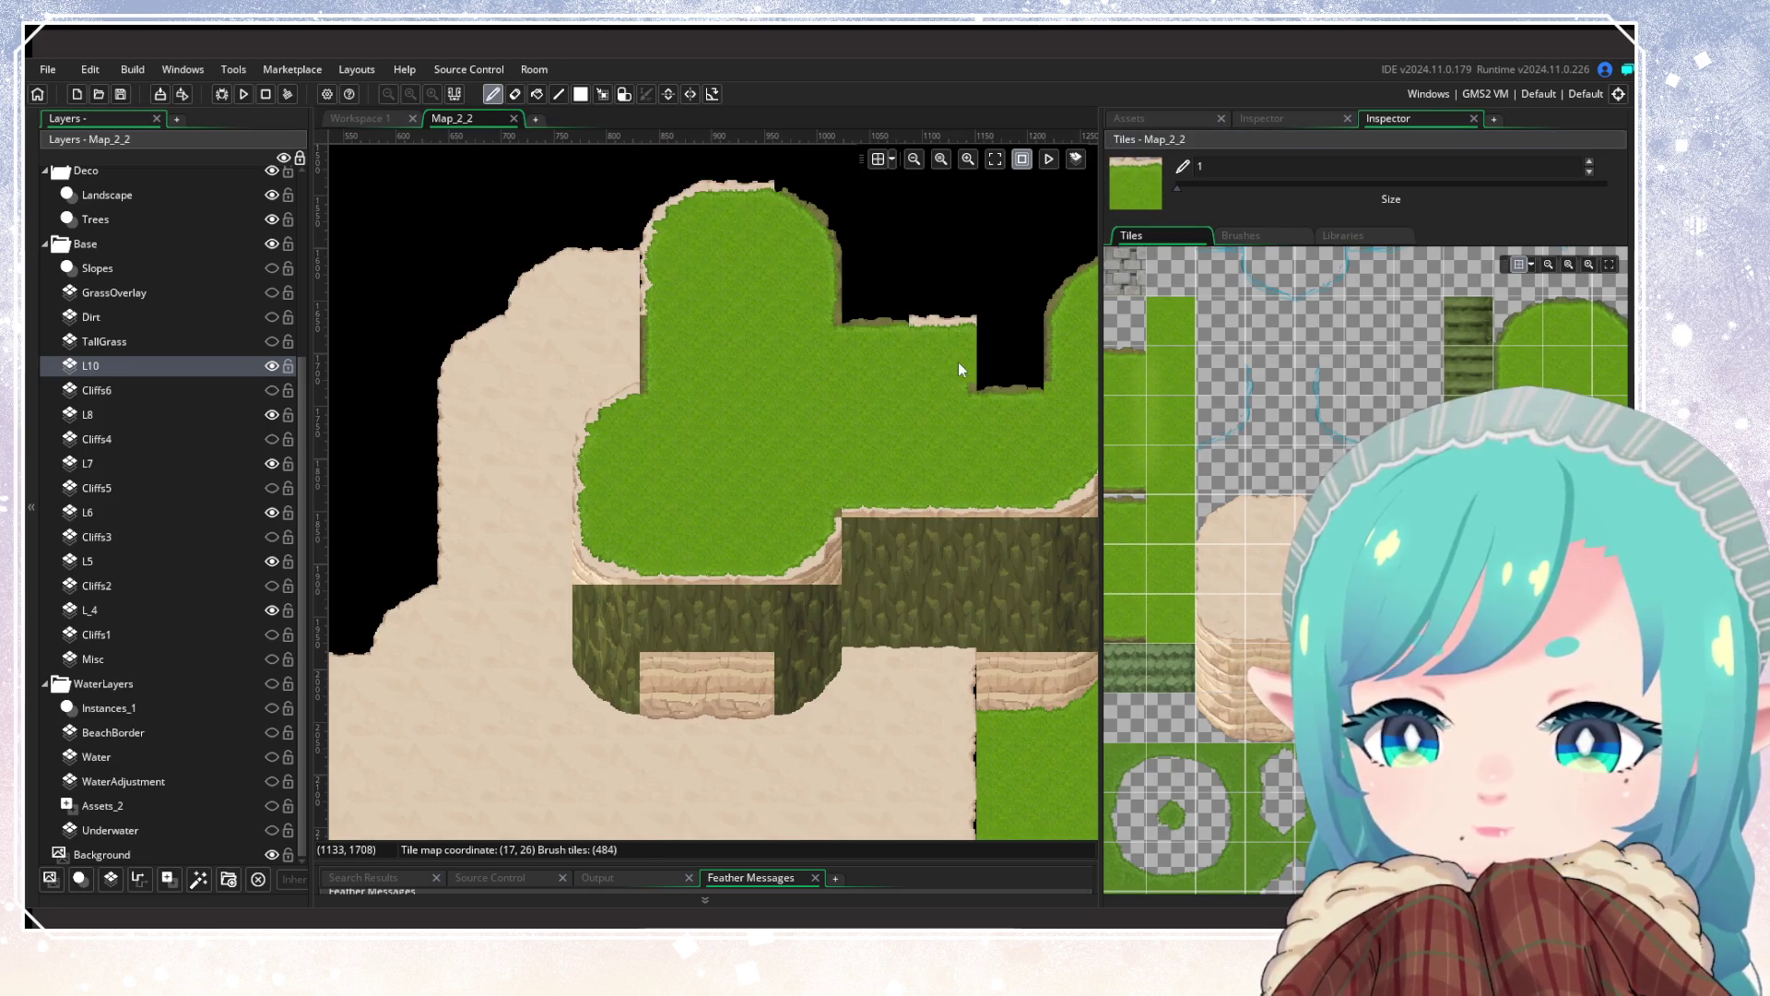
mouse_move(804, 489)
mouse_down()
mouse_move(657, 543)
mouse_move(551, 542)
mouse_up()
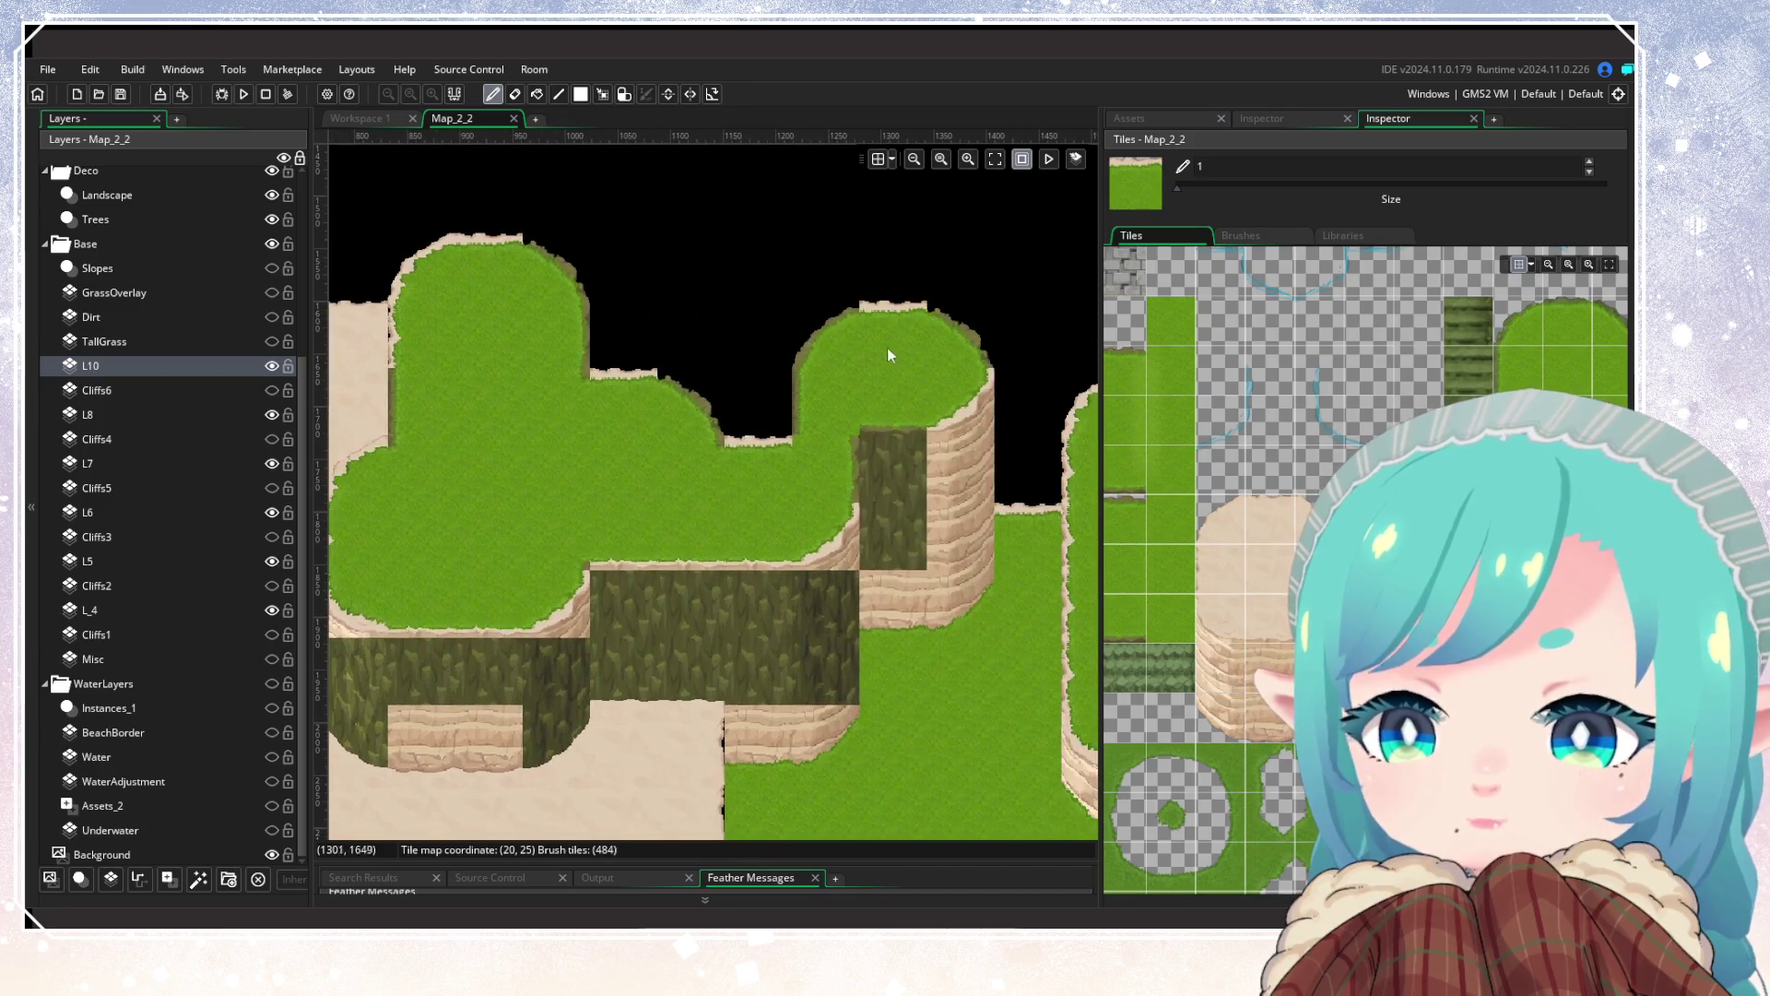
Step: Place a grass-cliff corner tile on the plateau edge, undoing a wrong edge tile first
click(1130, 478)
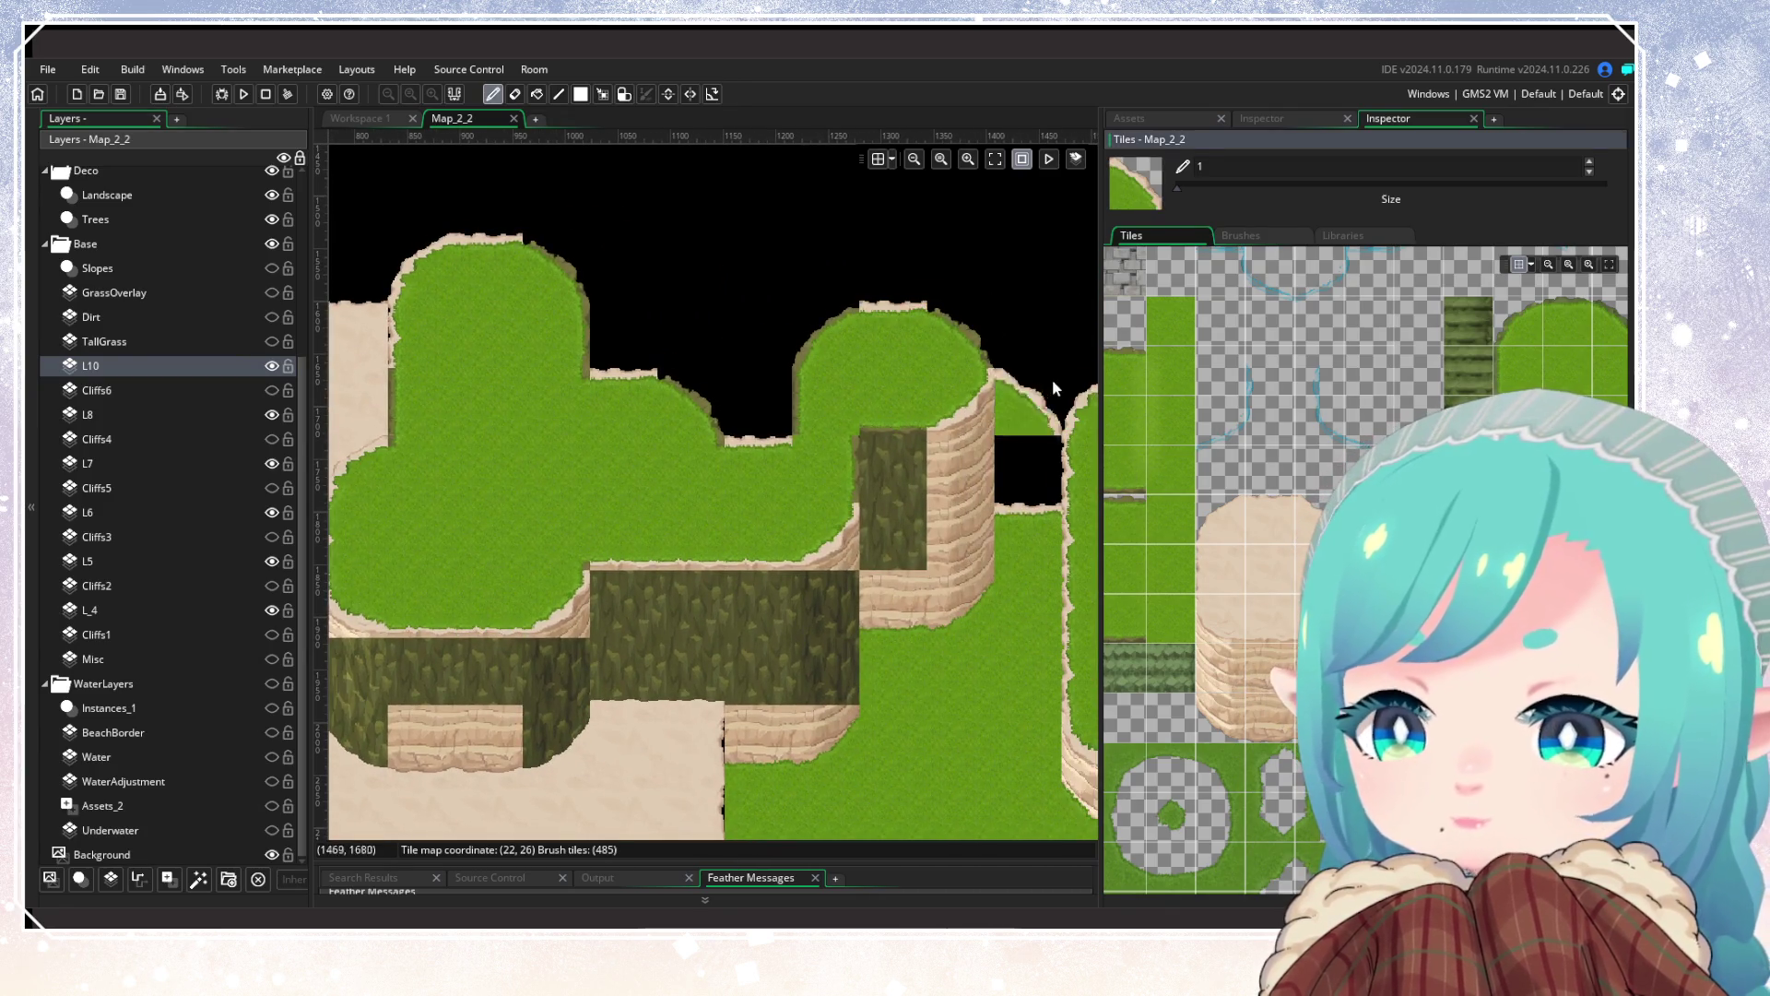
click(1559, 419)
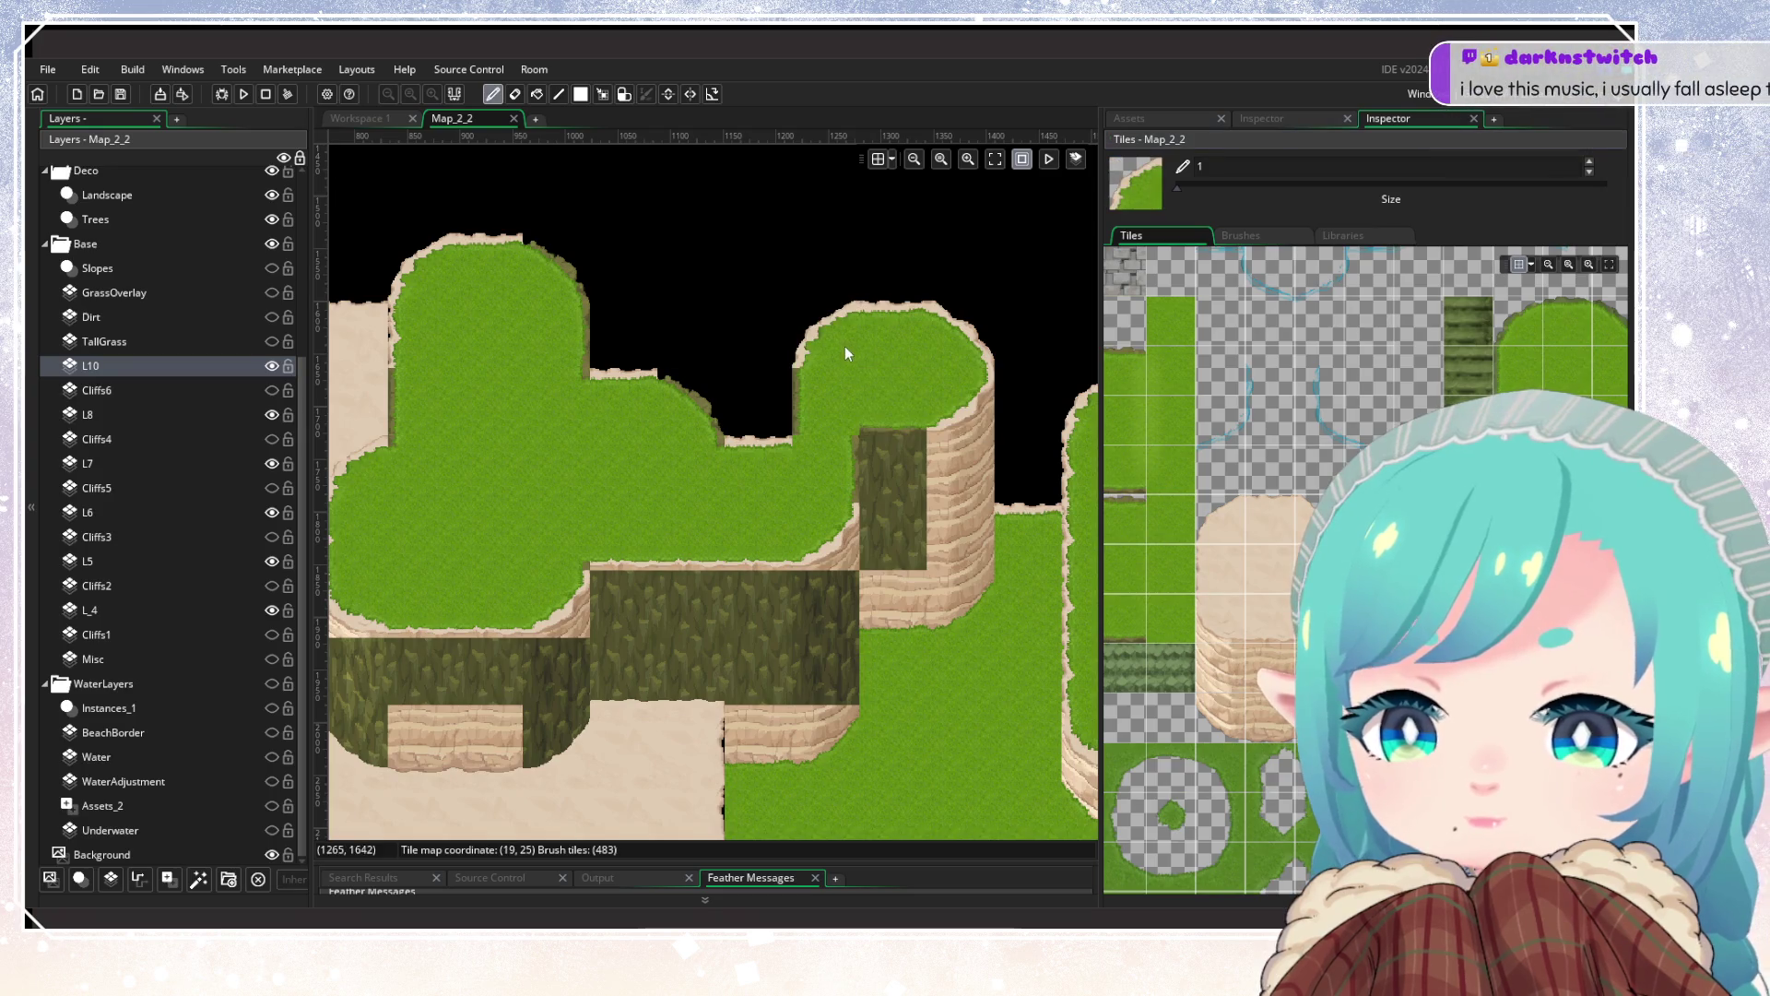
key(ctrl+z)
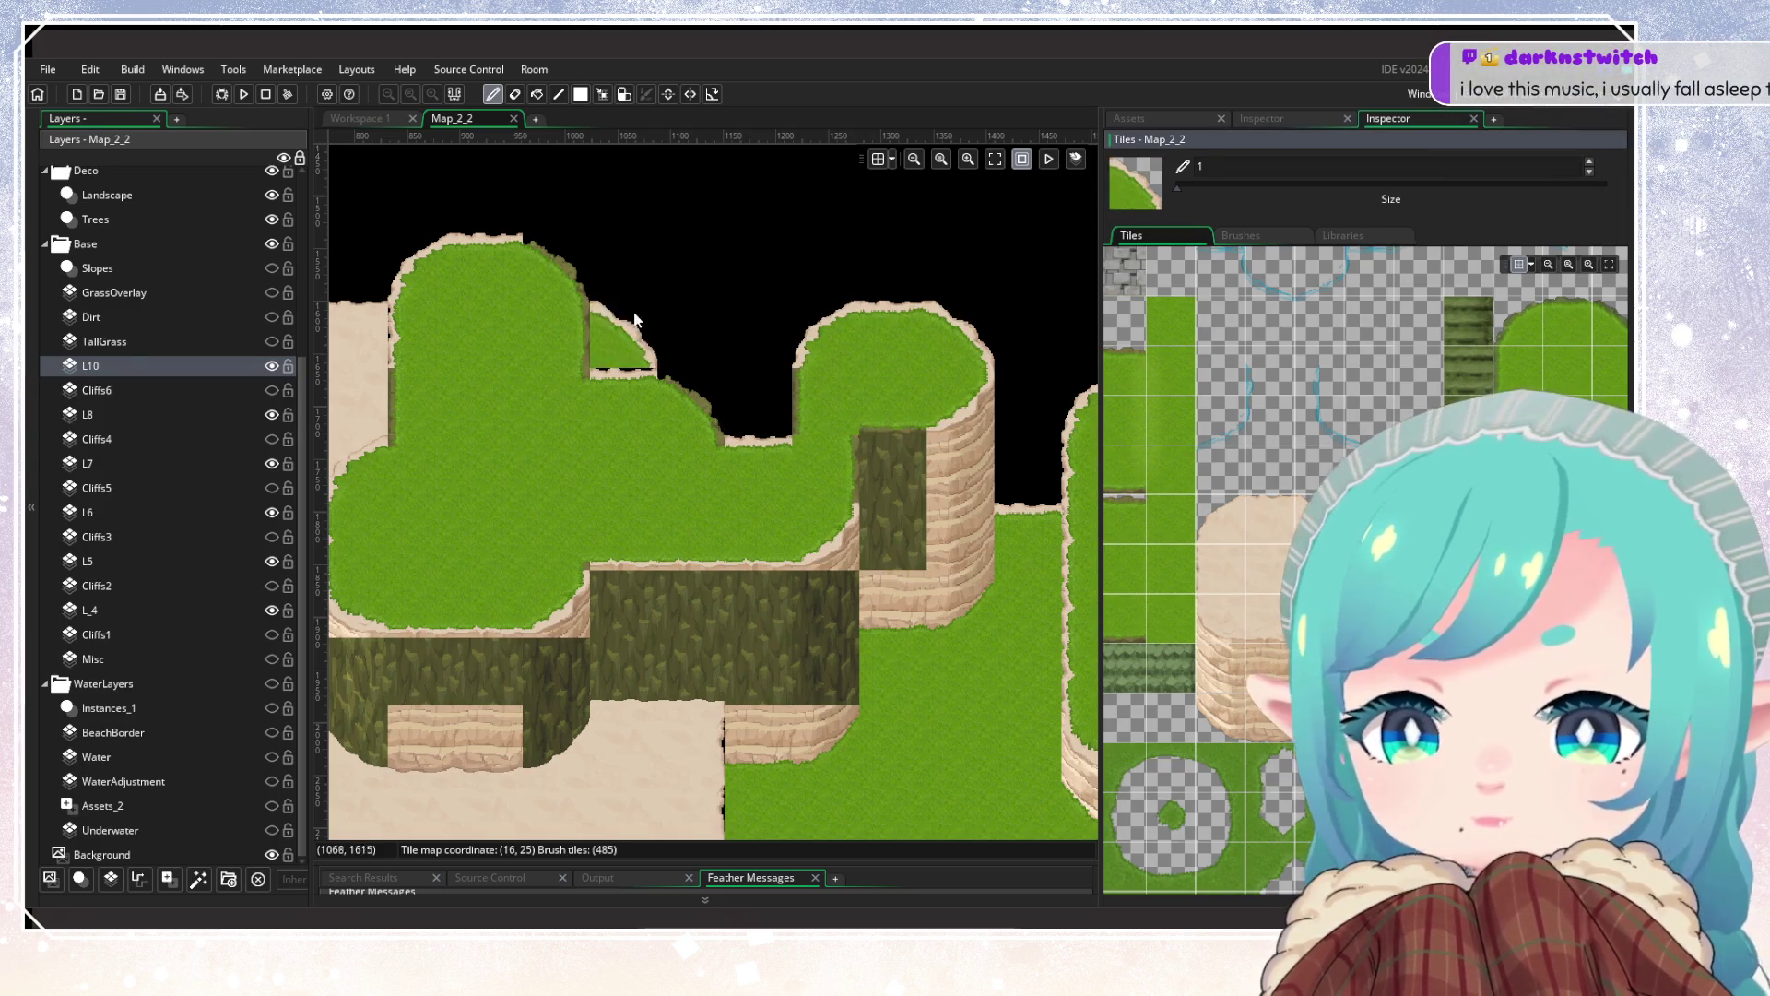
click(1247, 507)
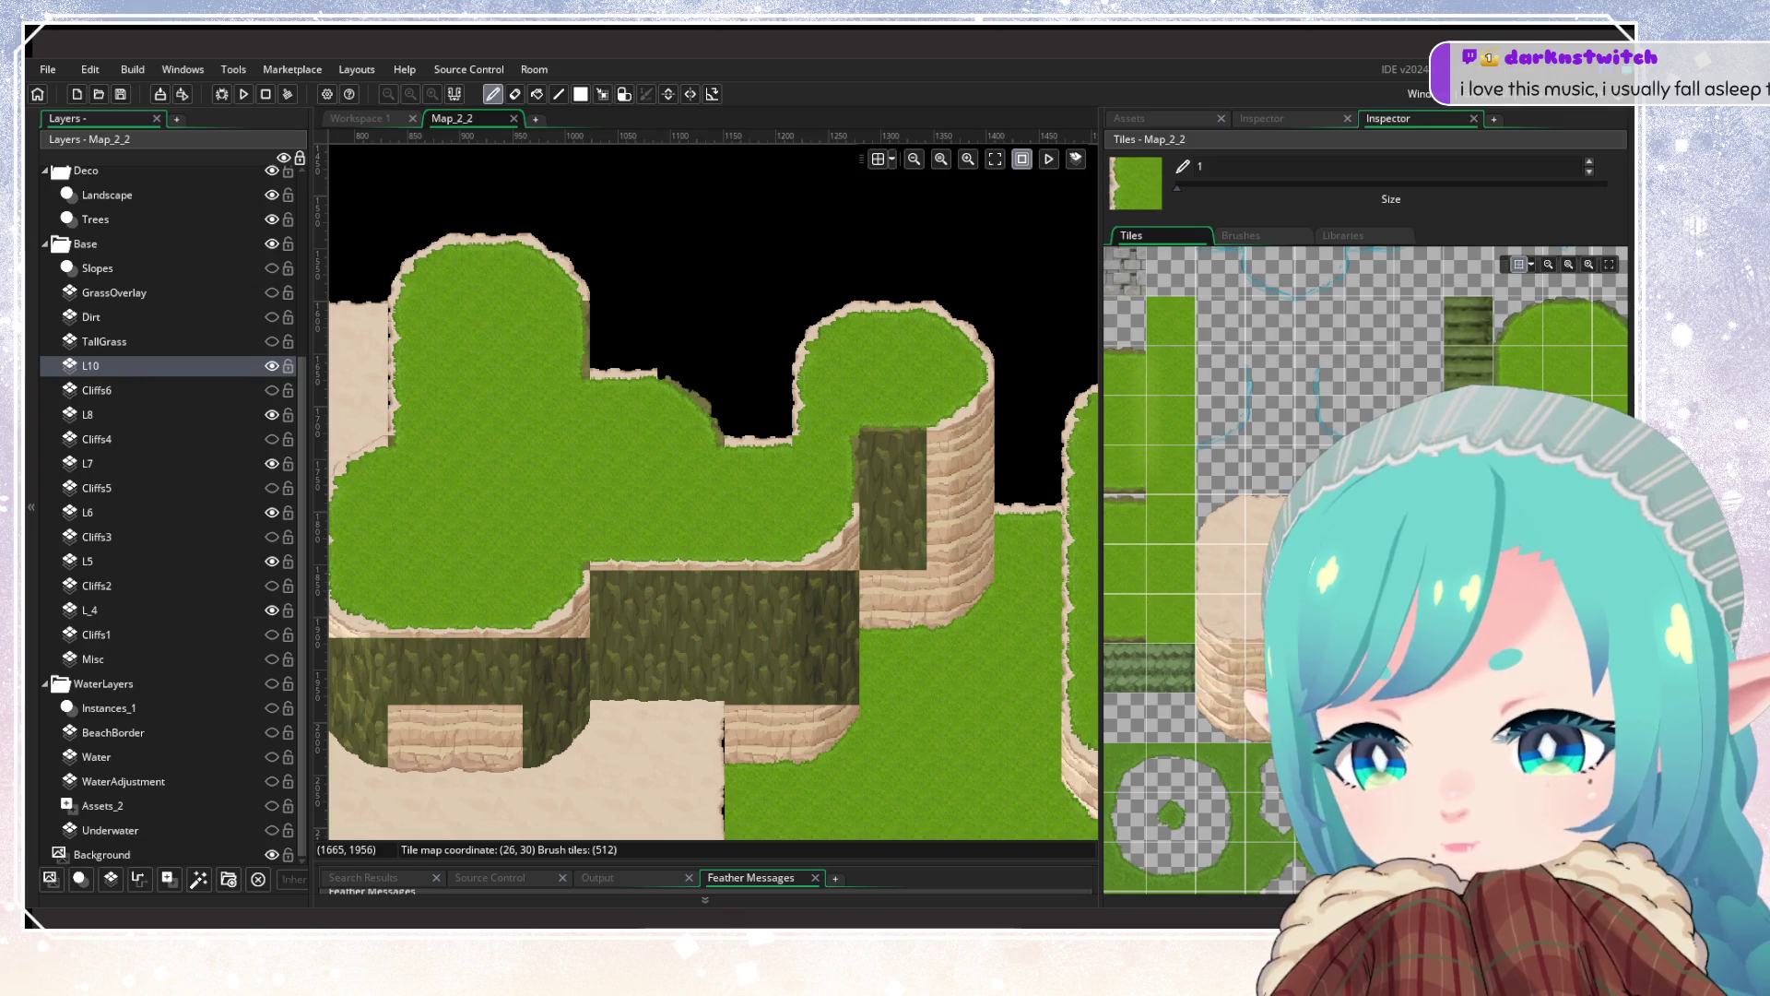
click(1248, 556)
click(876, 445)
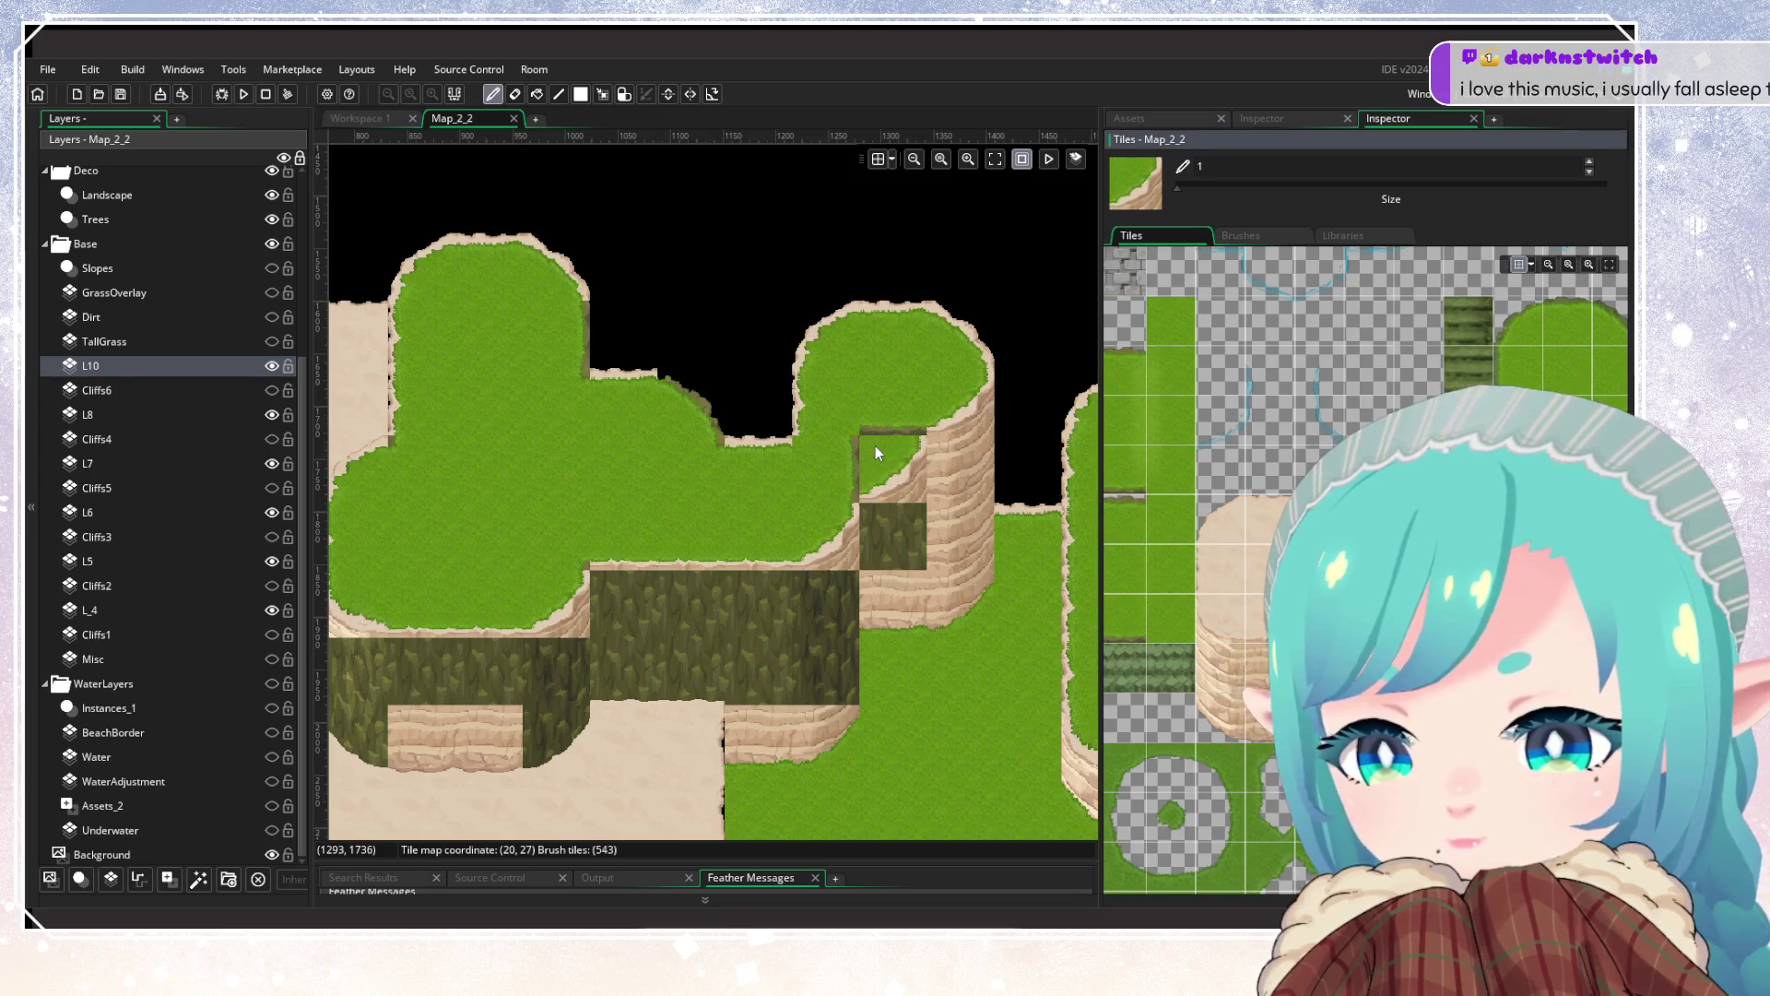
Step: Paint a cliff corner at the plateau edge and cliff over the dark cell
scroll(1251, 522, down, 5)
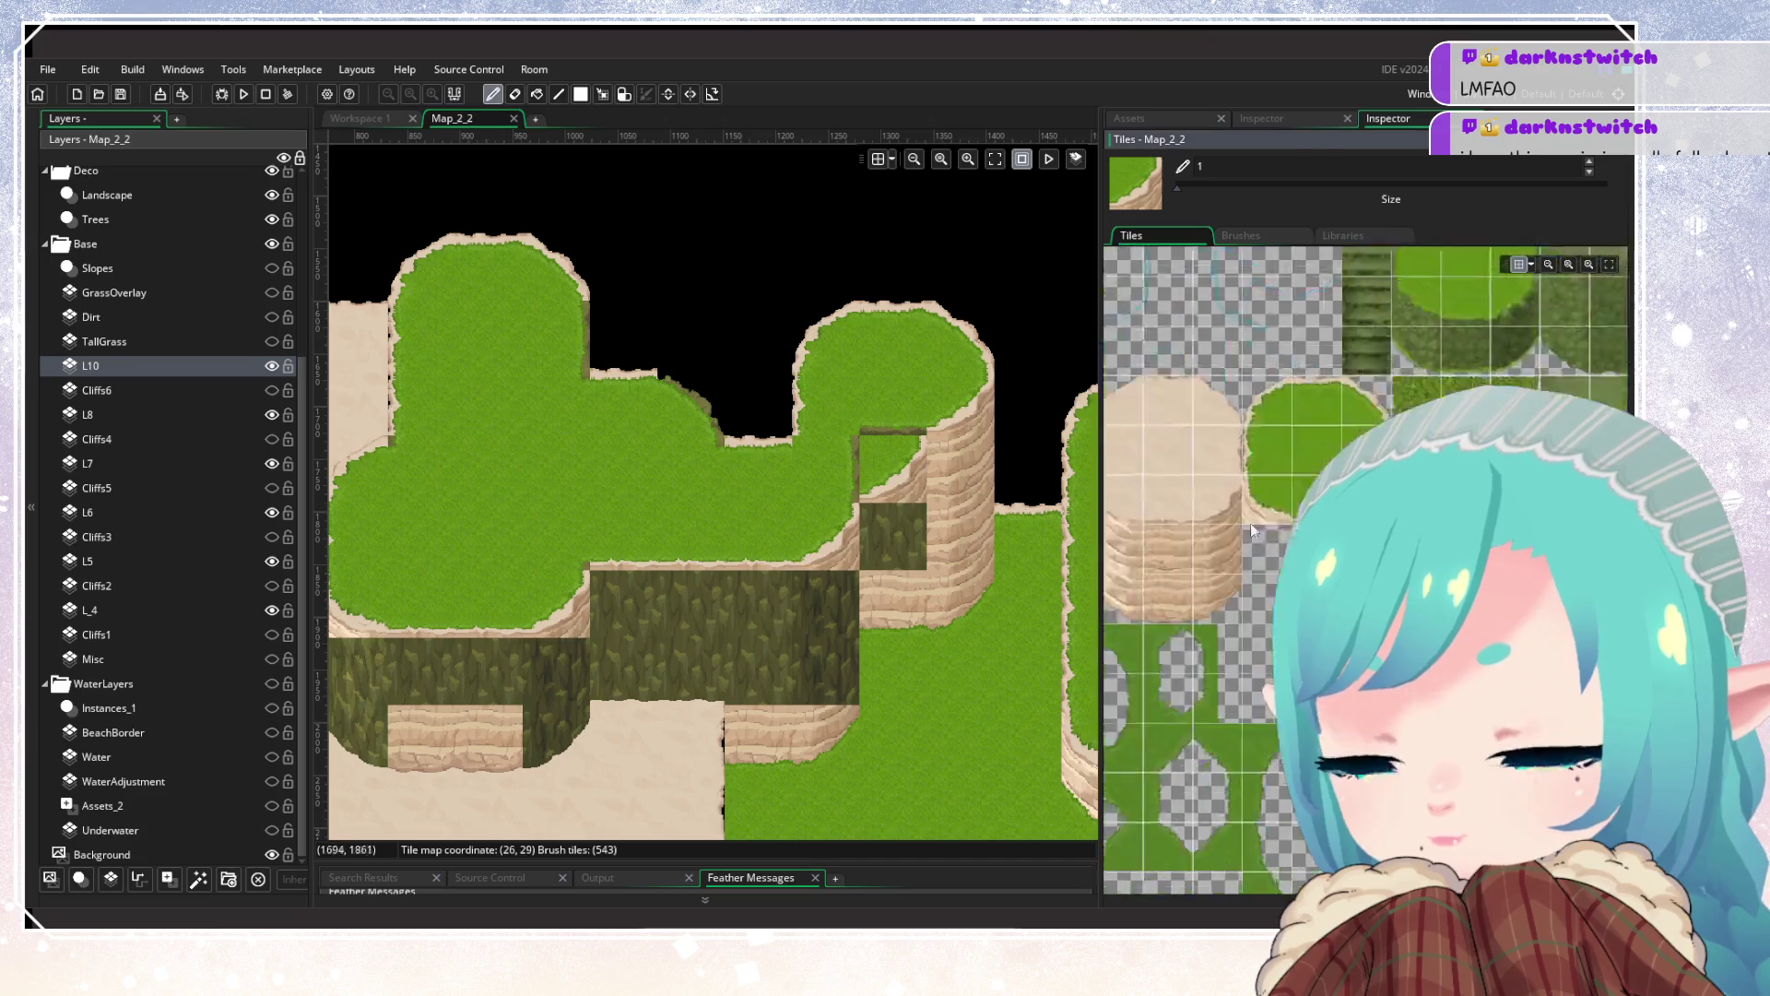
click(1301, 599)
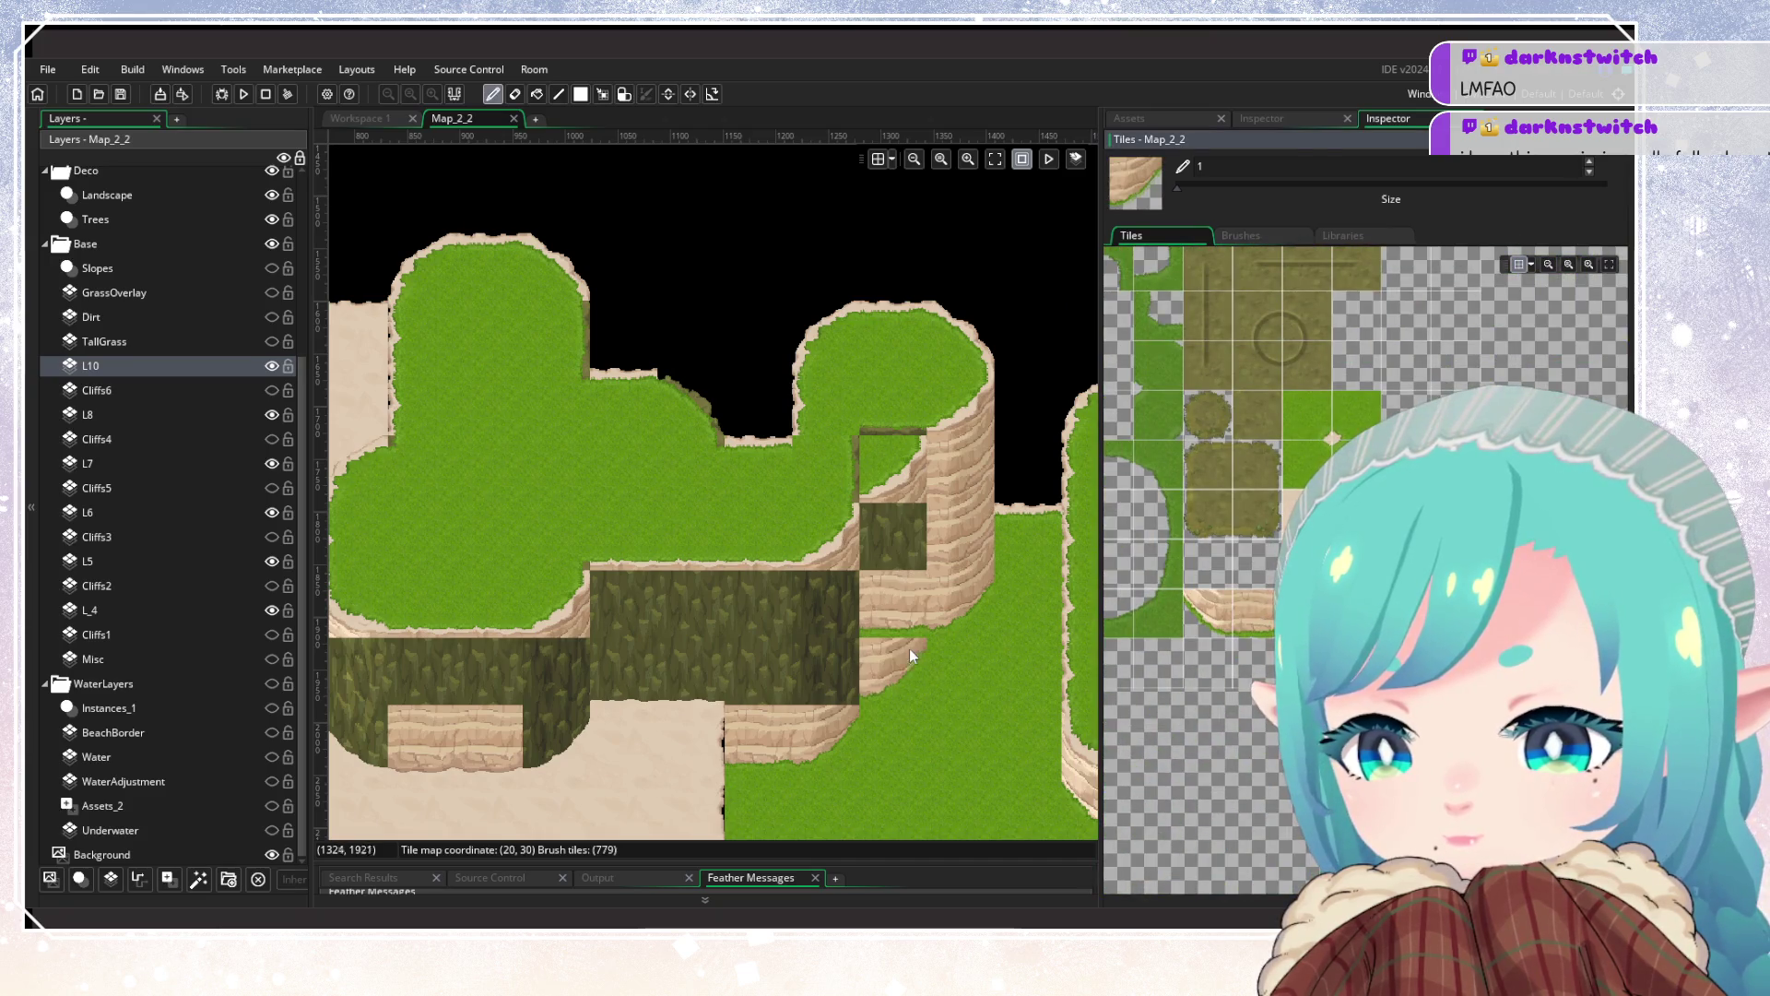
click(911, 657)
scroll(1237, 550, up, 5)
click(1245, 503)
click(988, 551)
key(ctrl+z)
click(890, 534)
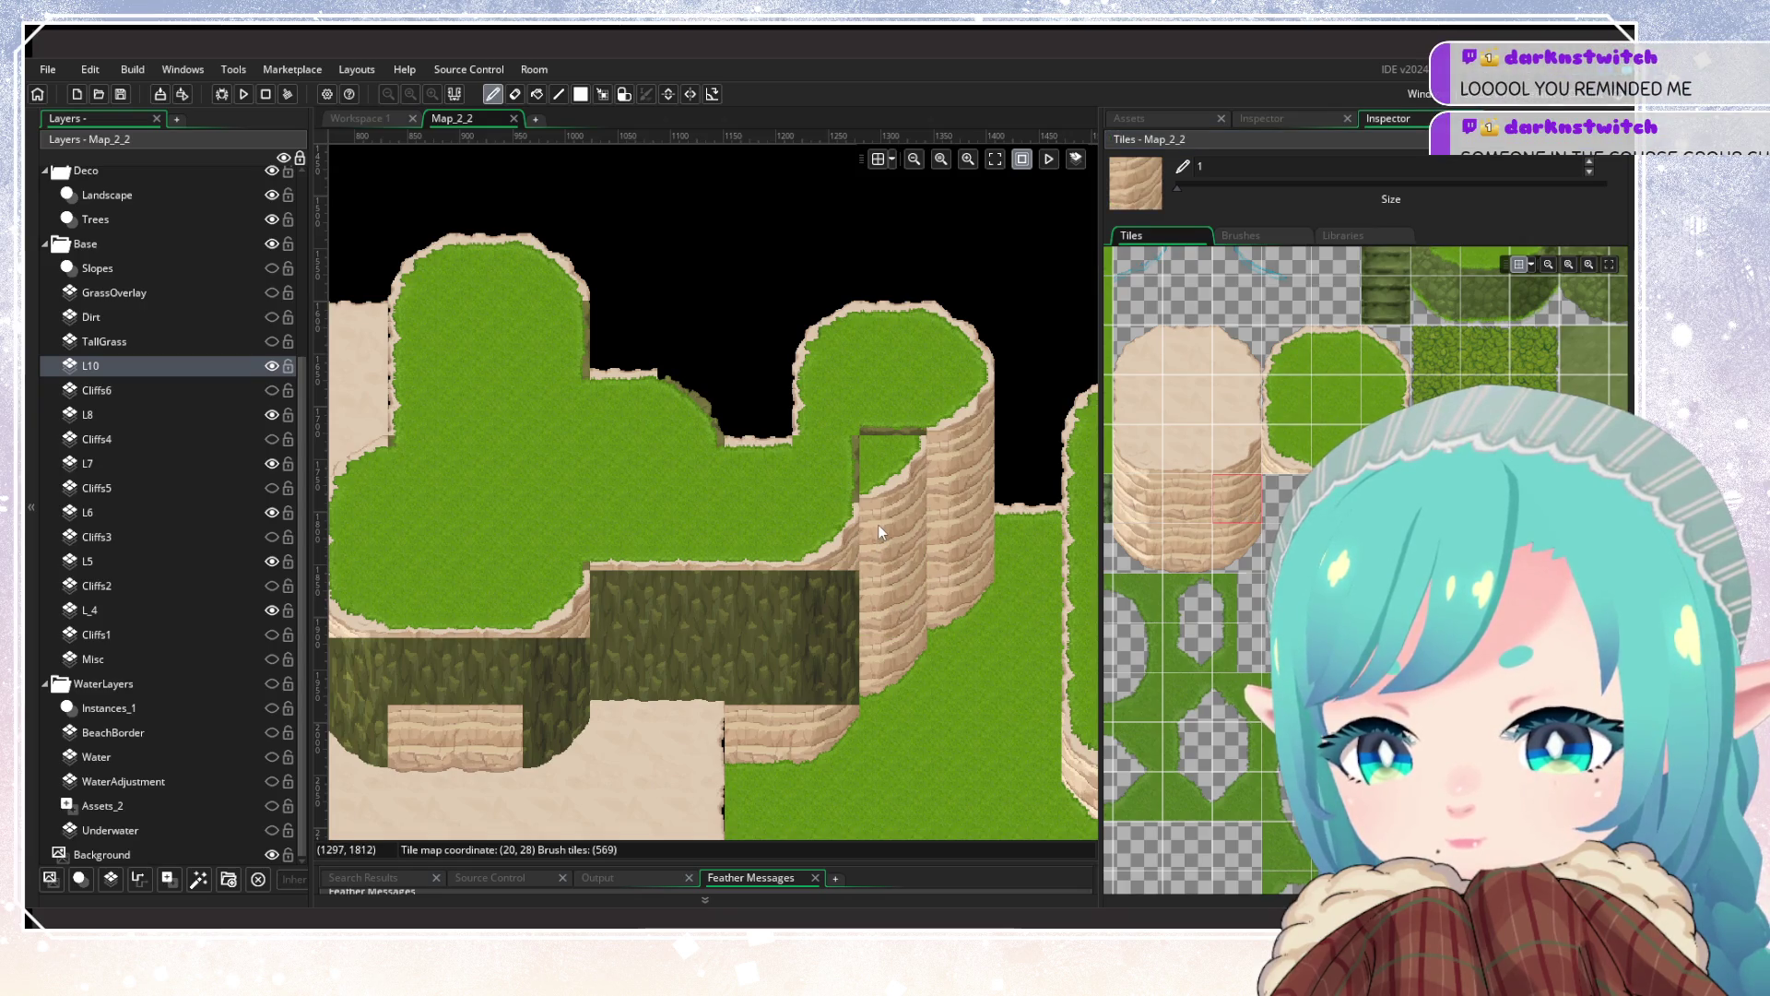
Step: Cover the cliff notch between the plateaus with plain grass tiles
scroll(1227, 591, down, 5)
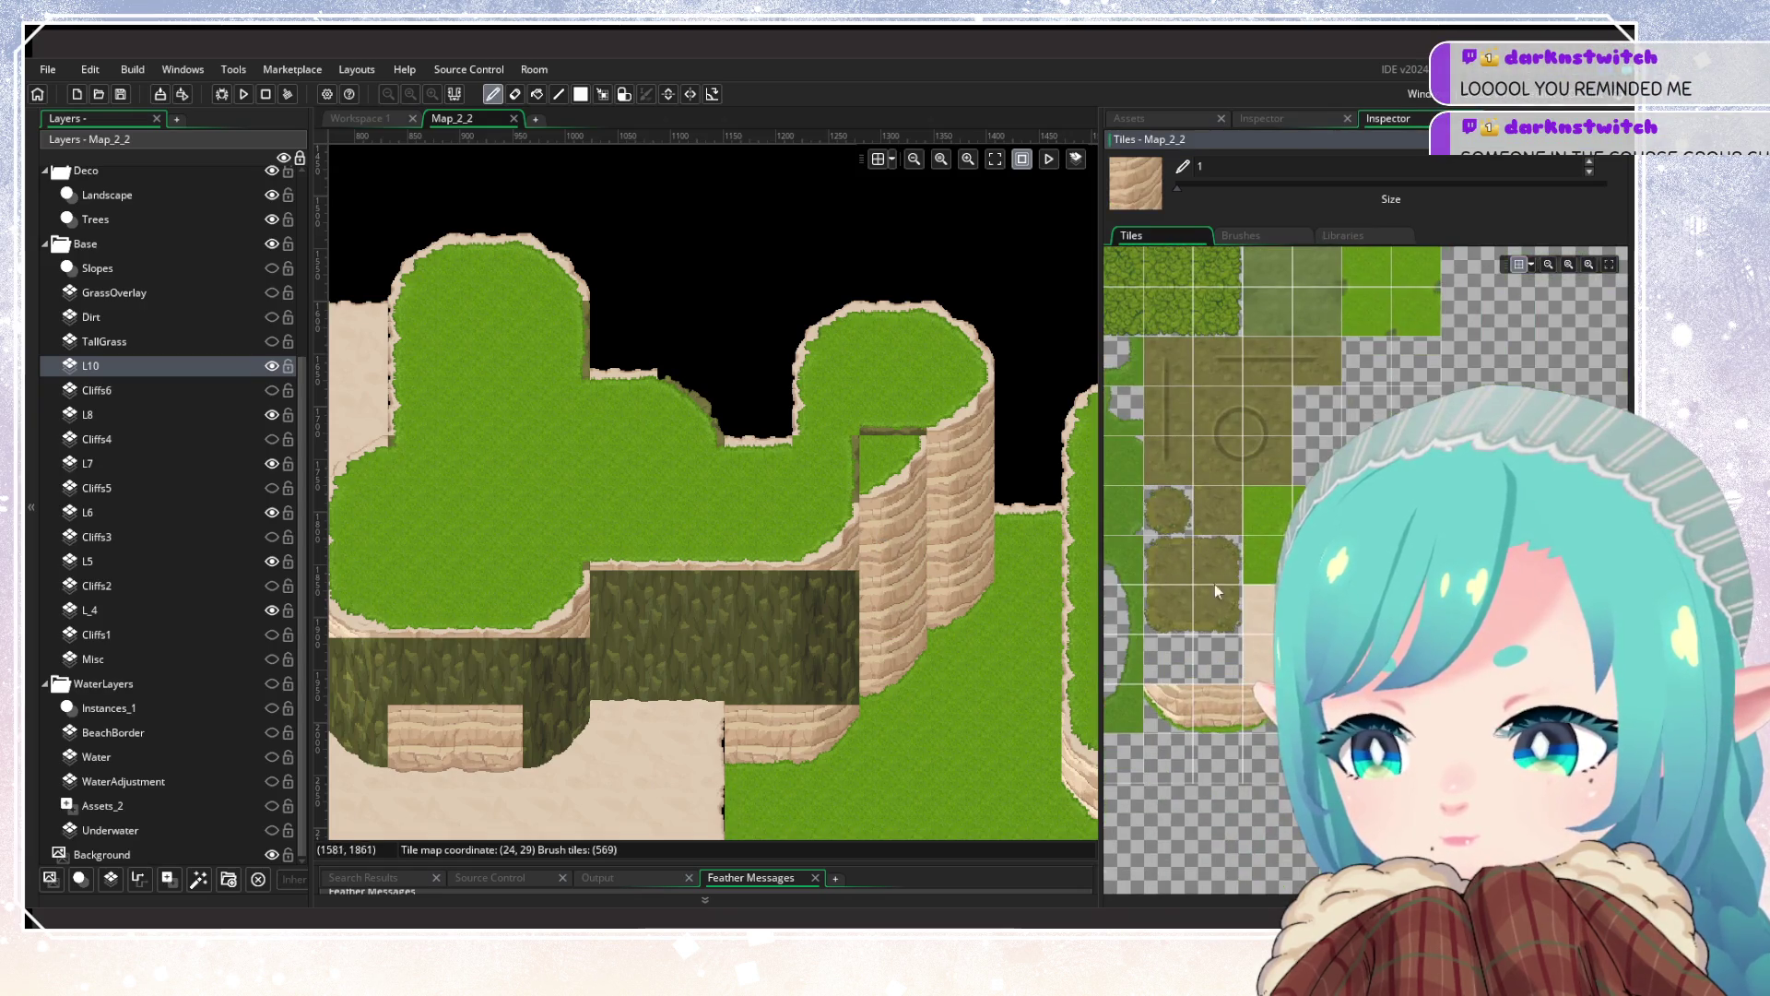
click(1265, 513)
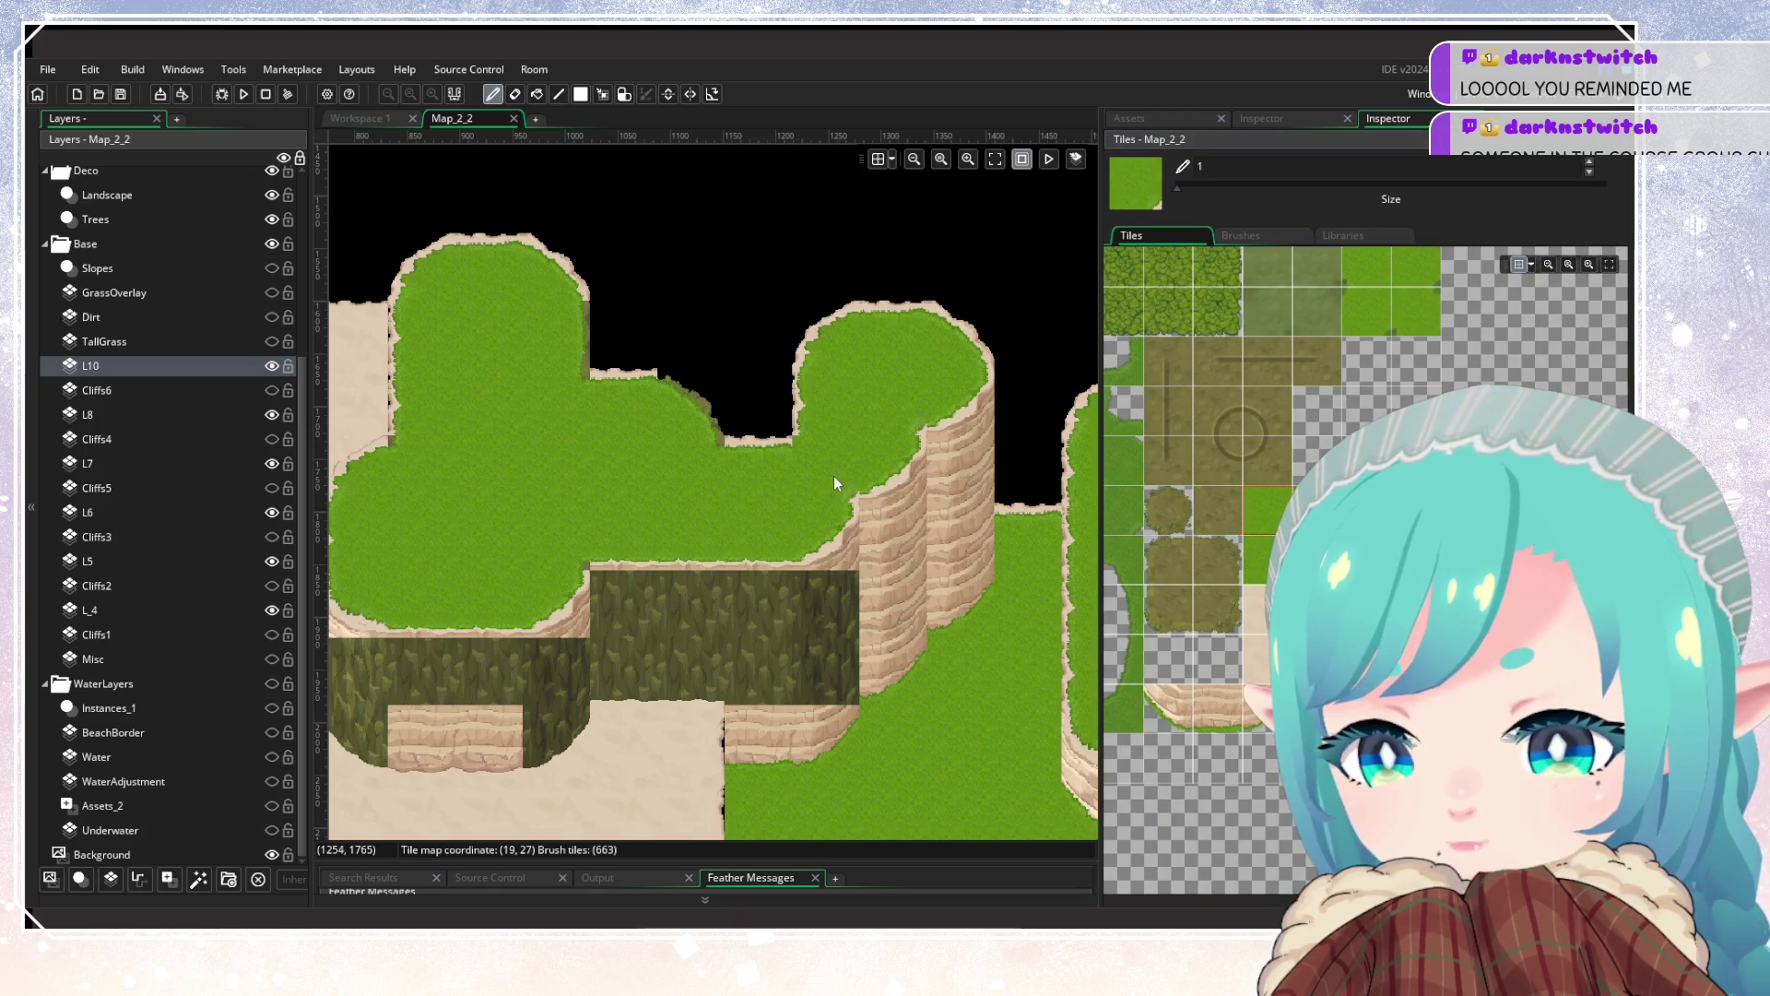
drag(834, 476, 857, 509)
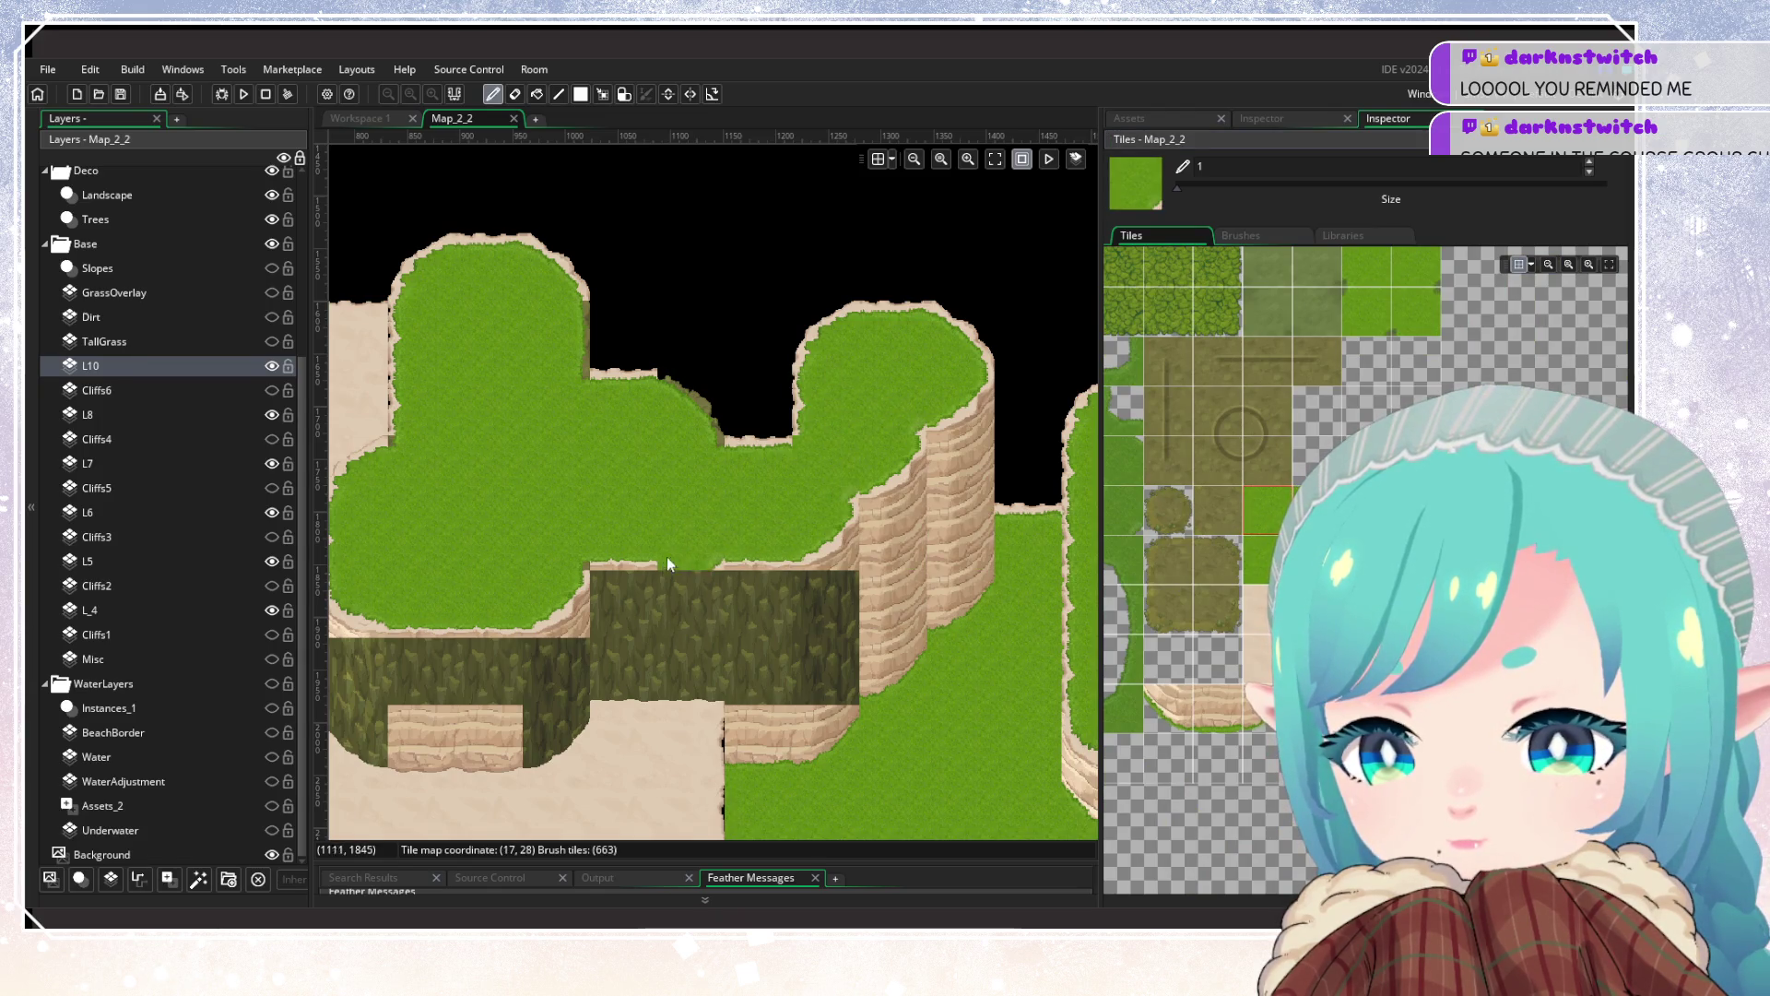
mouse_move(886, 669)
mouse_down()
mouse_move(1059, 685)
mouse_move(948, 672)
mouse_up()
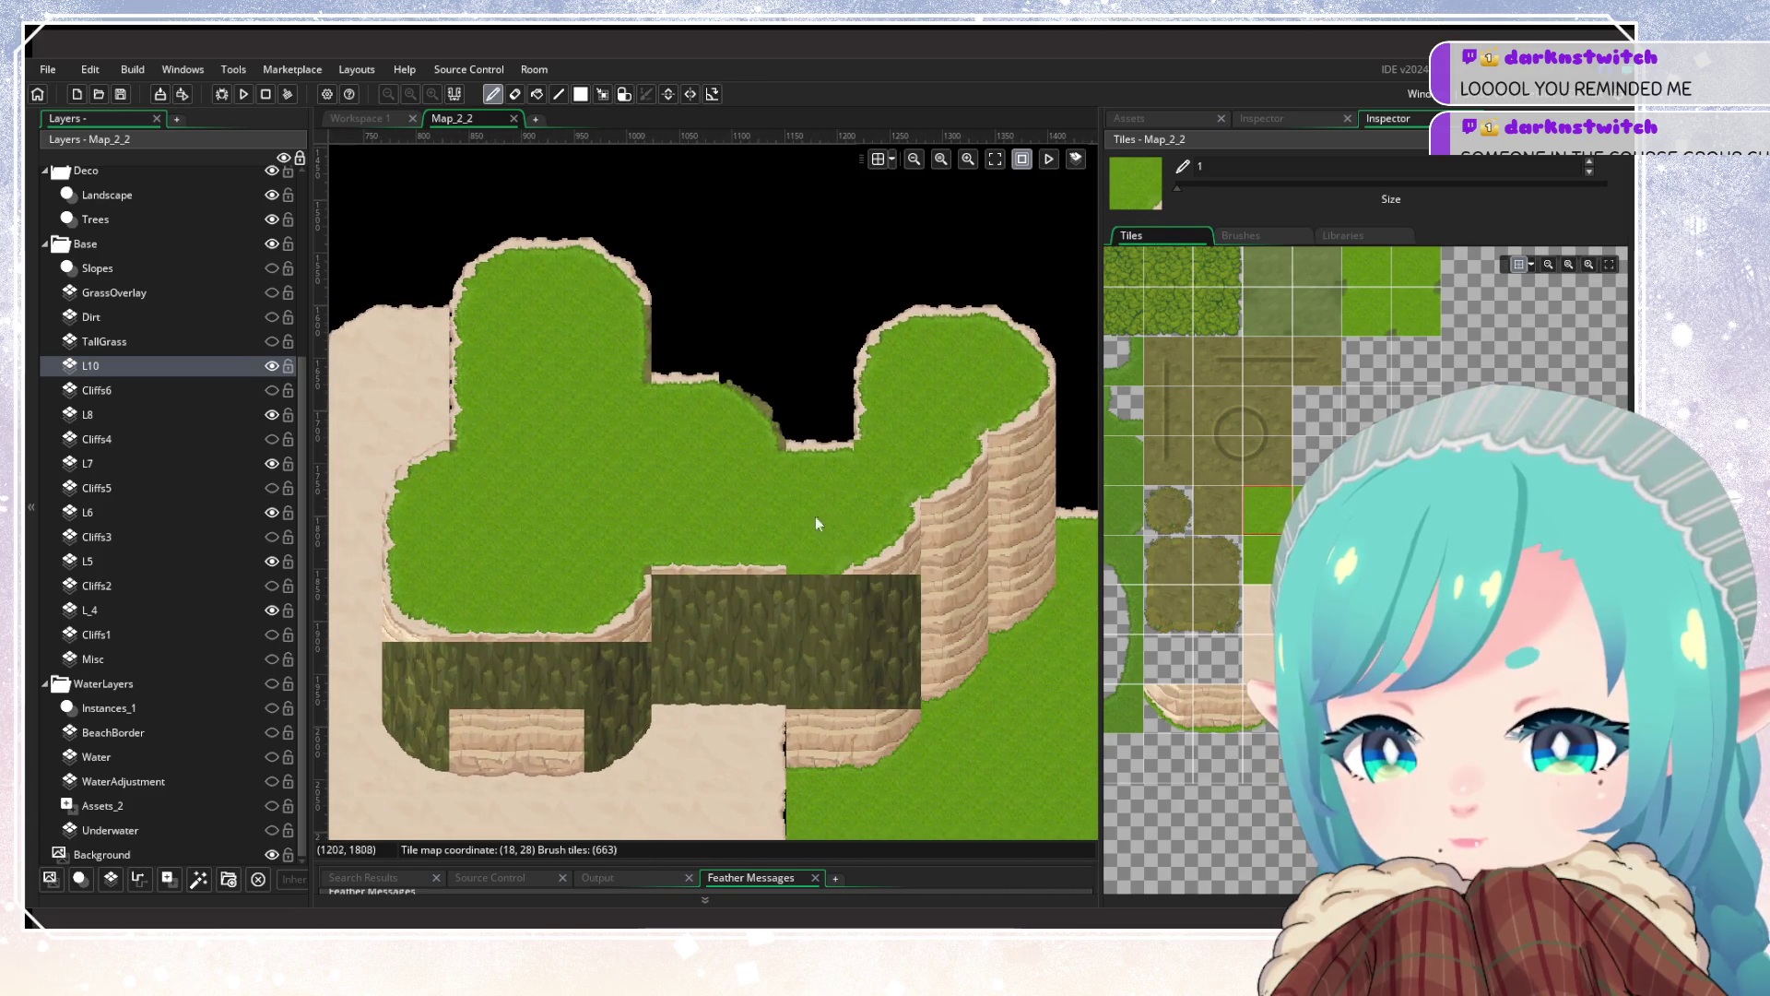
Step: Erase stray tiles between the plateaus and fill the upper gap and remaining black hole with grass
scroll(1225, 557, down, 5)
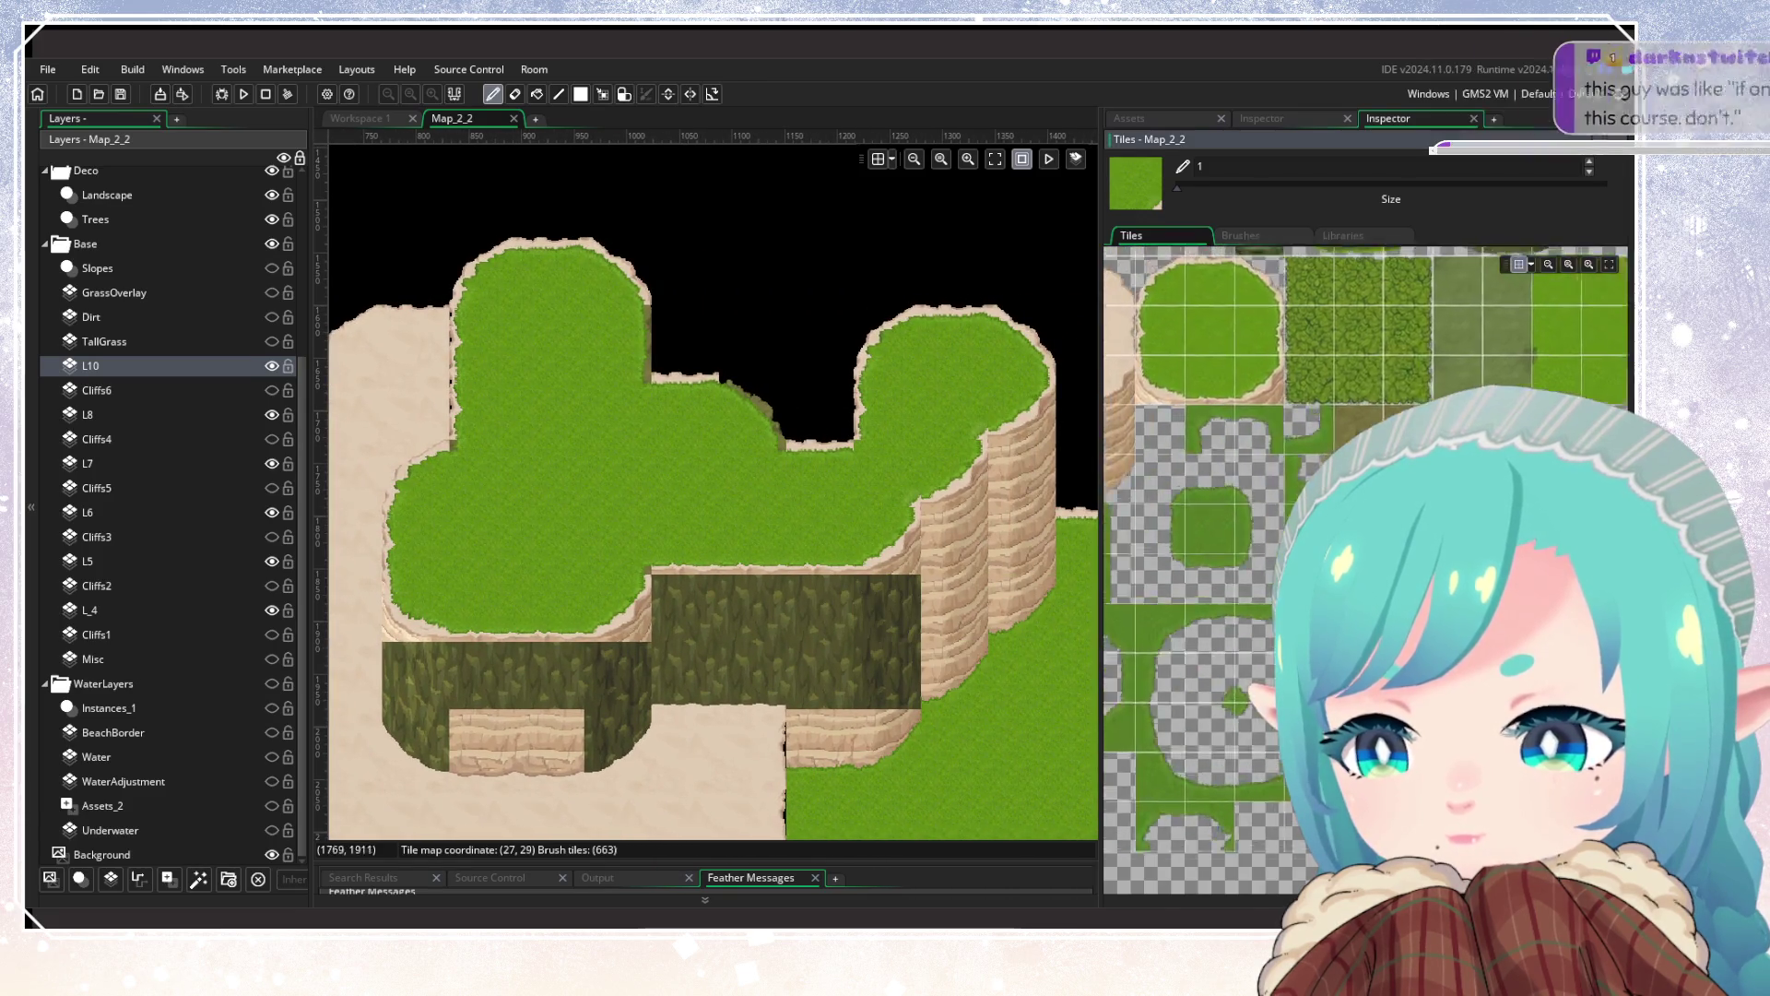
click(1330, 362)
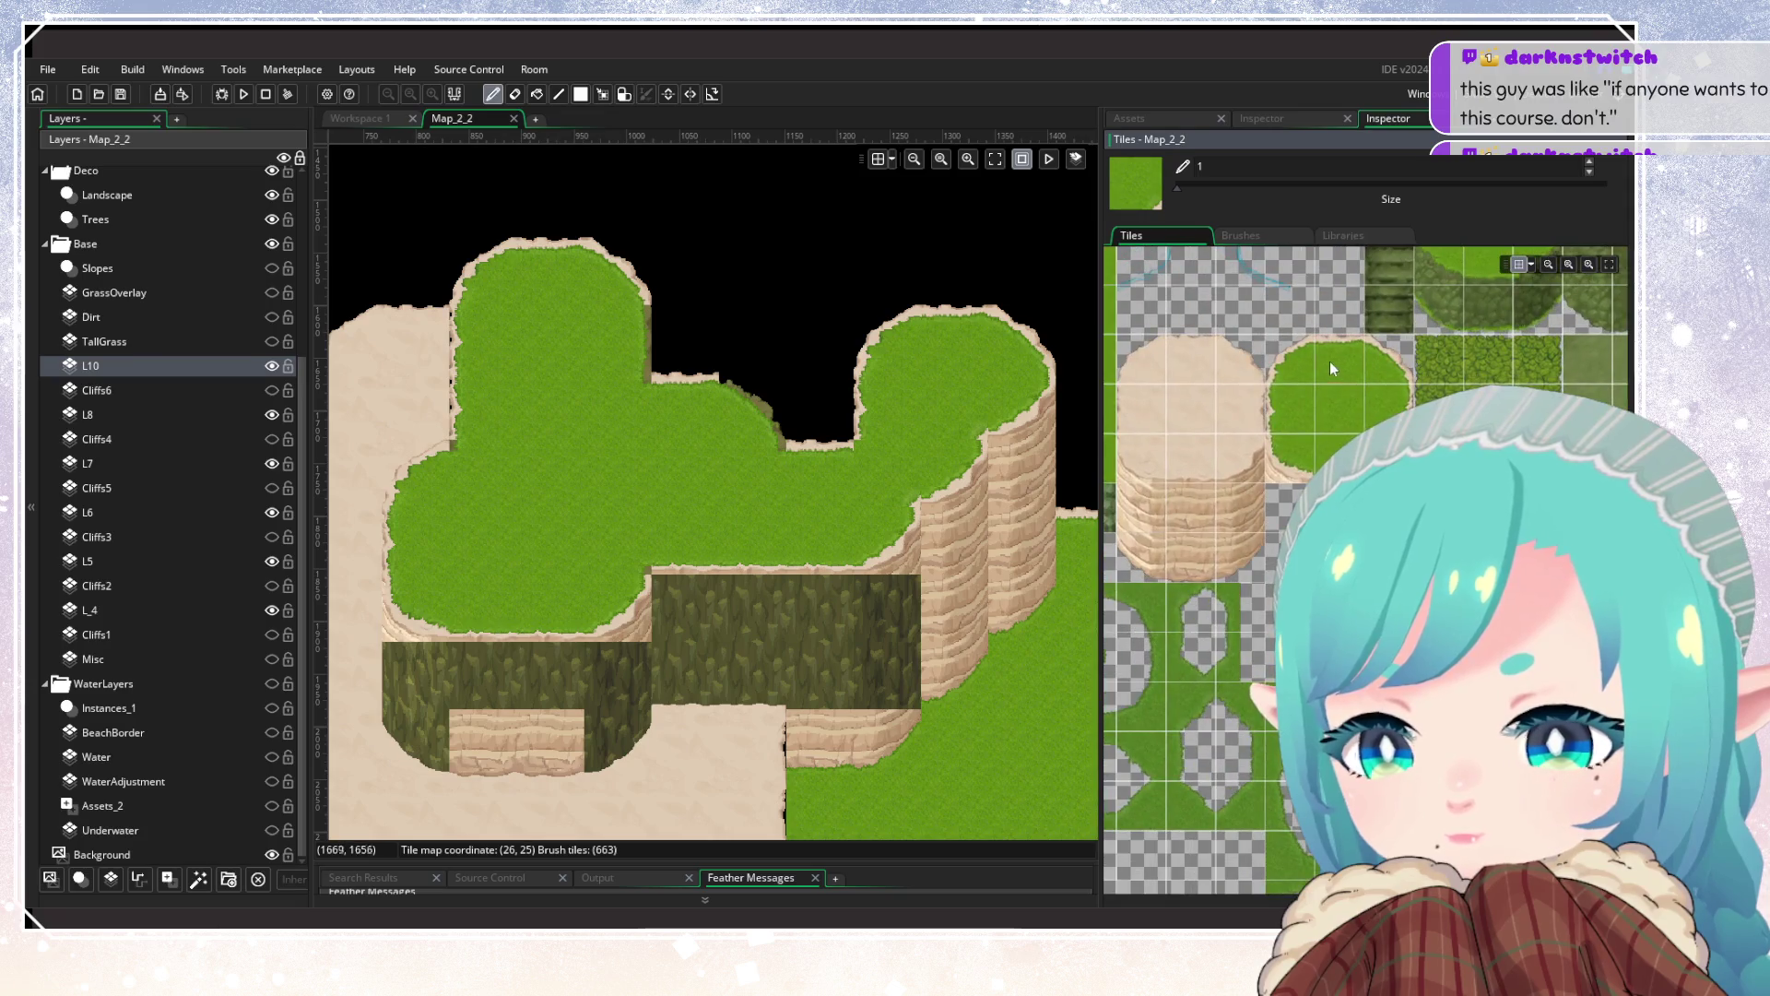
right_click(820, 477)
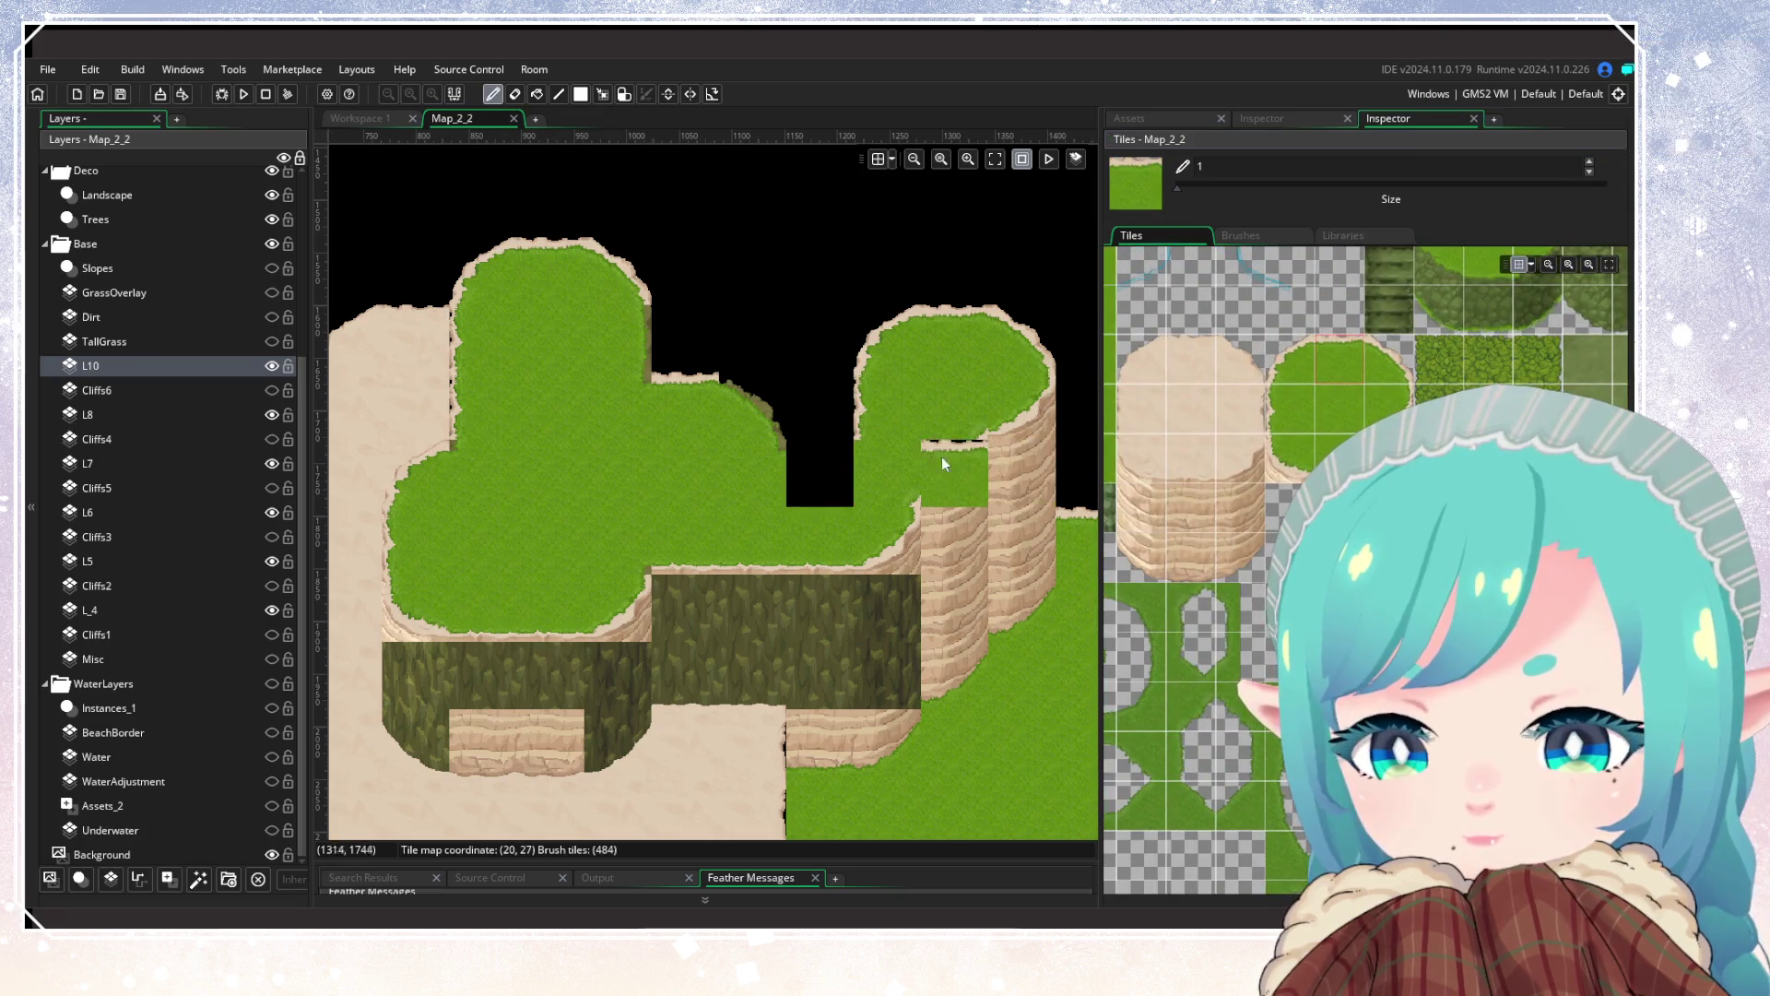
click(789, 430)
scroll(1286, 521, down, 5)
click(1288, 521)
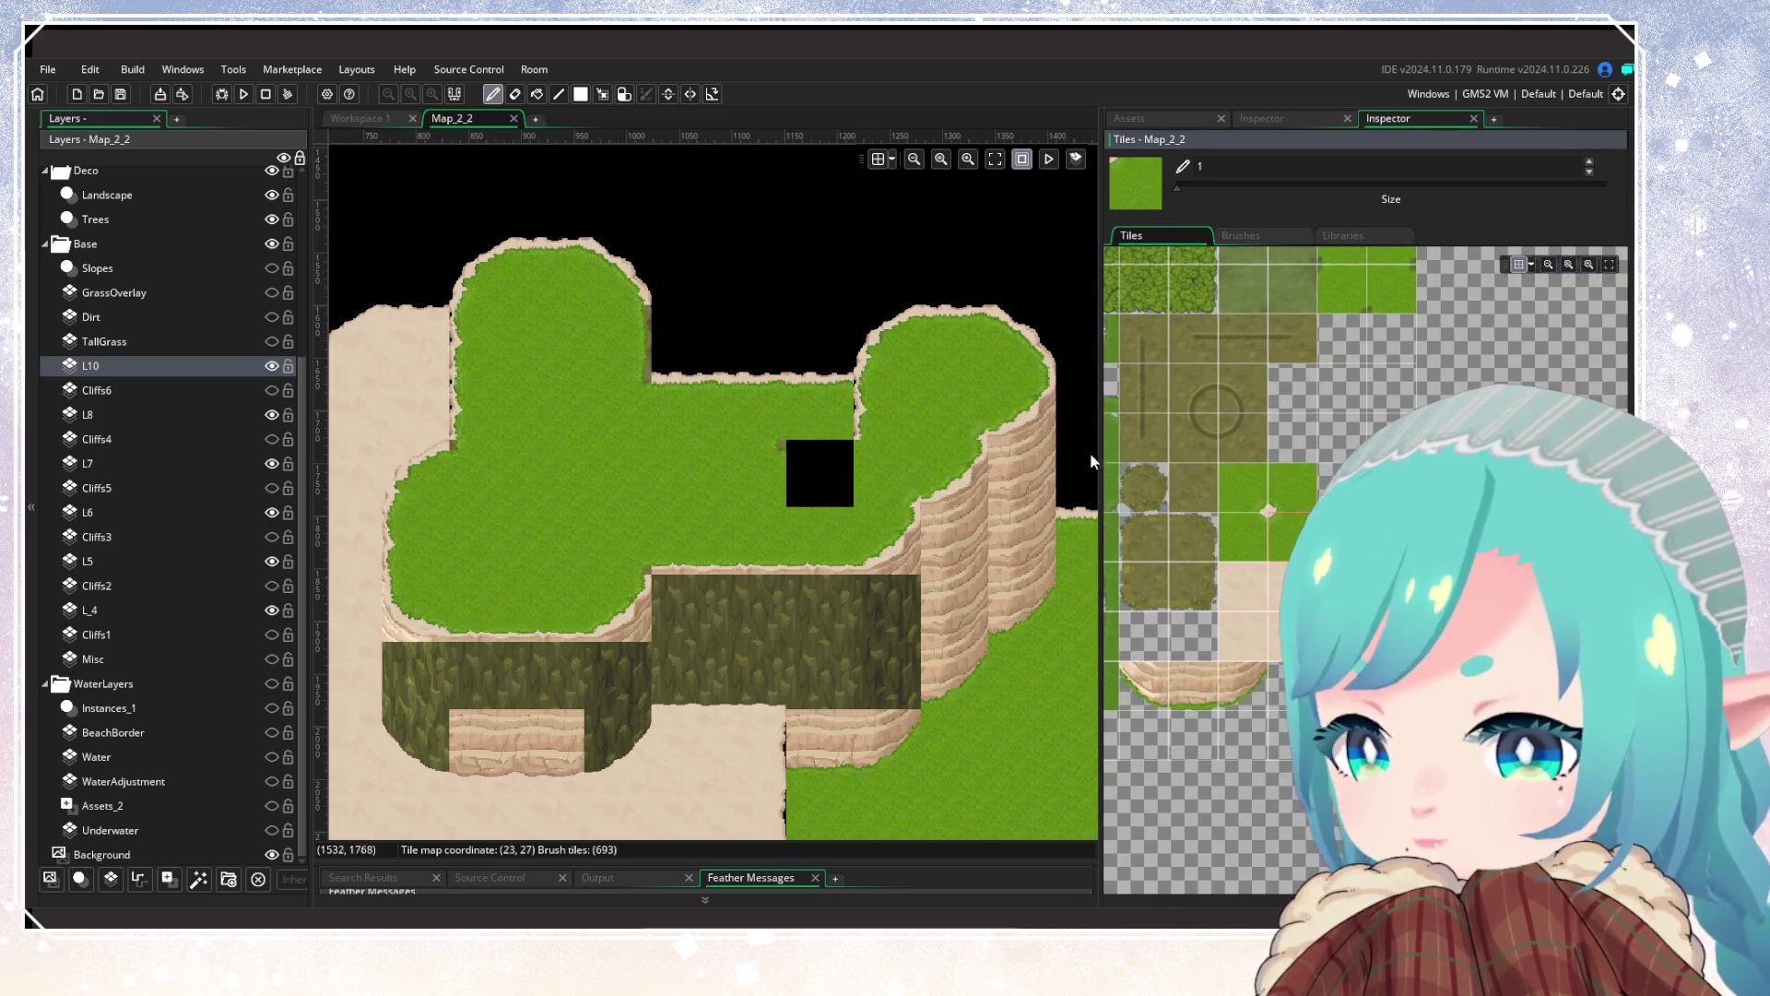
scroll(1288, 521, down, 5)
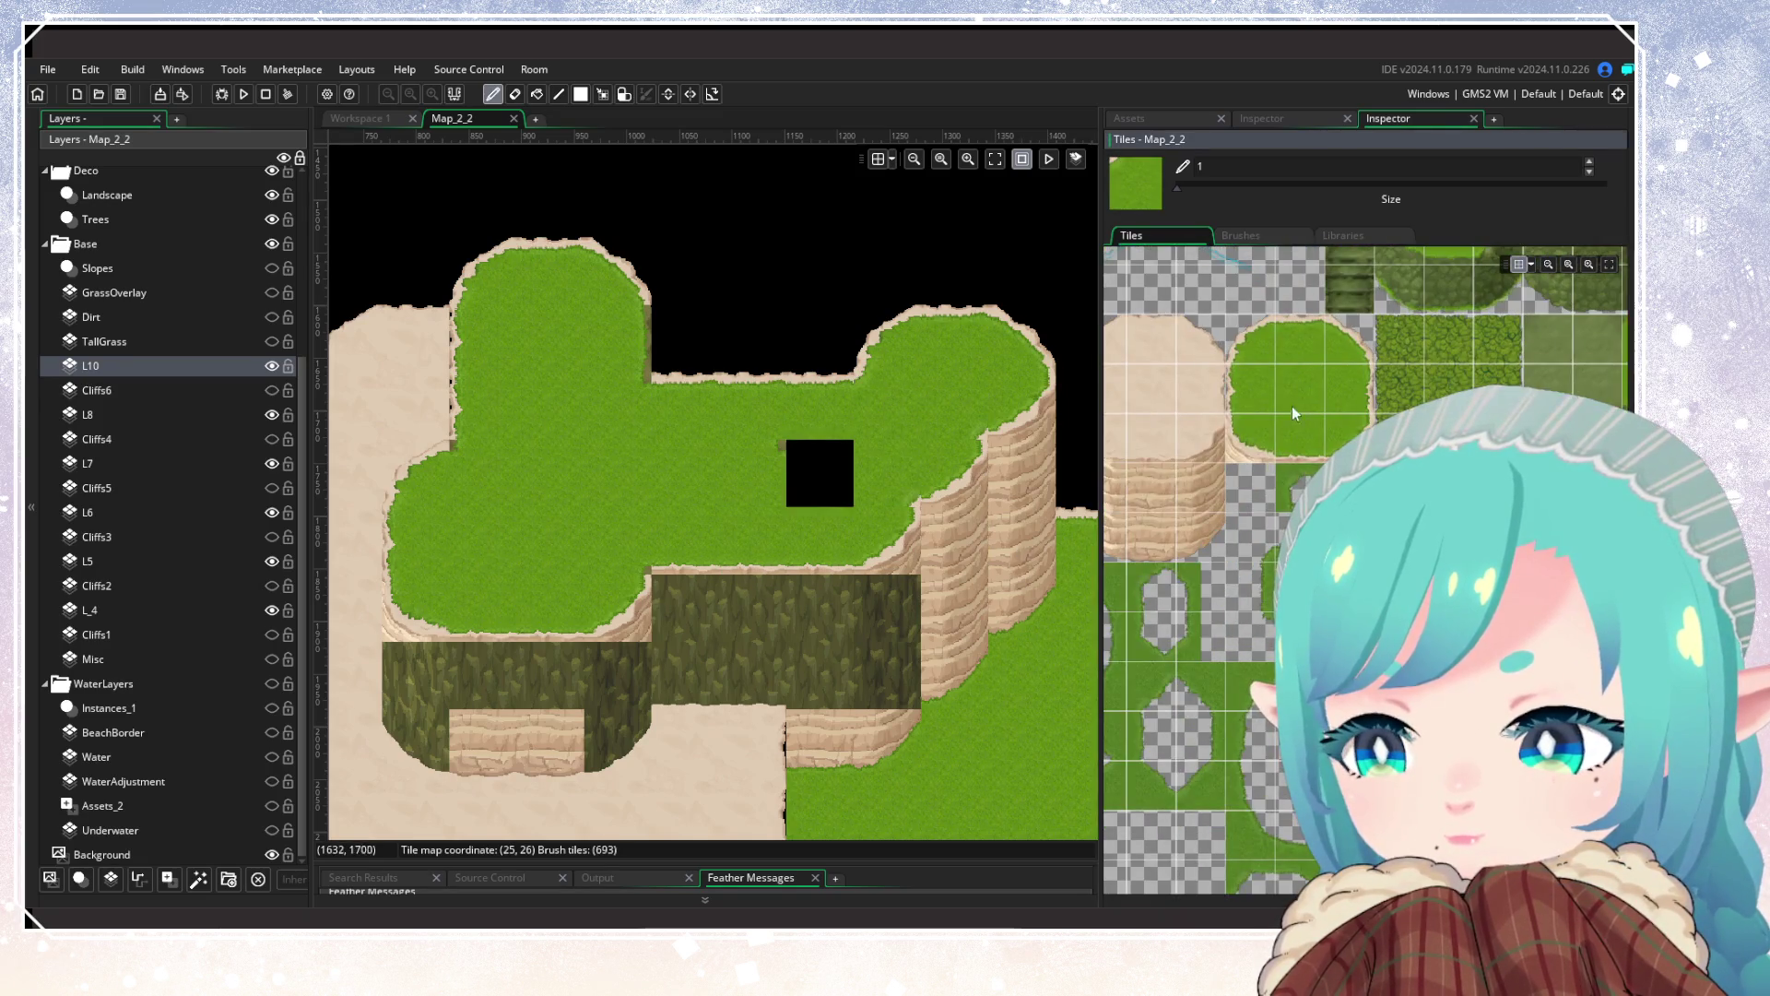
click(819, 473)
scroll(852, 518, left, 3)
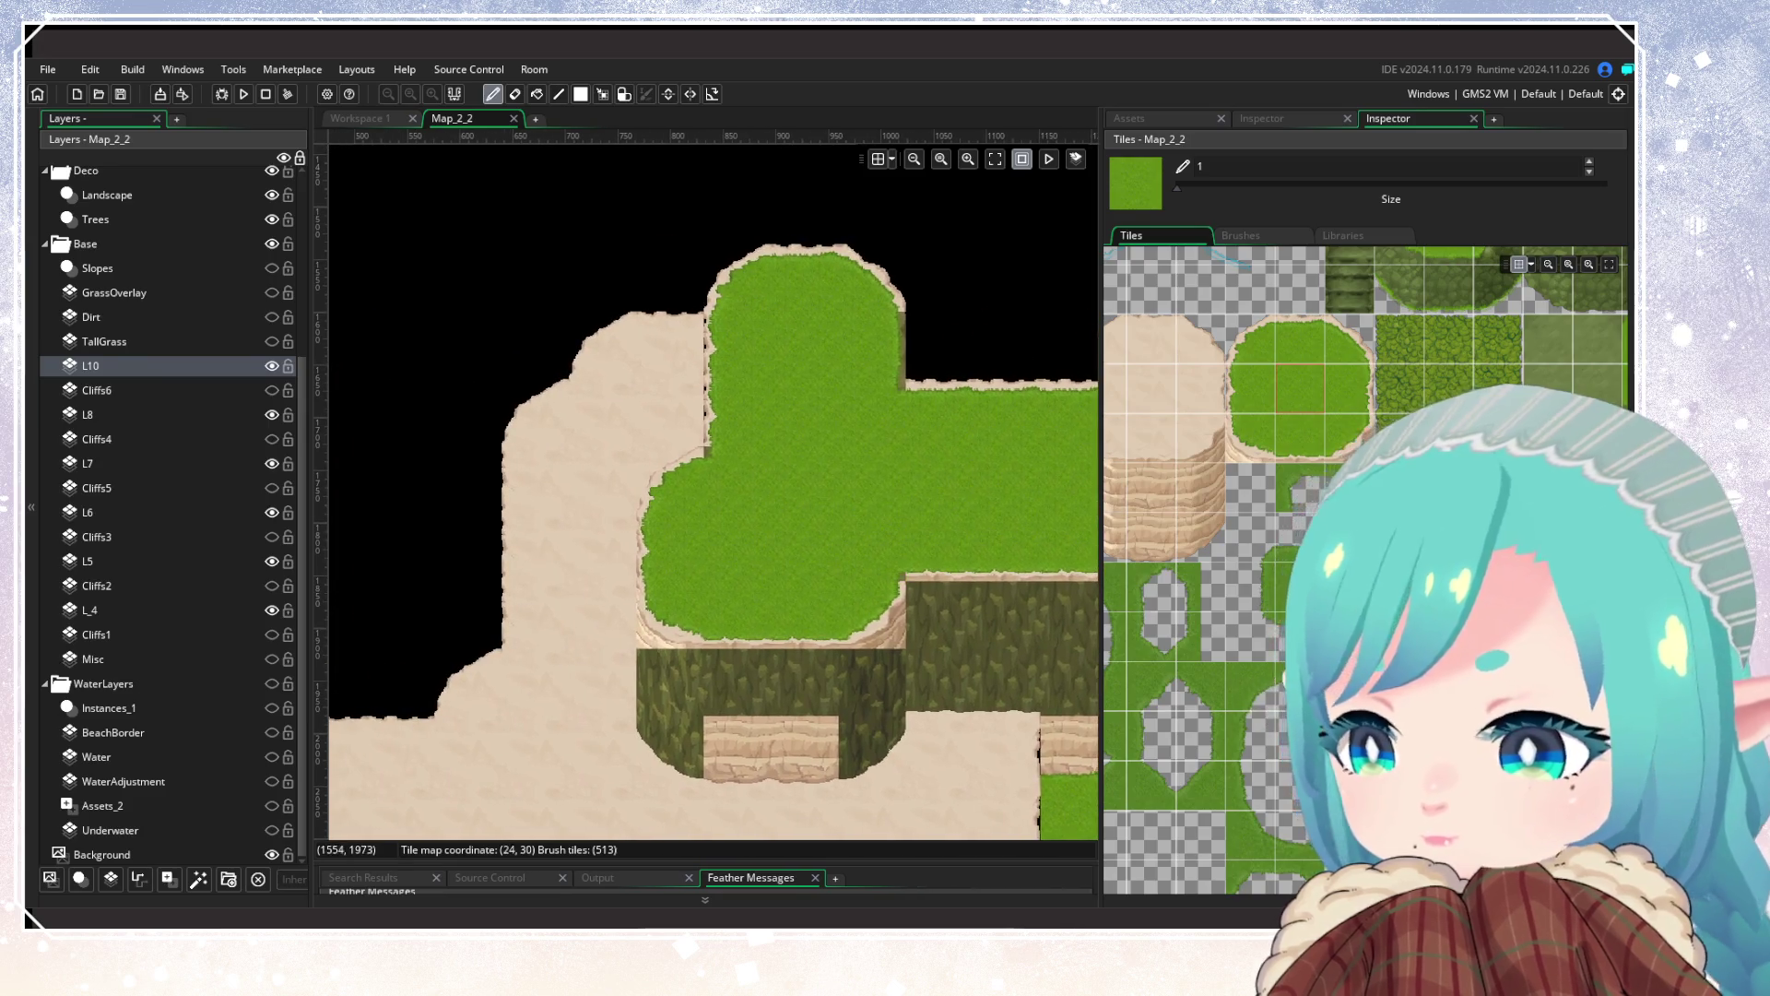
Step: Repaint the upper row of dark mossy cliff tiles with sand-cliff and curved sand-cliff tiles
scroll(1291, 521, right, 3)
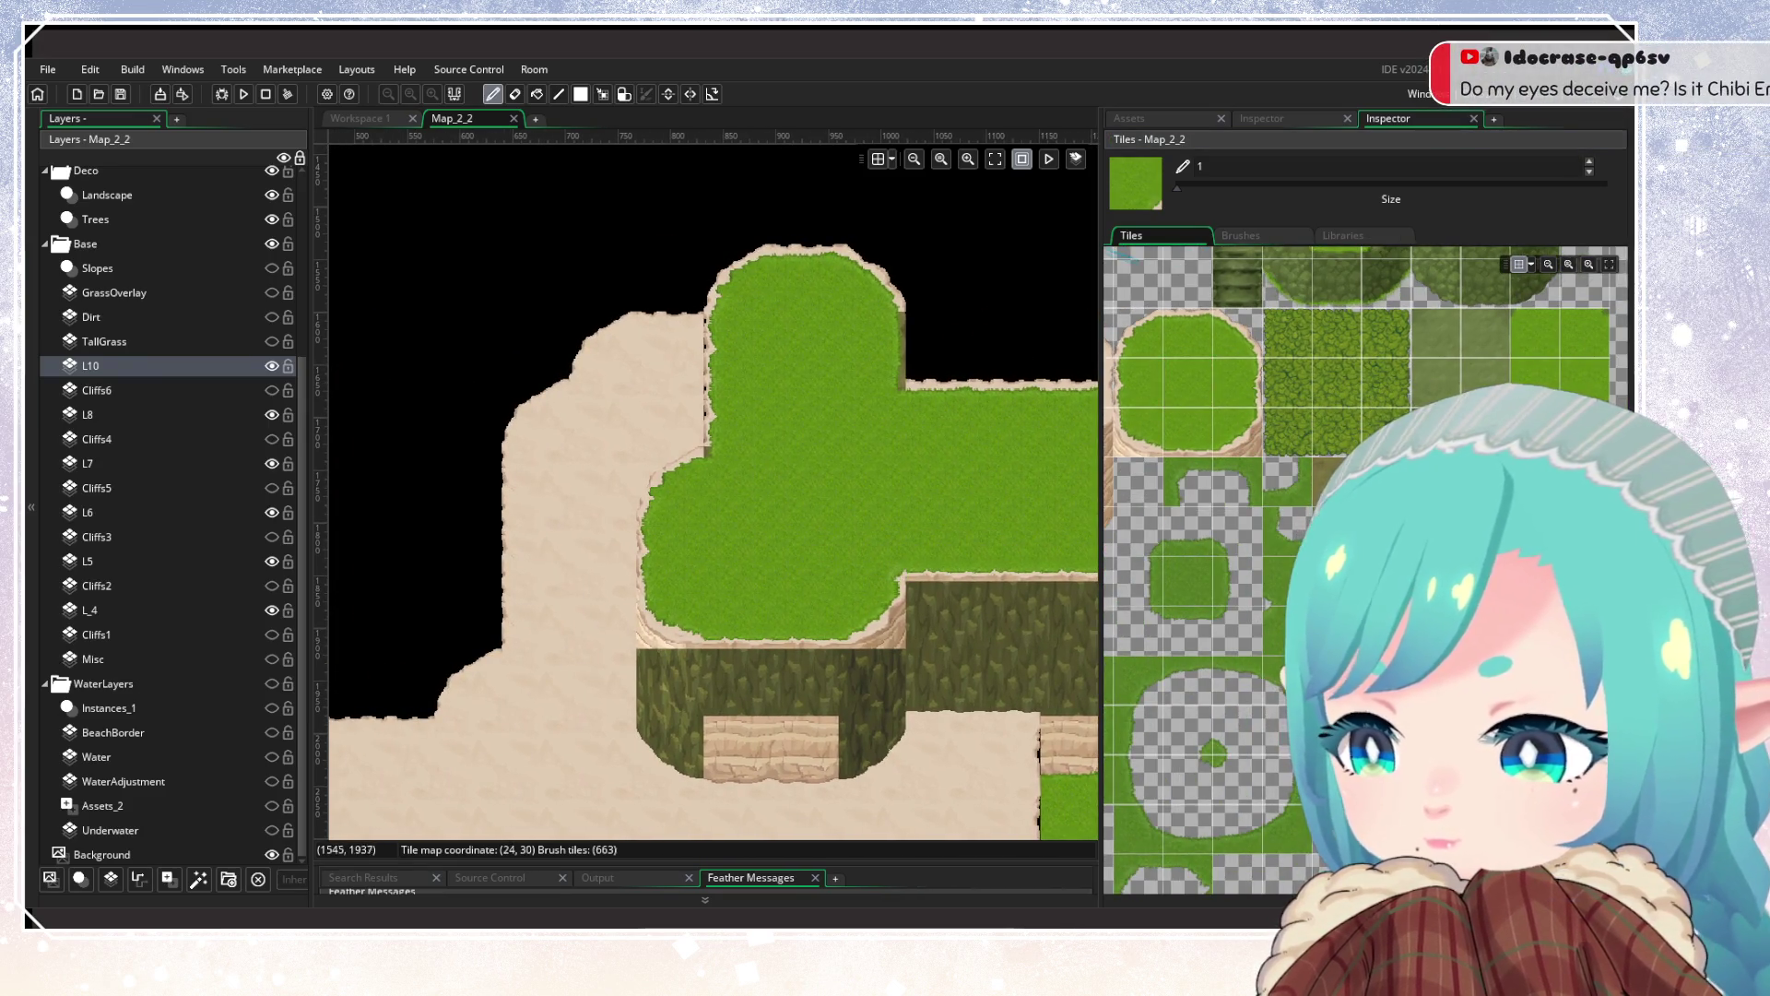
click(1236, 382)
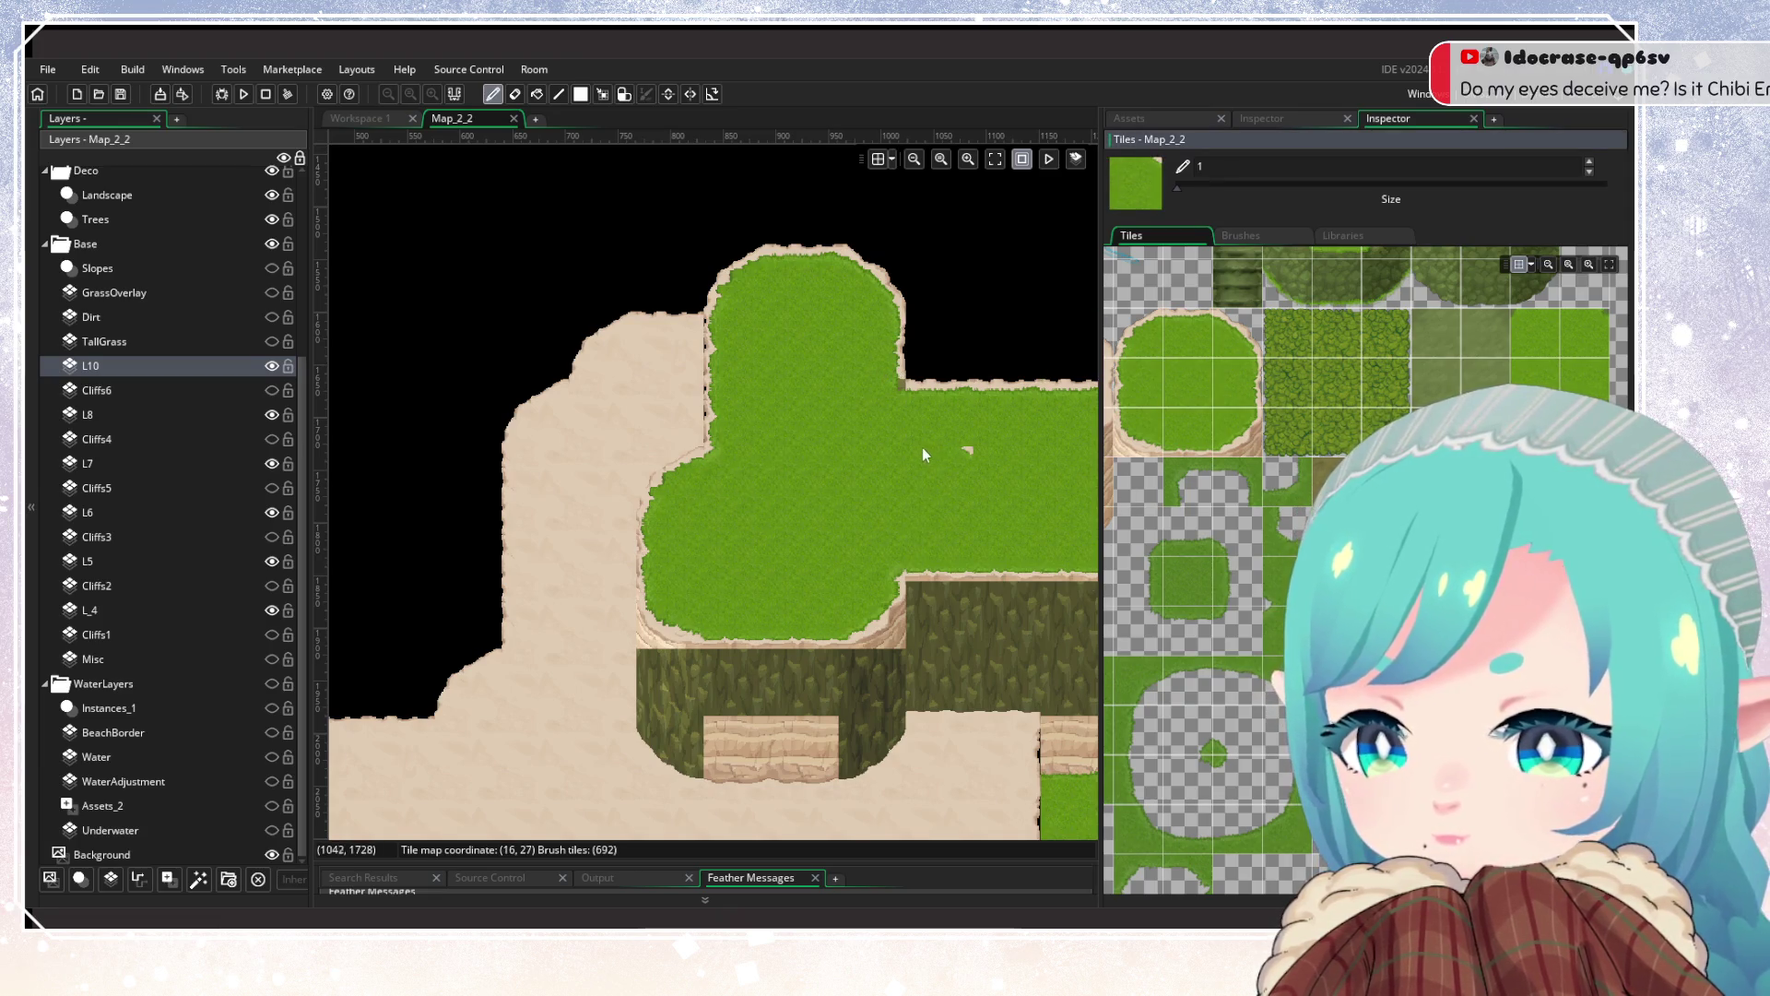
mouse_move(959, 496)
mouse_down()
mouse_move(546, 495)
mouse_move(878, 420)
mouse_up()
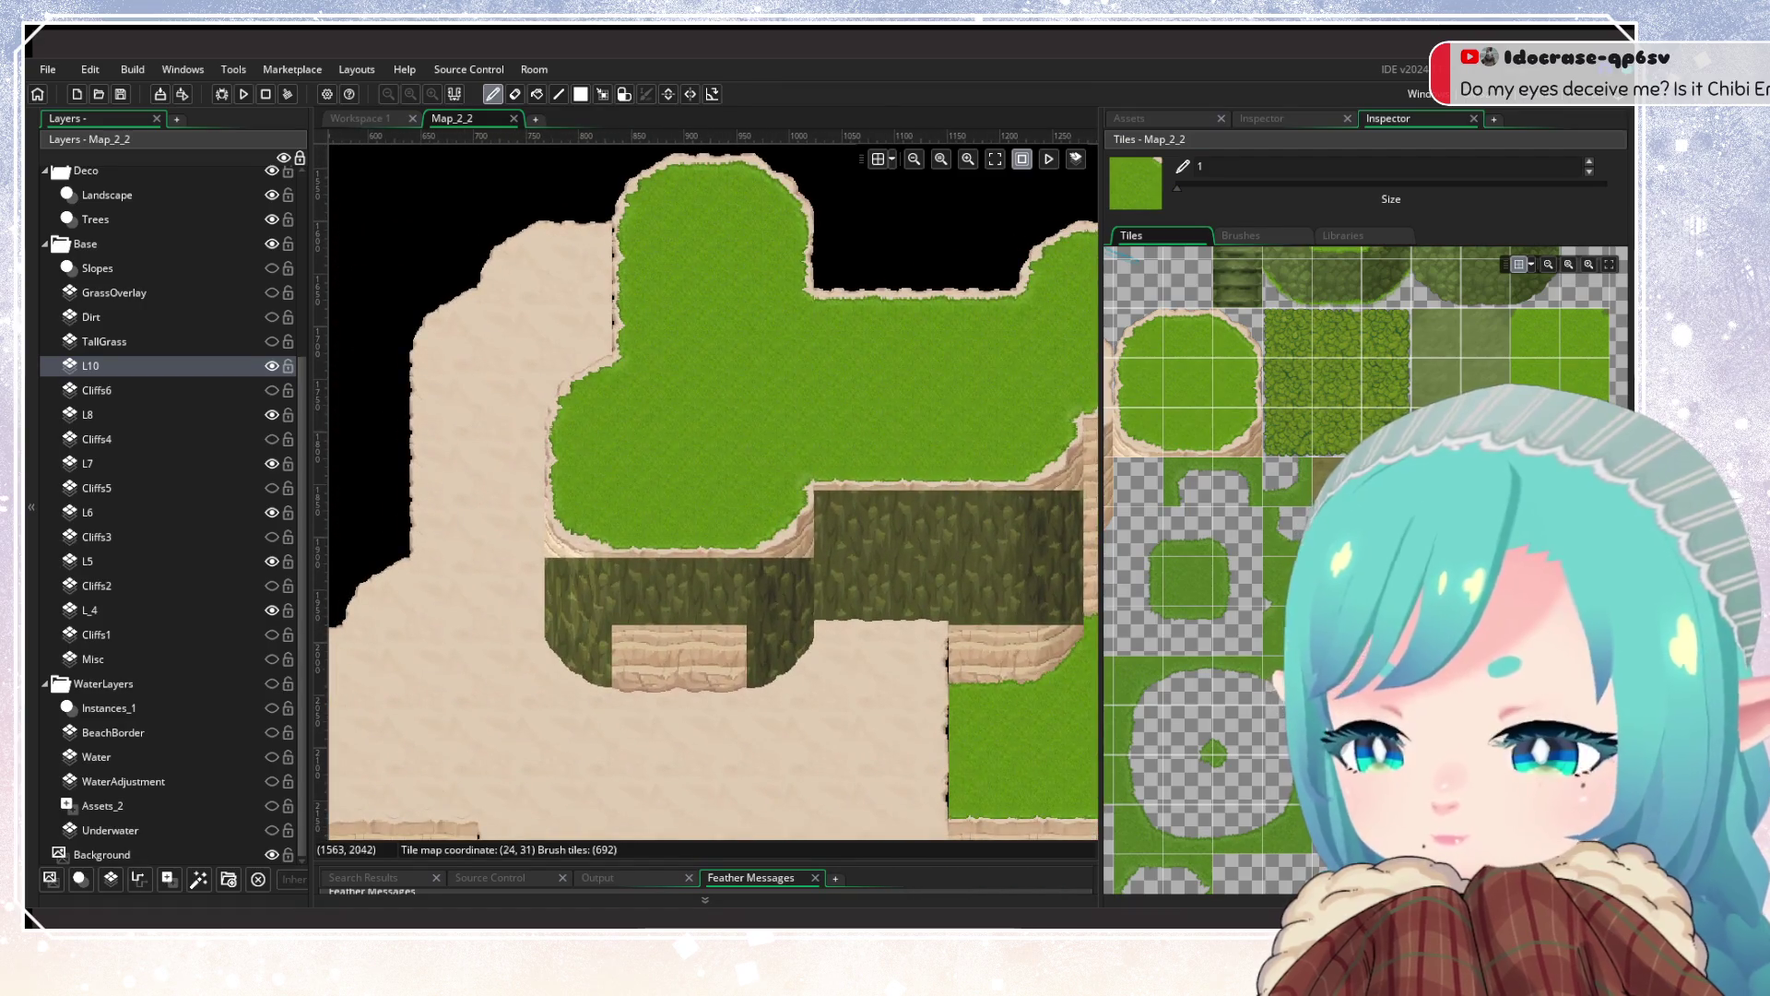
scroll(1154, 482, up, 2)
click(1182, 544)
click(673, 593)
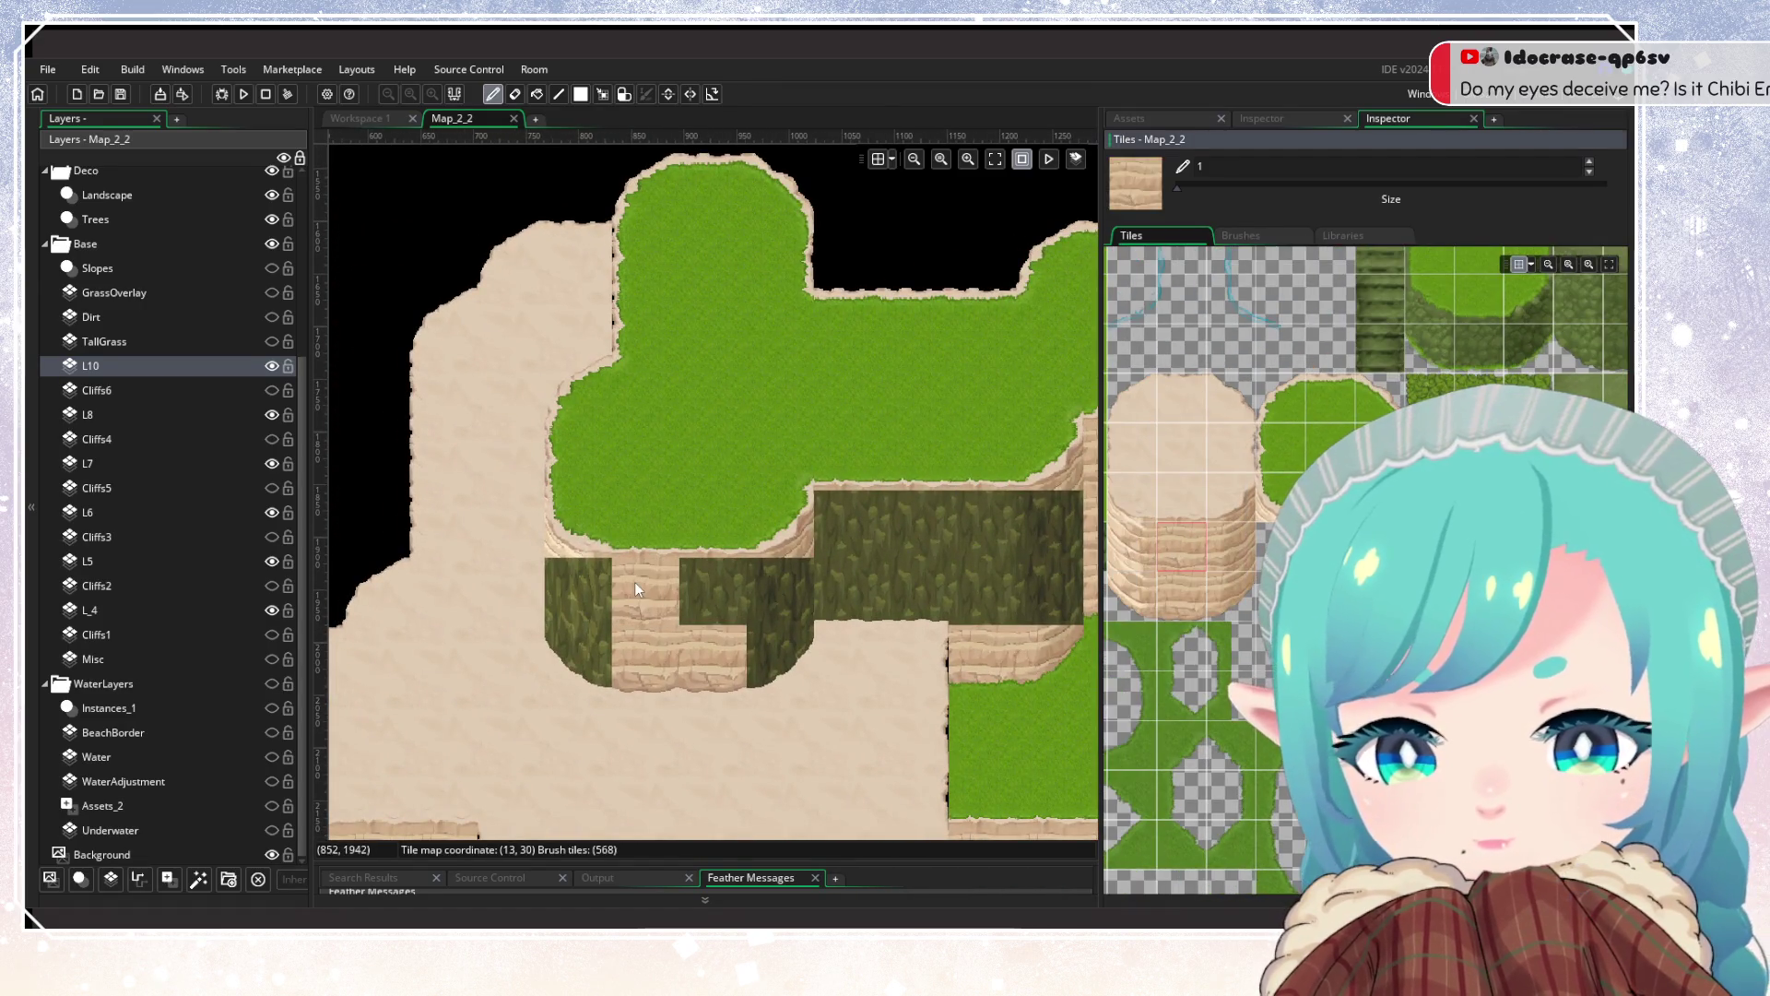
click(713, 591)
mouse_move(844, 525)
mouse_down()
mouse_move(993, 539)
mouse_move(1038, 595)
mouse_up()
click(1234, 544)
click(779, 604)
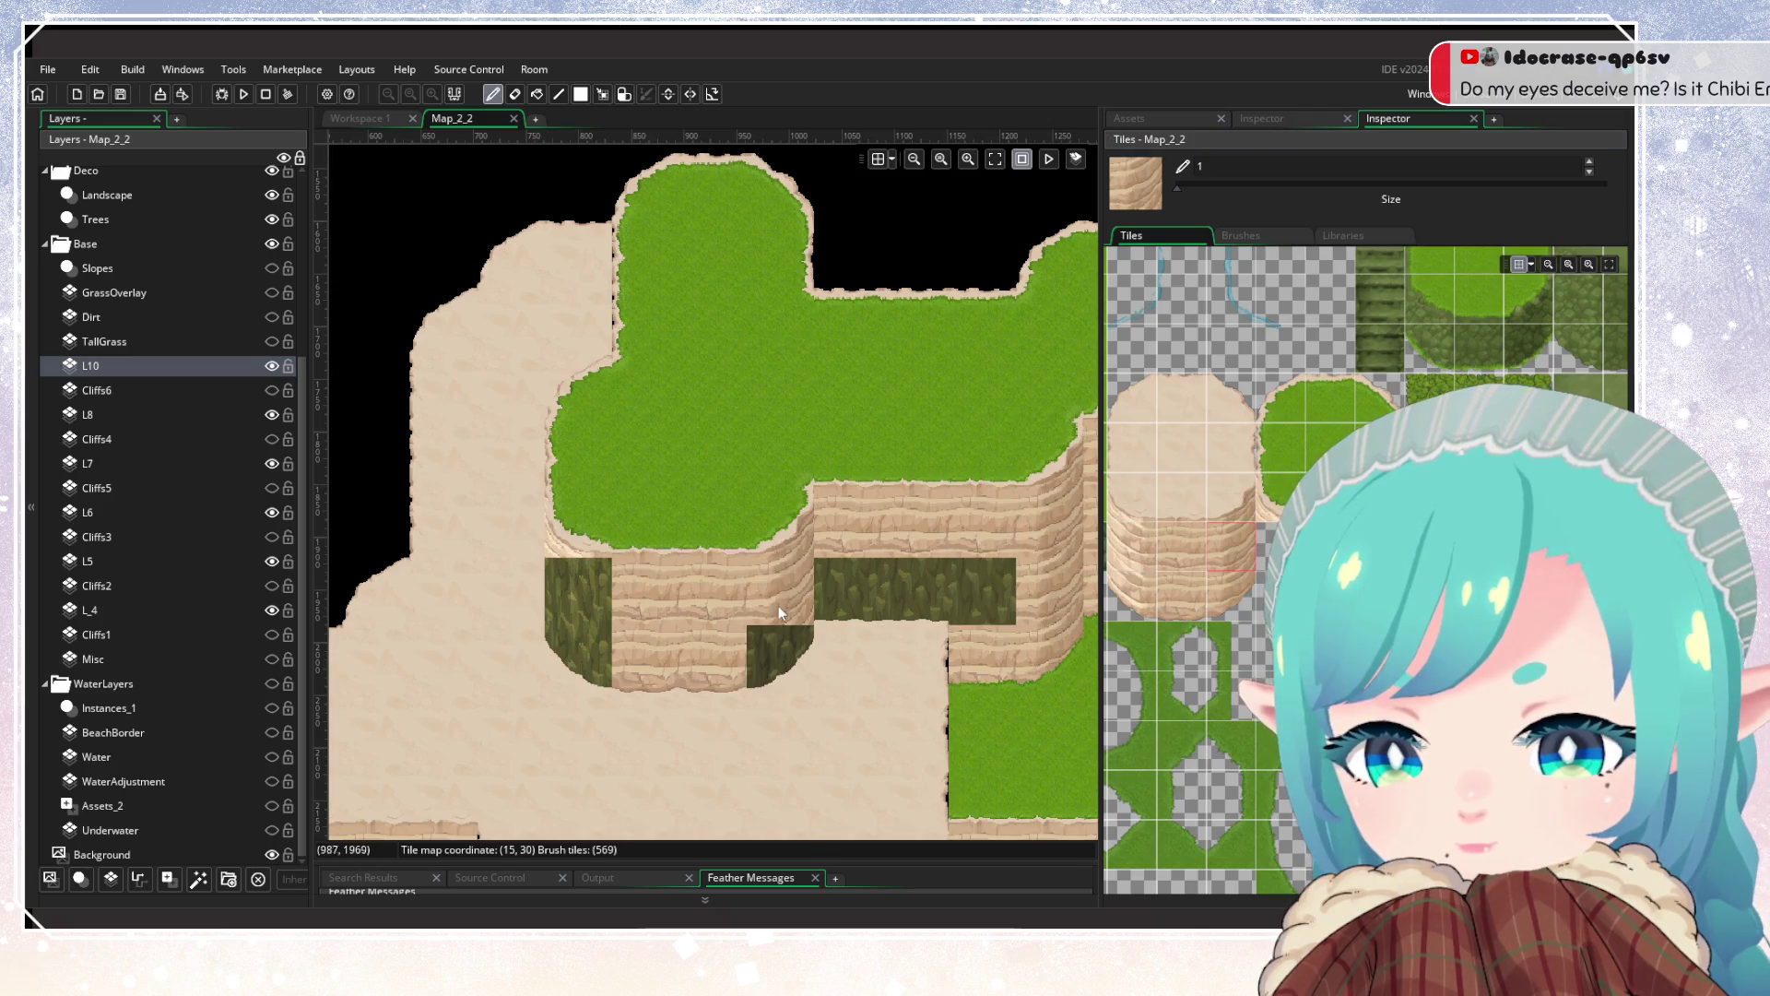
Step: Cover the left, right and middle dark tiles and the cliff base with sand-cliff tiles, then zoom out
click(1153, 559)
click(594, 584)
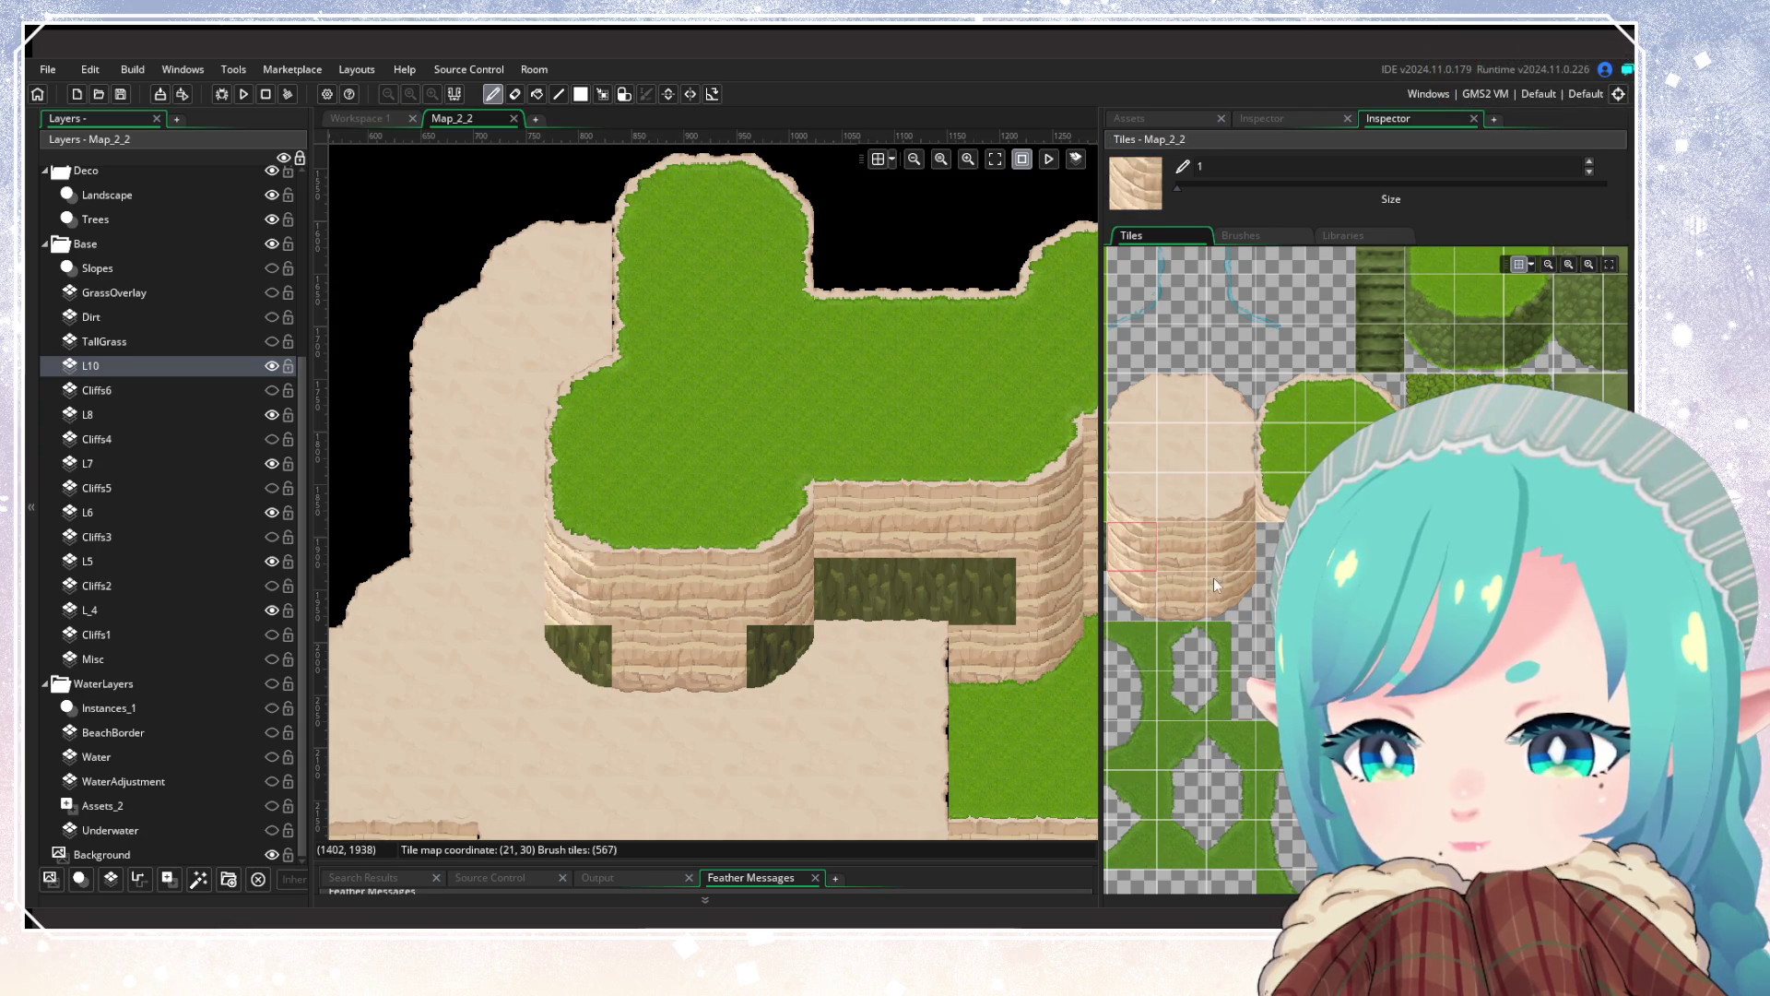
click(1185, 553)
click(968, 588)
drag(854, 592, 929, 596)
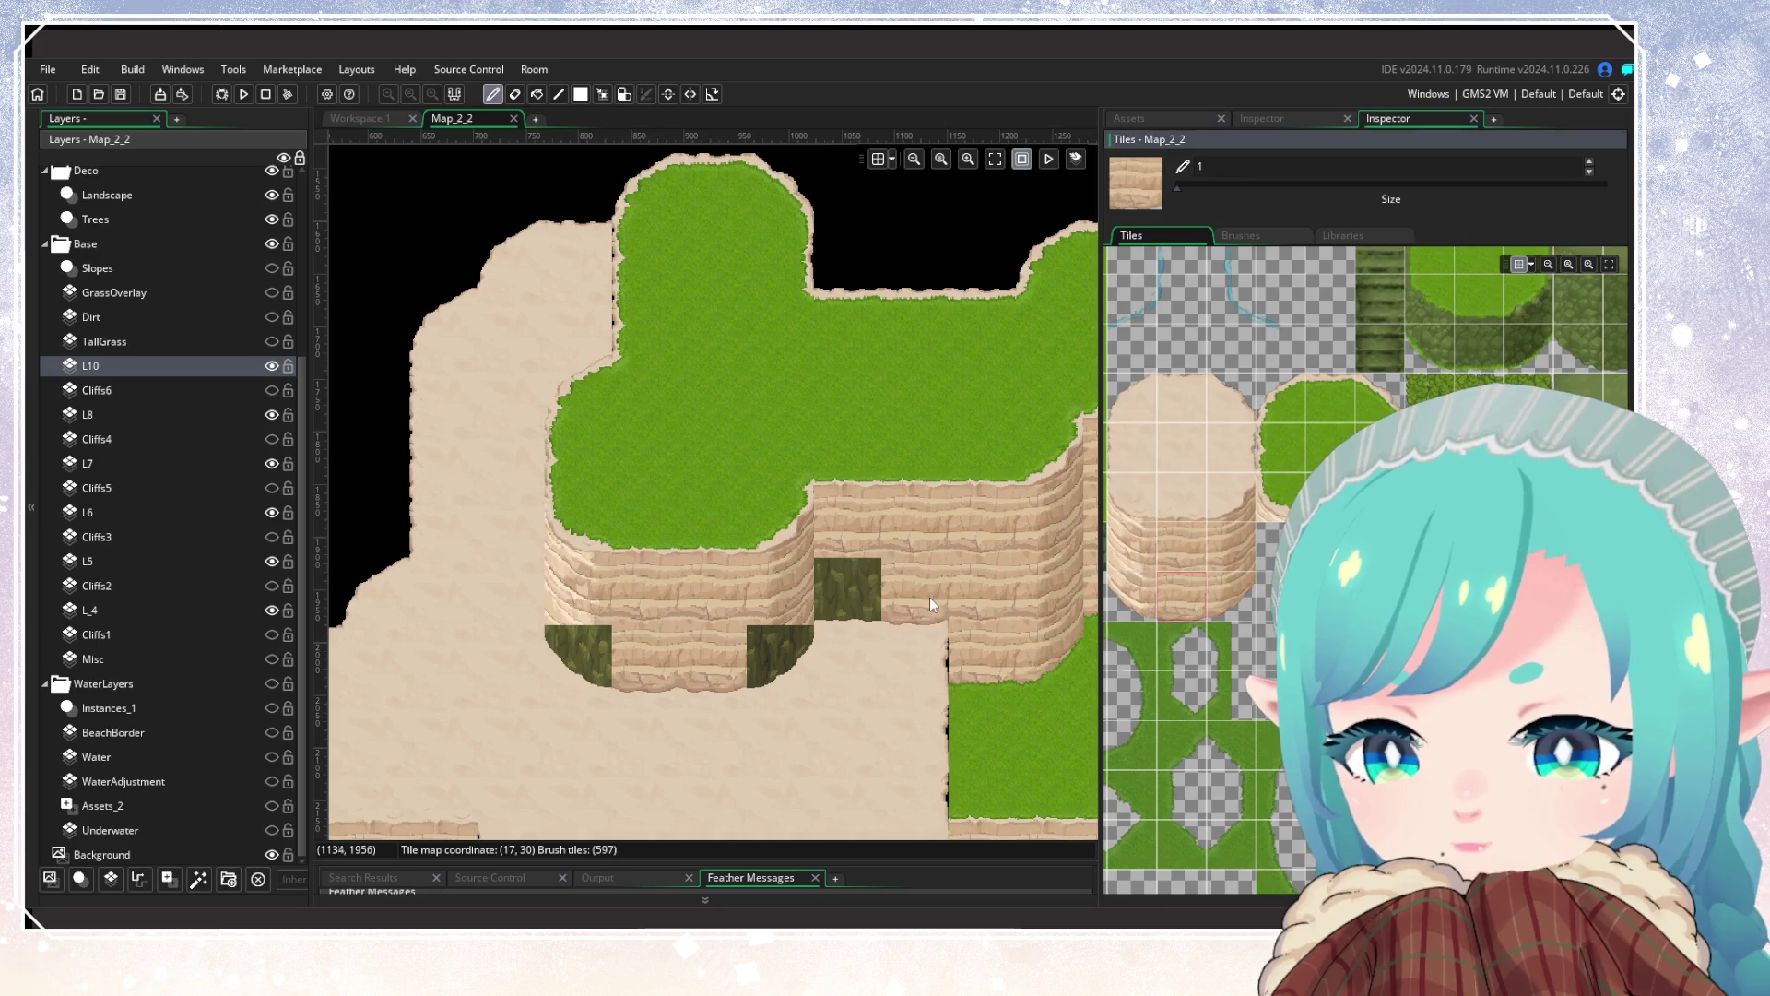
click(1231, 590)
click(849, 657)
click(764, 655)
click(1141, 596)
click(577, 656)
scroll(711, 688, down, 1)
scroll(711, 688, down, 4)
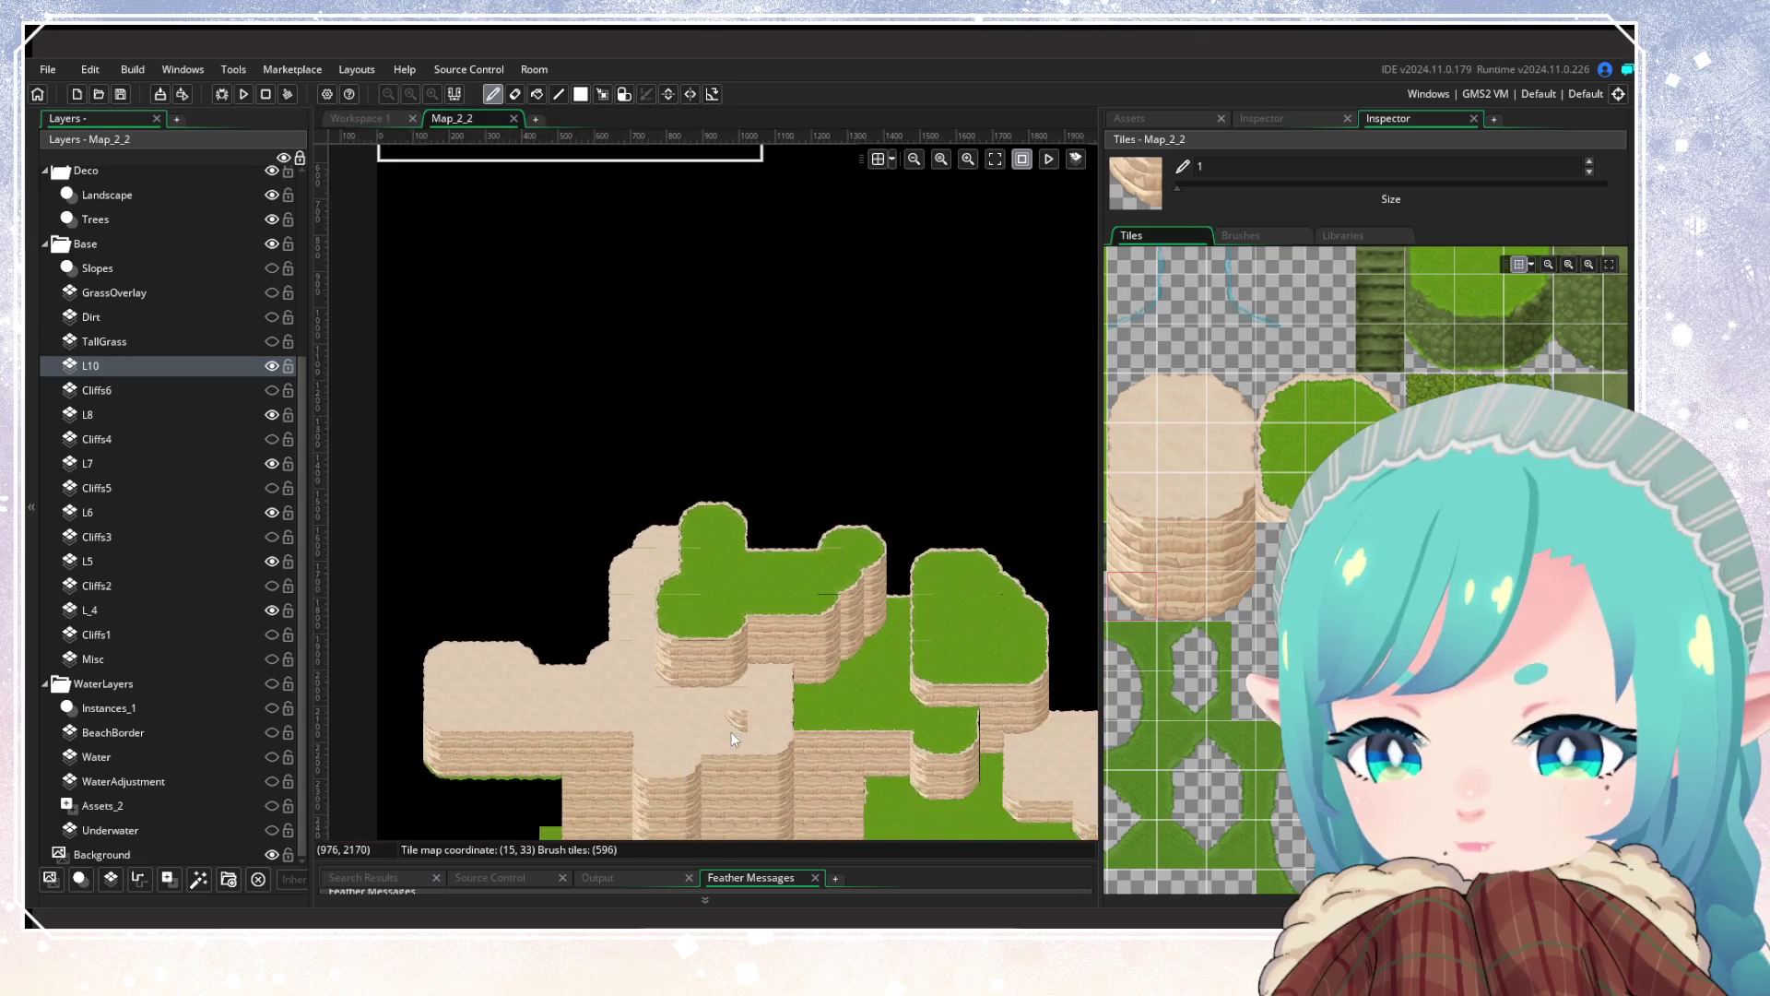
mouse_move(803, 495)
mouse_down()
mouse_move(846, 671)
mouse_move(824, 641)
mouse_up()
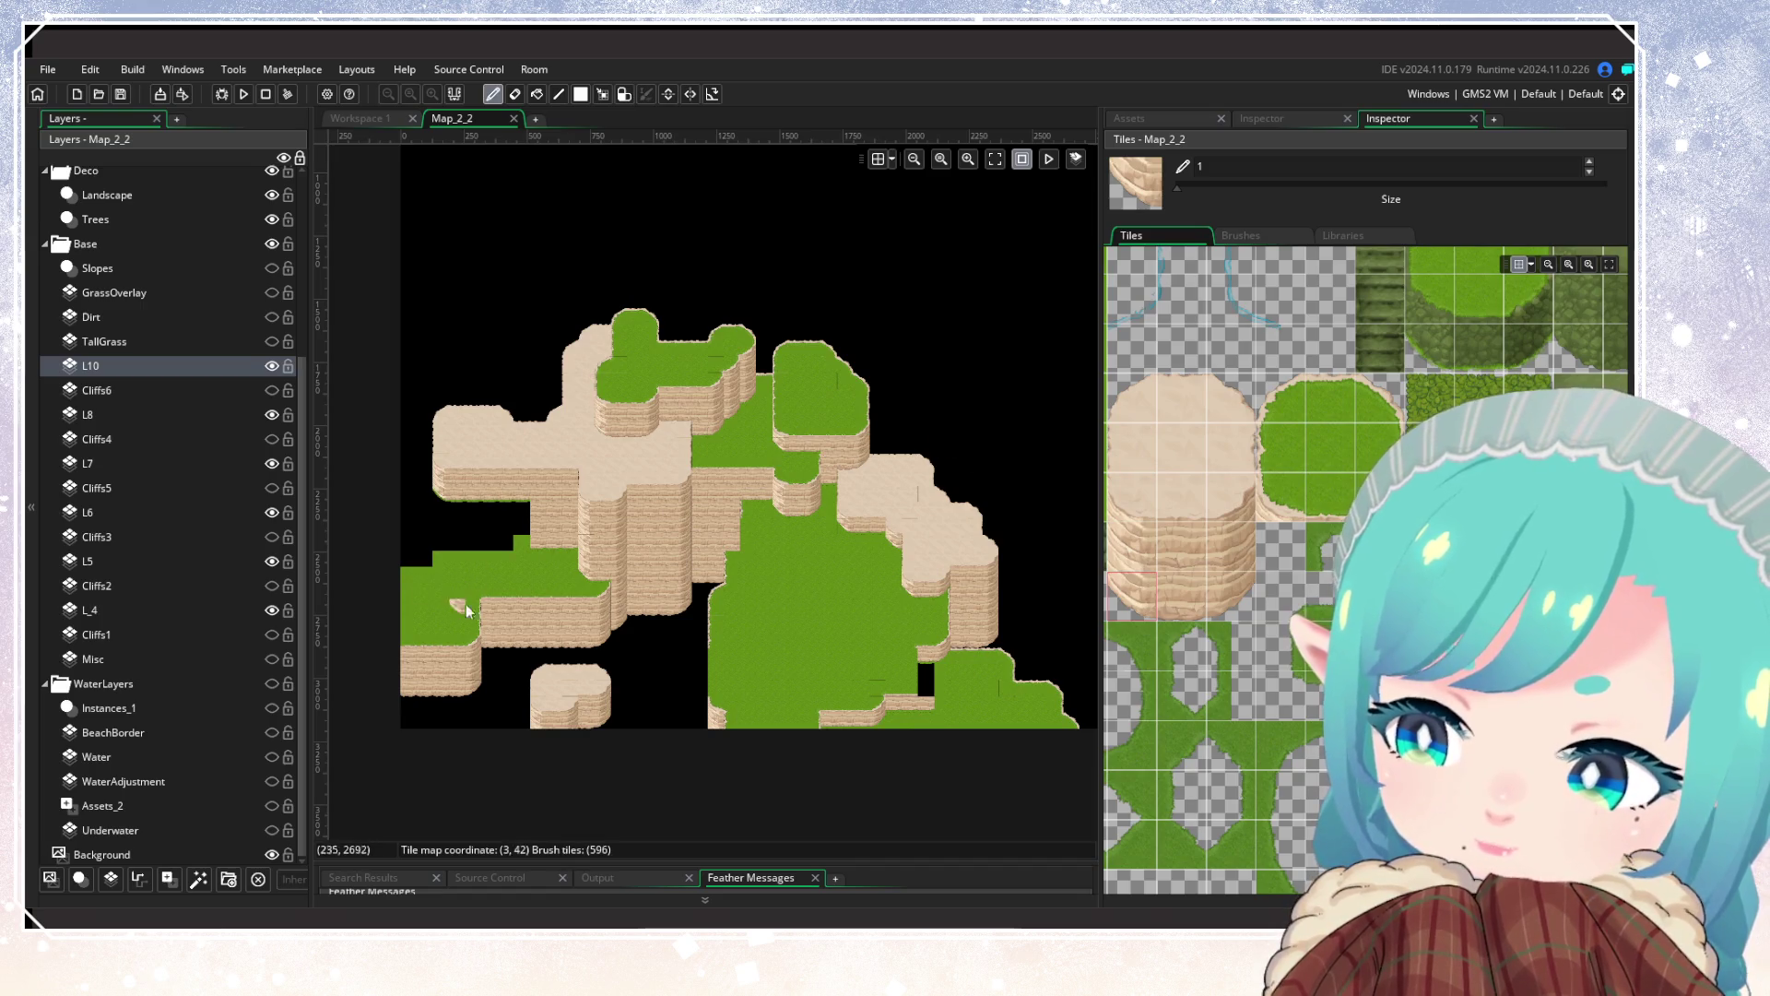
scroll(698, 636, down, 2)
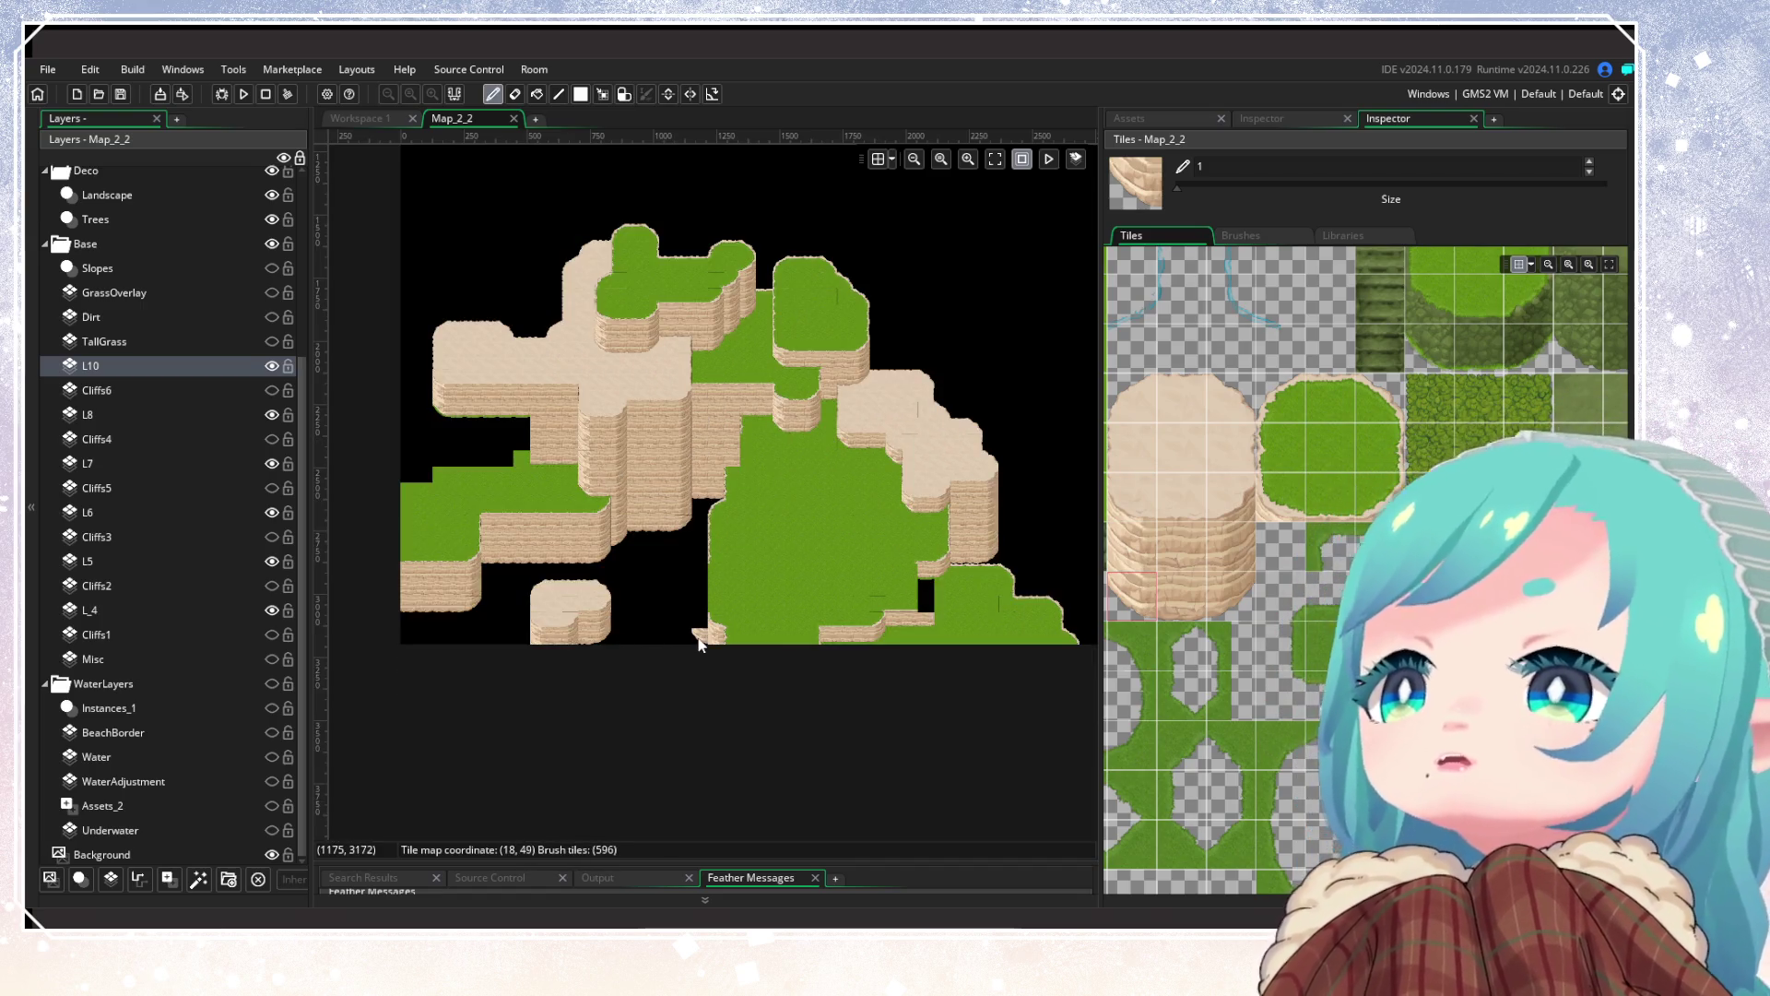
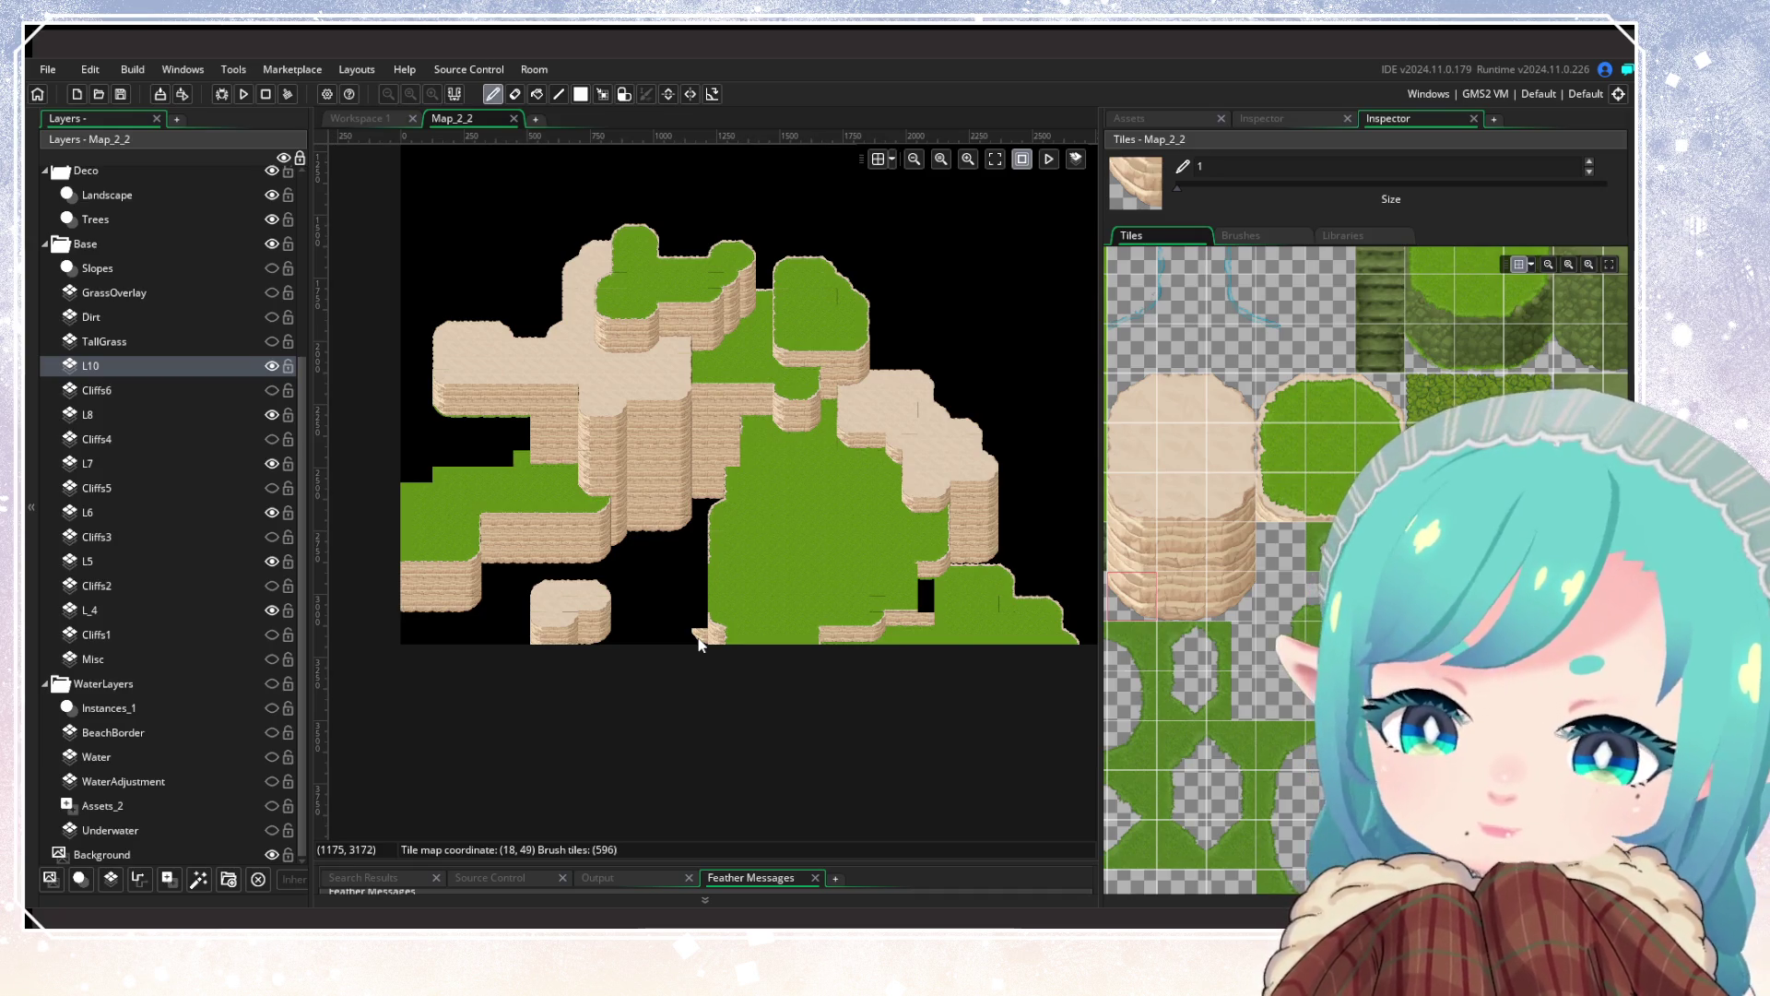
Step: Place a small cliff tile at tile (3, 39) near the room's left edge
scroll(664, 573, up, 5)
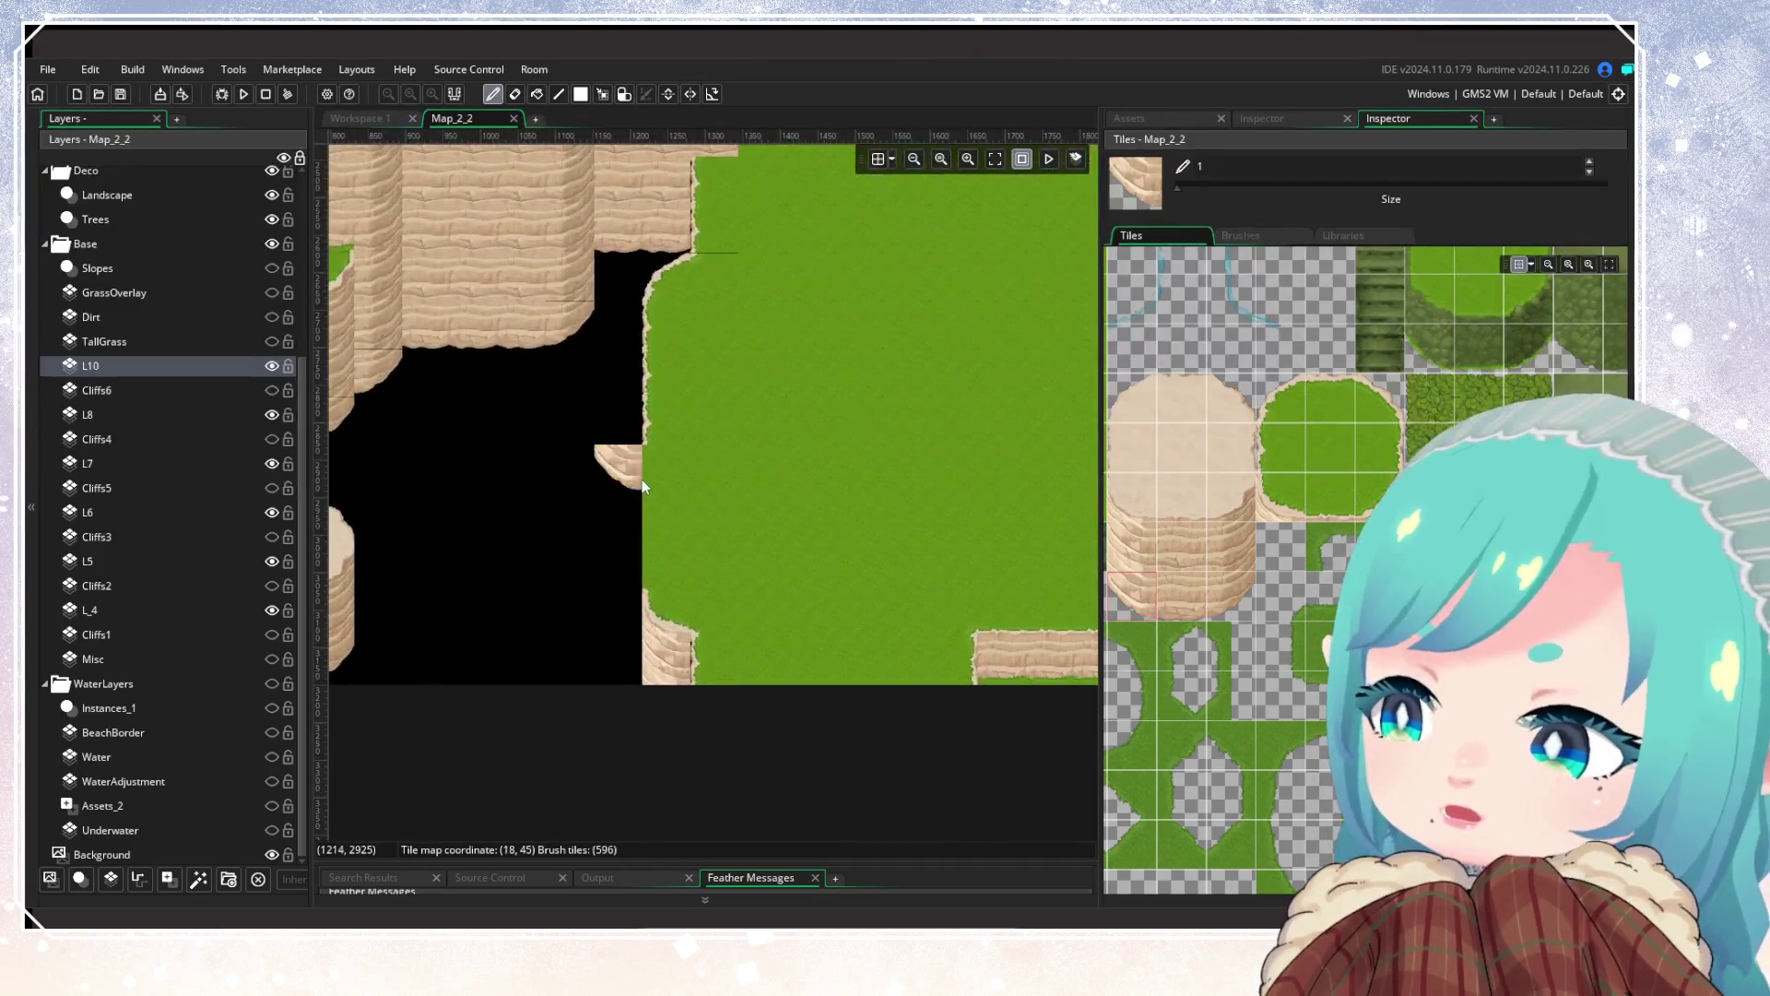
scroll(643, 486, up, 5)
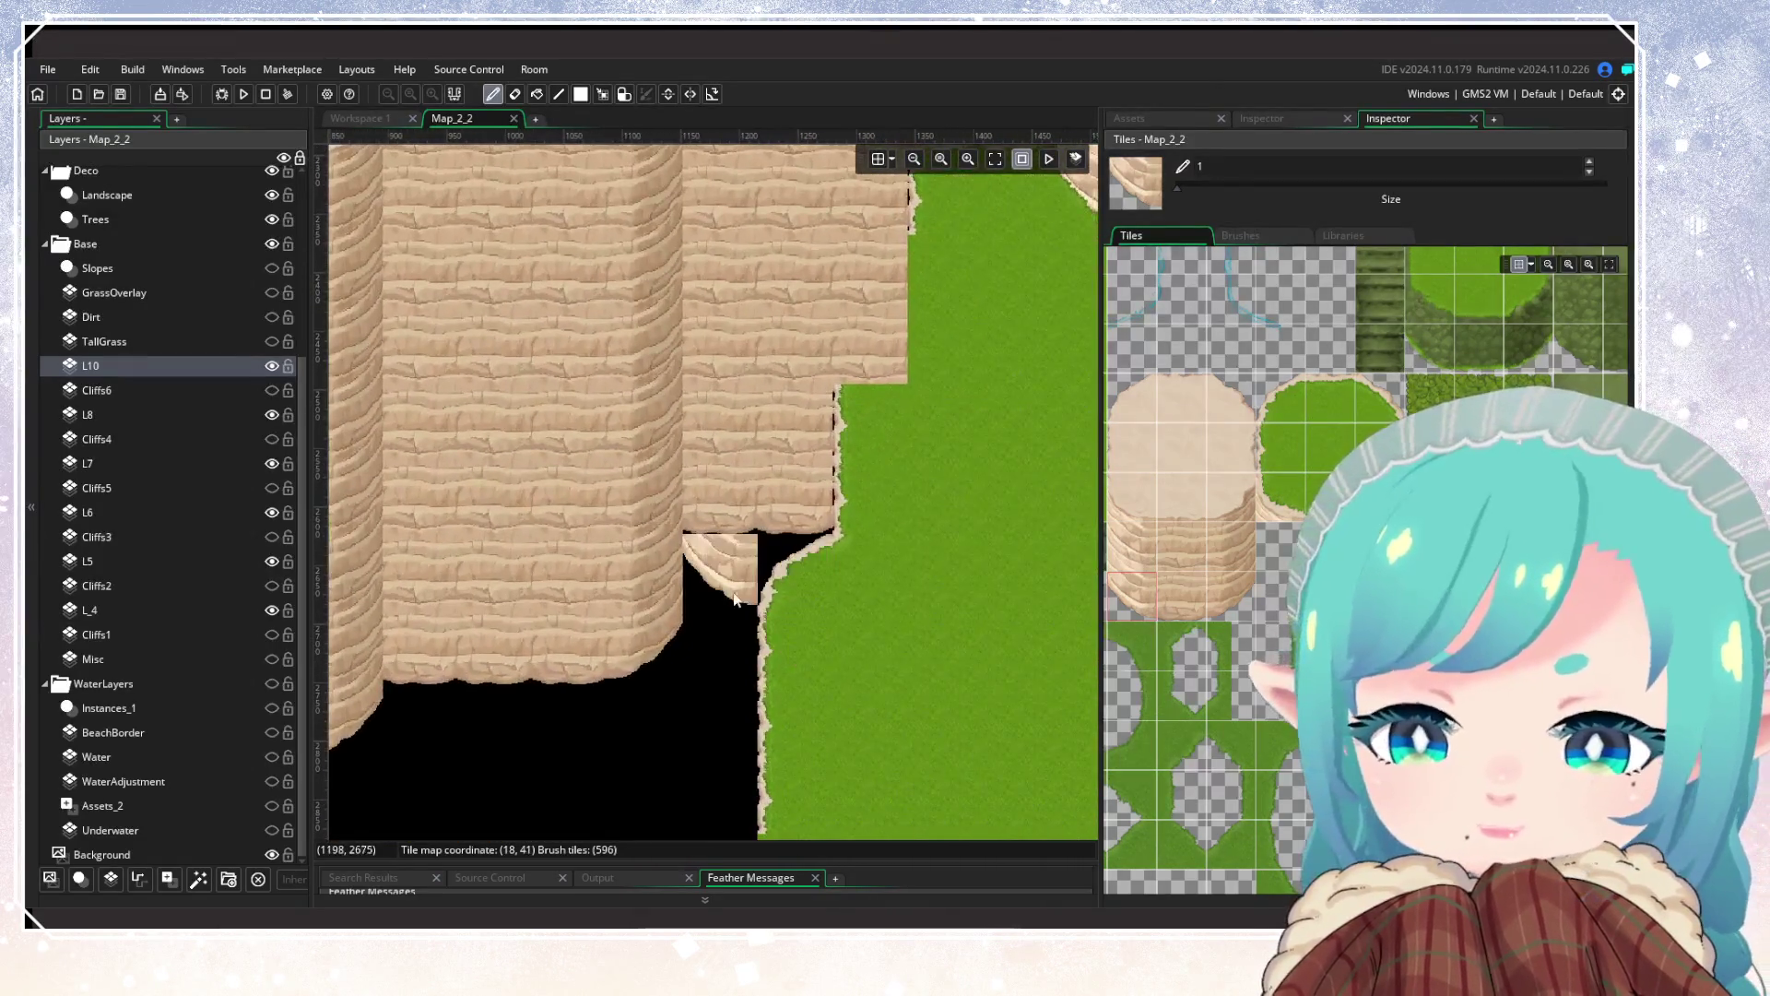
scroll(735, 600, down, 6)
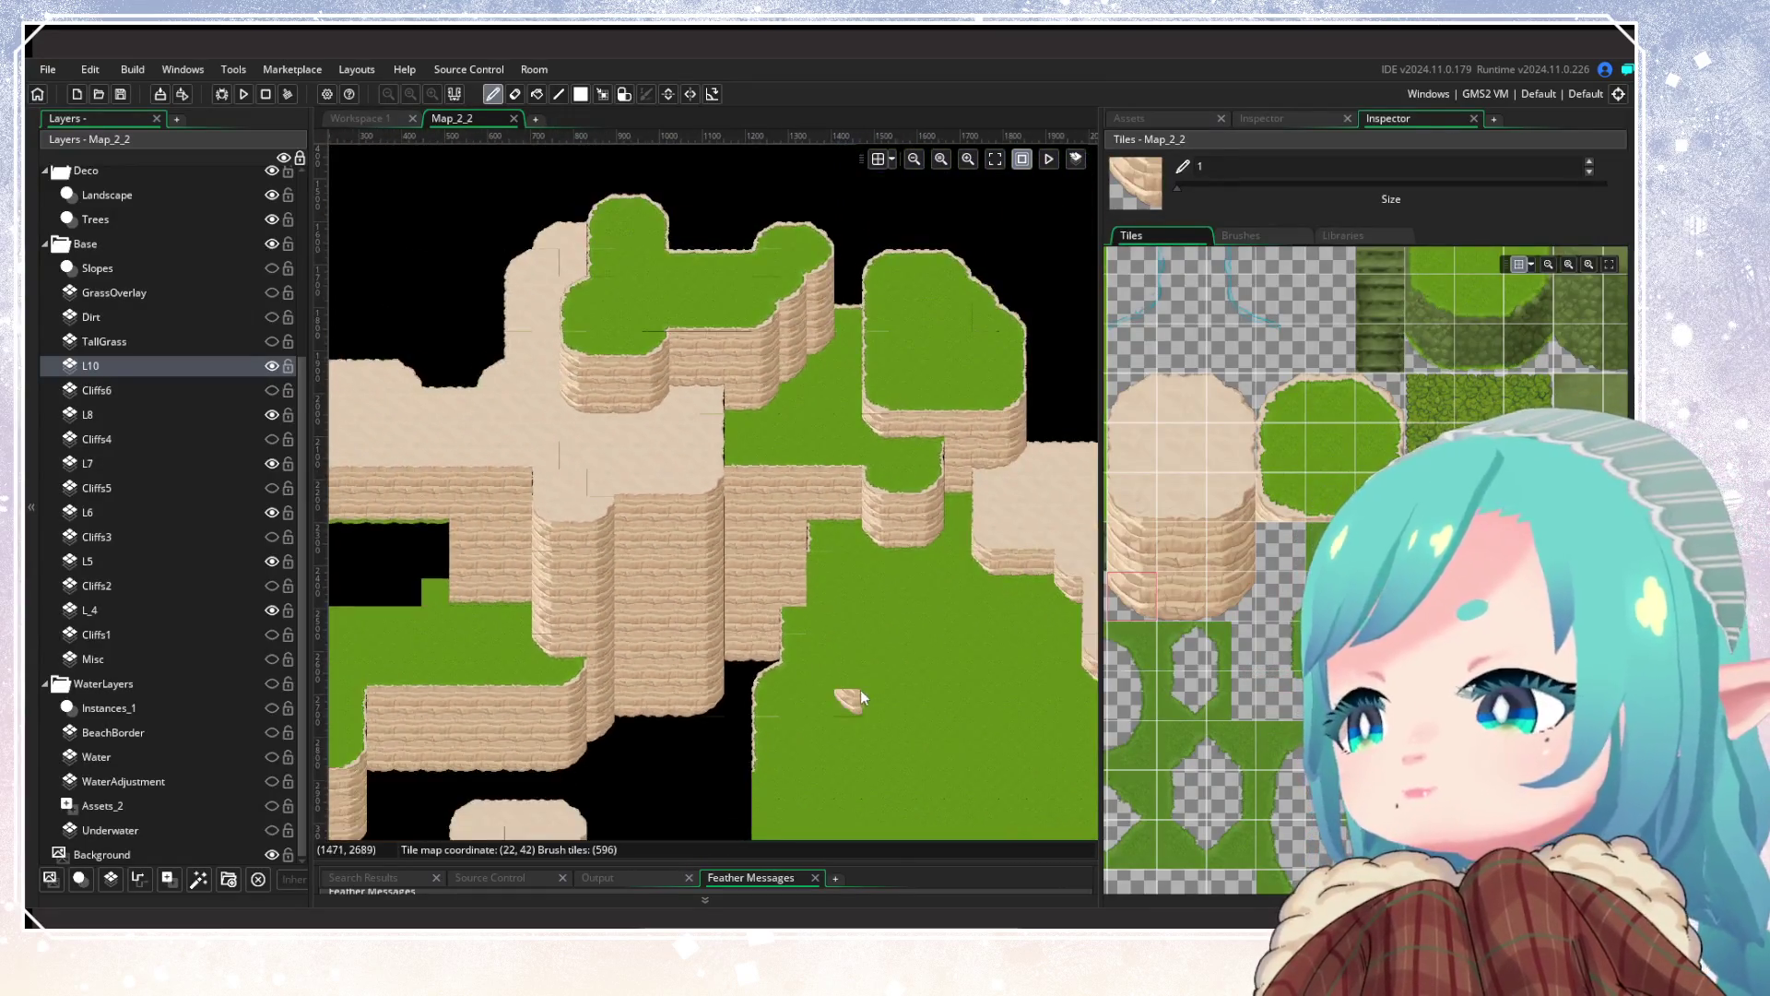
scroll(860, 698, up, 3)
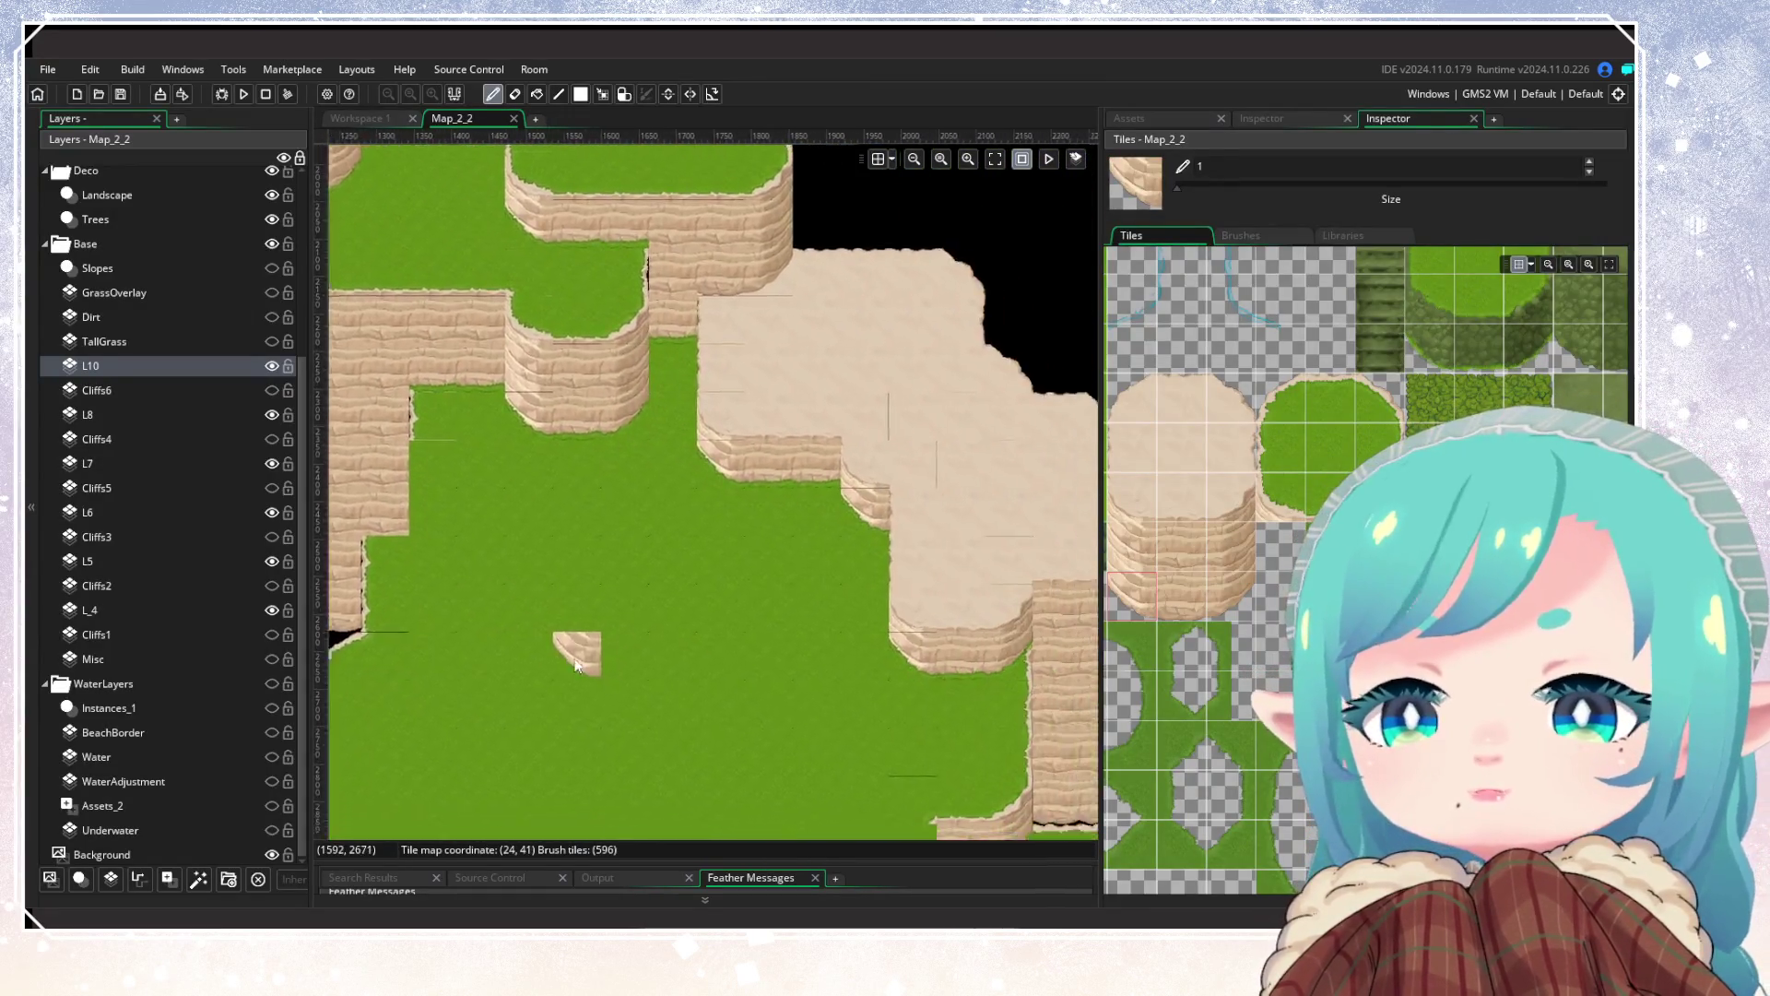
scroll(566, 618, down, 3)
scroll(866, 488, up, 3)
scroll(786, 679, down, 2)
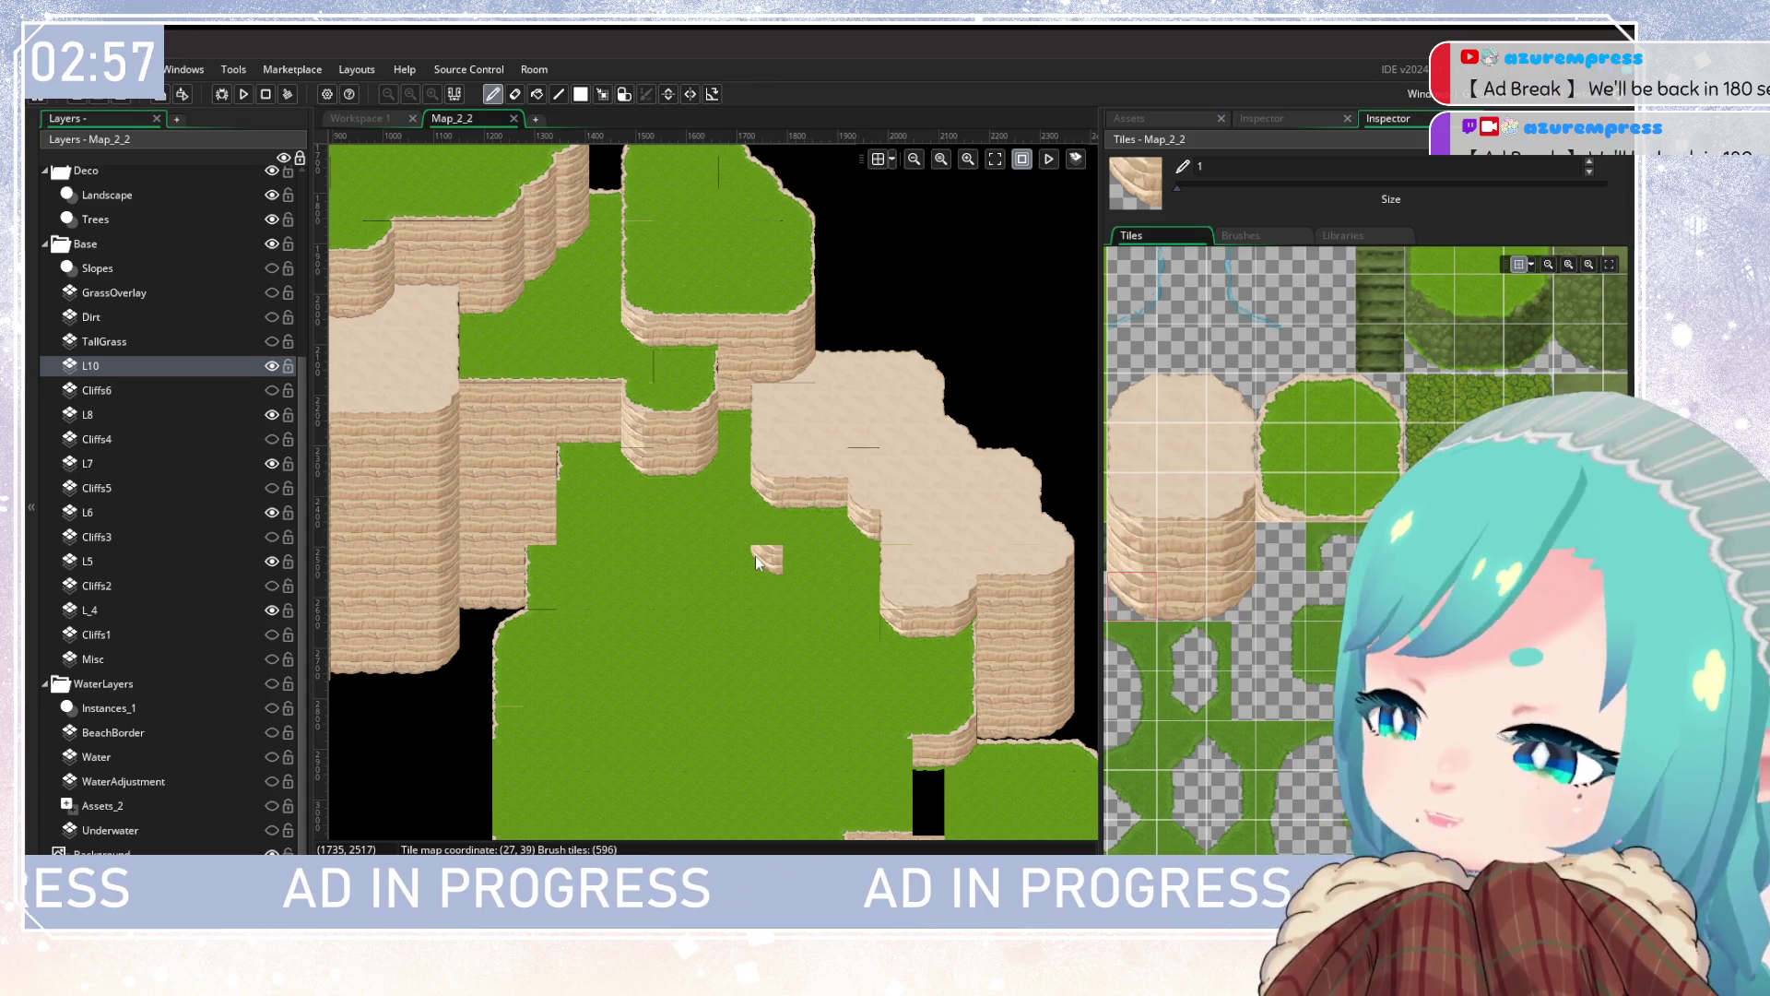
mouse_move(743, 655)
mouse_down()
mouse_move(609, 433)
mouse_move(779, 650)
mouse_up()
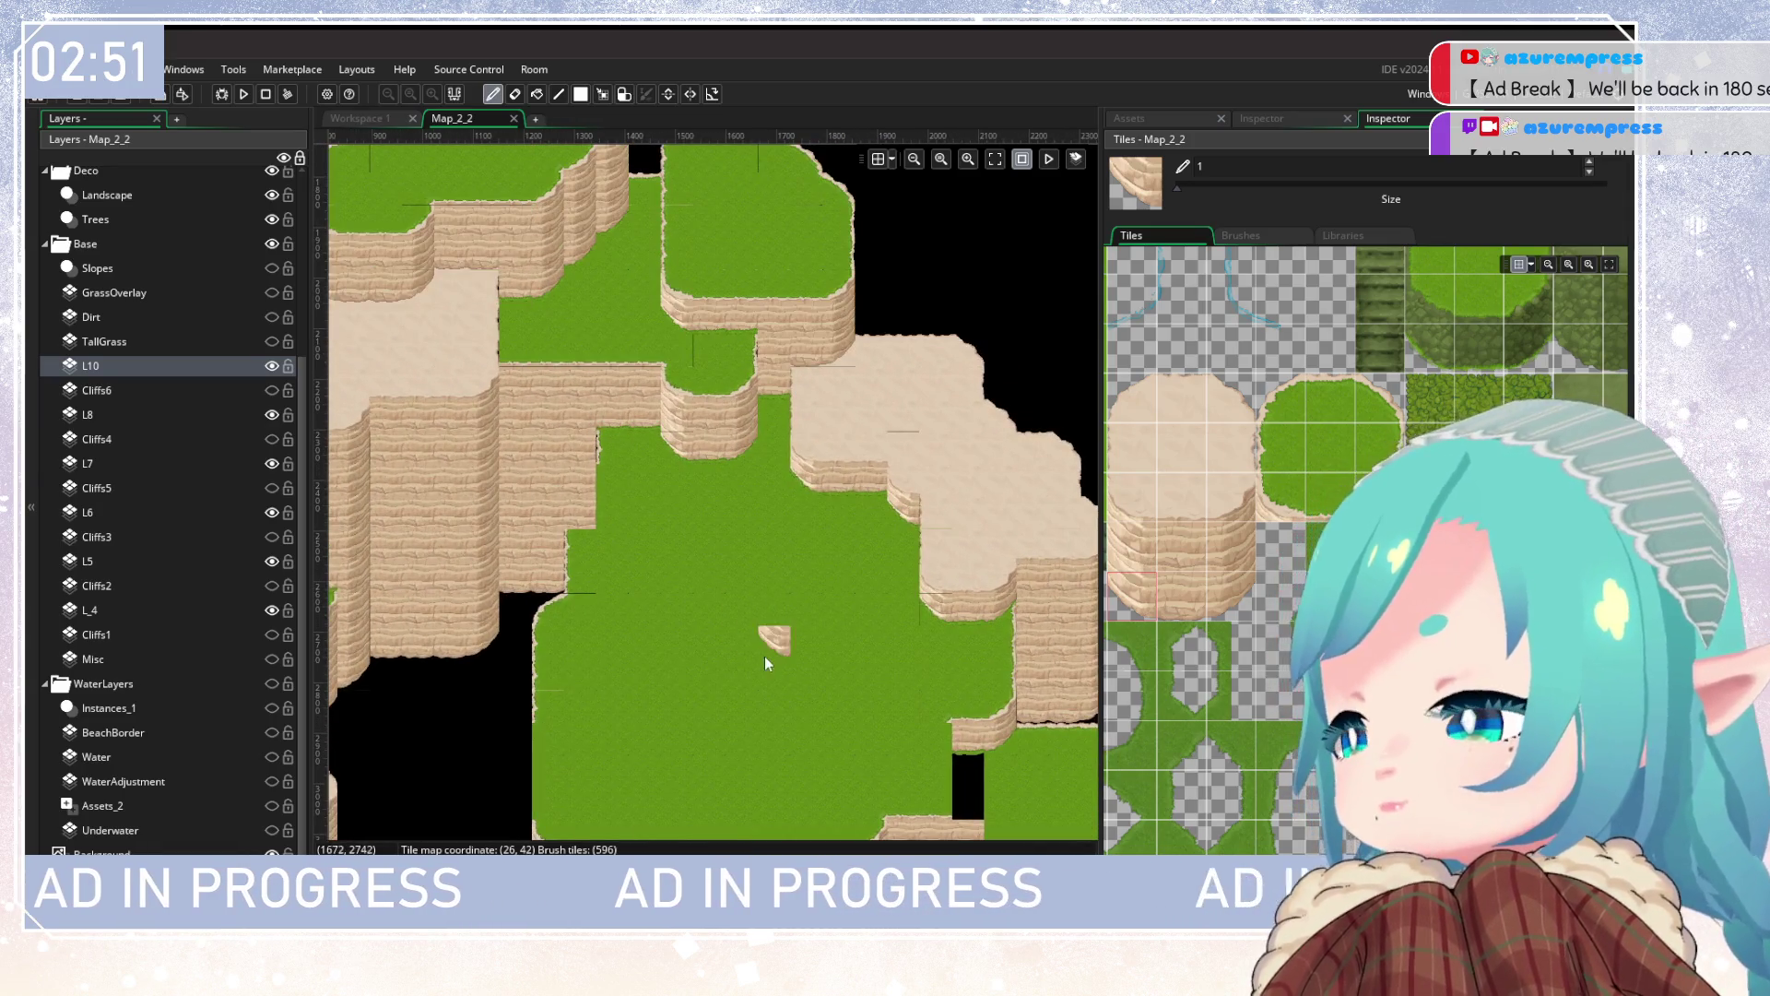
drag(765, 656, 832, 614)
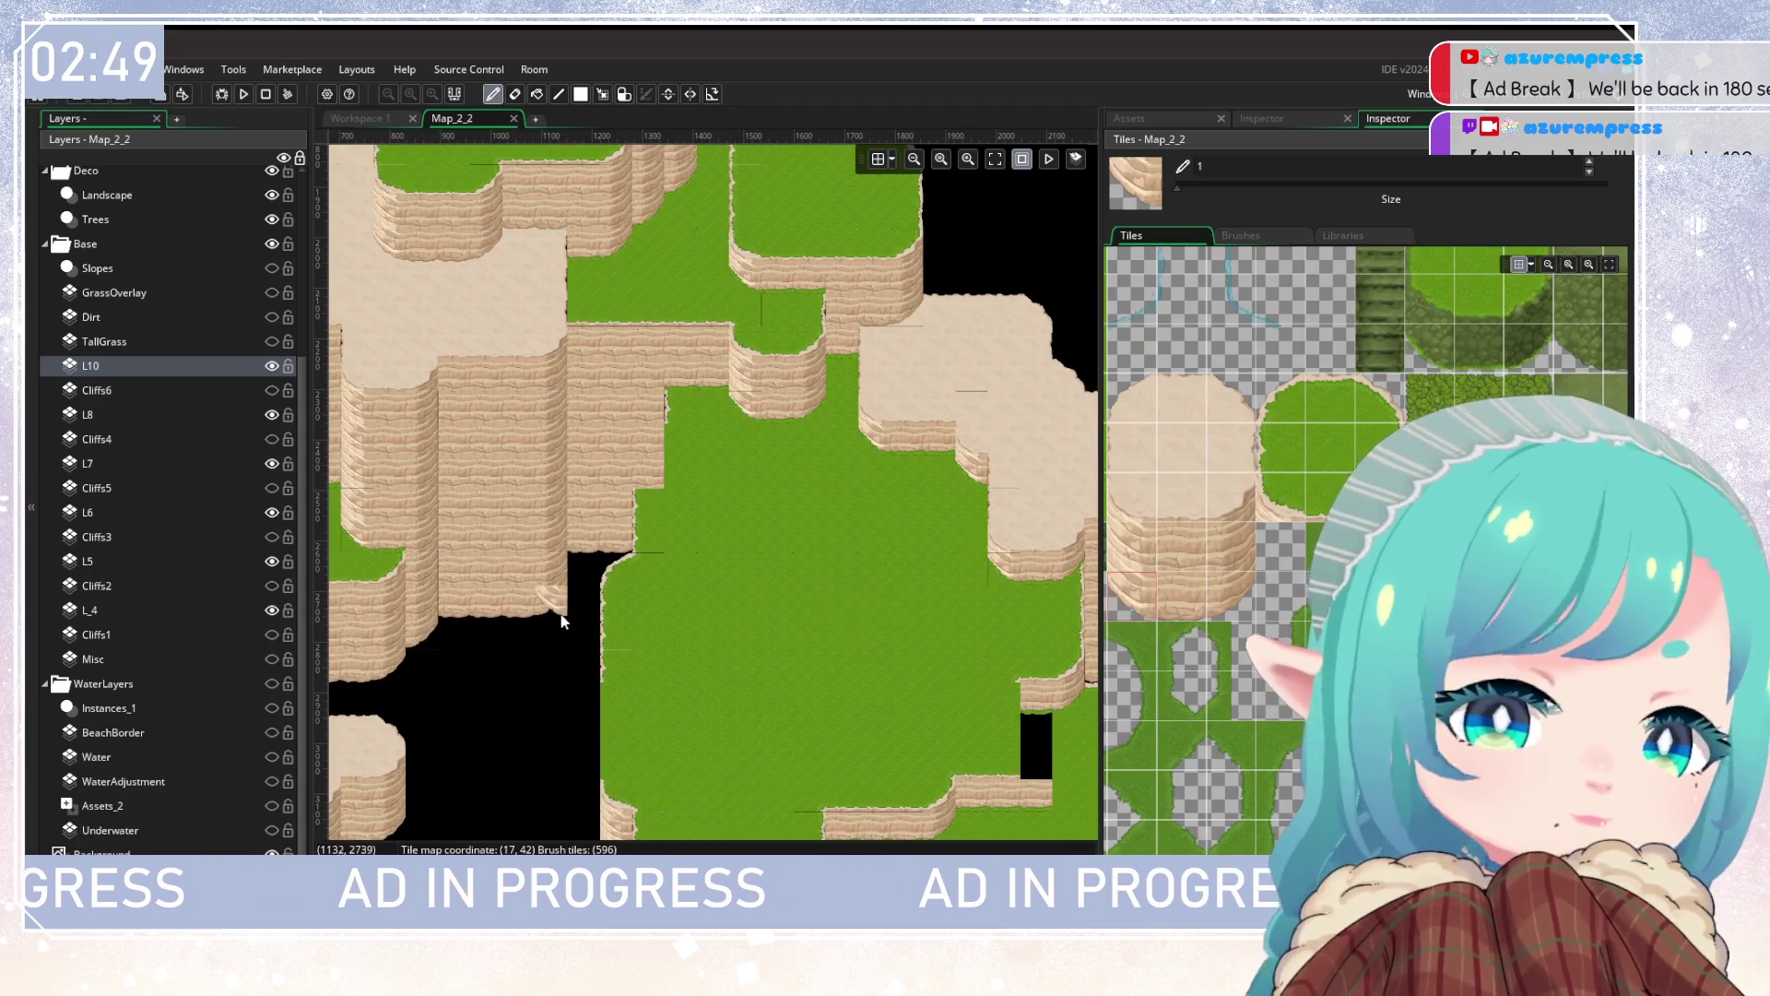
scroll(563, 620, down, 3)
scroll(693, 545, right, 3)
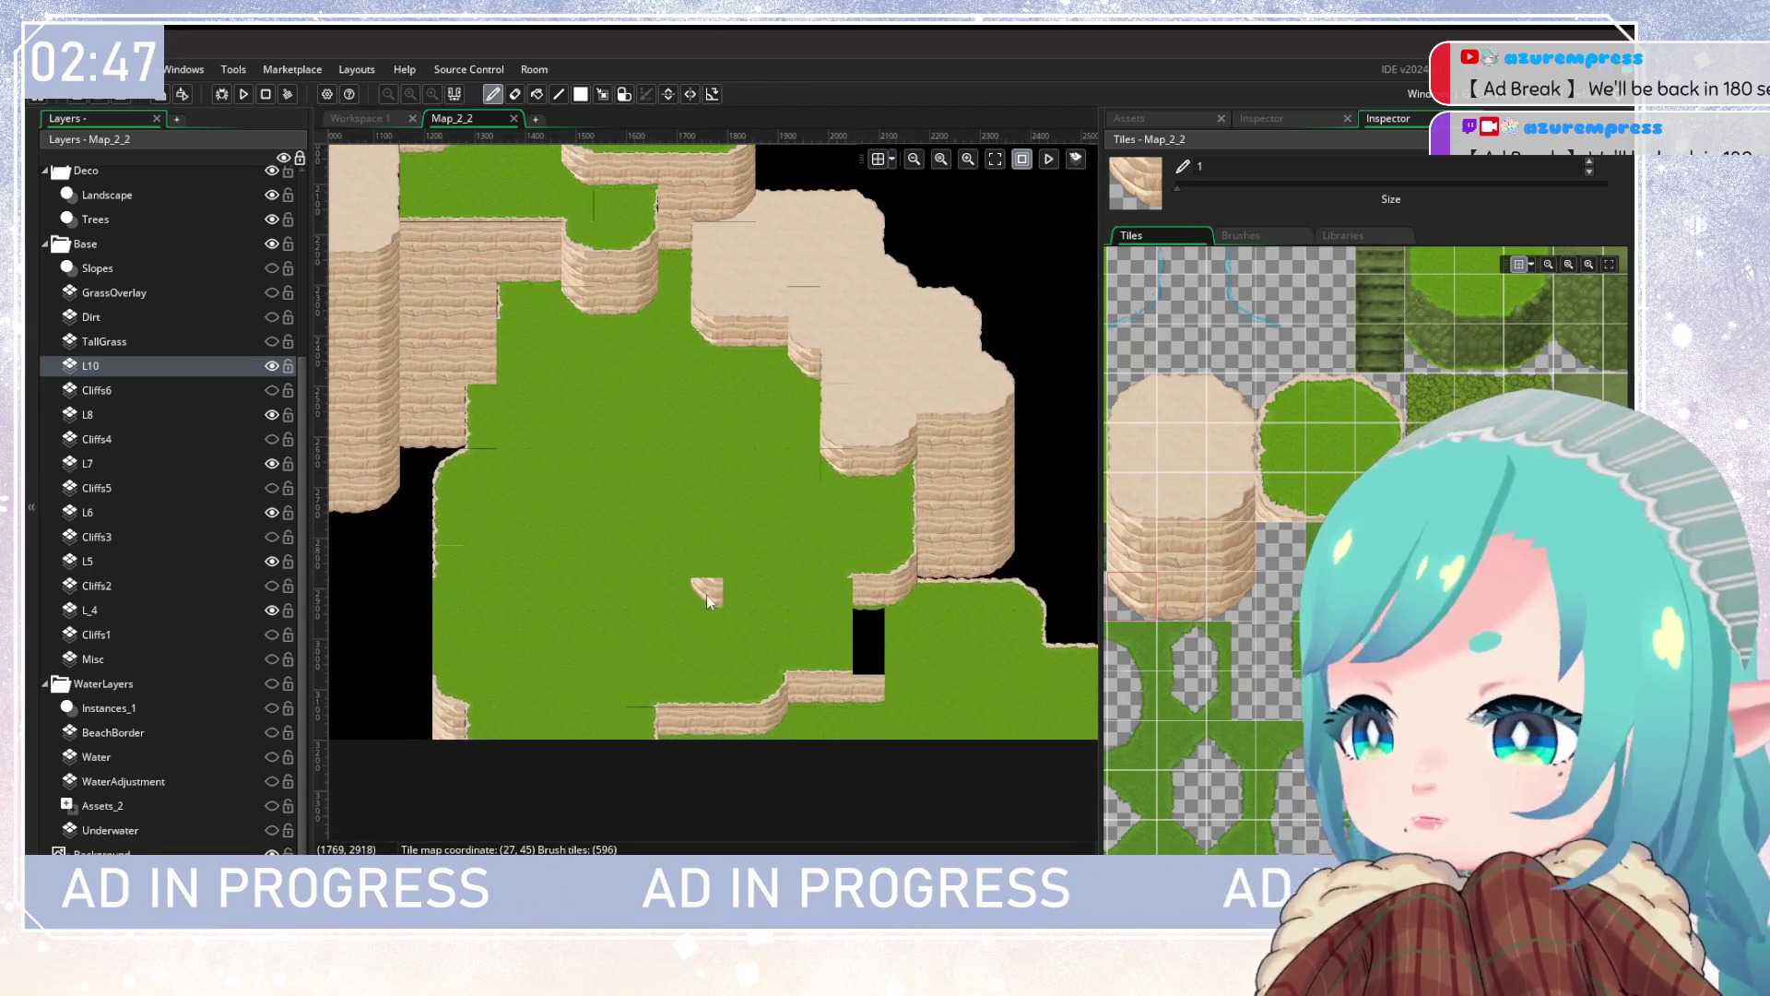
scroll(707, 595, up, 2)
scroll(646, 604, left, 4)
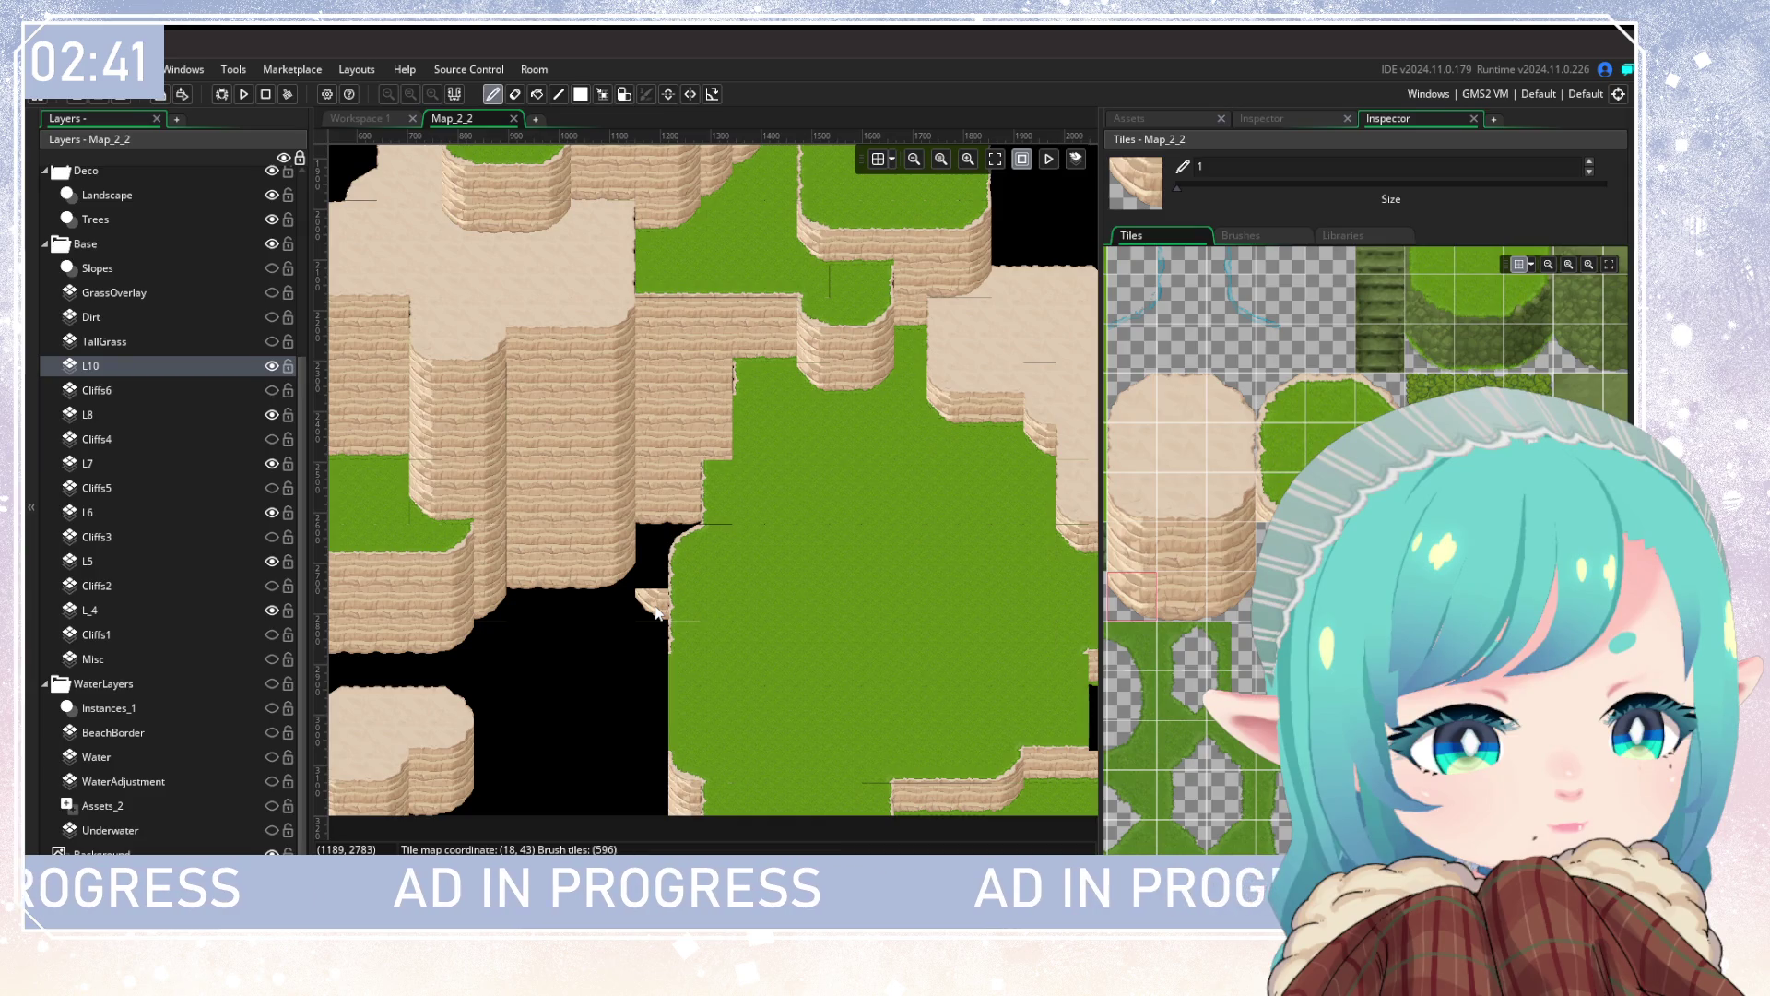
mouse_move(599, 654)
mouse_down()
mouse_move(828, 761)
mouse_move(1012, 715)
mouse_up()
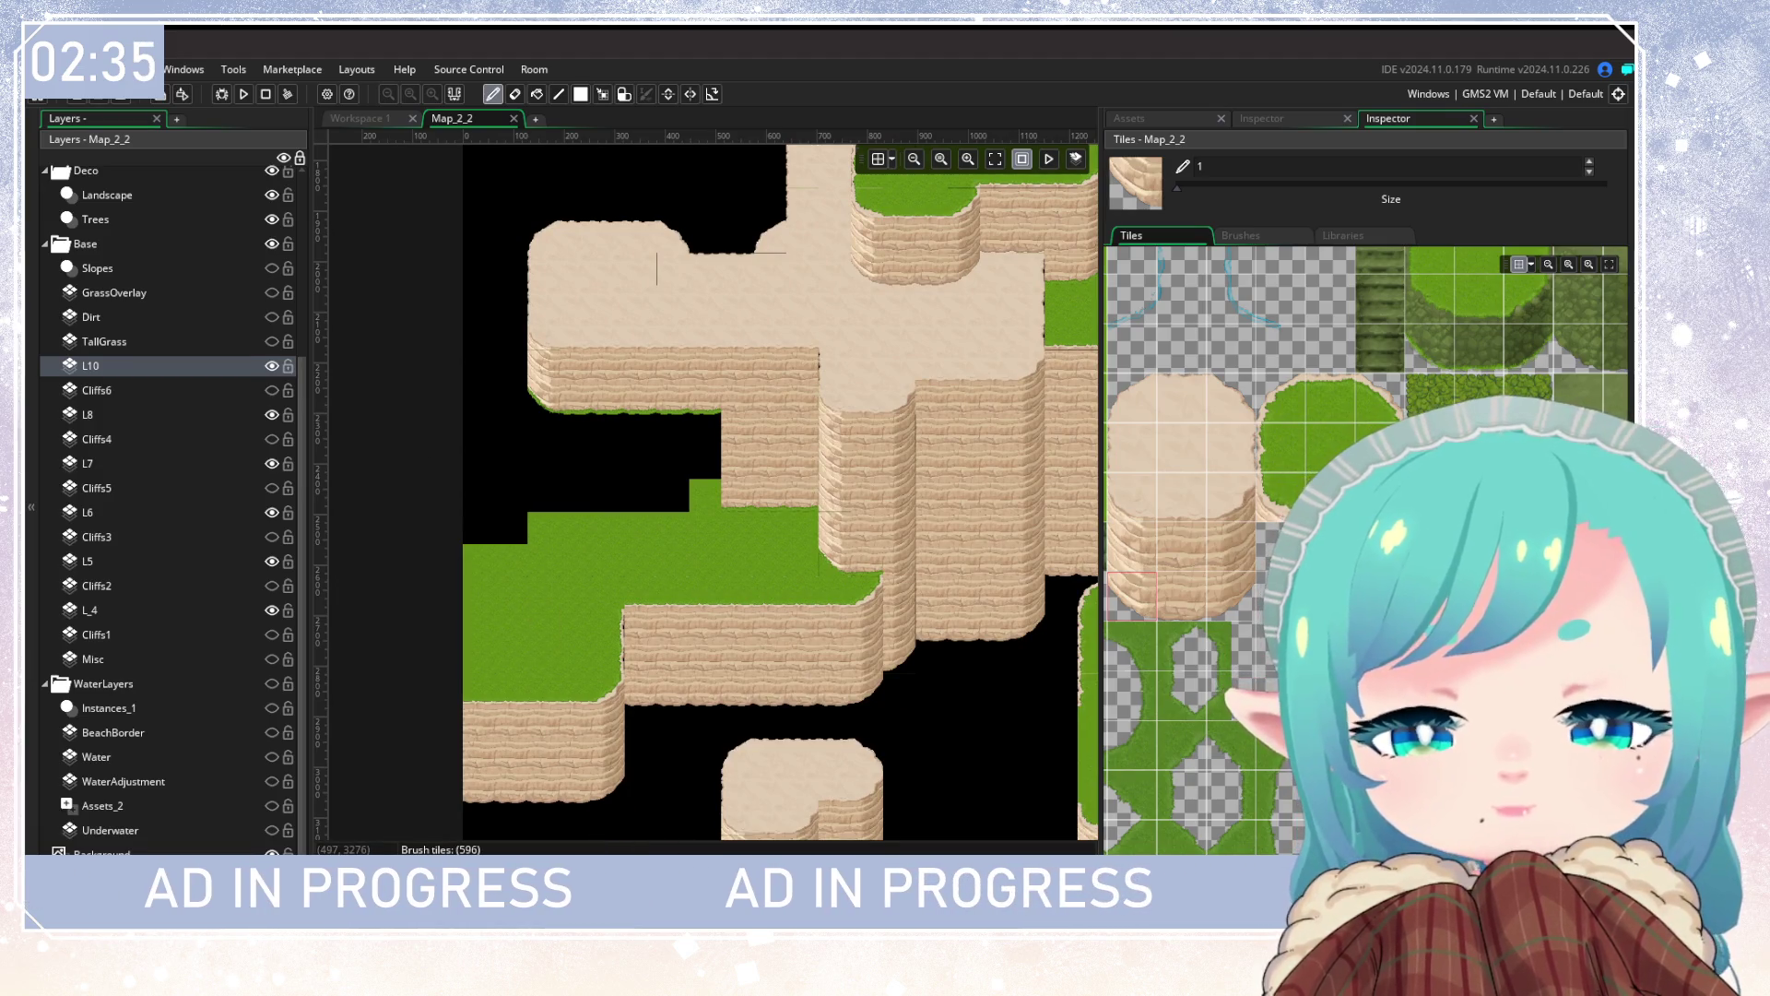
click(542, 526)
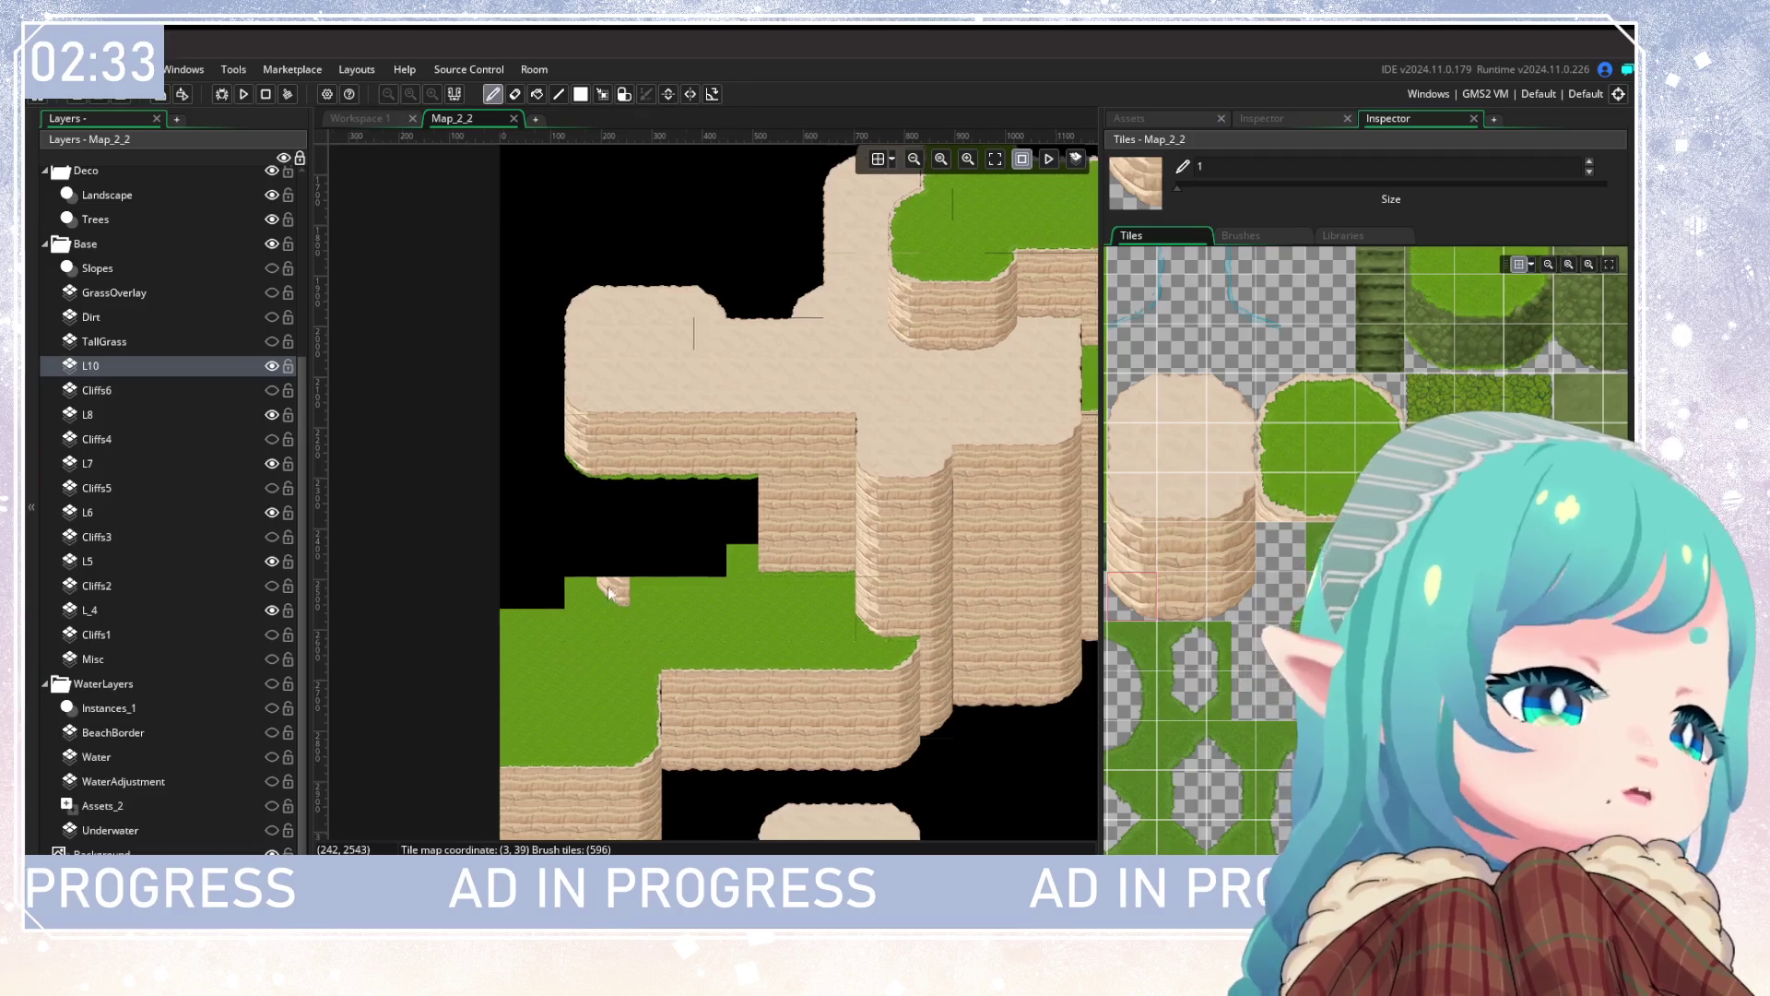
click(595, 572)
mouse_move(595, 572)
mouse_down()
mouse_move(699, 352)
mouse_move(336, 486)
mouse_move(828, 661)
mouse_move(761, 629)
mouse_up()
Step: Make L6 the active layer and show the Cliffs3 and Cliffs2 layers
click(173, 512)
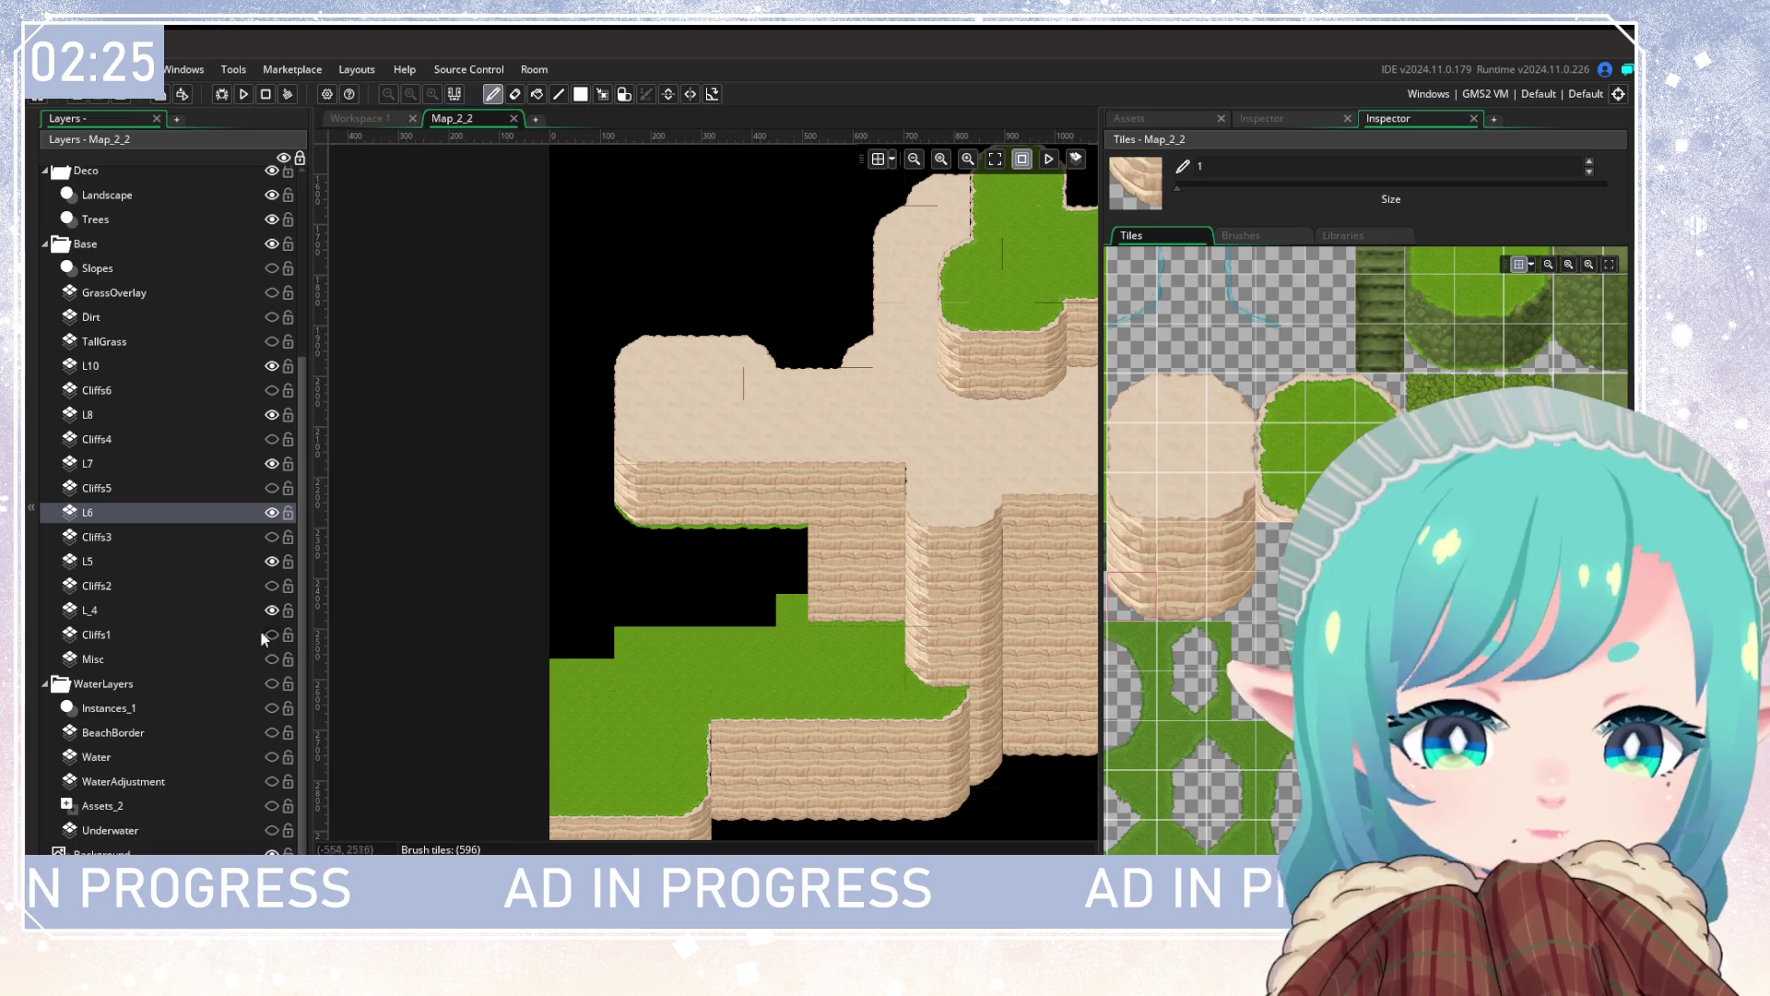
click(272, 537)
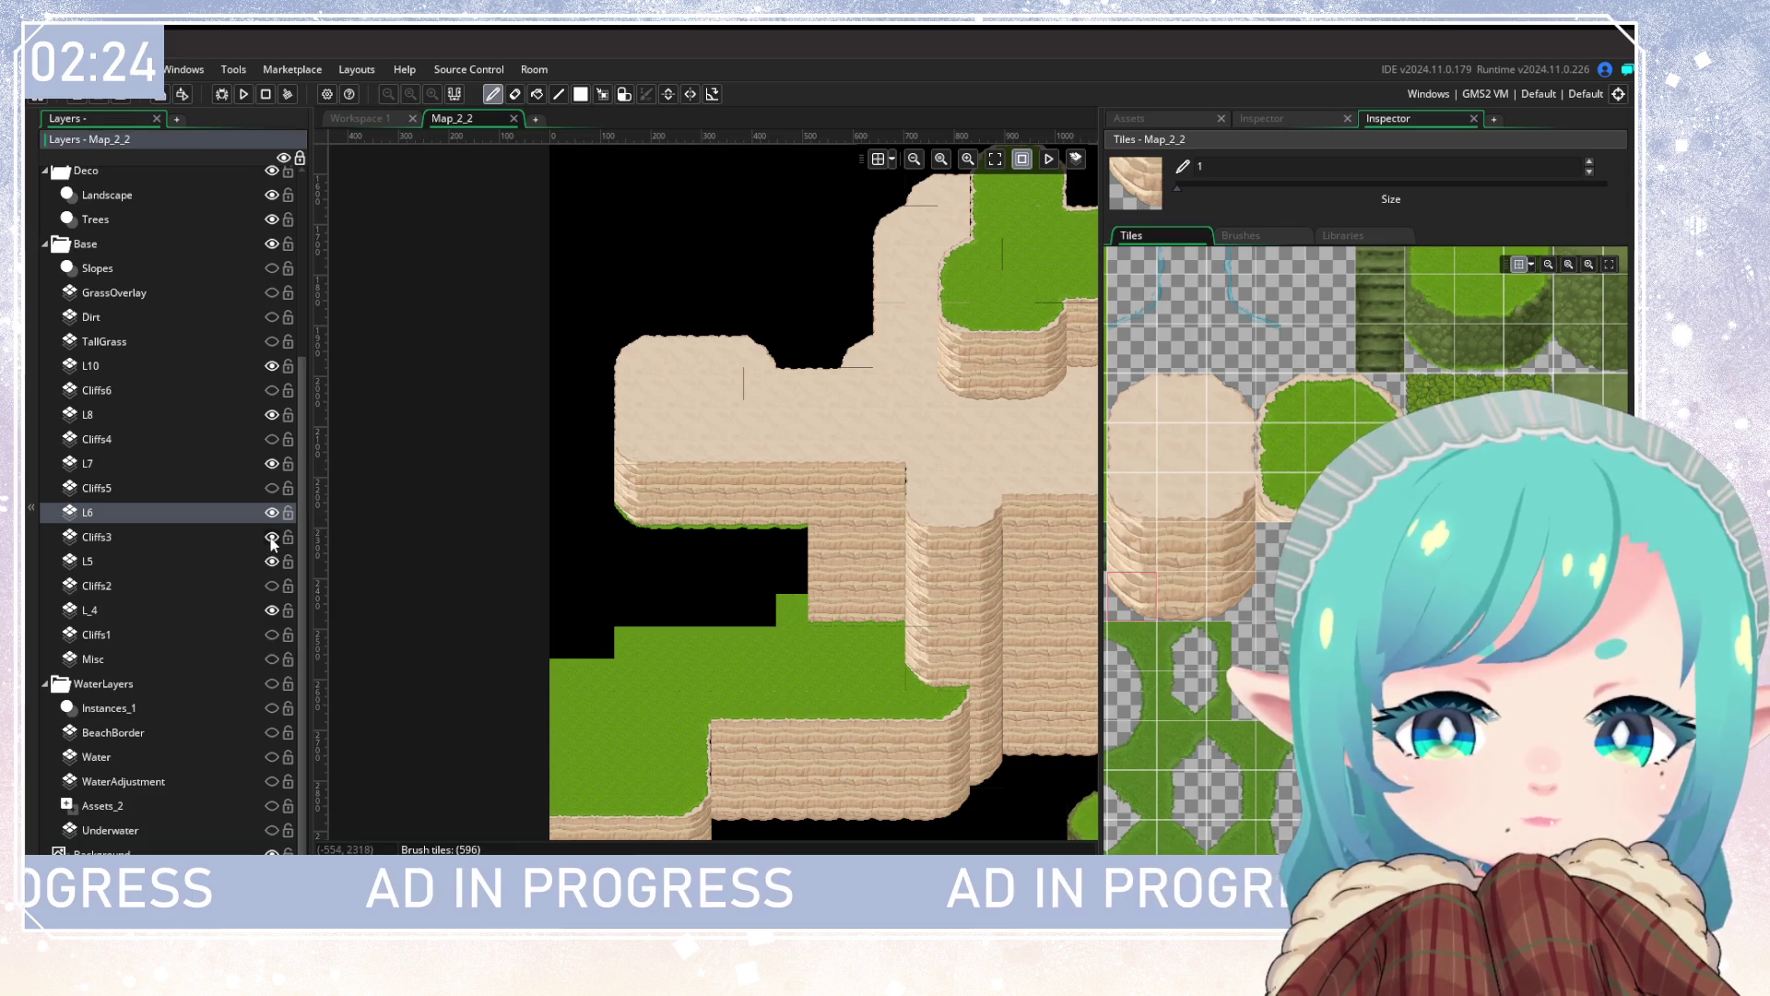
click(272, 587)
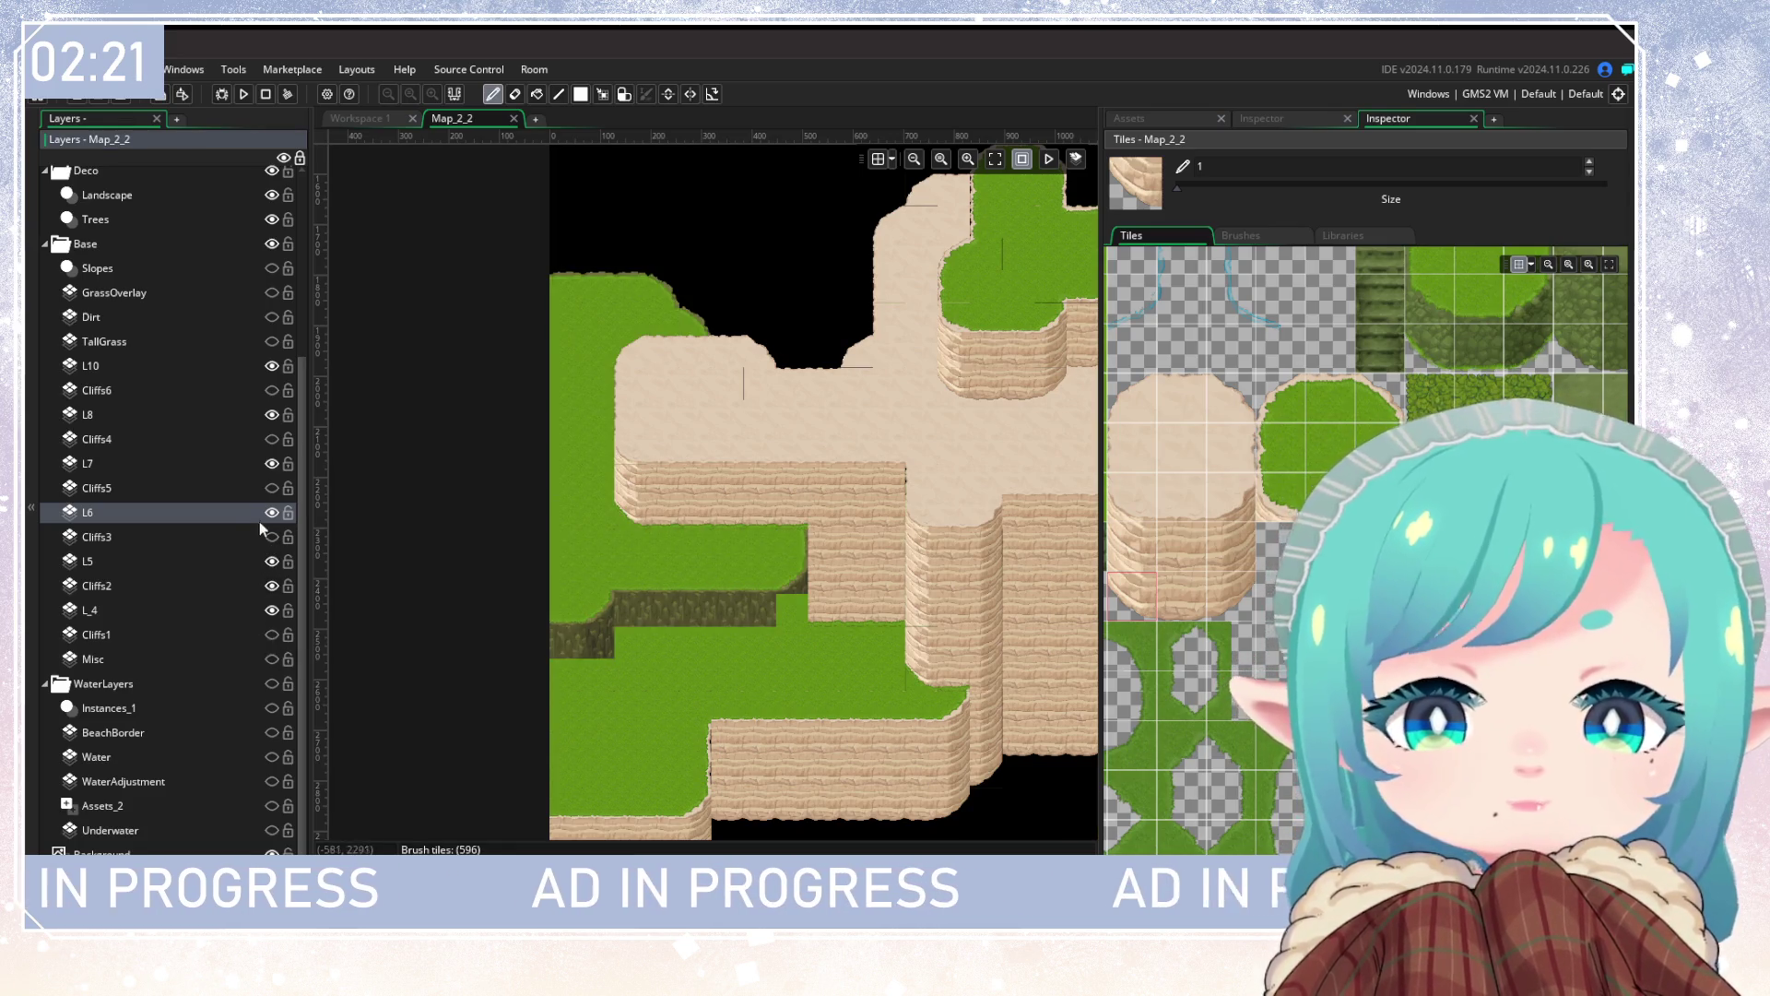
Step: Paint cliff-corner tiles and a cliff-edge strip along the grass's bottom edge
click(1387, 390)
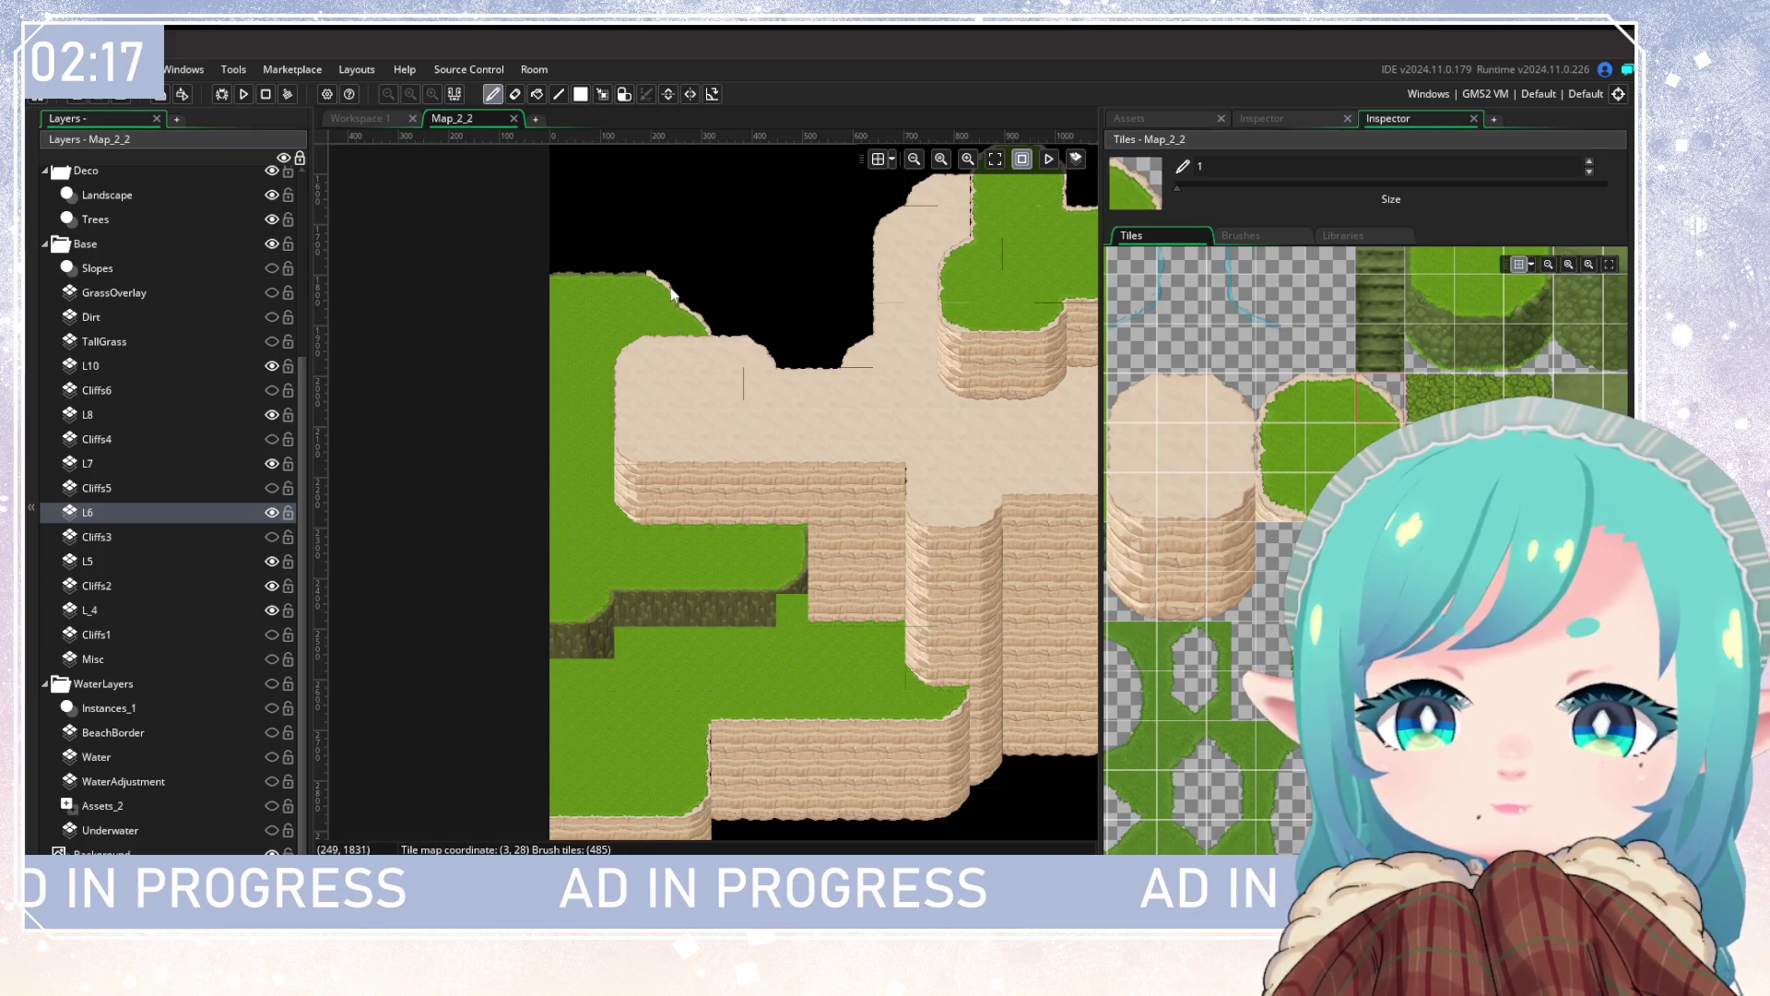
click(1331, 396)
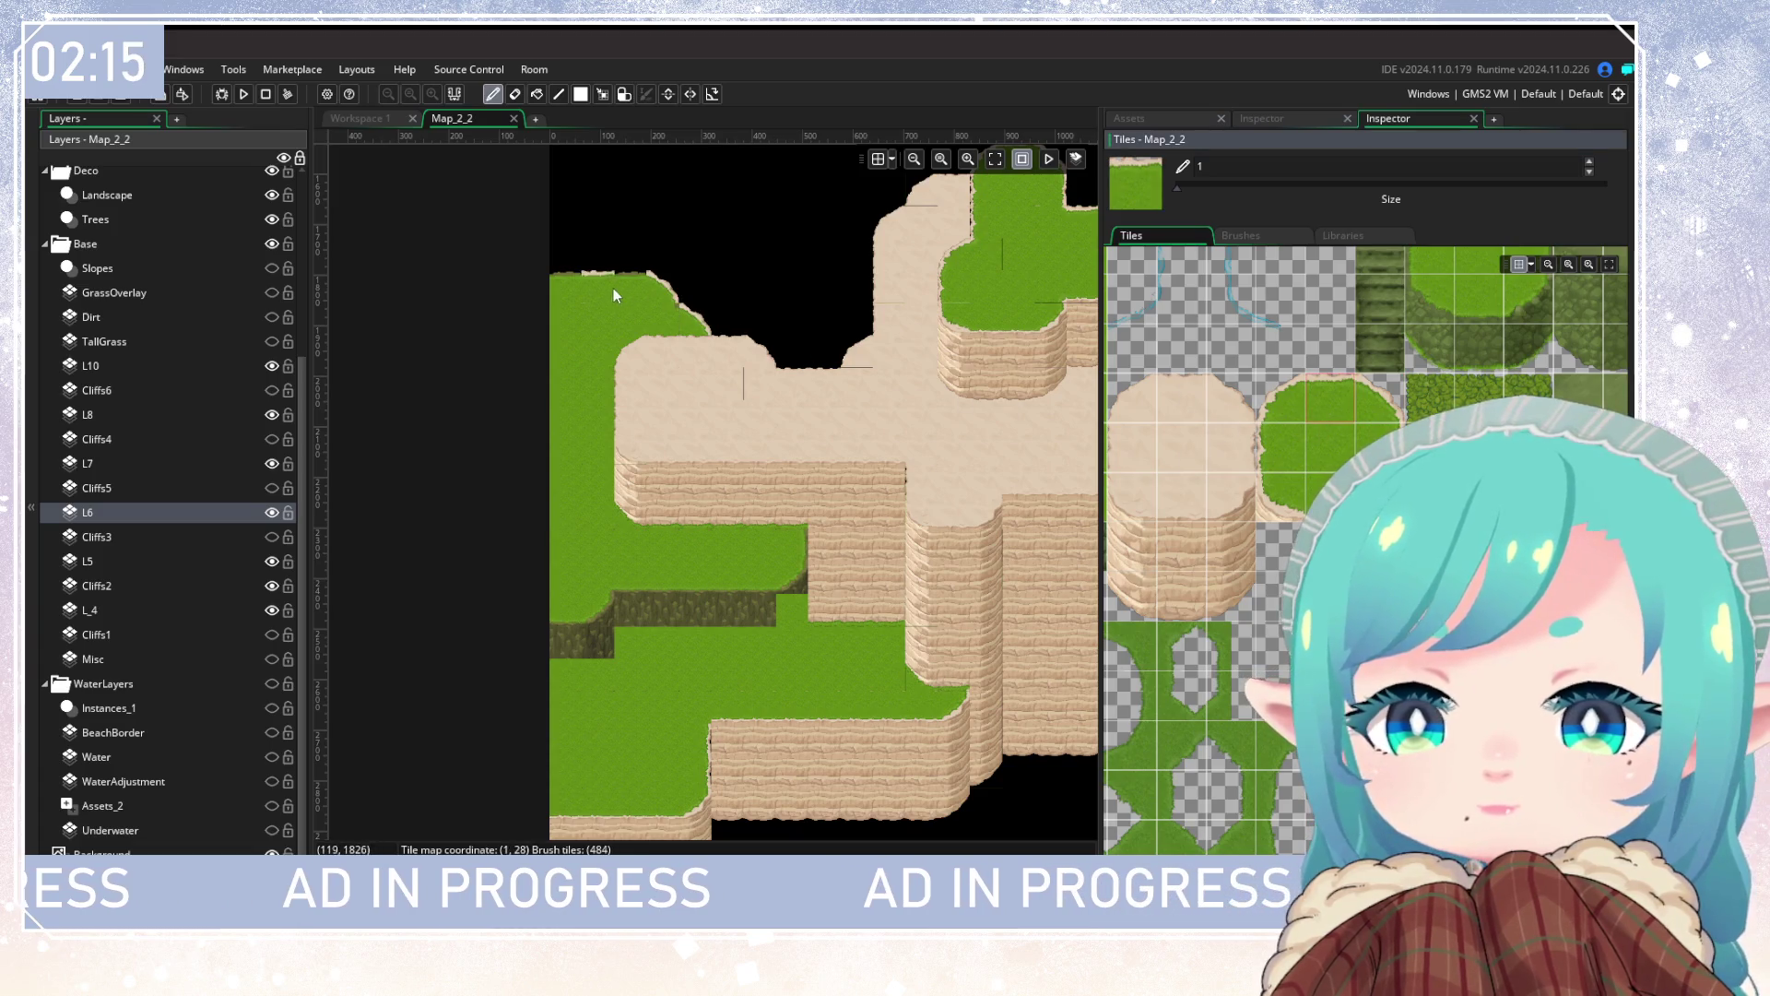
click(1284, 495)
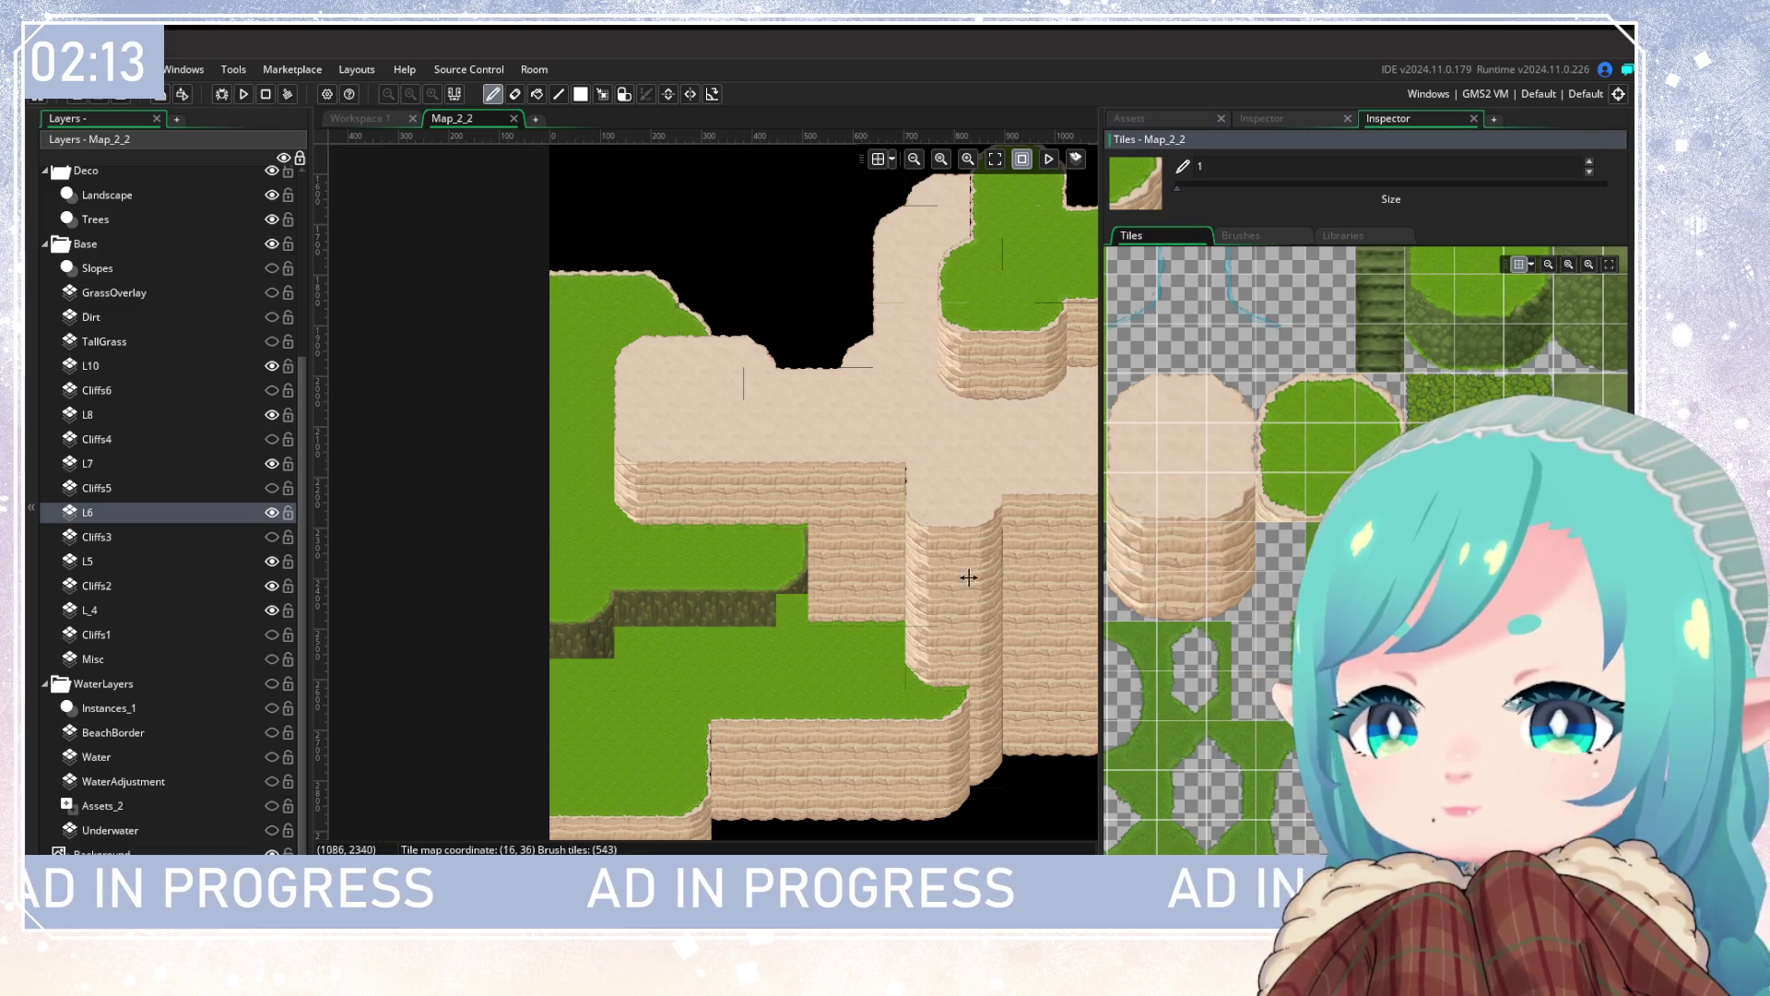
click(770, 586)
click(611, 618)
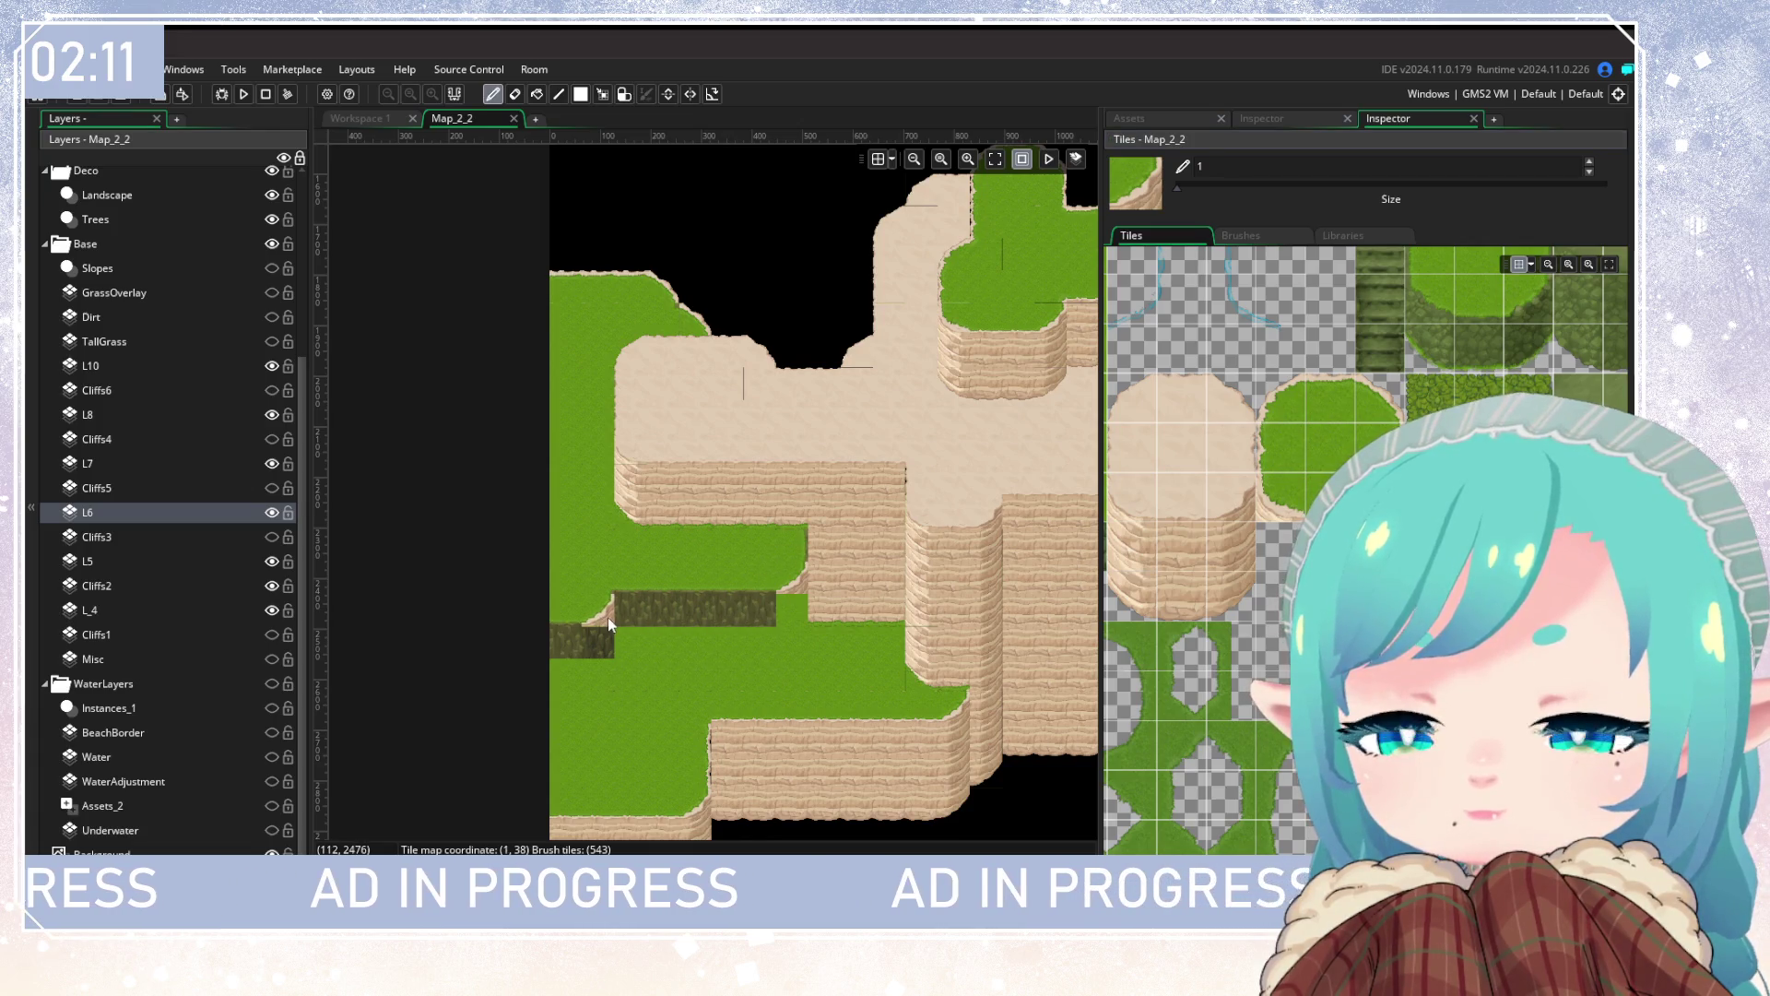
click(775, 581)
drag(773, 573, 644, 579)
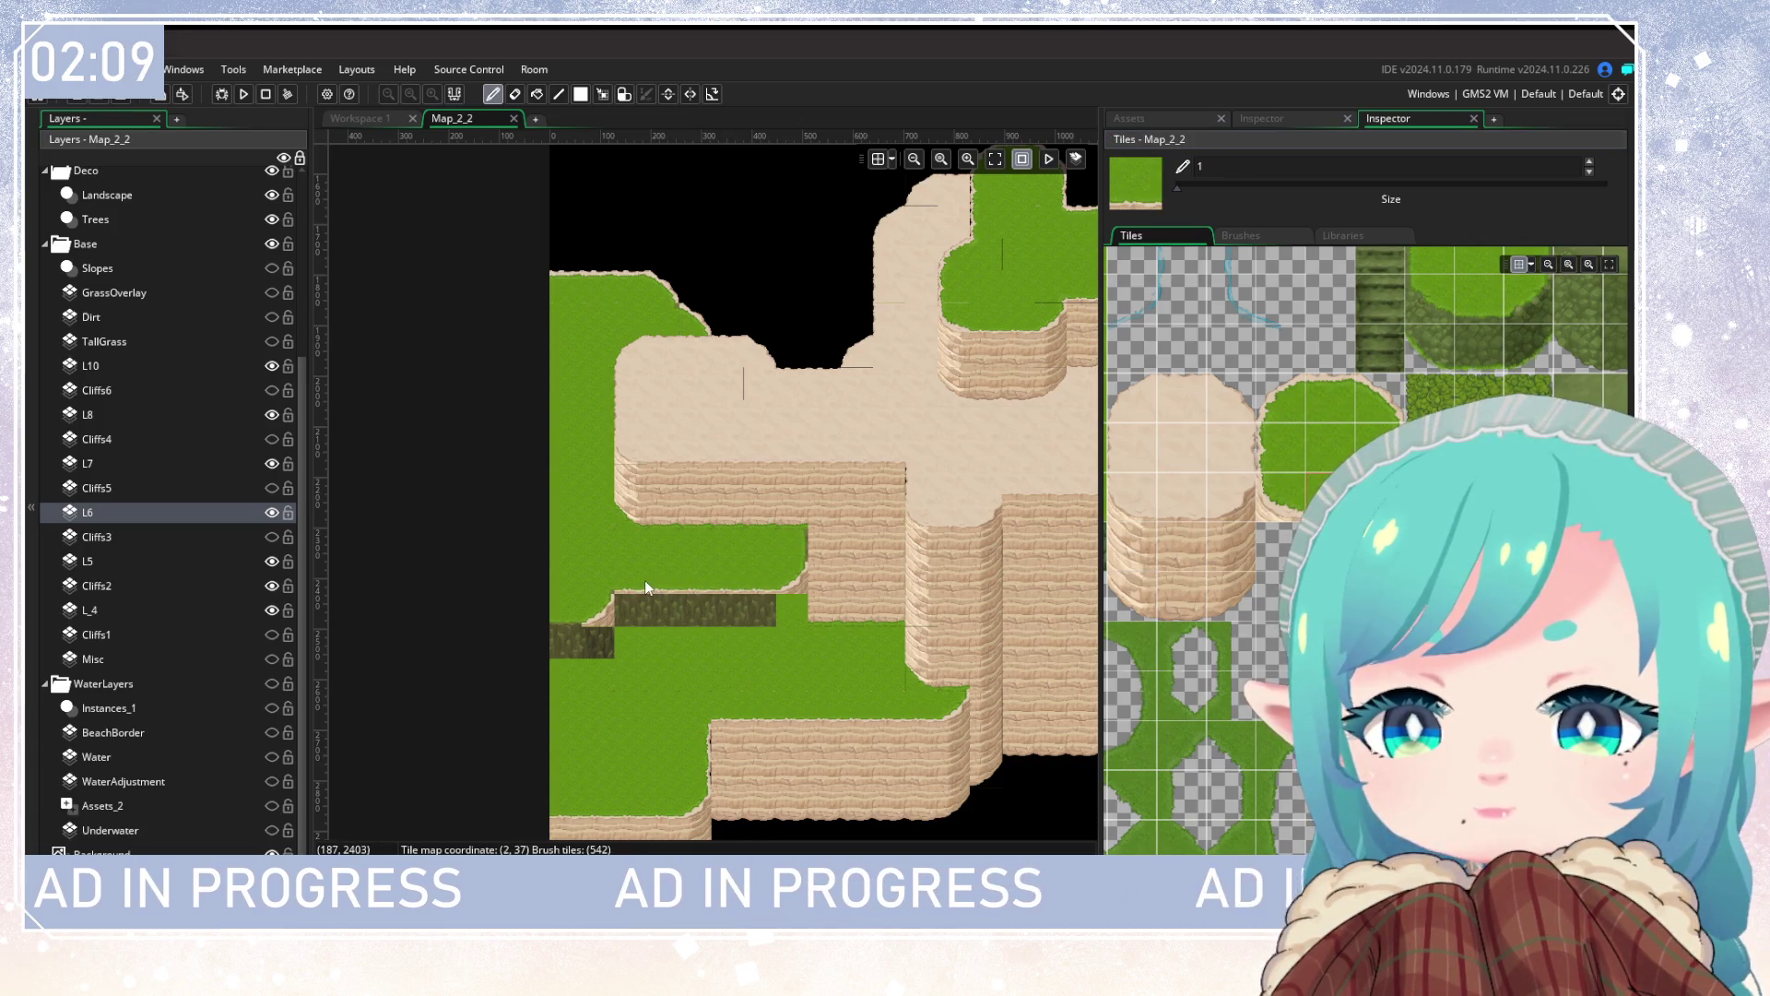
Step: Toggle the L_4 layer off and back on, then hide Cliffs2
click(271, 611)
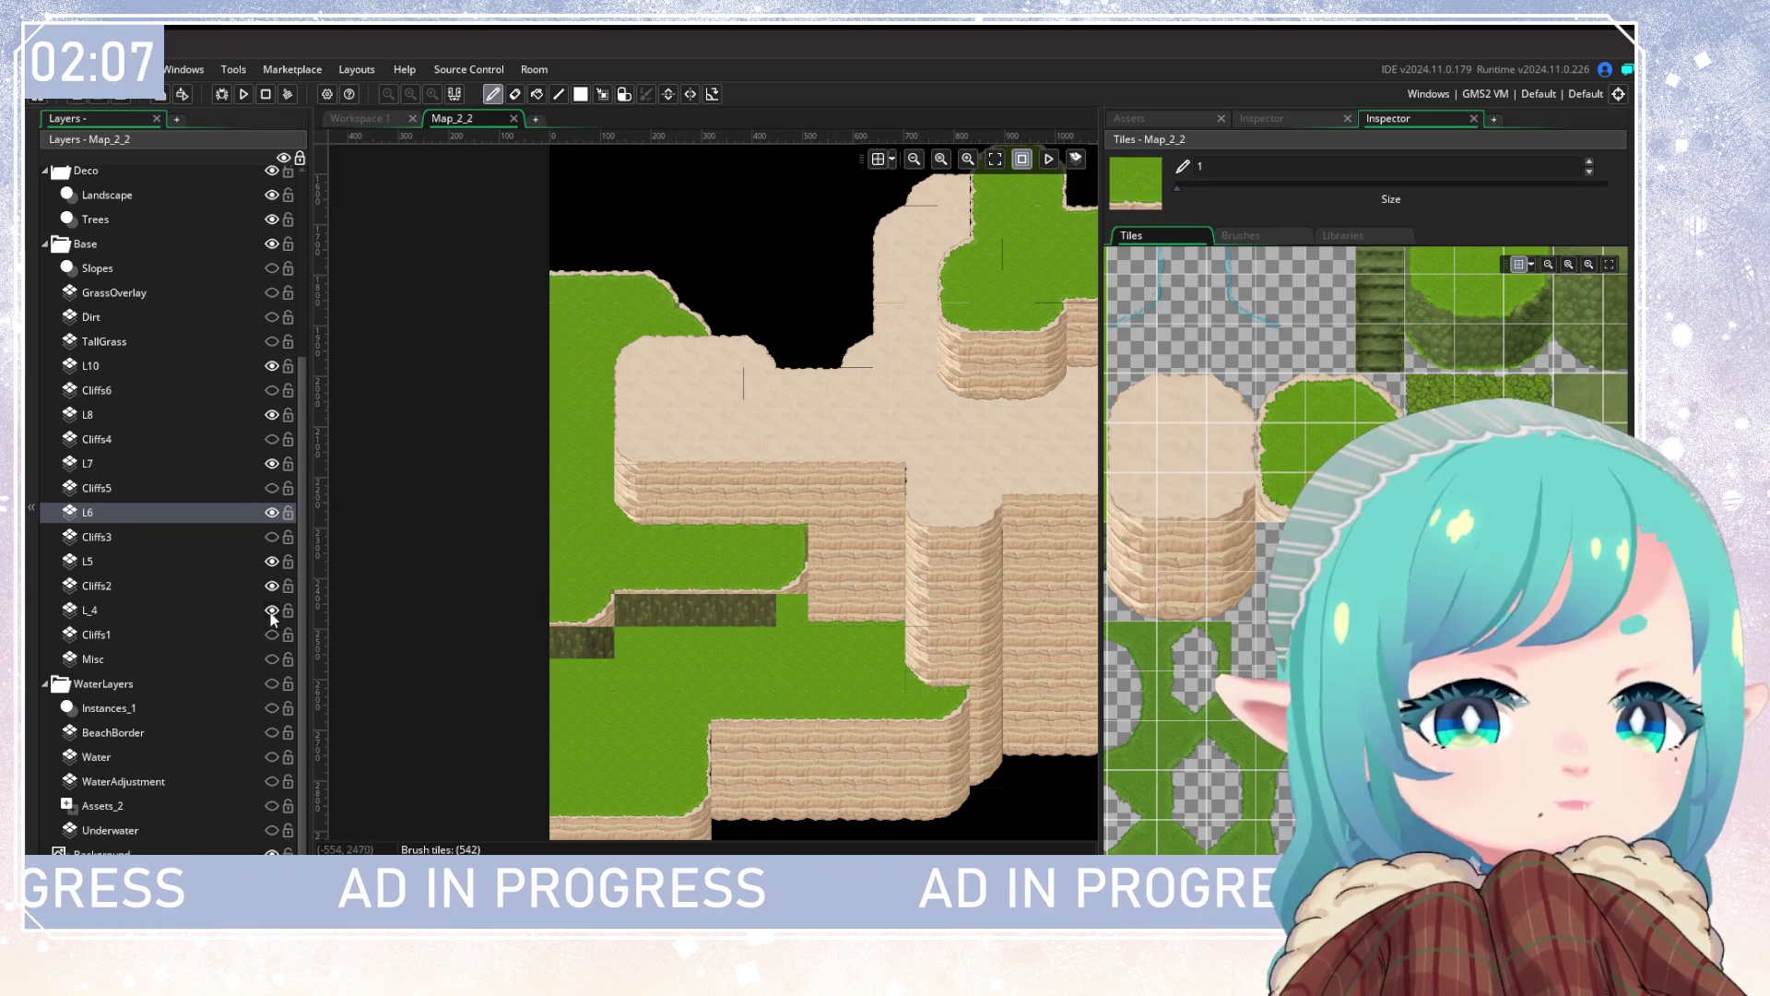
click(271, 610)
click(272, 586)
scroll(935, 681, up, 3)
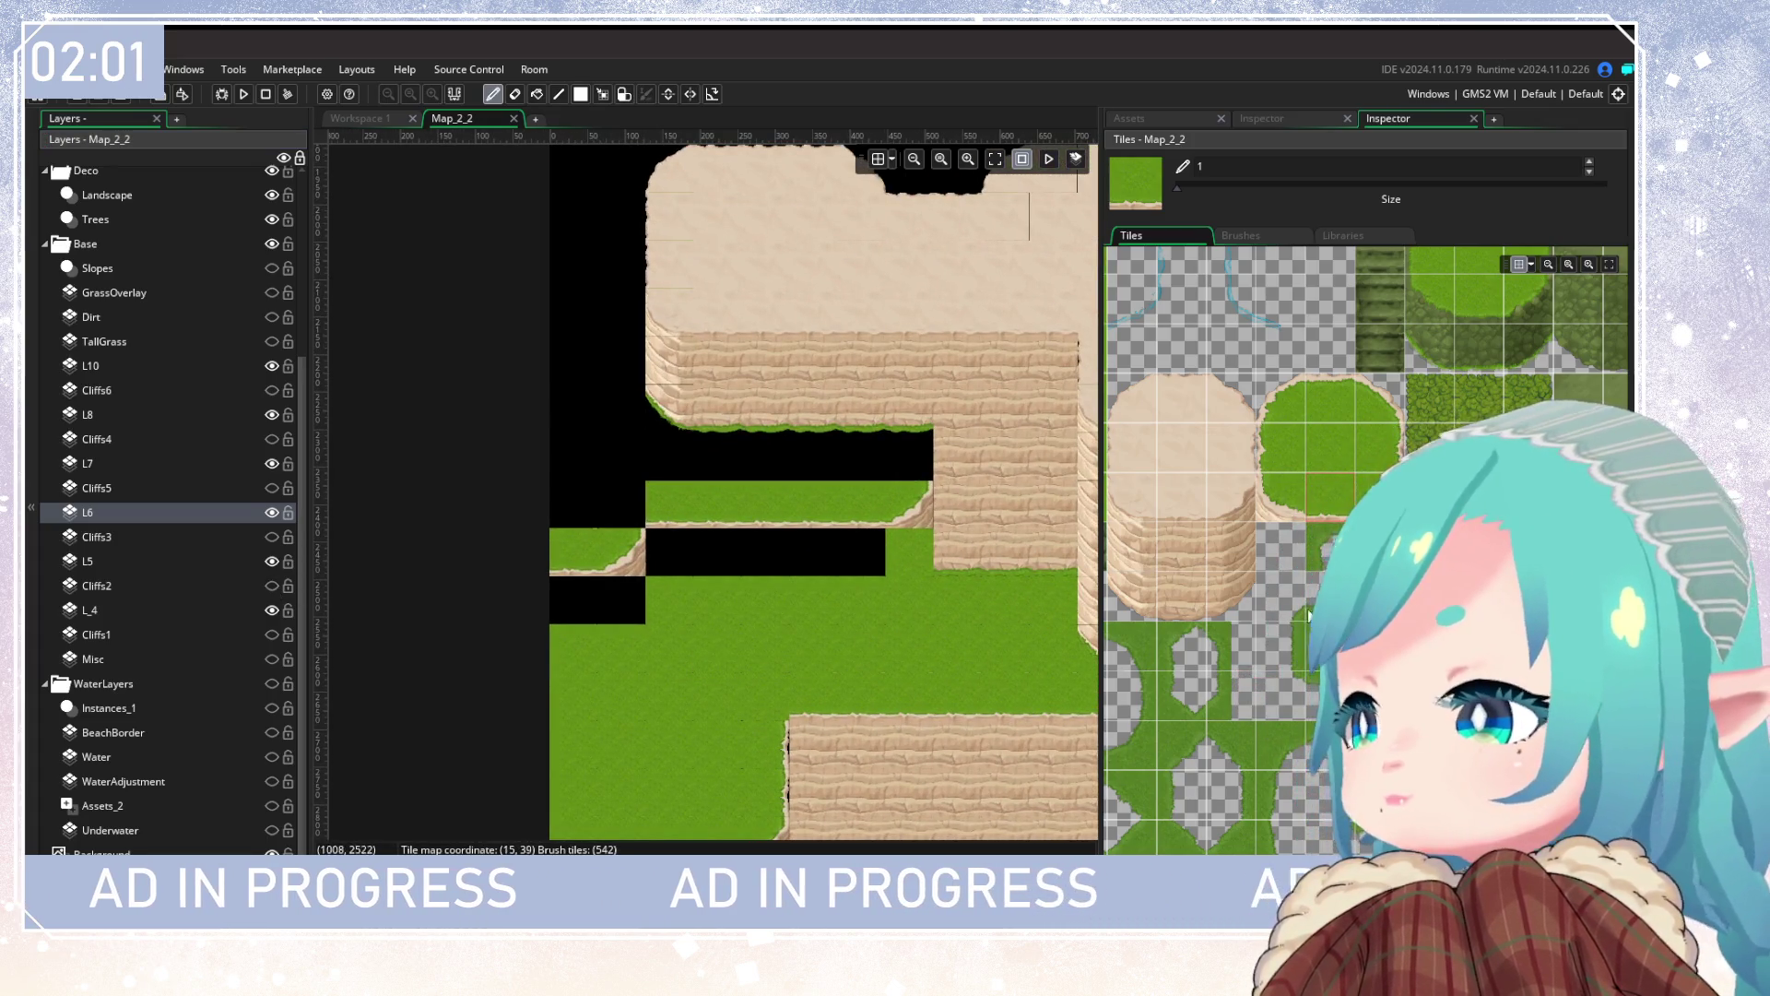
Step: Paint a cliff tile on the lower cliff area and choose another tileset tile
scroll(1339, 457, down, 3)
scroll(655, 484, down, 3)
scroll(655, 485, right, 4)
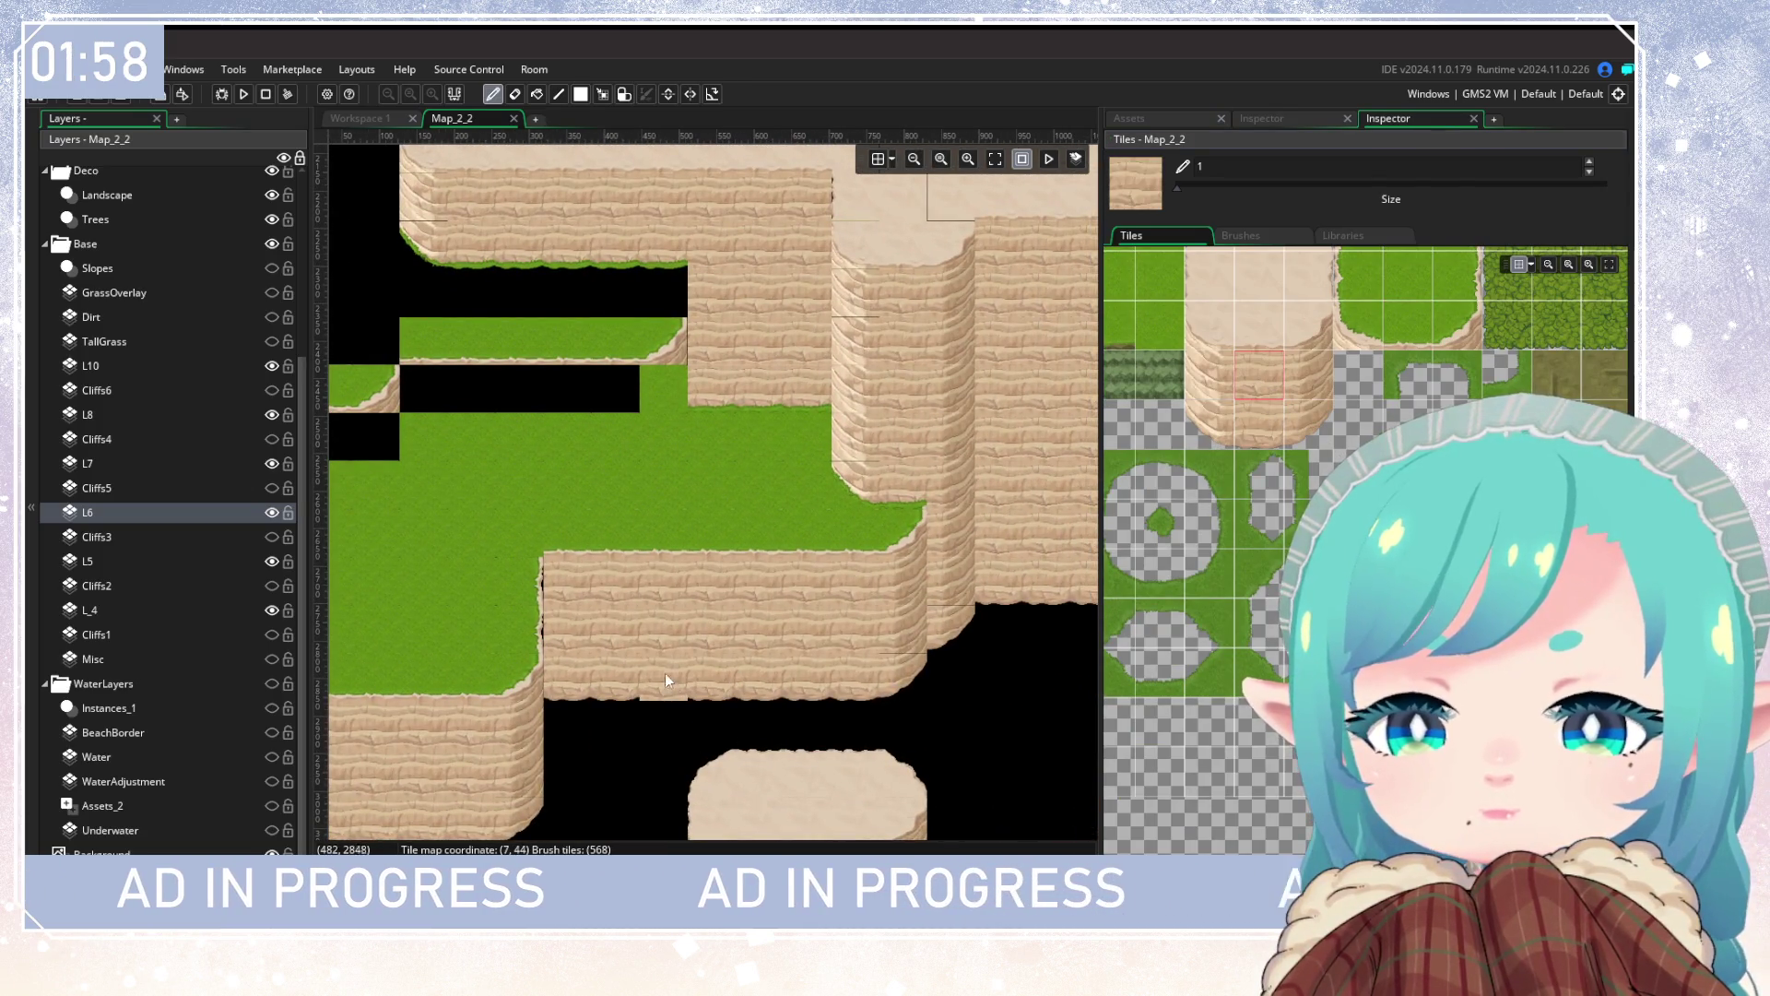
scroll(883, 549, up, 1)
scroll(884, 550, left, 4)
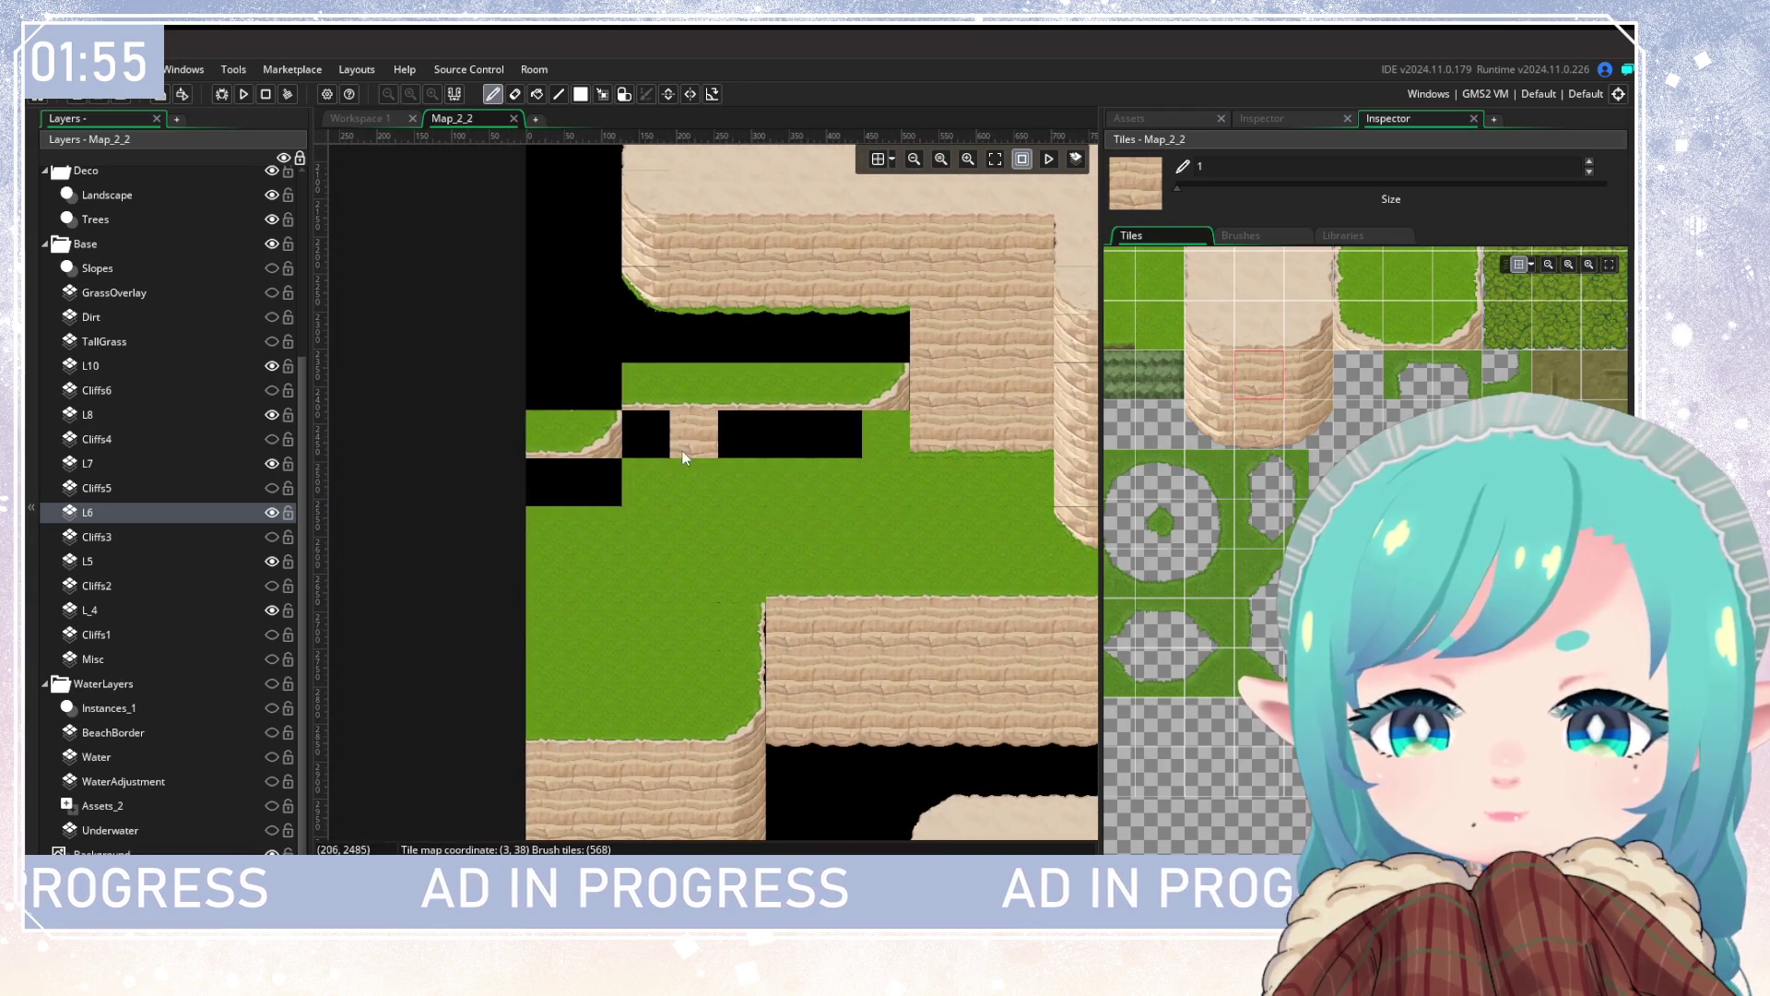
click(655, 489)
scroll(1364, 554, right, 4)
click(1245, 743)
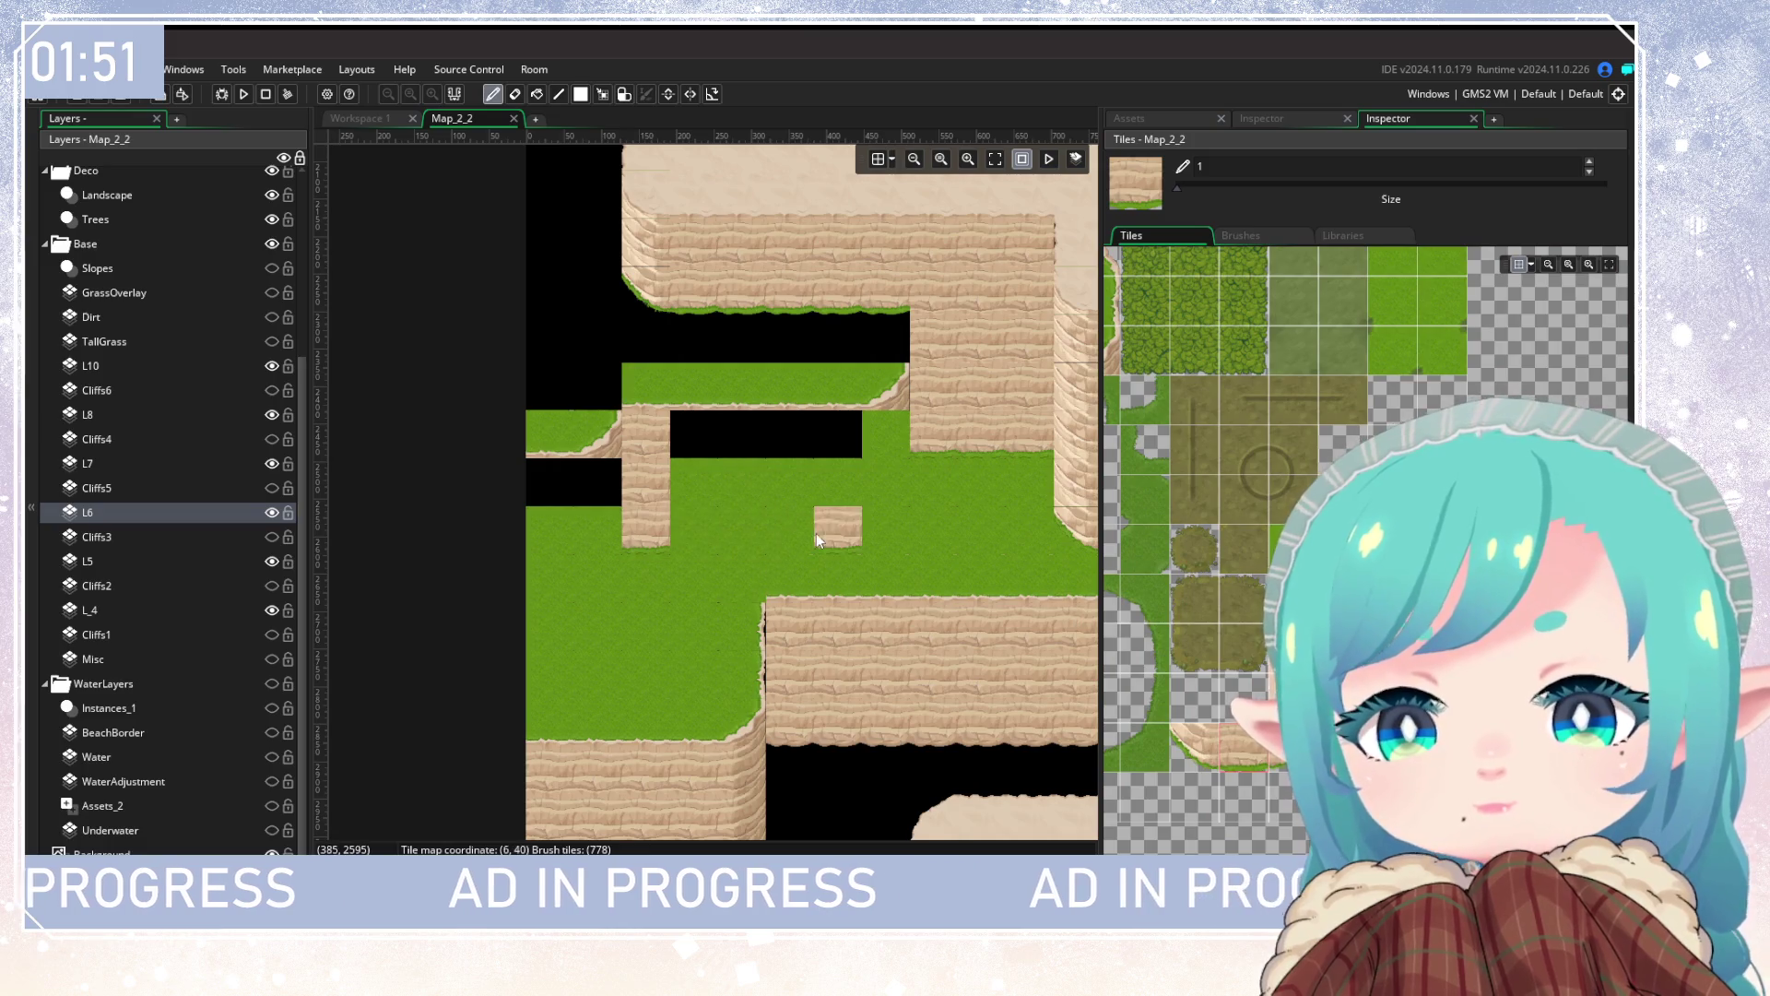
Step: Copy a cliff column from the map as a brush and paint cliff corners over the left green patch
click(604, 98)
mouse_move(636, 415)
mouse_down()
mouse_move(659, 435)
mouse_move(659, 535)
mouse_move(718, 483)
mouse_move(832, 491)
mouse_up()
key(ctrl+c)
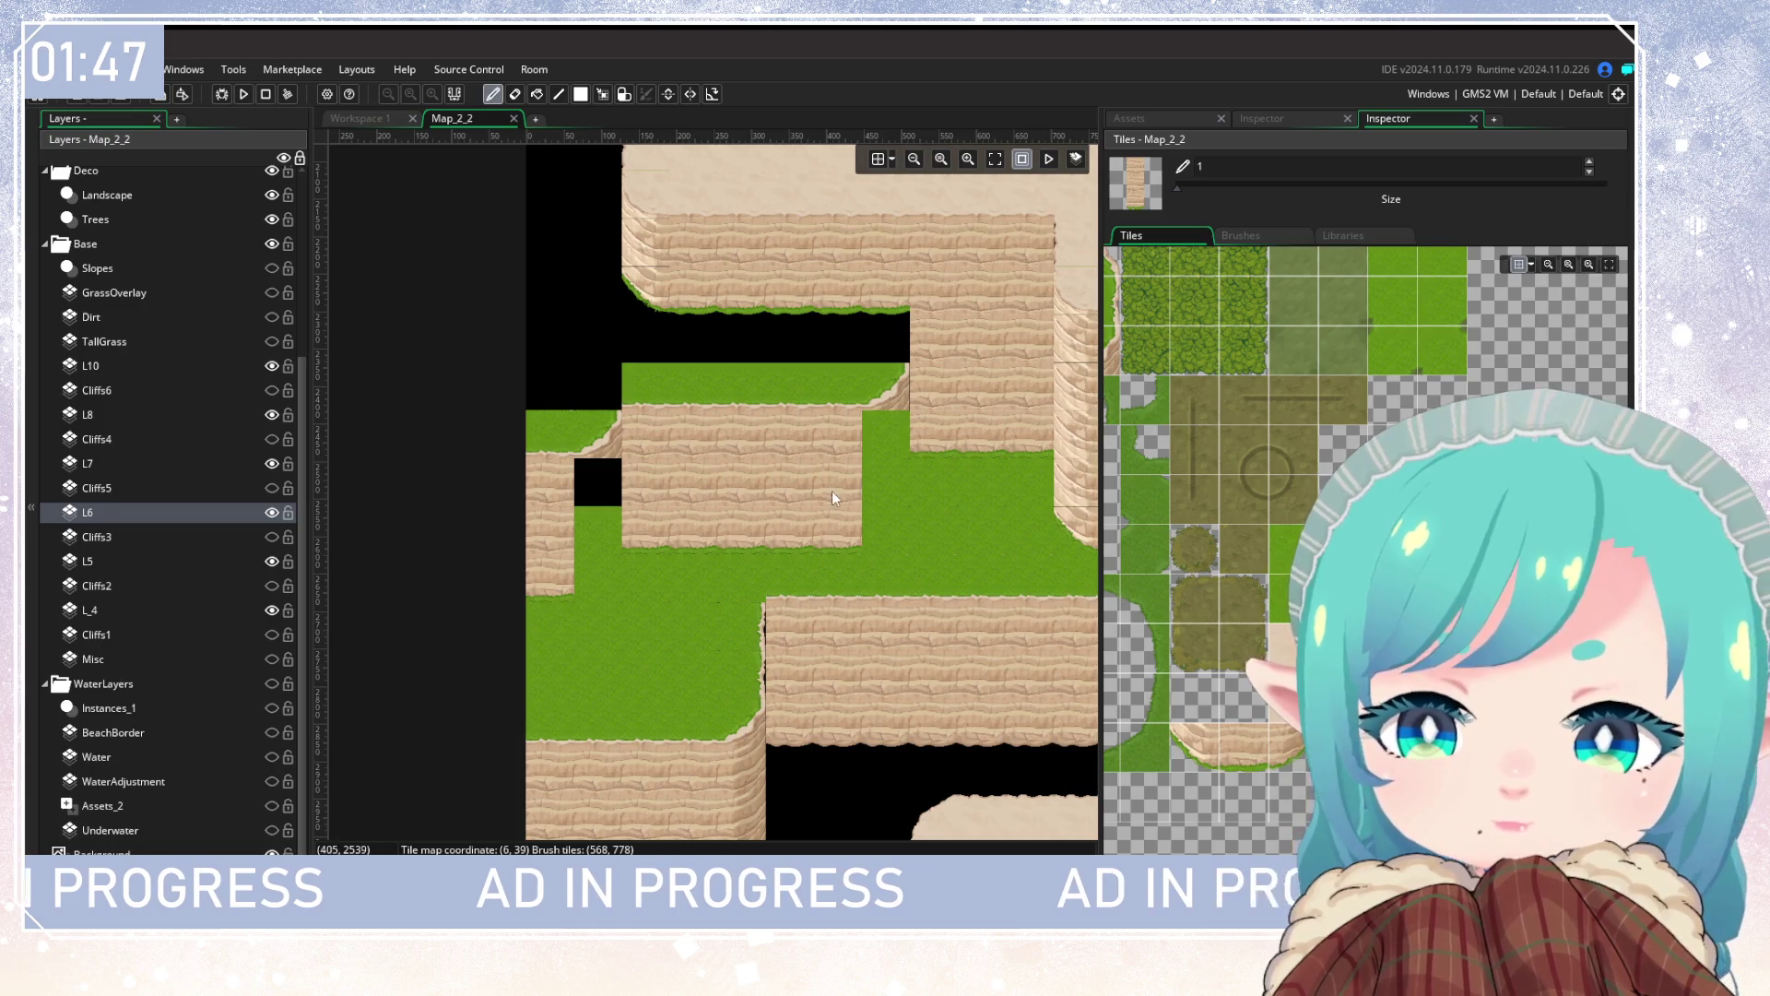
click(887, 533)
click(624, 562)
click(790, 576)
scroll(1358, 473, down, 5)
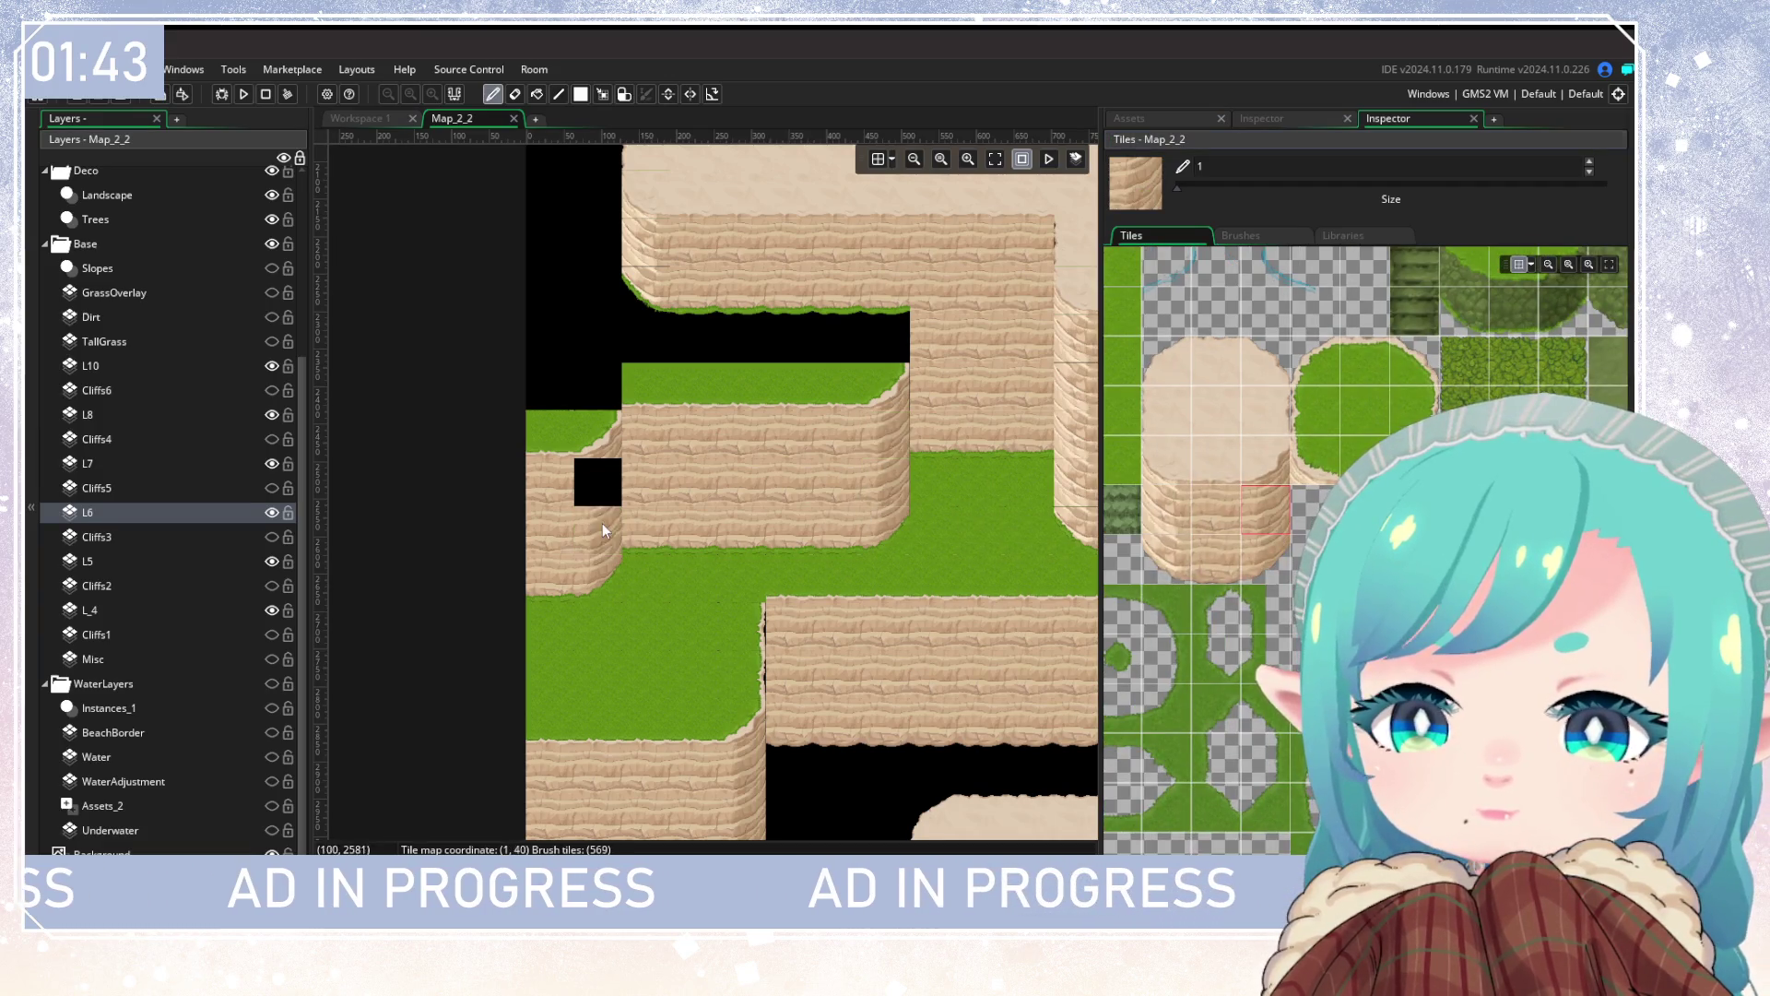
drag(602, 518, 596, 487)
Step: Fill the black gaps beside and below the cliff with grass tiles on L6
scroll(595, 487, up, 4)
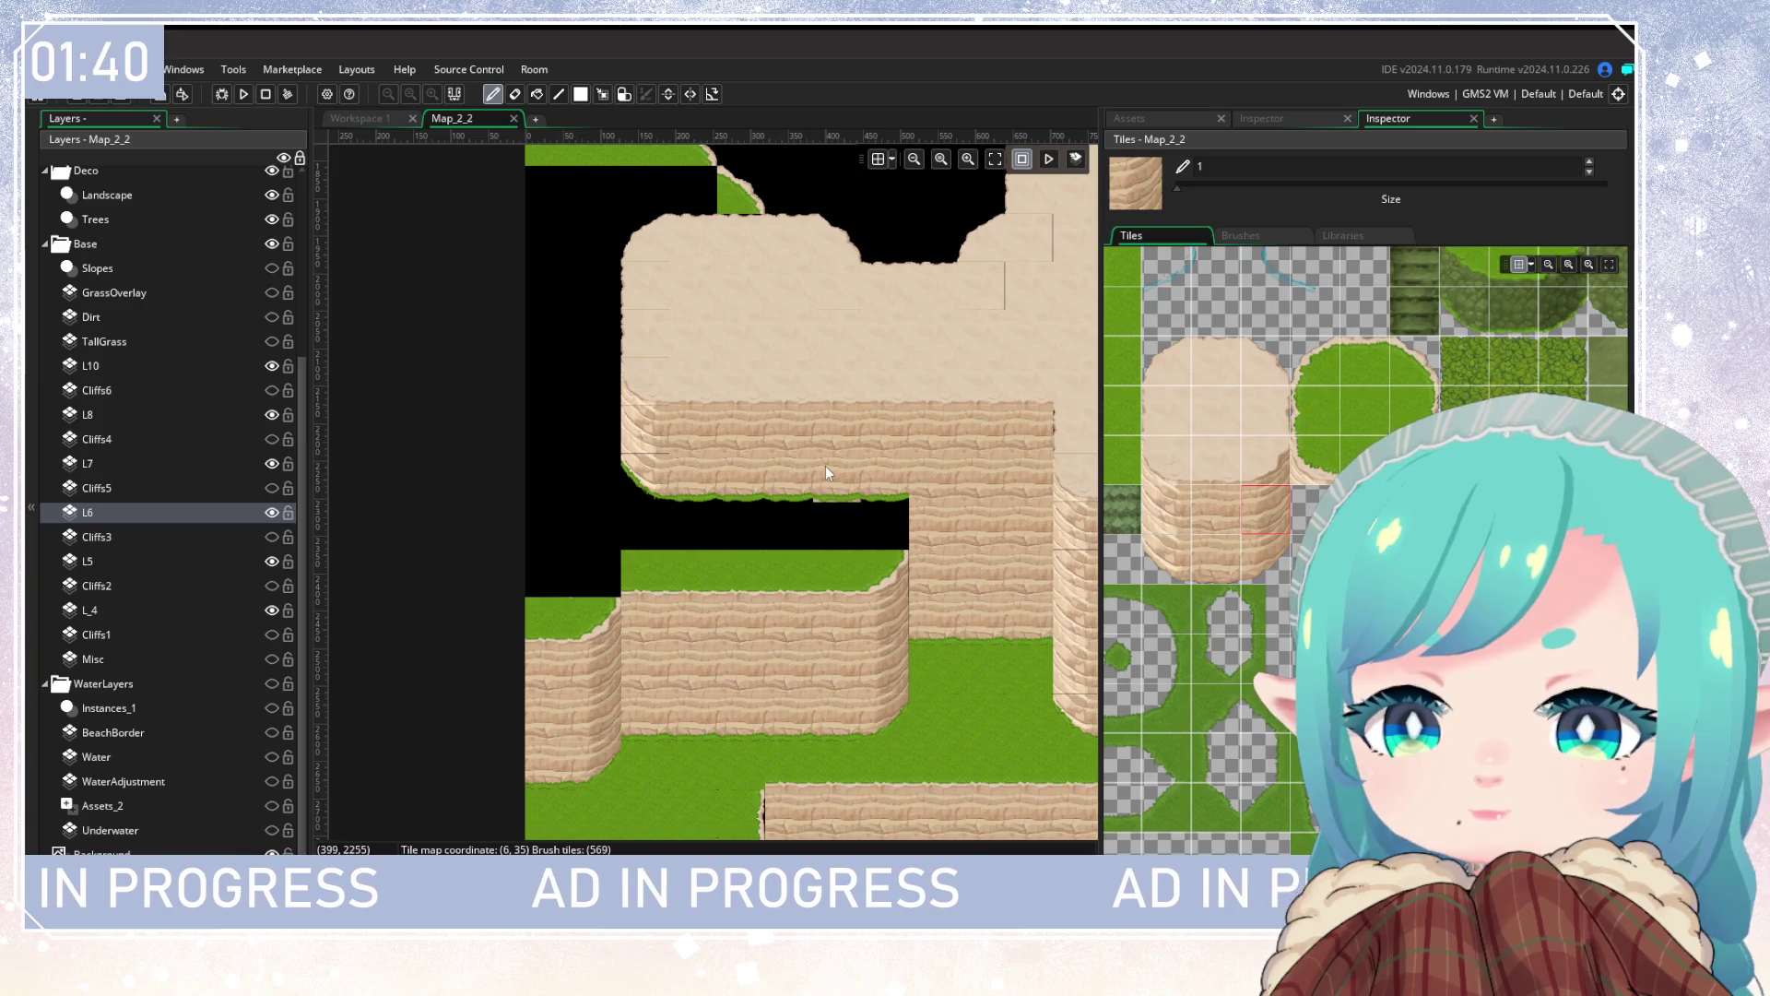
scroll(1217, 553, down, 5)
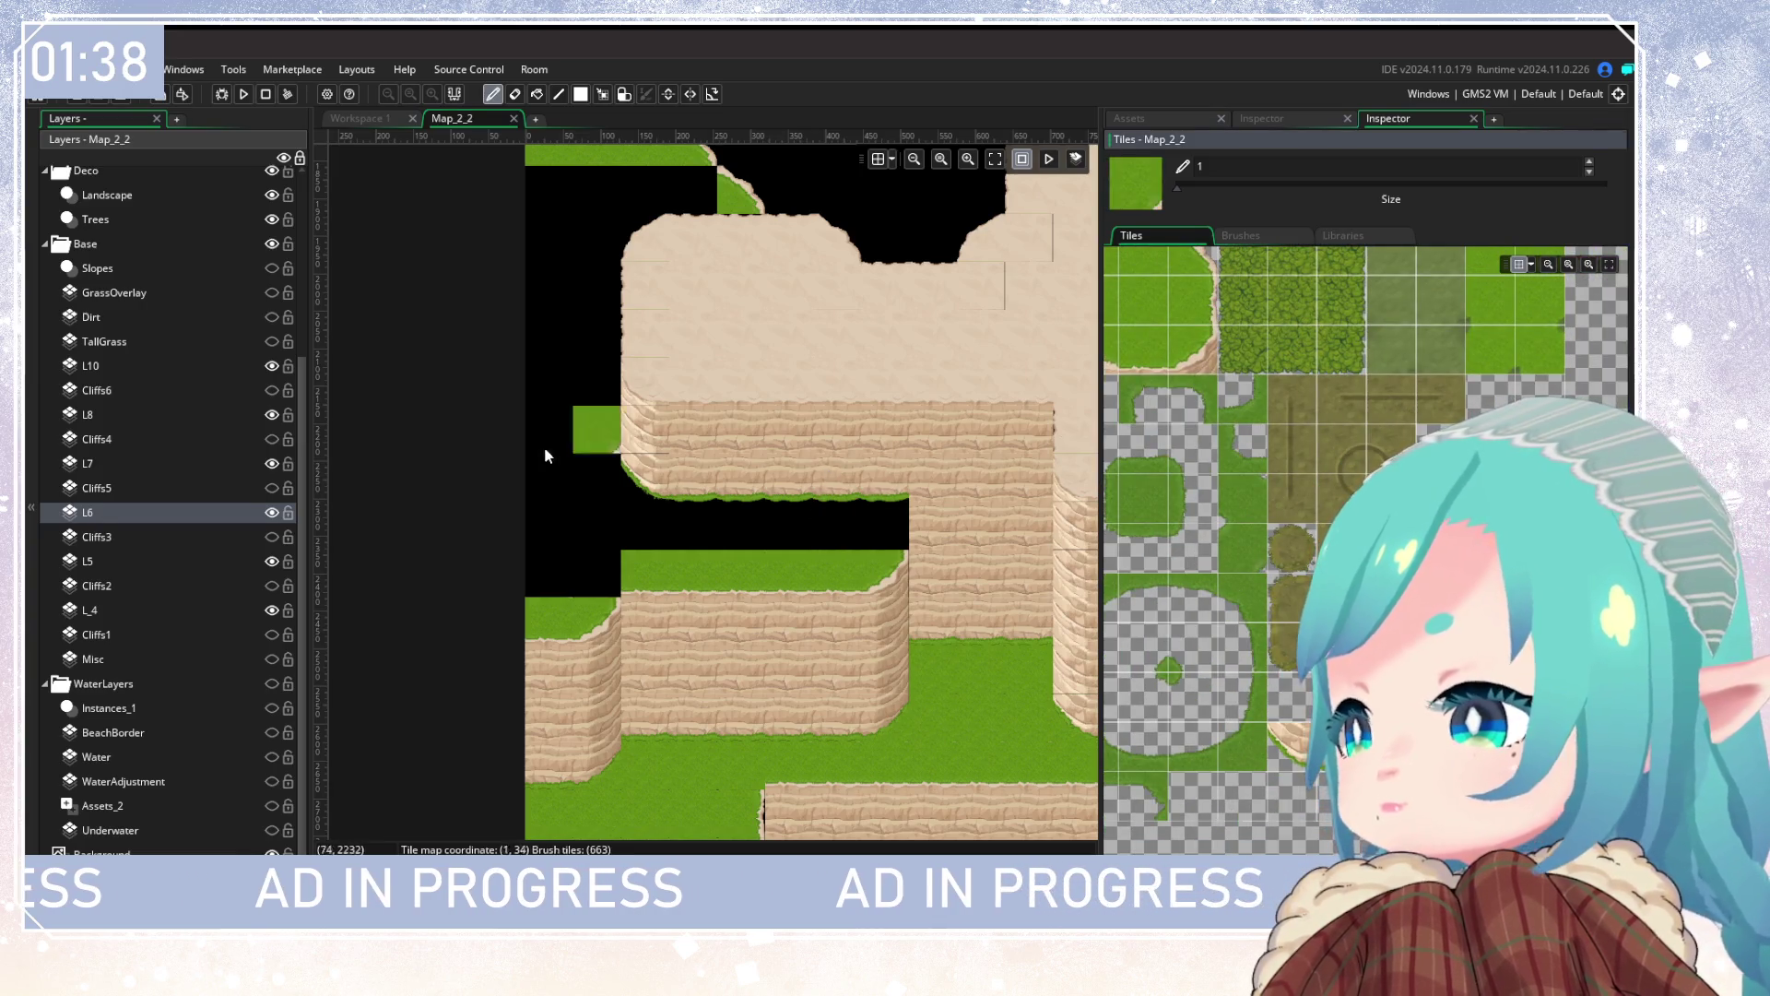
scroll(607, 569, up, 3)
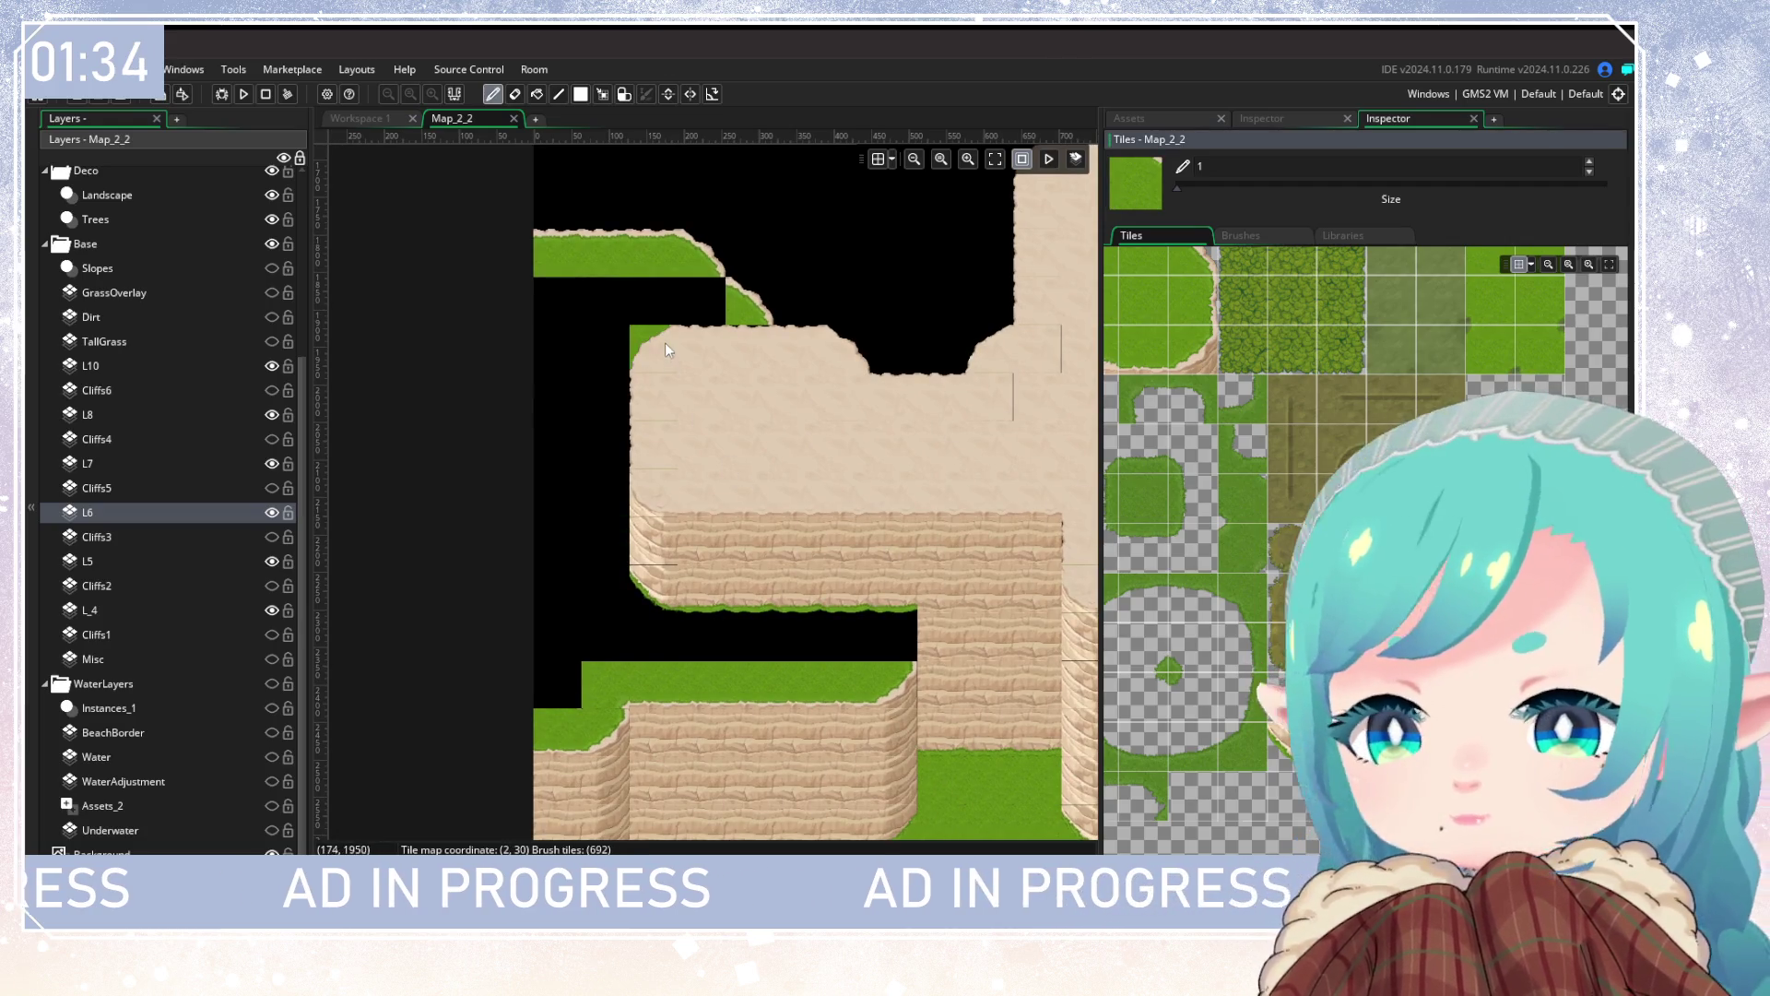
click(715, 308)
scroll(1159, 430, down, 3)
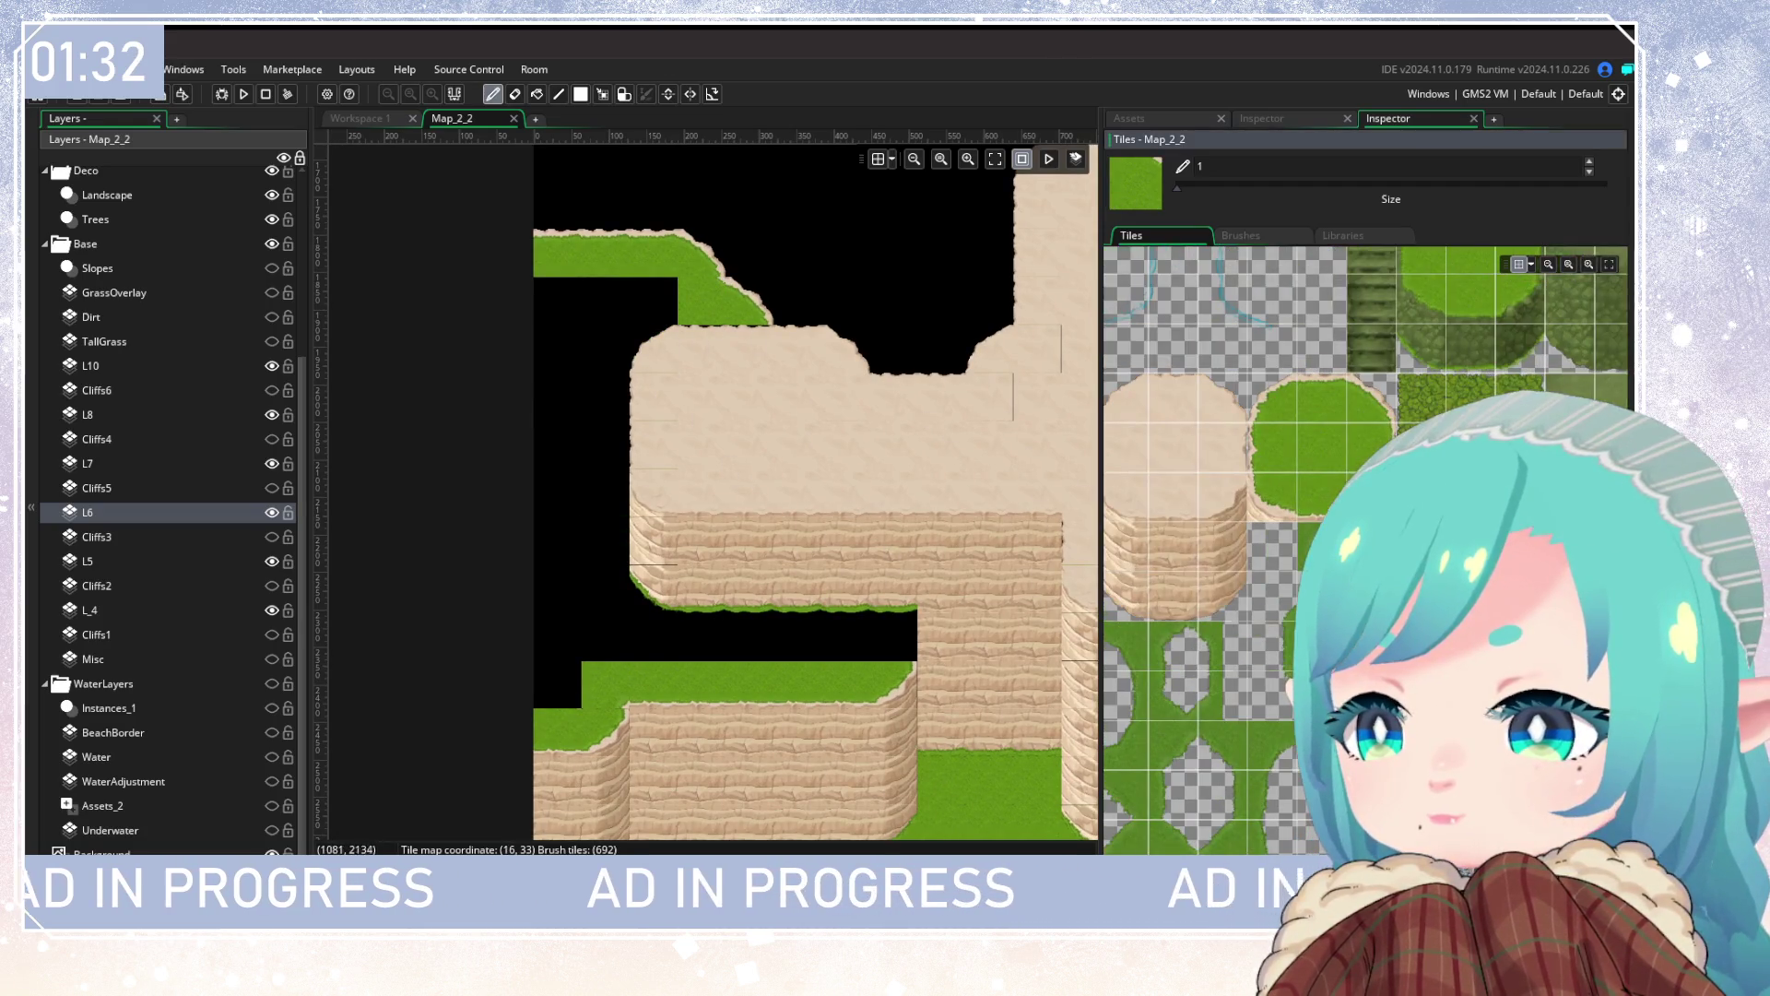
drag(558, 301, 567, 366)
mouse_move(551, 577)
mouse_down()
mouse_move(544, 678)
mouse_move(599, 620)
mouse_move(856, 623)
mouse_move(670, 584)
mouse_move(595, 517)
mouse_move(638, 467)
mouse_up()
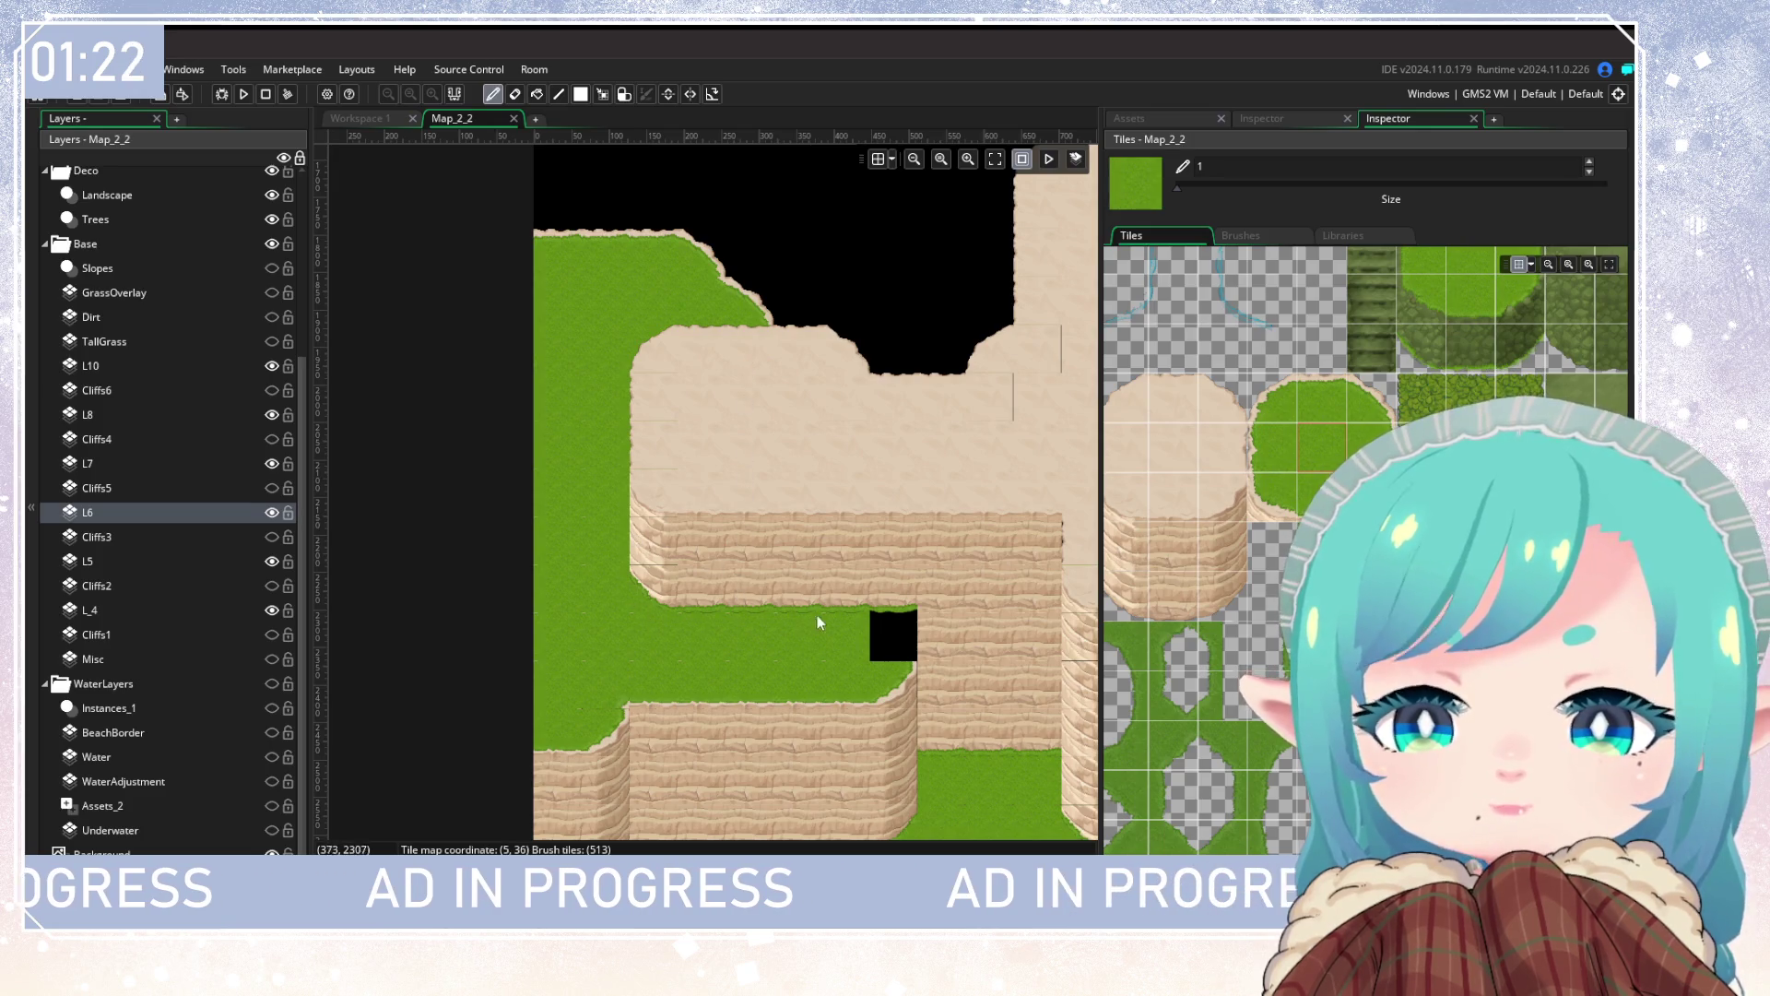
click(885, 628)
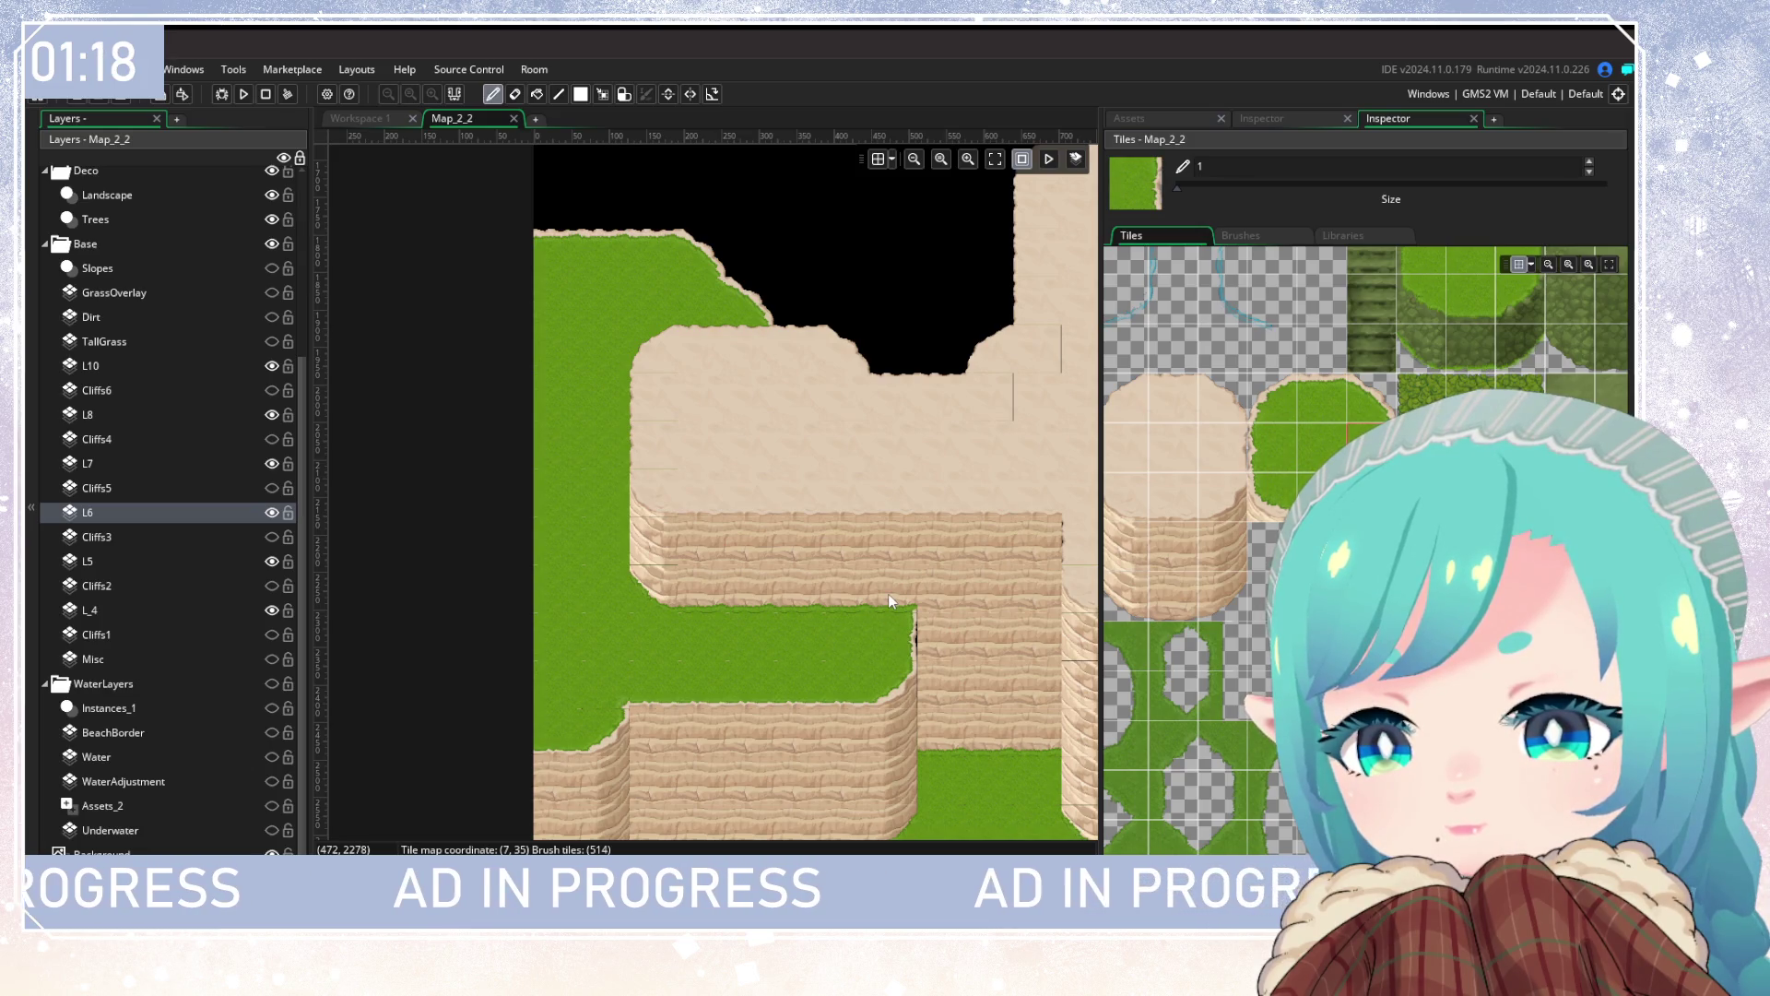
Step: Pick a sandy cliff tile and make L5 the active layer
drag(741, 629, 624, 545)
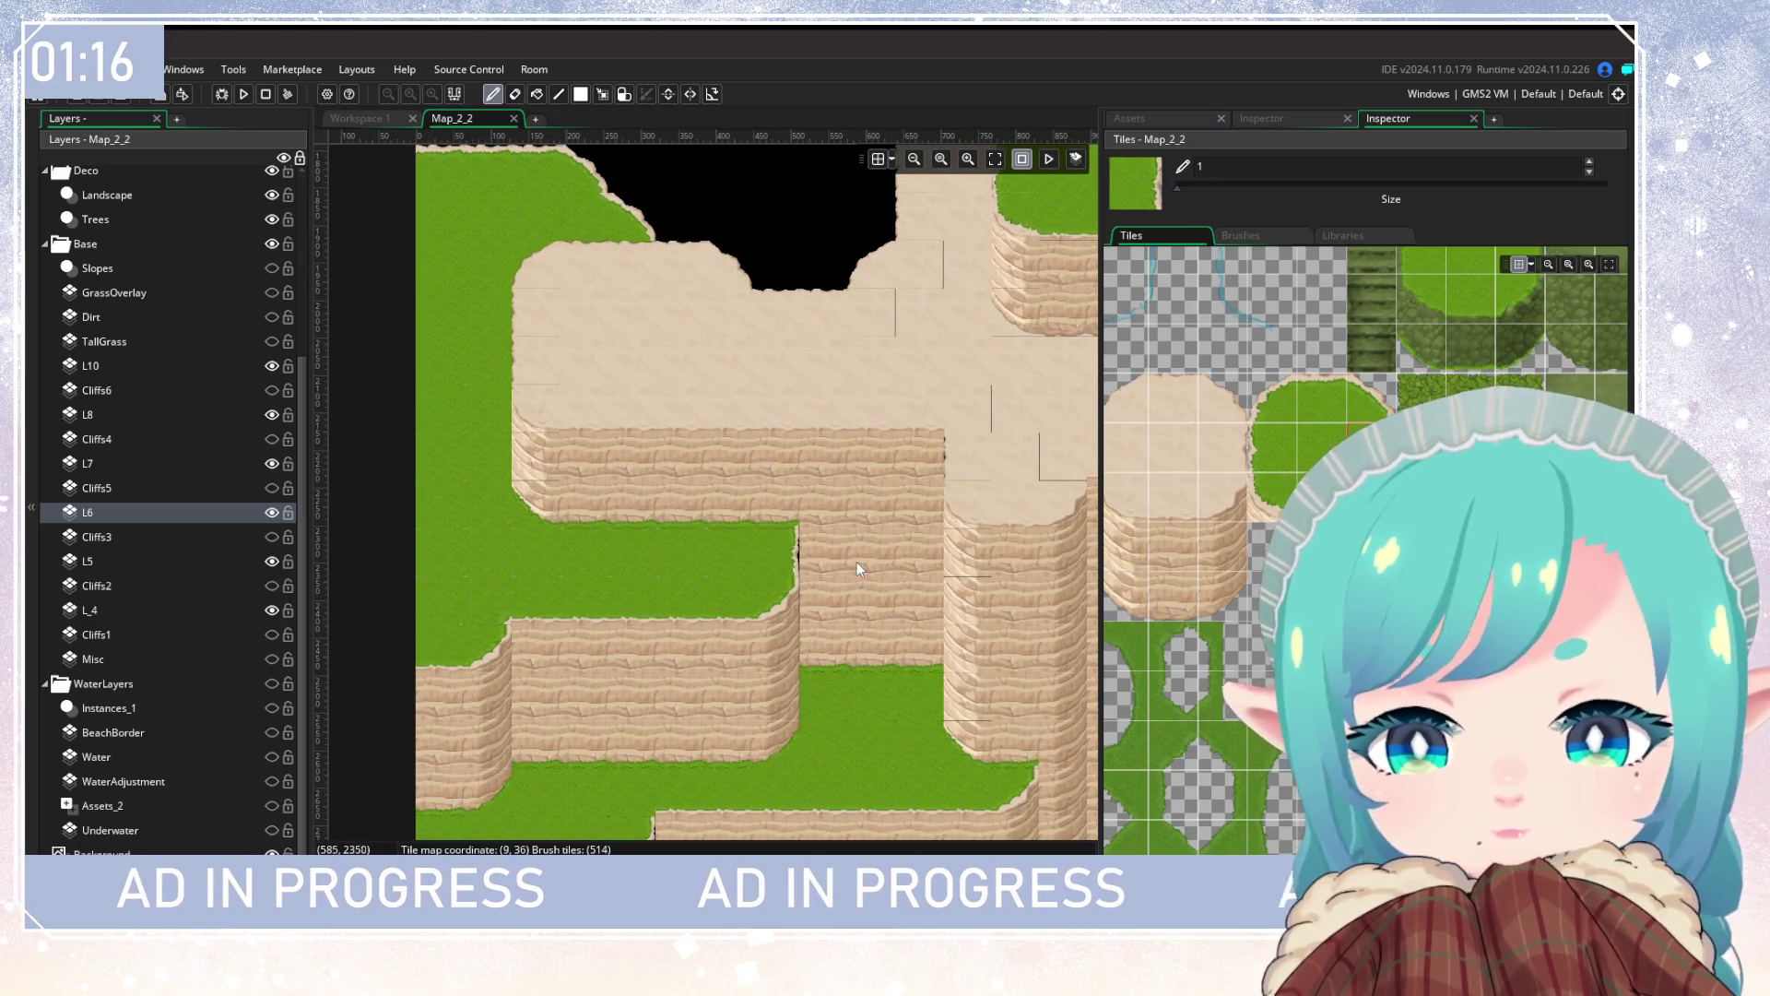
click(1180, 561)
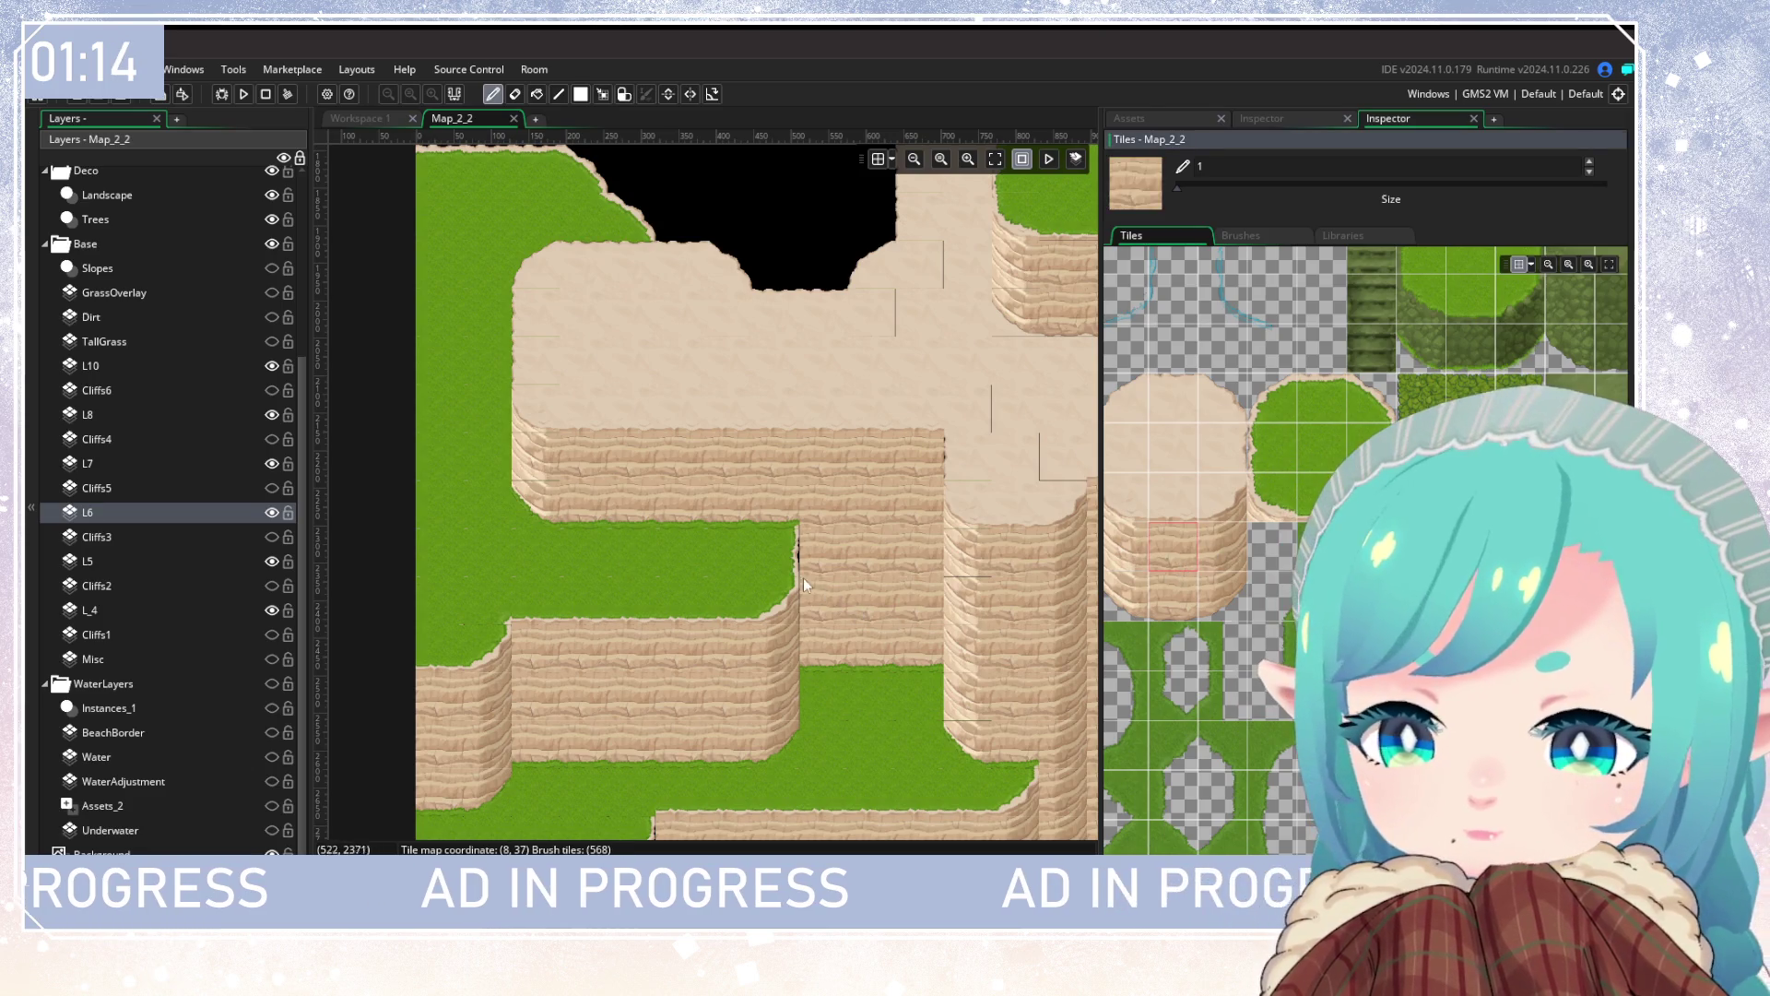
click(131, 563)
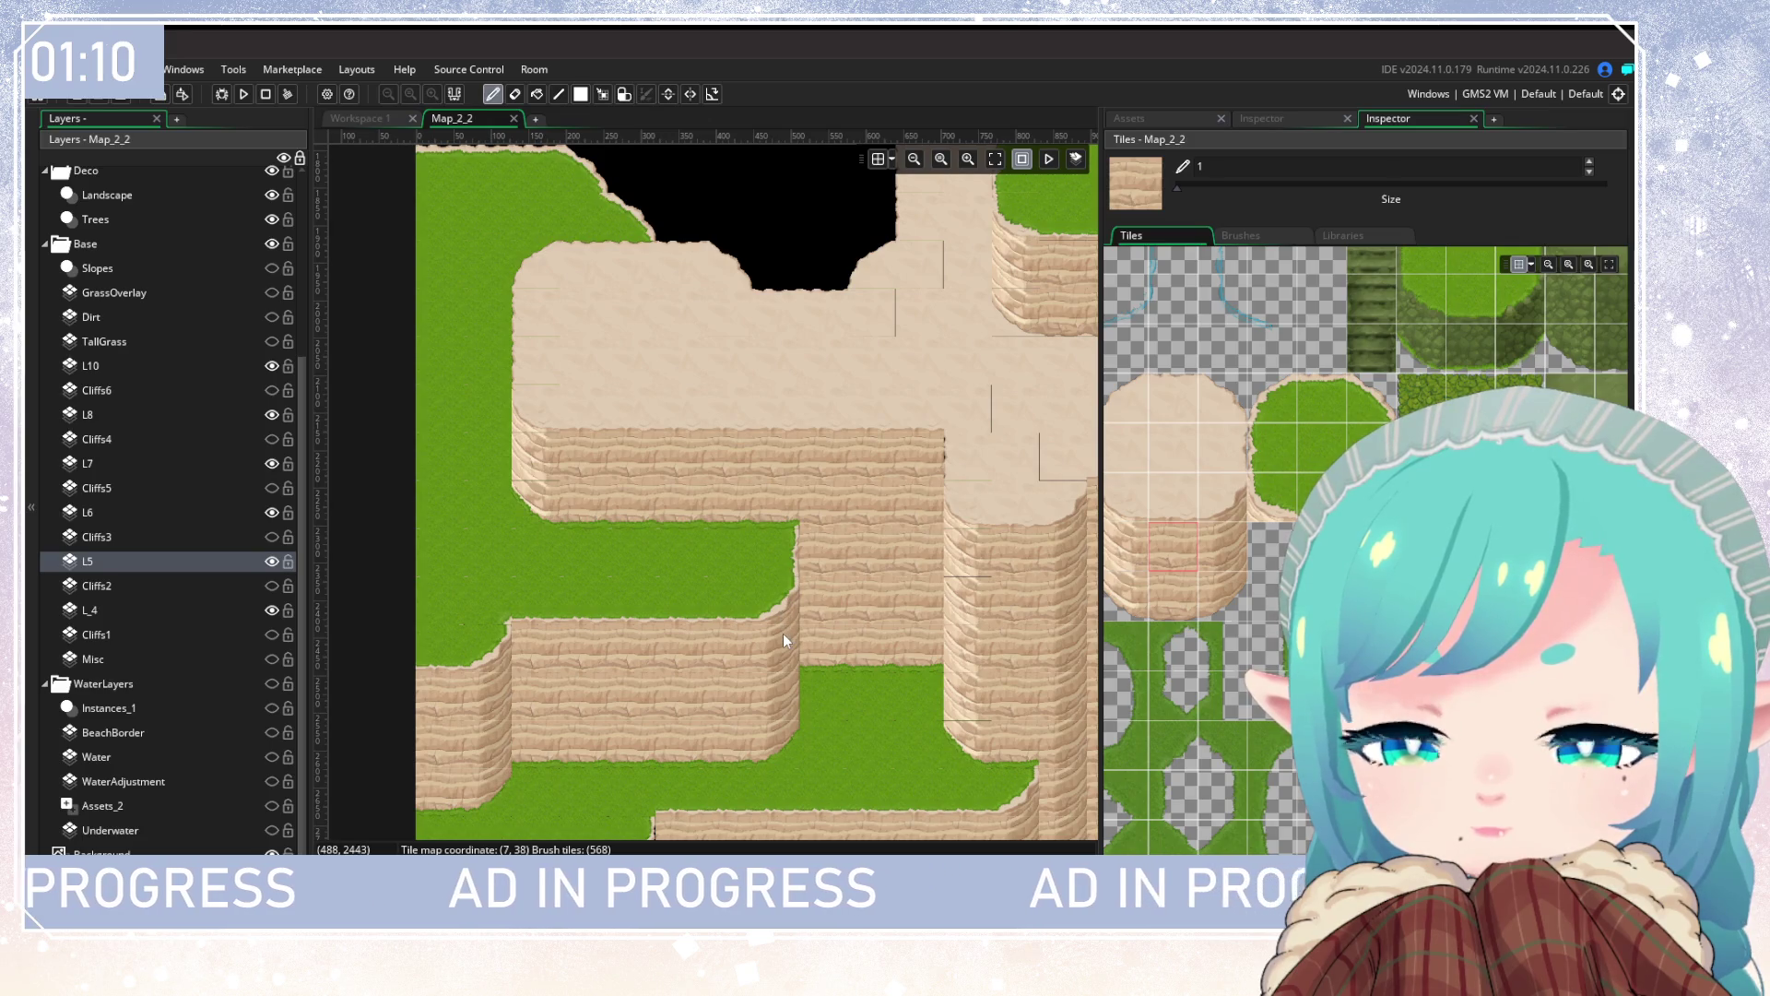
scroll(830, 522, up, 3)
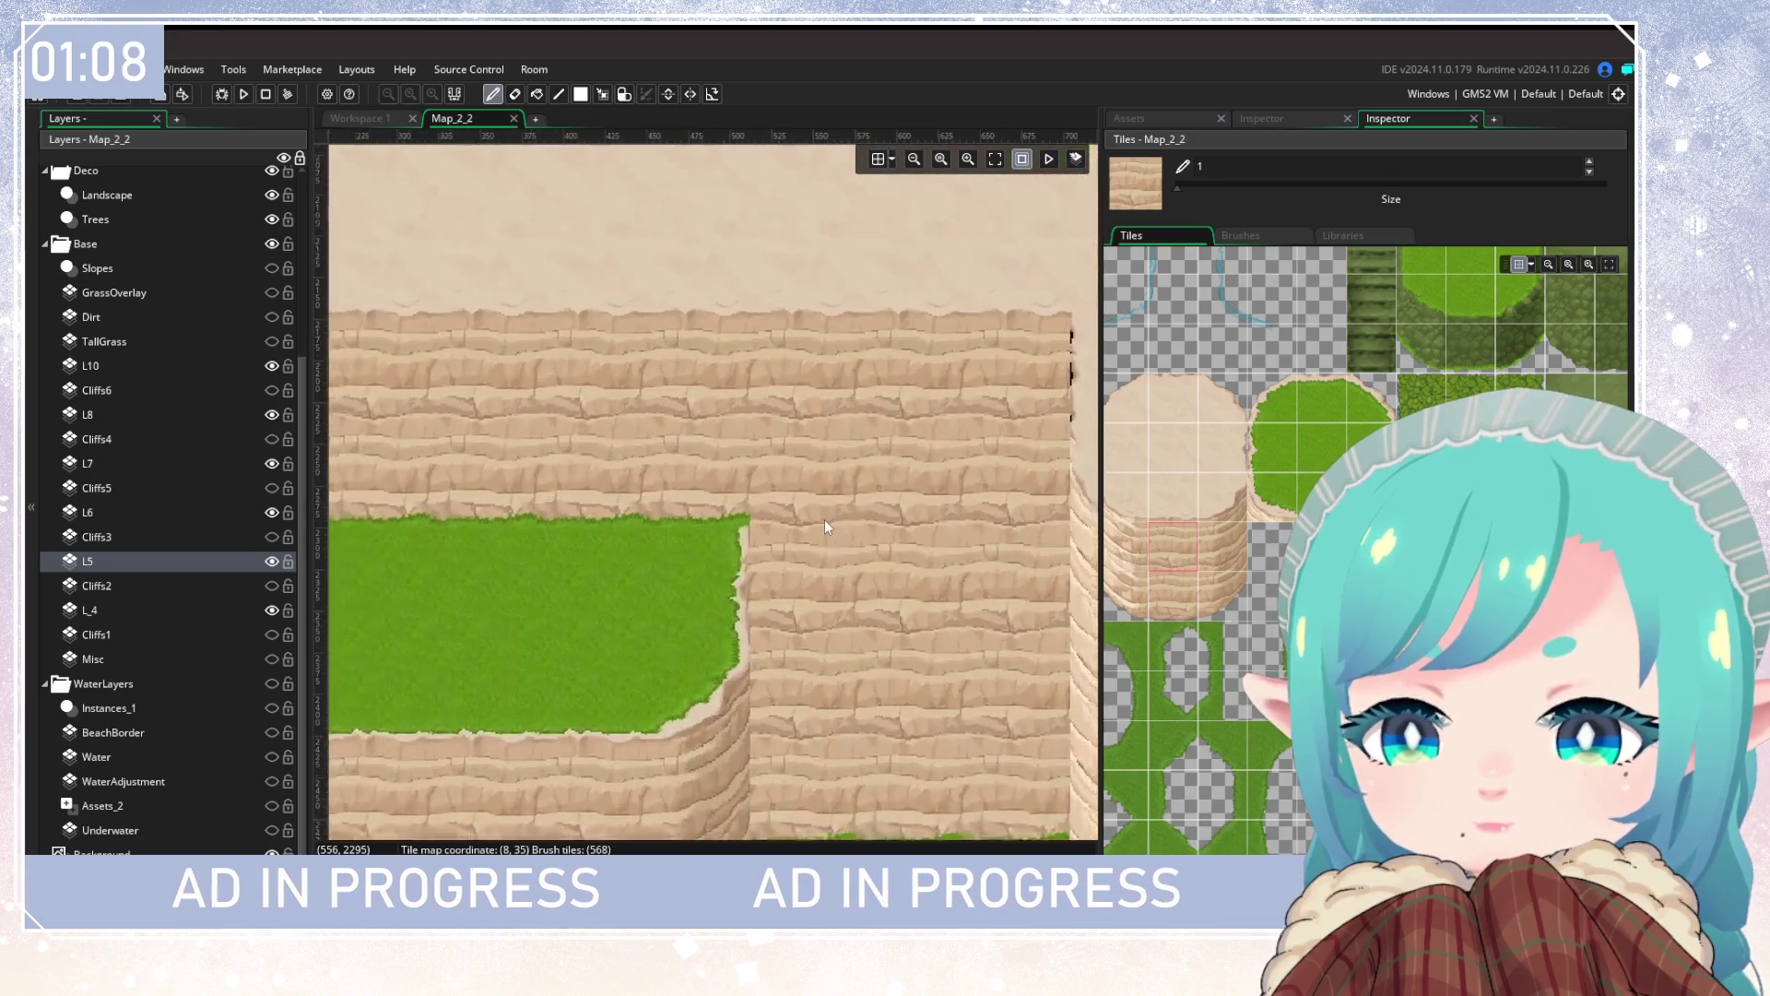
scroll(811, 535, down, 3)
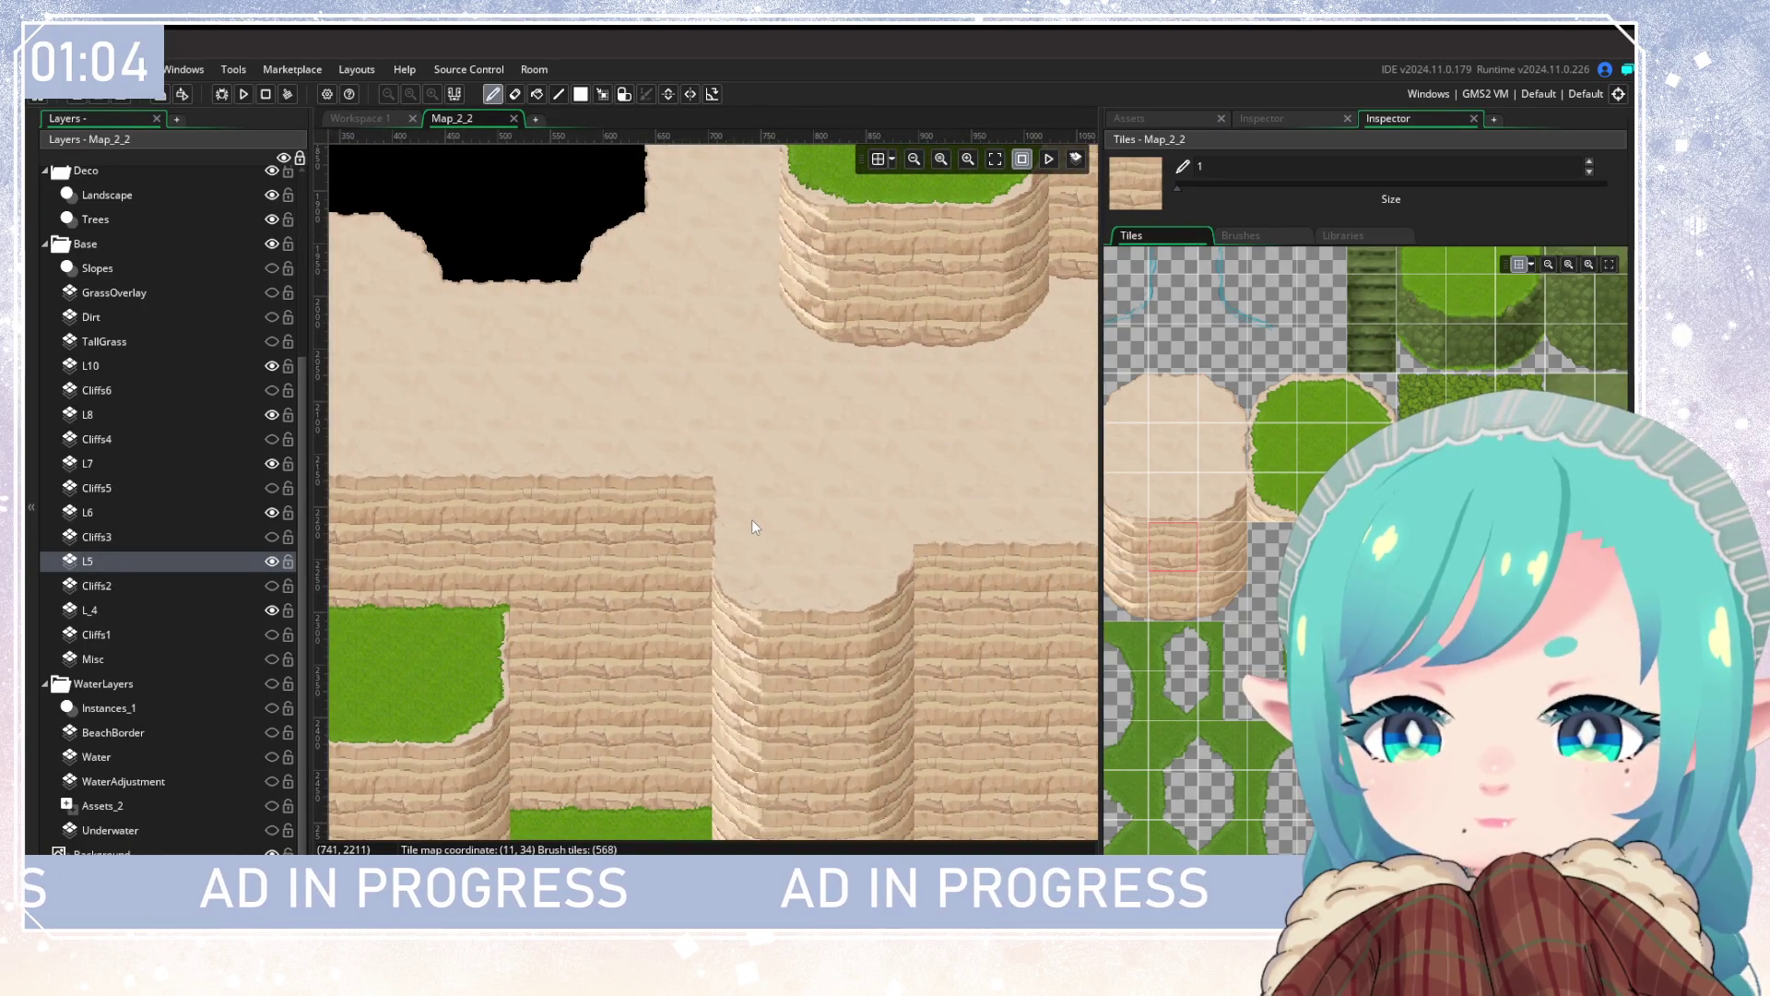
scroll(750, 526, up, 2)
scroll(750, 524, down, 4)
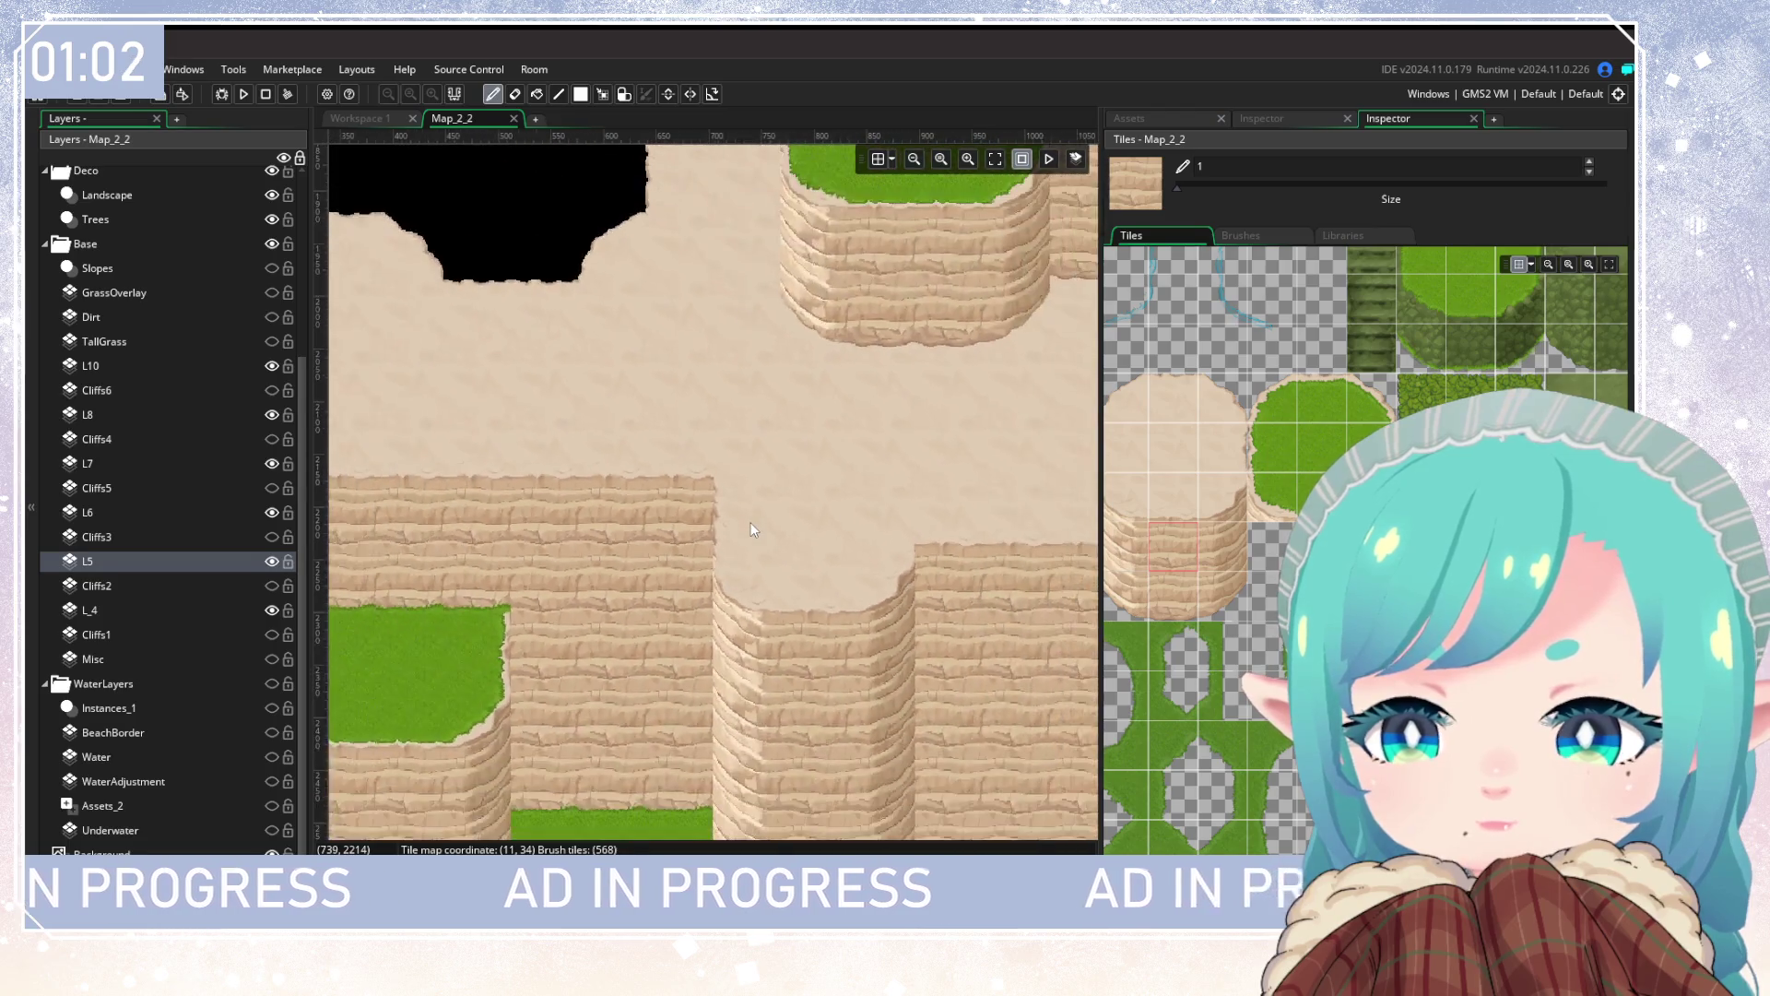
scroll(777, 653, down, 3)
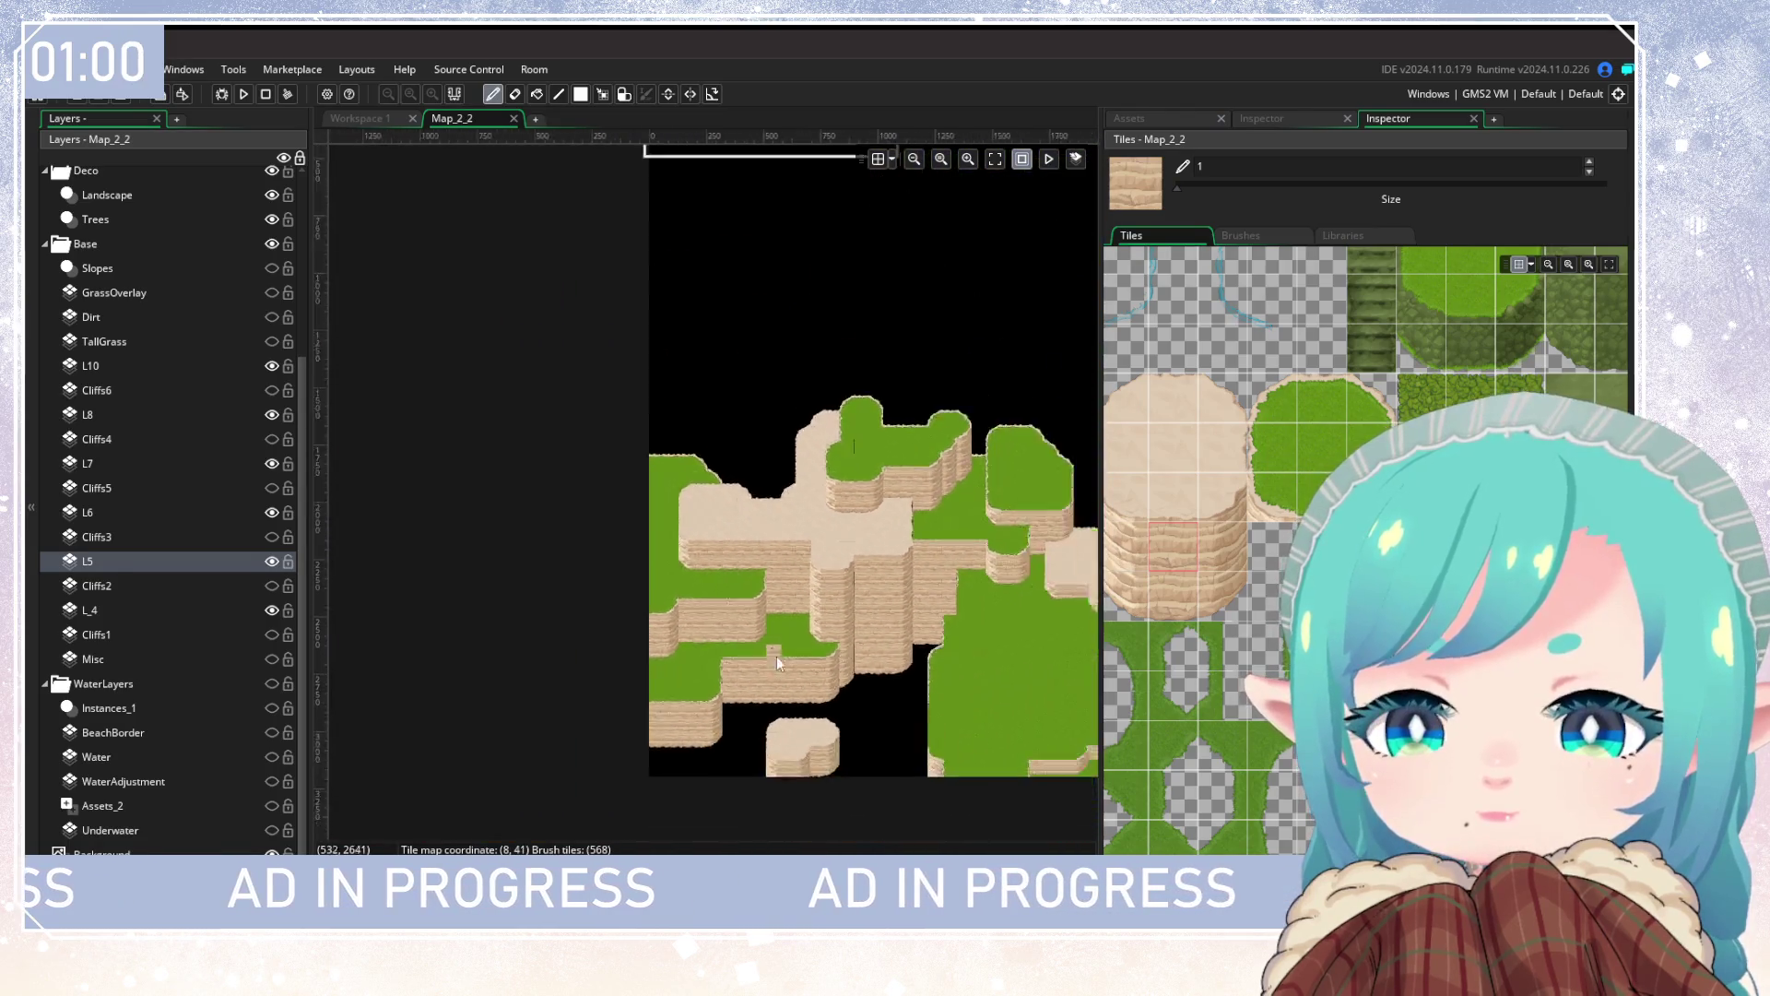
scroll(750, 622, up, 5)
scroll(894, 652, down, 5)
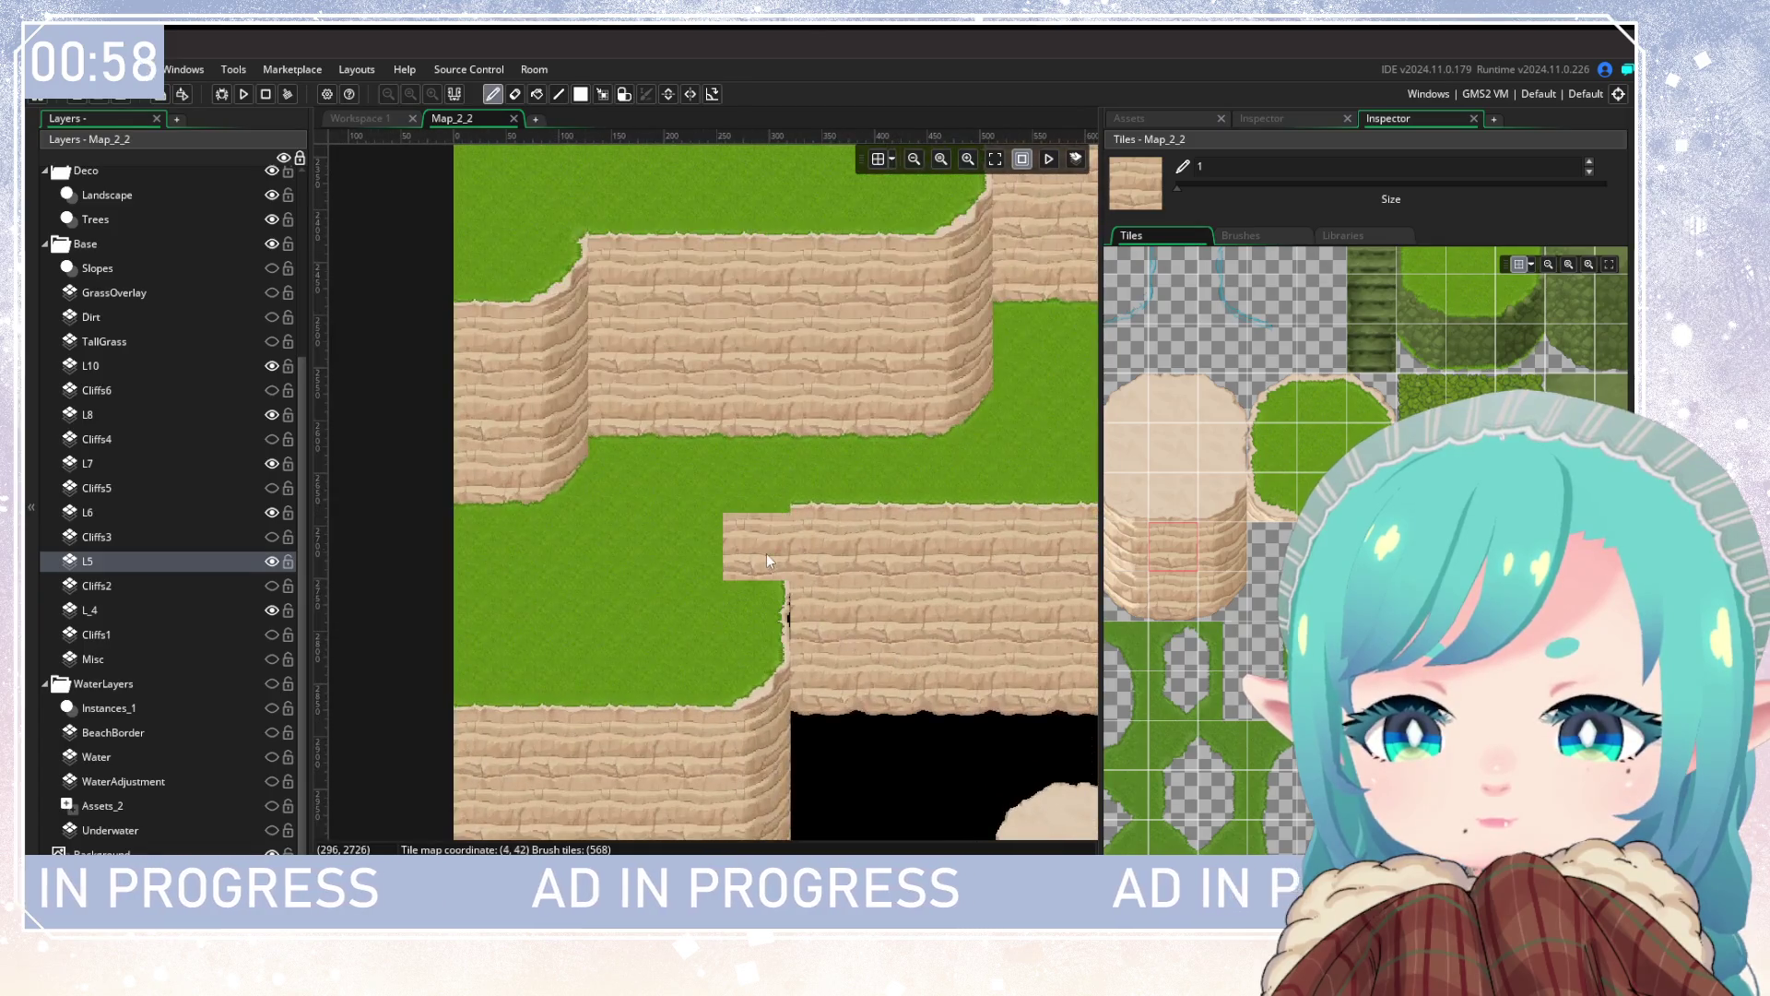
scroll(549, 683, up, 2)
mouse_move(550, 682)
mouse_down()
mouse_move(654, 613)
mouse_move(550, 638)
mouse_move(588, 616)
mouse_up()
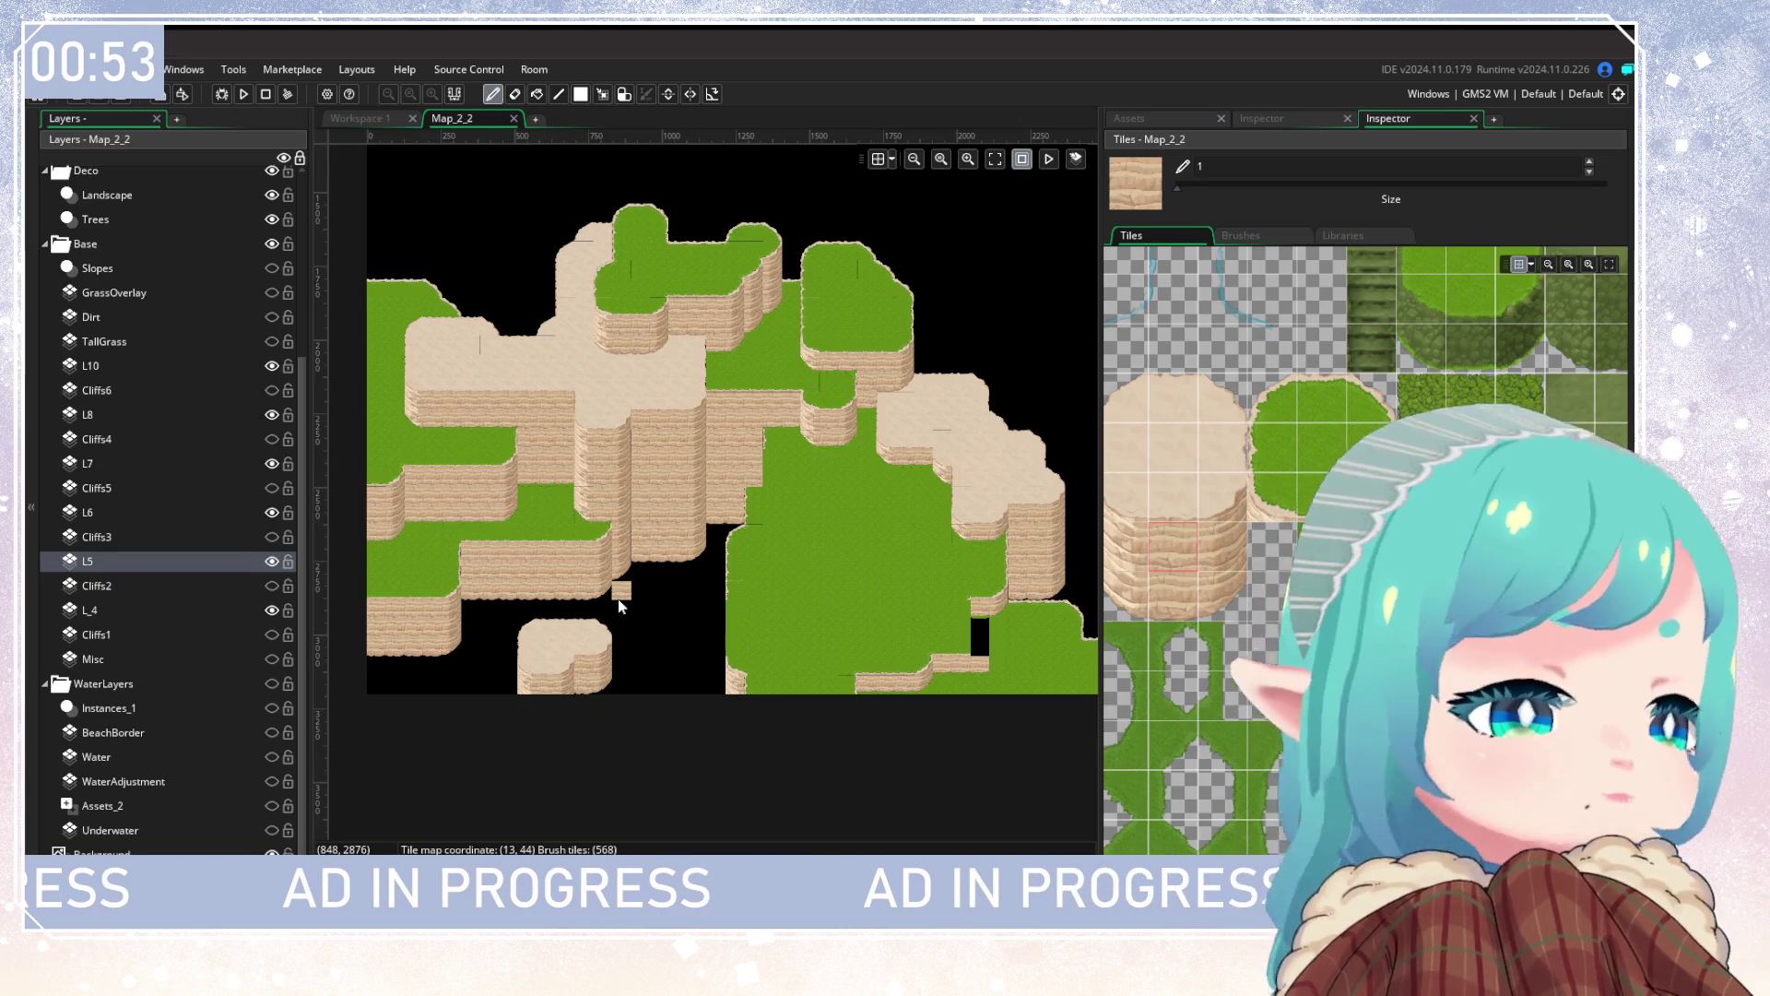
drag(644, 484, 581, 618)
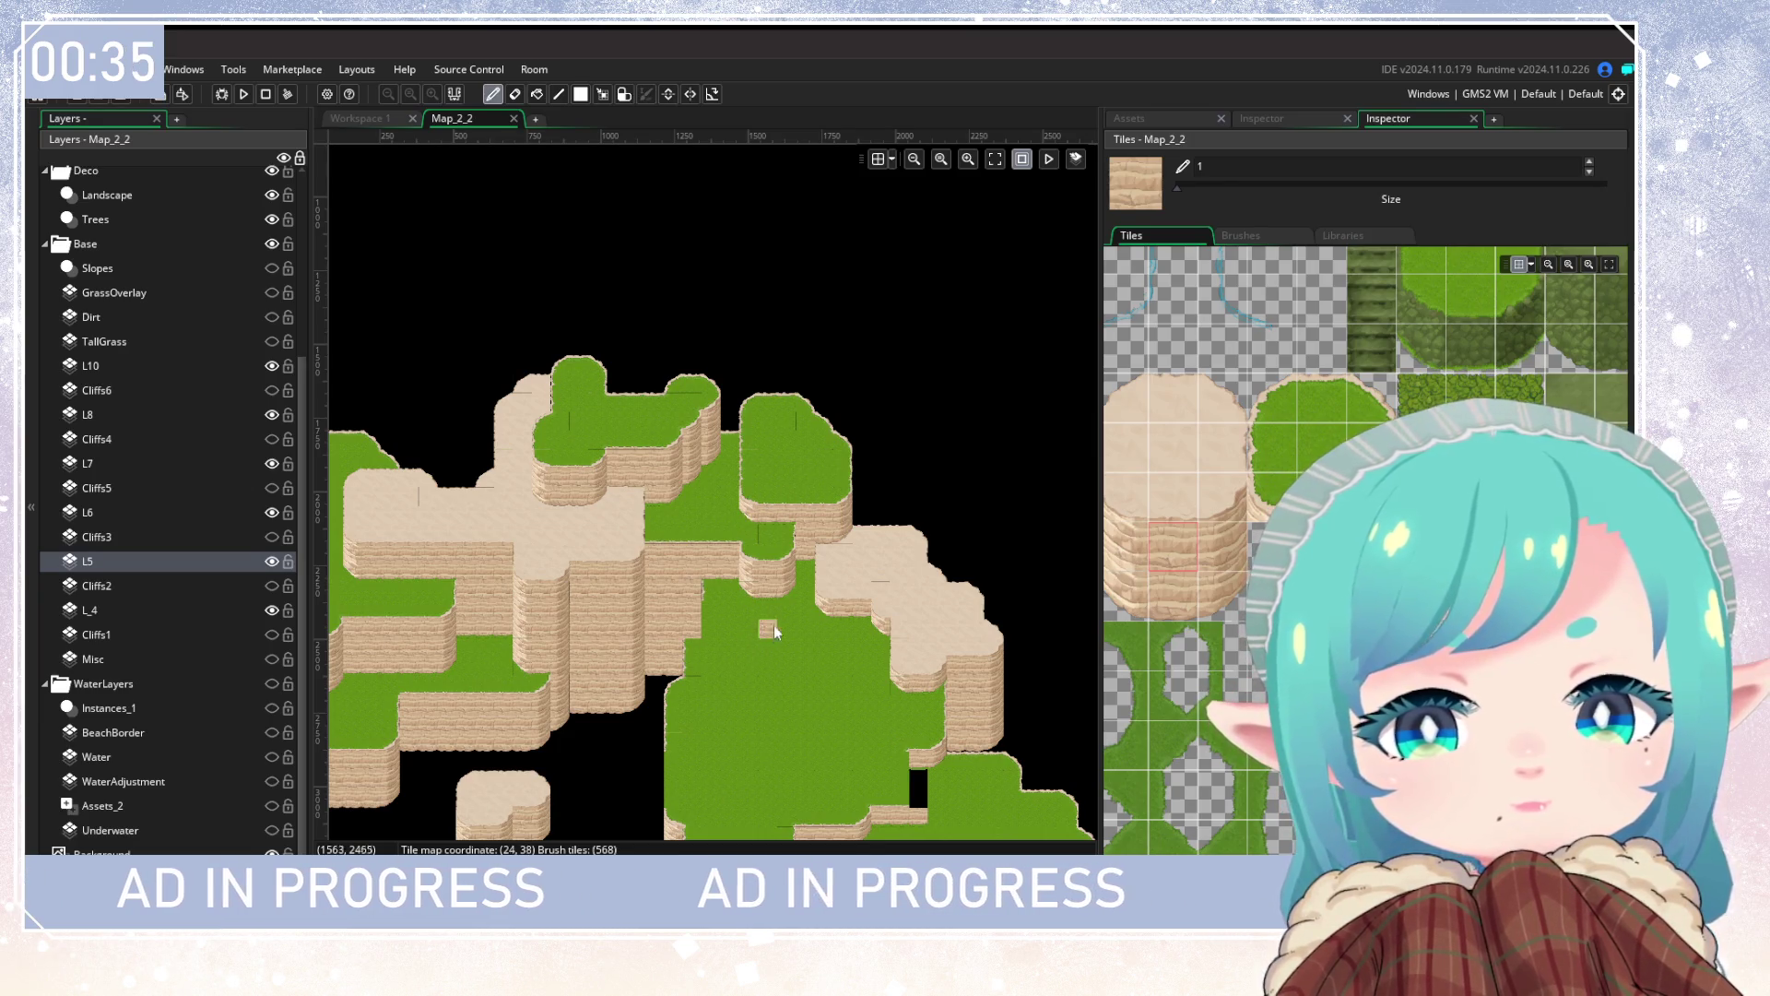
scroll(876, 573, down, 3)
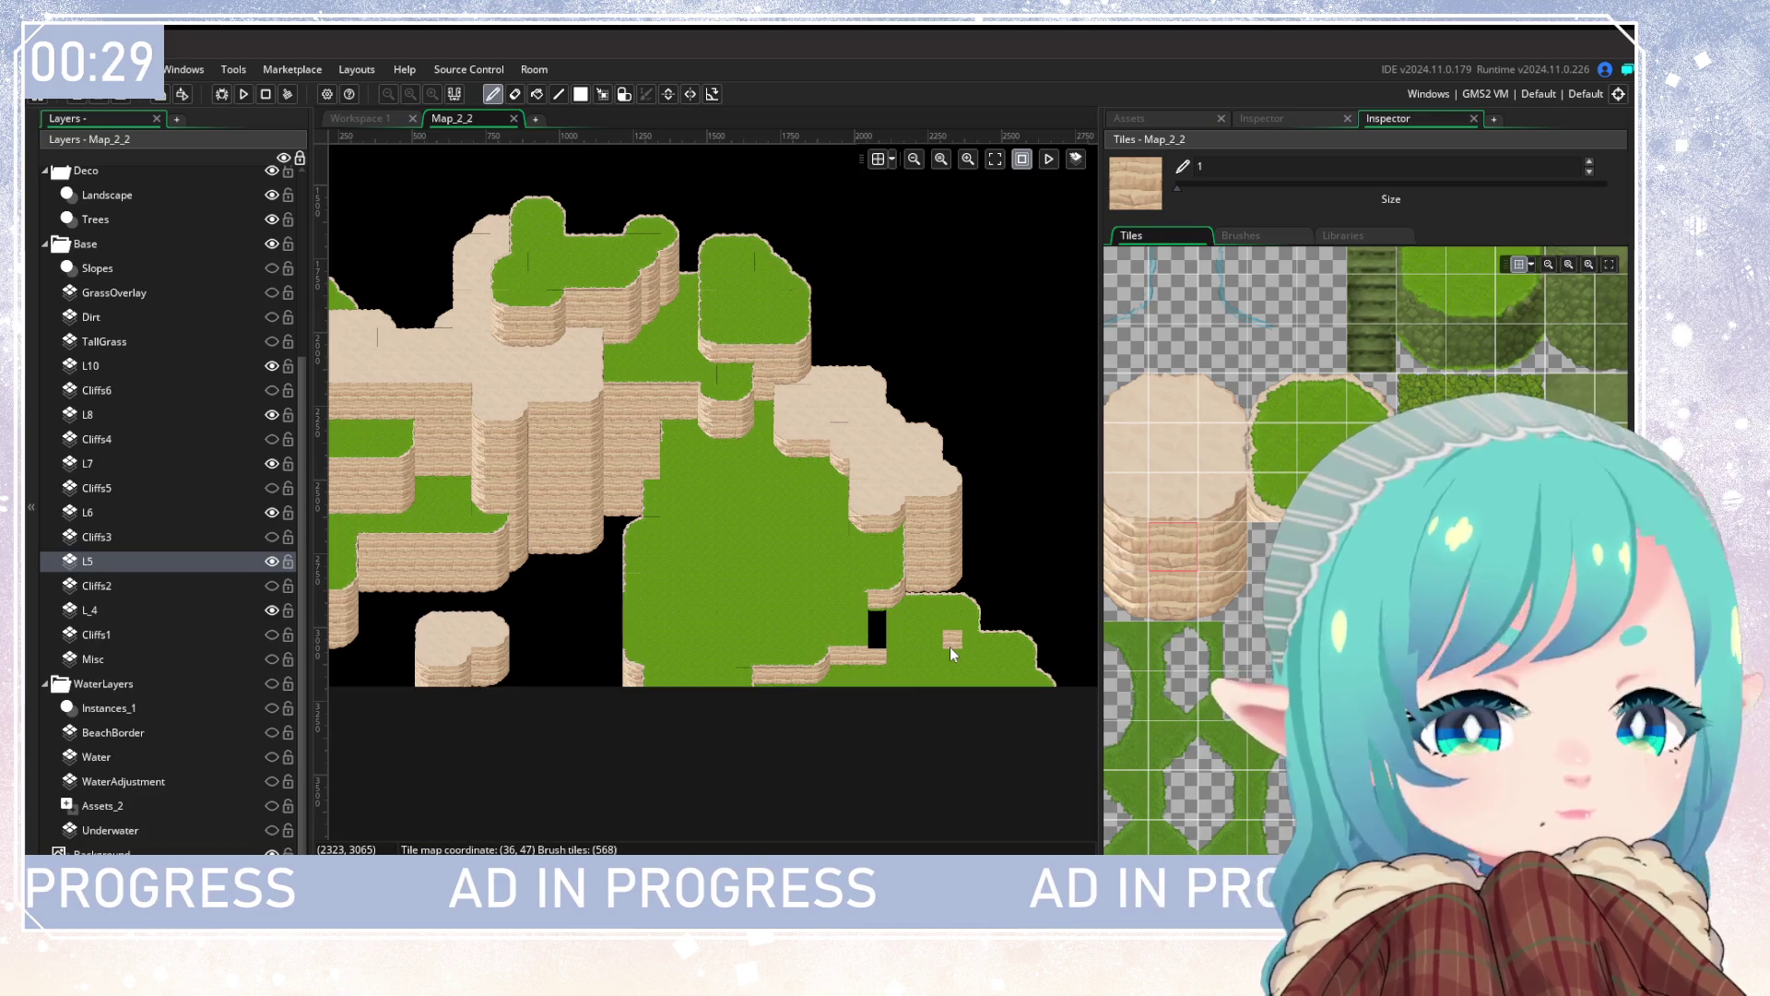
scroll(766, 553, up, 3)
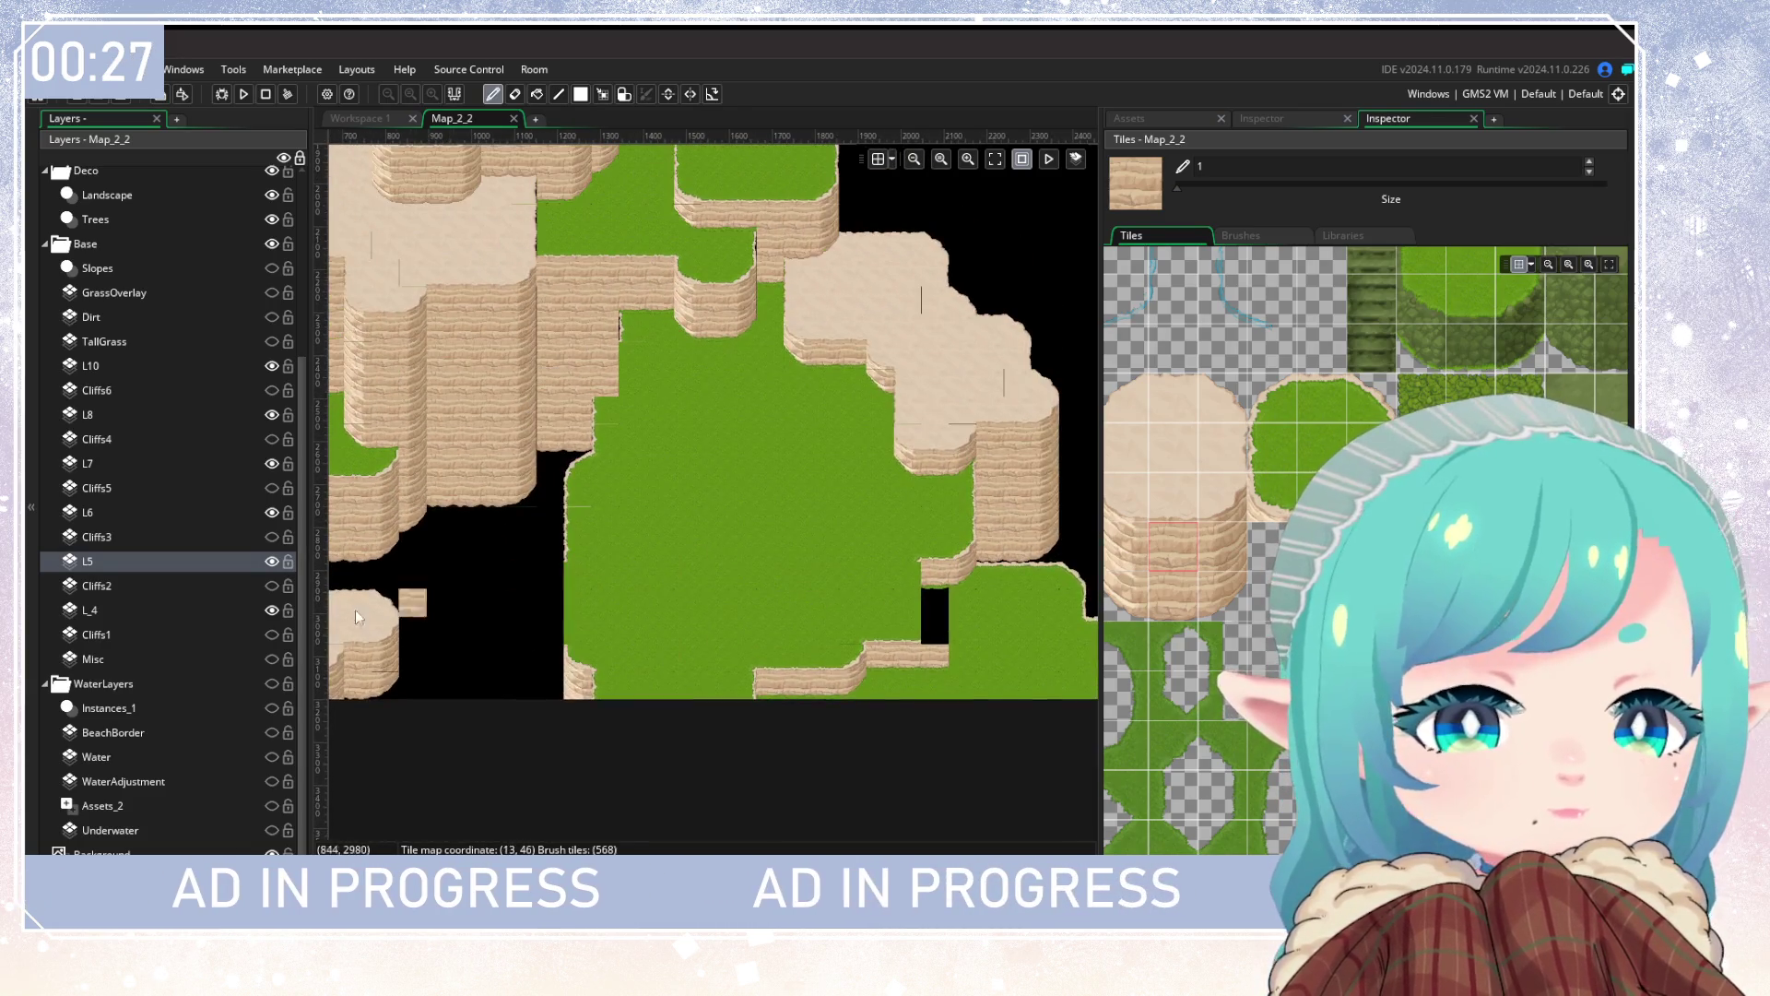
scroll(384, 622, left, 3)
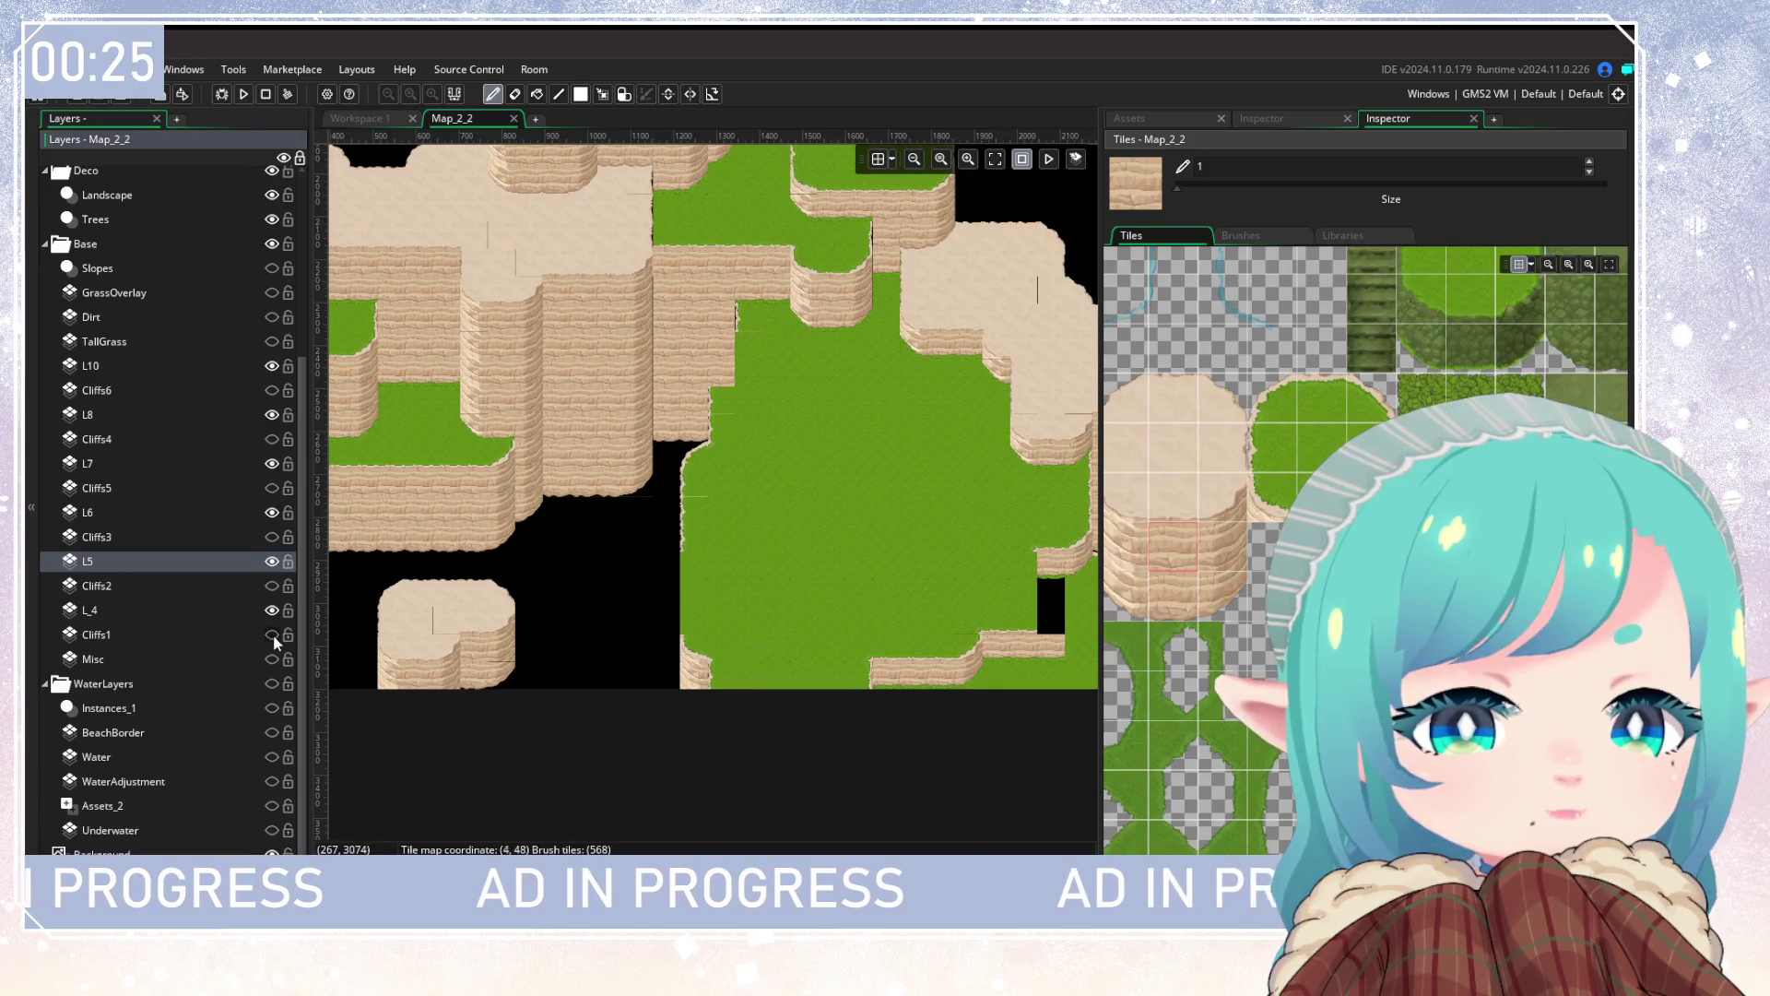
Step: Hide layers L5 through L10 and Cliffs1, and show Cliffs2
click(272, 561)
click(272, 512)
click(272, 463)
click(272, 414)
click(272, 365)
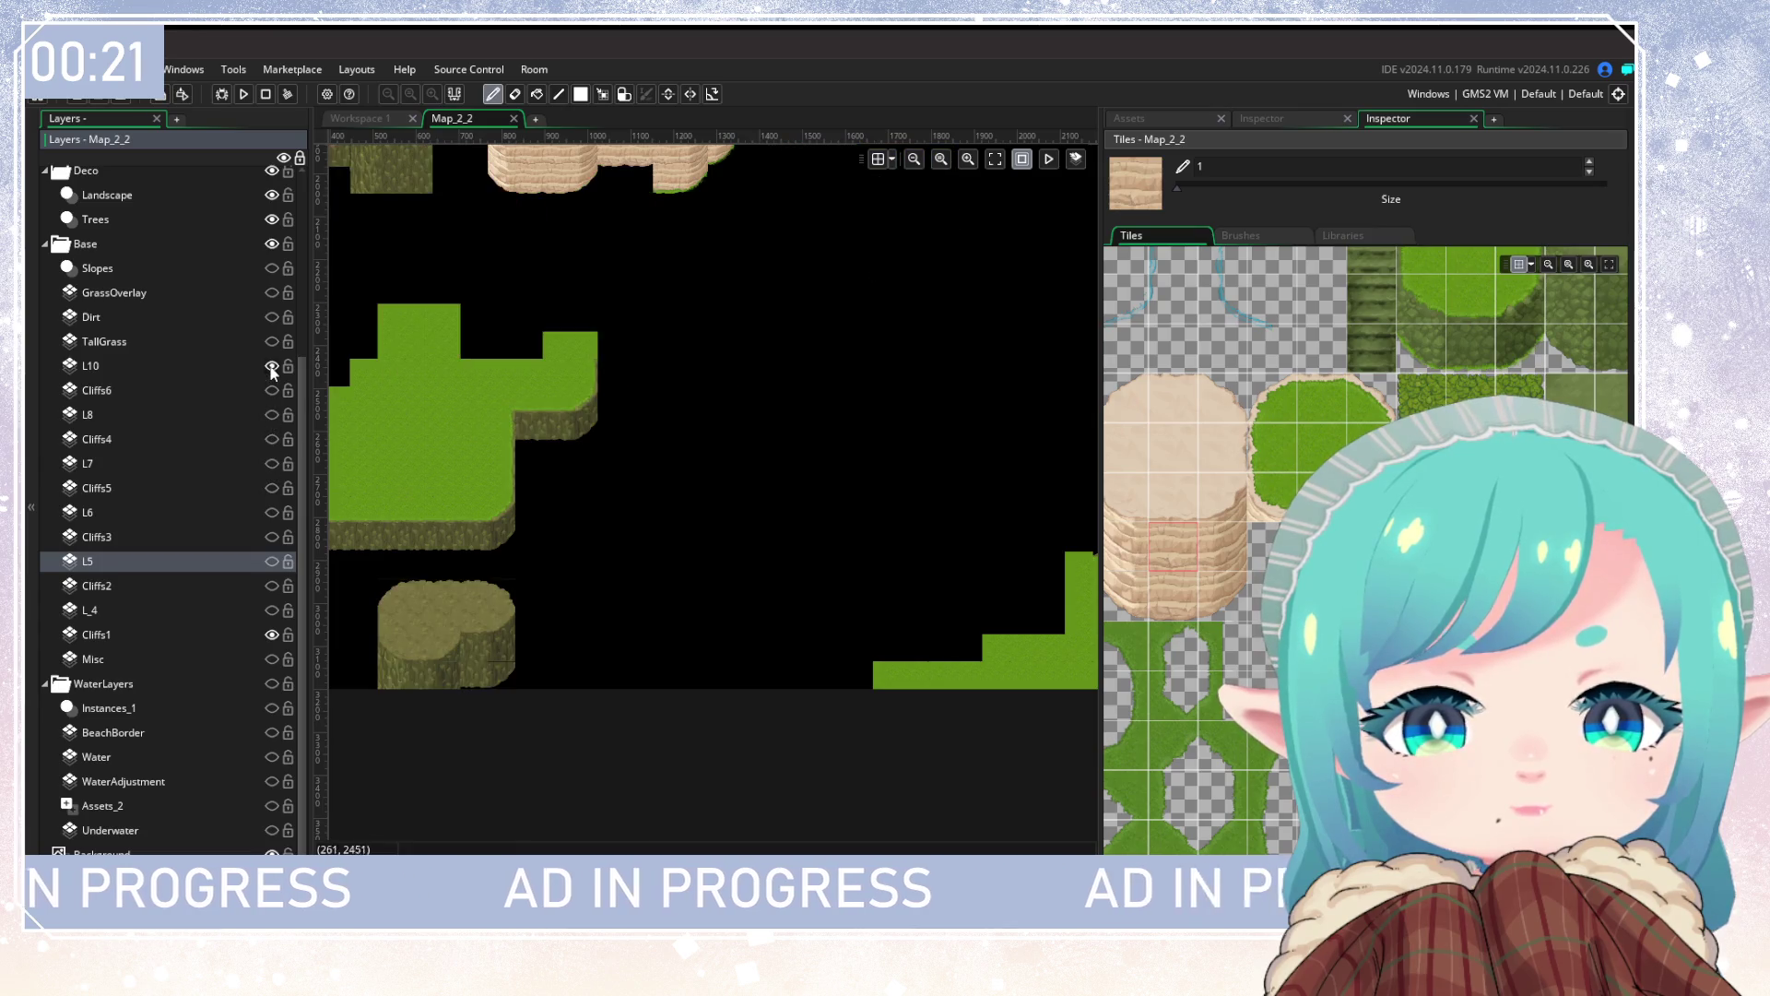
click(272, 367)
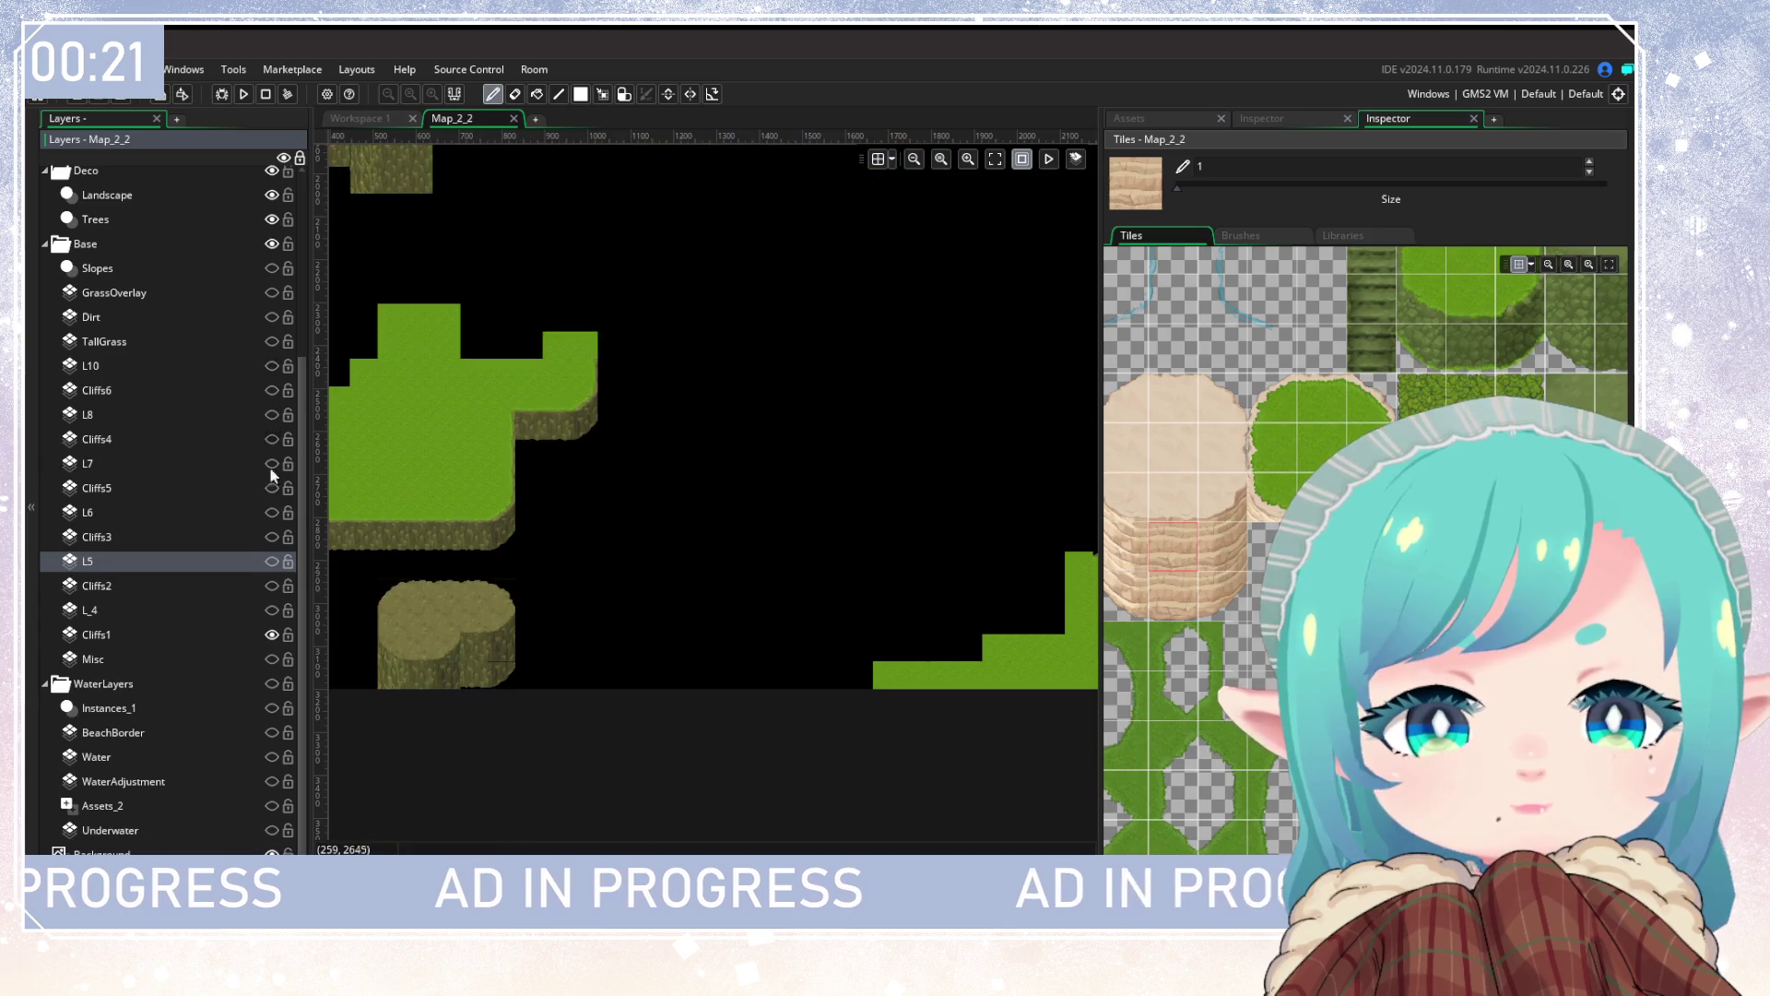
click(272, 634)
click(271, 585)
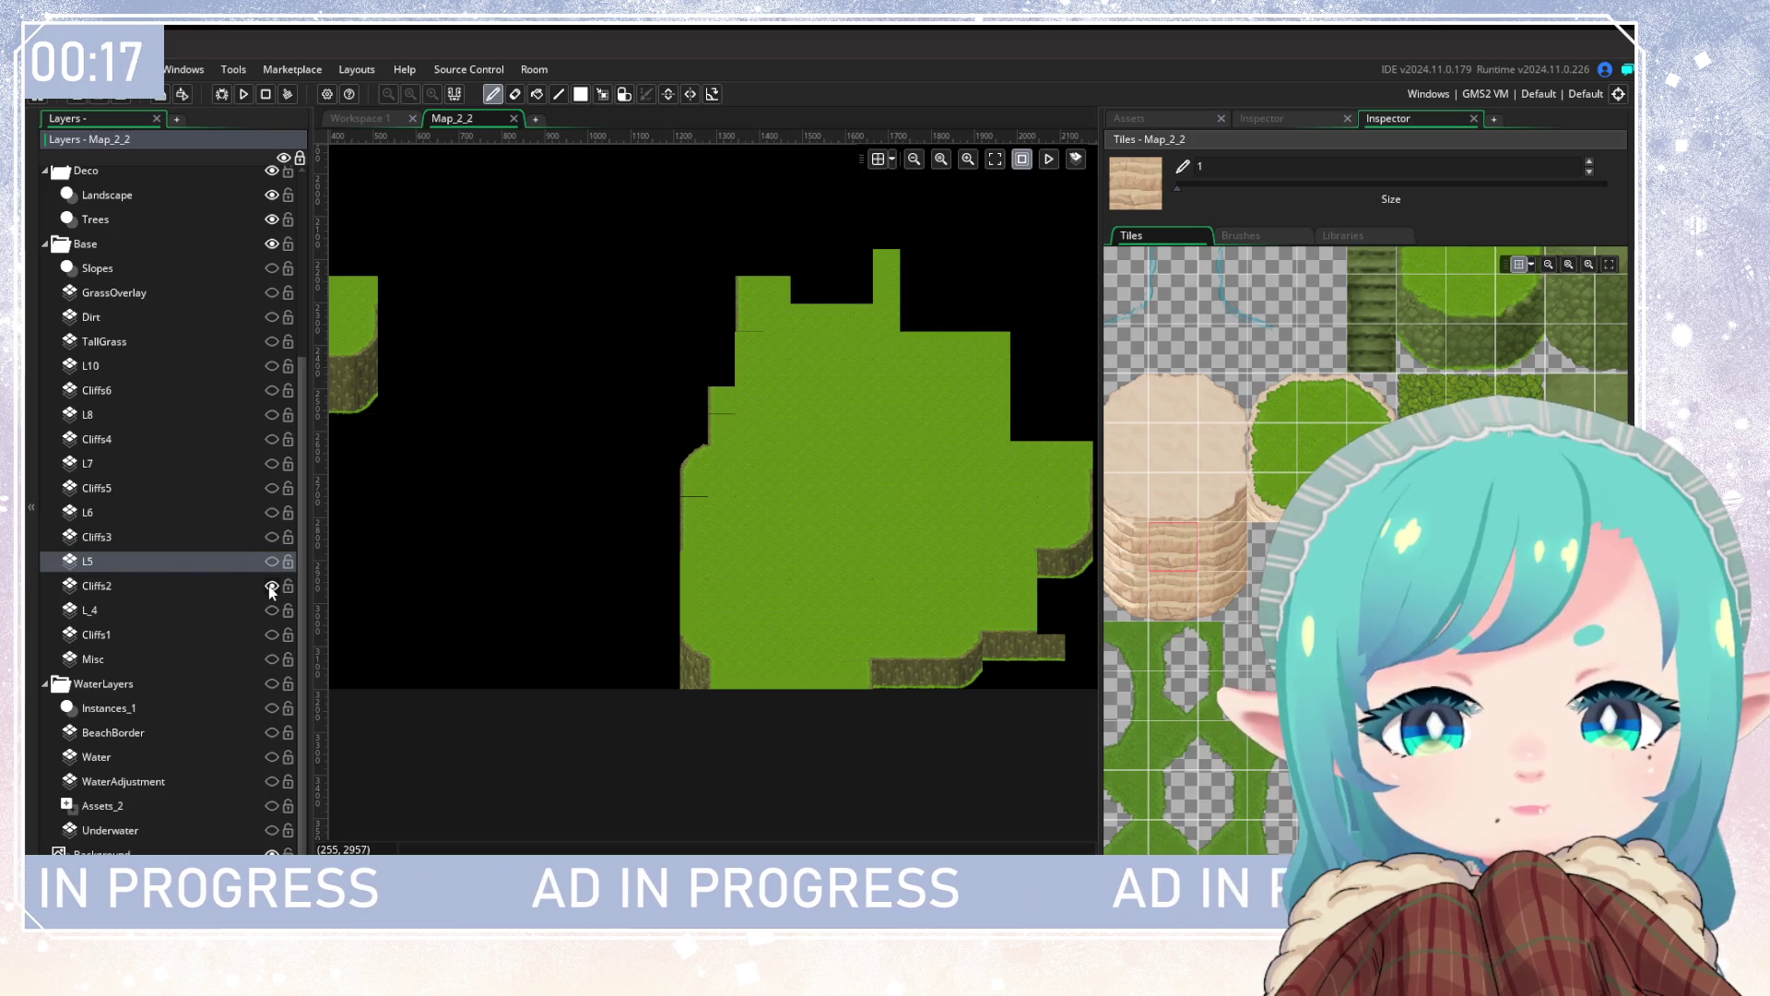
Step: Inspect Cliffs2, then swap it for Cliffs3 plus L7 and pick a grass-edge tile
scroll(821, 542, left, 5)
scroll(783, 600, up, 3)
mouse_move(972, 776)
mouse_down()
mouse_move(644, 628)
mouse_move(992, 651)
mouse_move(690, 625)
mouse_move(728, 611)
mouse_up()
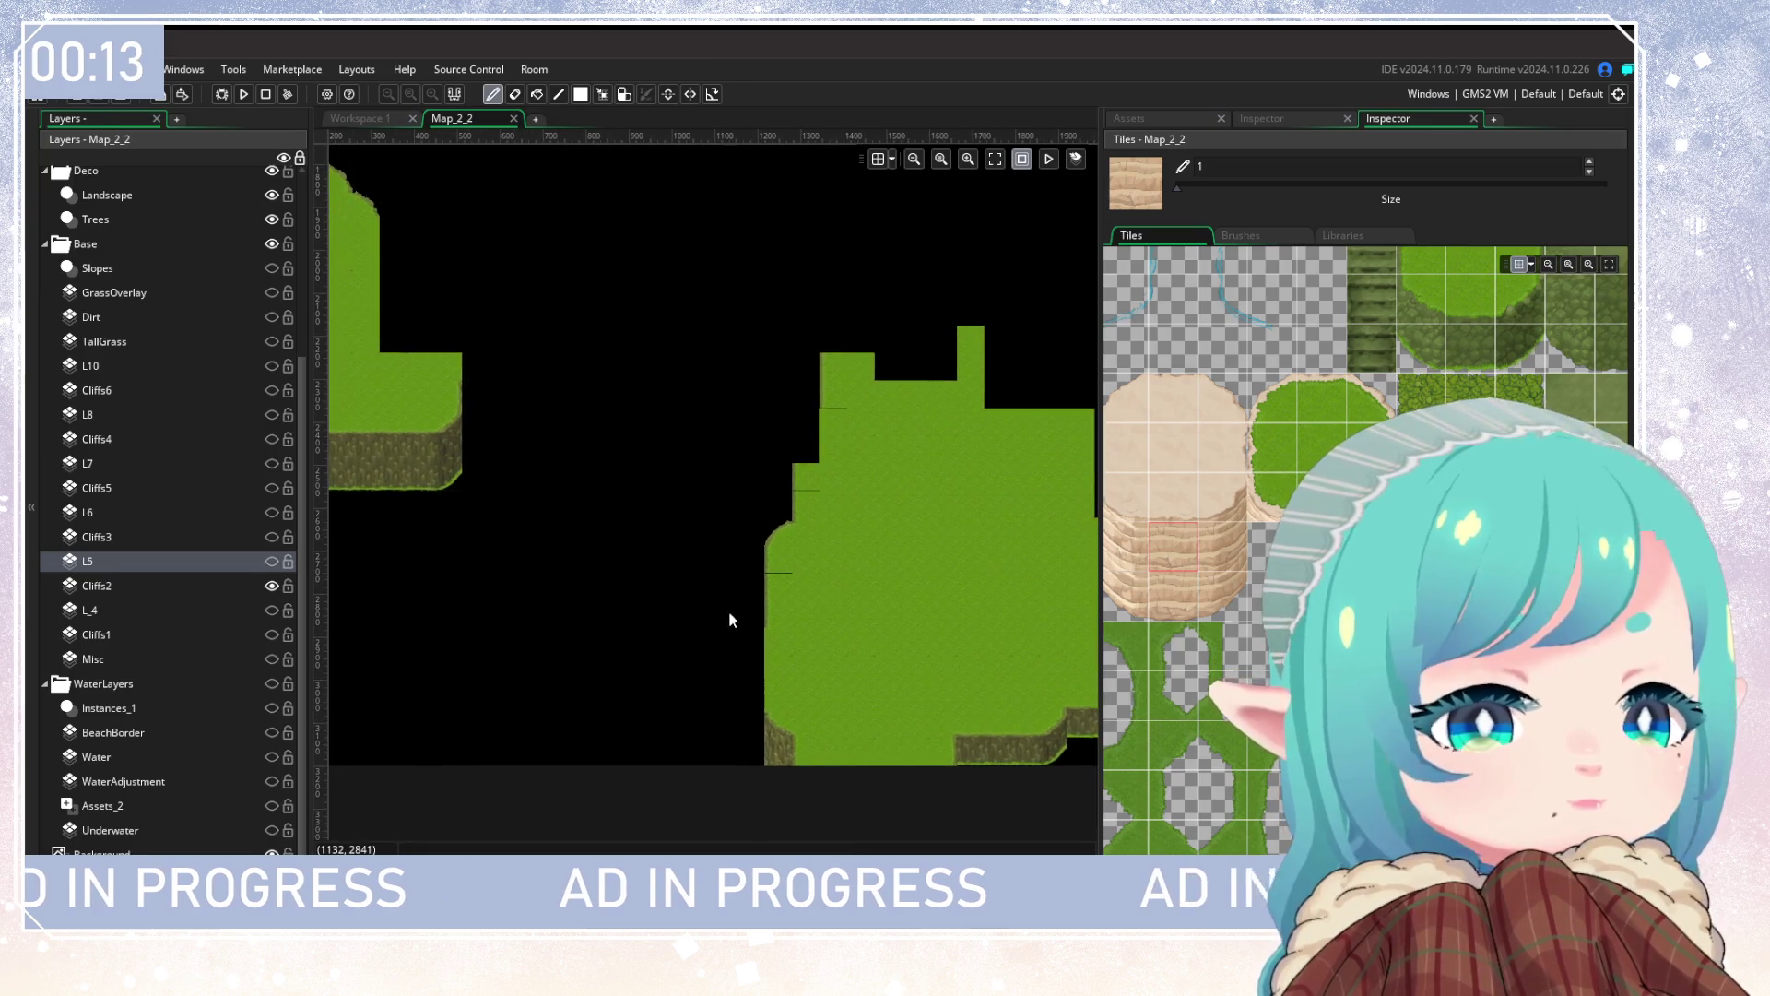
click(272, 586)
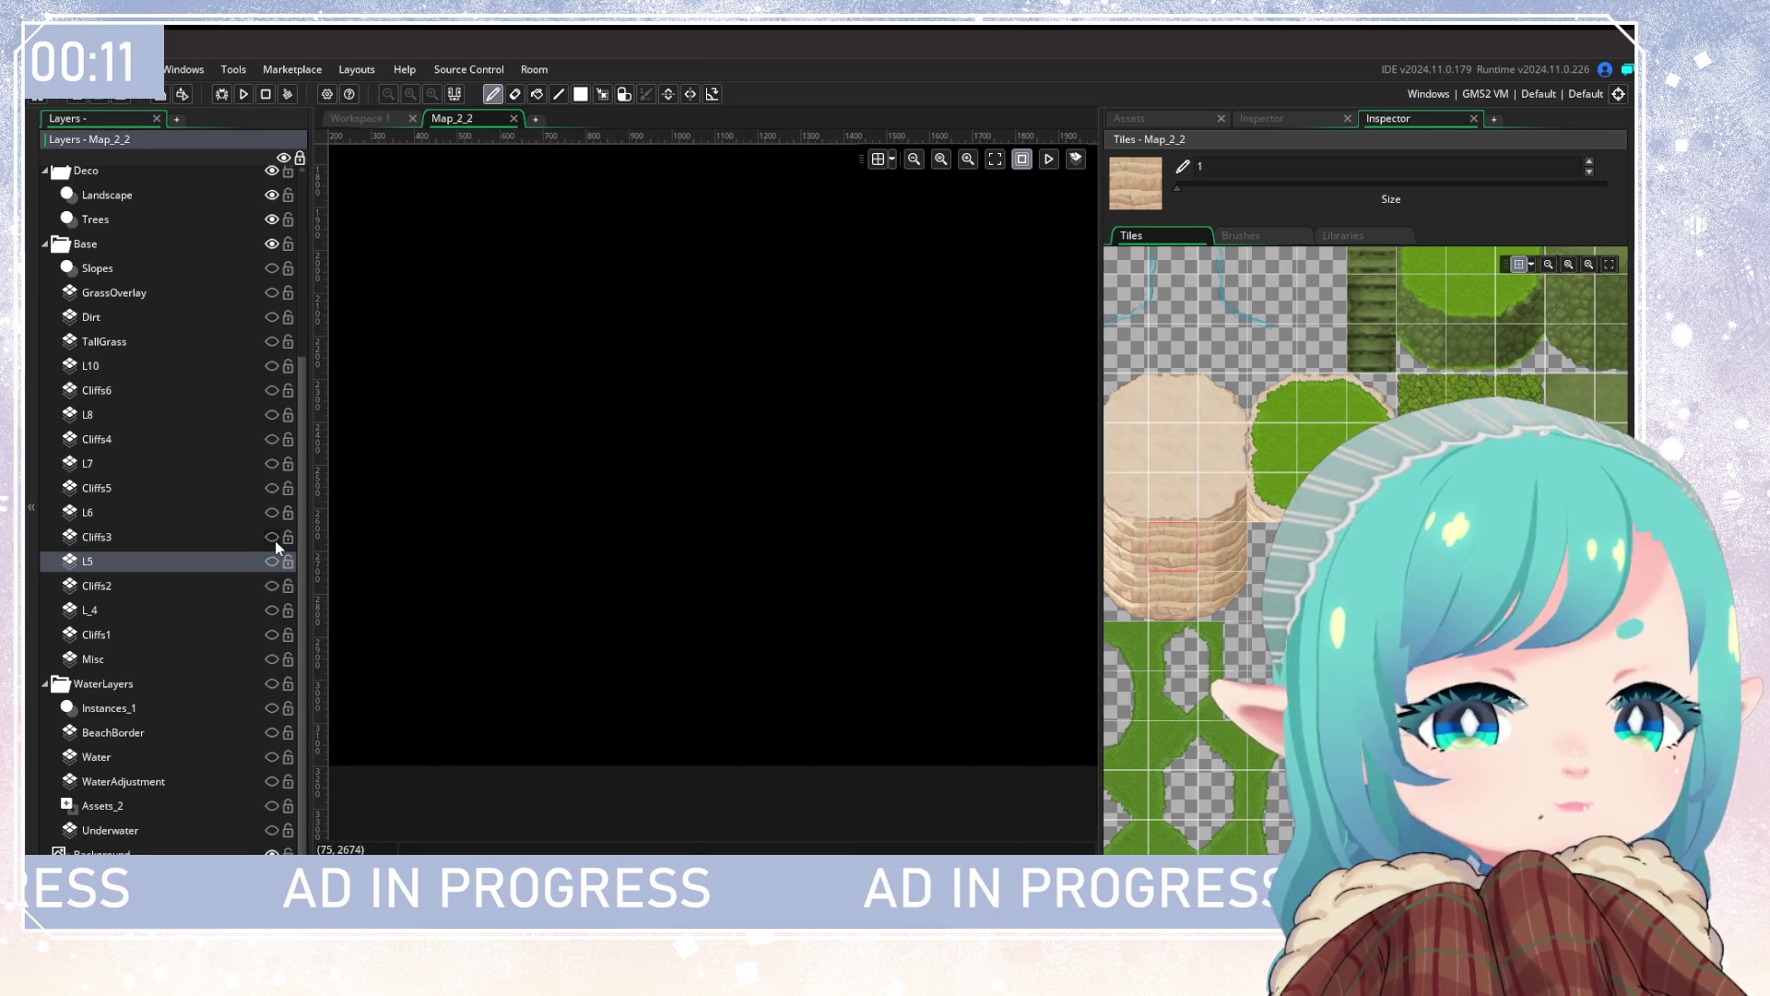
click(272, 537)
mouse_move(747, 526)
mouse_down()
mouse_move(553, 604)
mouse_move(616, 623)
mouse_up()
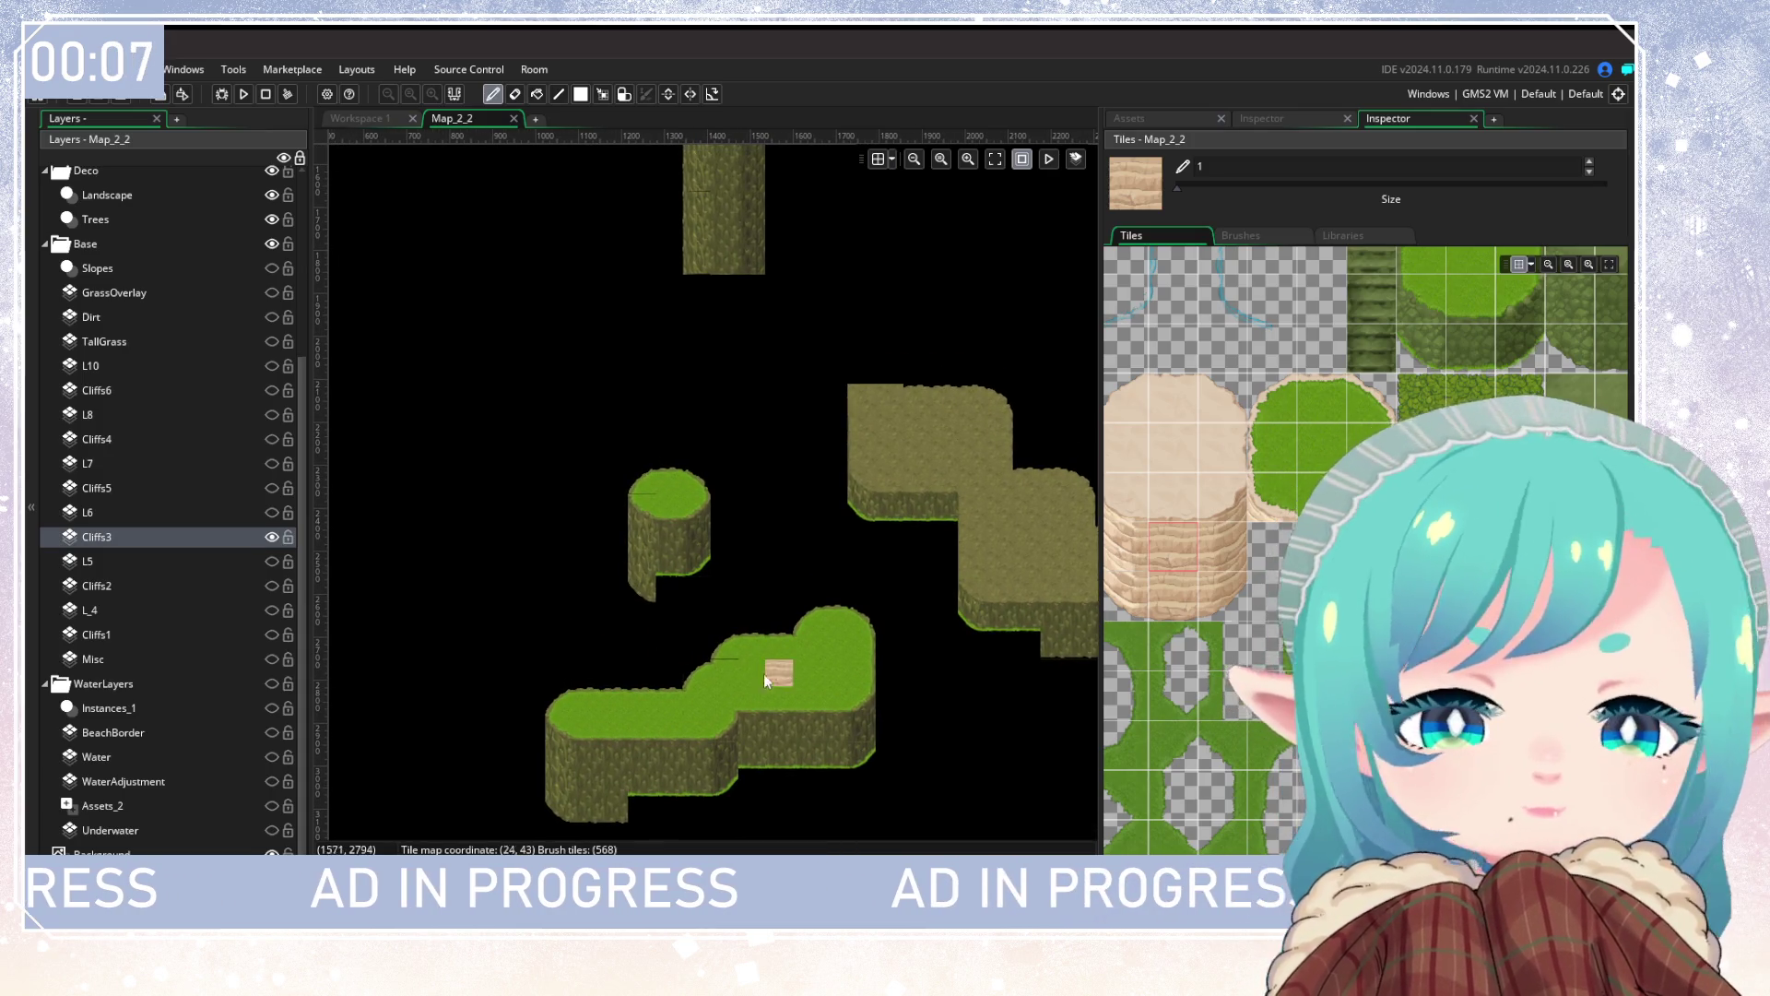
click(272, 464)
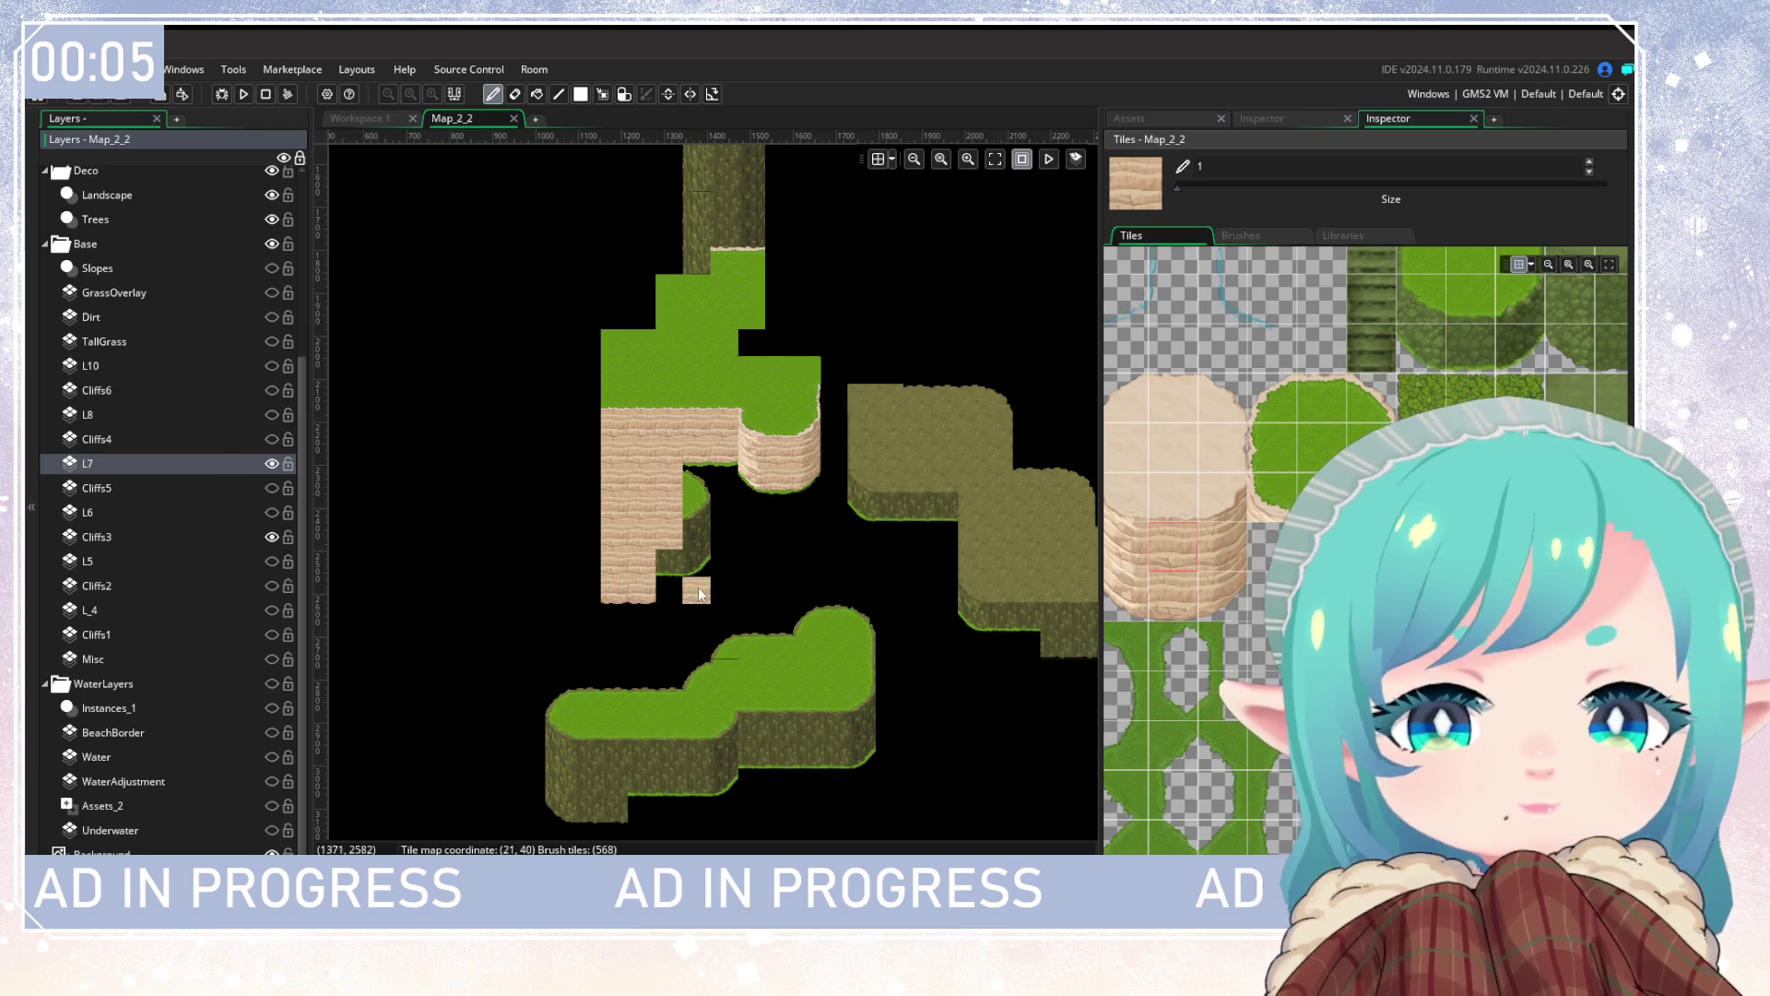
scroll(821, 614, up, 2)
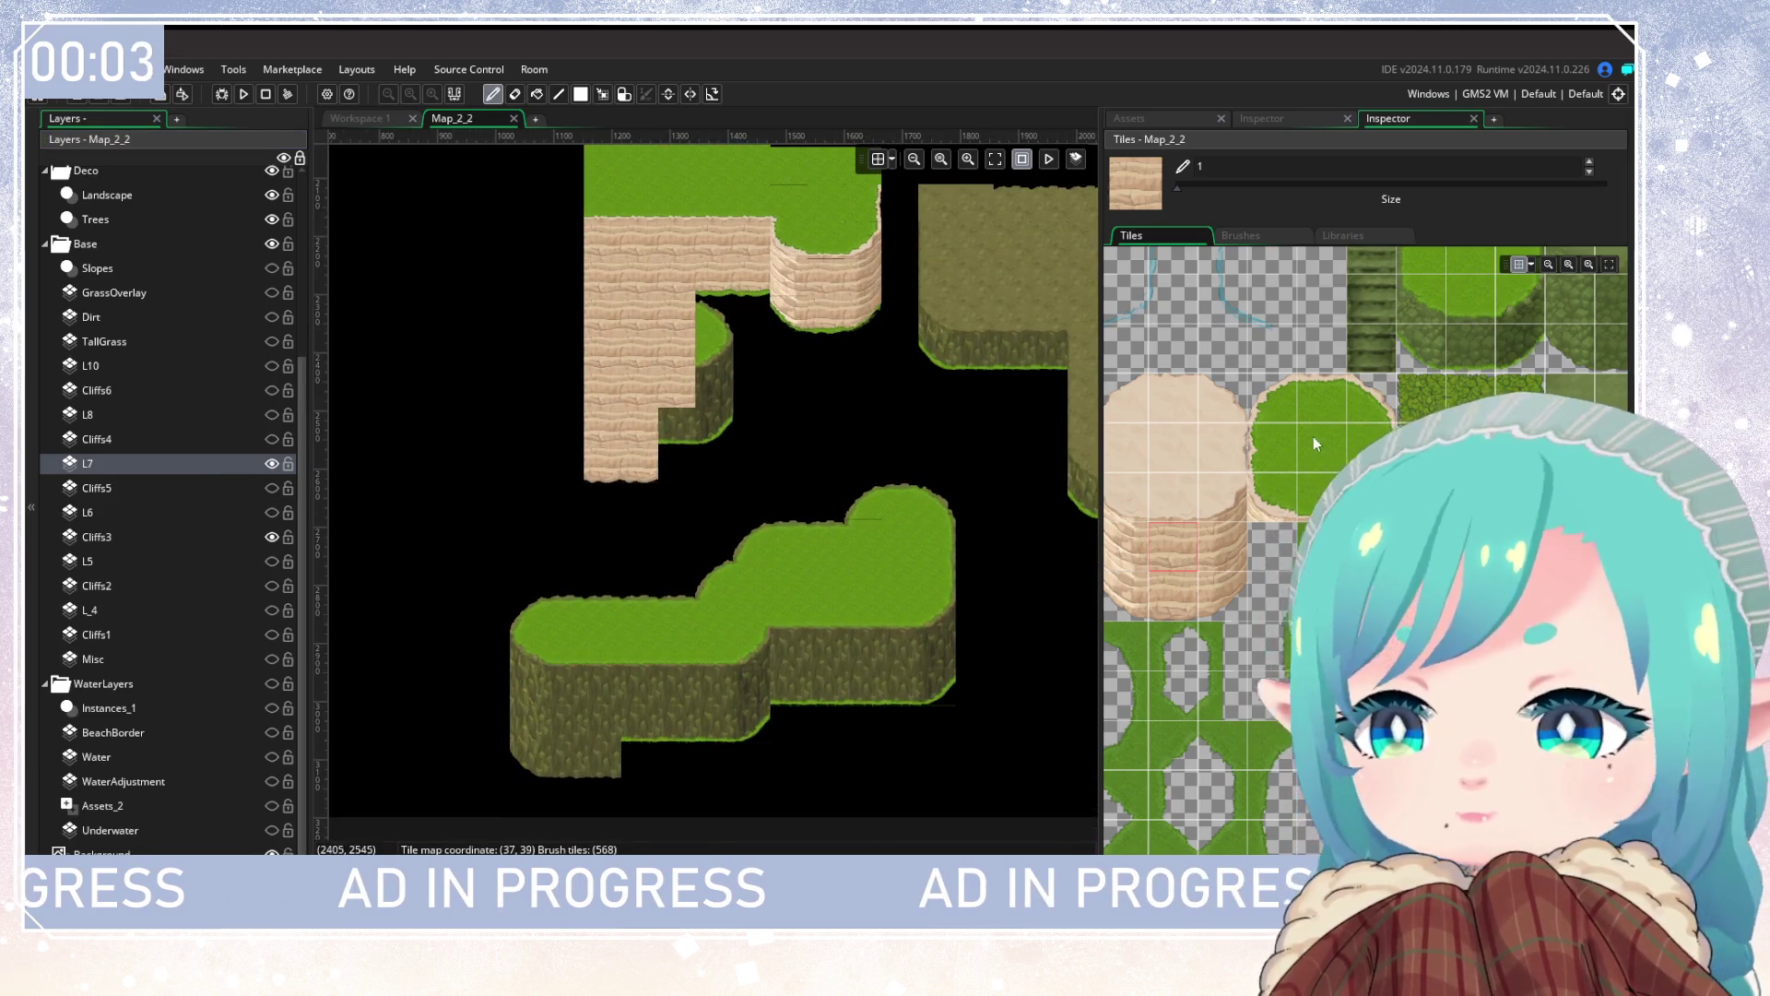
click(1375, 400)
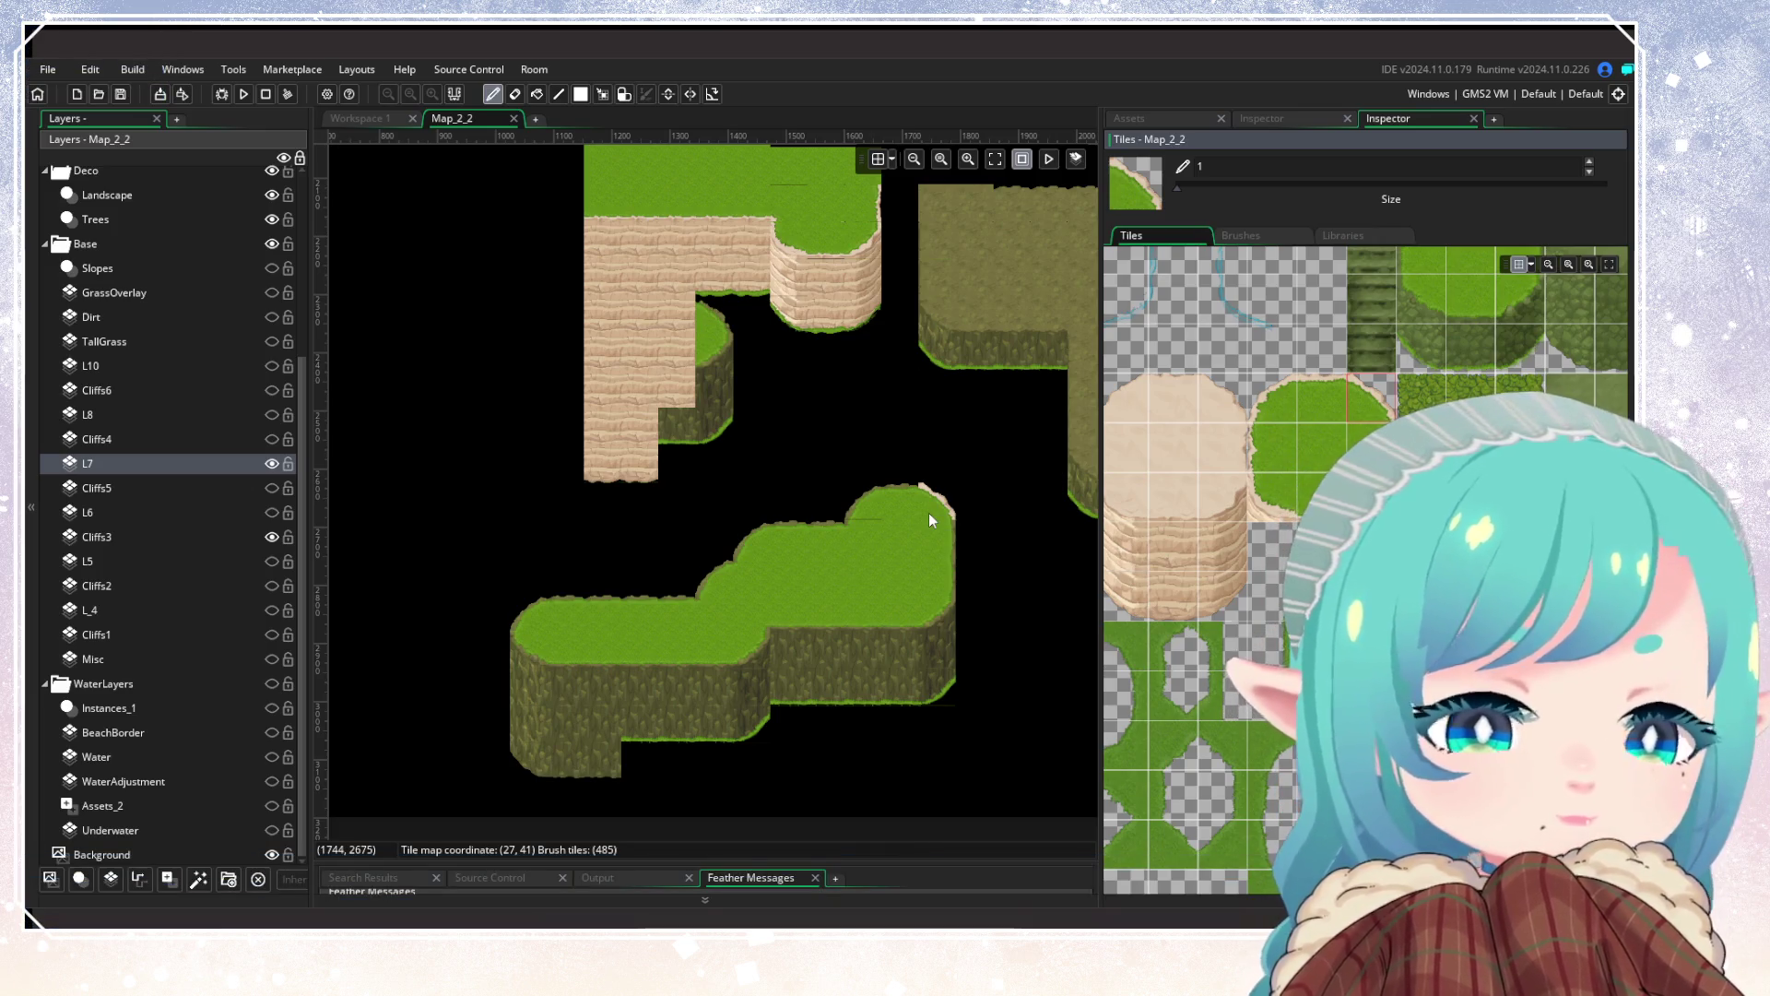
Step: Choose a different grass-edge tile and survey the upper-left and lower-right cliffs
click(1278, 406)
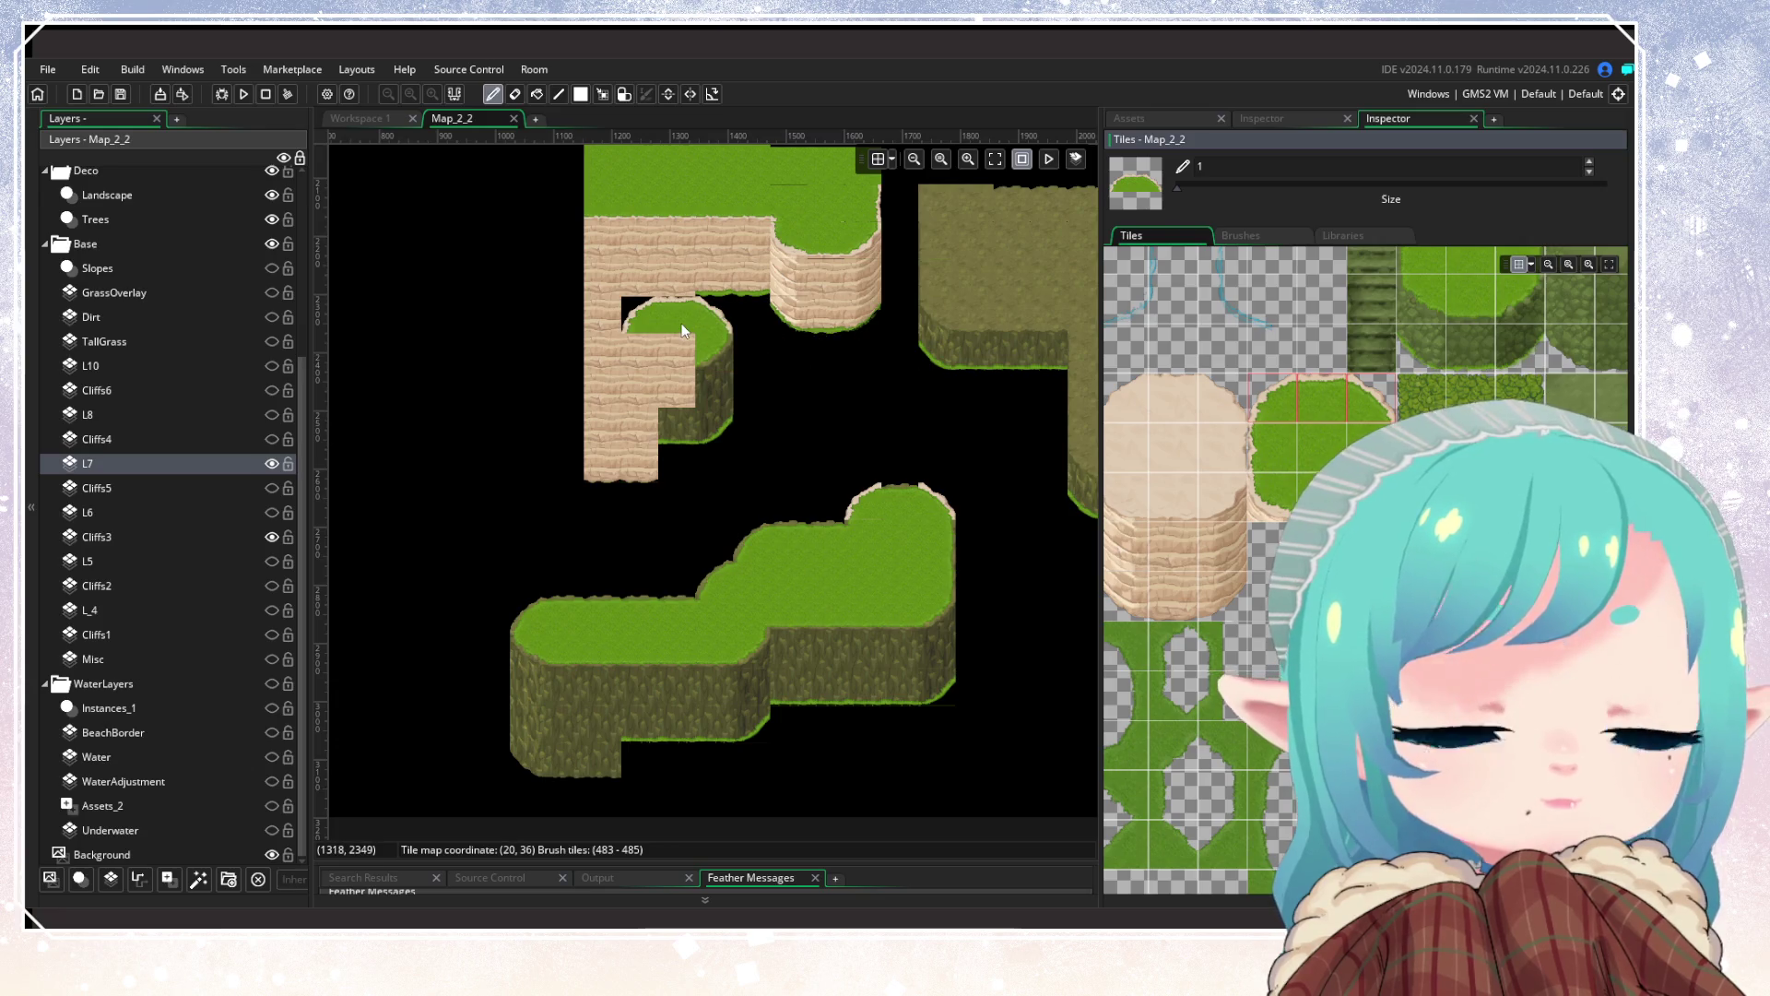
drag(682, 330, 730, 550)
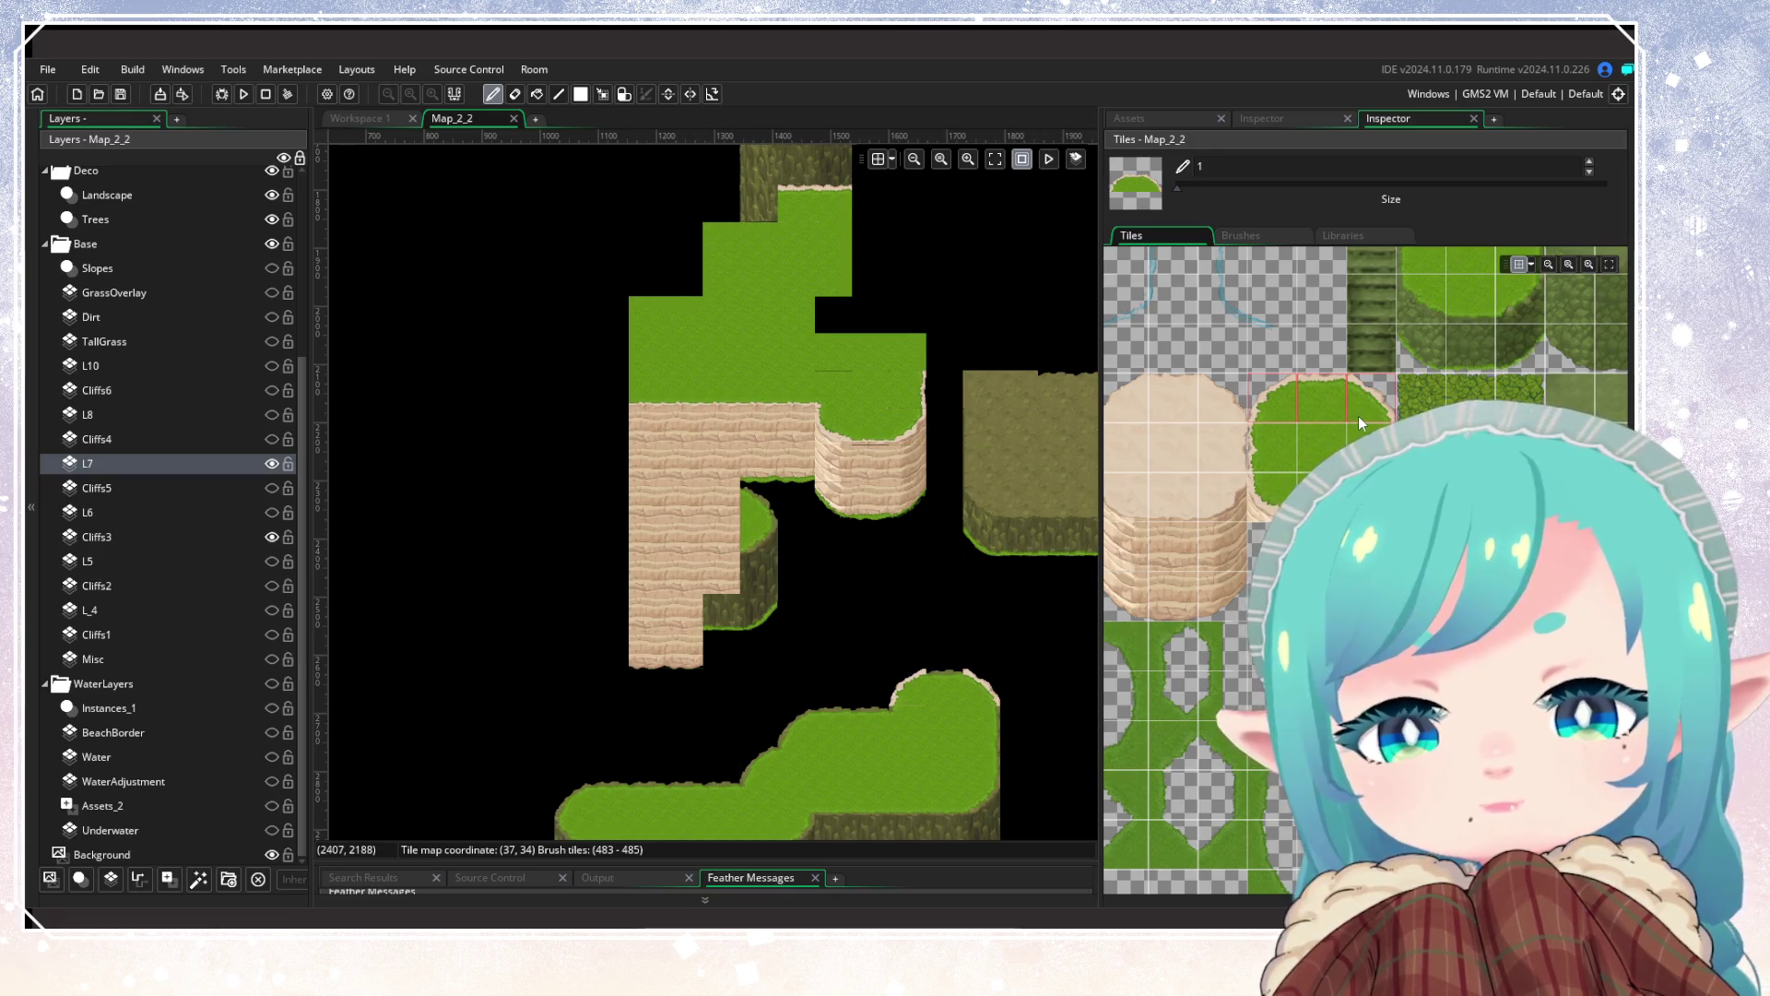
mouse_move(856, 683)
mouse_down()
mouse_move(801, 517)
mouse_move(800, 539)
mouse_up()
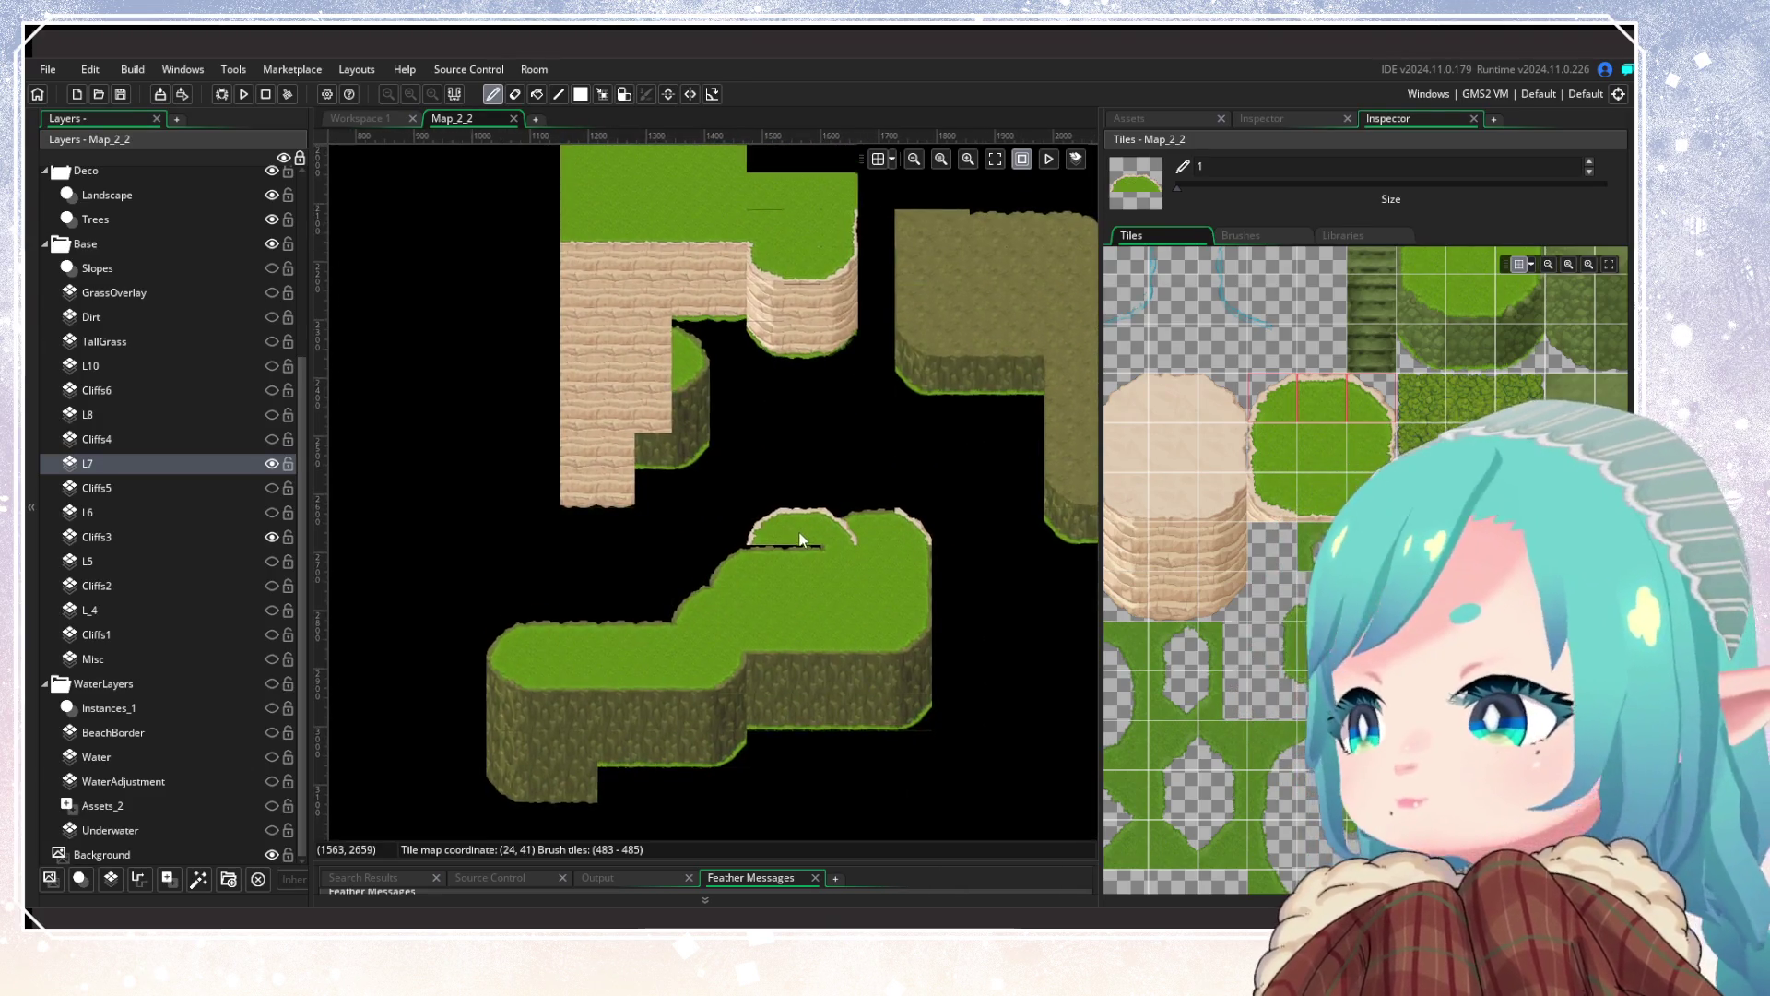
scroll(801, 540, up, 3)
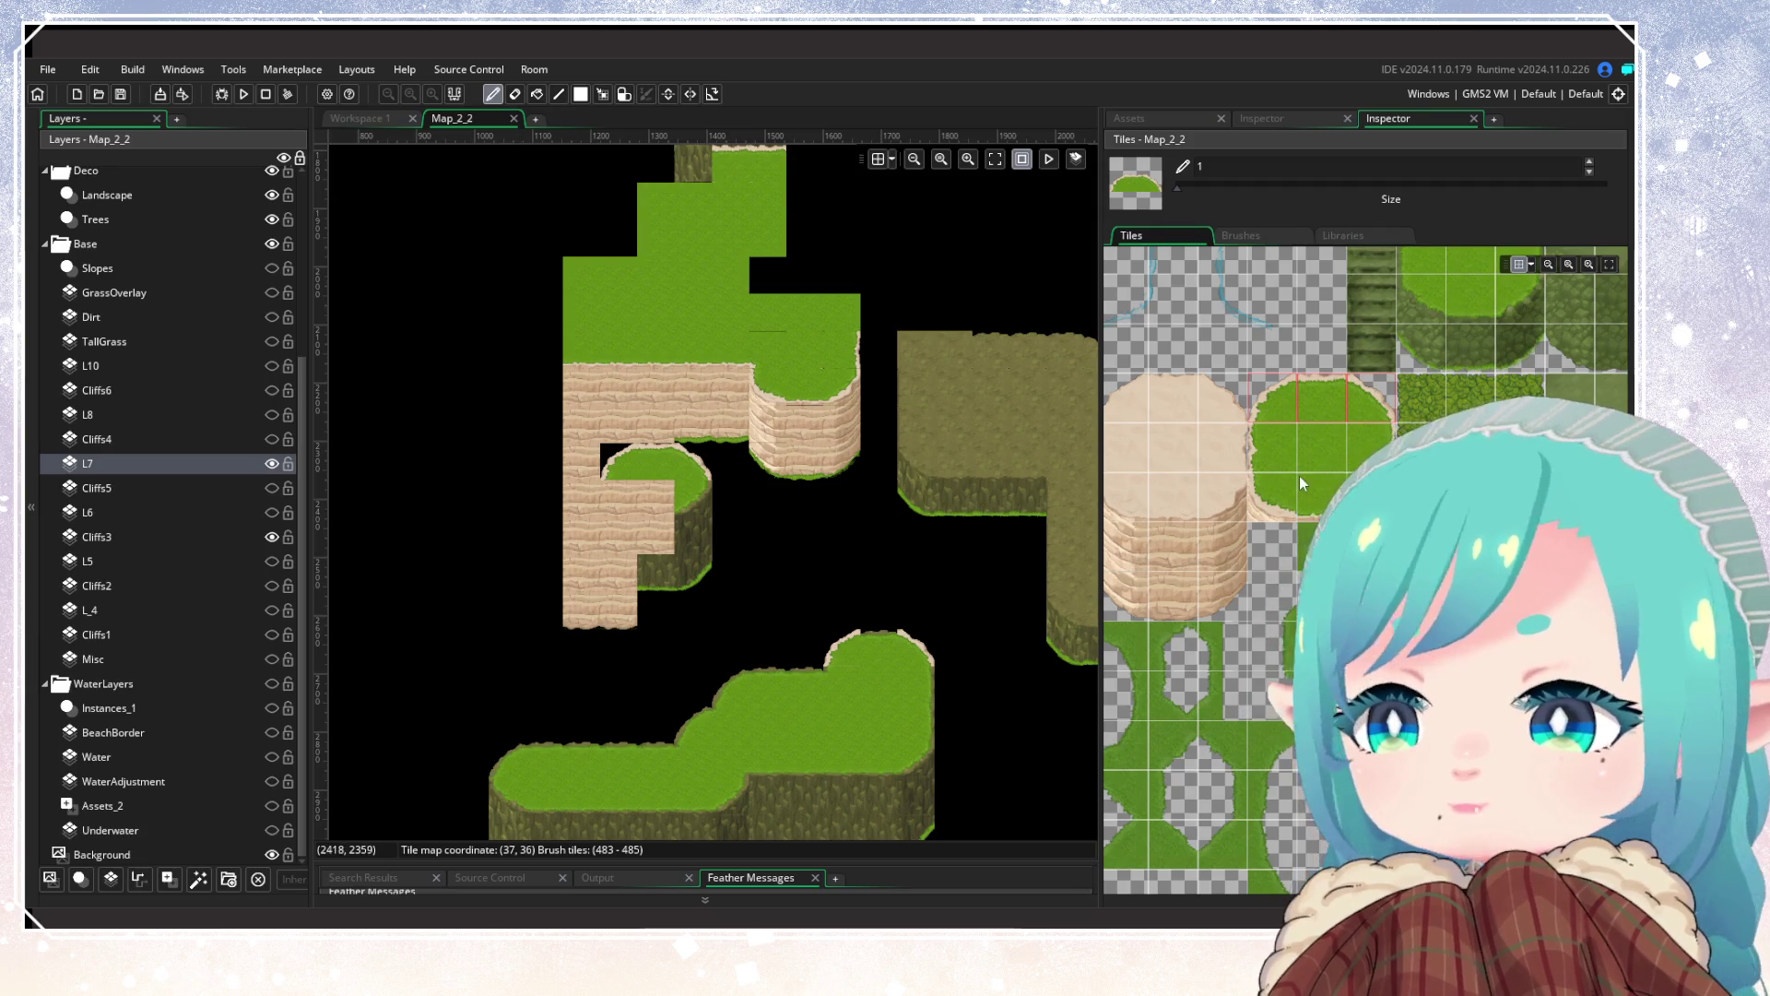
Step: Try cliff-rim and sandy cliff-face brushes, settling on a two-tile cliff brush near the lower island
drag(1273, 498, 1370, 498)
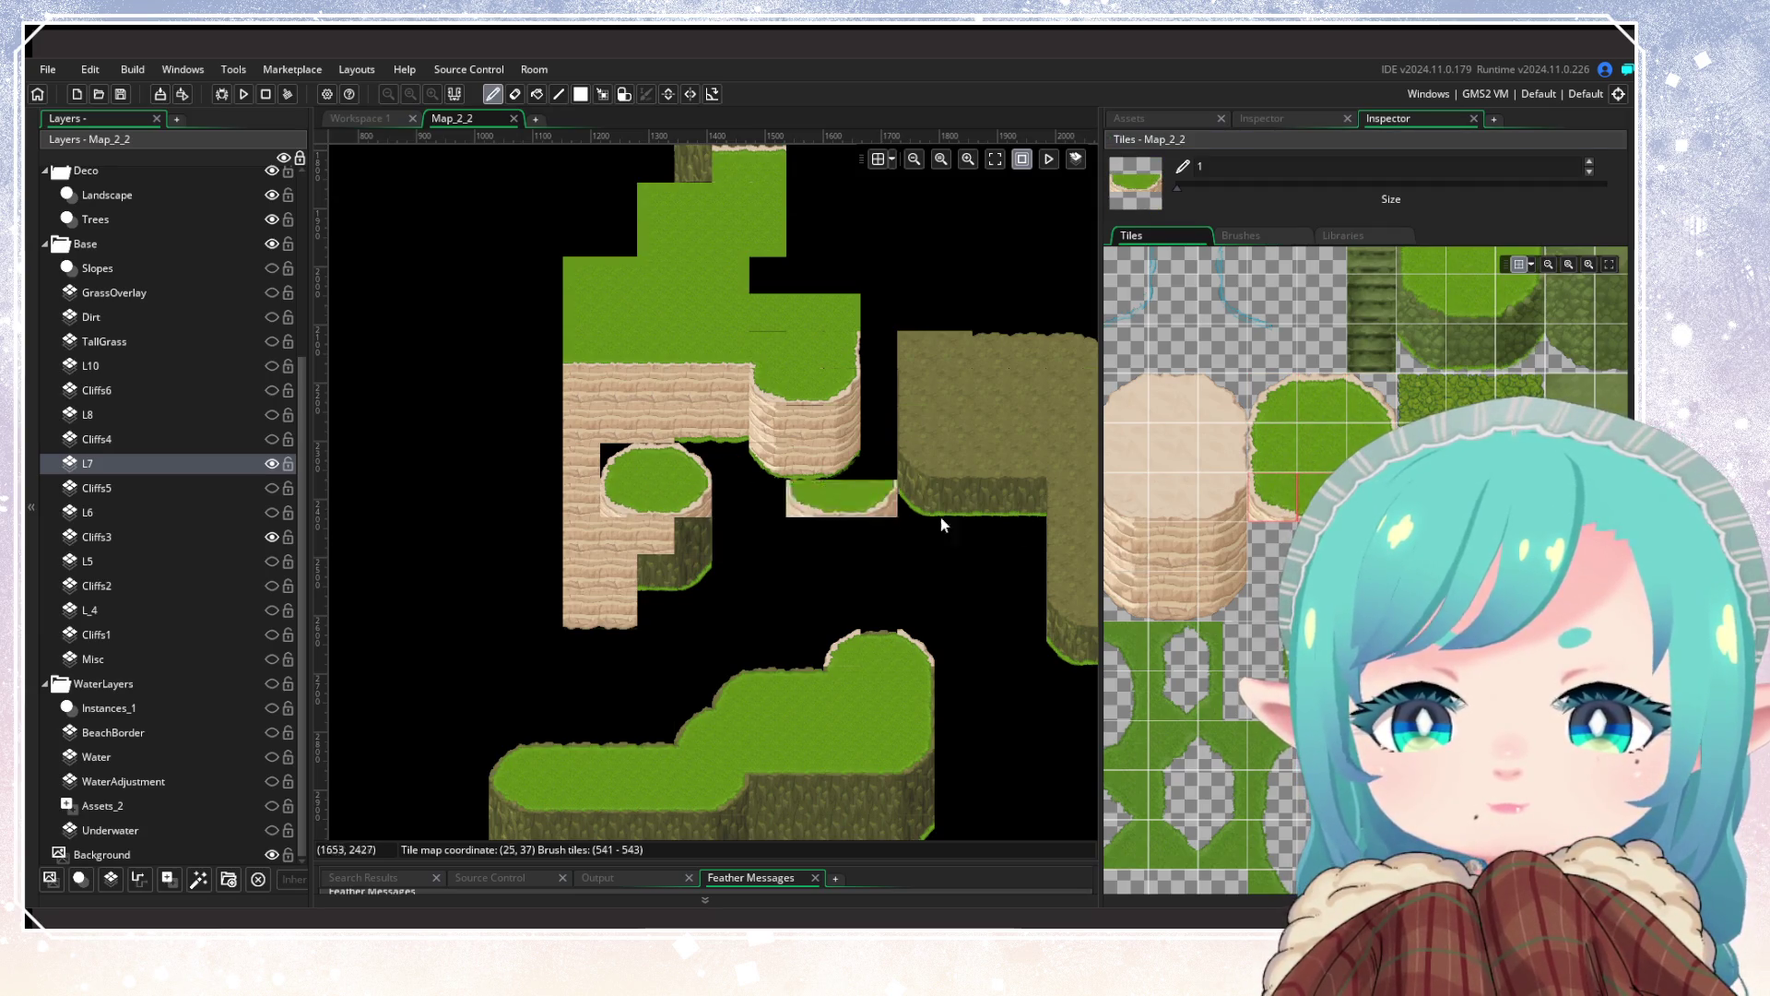
drag(1141, 554, 1227, 553)
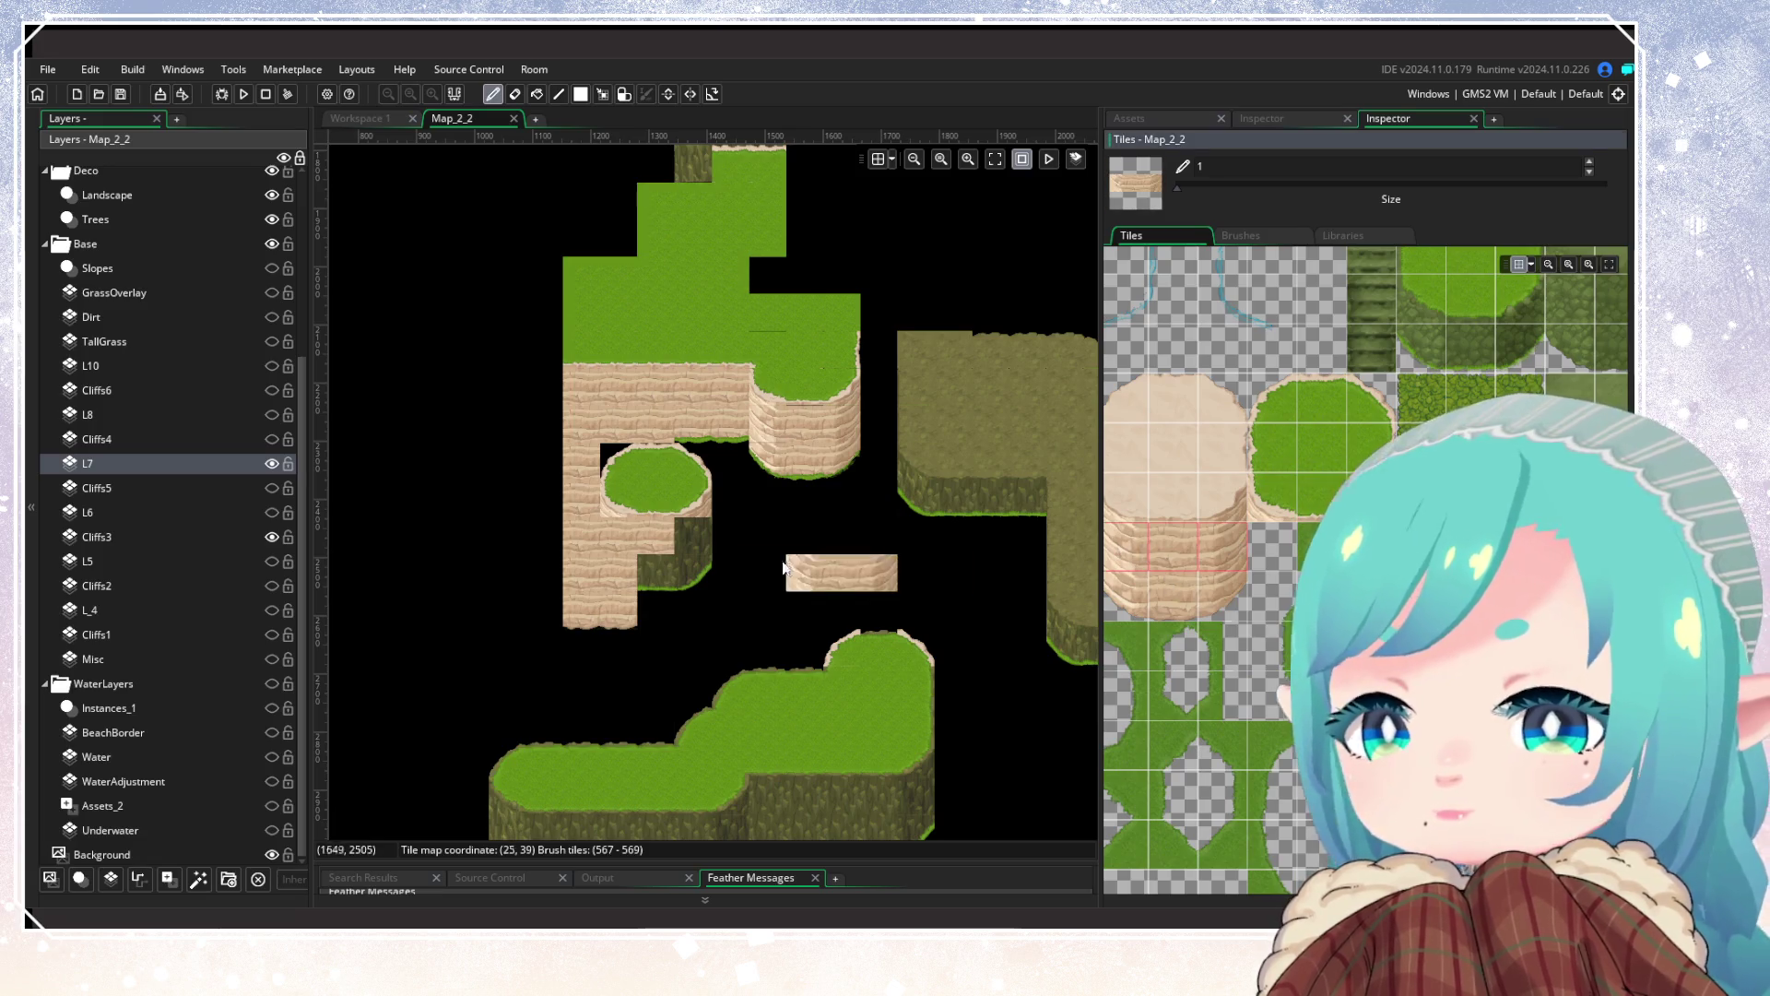
scroll(1142, 599, down, 5)
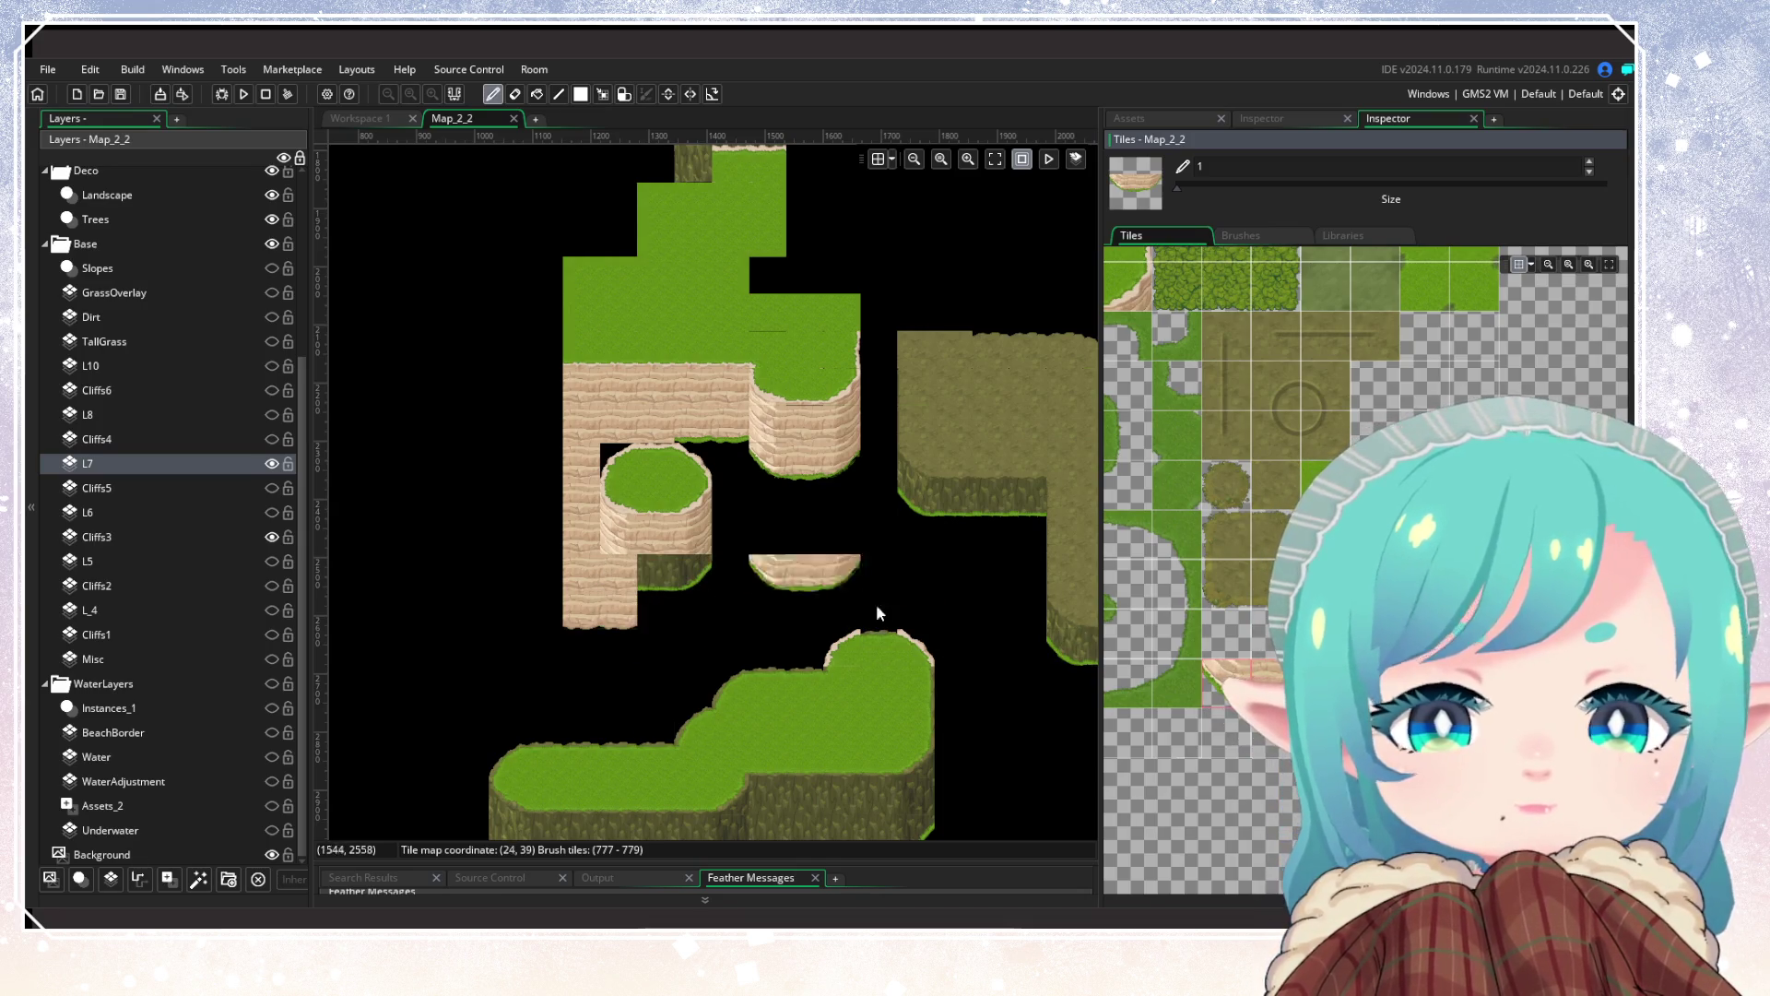
click(1249, 682)
drag(1226, 684, 1269, 684)
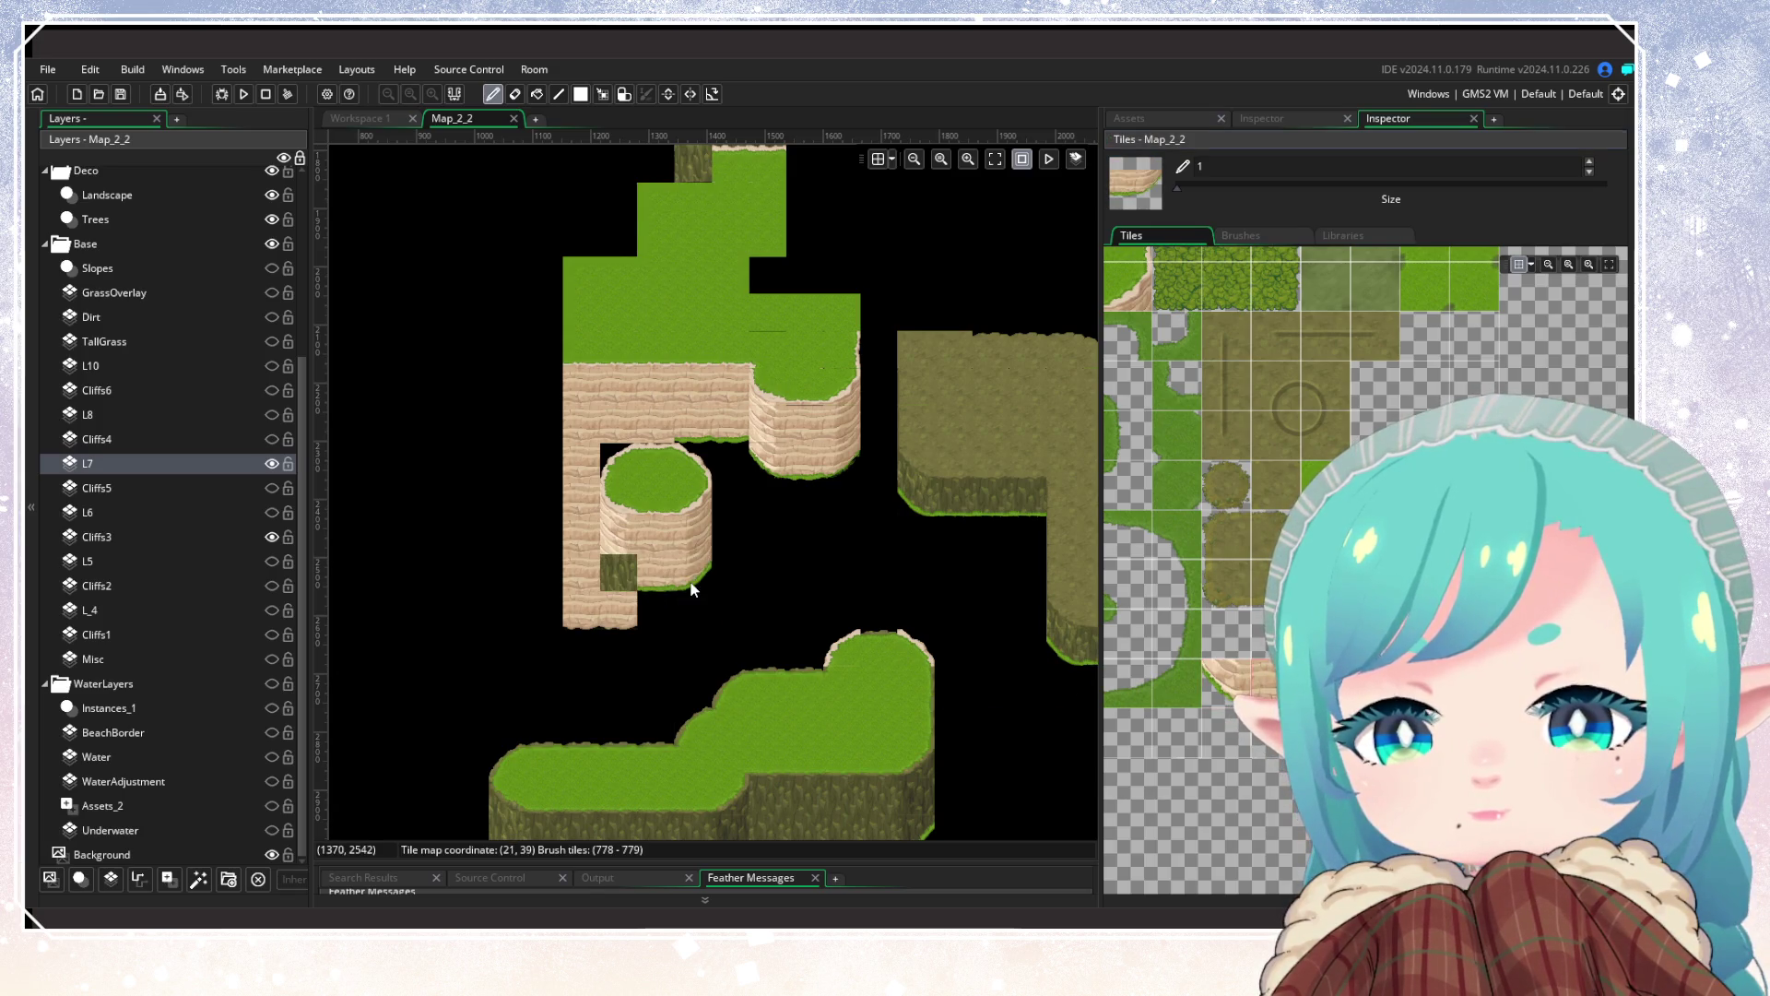
mouse_move(740, 665)
mouse_down()
mouse_move(877, 609)
mouse_move(771, 684)
mouse_up()
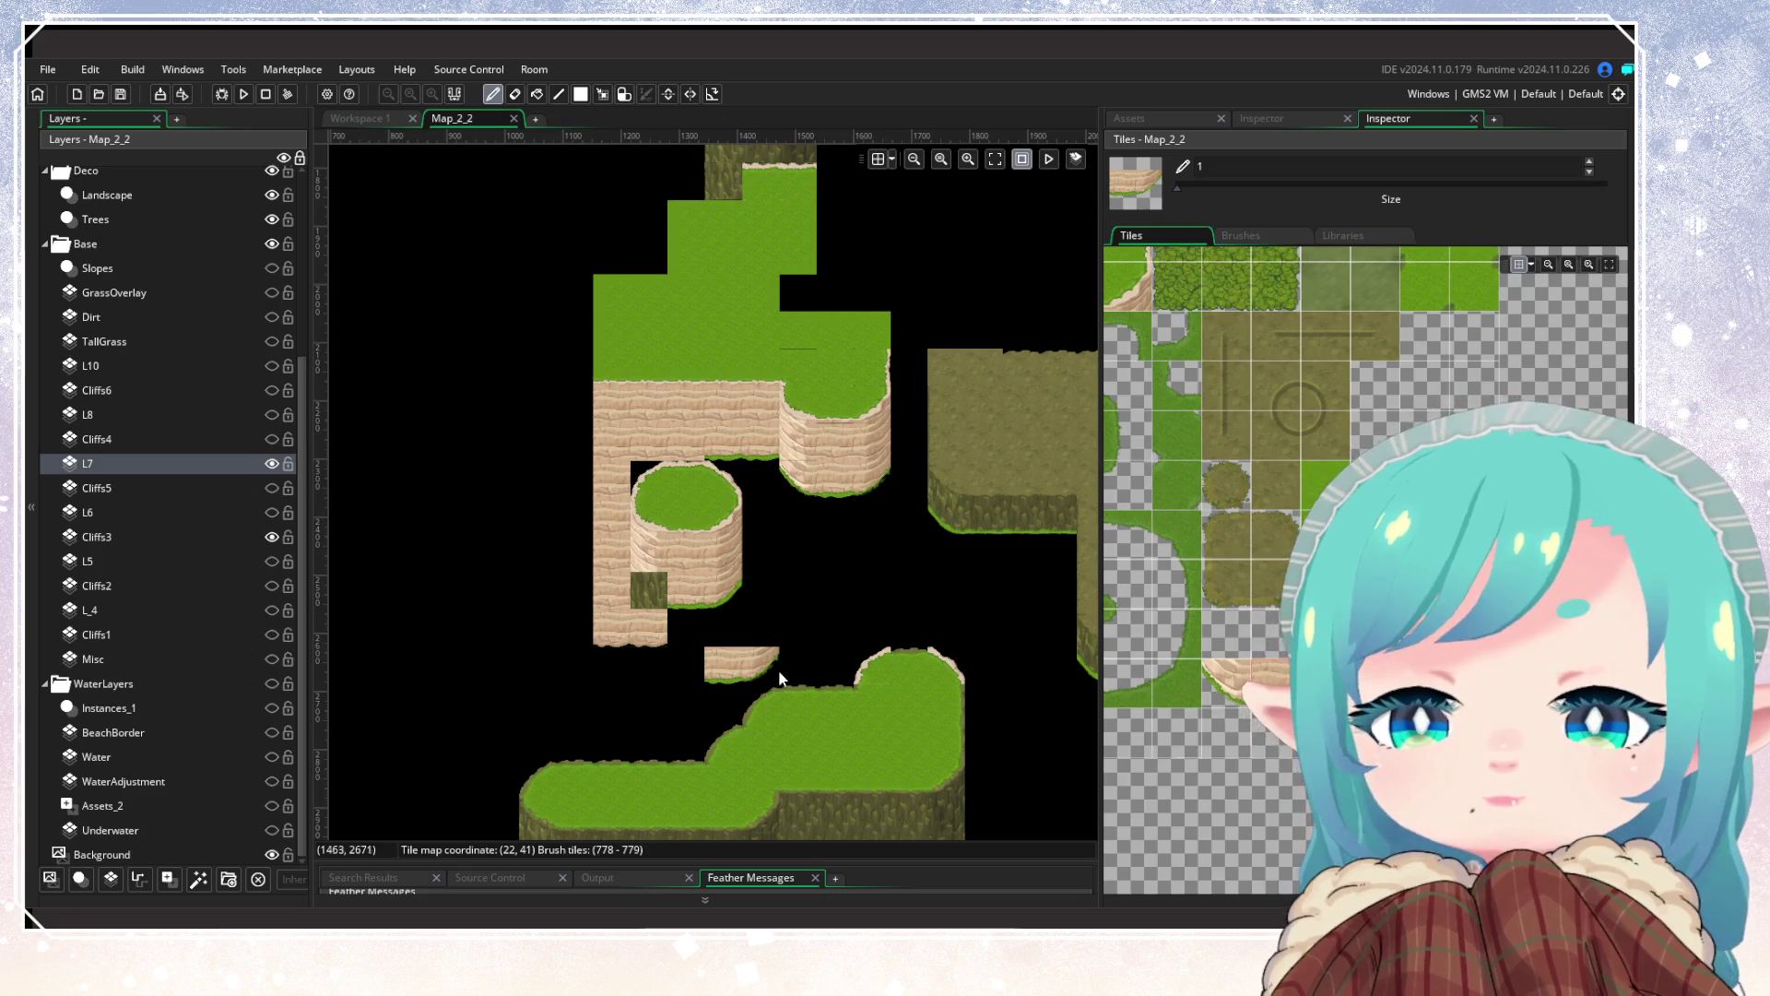
drag(771, 684, 788, 496)
scroll(1279, 550, down, 5)
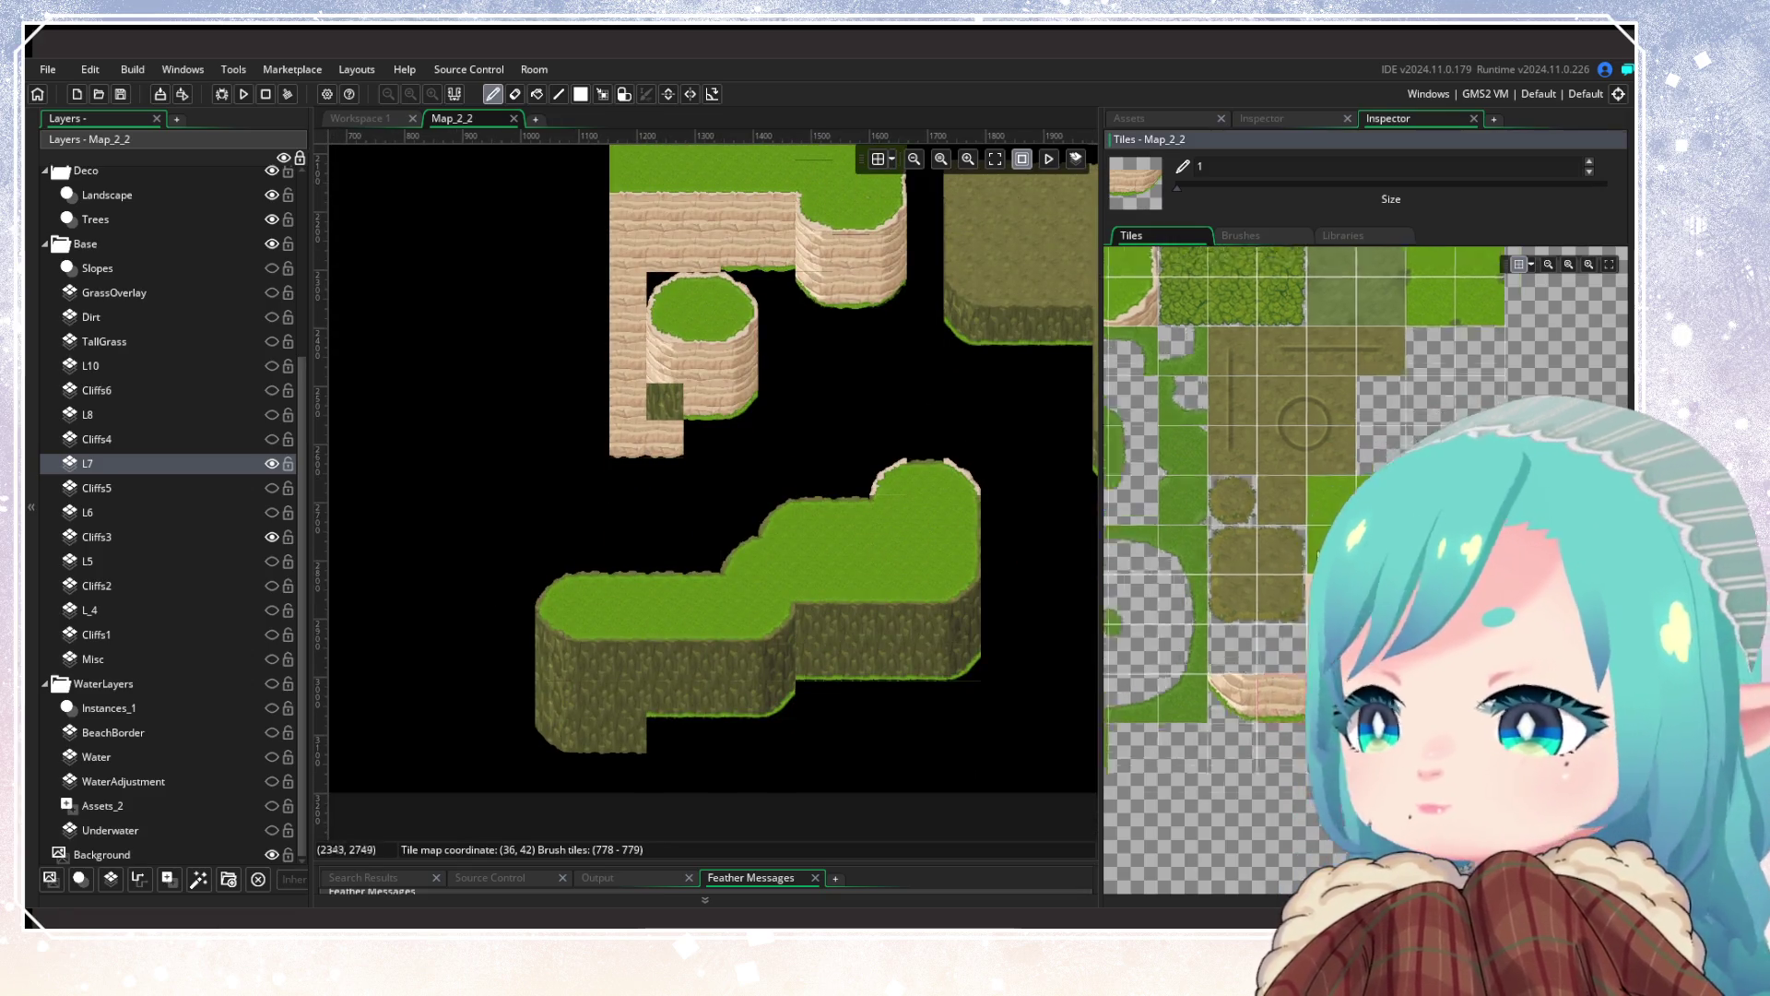
Step: Paint a sandy rim along the lower grass island's top edge as a smooth curve
scroll(1279, 550, up, 3)
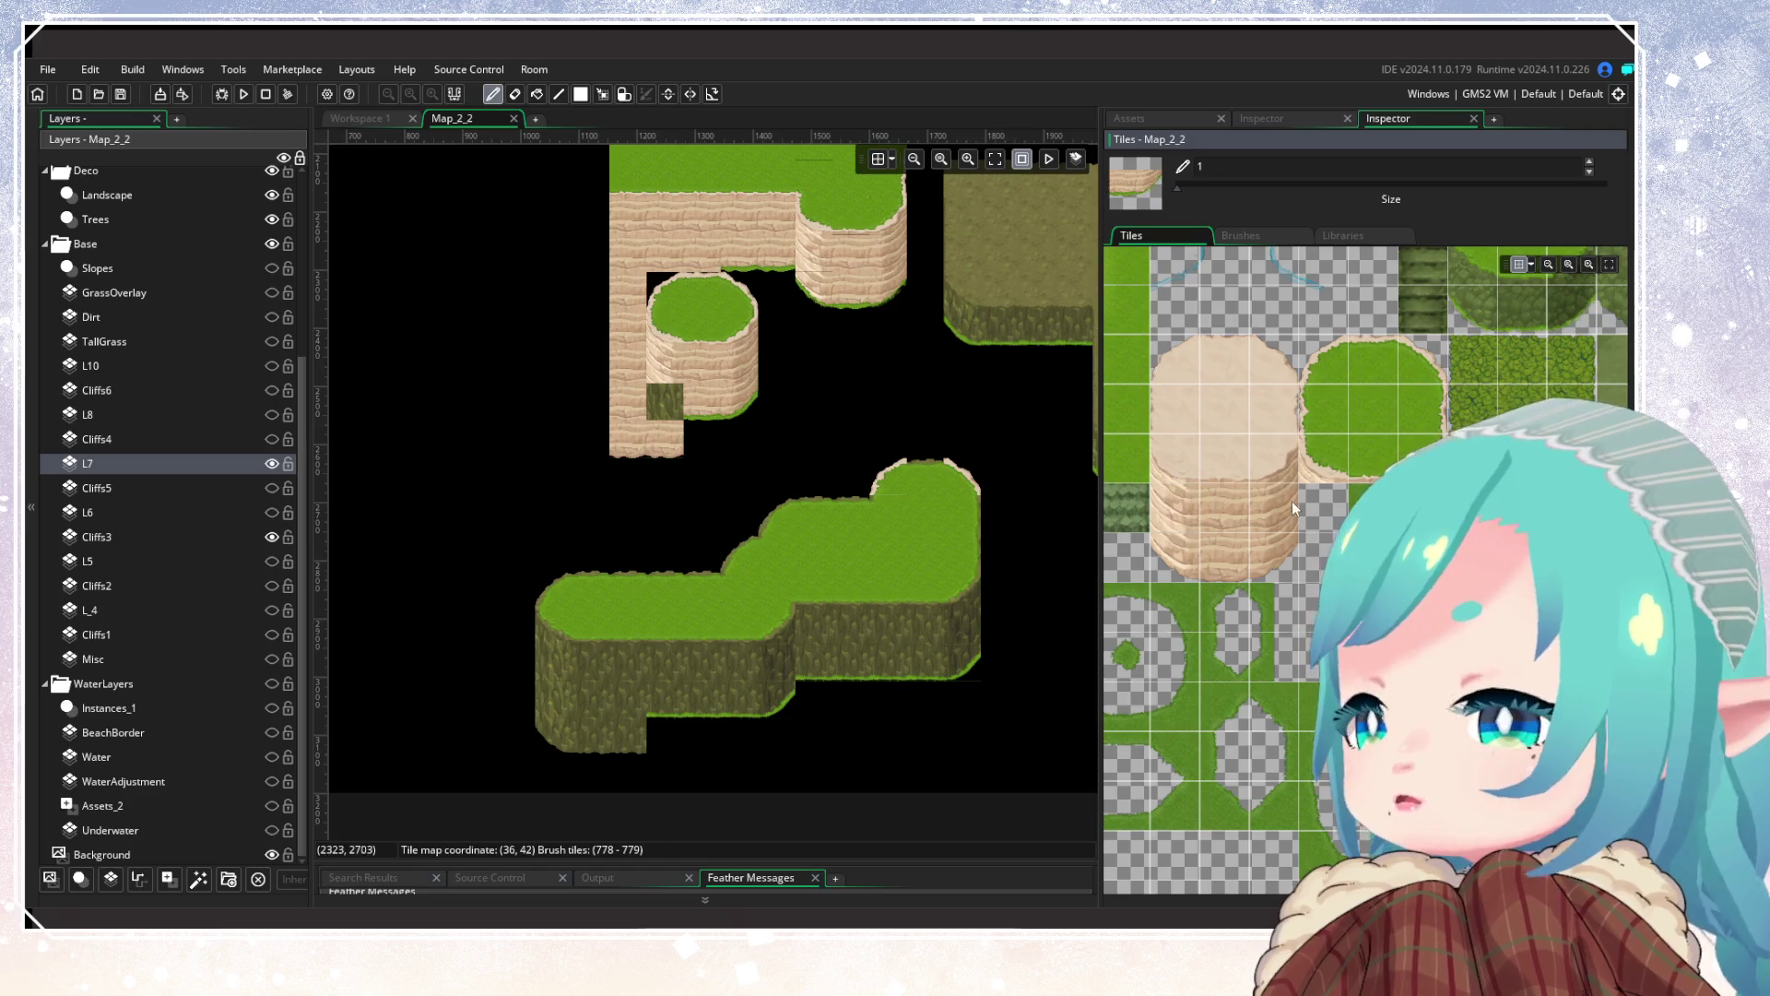
click(1374, 360)
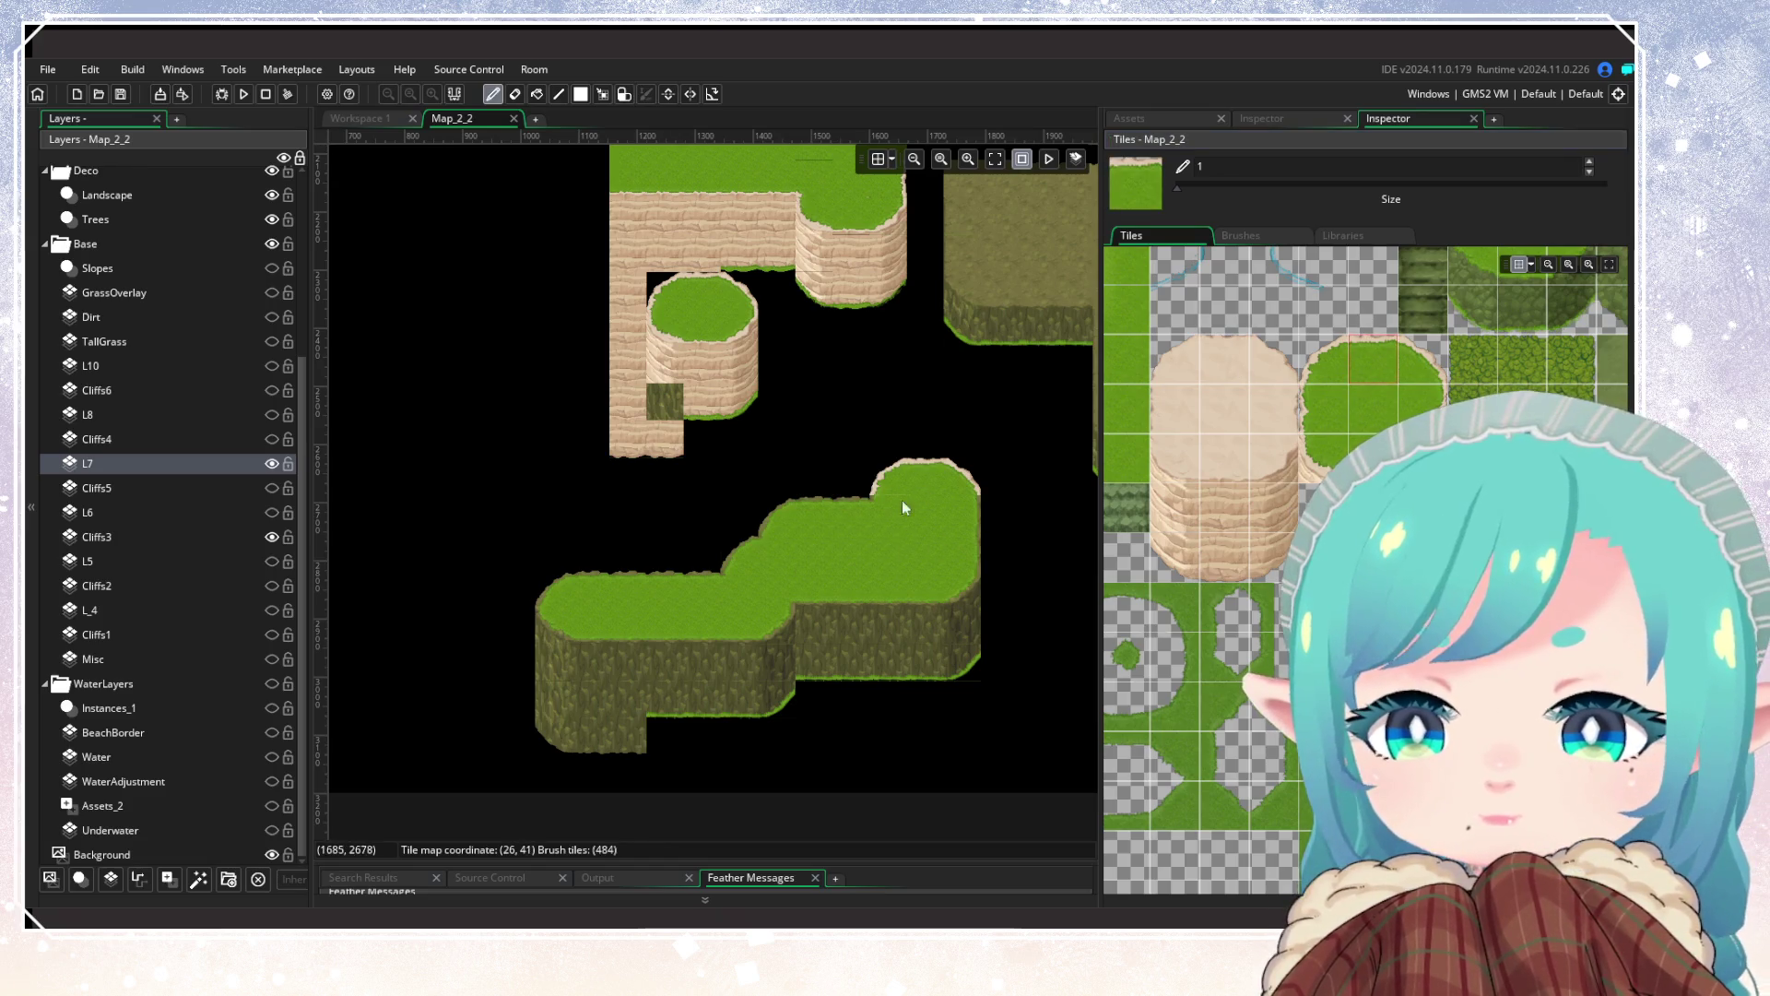
drag(902, 500, 833, 517)
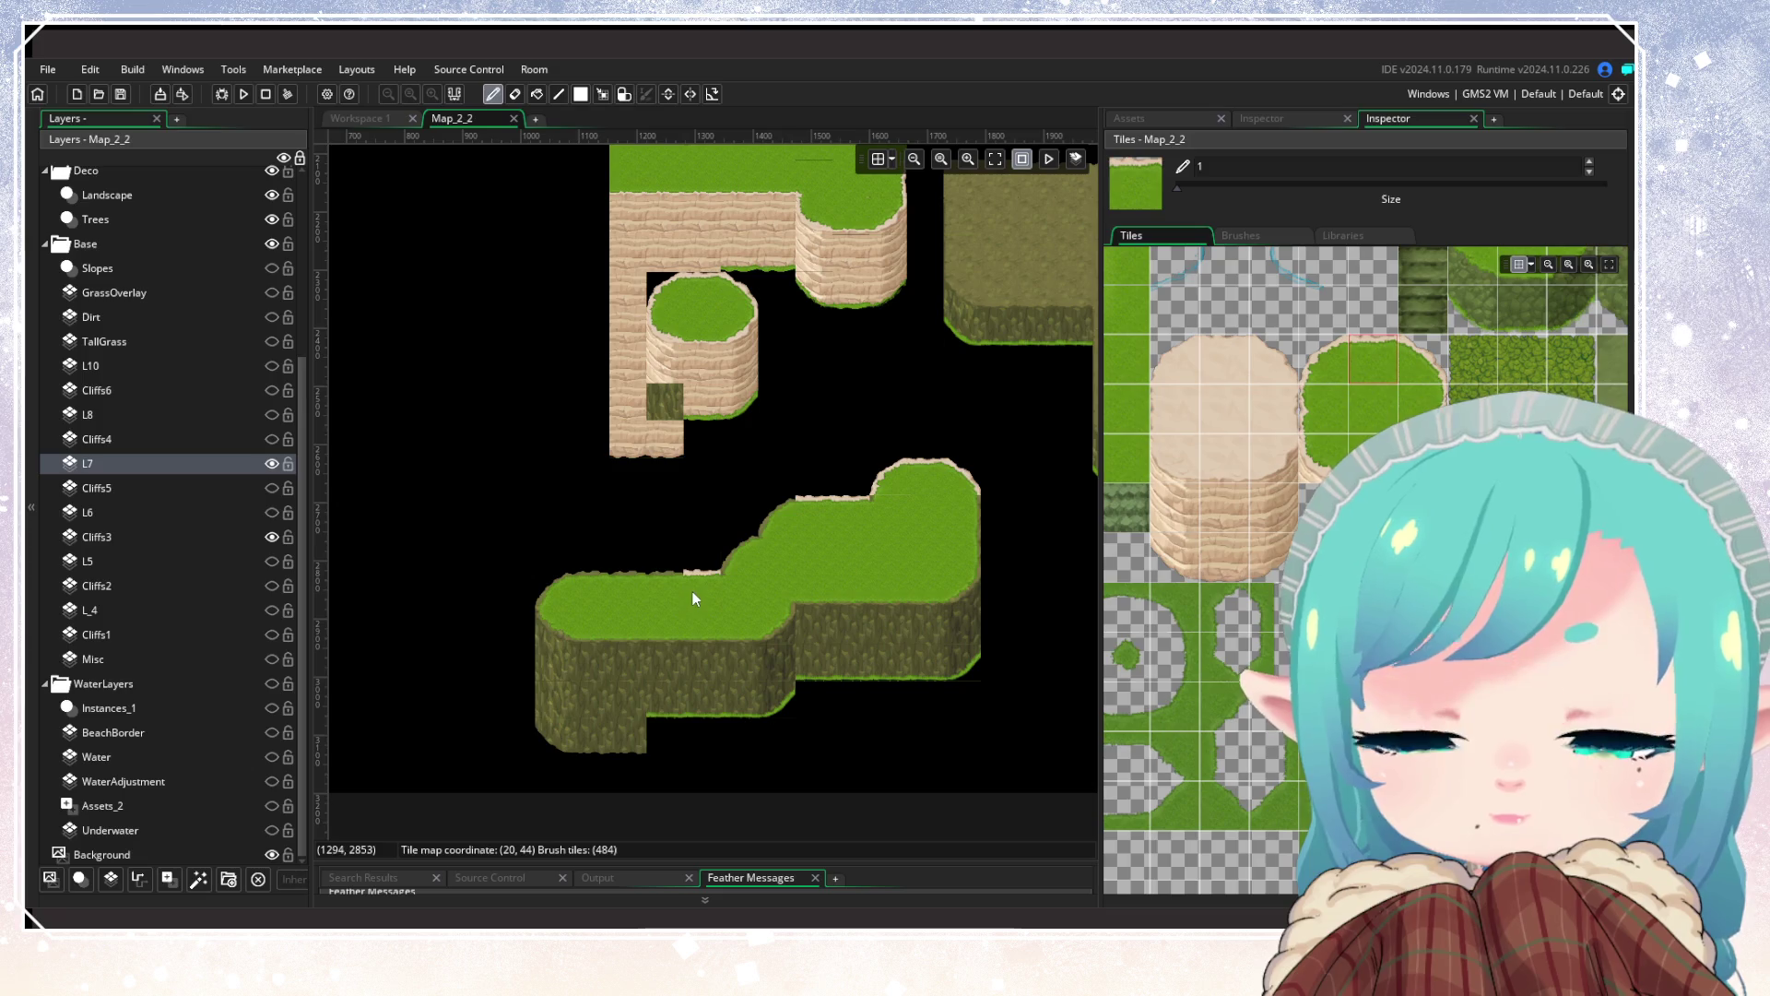
click(605, 585)
click(1324, 359)
click(835, 488)
mouse_move(835, 492)
mouse_down()
mouse_move(756, 545)
mouse_move(771, 526)
mouse_up()
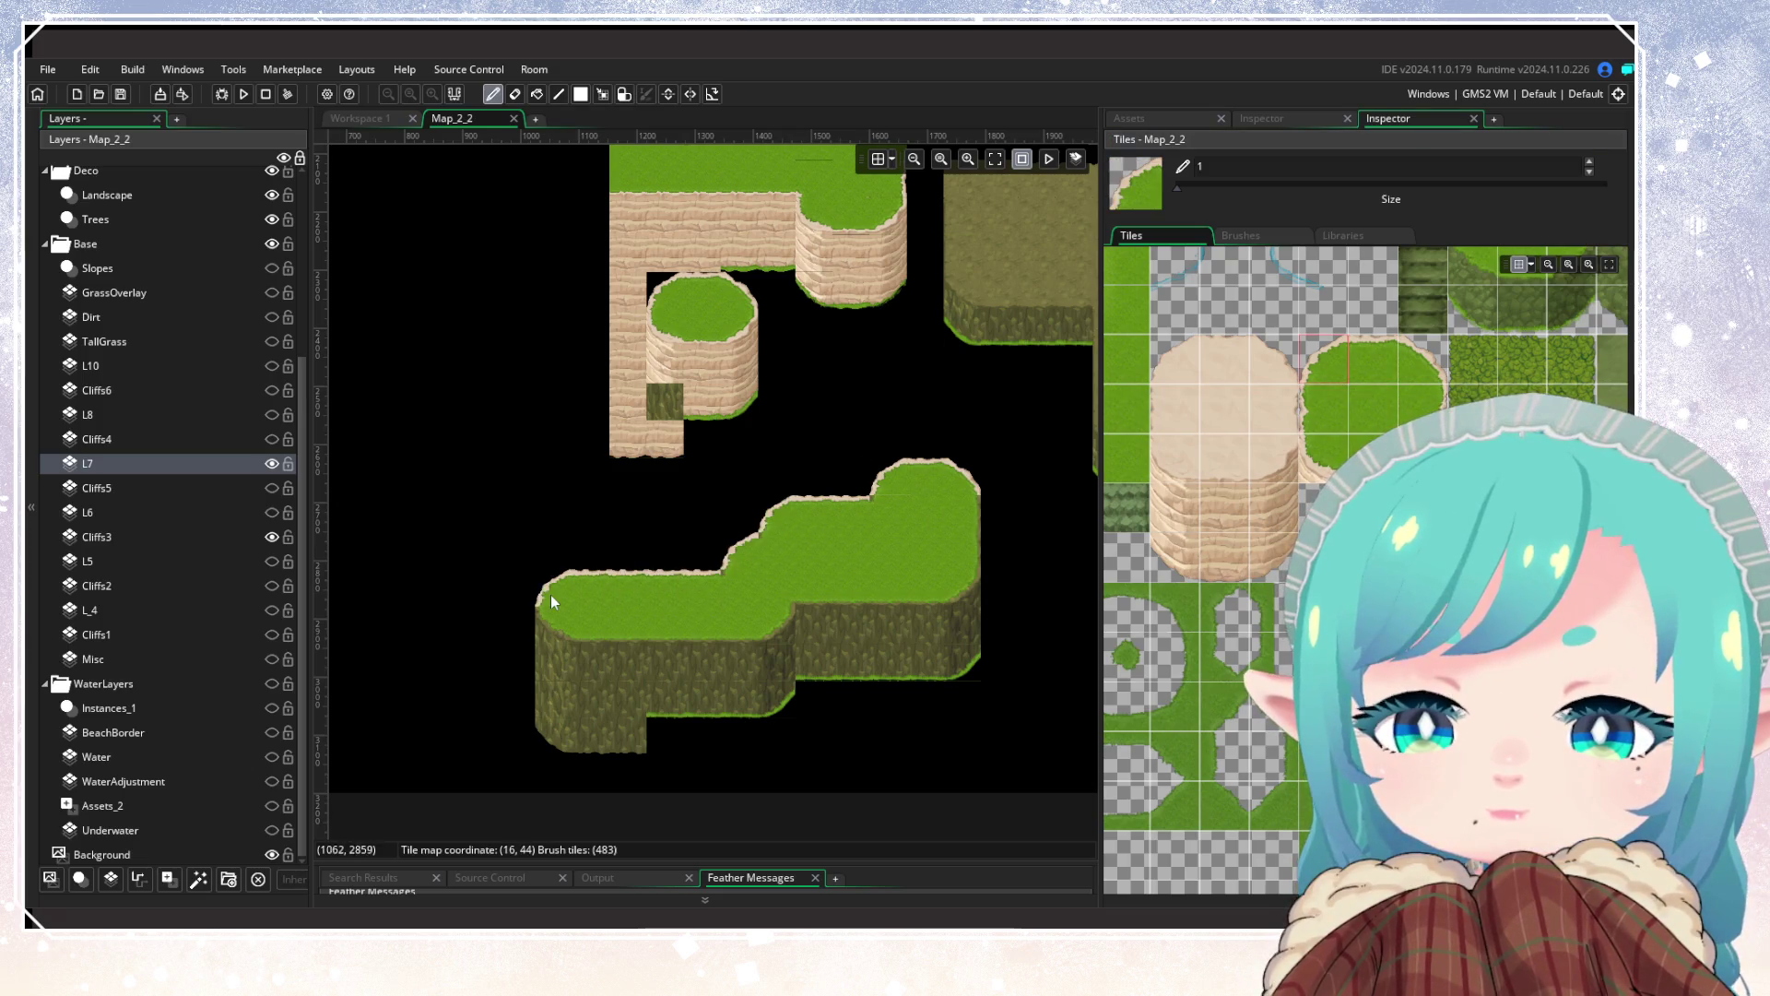
Step: Add sandy corner tiles at the island's lower-left and along its lower grass edge
click(1324, 456)
click(577, 601)
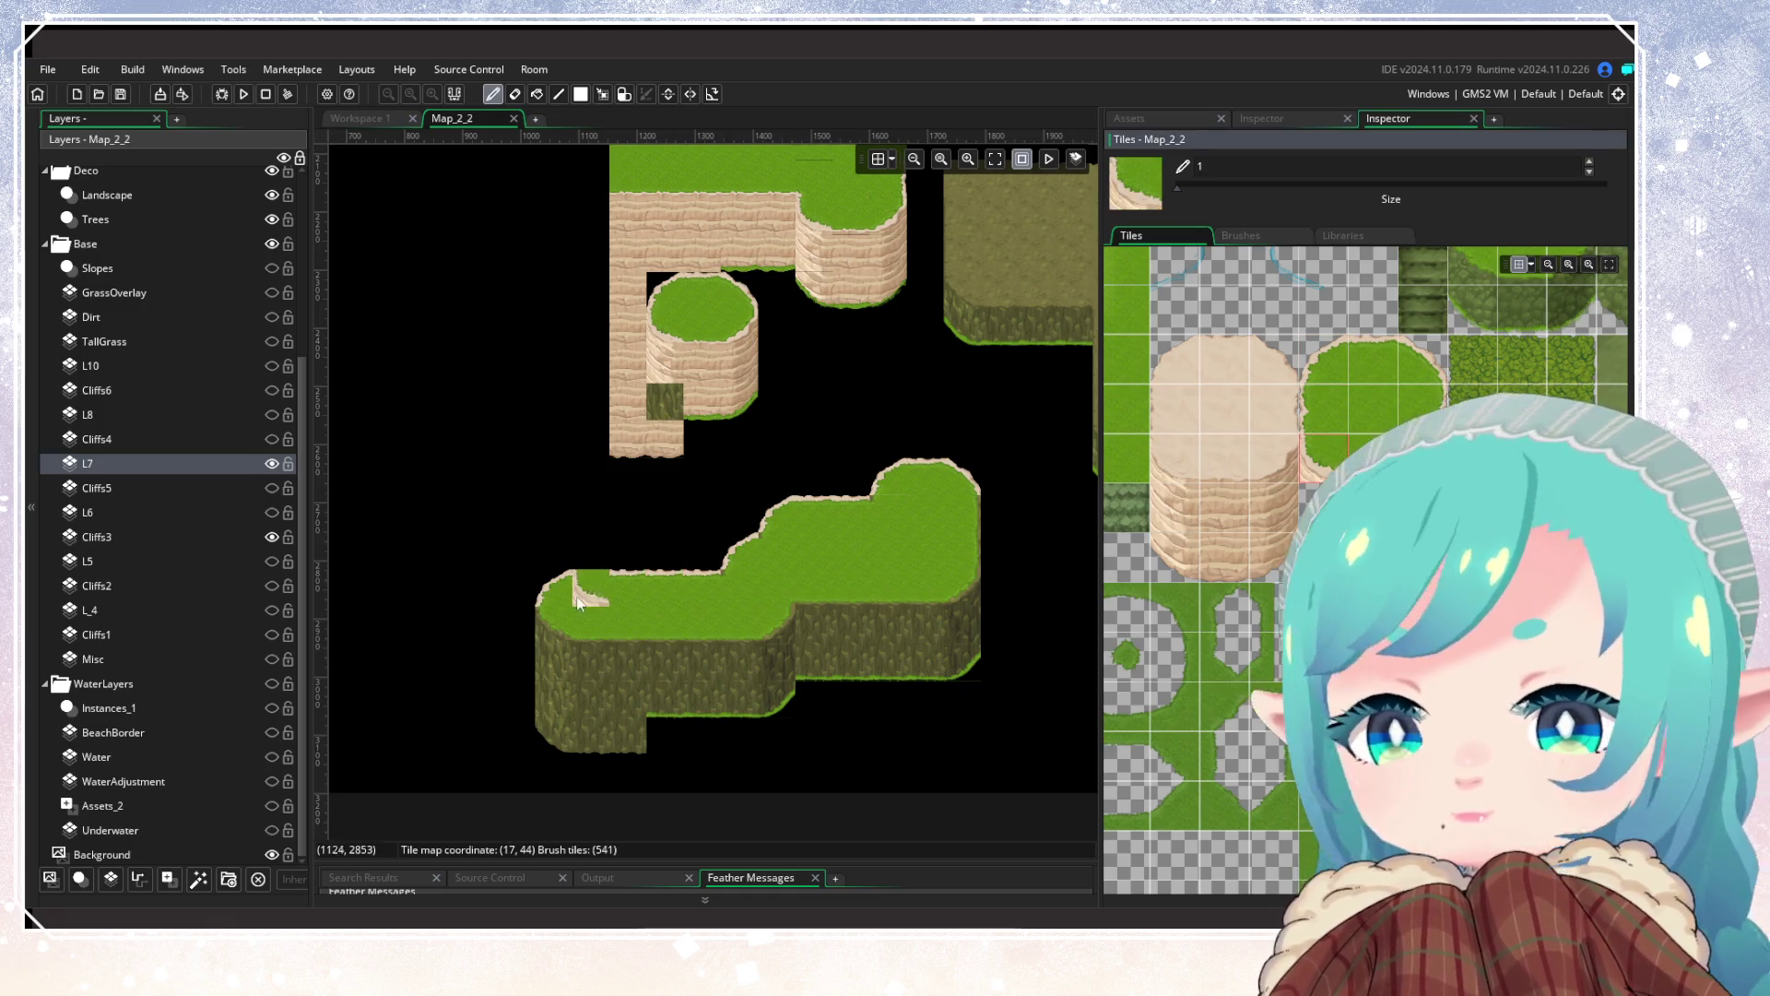
click(563, 628)
click(1420, 456)
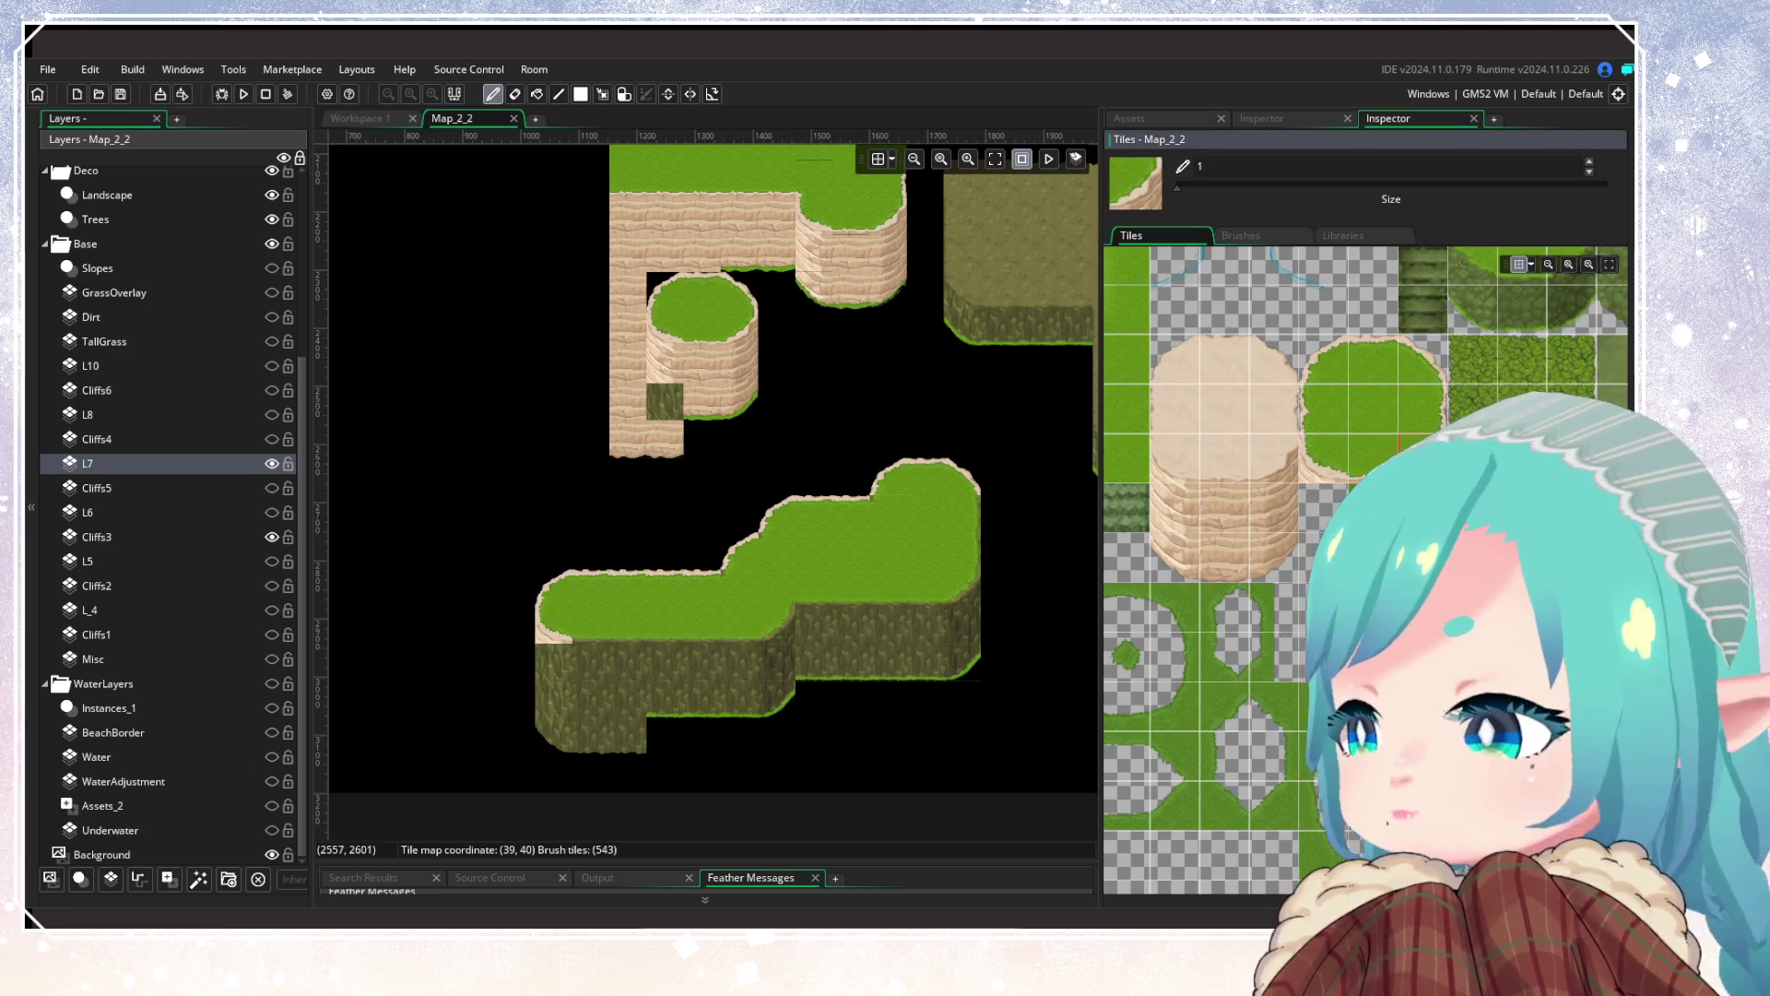
click(789, 632)
click(1421, 409)
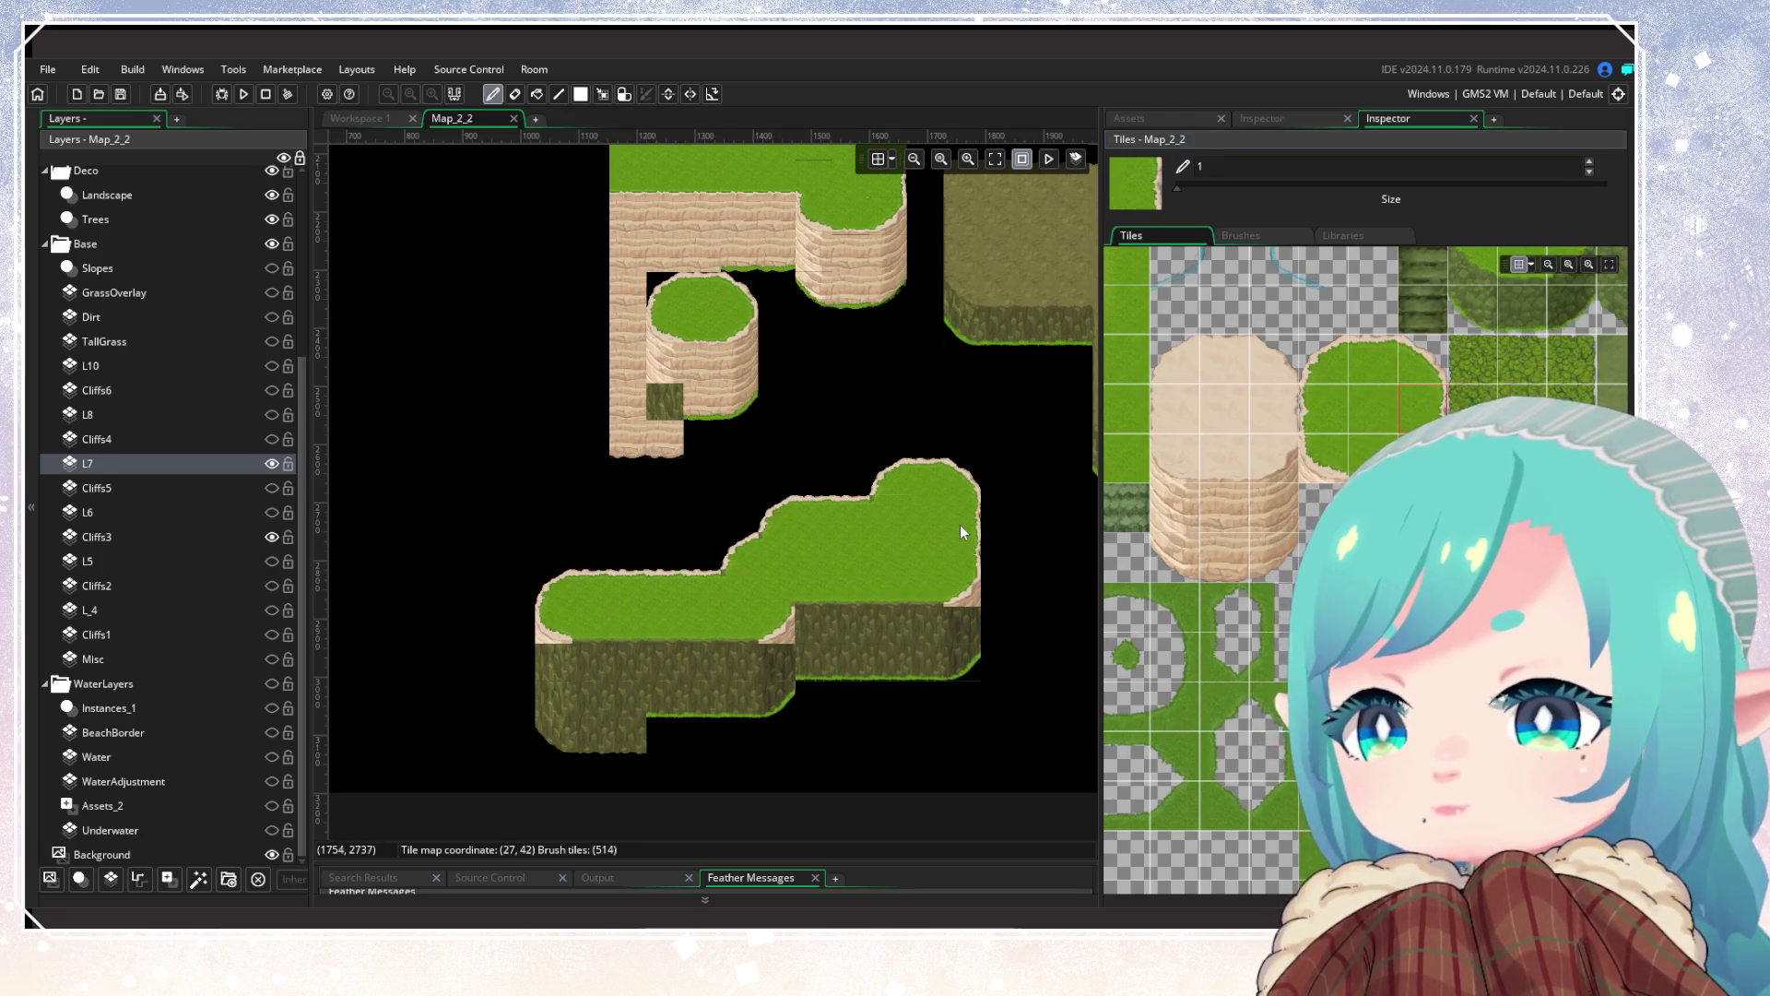
click(1374, 458)
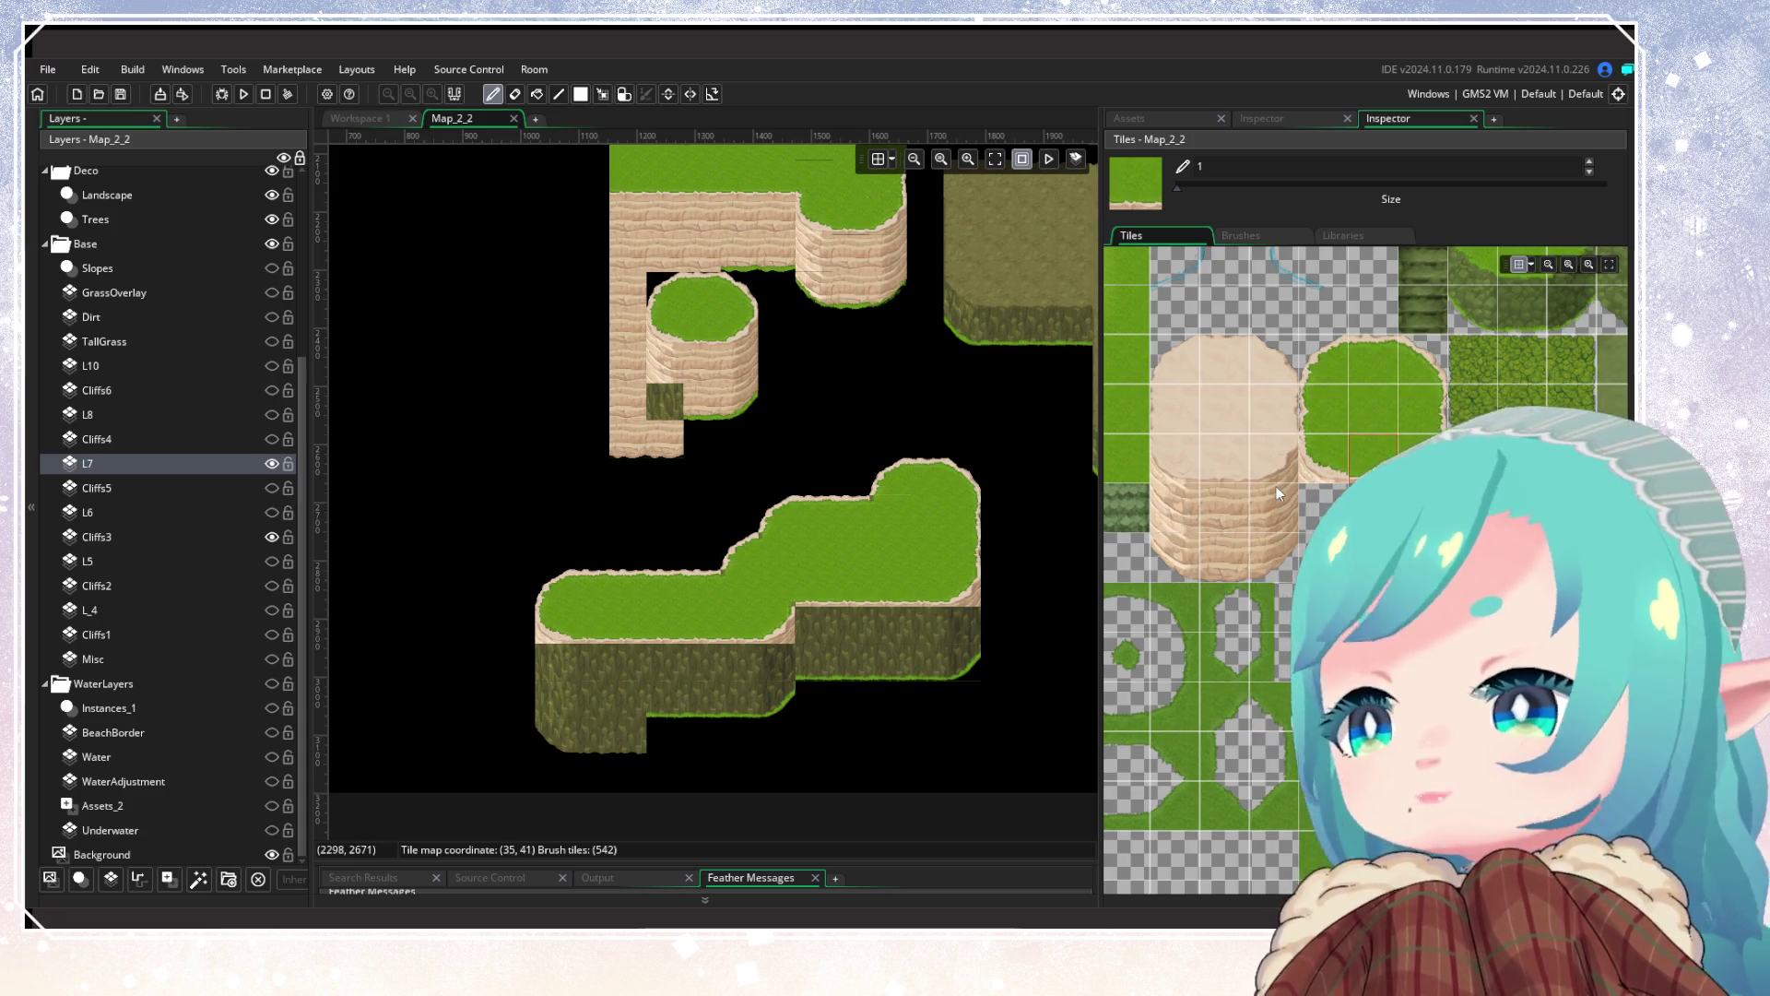
Step: Repaint the island's lower-left cliff face with sandy cliff tiles
click(1190, 507)
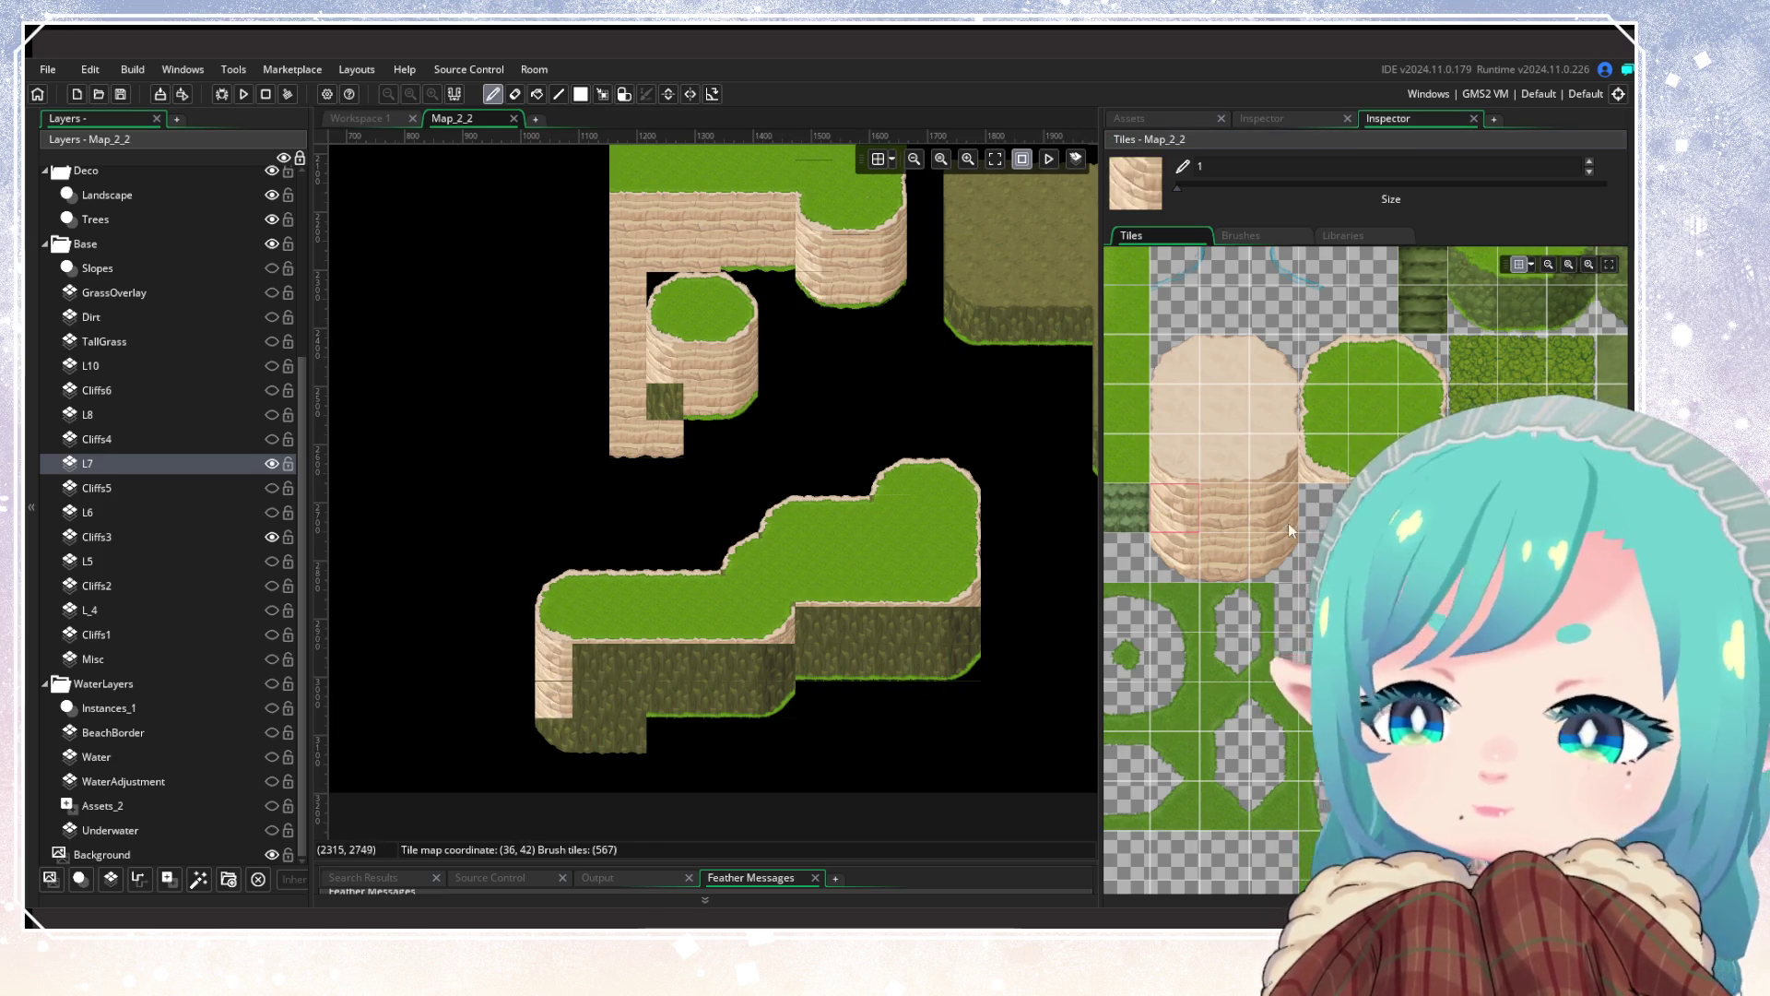
click(1181, 572)
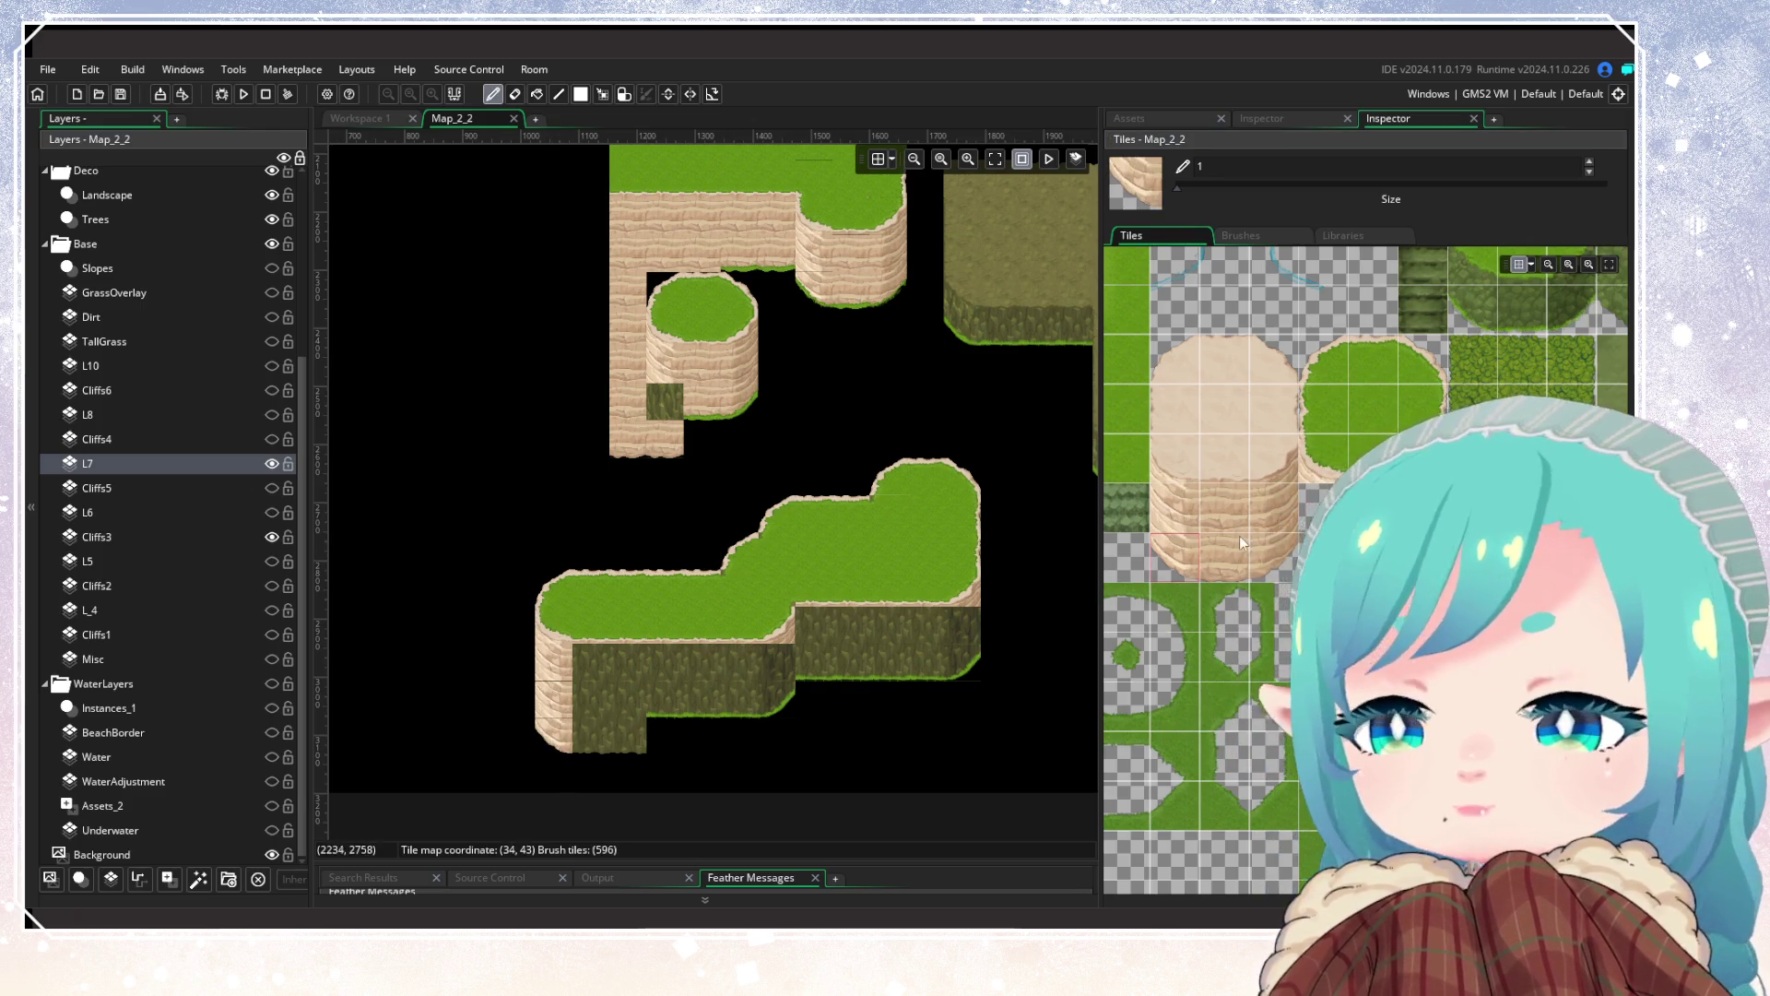
click(1240, 540)
click(603, 733)
click(627, 737)
click(1225, 508)
drag(623, 706, 599, 668)
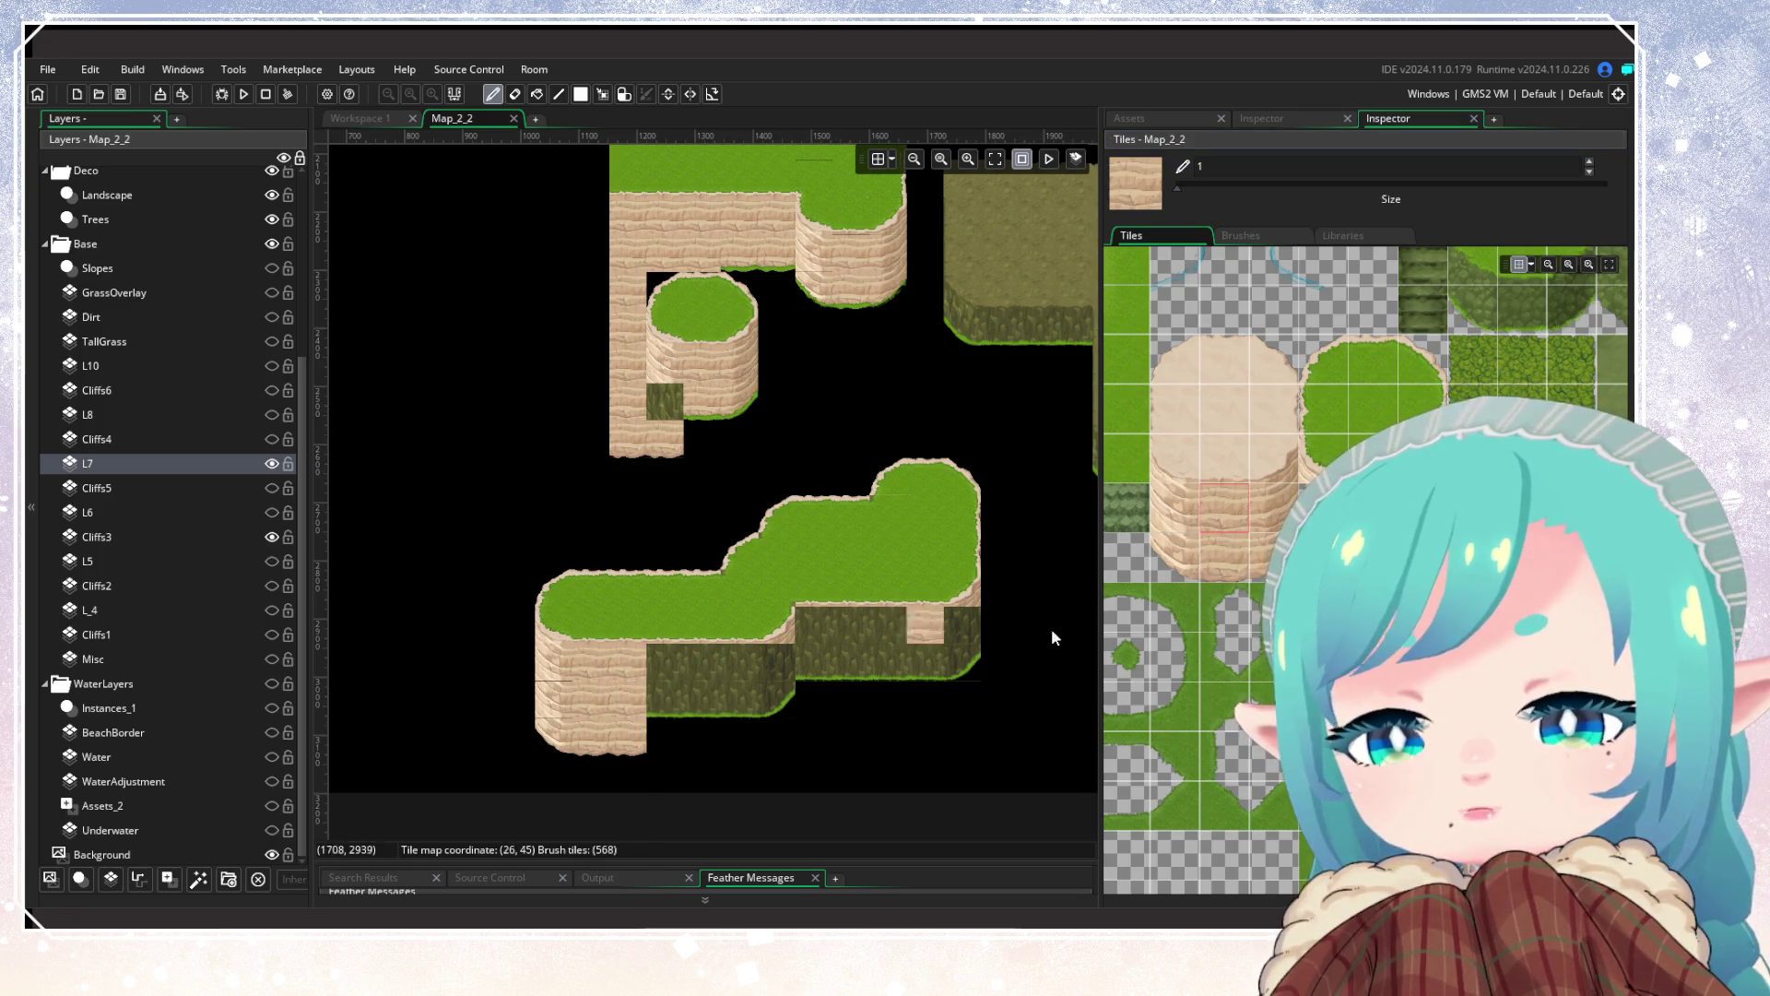
Step: Paint sandy cliff tiles along the lower cliff to its right end and over the dark strip
drag(1337, 590, 1245, 544)
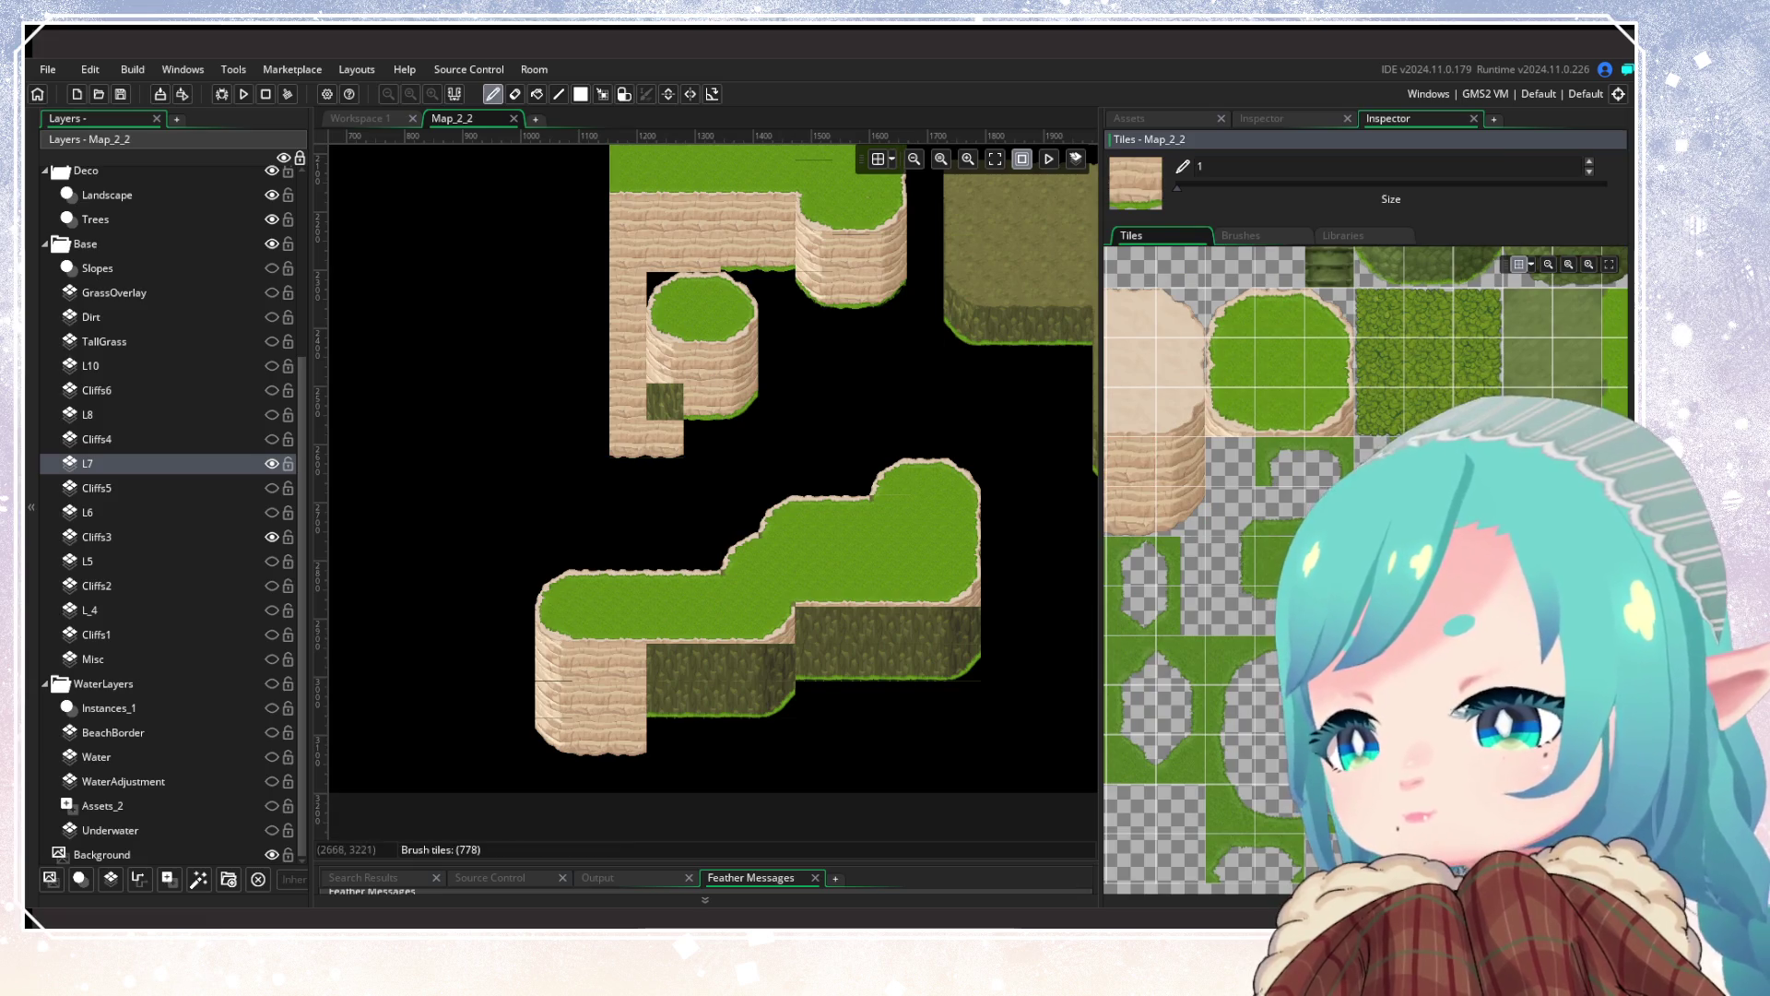
drag(671, 695, 926, 662)
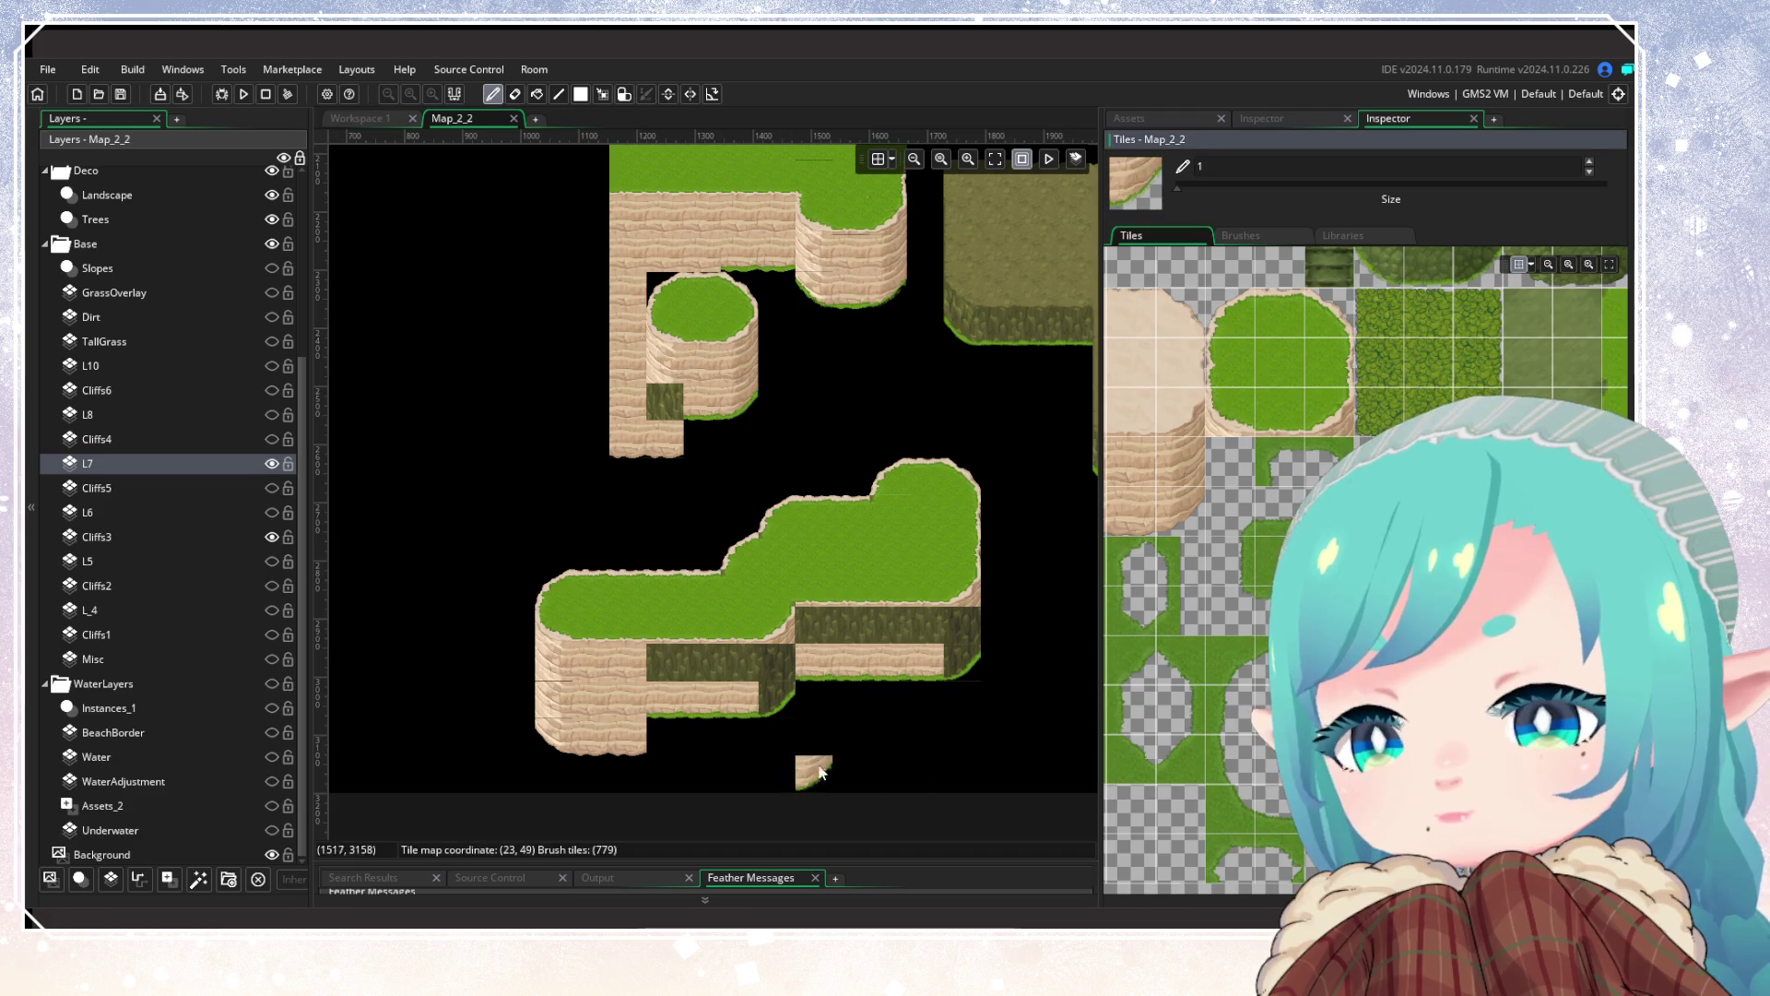
click(963, 660)
click(1178, 461)
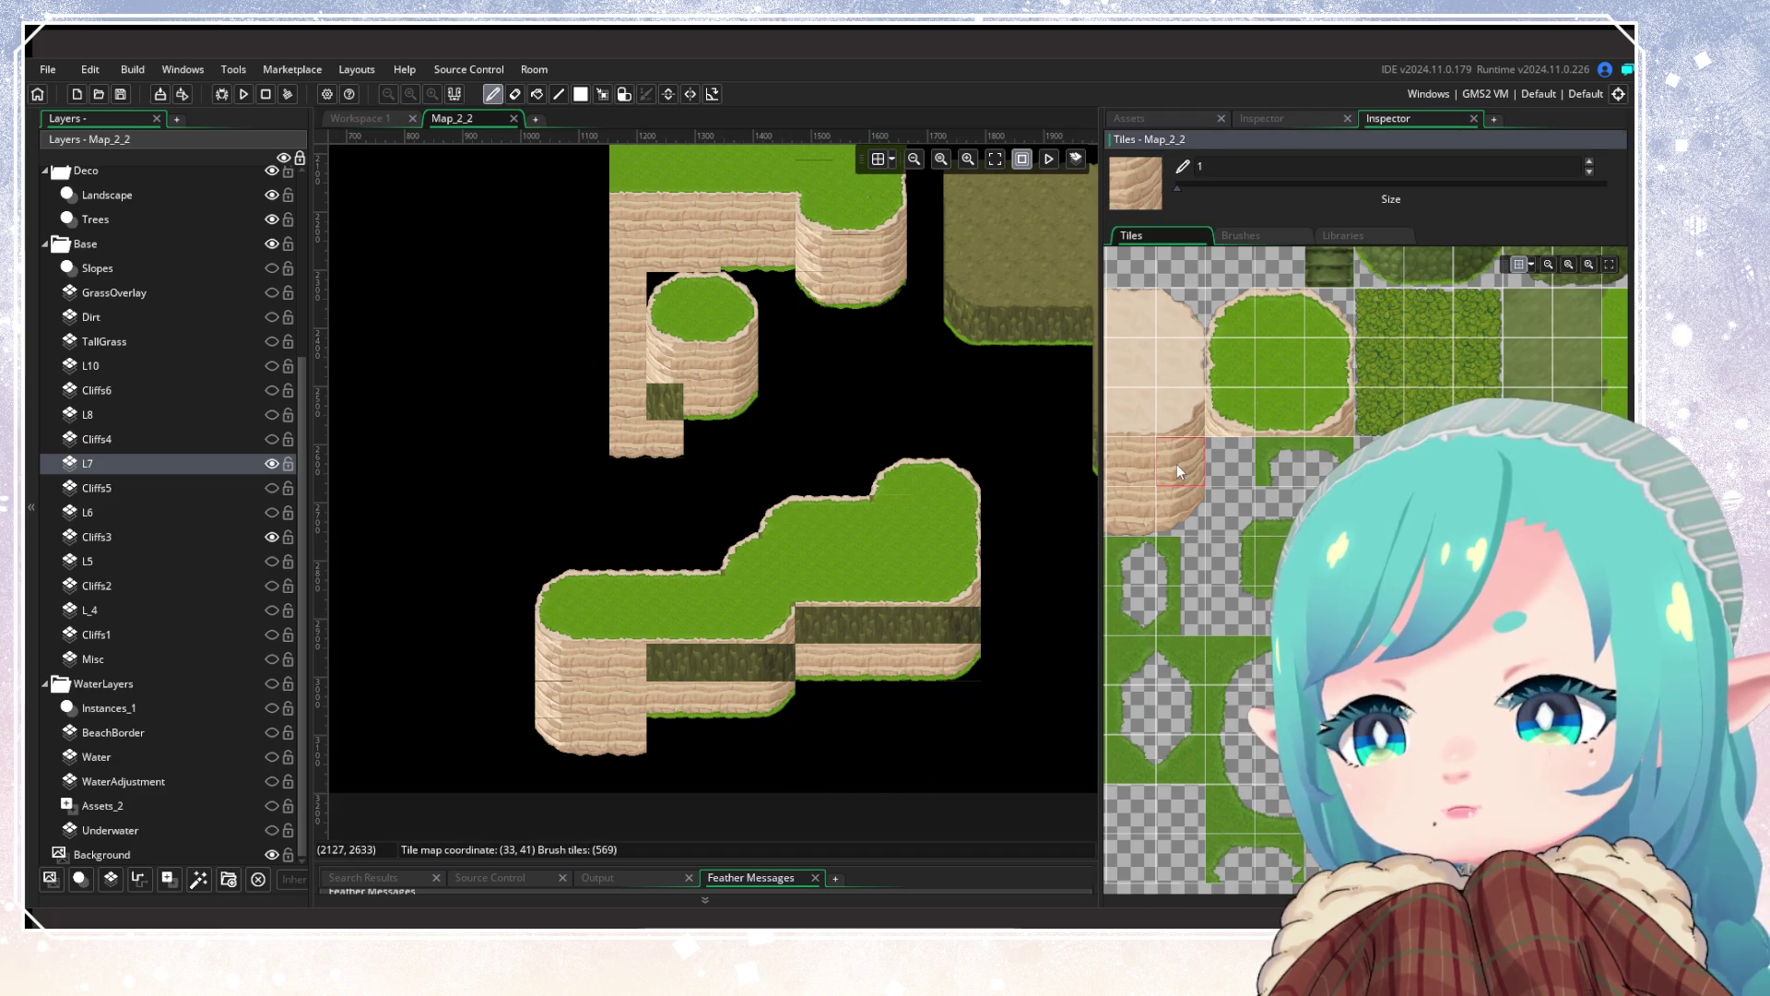
click(959, 627)
click(775, 664)
click(927, 659)
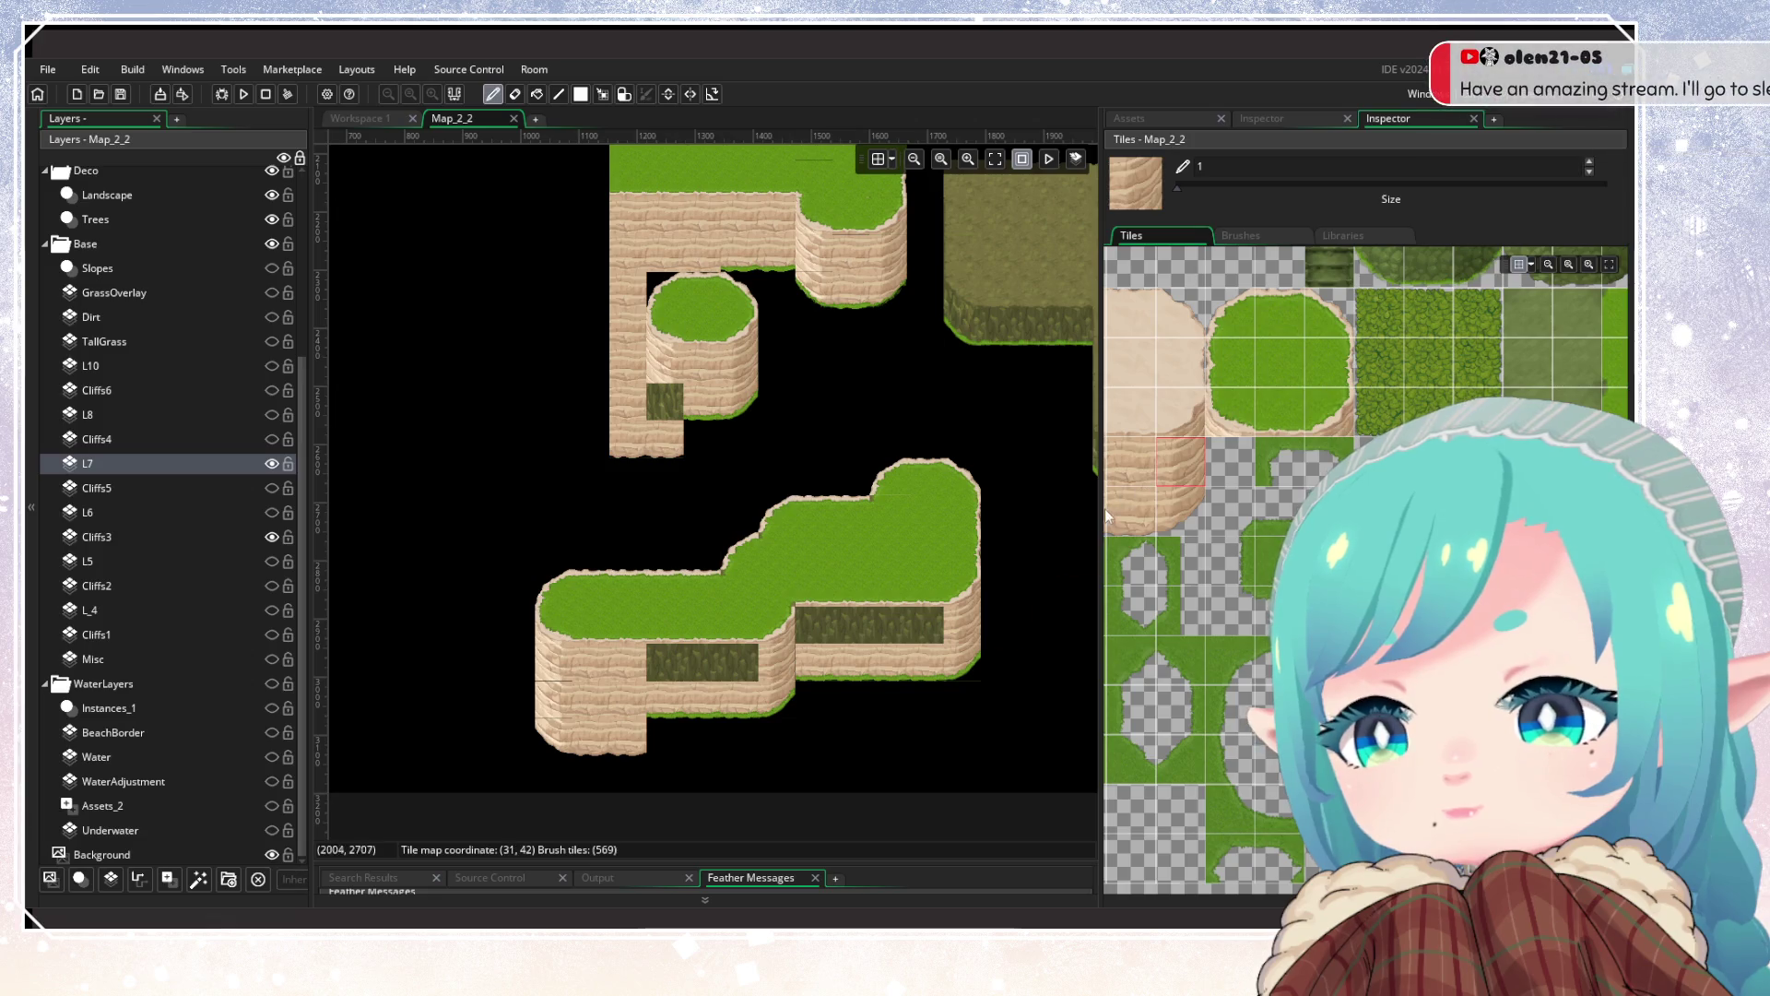
Step: Cover the remaining dark strip tiles with sandy cliff
scroll(1199, 553, up, 3)
click(1263, 516)
click(919, 628)
drag(917, 624, 816, 636)
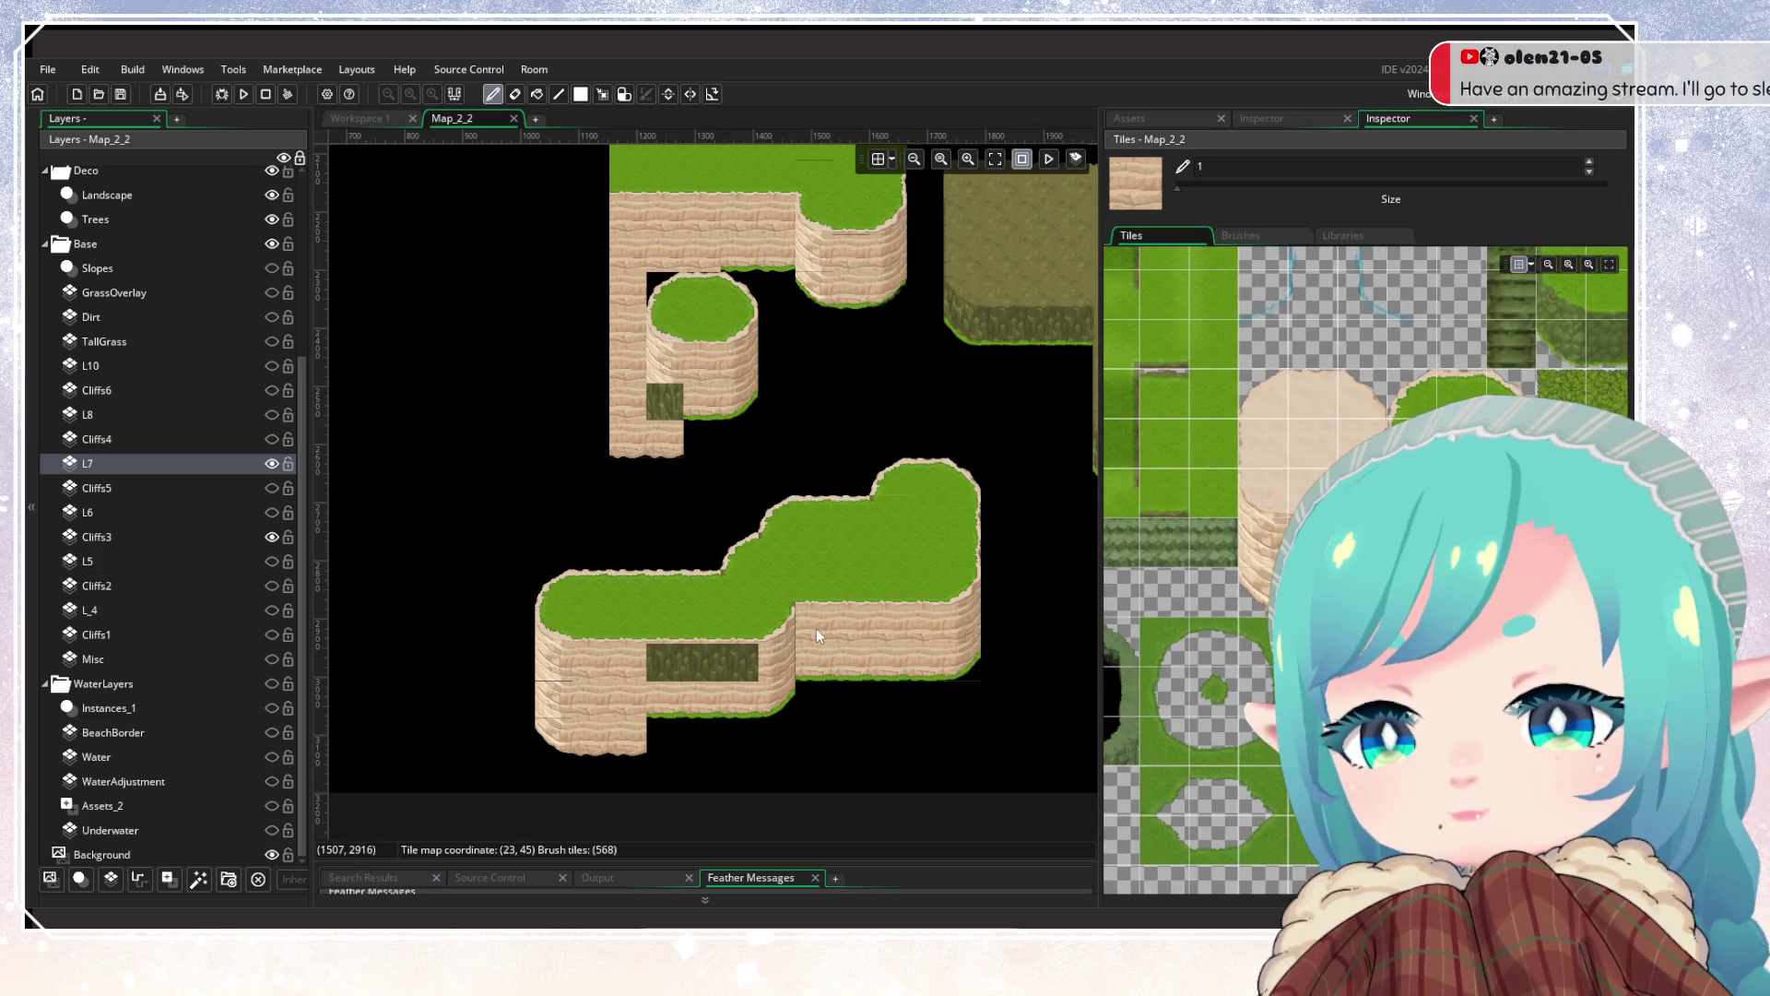
scroll(667, 662, down, 2)
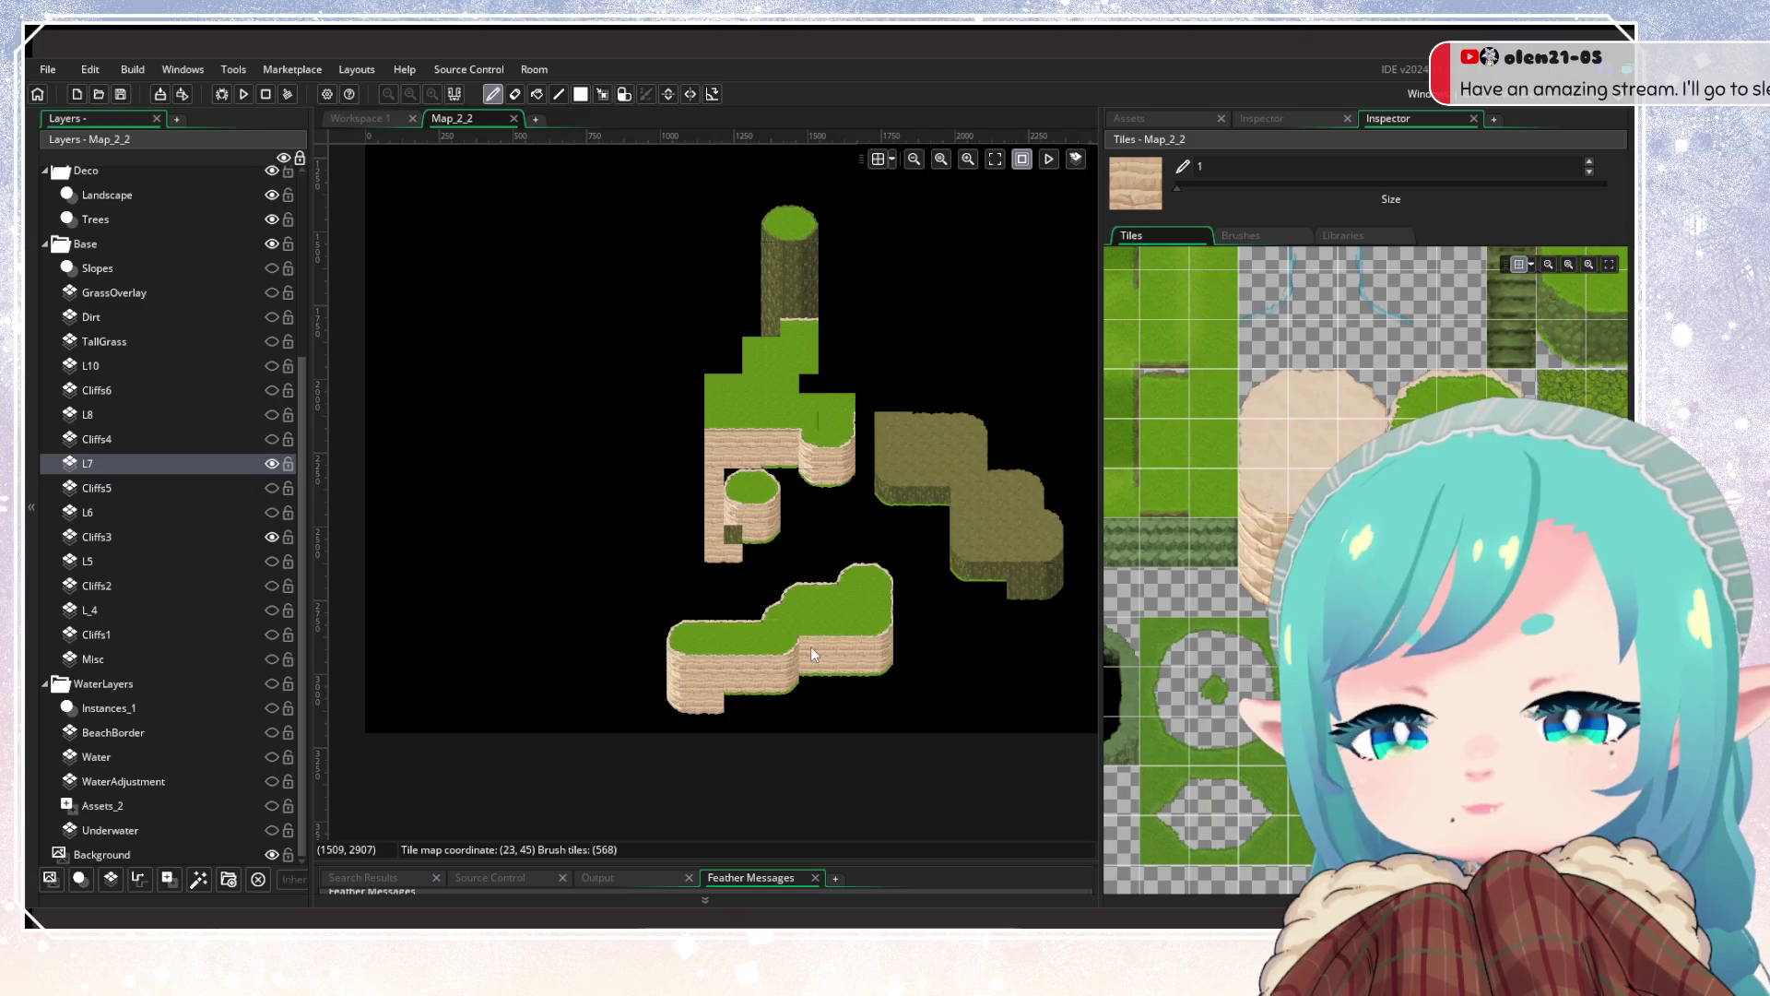
Step: Hide Cliffs3 and turn on layers L_4, L5, L6, L8 and L10
click(272, 537)
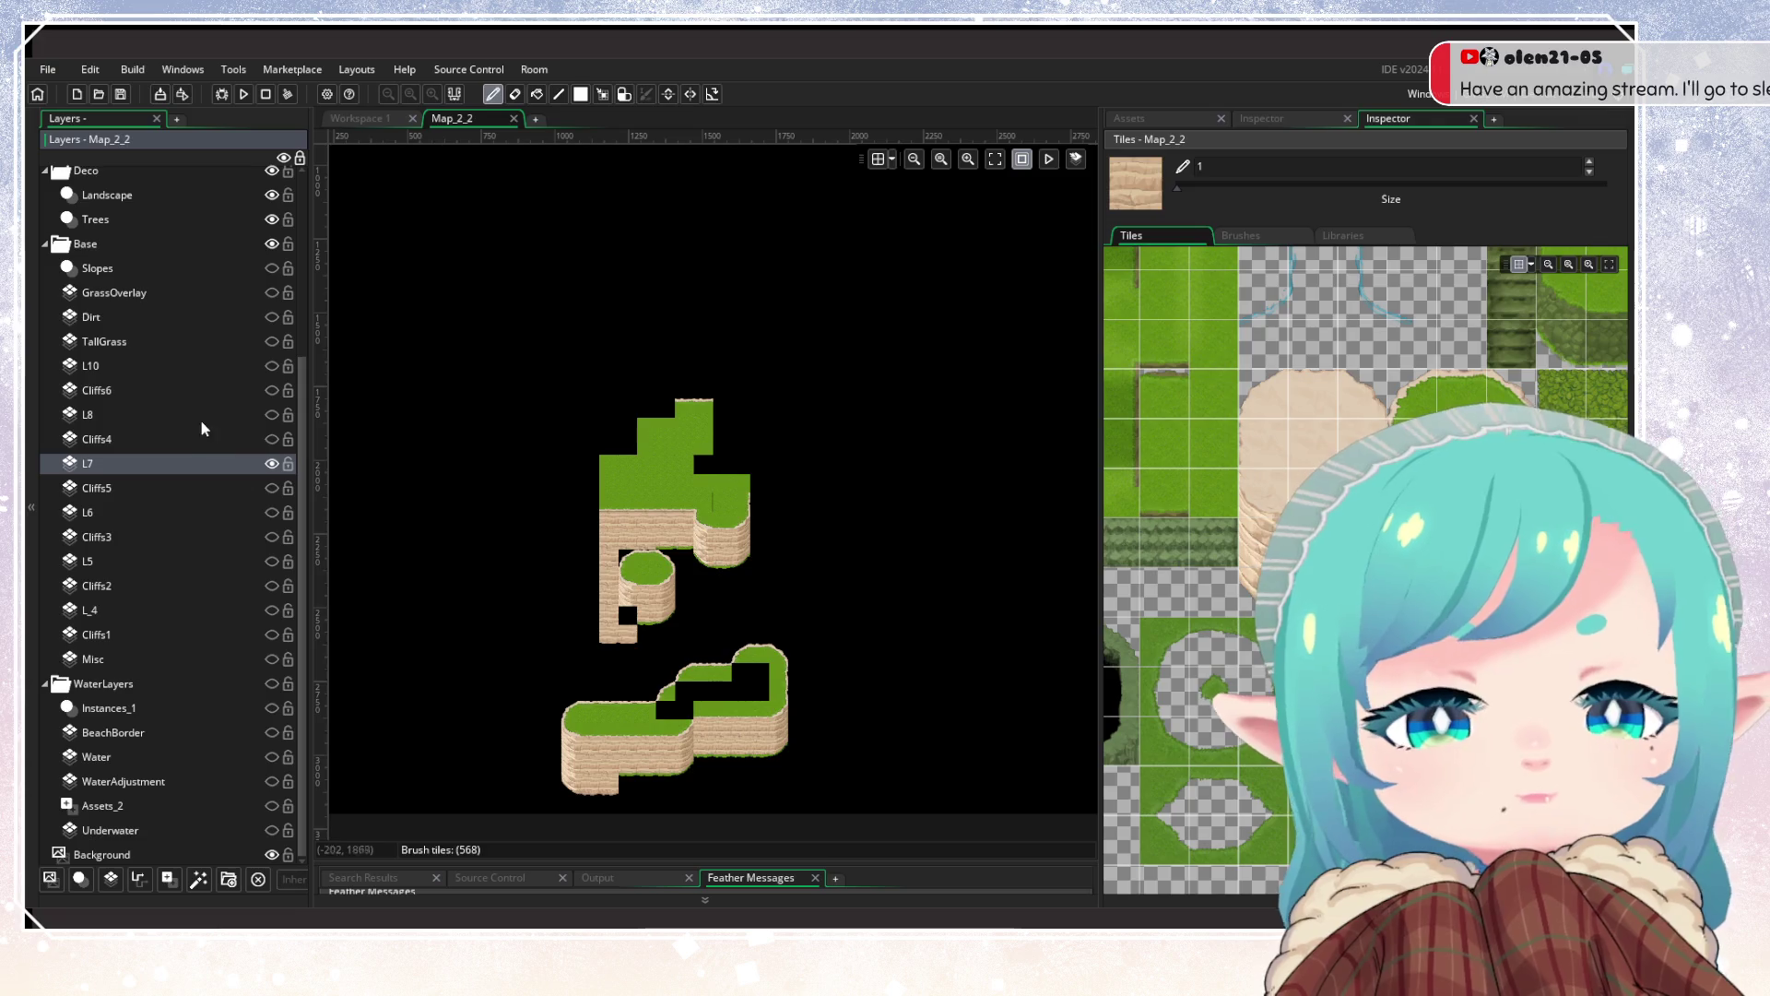
click(272, 609)
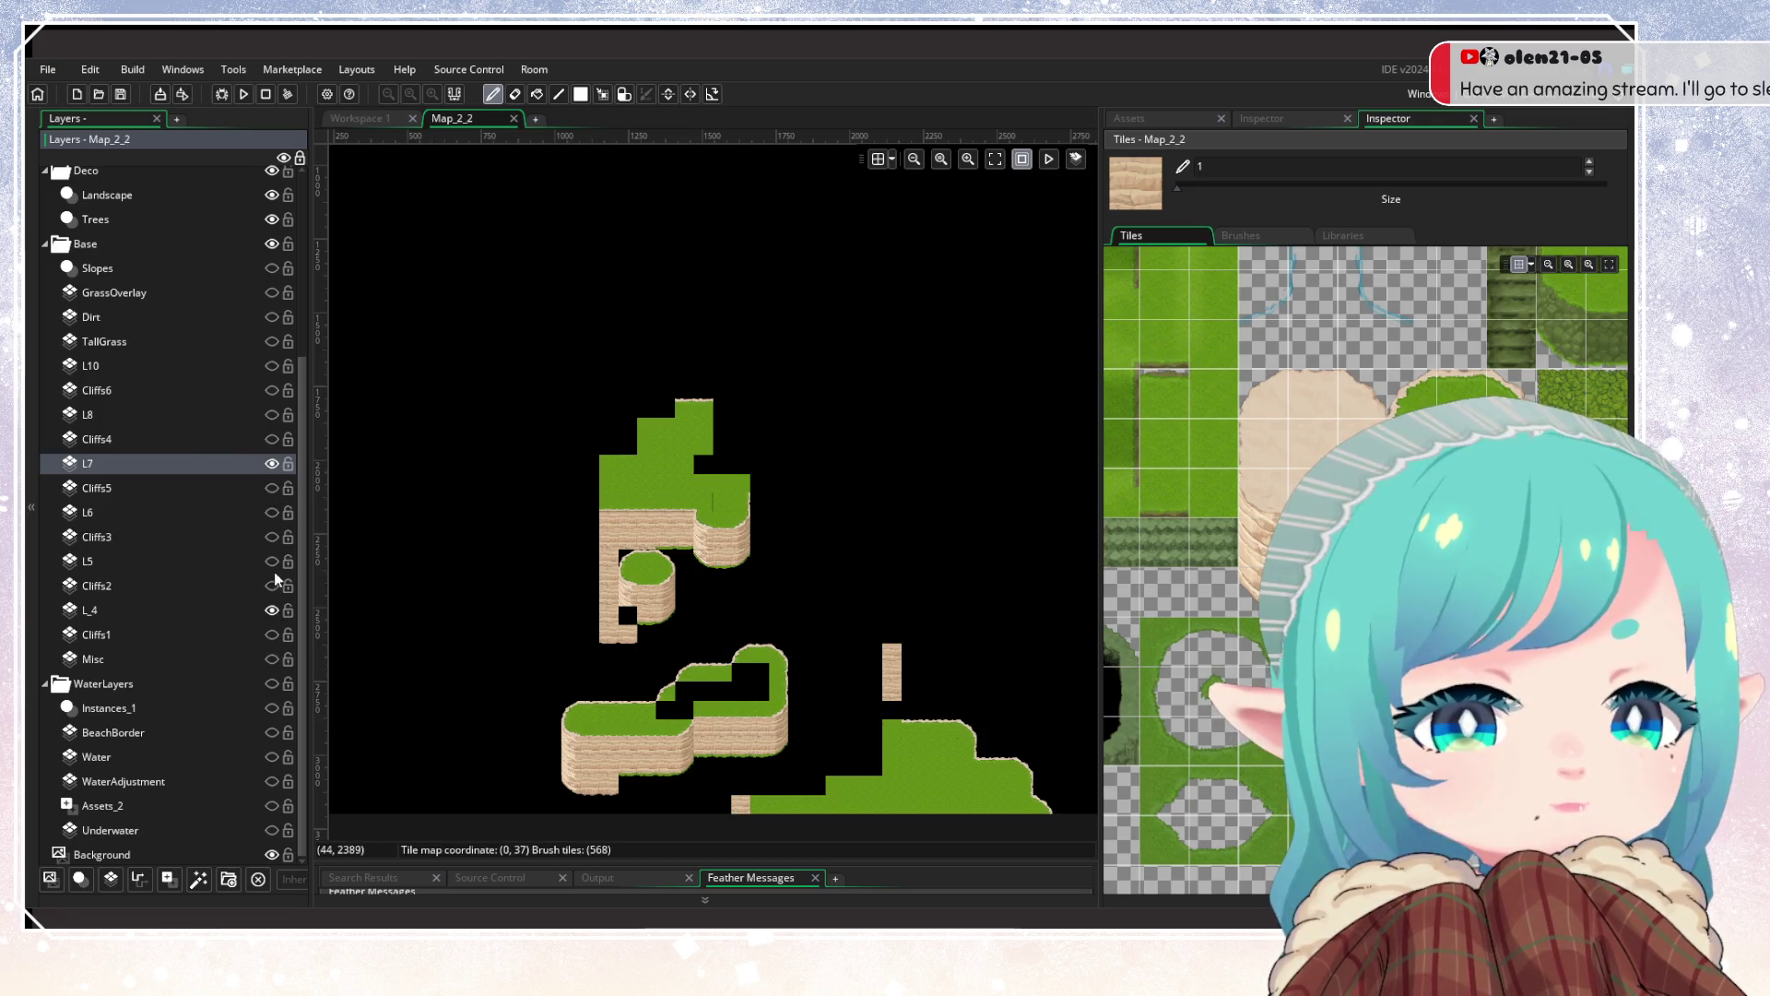
click(272, 560)
click(272, 512)
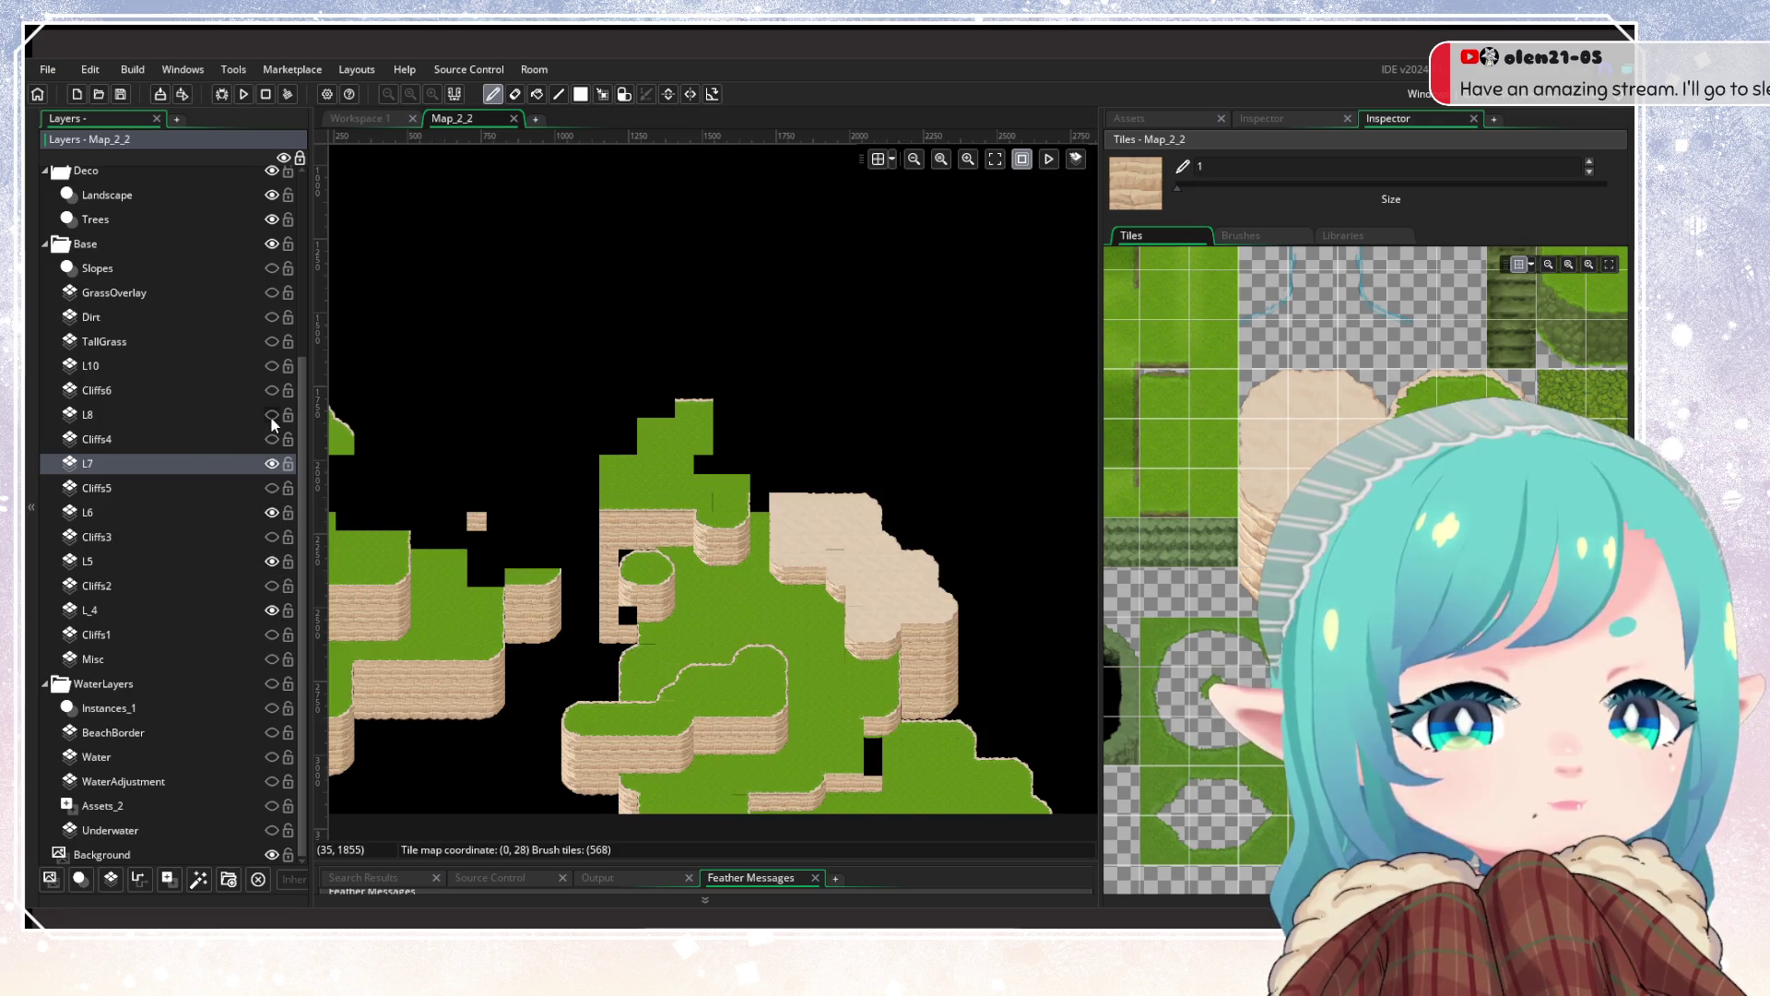
click(272, 414)
click(272, 365)
Step: Pan to the map's bottom edge and make L6 the active layer
scroll(733, 524, up, 5)
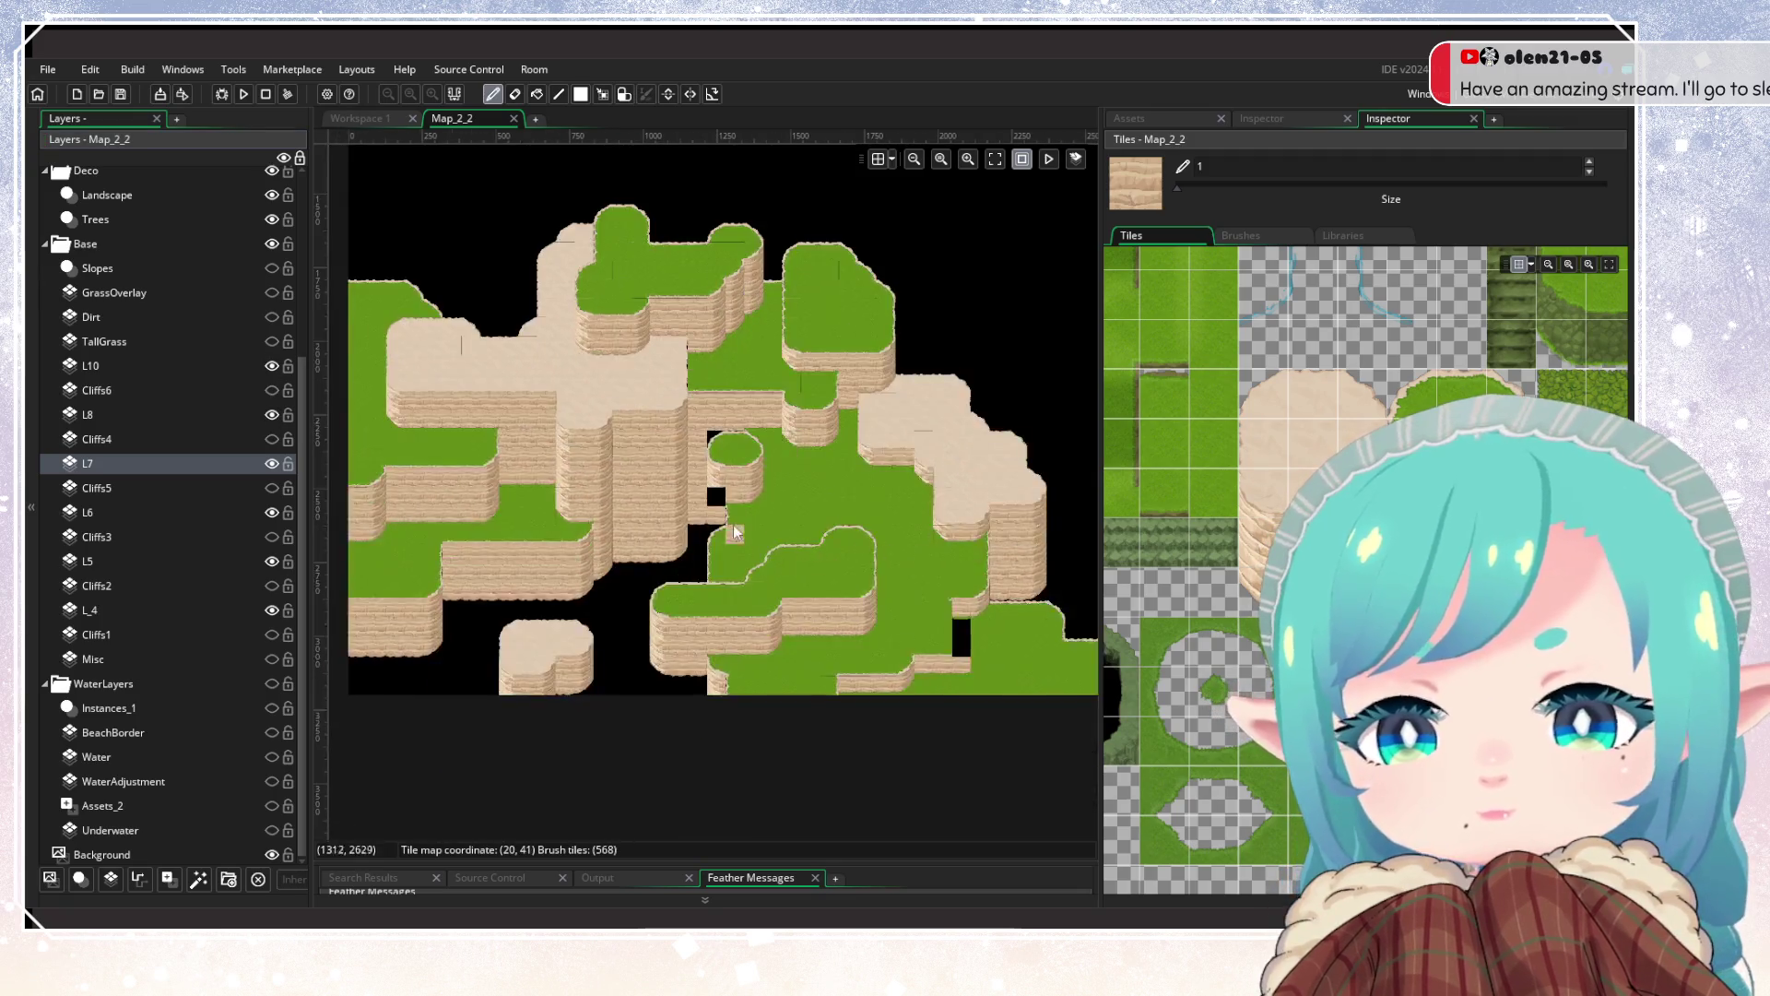
scroll(710, 628, down, 3)
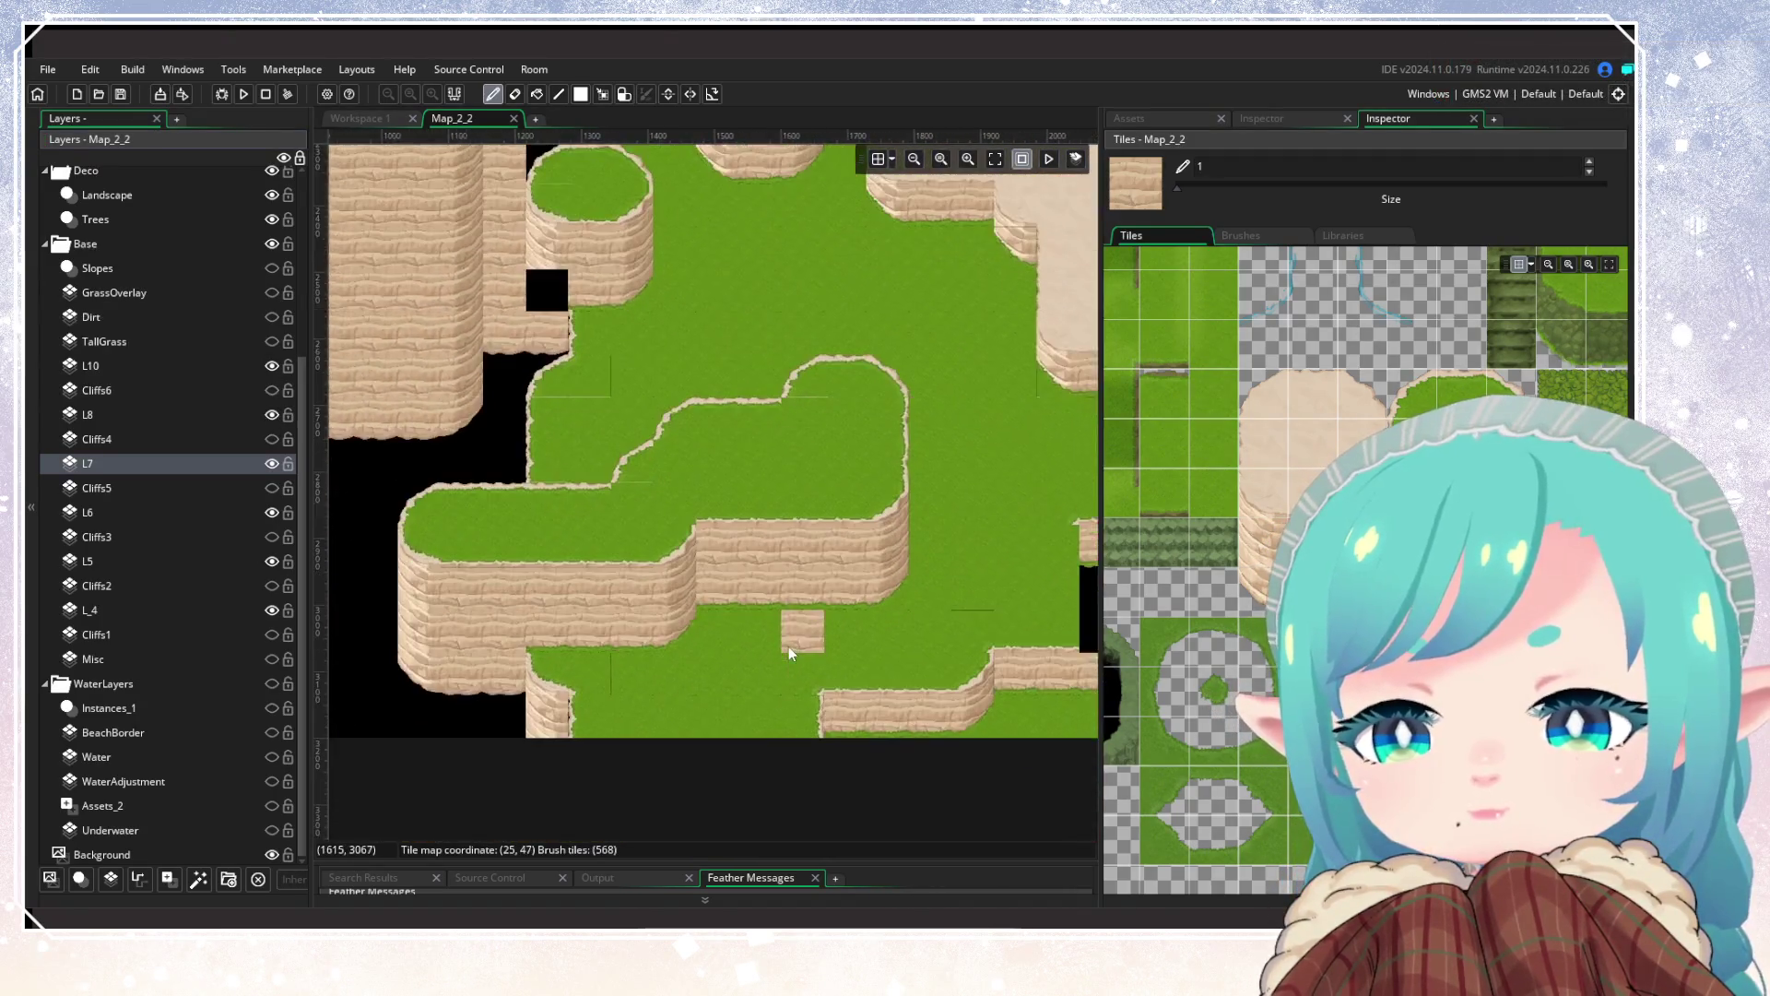
mouse_move(755, 756)
mouse_down()
mouse_move(937, 573)
mouse_move(1049, 509)
mouse_up()
click(182, 512)
drag(618, 714, 754, 820)
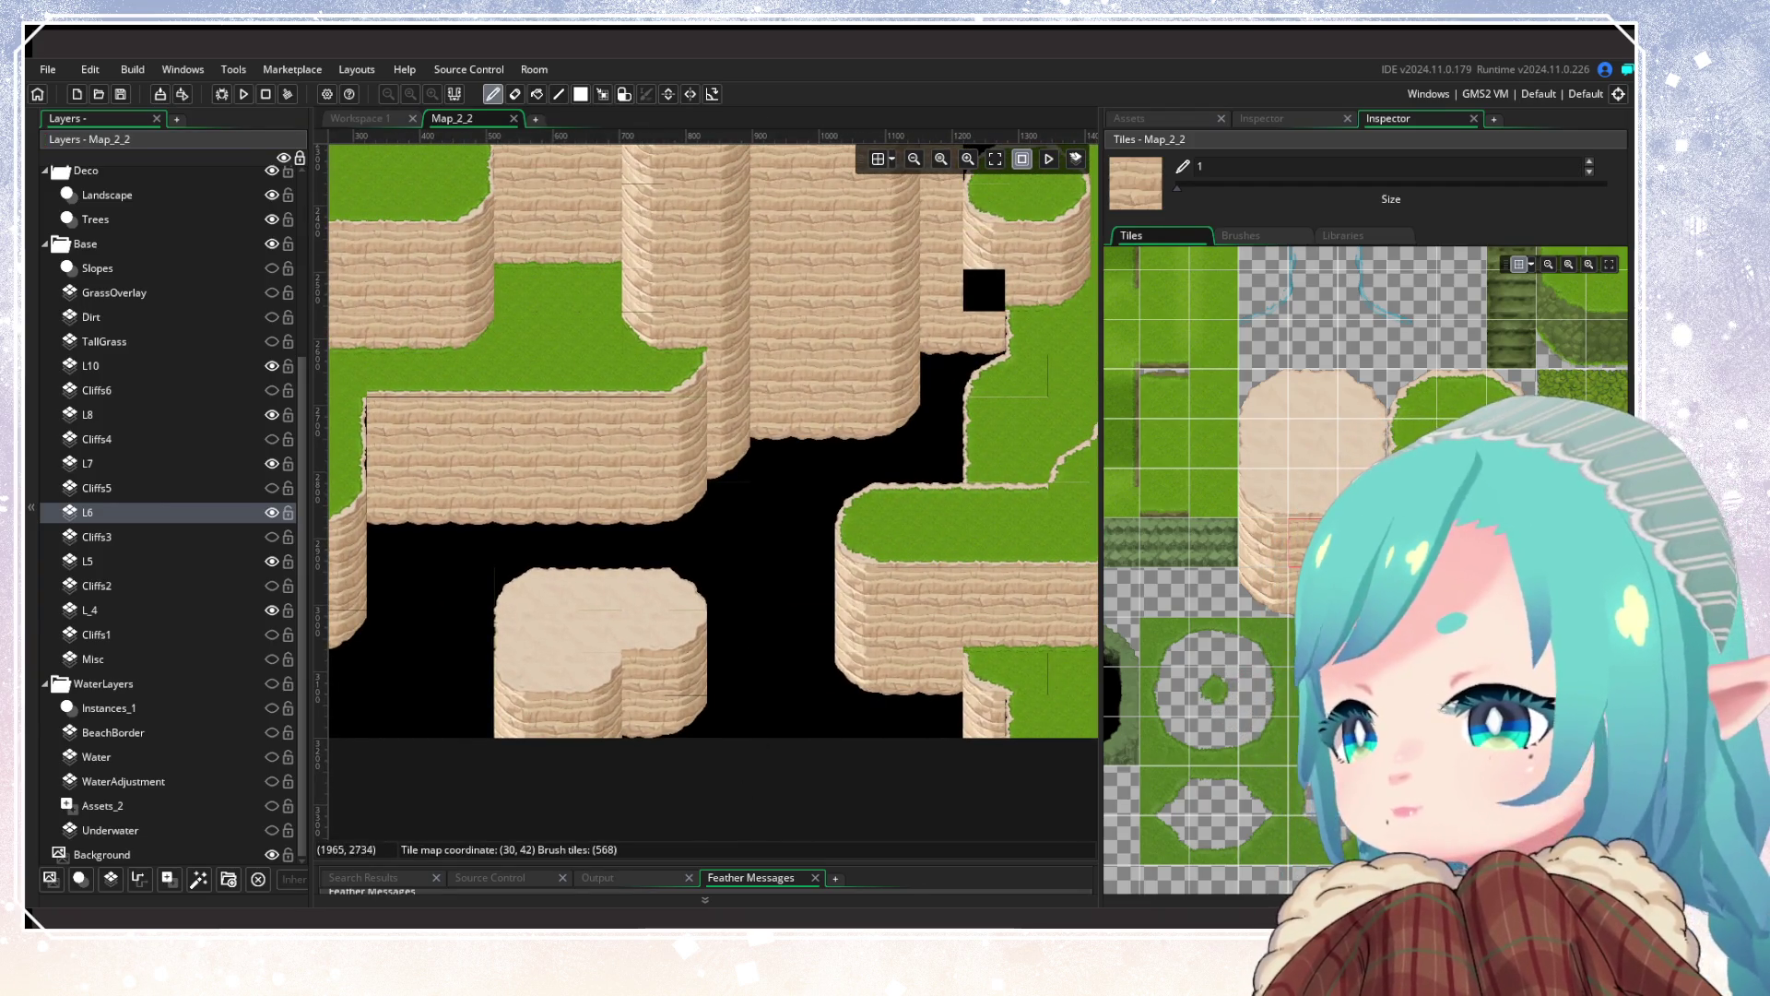
Step: Paint grass-edge tiles on L6 below the sand plateau, extending them right
click(1461, 389)
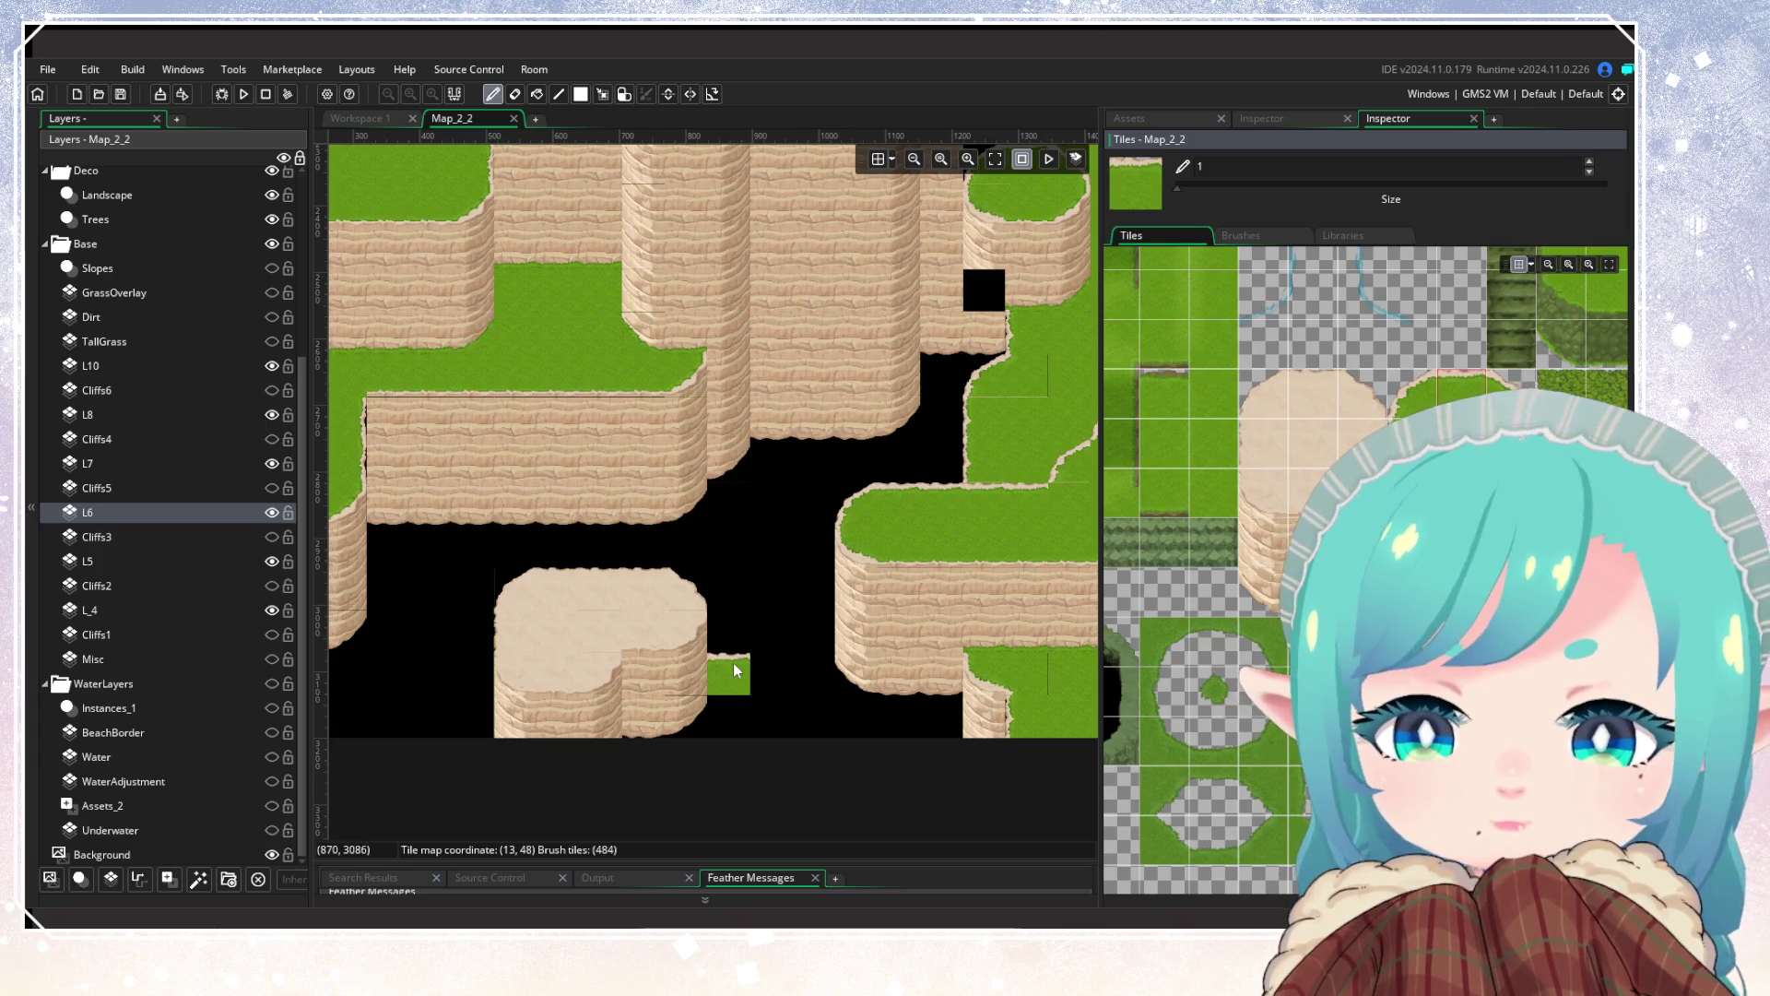
drag(735, 670, 801, 674)
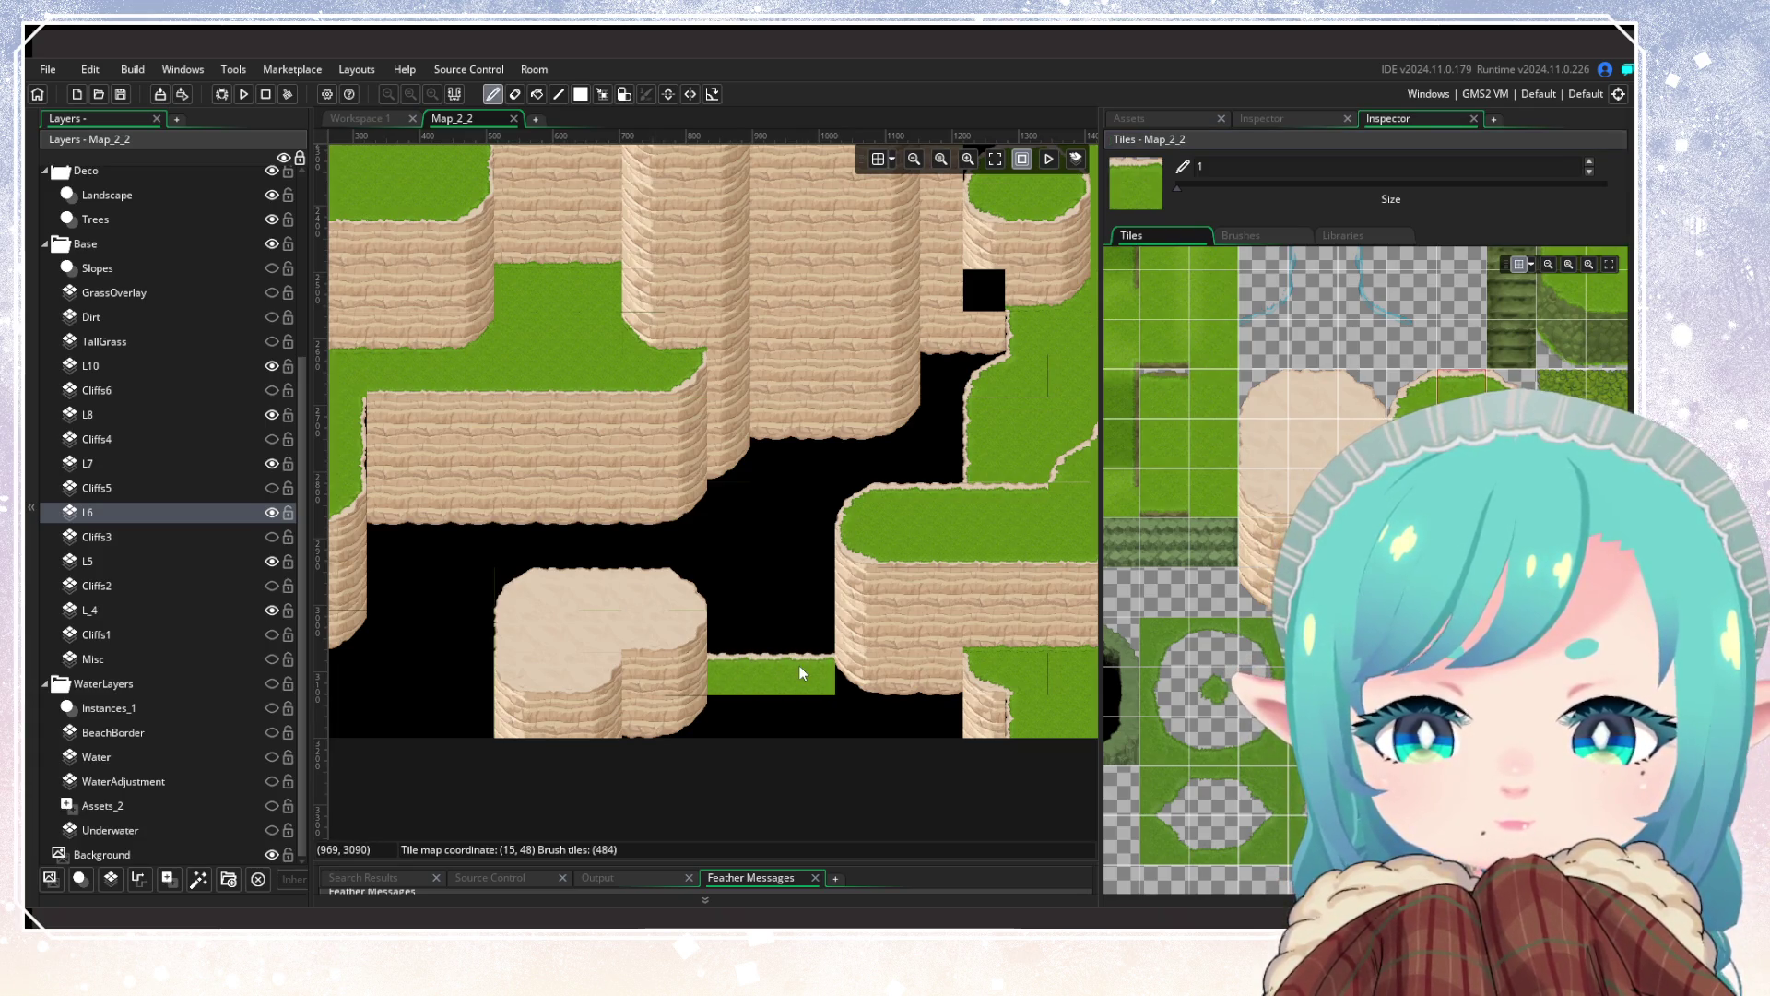
mouse_move(832, 679)
mouse_down()
mouse_move(913, 682)
mouse_move(728, 722)
mouse_up()
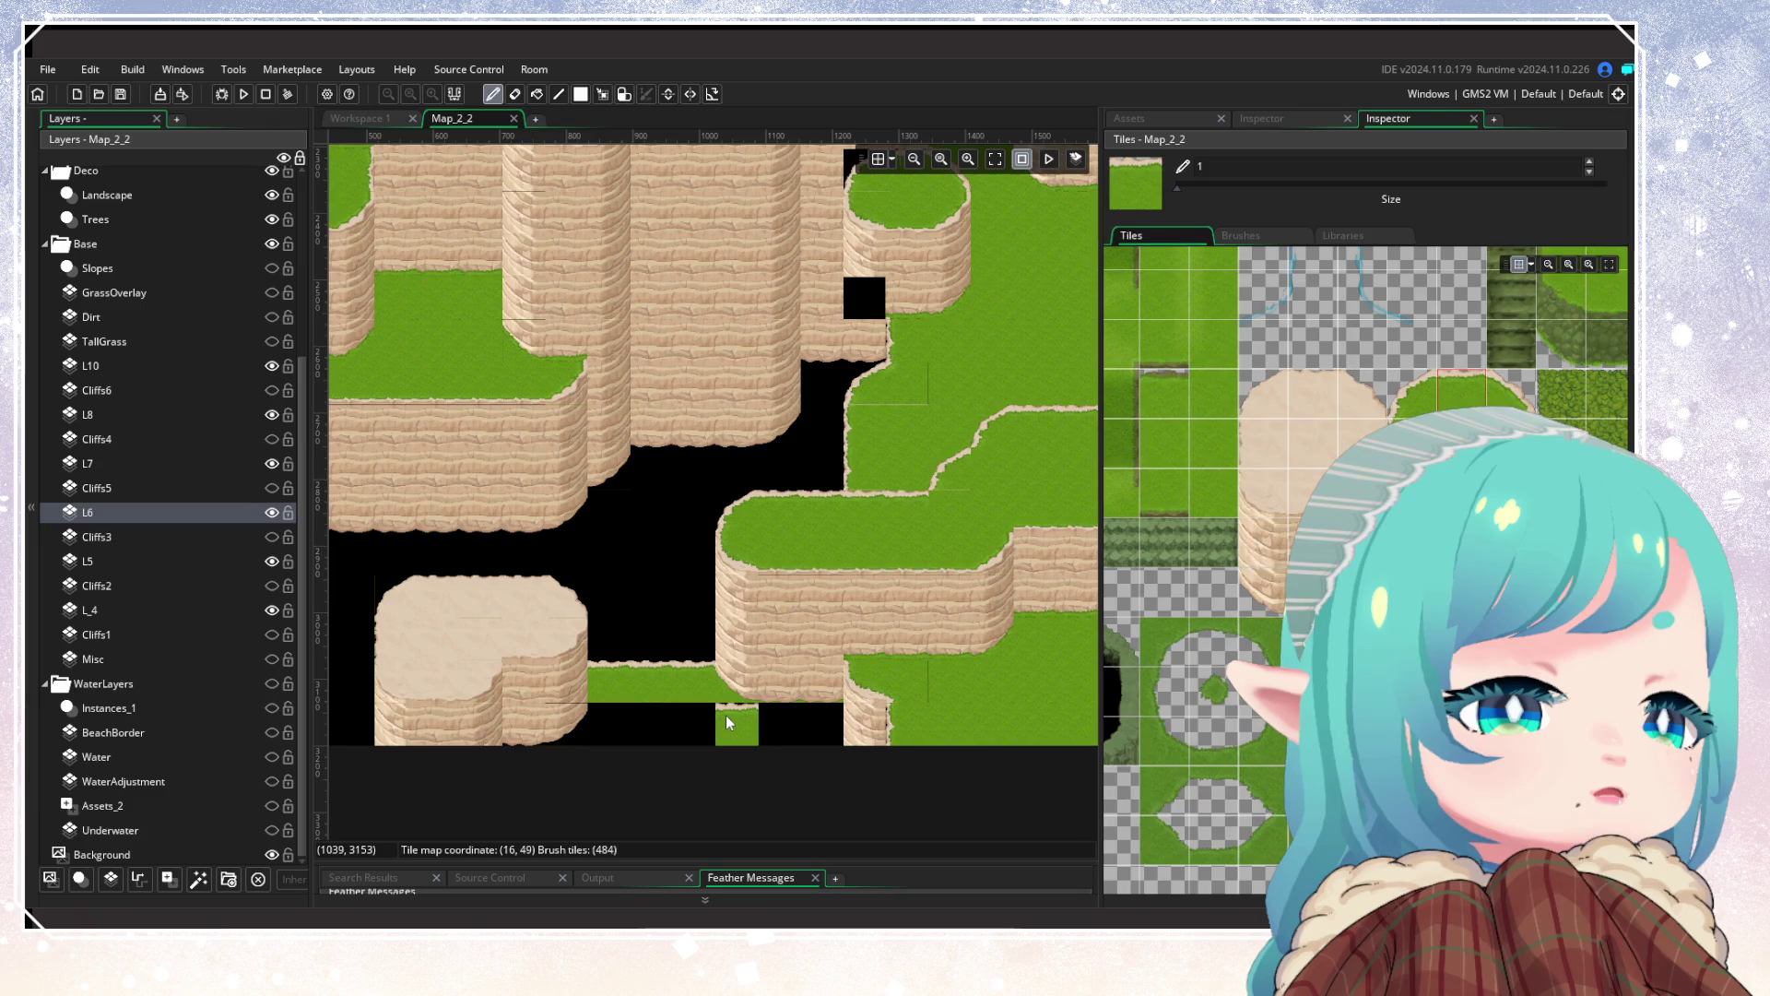
click(1412, 395)
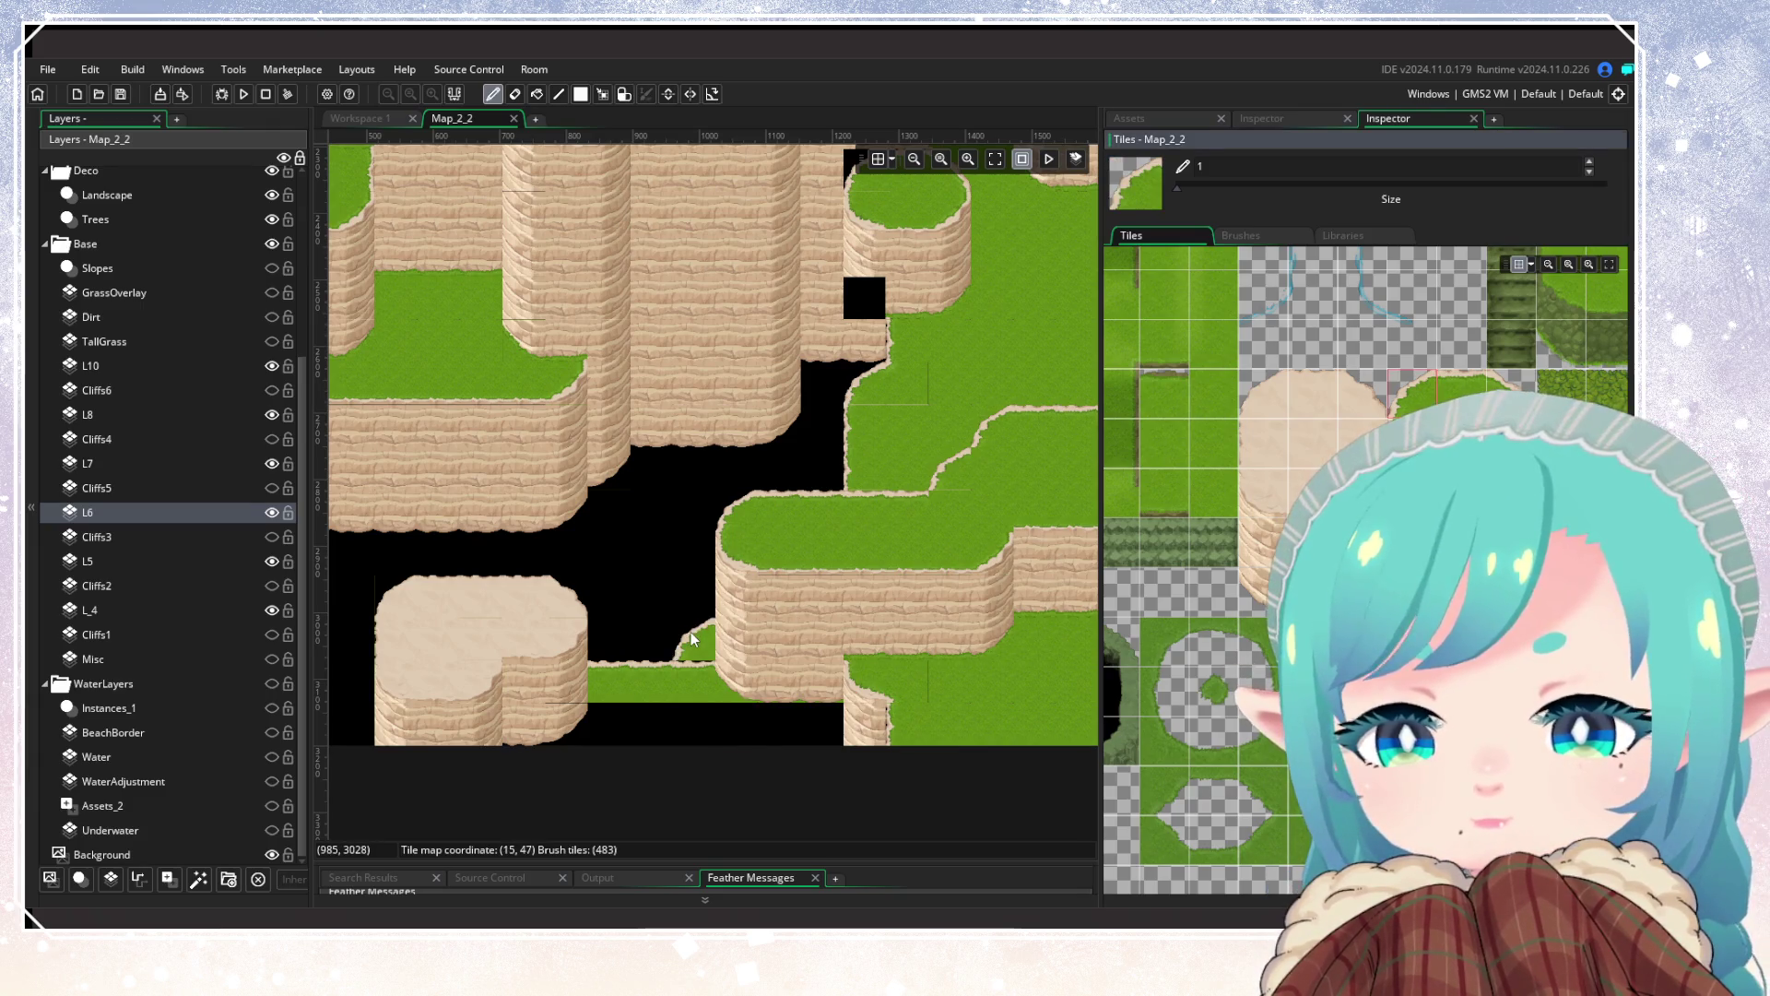
Step: On L7, paint the grass strip up to the cliff with cliff-face tiles above, then return to L6
click(151, 463)
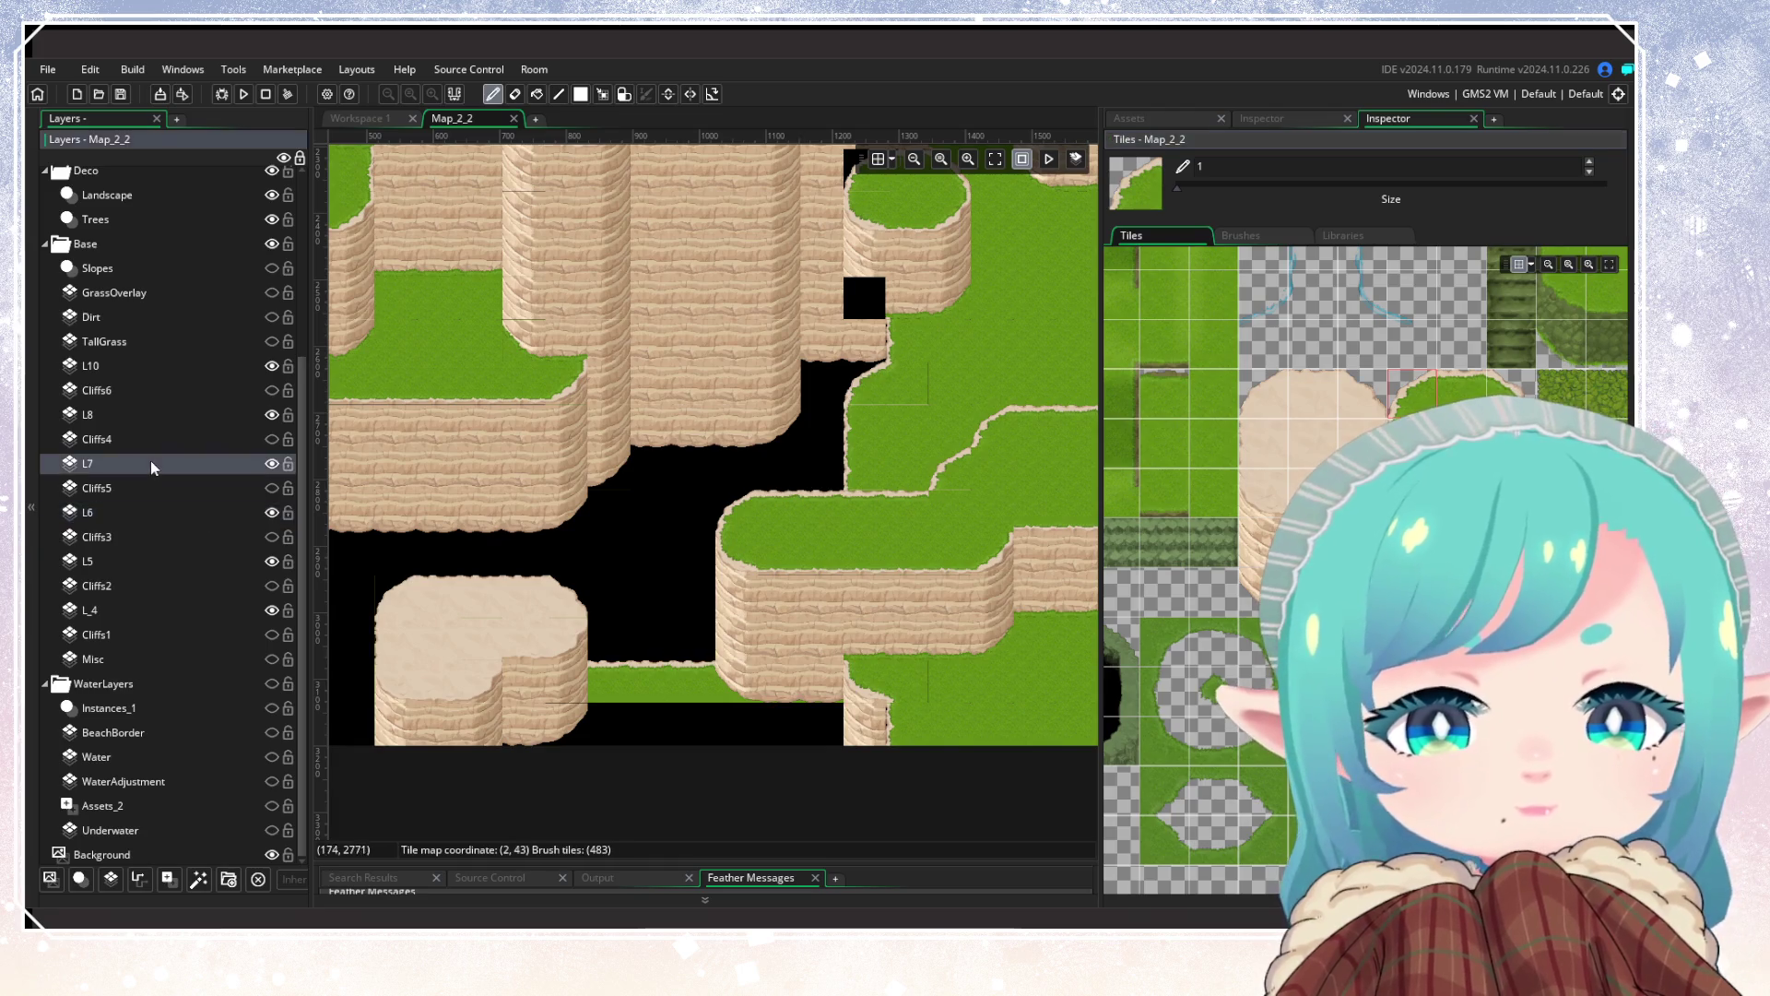
drag(752, 686, 830, 682)
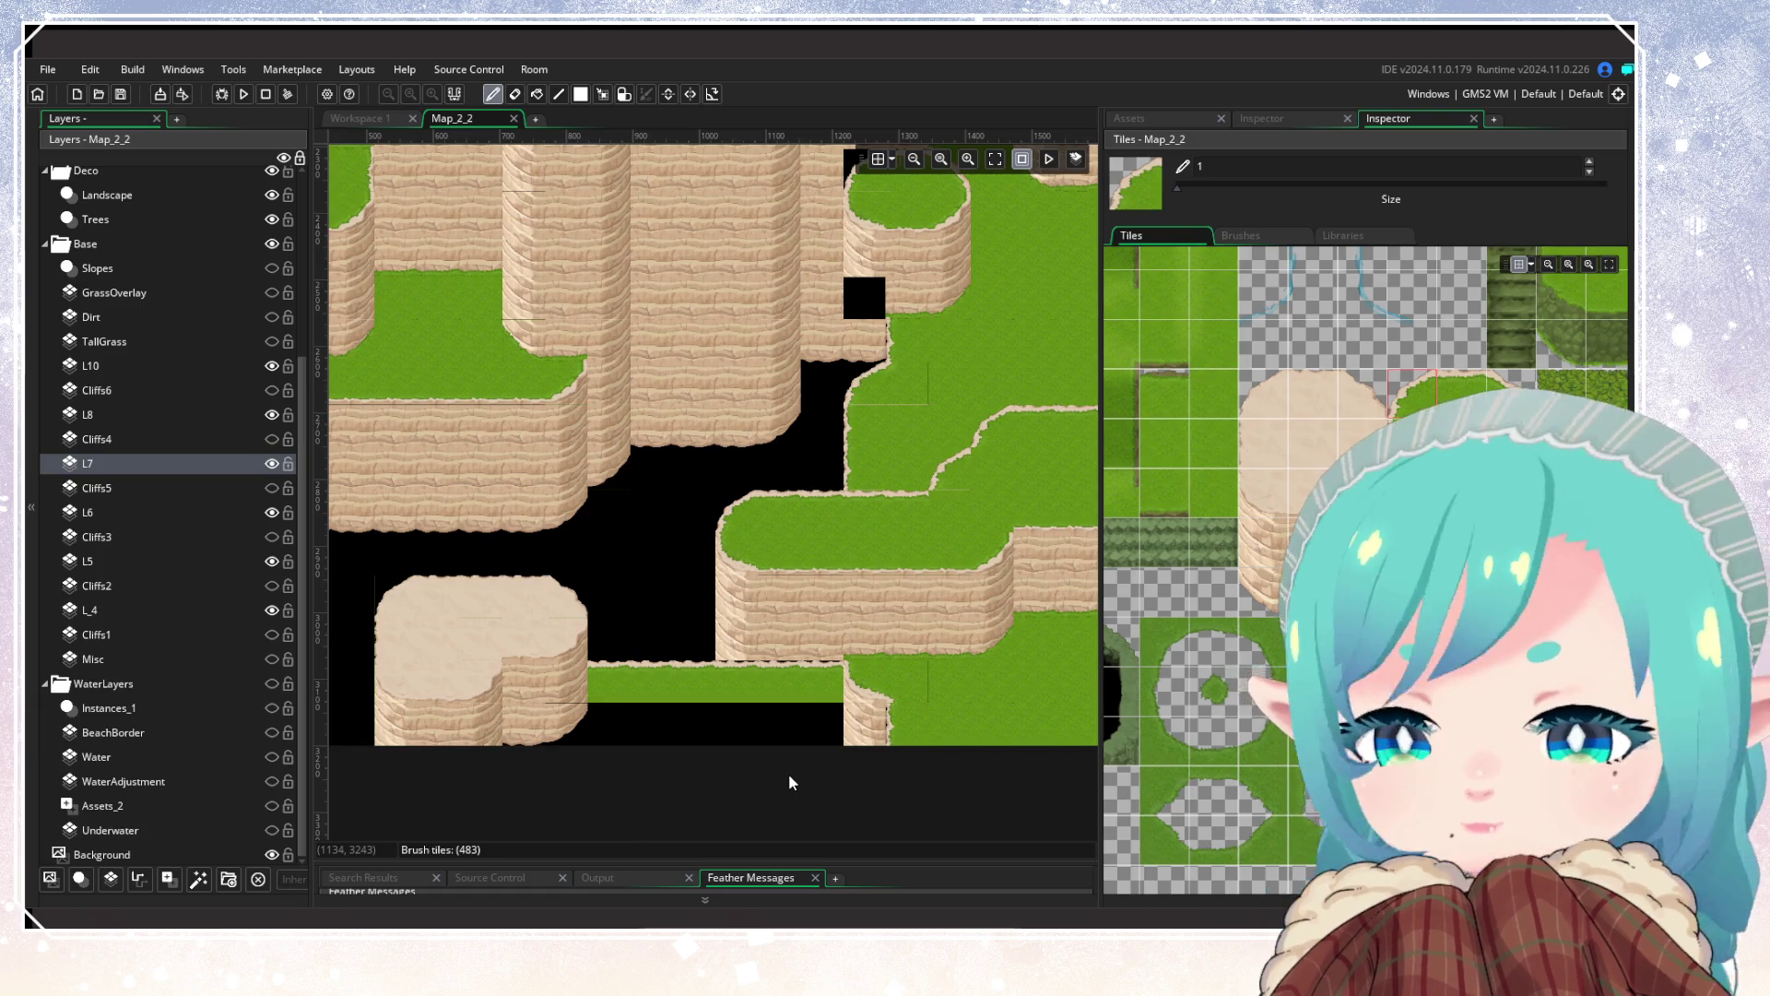
mouse_move(731, 636)
mouse_down()
mouse_move(822, 639)
mouse_move(736, 598)
mouse_up()
scroll(1198, 553, down, 3)
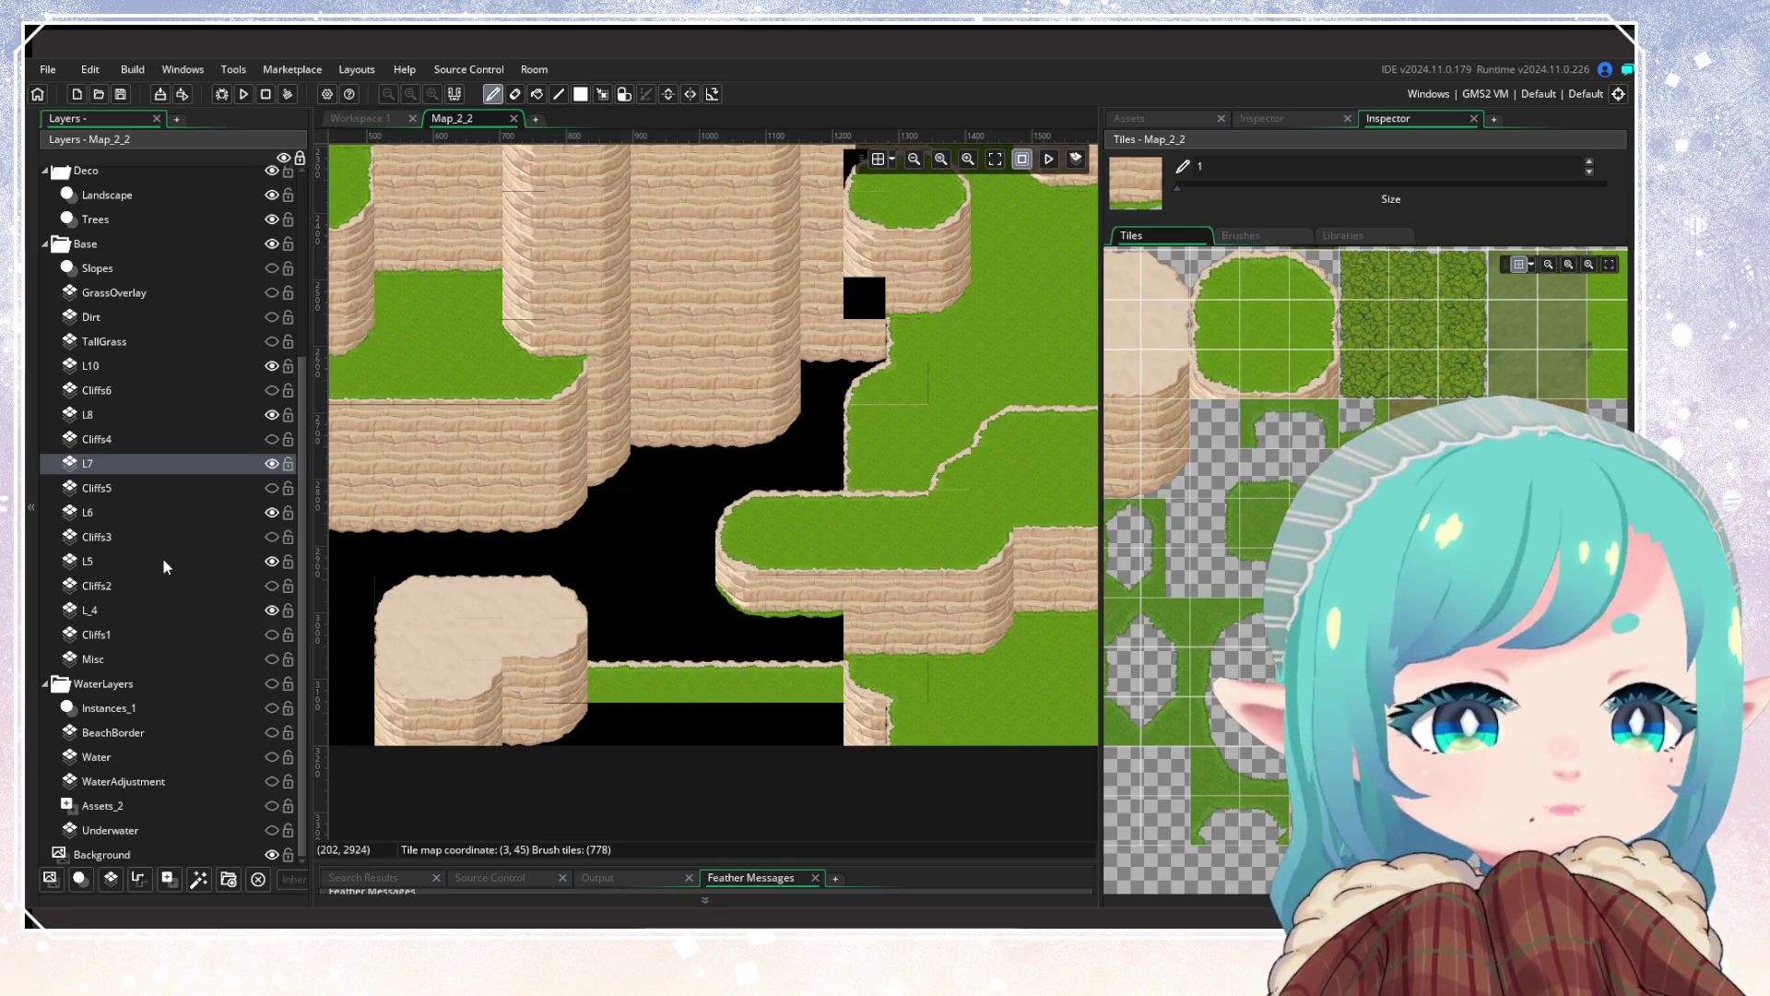
click(132, 518)
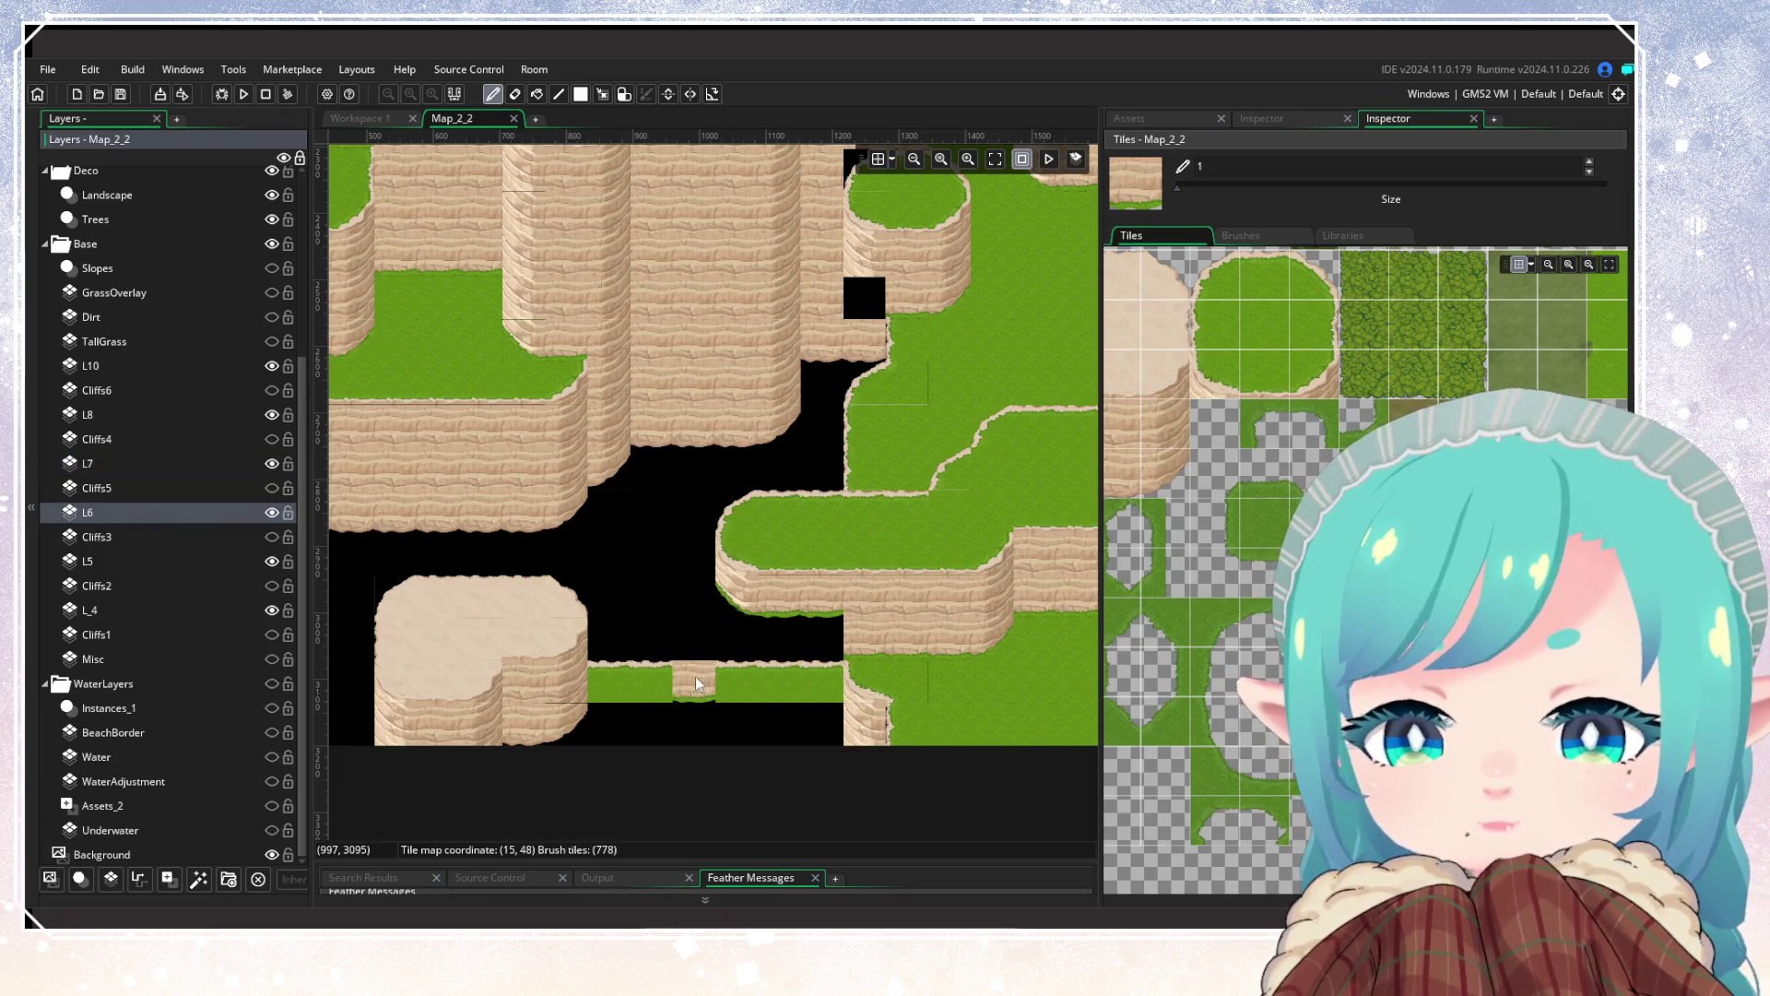
Step: Undo the two stray grass tiles, then paint grass slope and plain grass over the cliff below the plateau
key(ctrl+z)
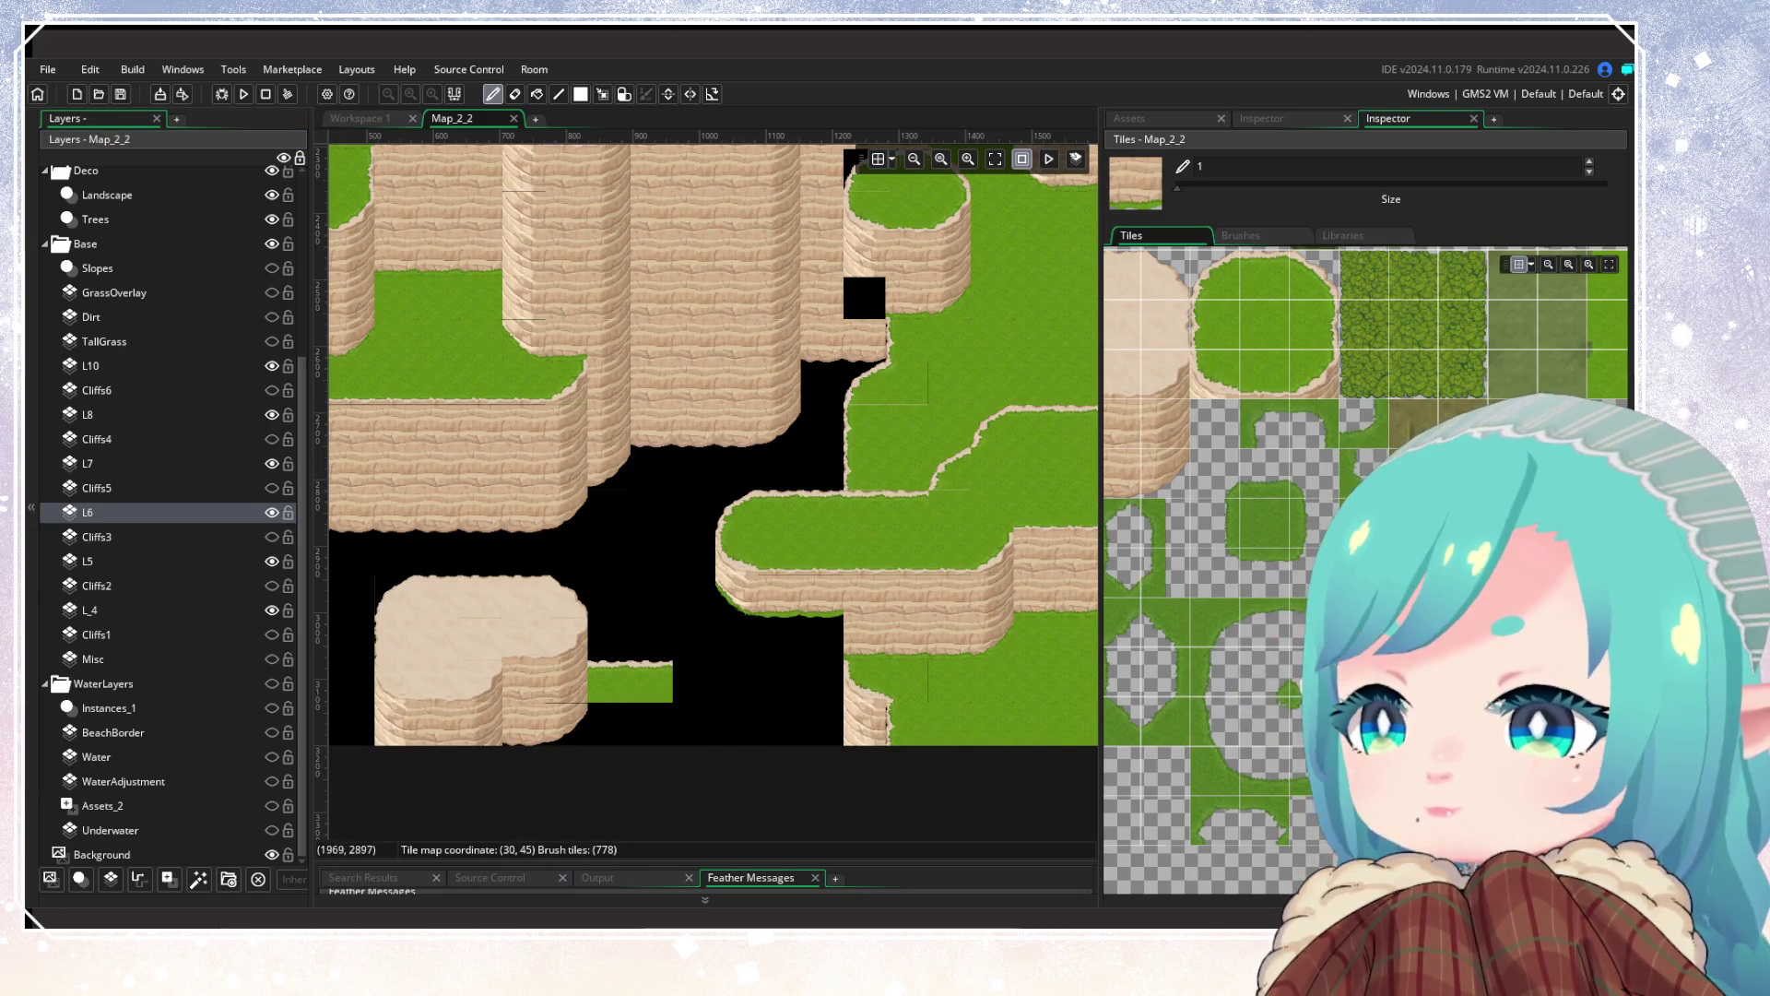
scroll(1272, 415, up, 2)
click(1276, 380)
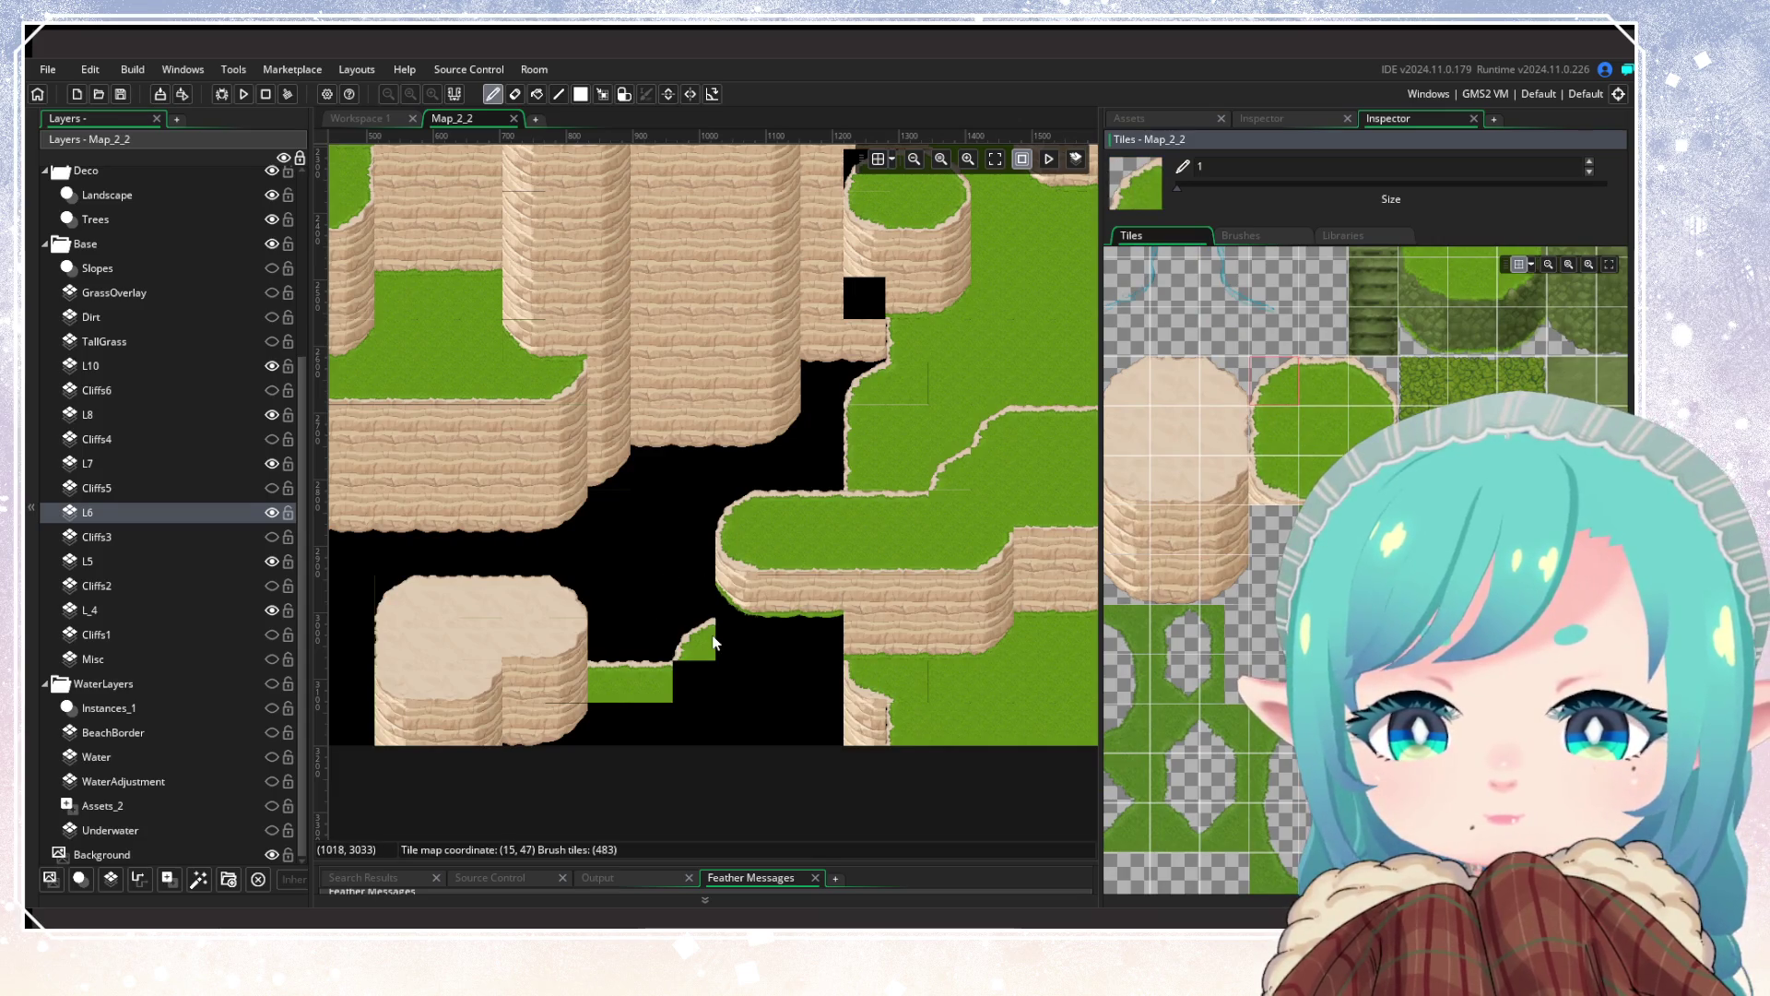
click(1263, 426)
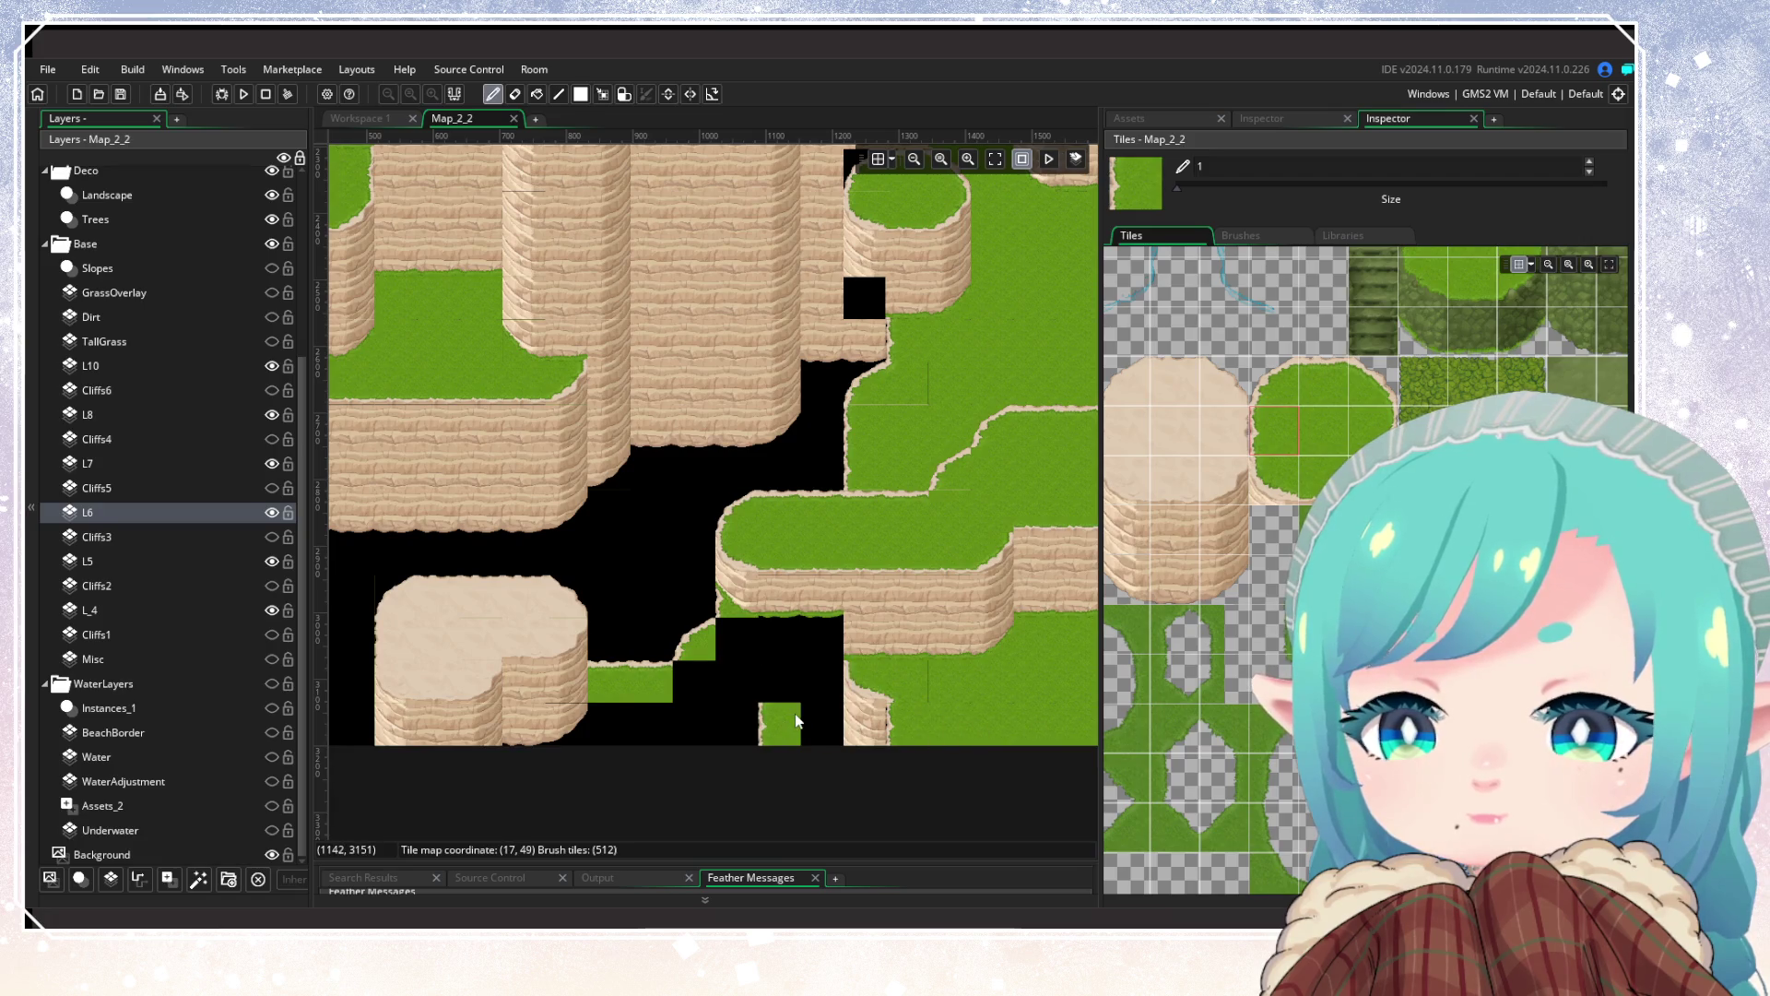
click(1374, 385)
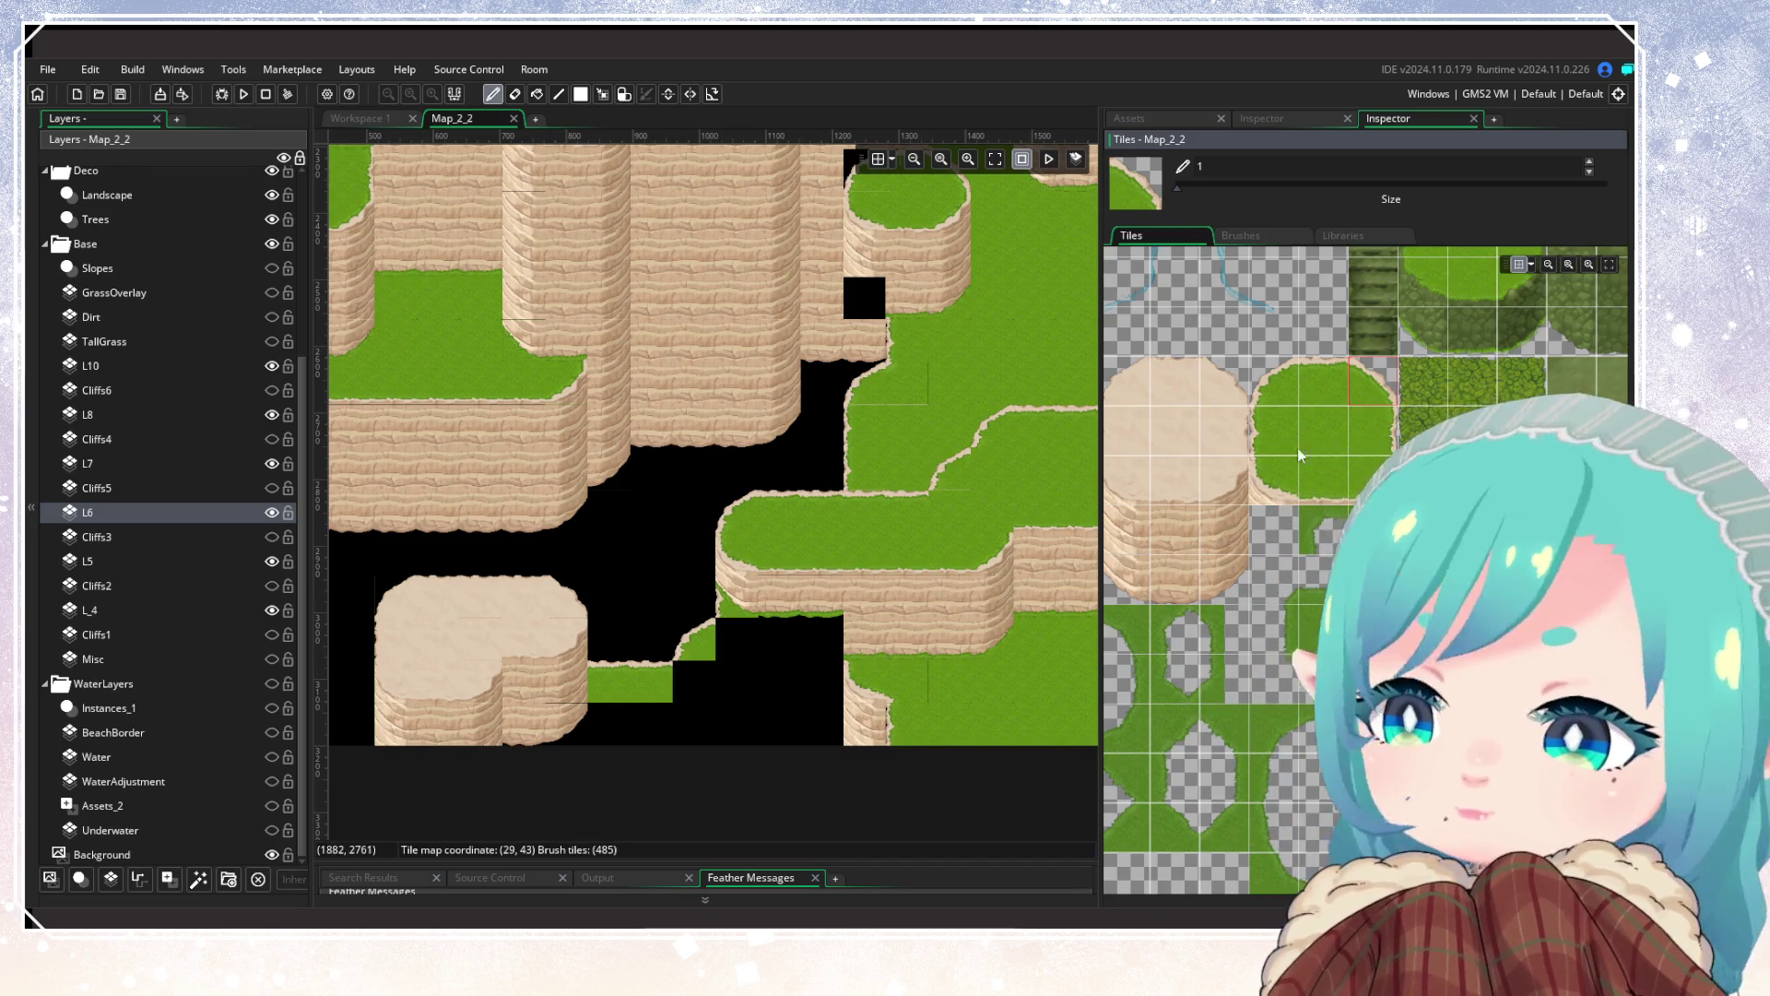
click(1372, 430)
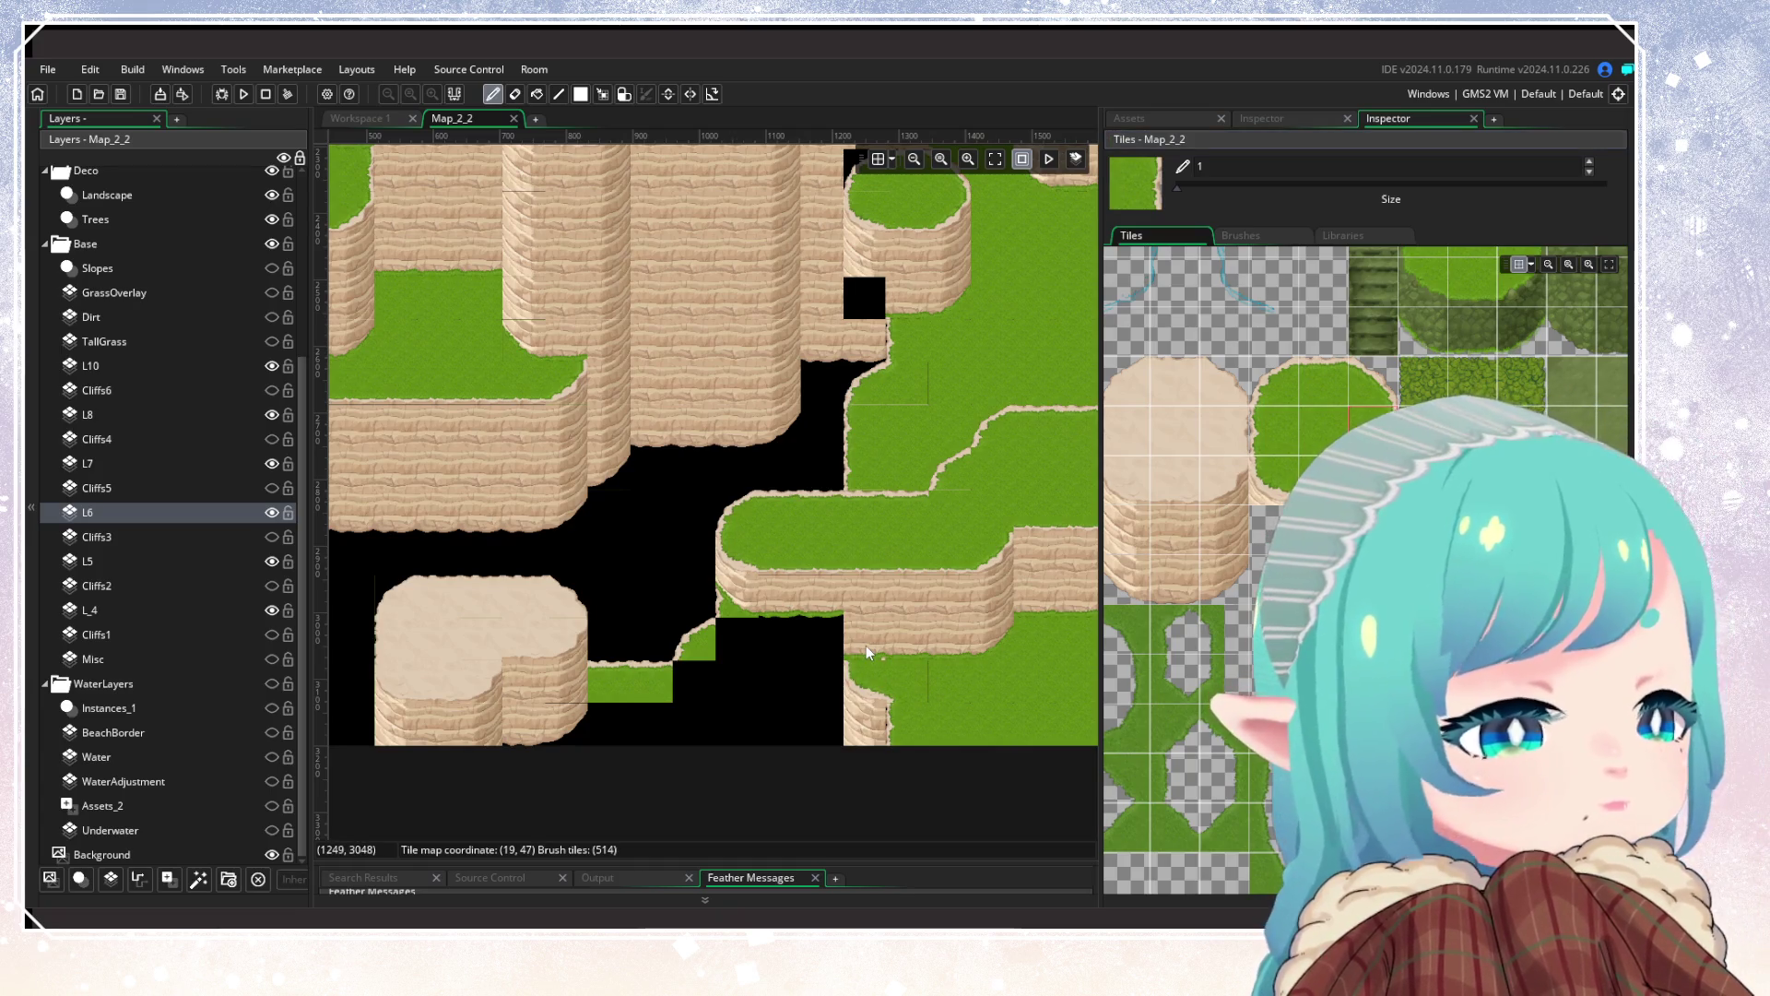
drag(867, 653, 867, 730)
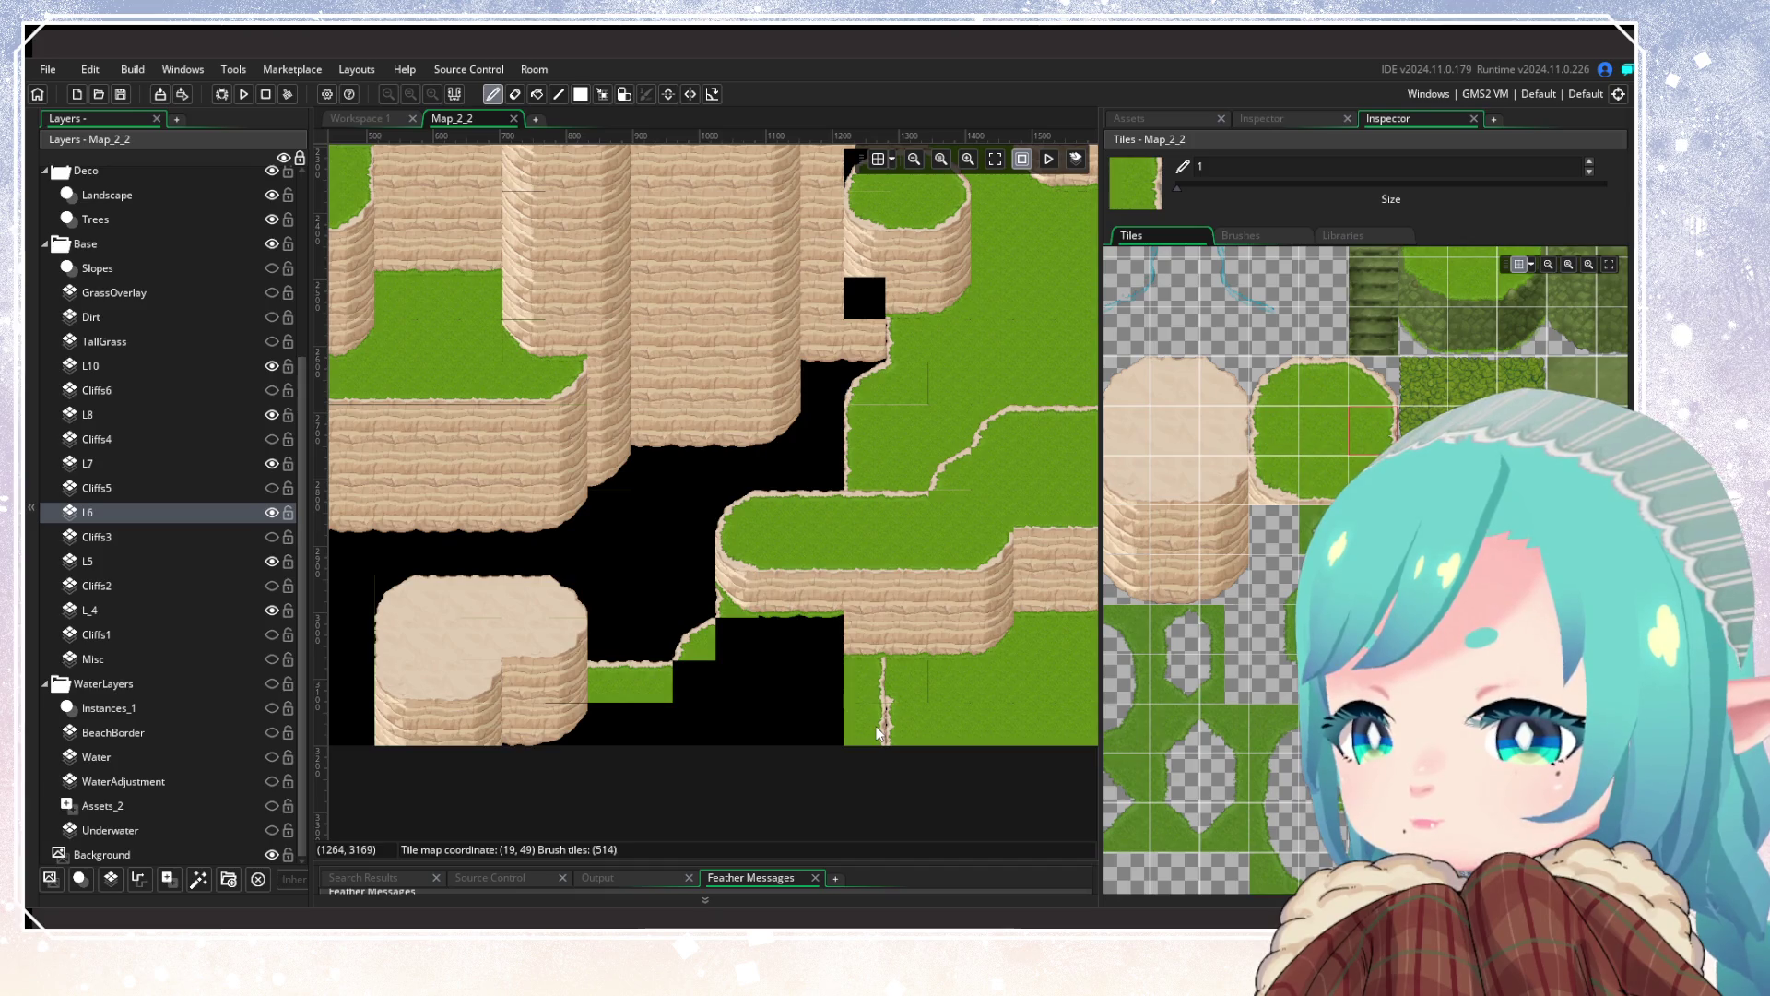
Step: Switch to layer L7 with a cliff tile, then move to layer L6
click(138, 464)
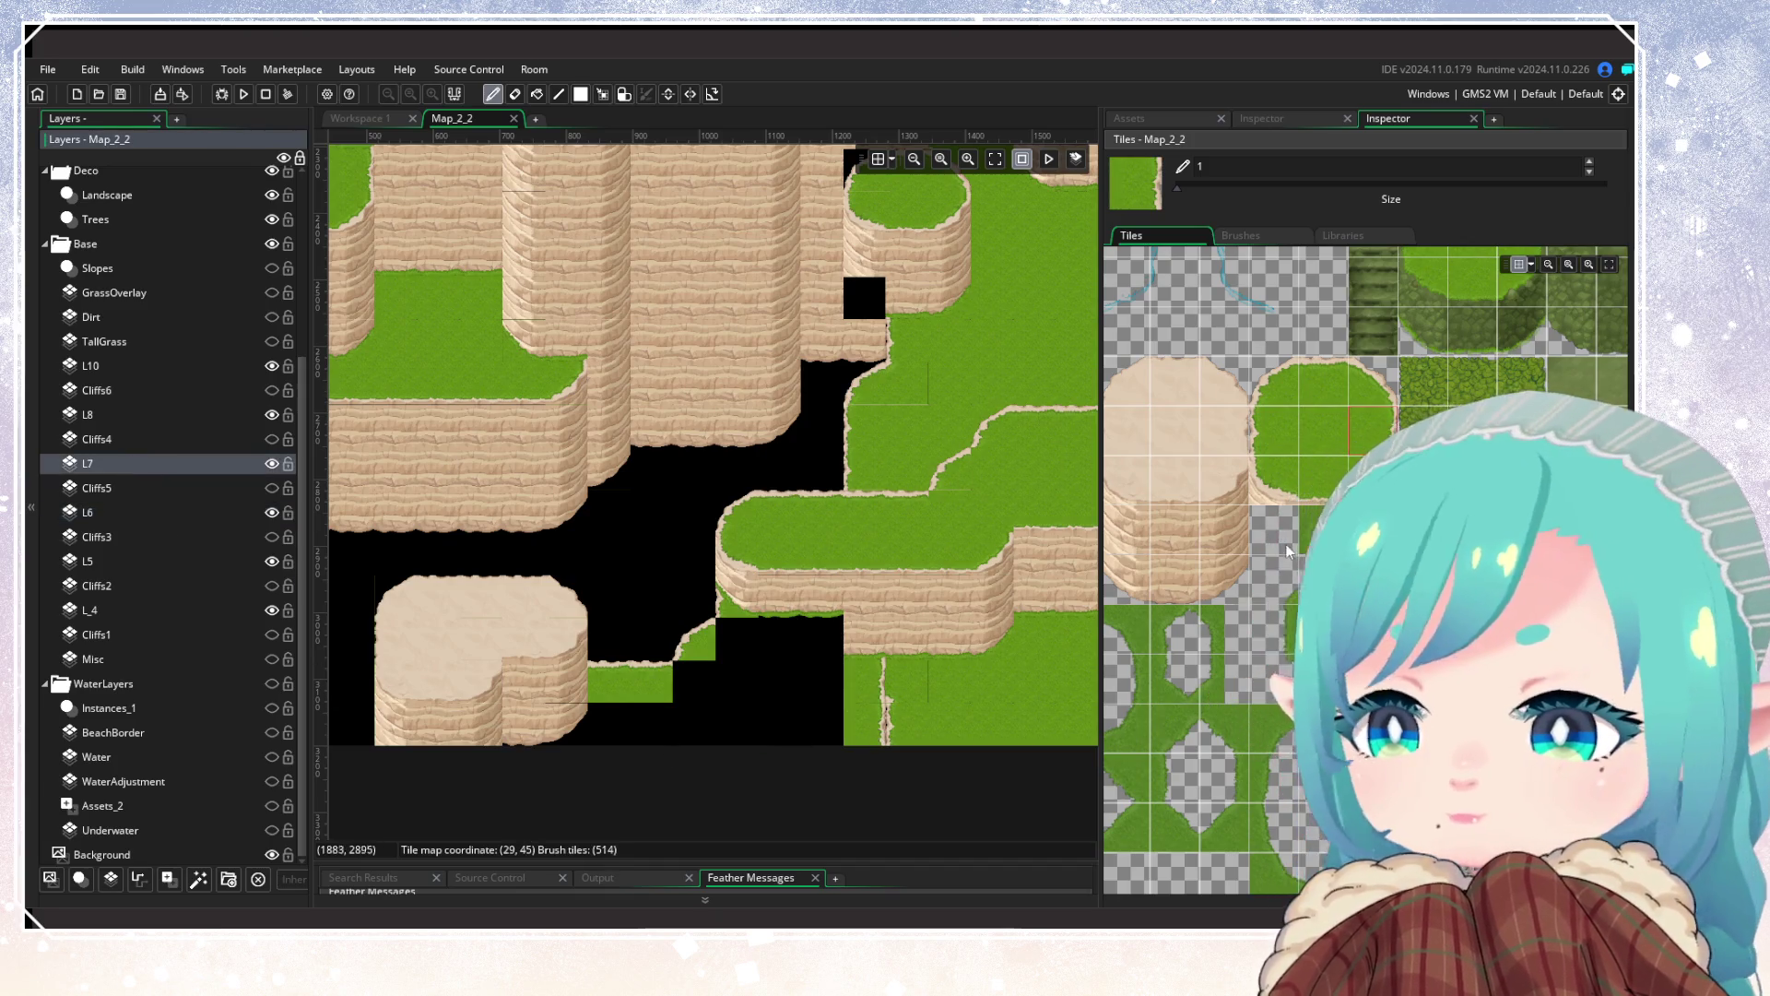
click(1176, 498)
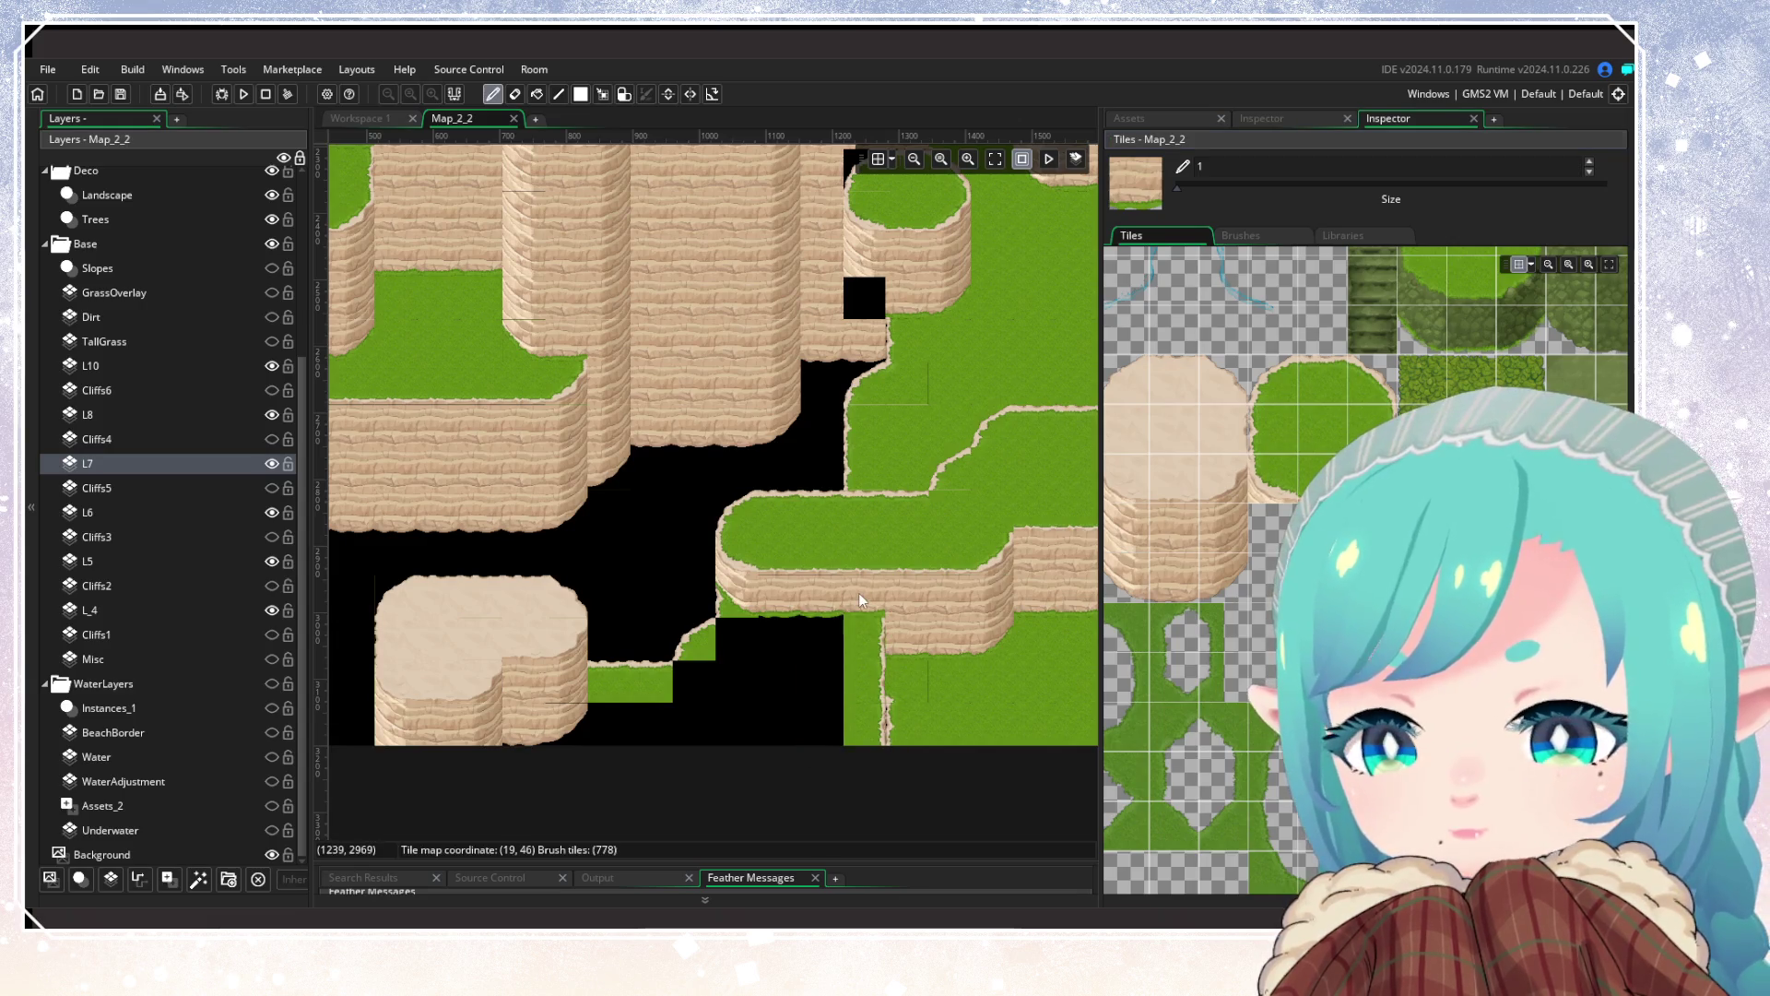
scroll(976, 791, down, 2)
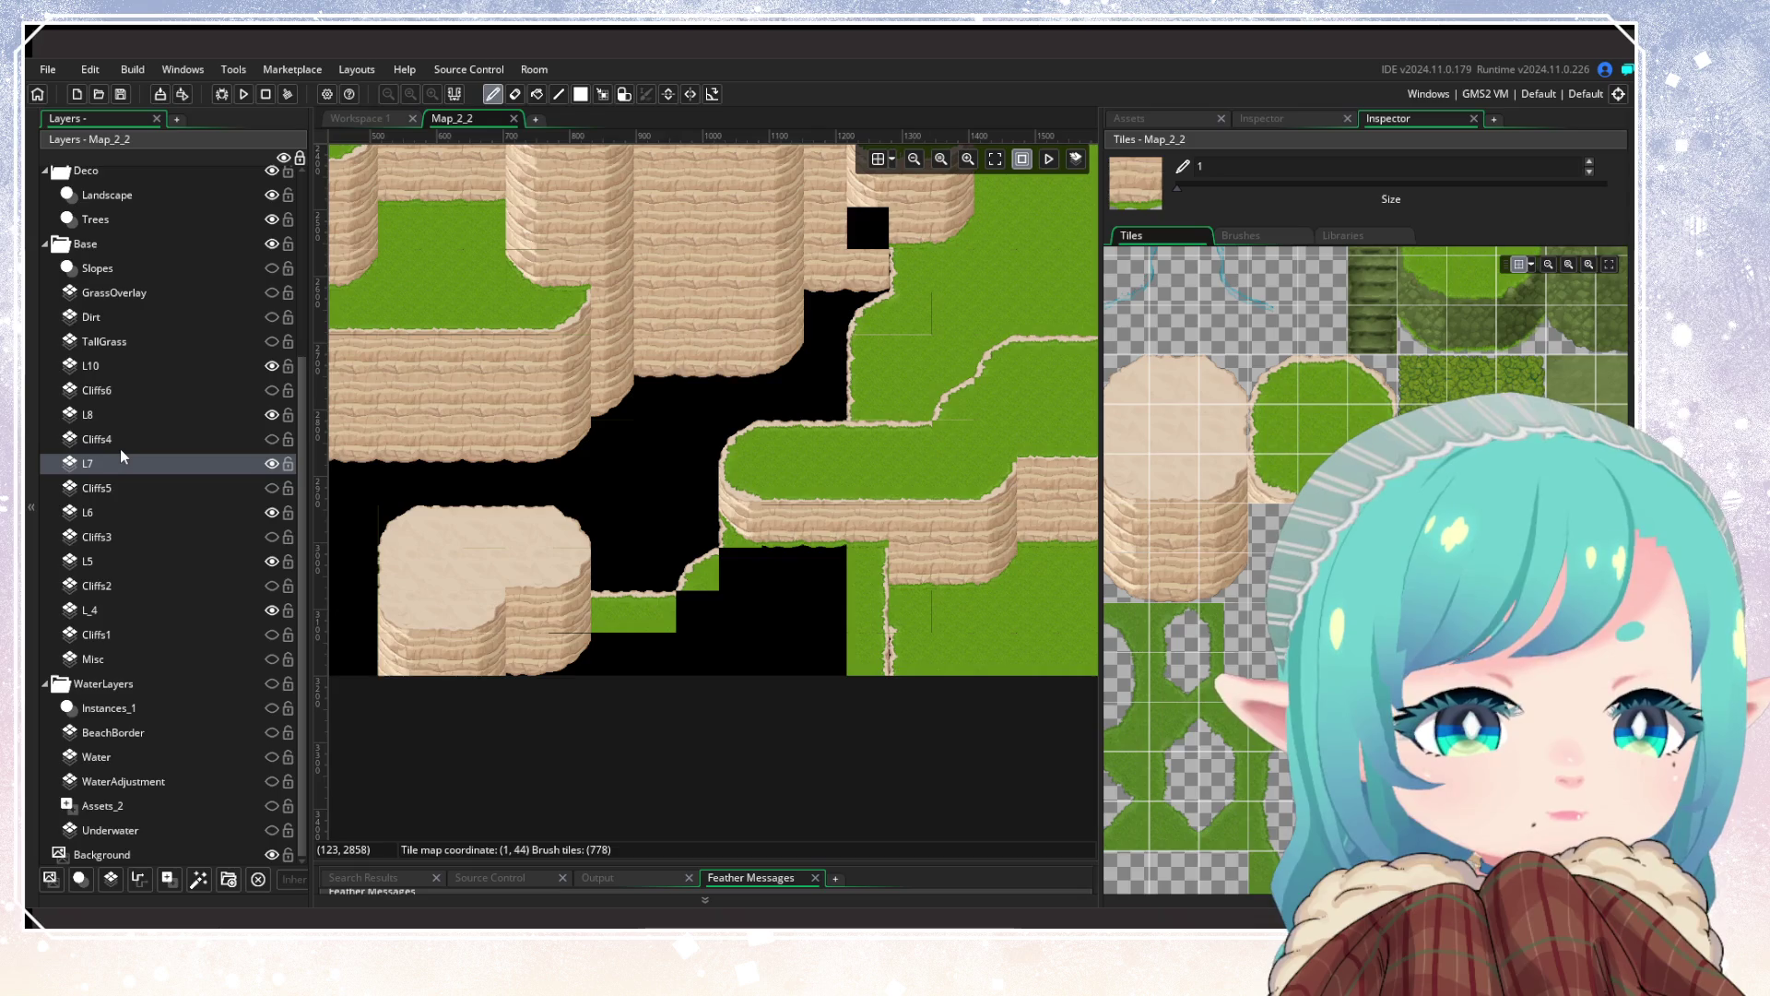
click(112, 518)
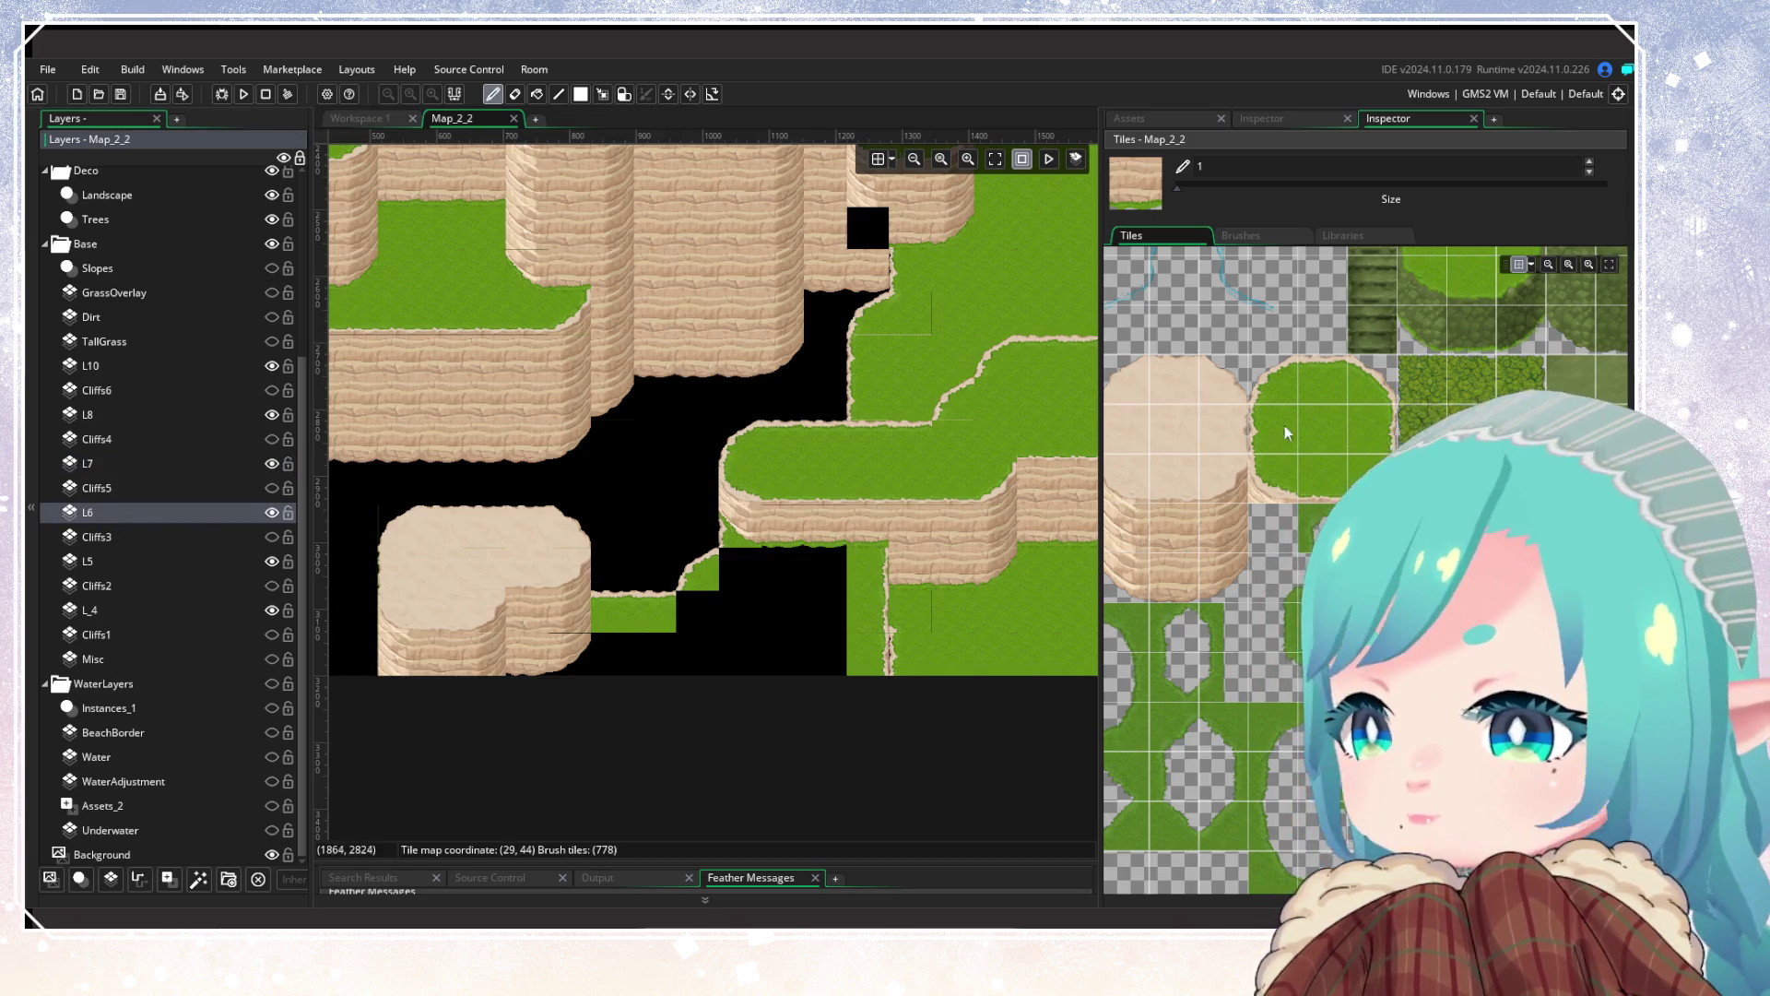
Step: Drag-paint grass tiles on L6 across the black gap beneath the central cliff plateau
click(1287, 433)
mouse_move(825, 570)
mouse_down()
mouse_move(815, 643)
mouse_move(782, 611)
mouse_move(743, 652)
mouse_move(624, 665)
mouse_up()
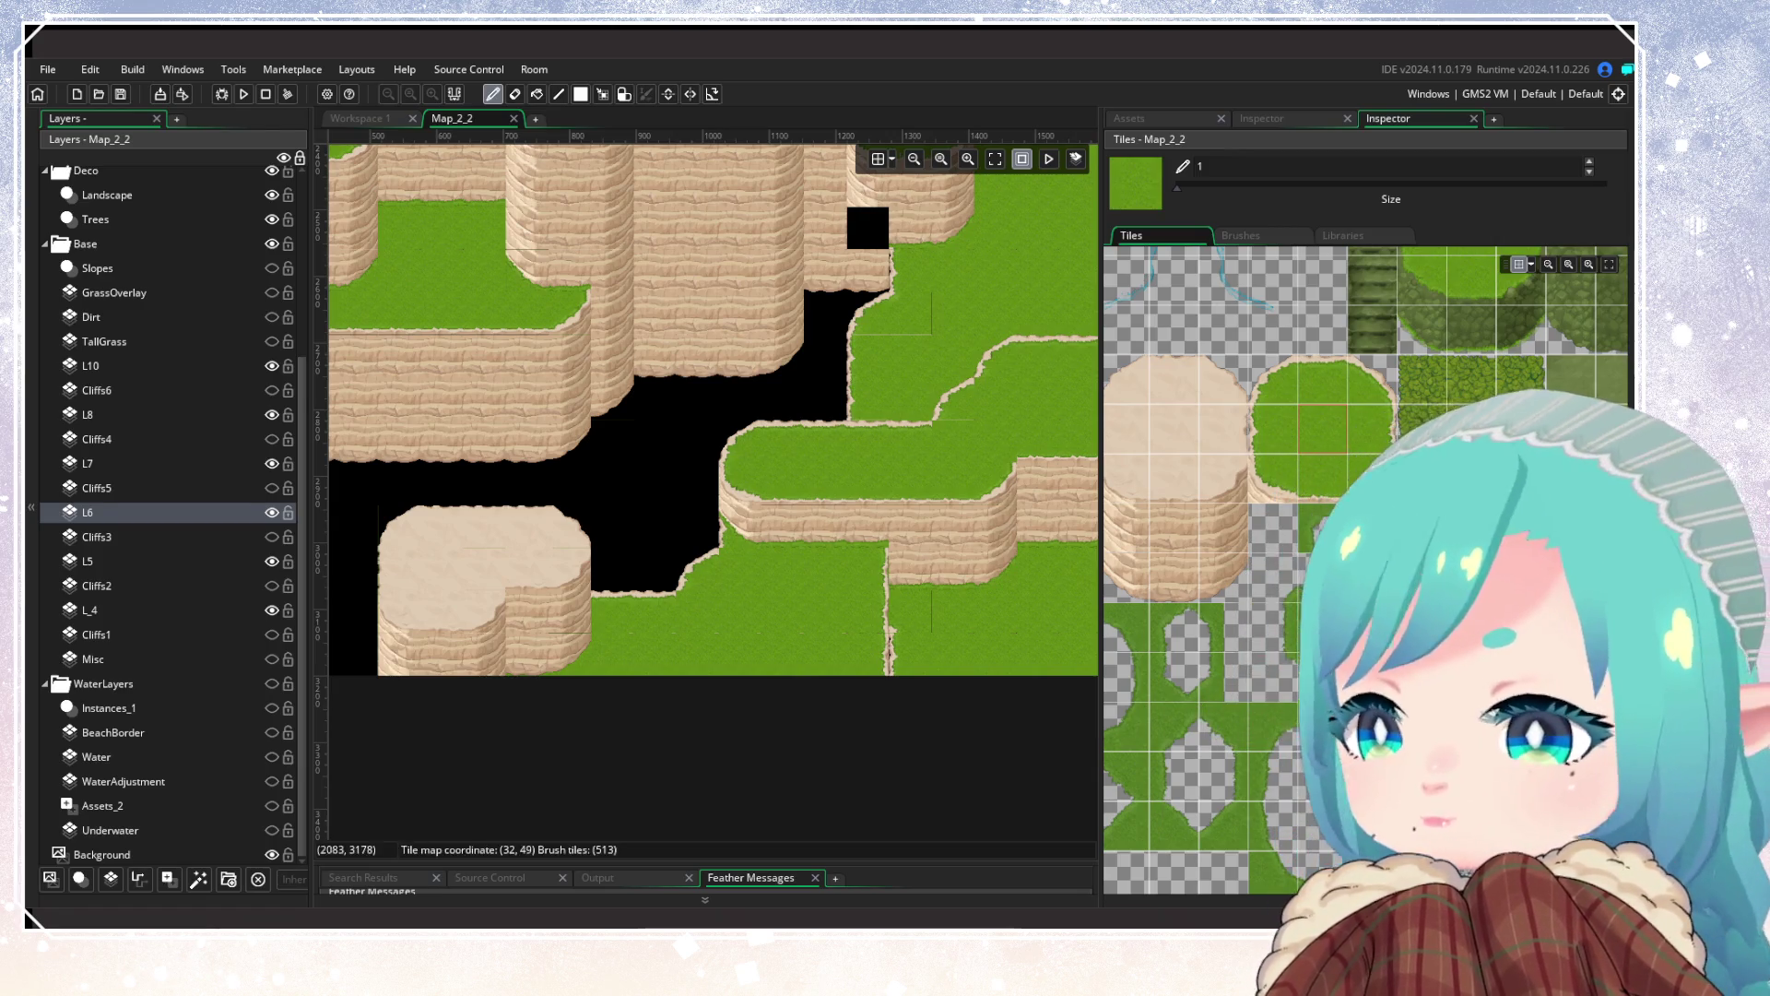
scroll(1366, 570, down, 2)
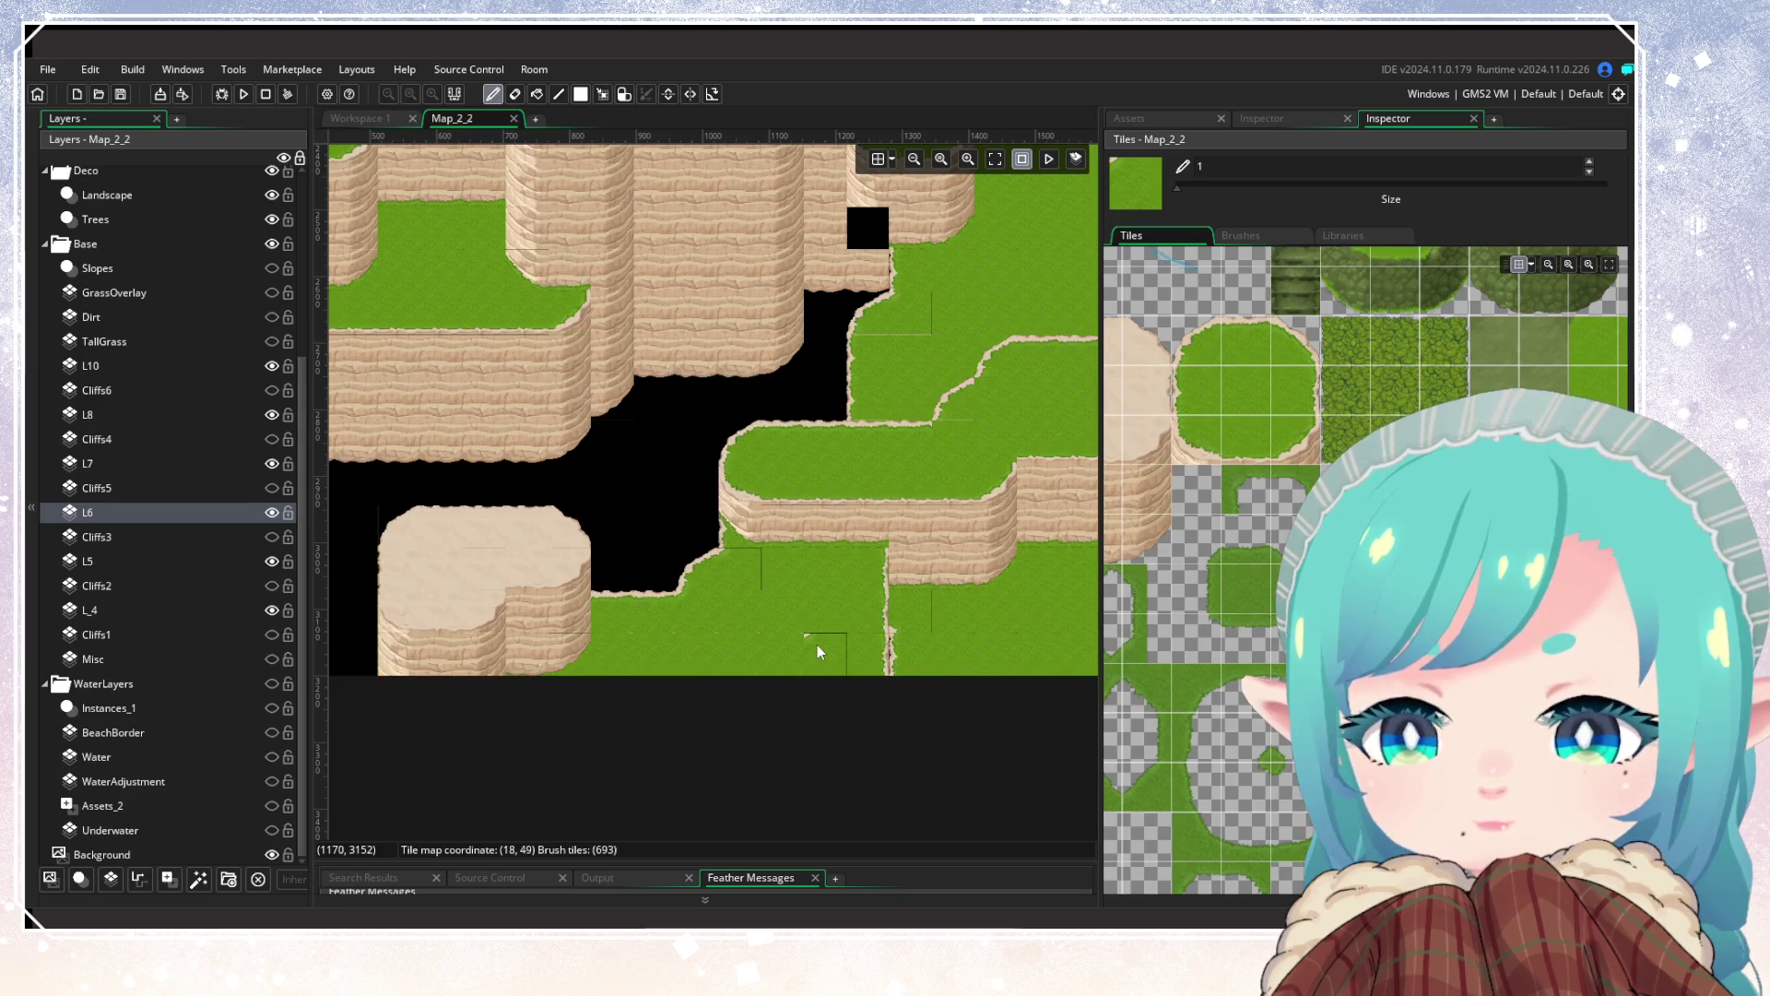
scroll(817, 644, up, 2)
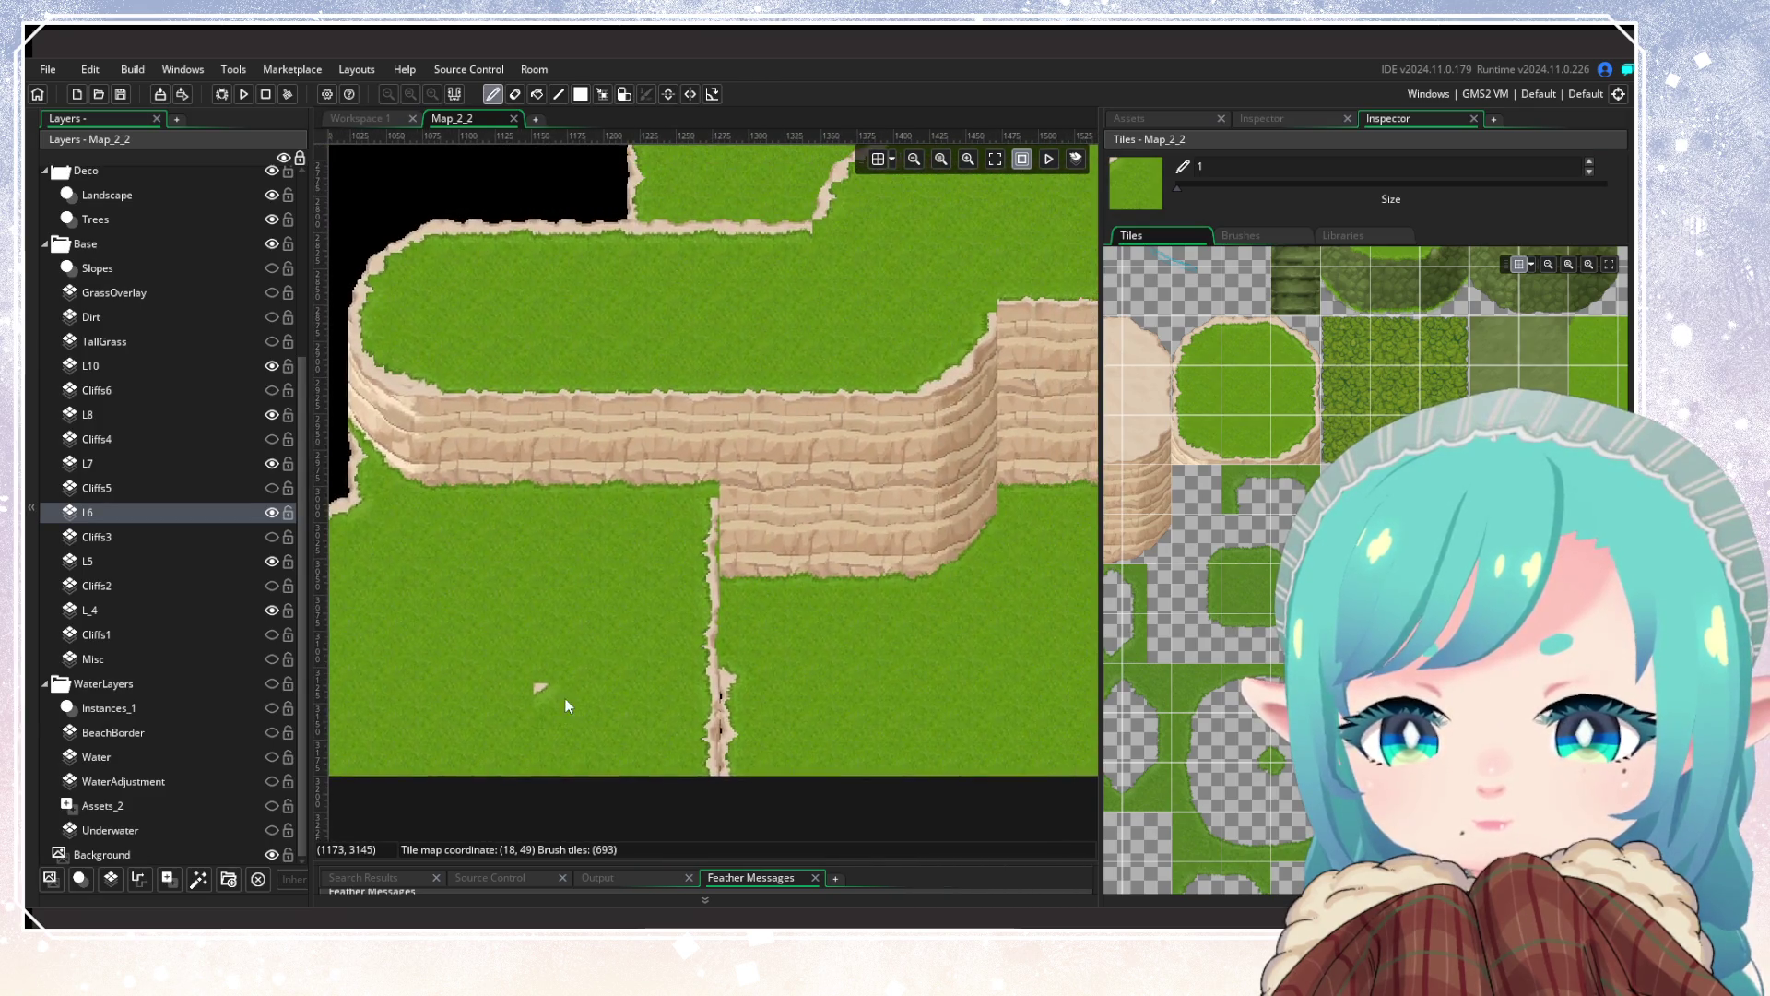
click(120, 563)
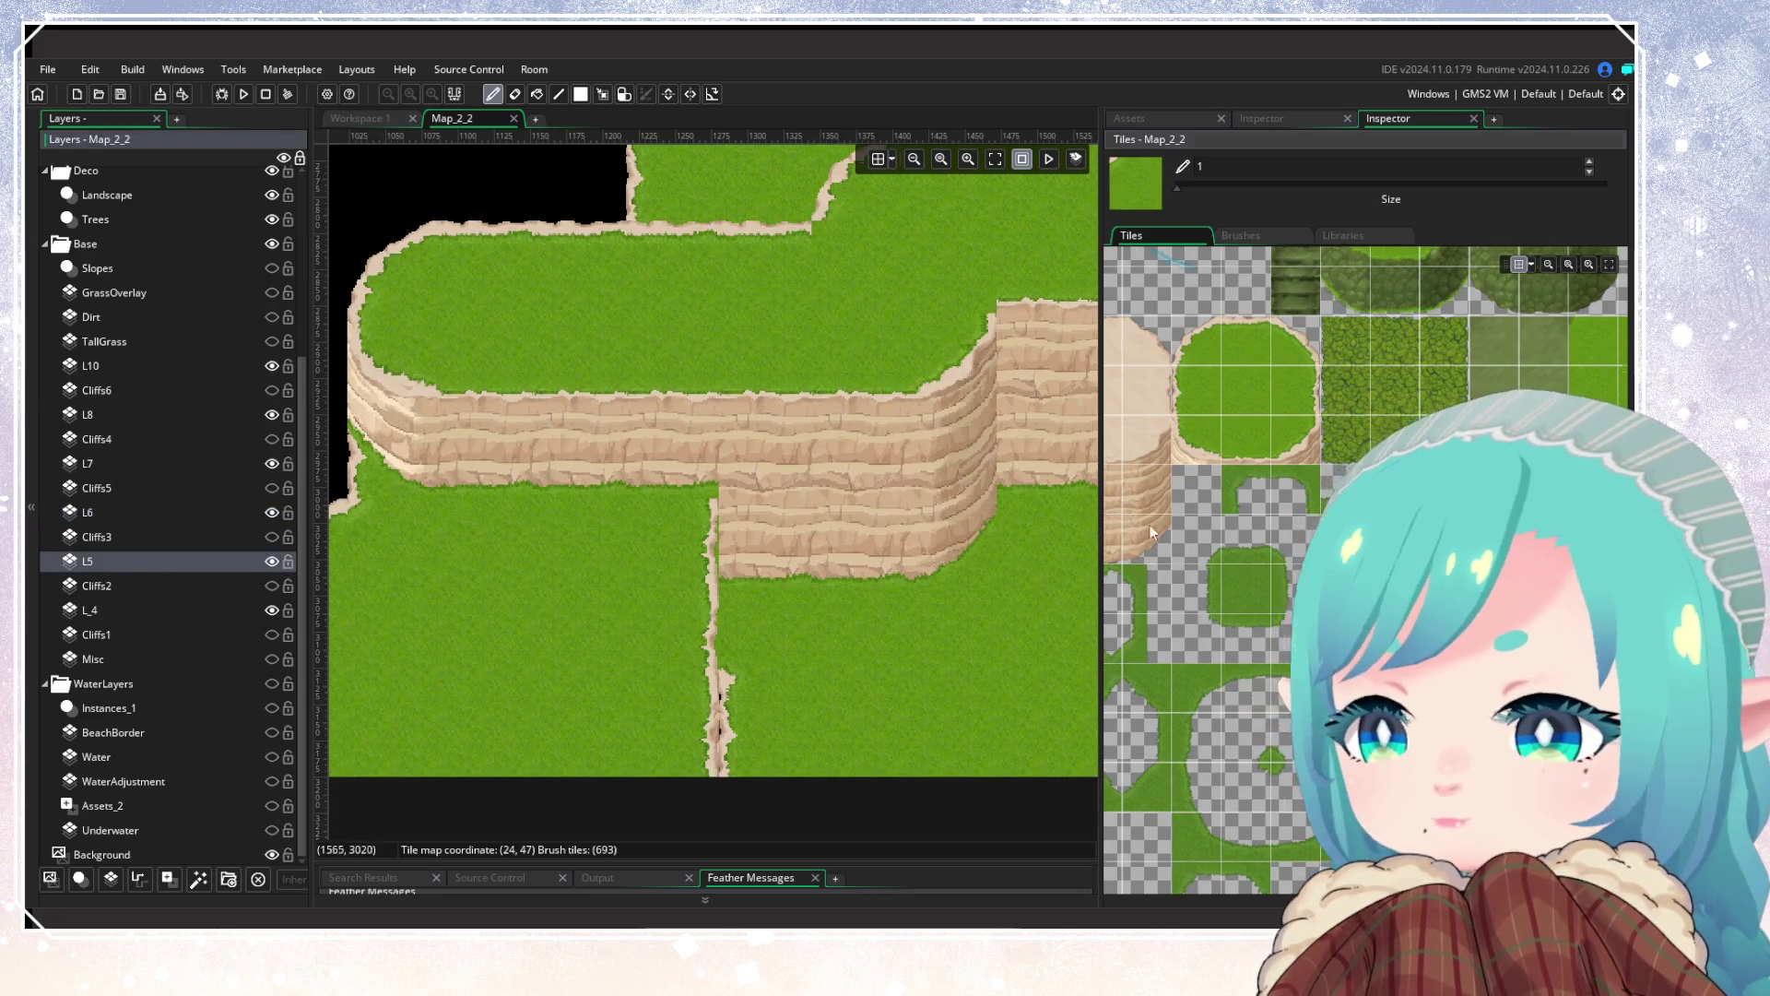
Step: On layer L5, paint grass tiles over the stray cliff fragment in the lower grass area
scroll(1152, 532, left, 2)
click(1186, 522)
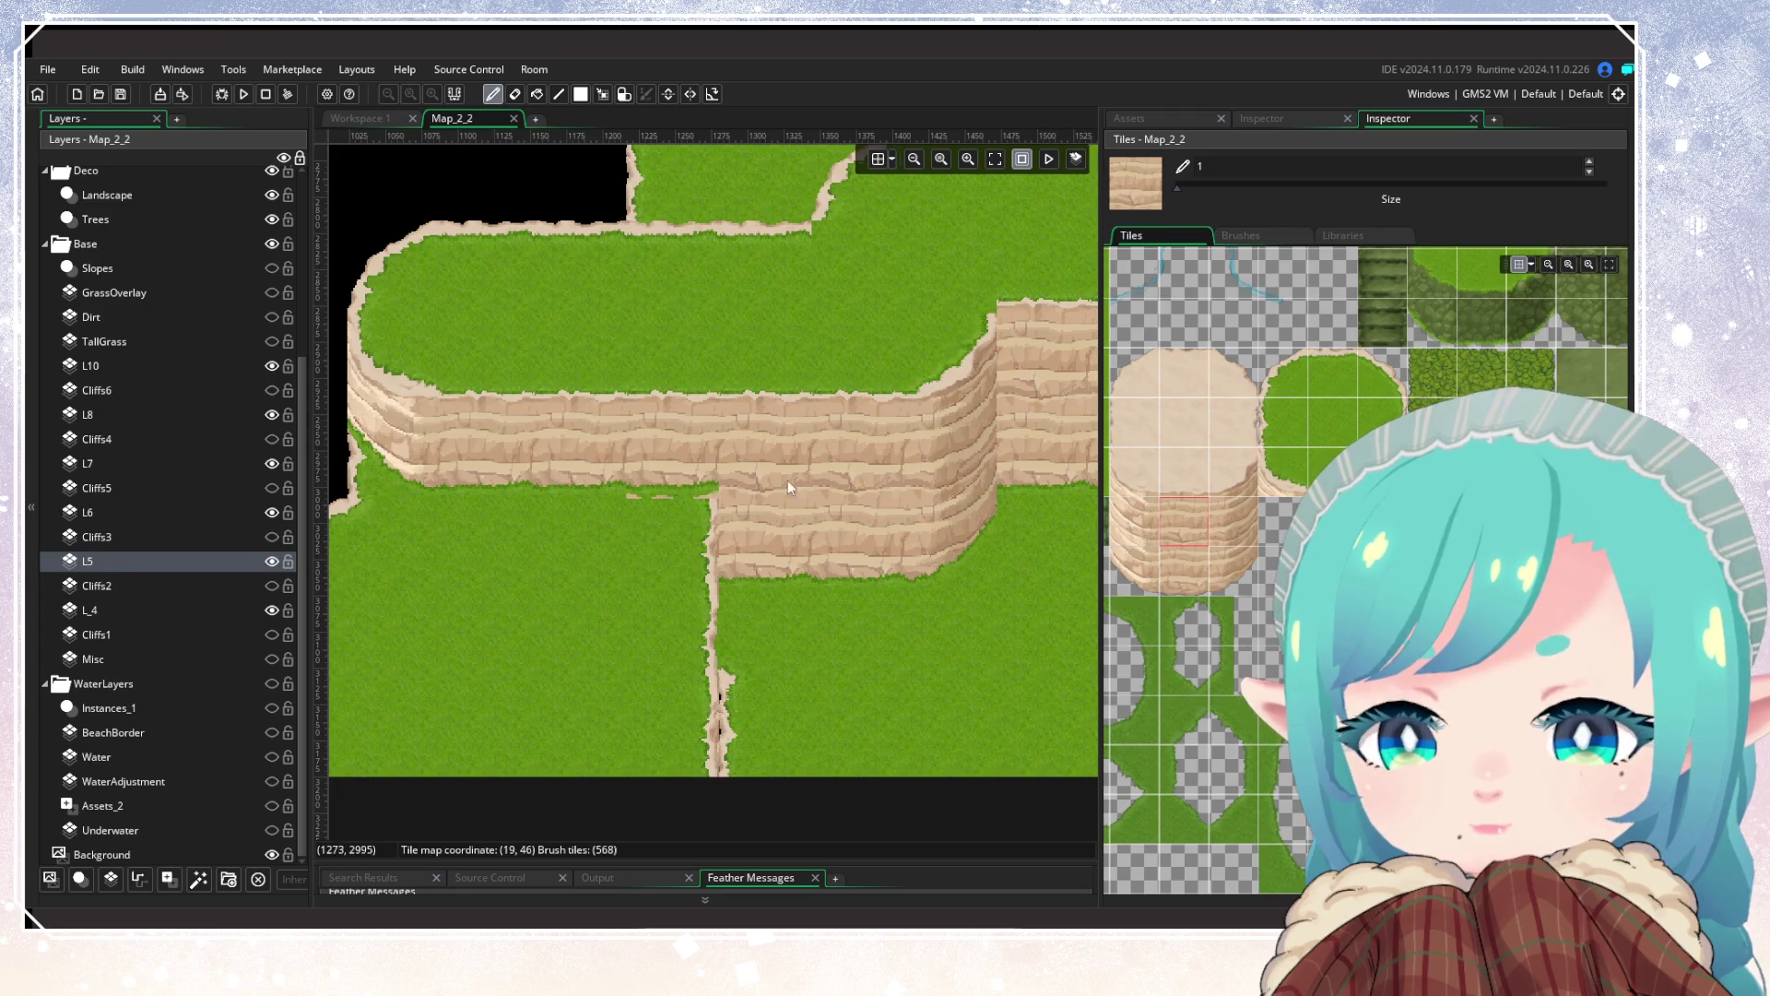
click(1387, 411)
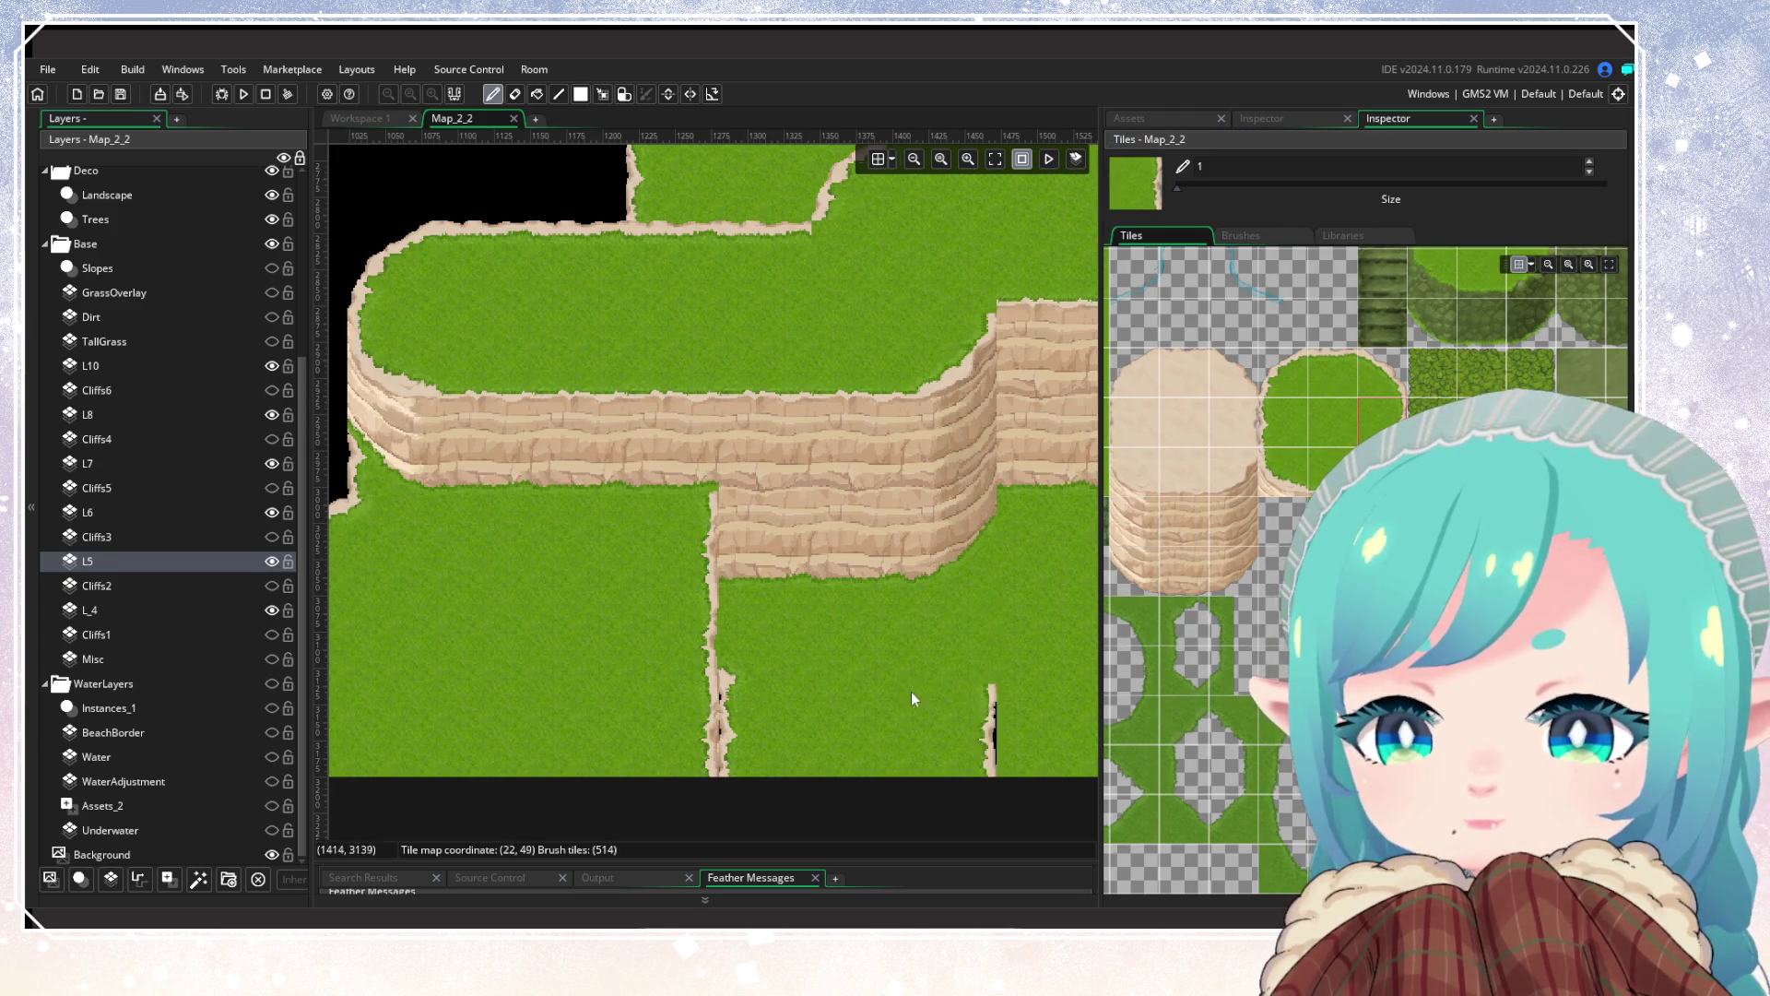
drag(913, 698, 830, 585)
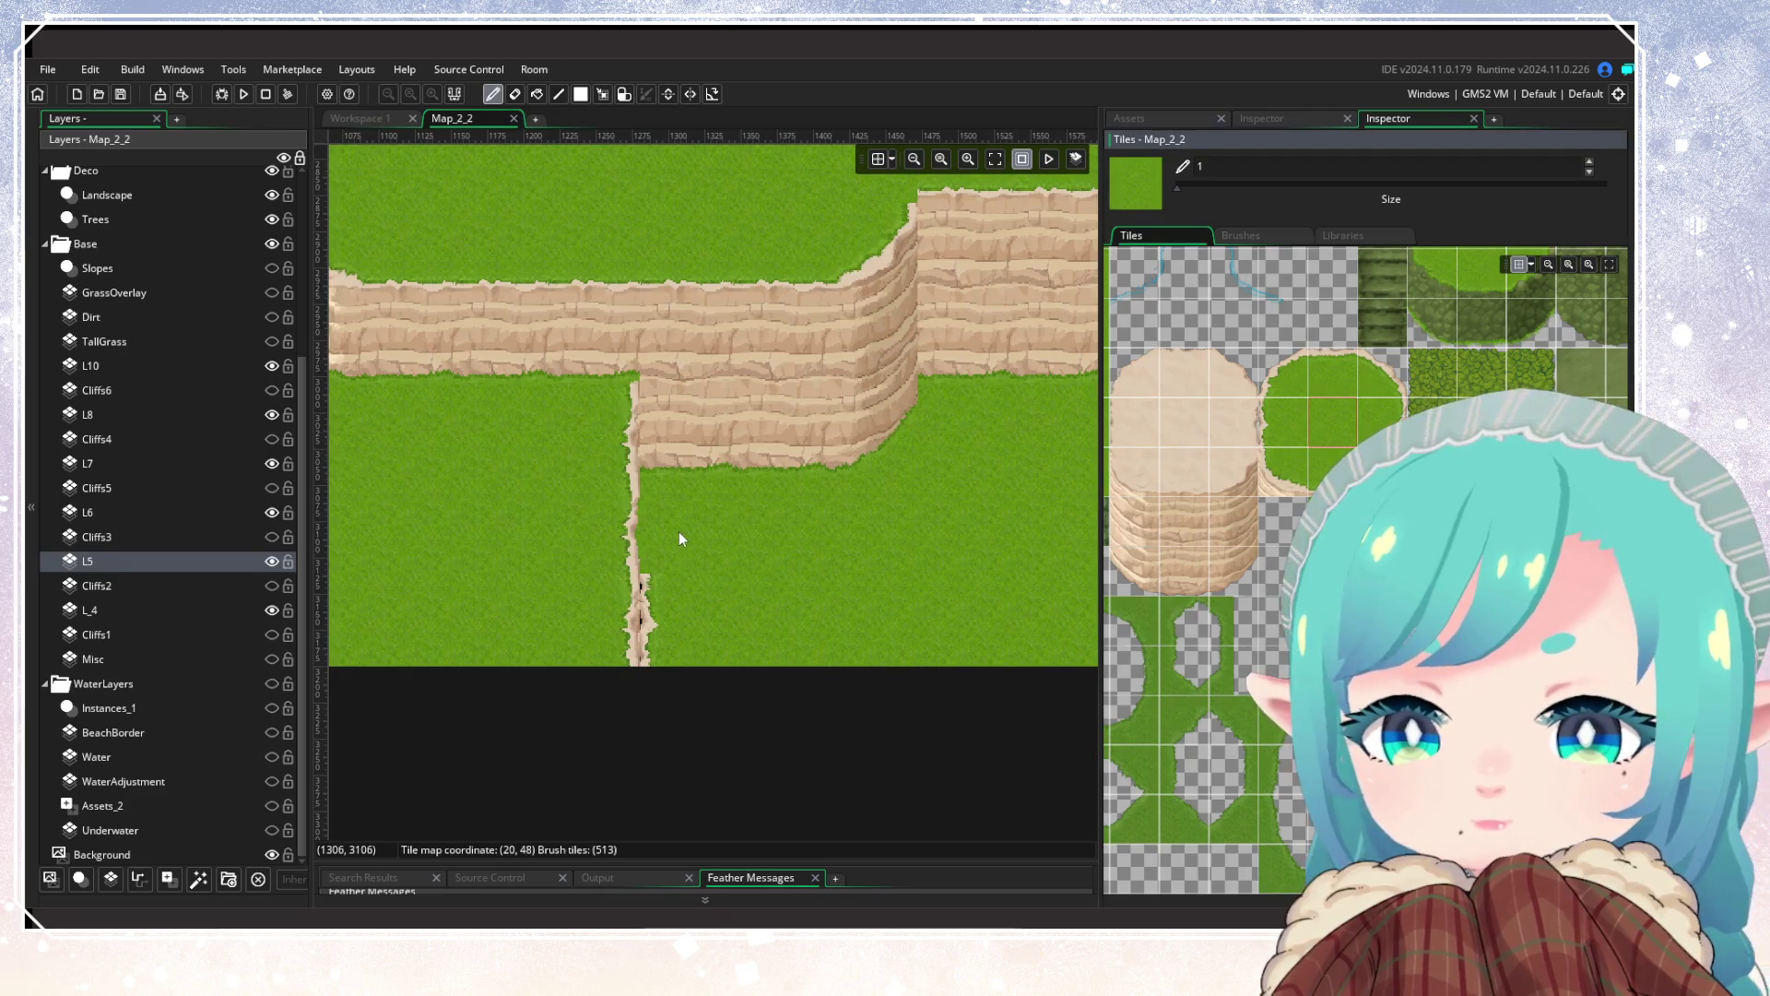
drag(678, 618, 612, 629)
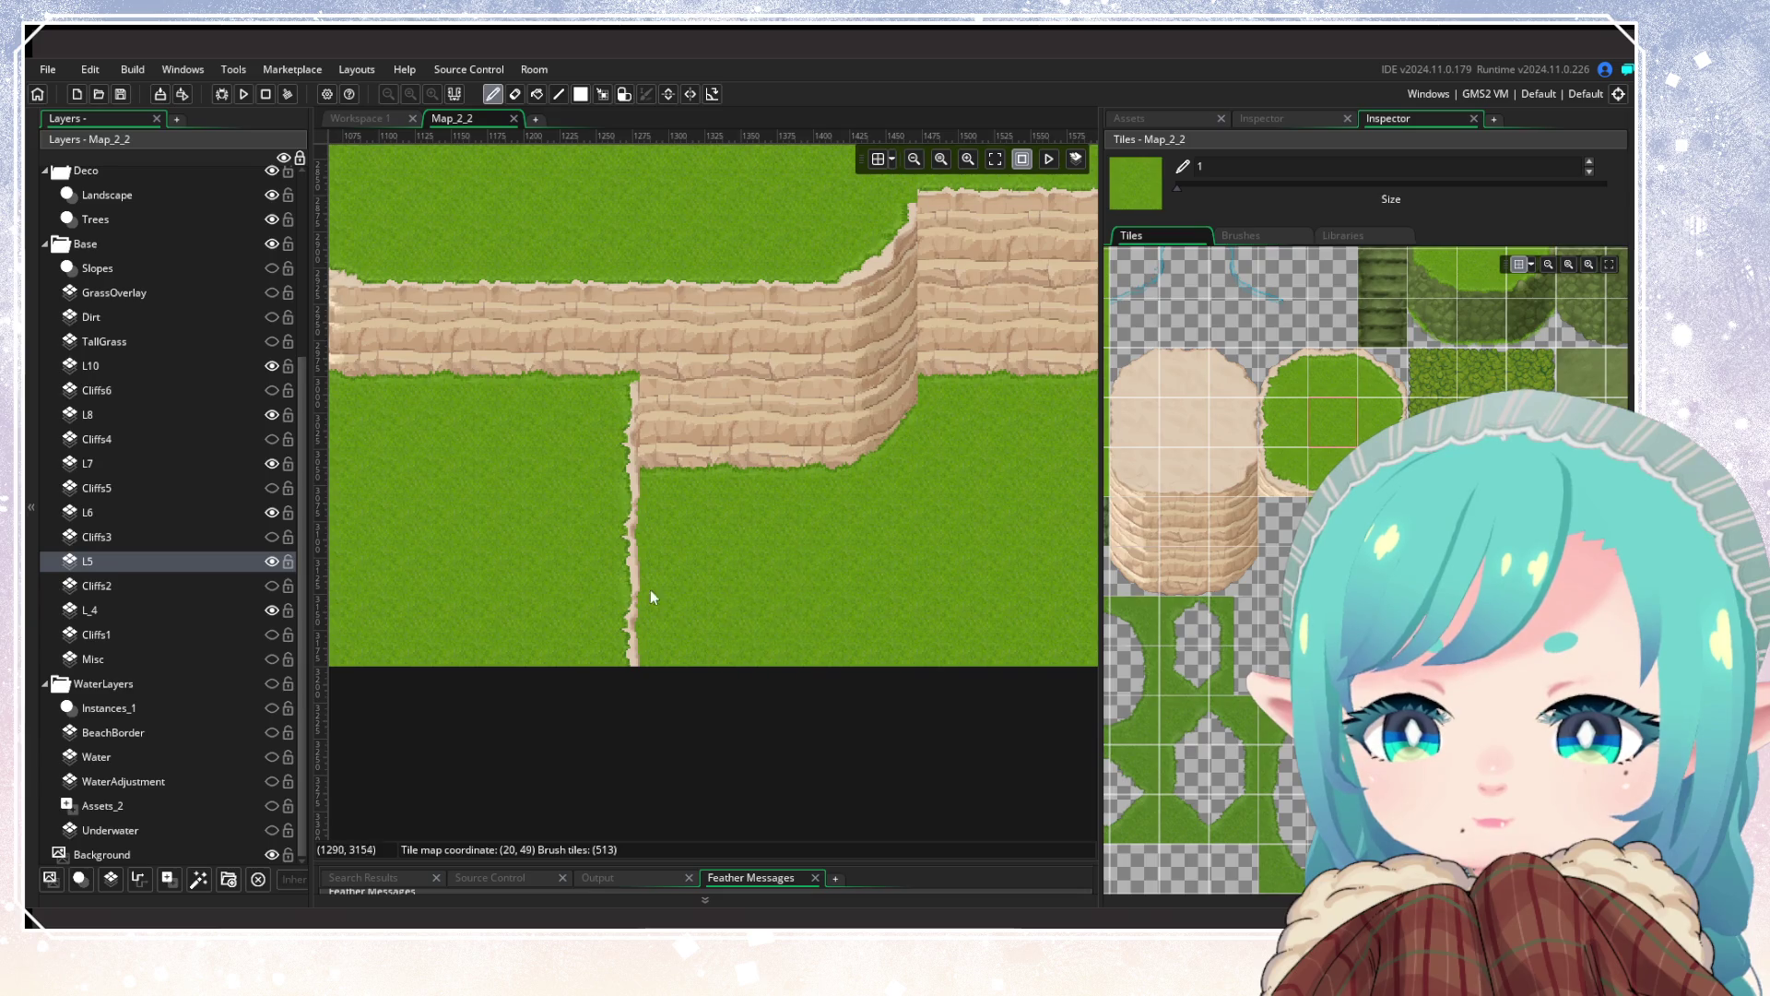
scroll(854, 634, down, 5)
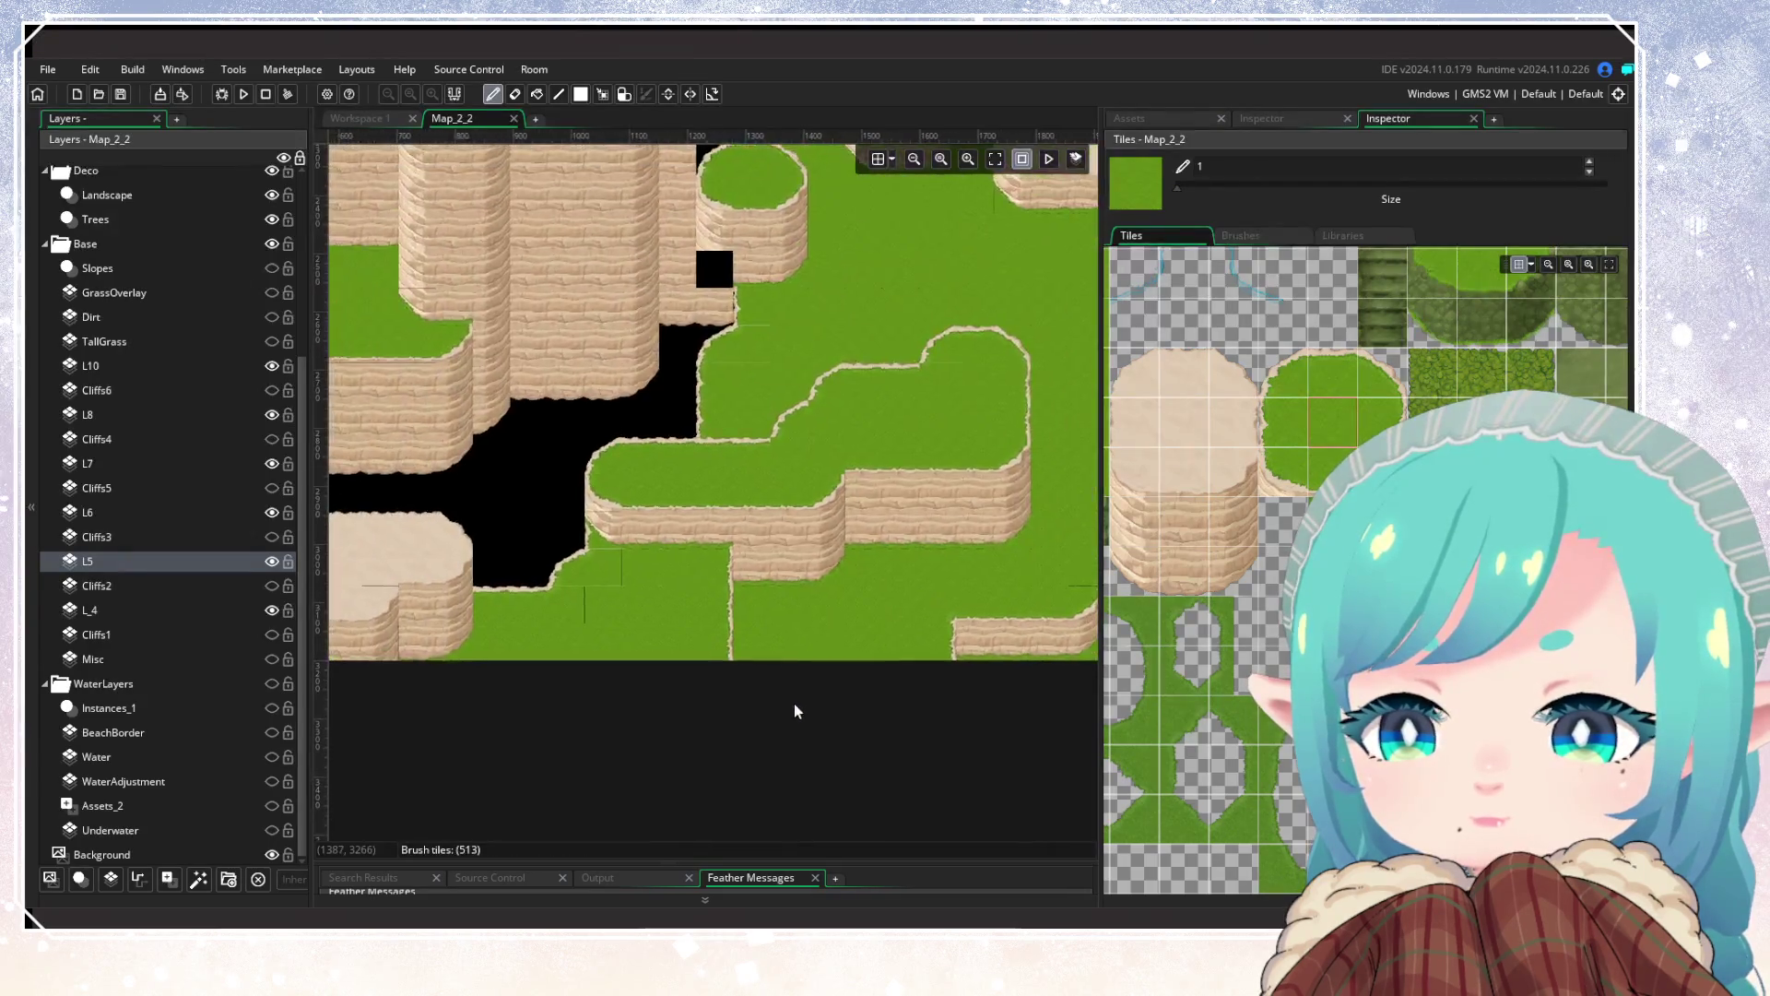
scroll(617, 687, up, 3)
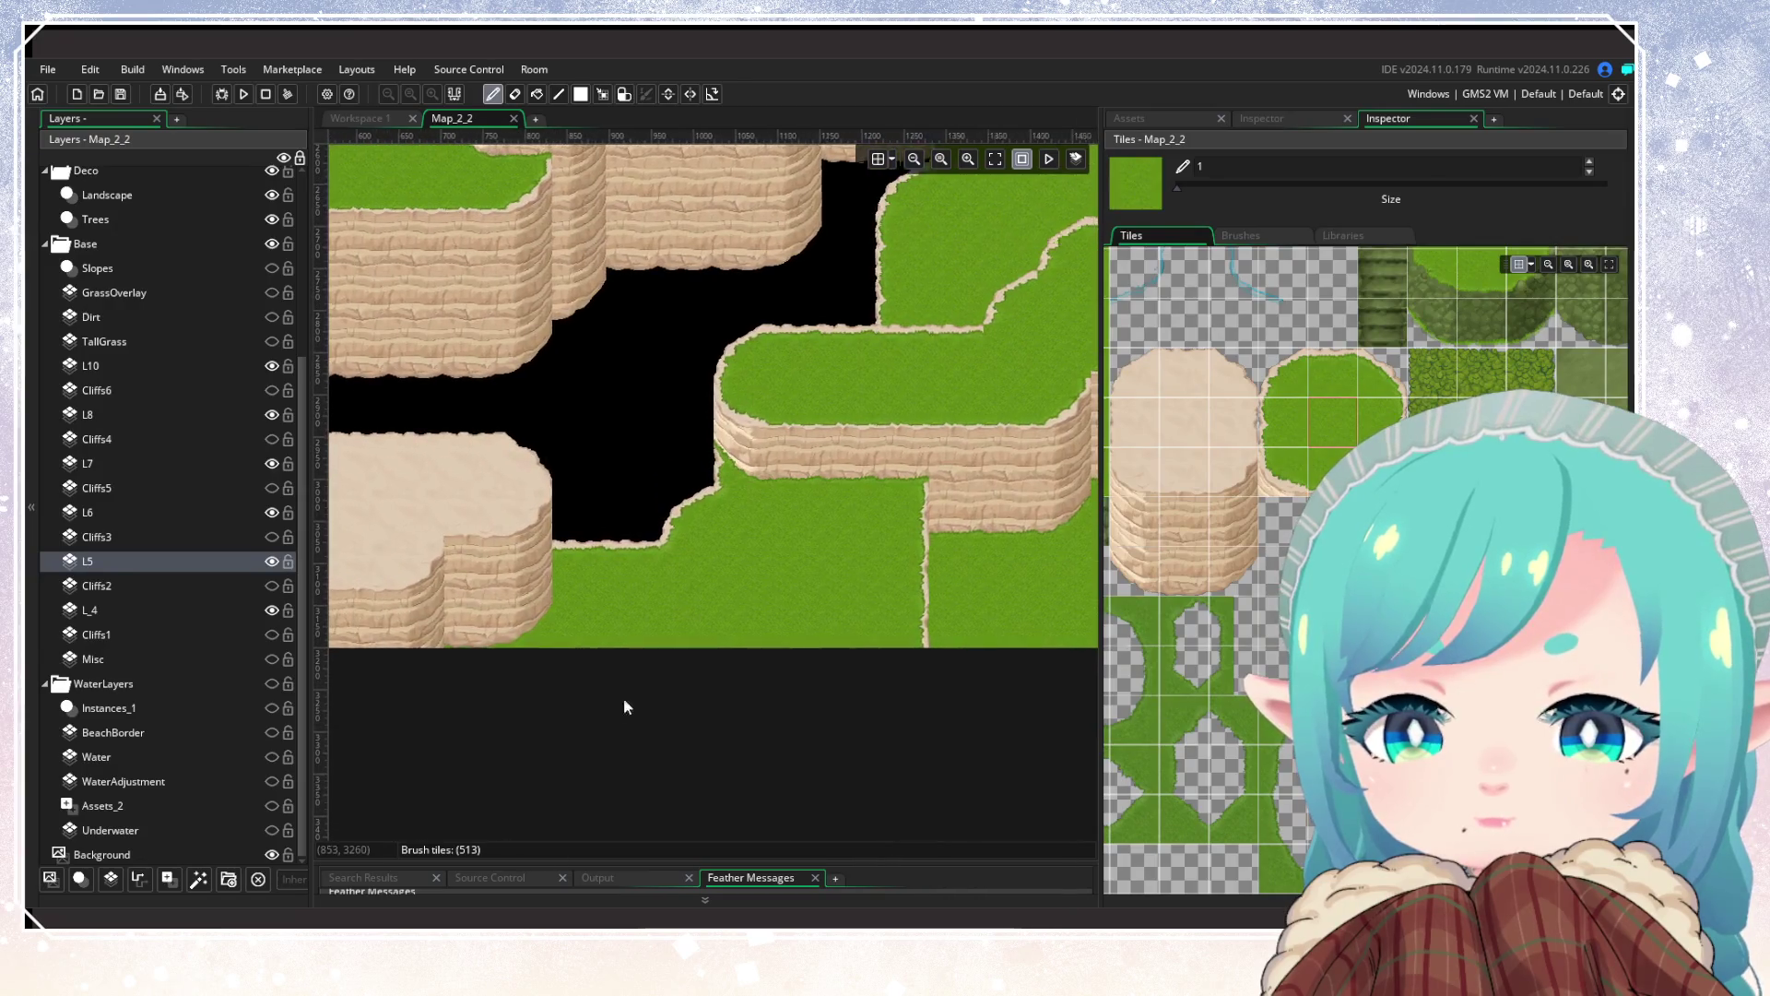
click(102, 414)
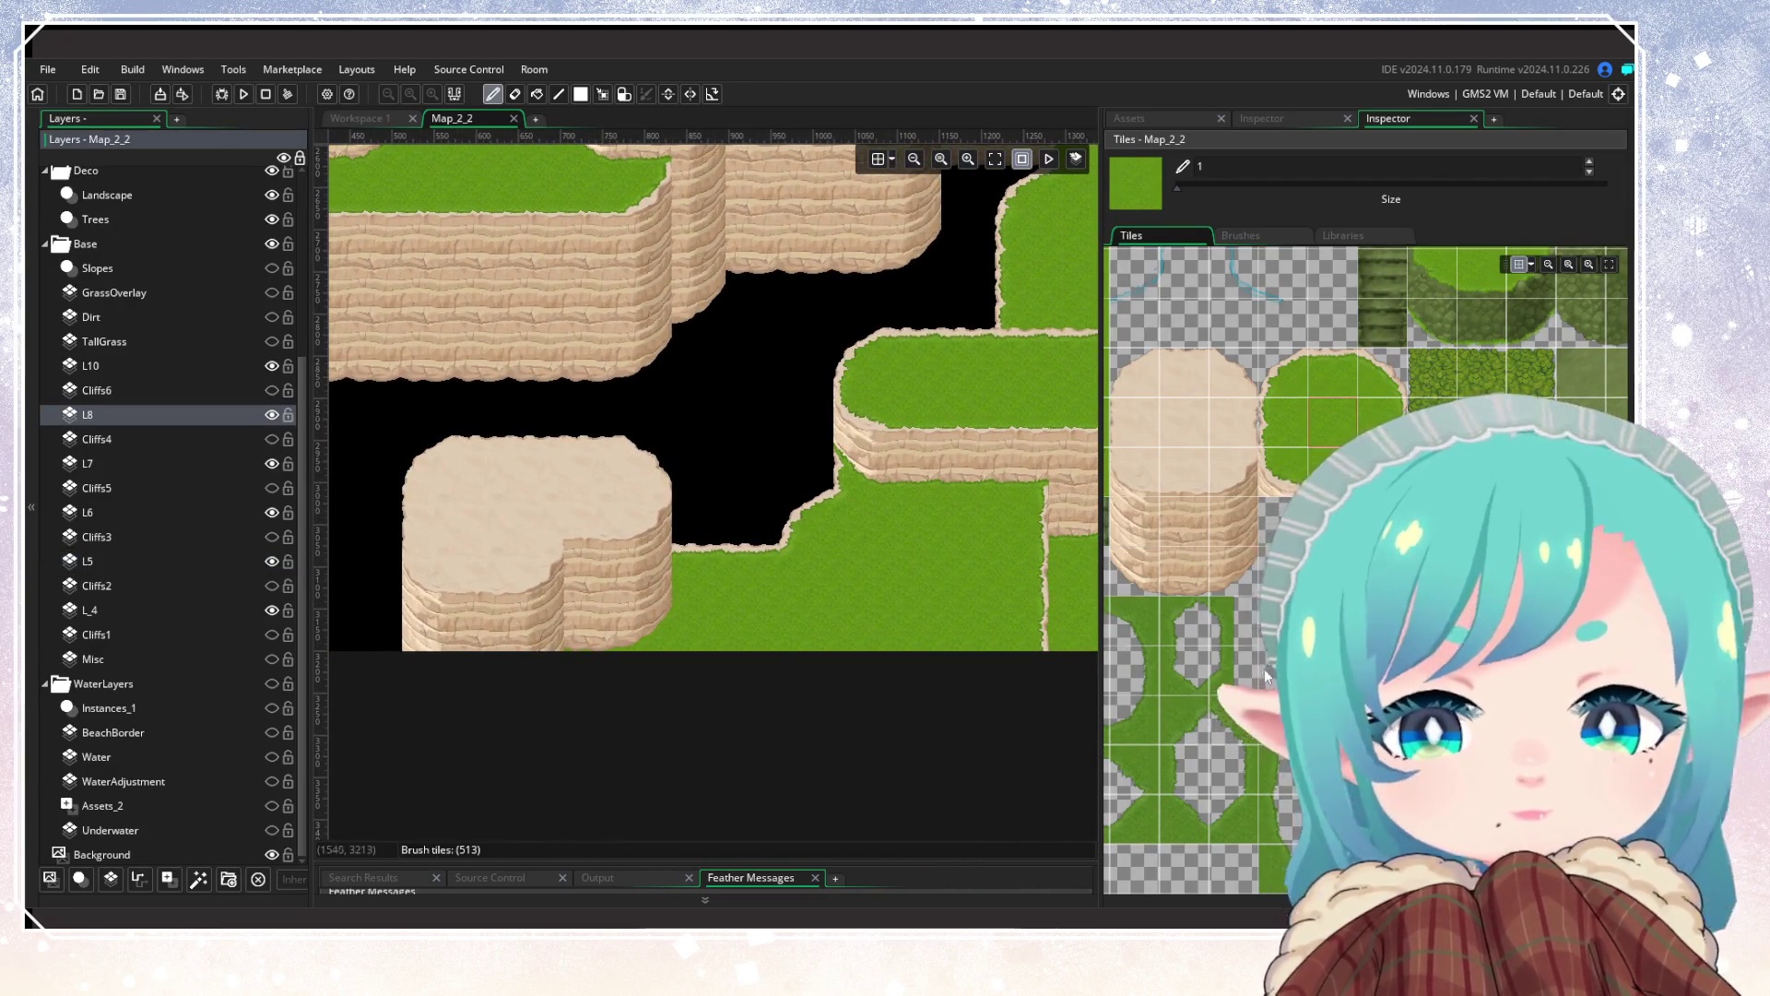
Step: Load the curved grass-edge tile as the L8 brush and zoom out over the room
click(1217, 680)
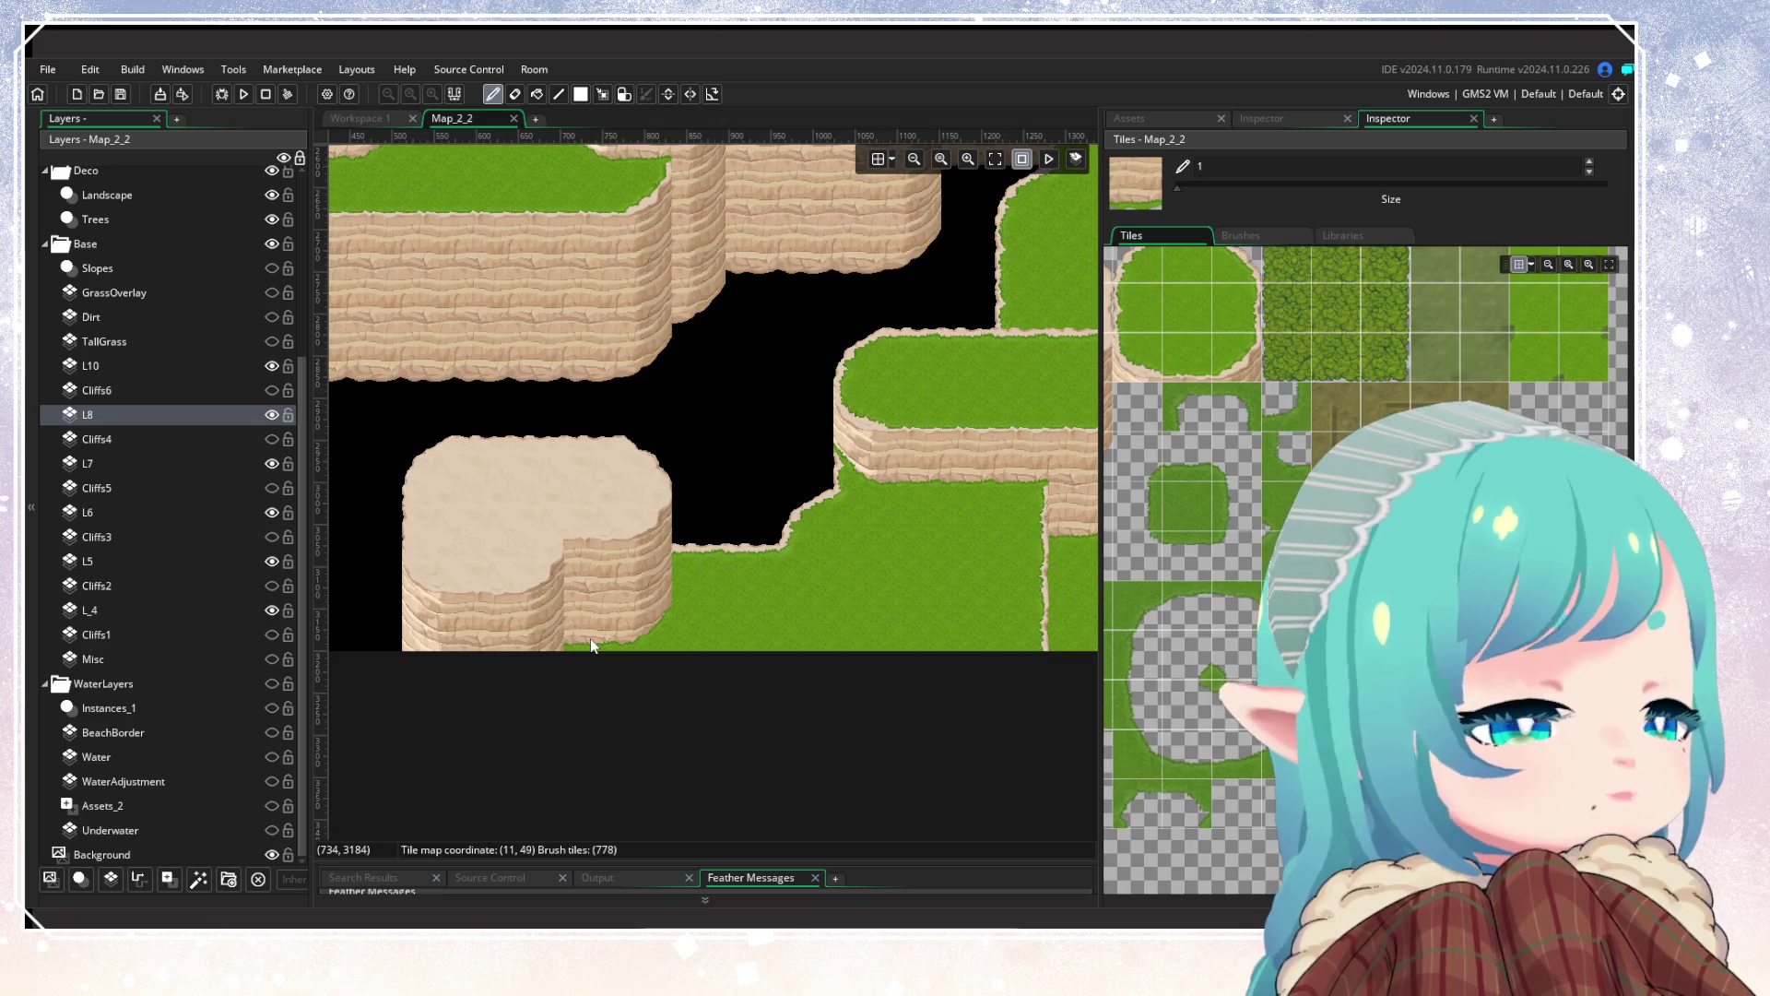
scroll(668, 727, up, 2)
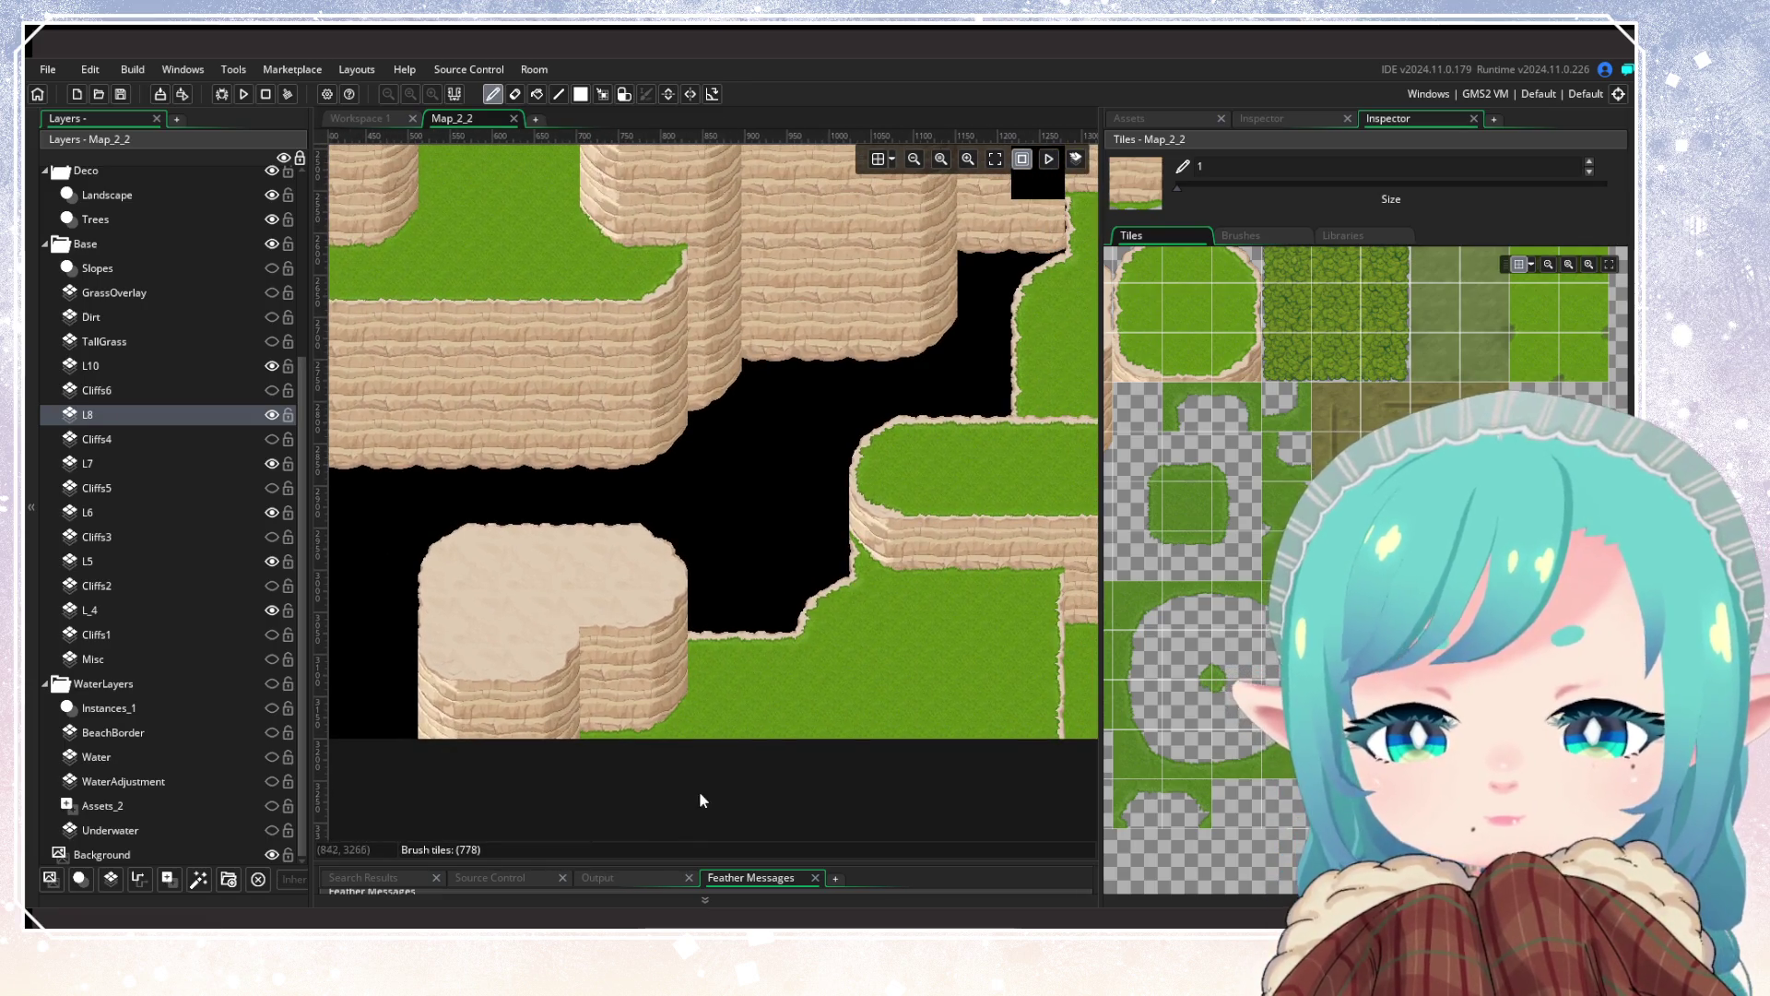
scroll(699, 791, down, 3)
scroll(749, 831, down, 3)
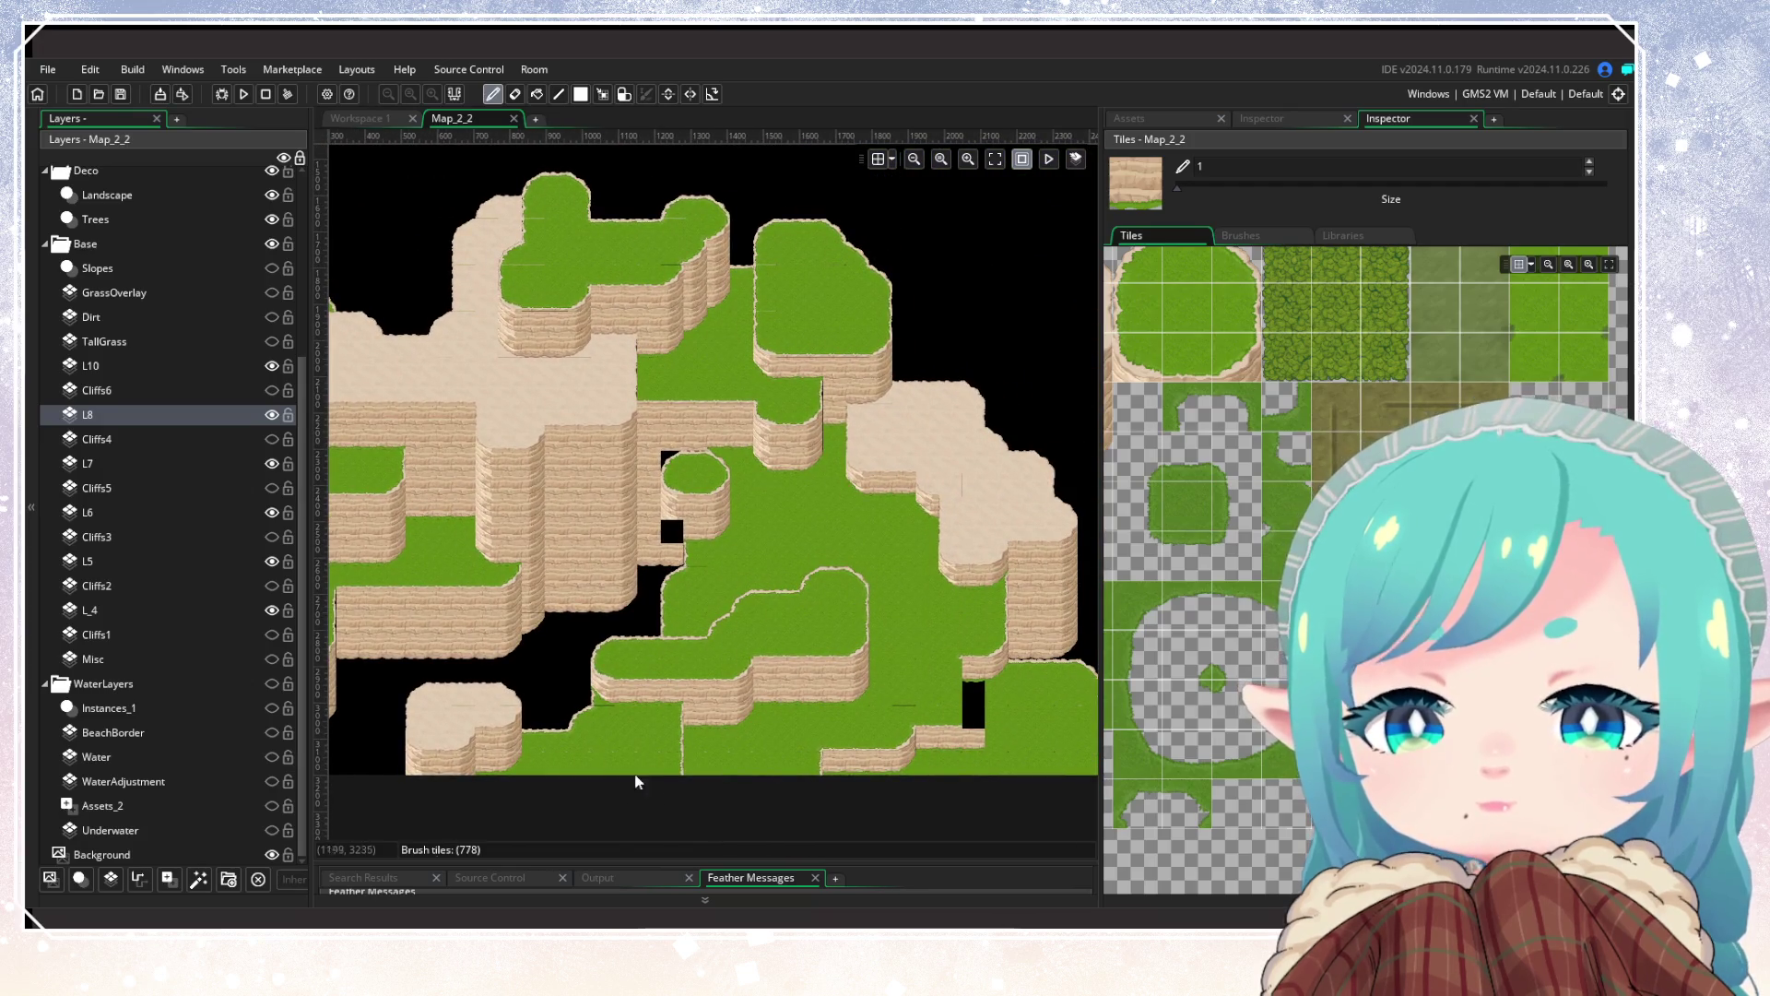
click(111, 463)
Step: On layer L7, paint cliff wall tiles into the black gaps beside the round pillar
scroll(633, 545, up, 3)
scroll(633, 545, up, 2)
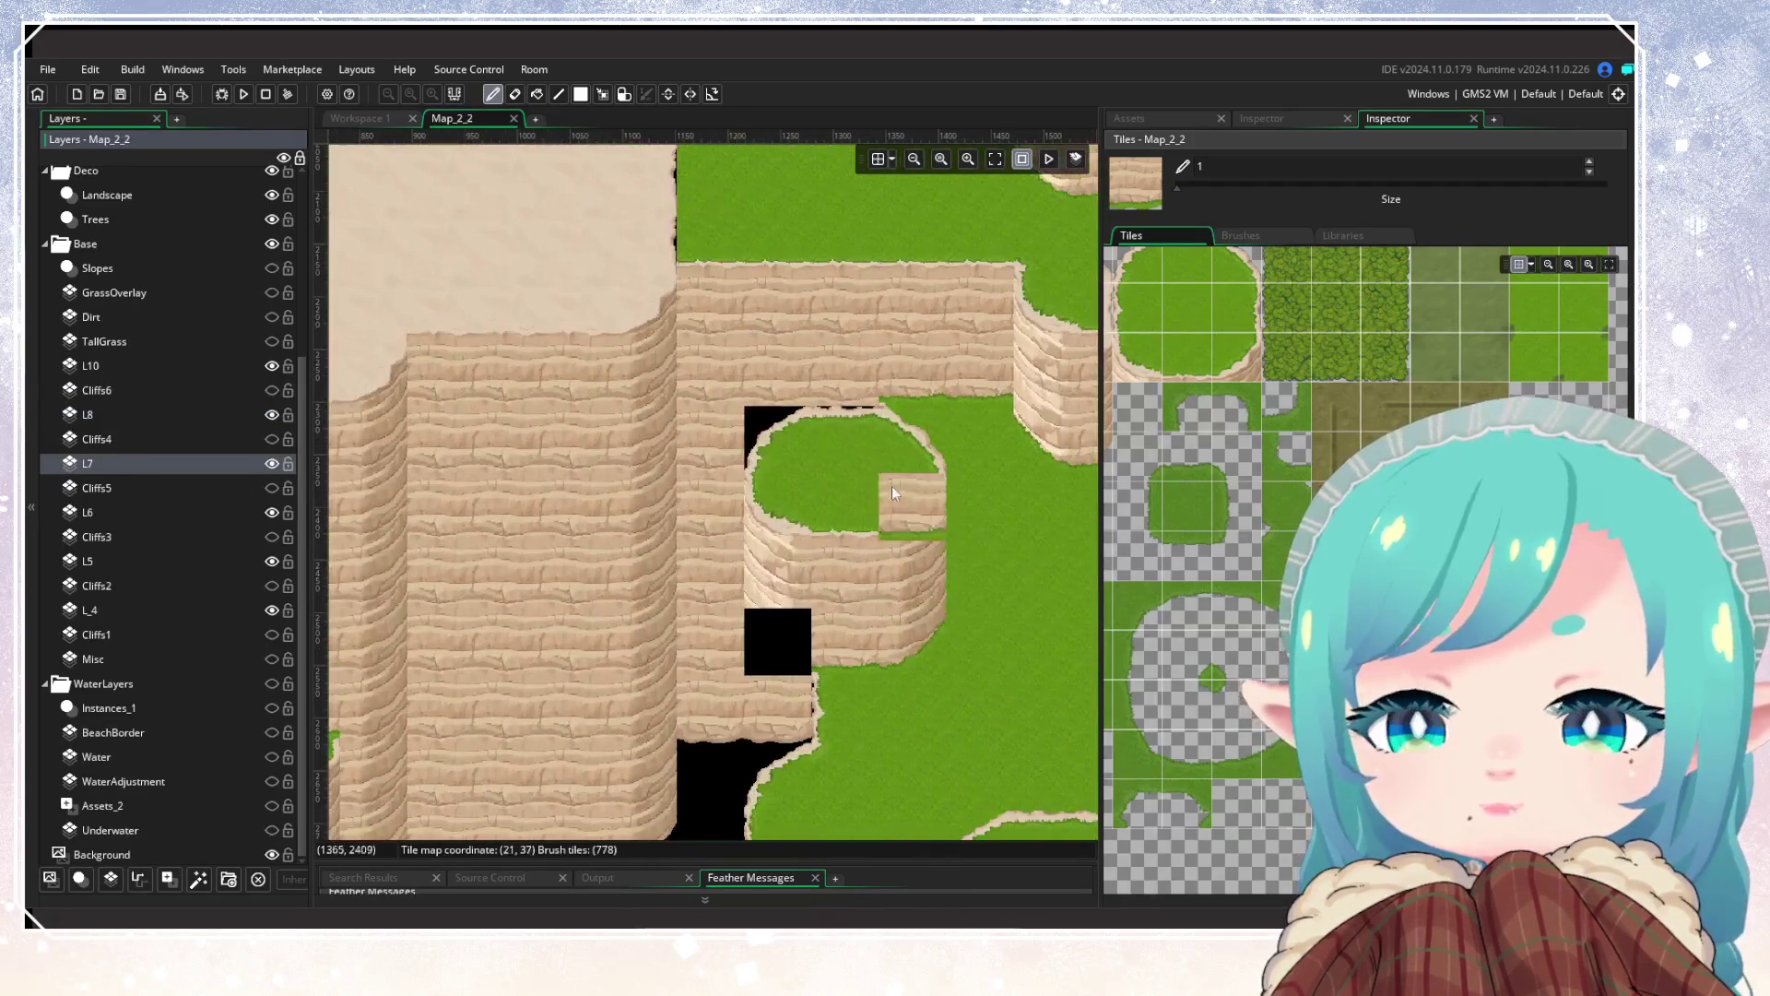
scroll(849, 649, up, 1)
click(840, 528)
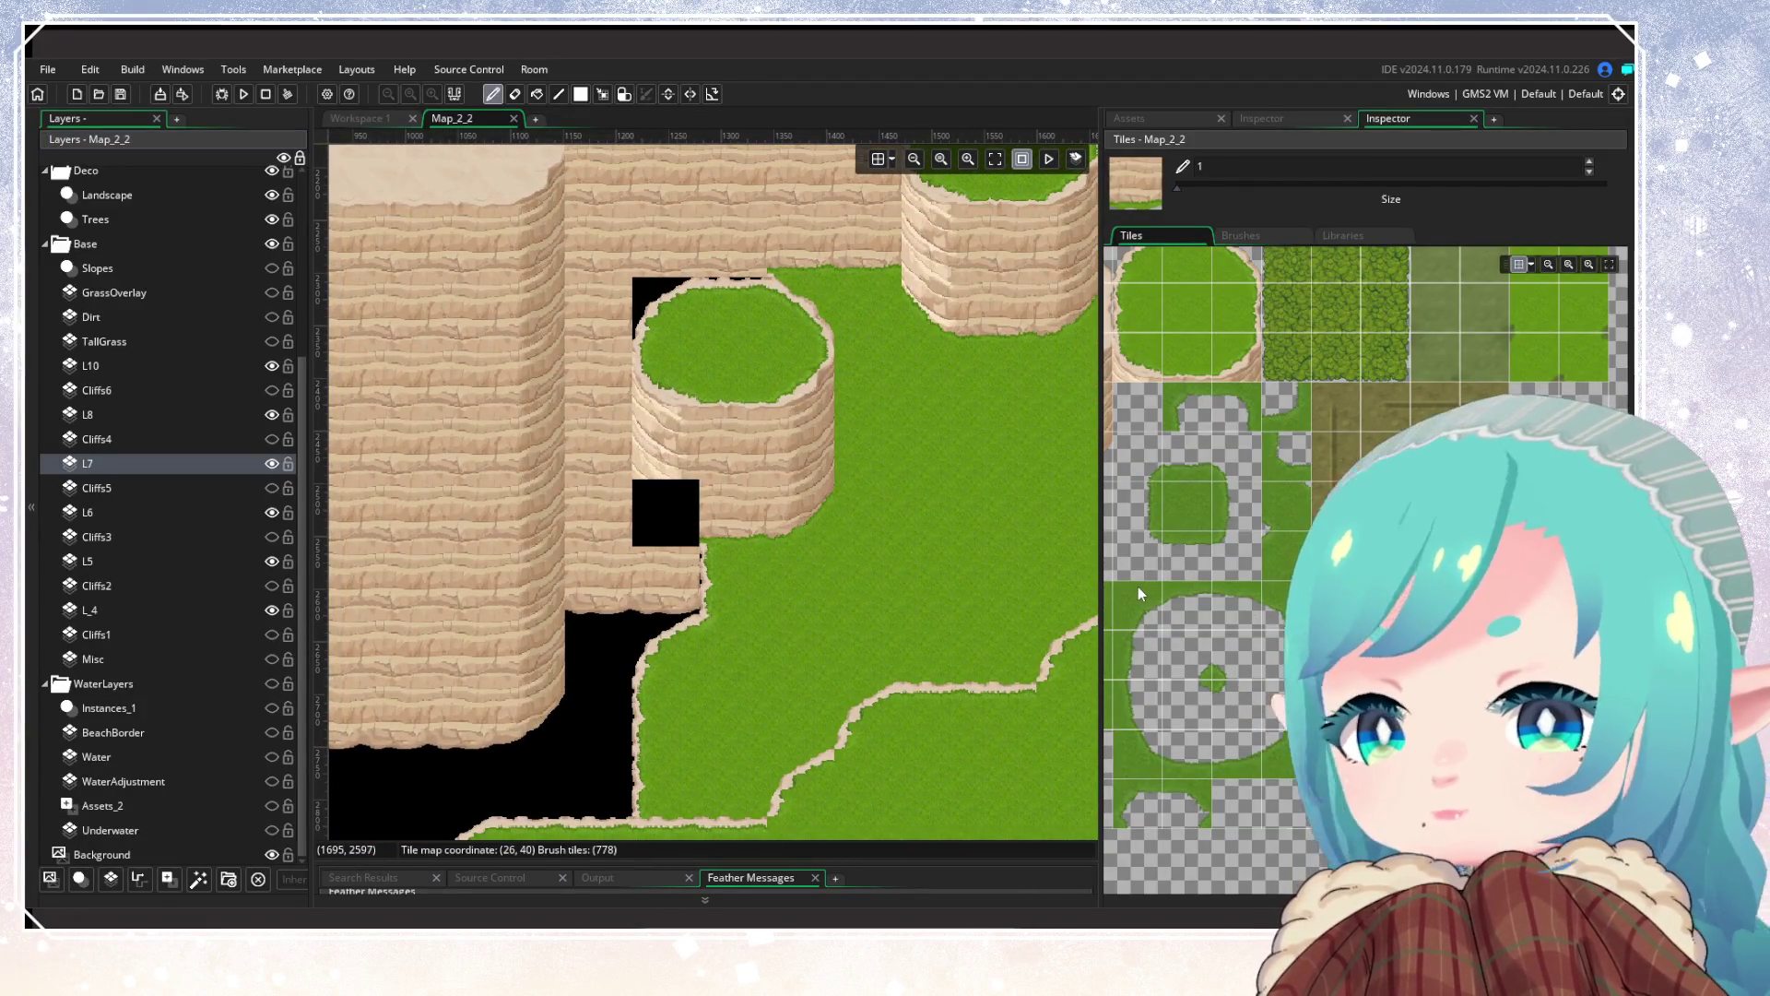
scroll(1205, 519, down, 3)
click(1201, 642)
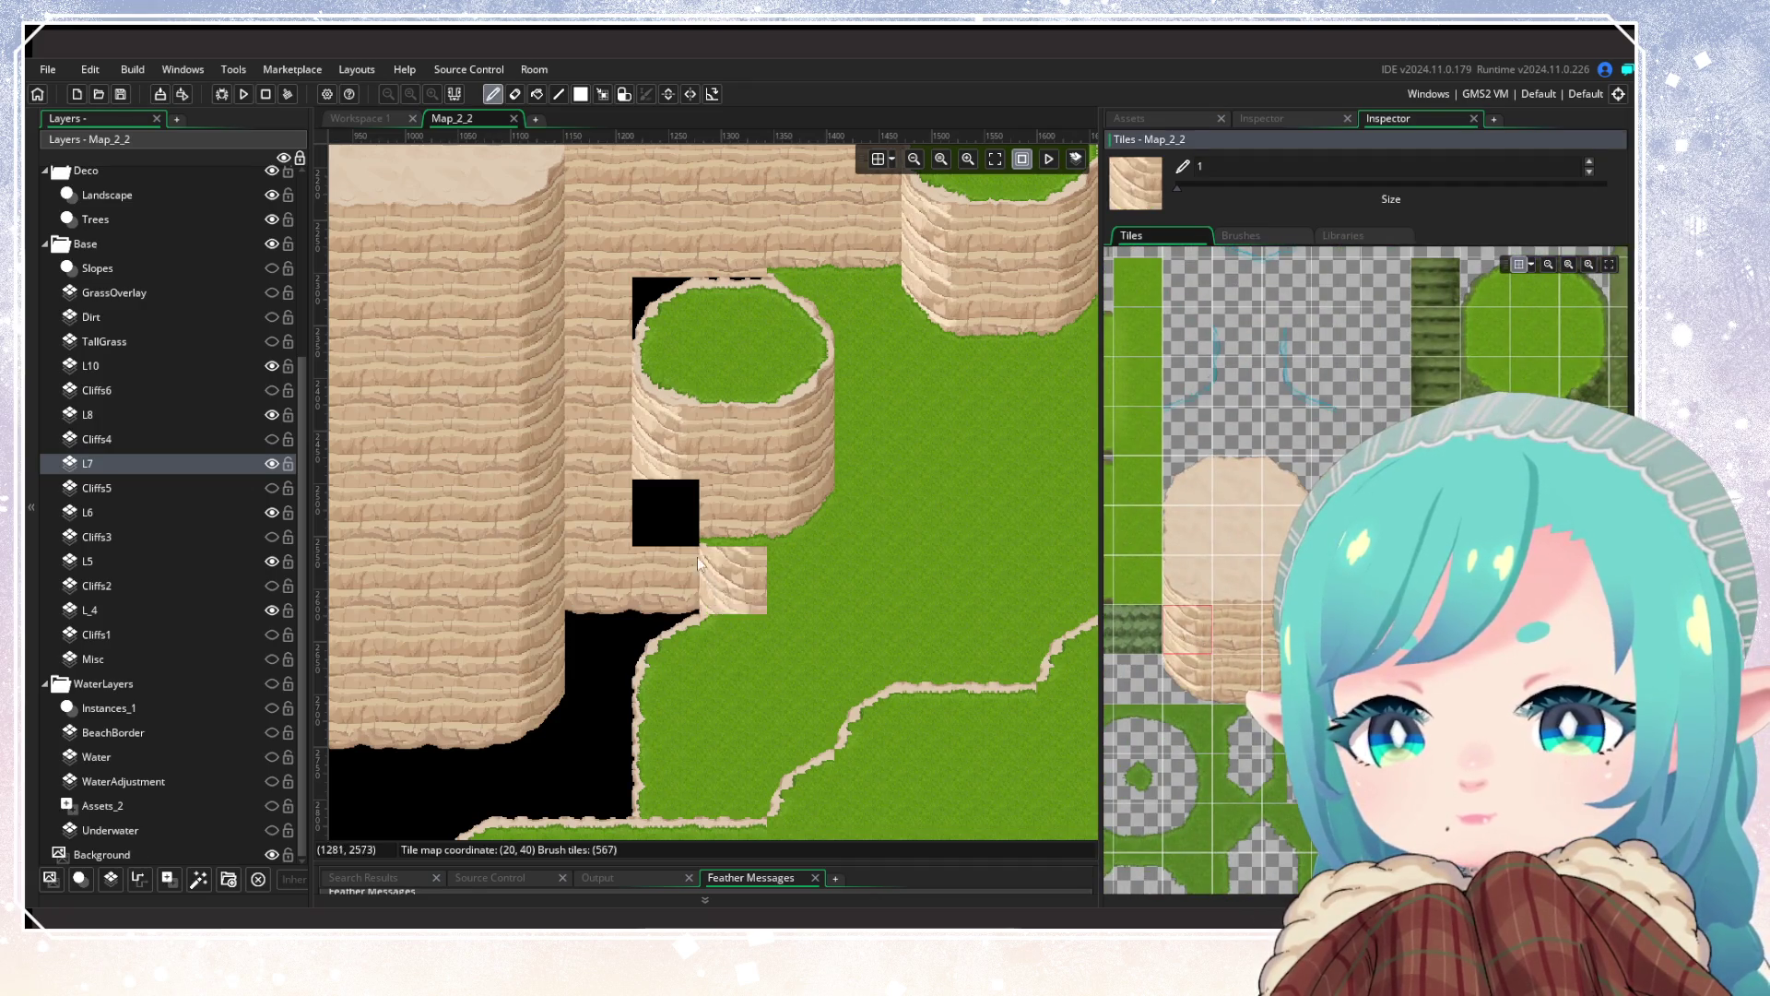
click(655, 530)
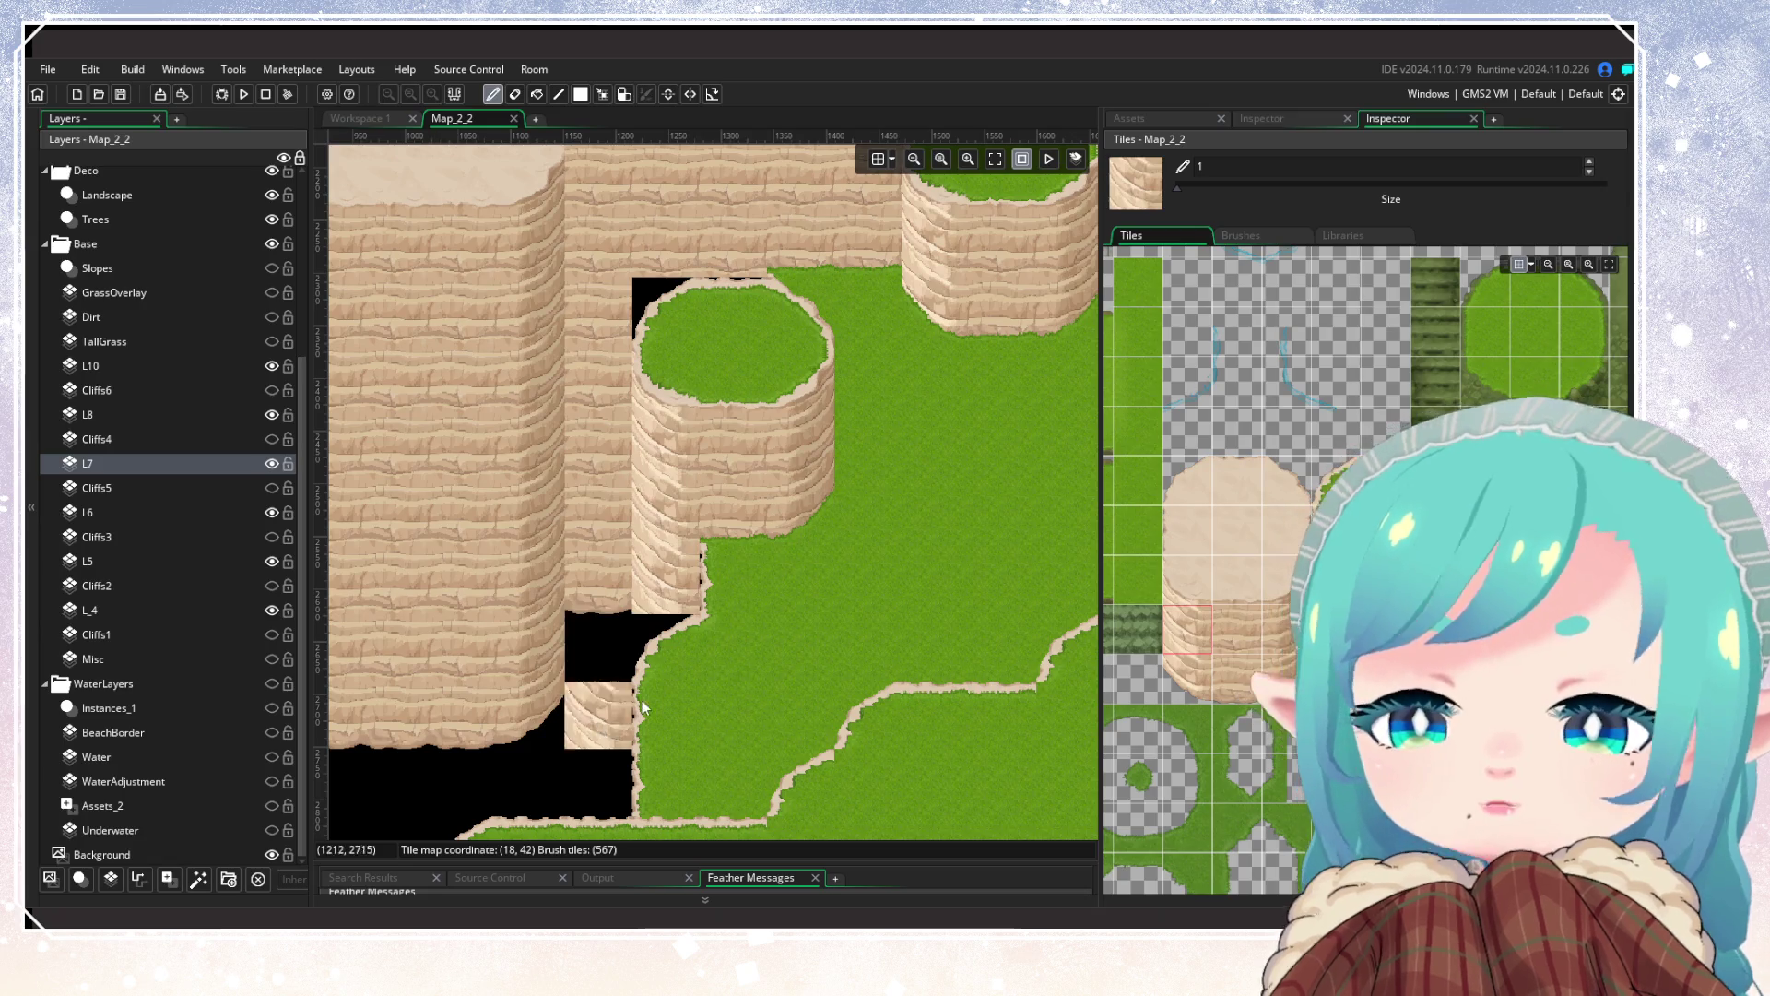
mouse_move(604, 767)
mouse_down()
mouse_move(799, 613)
mouse_move(671, 738)
mouse_move(577, 766)
mouse_move(627, 738)
mouse_up()
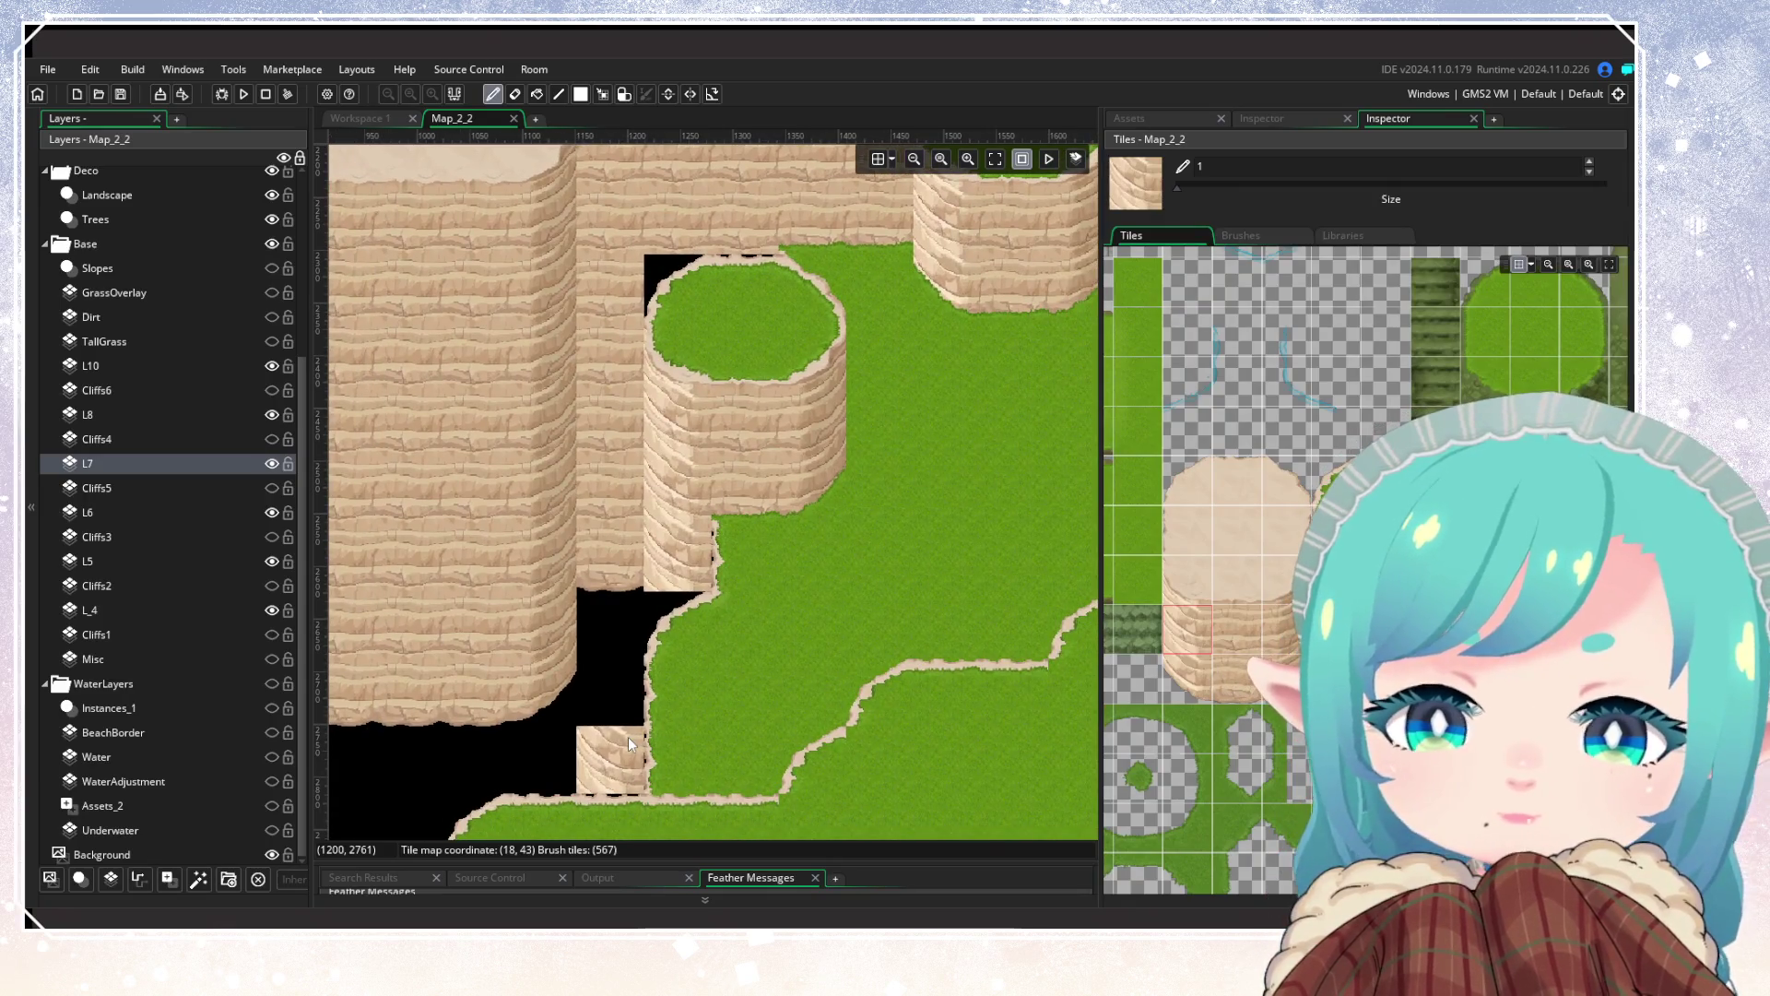
Step: On layer L_4, paint grass along the black gaps at the pillar's top edge
click(117, 559)
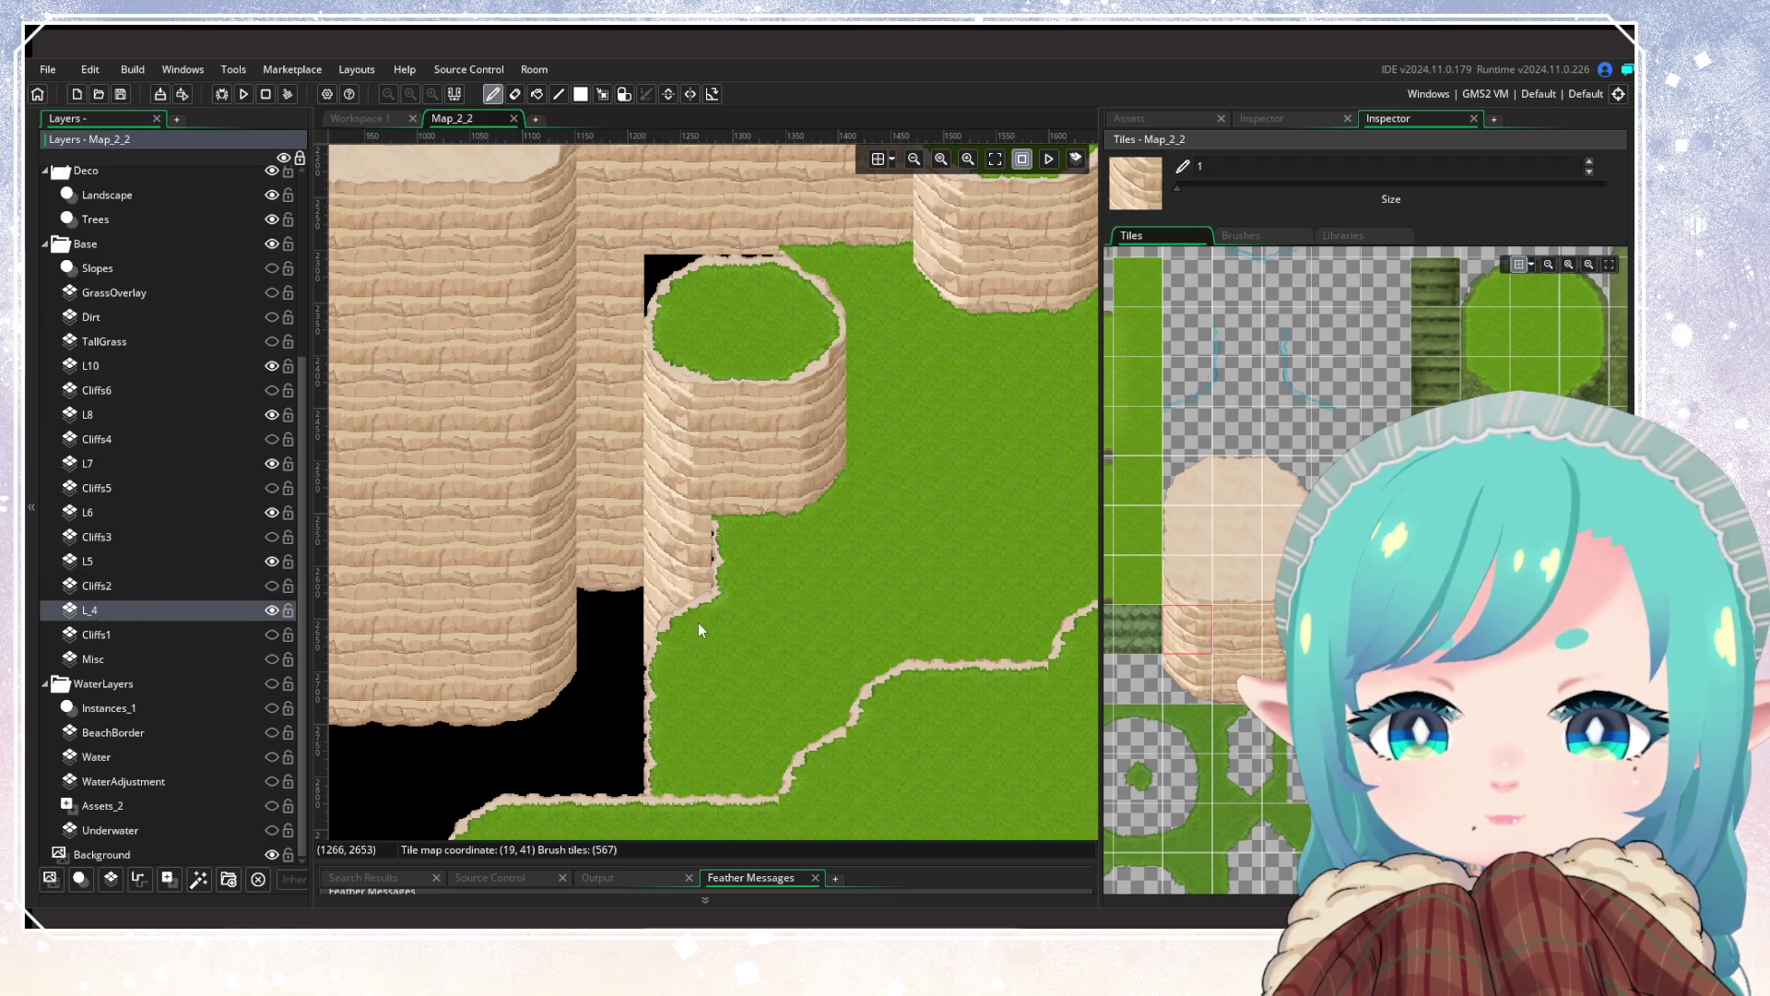
click(1237, 630)
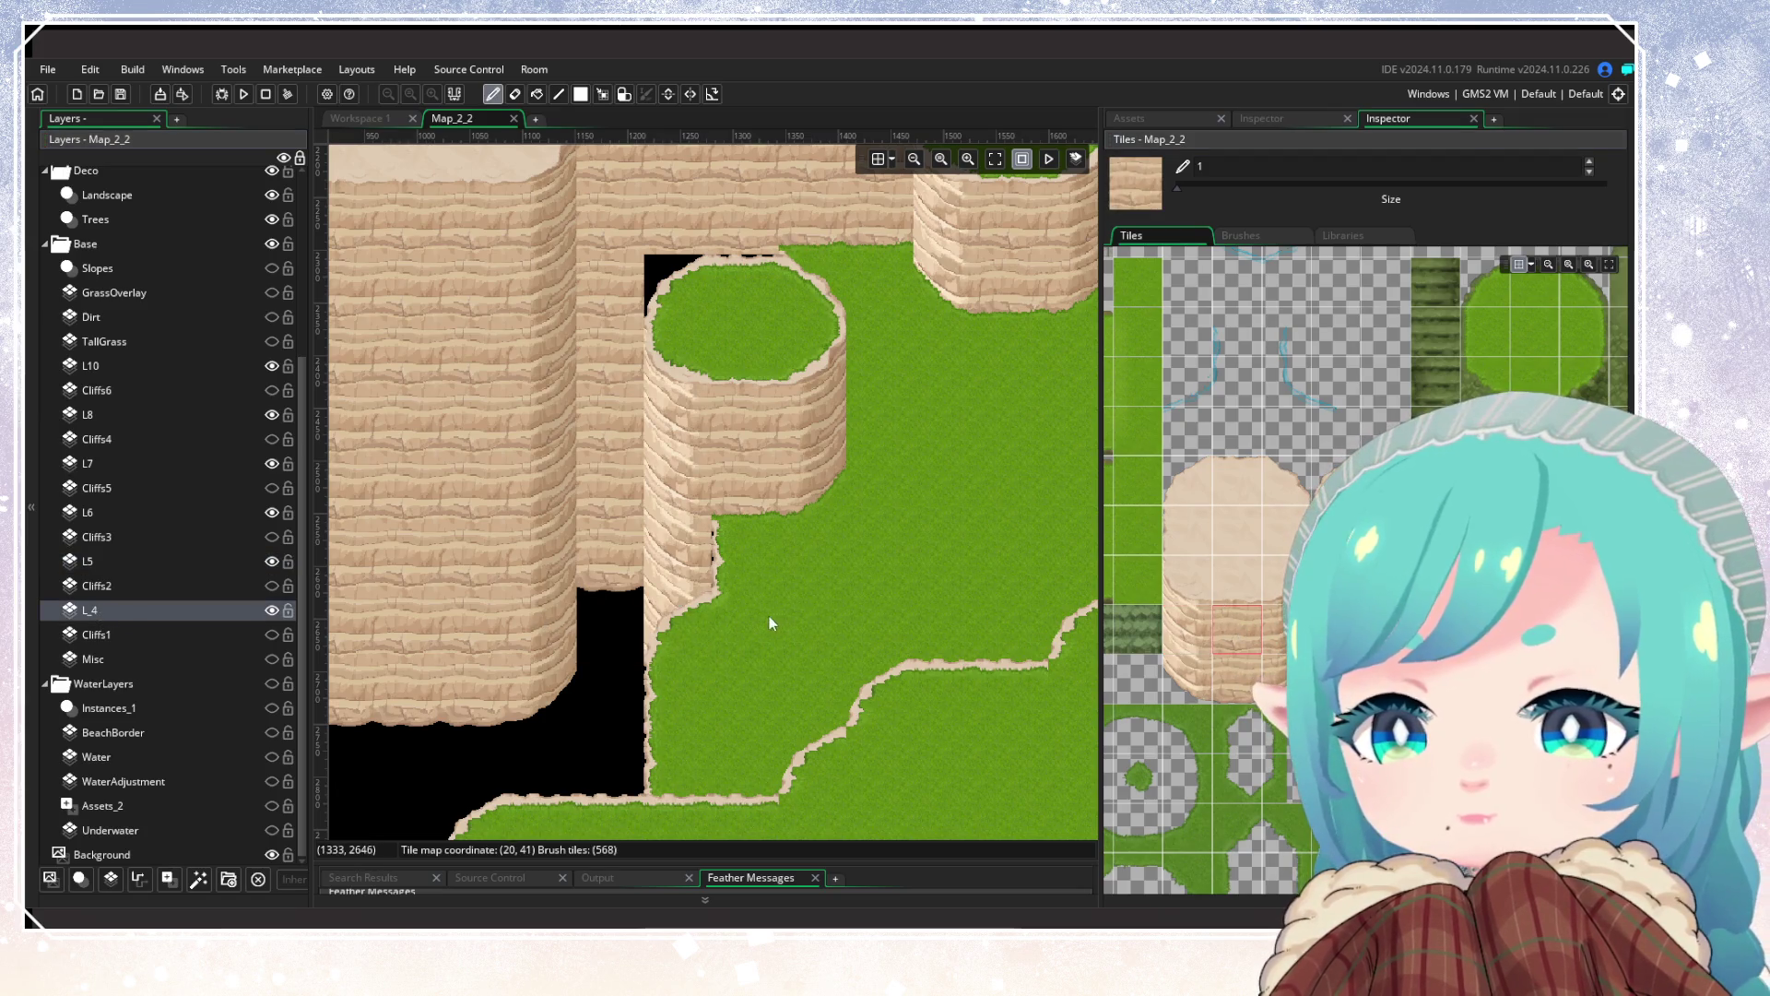
scroll(777, 708, up, 4)
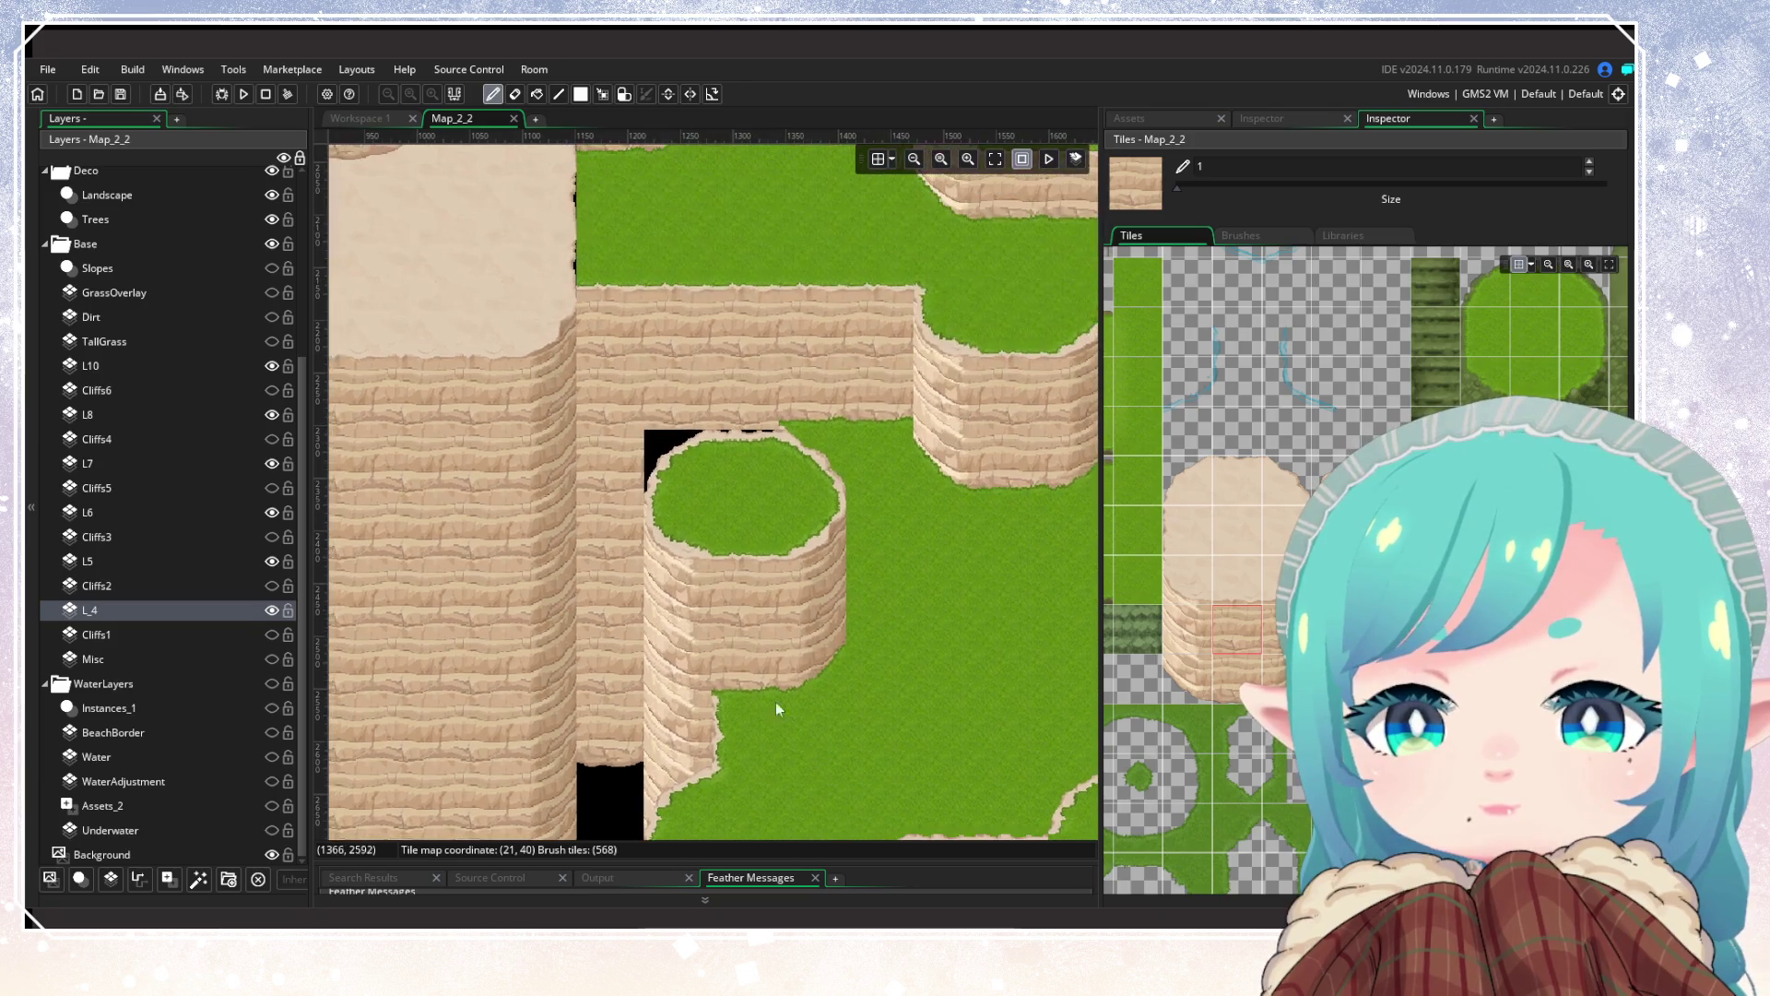
drag(693, 485, 734, 482)
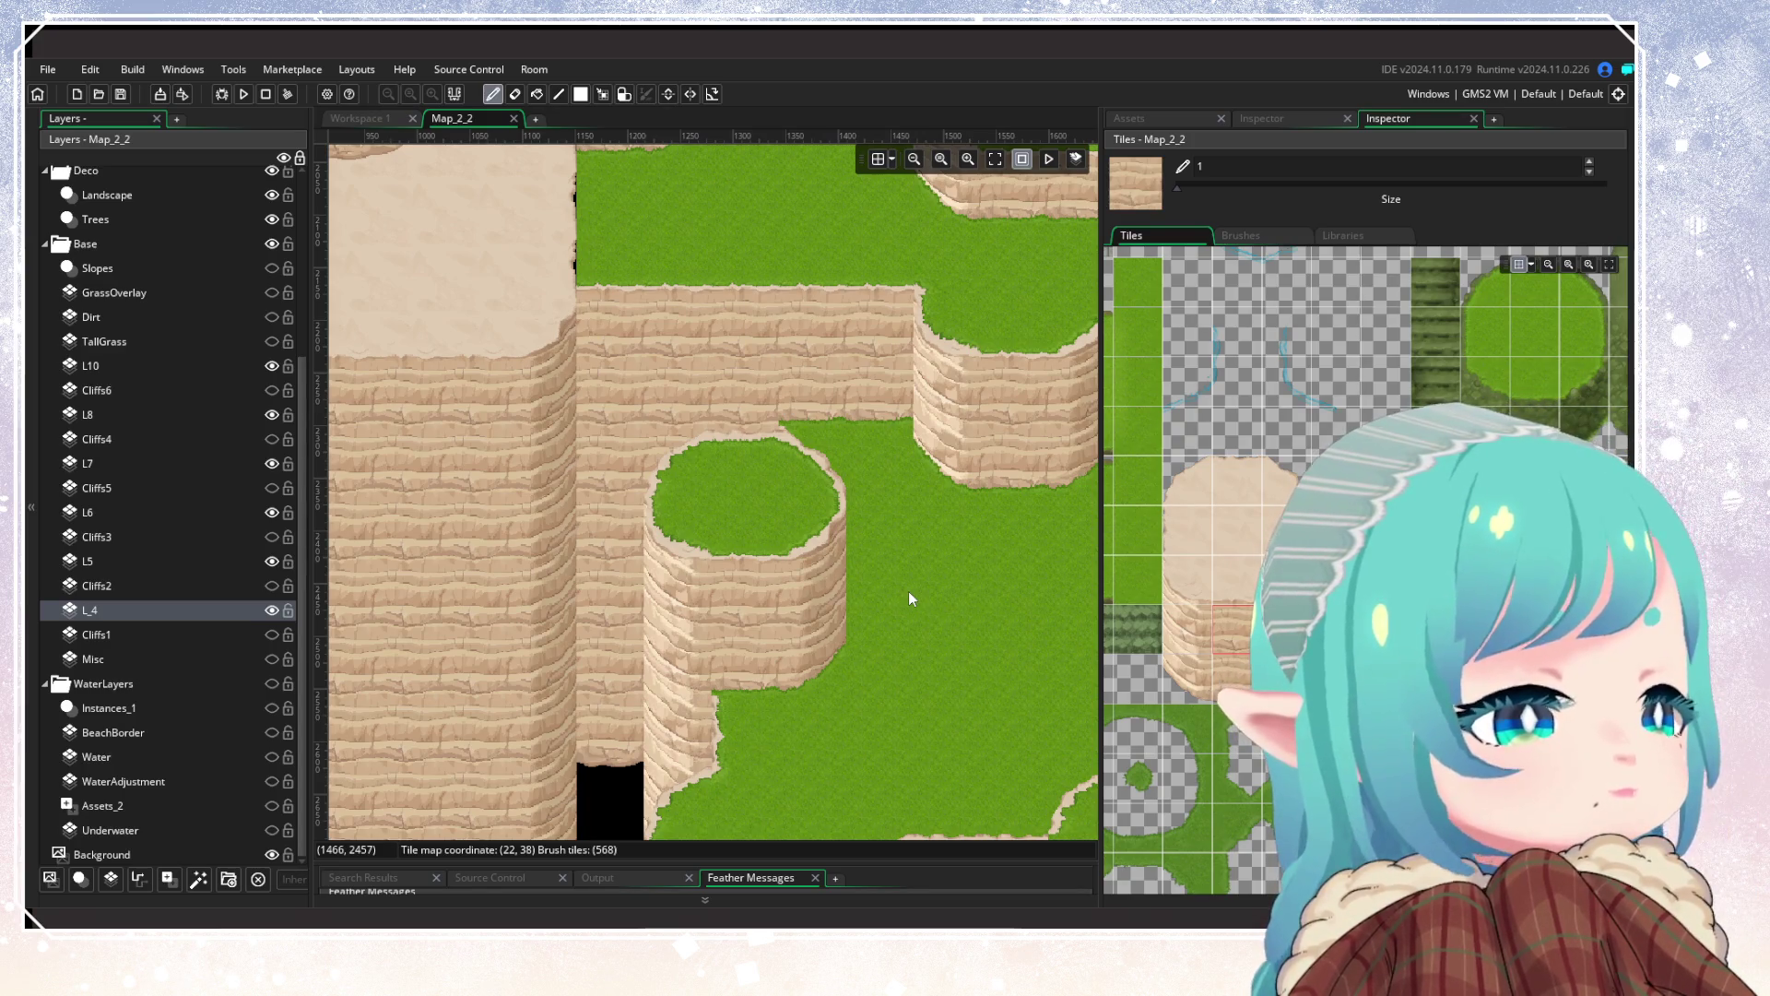
click(133, 522)
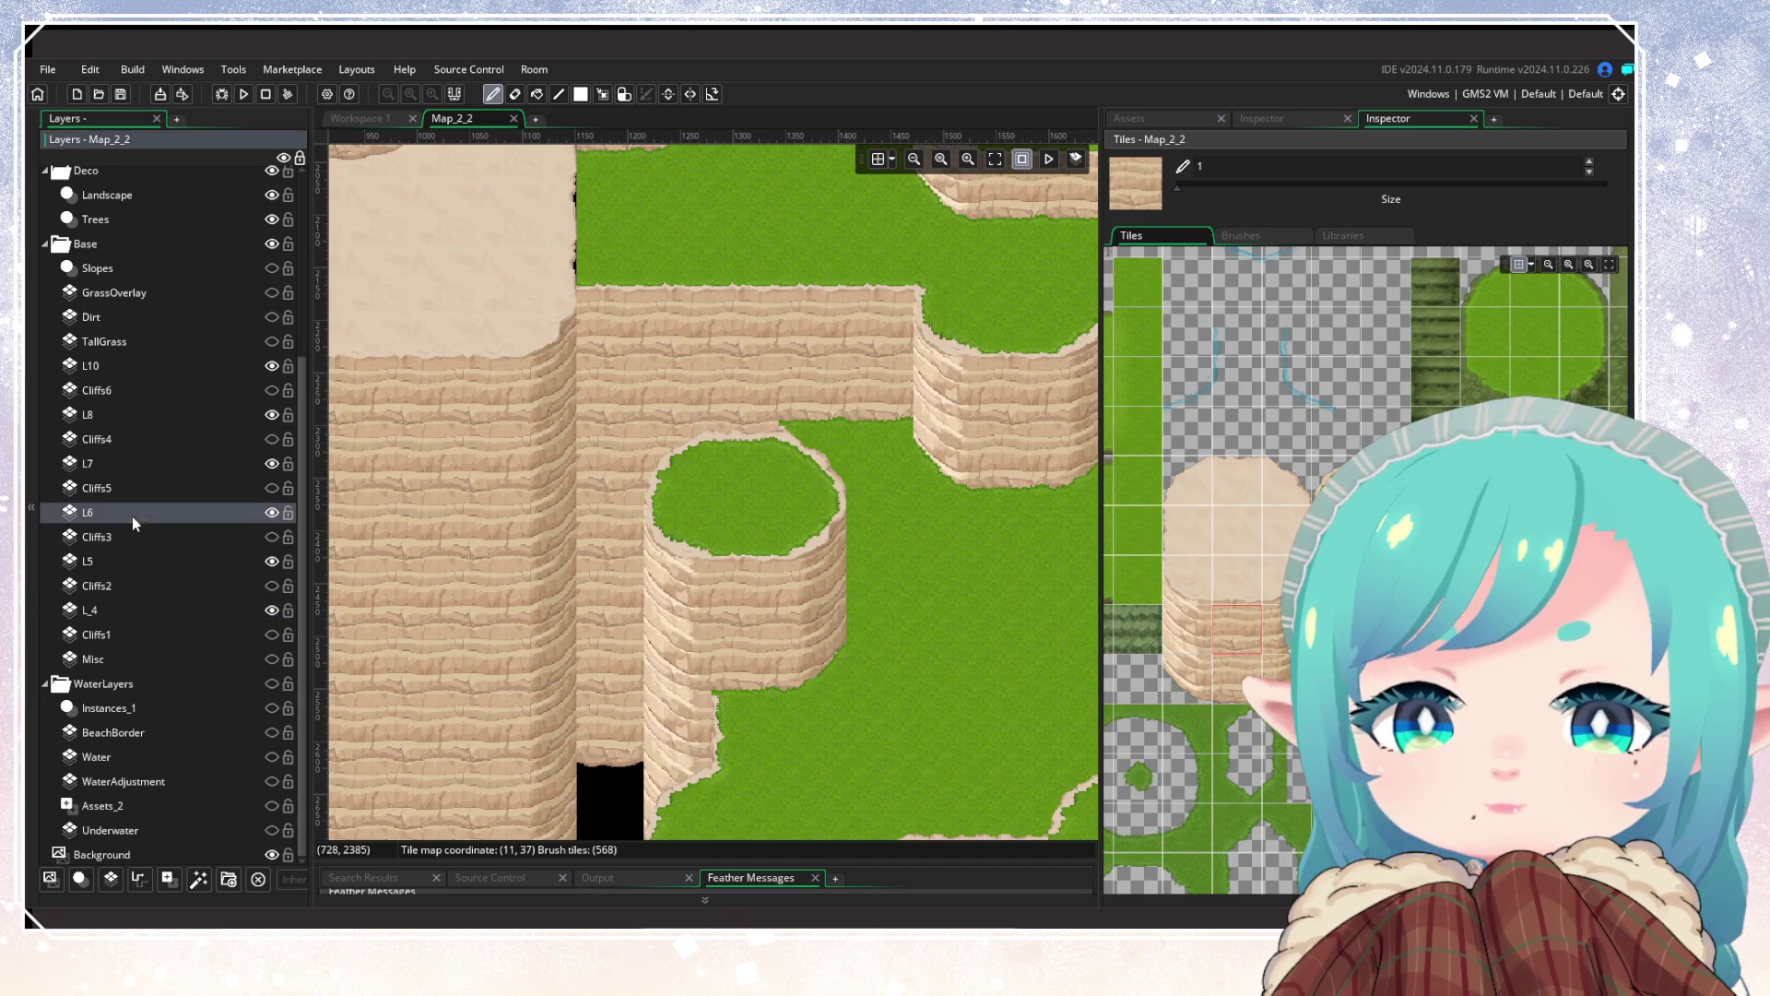
Step: Check L6 and L5 visibility, then paint the stray cliff sliver as plain grass on L5
click(271, 516)
click(270, 563)
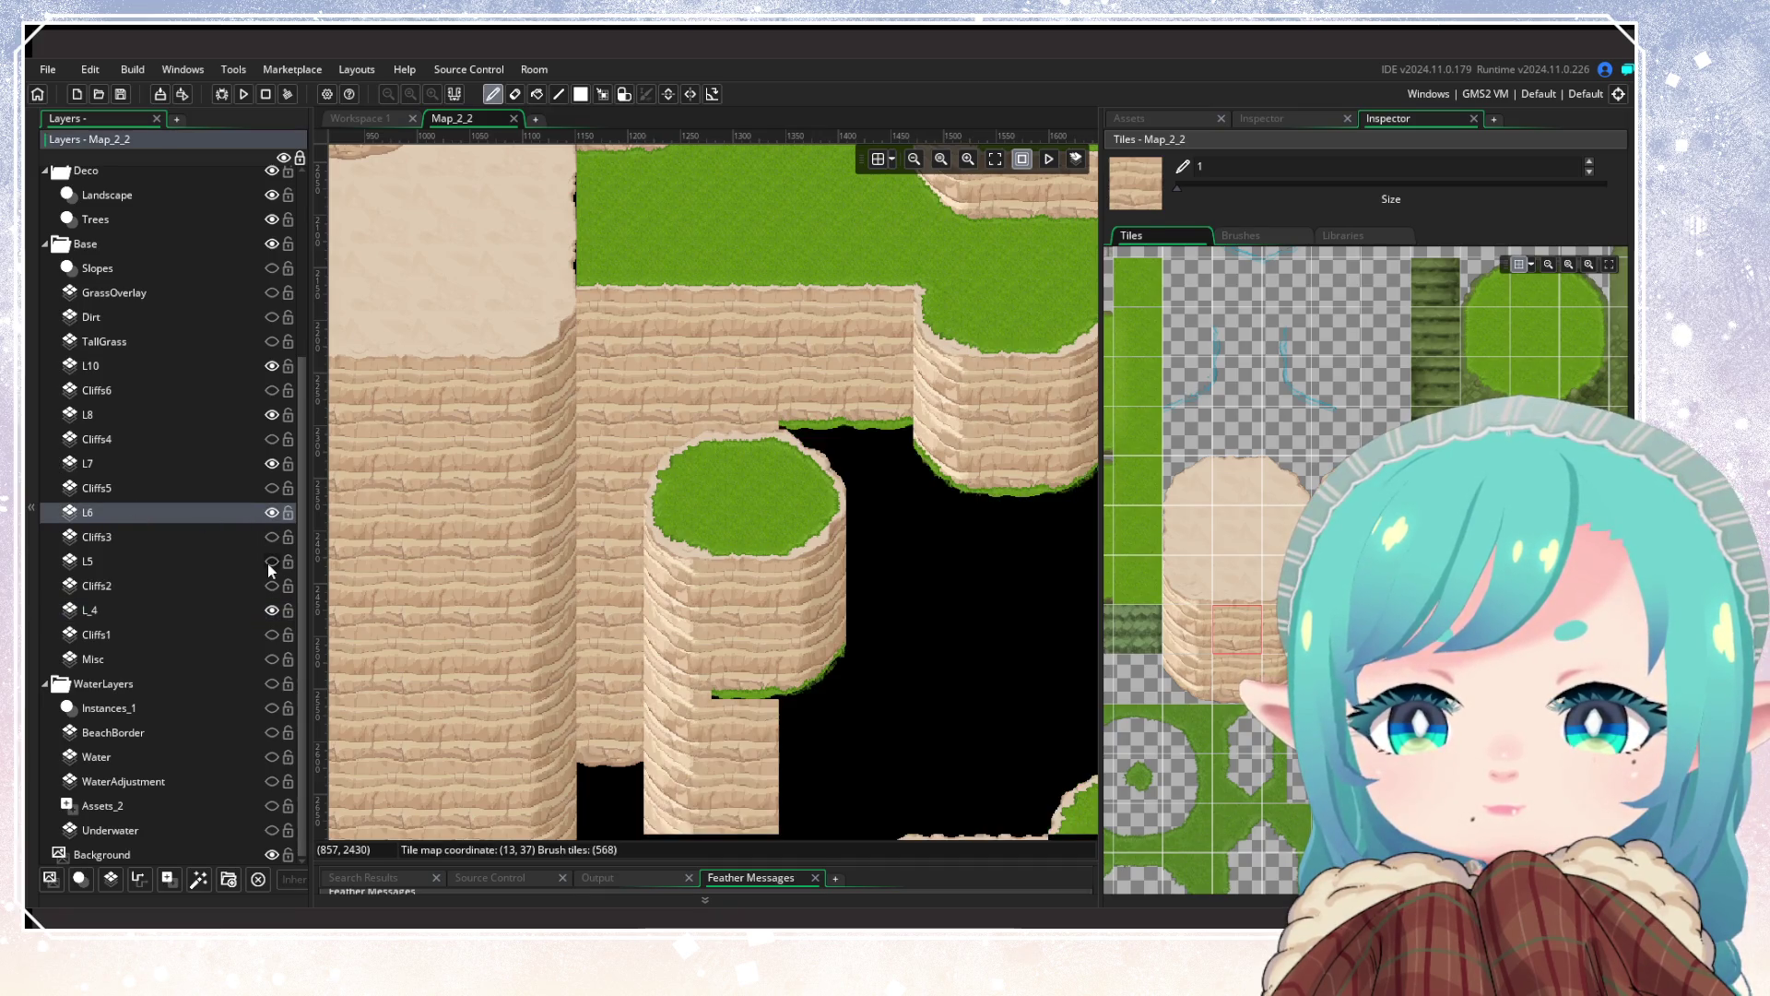
click(270, 563)
click(184, 561)
click(1026, 518)
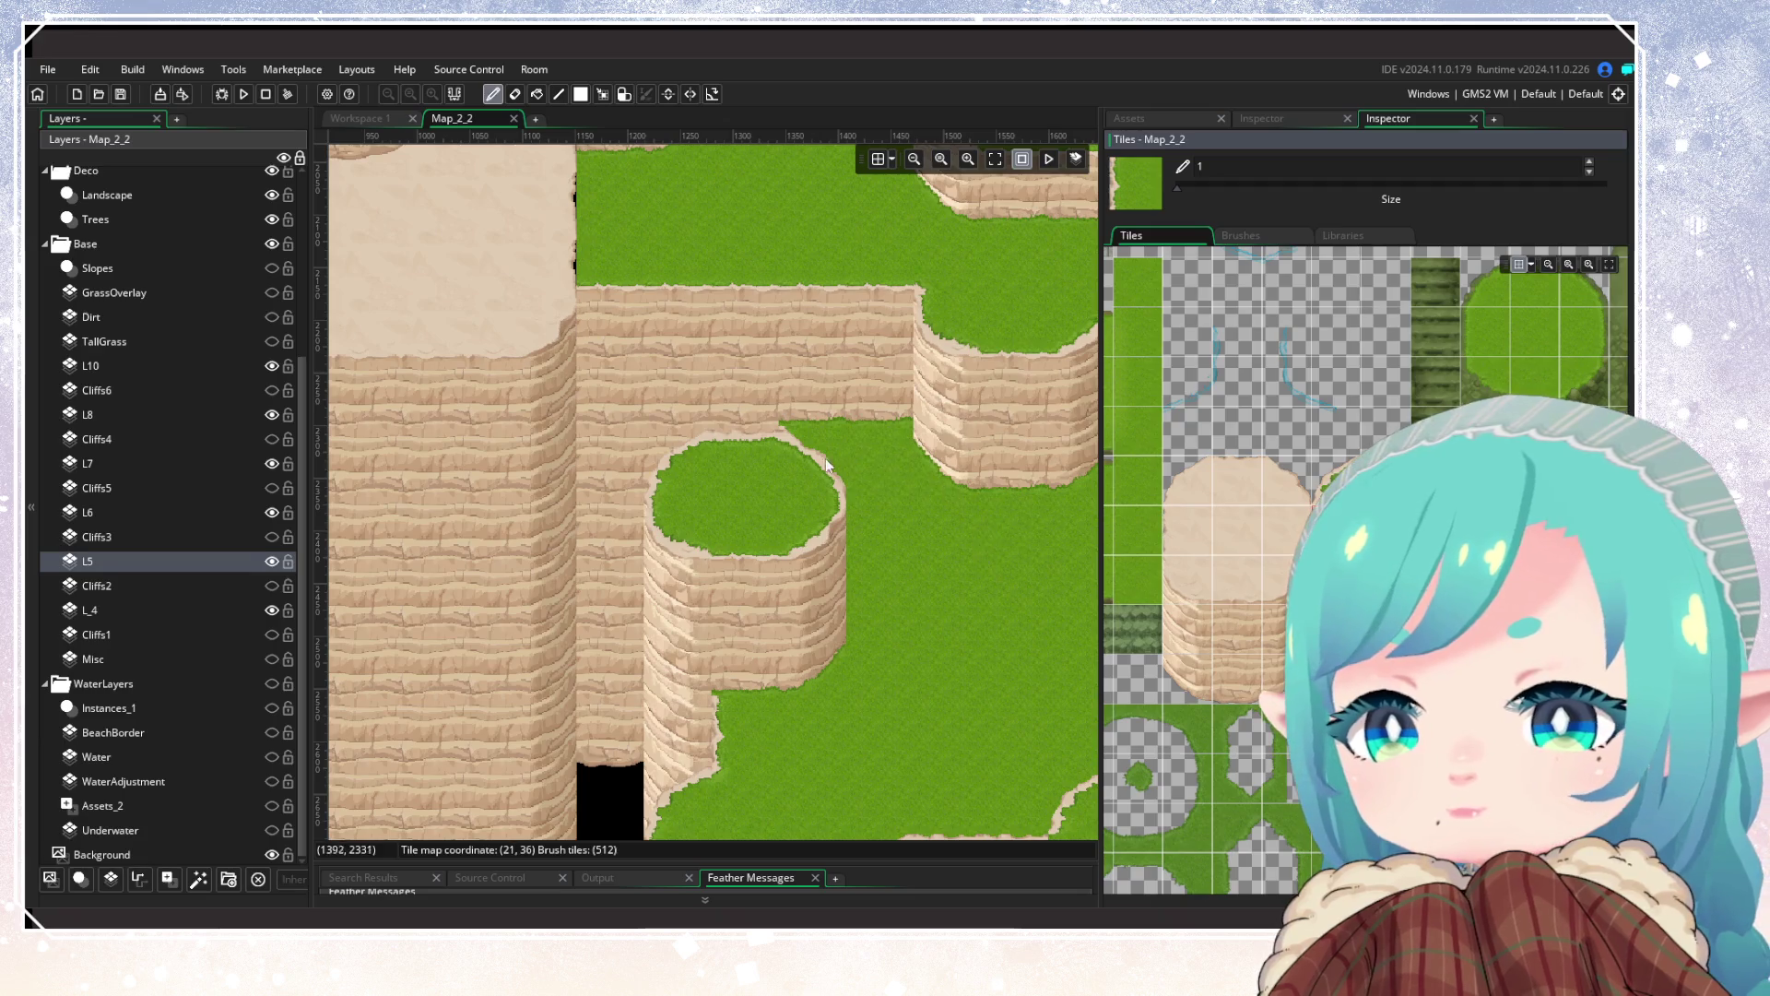
scroll(859, 578, down, 6)
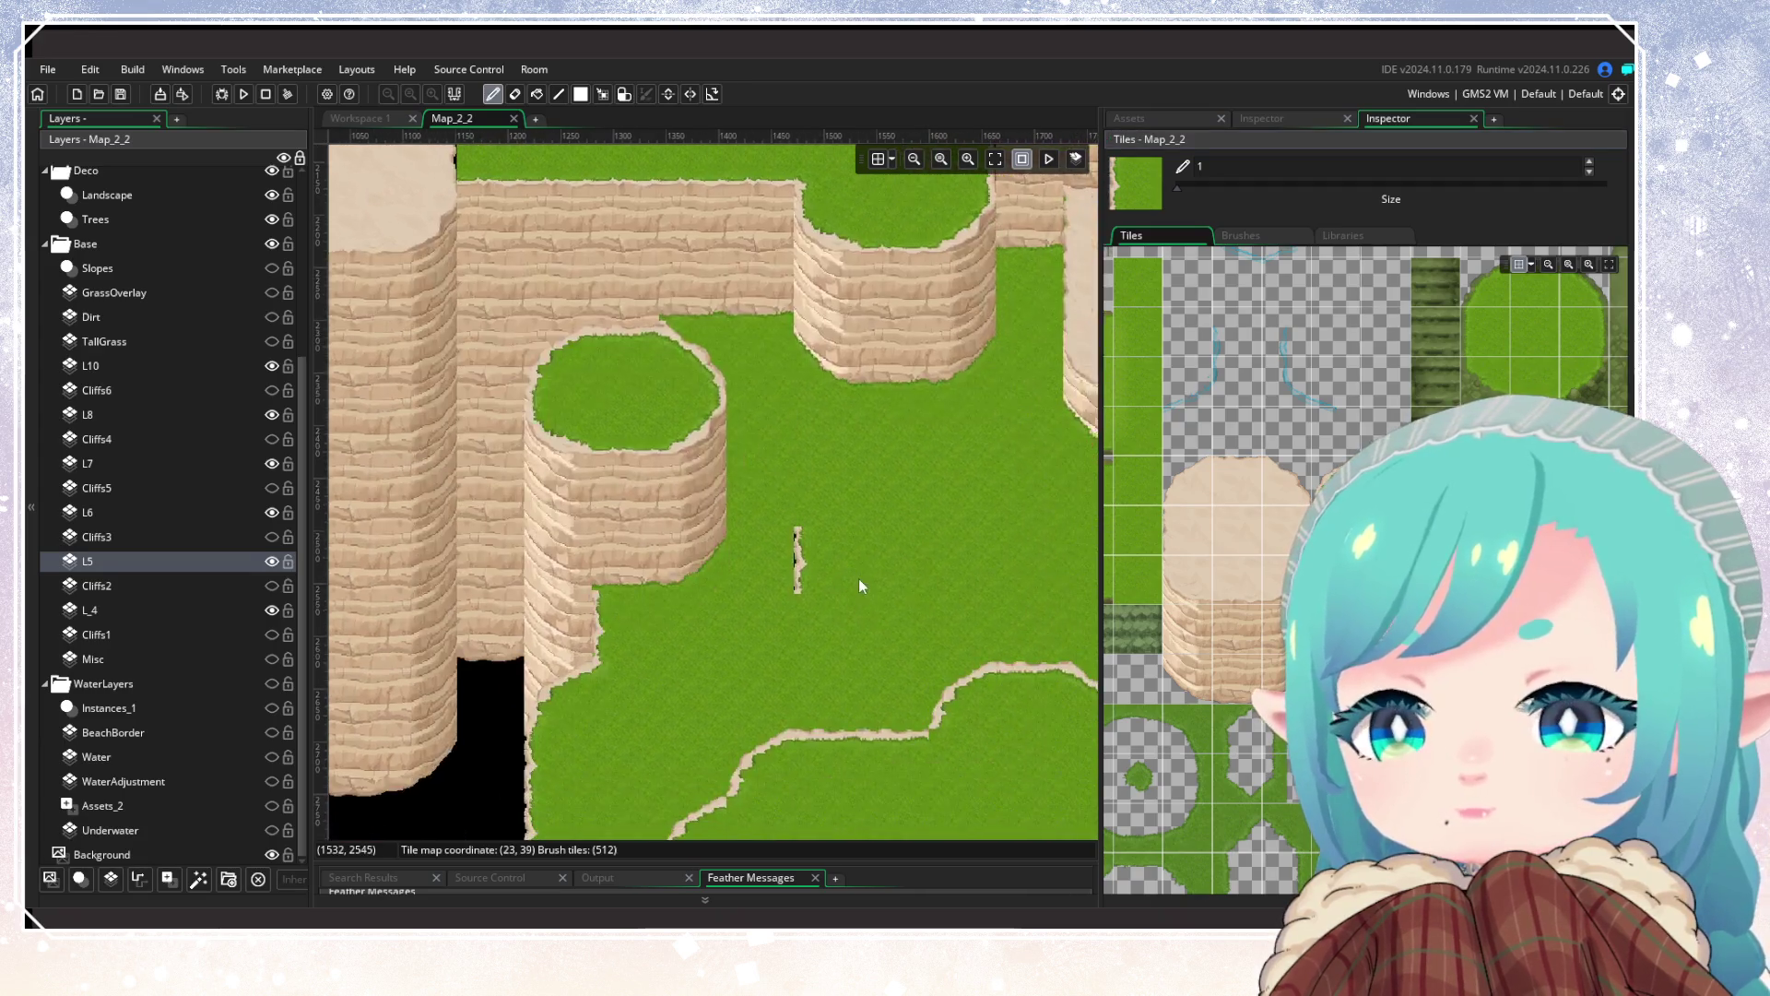
scroll(833, 663, up, 4)
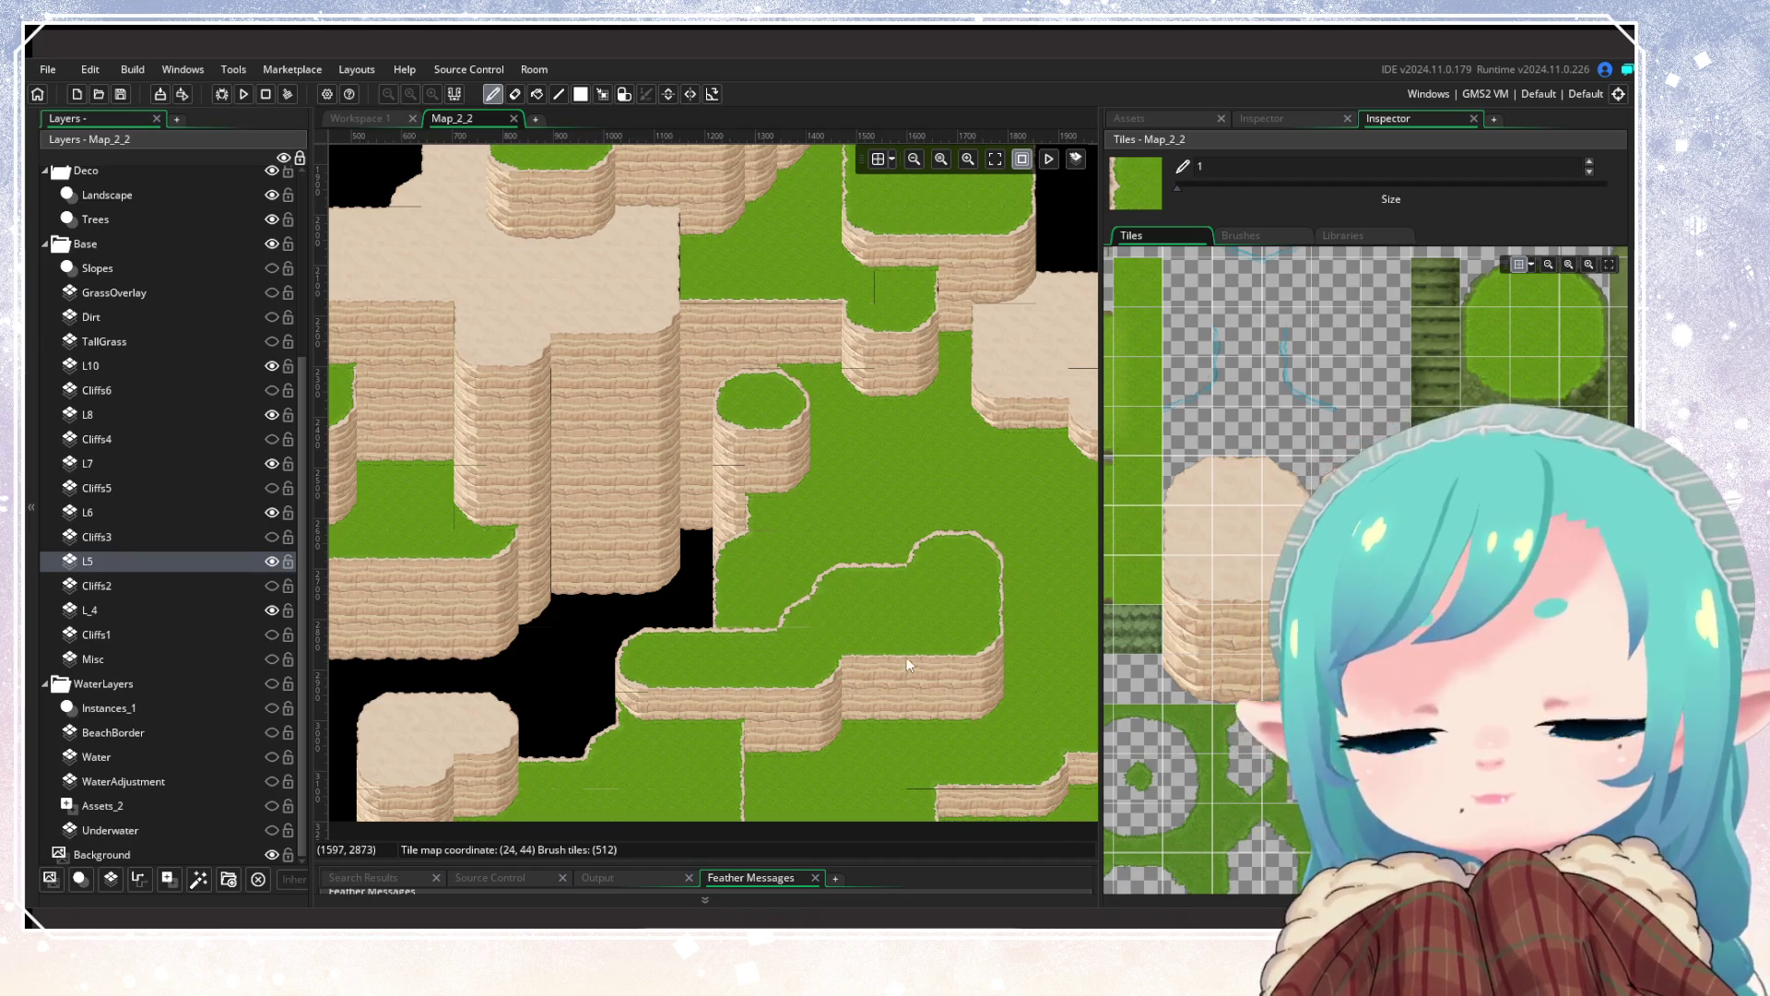
scroll(906, 657, down, 5)
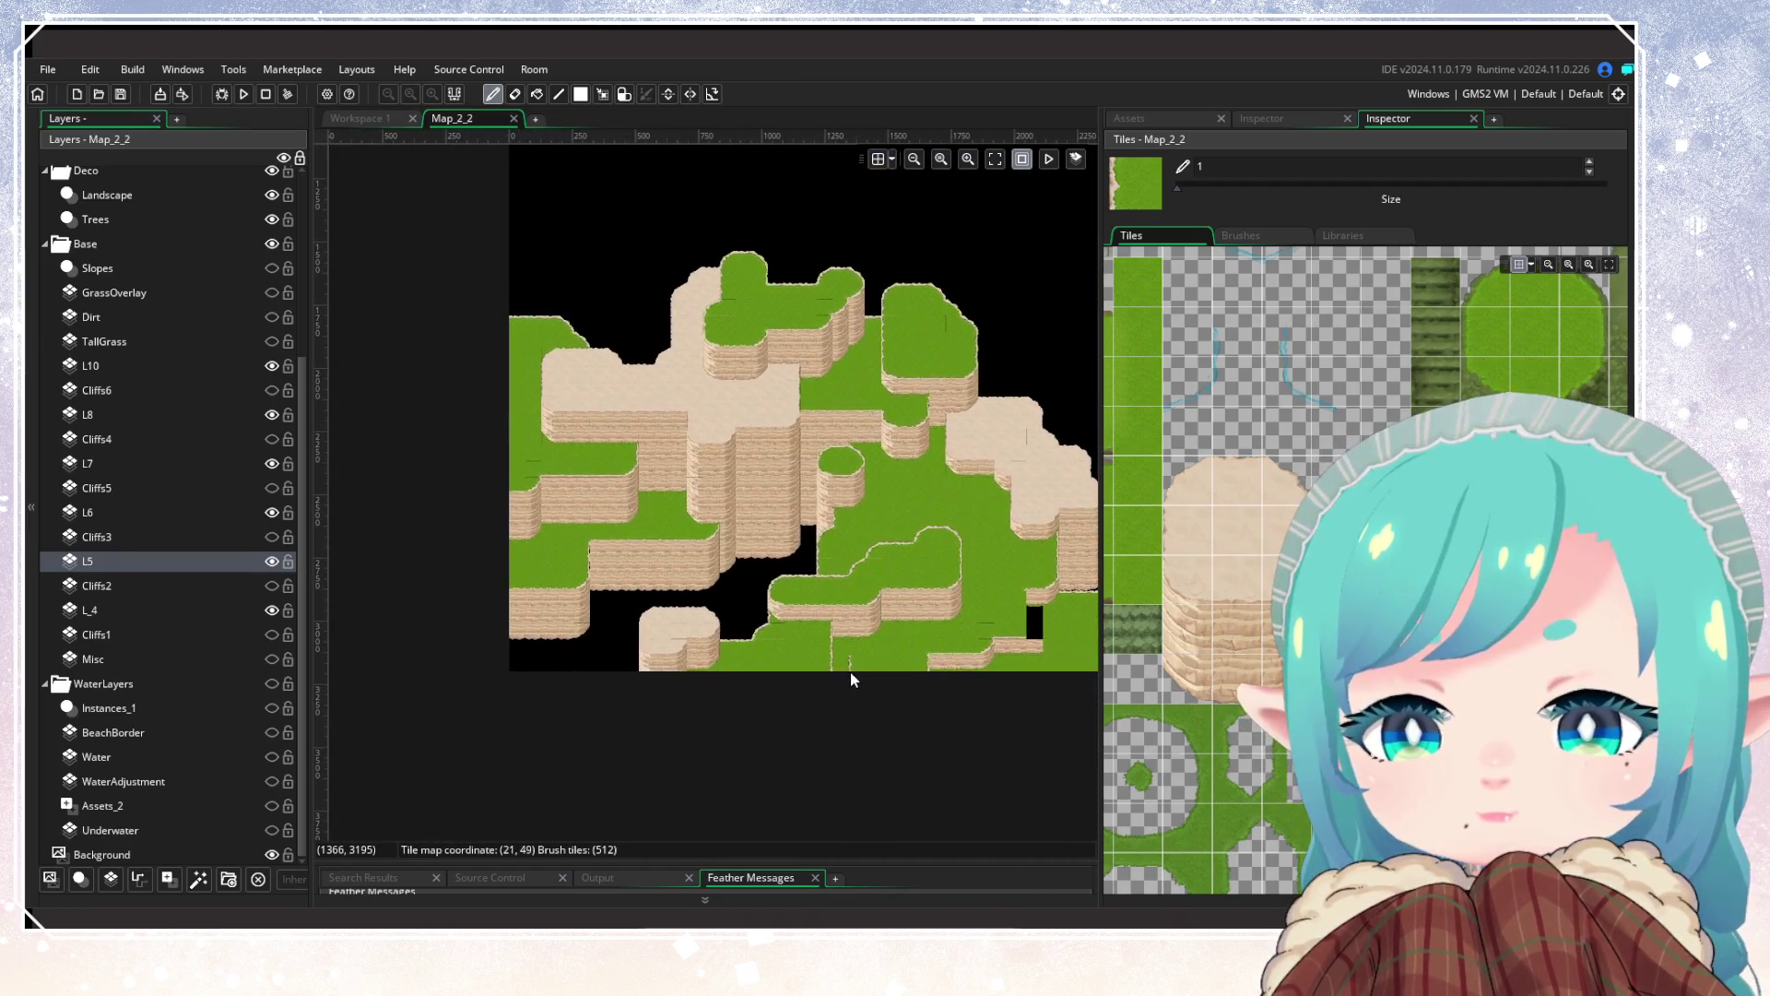
scroll(852, 678, up, 5)
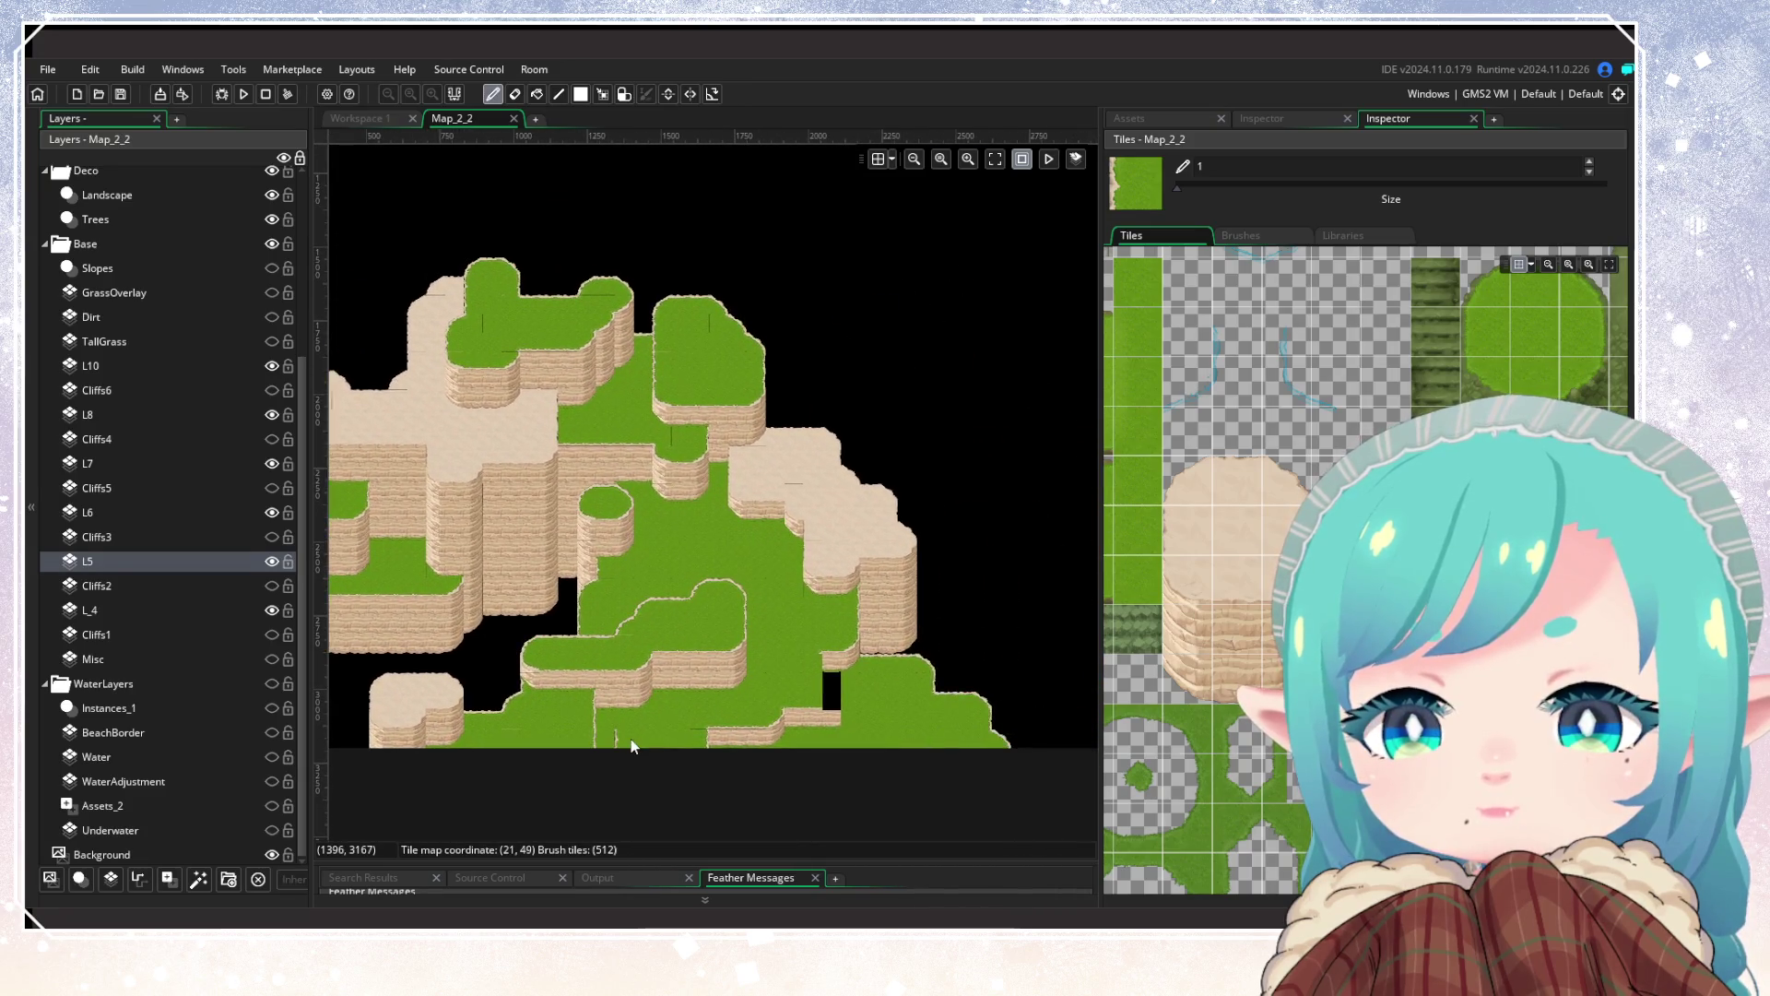
mouse_move(623, 679)
mouse_down()
mouse_move(959, 609)
mouse_move(976, 692)
mouse_up()
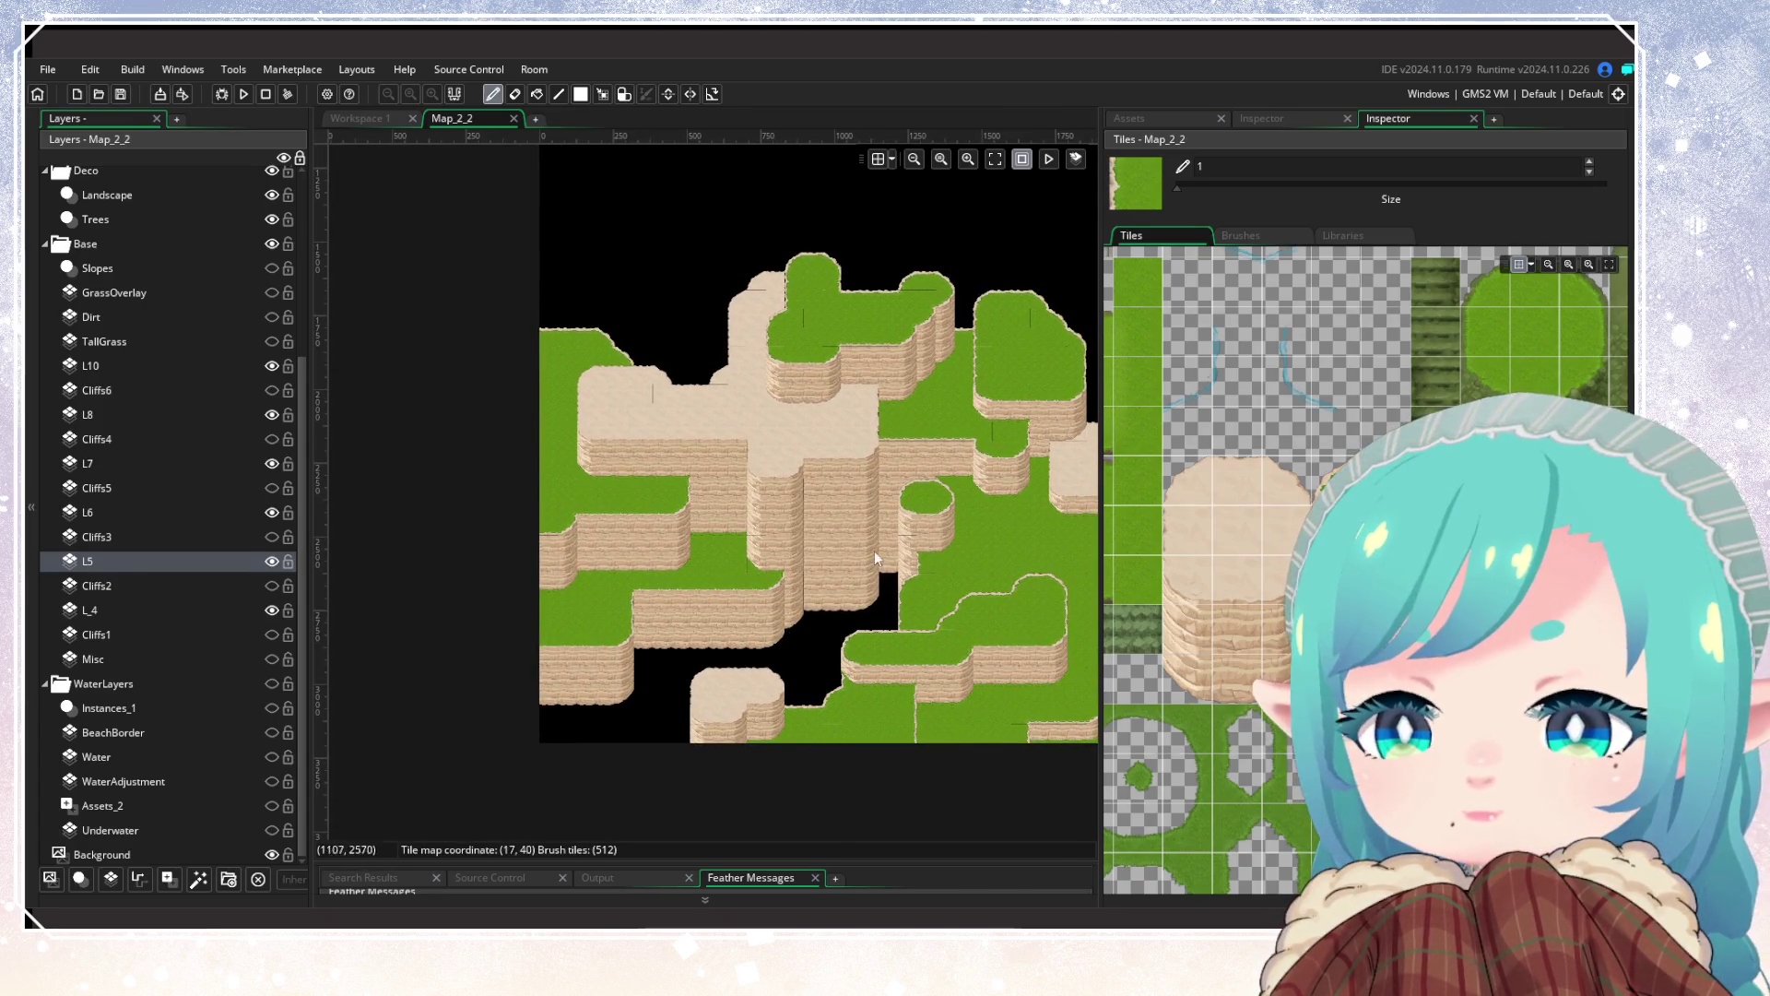
mouse_move(1032, 689)
mouse_down()
mouse_move(838, 761)
mouse_move(866, 657)
mouse_up()
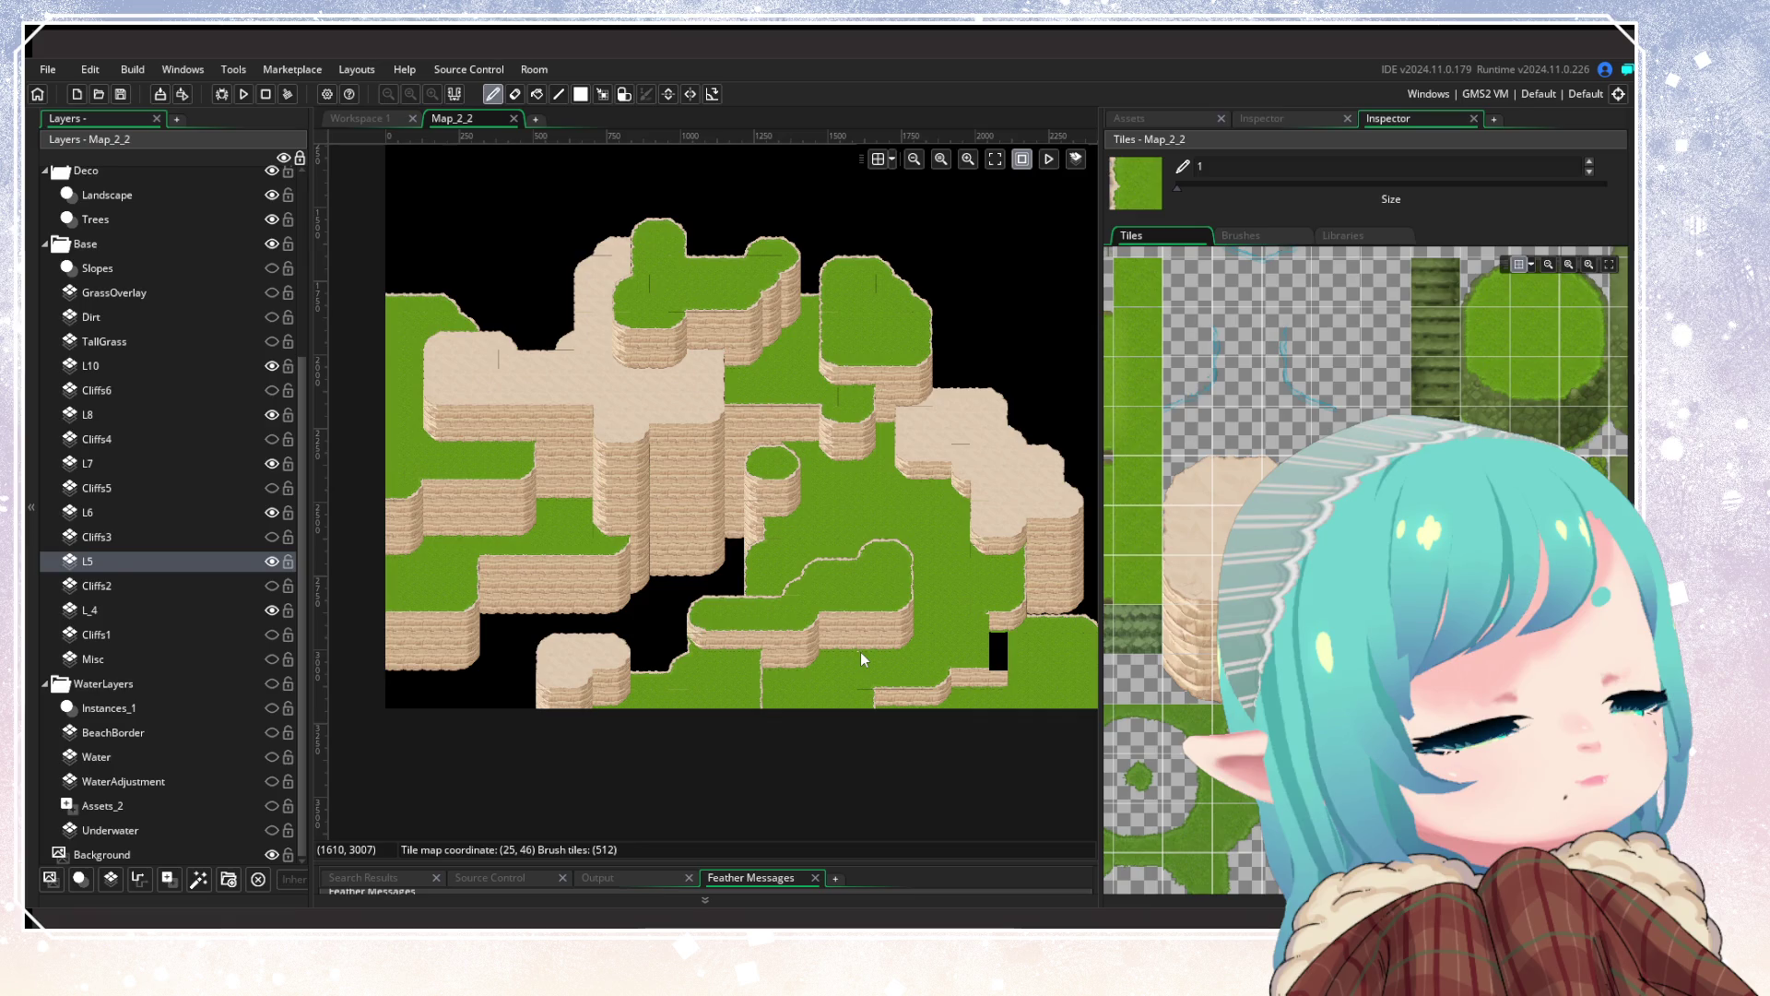
mouse_move(922, 649)
mouse_down()
mouse_move(788, 666)
mouse_move(722, 635)
mouse_move(775, 694)
mouse_move(856, 710)
mouse_move(811, 711)
mouse_up()
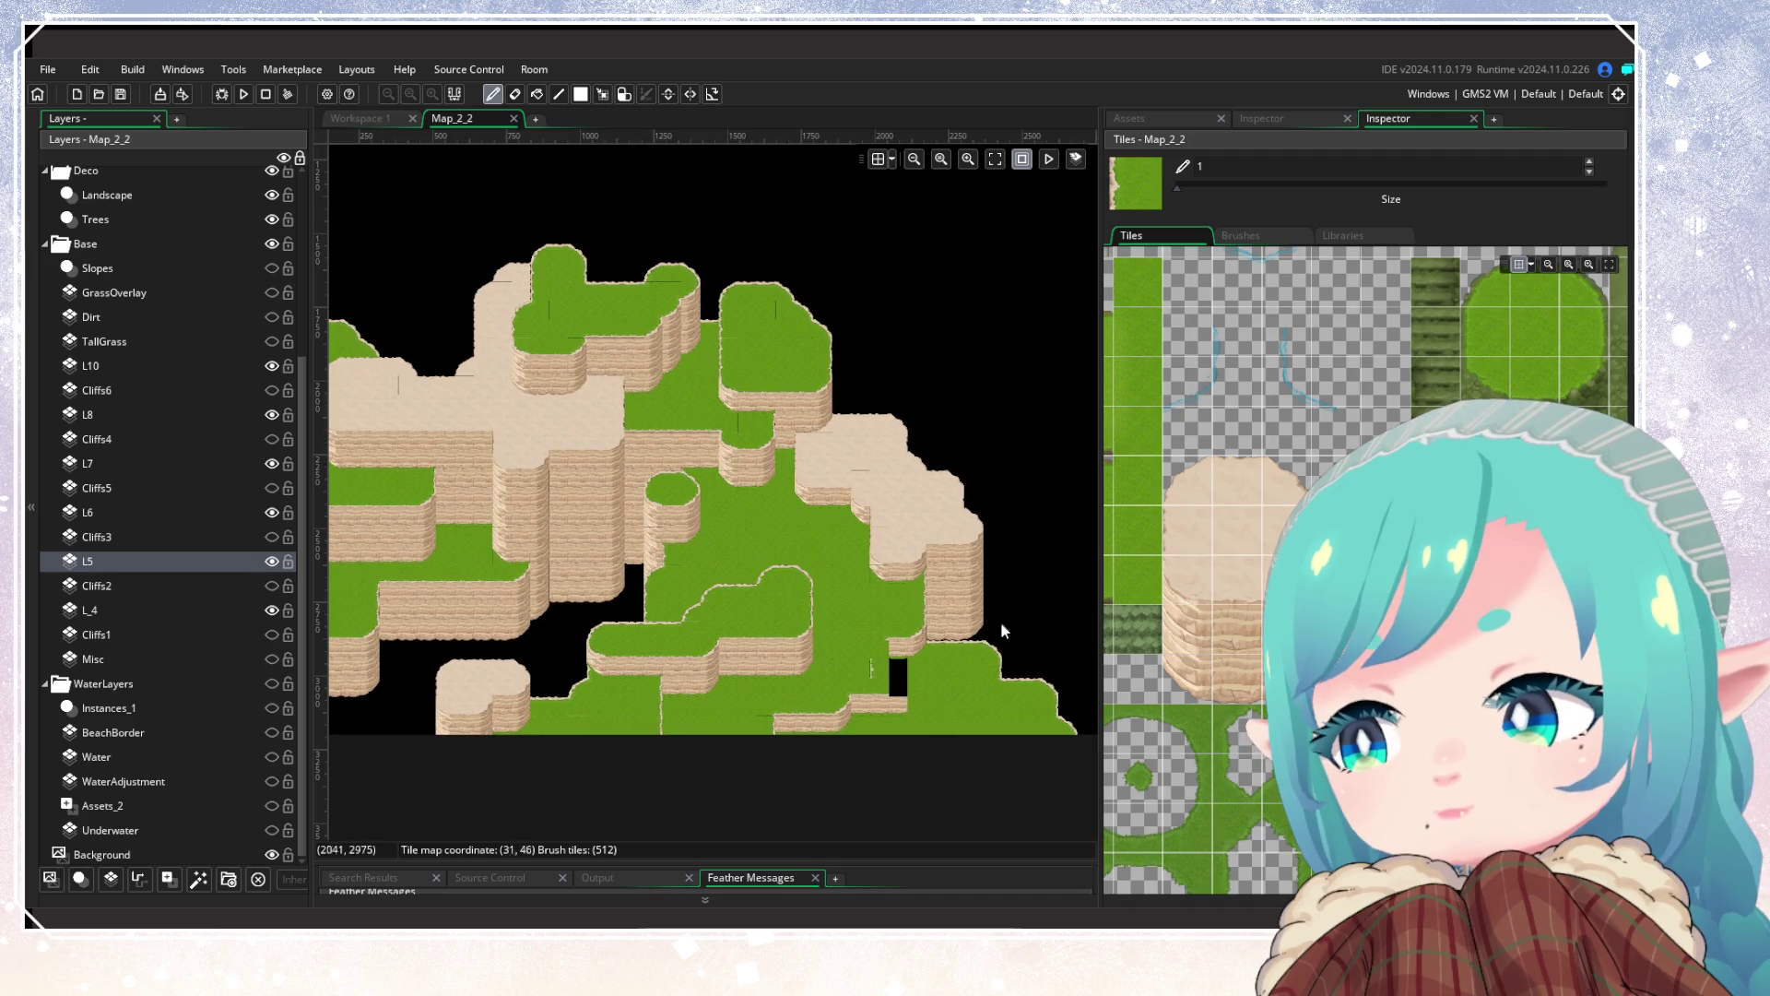
scroll(705, 575, up, 5)
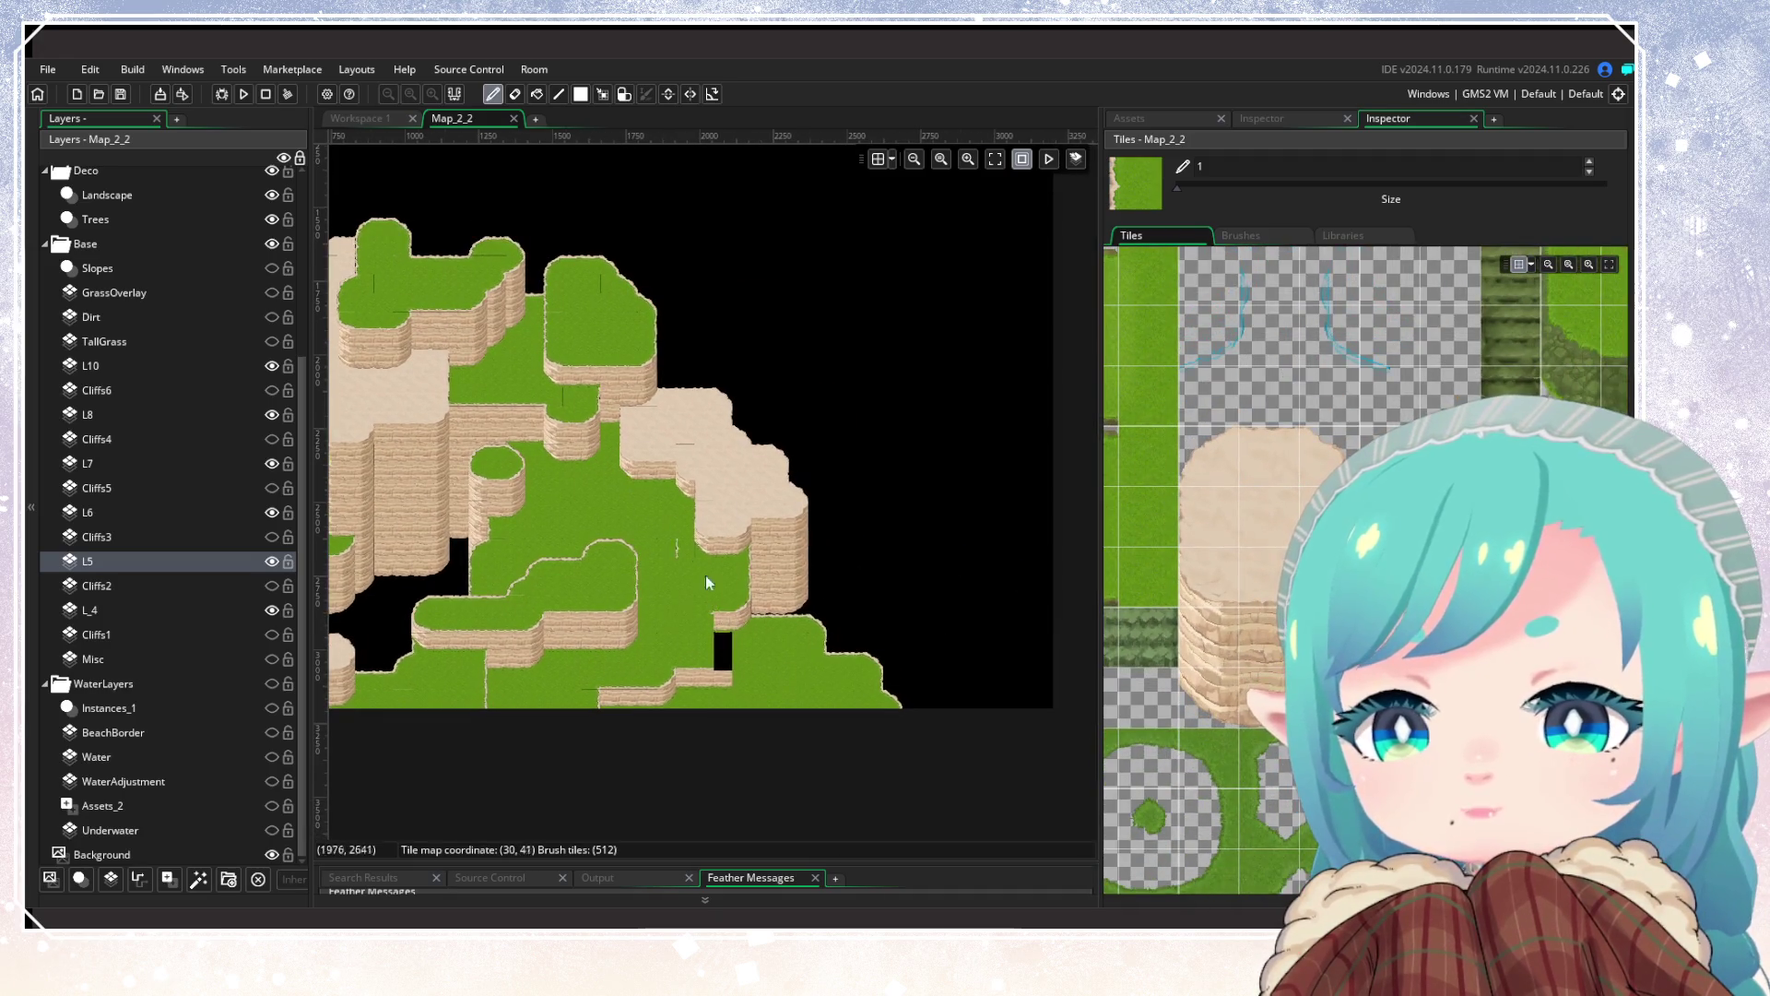
Step: On L6, cut the tall cliff column, stamp it over the black gap, and erase its base tile
scroll(771, 592, up, 1)
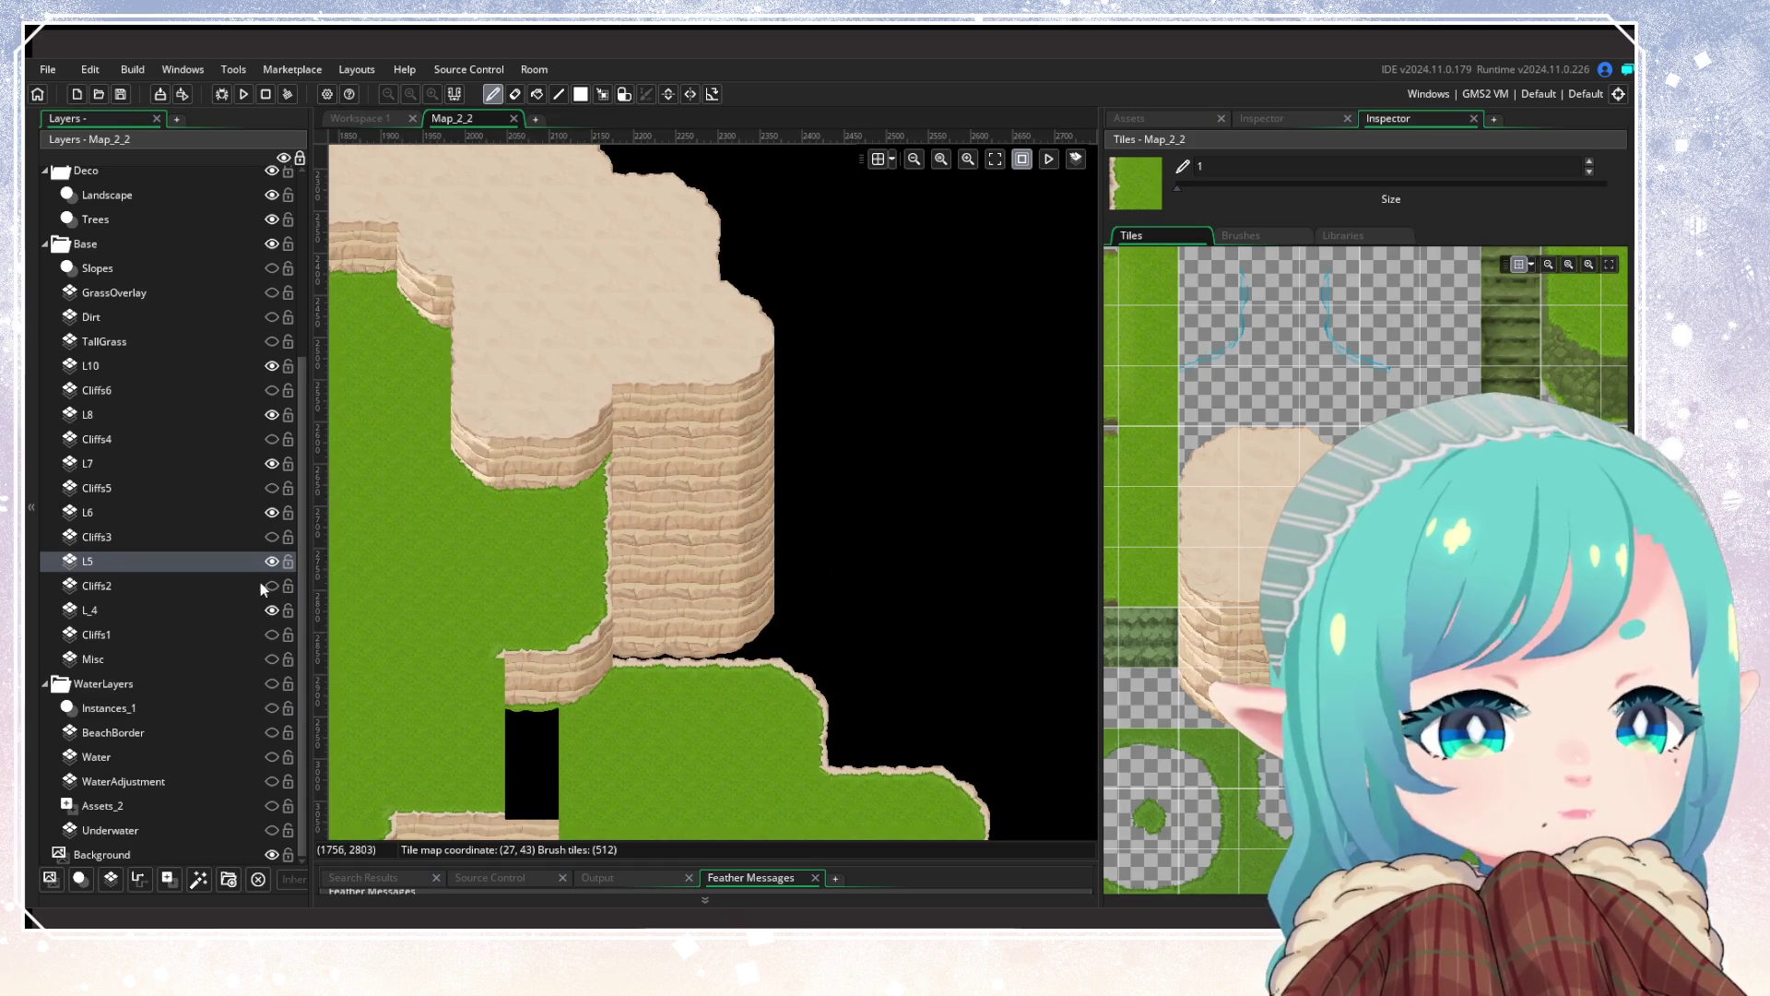
click(270, 513)
click(270, 513)
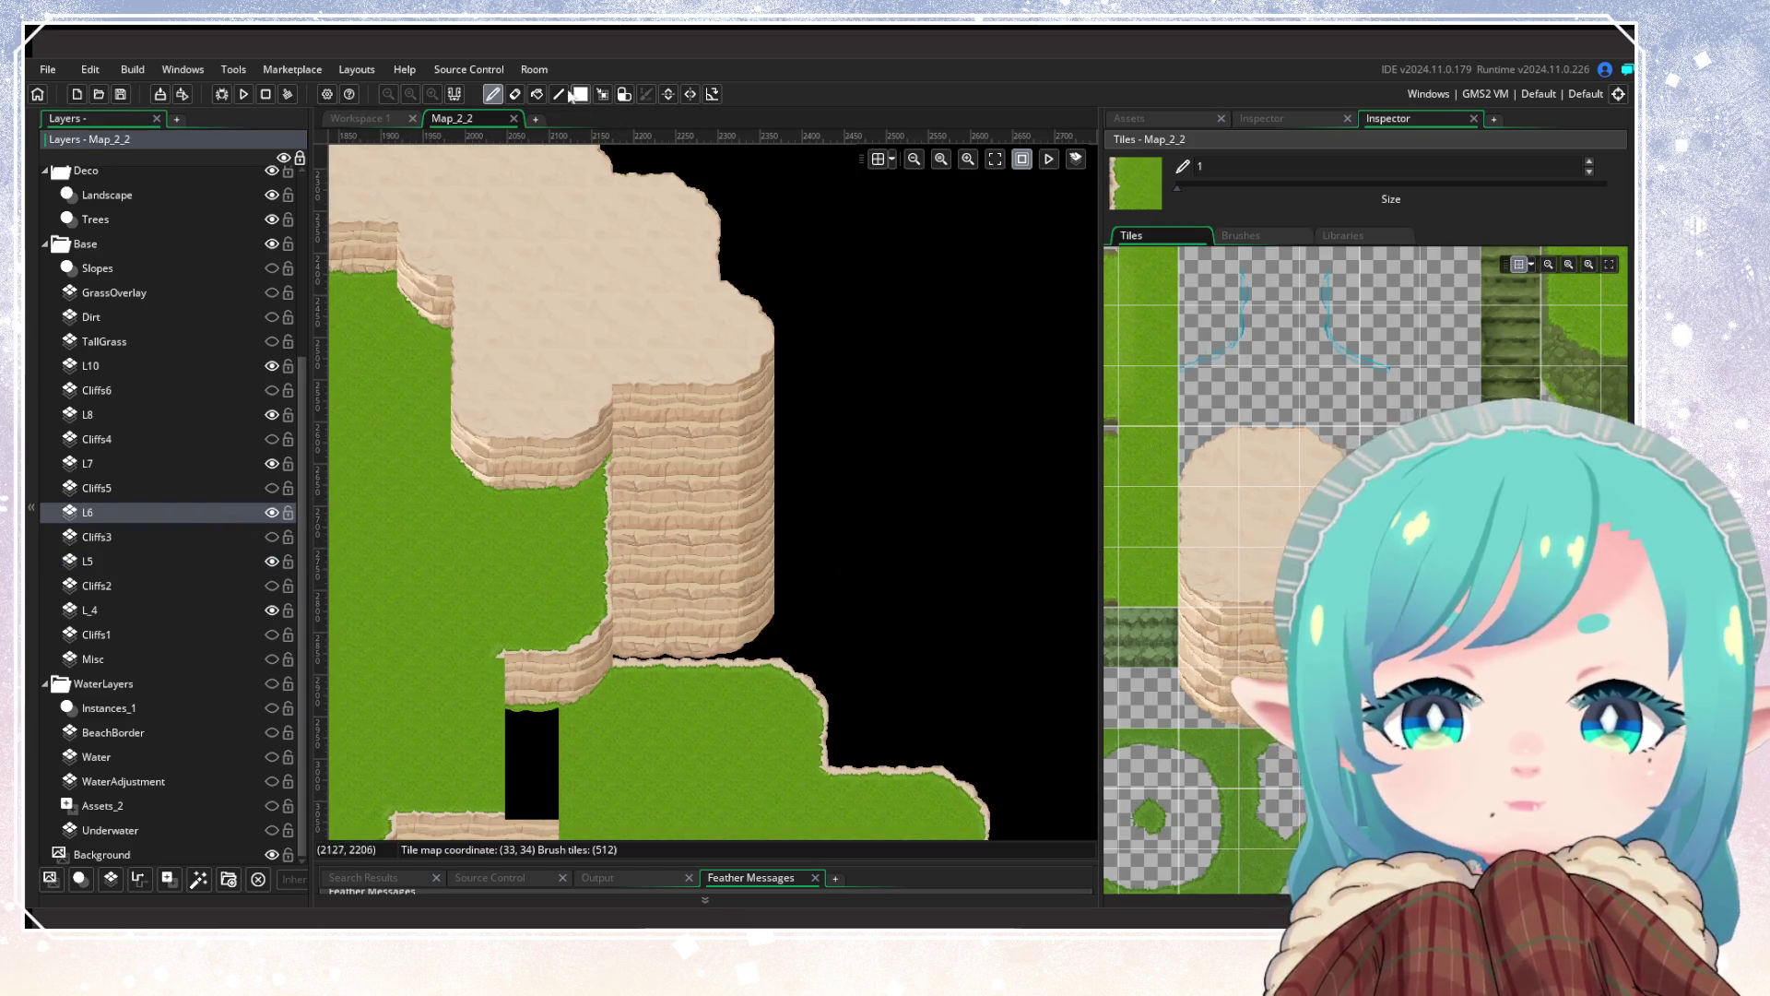
click(602, 94)
drag(750, 369, 750, 646)
key(ctrl+x)
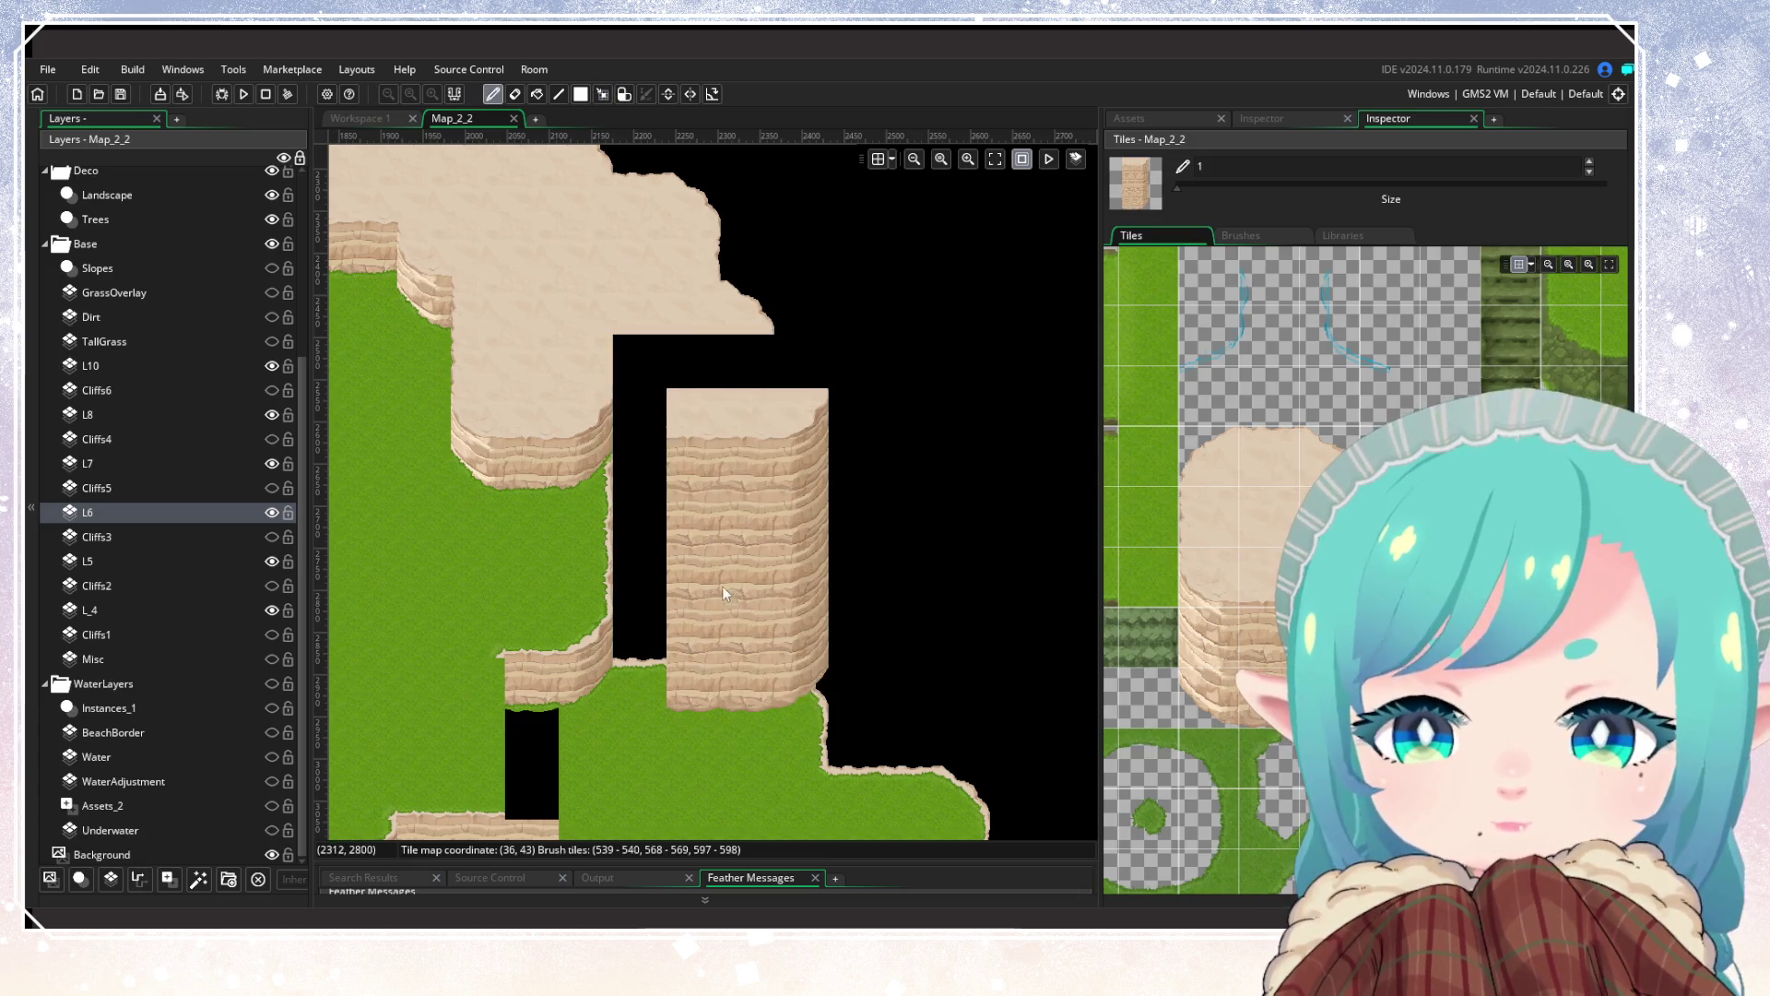
click(694, 579)
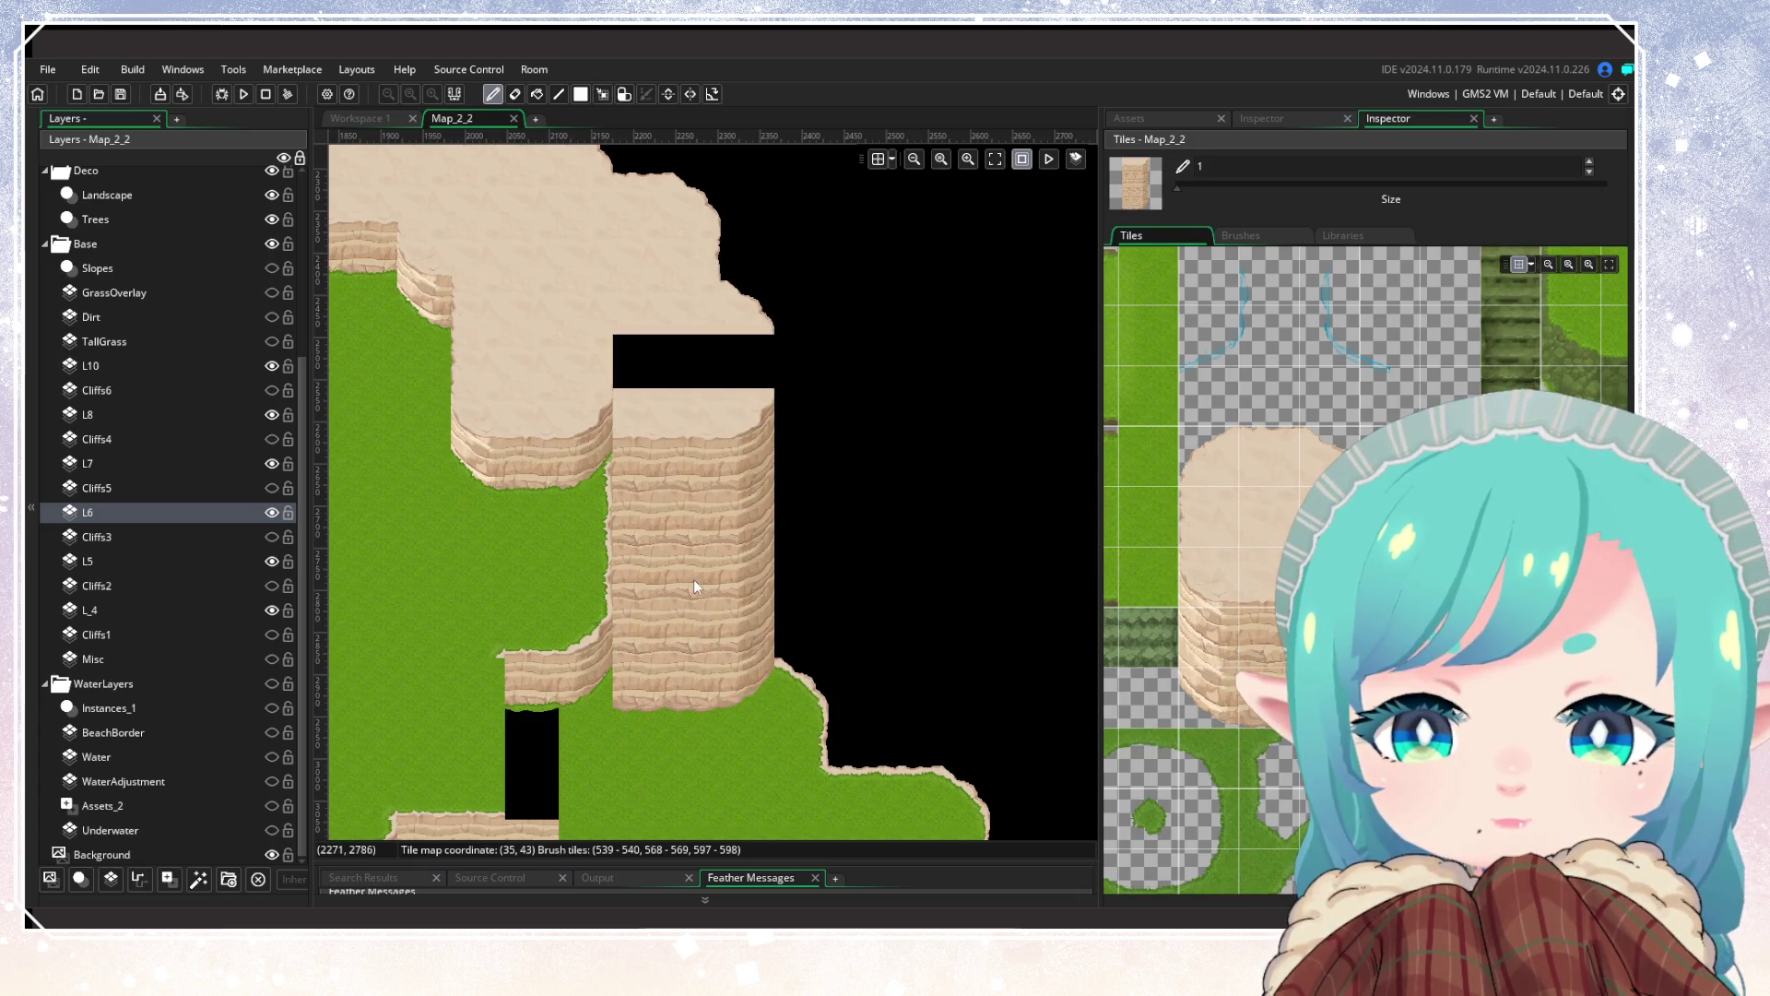
click(516, 94)
click(695, 699)
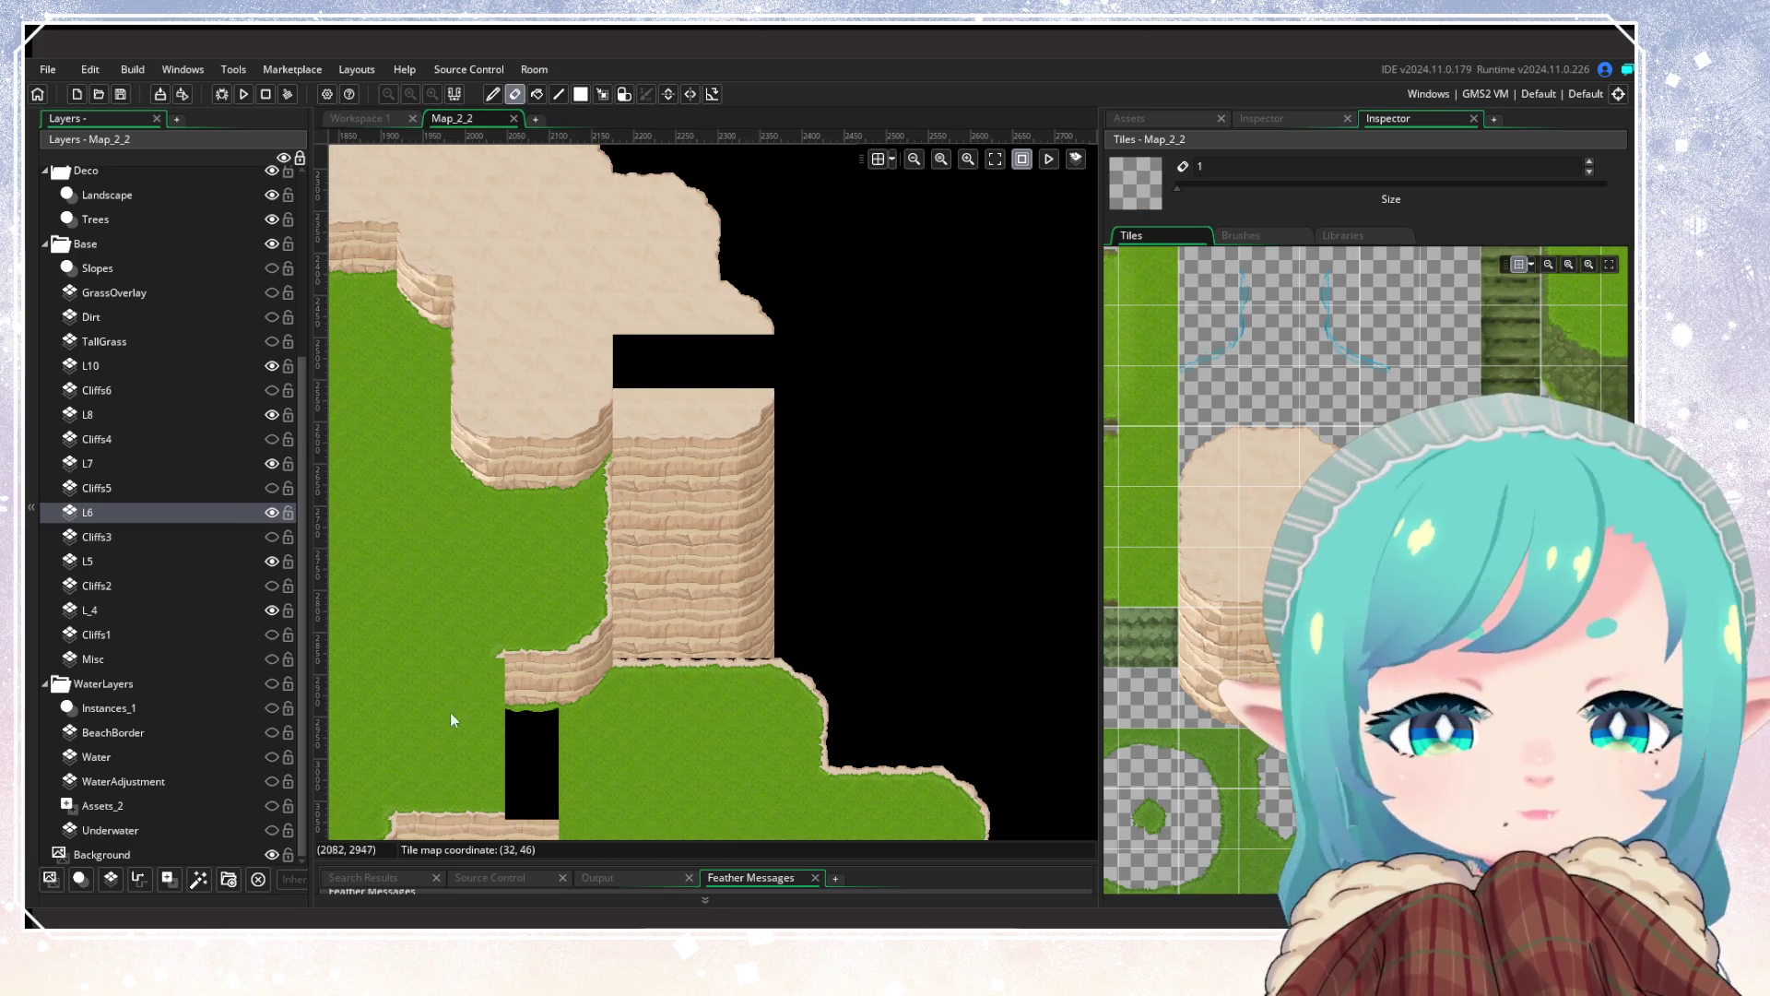
Step: Make the Misc layer visible and active, and pick a two-tile cliff brush
click(118, 609)
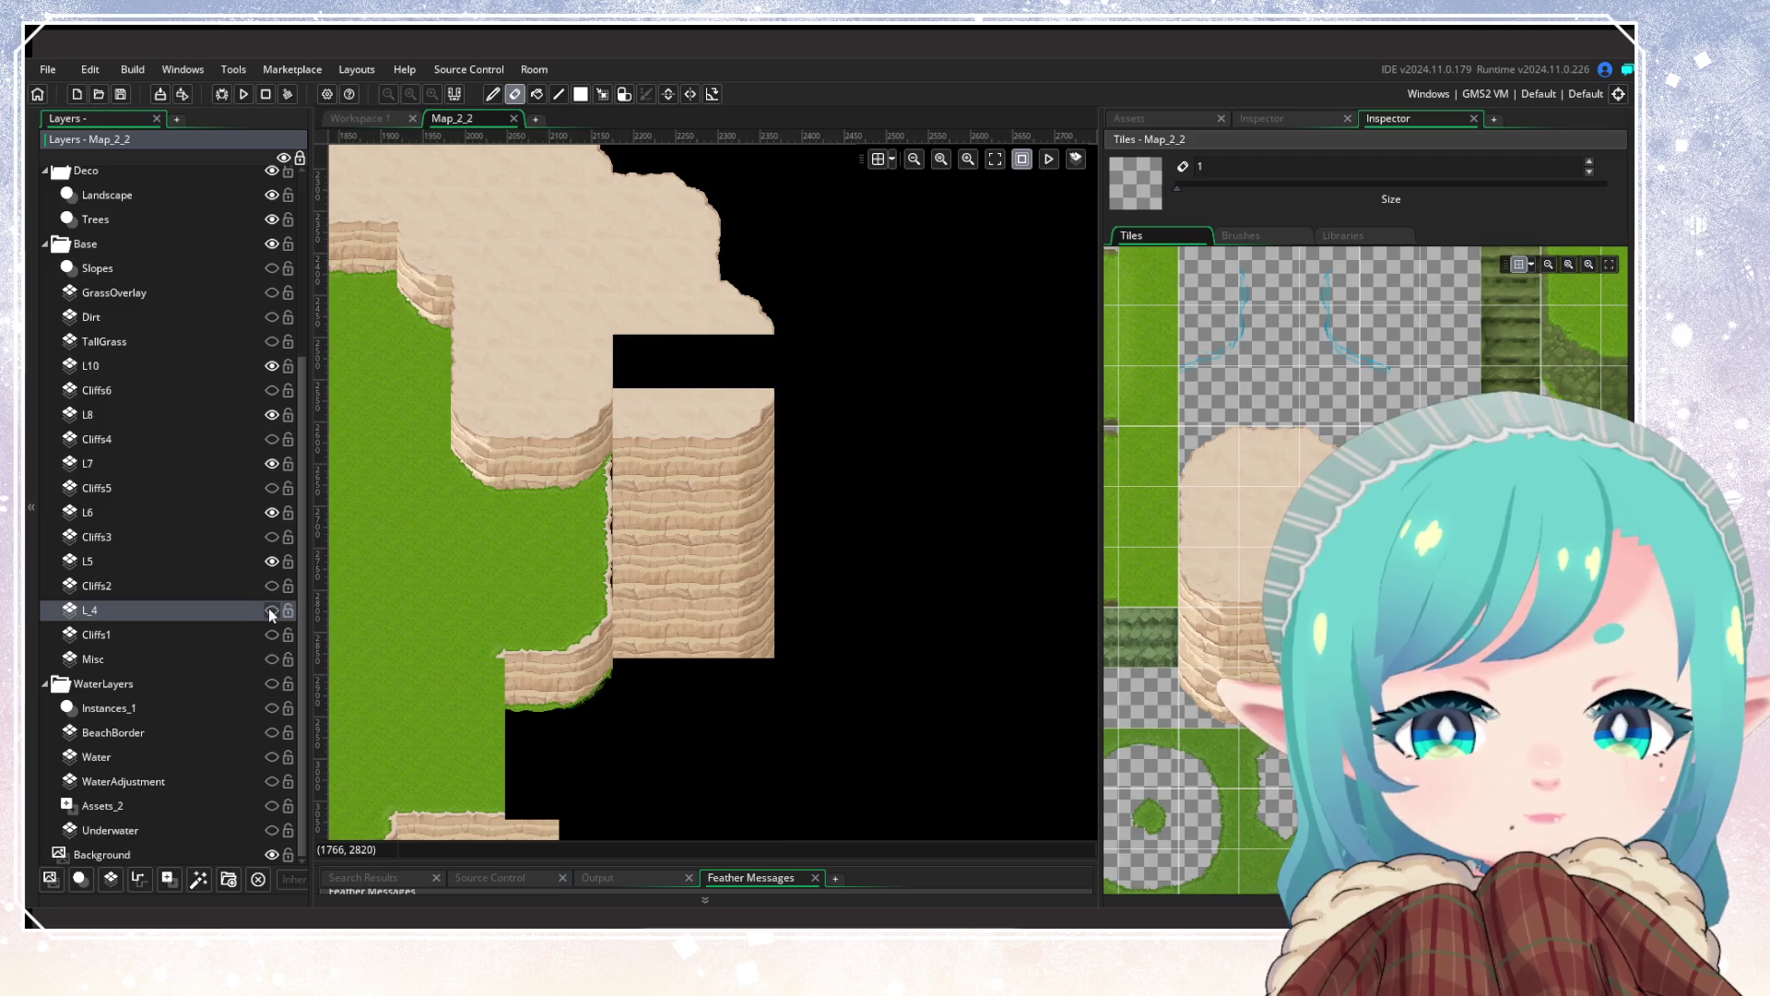
click(158, 659)
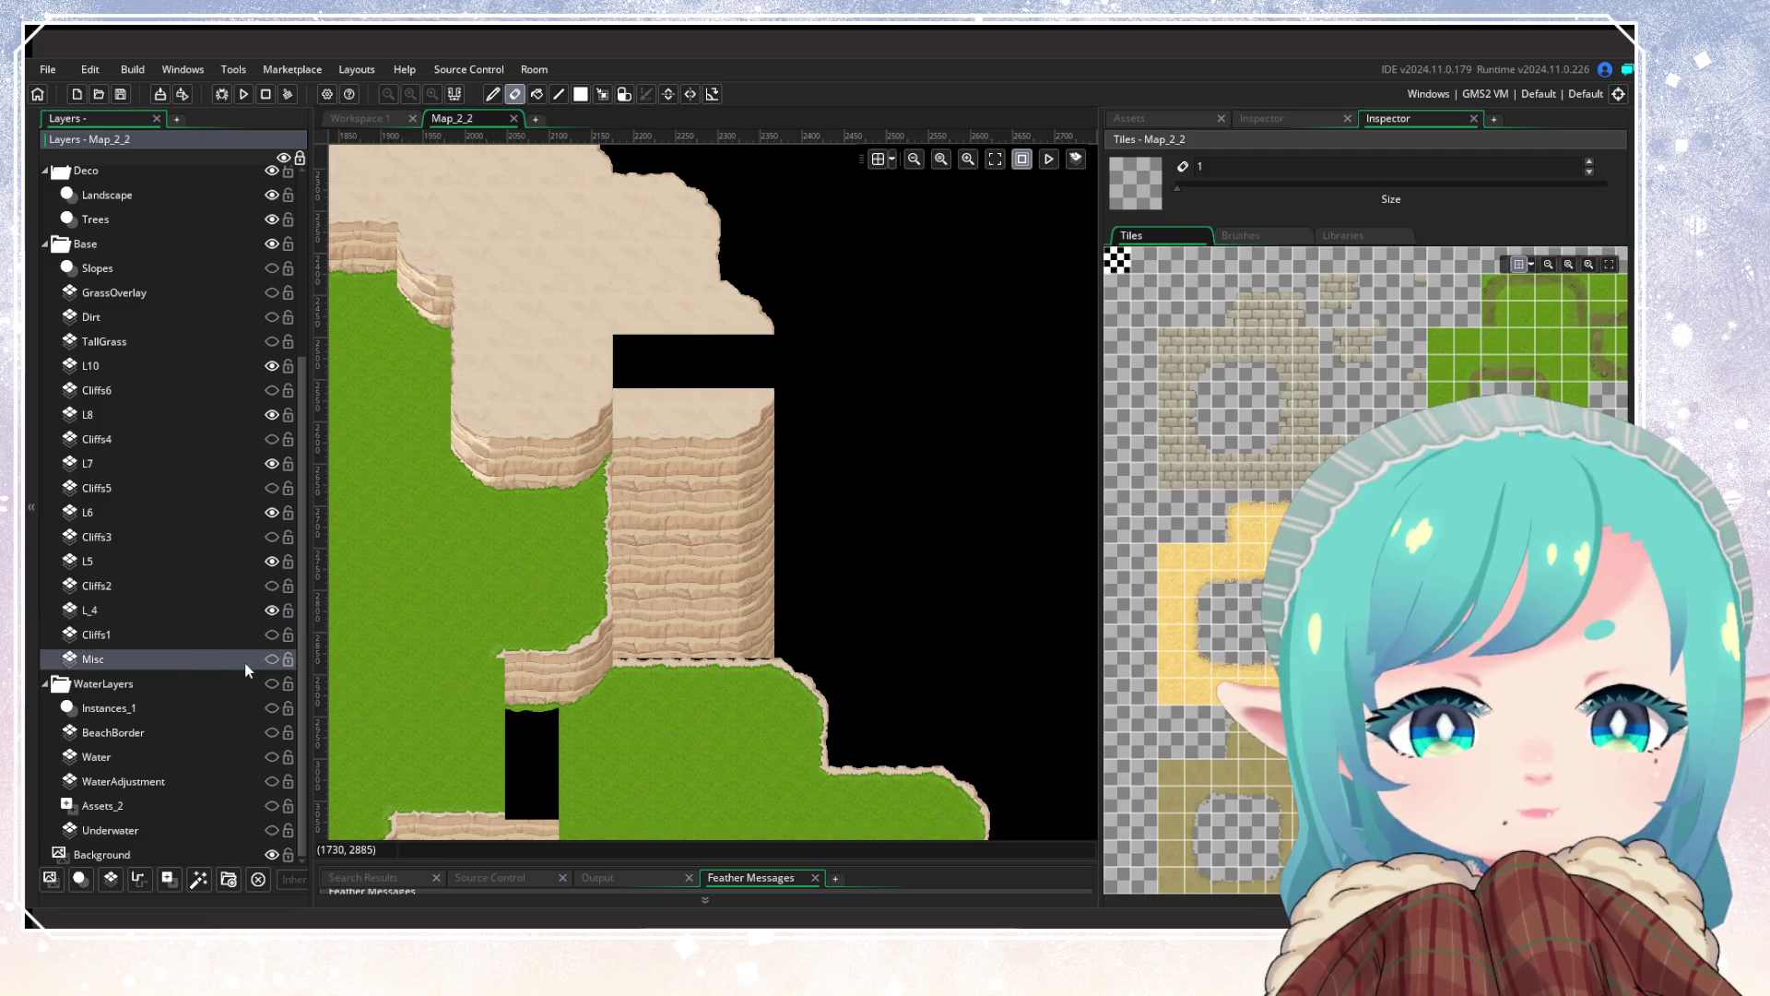
click(271, 659)
click(270, 658)
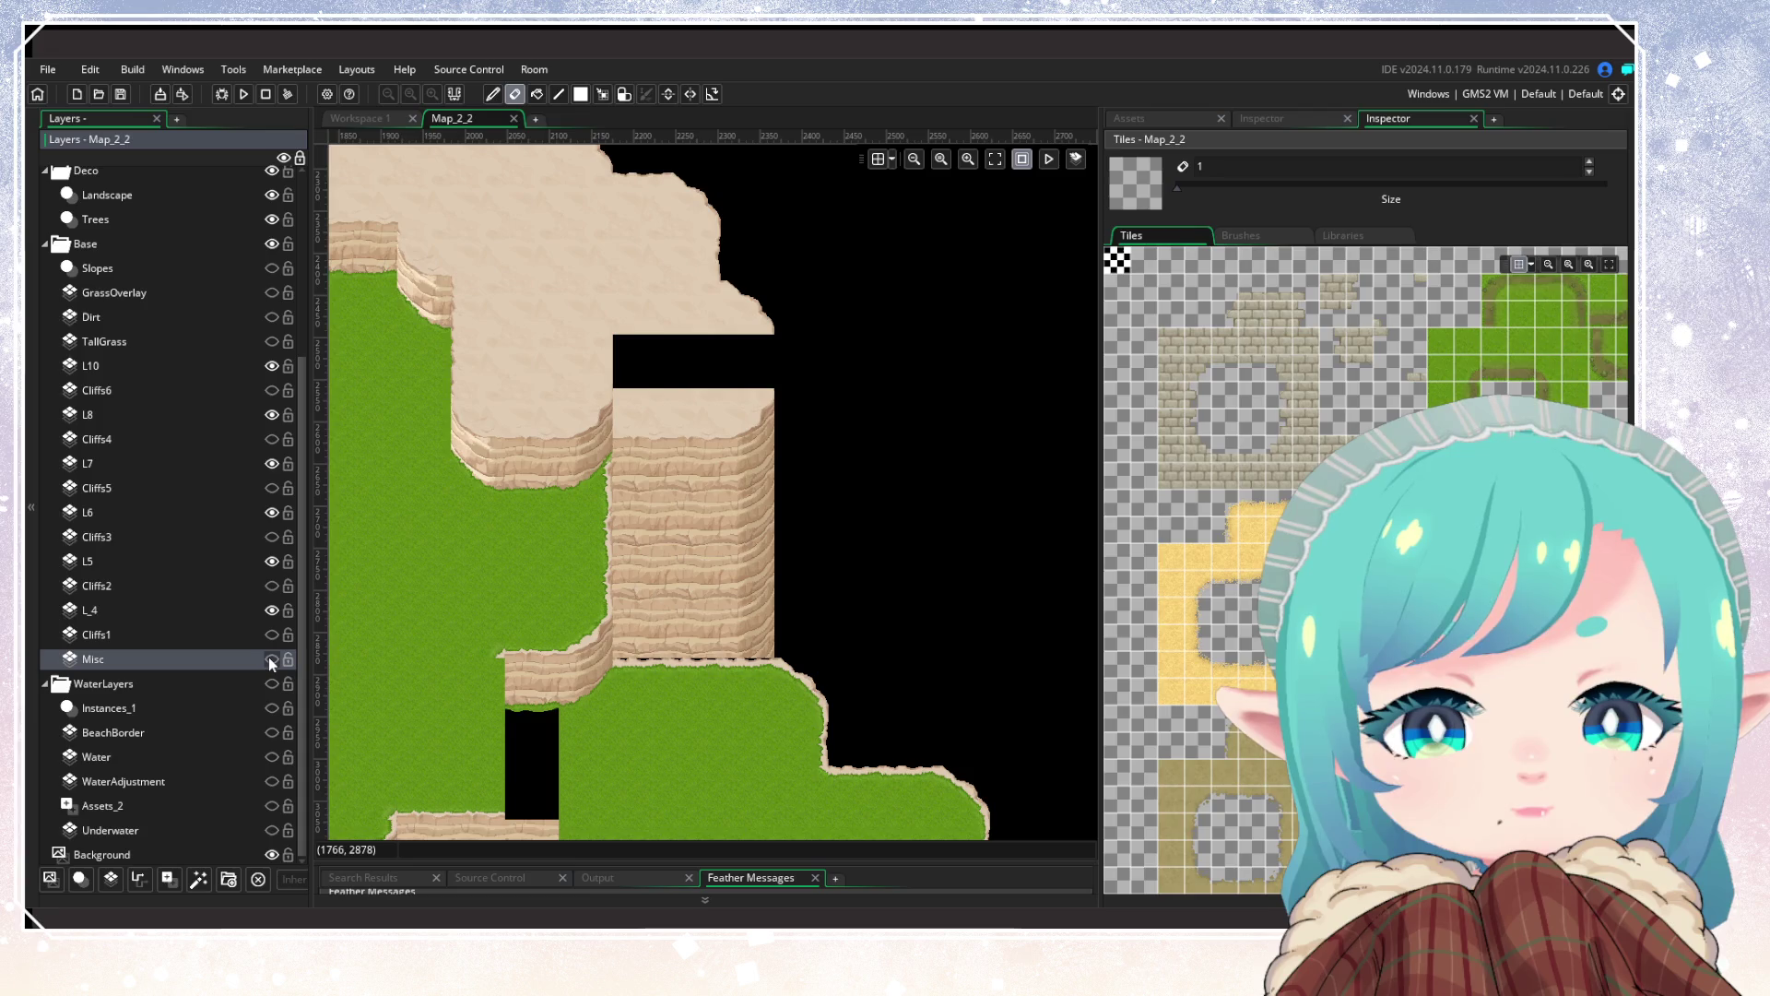
click(270, 657)
scroll(1365, 553, down, 10)
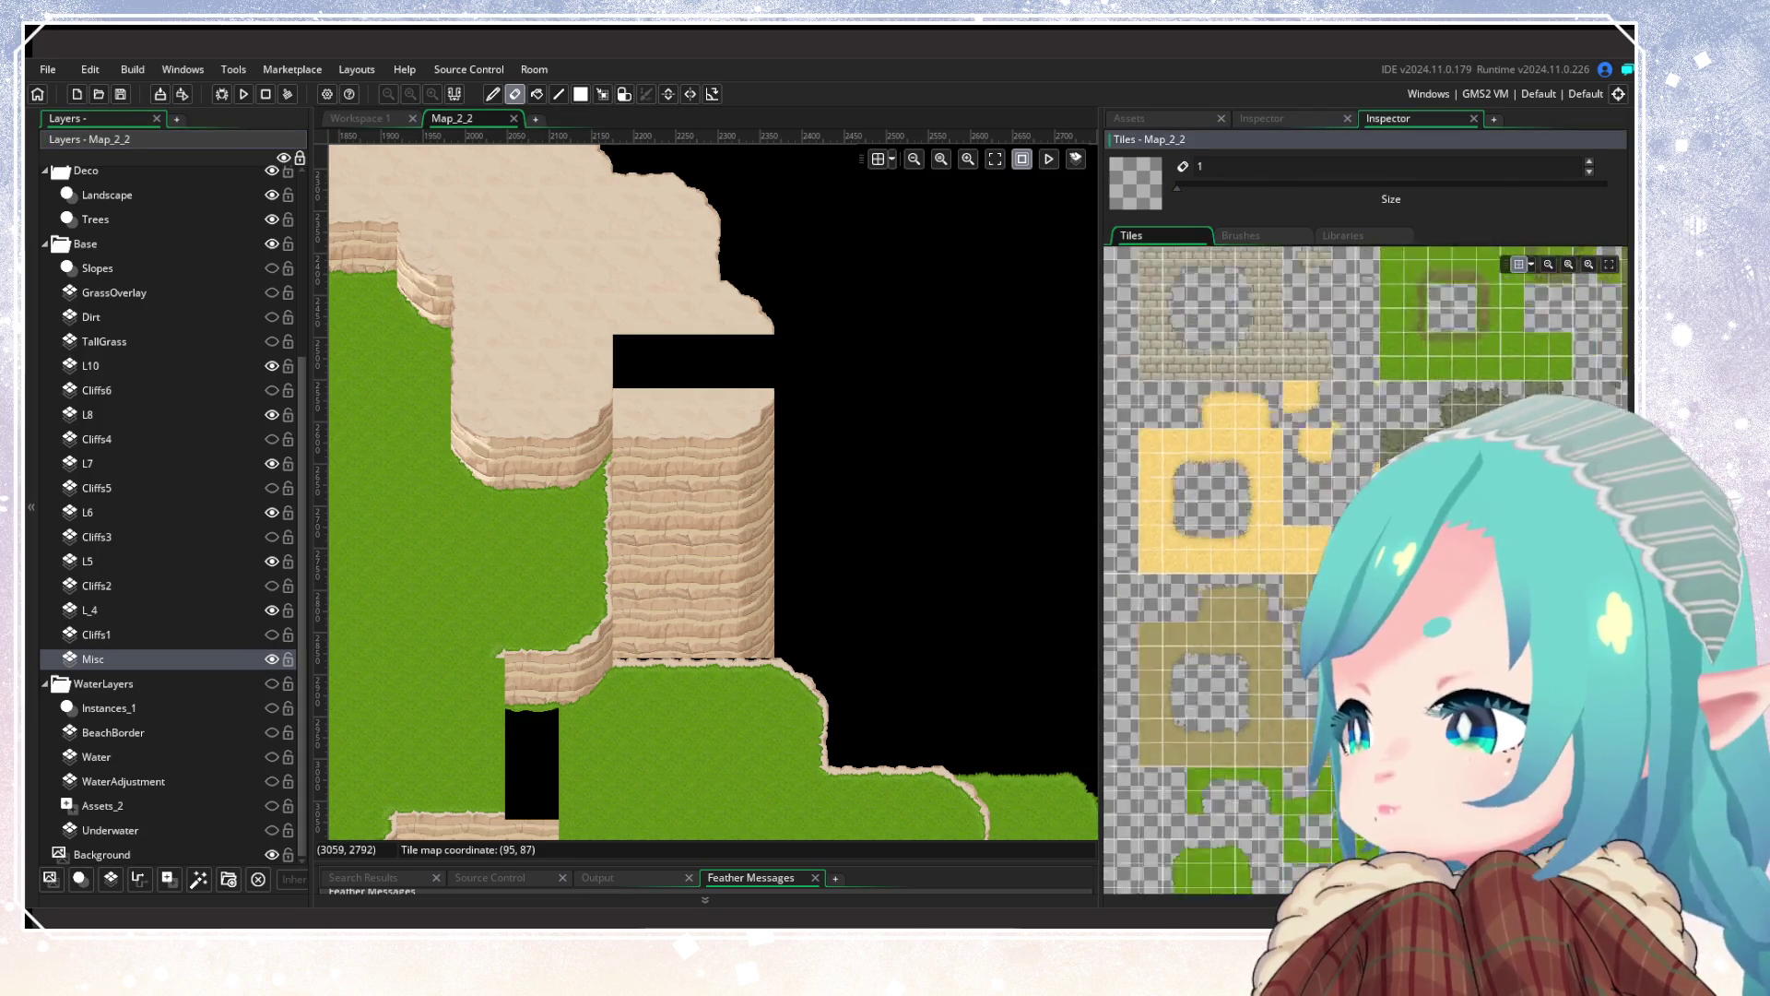
scroll(1364, 554, up, 5)
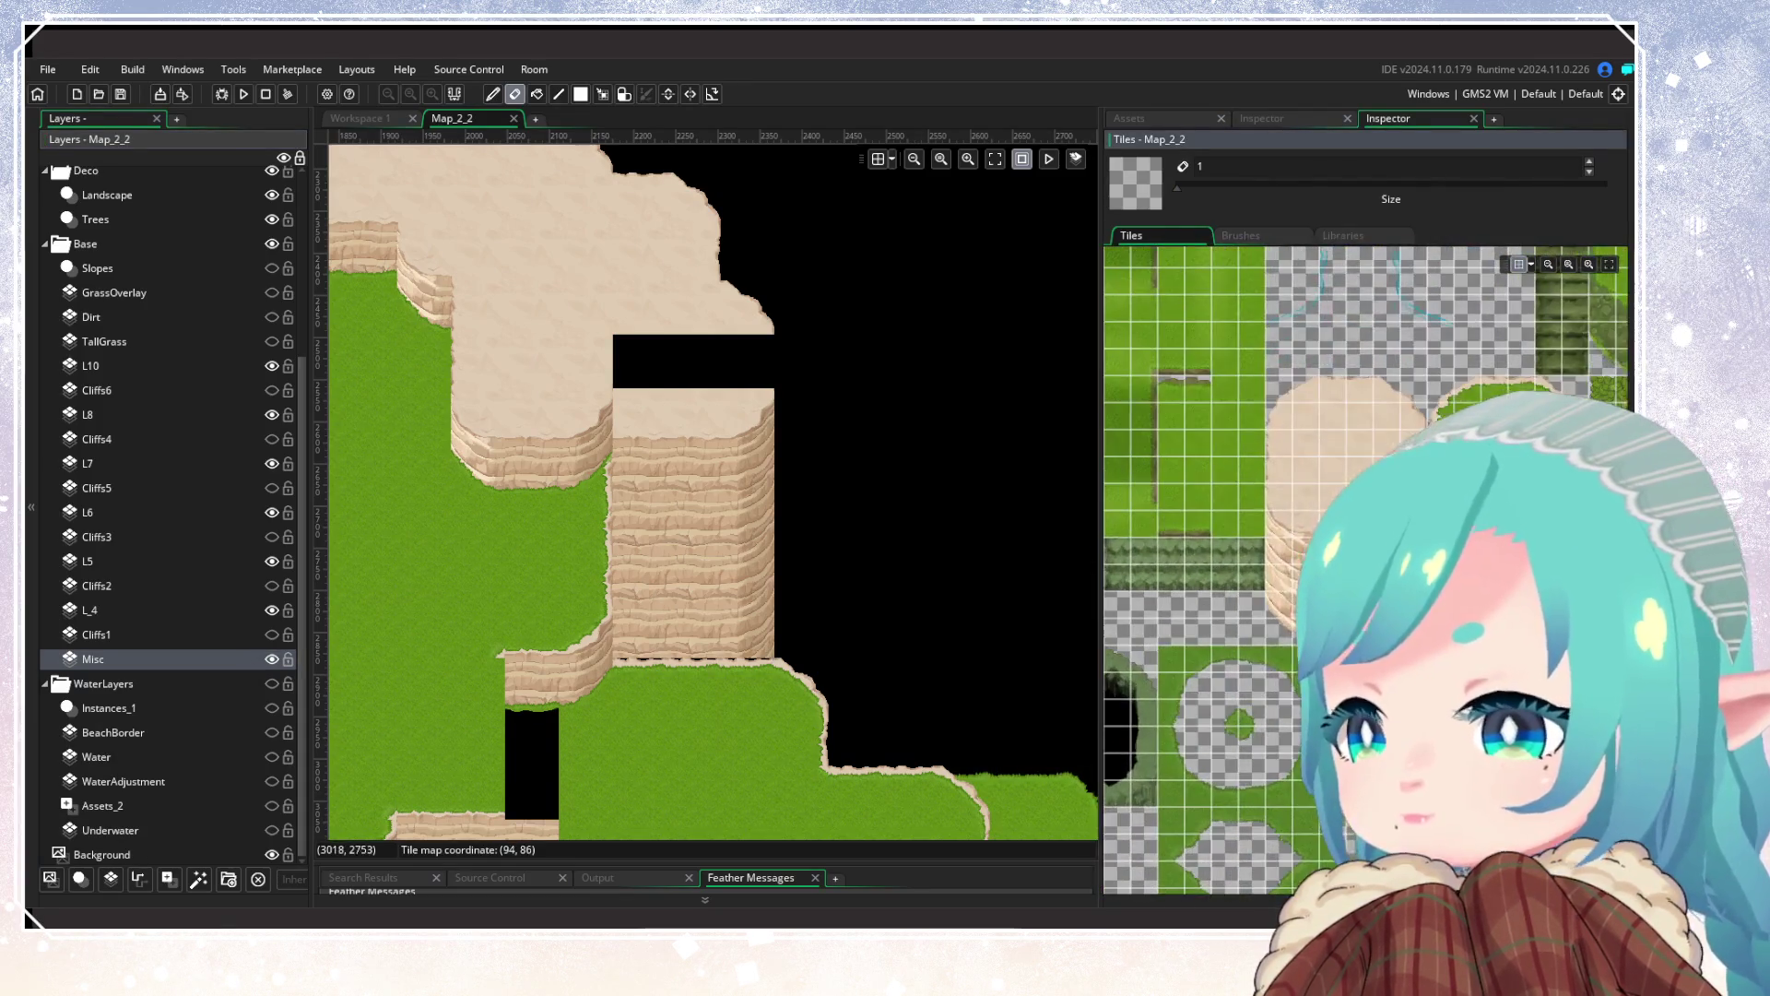
drag(1337, 479, 1365, 507)
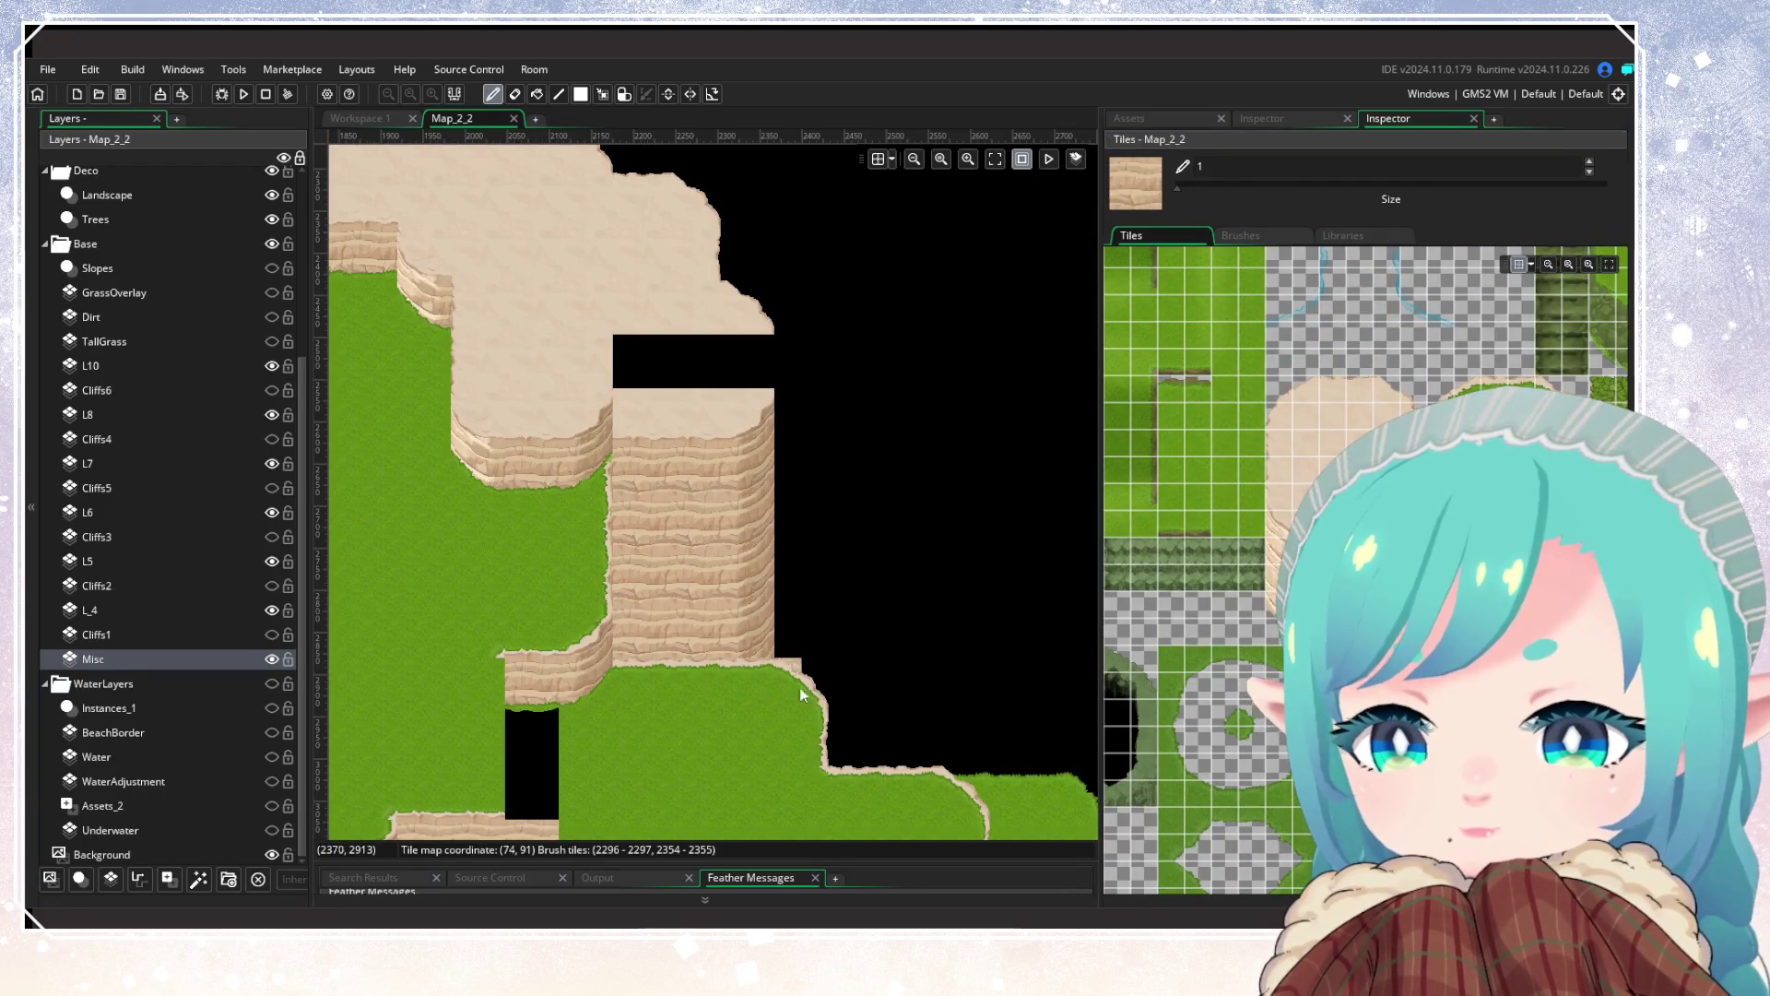
drag(1393, 479, 1420, 508)
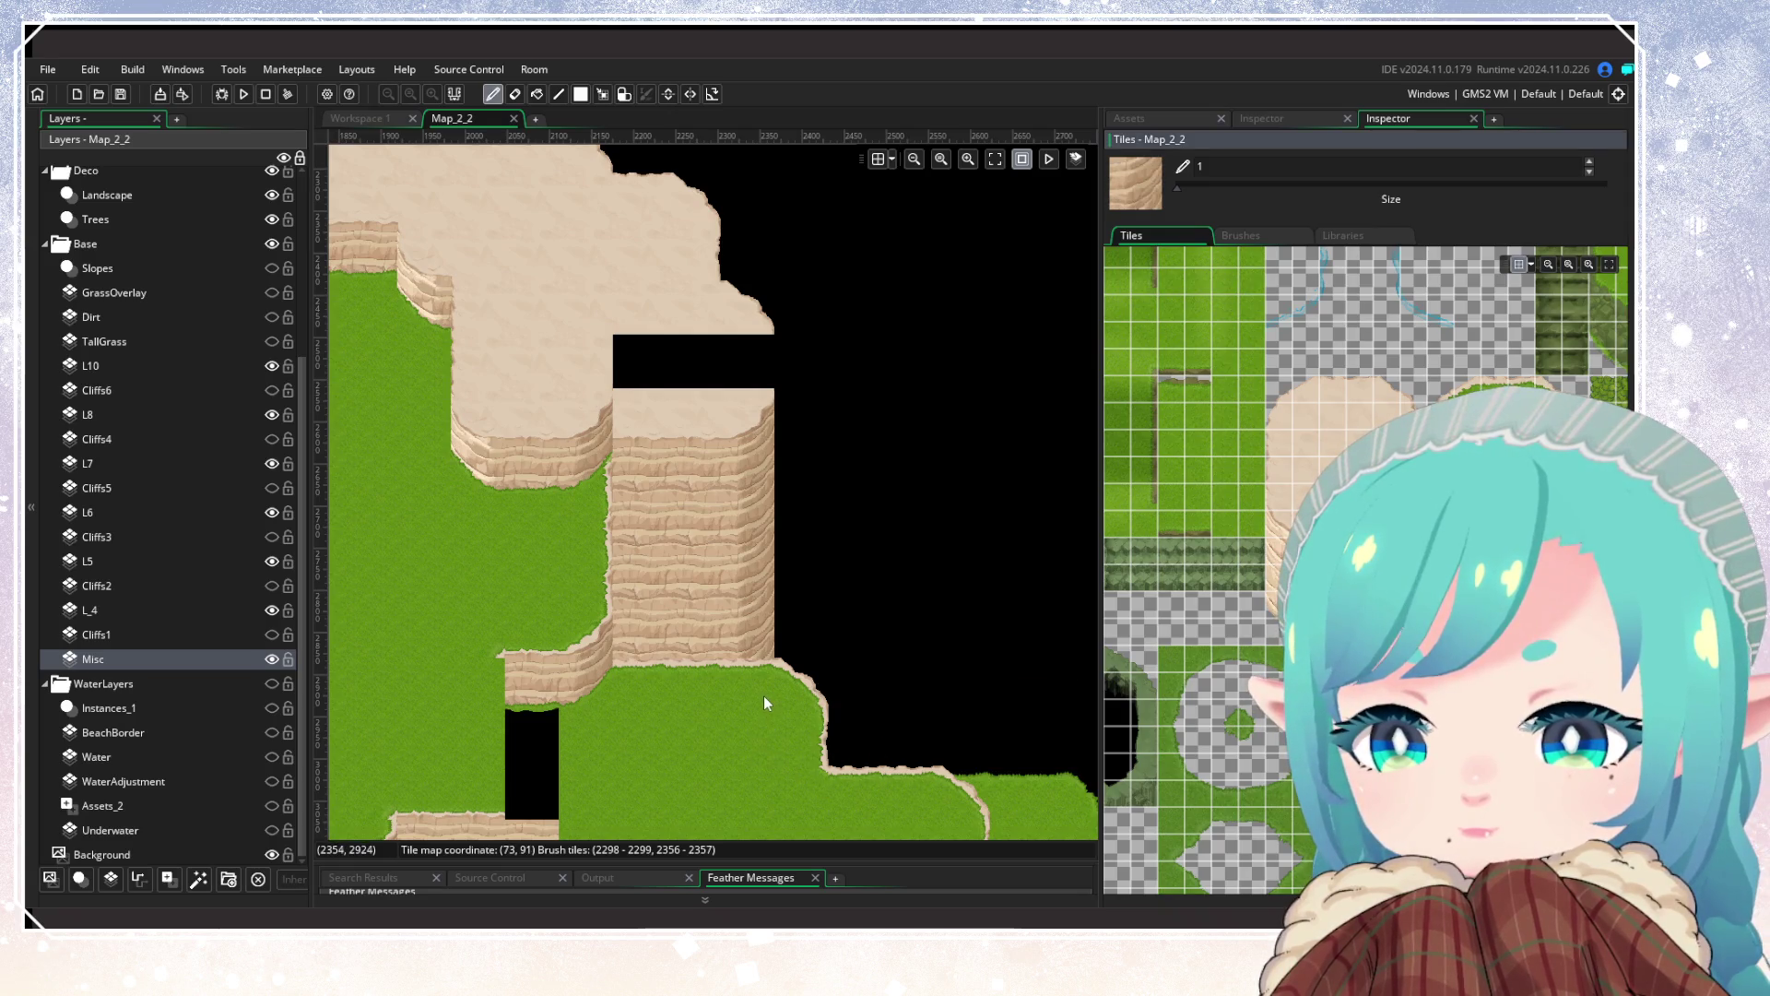
scroll(747, 764, down, 2)
scroll(745, 762, up, 2)
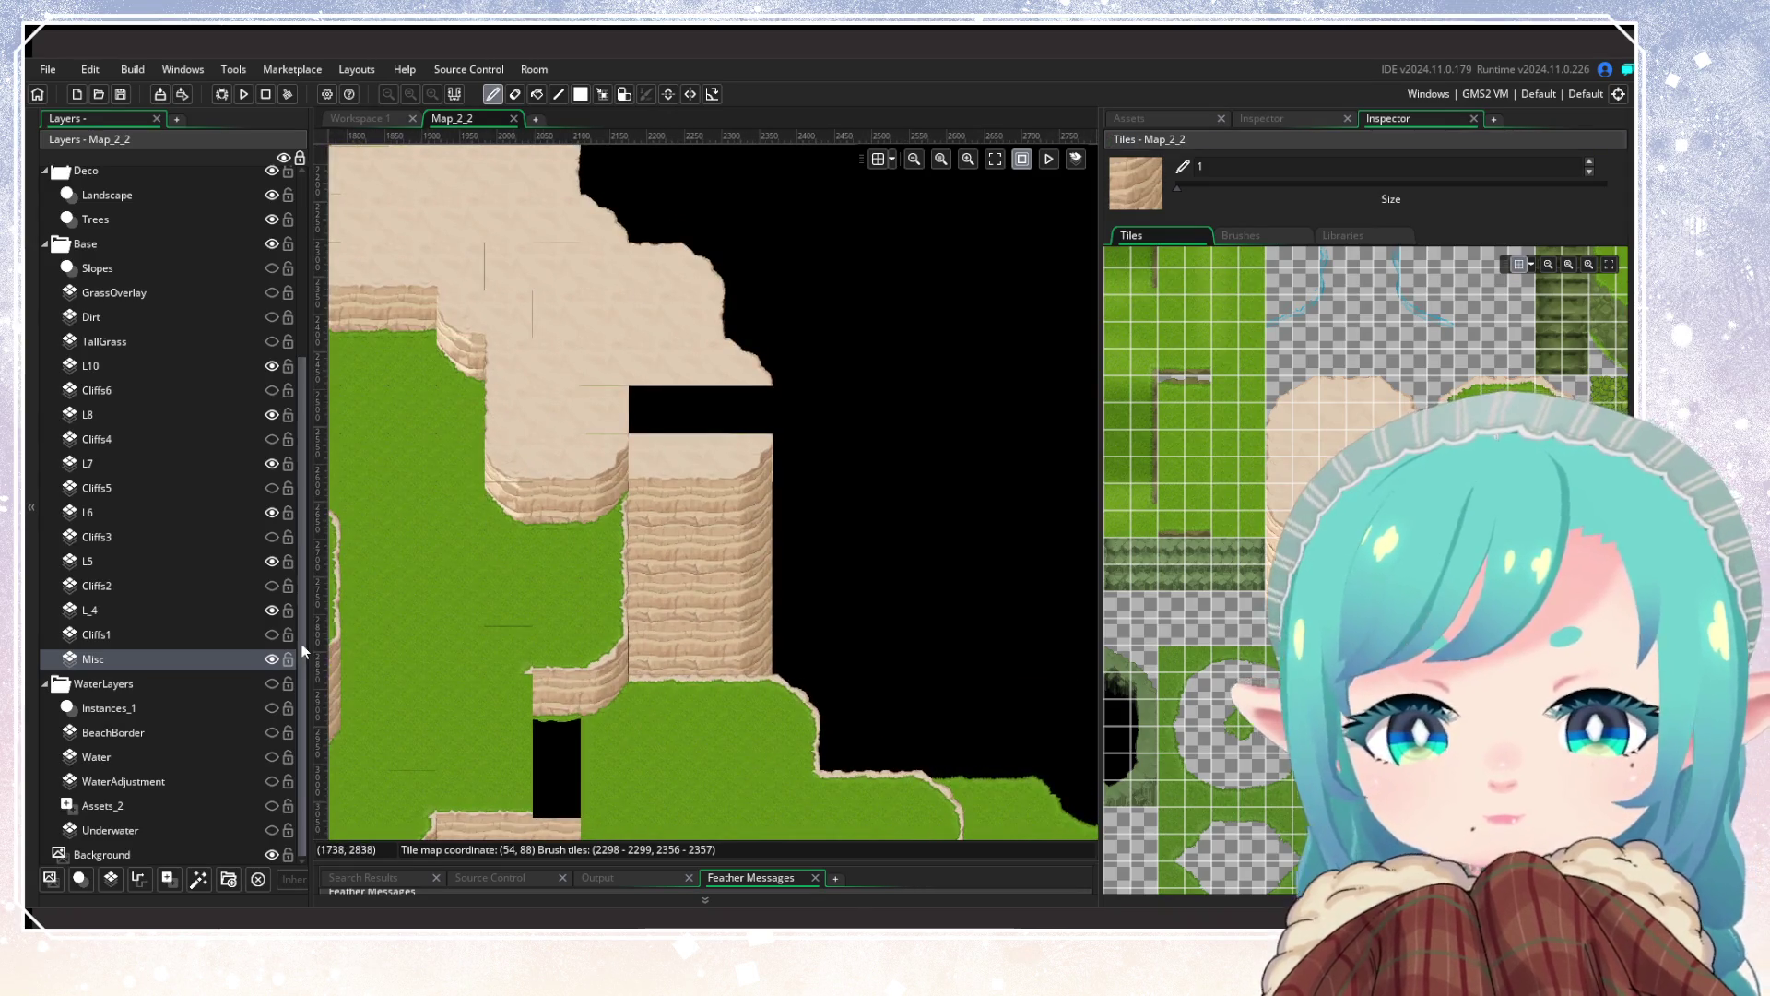
Step: On layer L6, paint plain sand tiles into the black gap in the plateau top
click(140, 514)
click(1321, 520)
click(749, 409)
click(1269, 517)
click(705, 413)
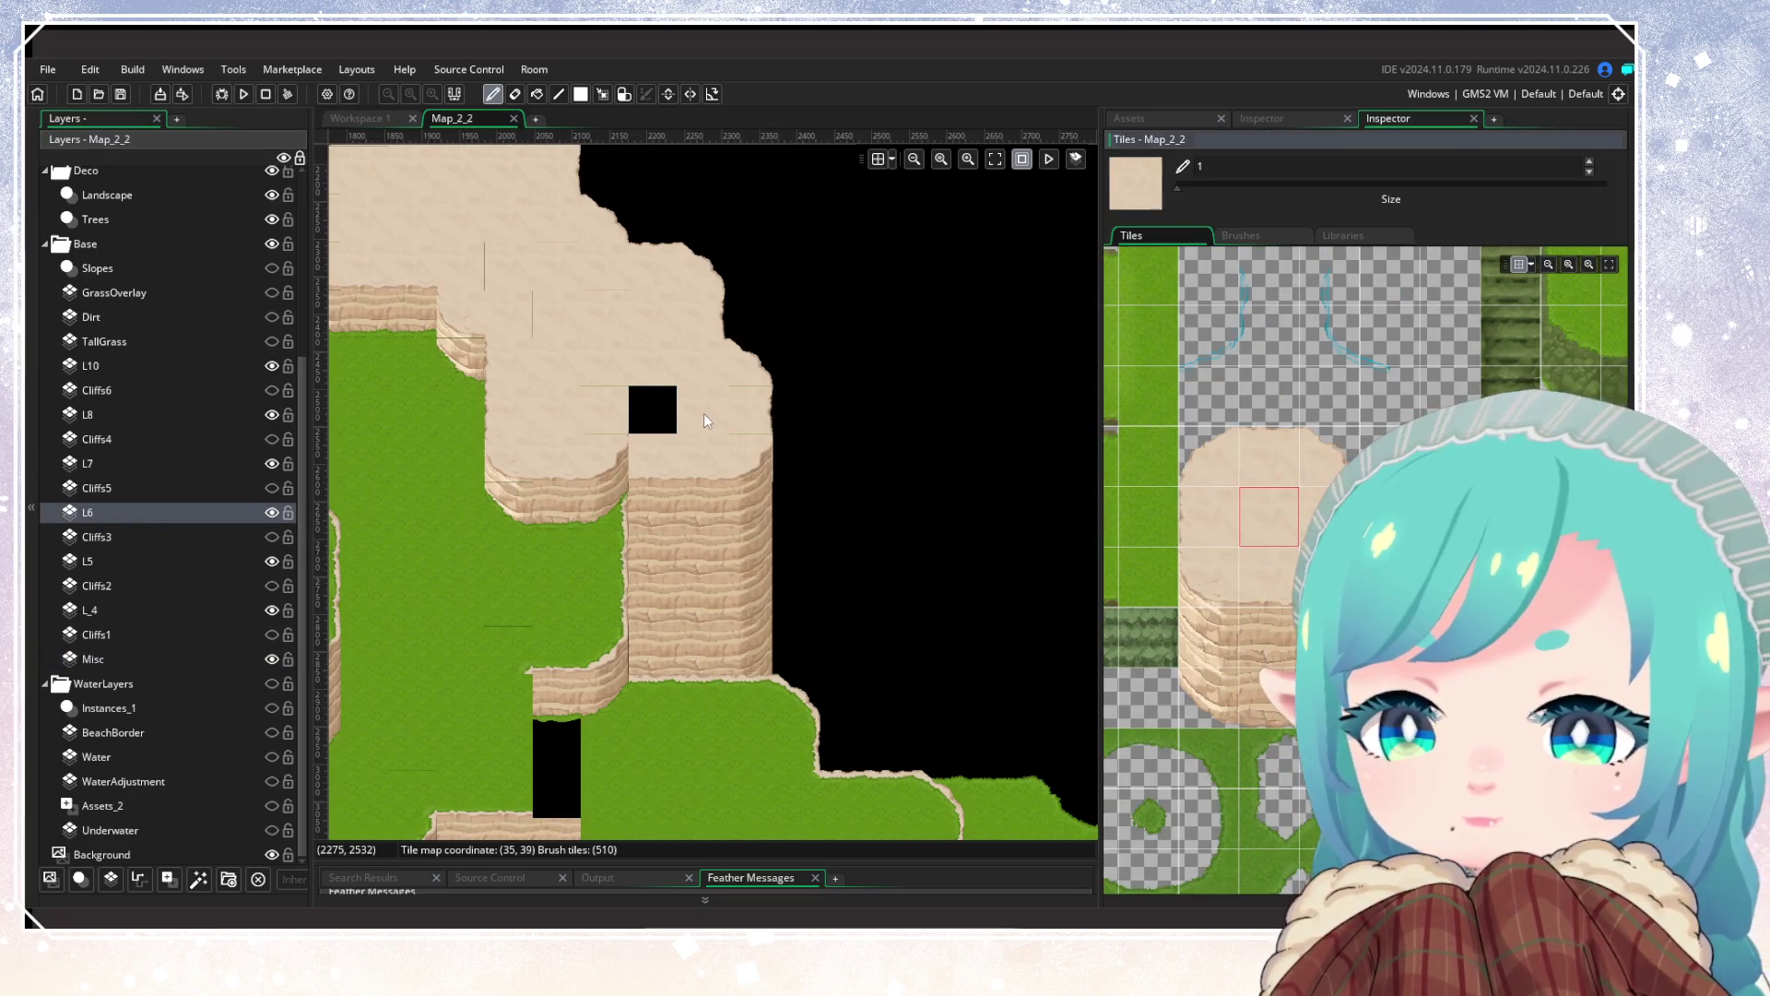
click(673, 417)
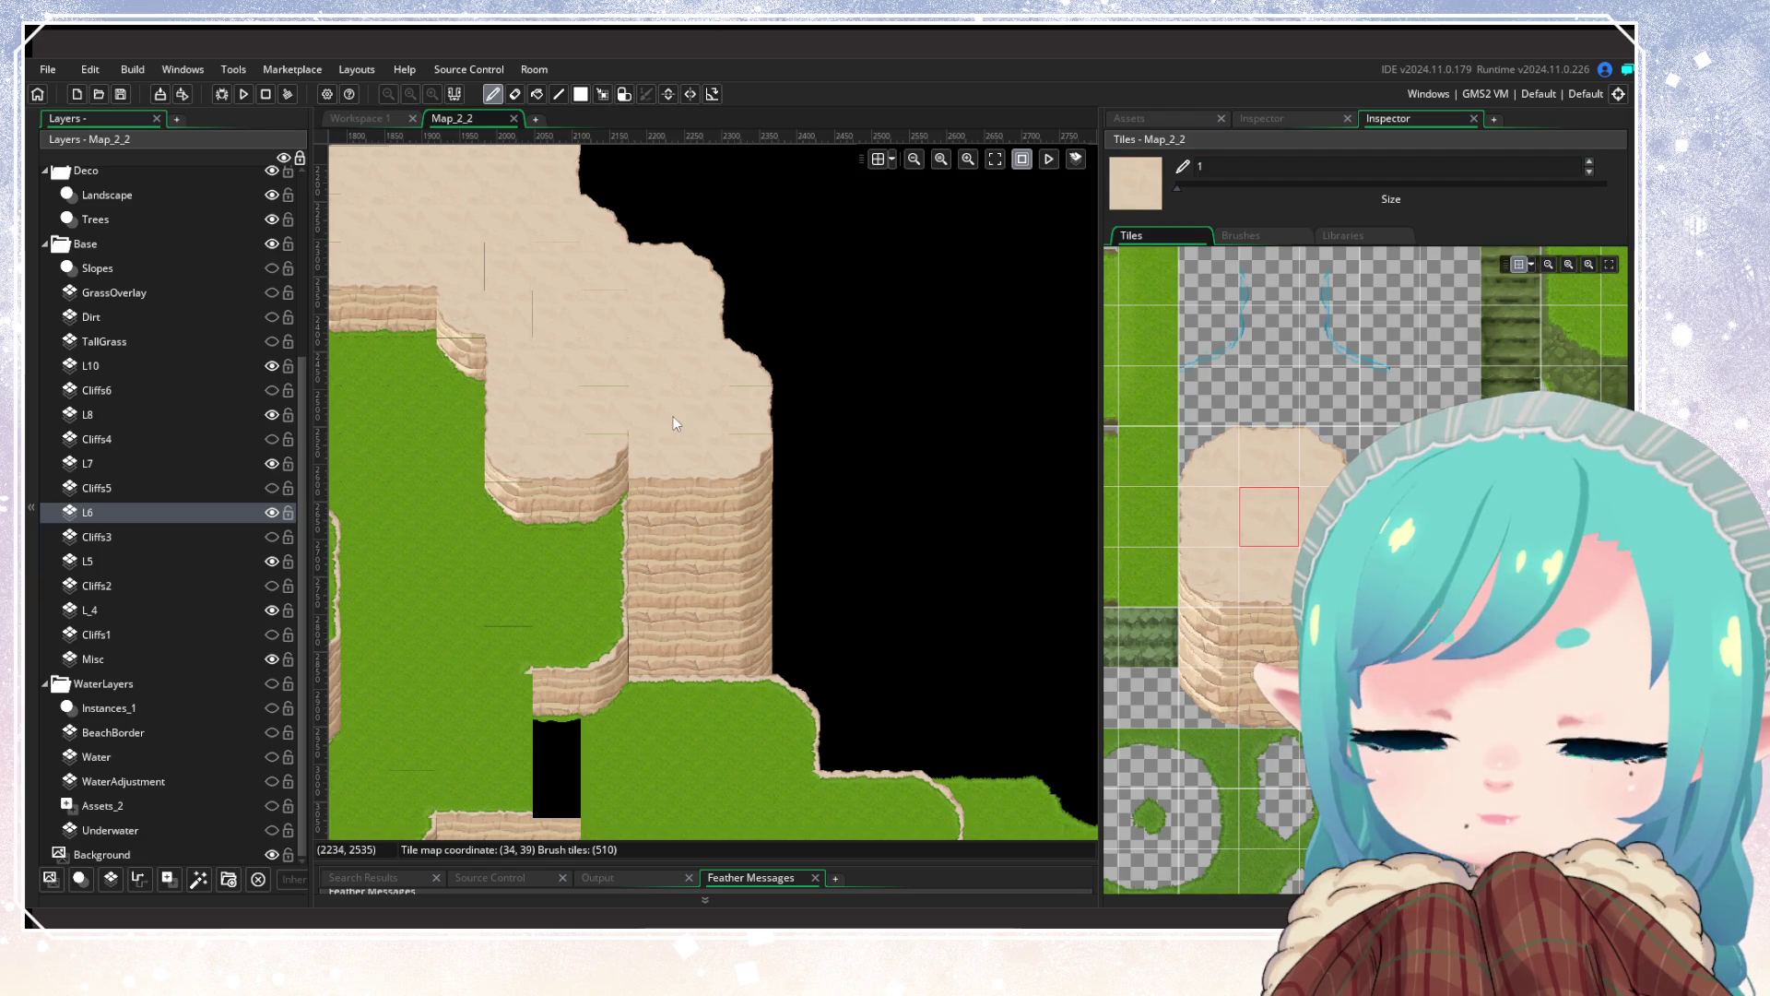
Step: Try sand cliff-edge and grass-edged cliff tiles, then return to the plain sand tile brush
click(1268, 575)
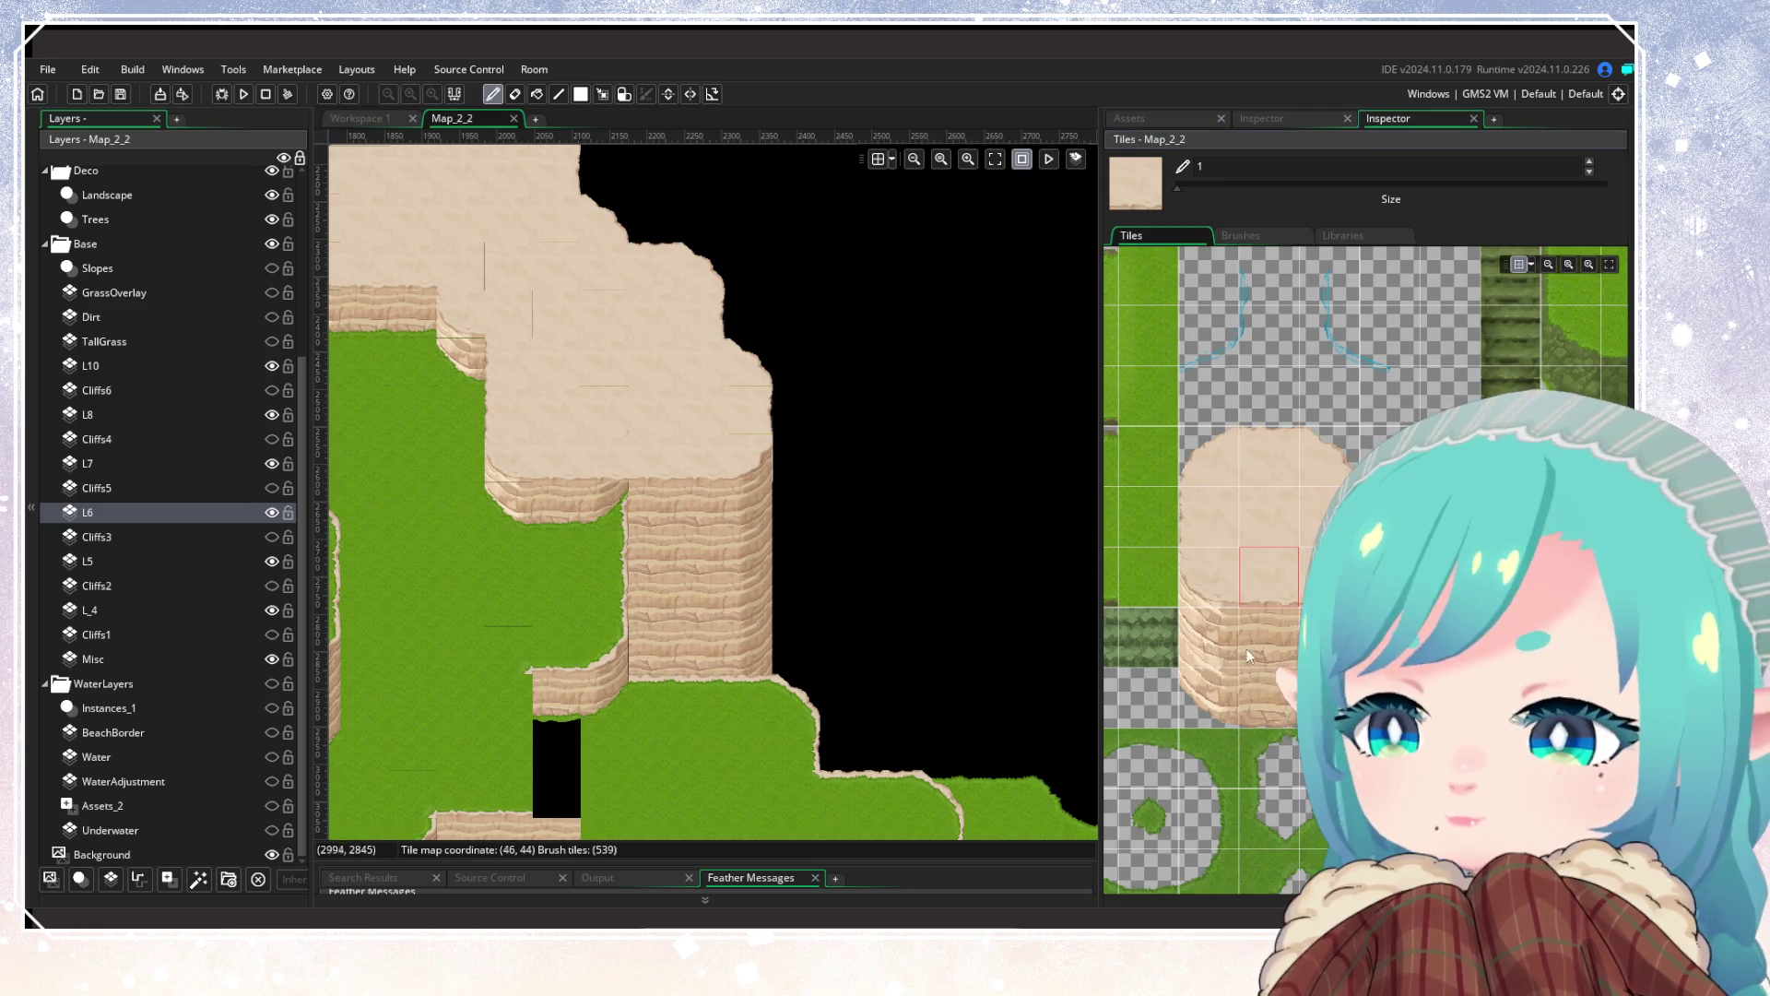
scroll(1246, 649, down, 5)
click(1264, 784)
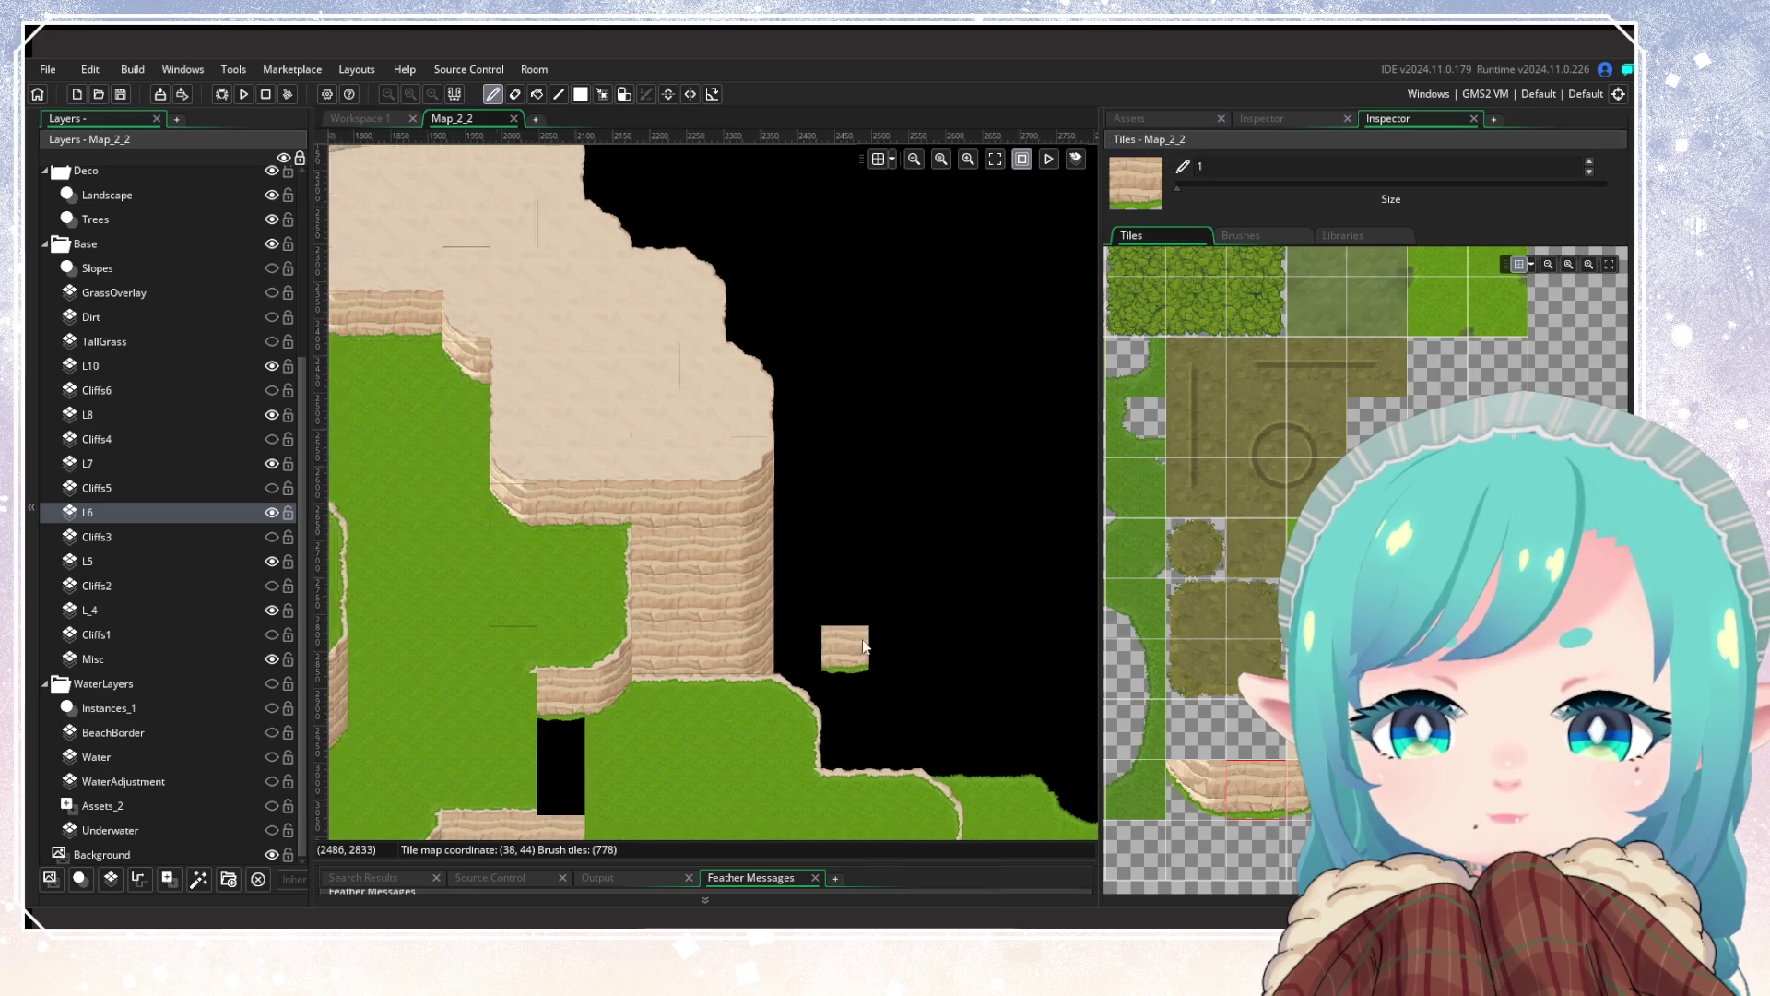
scroll(782, 579, down, 3)
scroll(830, 553, up, 2)
scroll(1159, 500, up, 5)
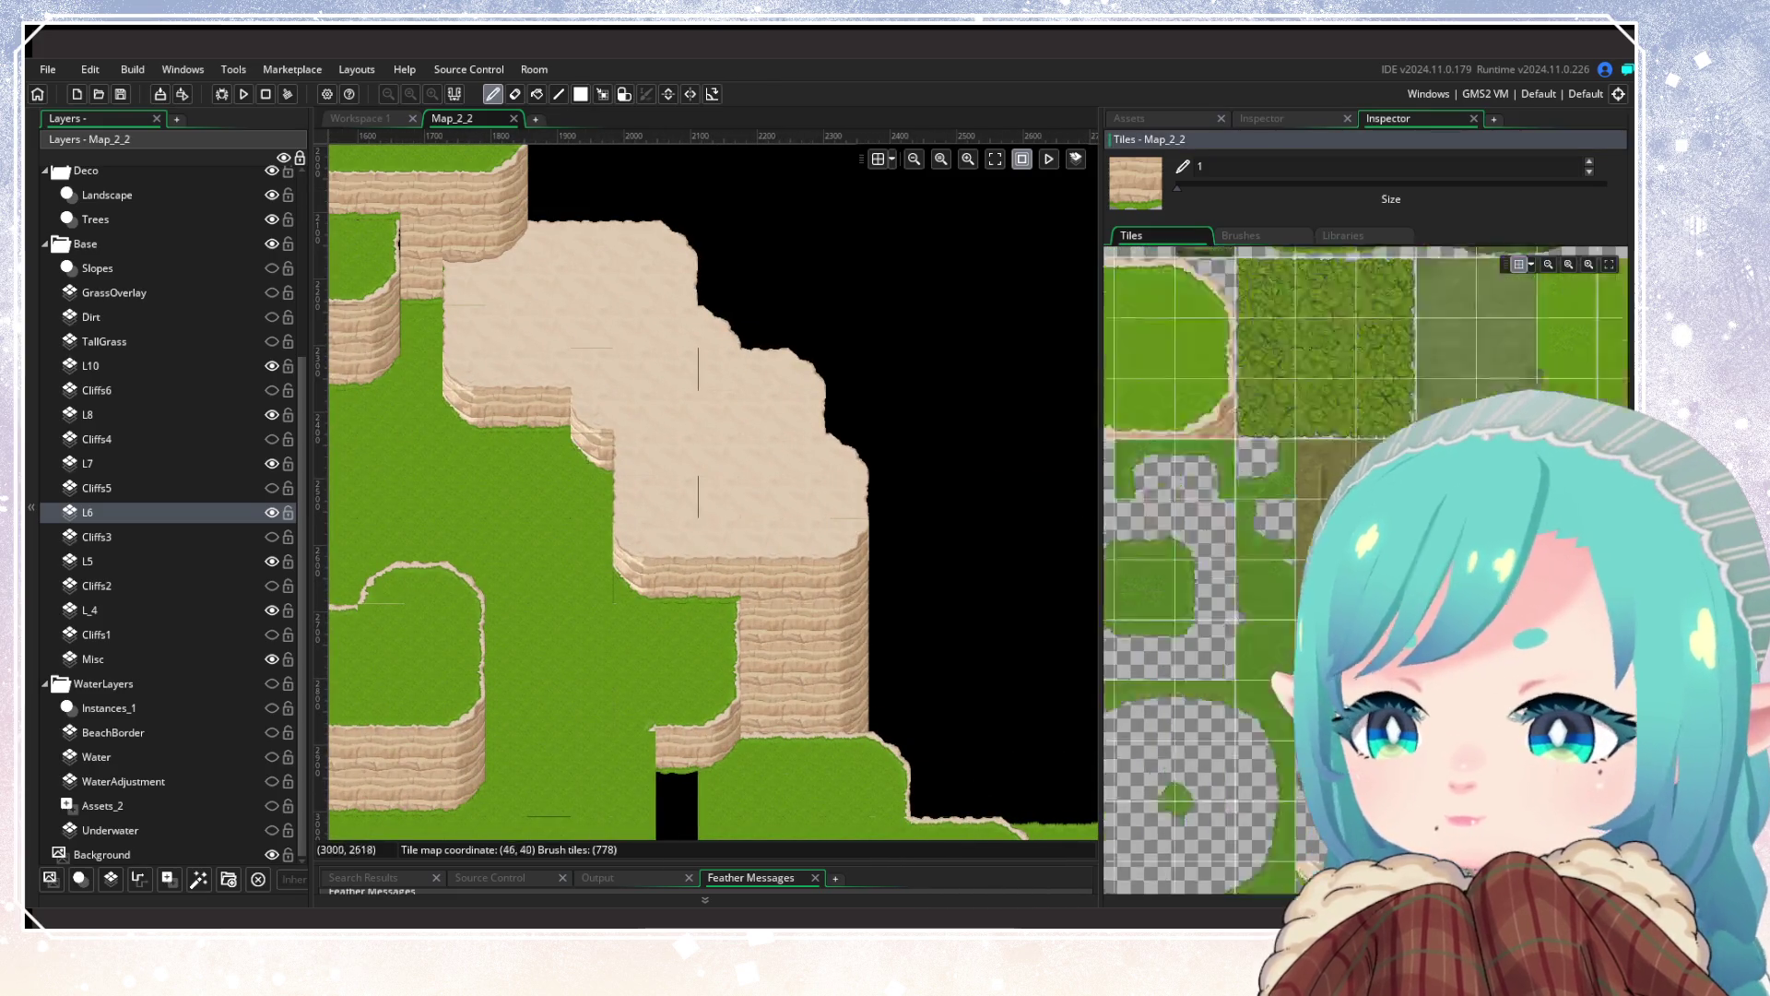
click(1129, 435)
scroll(765, 505, up, 2)
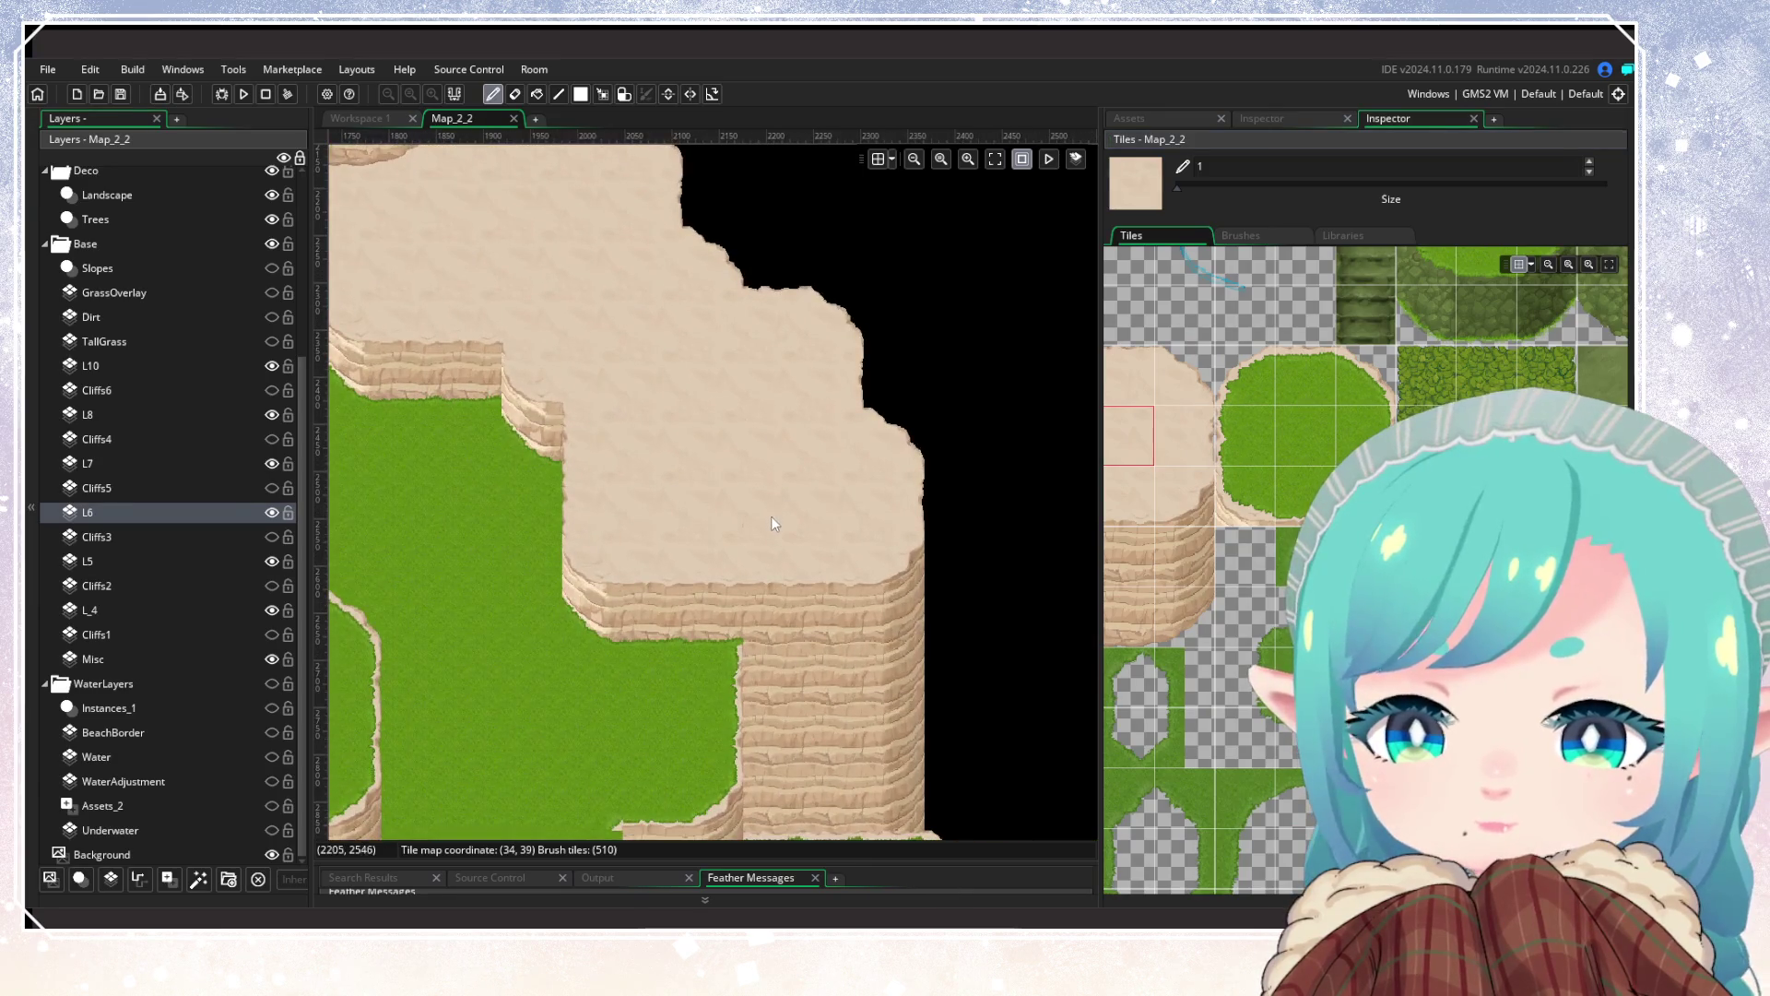
scroll(710, 539, down, 2)
scroll(717, 544, down, 4)
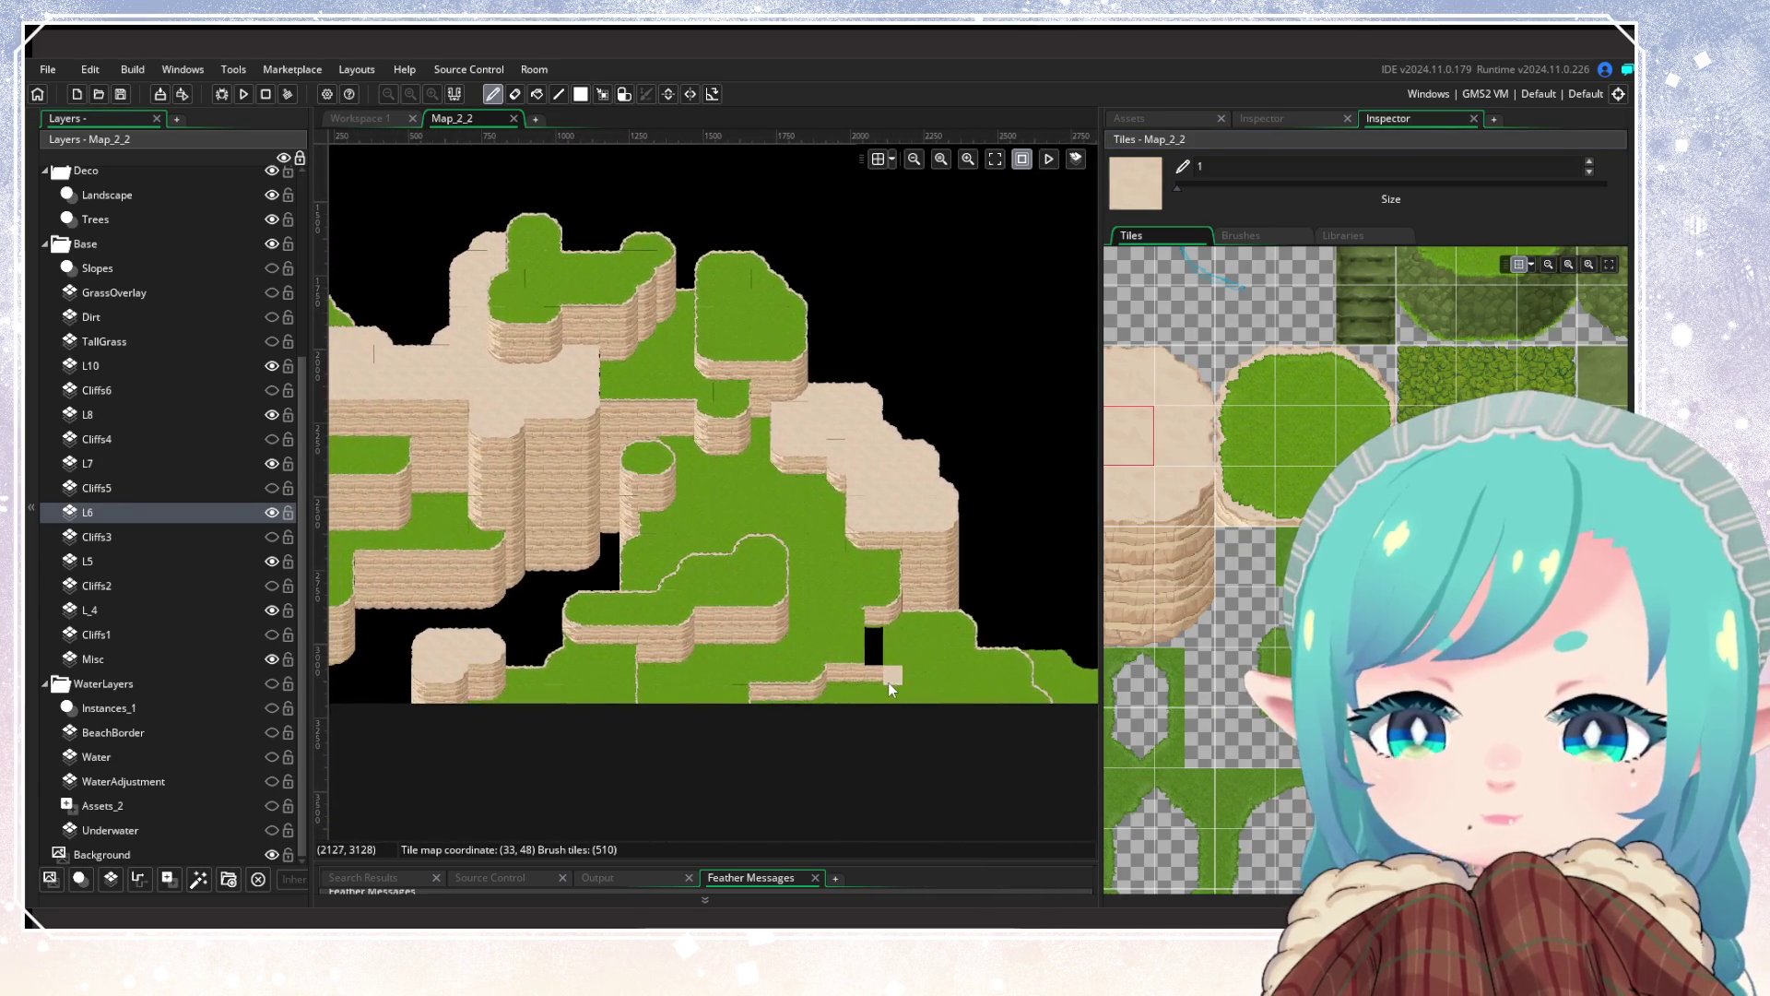
Step: Pan around the room to survey the left side and the lower-middle plateaus
mouse_move(877, 718)
mouse_down()
mouse_move(679, 737)
mouse_move(991, 782)
mouse_up()
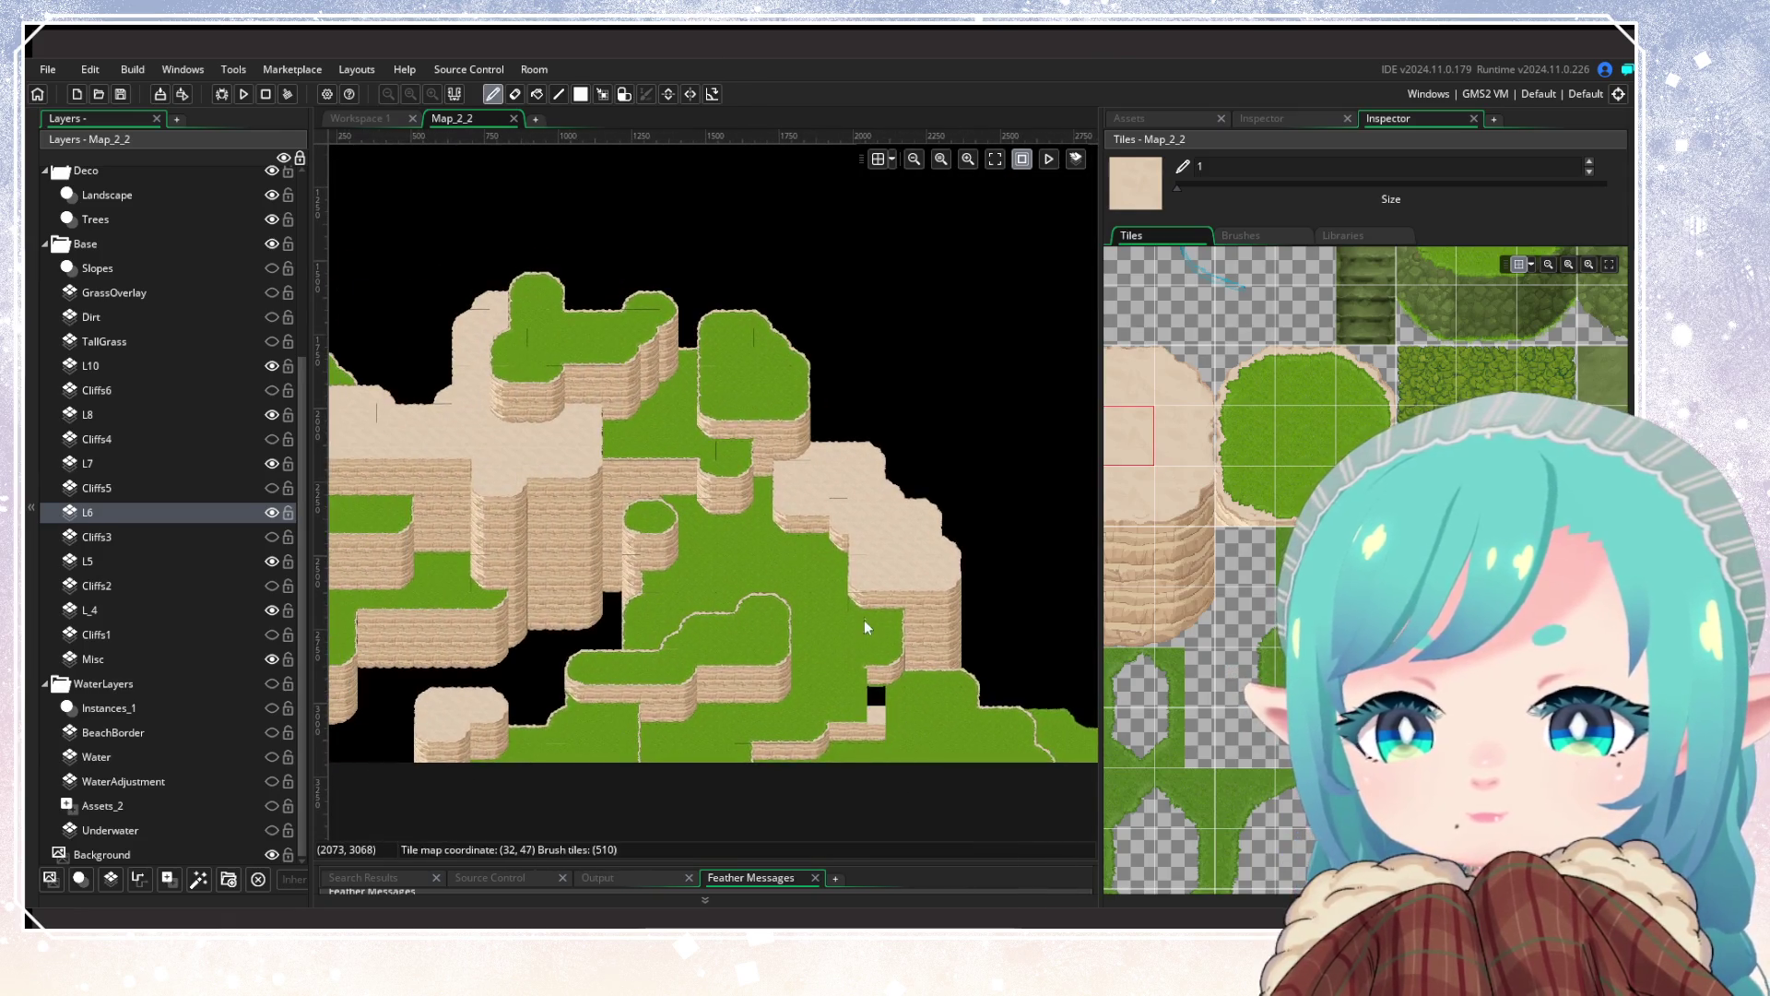
drag(832, 648, 862, 680)
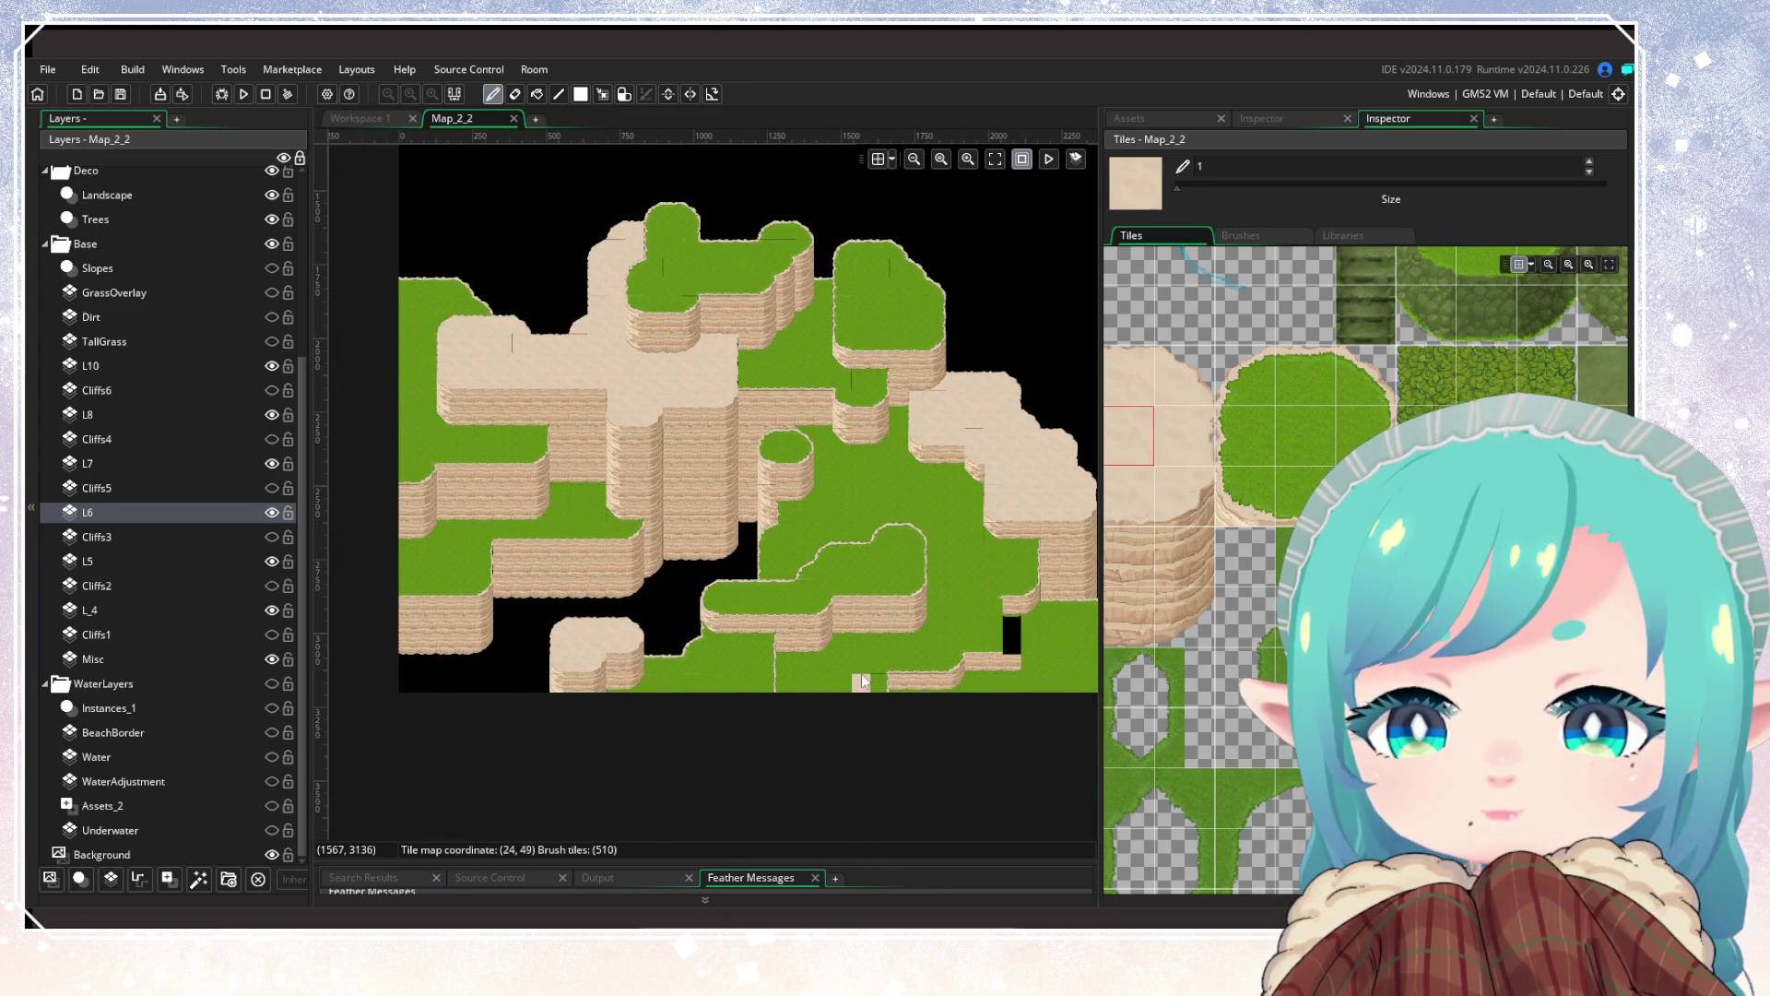
drag(862, 681, 893, 686)
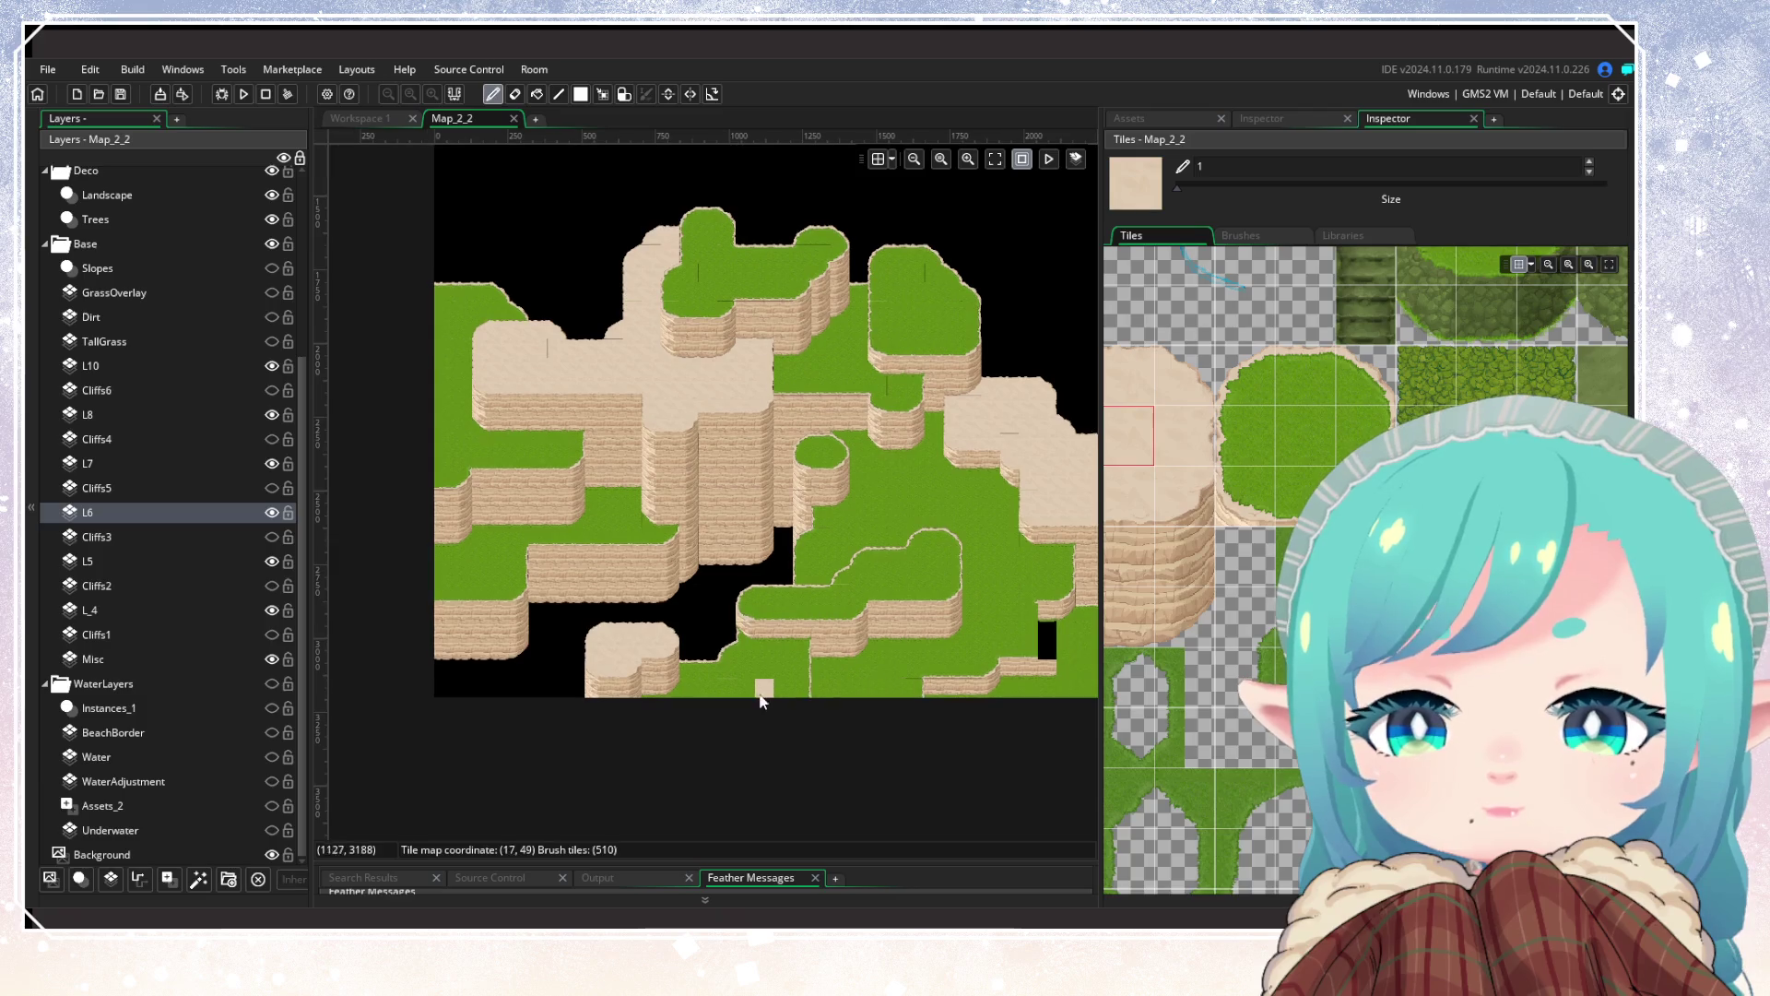
scroll(730, 687, up, 3)
scroll(555, 599, down, 3)
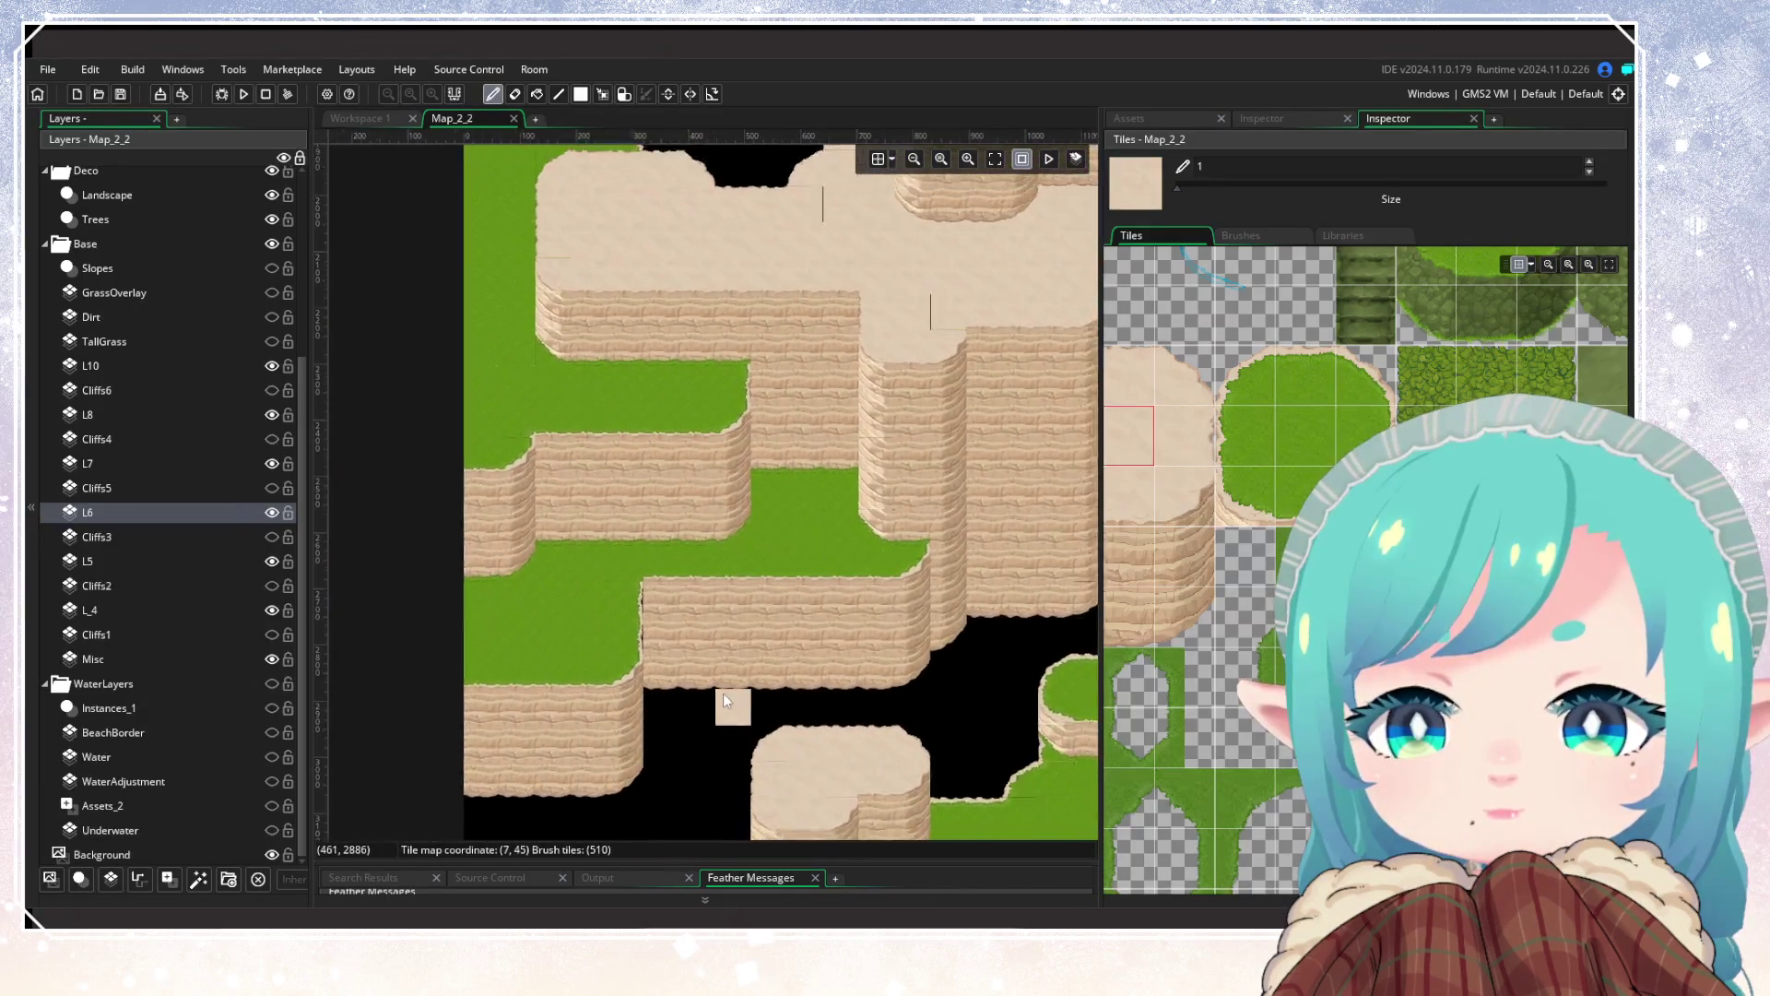
drag(467, 592, 533, 573)
scroll(533, 573, up, 2)
Step: Select the Misc layer, then layer L_4 with a cliff face tile as the brush
click(102, 658)
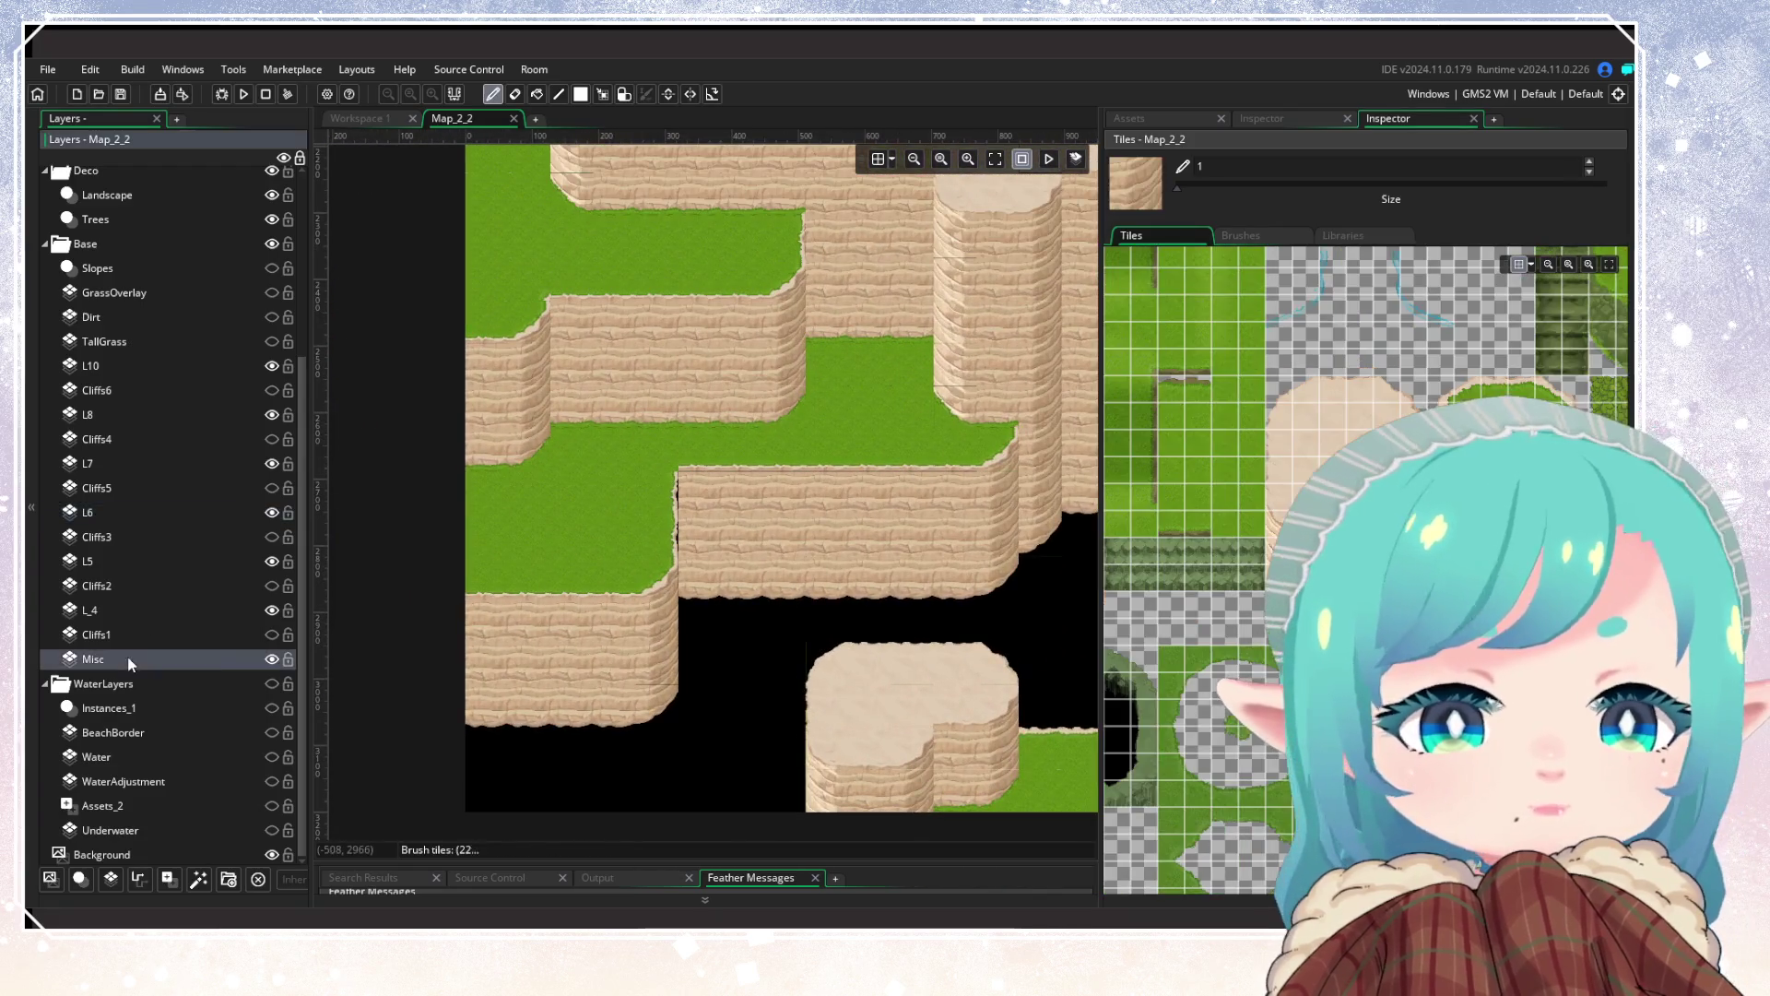
scroll(674, 608, up, 1)
scroll(675, 609, up, 1)
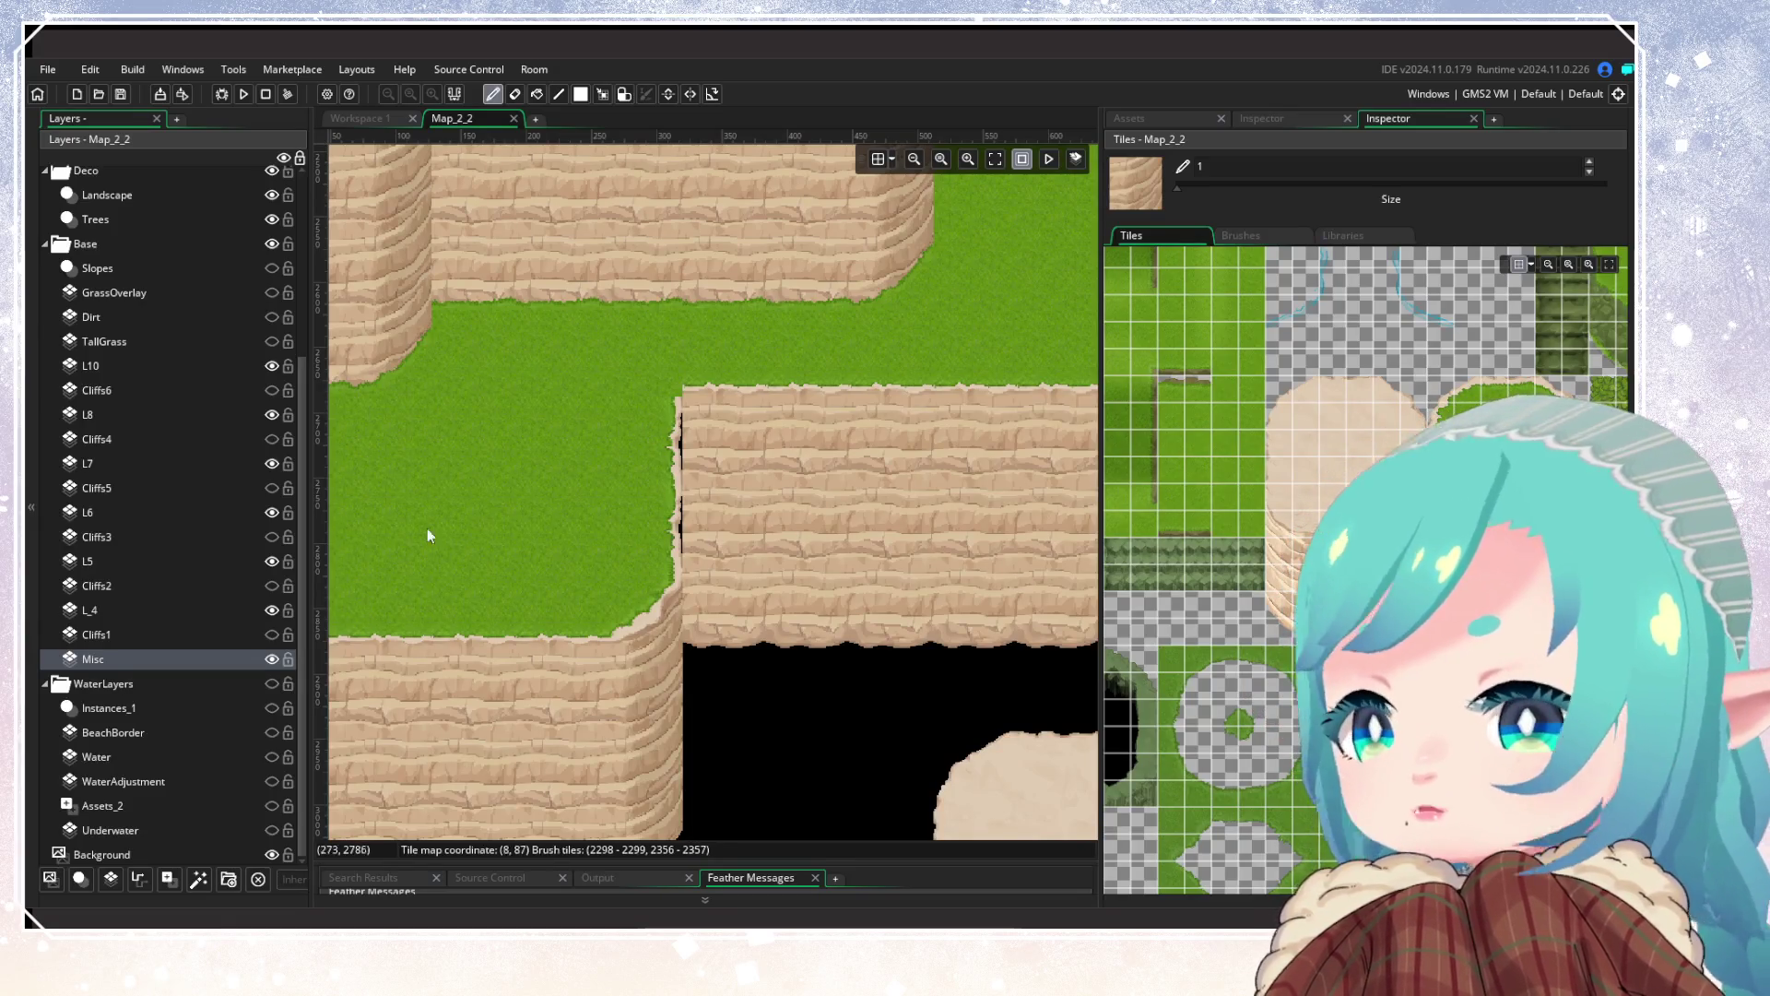
click(164, 609)
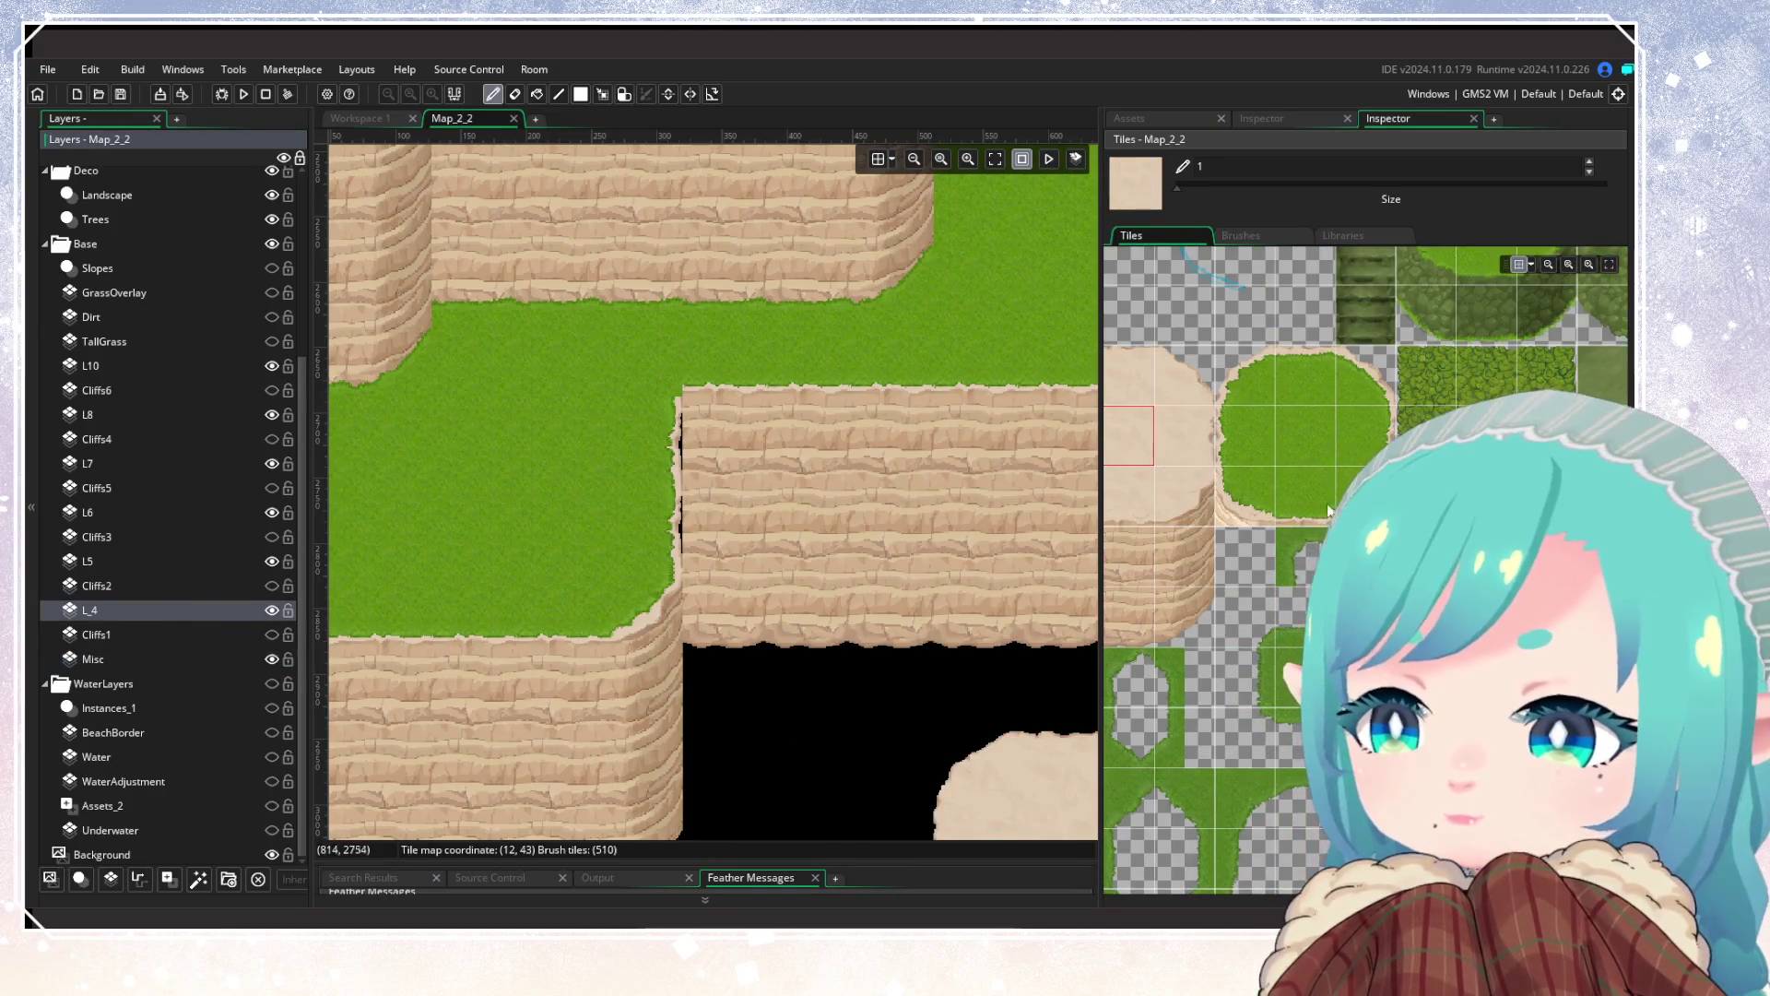
scroll(1270, 561, left, 2)
click(1264, 556)
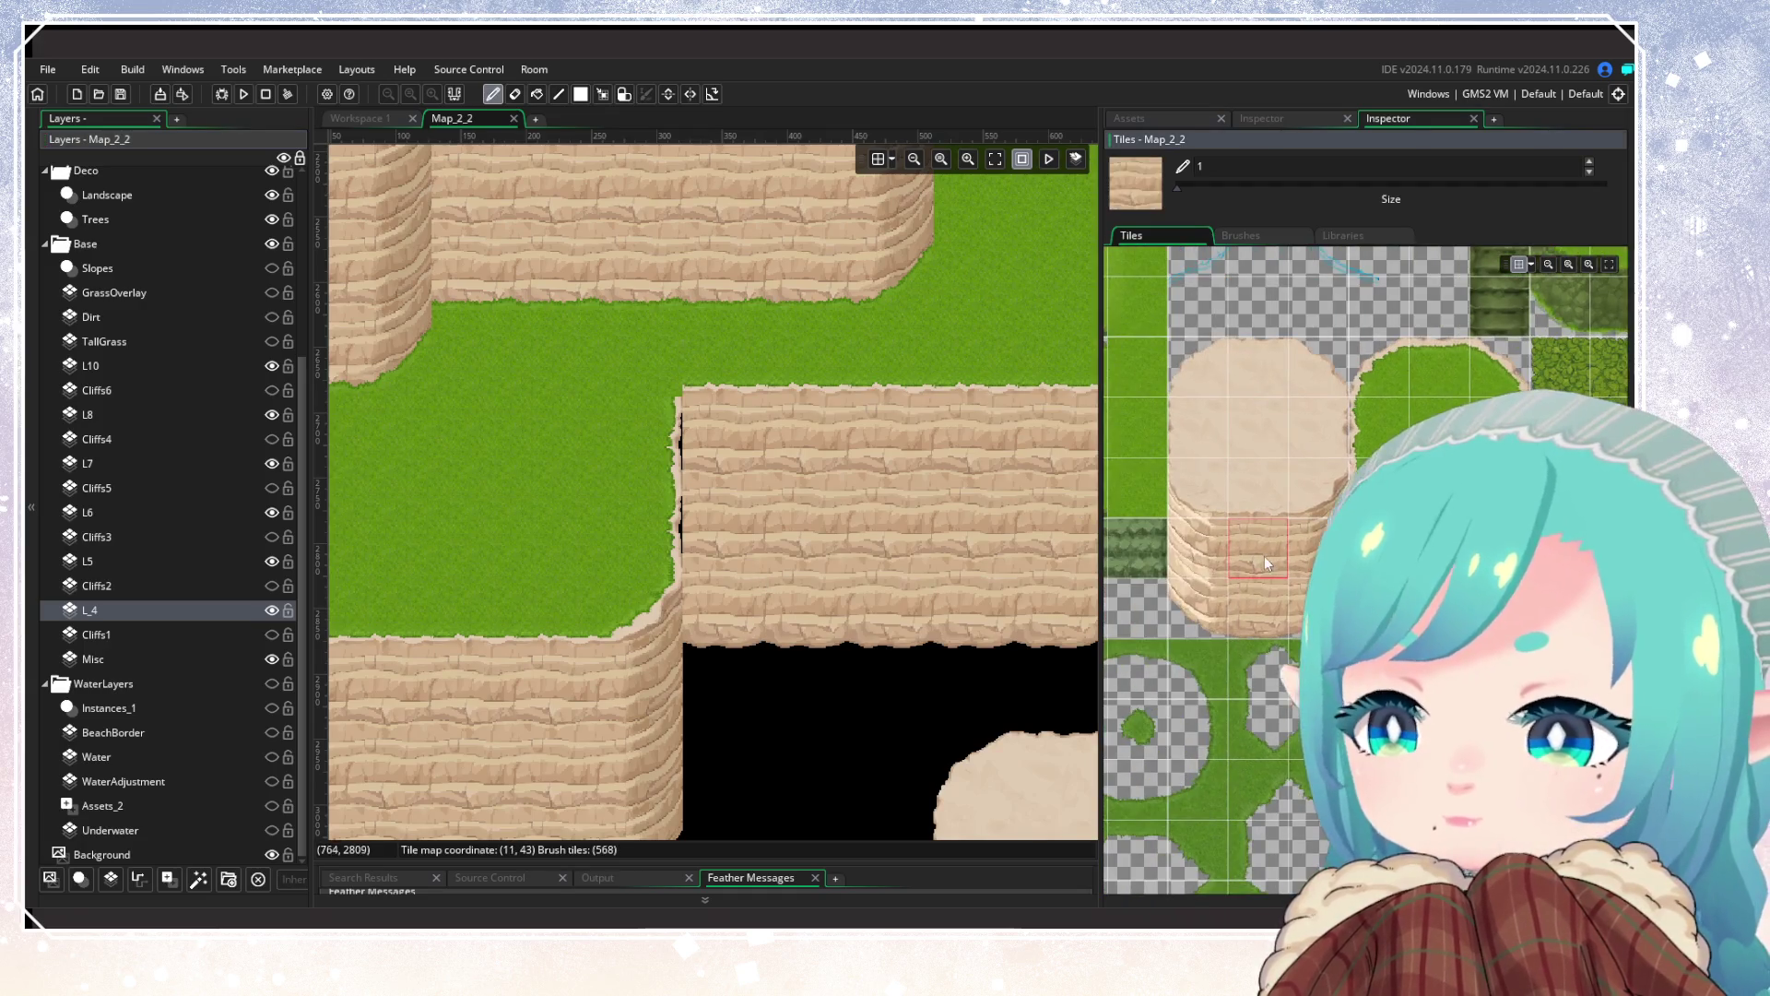
scroll(801, 611, down, 2)
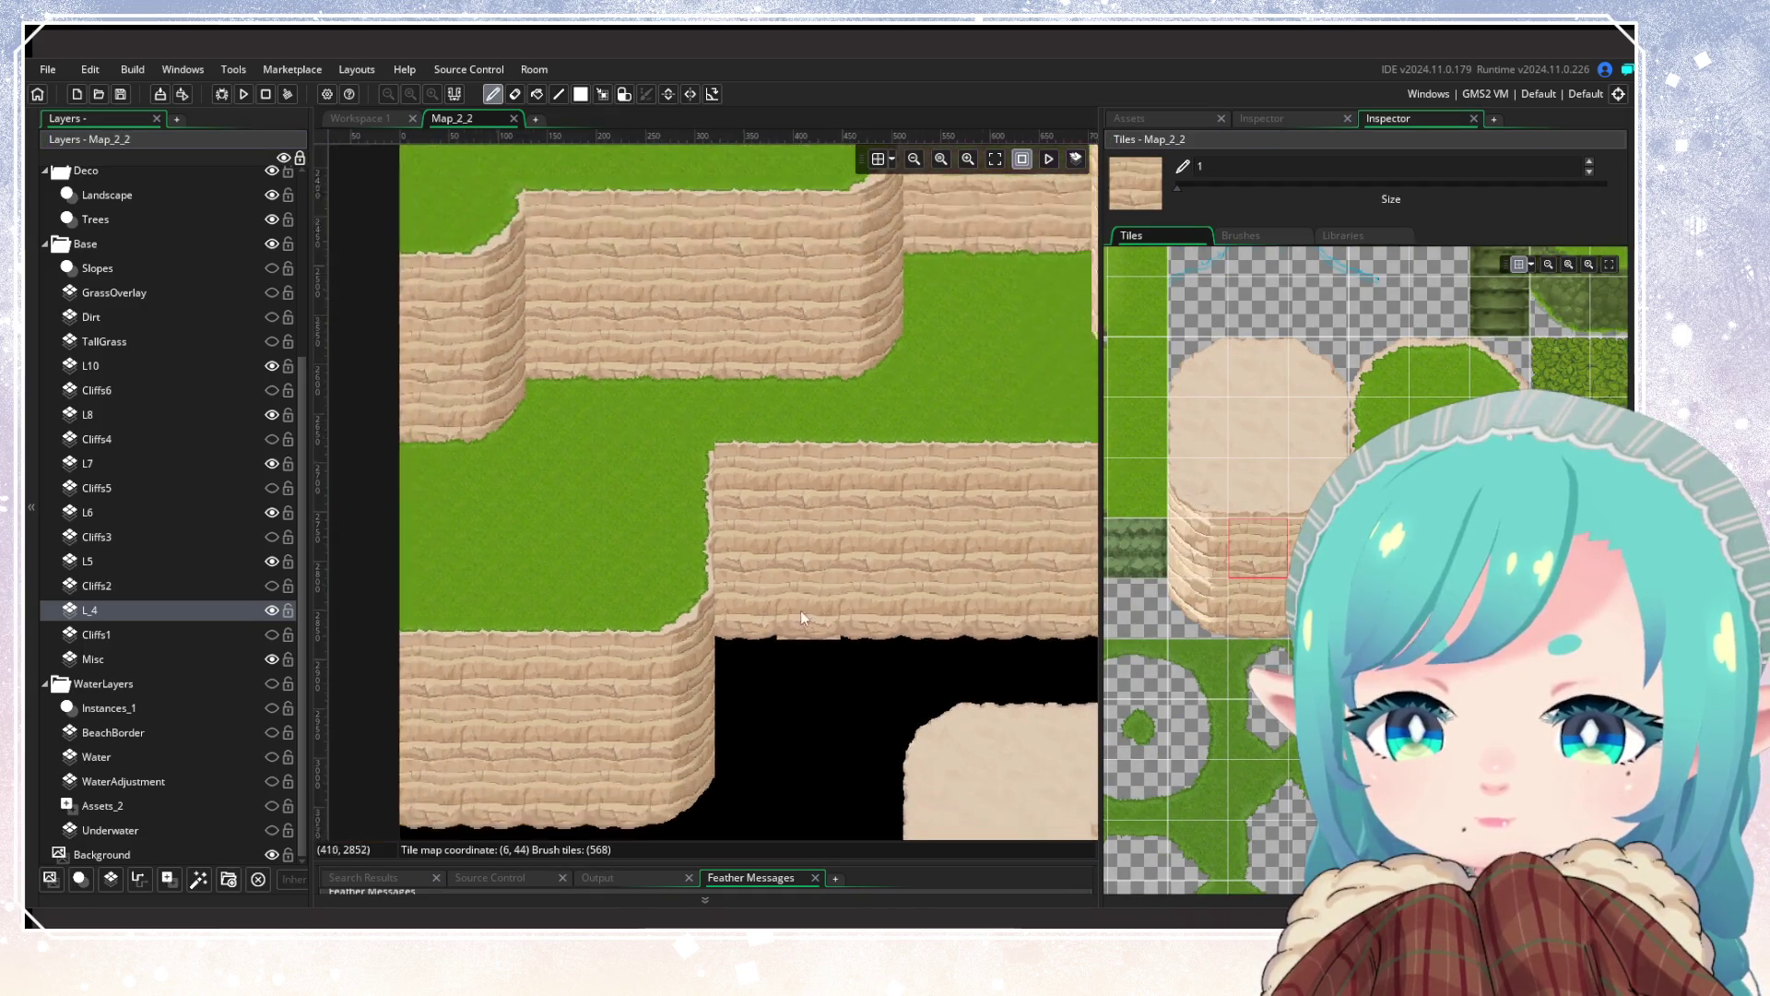
Step: Toggle L5's visibility to check its tiles, then make L5 the active layer
click(268, 560)
click(268, 561)
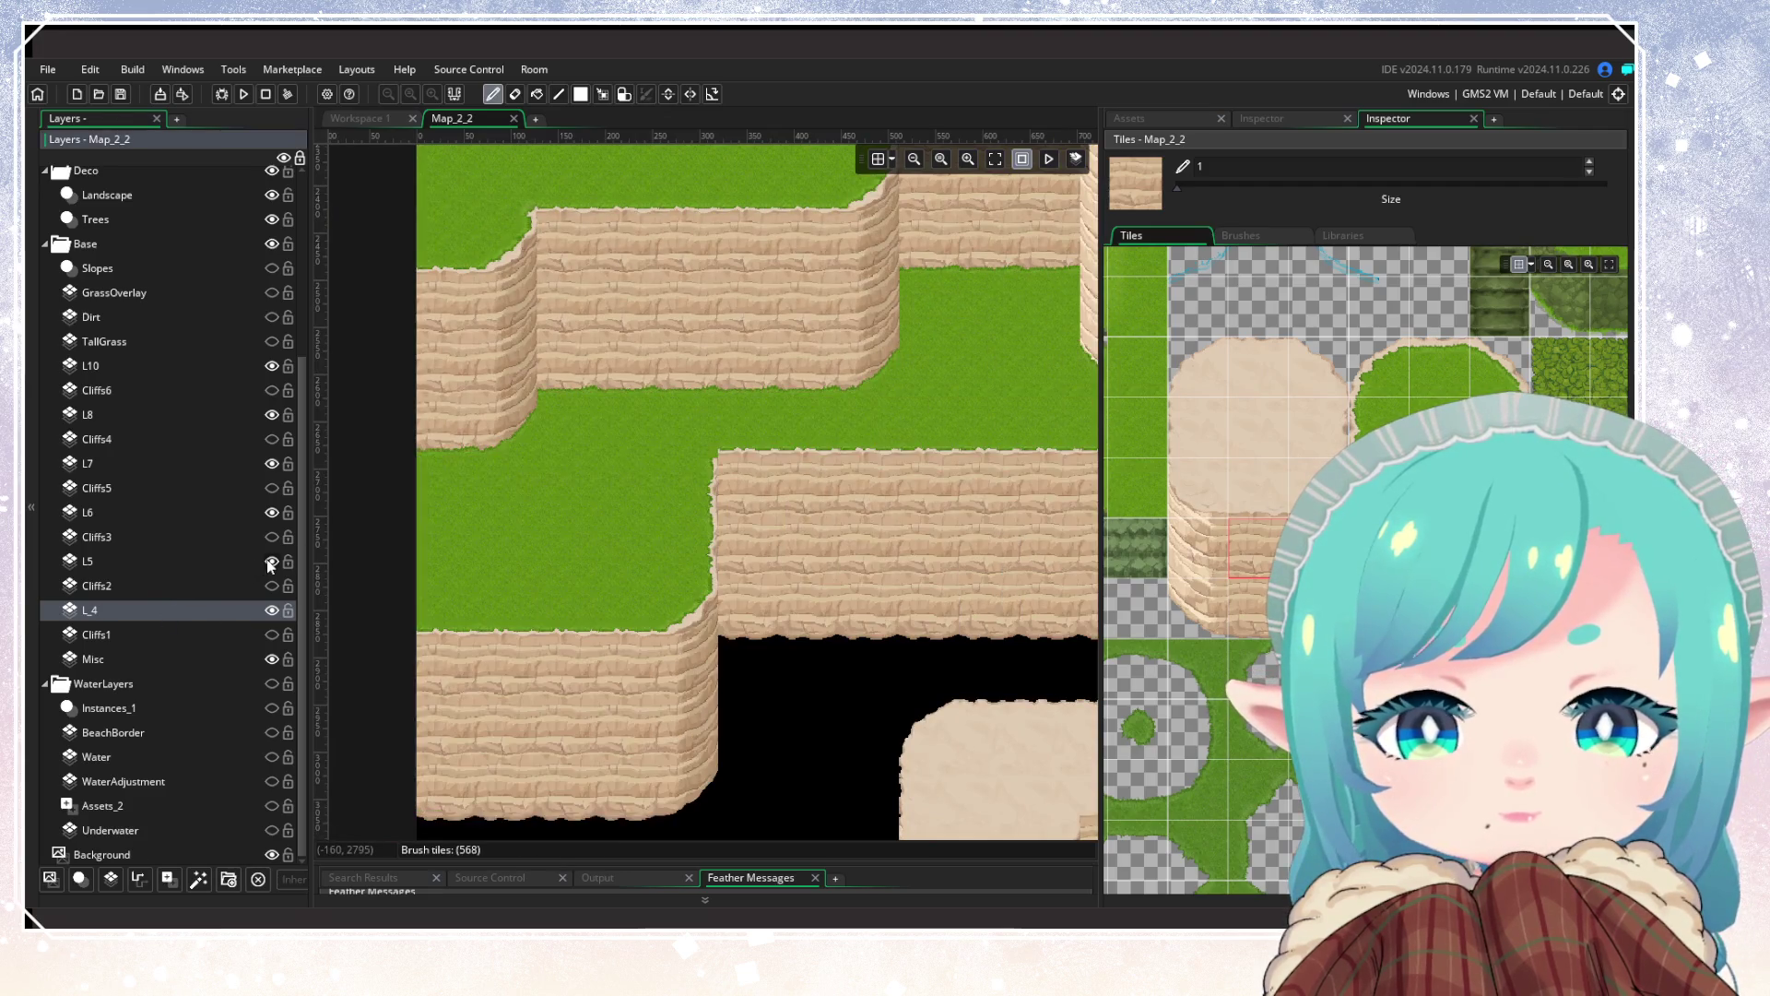
click(268, 561)
click(269, 560)
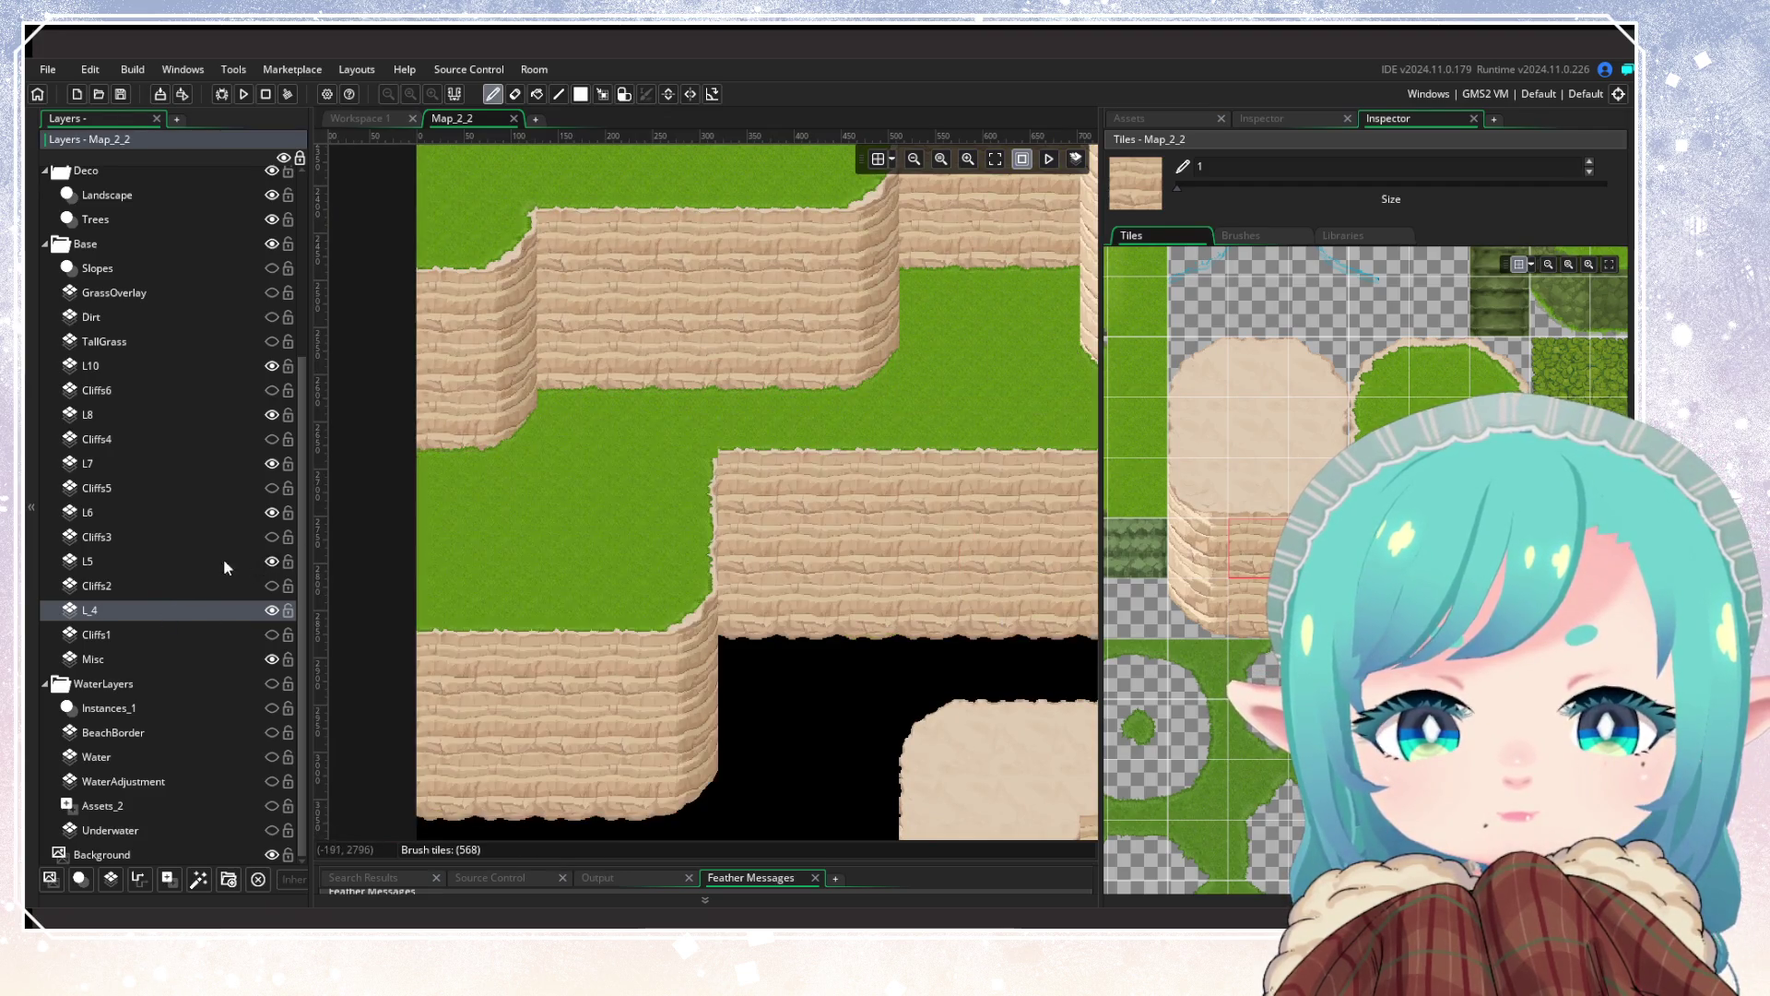
click(223, 561)
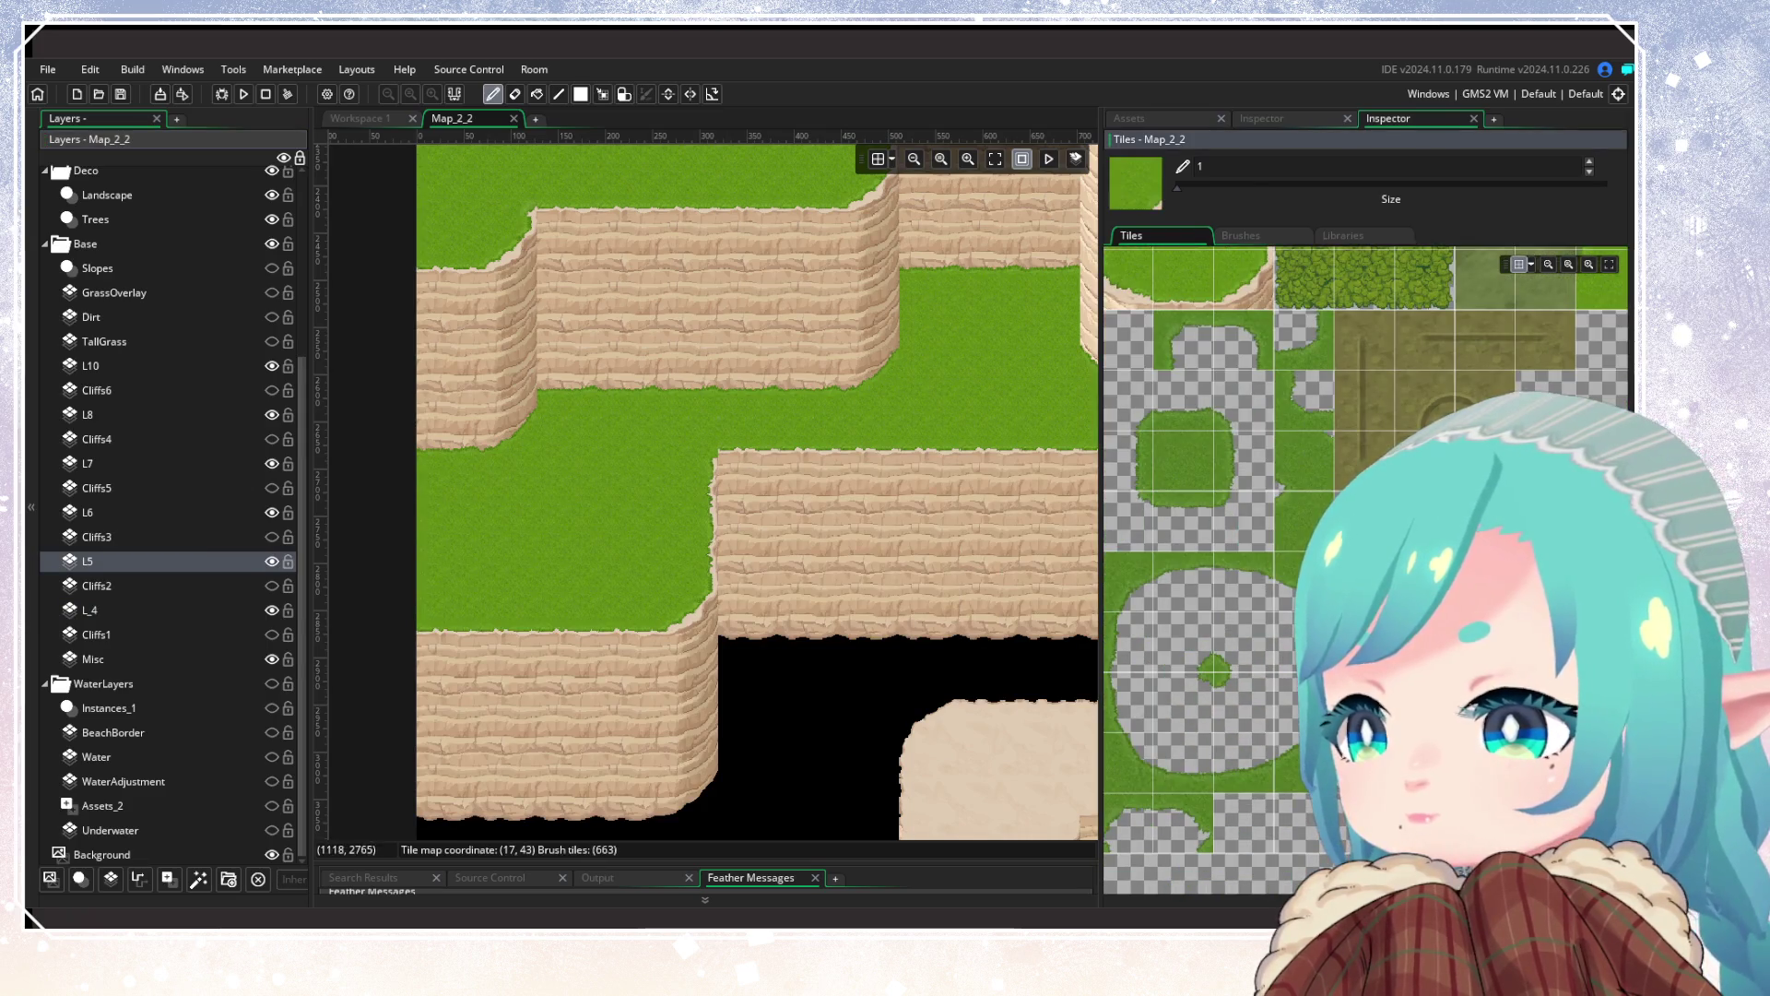
mouse_move(686, 421)
mouse_down()
mouse_move(445, 579)
mouse_move(735, 709)
mouse_up()
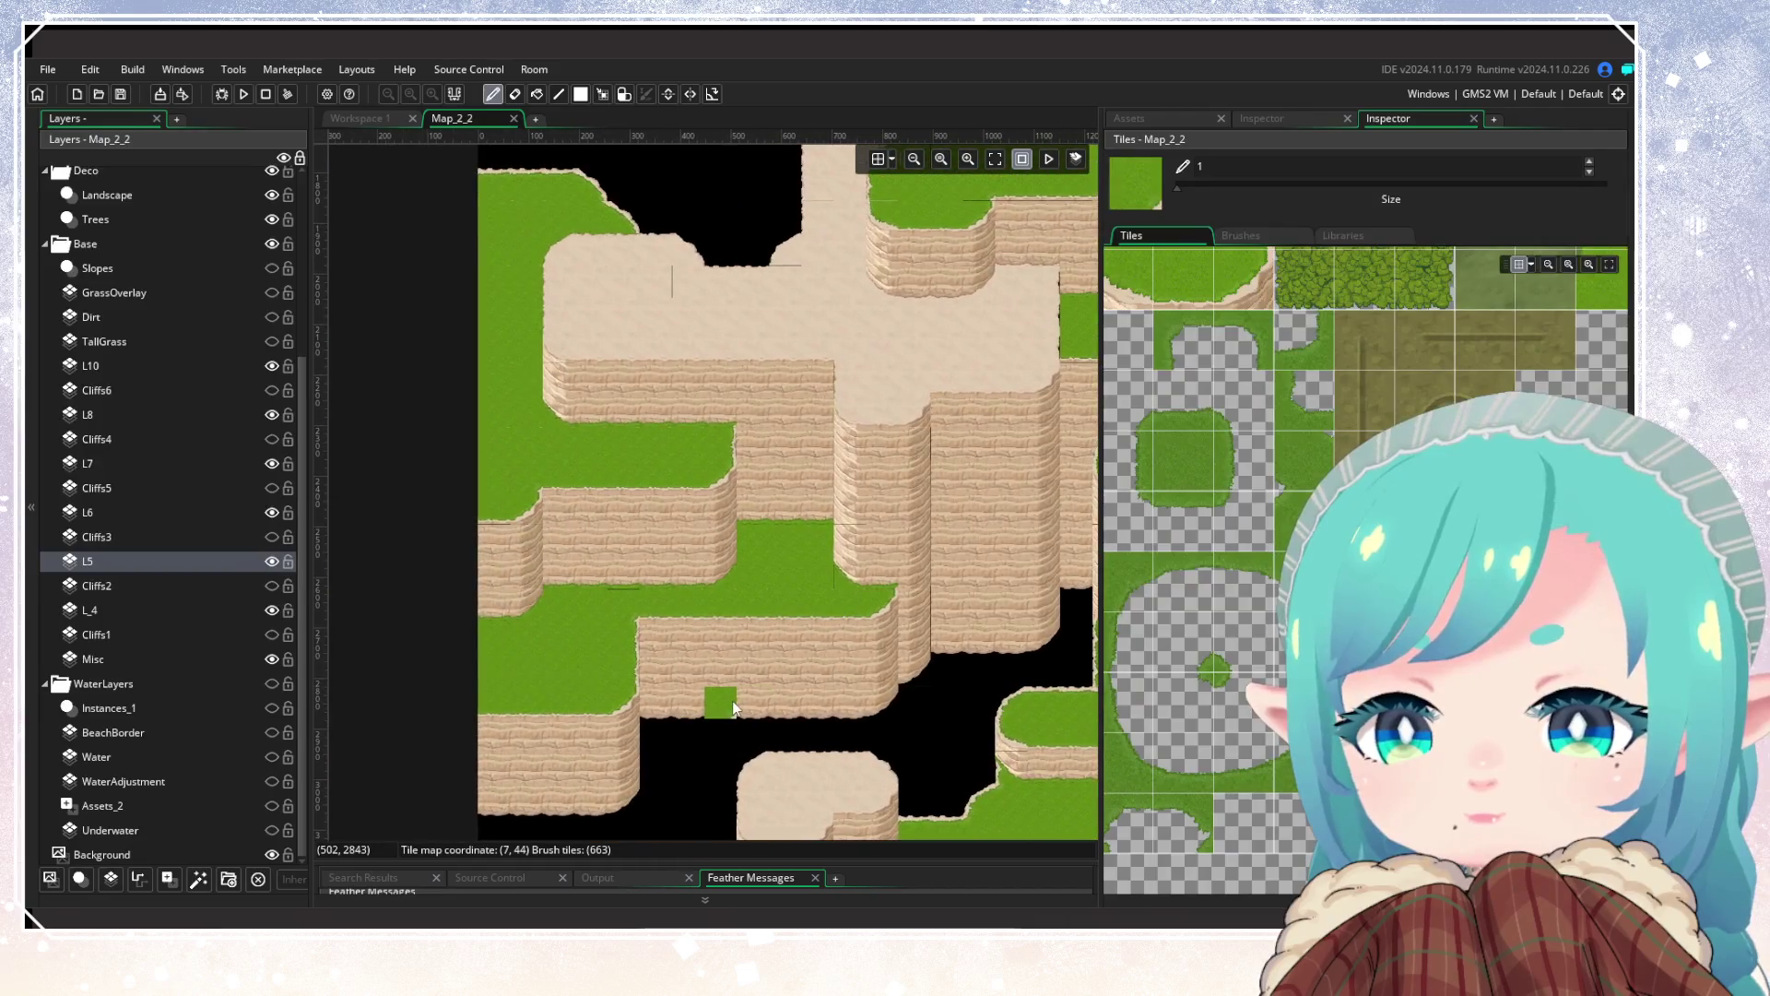
Step: Return to layer L_4, bring the central grass plateau into view, and check L10's visibility
click(138, 609)
scroll(708, 577, up, 2)
drag(708, 570, 771, 791)
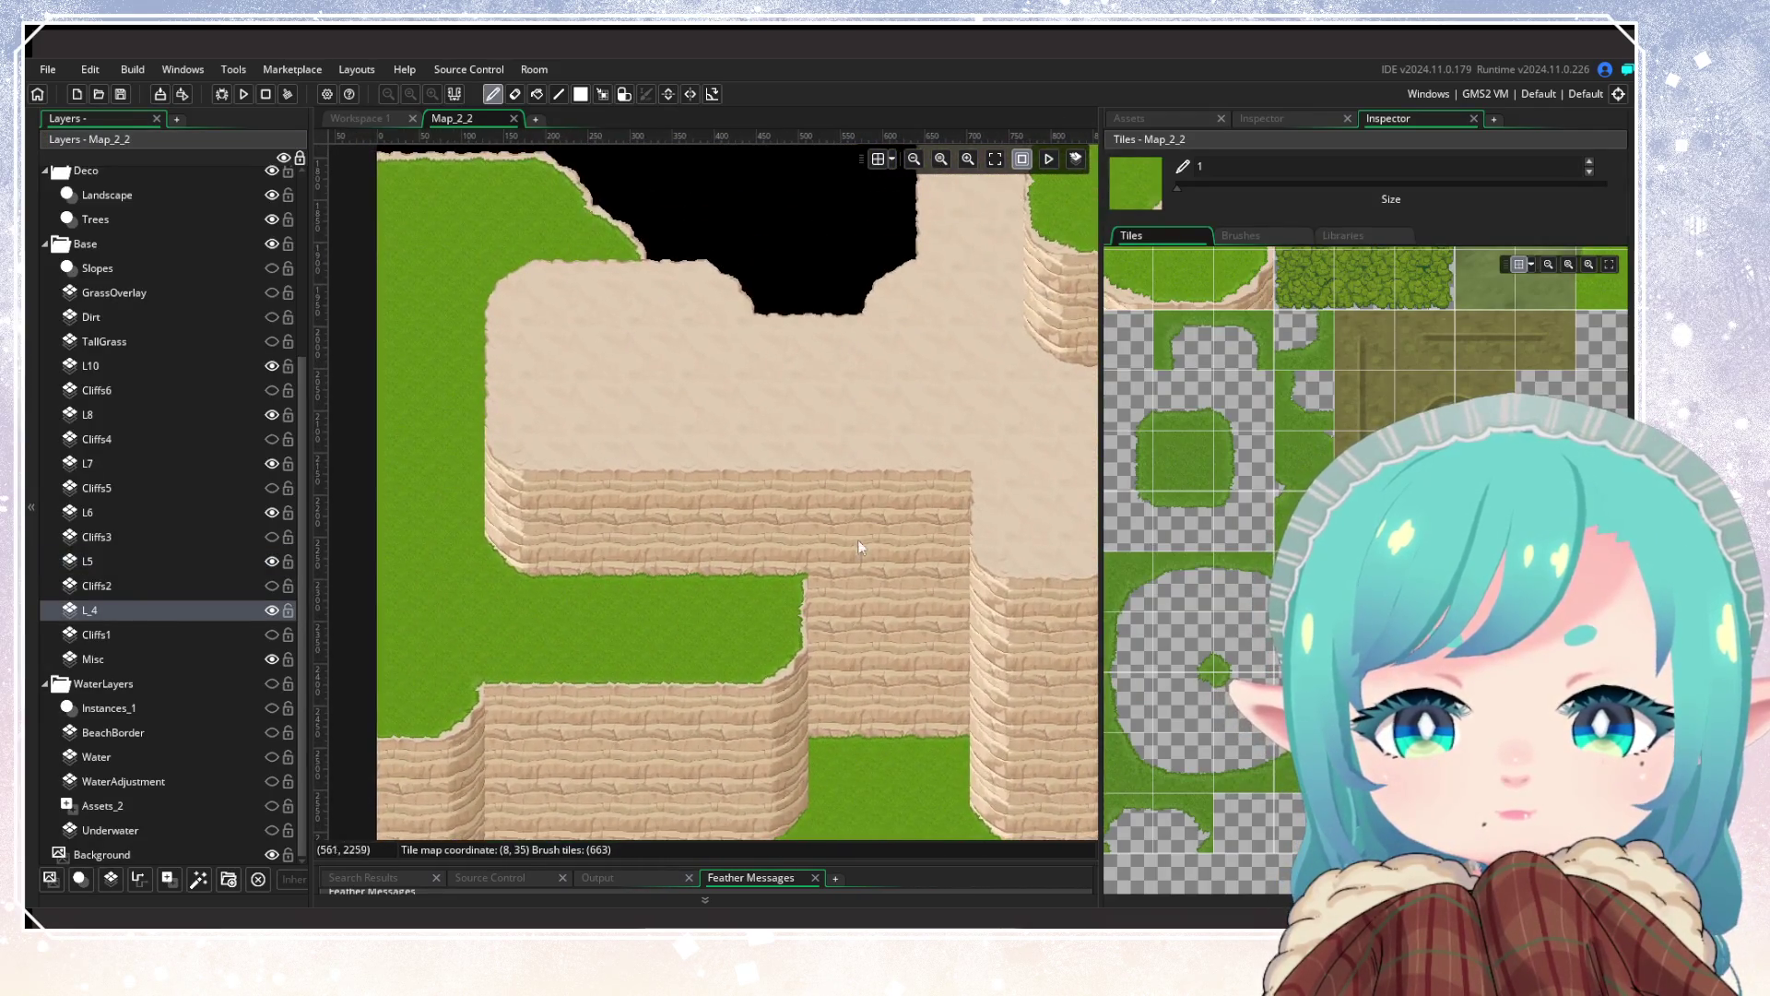
drag(858, 539, 674, 736)
drag(719, 590, 968, 793)
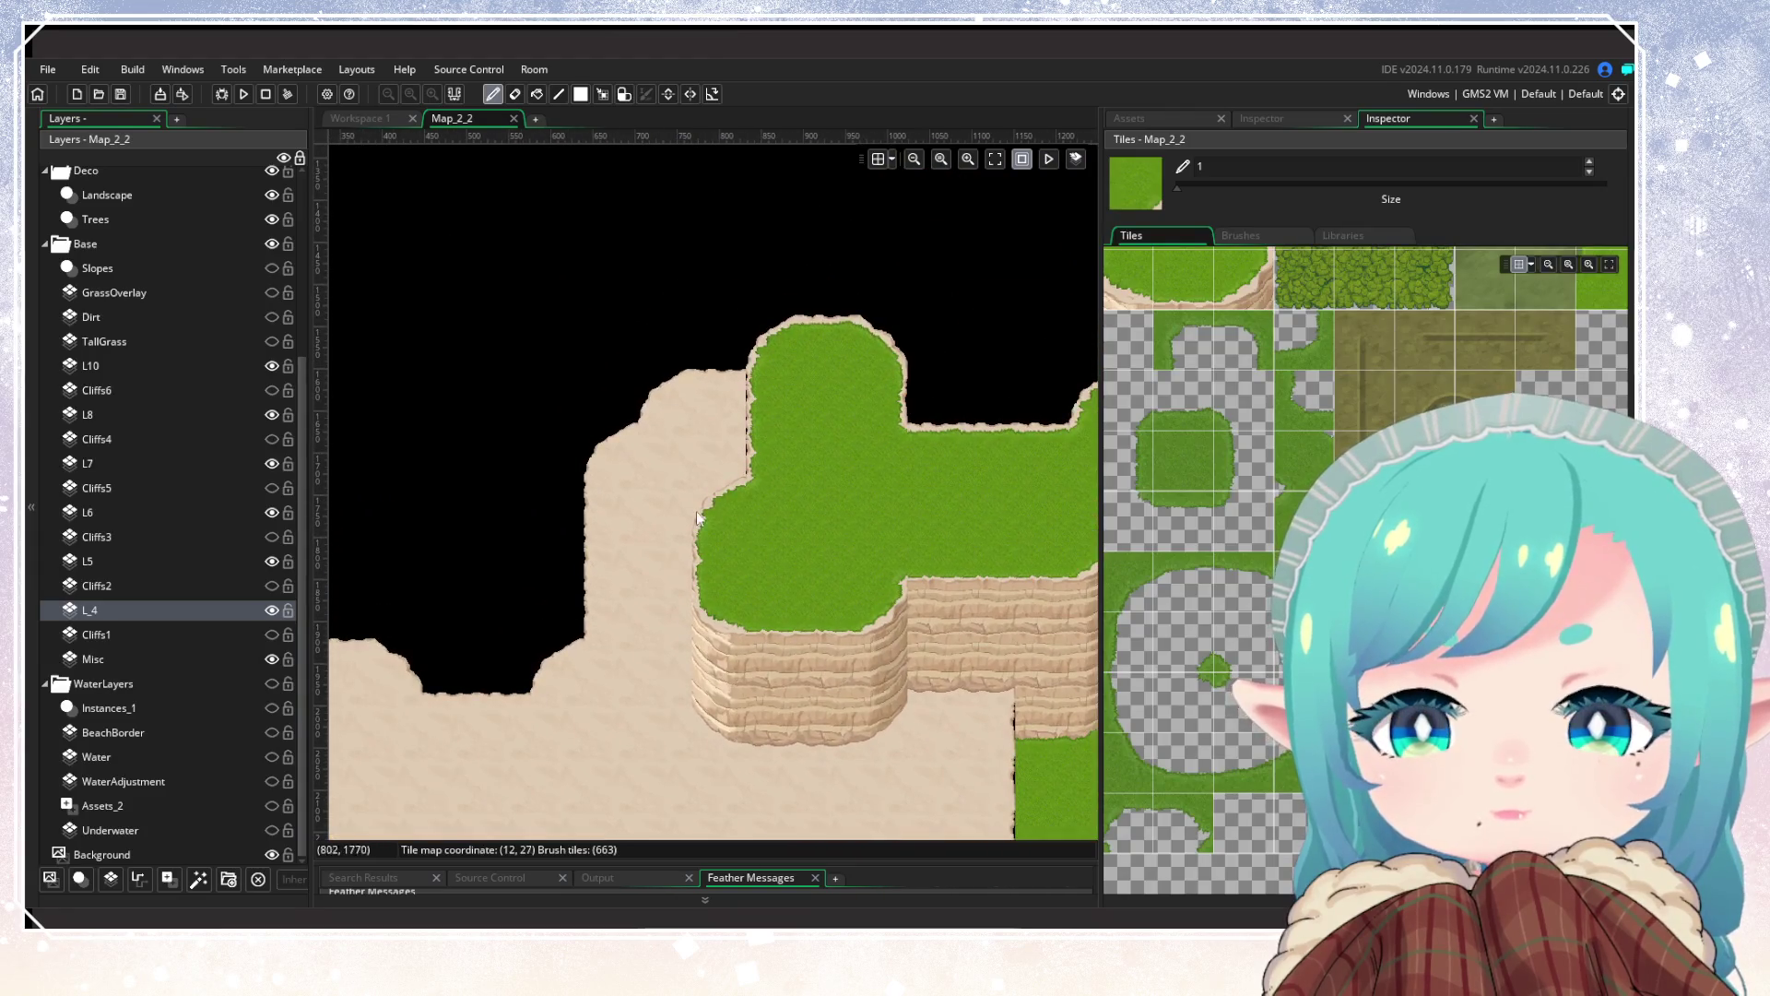
click(273, 366)
click(272, 366)
Step: Load a sand tile on L8, then make L7 active with the sand-cliff tile brush
click(180, 414)
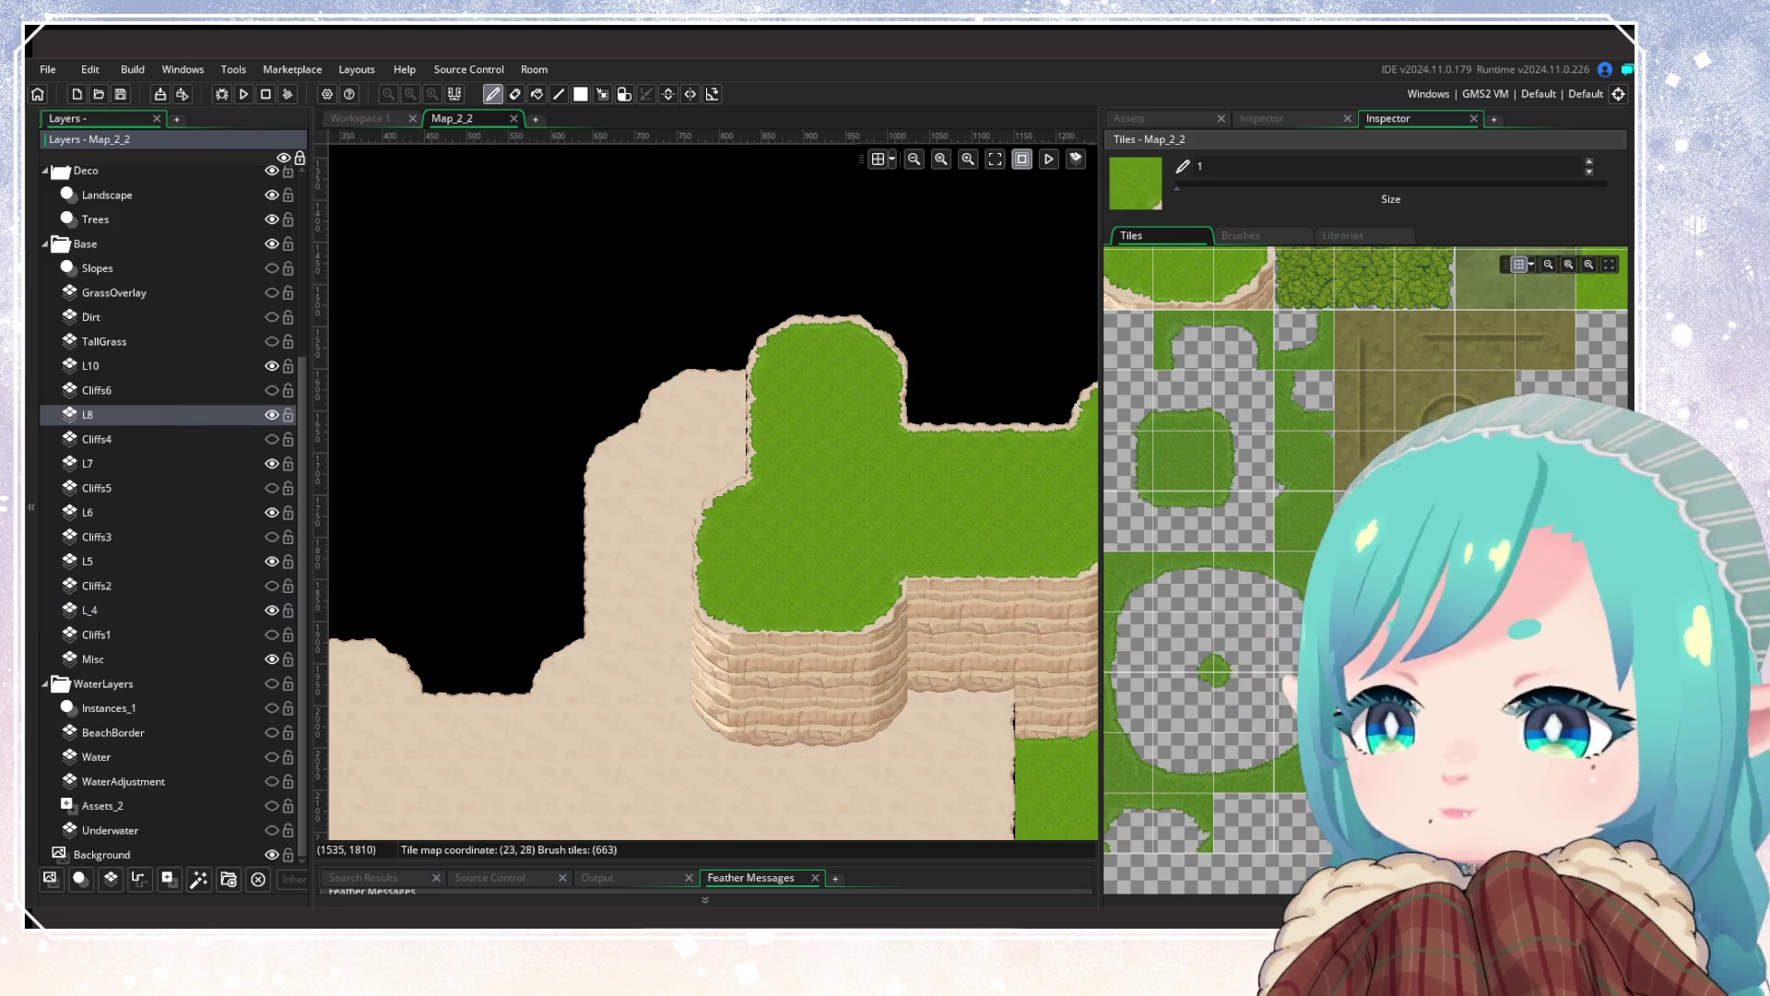
click(1219, 539)
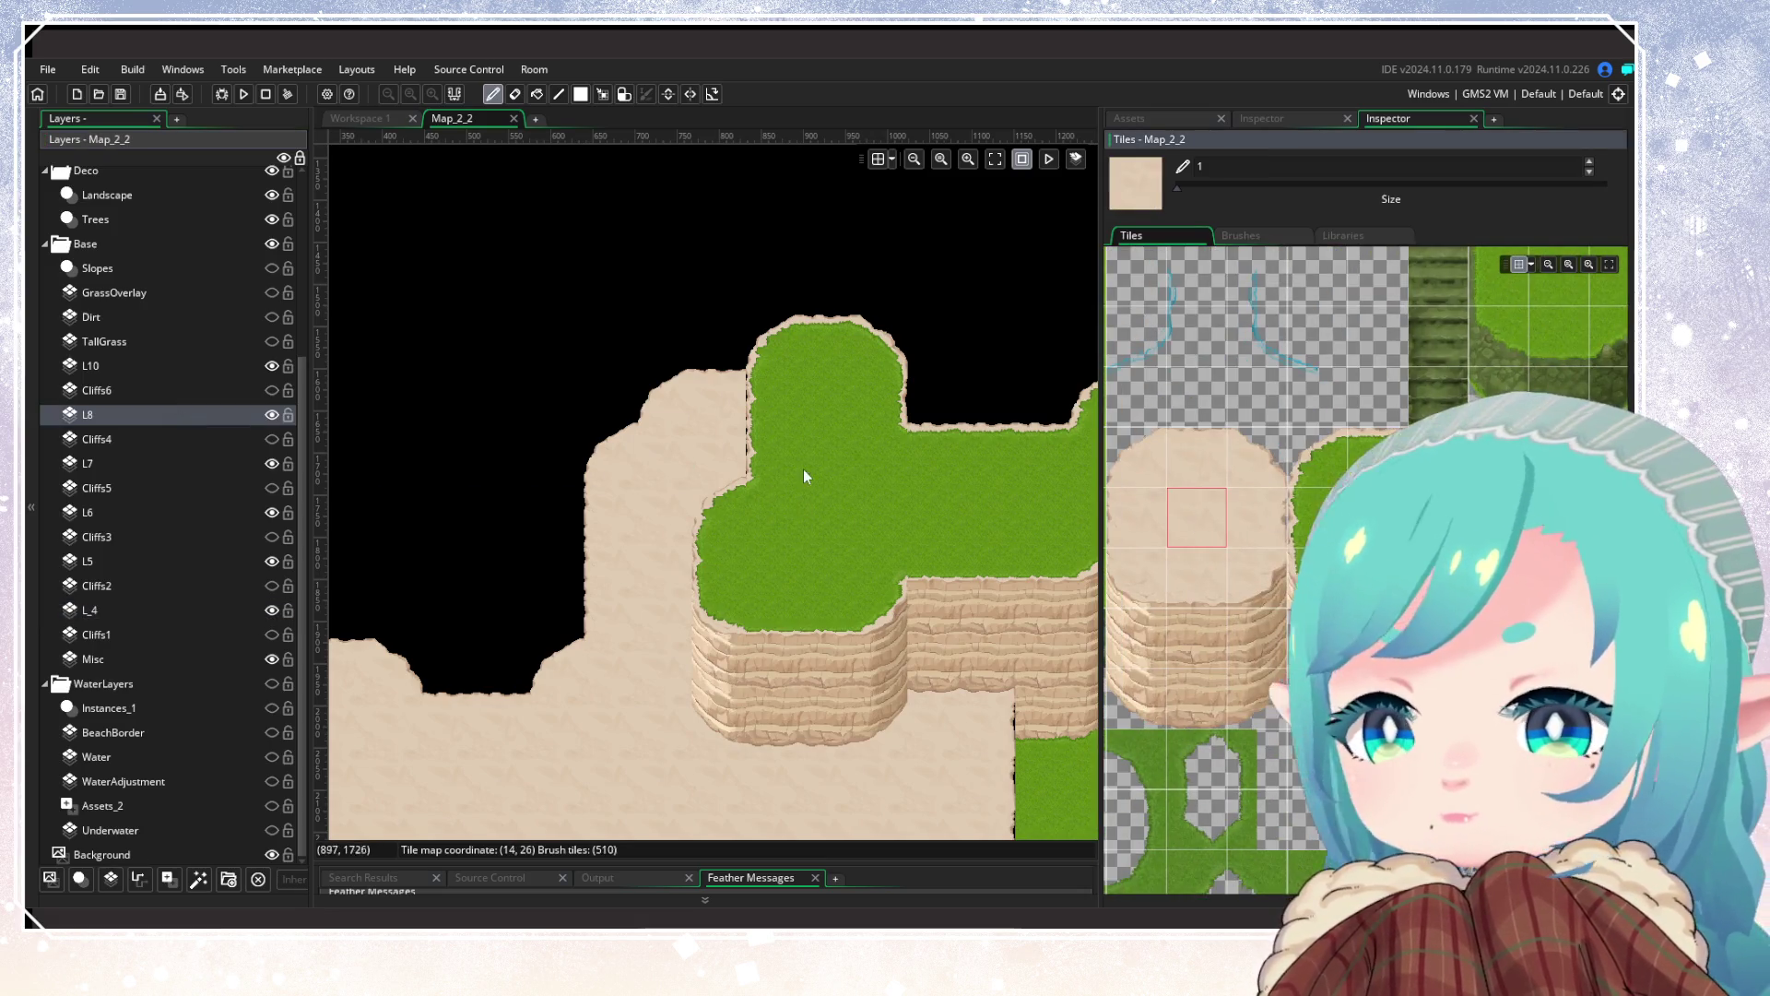
drag(891, 721, 653, 524)
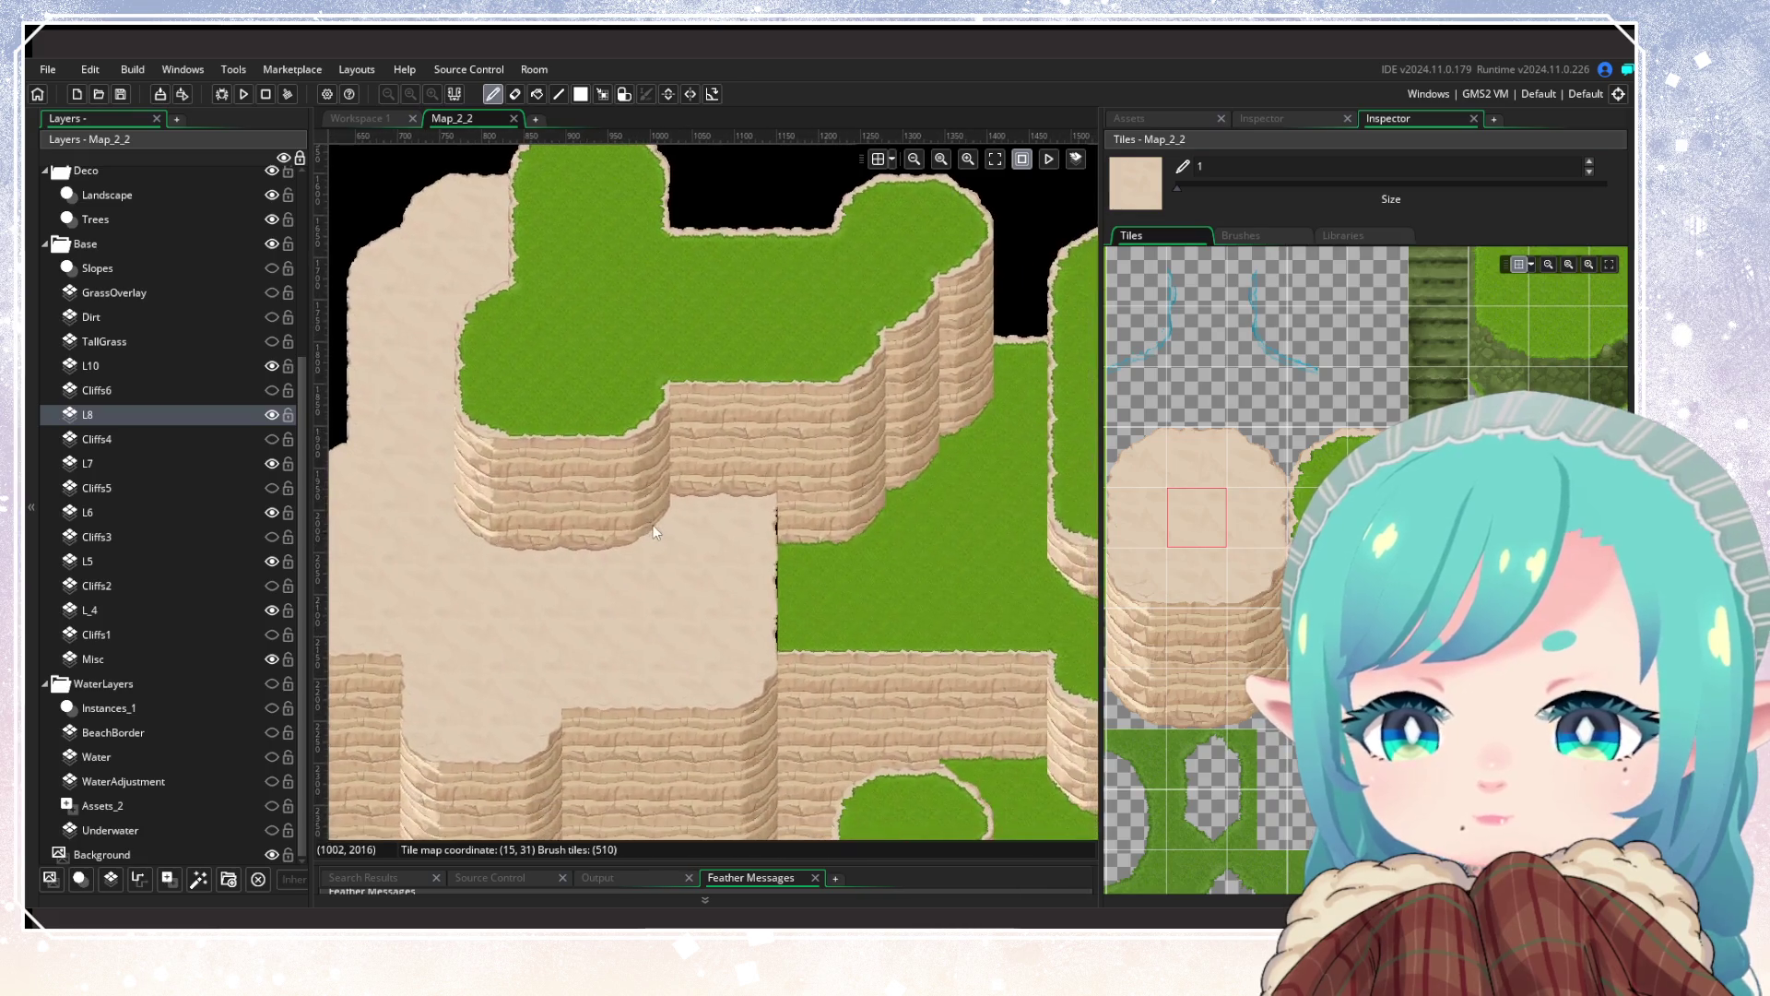
click(706, 625)
mouse_move(706, 625)
mouse_down()
mouse_move(683, 627)
mouse_move(828, 607)
mouse_move(680, 582)
mouse_move(743, 583)
mouse_up()
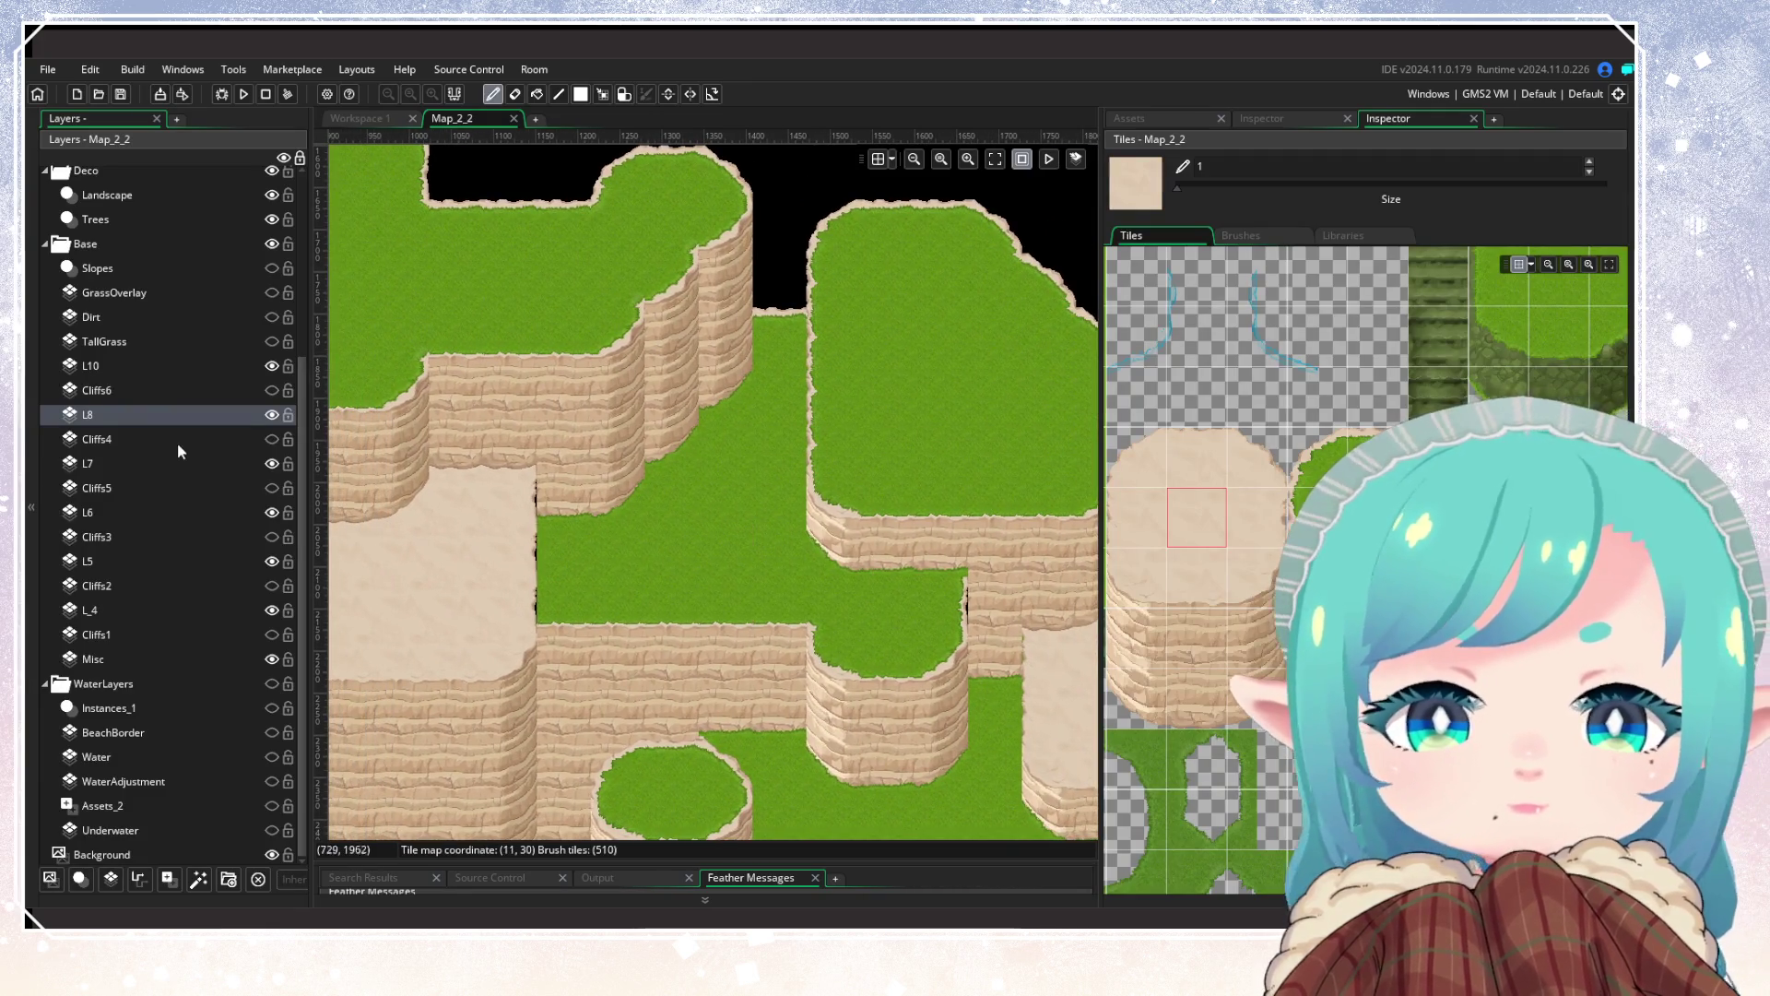
click(146, 463)
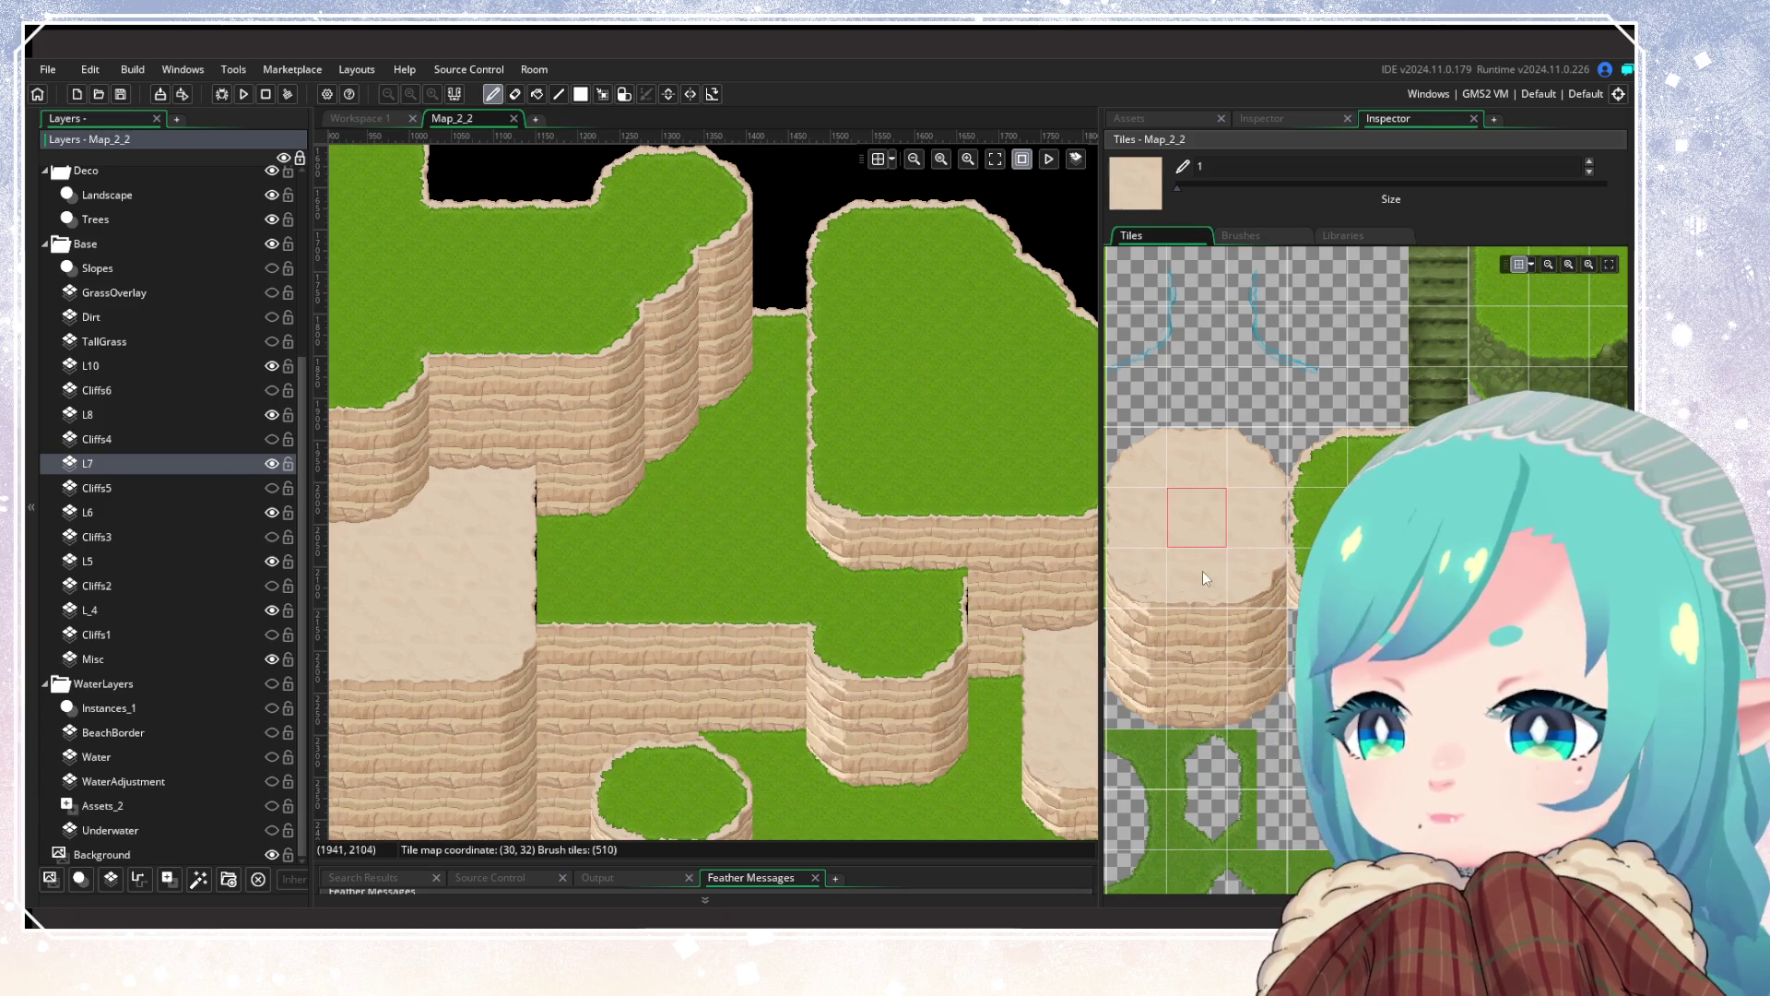
click(1376, 518)
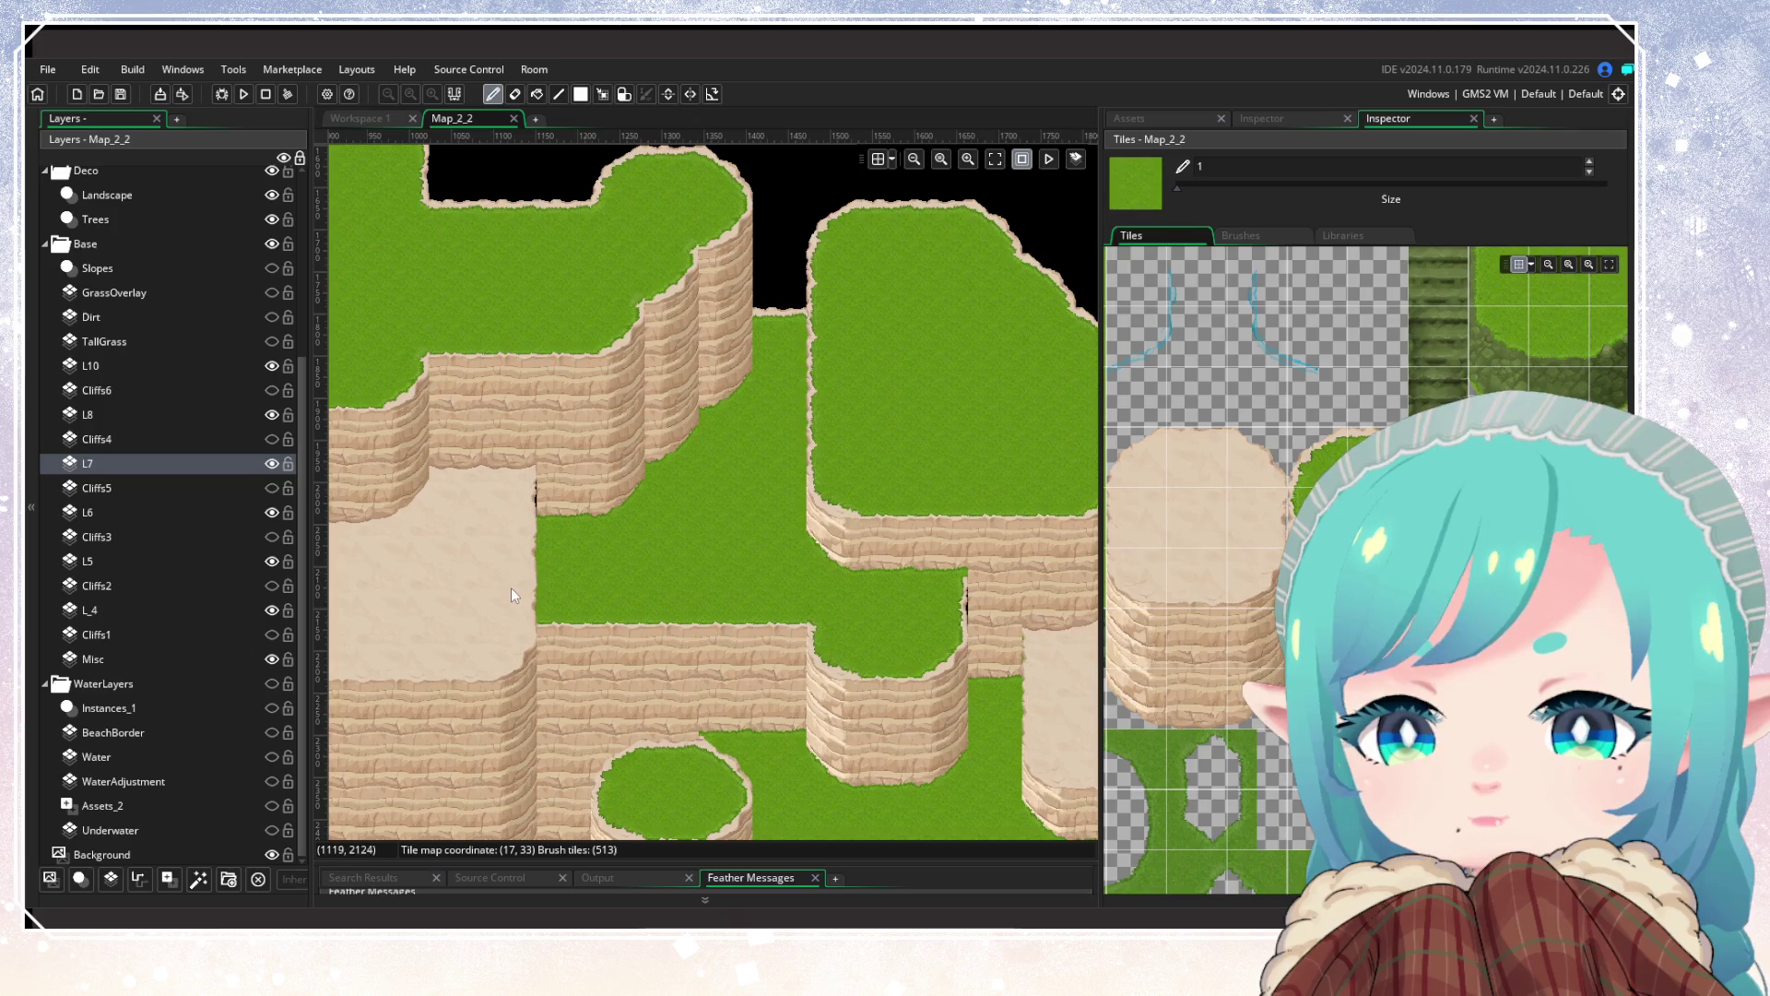
click(1222, 639)
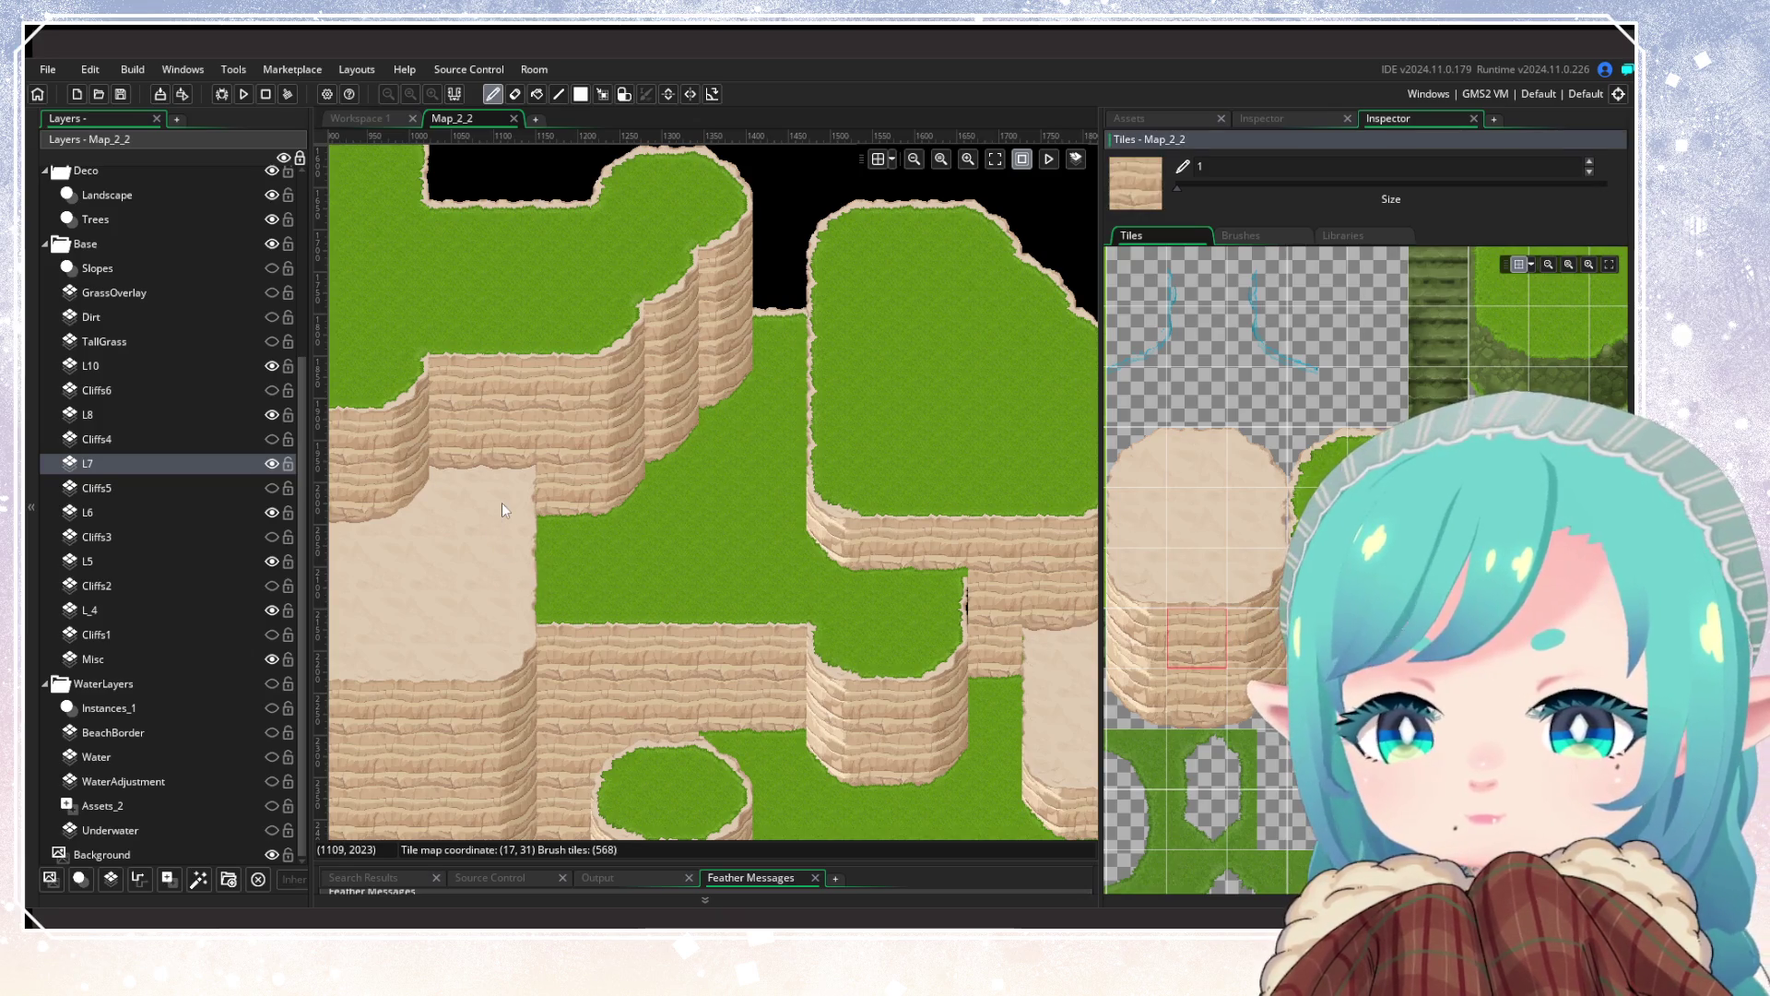
Step: Hide and reshow the L6 layer twice to compare its sandy cliff tiles
scroll(535, 554, down, 3)
scroll(535, 589, right, 3)
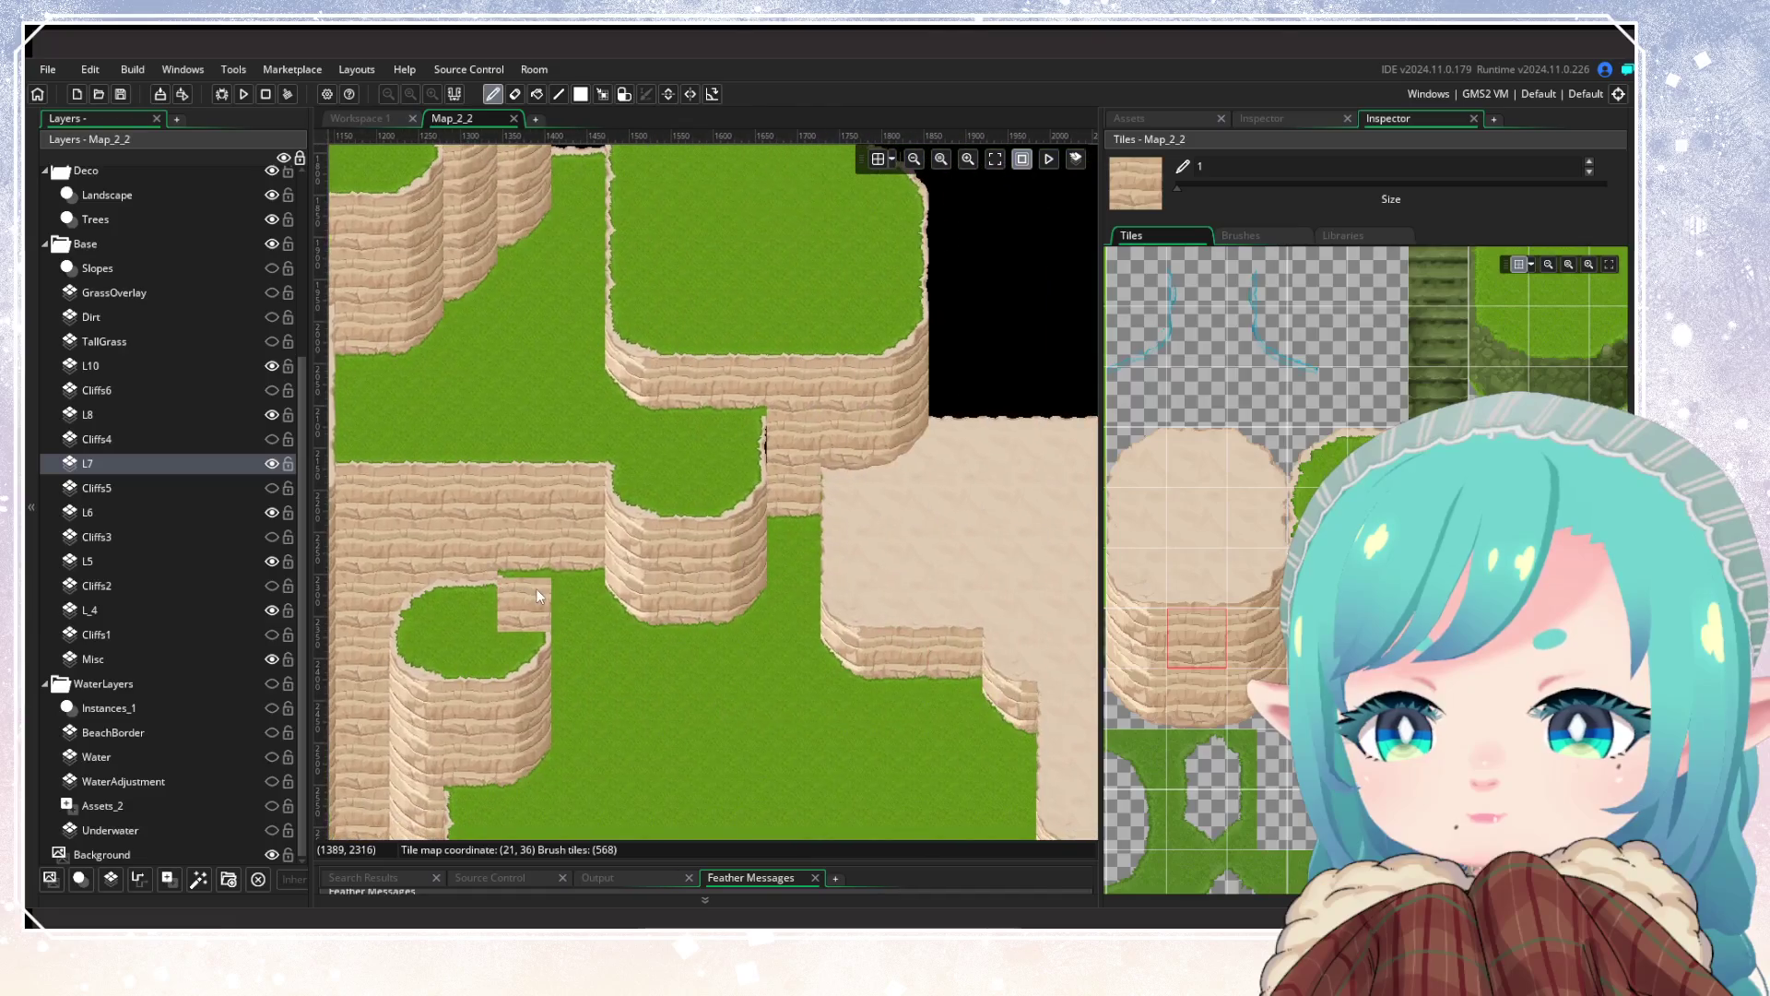
scroll(534, 588, left, 5)
scroll(728, 579, down, 2)
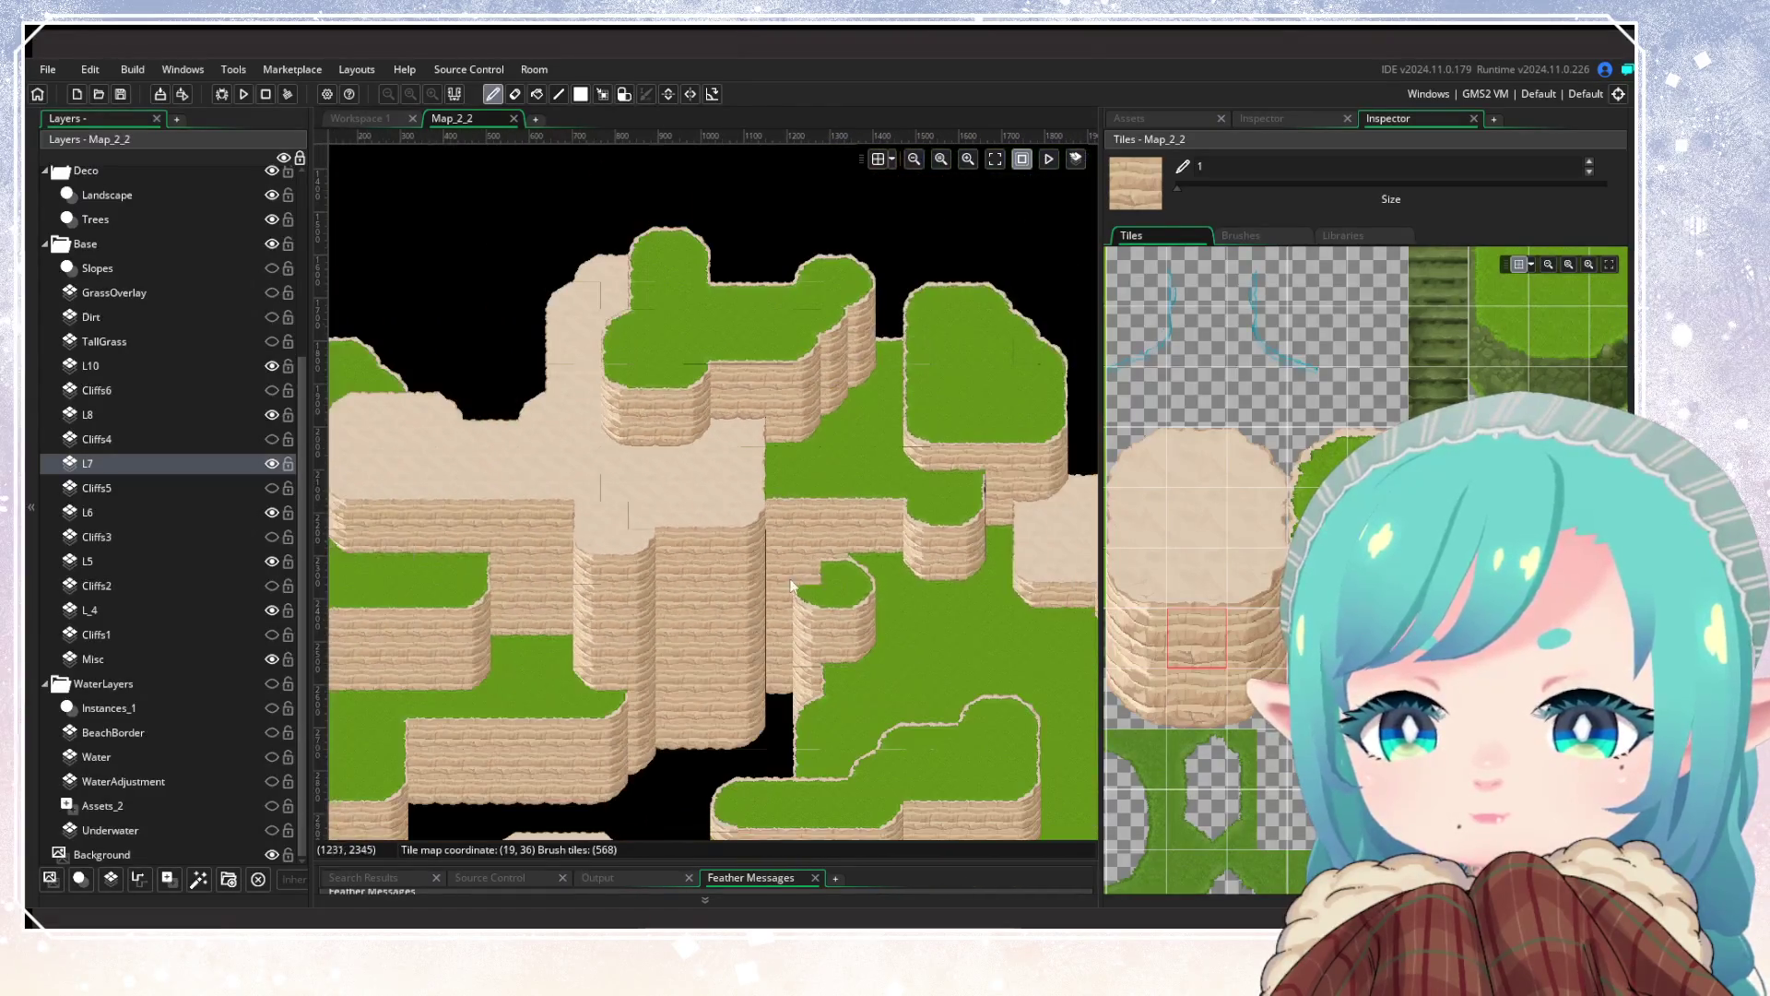
scroll(636, 440, up, 2)
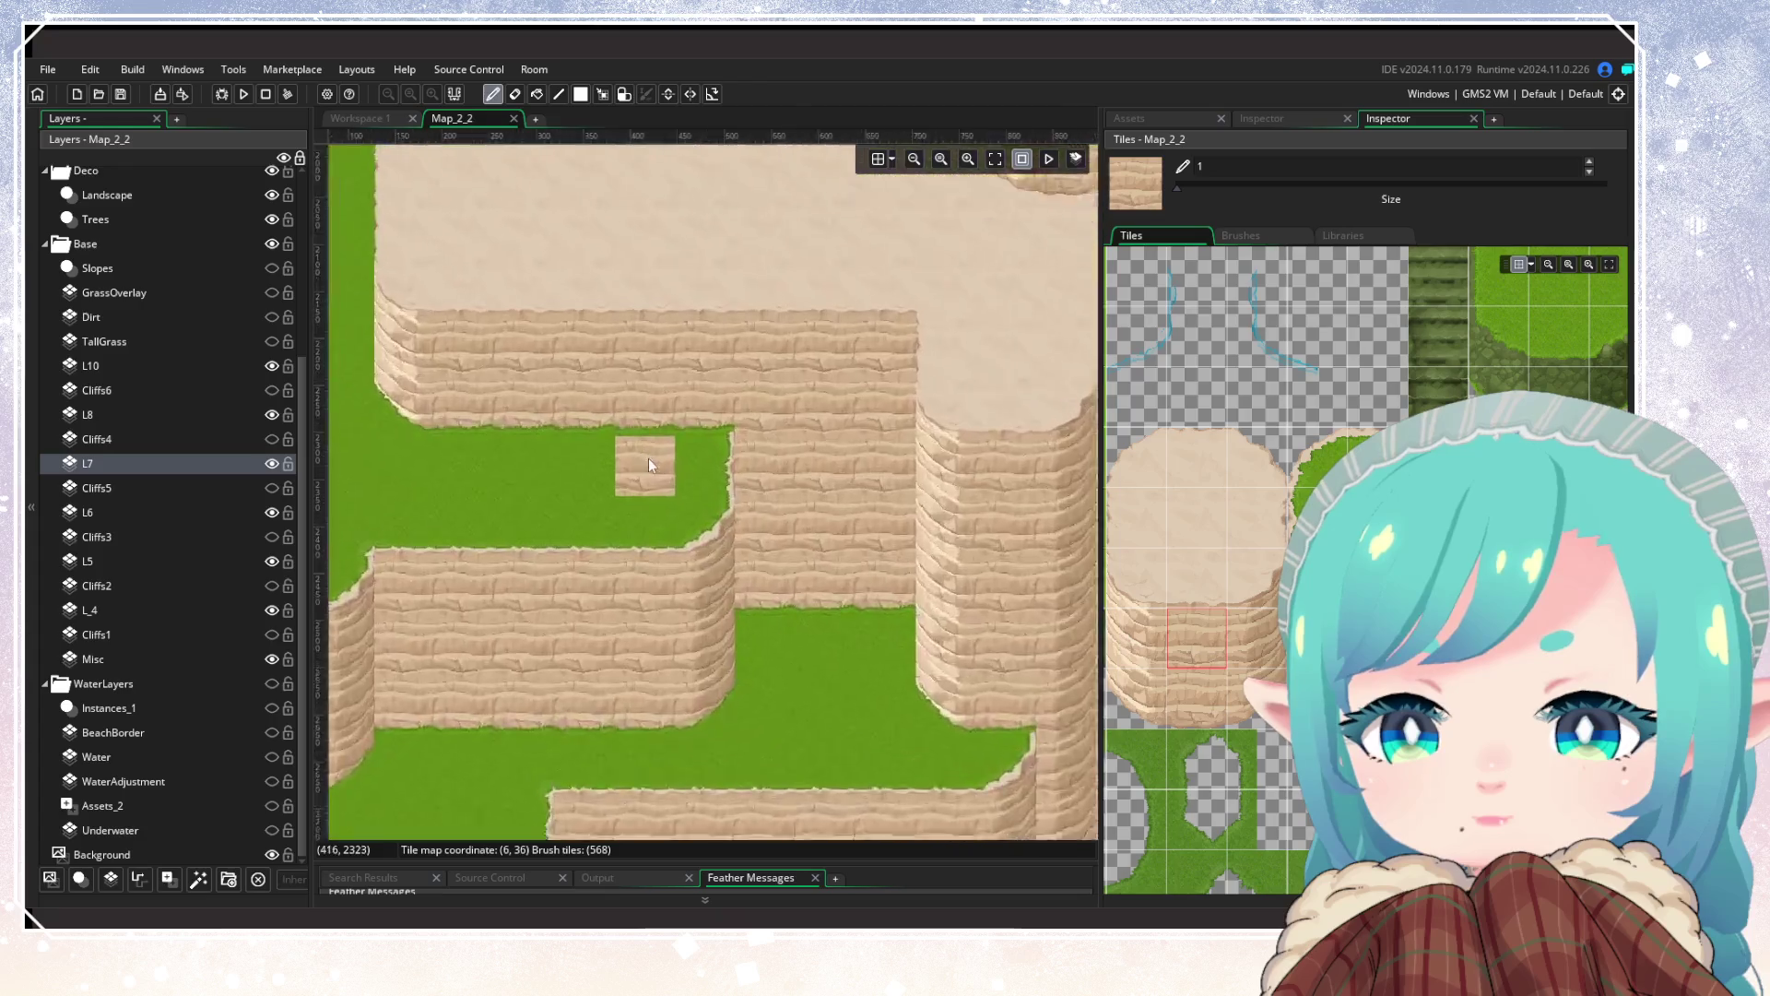
scroll(660, 496, down, 2)
scroll(554, 572, right, 4)
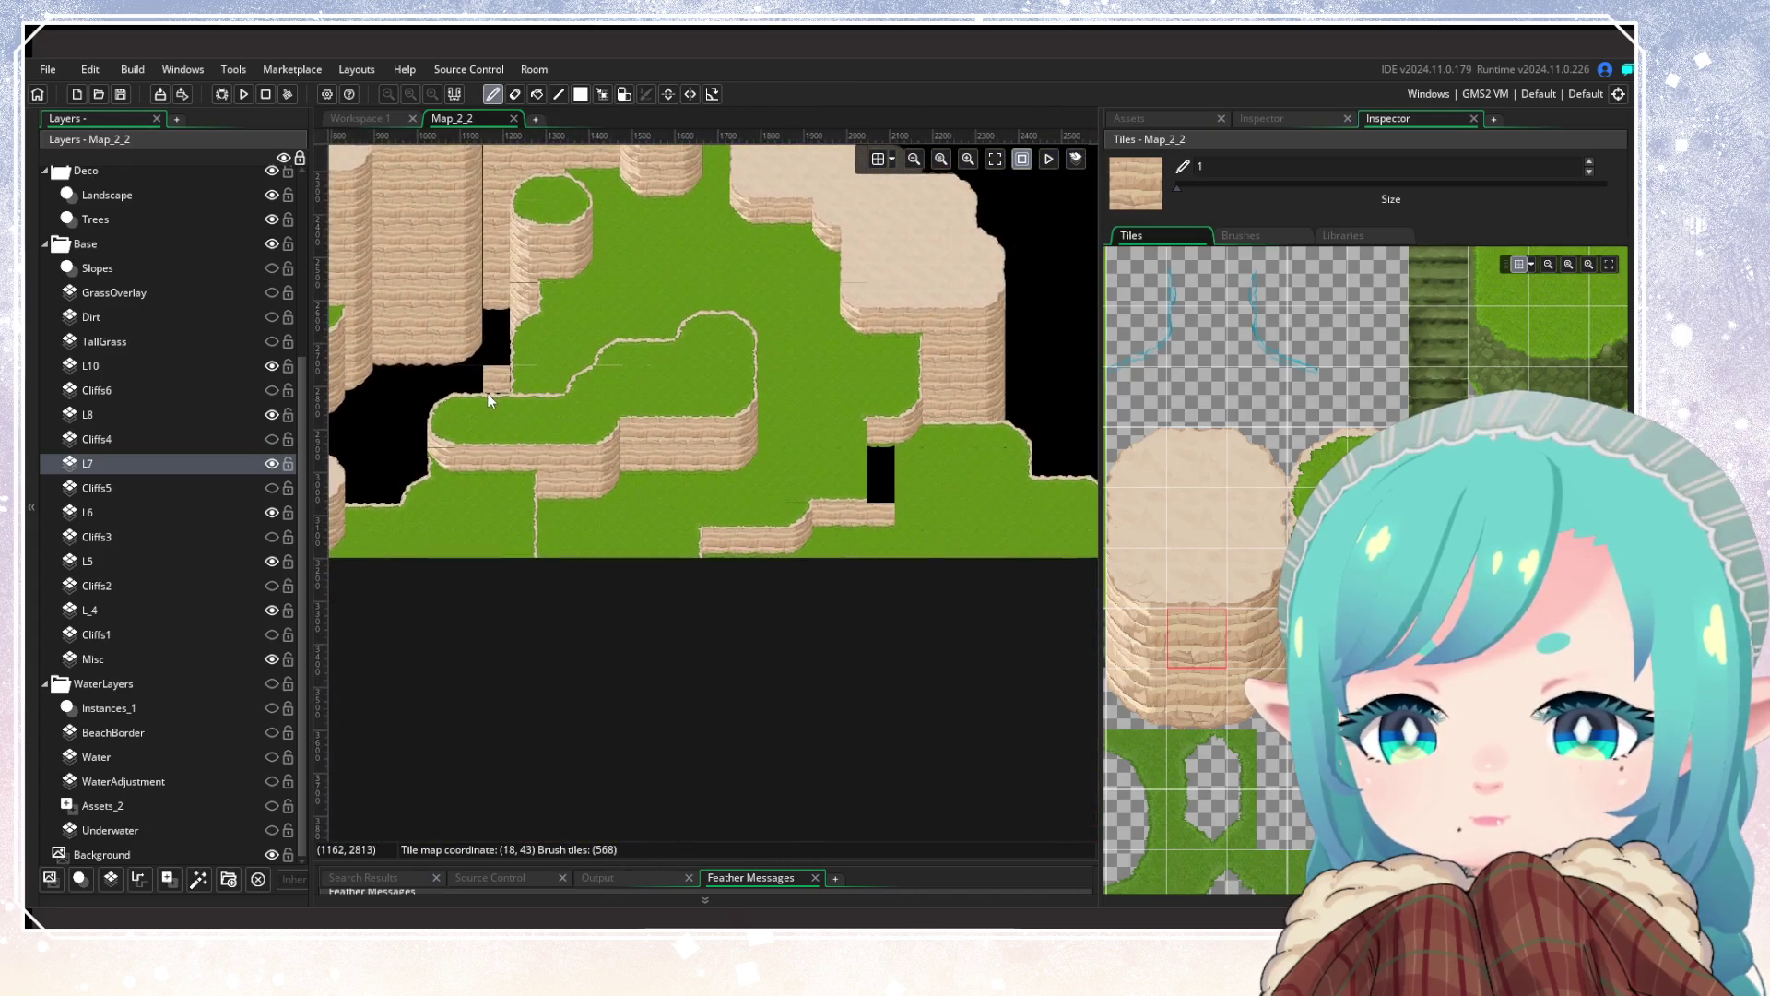
scroll(443, 692, up, 2)
scroll(669, 674, up, 2)
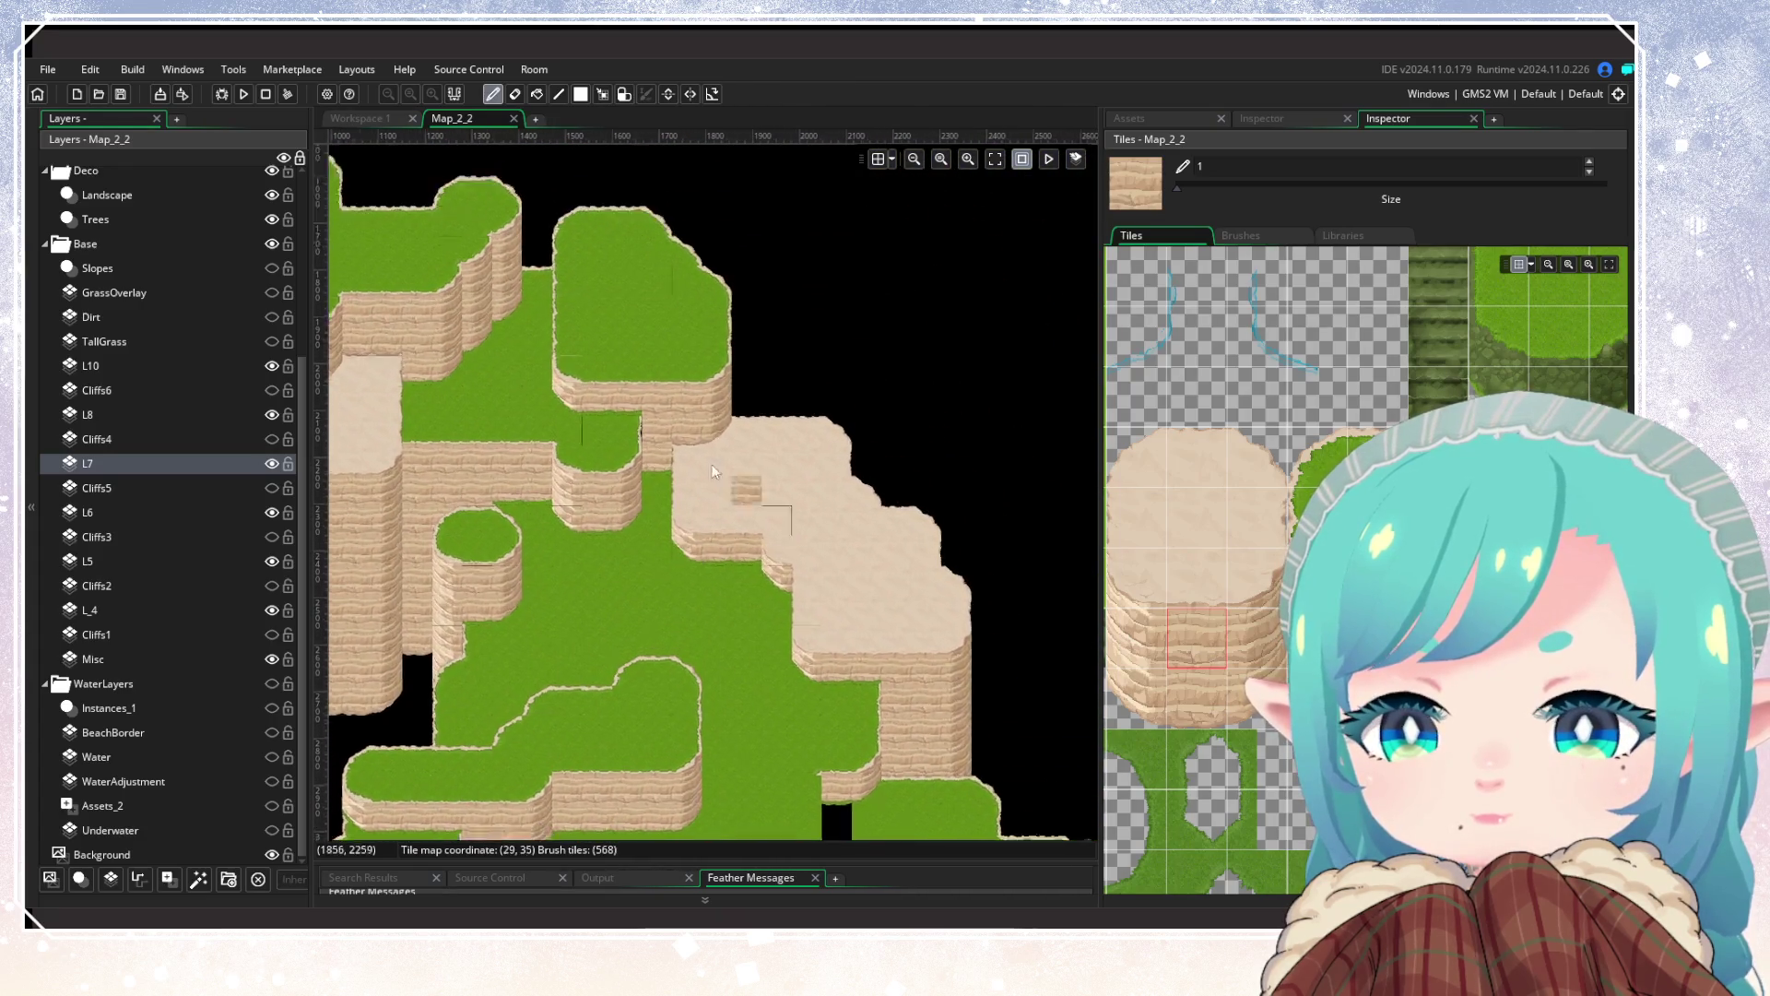
scroll(500, 490, up, 2)
scroll(723, 667, up, 1)
click(268, 512)
click(267, 514)
click(267, 513)
click(266, 513)
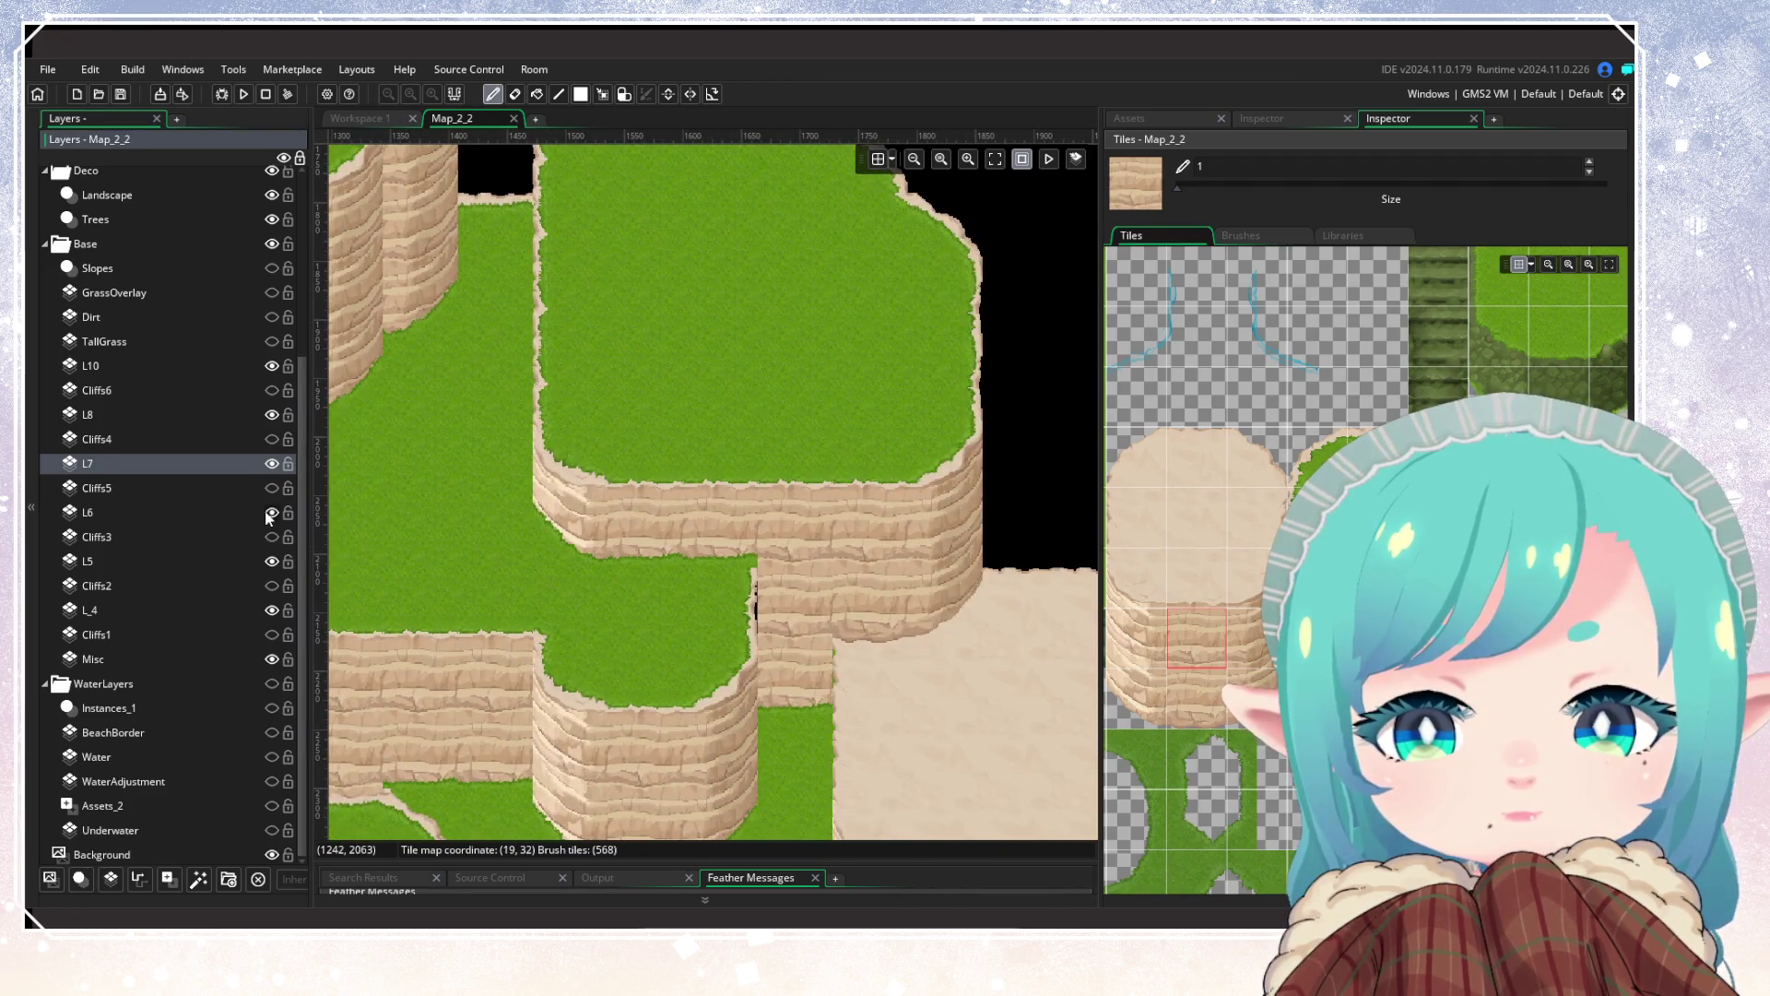
Step: Select L6, then L5, and briefly hide and reshow the L5 tiles to inspect them
click(227, 519)
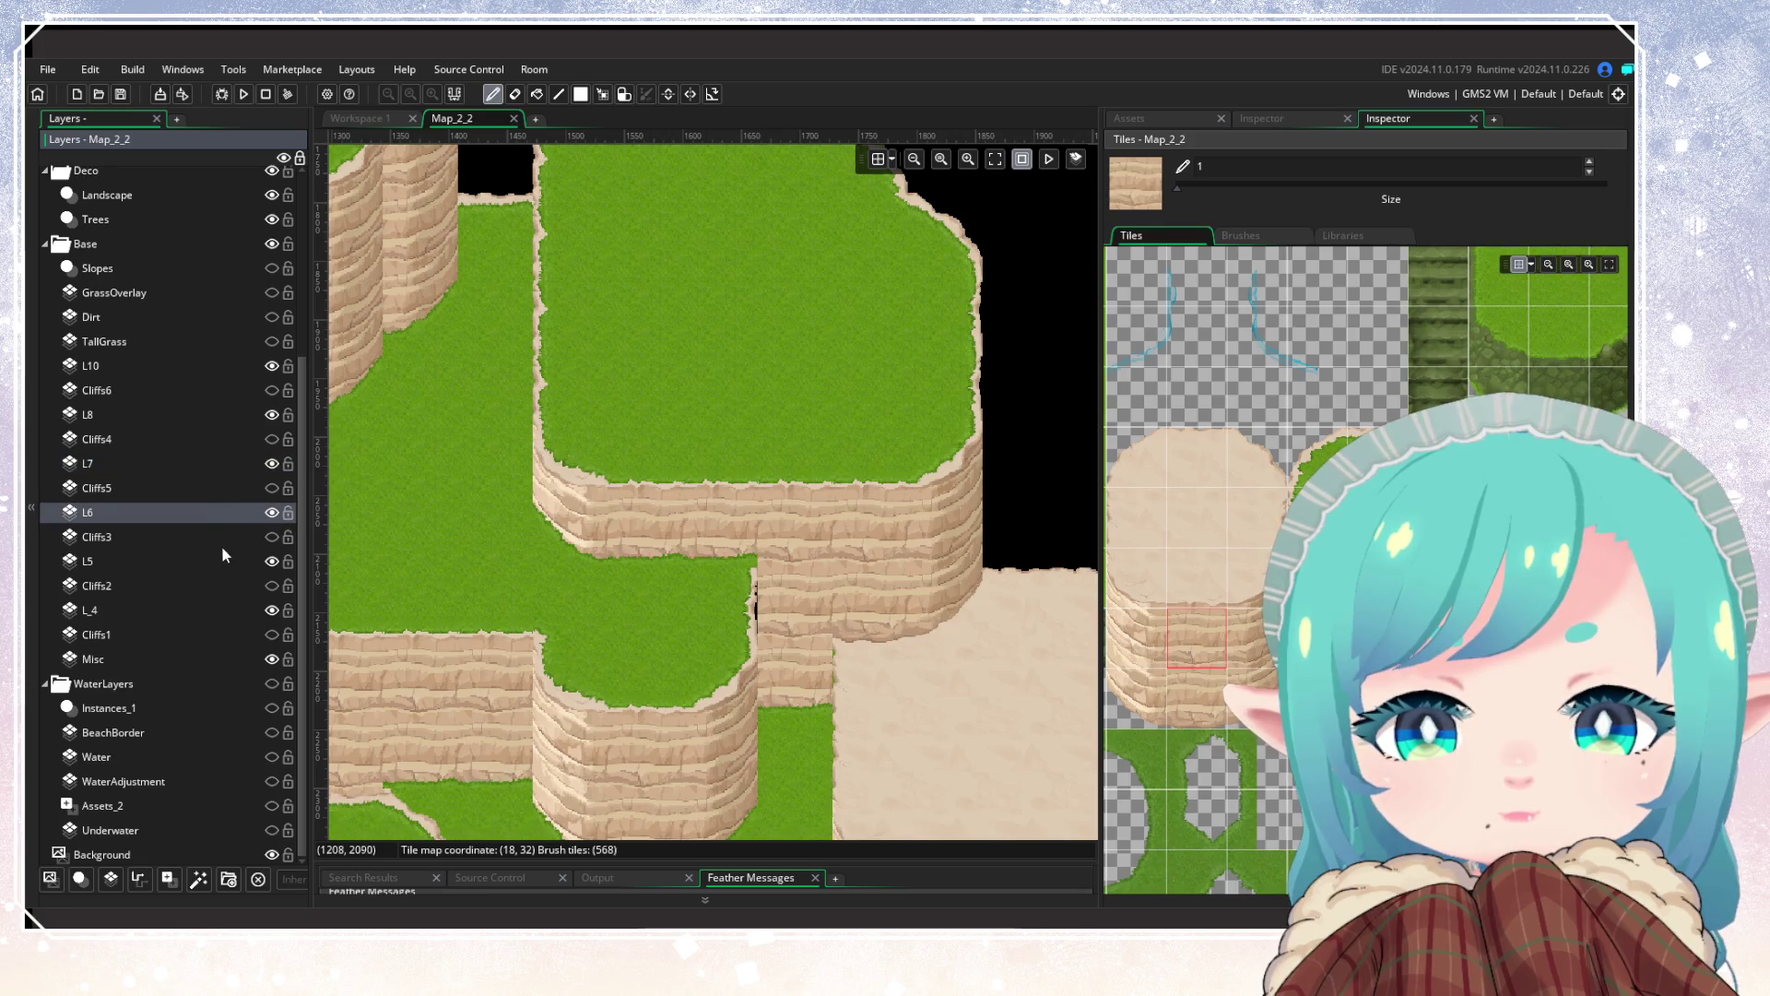
click(221, 556)
click(271, 562)
click(271, 561)
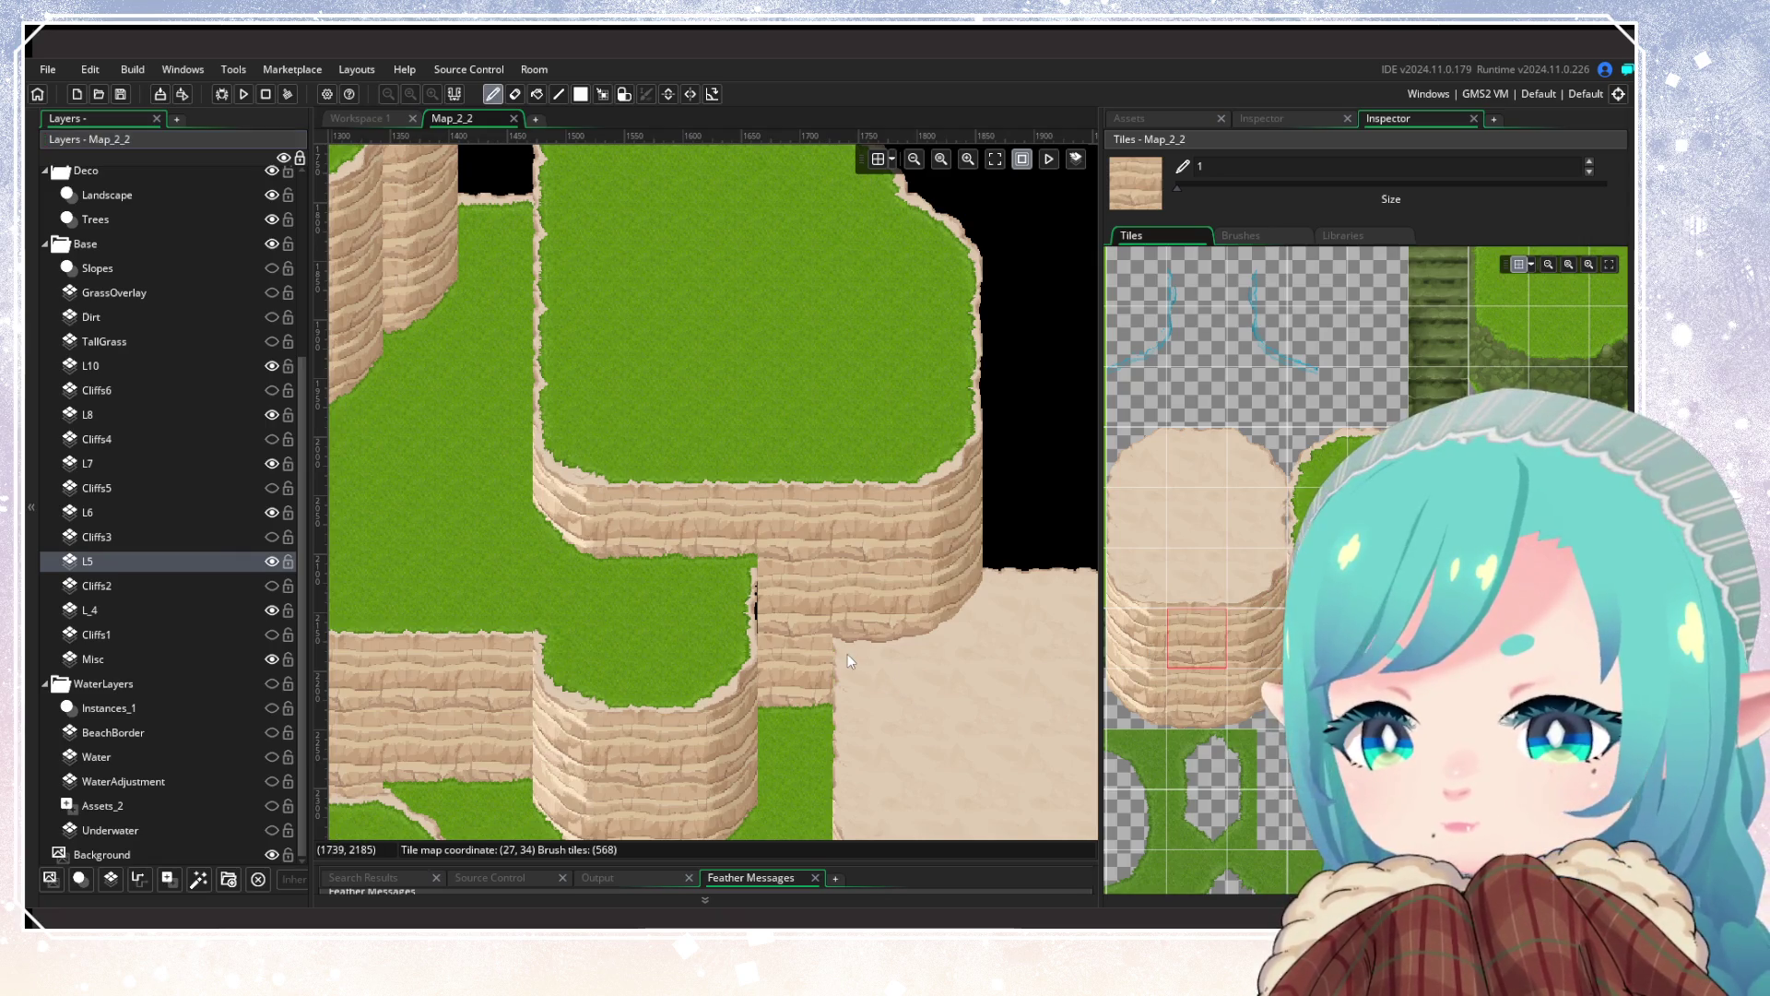
scroll(776, 717, down, 3)
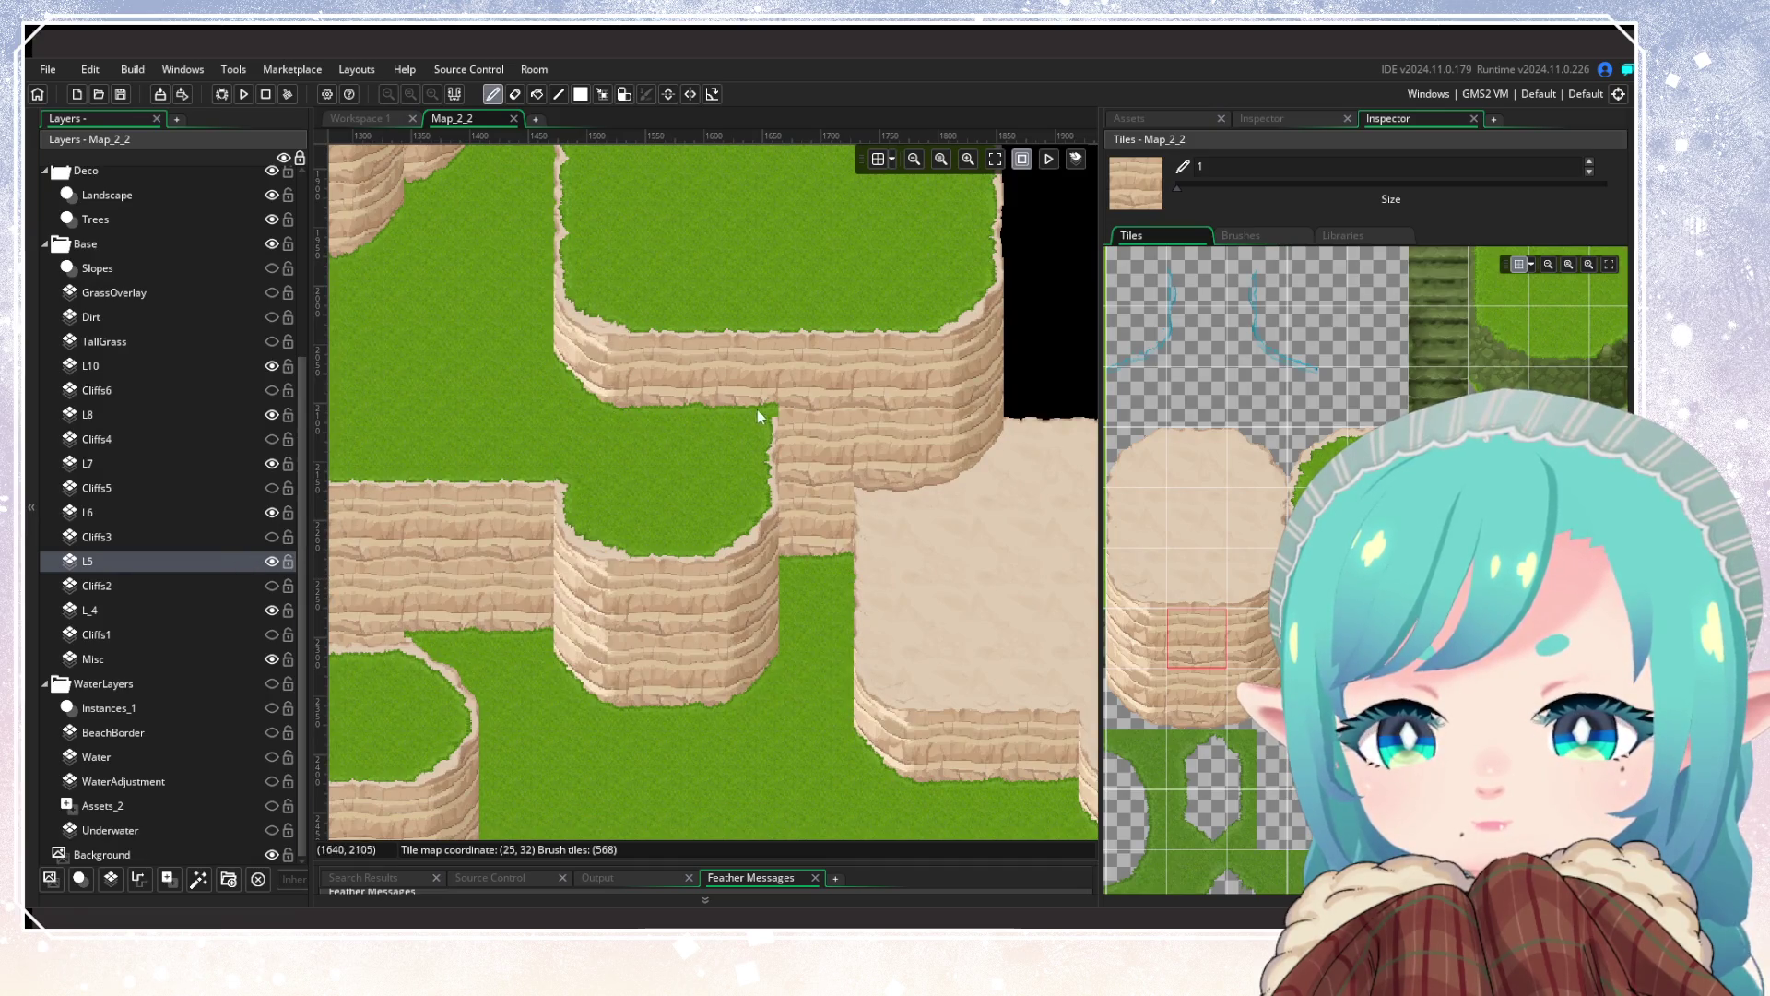
scroll(809, 639, down, 3)
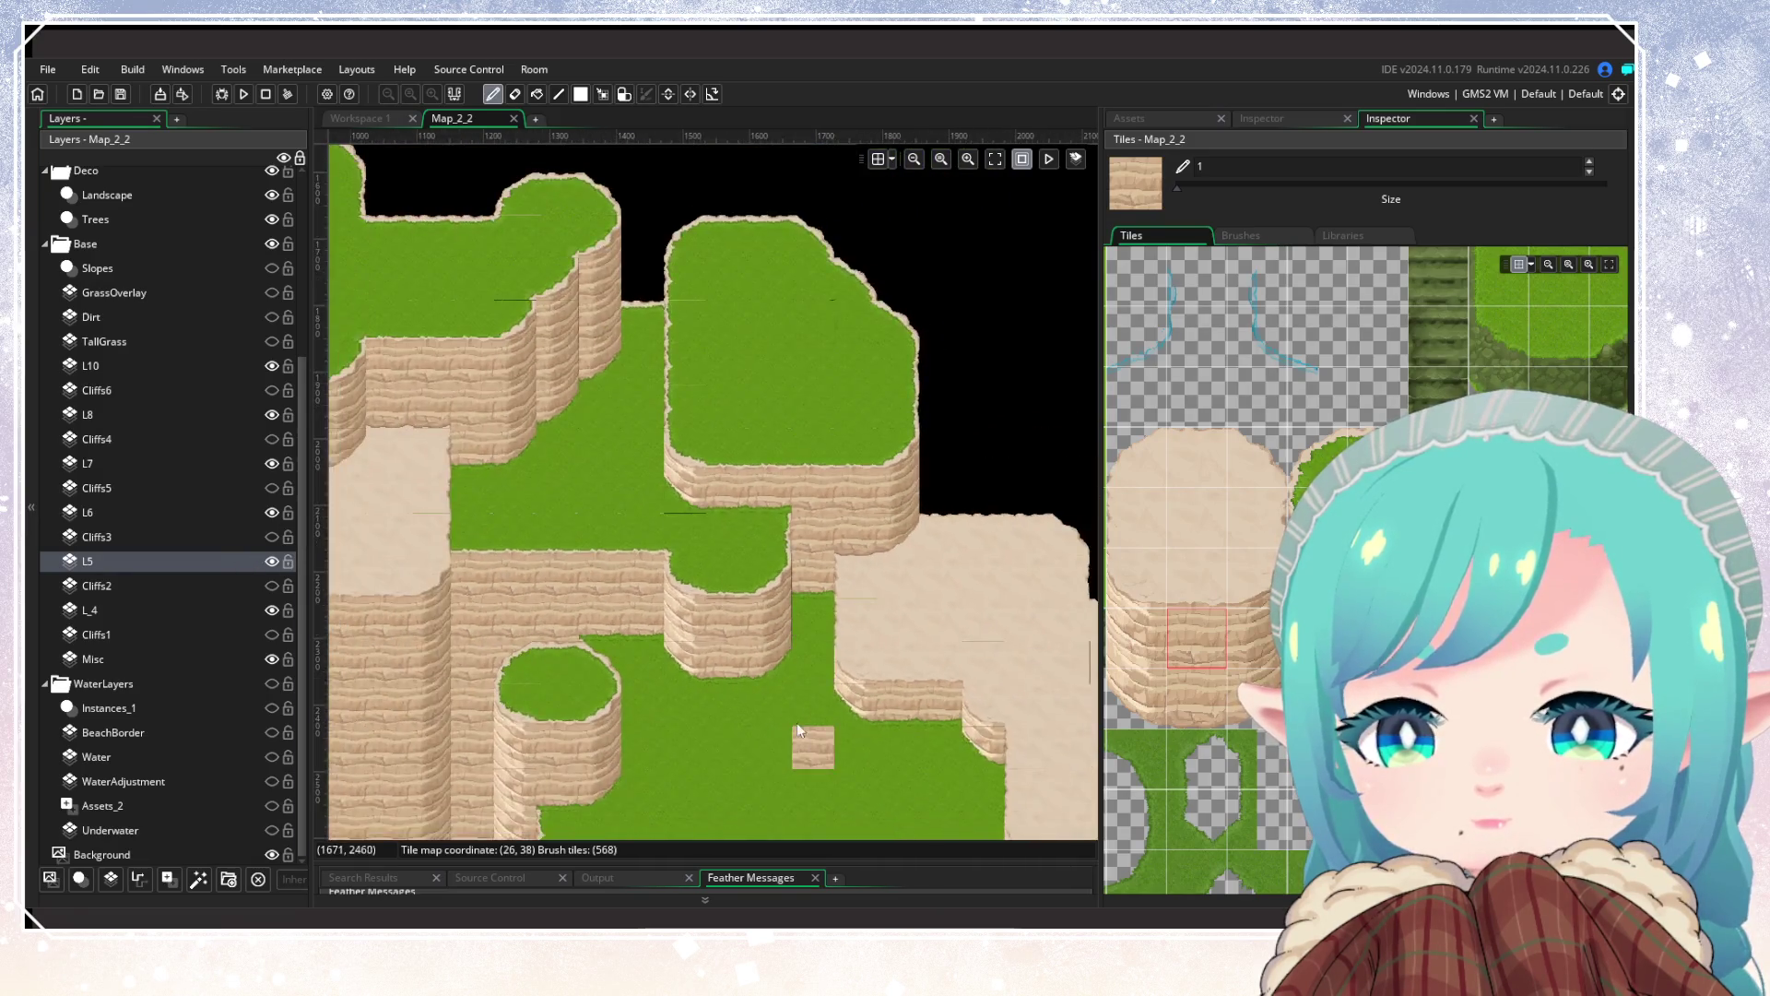
scroll(797, 723, up, 2)
scroll(639, 498, up, 2)
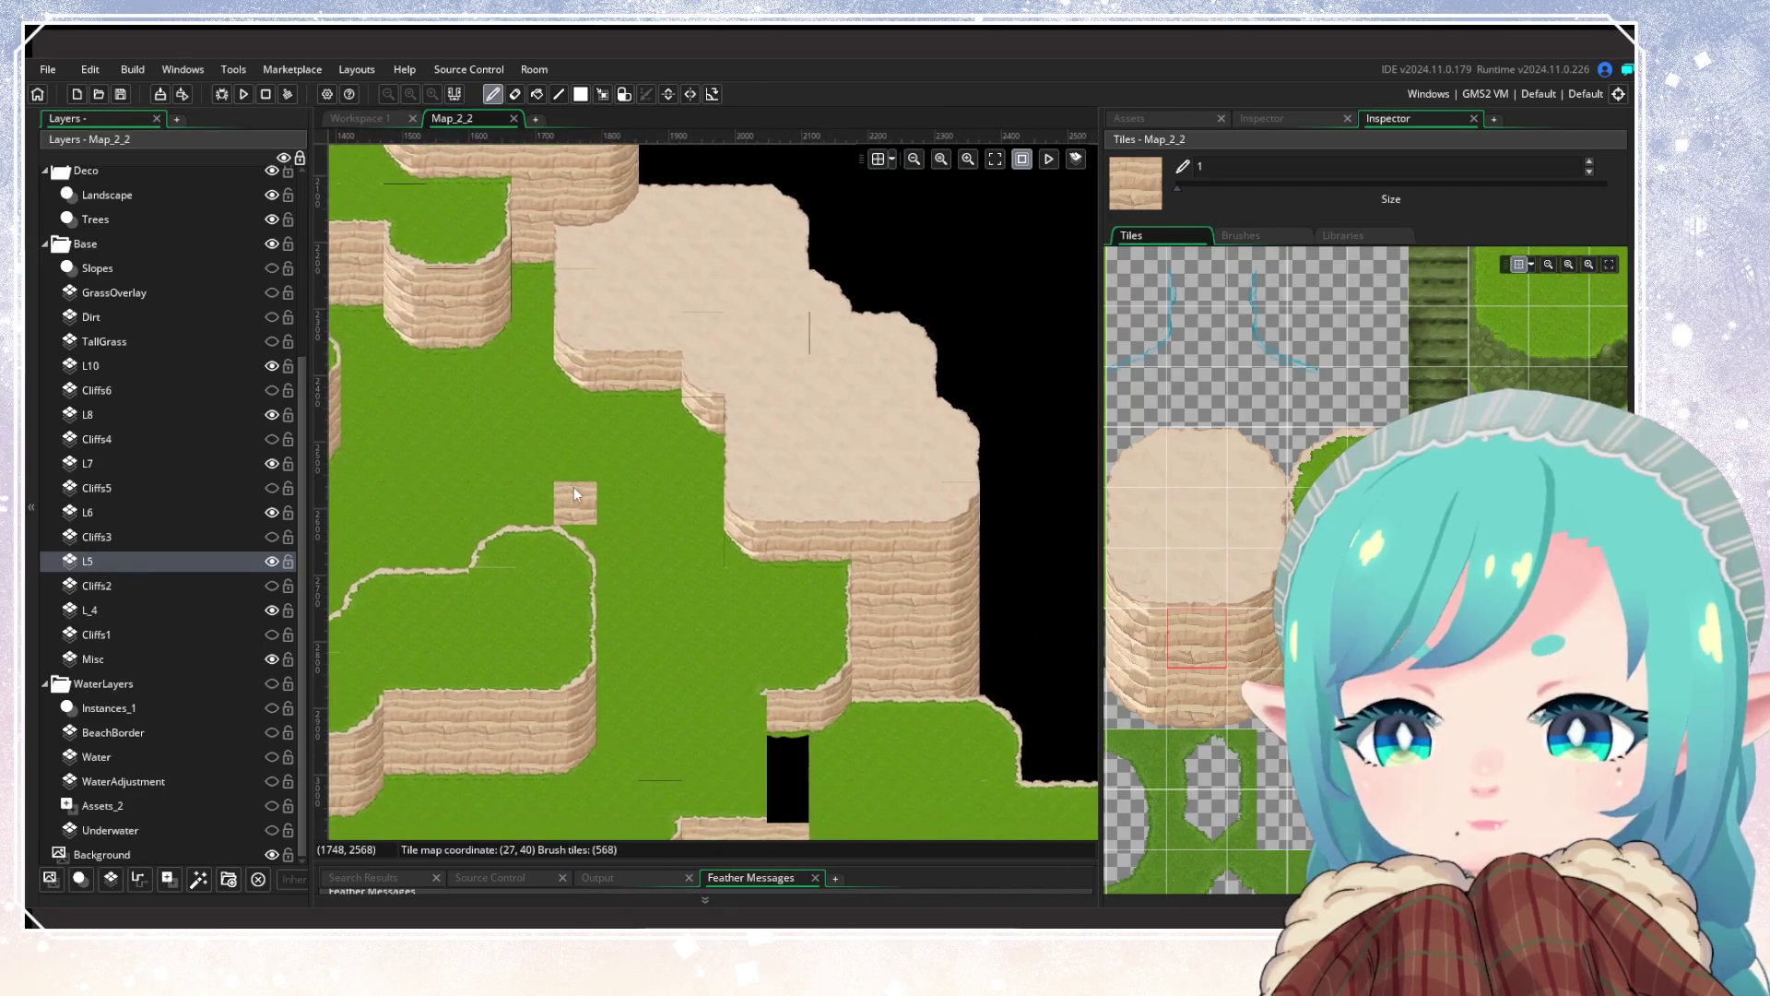
scroll(847, 441, down, 2)
scroll(816, 651, down, 2)
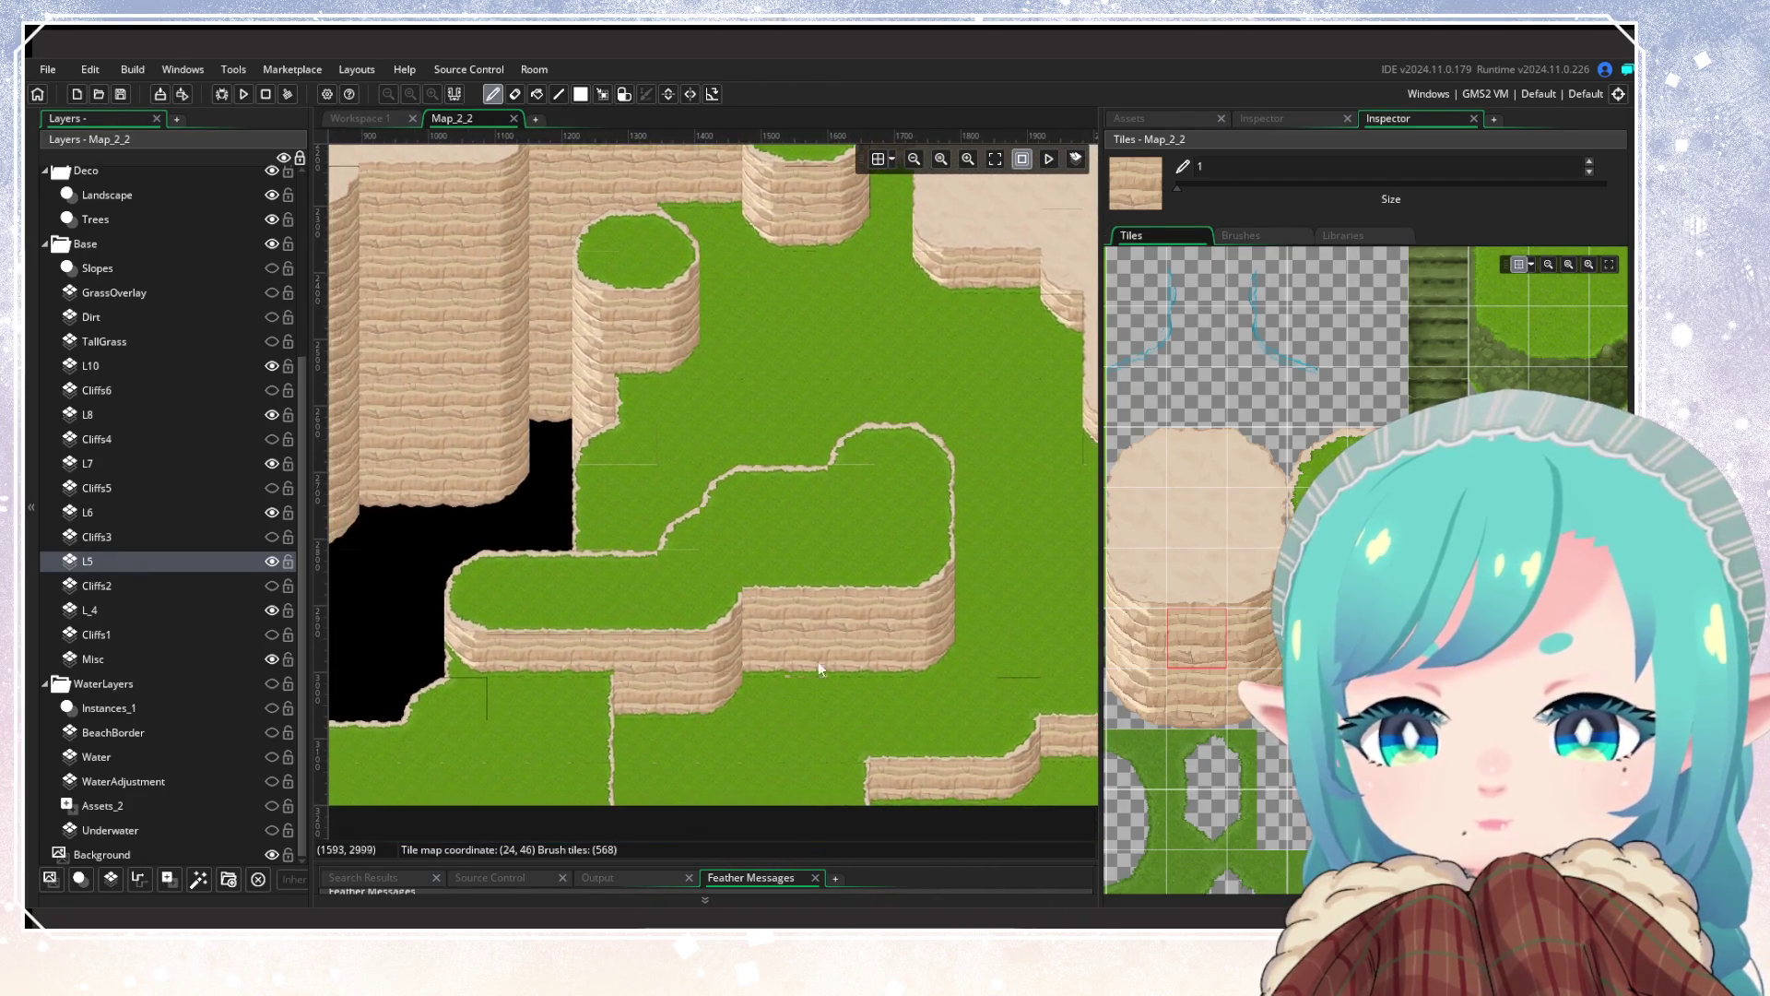
Step: Make L7 the active layer with a plain grass tile as the brush
click(225, 463)
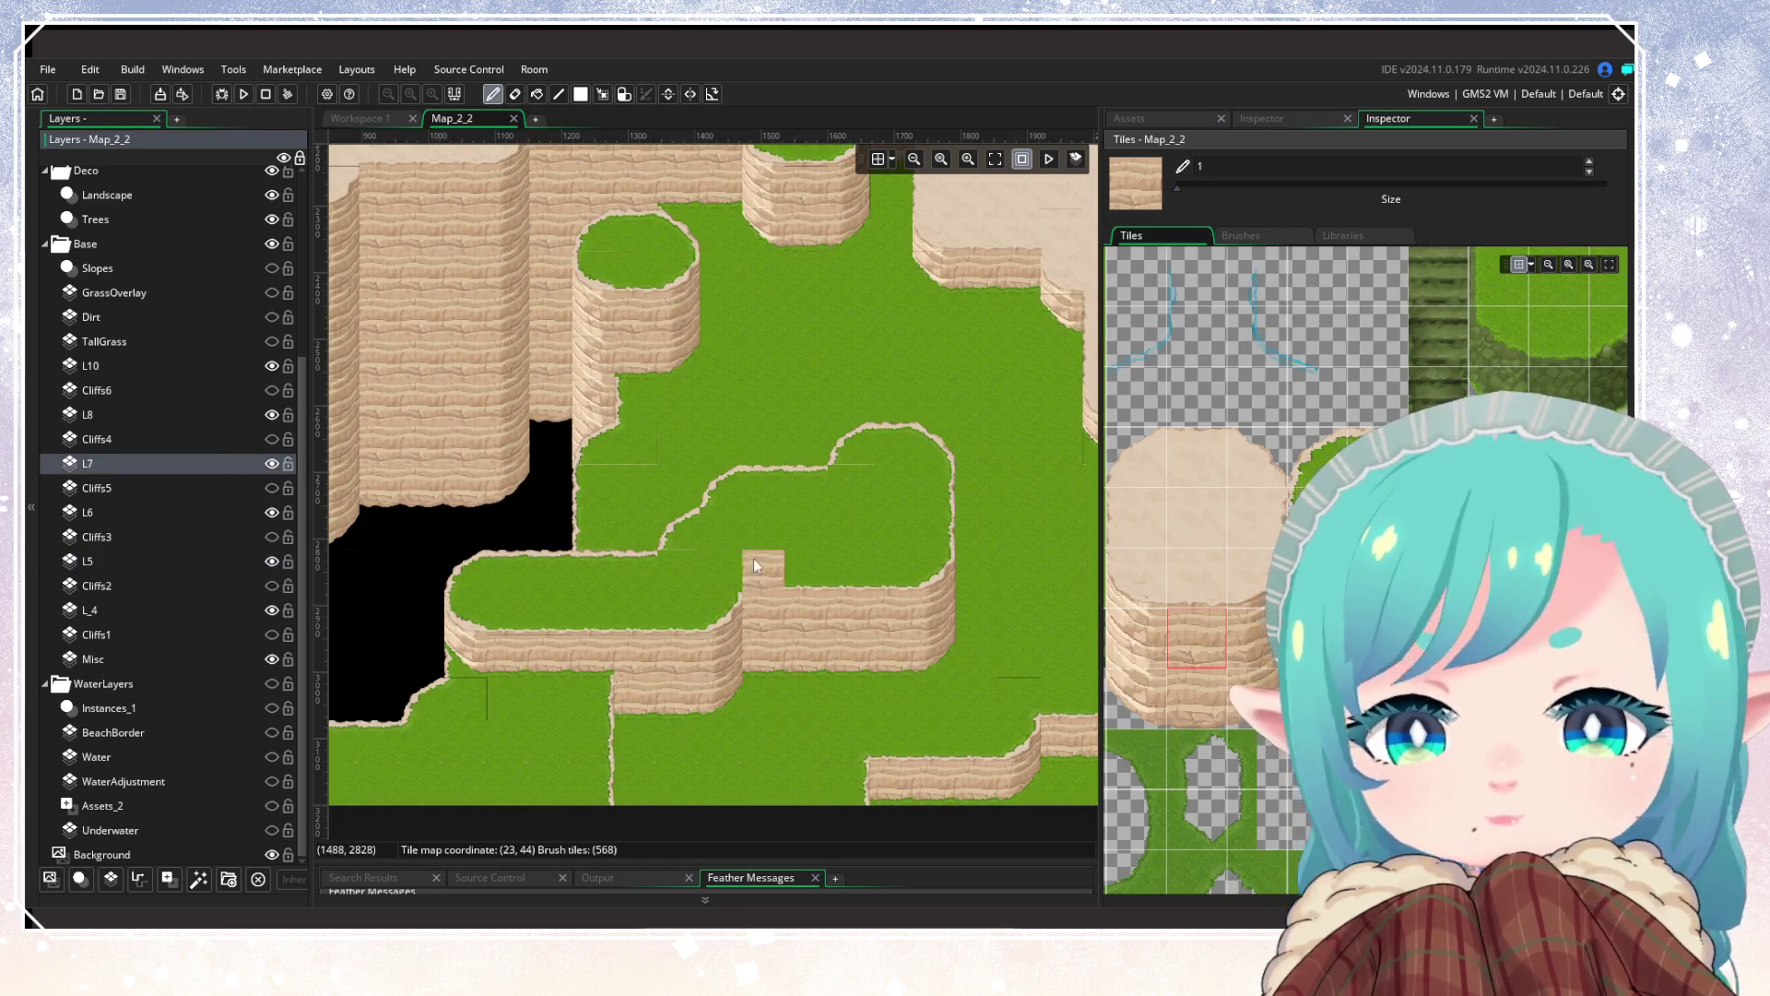
scroll(754, 557, up, 2)
click(1388, 286)
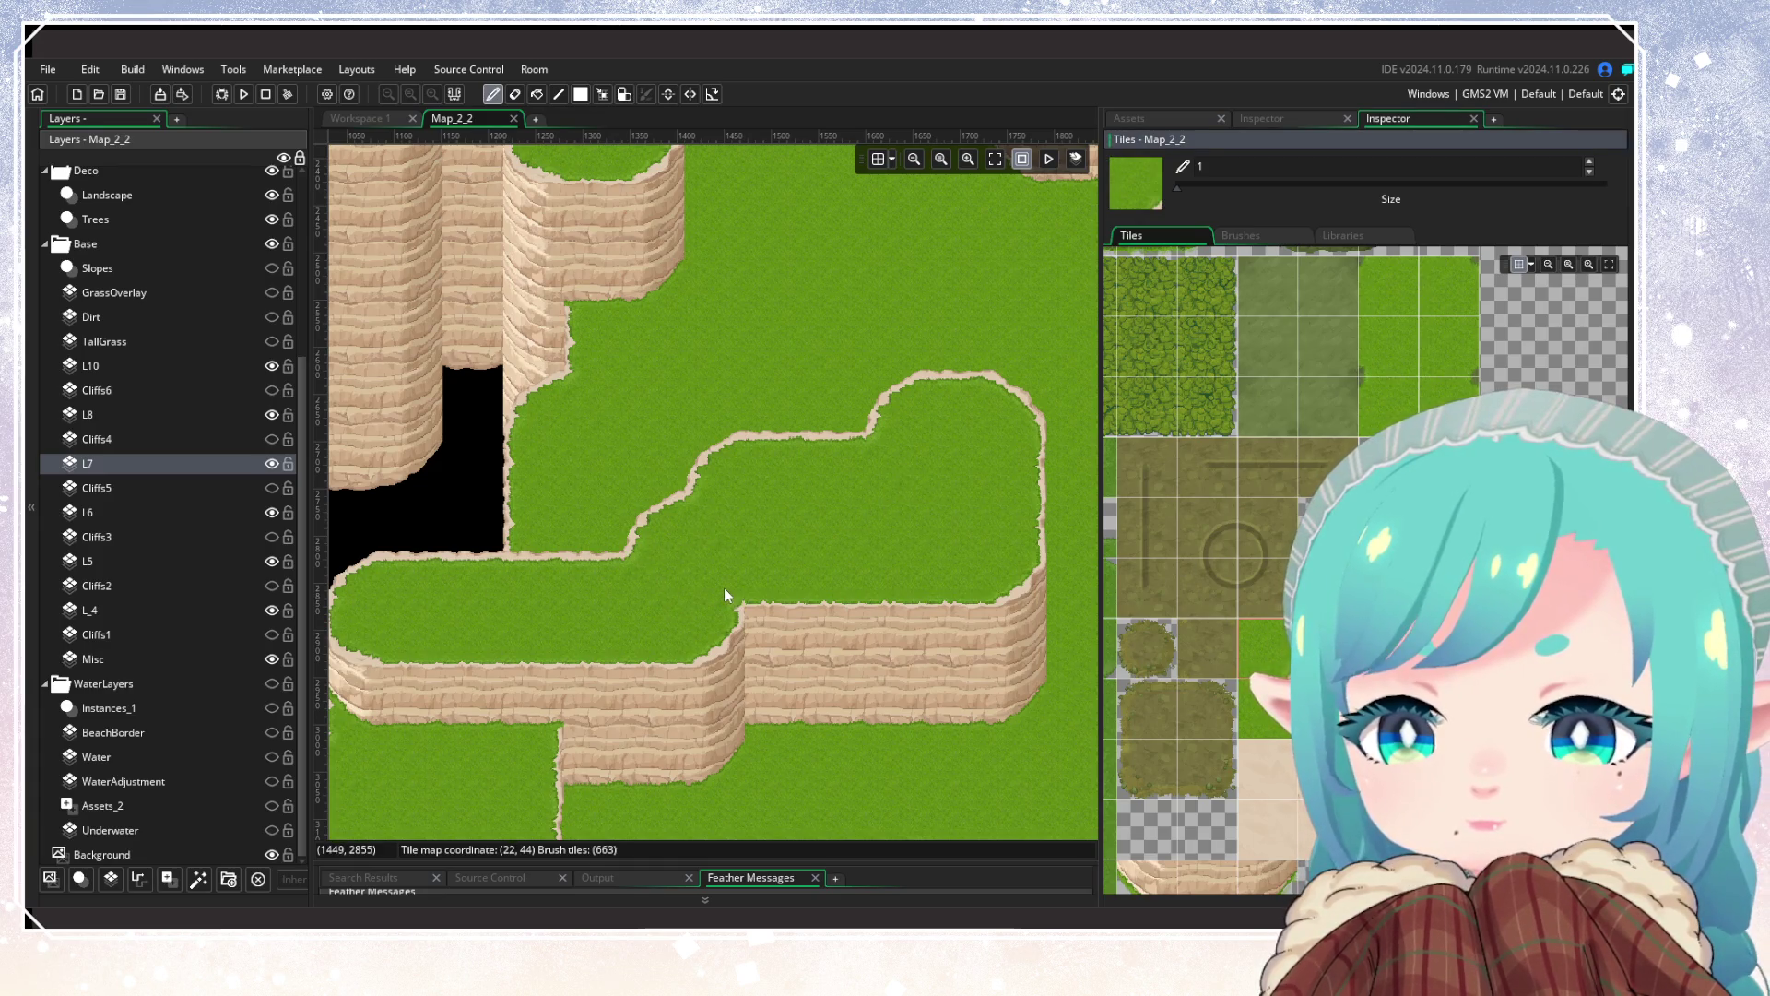
drag(580, 617, 732, 594)
scroll(732, 600, down, 4)
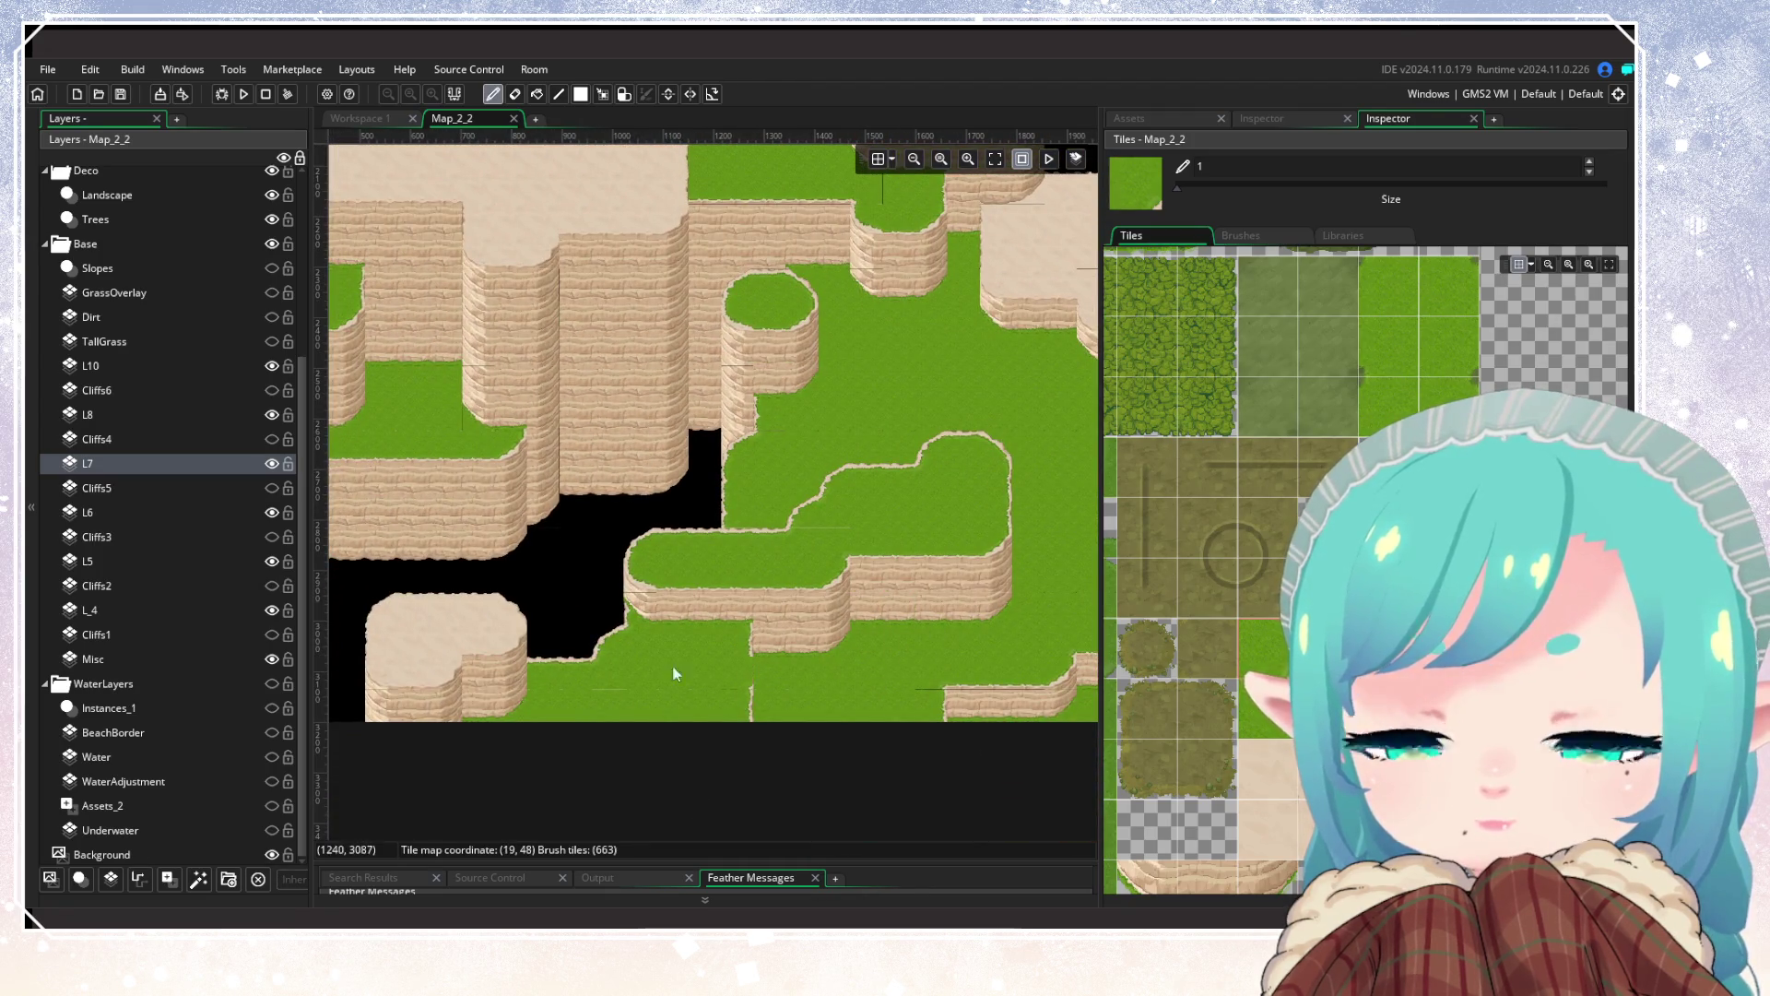
scroll(594, 660, down, 4)
drag(589, 682, 799, 679)
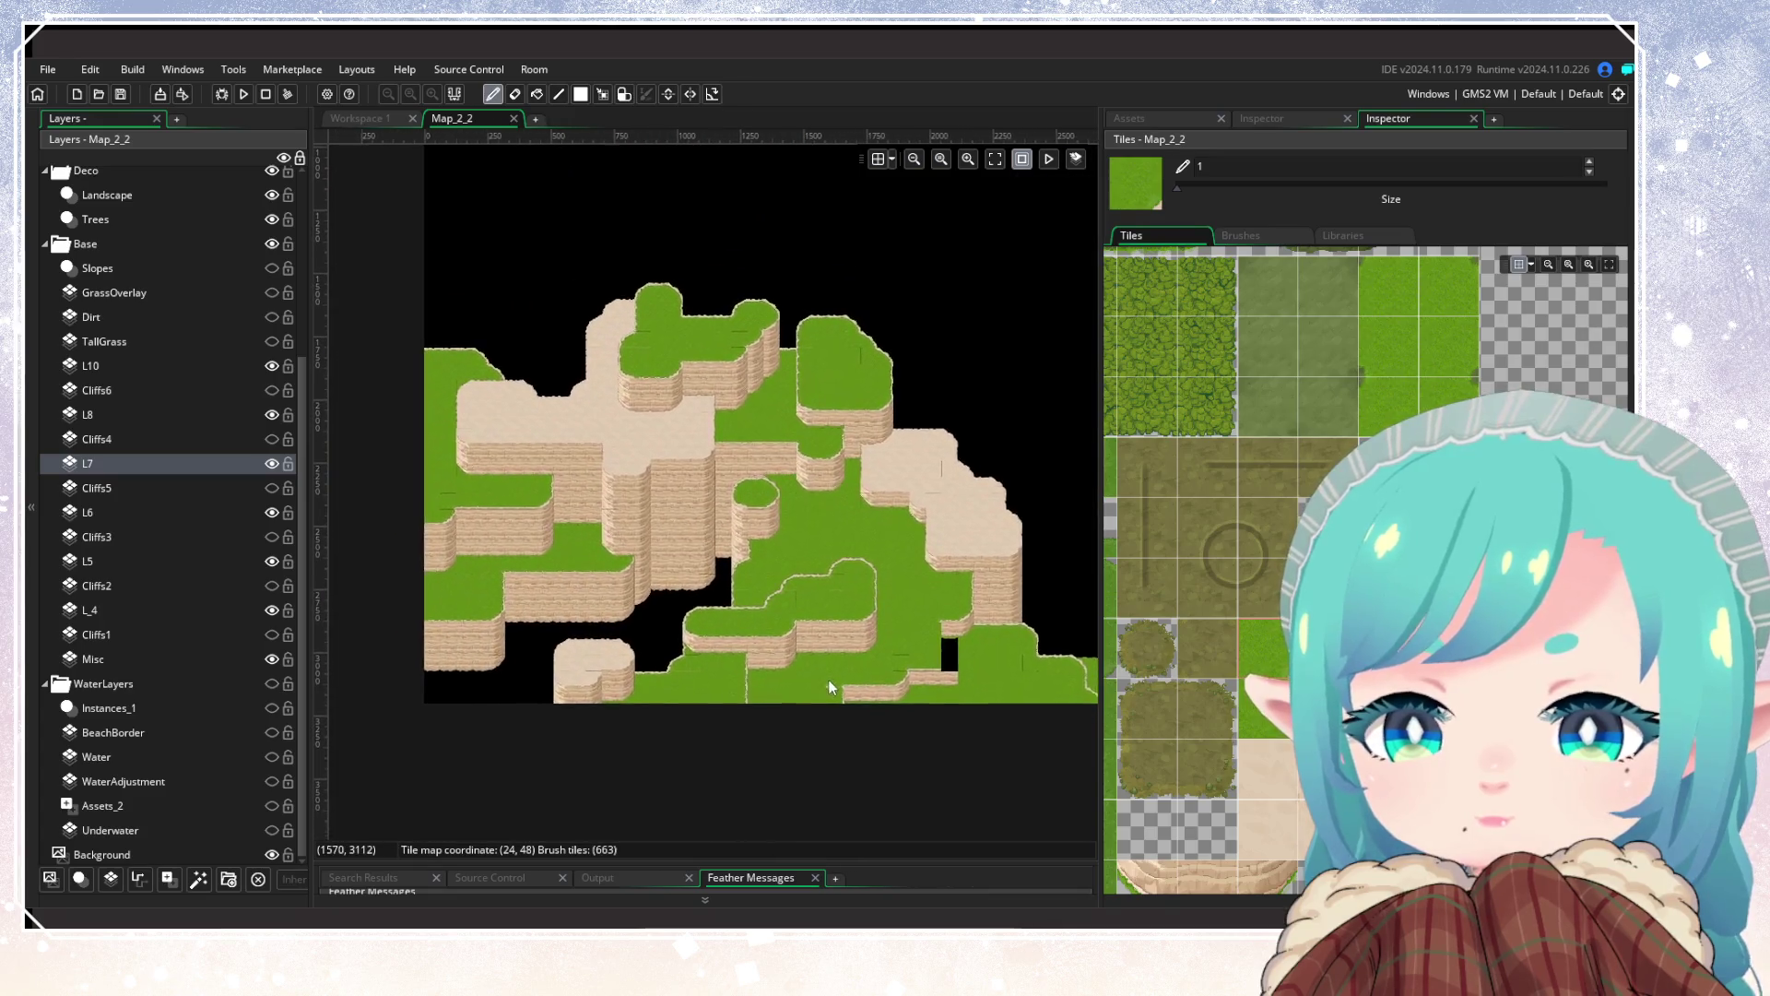
scroll(805, 683, down, 2)
scroll(804, 677, up, 1)
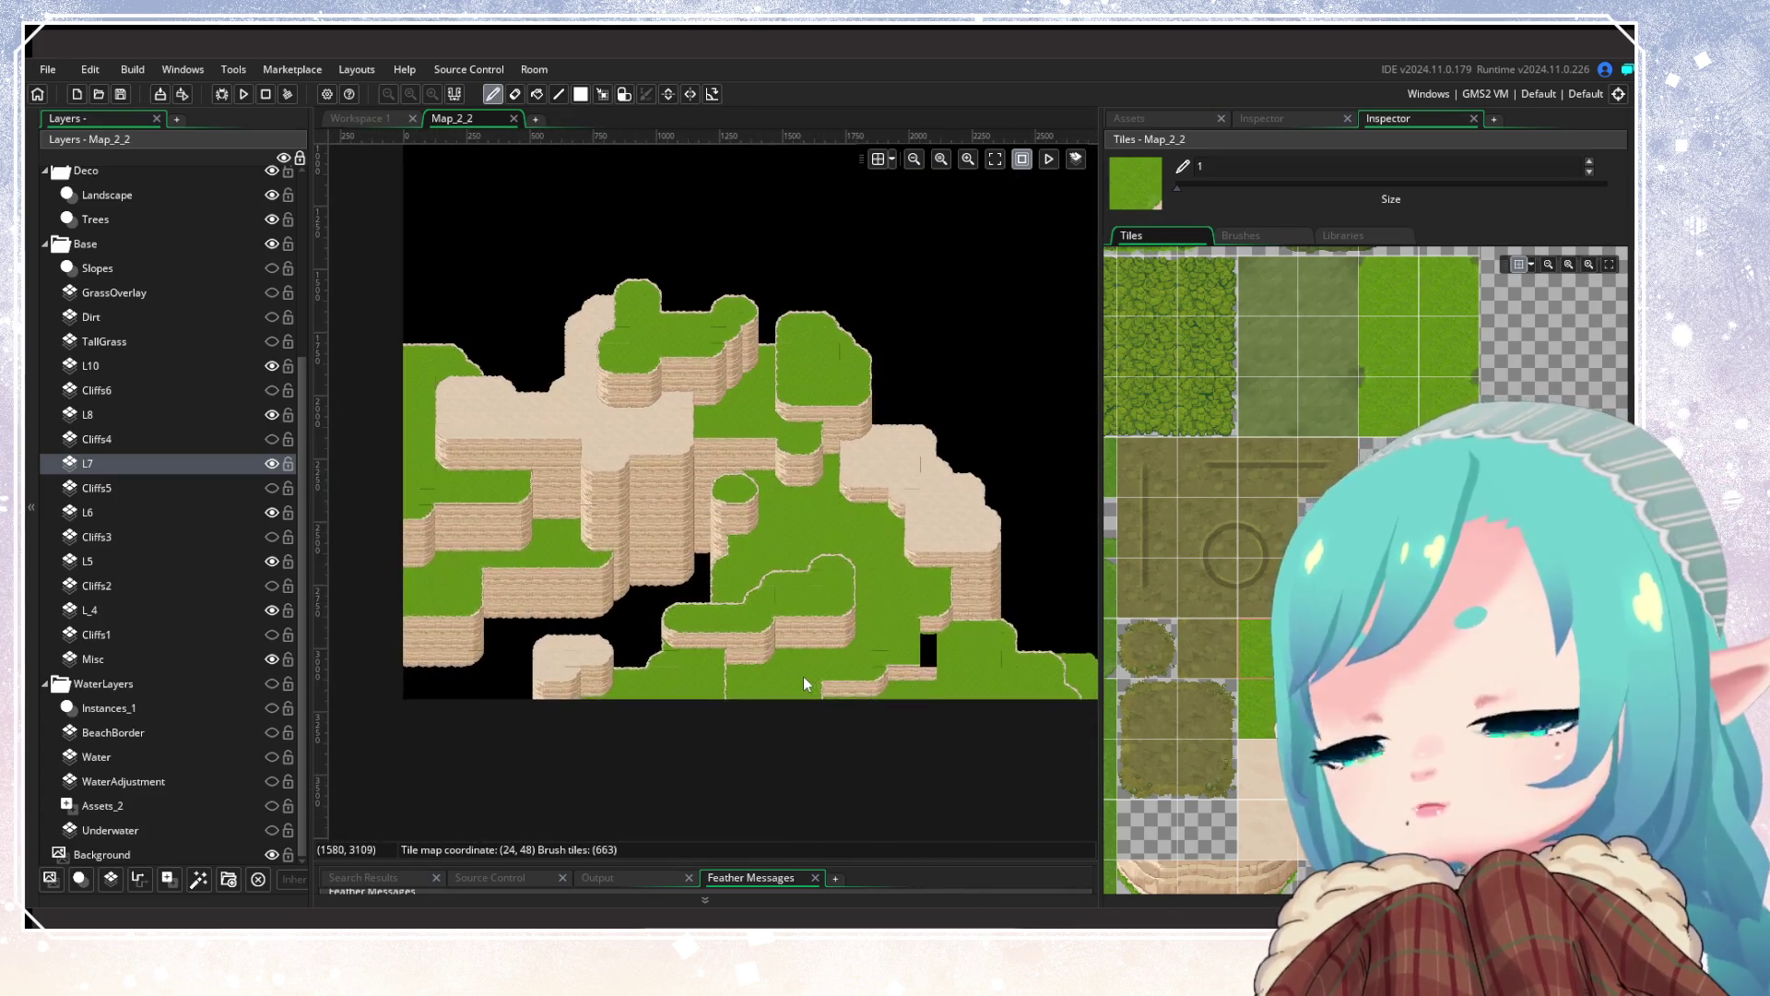
scroll(805, 662, up, 2)
scroll(783, 704, down, 1)
scroll(784, 705, down, 1)
scroll(784, 700, up, 1)
drag(783, 700, 721, 711)
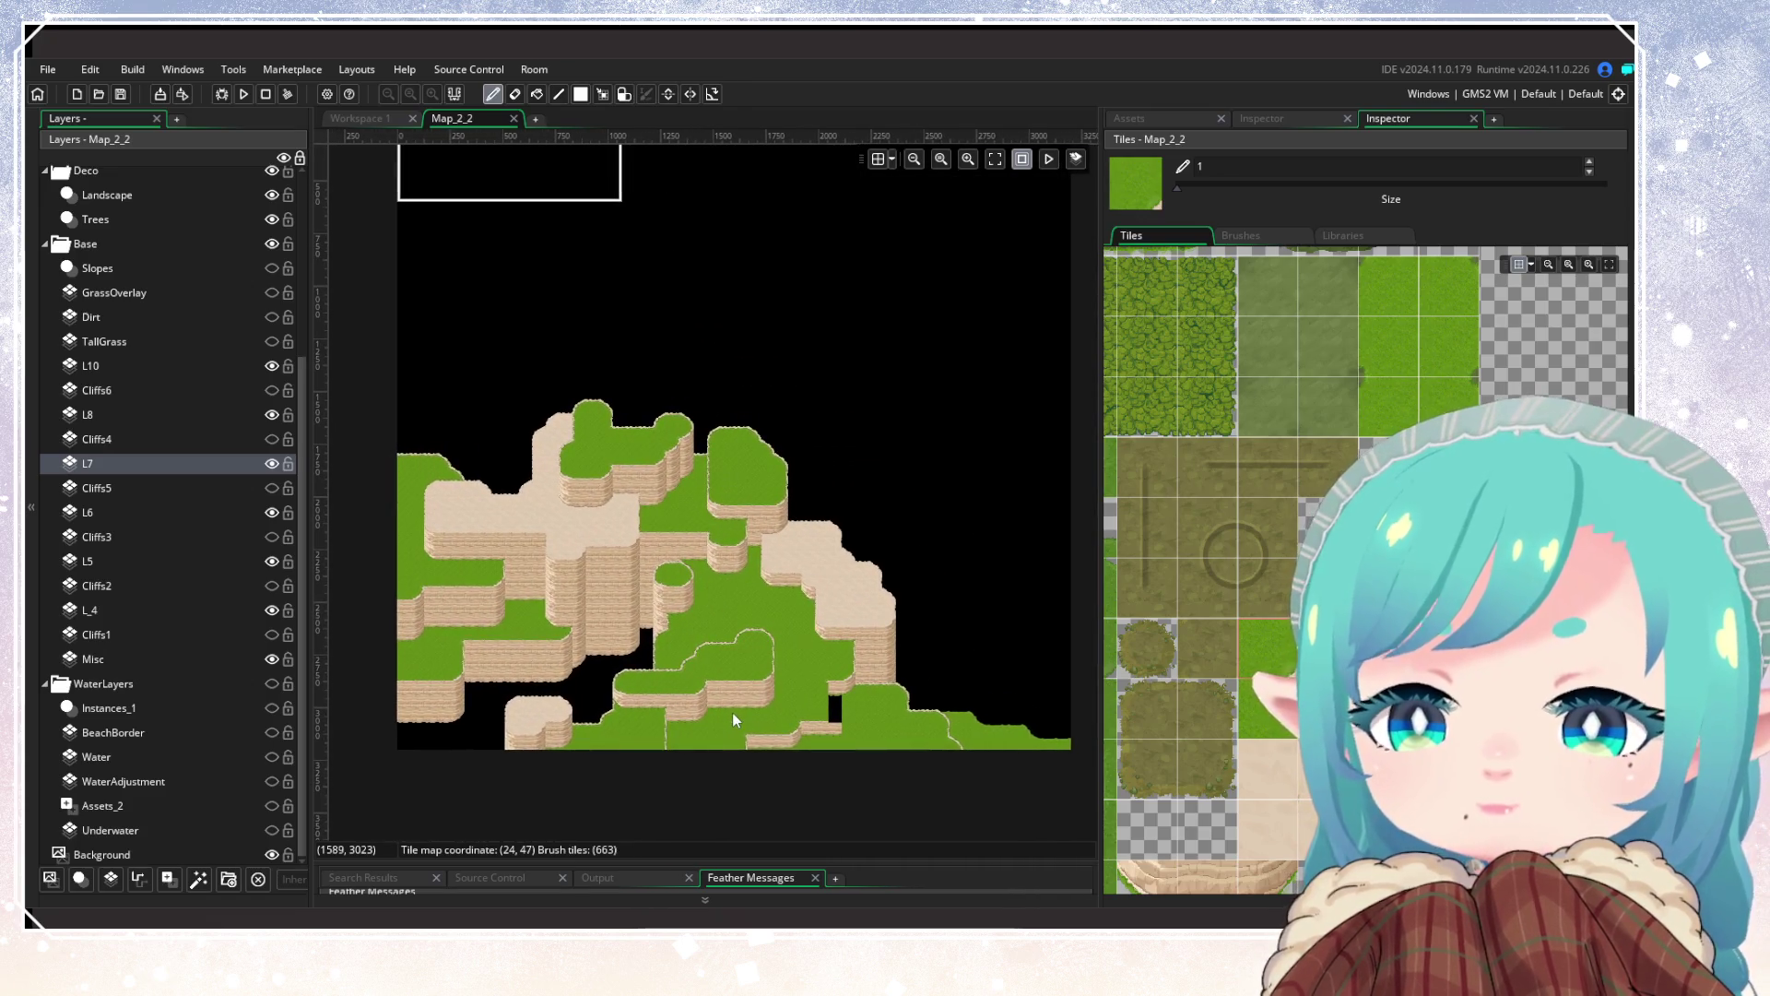
scroll(732, 712, up, 2)
scroll(664, 706, down, 1)
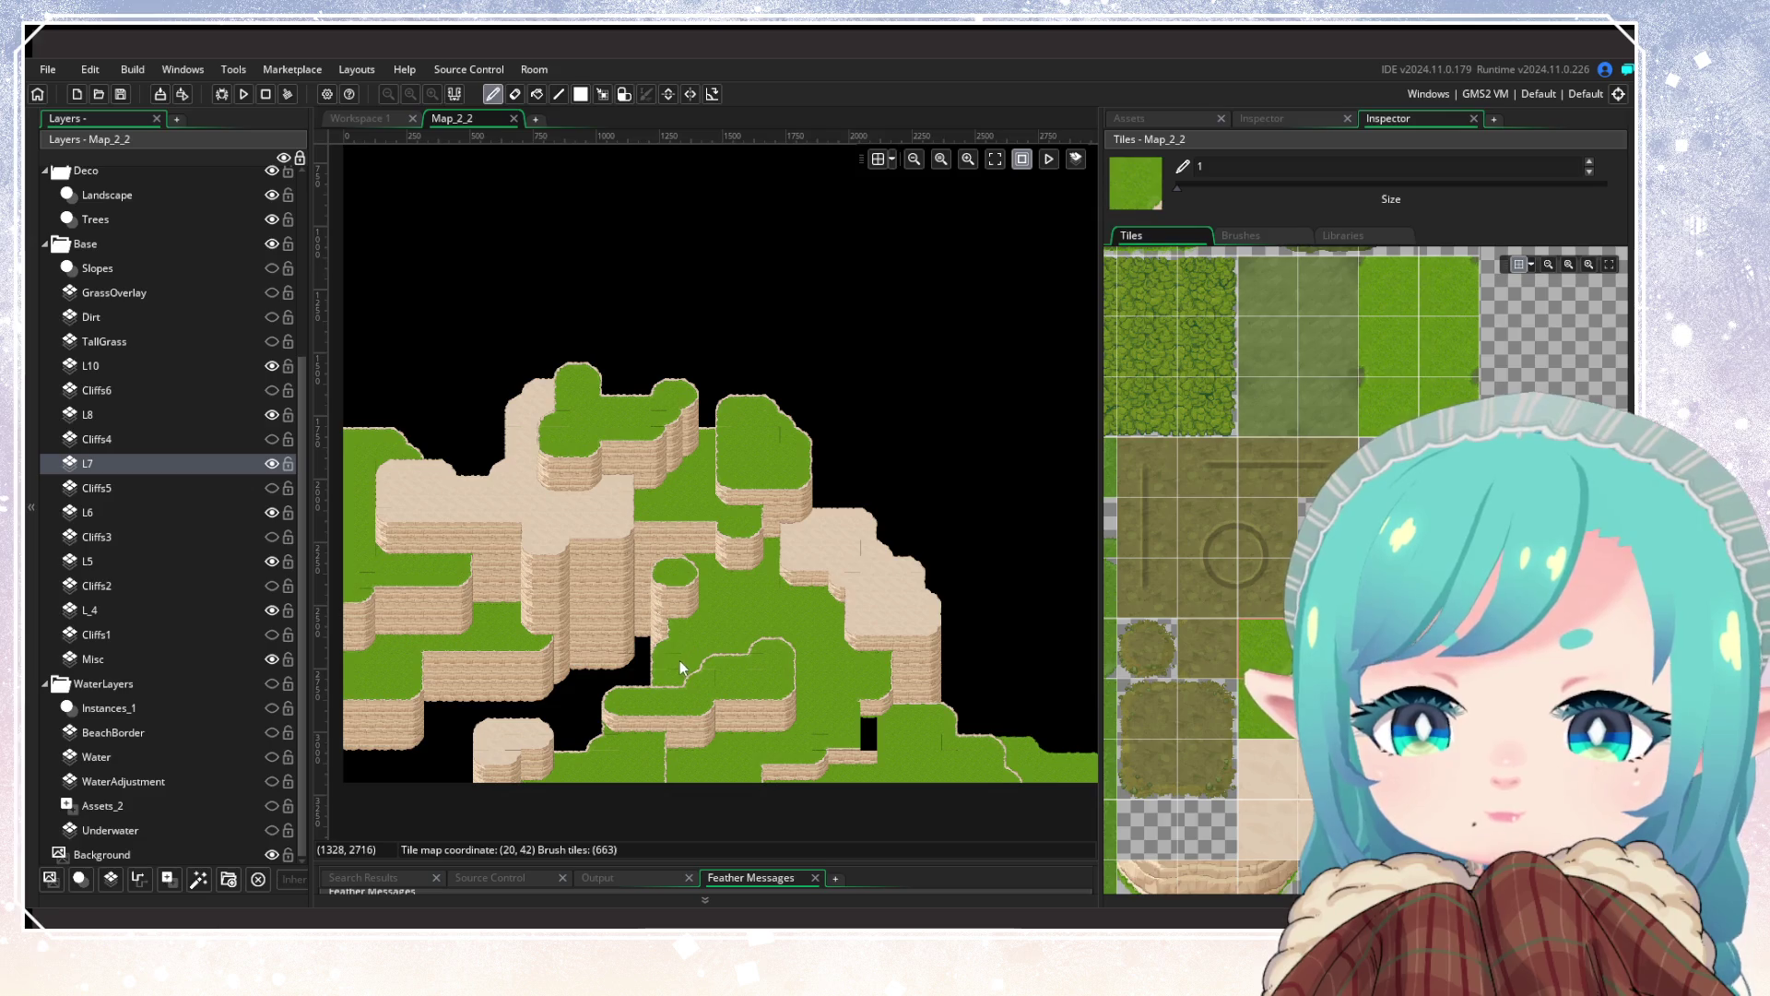